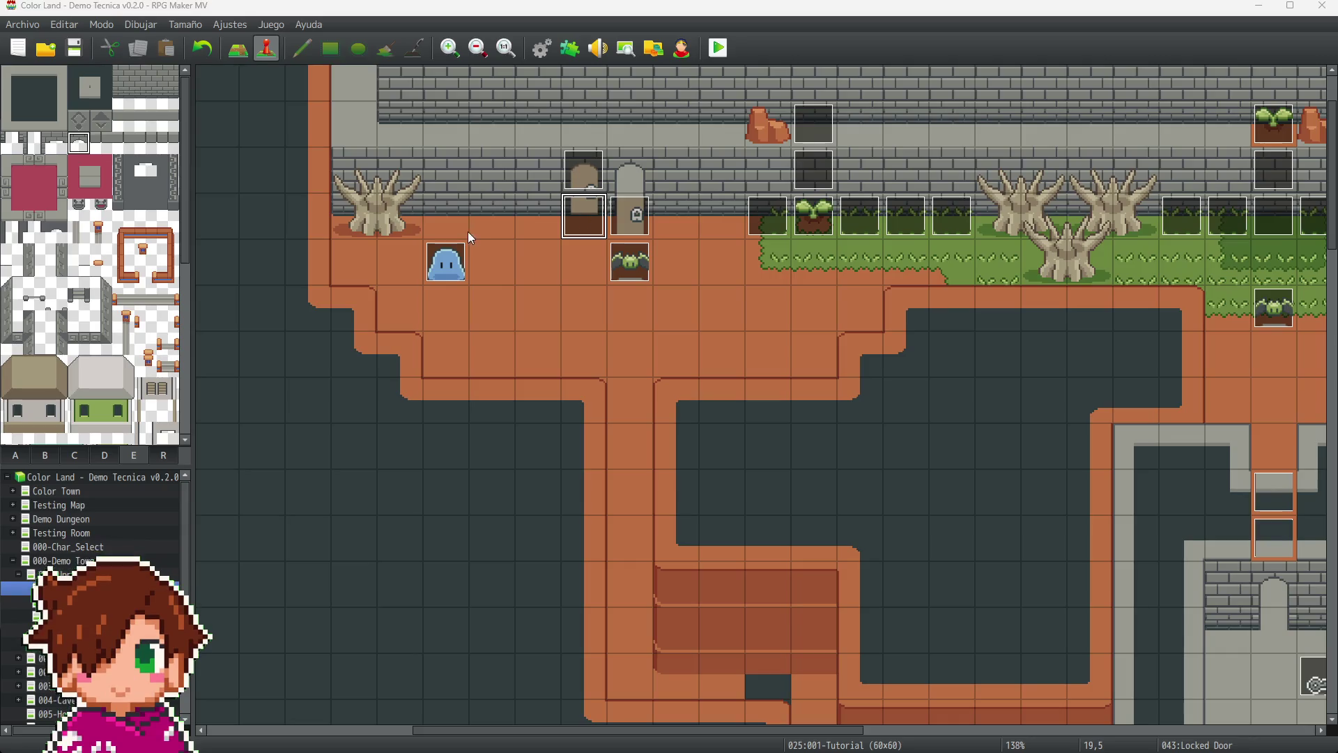
- Review the Locked Door event's second page command setting US_Interact_Obj_ID to 5
double_click(583, 216)
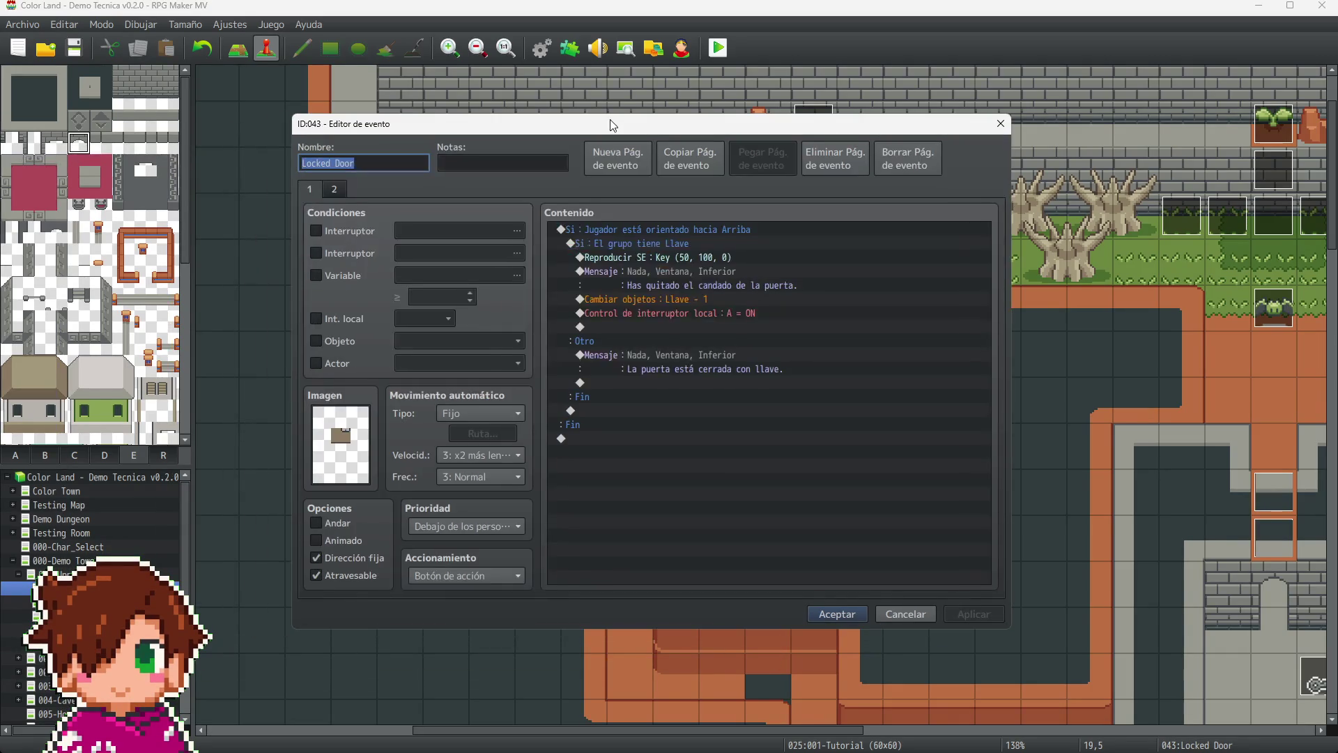
left_click(336, 189)
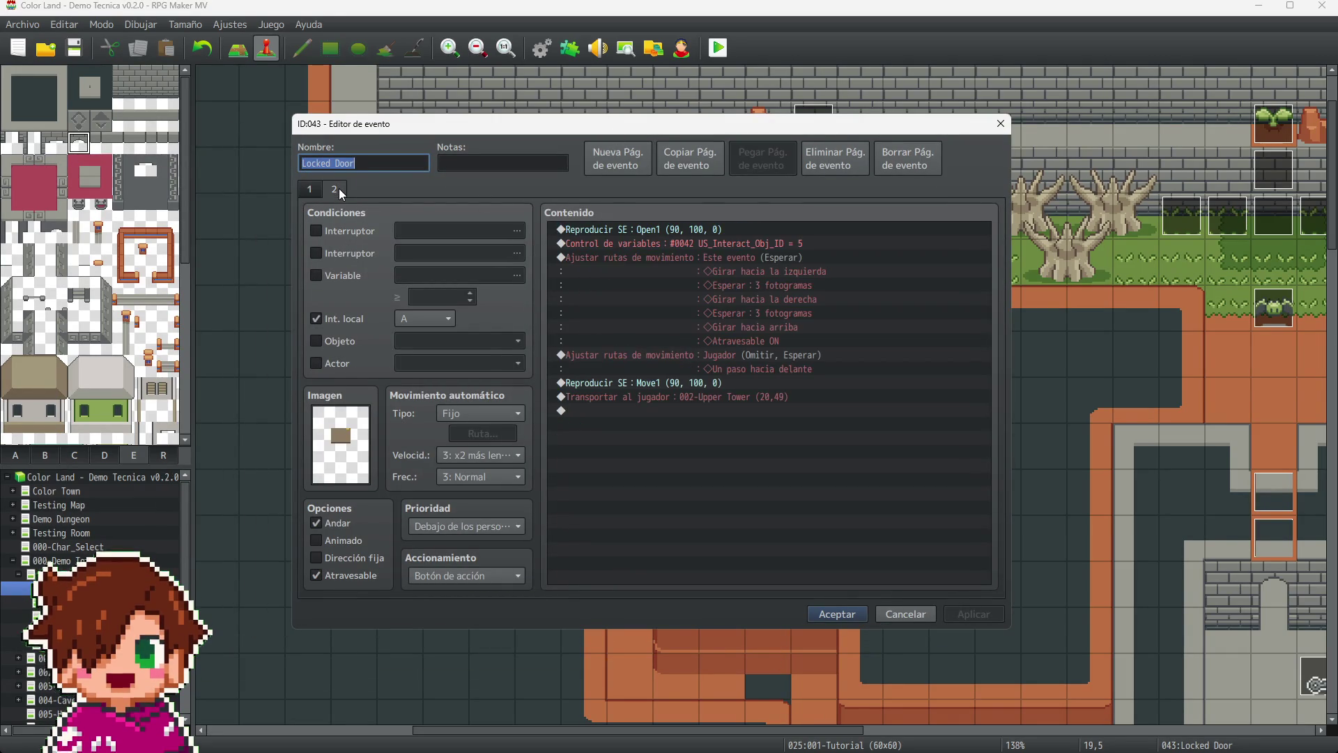
left_click(798, 245)
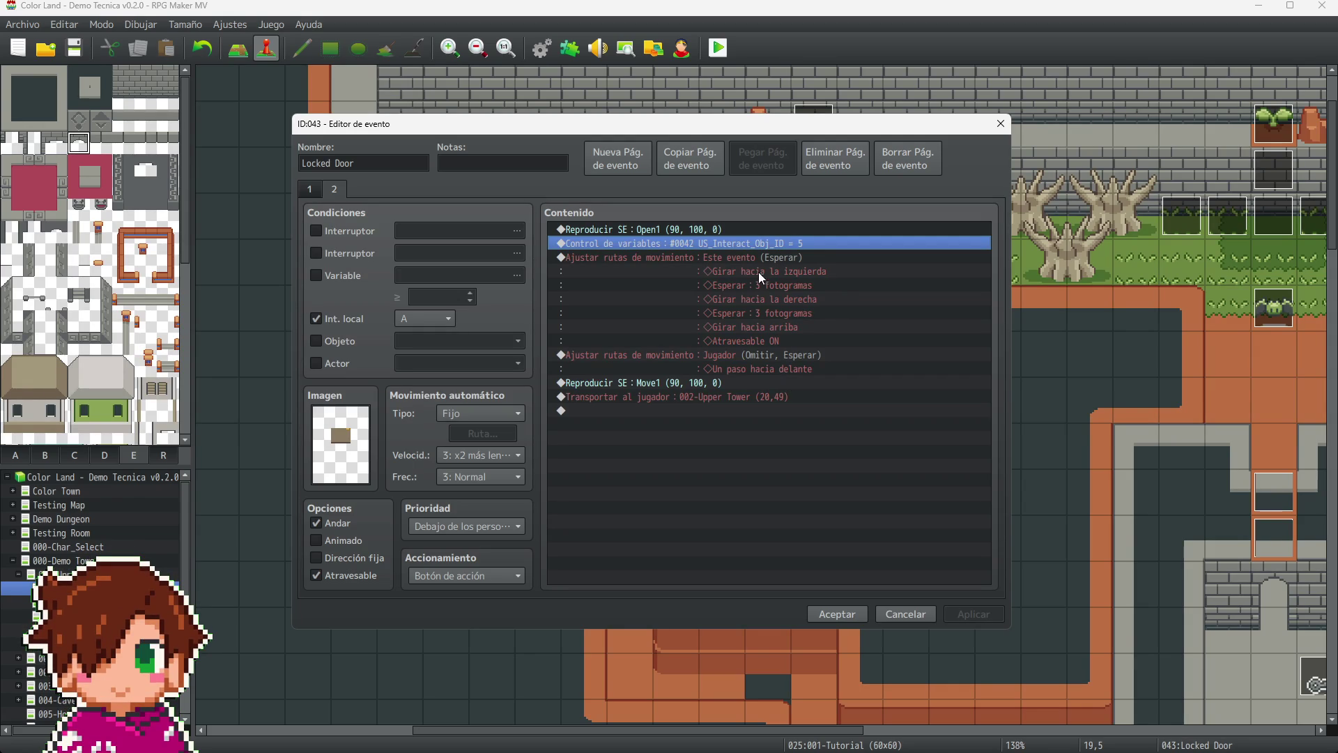
left_click(911, 613)
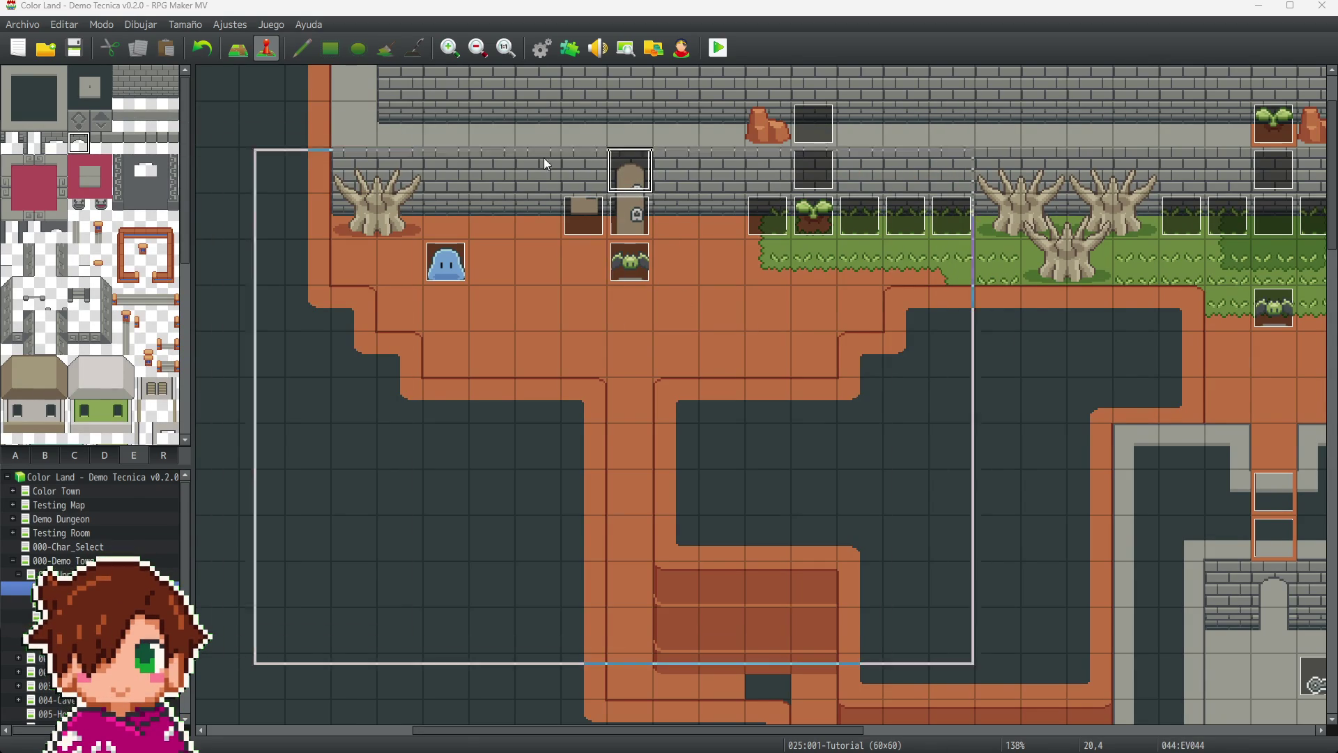
- Set EV044's image to (Nada)
key("Return")
double_click(492, 445)
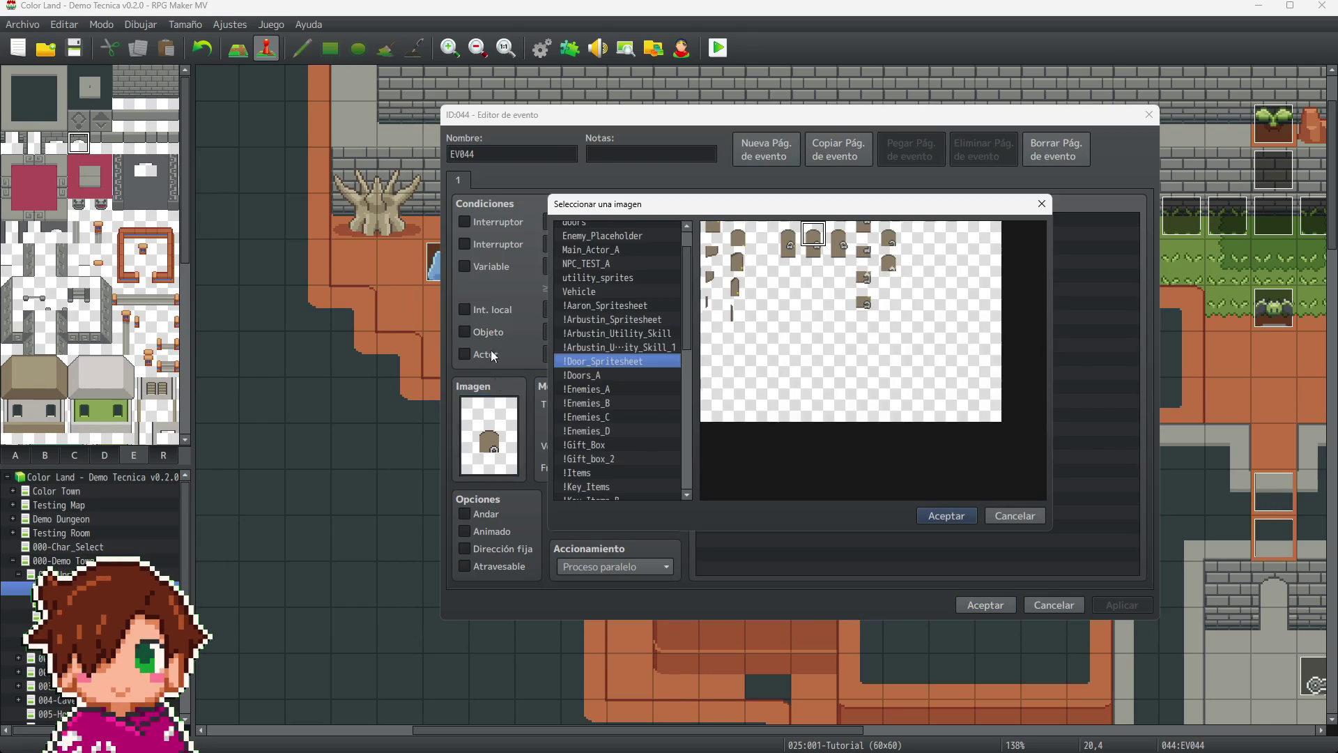
scroll(603, 276, "up", 1)
left_click(586, 228)
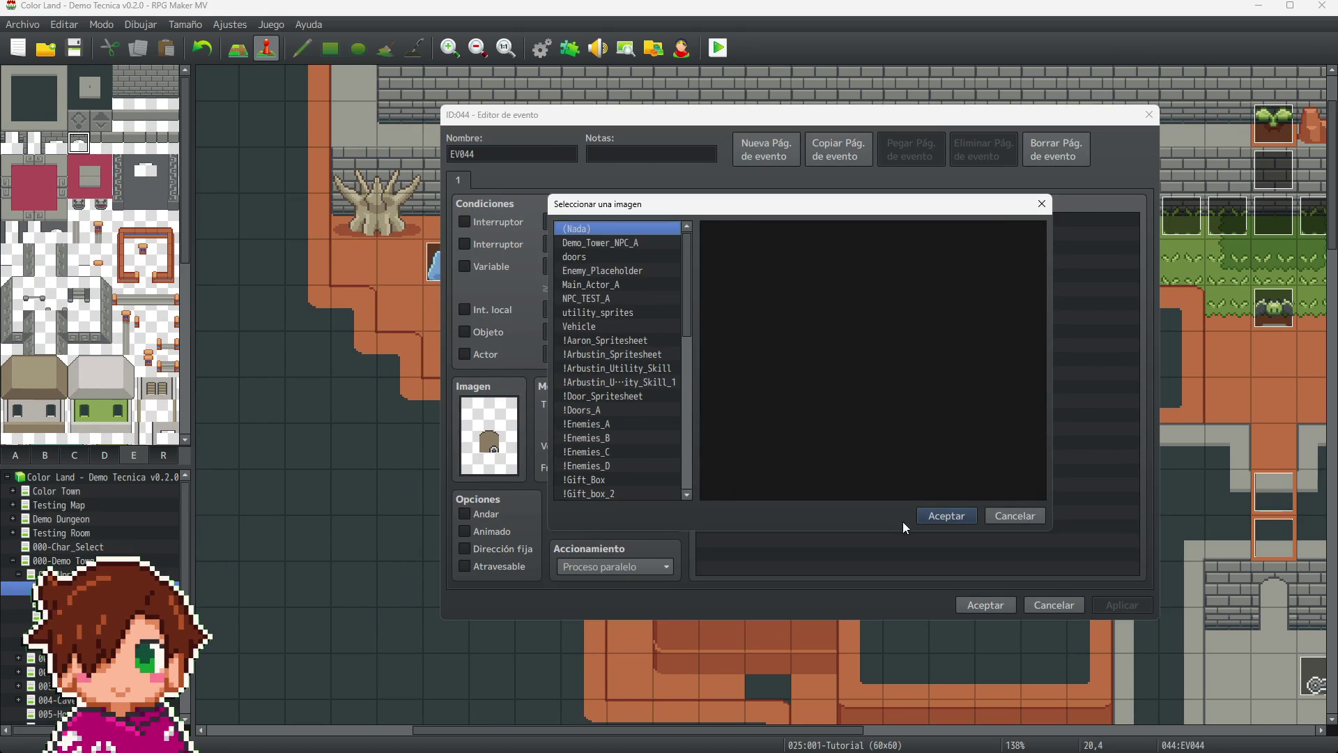
left_click(952, 517)
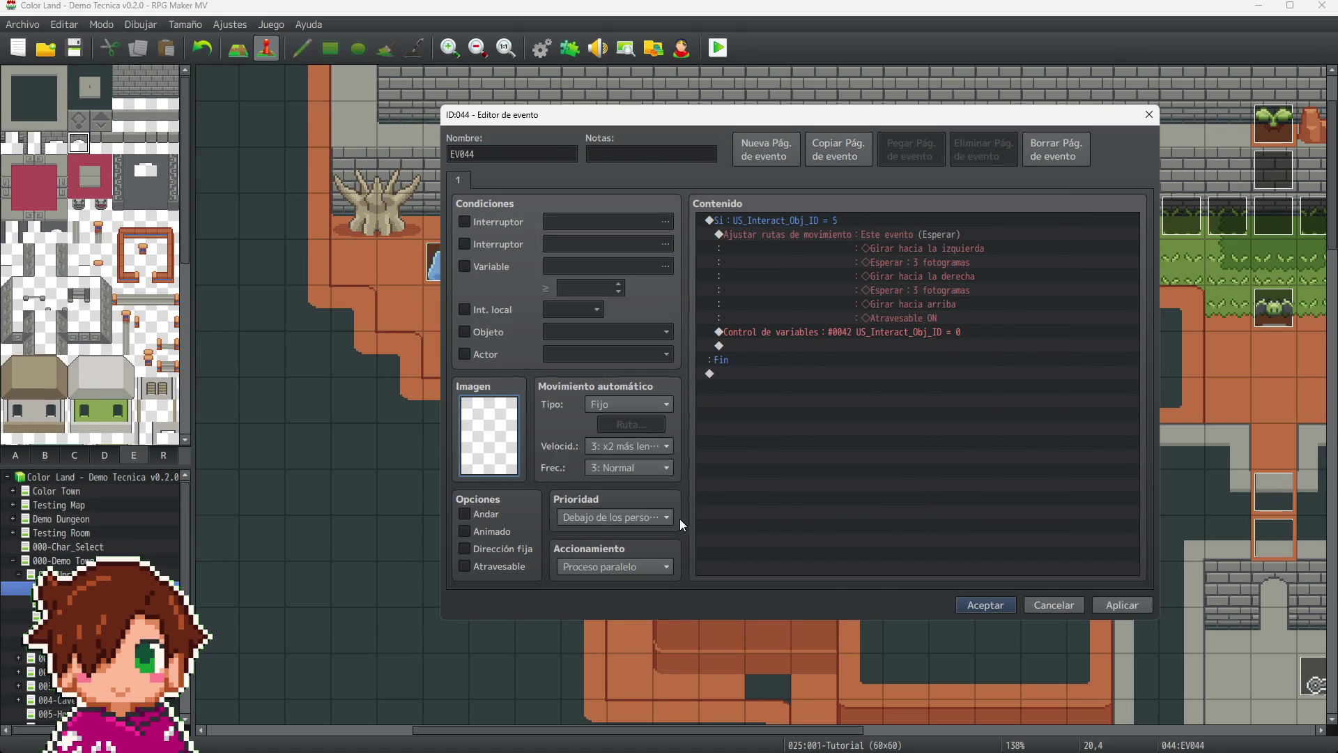
- Keep EV044's trigger as Proceso paralelo
left_click(665, 567)
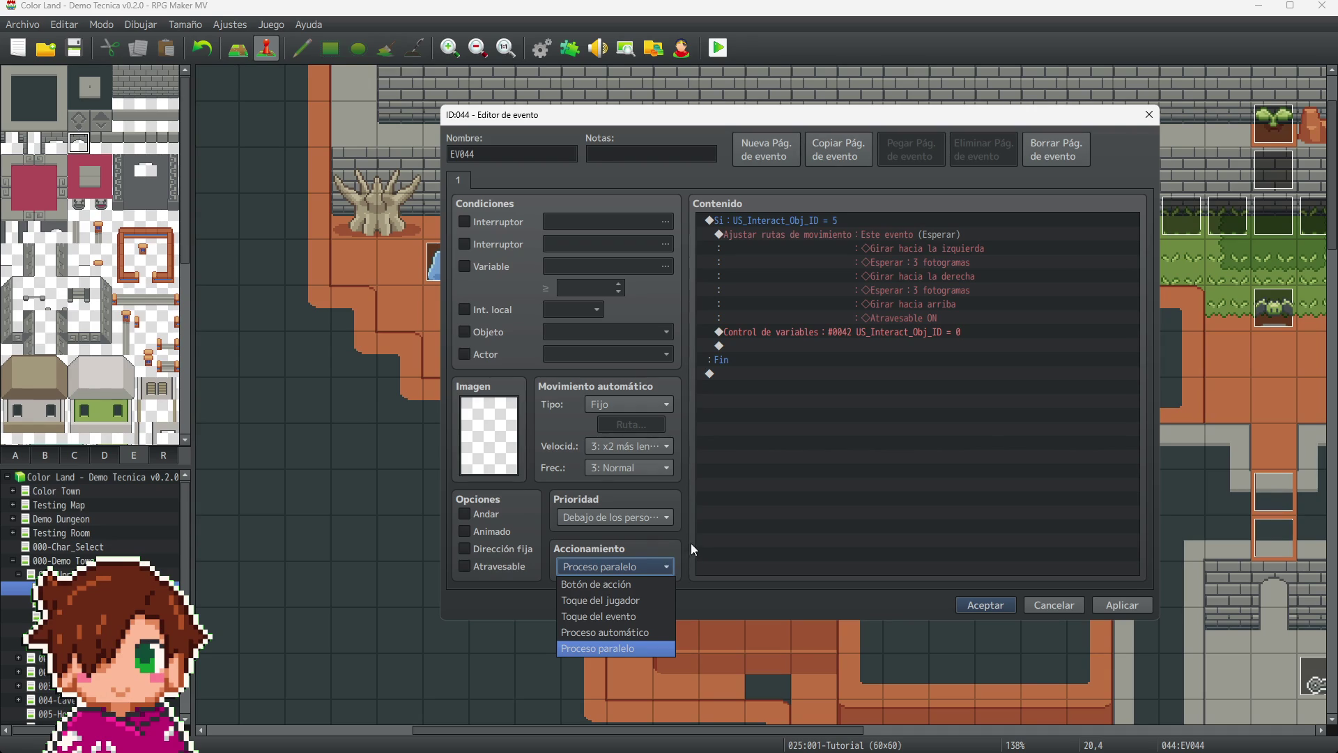
left_click(679, 533)
left_click(665, 567)
left_click(667, 567)
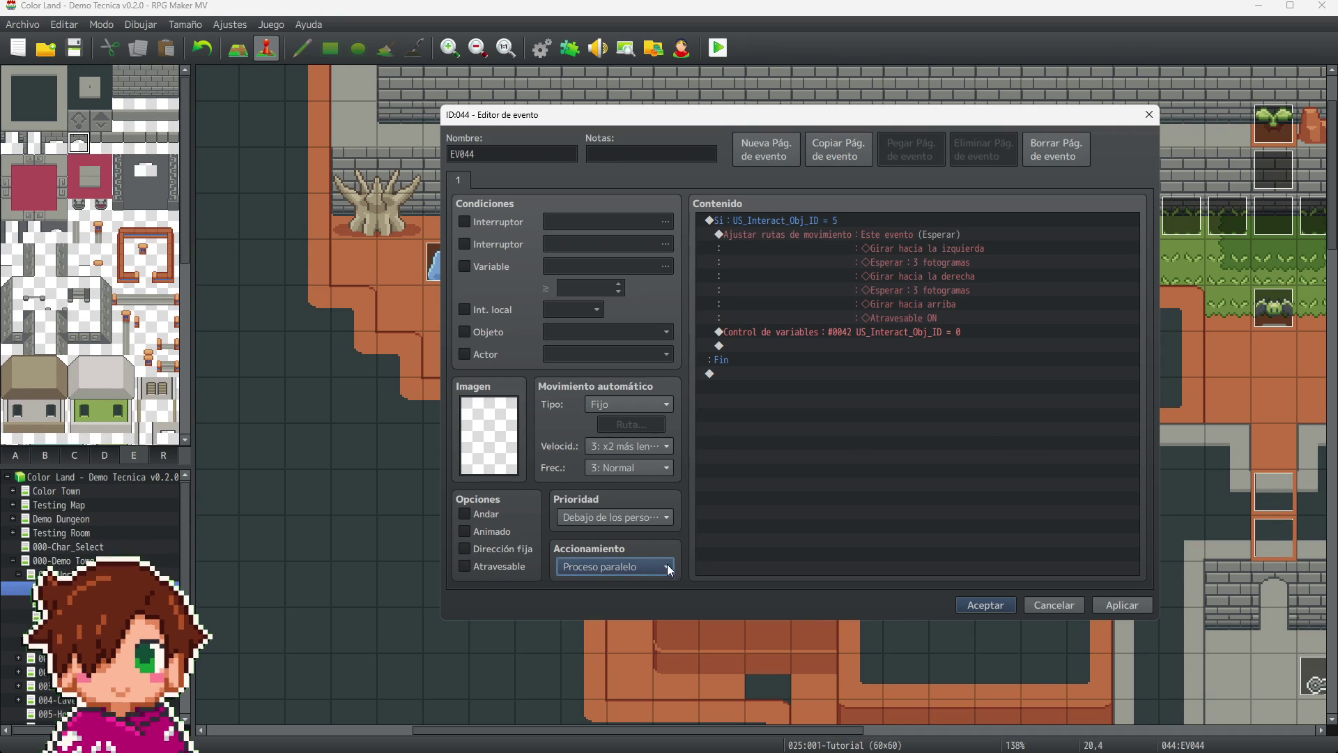
- Delete EV044's Ajustar rutas de movimiento command
left_click(935, 235)
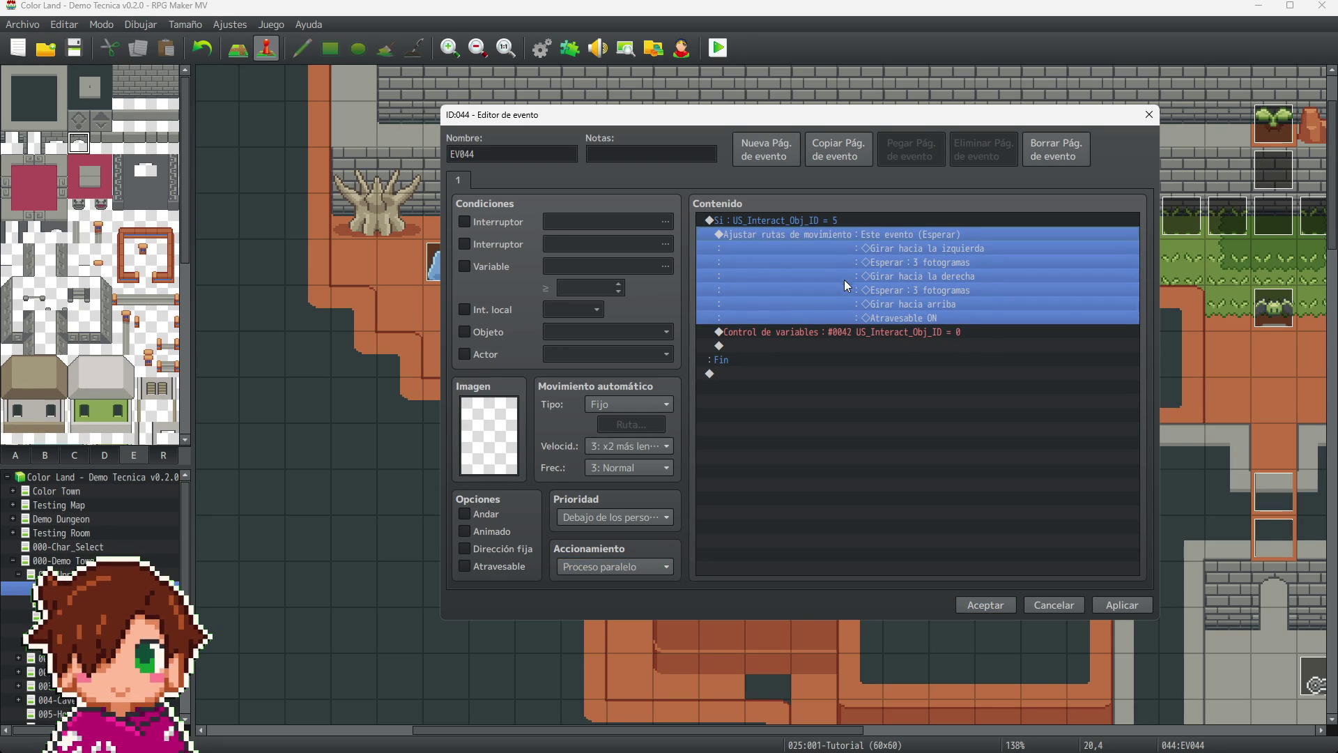
key("Delete")
left_click(868, 248)
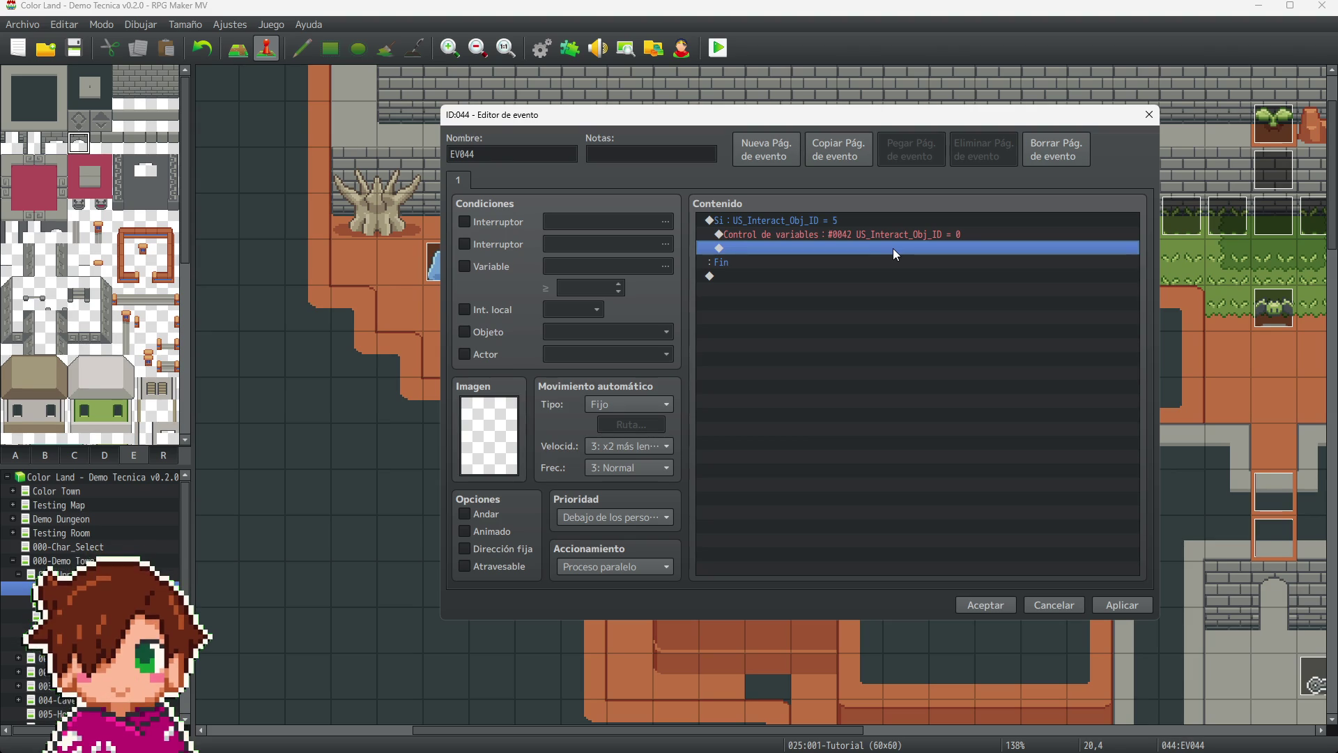
- Add a self switch A command and a second page conditioned on self switch A
double_click(893, 251)
left_click(849, 376)
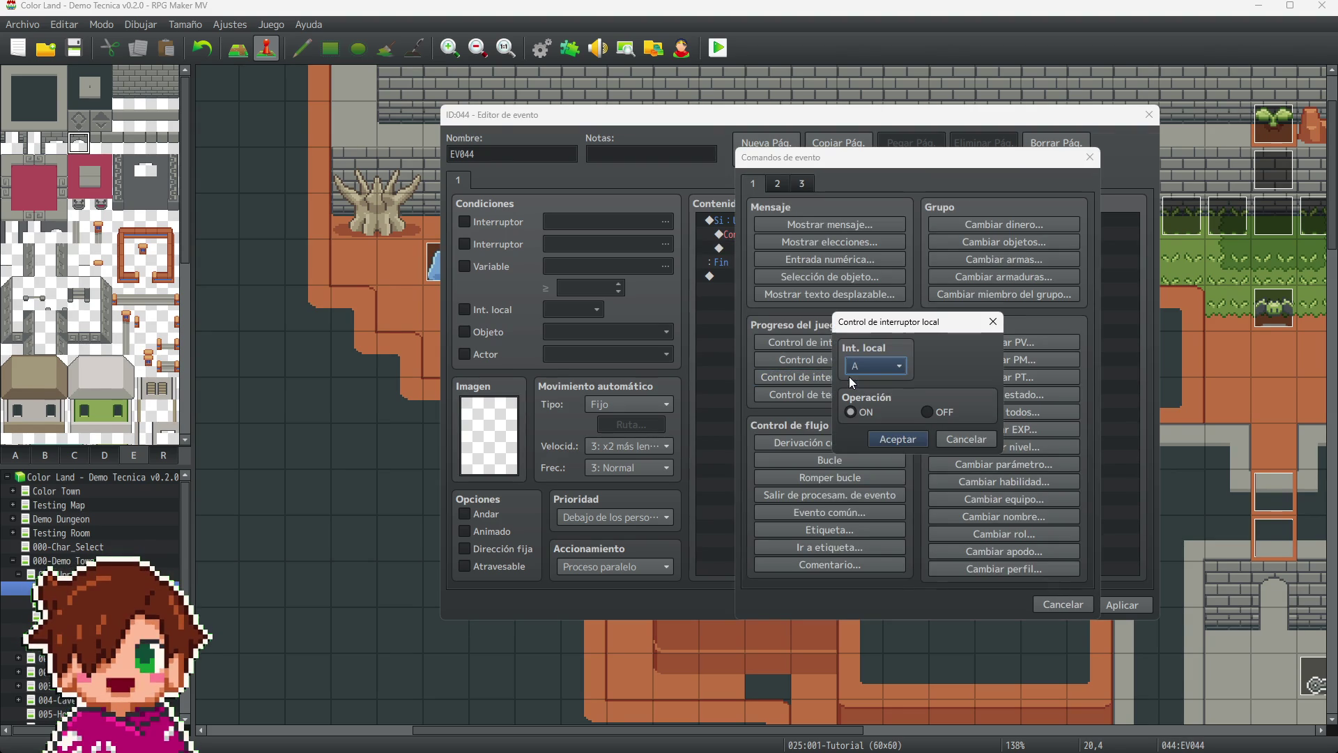
left_click(901, 444)
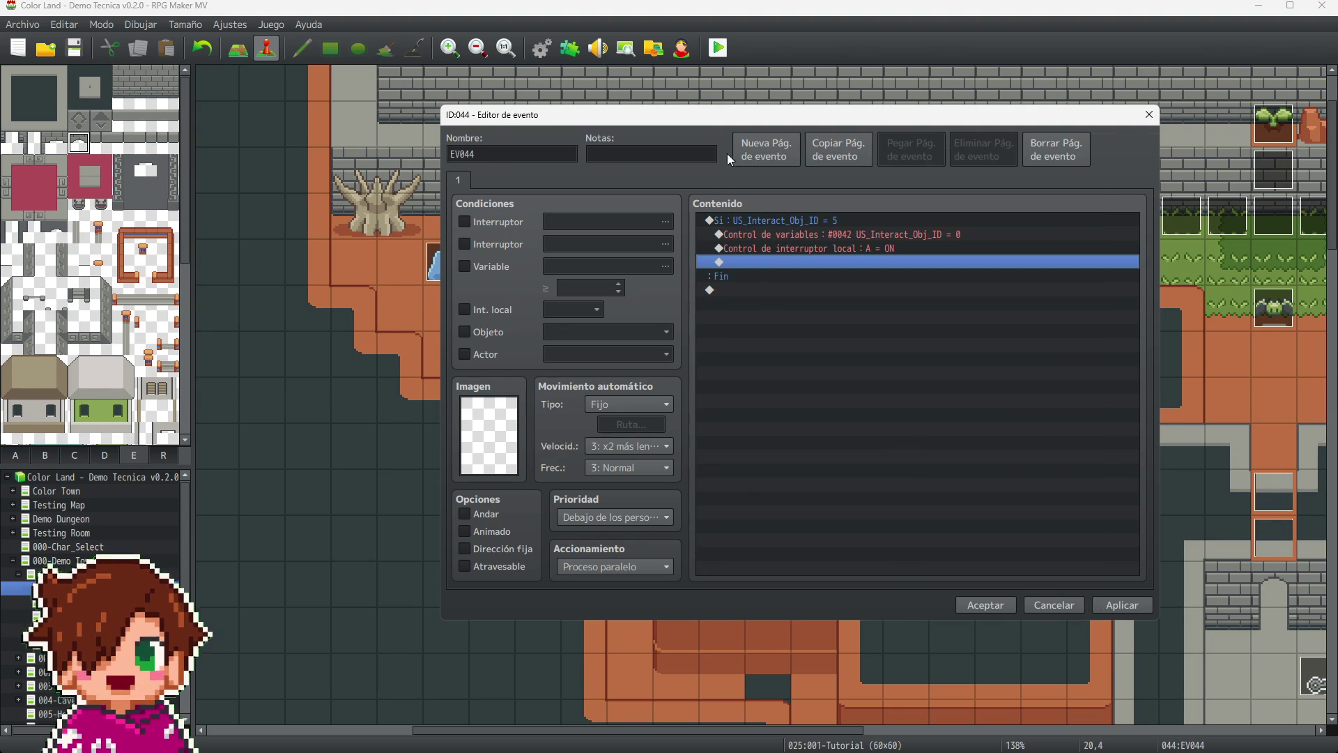
left_click(767, 146)
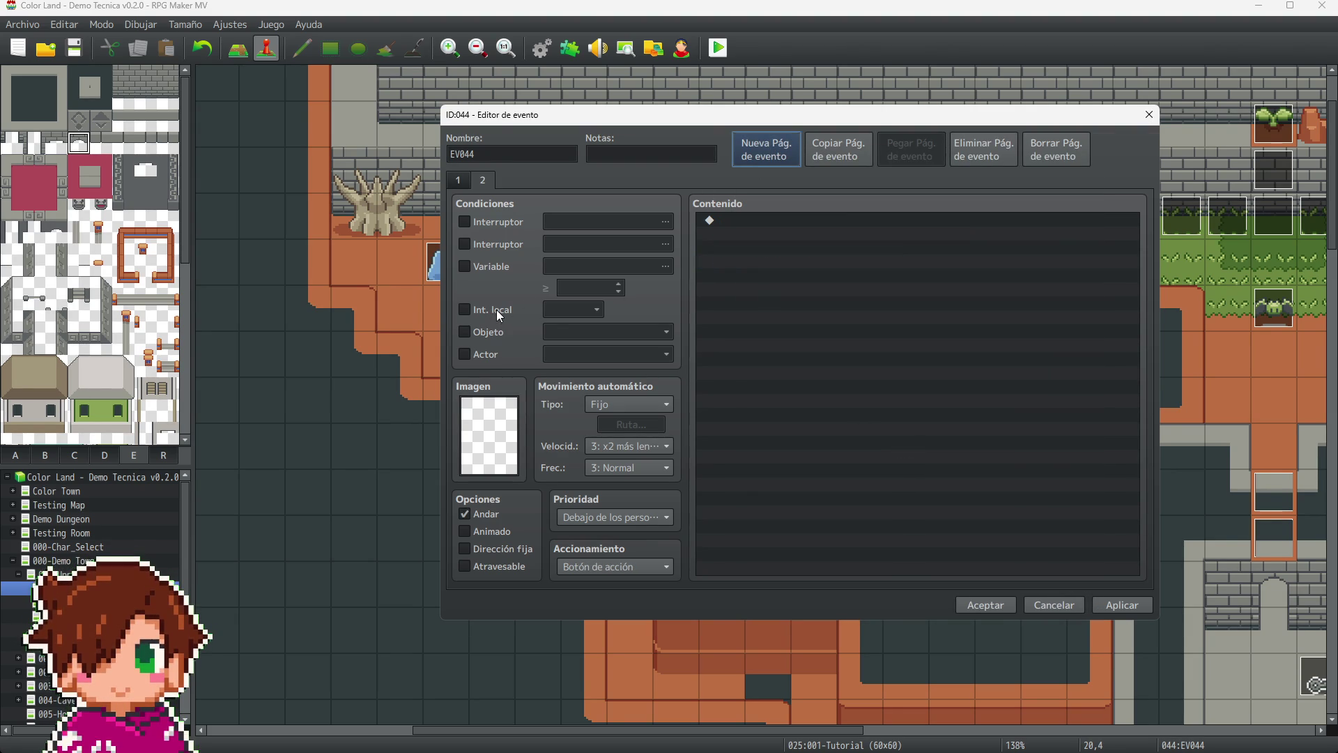
left_click(497, 311)
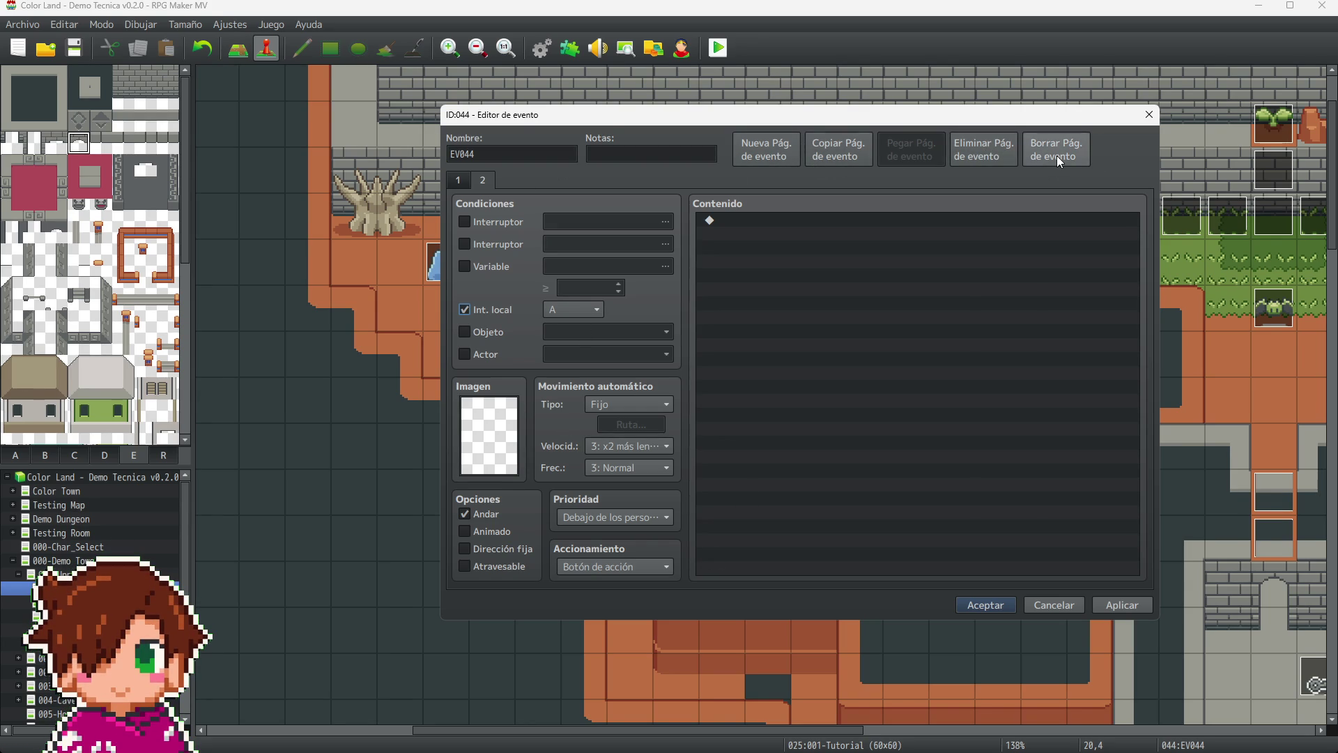
- Remove the second page and the self switch A command again
left_click(990, 155)
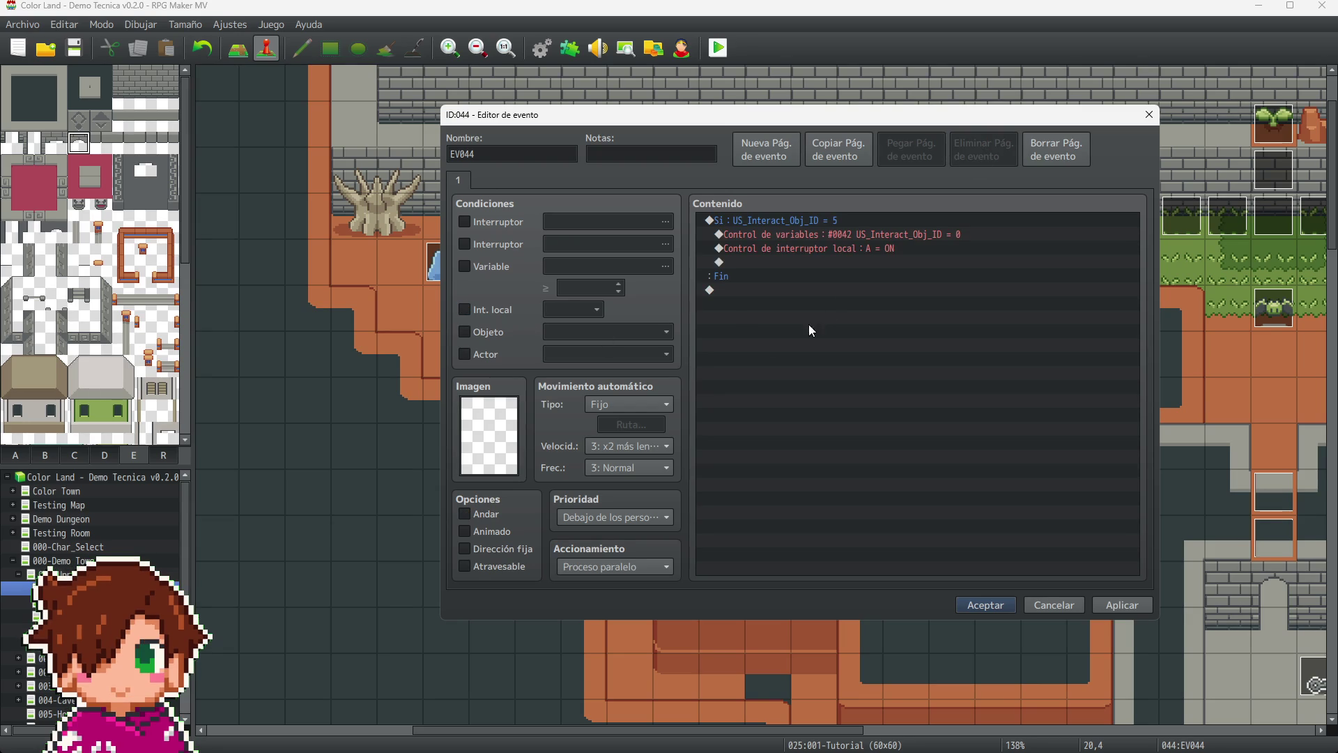
left_click(823, 253)
key("Delete")
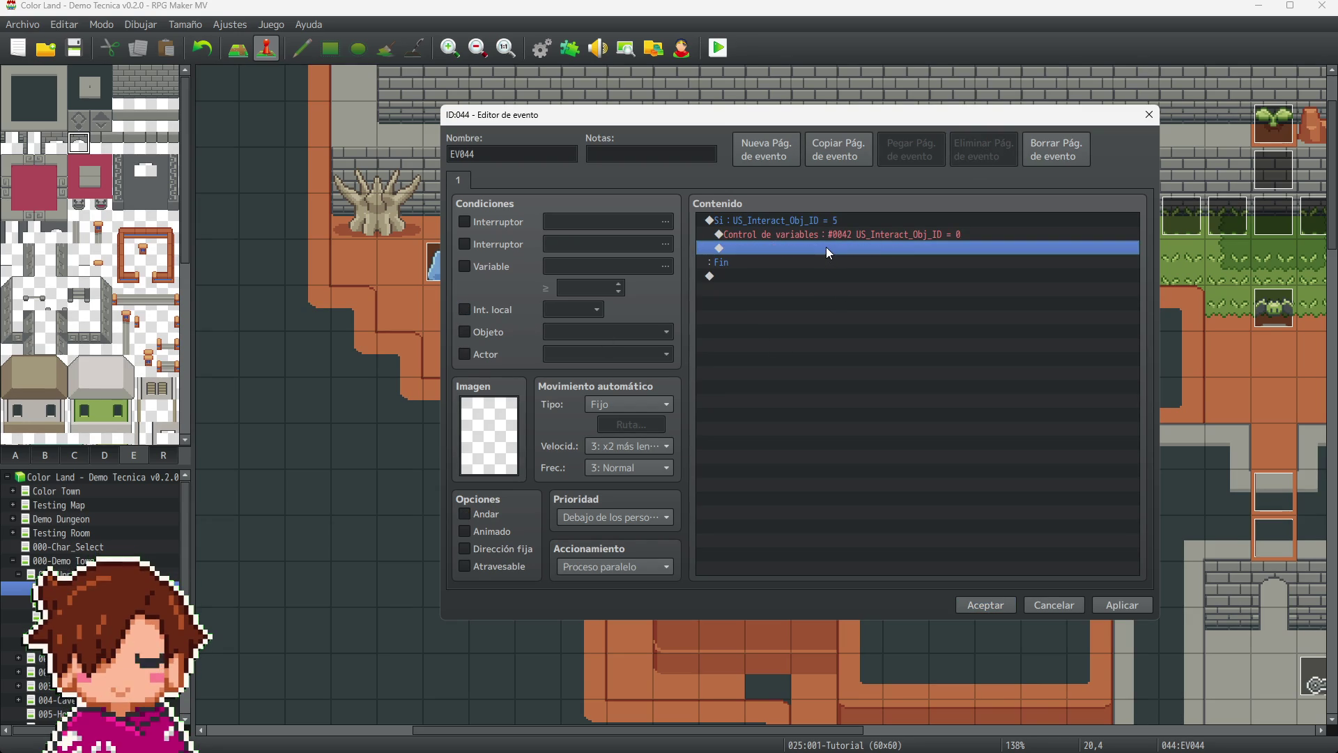
- Insert Borrar evento after the variable reset and save EV044
double_click(826, 250)
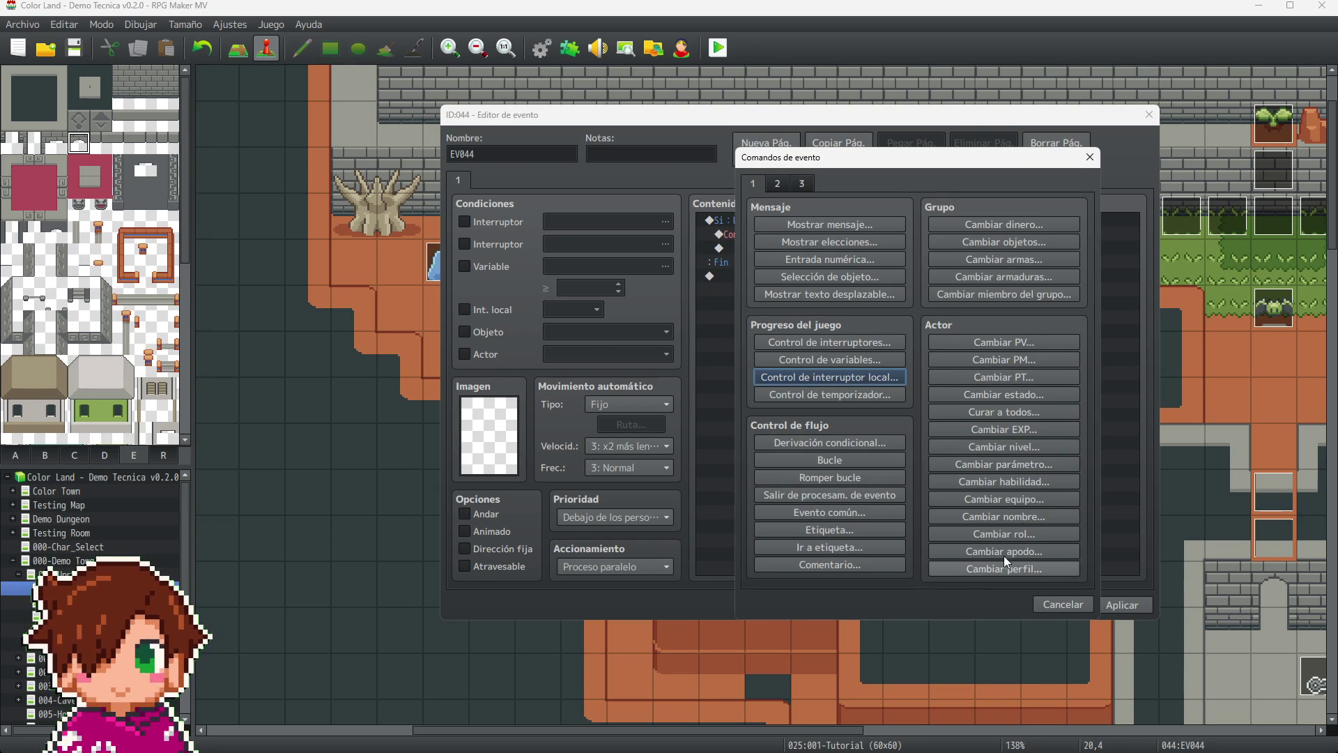
left_click(778, 185)
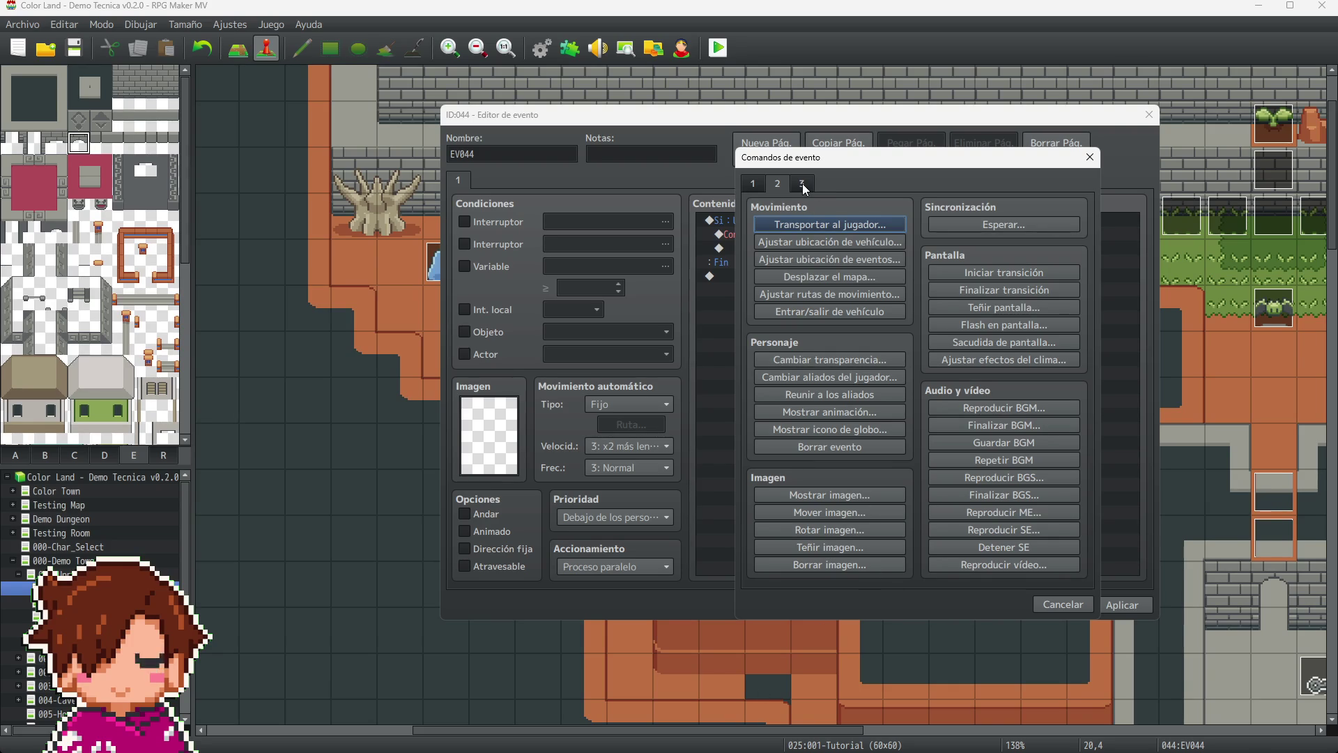
left_click(814, 447)
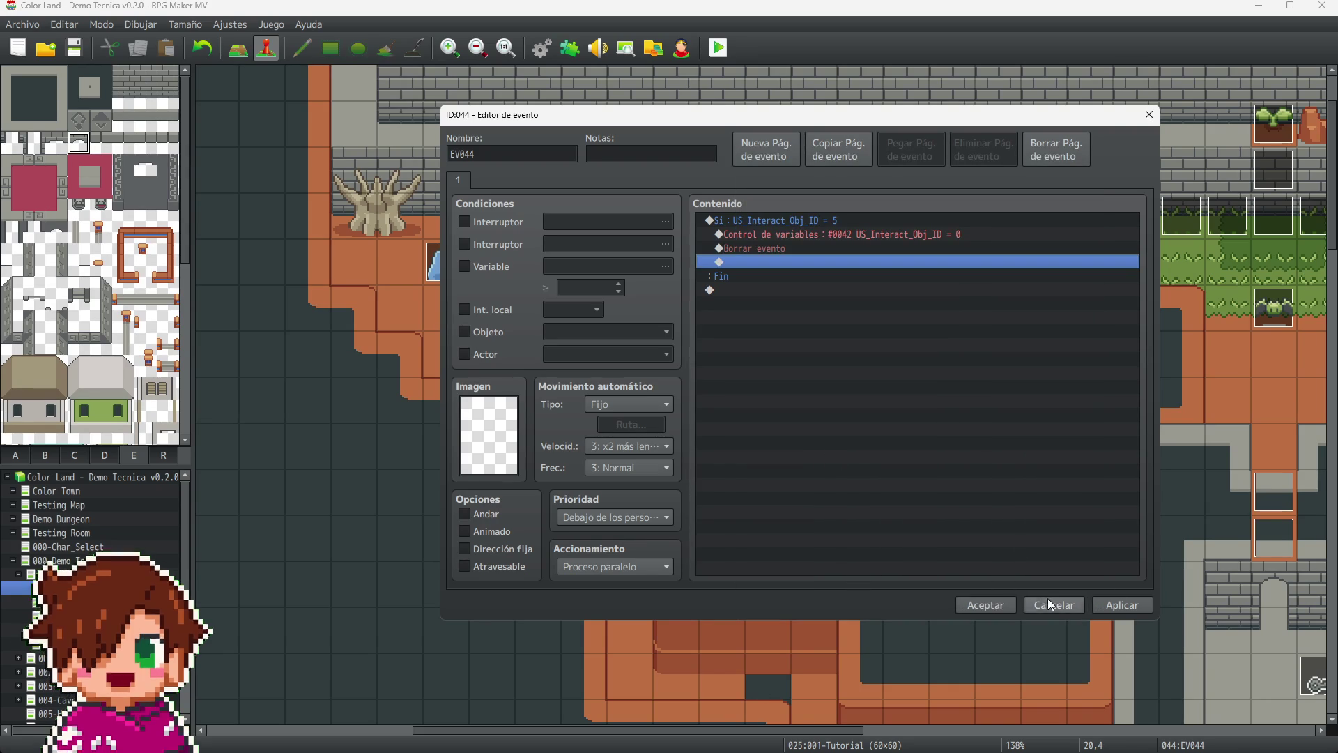
left_click(1122, 605)
left_click(990, 605)
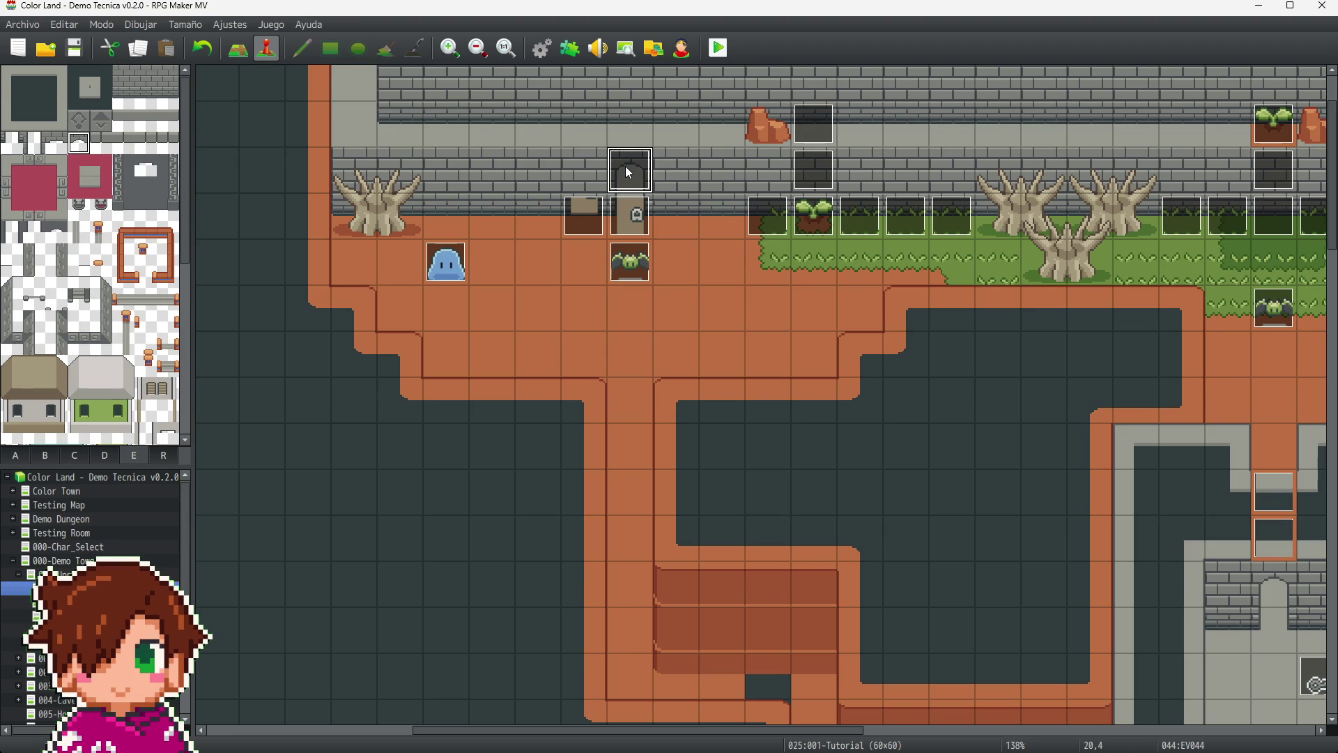
- Copy the player step, Move1 sound and transfer commands from Locked Door event 043
left_click(583, 217)
double_click(583, 216)
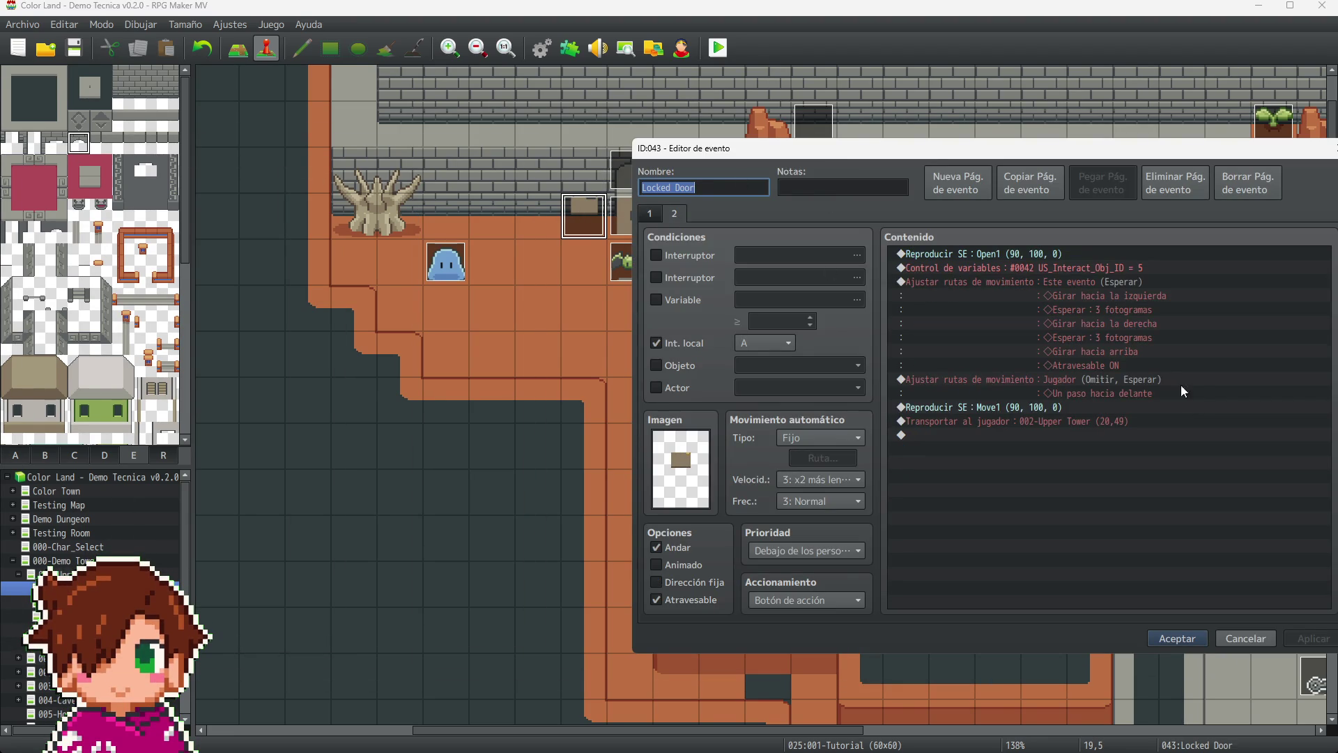
left_click(1143, 382)
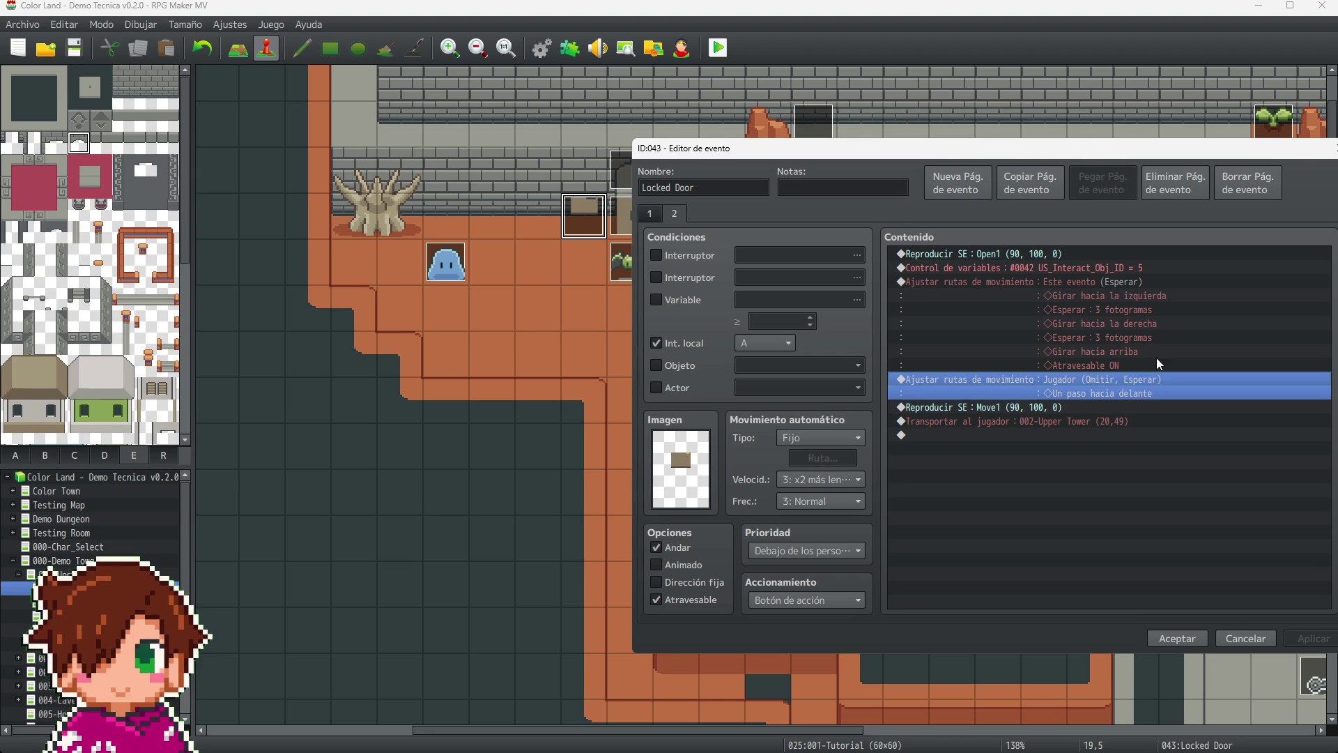
left_click(1076, 410, "shift")
left_click(1077, 420, "shift")
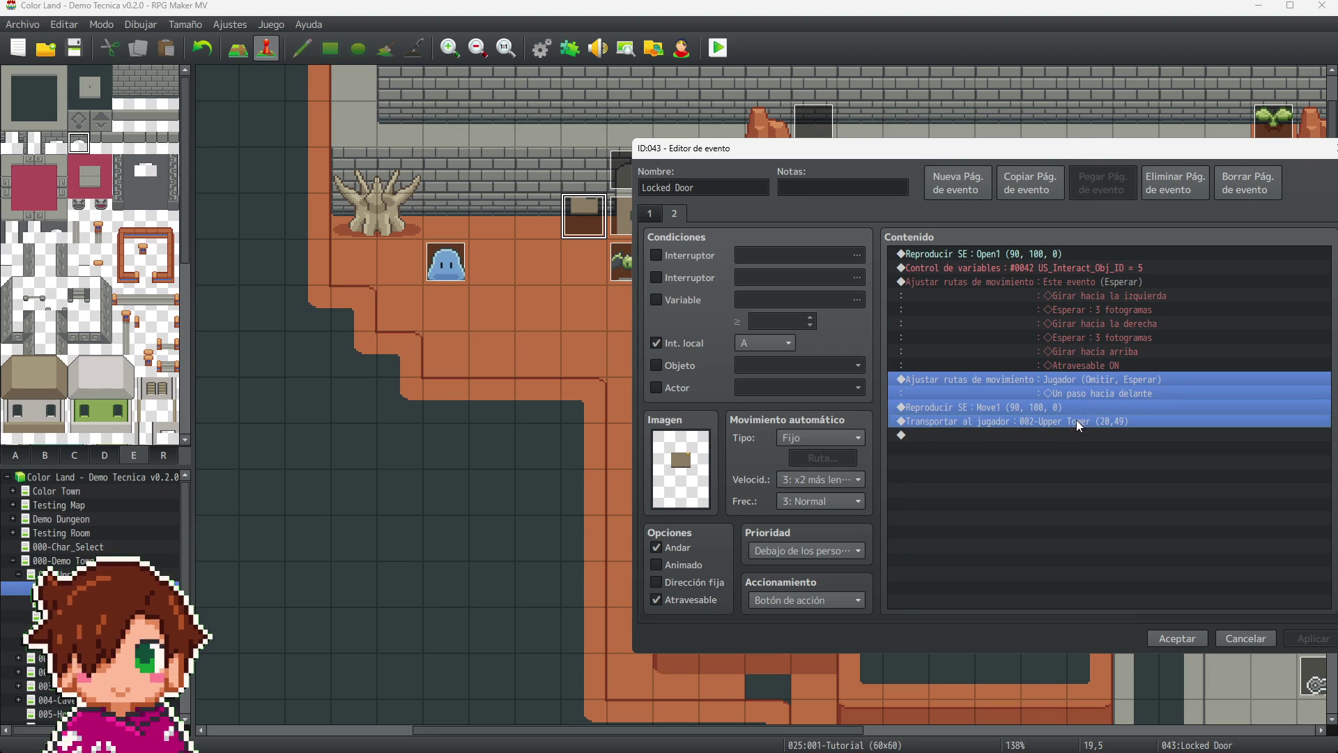
left_click(1168, 638)
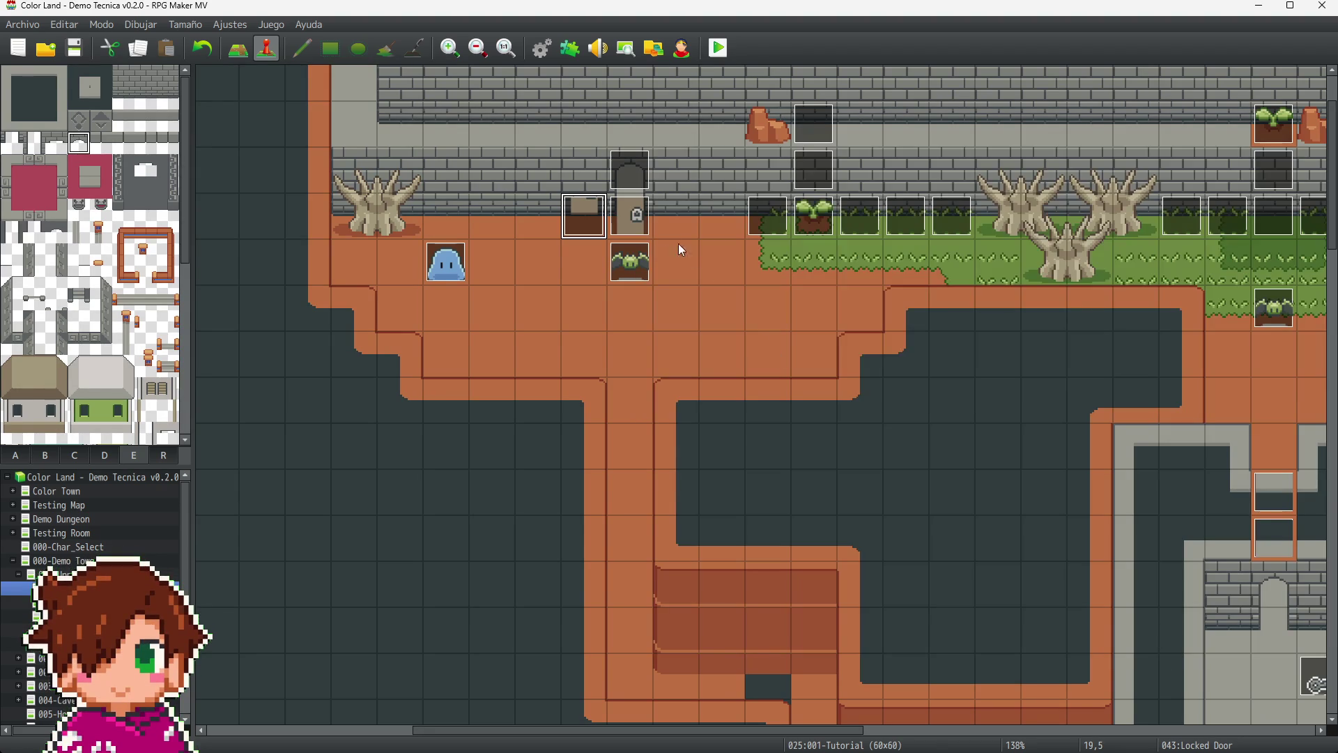
- Paste the step, sound and transfer commands into event 057's page 2 and save it
left_click(628, 212)
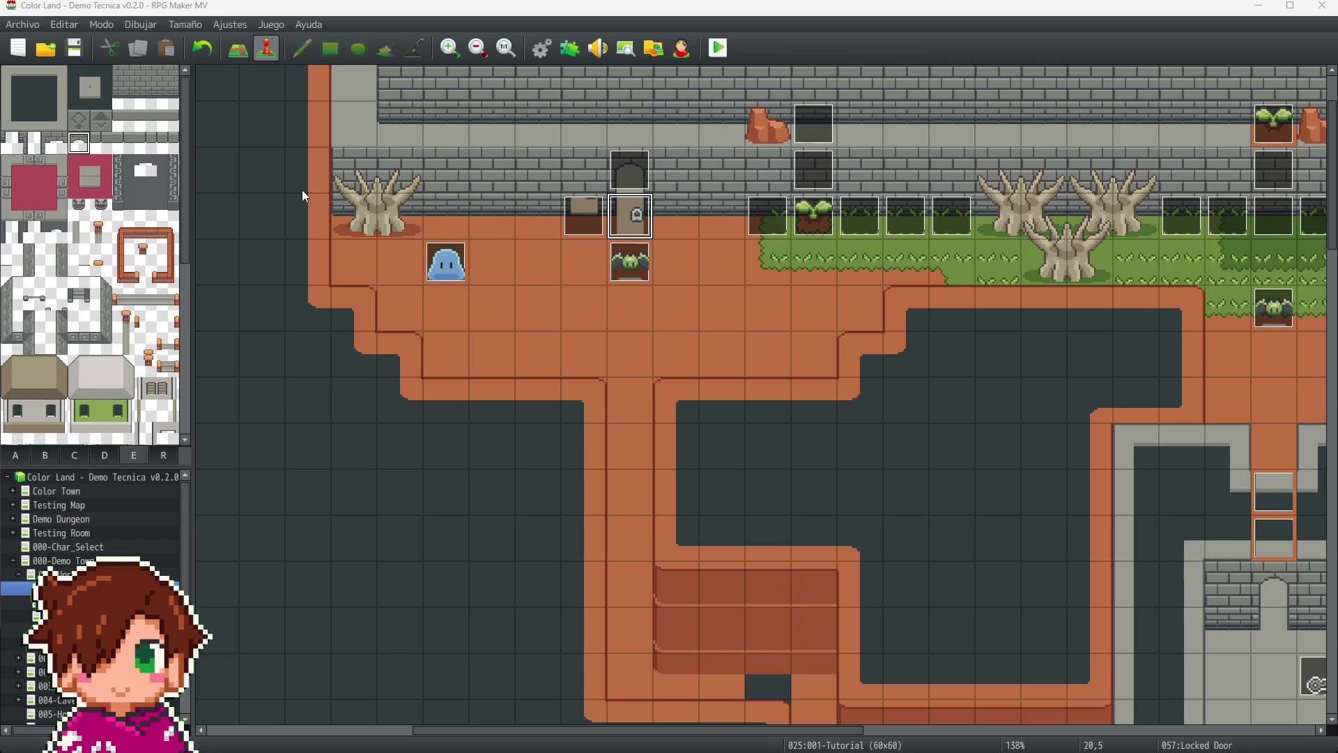
key("Return")
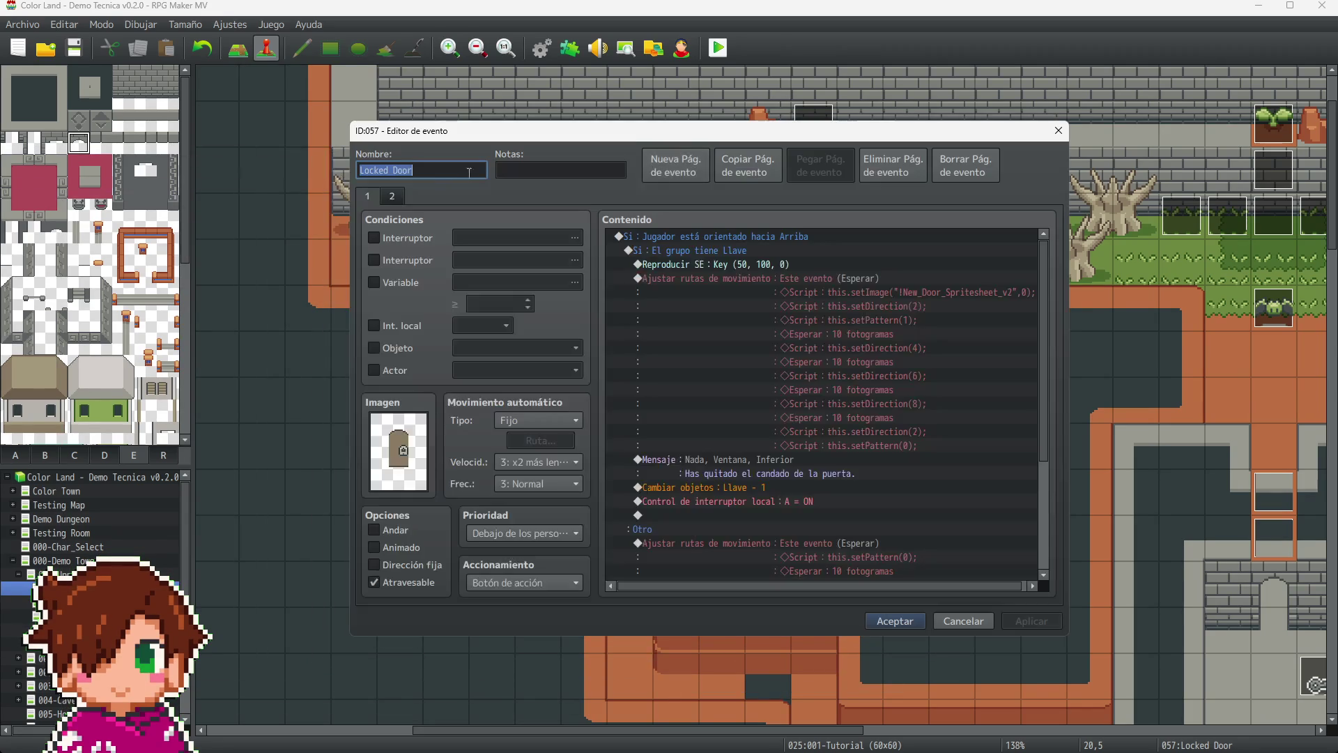
left_click(833, 362)
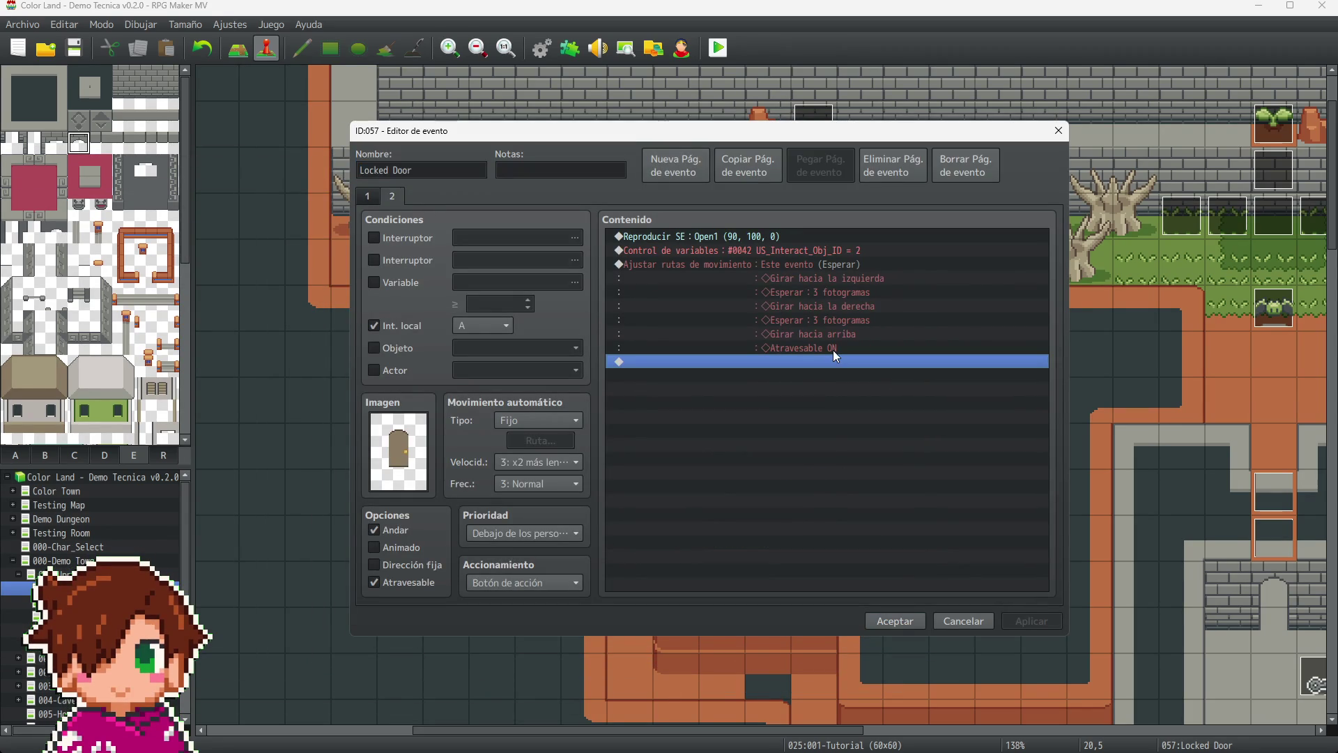
key("ctrl+v")
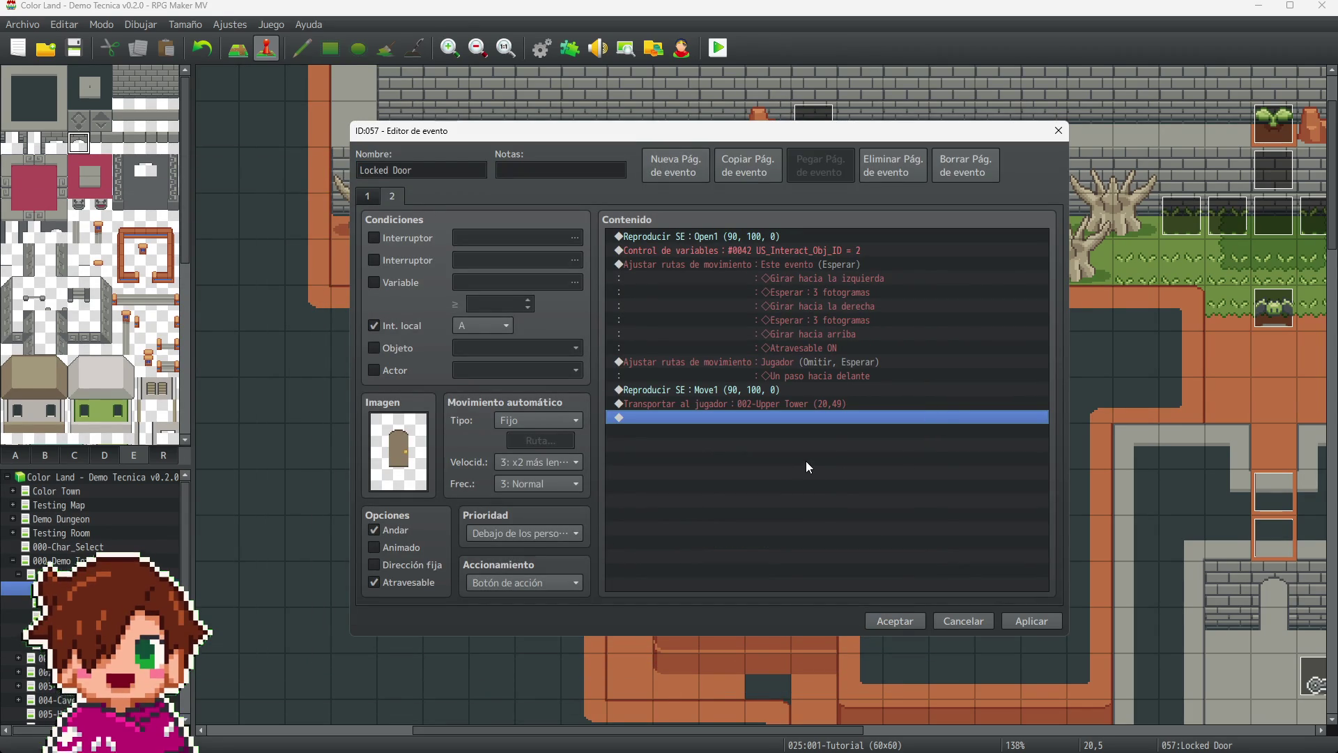
left_click(1034, 625)
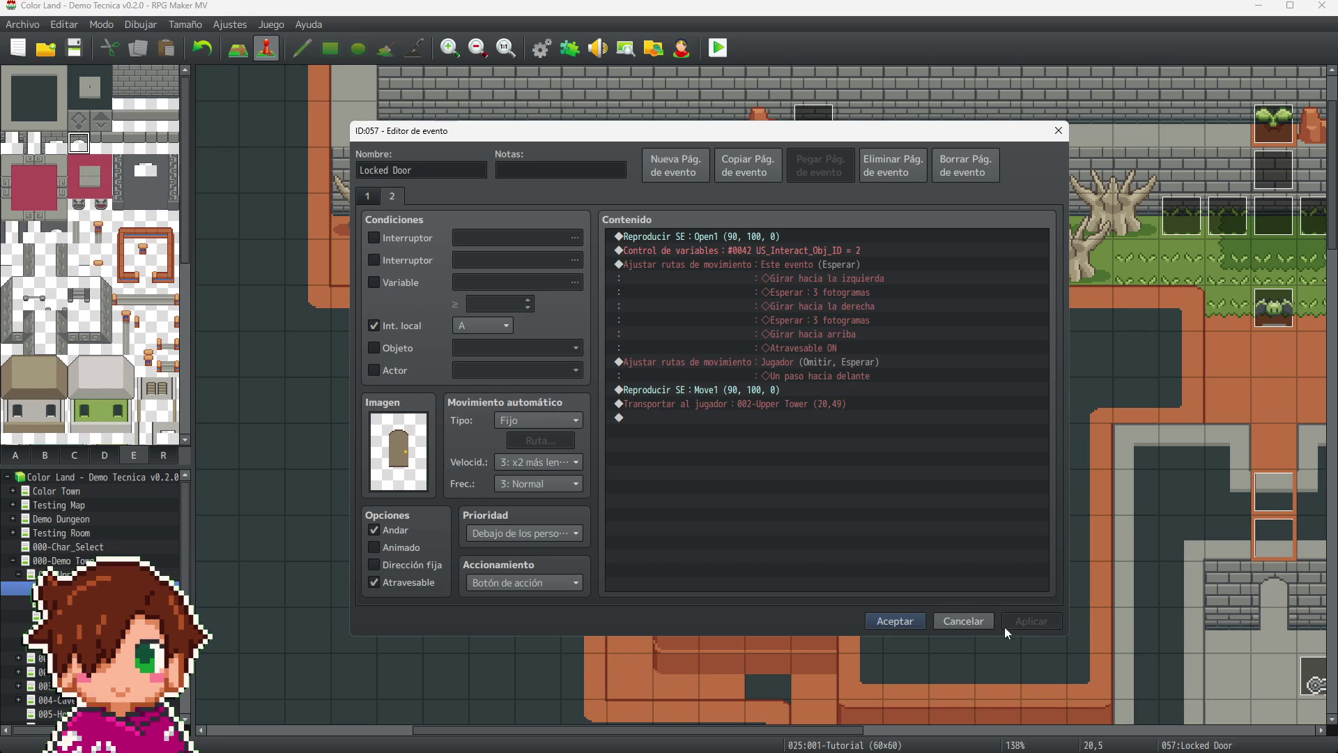
left_click(911, 620)
left_click(744, 311)
left_click(583, 221)
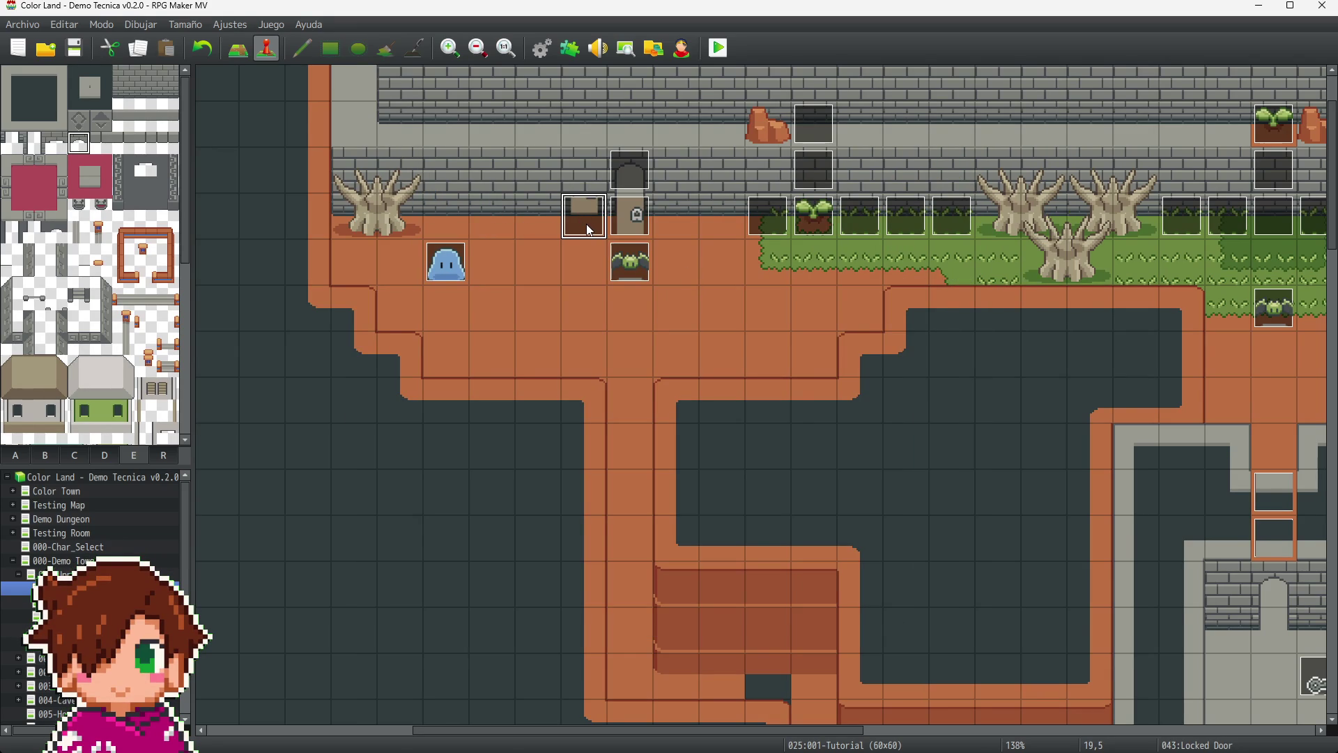
- Delete the Locked Door event at 19,5 and select the UI-001-Green sprout event
key("Delete")
left_click(800, 357)
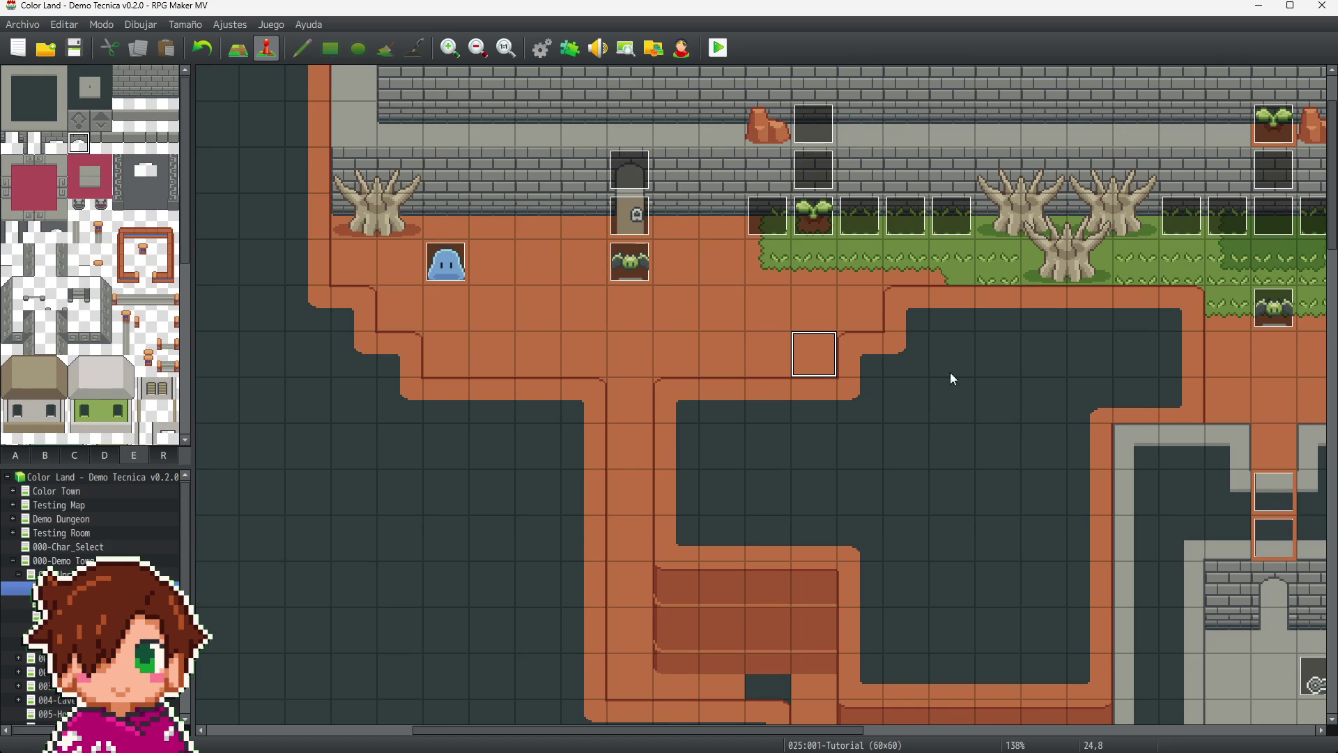
left_click(817, 213)
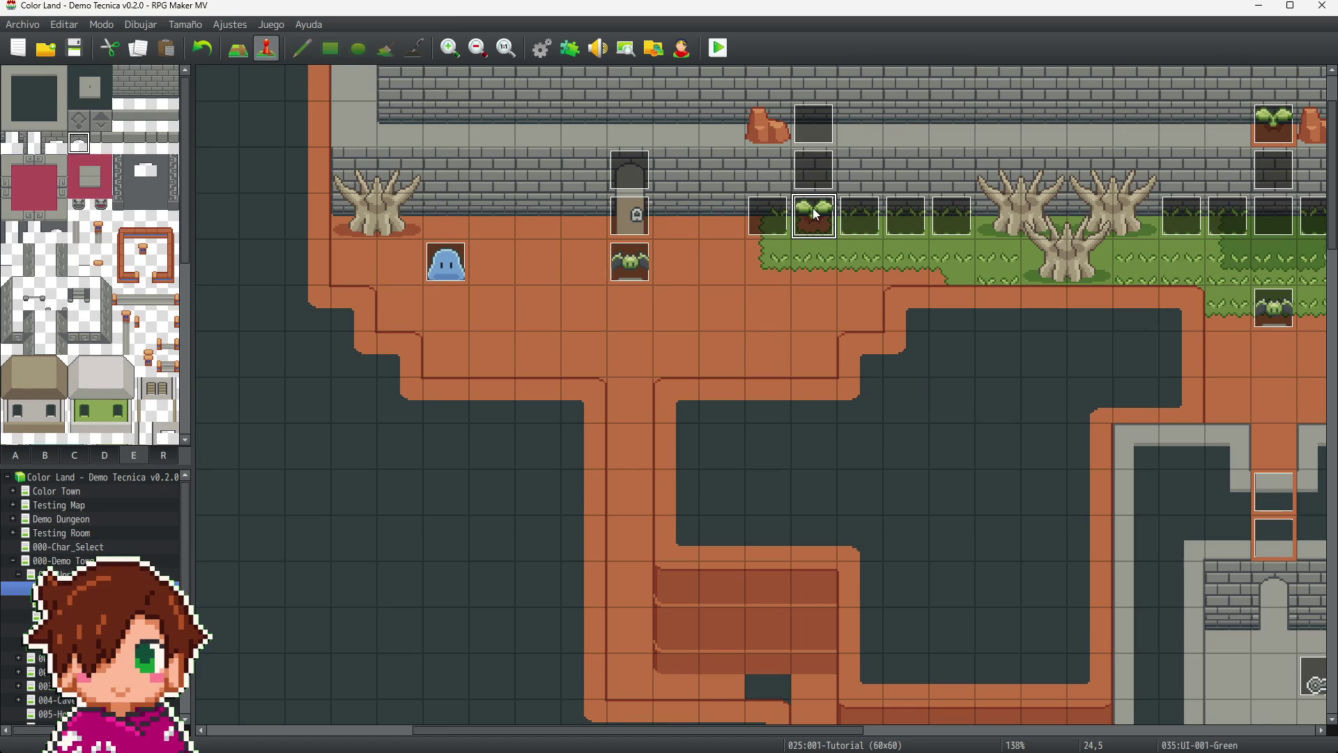
key("Up")
key("Up")
left_click(812, 214)
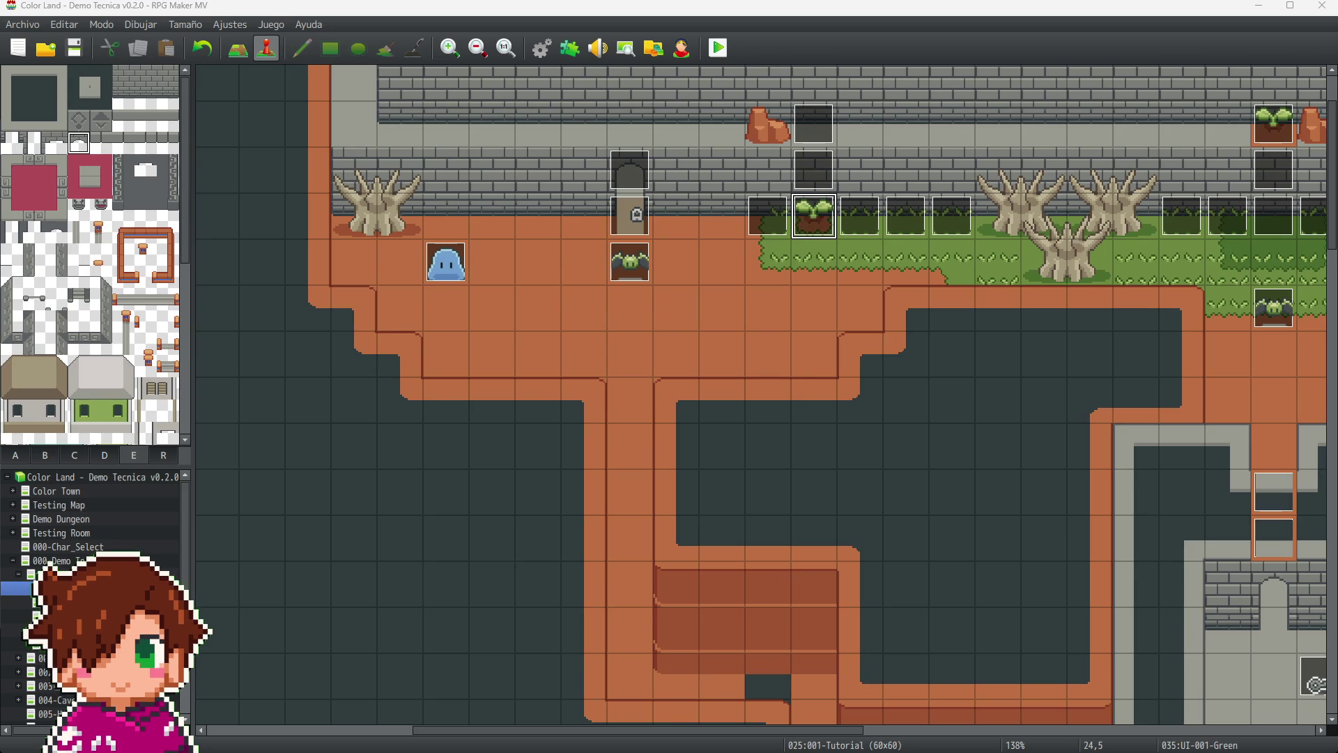
- Inspect UI-001-Green's variable command, then move the event from 24,5 to 23,6
key("Return")
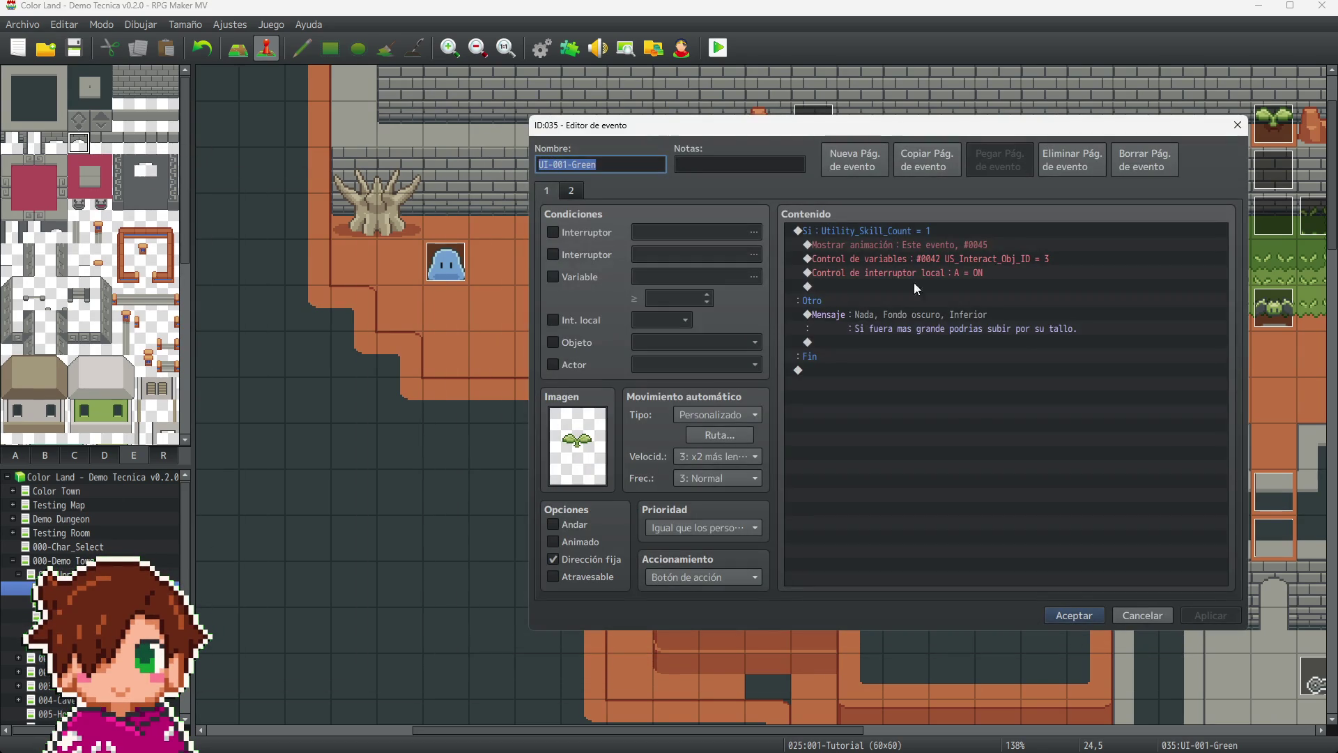
left_click(1047, 262)
left_click(1235, 126)
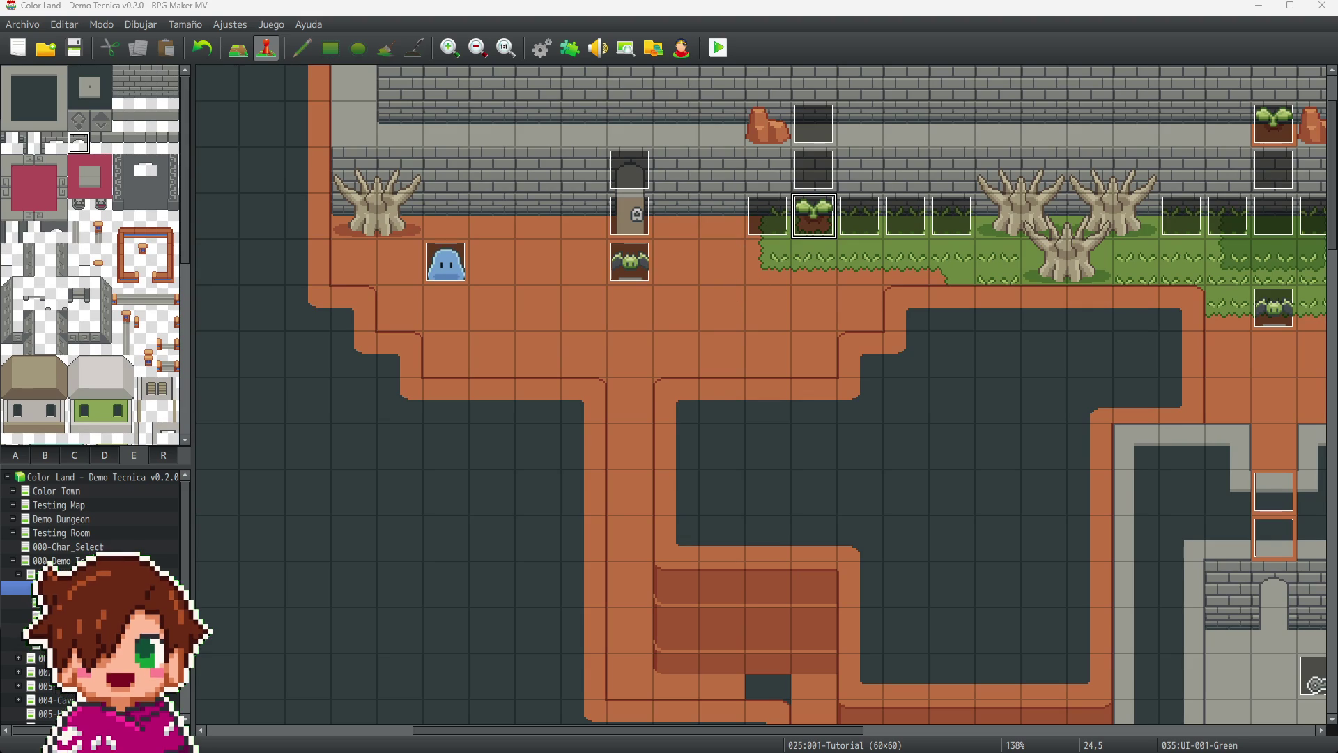
mouse_move(803, 211)
left_mouse_down()
mouse_move(773, 260)
mouse_move(821, 281)
mouse_move(816, 130)
left_mouse_up()
left_click(819, 180)
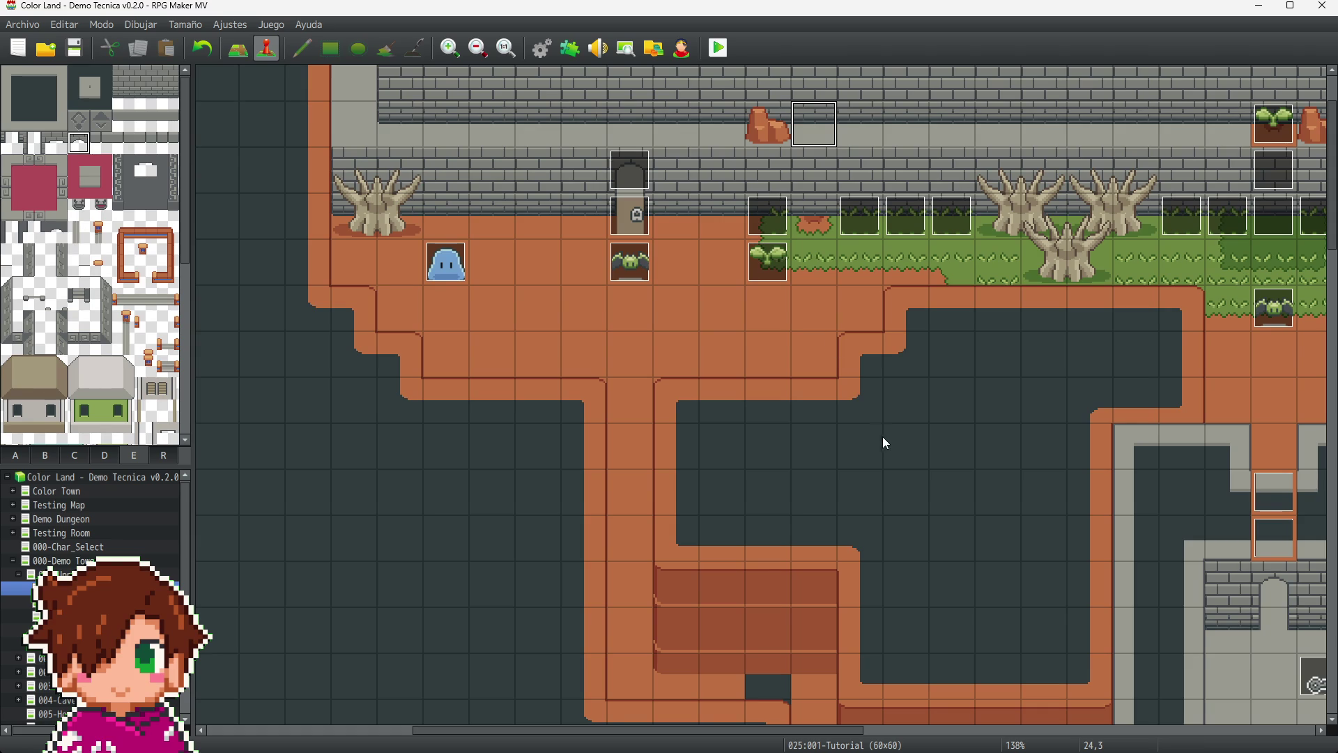
scroll(880, 436, "down", 10)
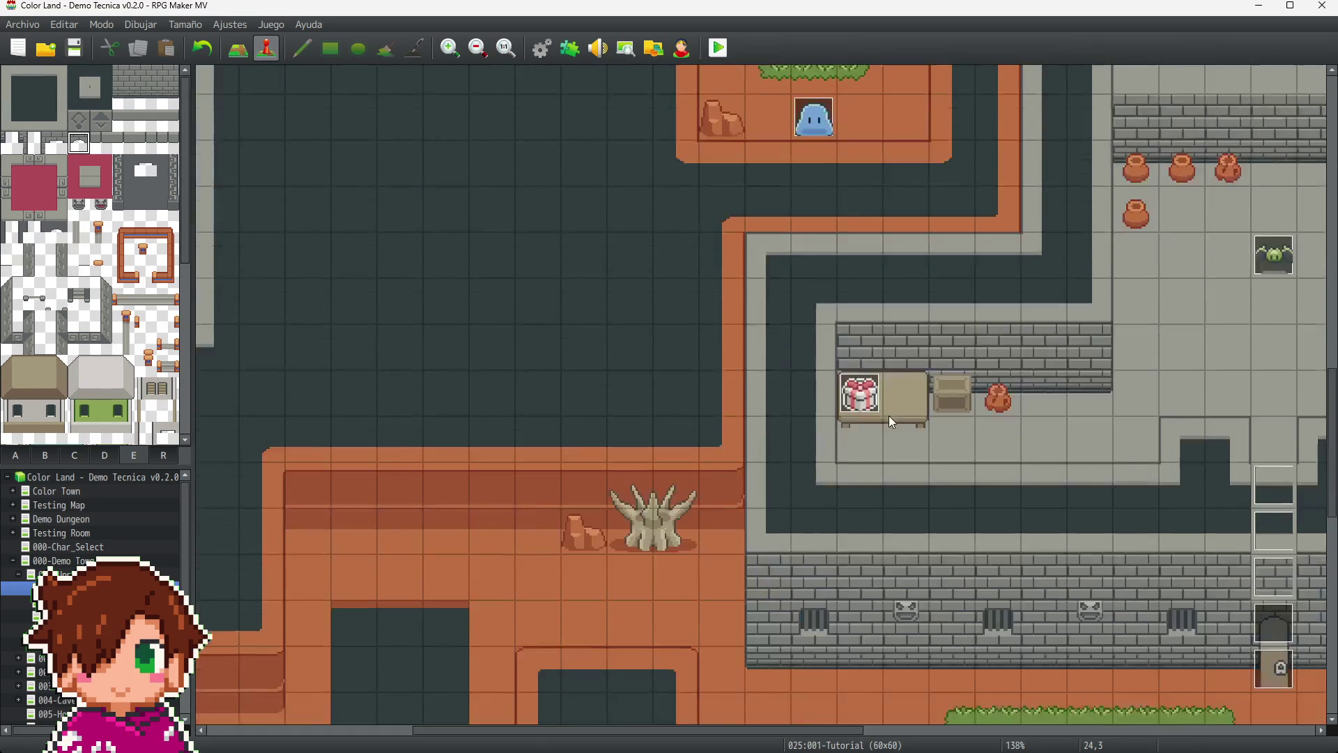
scroll(892, 420, "down", 5)
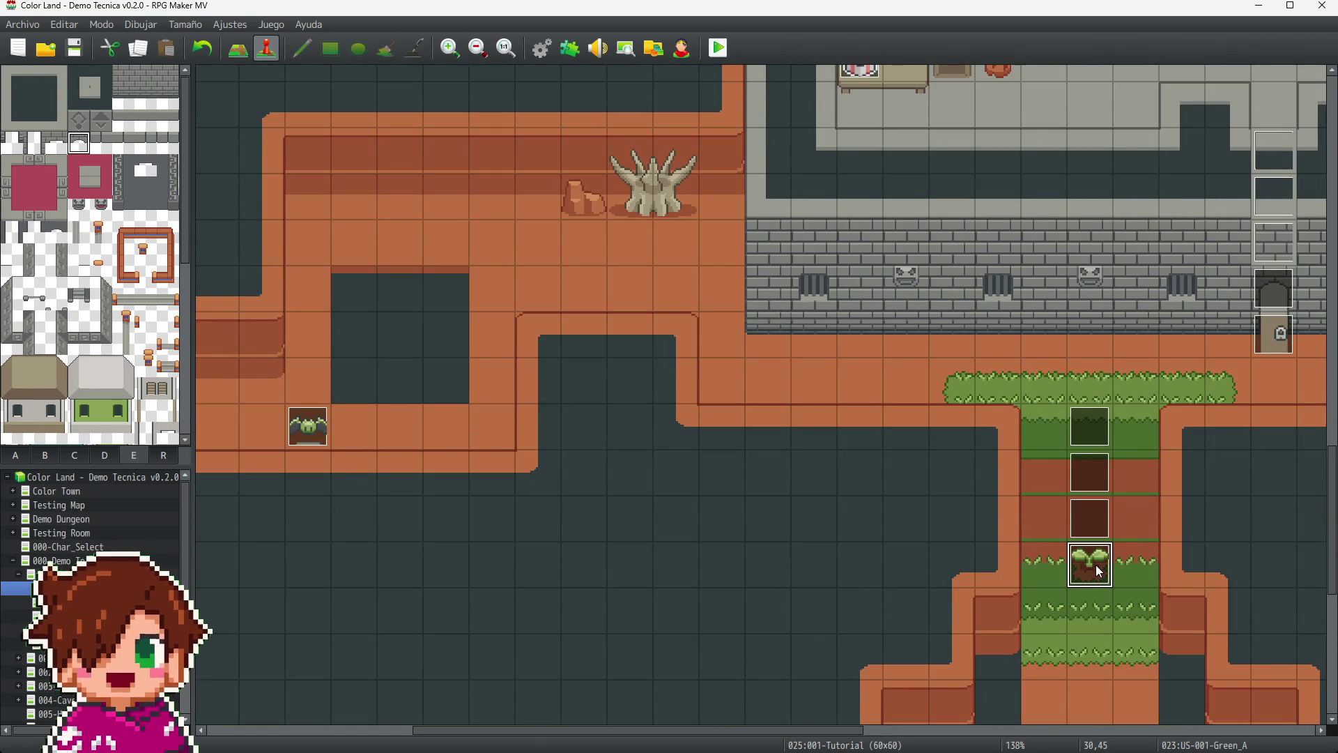
scroll(1056, 542, "up", 8)
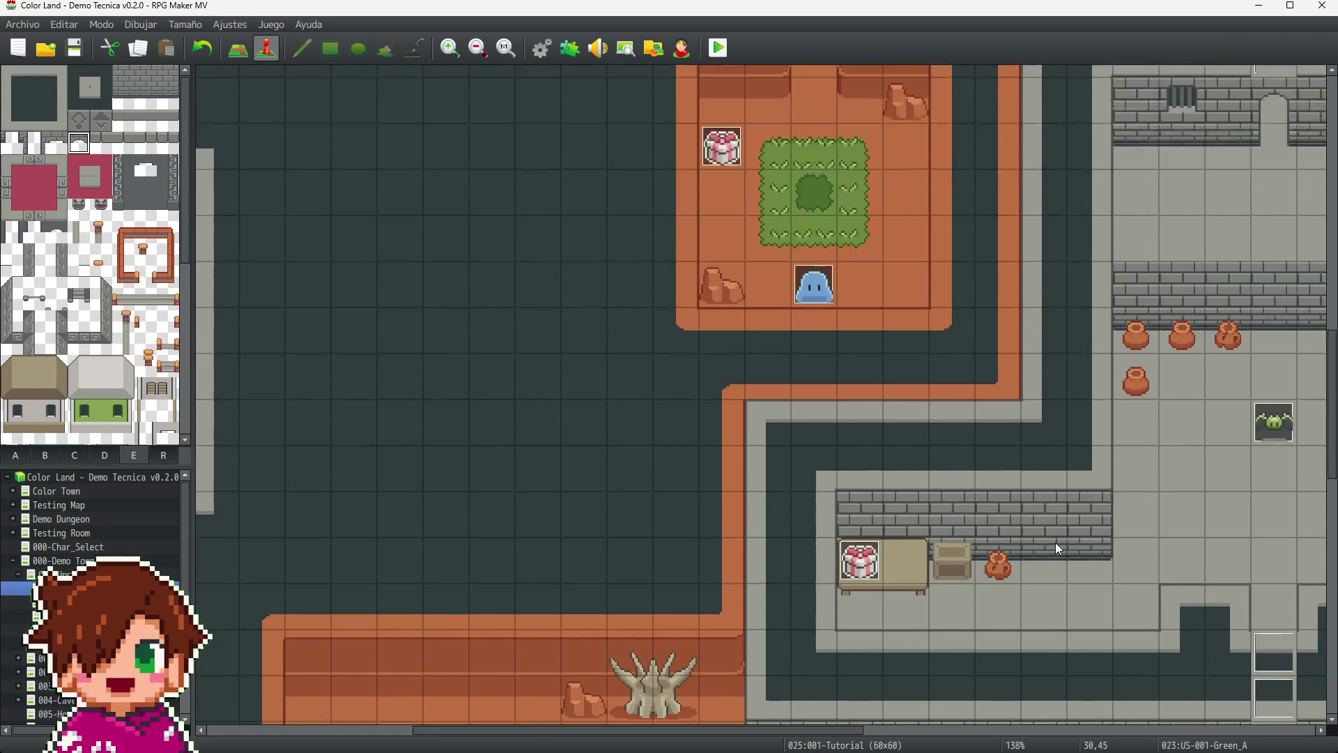
scroll(1055, 542, "up", 15)
scroll(1045, 509, "up", 5)
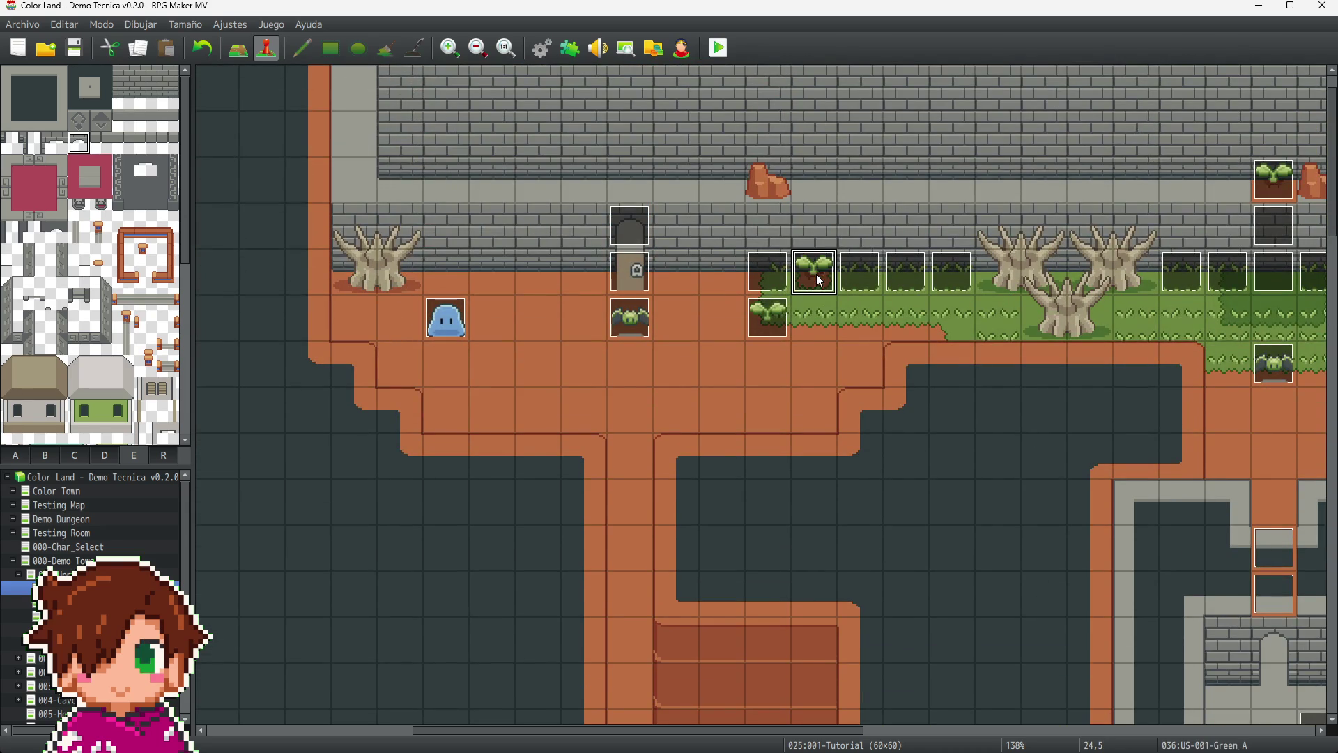
scroll(973, 436, "down", 12)
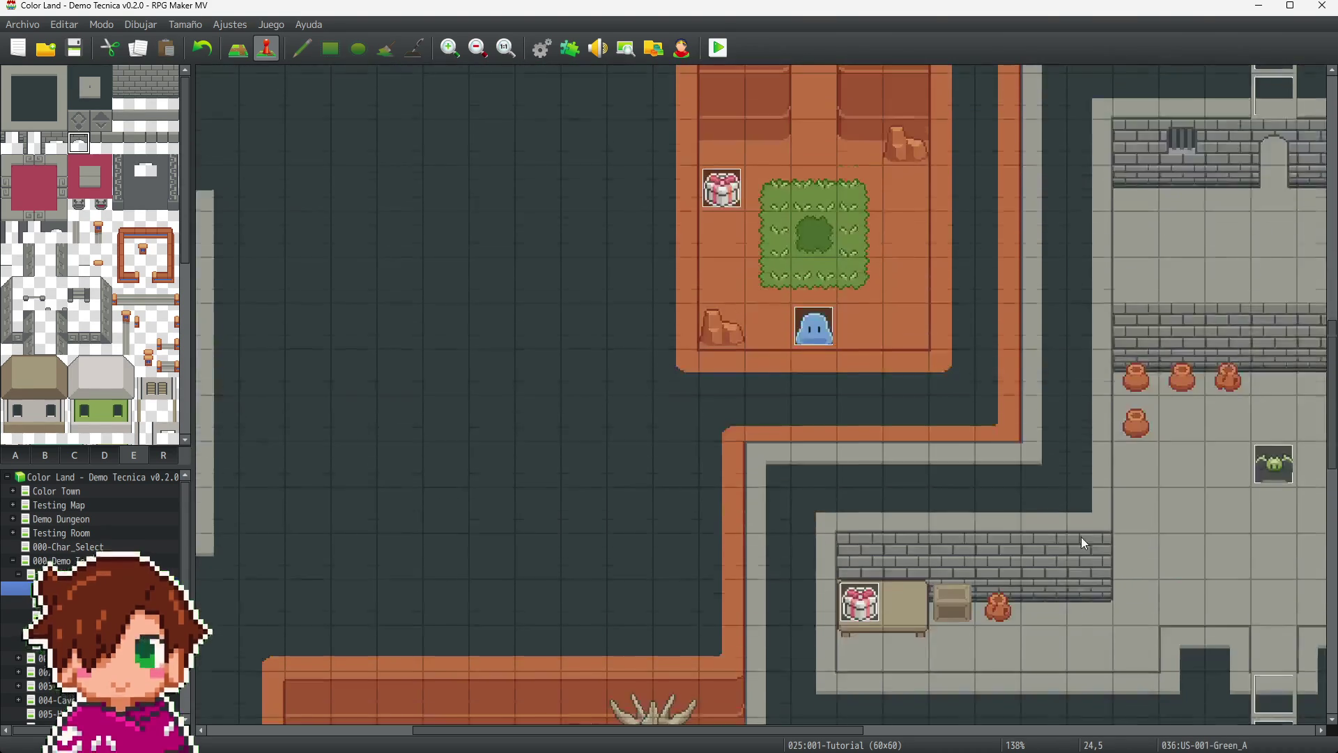
scroll(1081, 540, "down", 8)
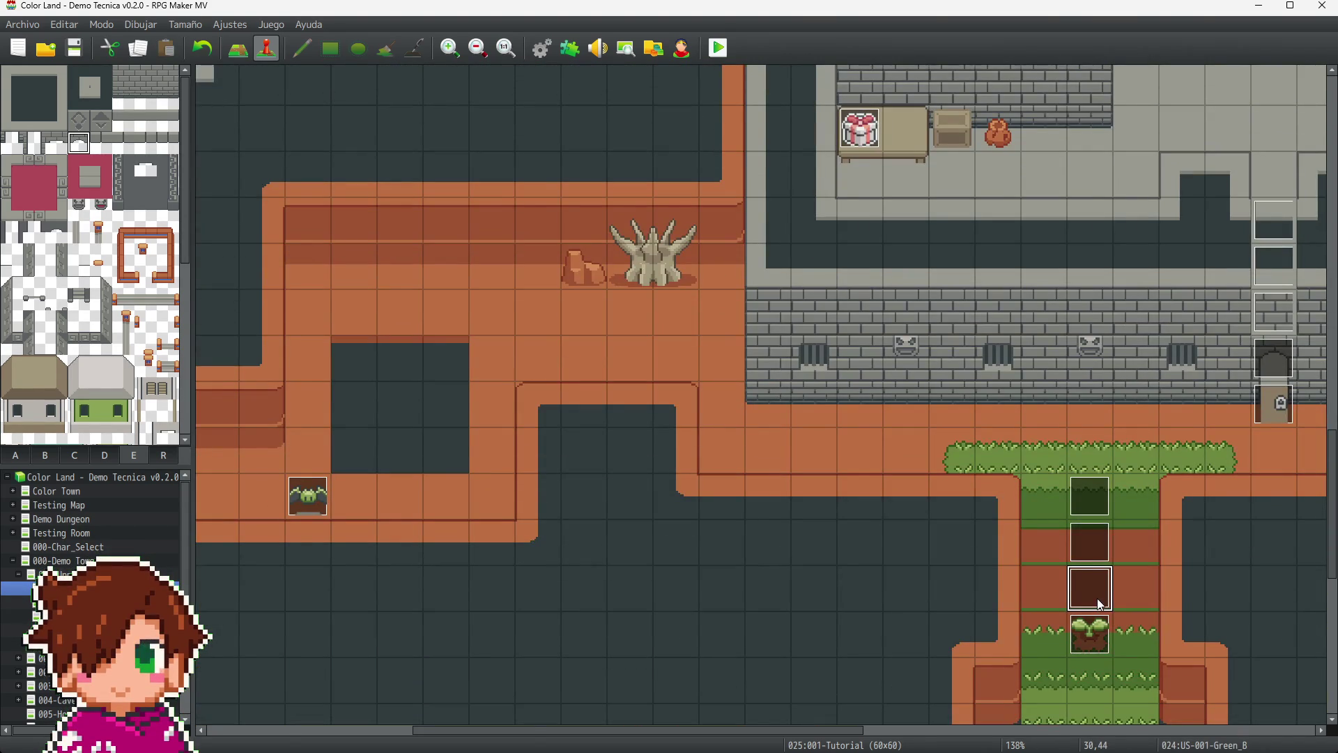
scroll(1073, 543, "up", 14)
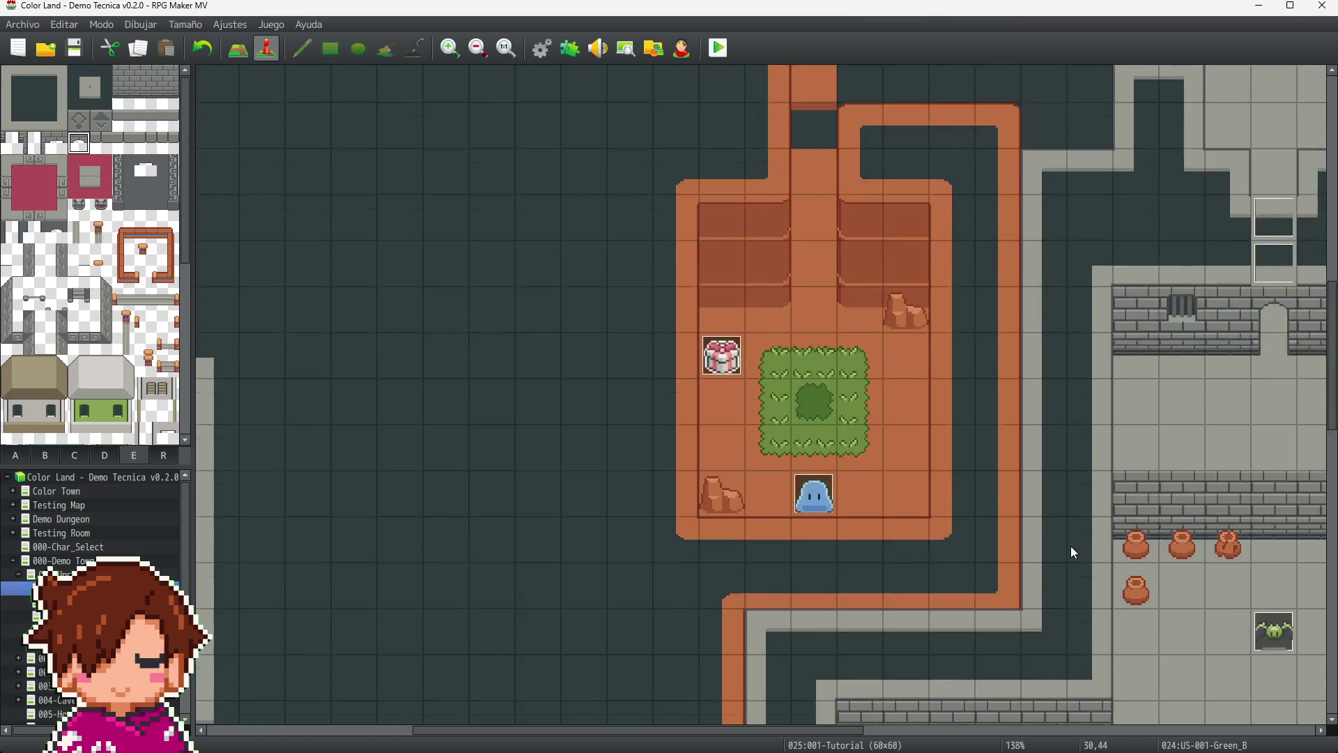
scroll(1071, 547, "up", 8)
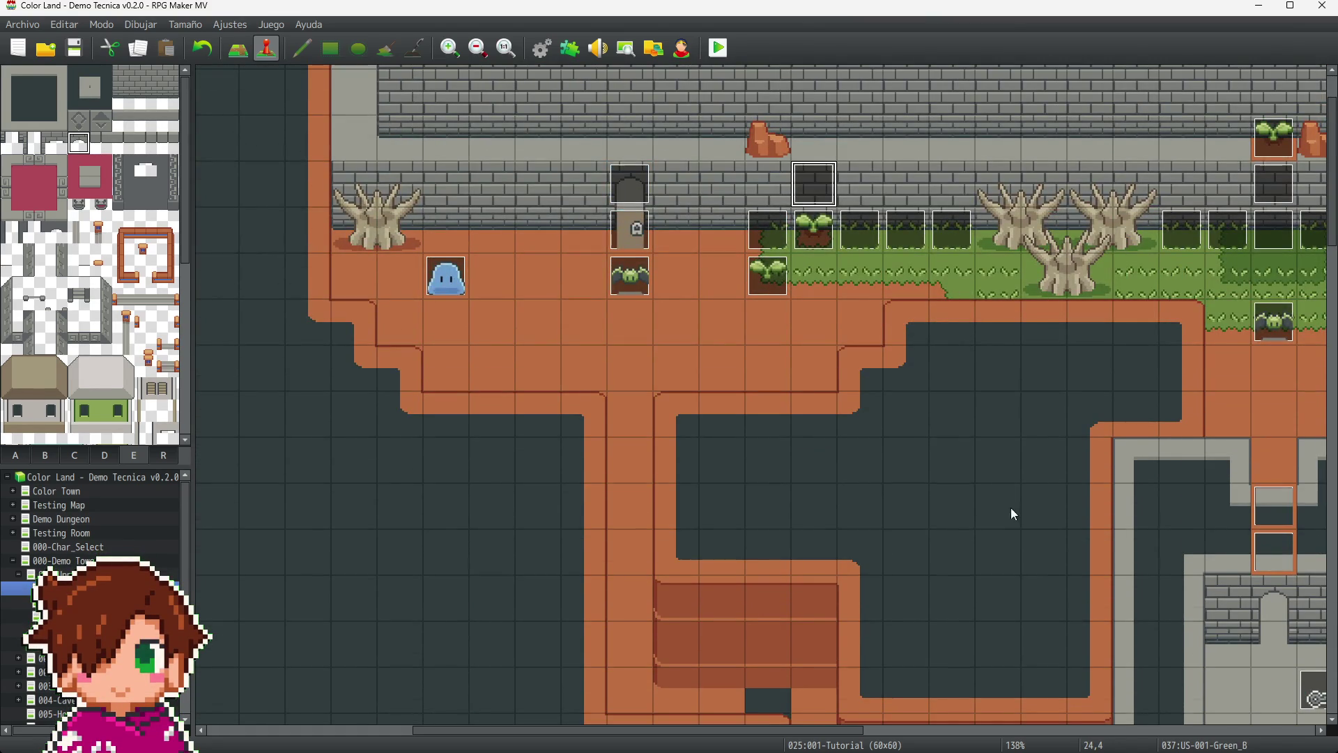
scroll(1008, 503, "down", 5)
scroll(992, 538, "down", 20)
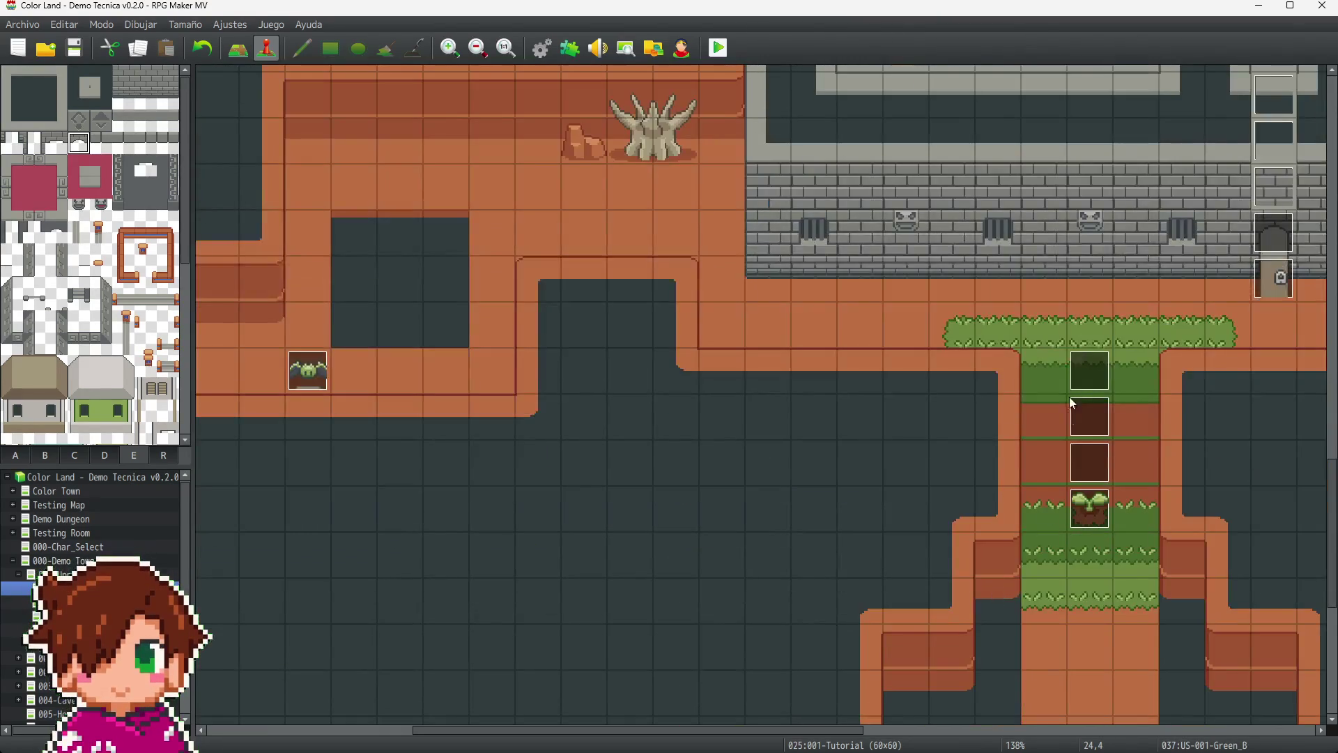
left_click(1090, 365)
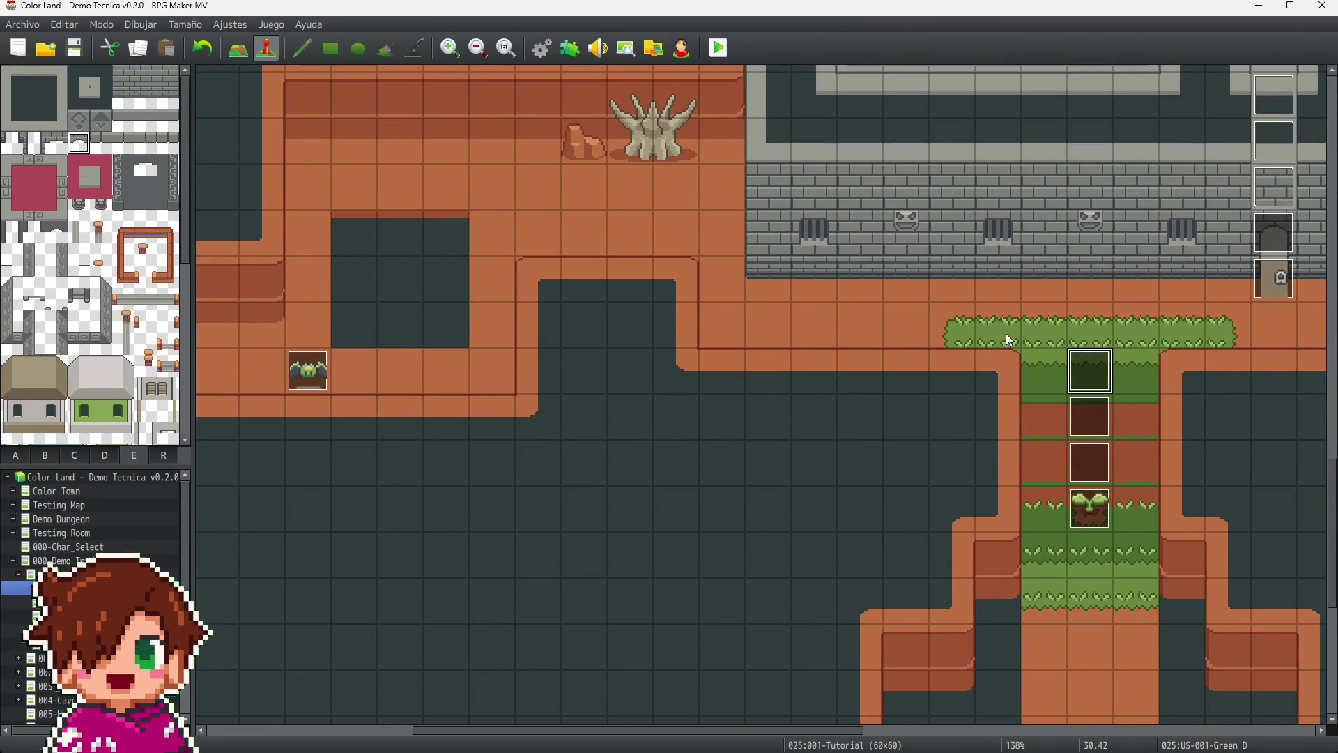
scroll(1007, 334, "up", 2)
scroll(1014, 340, "up", 12)
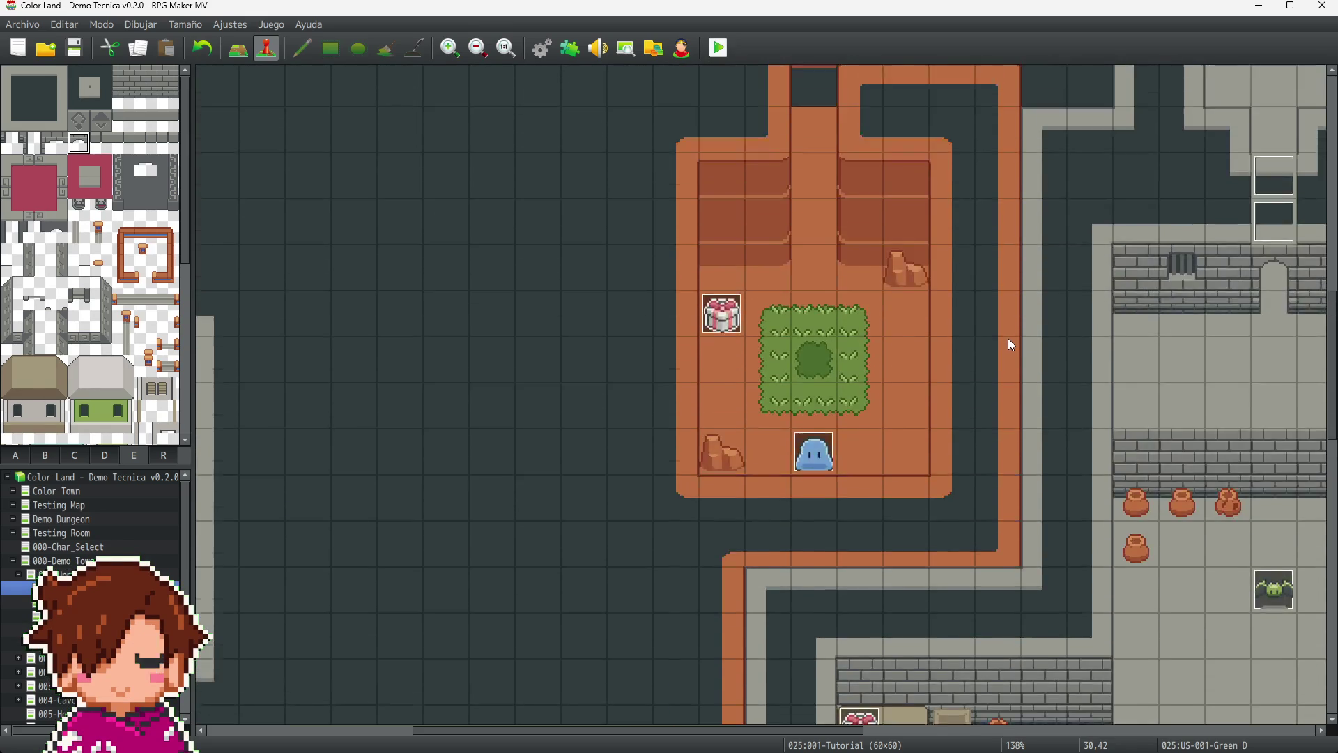
scroll(1012, 341, "up", 12)
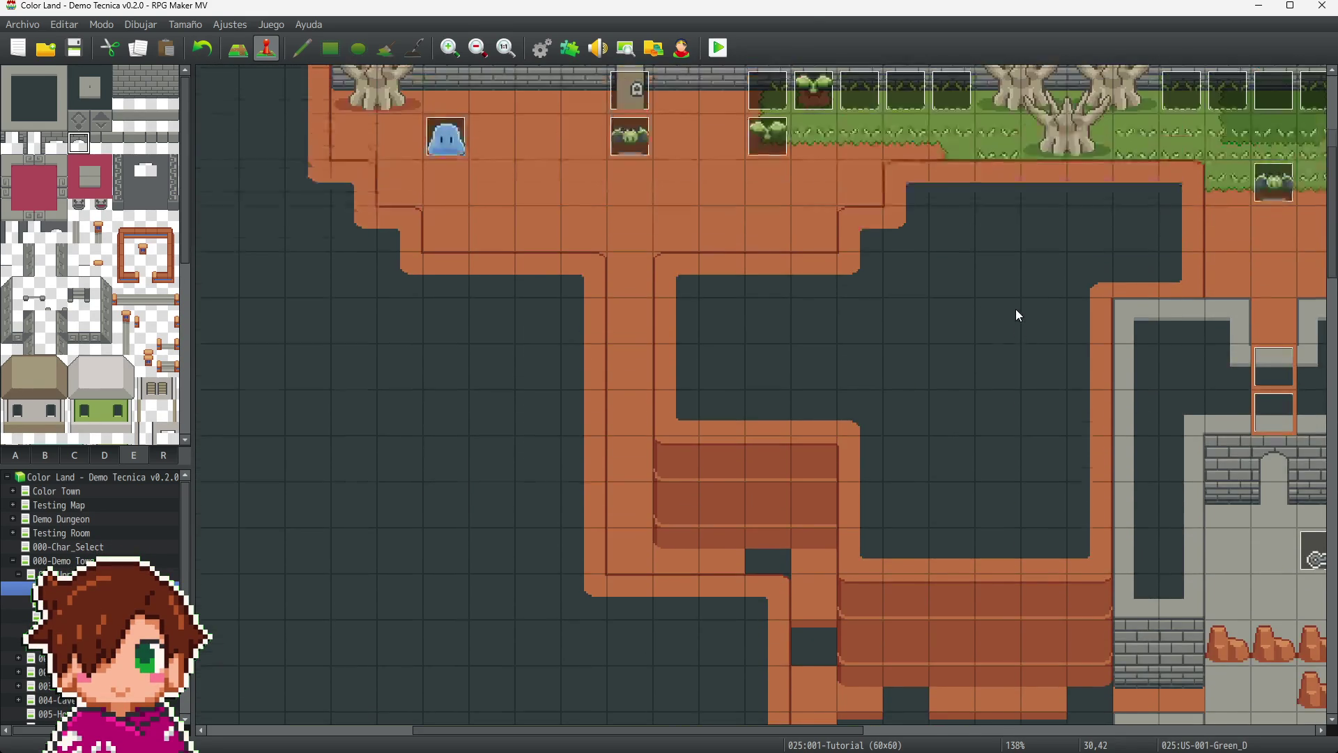
scroll(1022, 311, "up", 1)
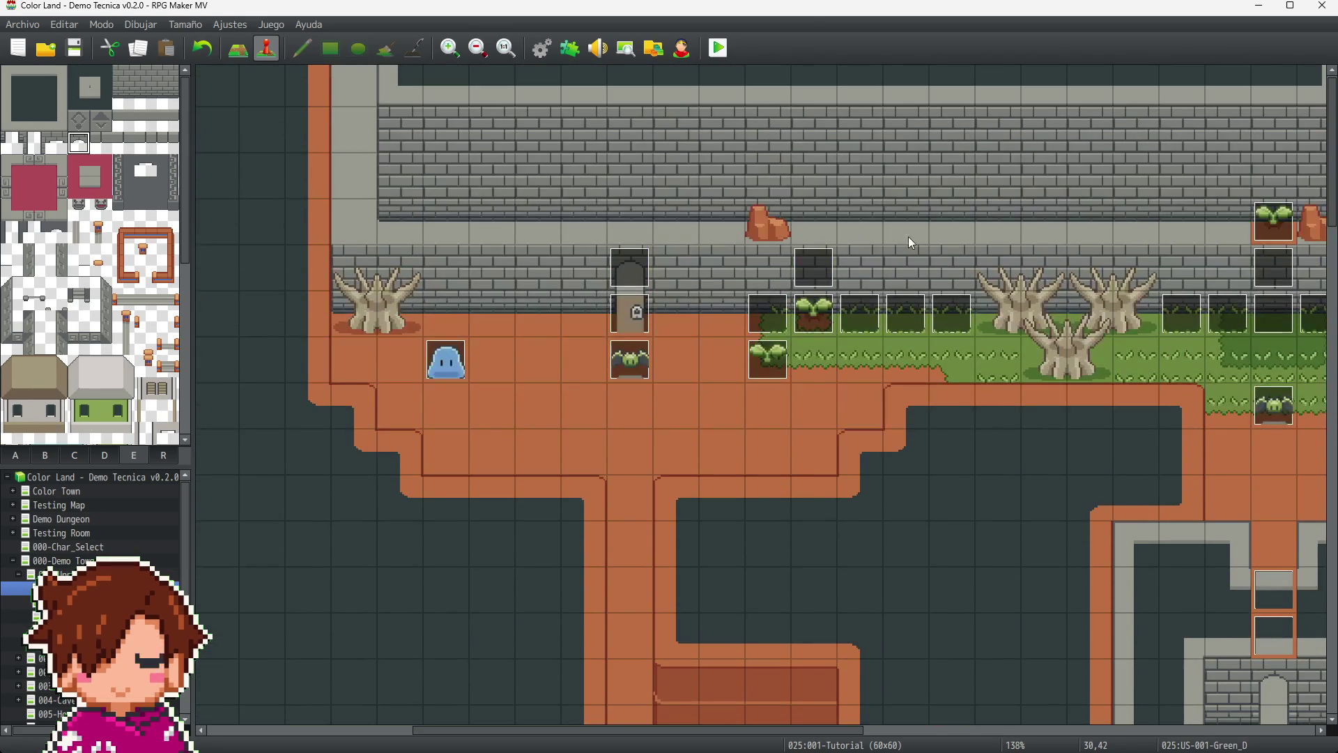
left_click(809, 230)
key("ctrl+v")
left_click(768, 359)
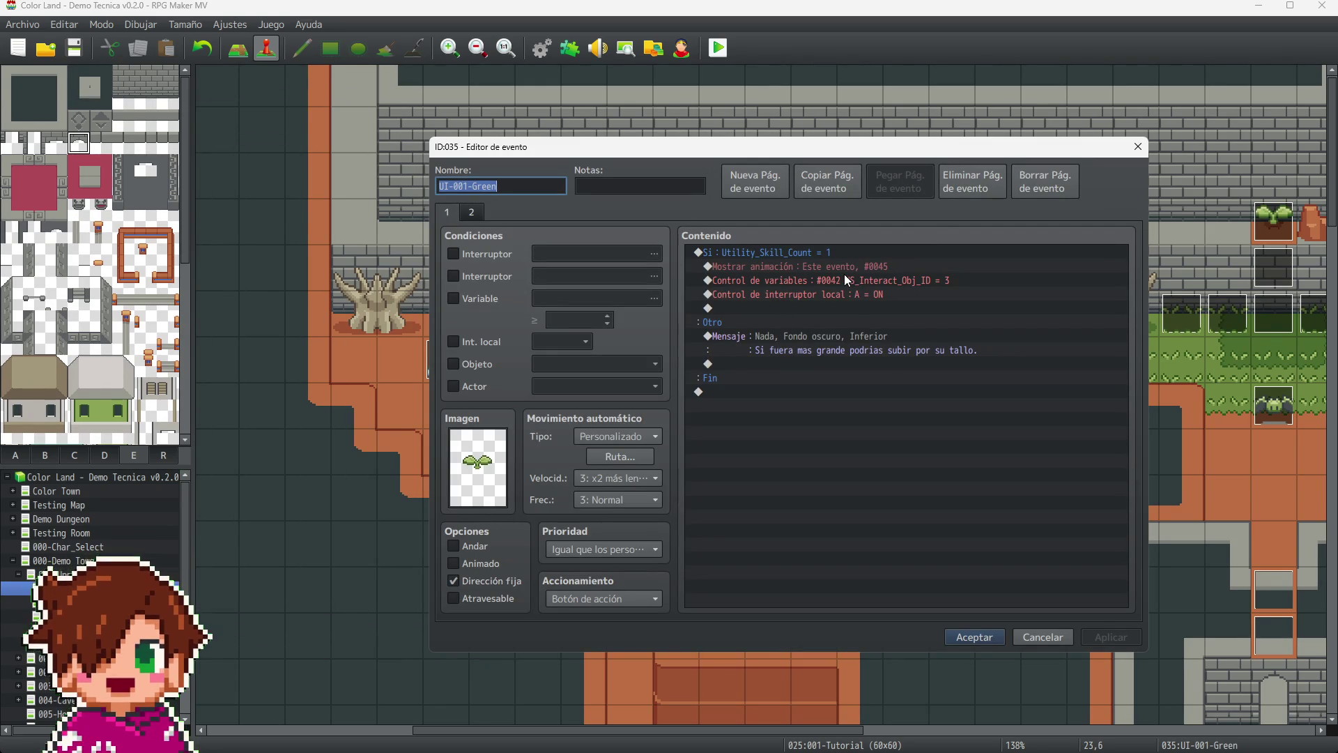
- Change US-001-Green_A's Control de variables constant from 1 to 3 and save
left_click(872, 283)
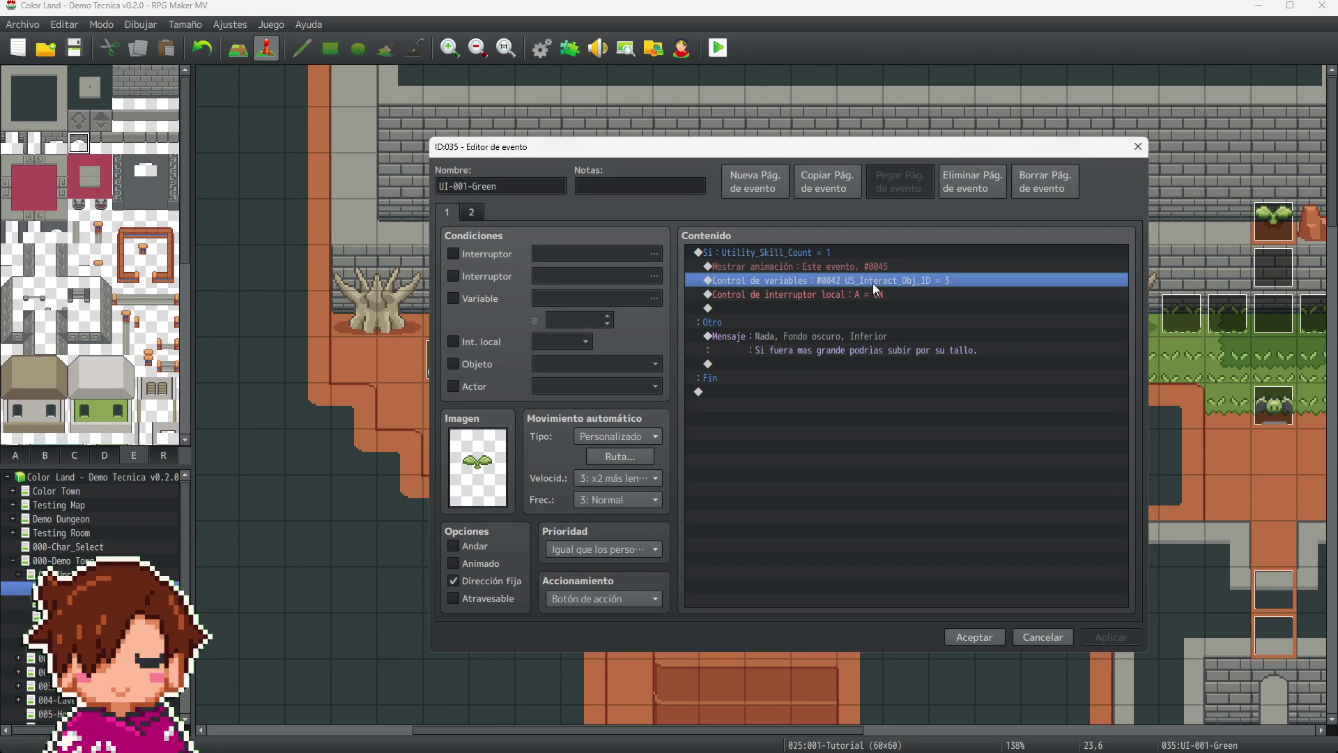
left_click(1139, 148)
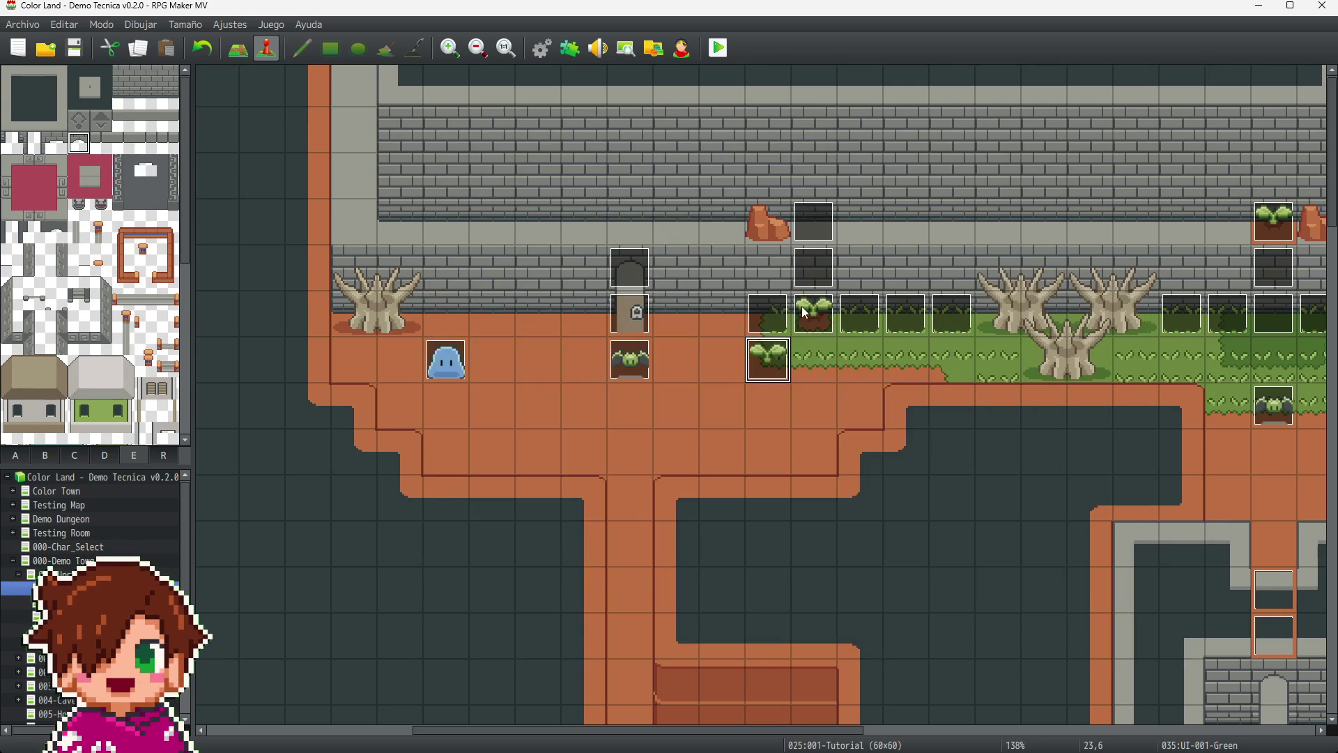
left_click(810, 318)
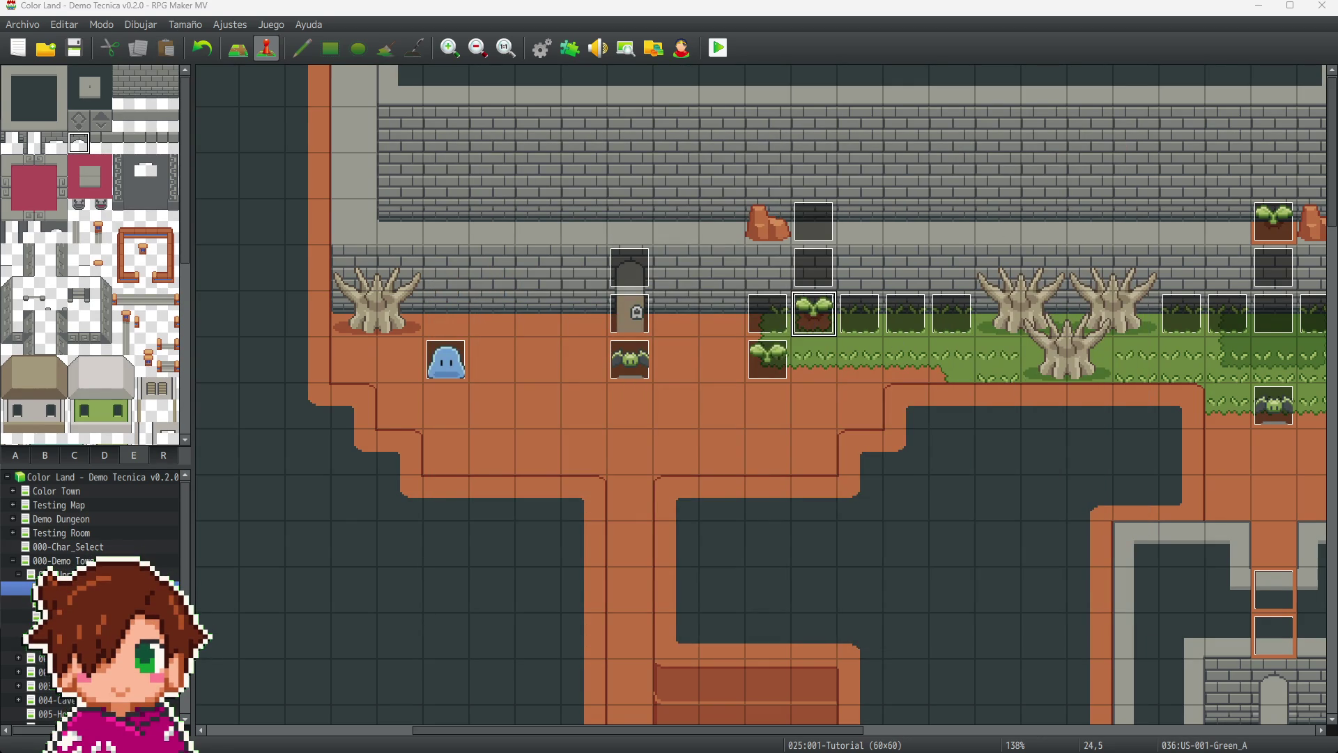
key("Return")
left_click(944, 292)
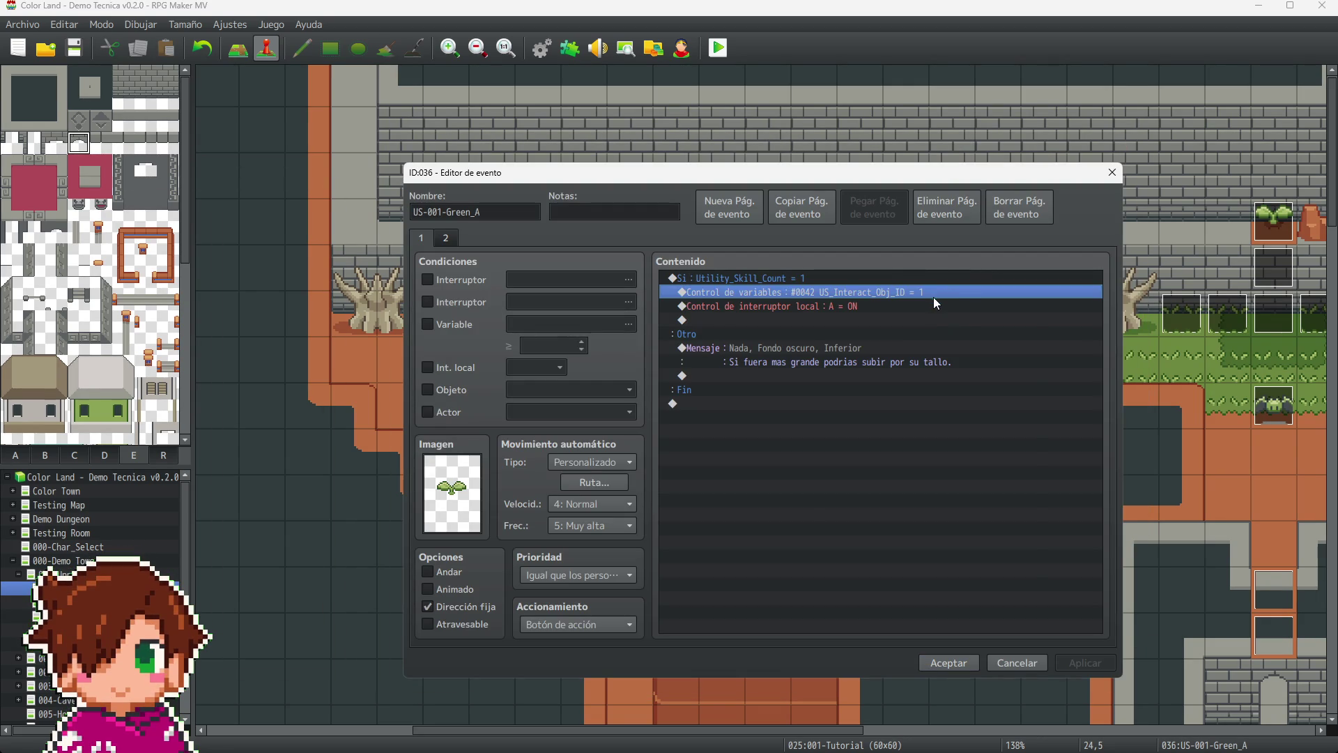
double_click(934, 296)
left_click(775, 458)
type("3")
left_click(931, 578)
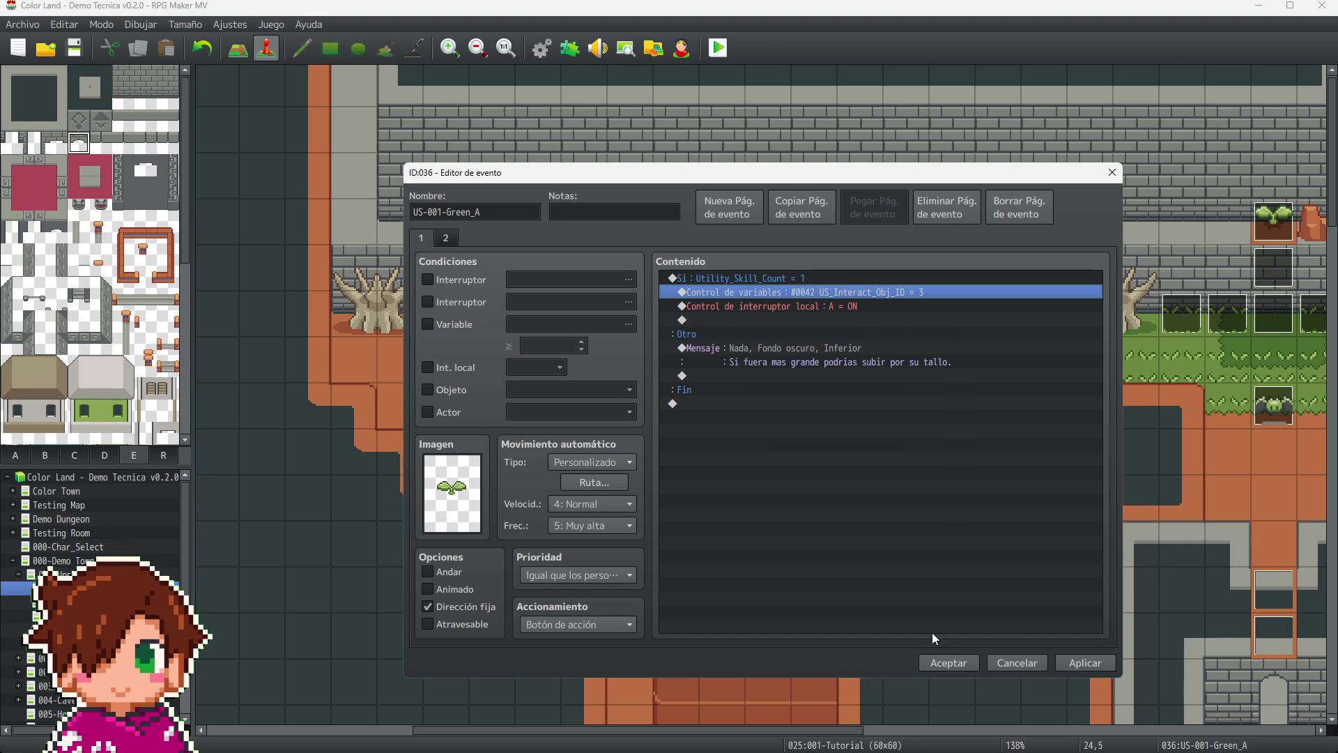
left_click(944, 662)
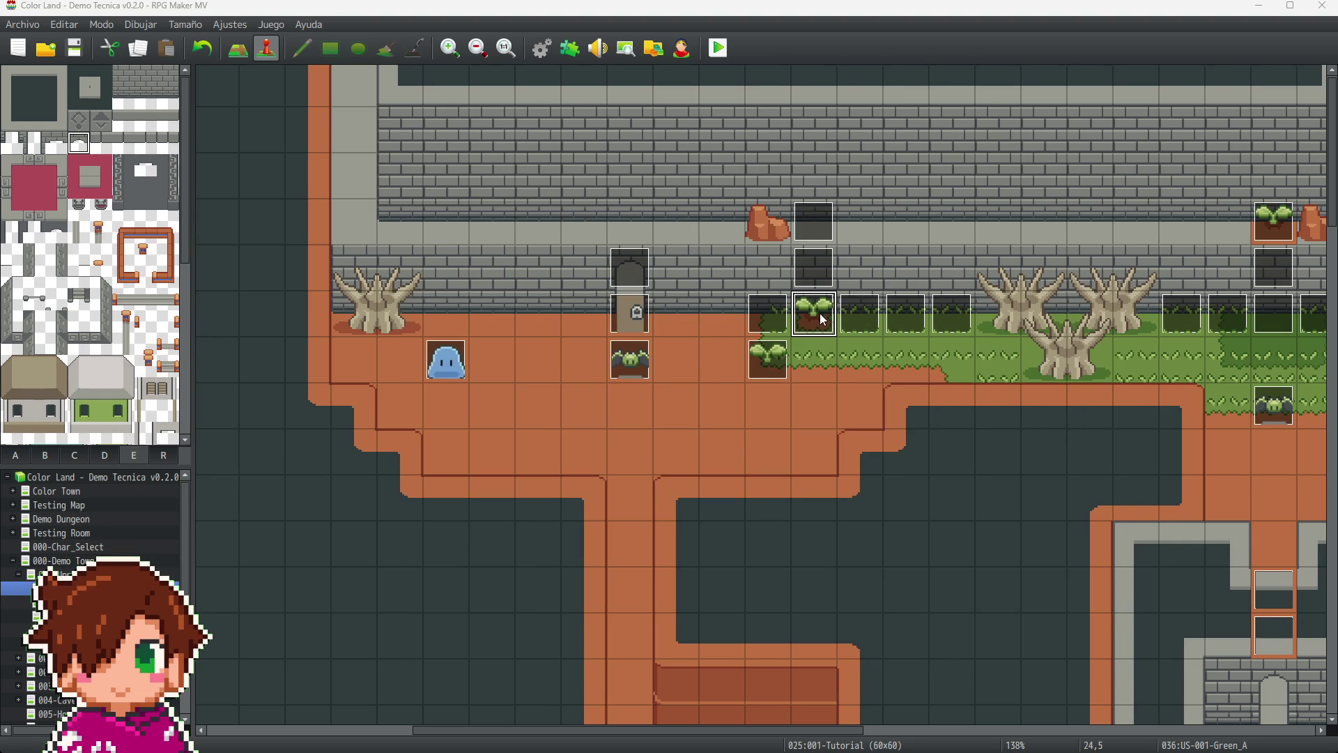
- Reopen US-001-Green_A to review its second page
key("Return")
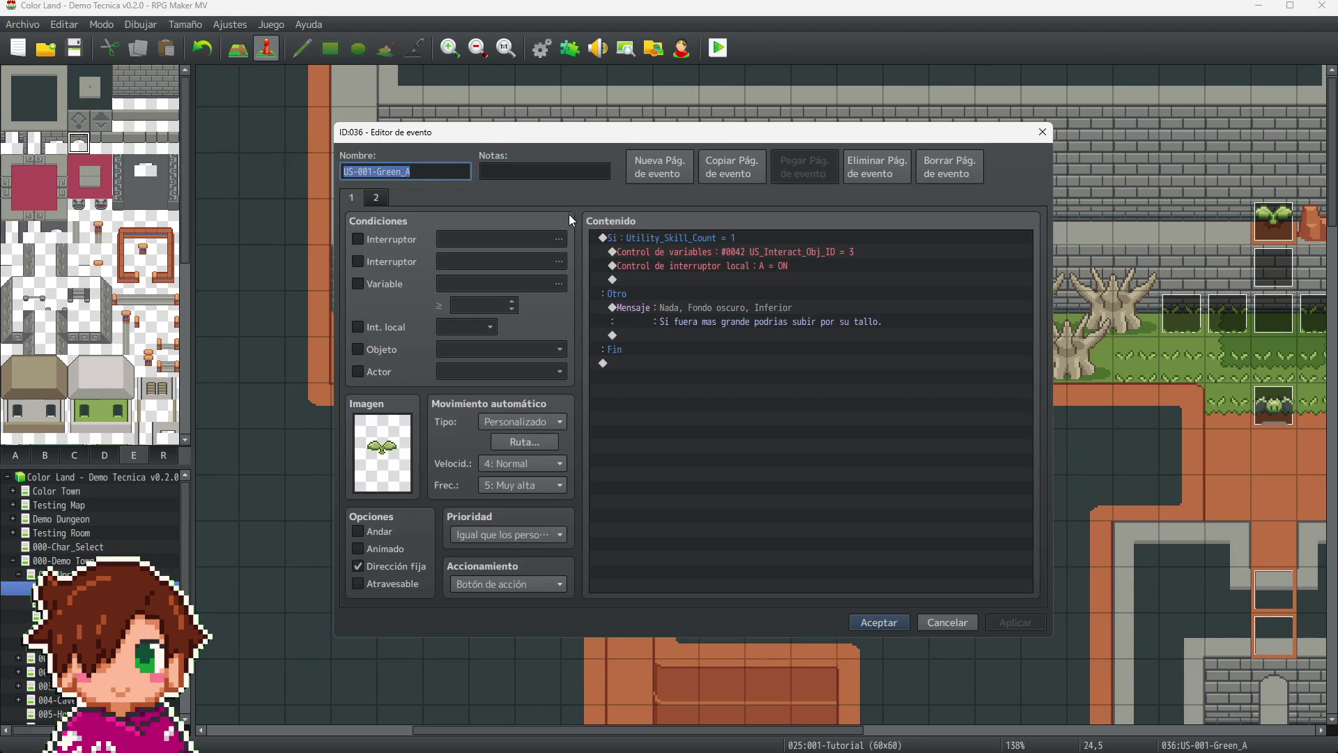
left_click(375, 198)
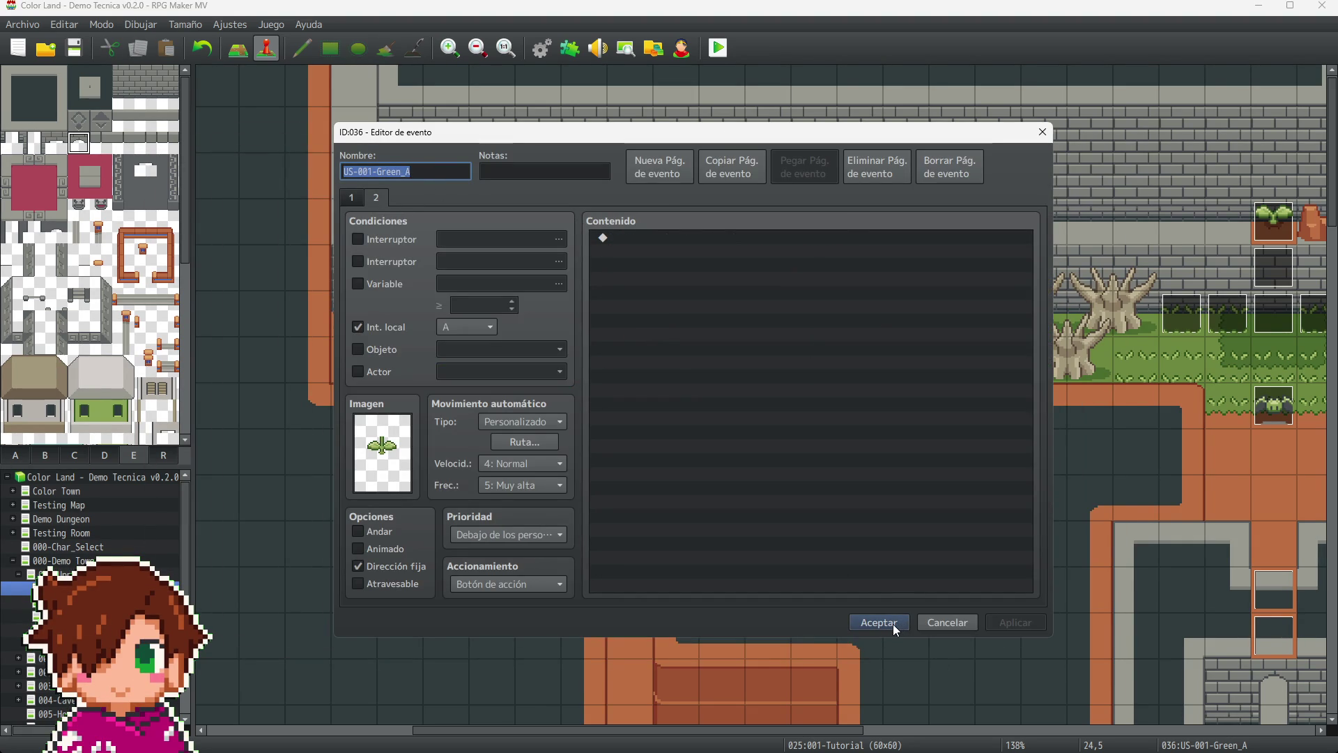
left_click(892, 624)
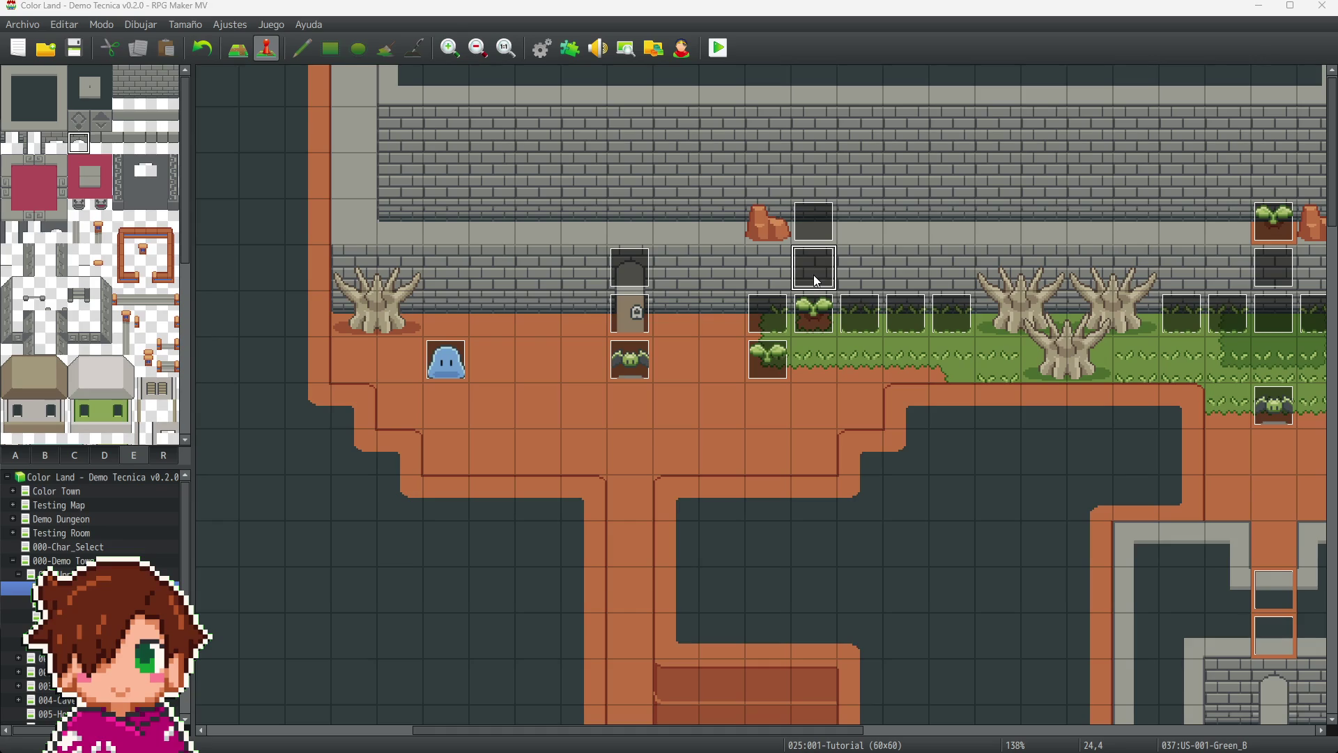
- Change US-001-Green_B's condition to check for 3 and save it
double_click(813, 267)
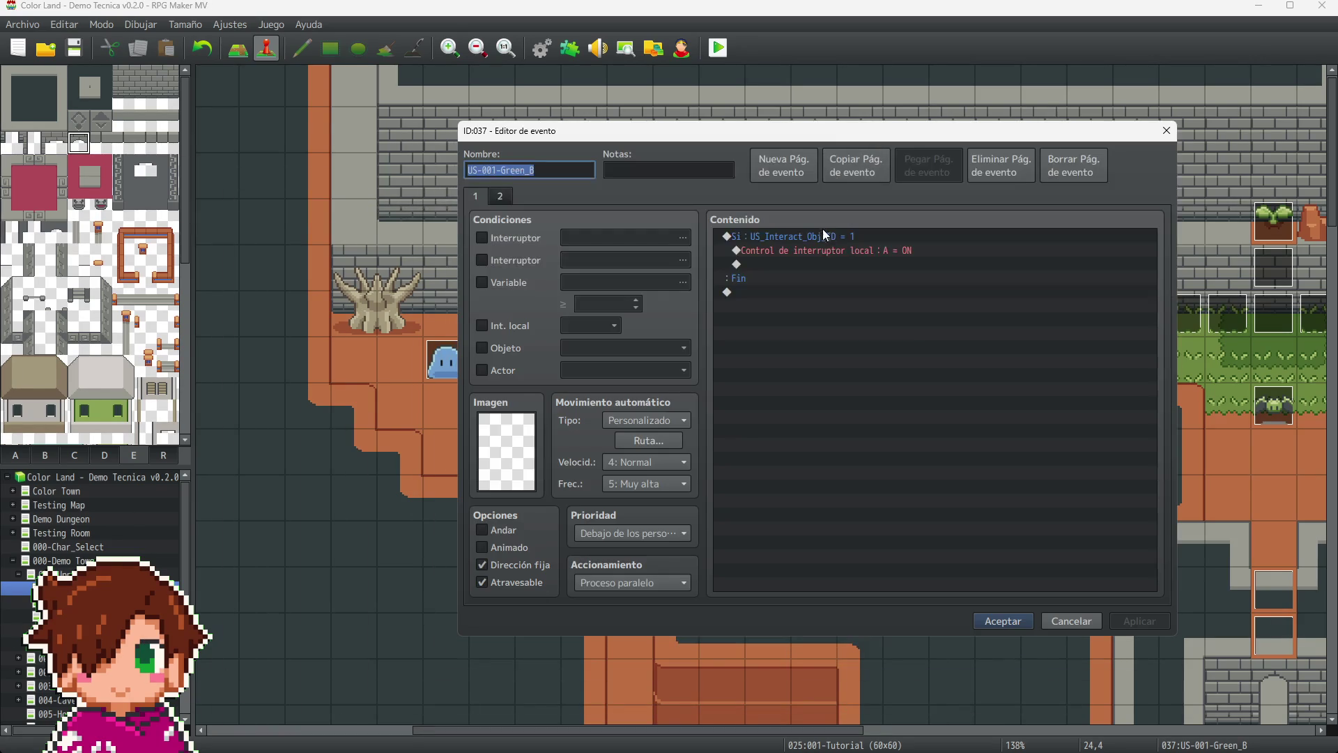
left_click(832, 241)
key("Return")
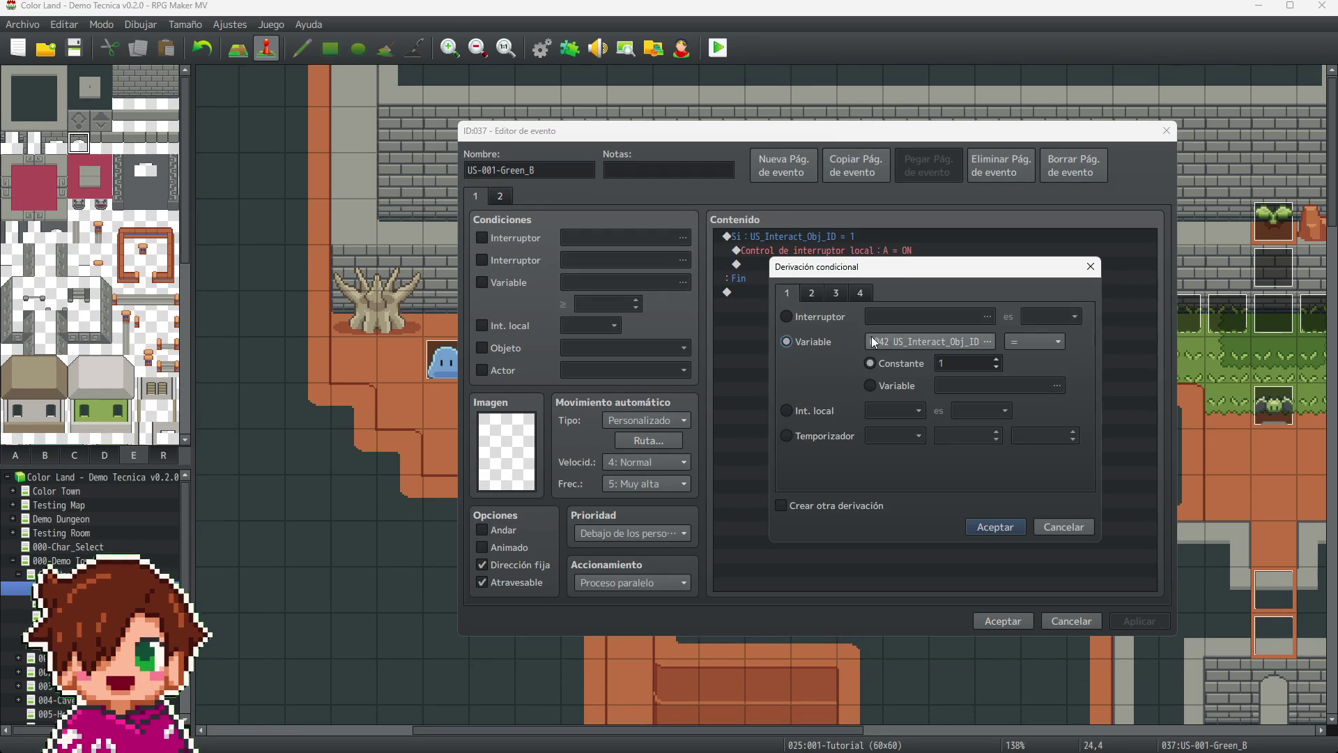
type("3")
key("Return")
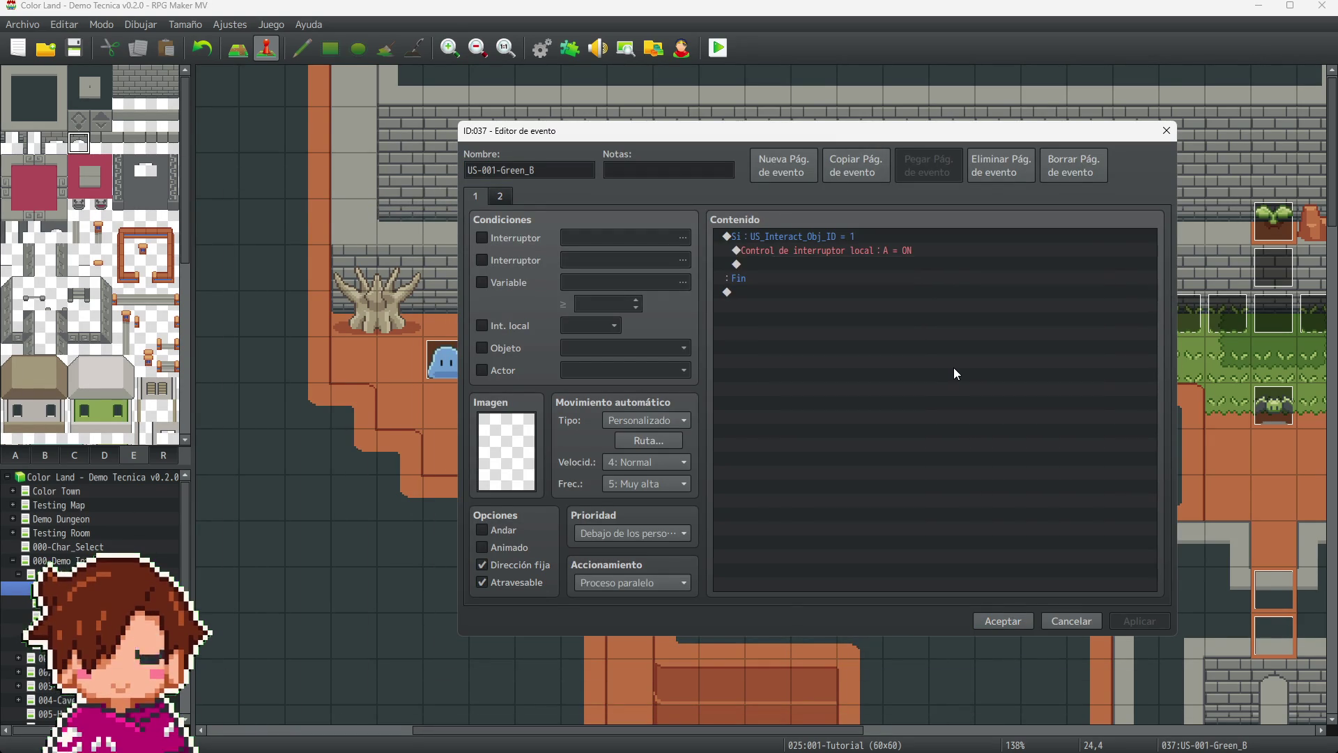
left_click(499, 197)
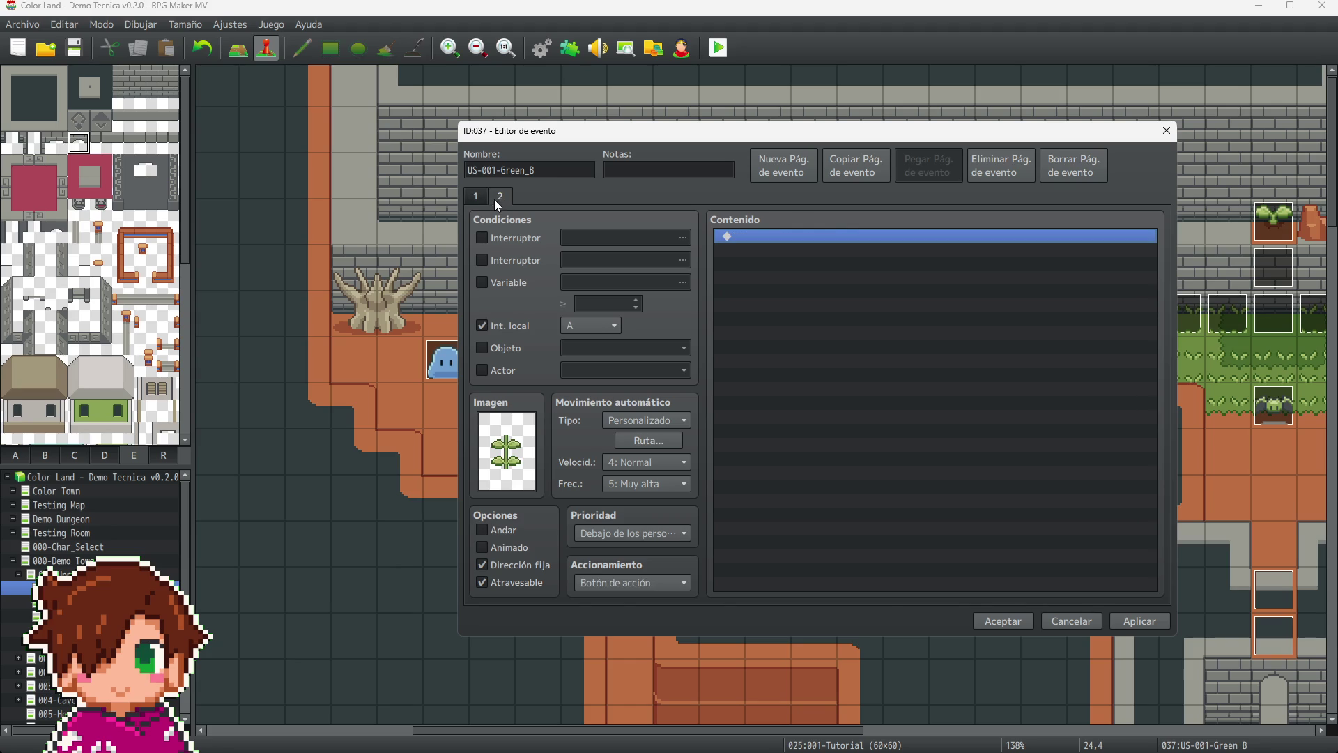
left_click(995, 622)
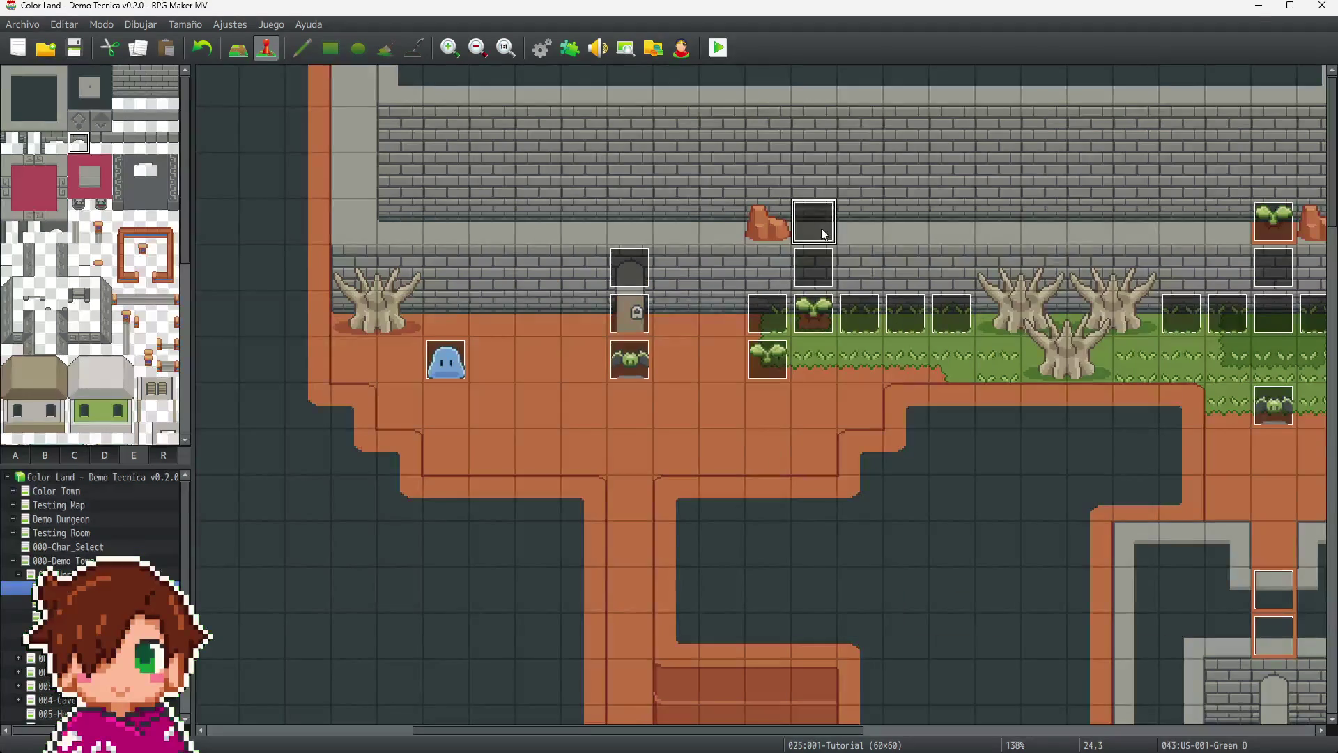
- Change US-001-Green_D's US_Interact_Obj_ID condition constant from 1 to 3 and save
key("Return")
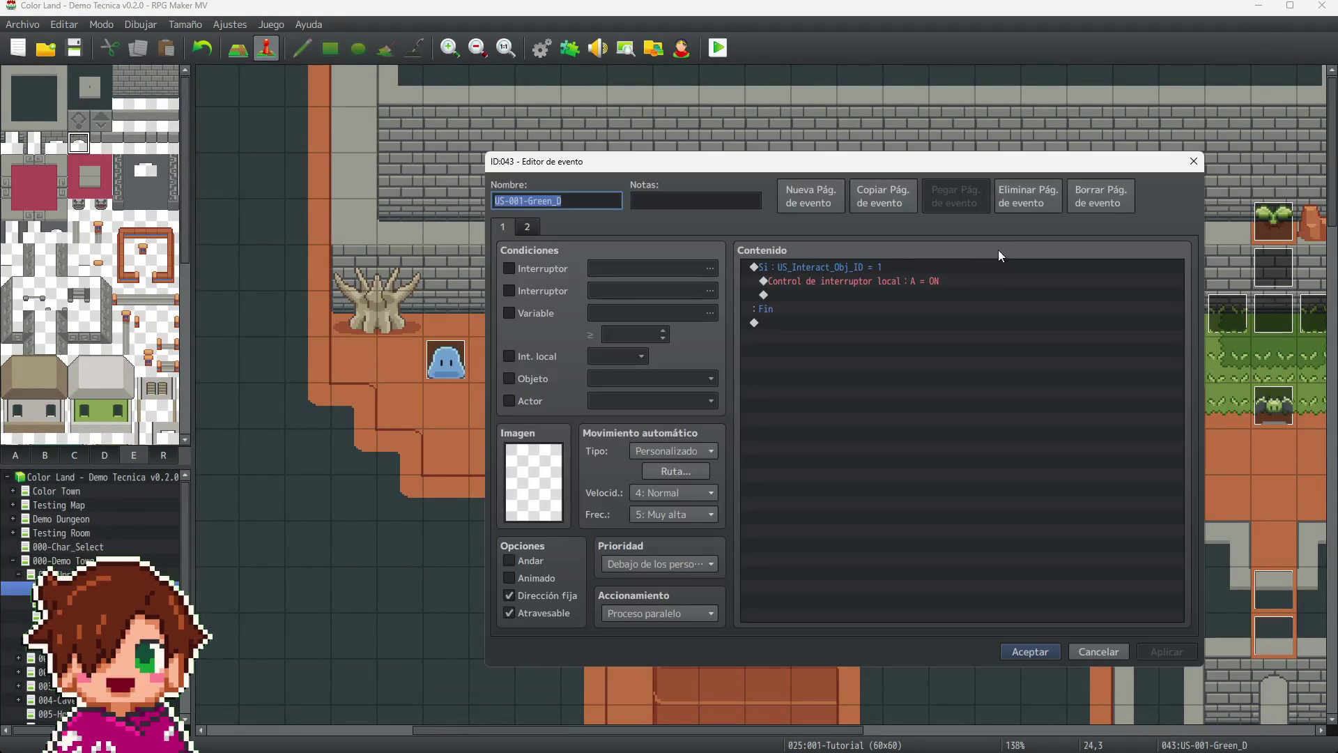
double_click(944, 266)
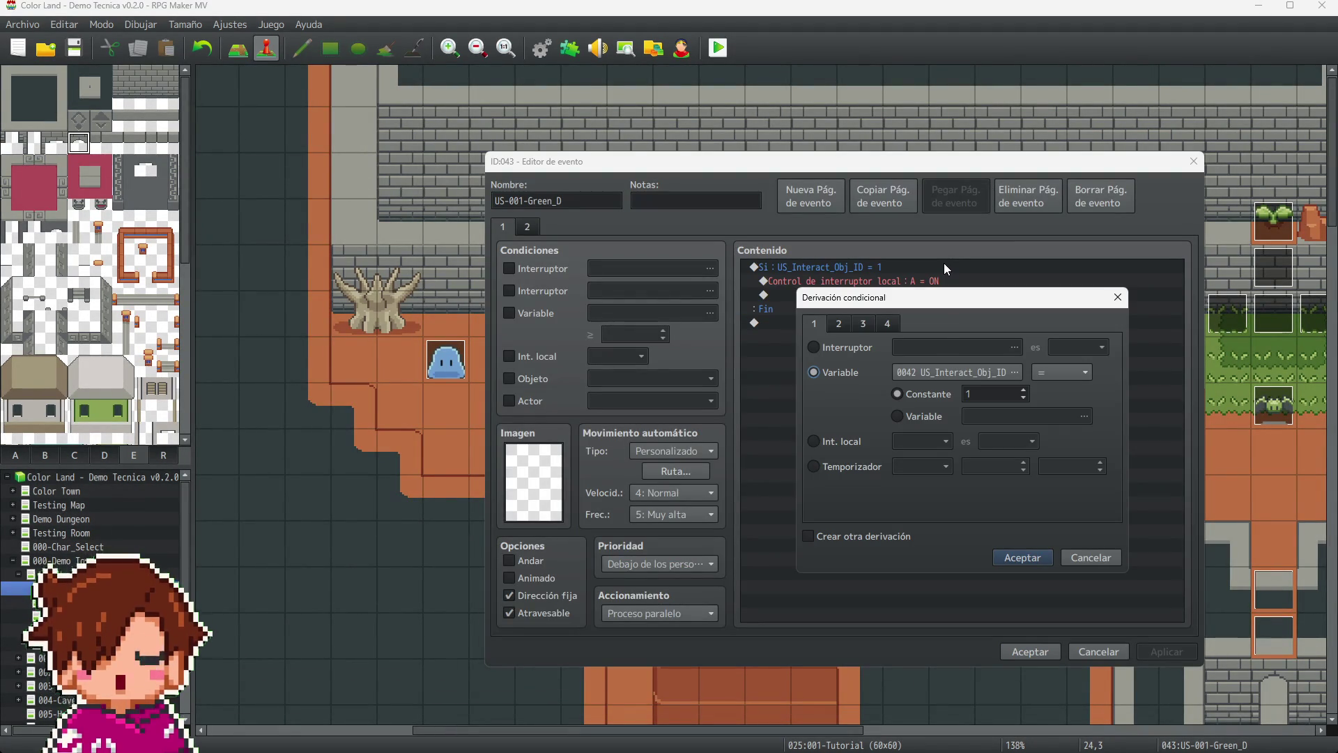
double_click(989, 389)
type("3")
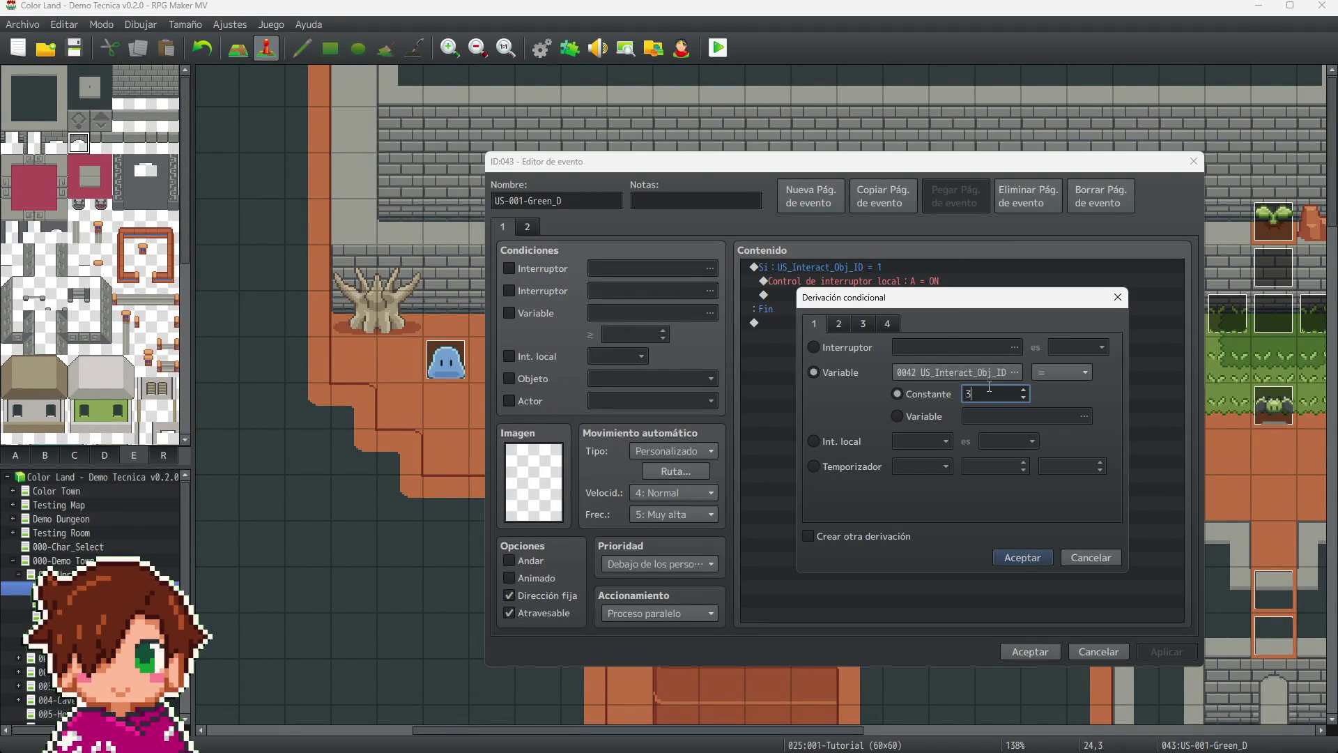
left_click(1017, 555)
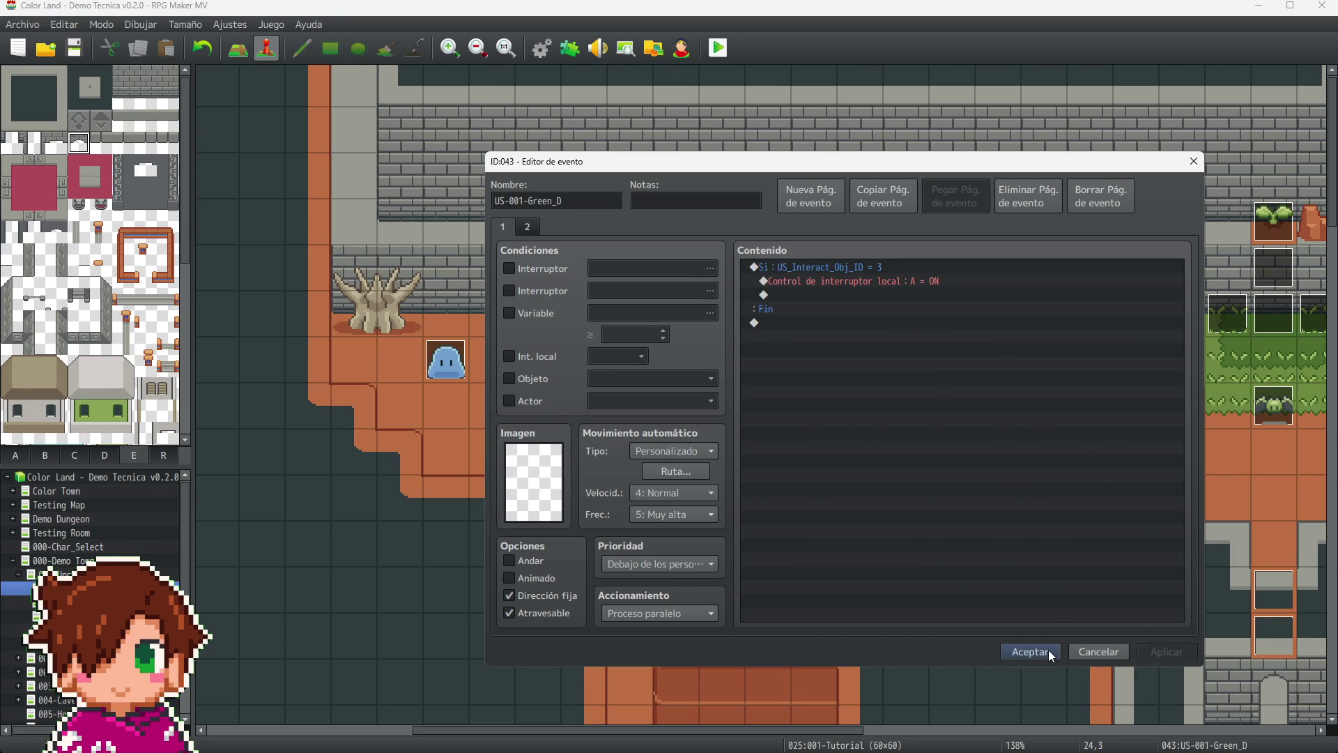
left_click(1047, 649)
left_click(770, 372)
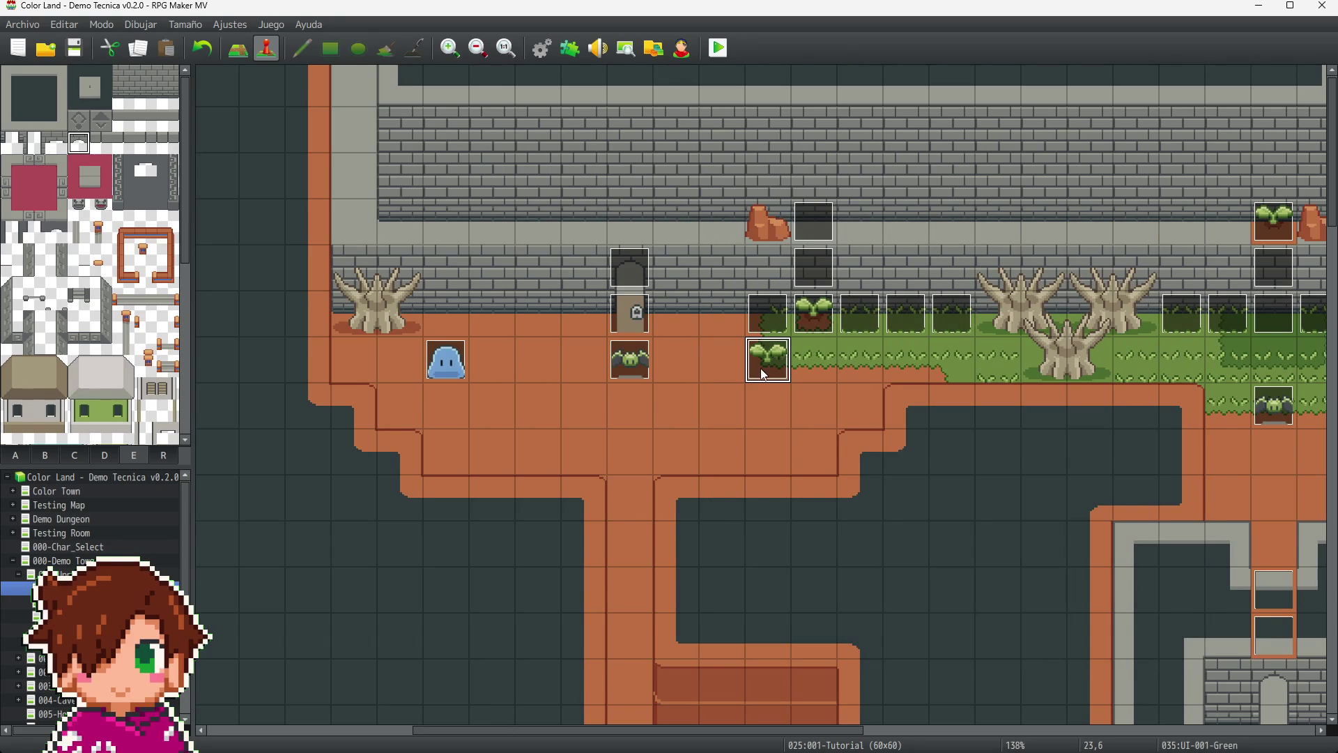
- Delete the sprout event at tile 23,6
key("Delete")
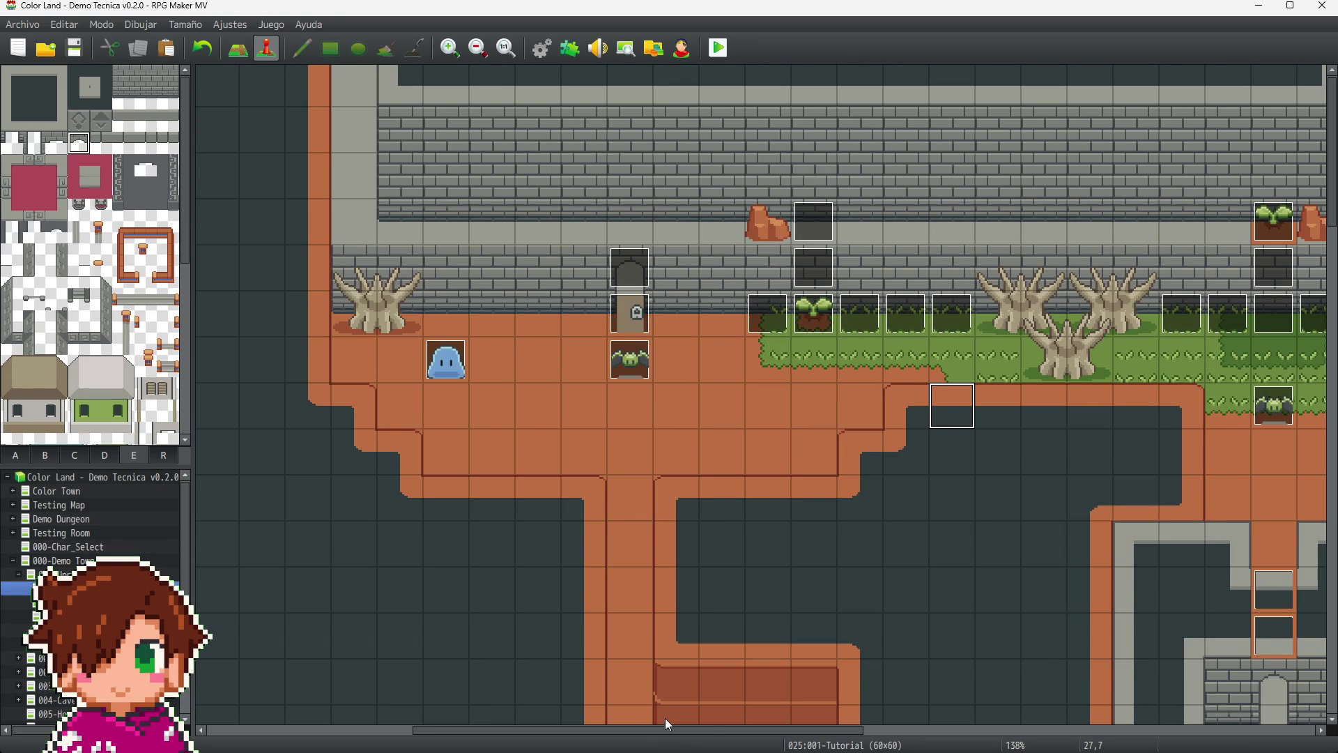
mouse_move(666, 736)
left_mouse_down()
mouse_move(821, 735)
mouse_move(793, 734)
left_mouse_up()
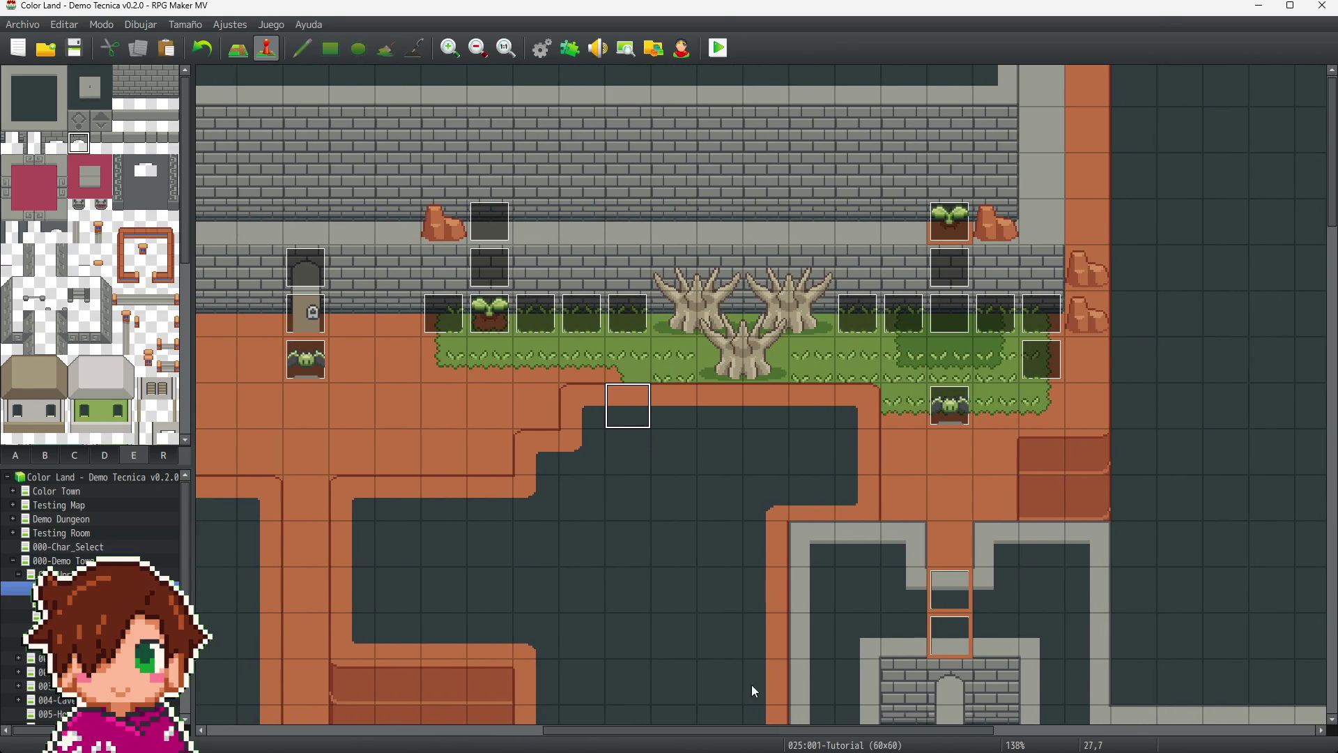
left_click(496, 313)
- Review UI-001-Green at 34,3, whose command sets US_Interact_Obj_ID to 4
left_click(950, 222)
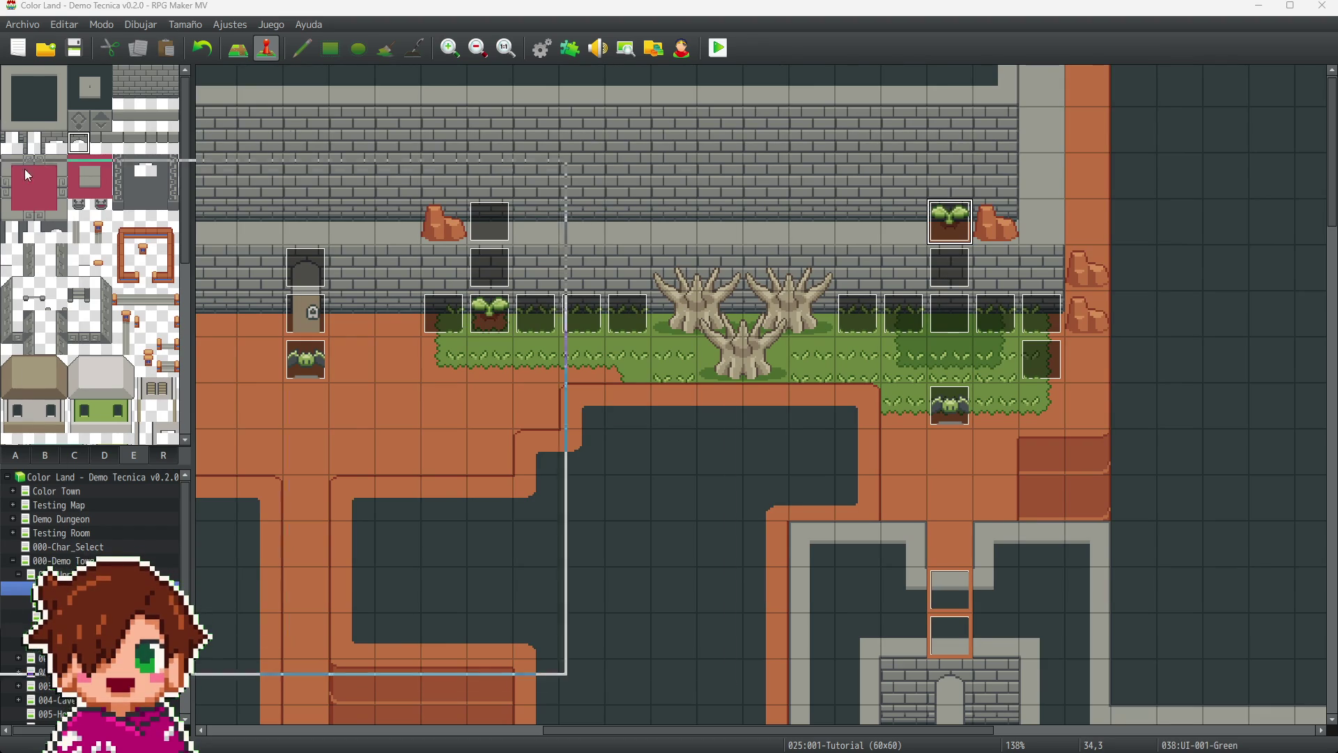
double_click(949, 222)
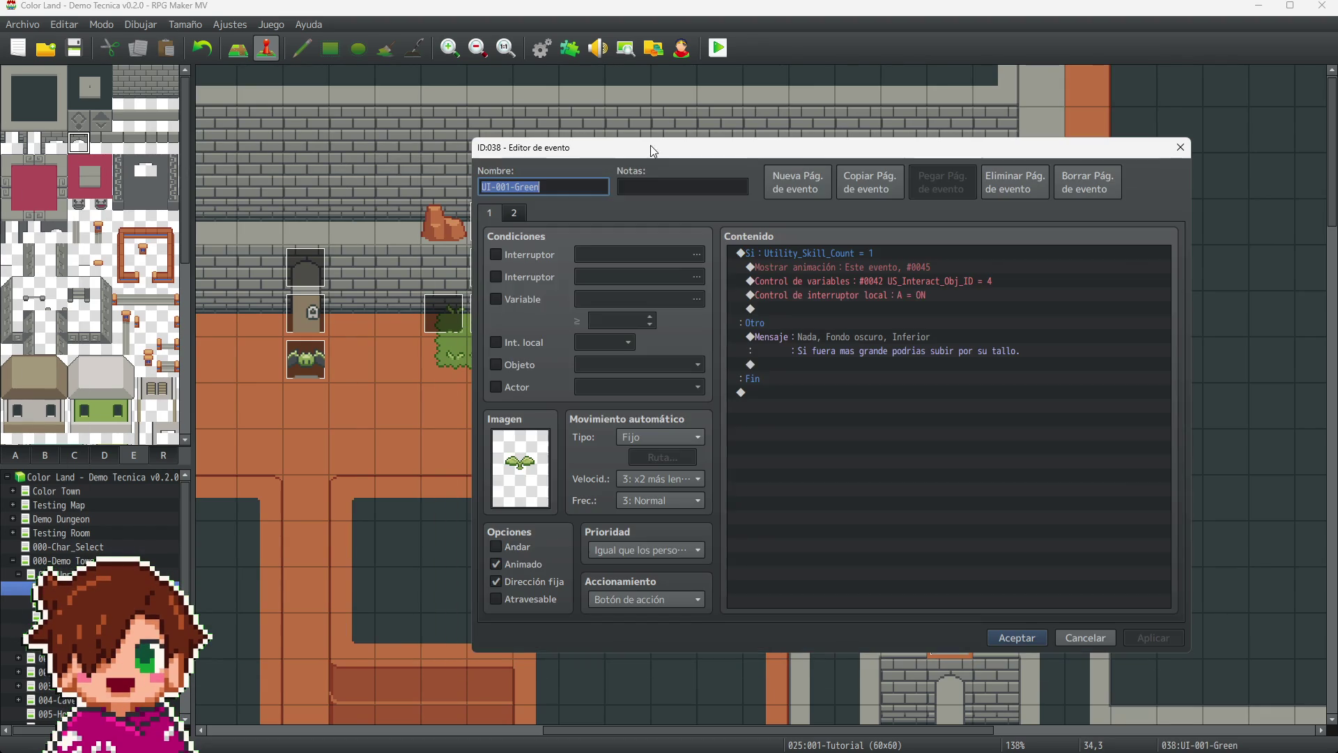
left_click(1021, 281)
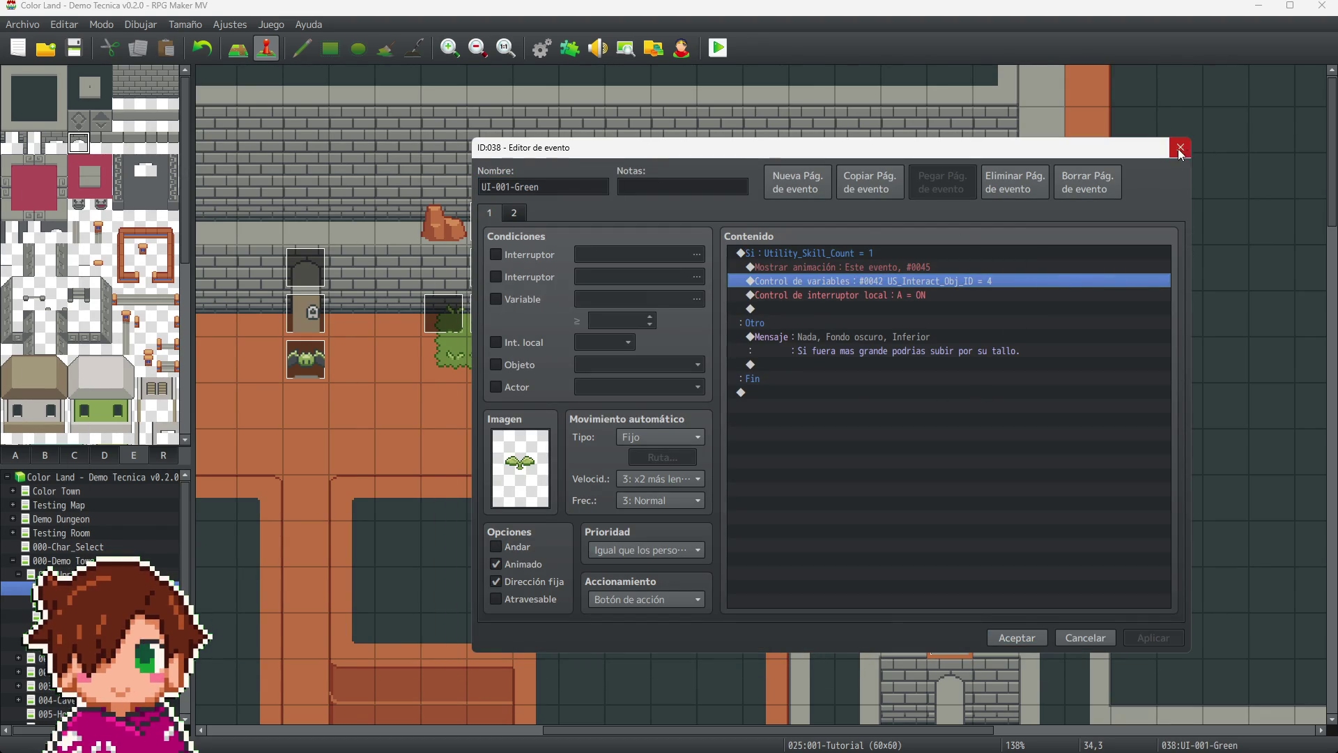
left_click(1181, 147)
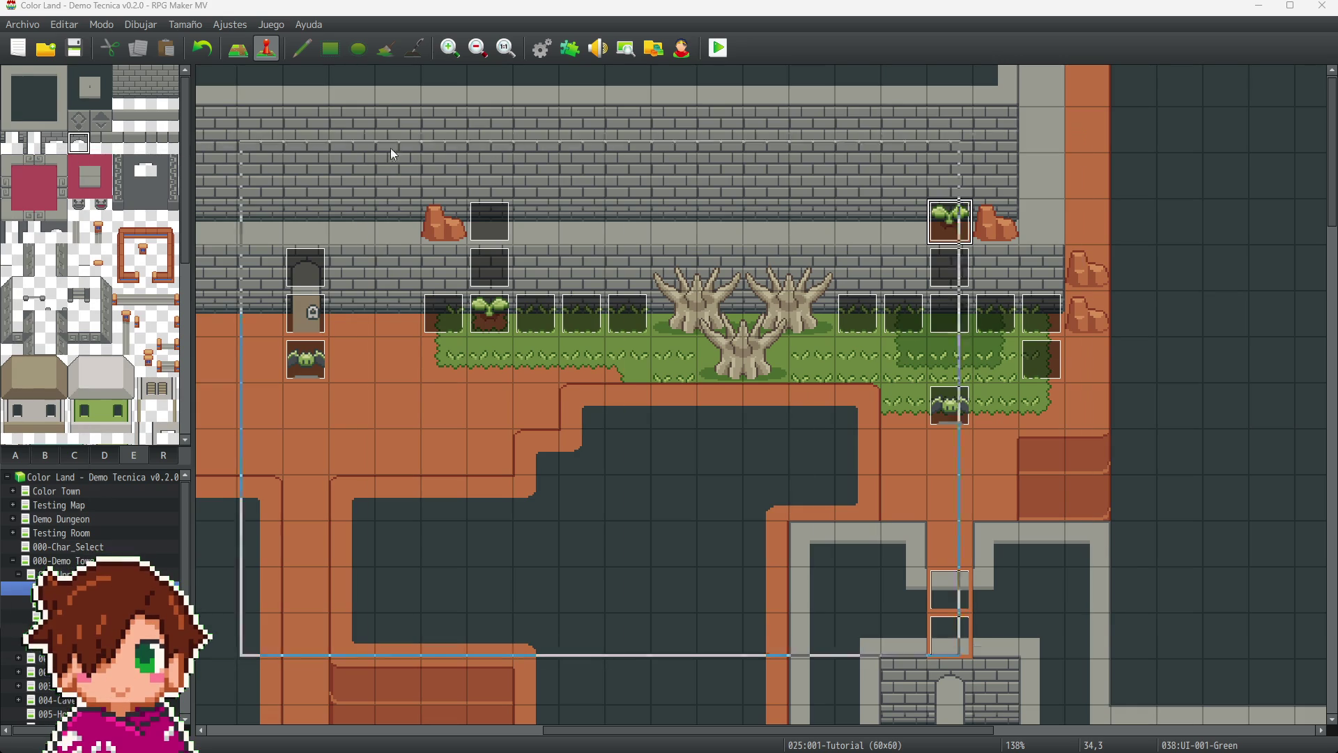
double_click(949, 222)
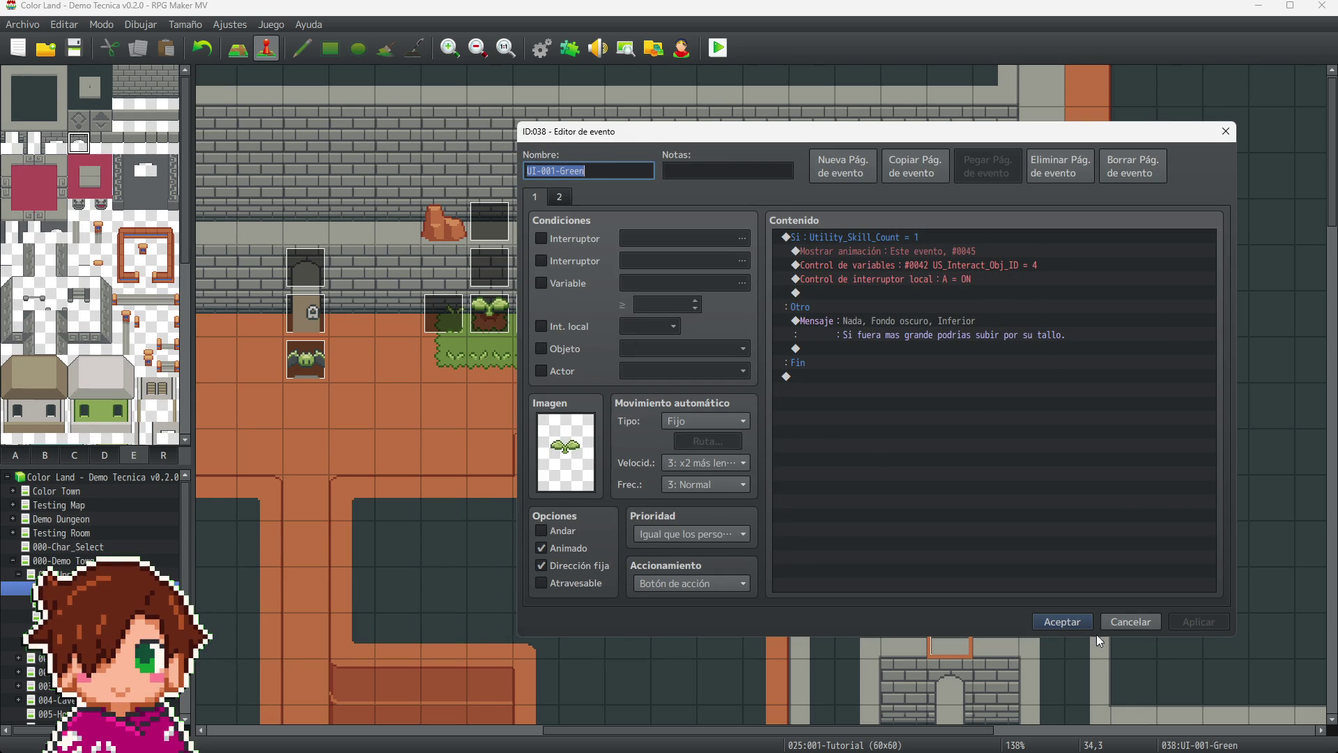
left_click(1131, 621)
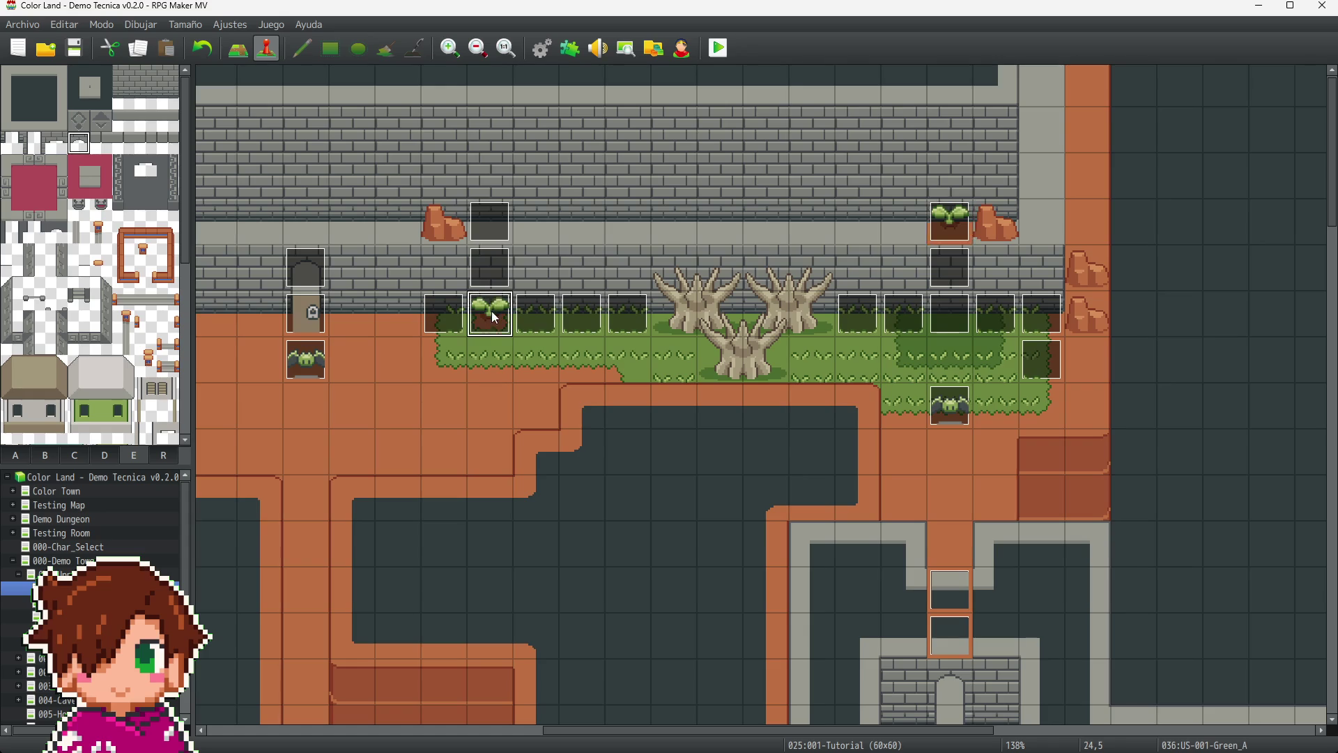
- Flip through US-001-Green_A's pages without making changes
key("Return")
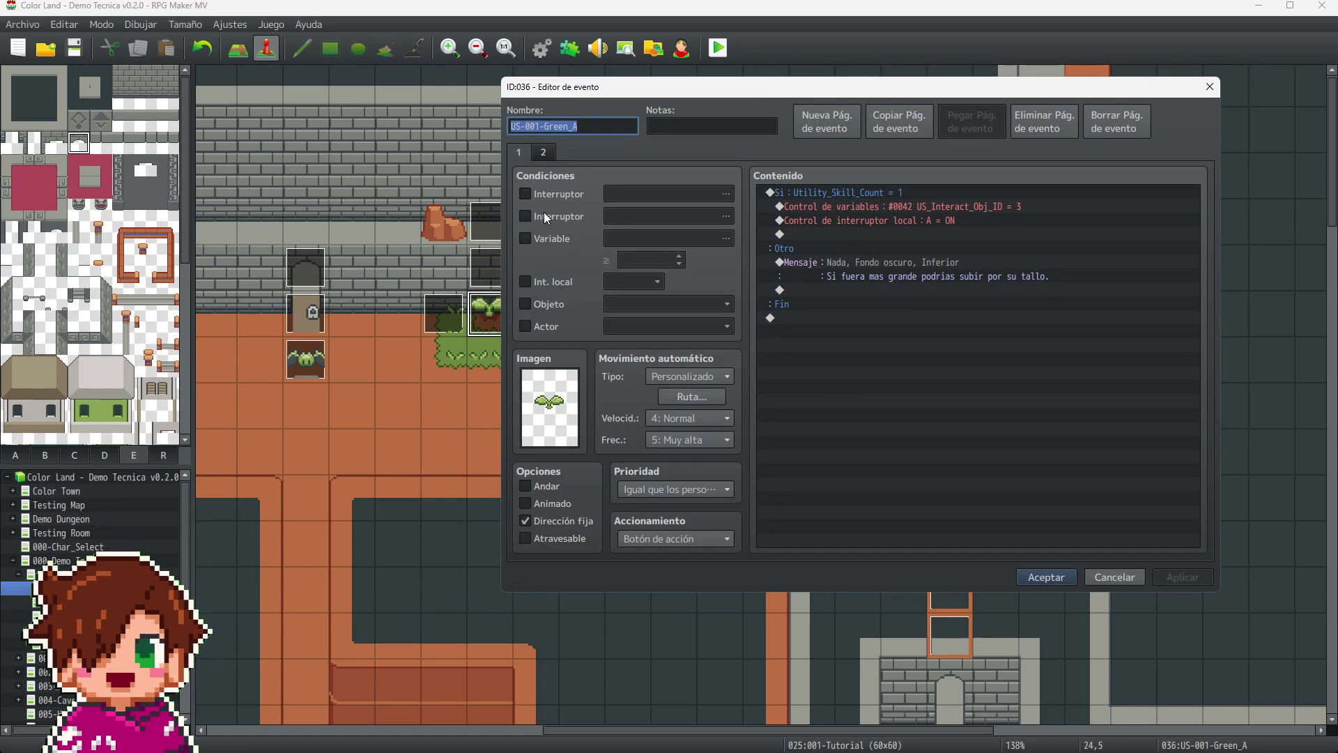
left_click(519, 152)
key("Right")
key("Left")
left_click(1209, 87)
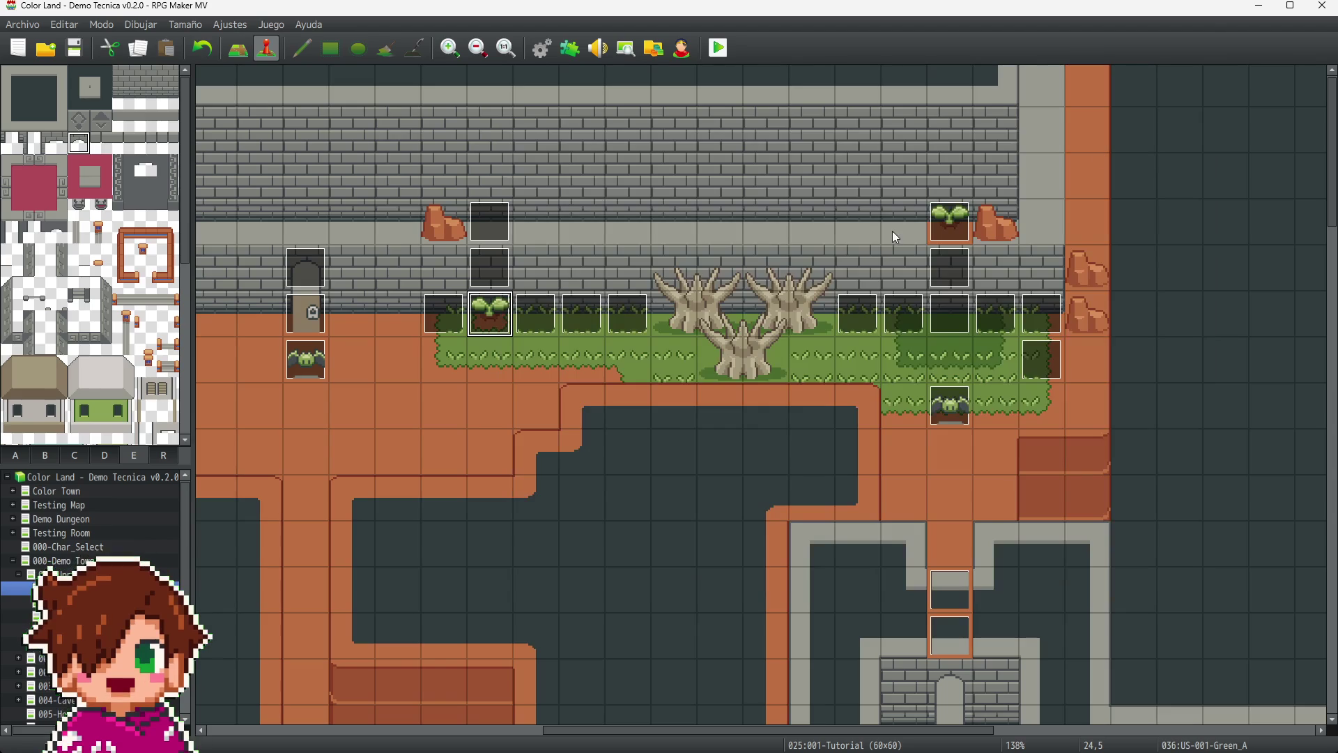
- Set UI-001-Green's speed to 4: Normal and frequency 4: Alta on both pages
left_click(948, 218)
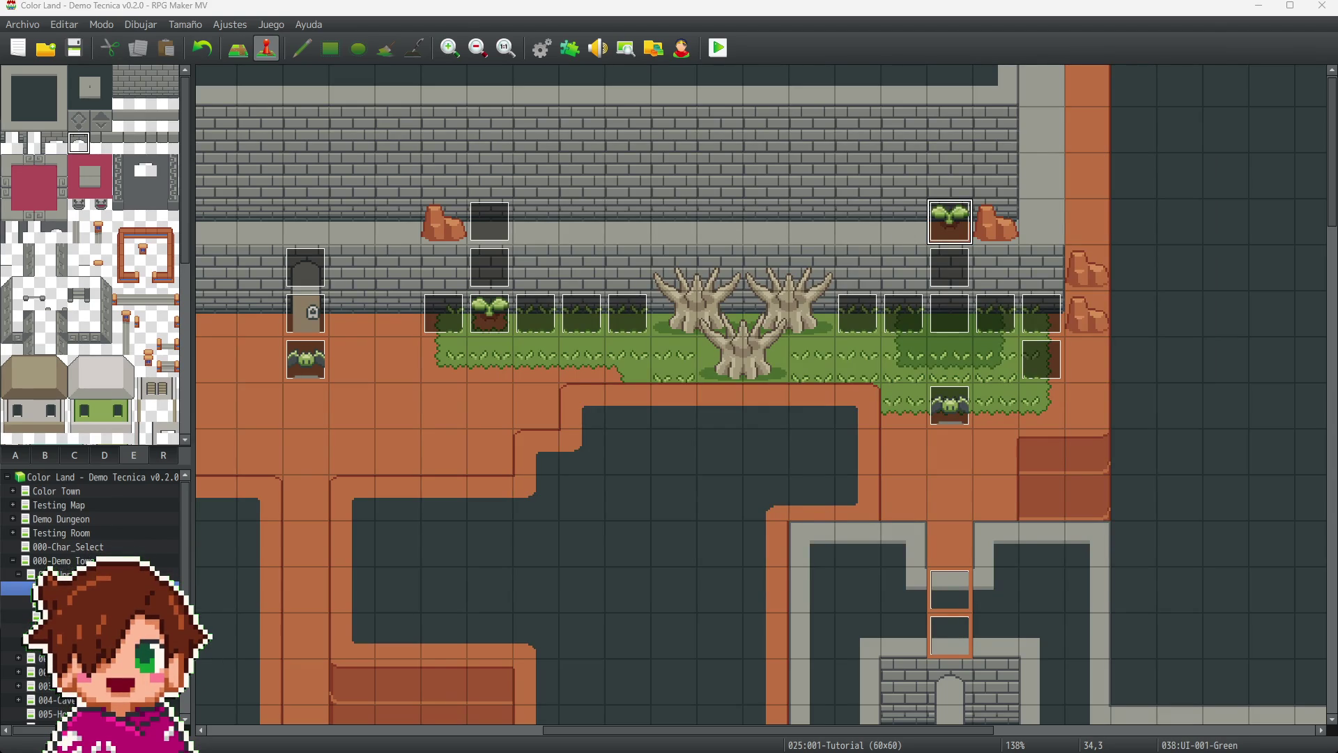
double_click(949, 219)
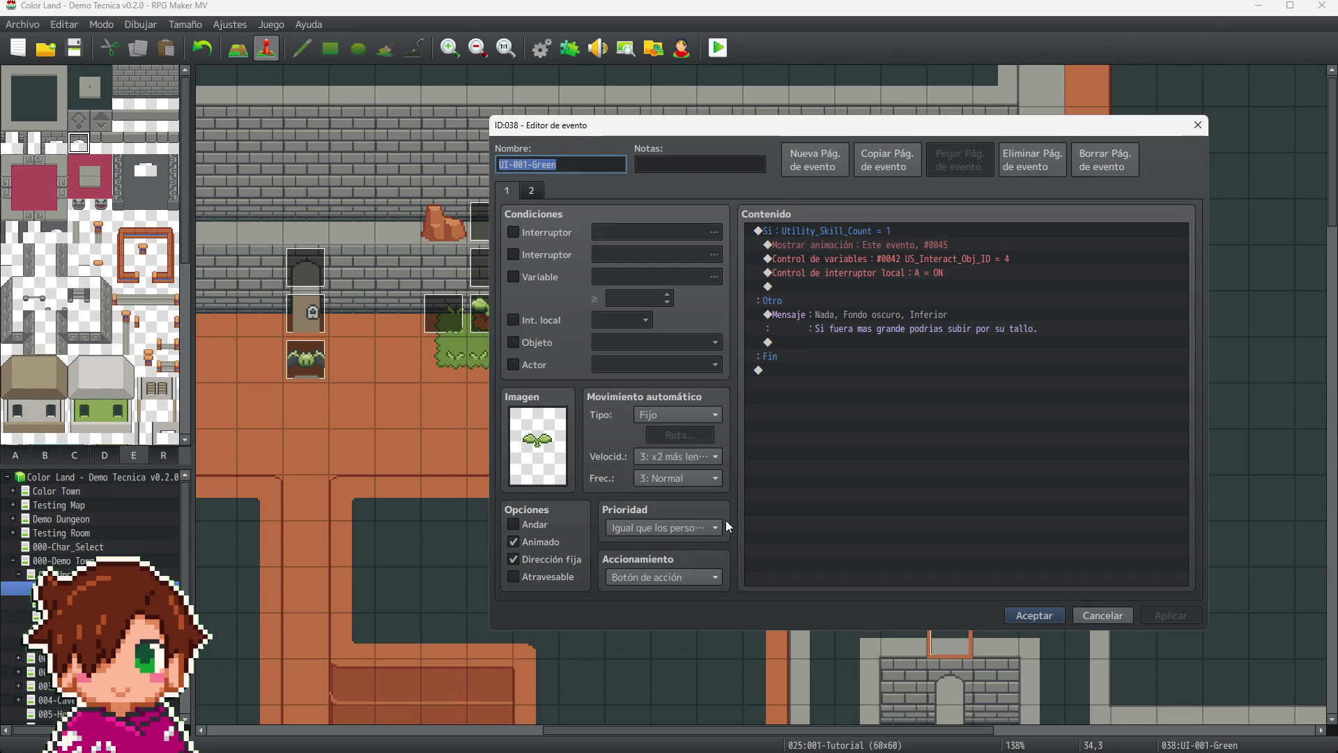
left_click(711, 458)
left_click(695, 523)
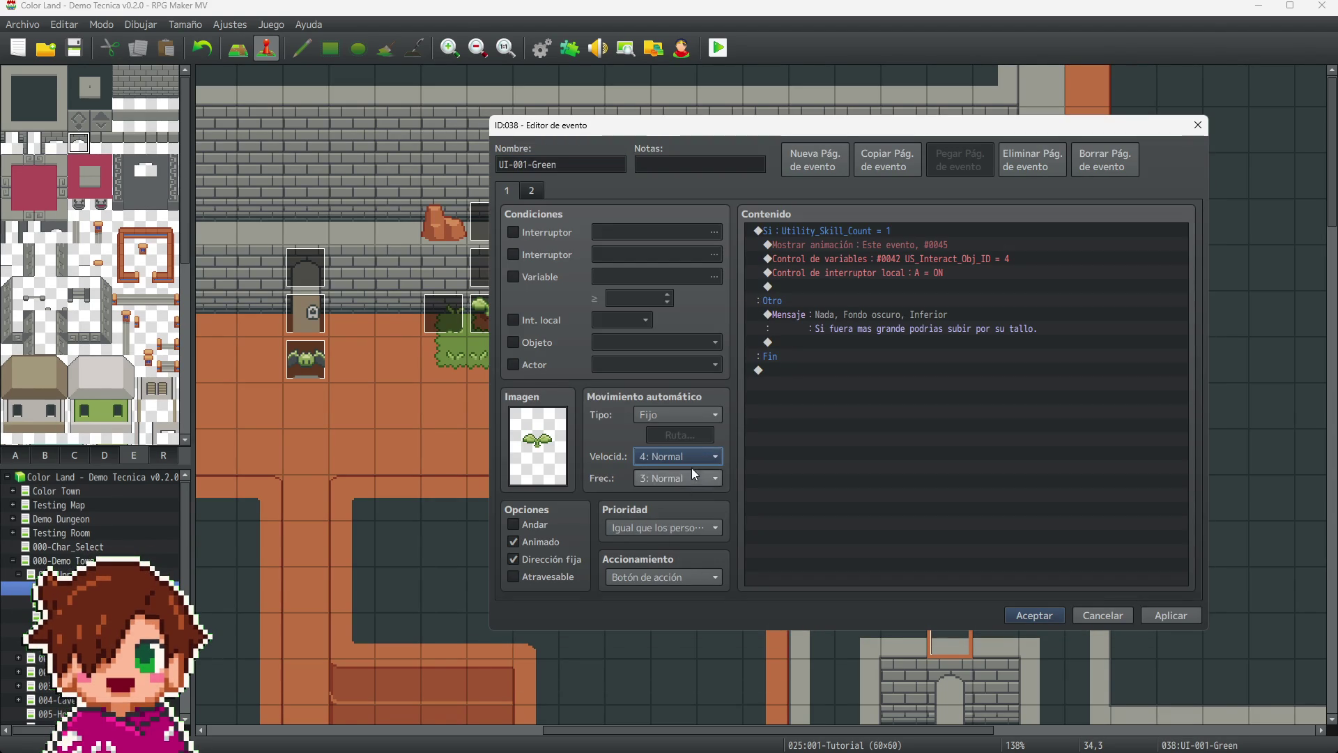
left_click(693, 480)
left_click(695, 546)
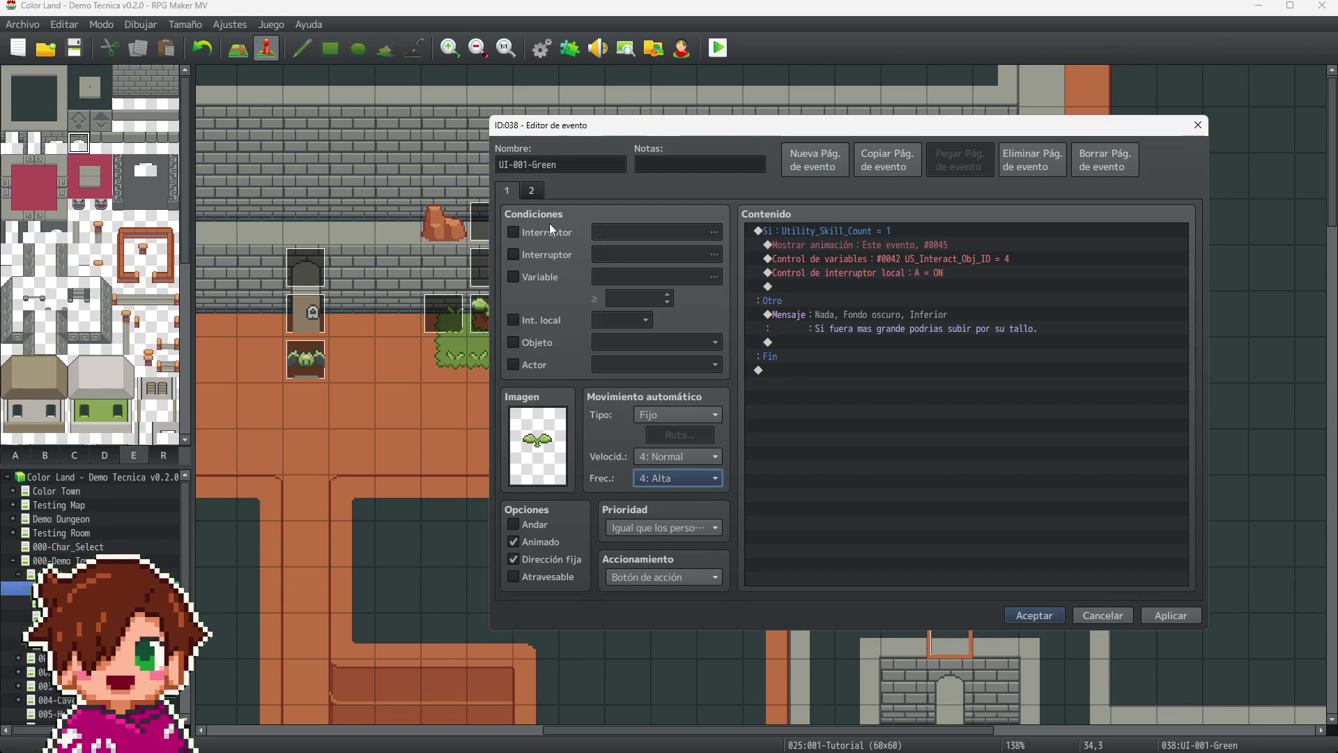
left_click(533, 193)
left_click(706, 458)
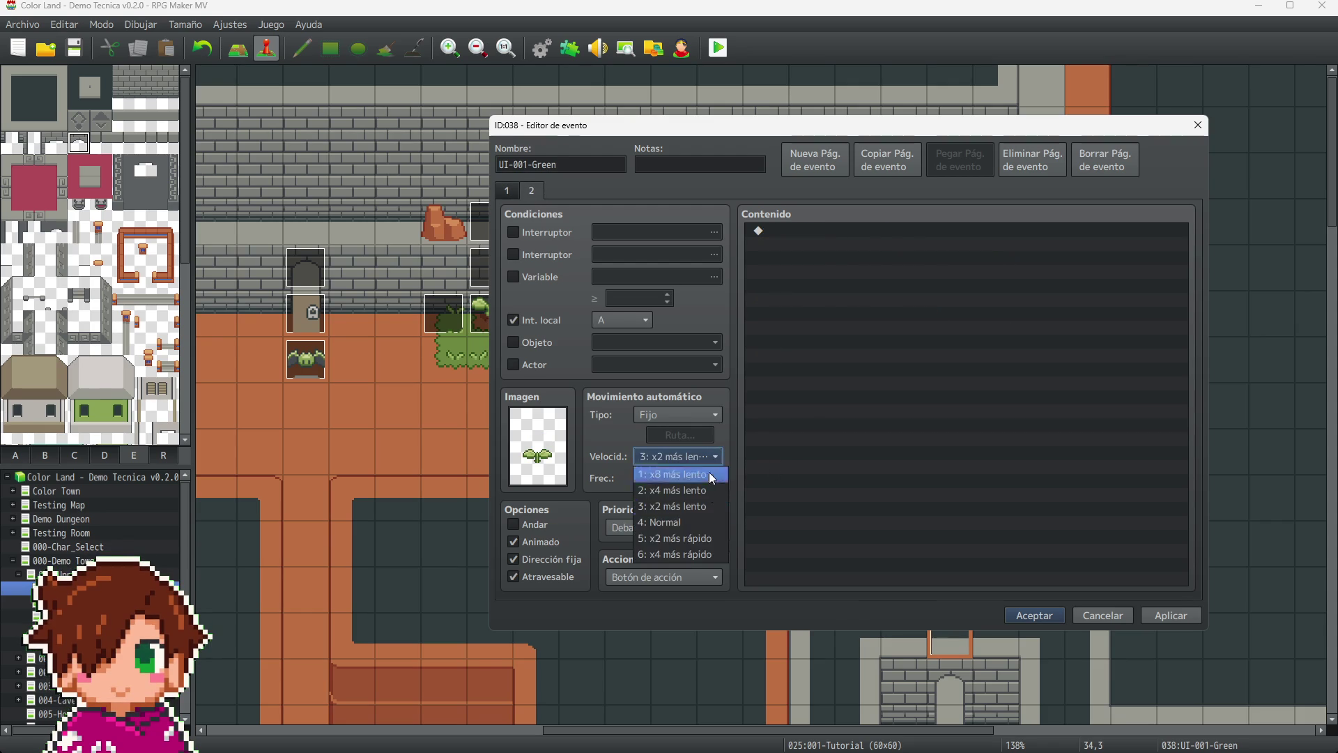
left_click(688, 522)
left_click(682, 478)
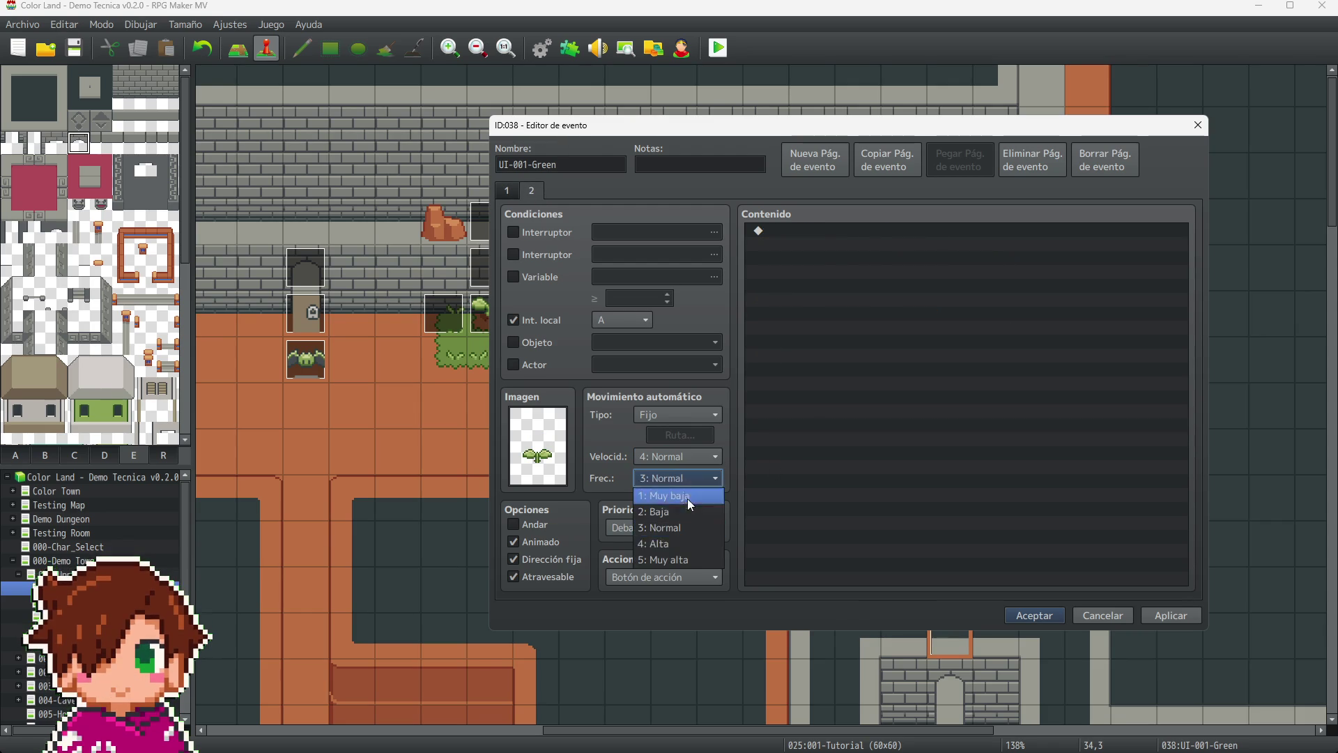
left_click(683, 547)
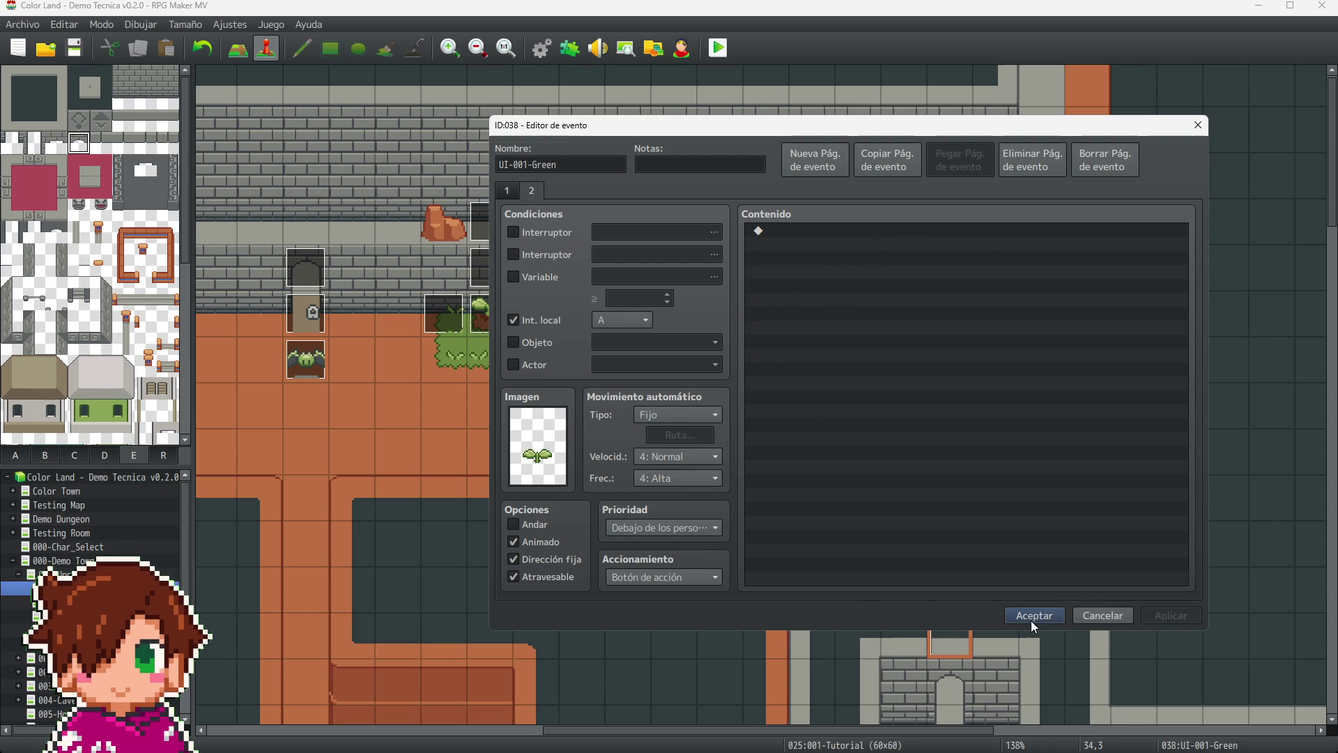
left_click(1032, 617)
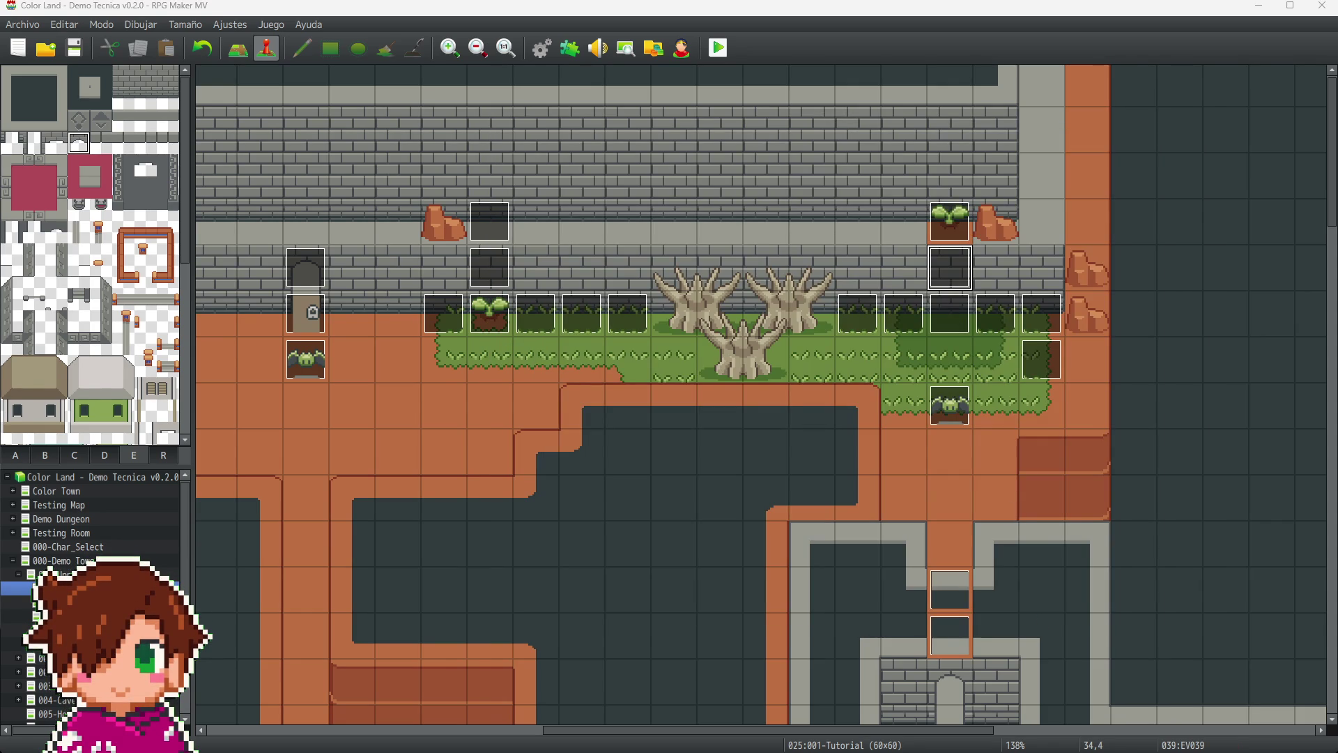
- Give EV039 speed 4: Normal, frequency 4: Alta and animation
double_click(952, 277)
left_click(743, 446)
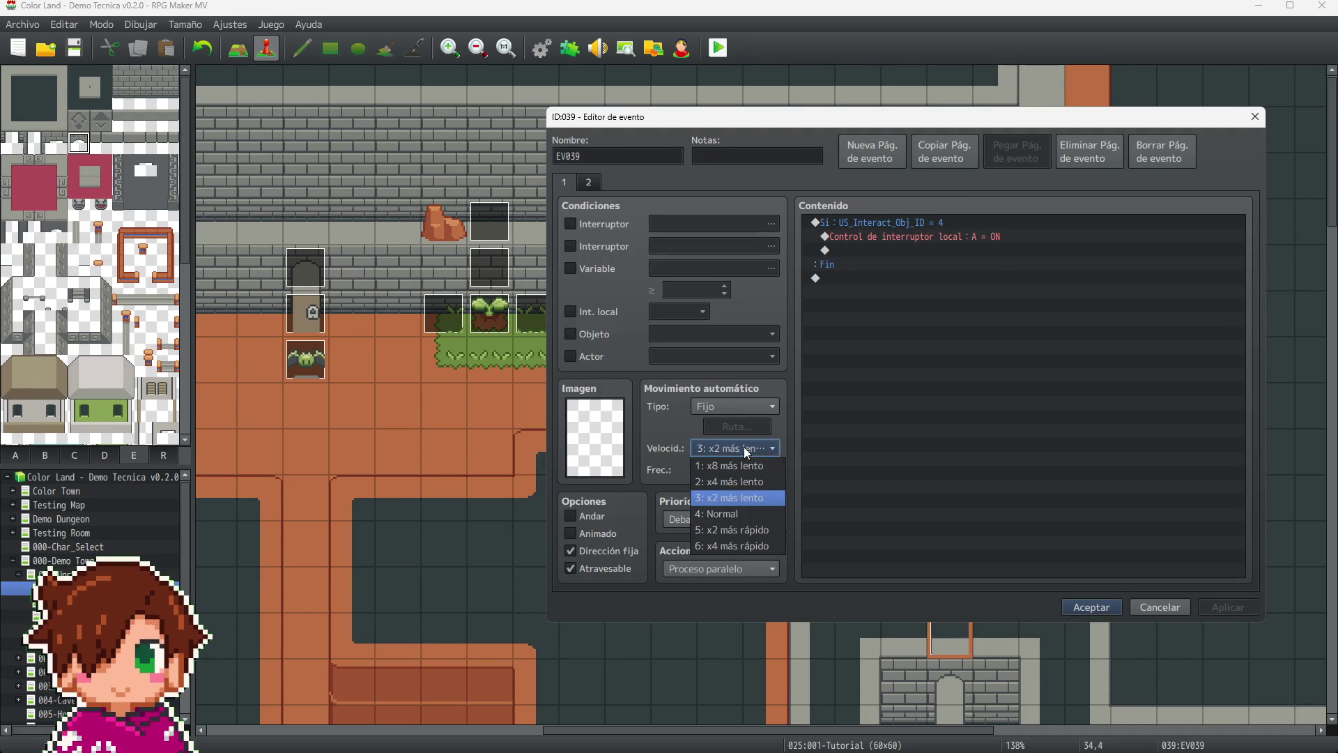
left_click(746, 513)
left_click(751, 474)
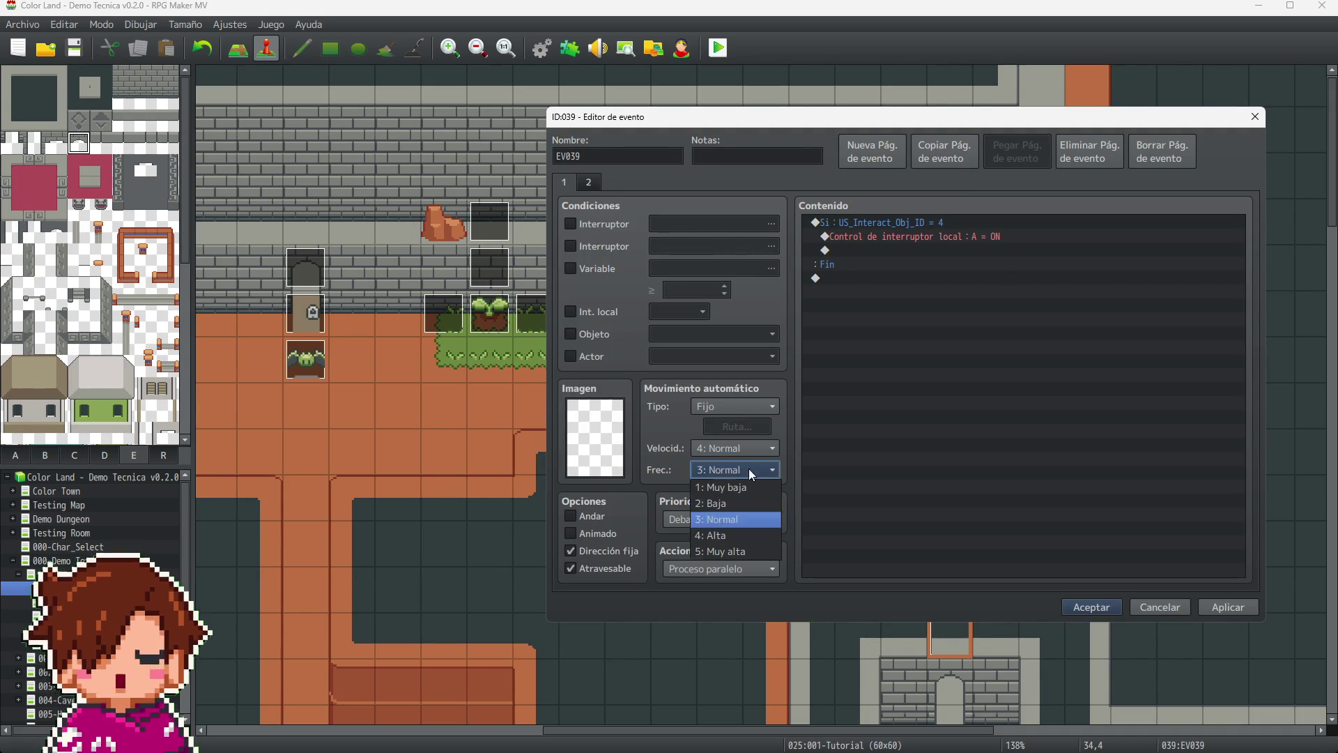
left_click(743, 535)
left_click(589, 534)
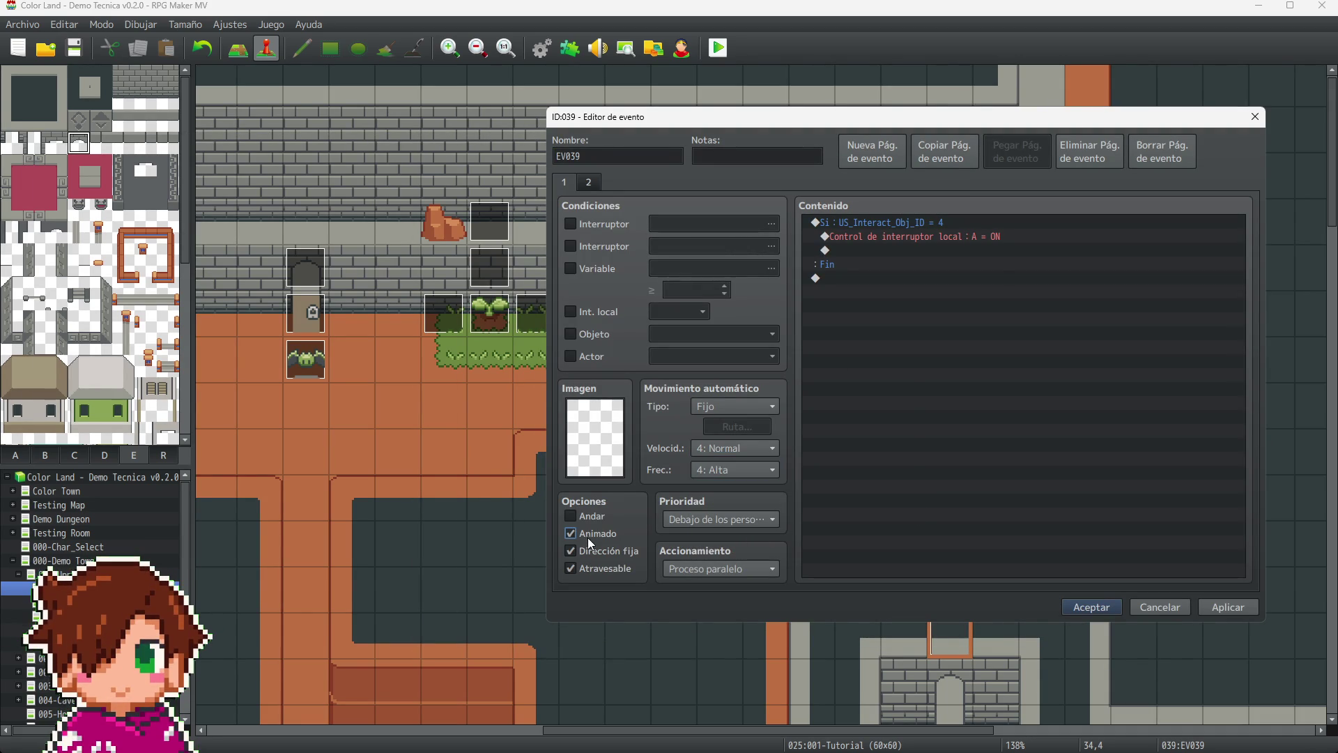
left_click(1108, 607)
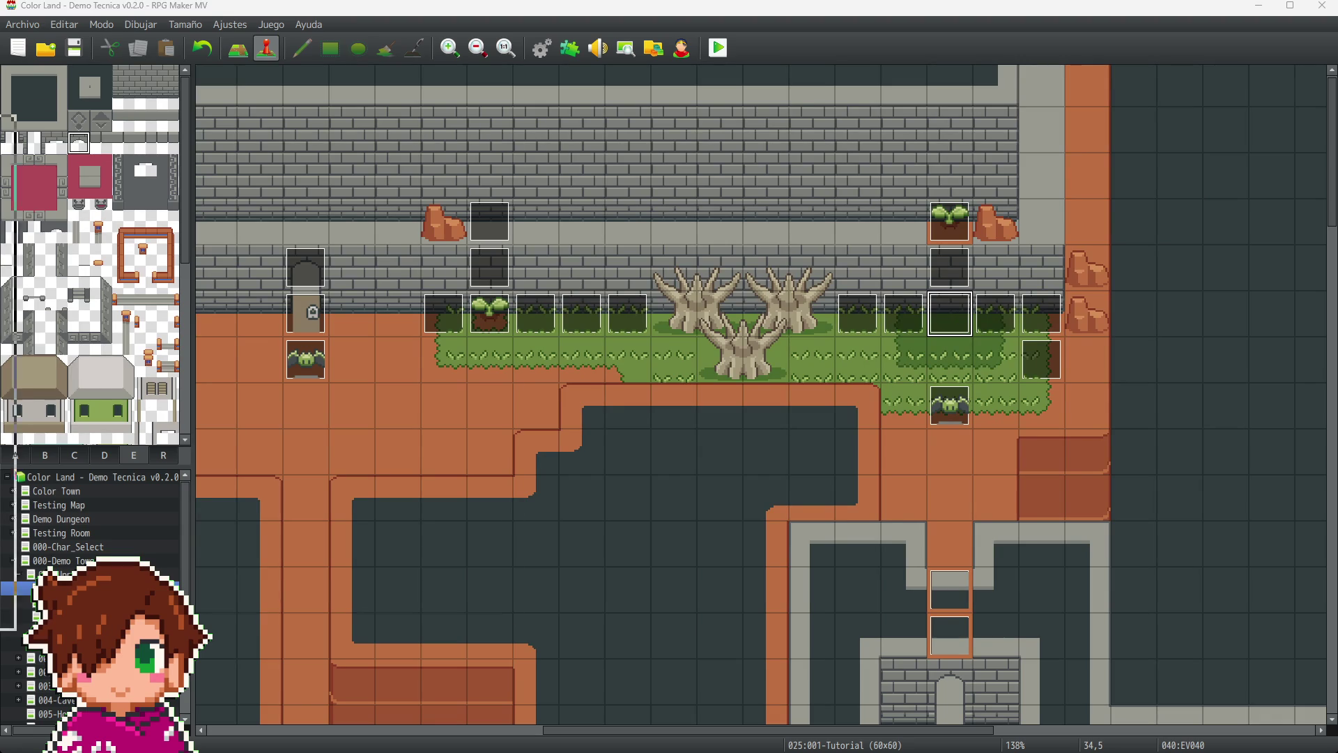
- Give EV040's first page animation, speed 4: Normal and frequency 4: Alta
double_click(959, 315)
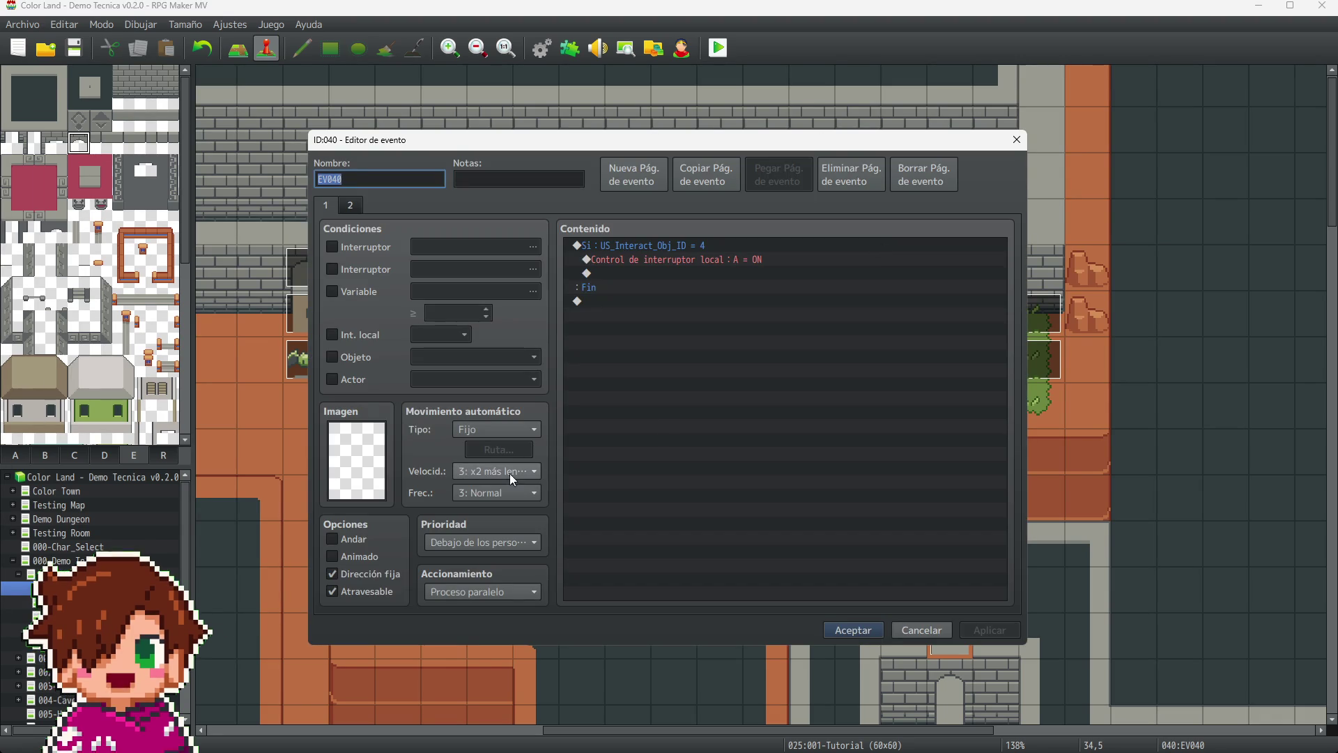
left_click(353, 554)
left_click(533, 478)
left_click(510, 537)
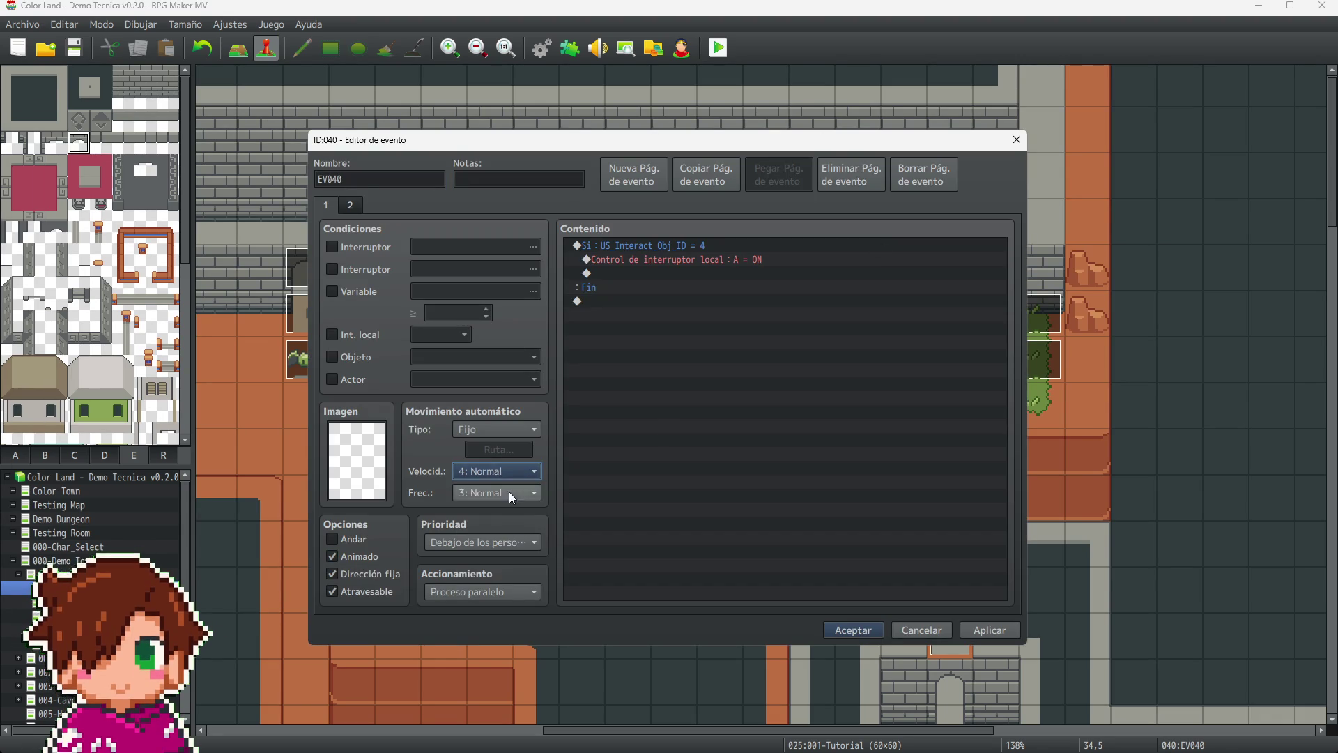
left_click(509, 492)
left_click(495, 557)
- Set EV040's second page to speed 4: Normal and frequency 4: Alta, then save
key("ctrl+Tab")
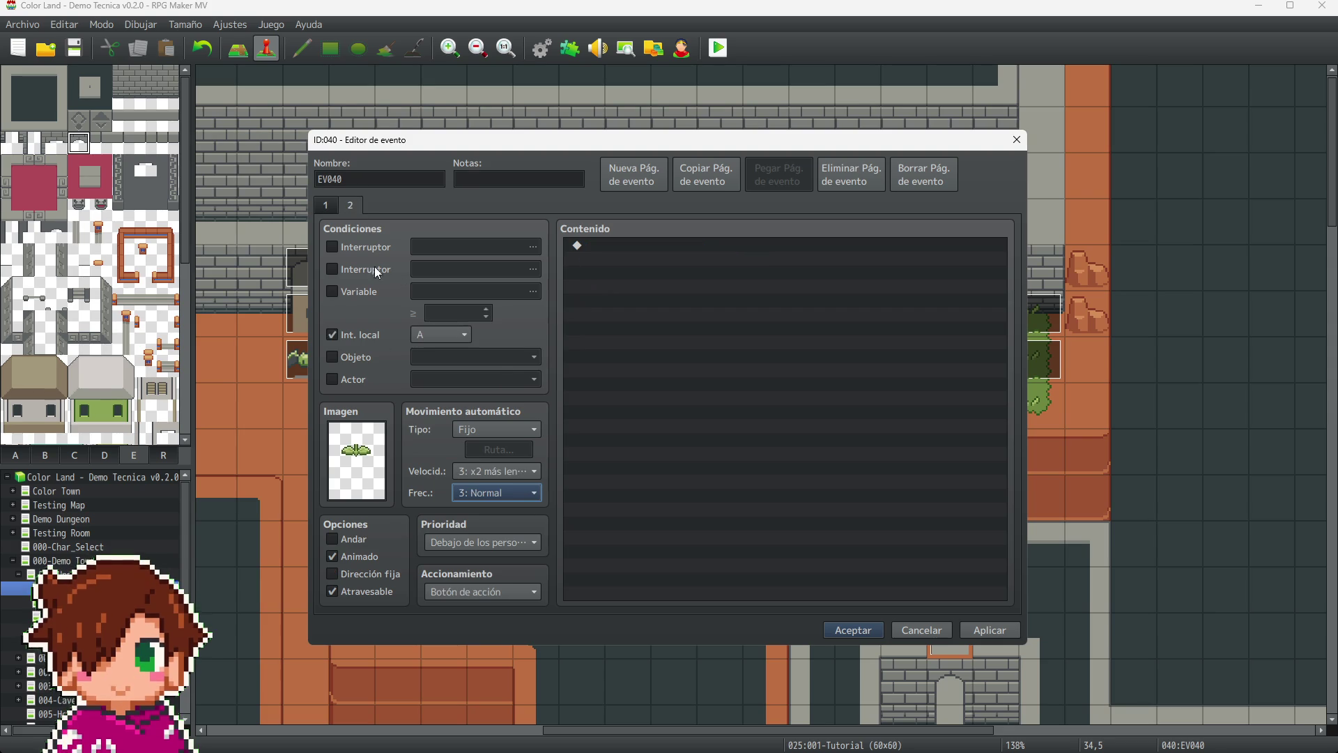
left_click(513, 475)
left_click(500, 535)
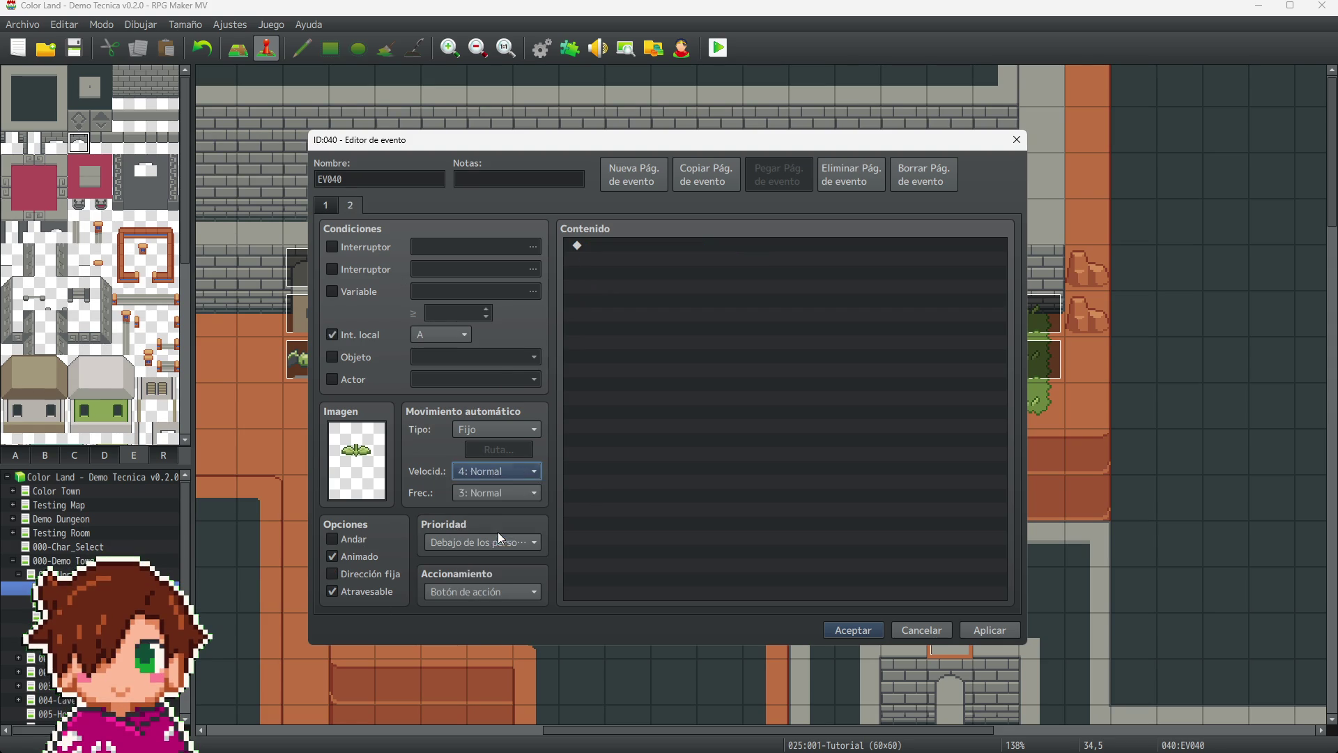
left_click(496, 492)
left_click(499, 560)
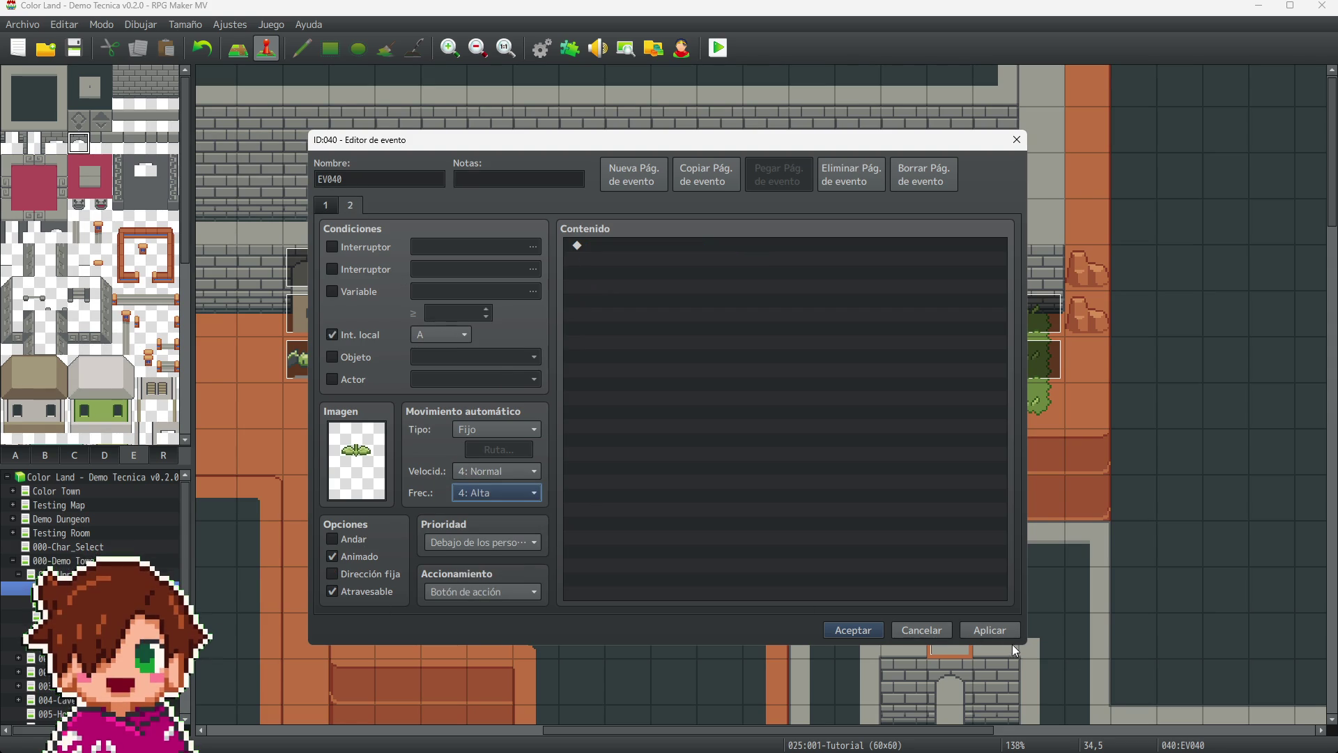
left_click(858, 628)
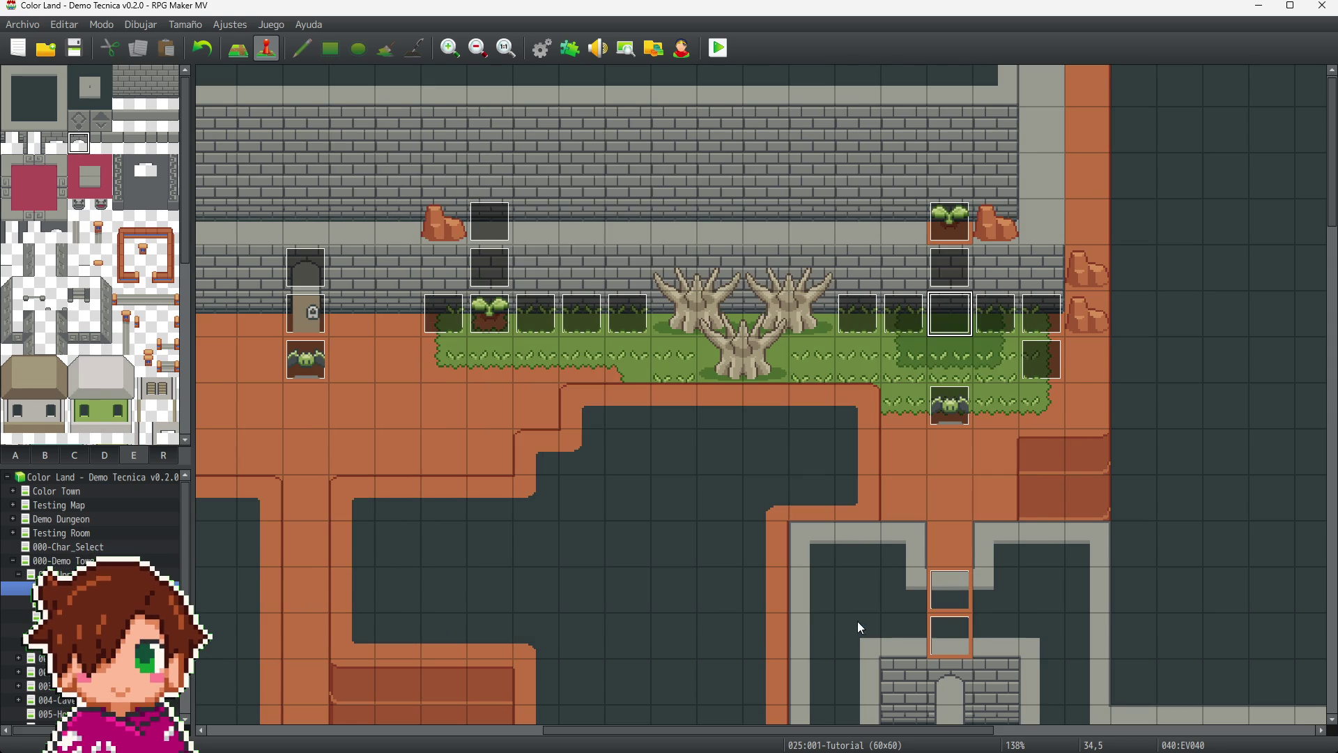
- Set EV039's page 2 to speed 4: Normal and frequency 4: Alta and save it
double_click(950, 267)
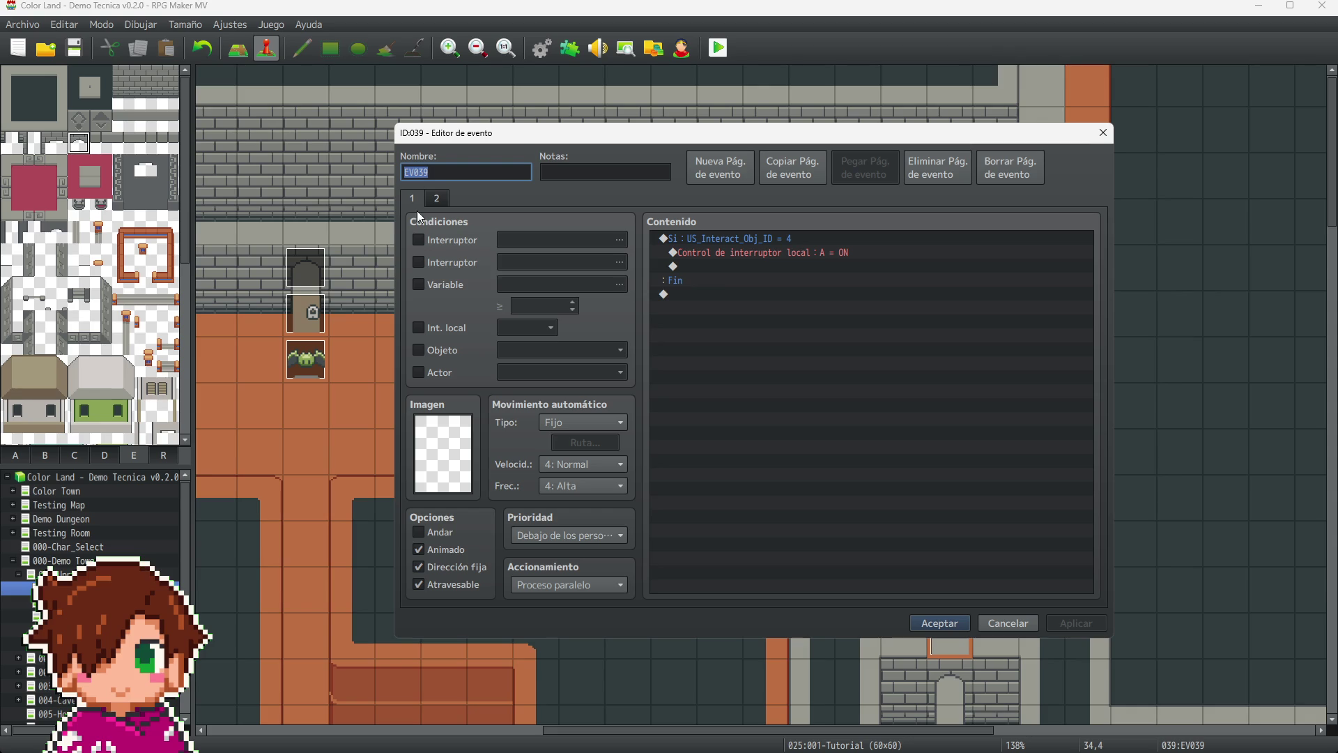
left_click(438, 197)
left_click(584, 464)
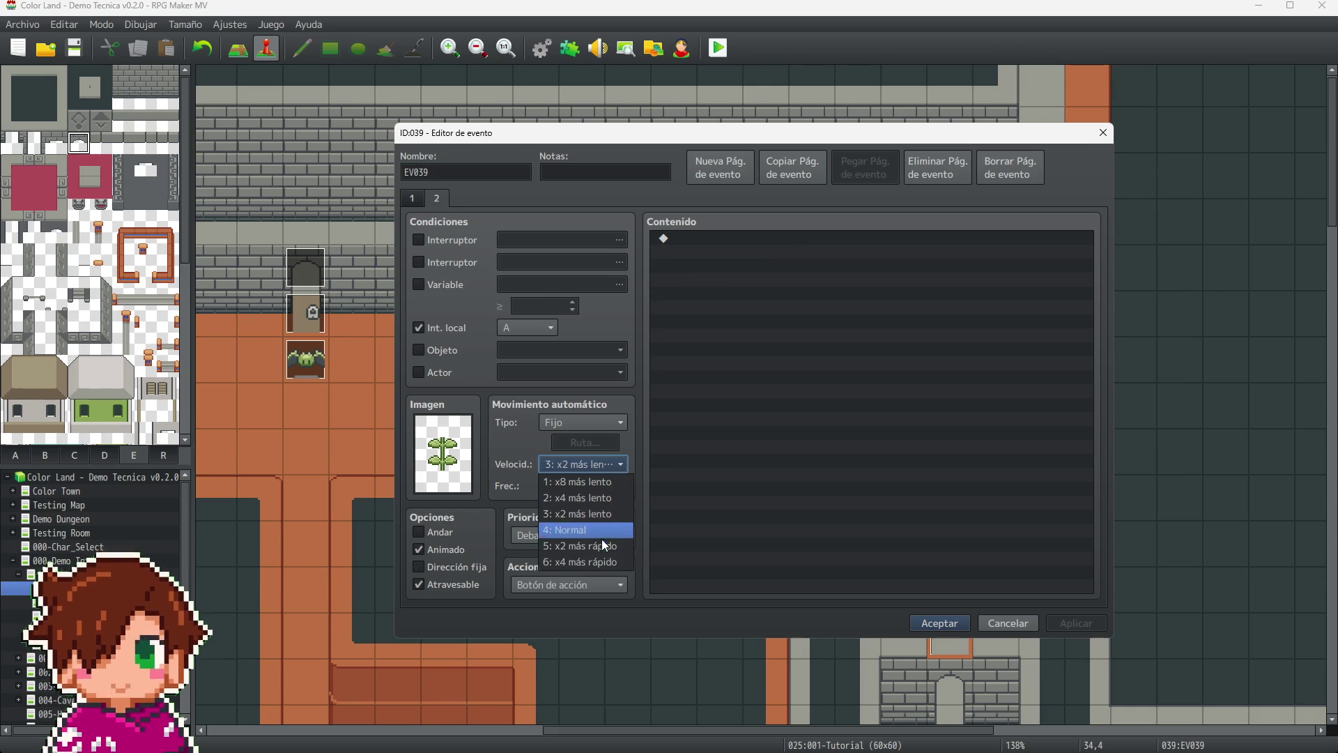
left_click(584, 529)
left_click(572, 487)
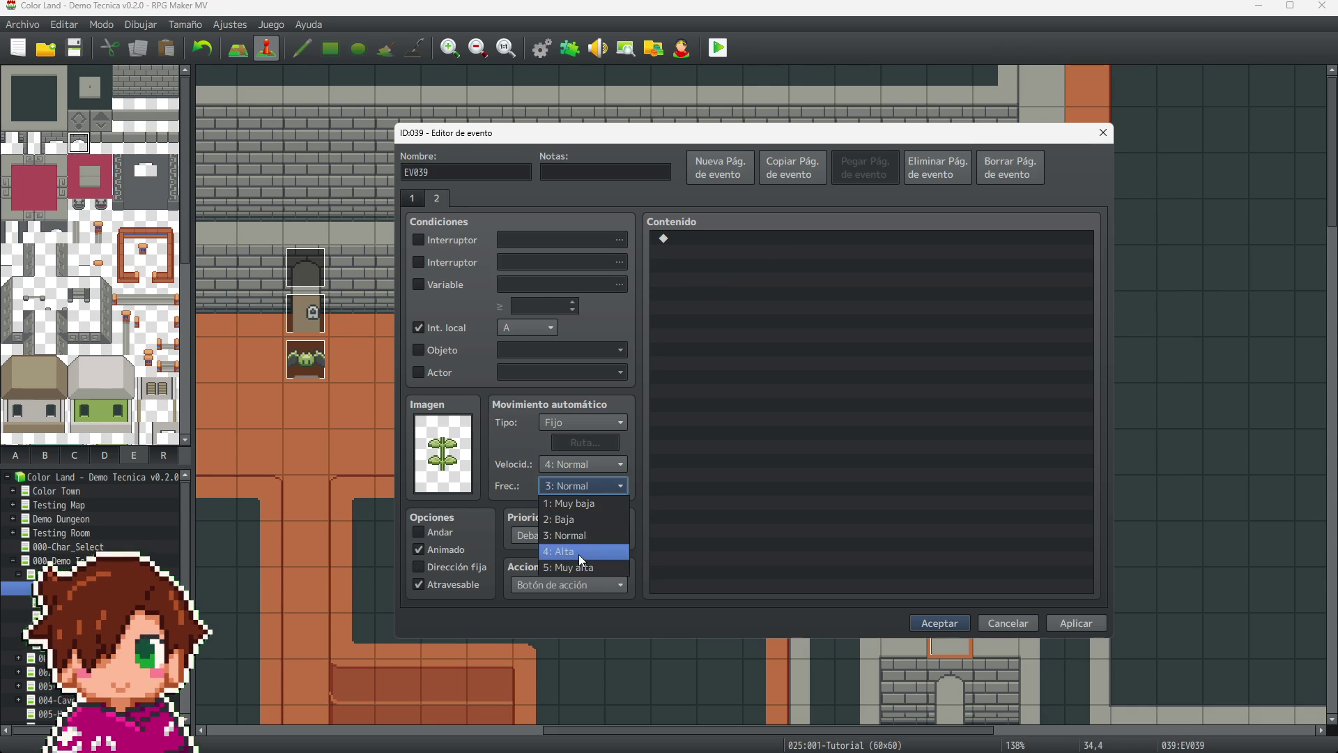
left_click(578, 554)
left_click(933, 628)
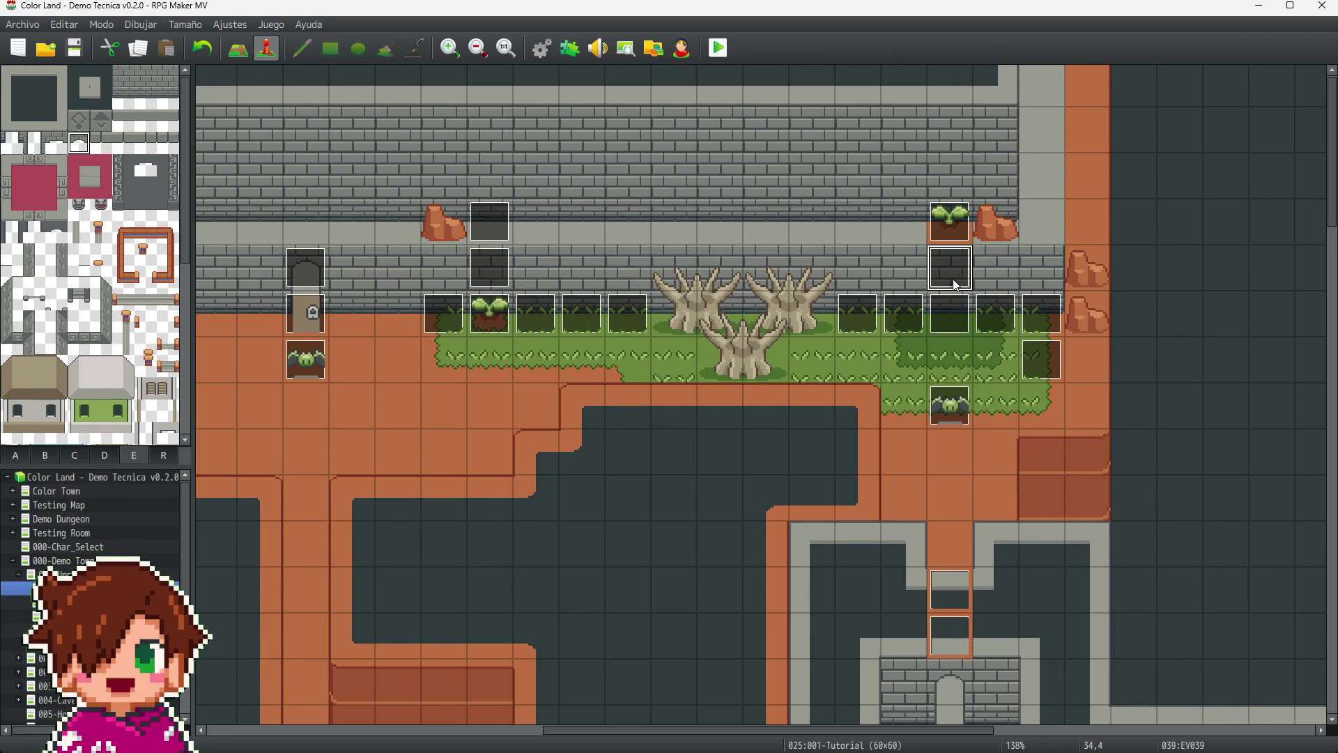
left_click(238, 48)
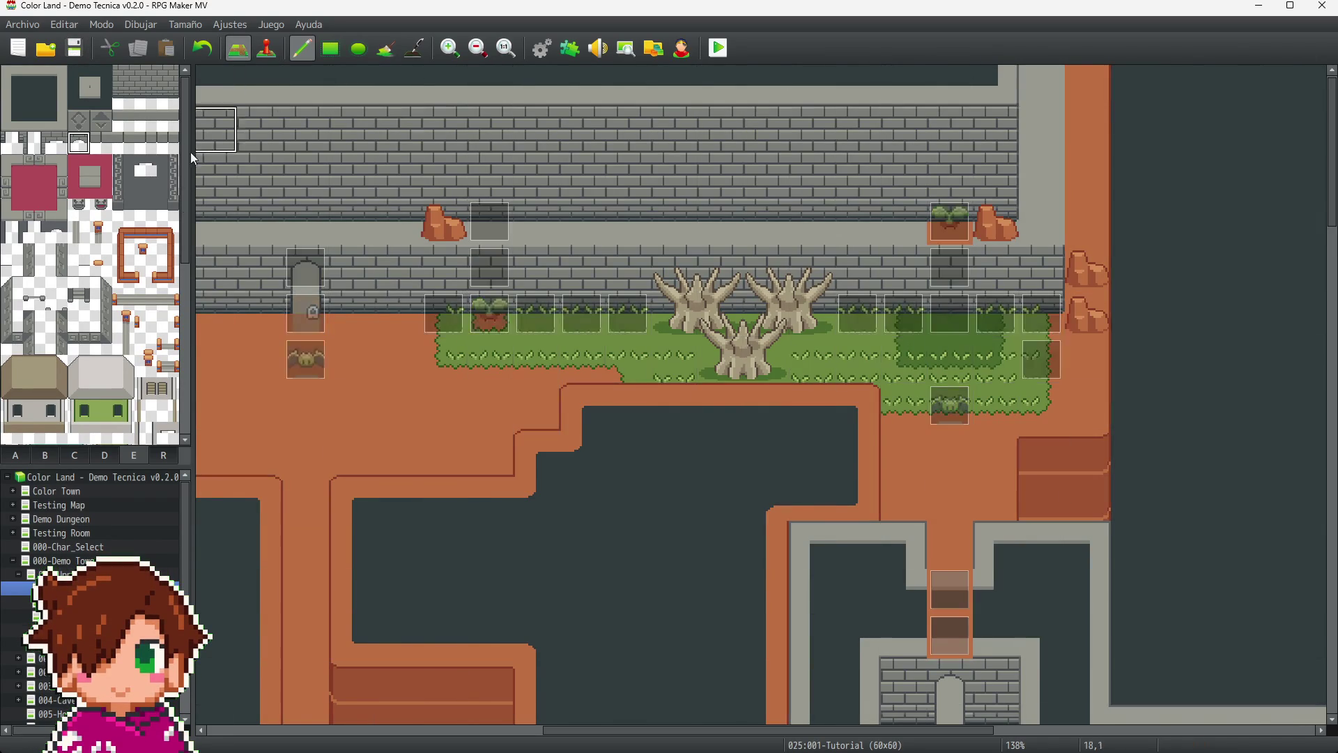
left_click(104, 455)
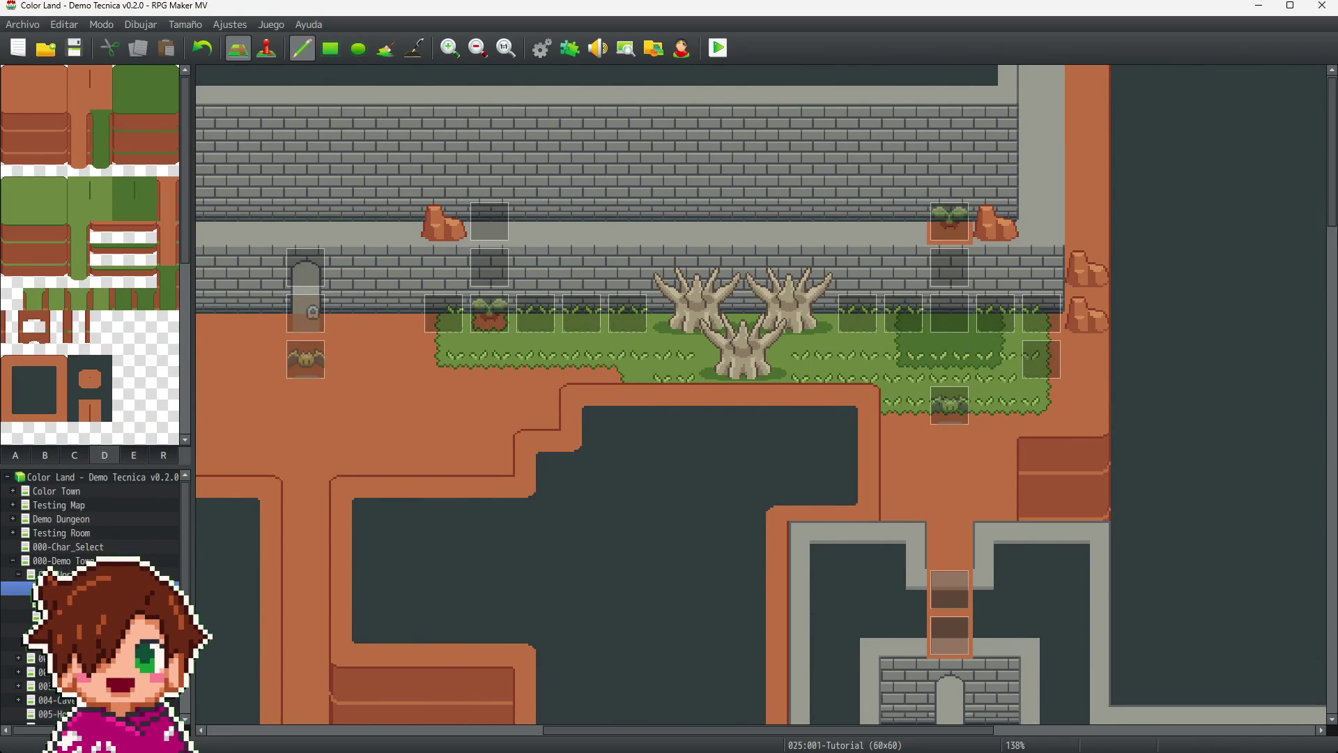
left_click(21, 299)
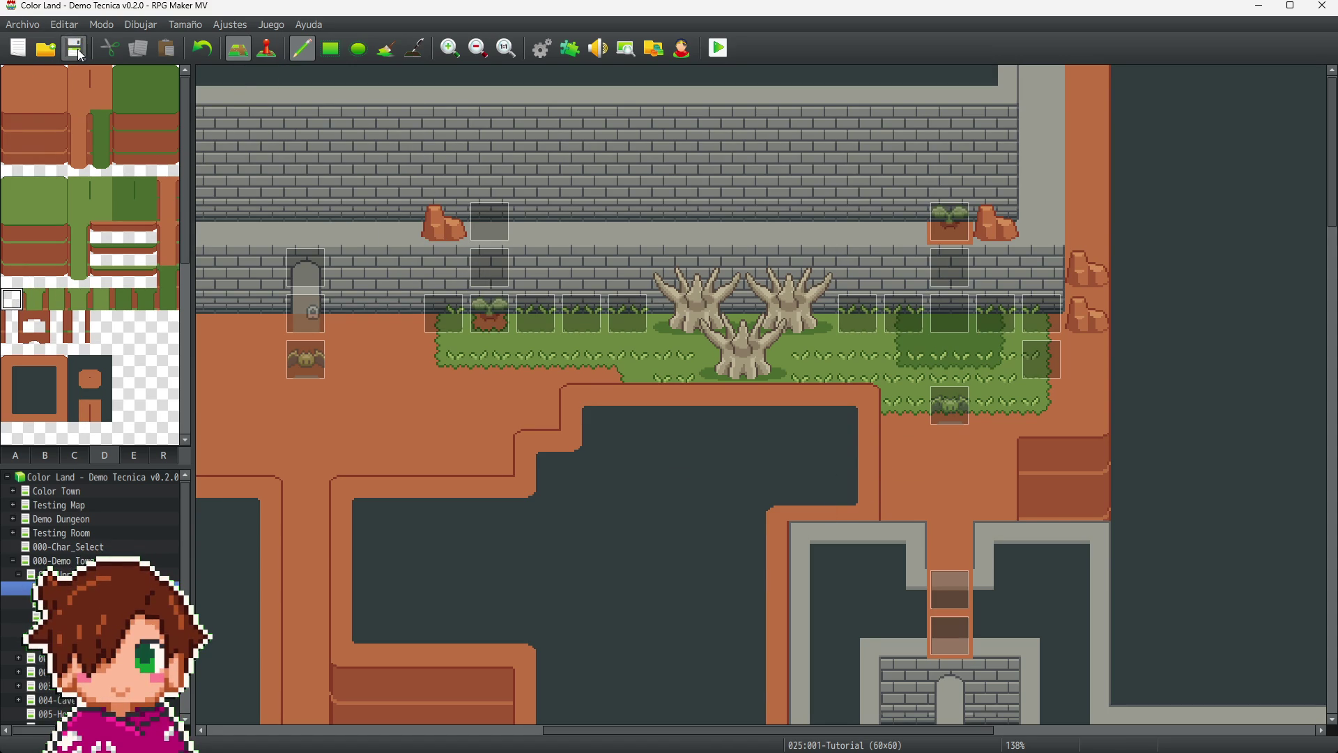
left_click(130, 456)
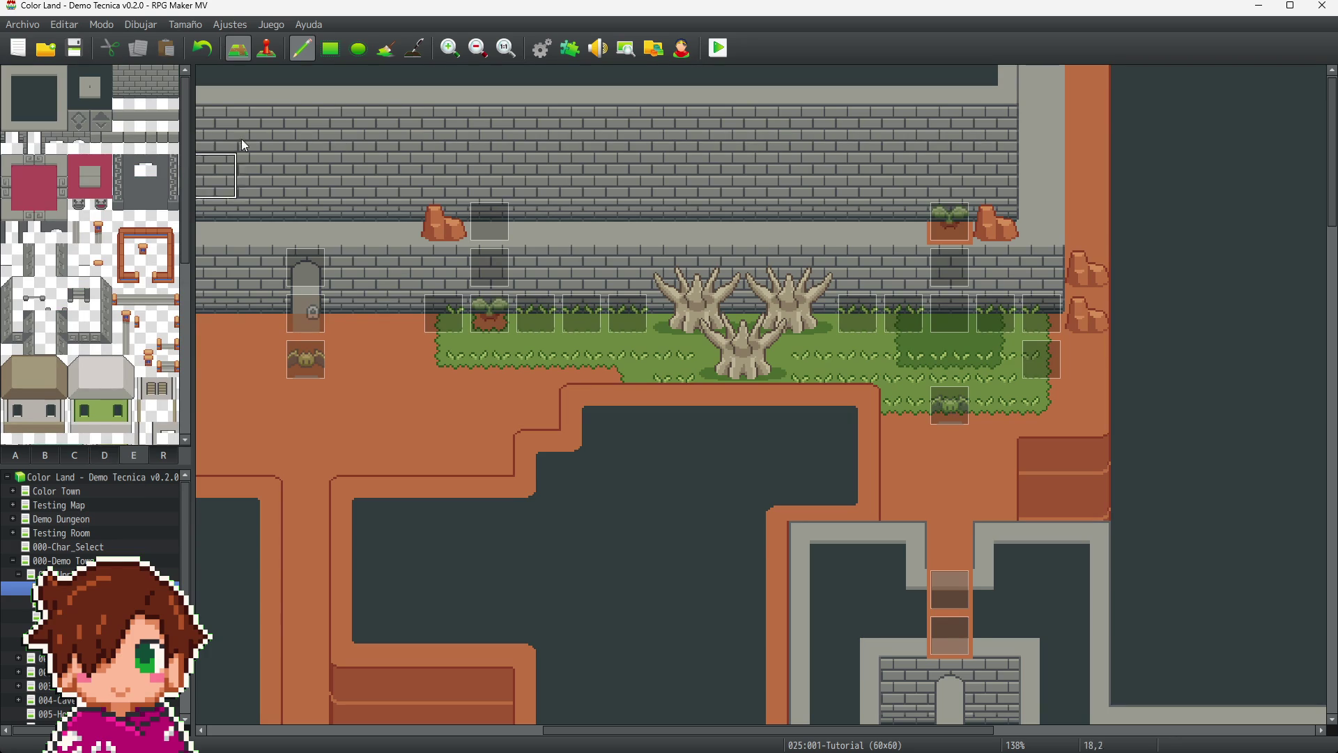
left_click(267, 48)
scroll(636, 430, "down", 5)
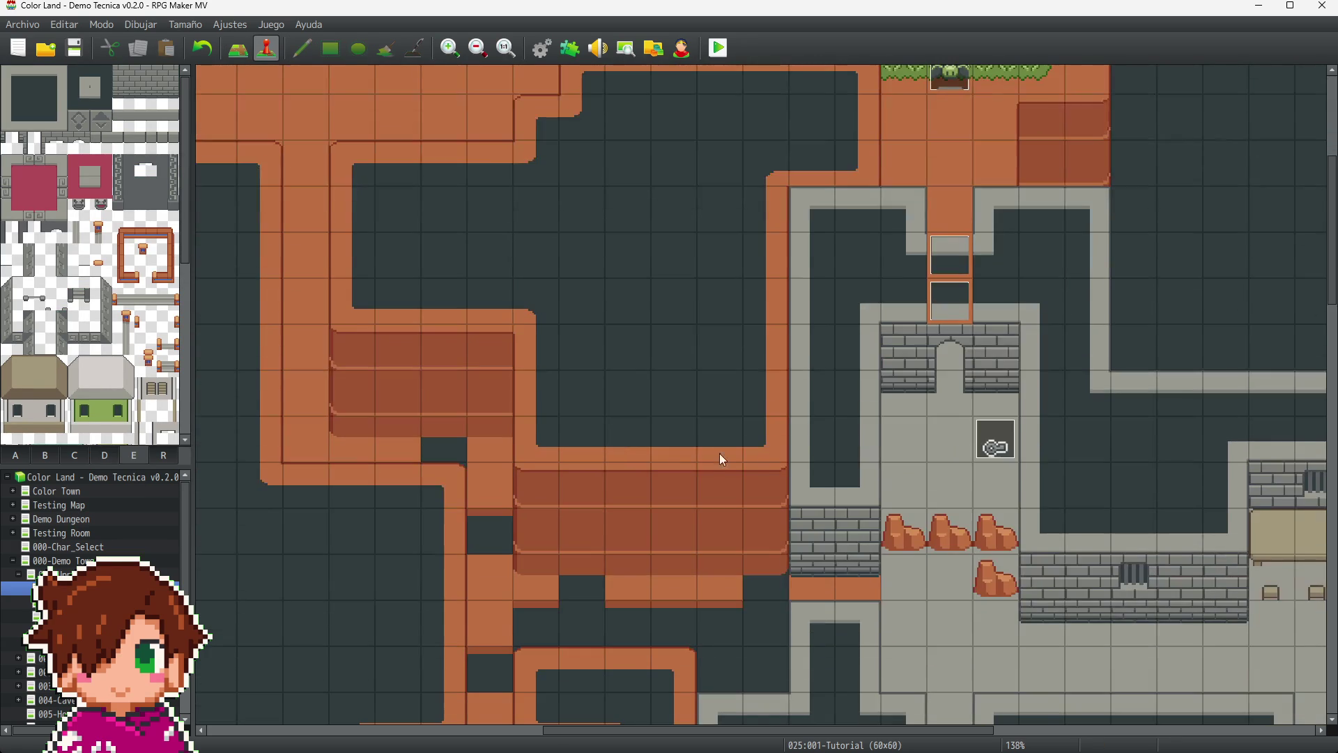
scroll(827, 729, "right", 7)
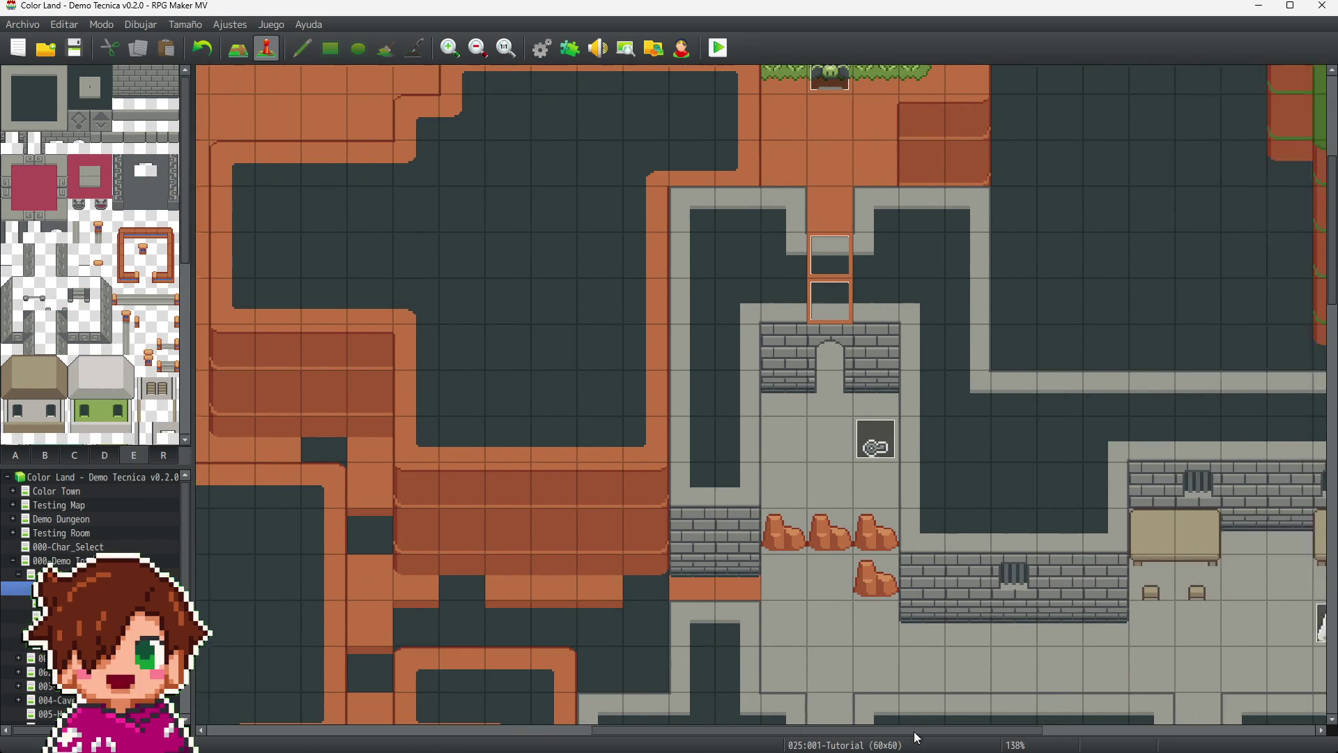
scroll(815, 549, "down", 6)
scroll(1005, 521, "down", 4)
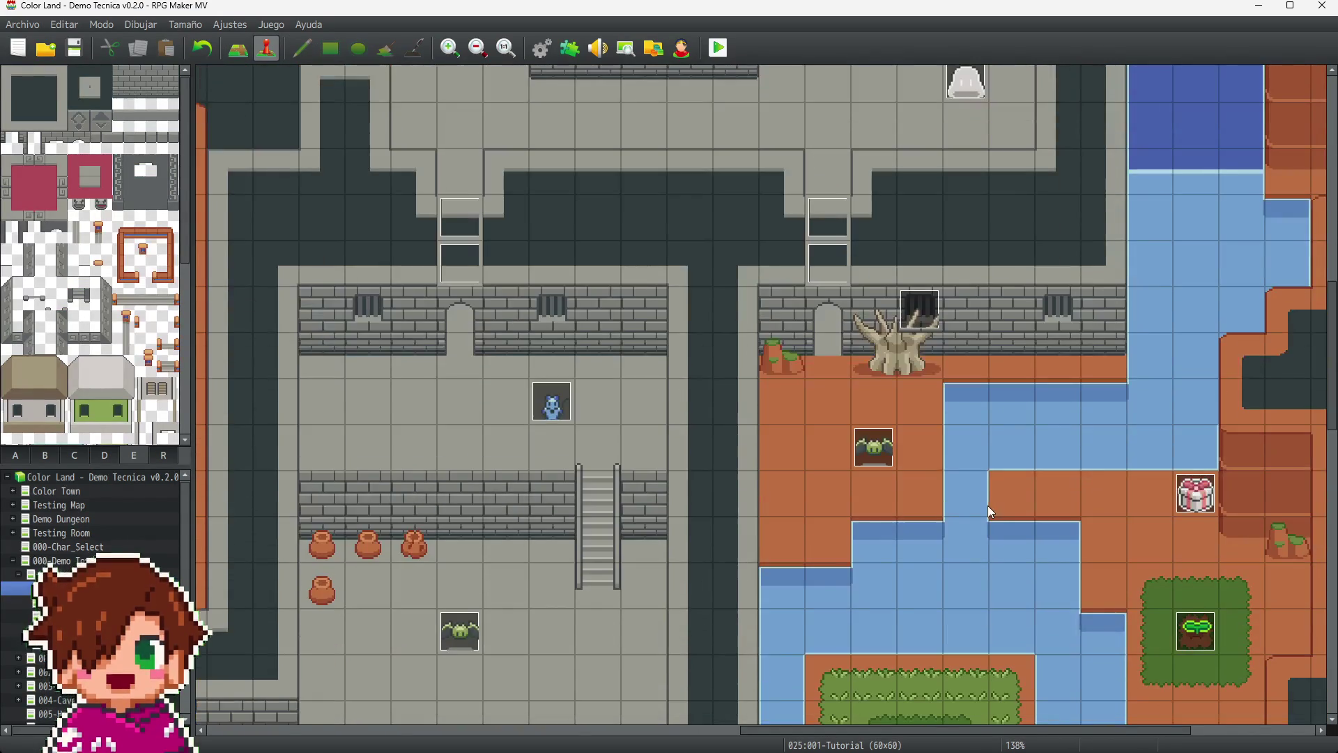
scroll(934, 415, "down", 3)
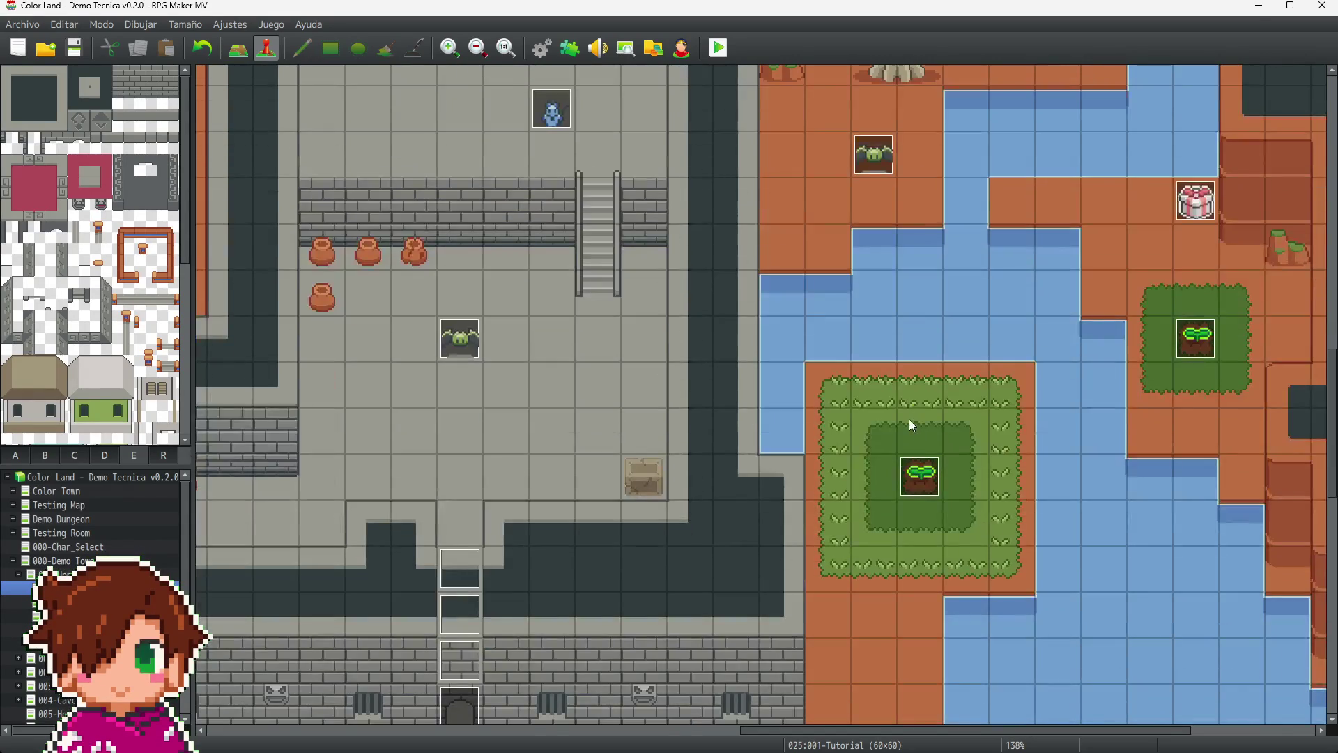
left_click_drag(1068, 735, 825, 708)
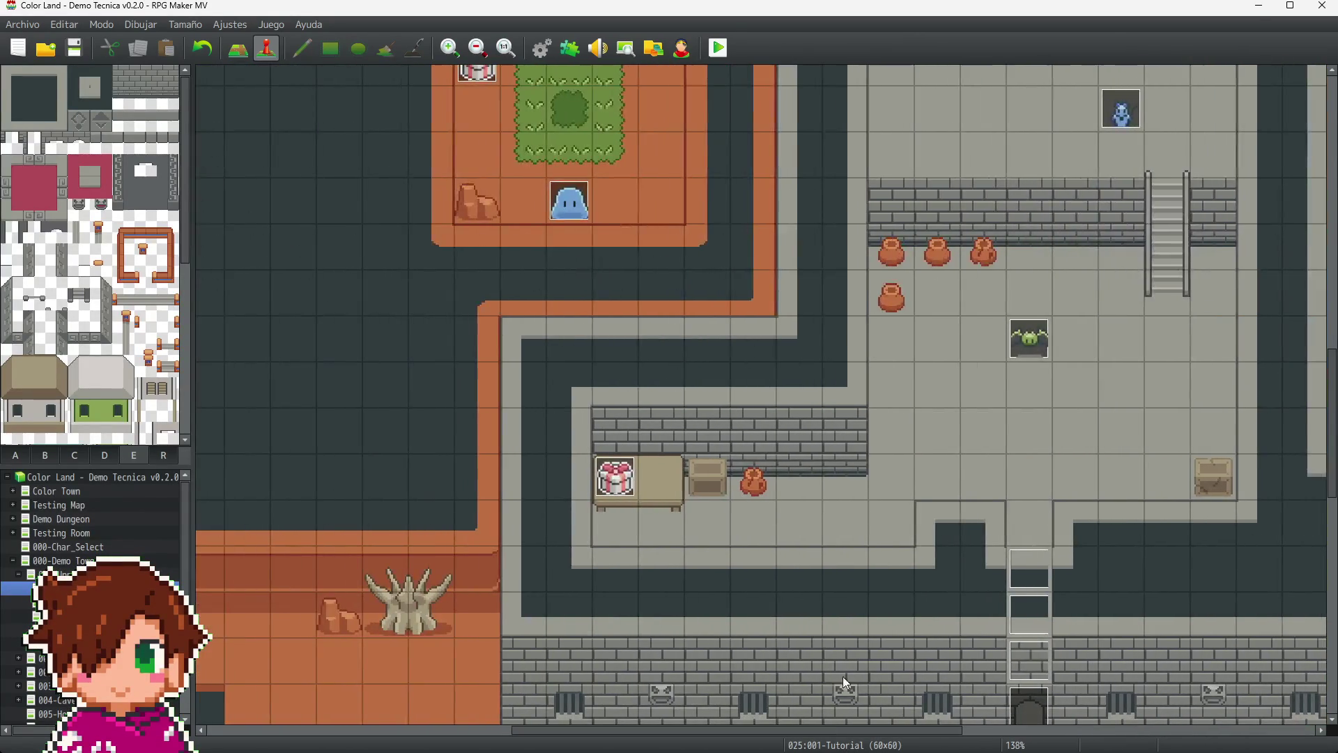
scroll(869, 517, "down", 6)
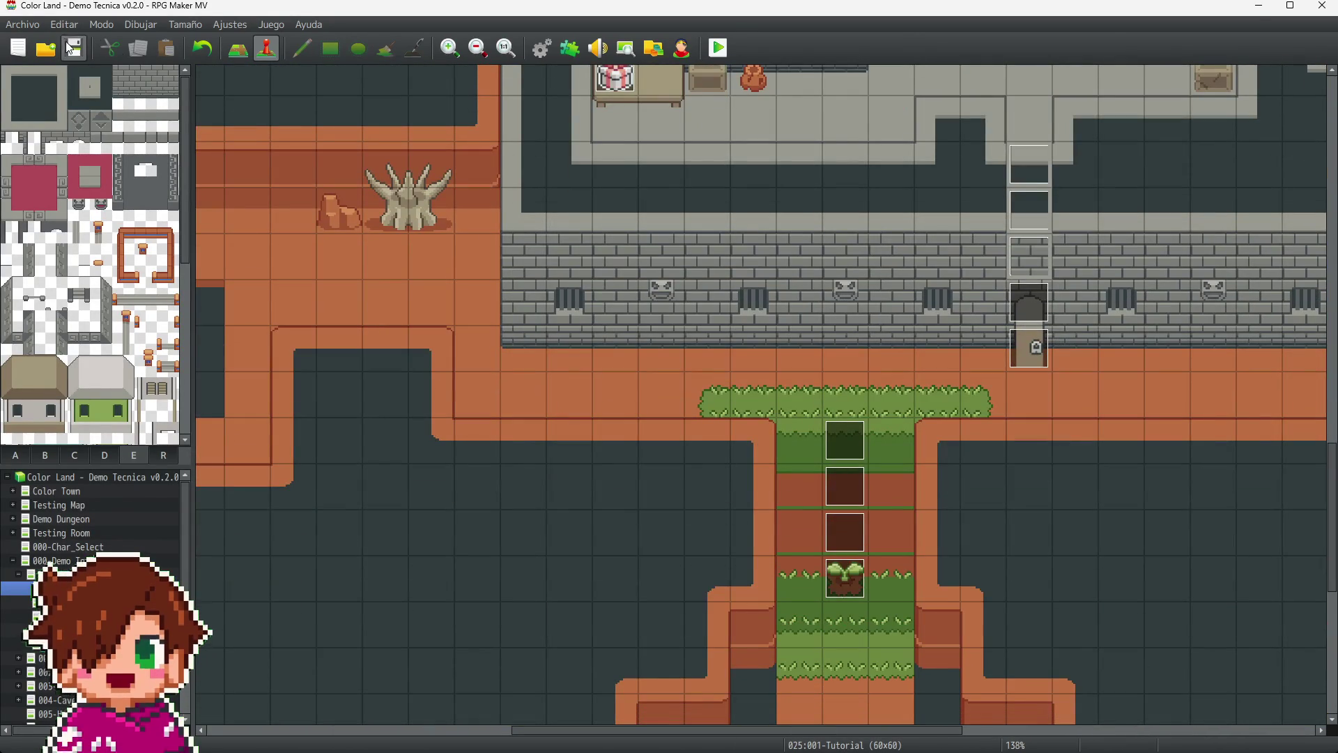
left_click(722, 49)
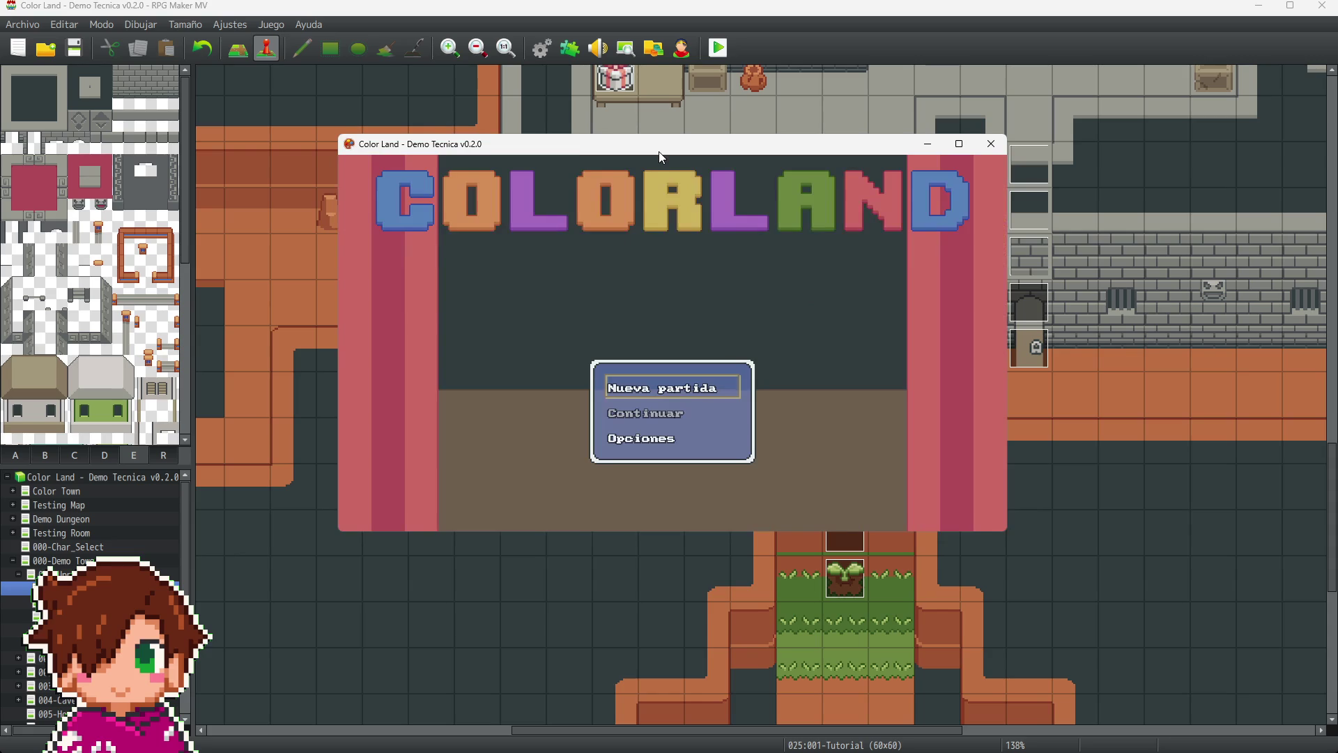
- Switch the playtest to fullscreen and start Nueva partida
key("F4")
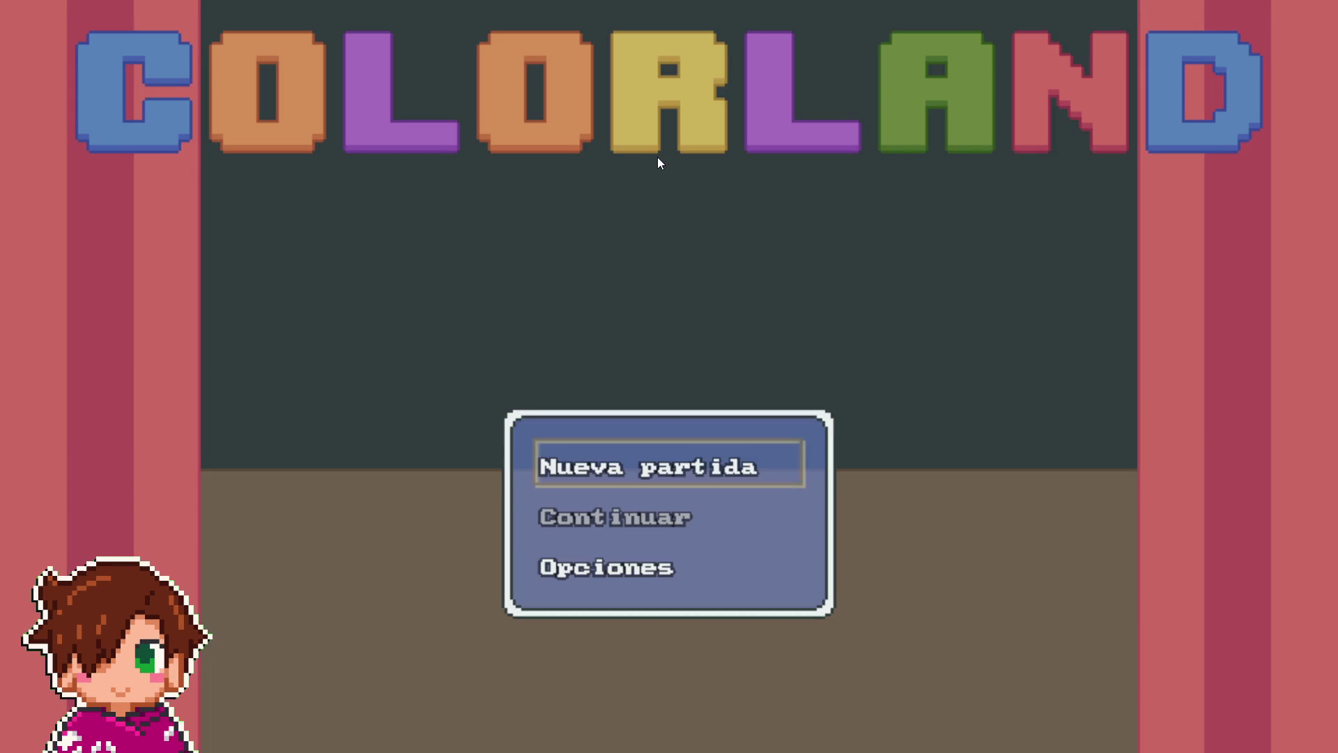
key("Return")
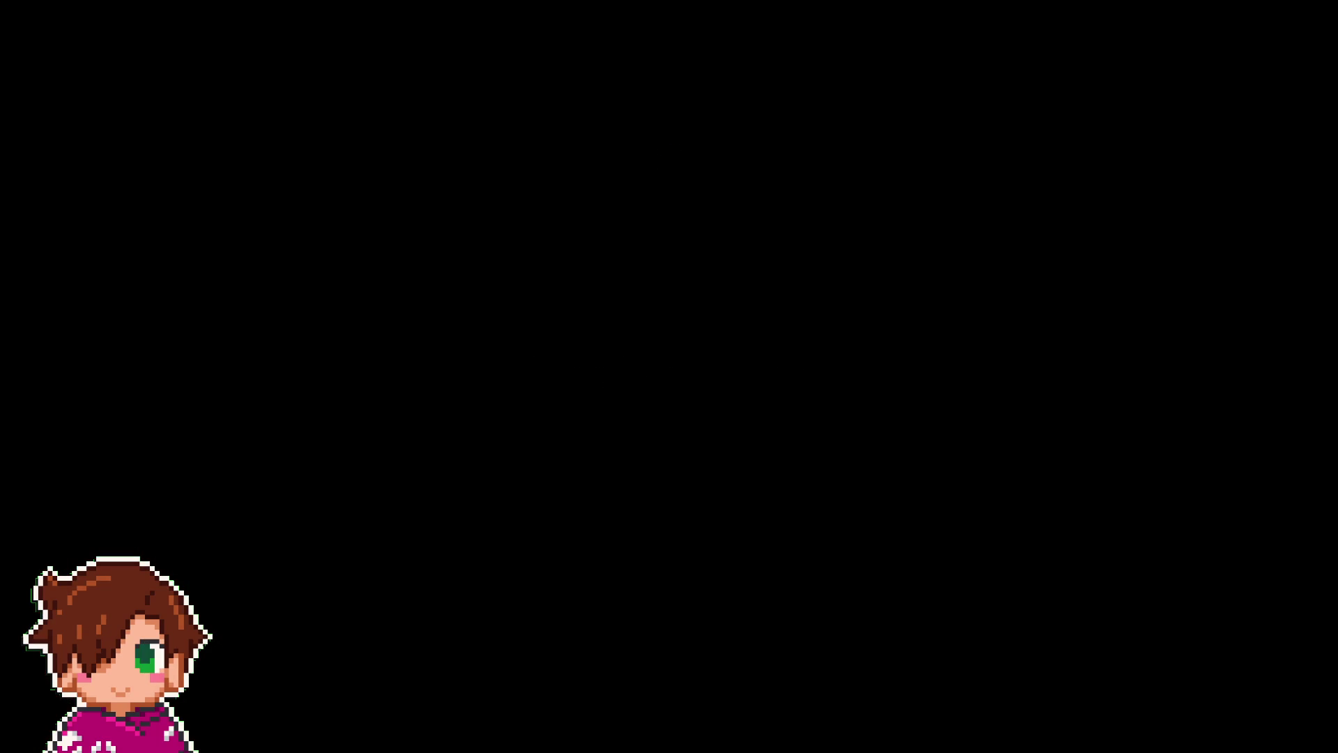
- Walk out of the grass and collect the green orb, dismissing the item-recovered message
key("Up")
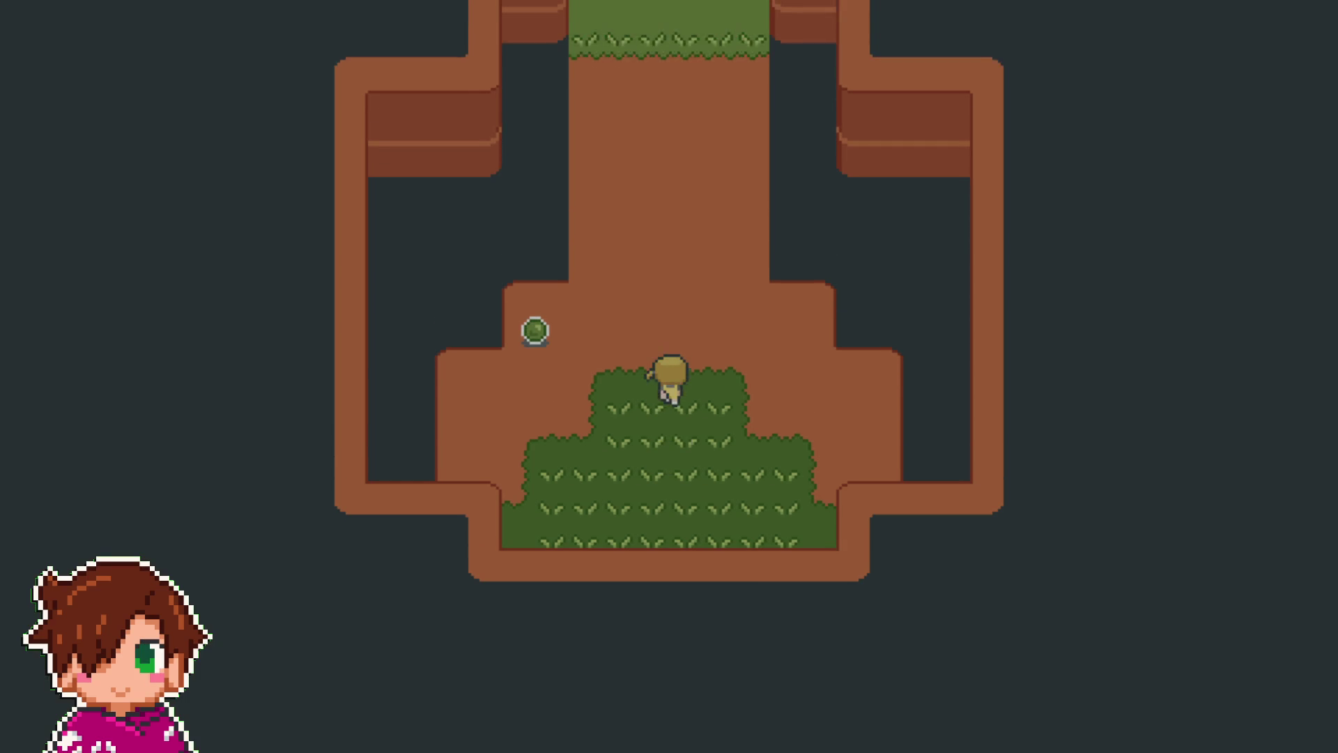
key("Left")
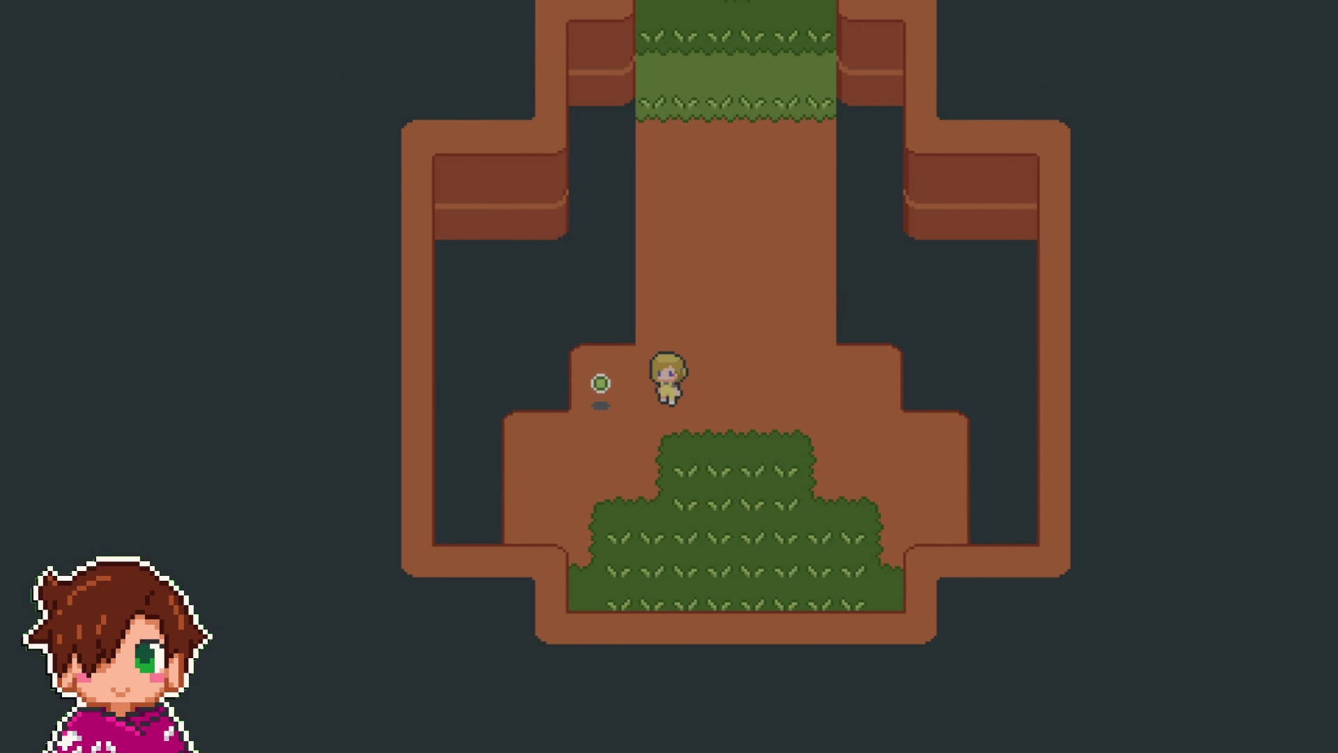
key("Return")
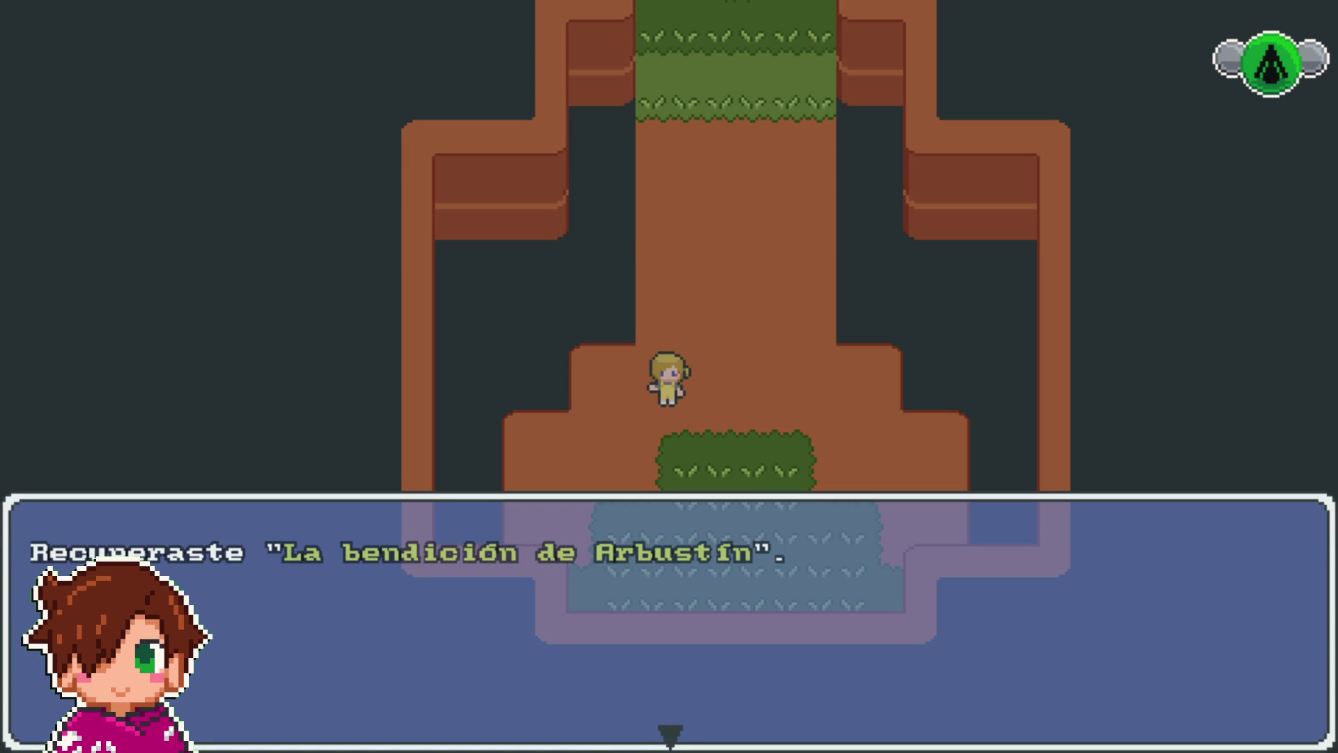
key("Return")
- Grow the sprout into a vine, climb it and walk left past the dead tree
key("Up")
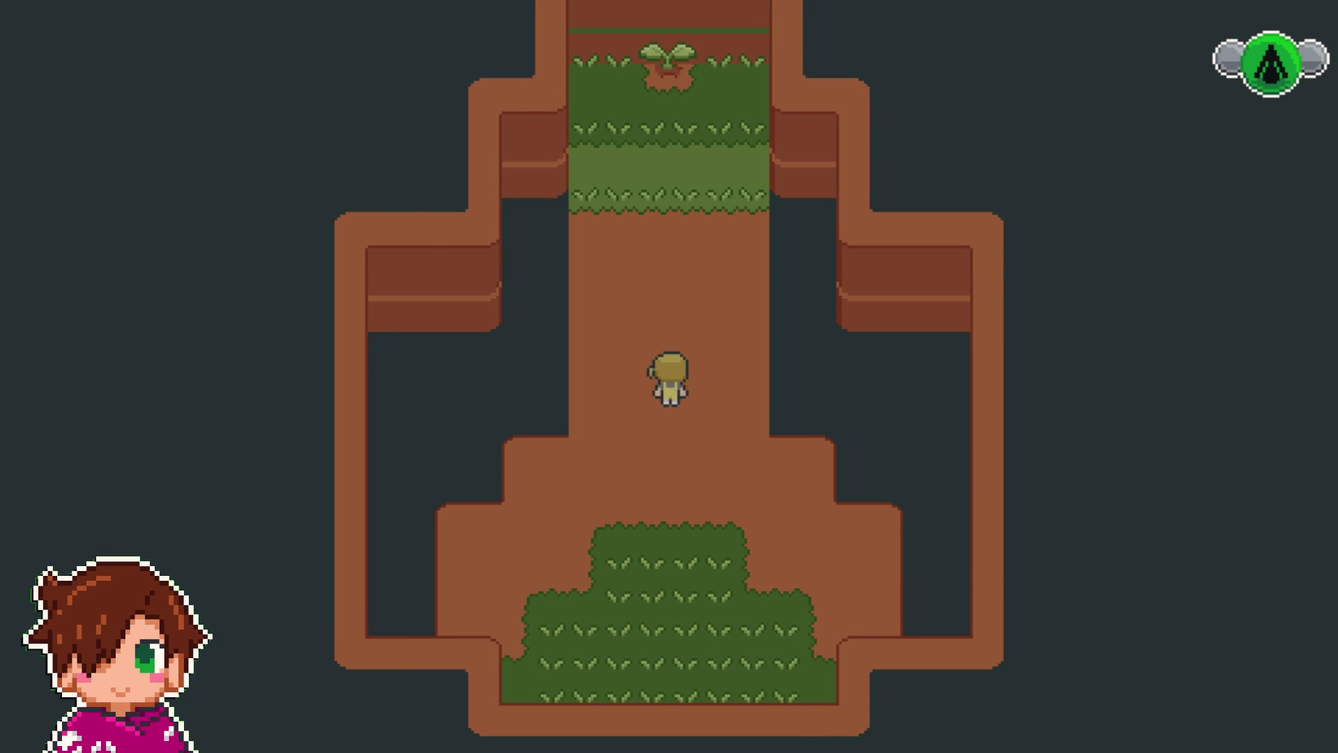
key("Return")
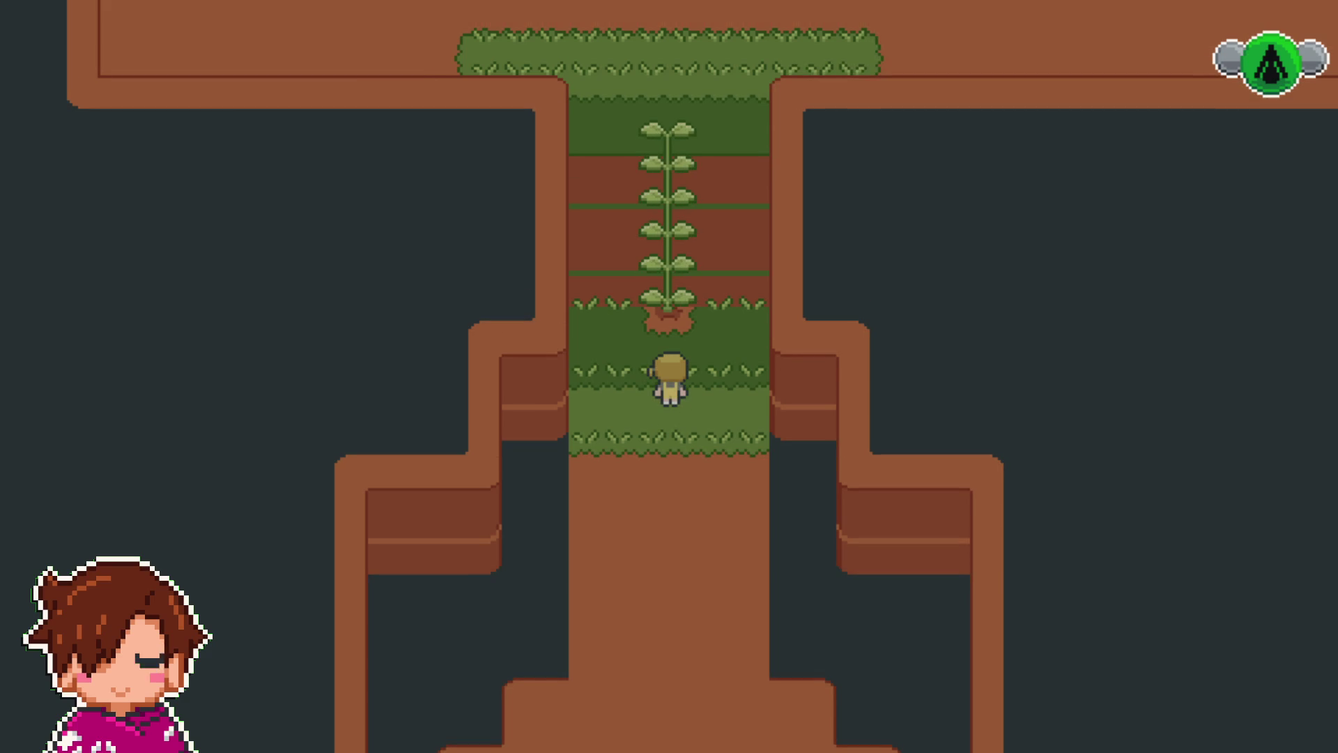
key("Up")
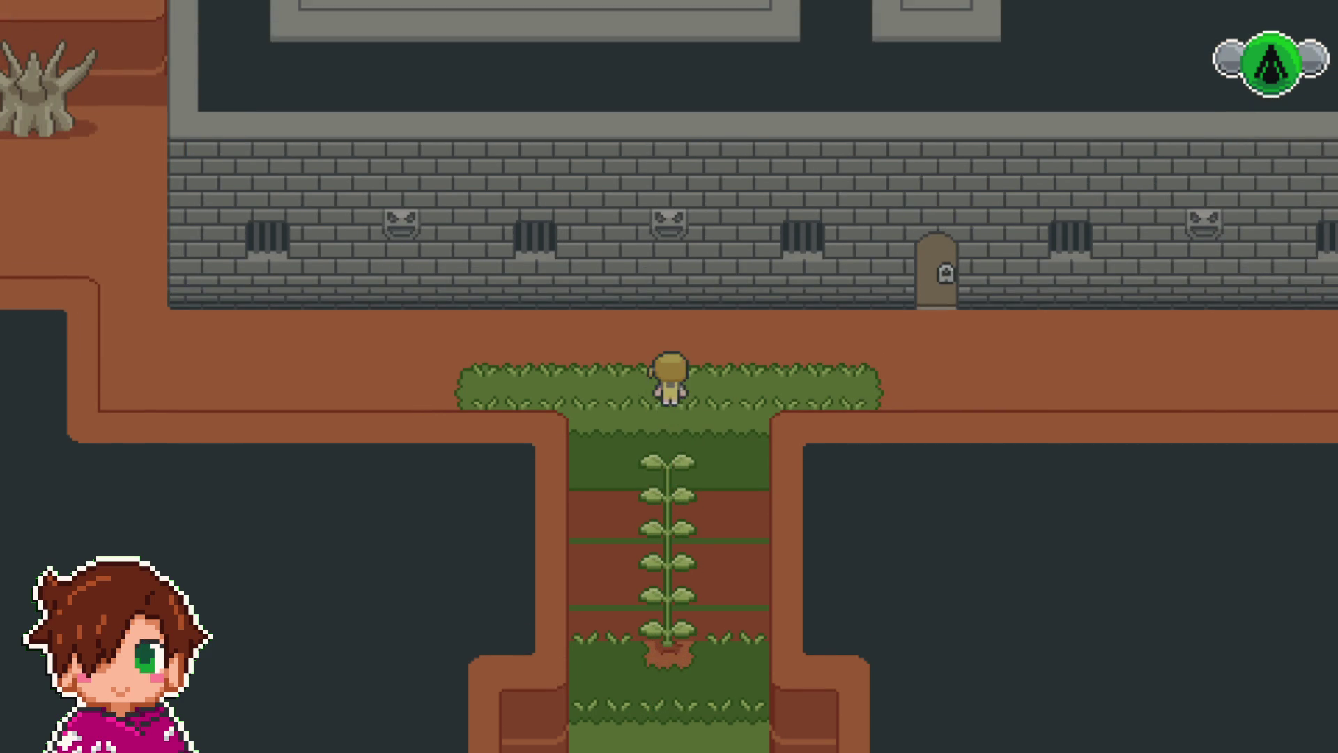
key("Left")
key("Left")
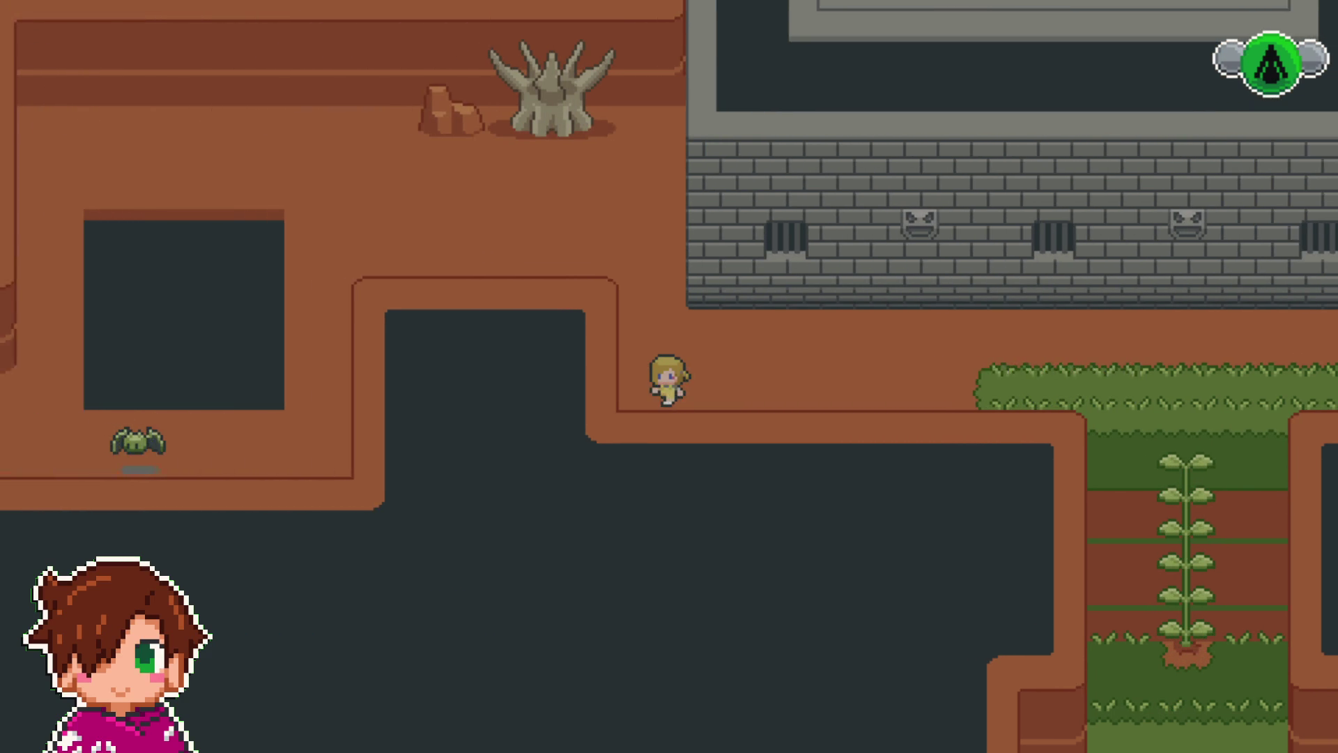
key("Up")
key("Down")
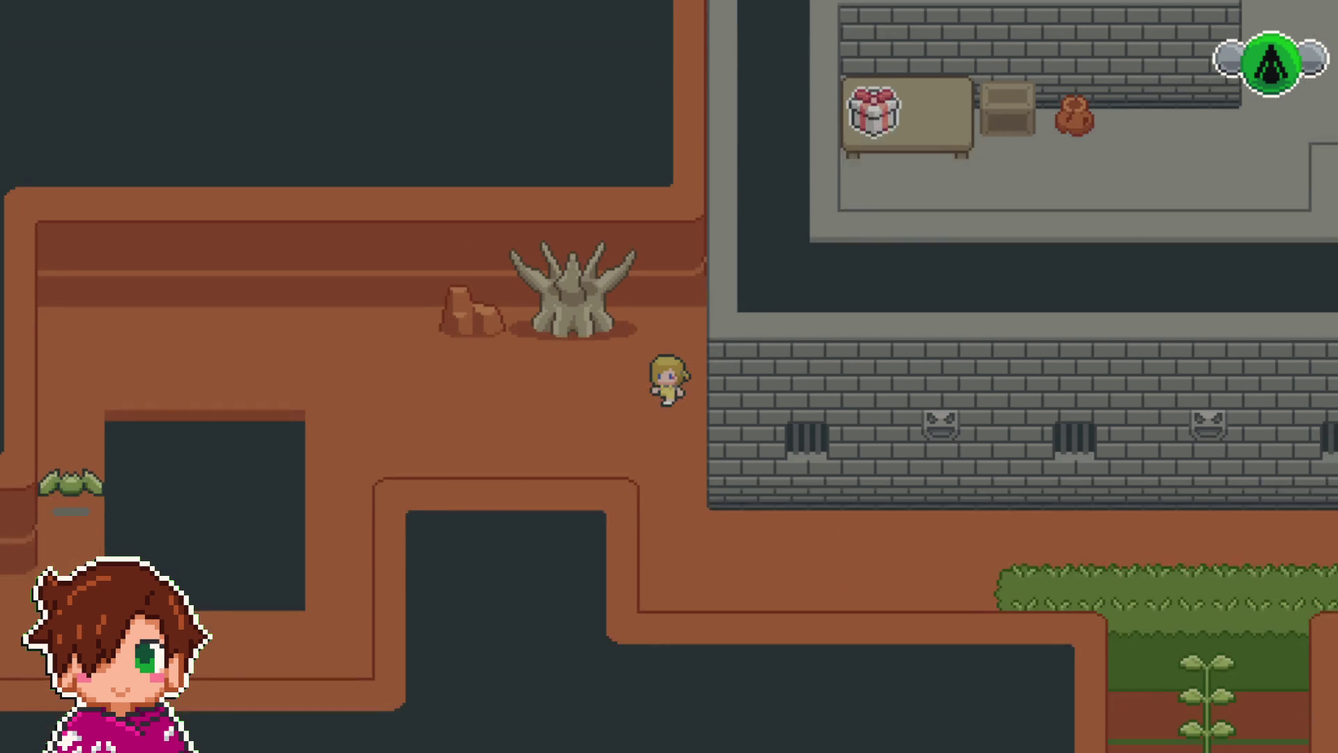
key("Left")
- Walk around the pit into the stone doorway and pick up the key
key("Down")
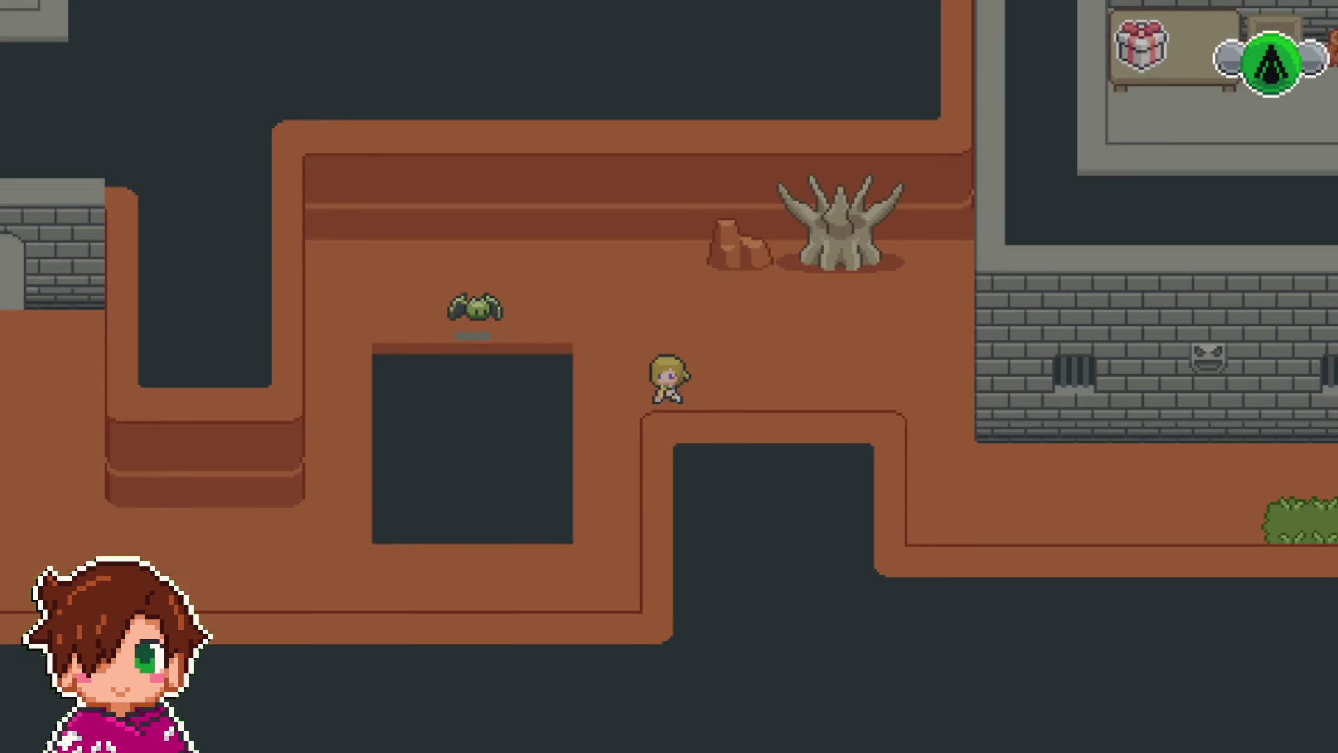
key("Left")
key("Down")
key("Left")
key("Left")
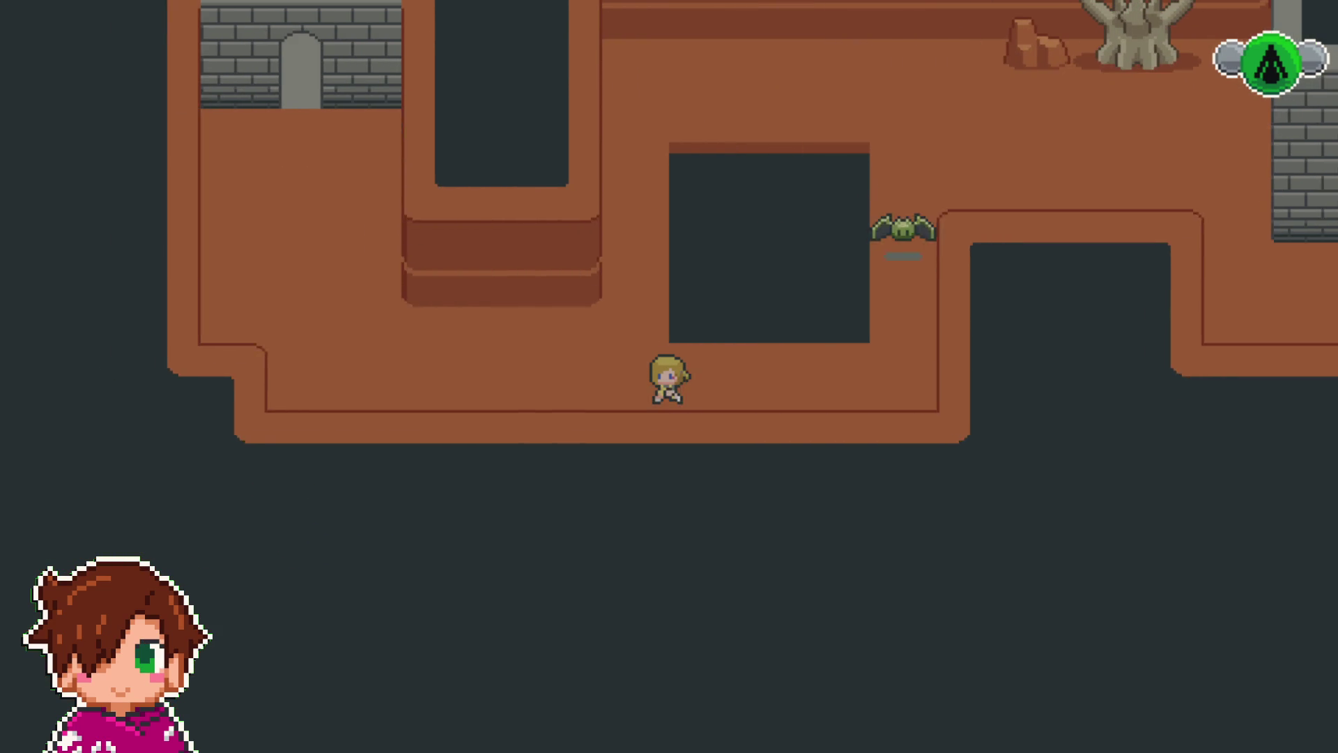
key("Up")
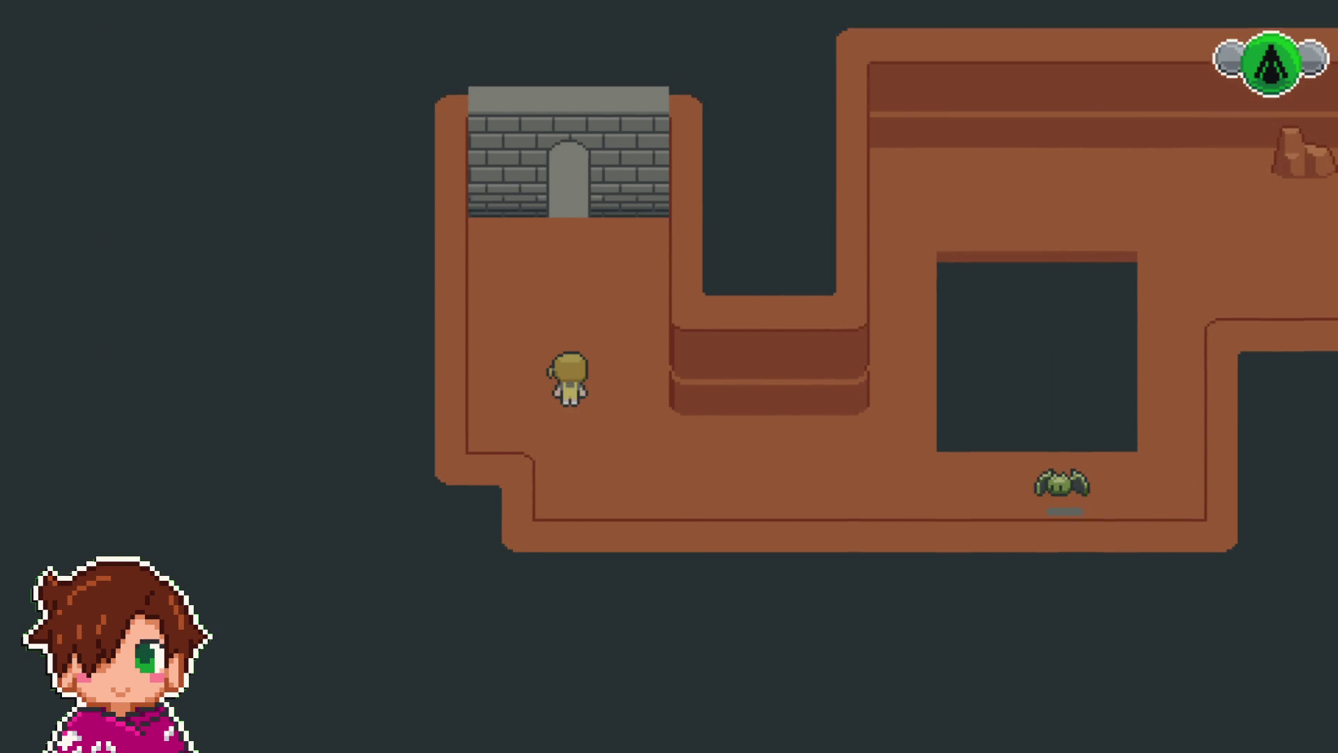
key("Up")
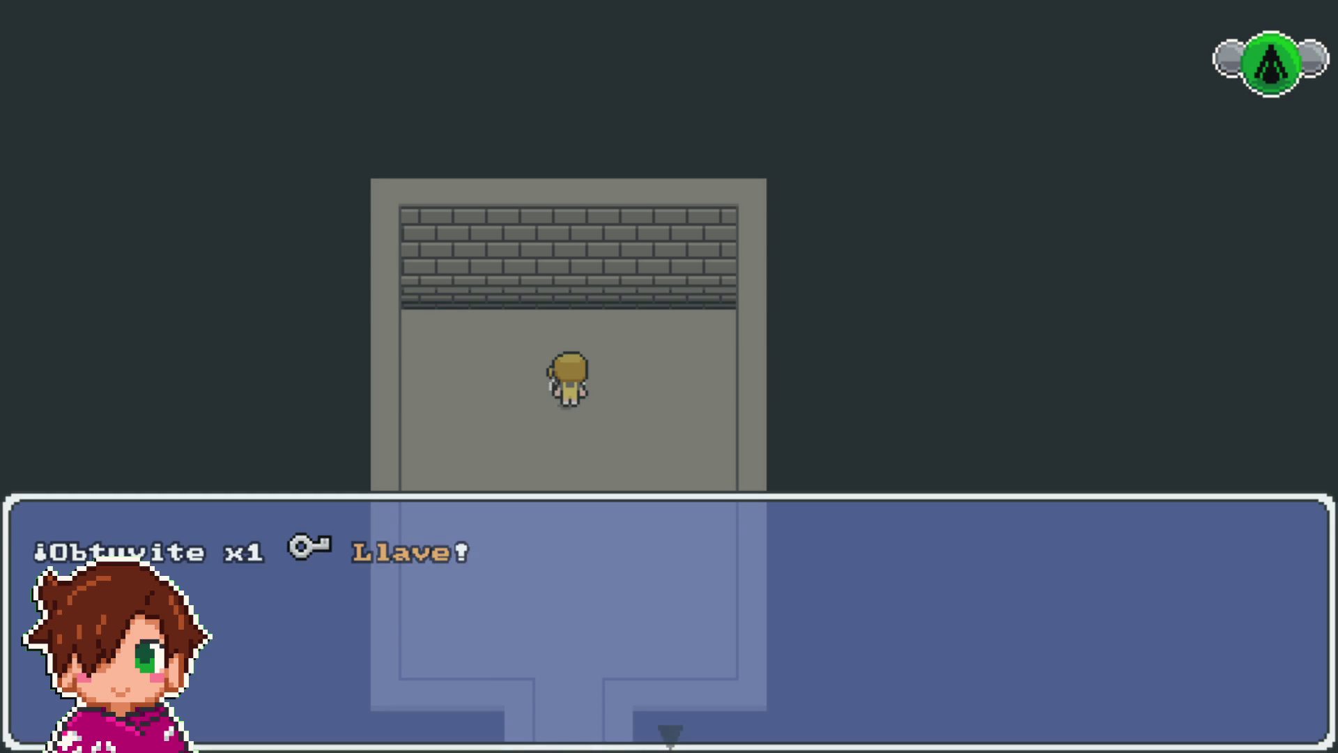
key("Return")
- Walk back through the cave to the stone building and unlock its locked door
key("Down")
key("Down")
key("Right")
key("Right")
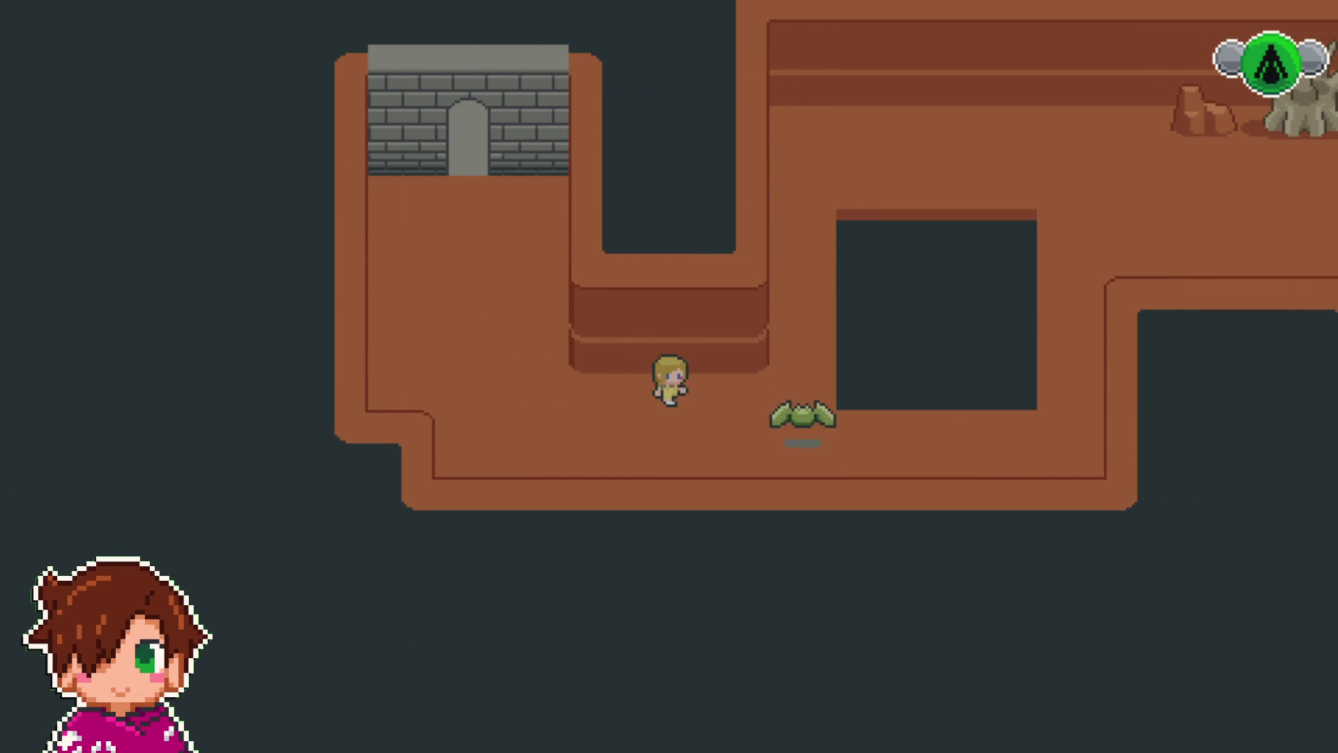
key("Up")
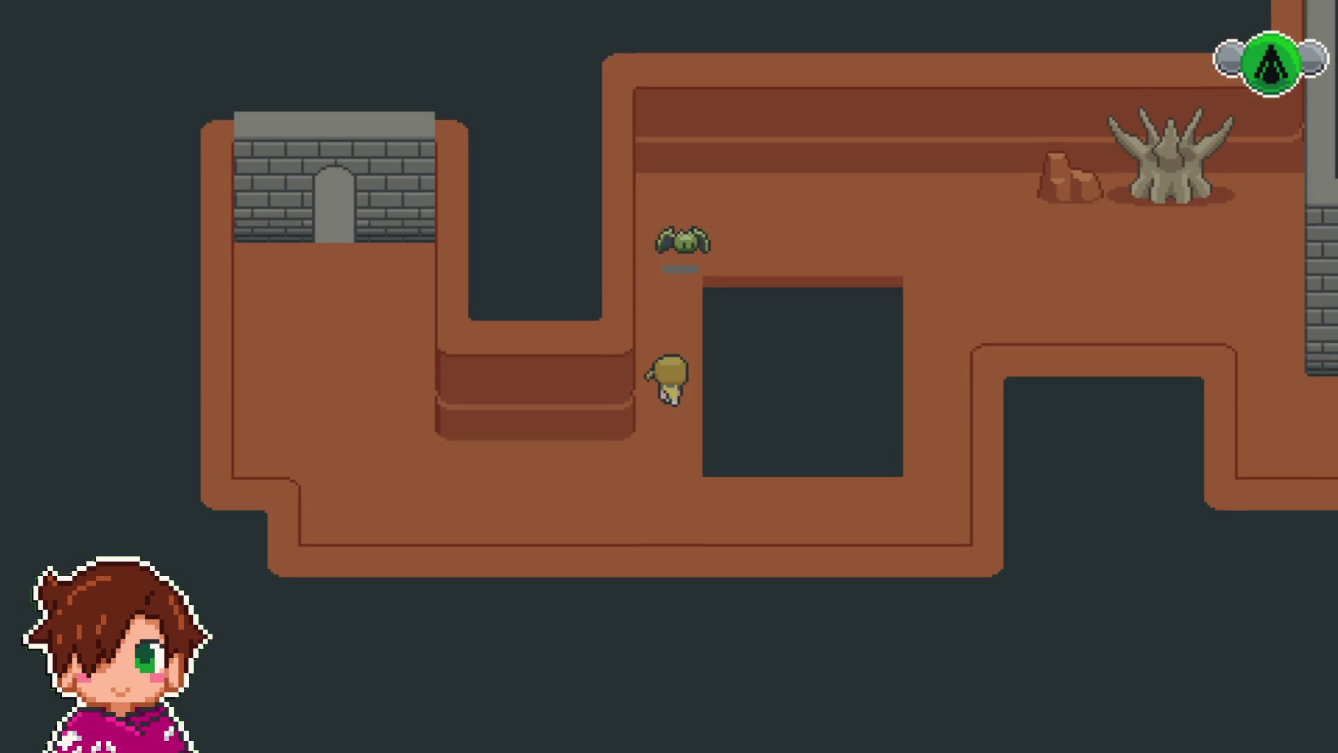
key("Right")
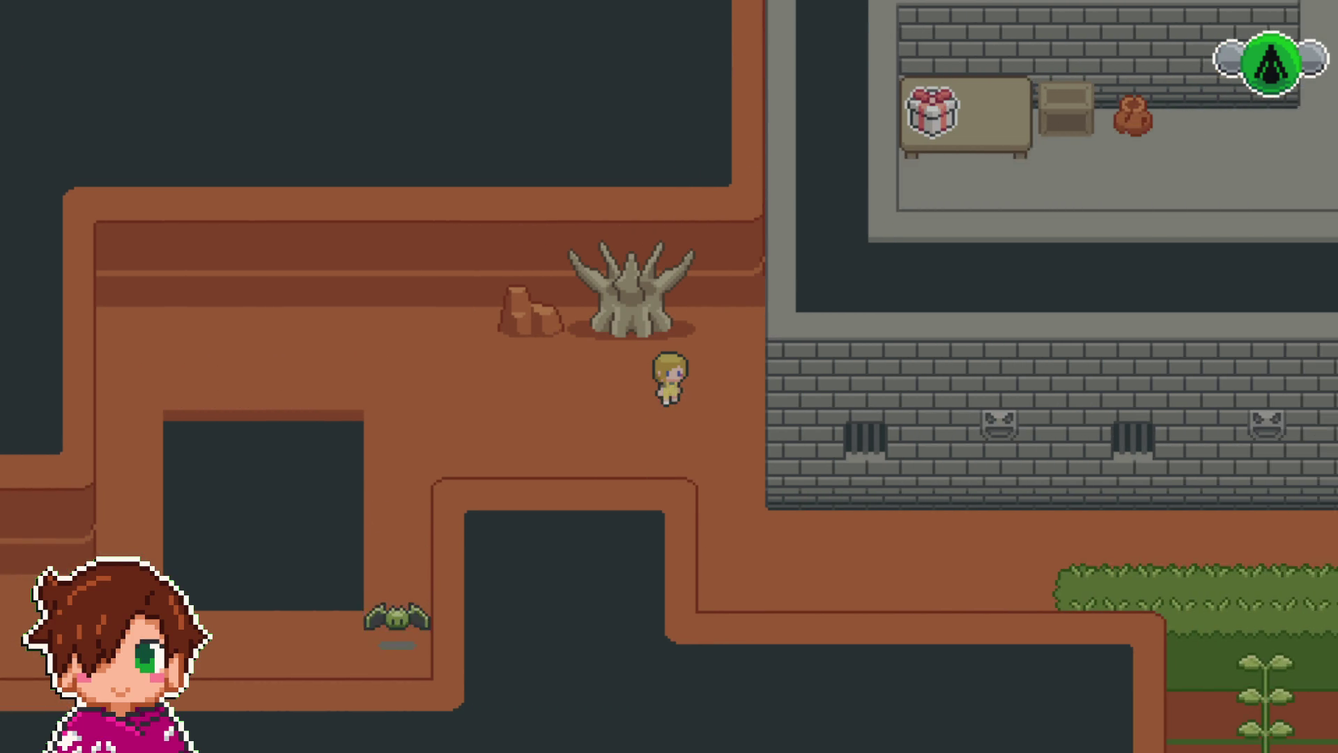
key("Down")
key("Right")
key("Right")
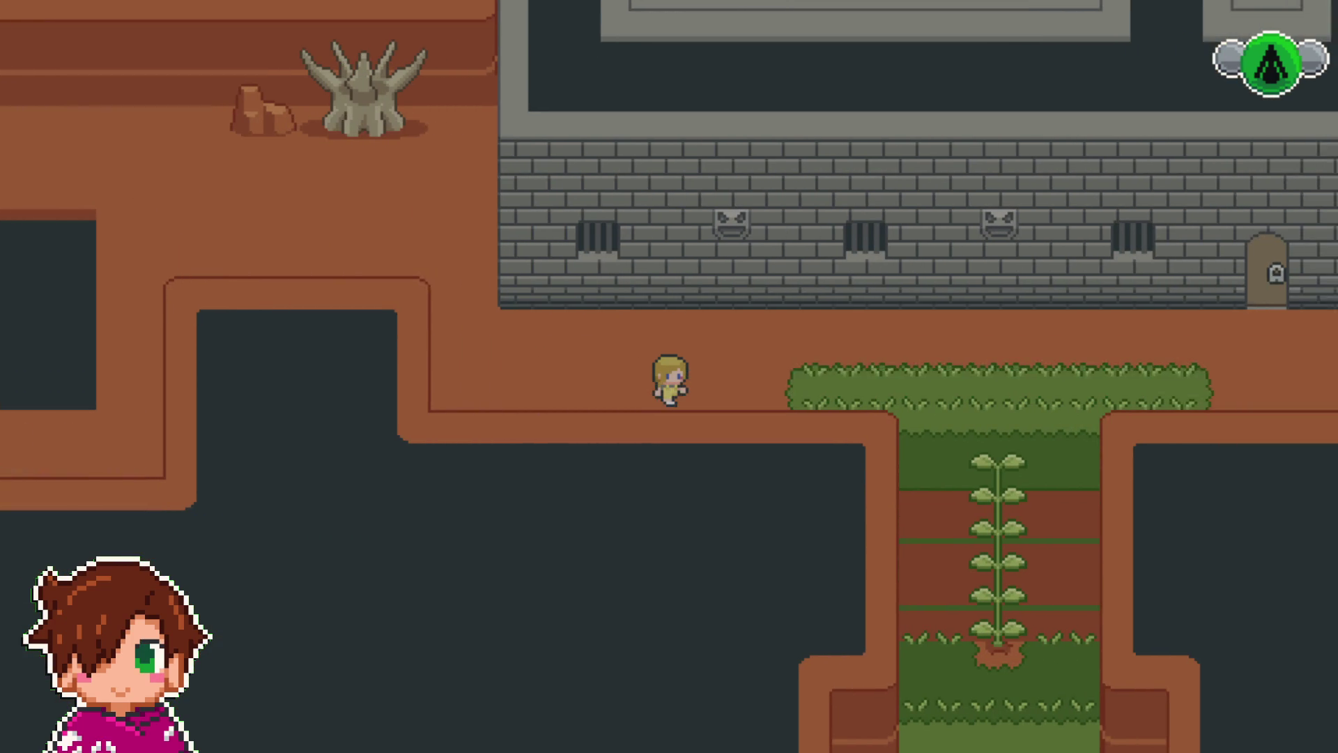
key("Right")
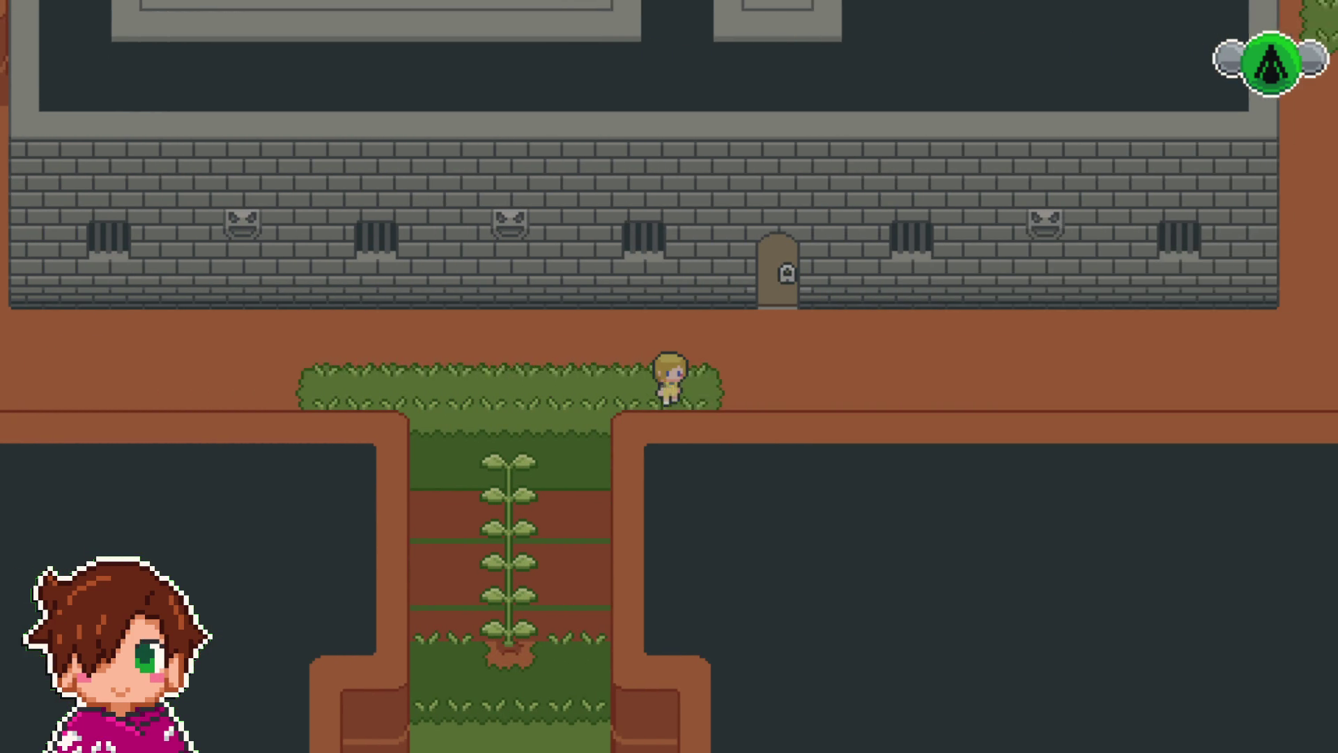
key("Up")
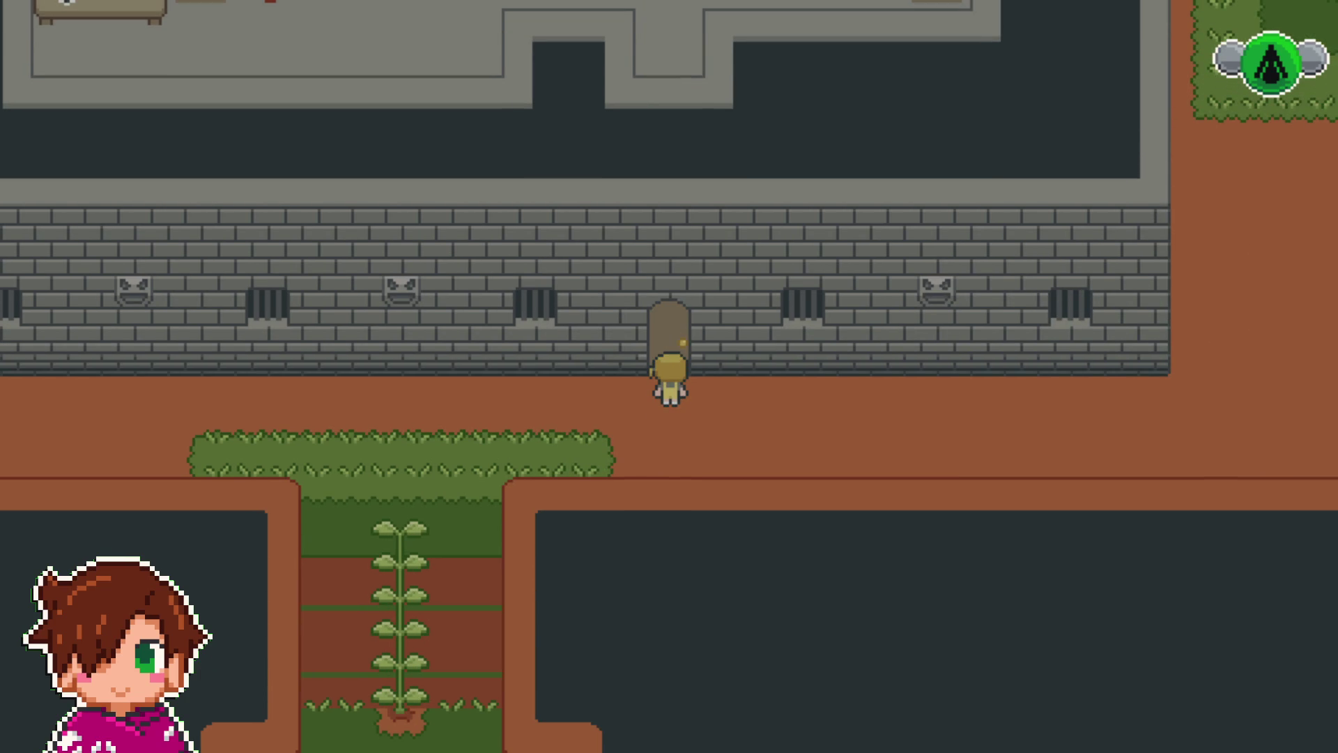
key("Return")
key("Return")
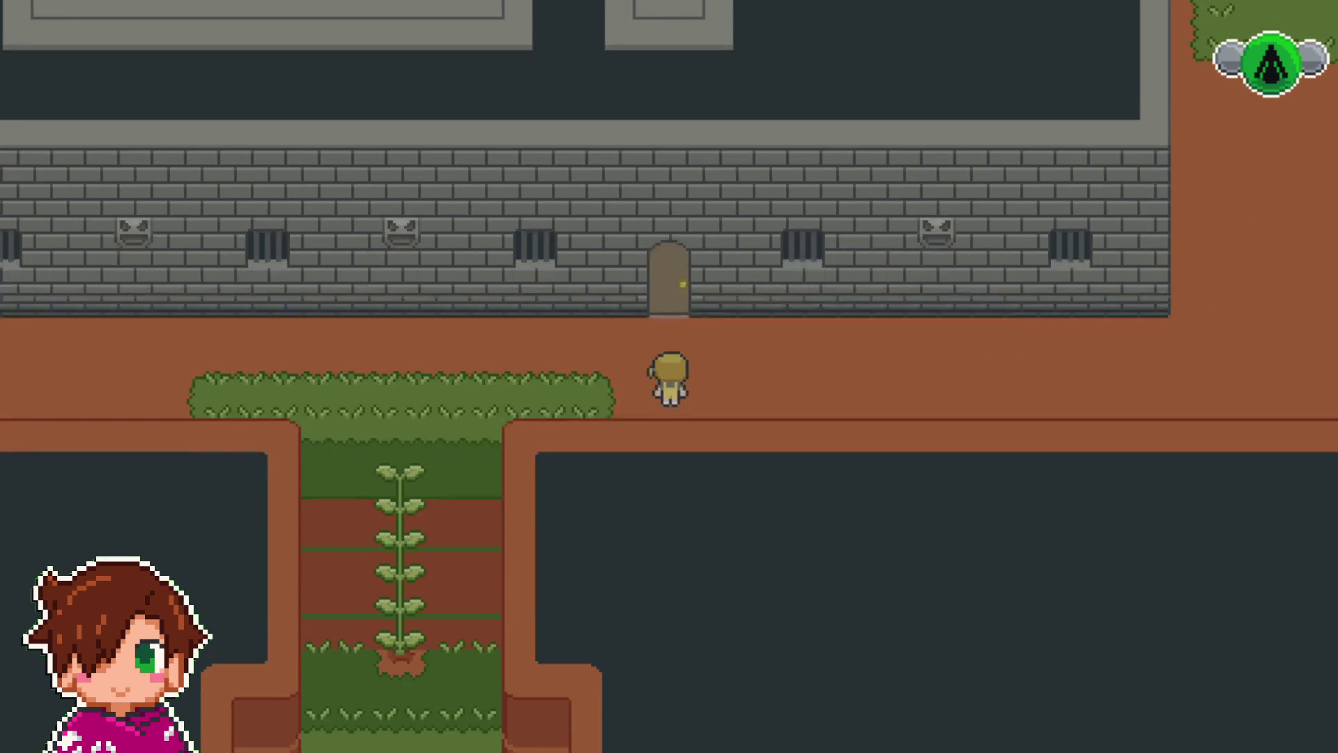
key("Up")
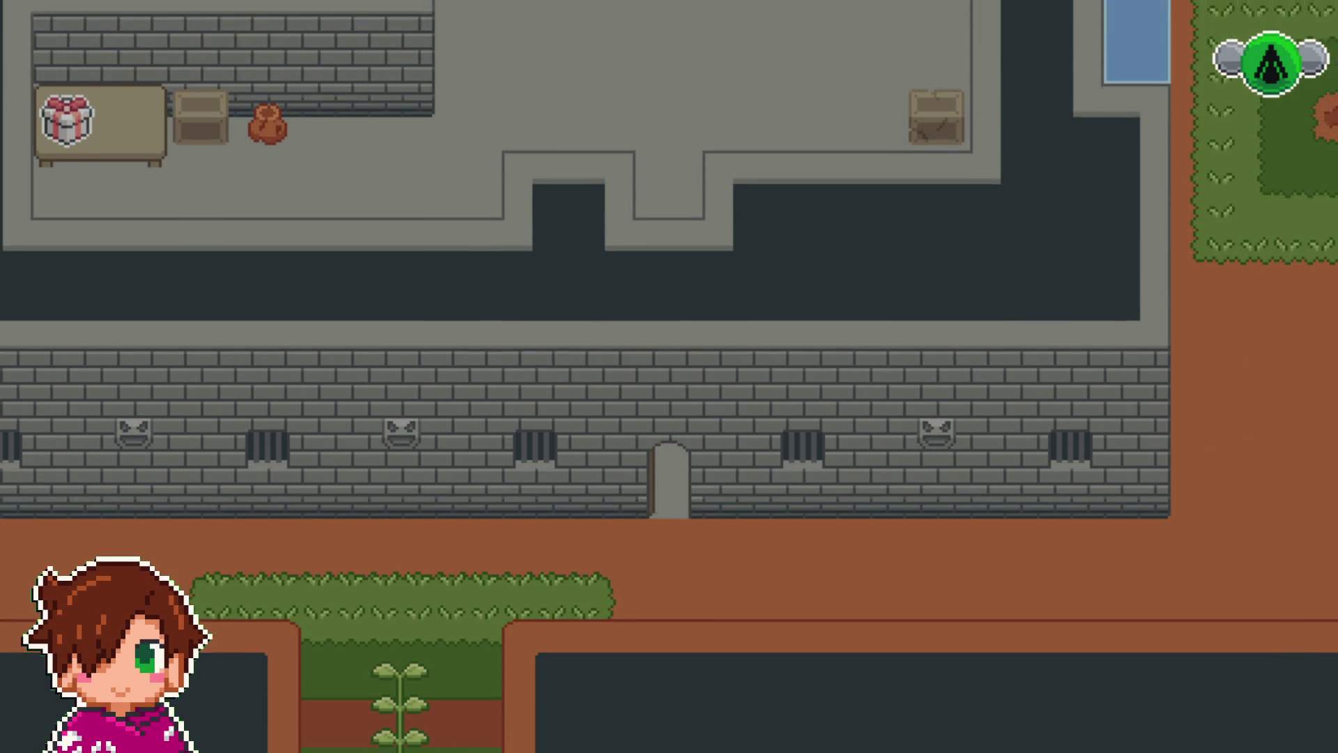
- Walk into the room and open the gift box on the table
key("Up")
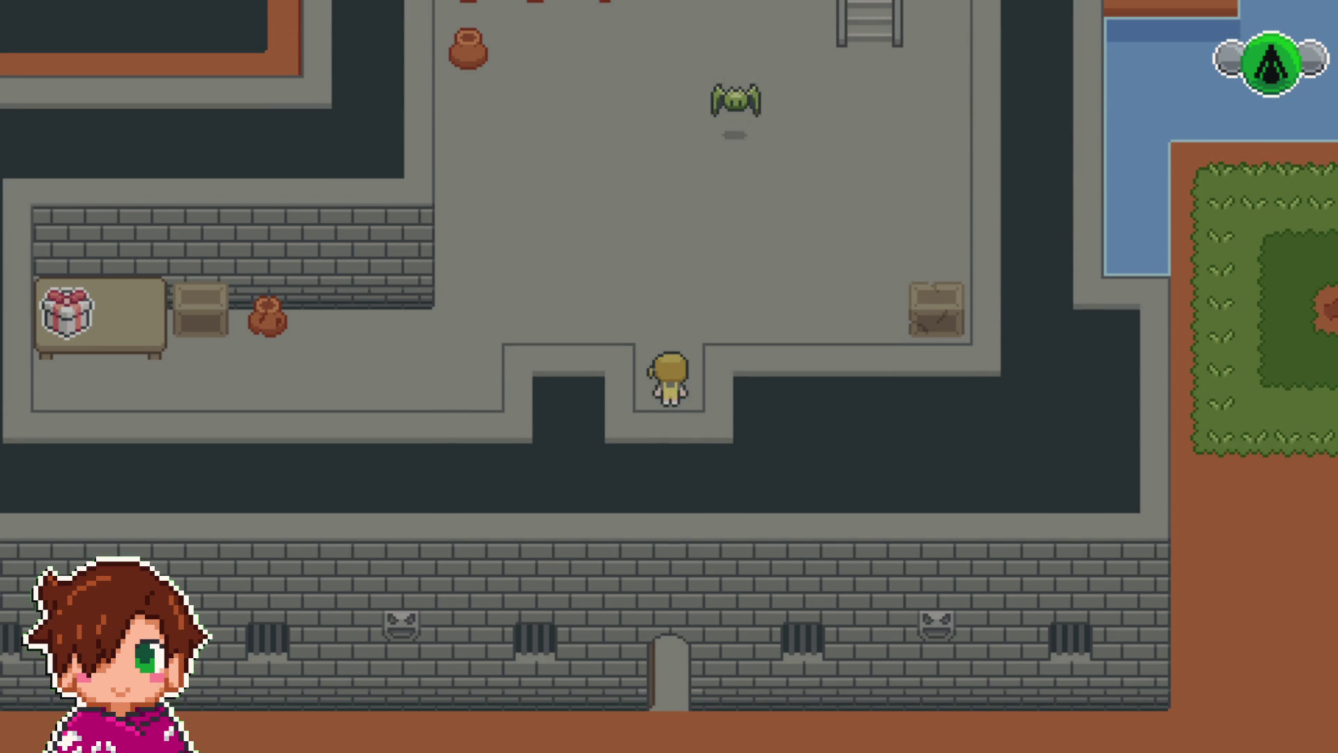
key("Up")
key("Left")
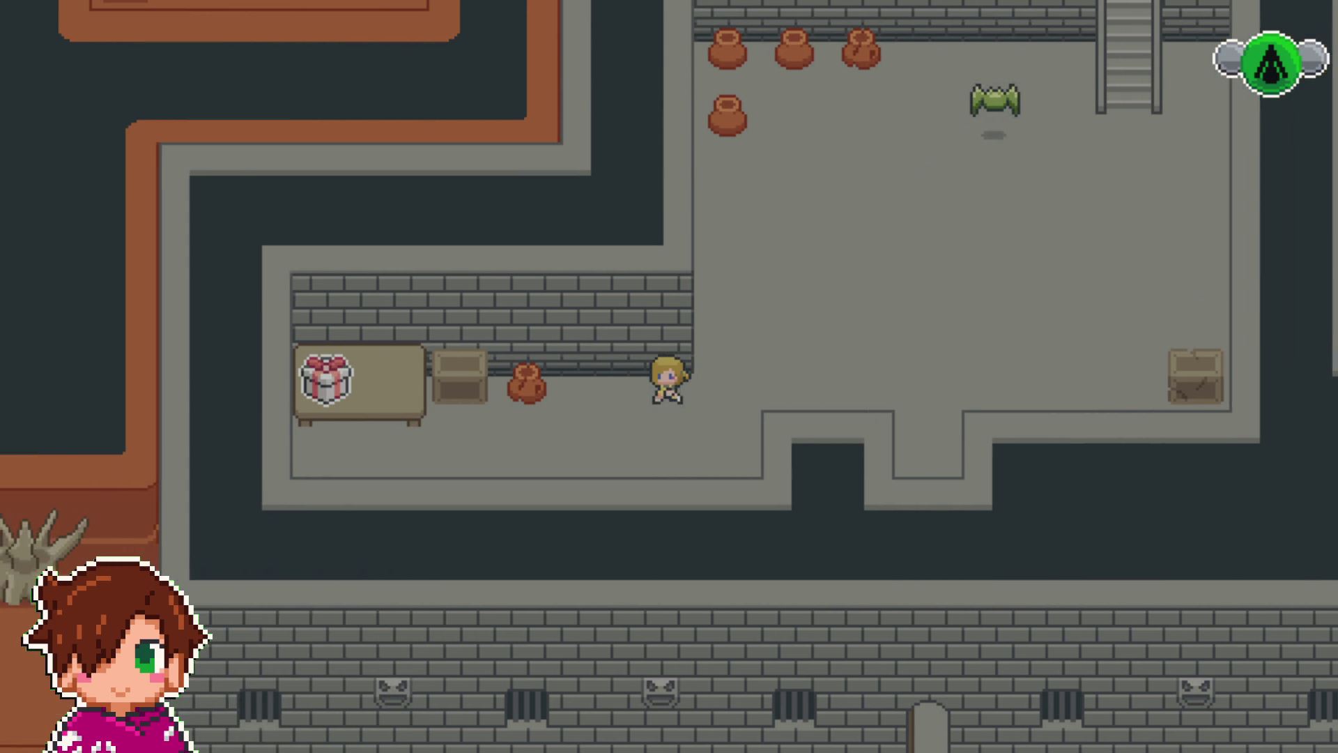
key("Left")
key("Down")
key("Up")
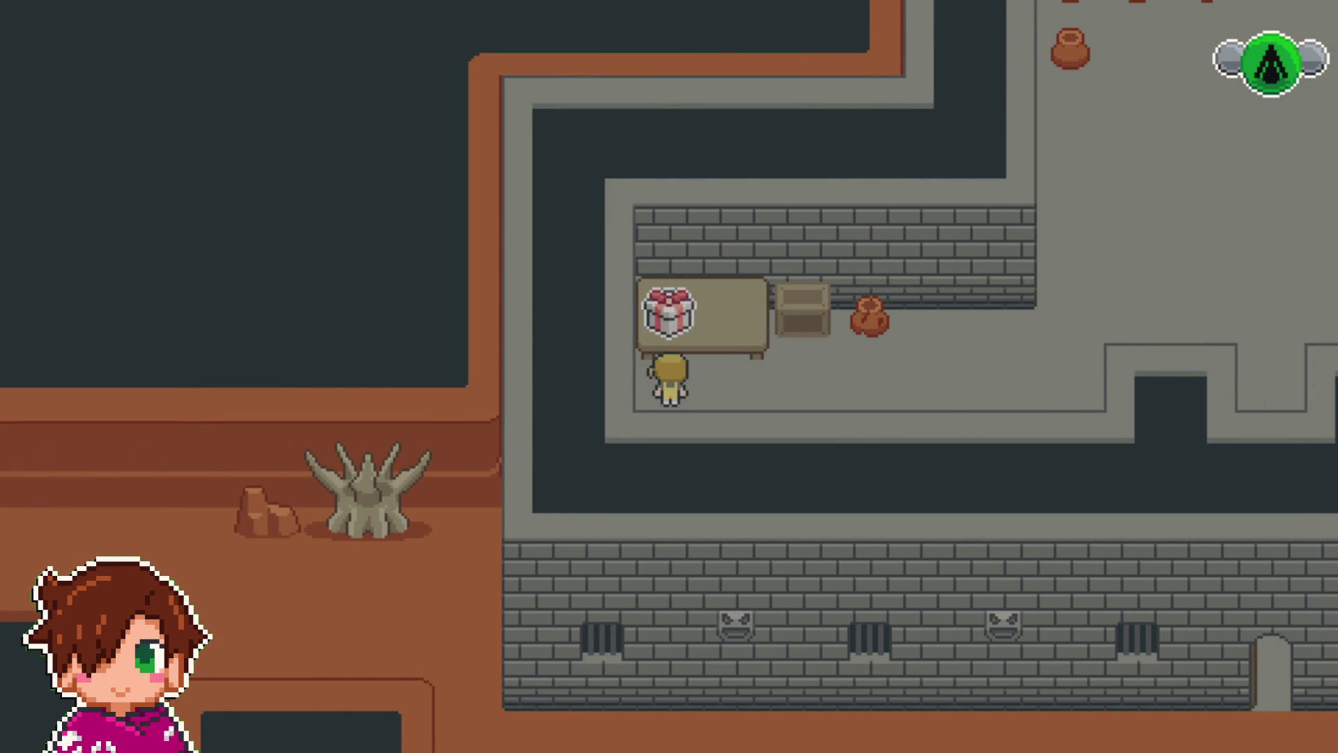
key("Return")
key("Return")
key("Right")
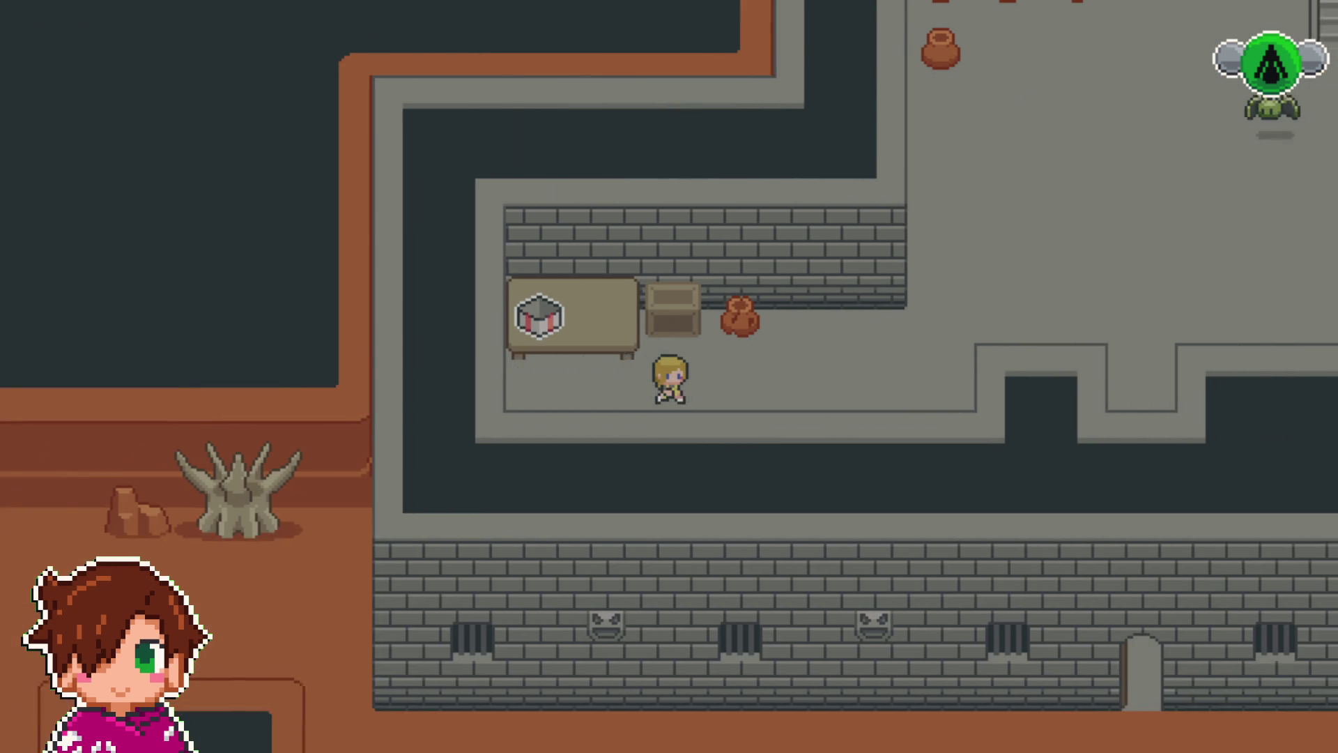
- Cross the room and climb the stairs into the upper corridor
key("Up")
key("Right")
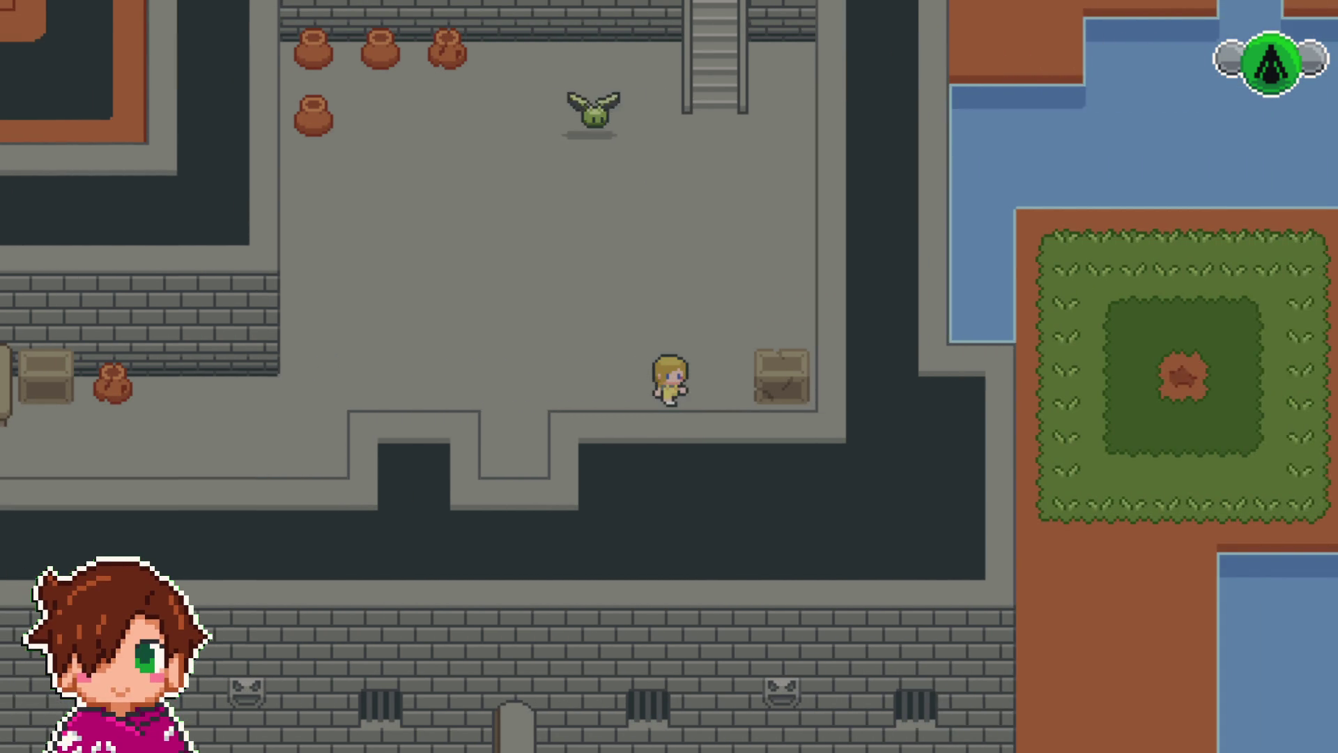
key("Up")
key("Up")
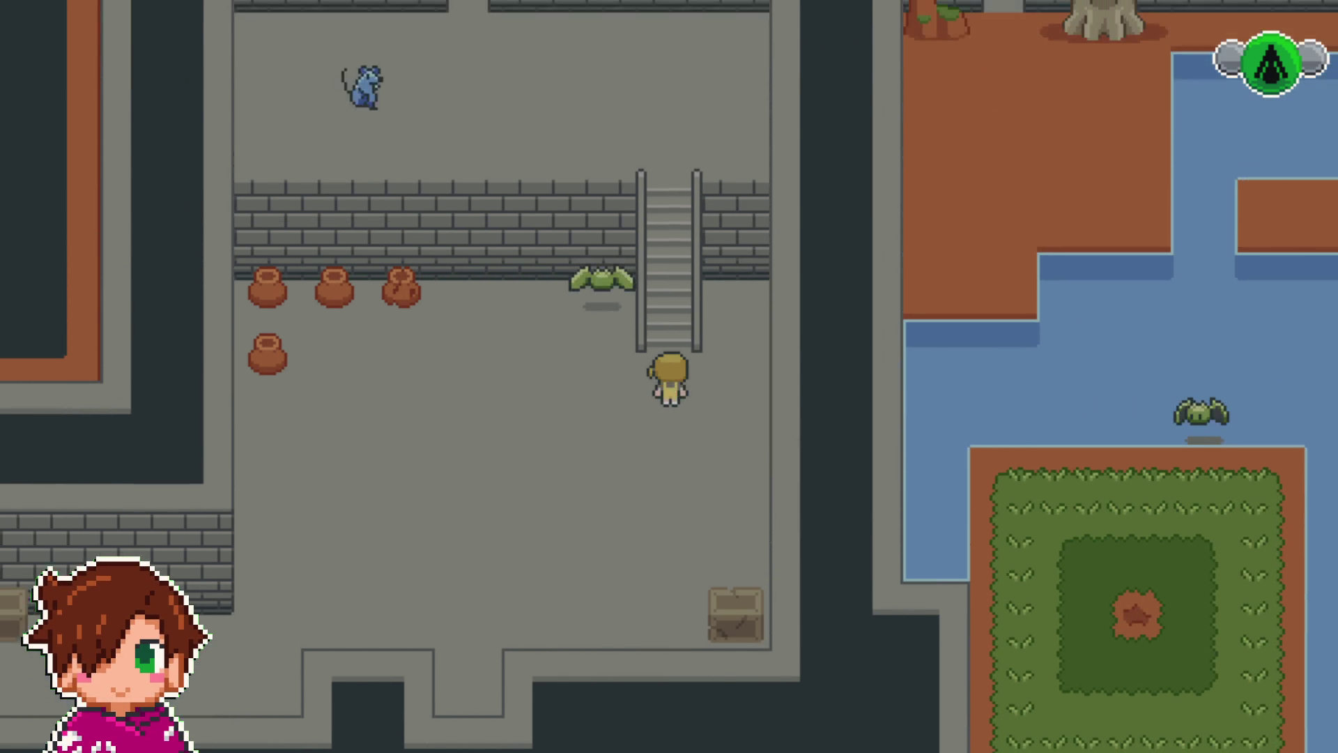
key("Up")
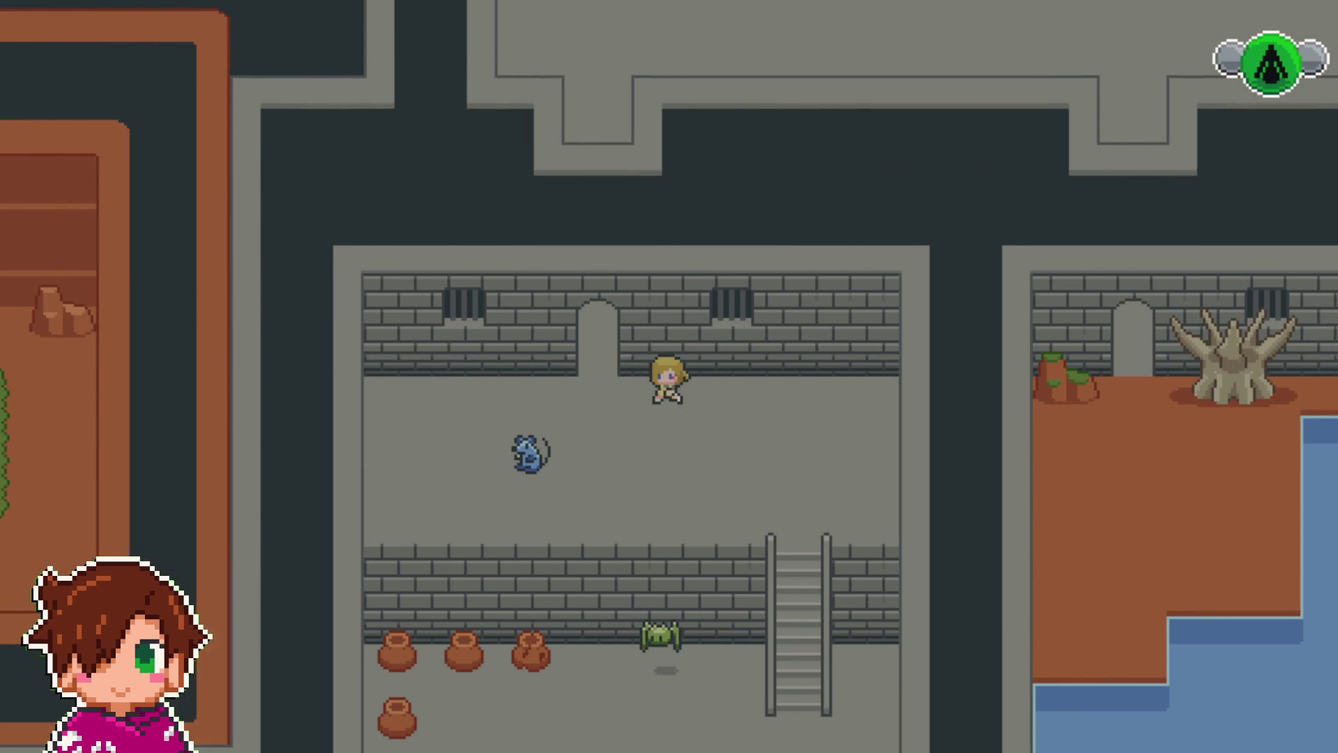
key("Left")
key("Up")
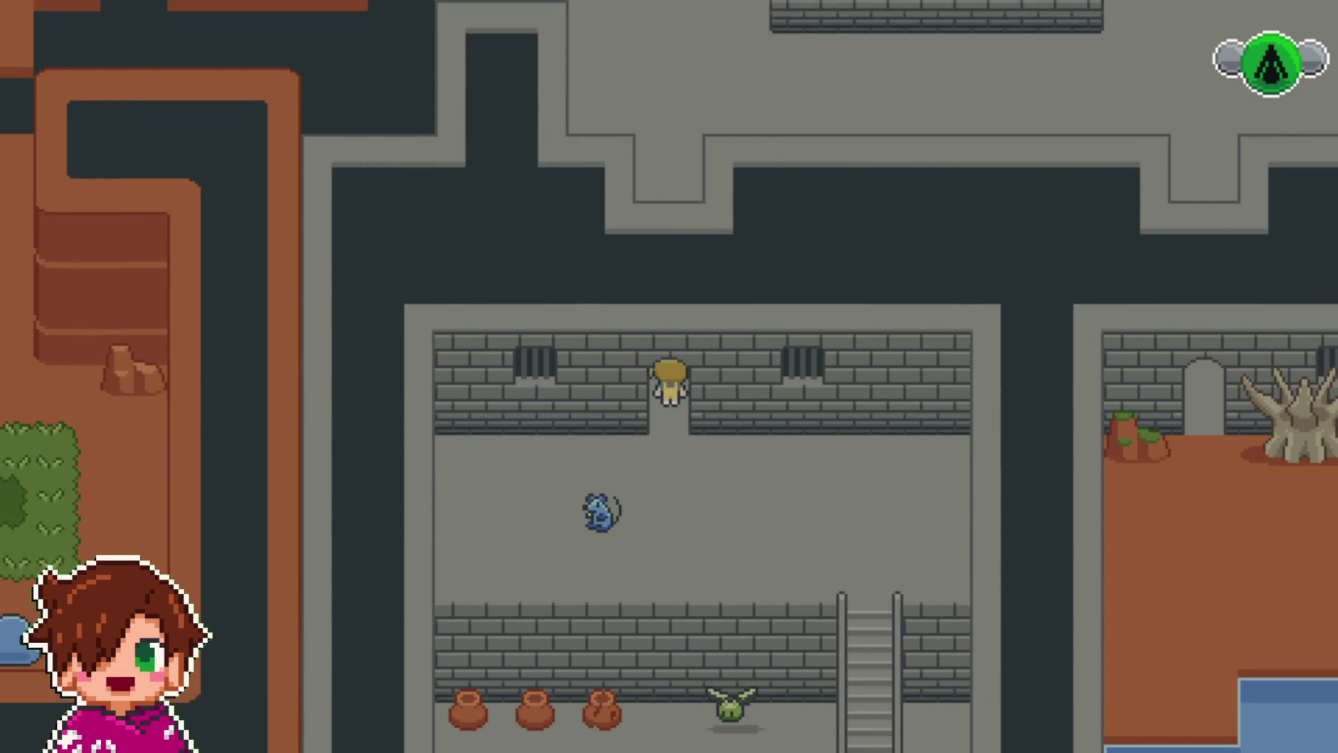
key("Right")
key("Right")
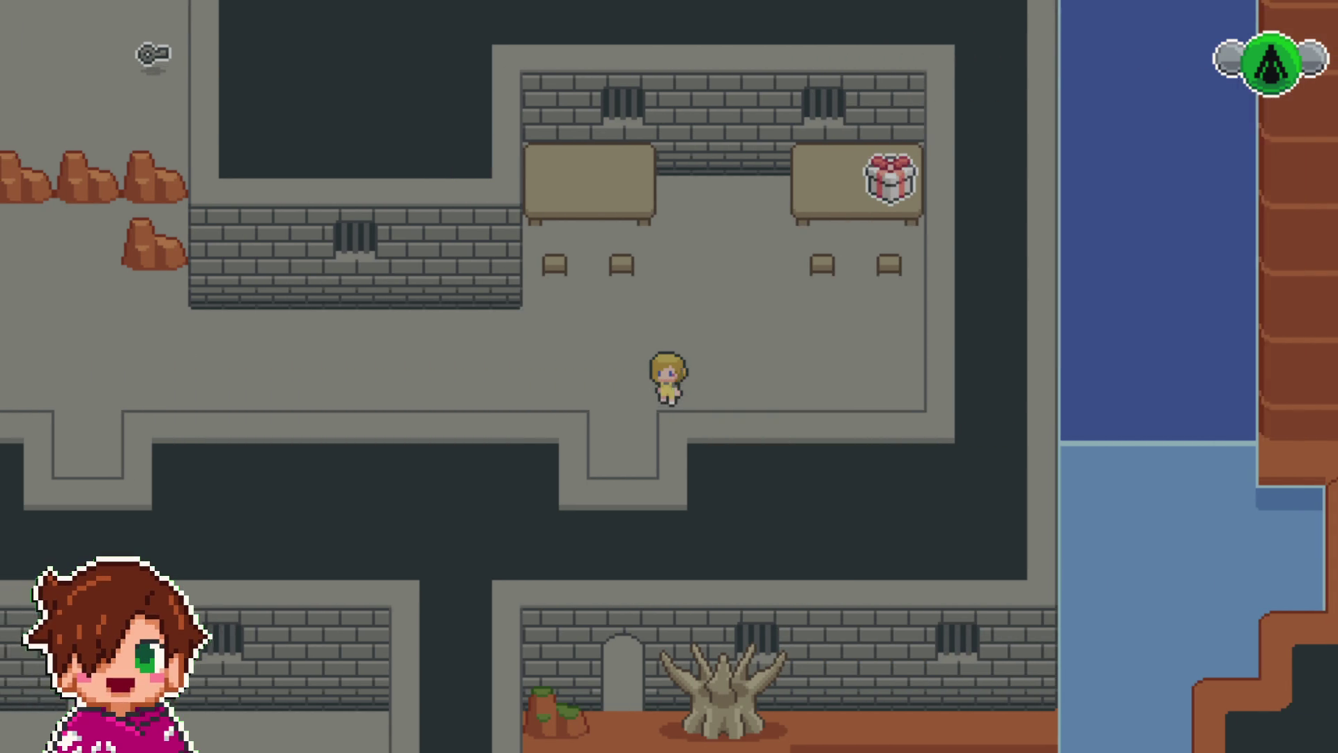
- Cross the red-dirt area and water bridge, then open the gift box there
key("Left")
key("Down")
key("Down")
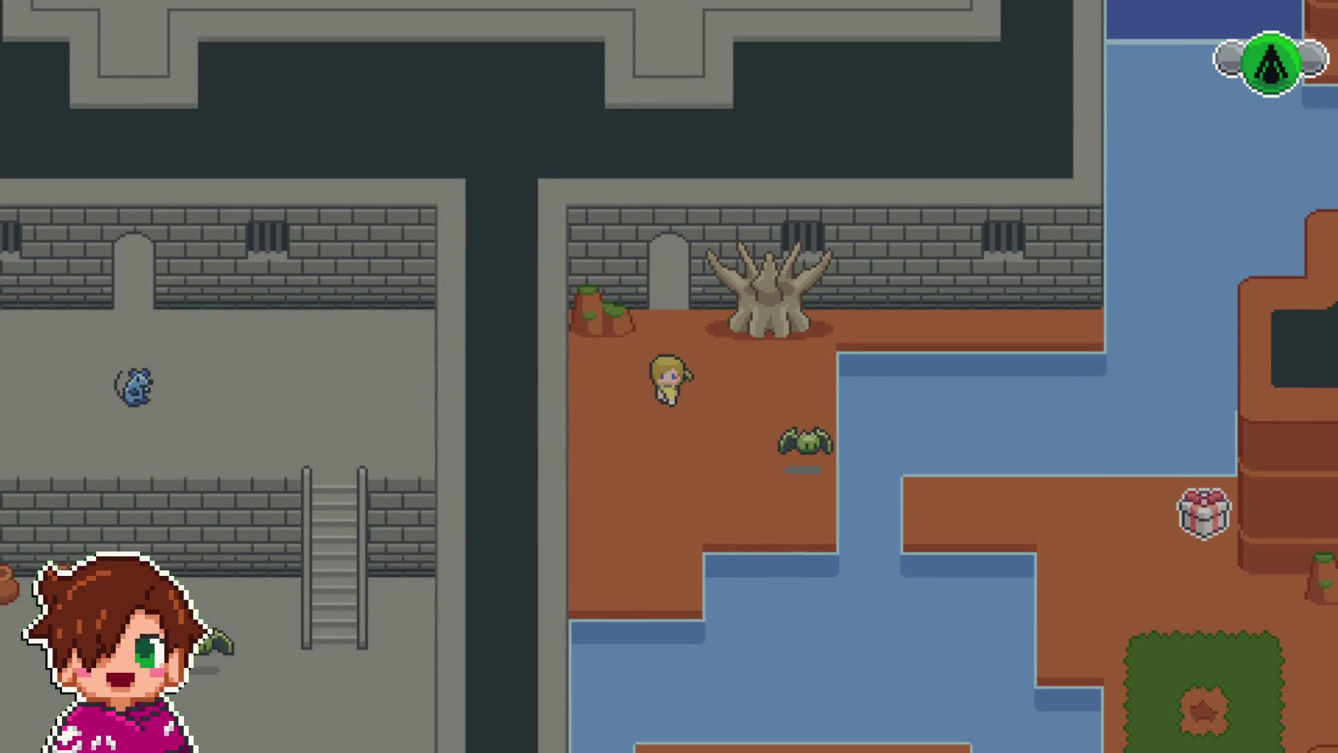
key("Down")
key("Down")
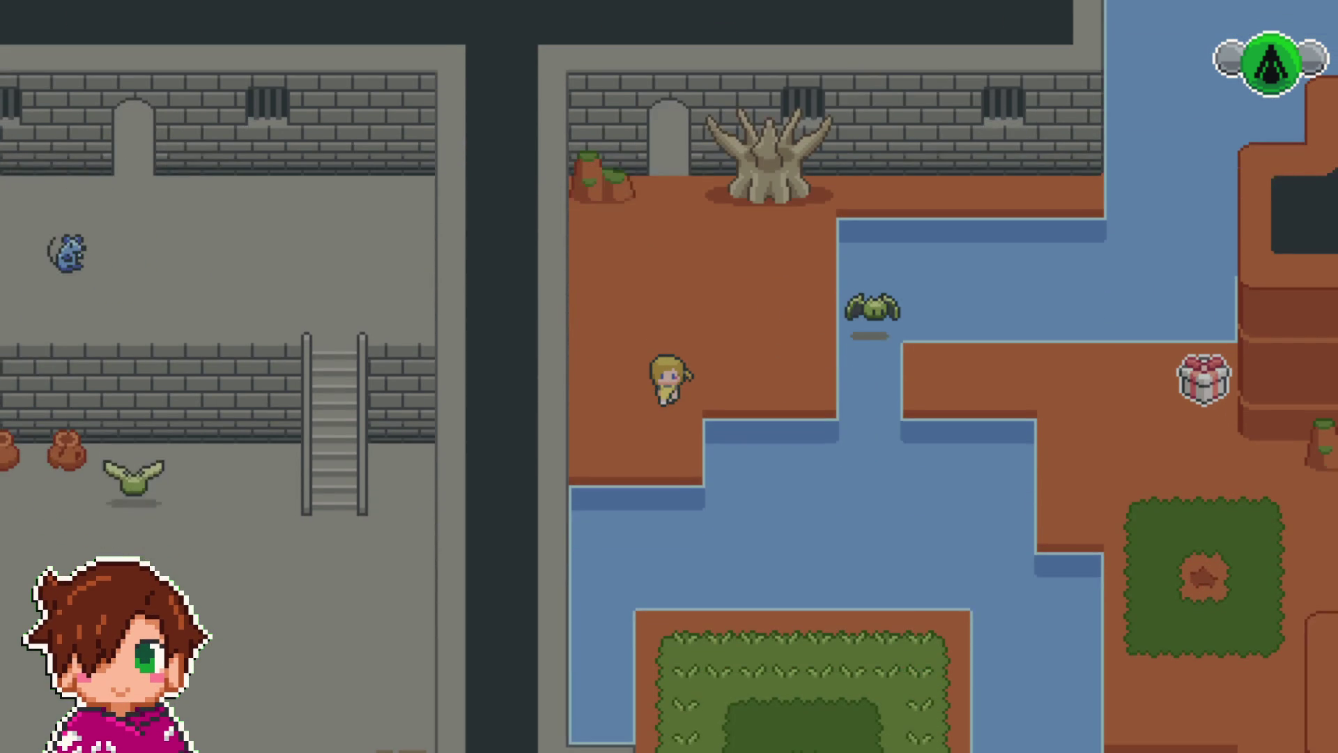
key("Right")
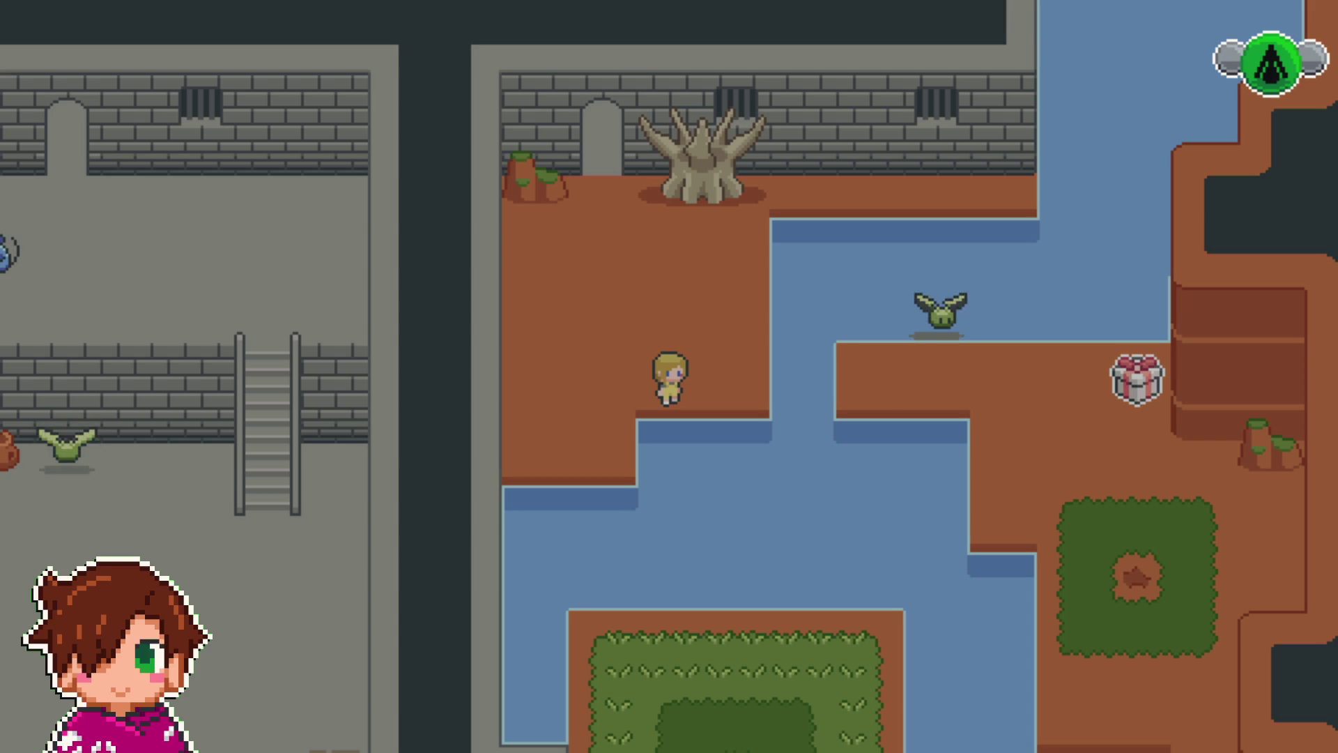
key("Right")
key("Right")
key("Right")
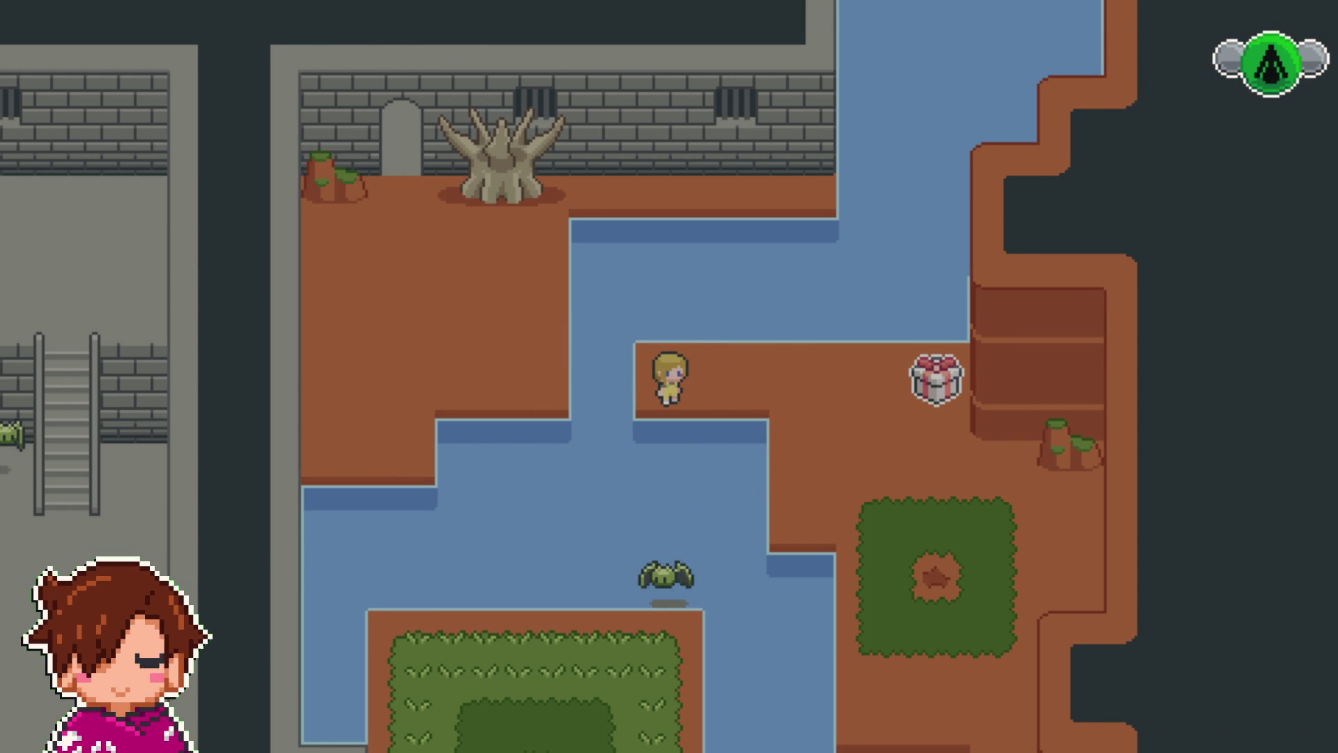
key("Right")
key("Right")
key("Right")
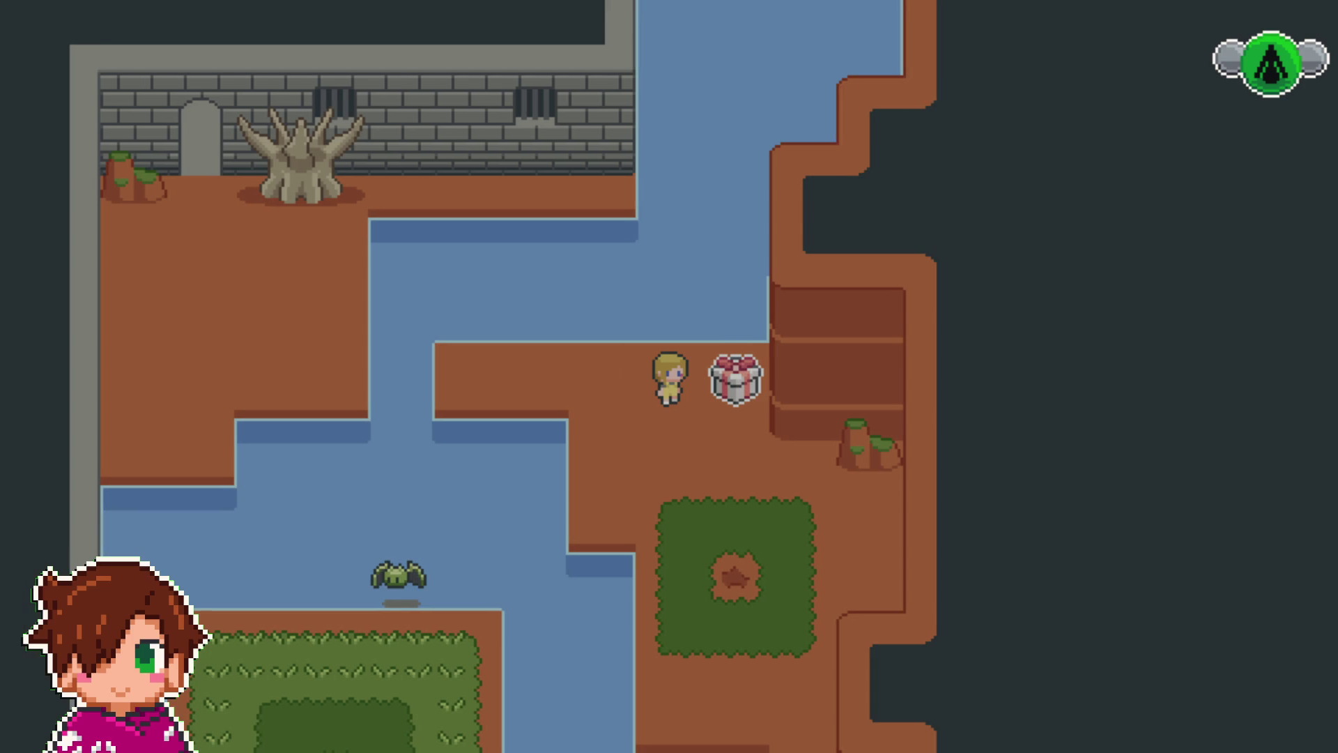
key("Return")
key("Return")
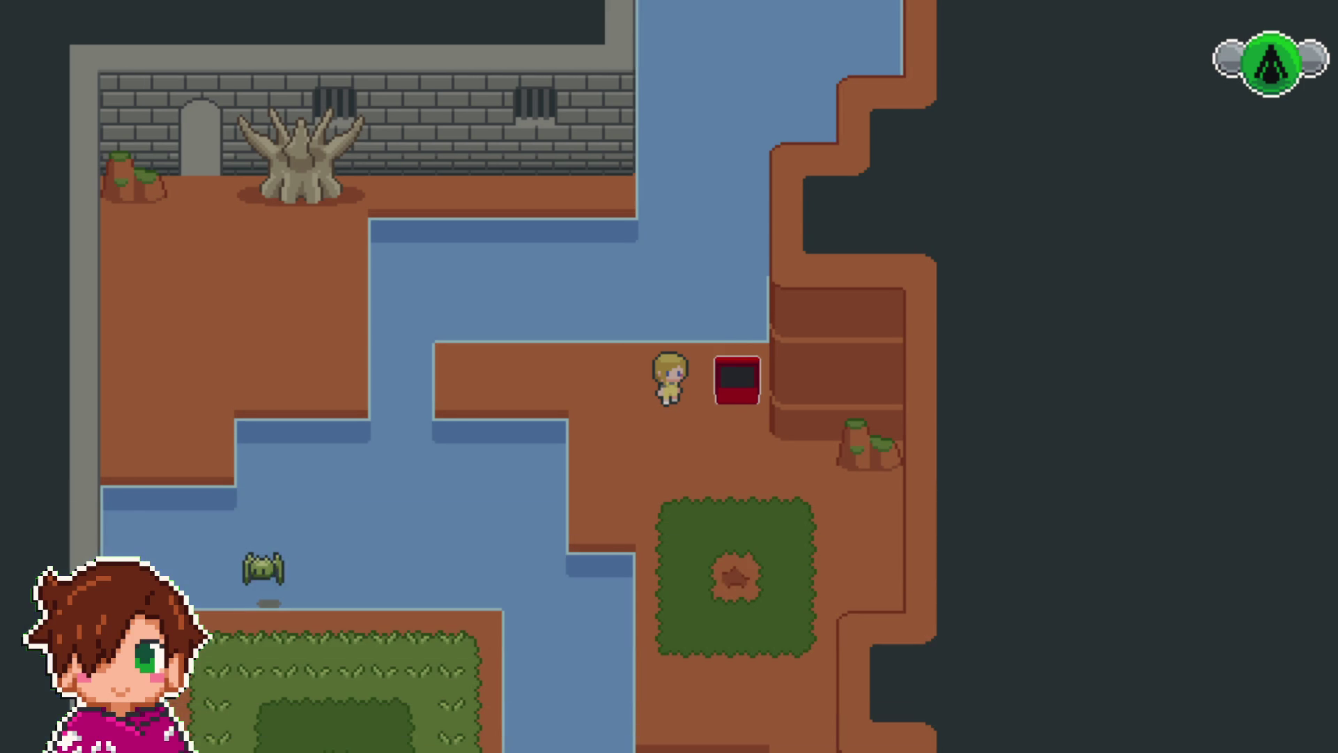
key("Left")
key("Left")
- Return to the upper room and open the gift box on its table
key("Right")
key("Right")
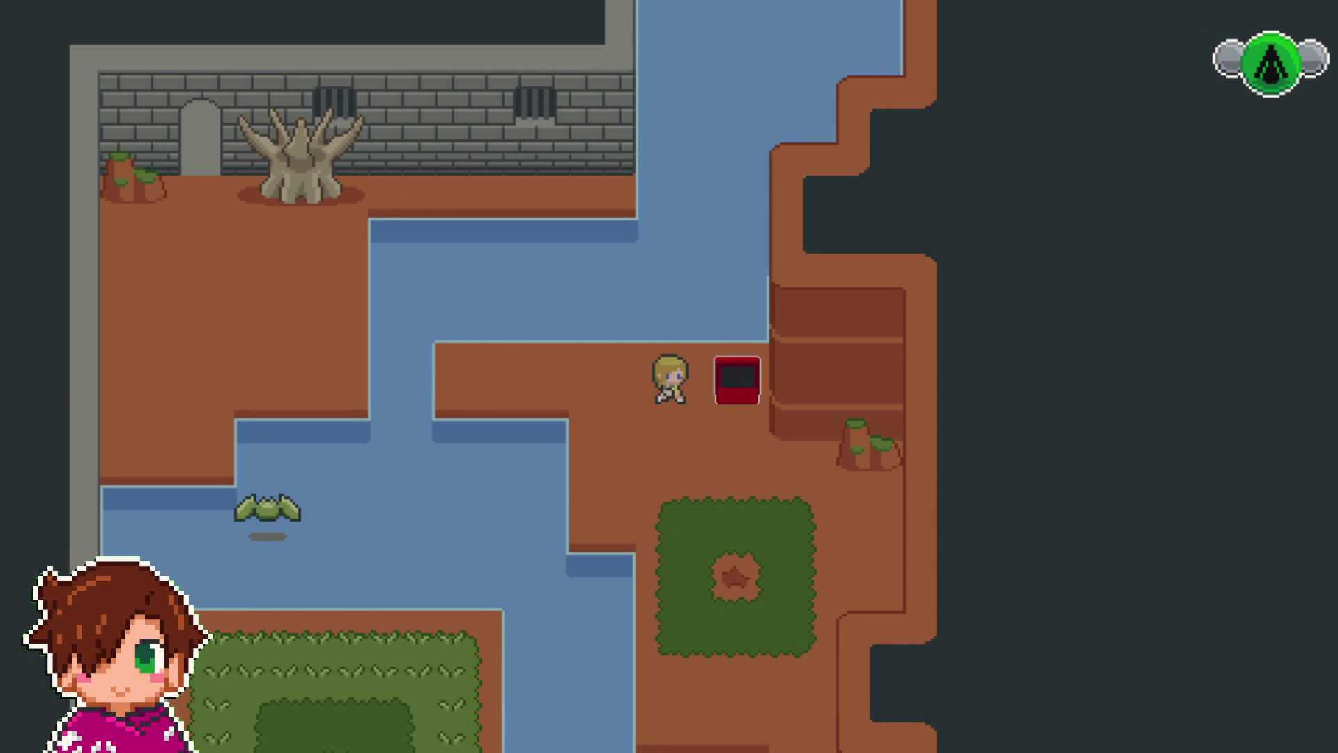
key("Left")
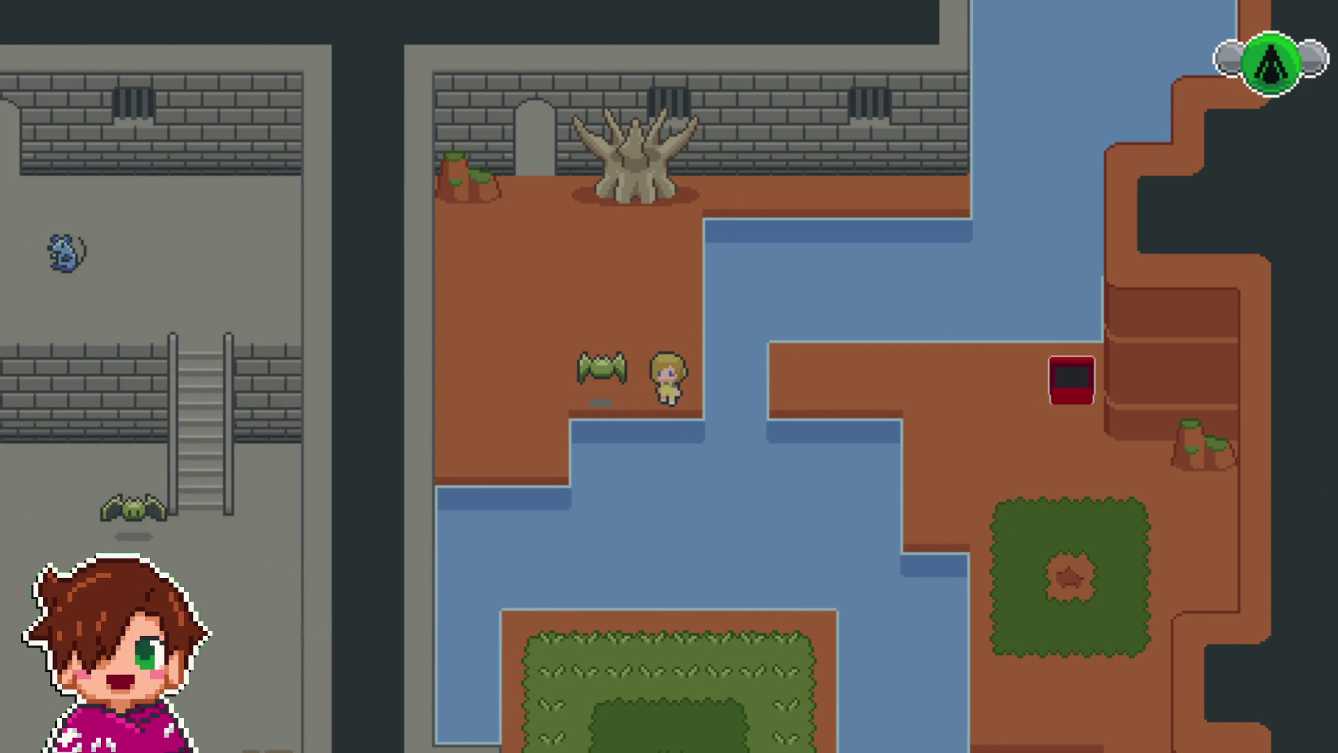
key("Left")
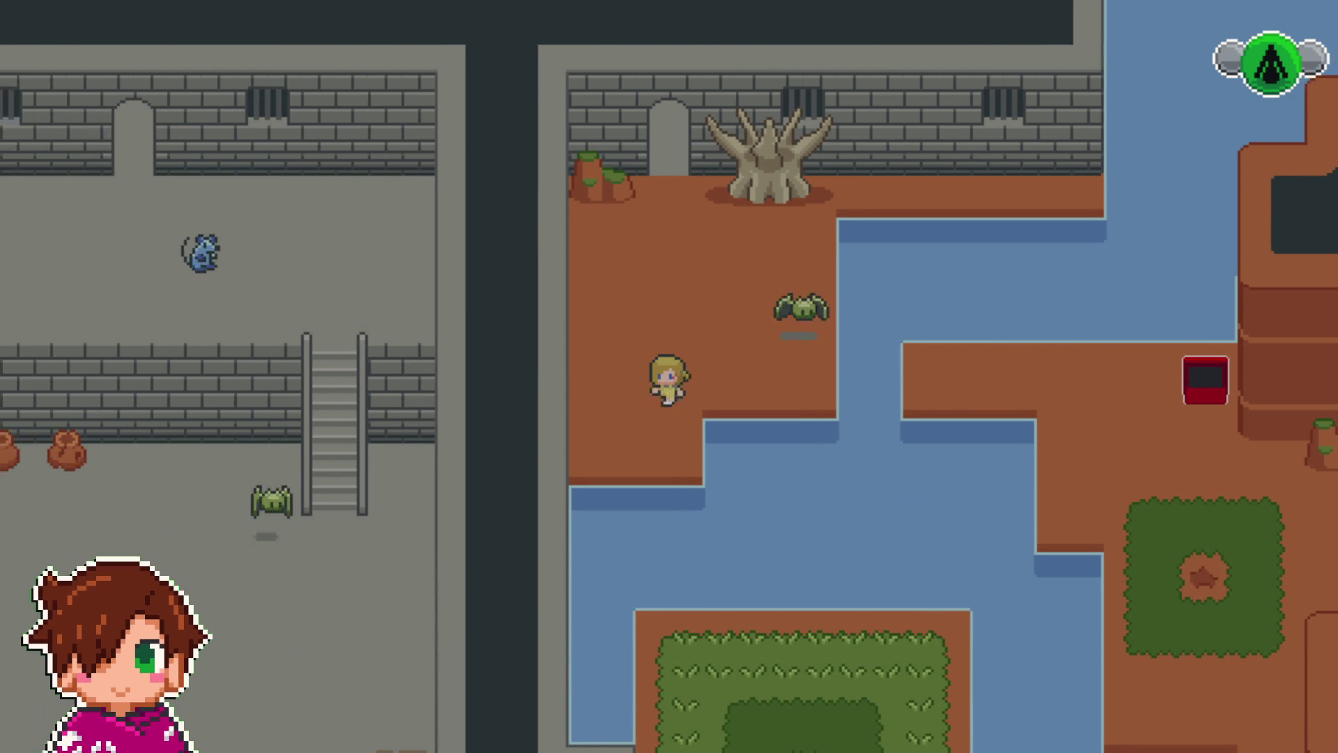
key("Up")
key("Right")
key("Up")
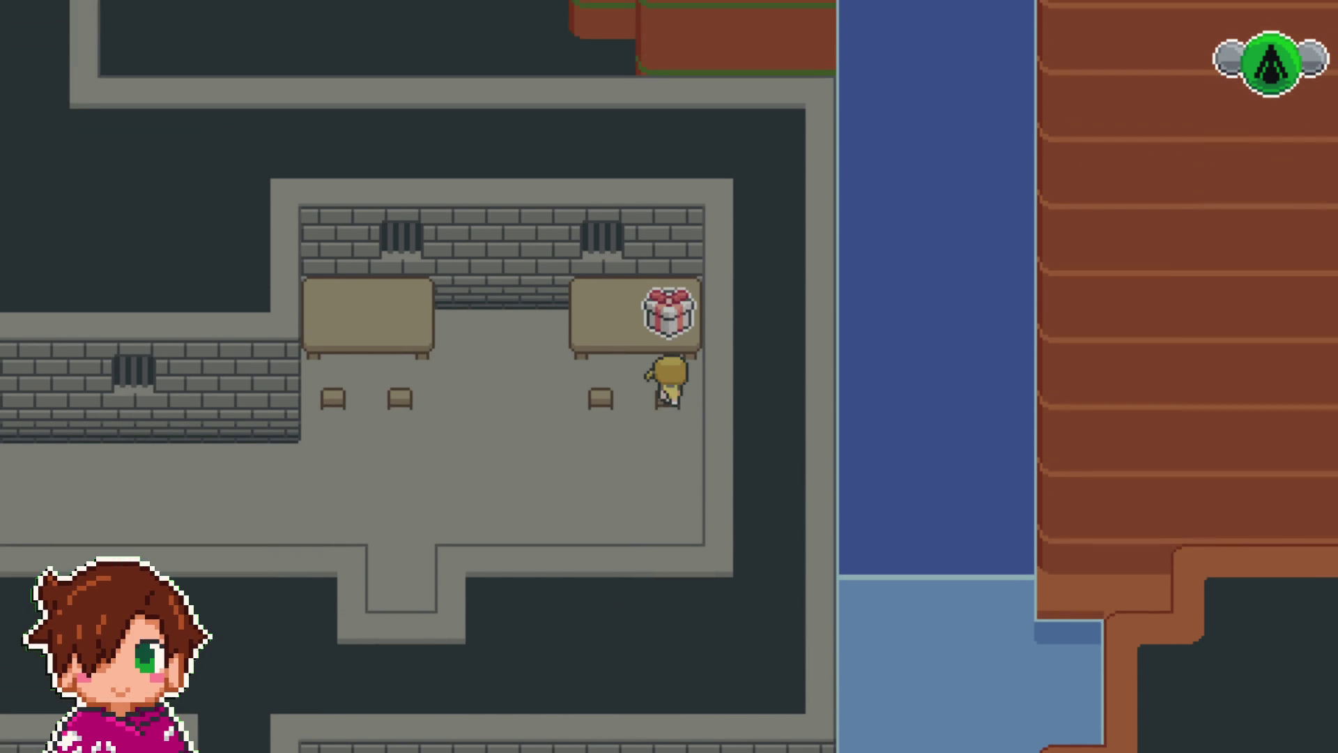
key("Return")
key("Return")
key("Down")
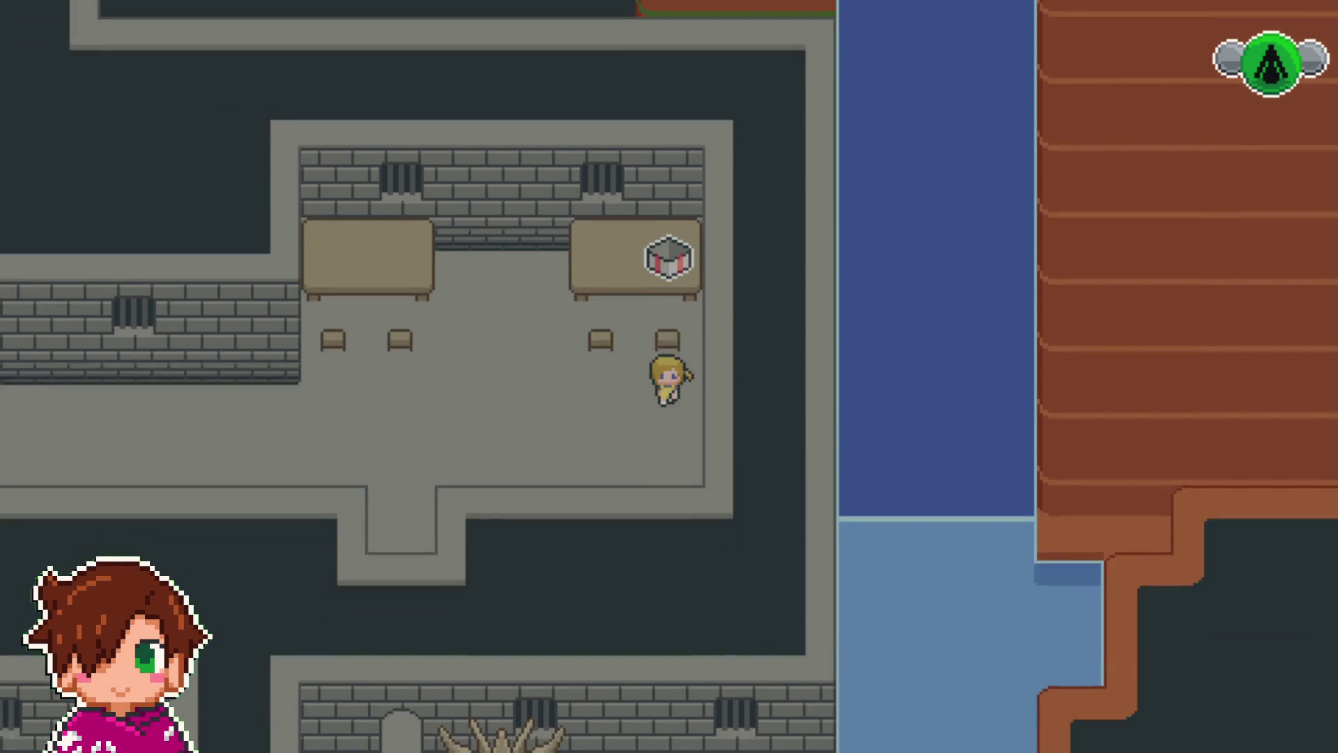
- Walk left onto the brown path and down it
key("Left")
key("Left")
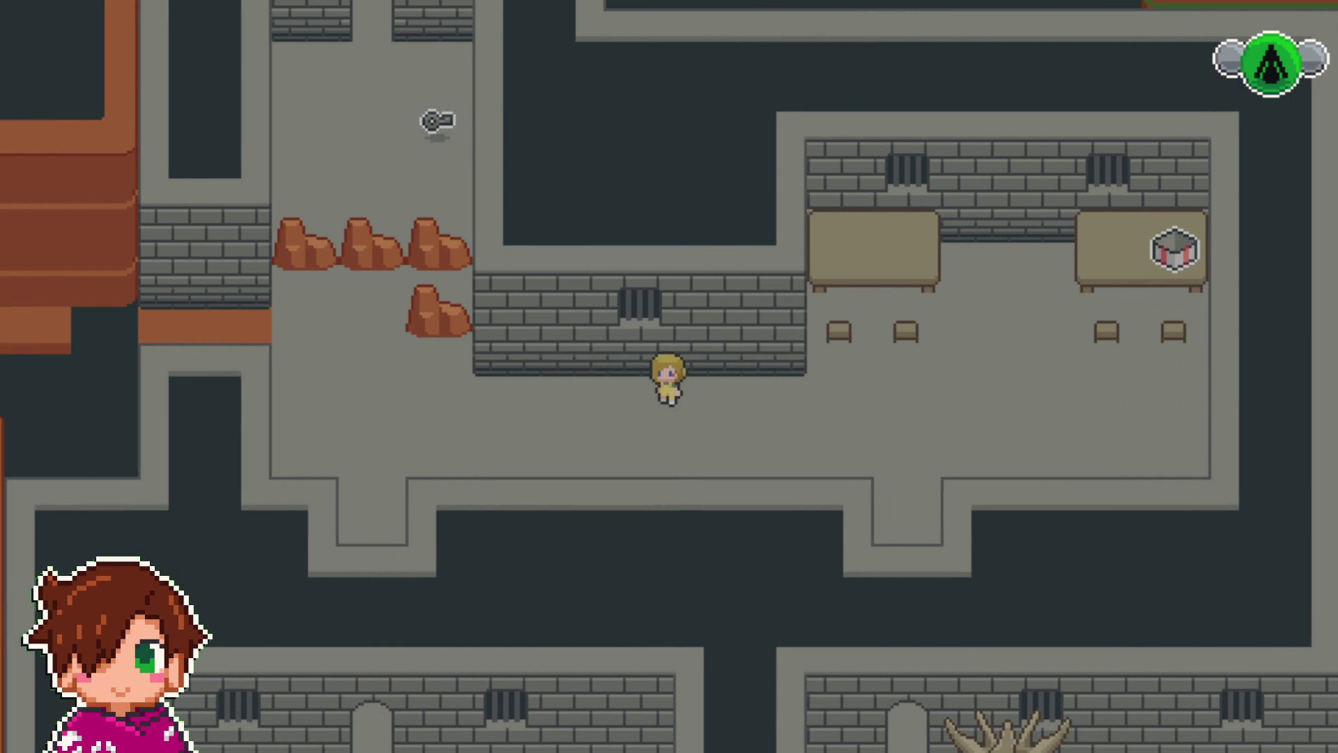
key("Left")
key("Up")
key("Left")
key("Left")
key("Down")
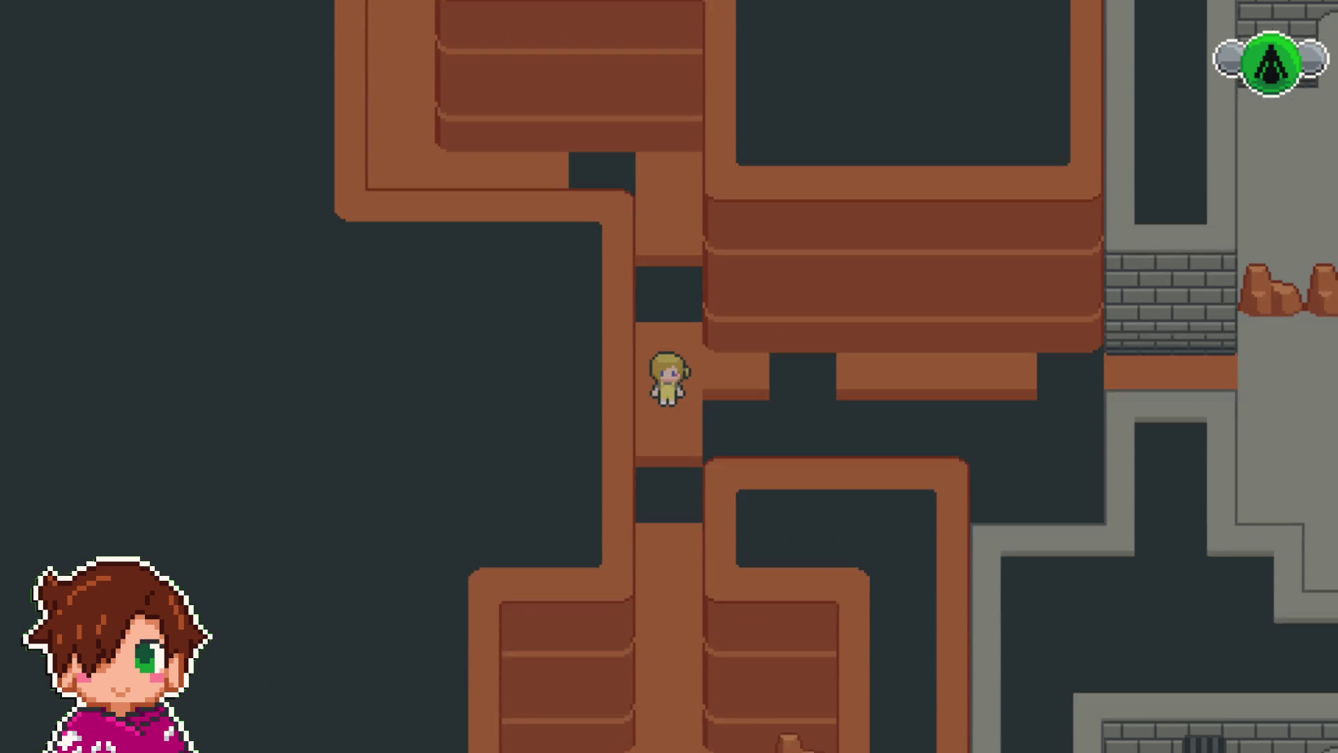
- Open the gift chest below the character and dismiss its message
key("Down")
key("Left")
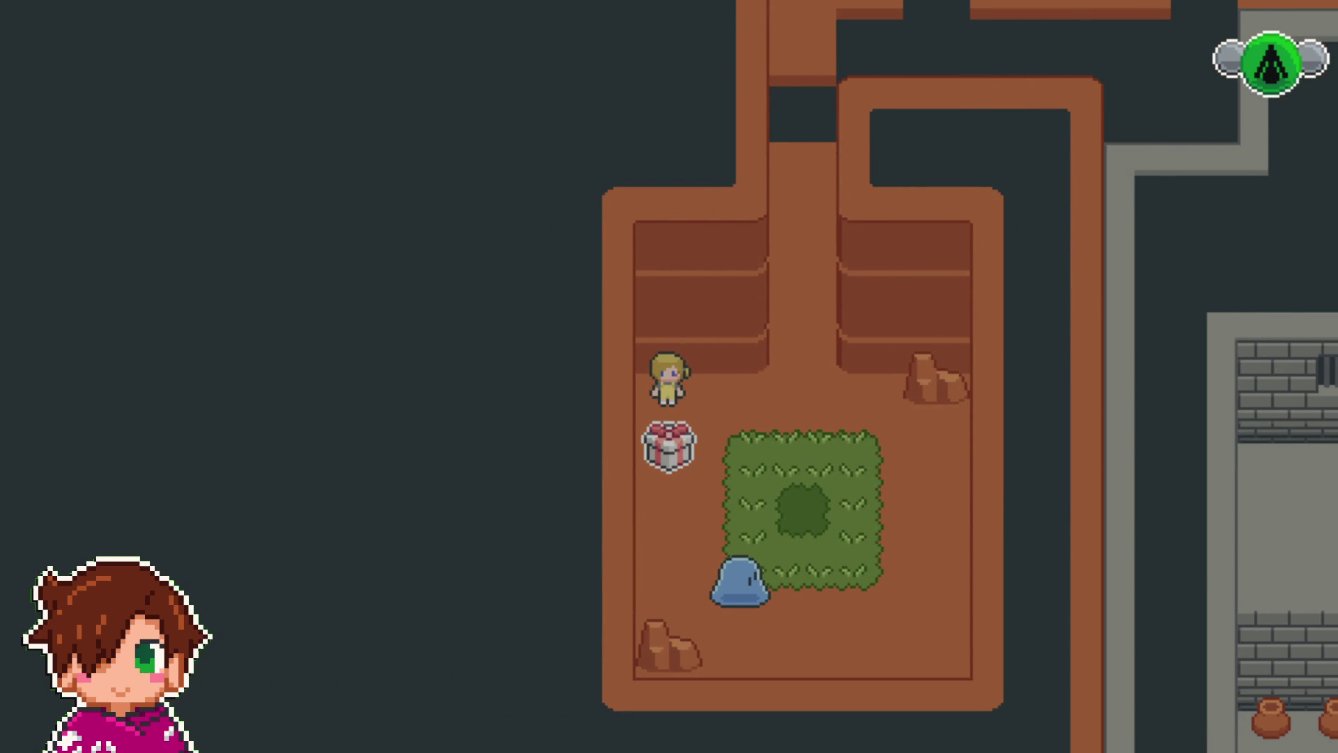
key("Return")
key("Return")
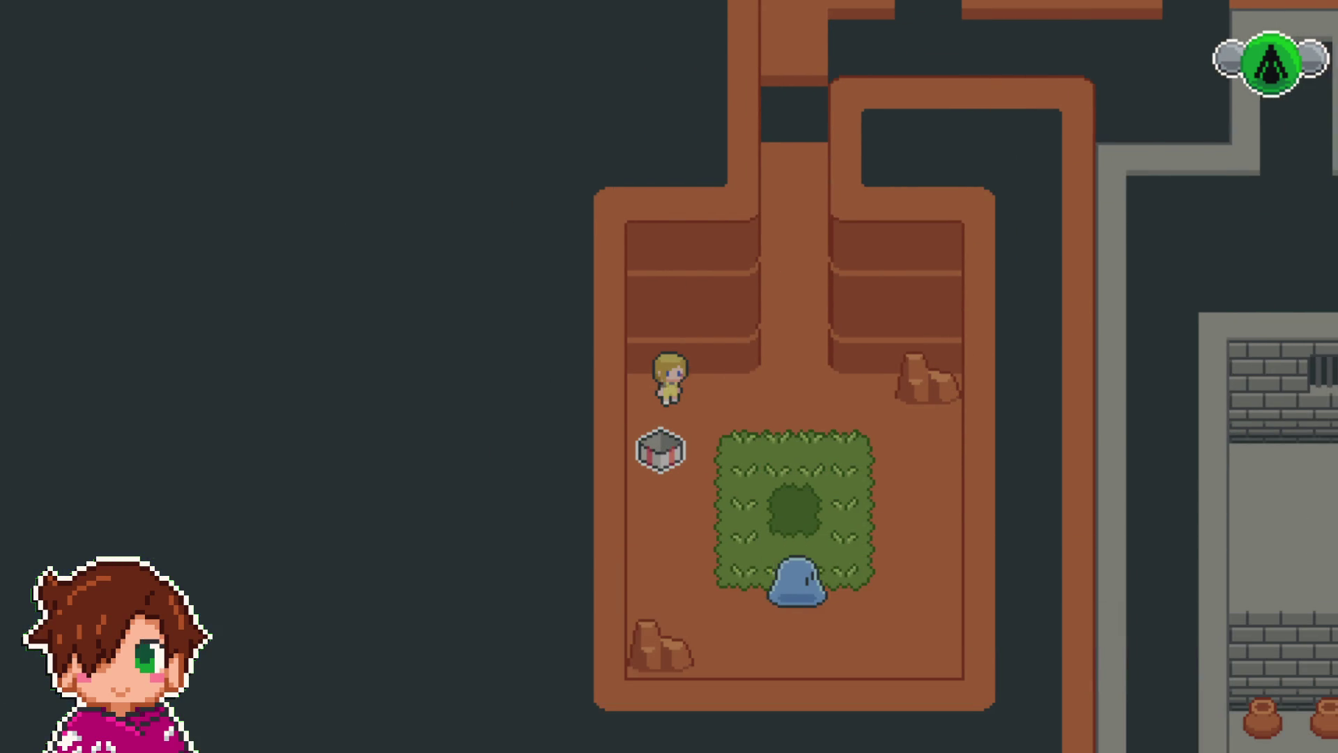
key("Up")
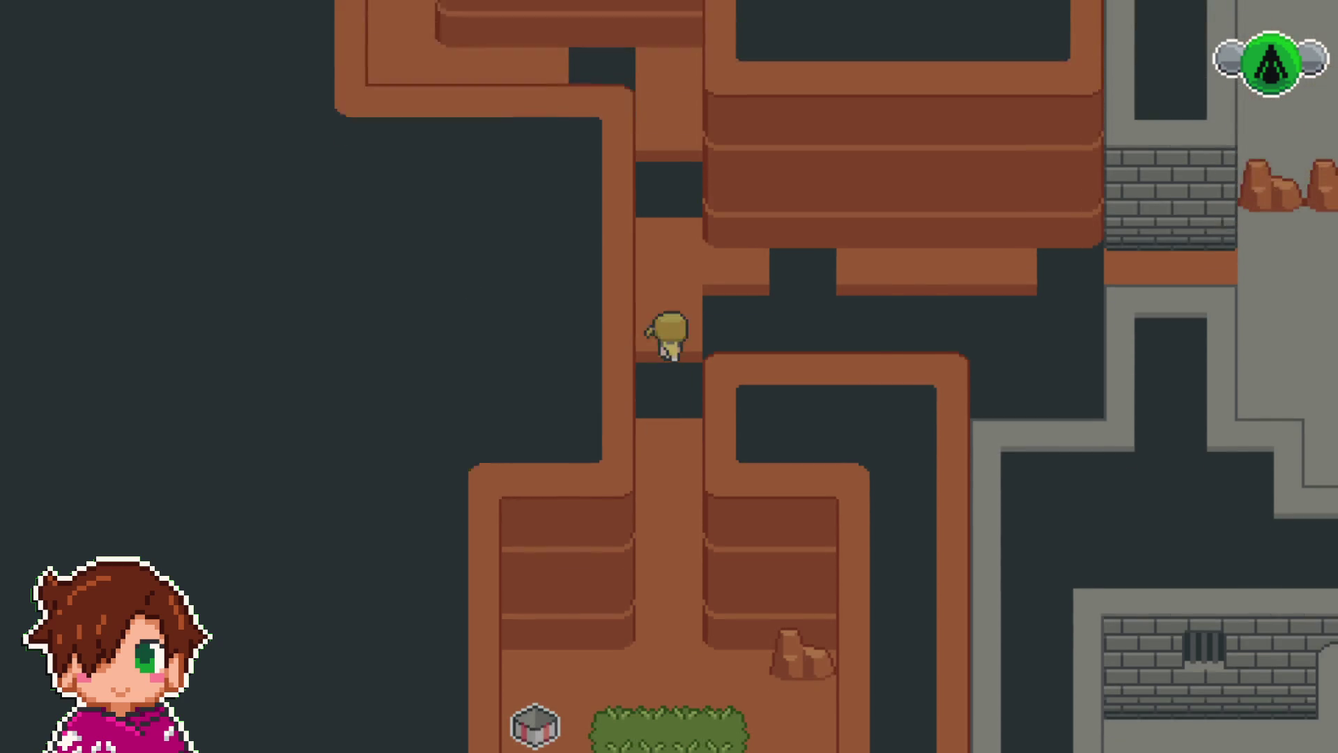
key("Up")
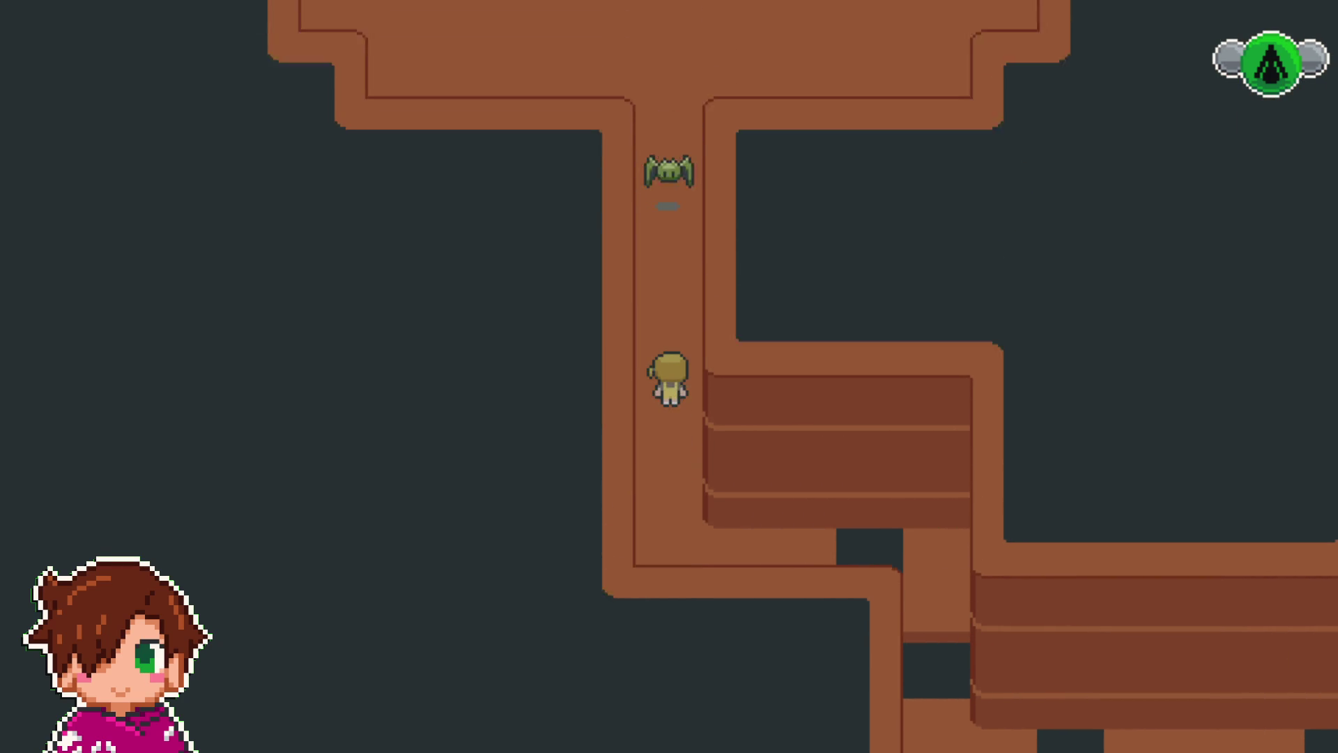
- Walk north into the clearing and right along the upper stone ledge
key("Down")
key("Right")
key("Right")
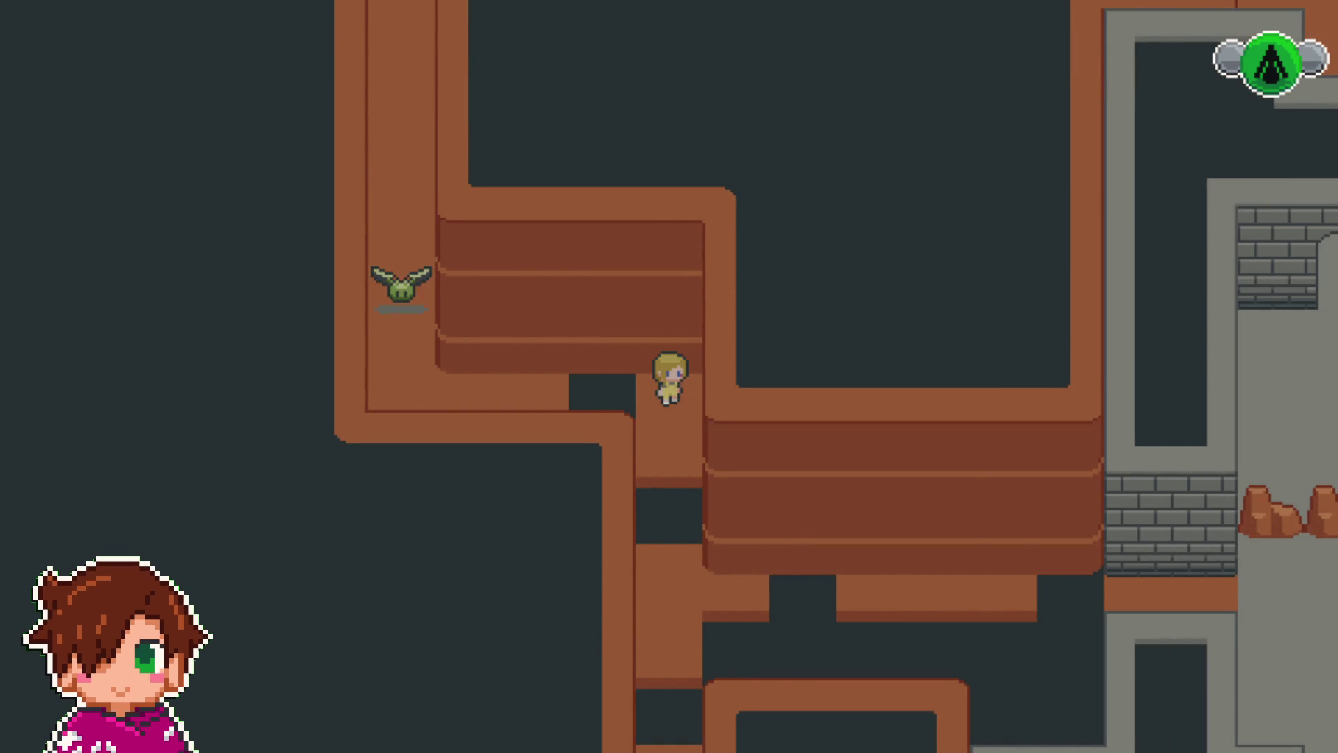
key("Left")
key("Up")
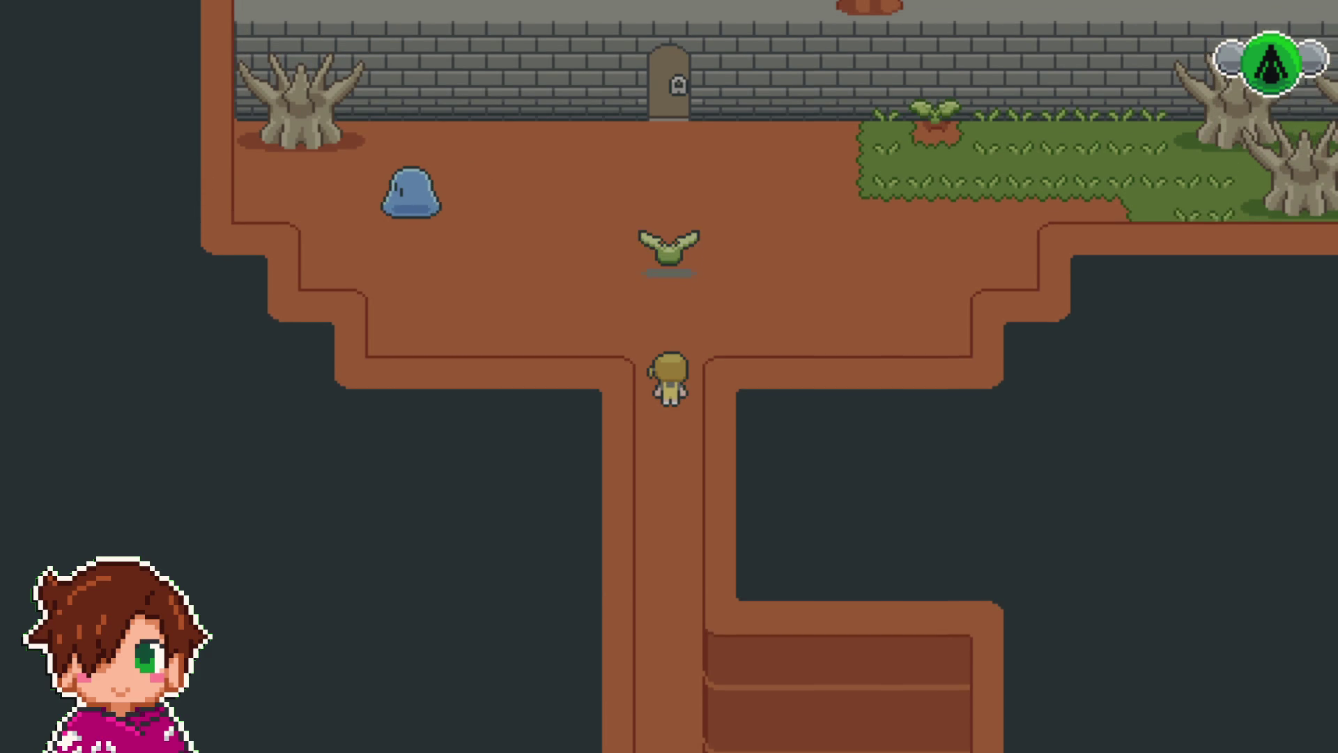
key("Up")
key("Right")
key("Up")
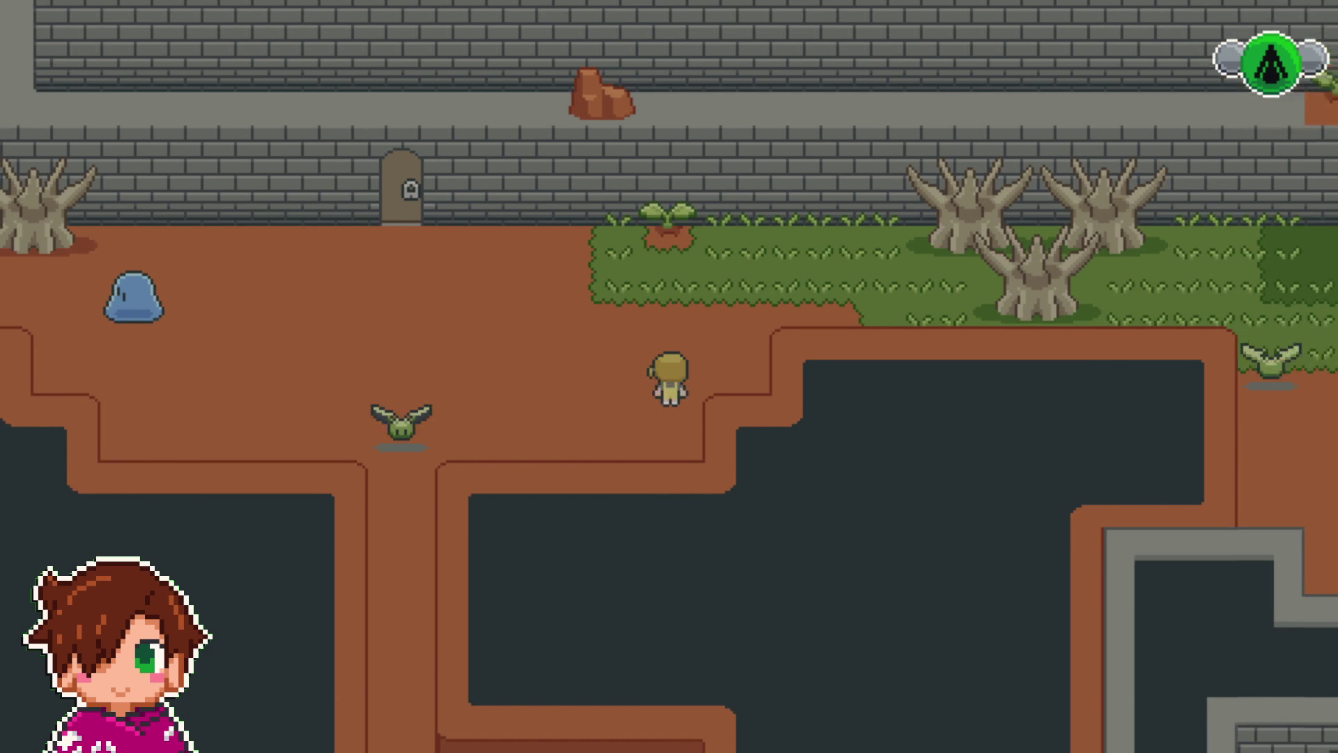
key("Up")
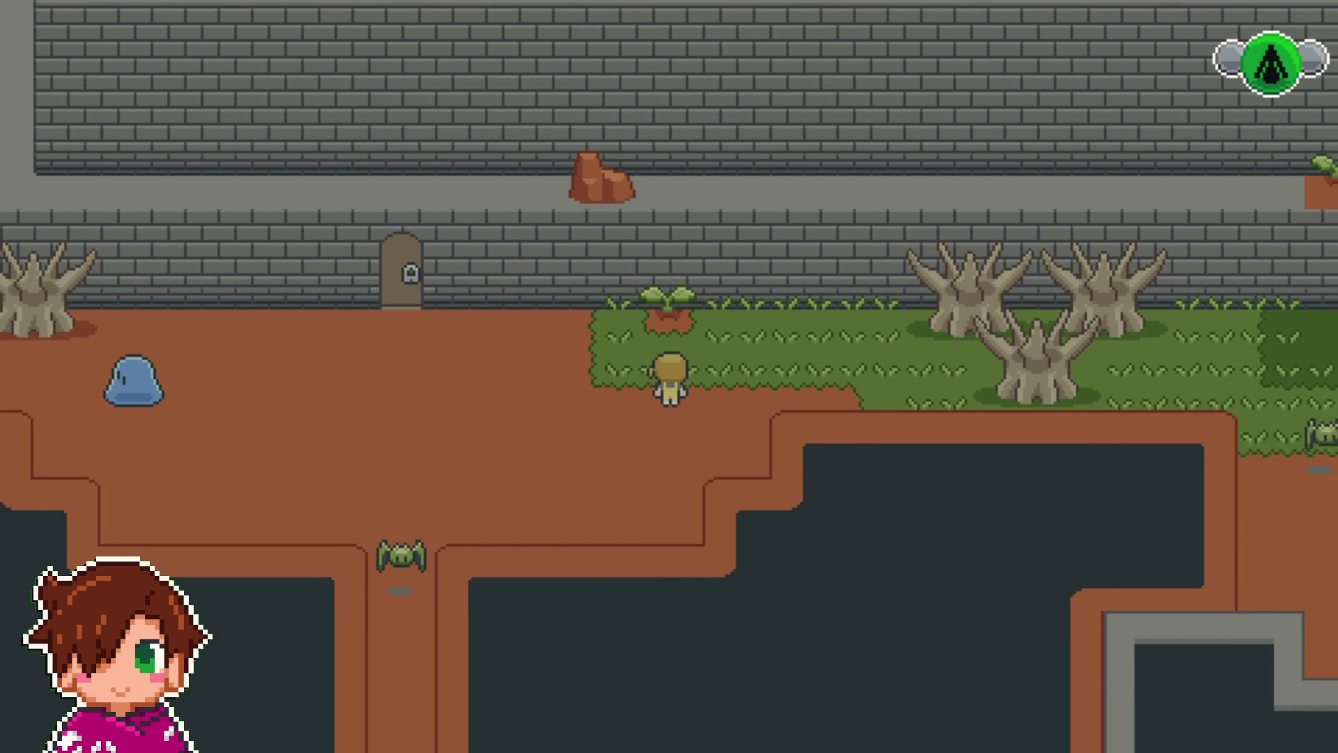
key("Up")
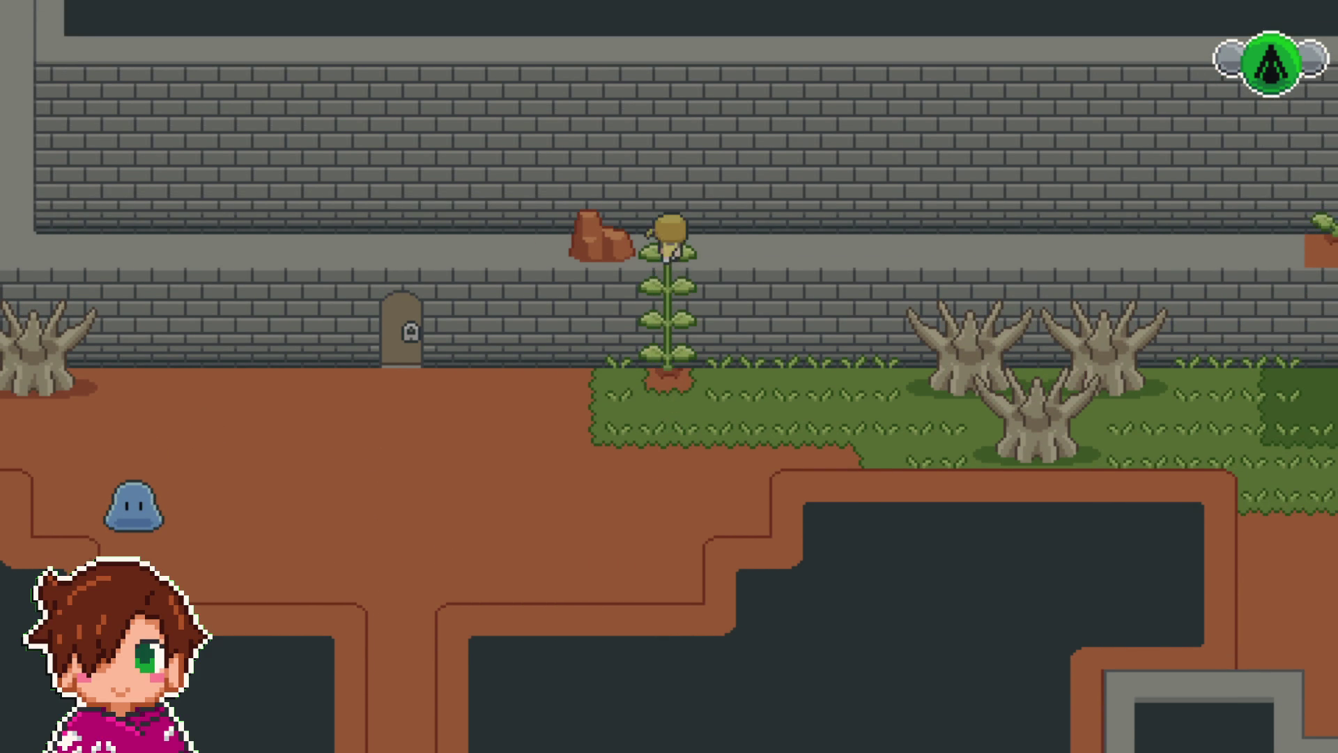
key("Right")
key("Right")
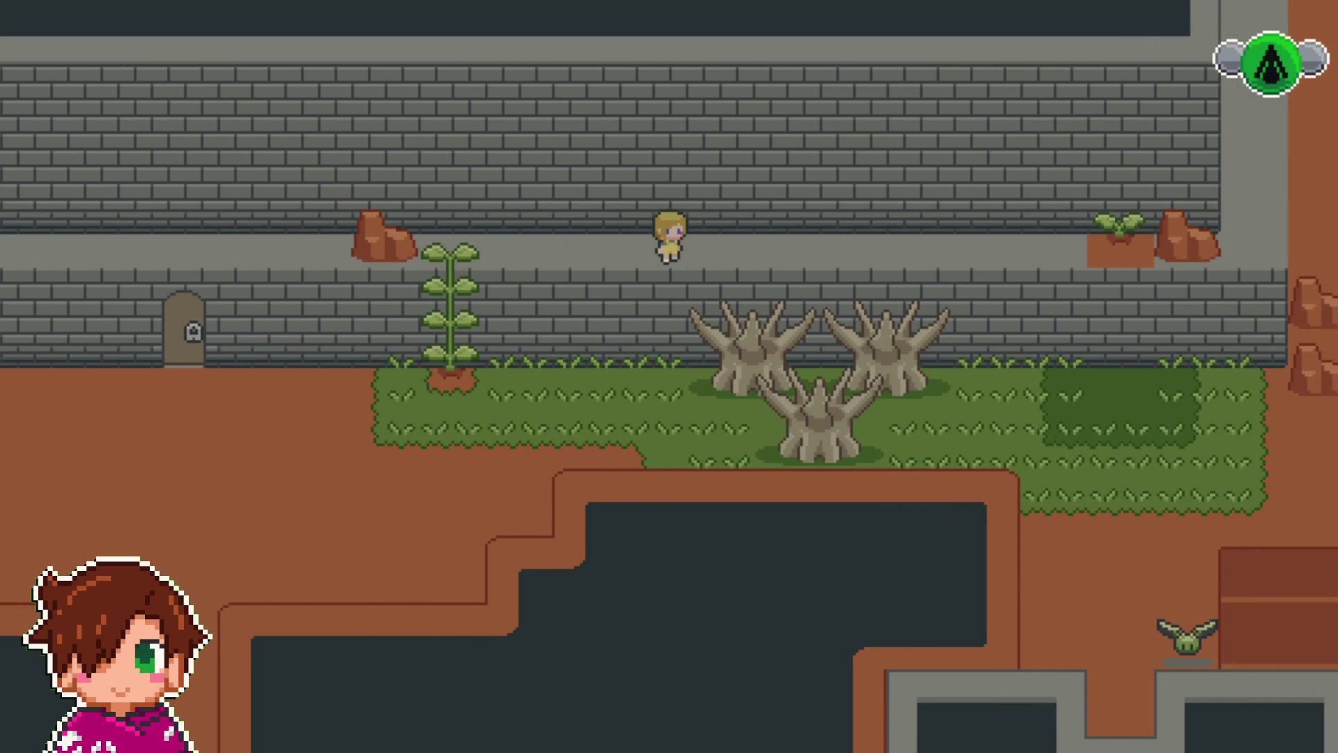
- Grow the sprout into a vine, then go down to the stone room and pick up the key
key("Right")
key("space")
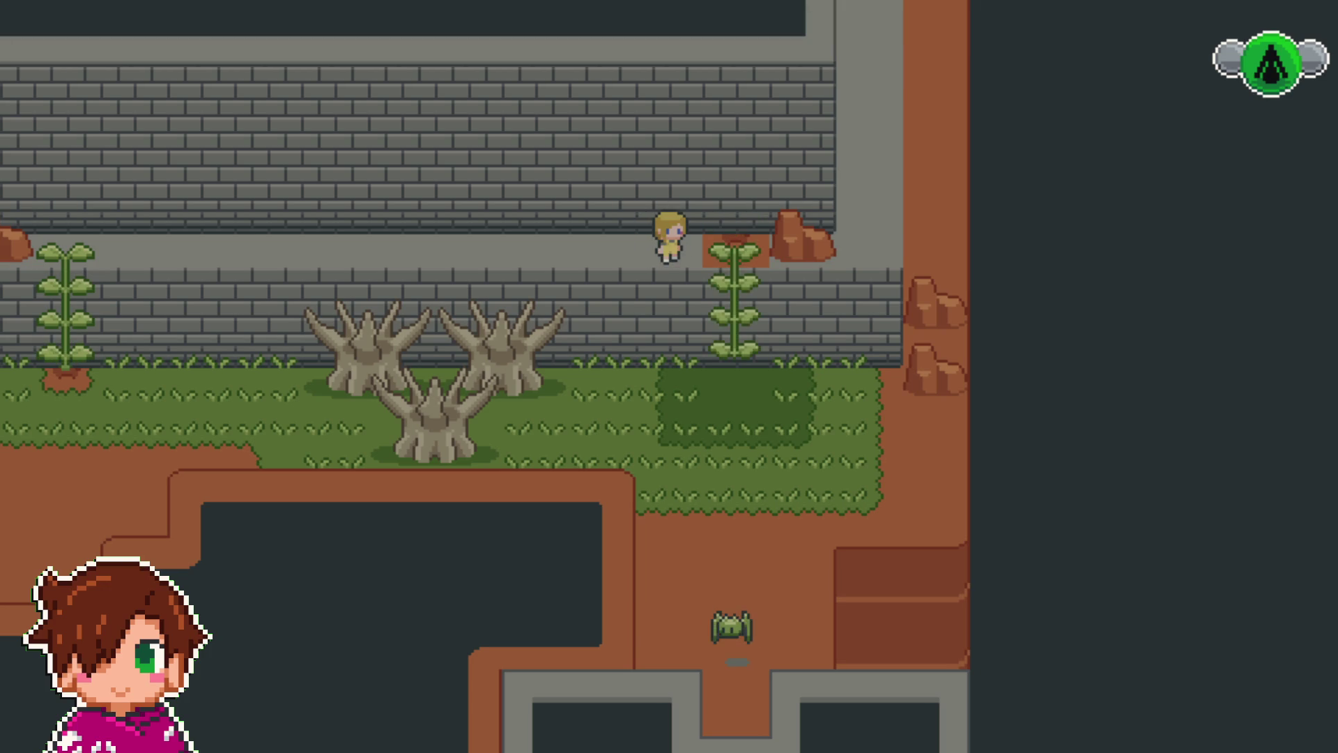
key("Right")
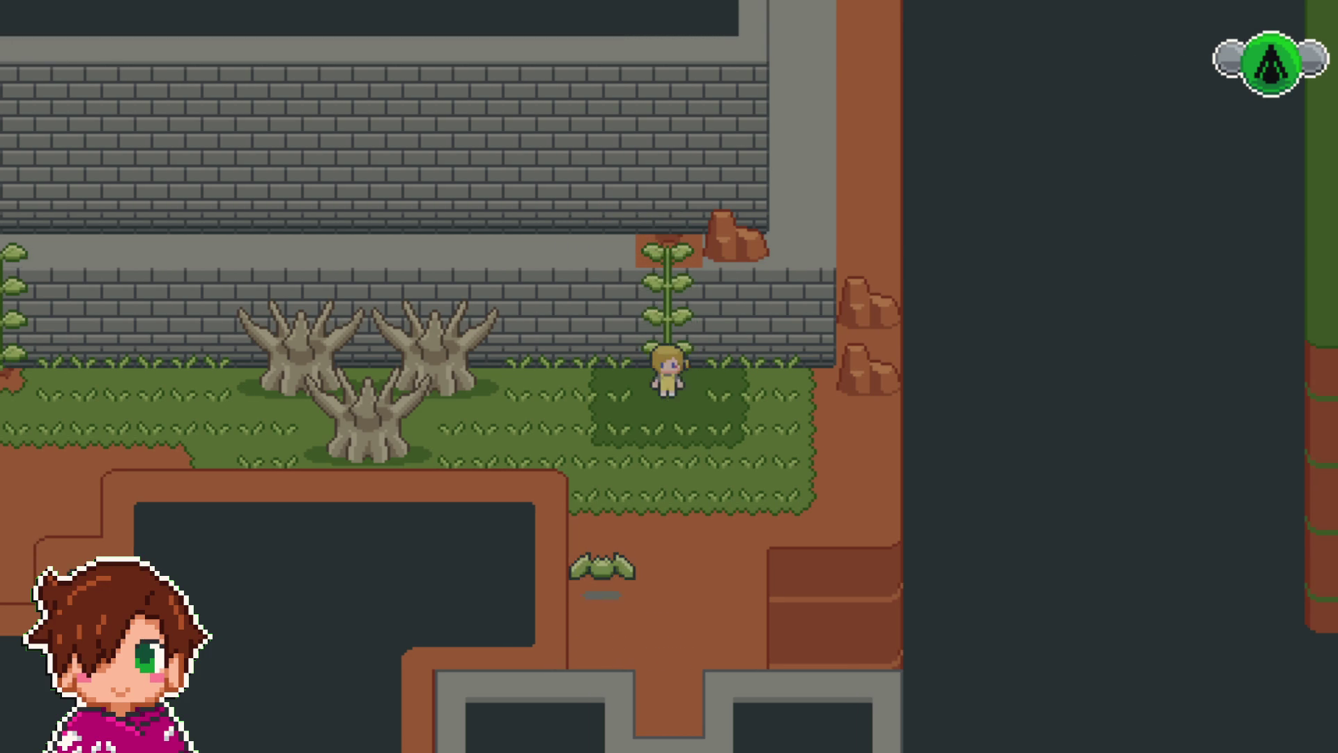
key("Right")
key("Down")
key("Left")
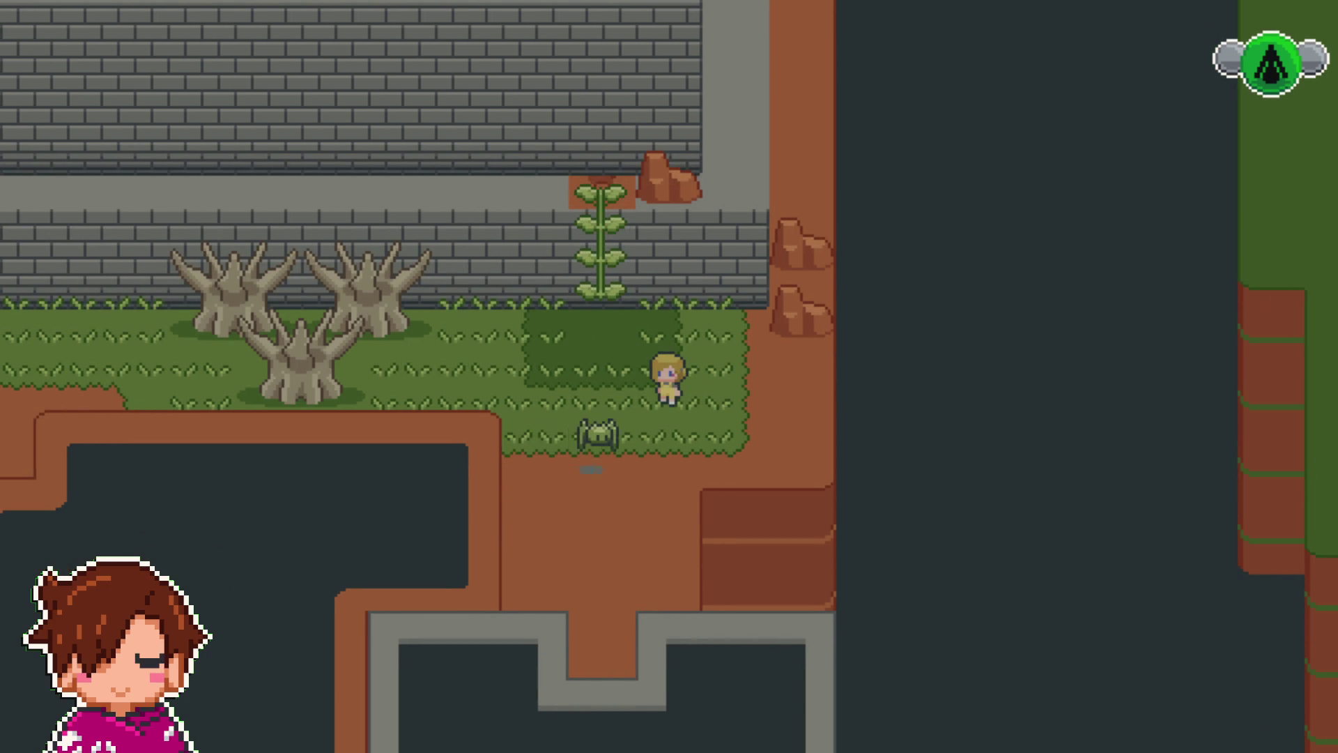
key("Left")
key("Down")
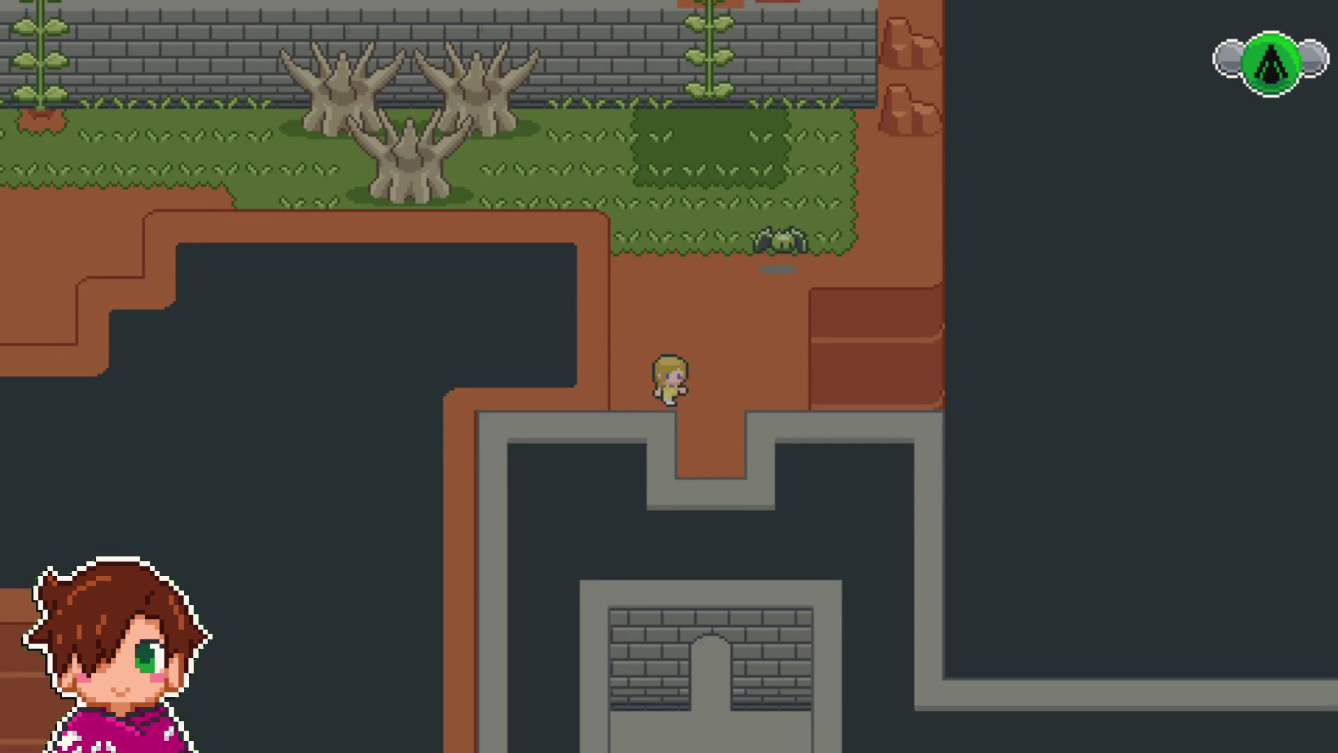
key("Down")
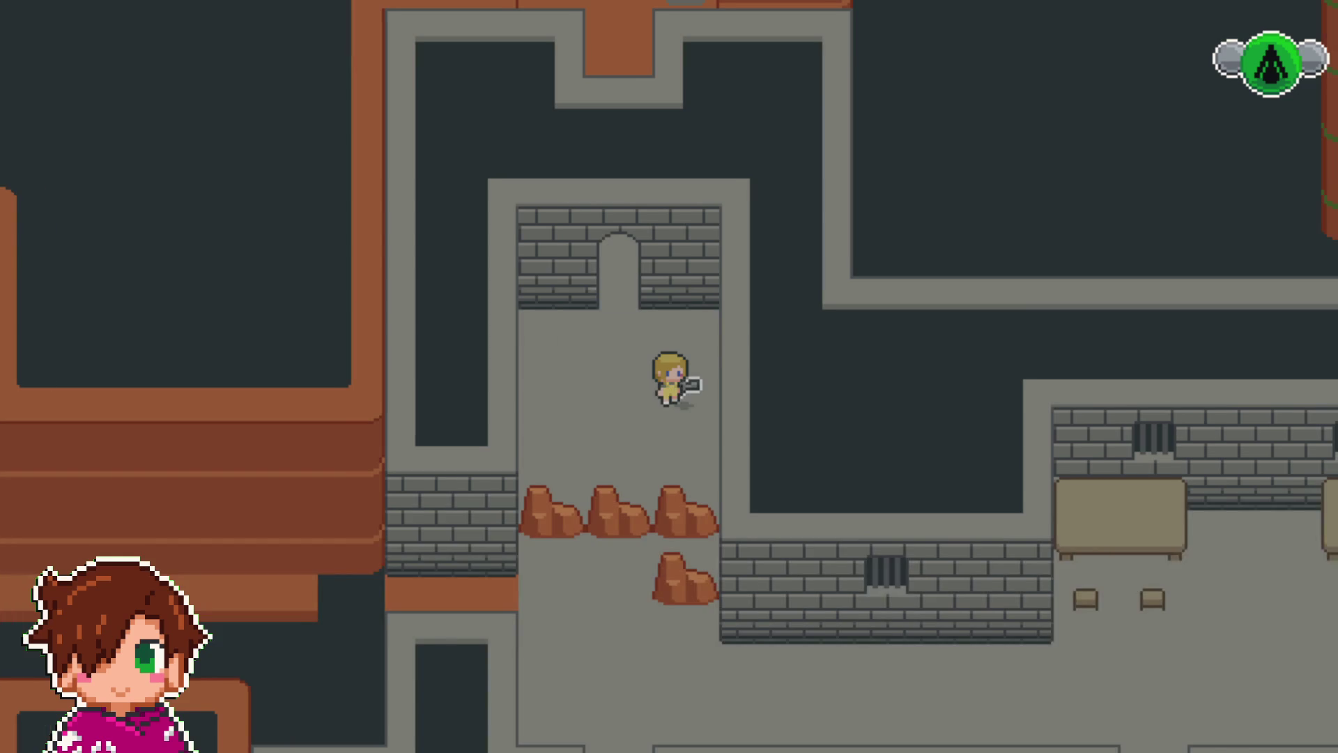
key("Right")
key("Return")
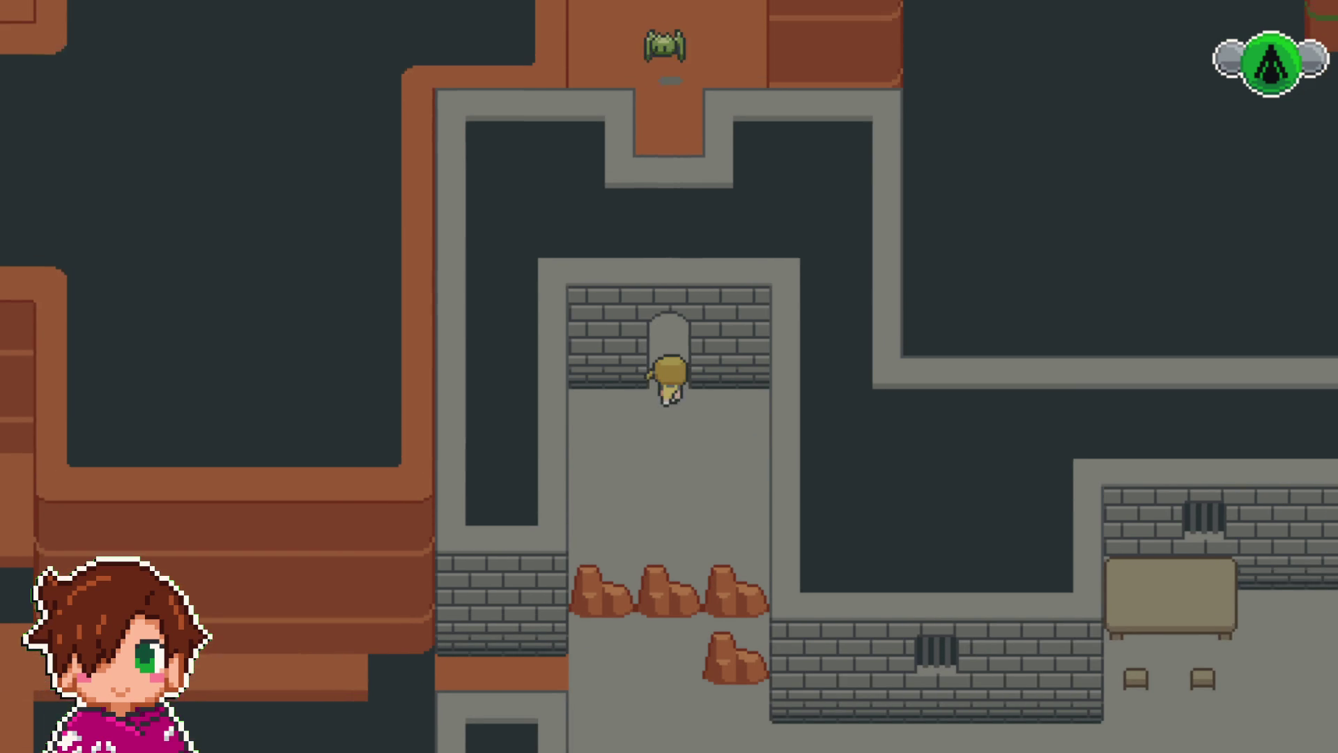
- Climb the vine back up and walk left along the ledge to the door
key("Up")
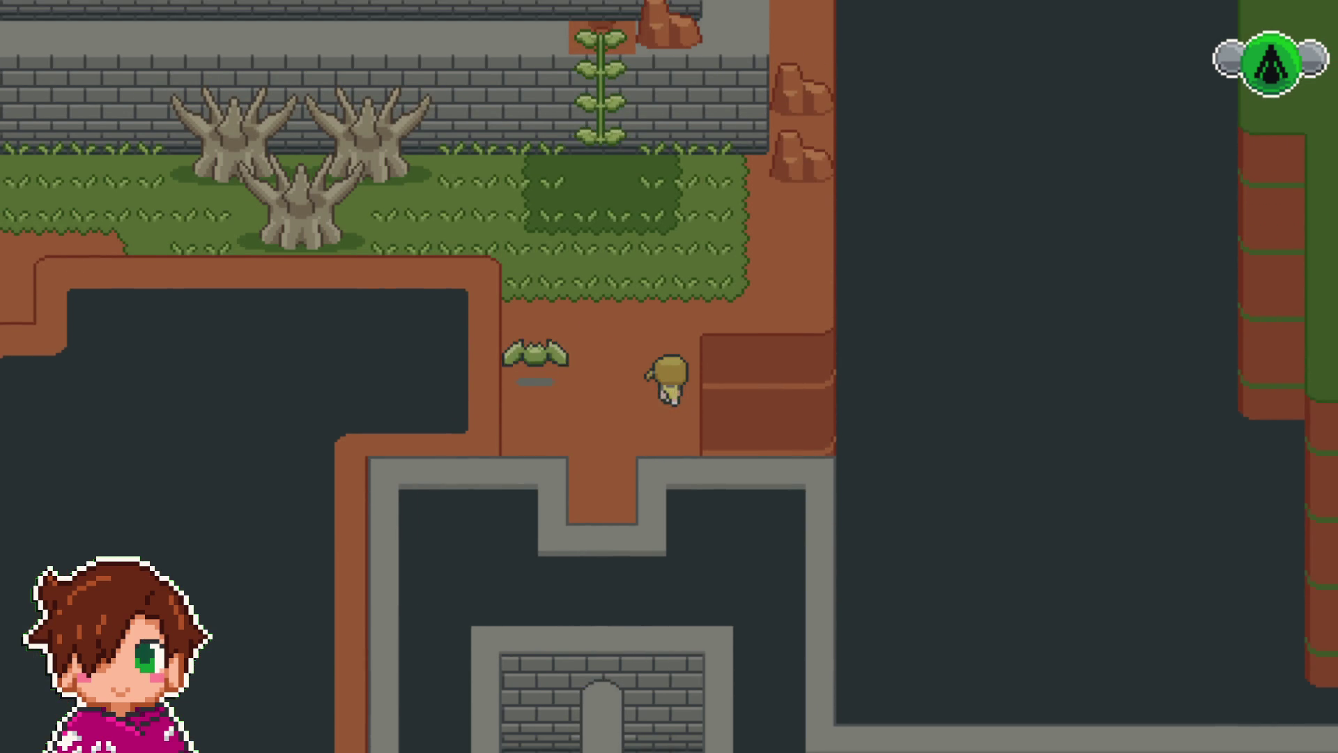
key("Up")
key("Left")
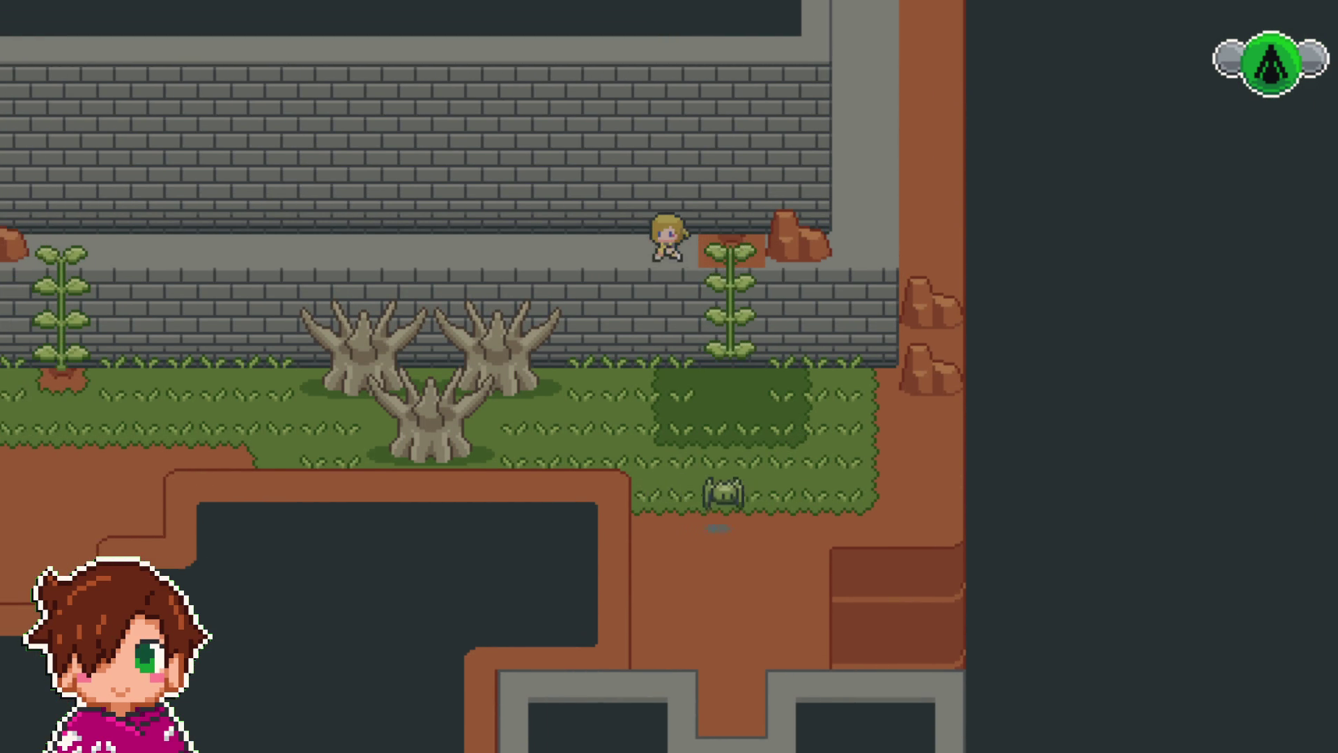
key("Left")
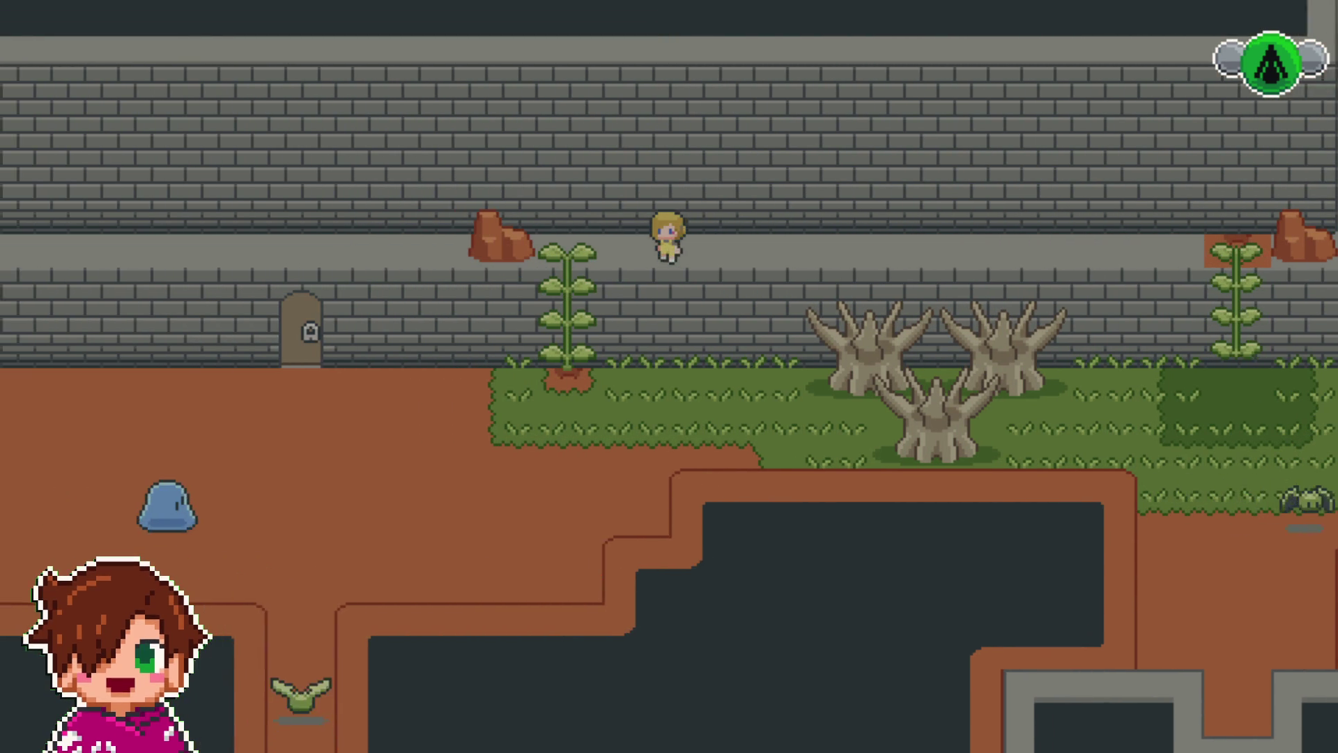
key("Up")
key("Left")
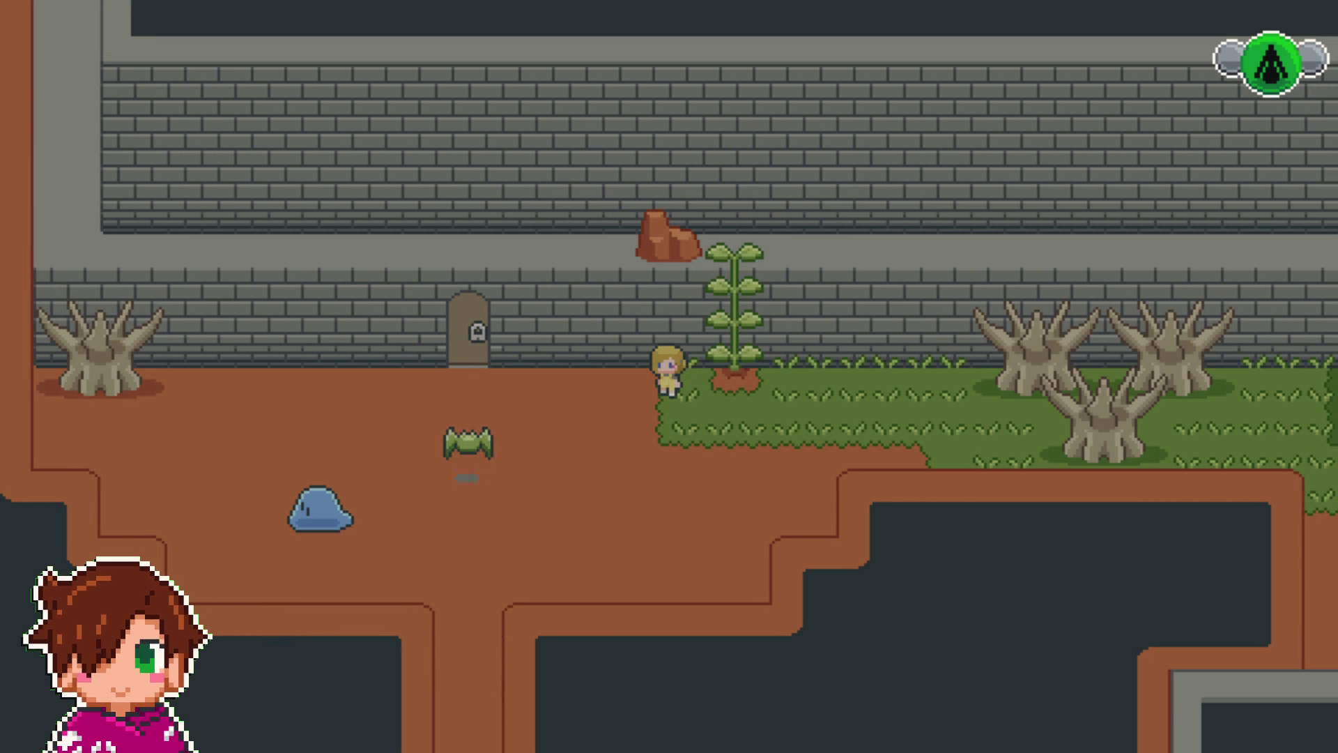
key("Left")
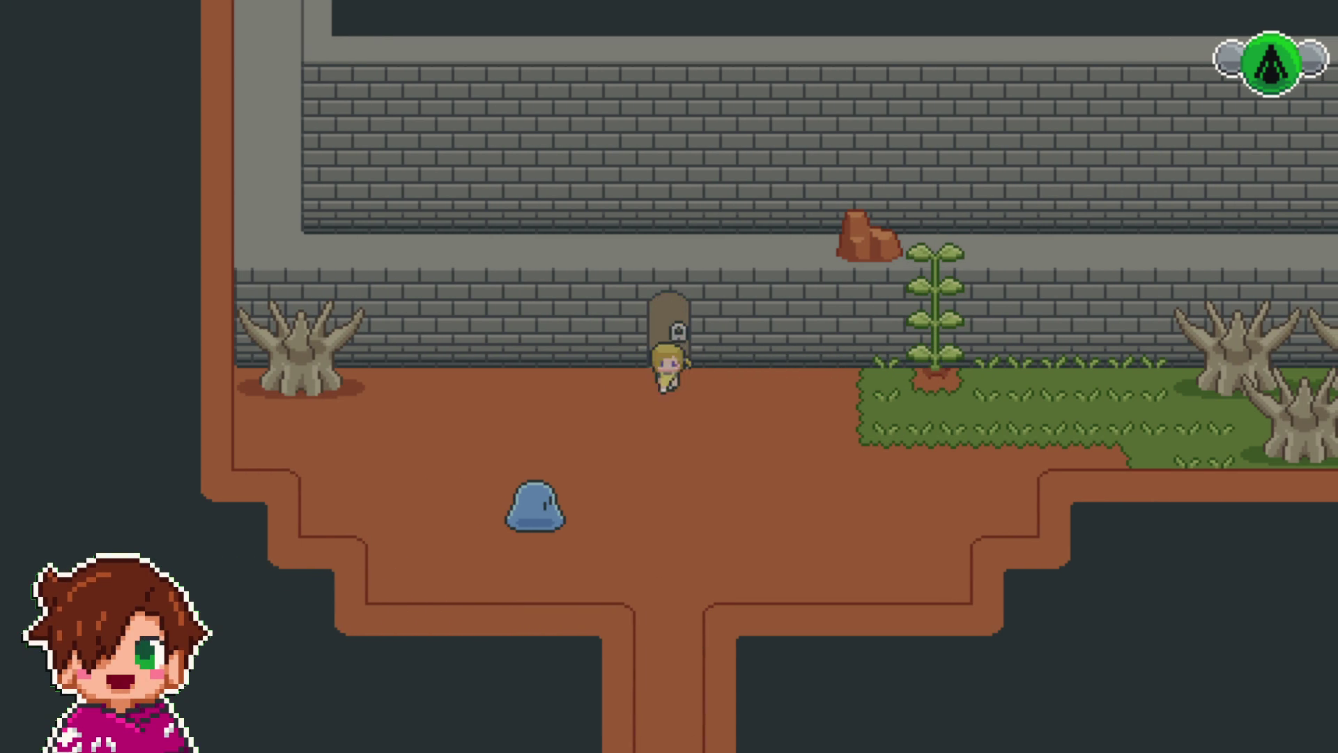
- Step into the doorway a few times, then open the game menu and leave fullscreen
key("Up")
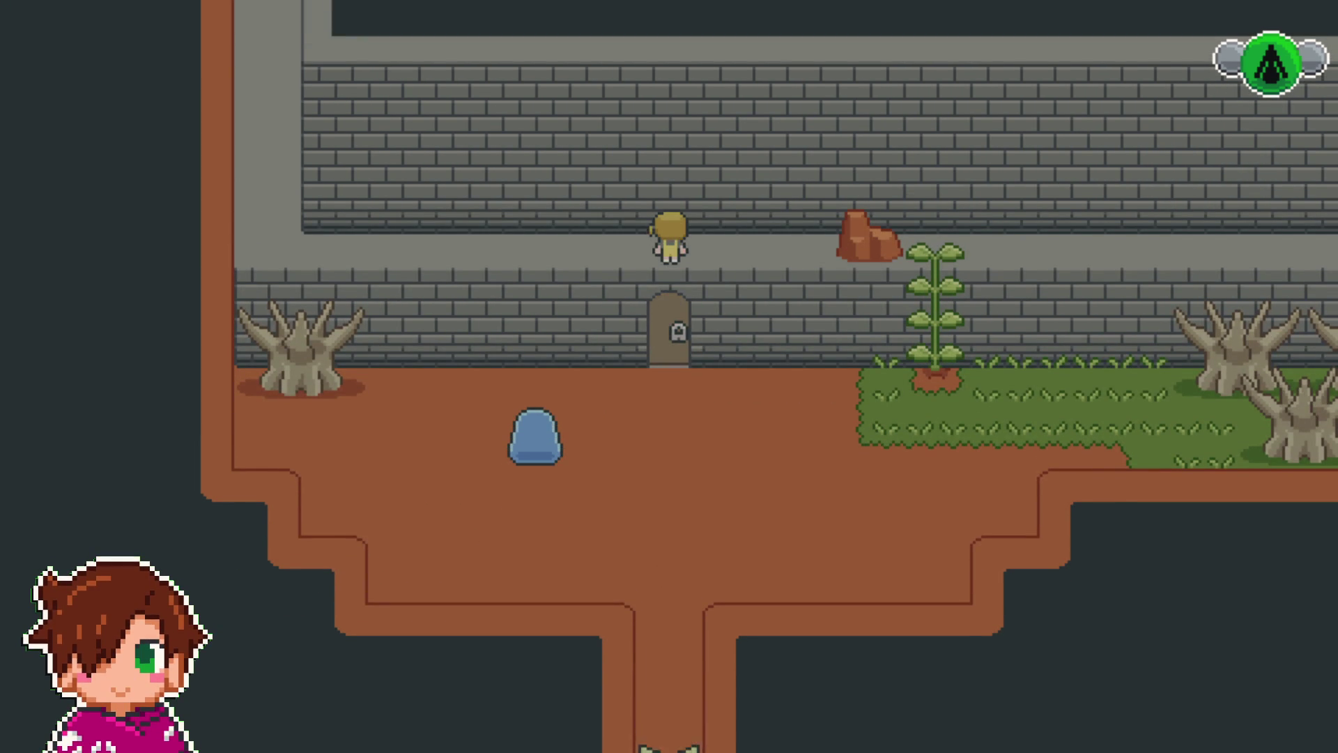
key("Right")
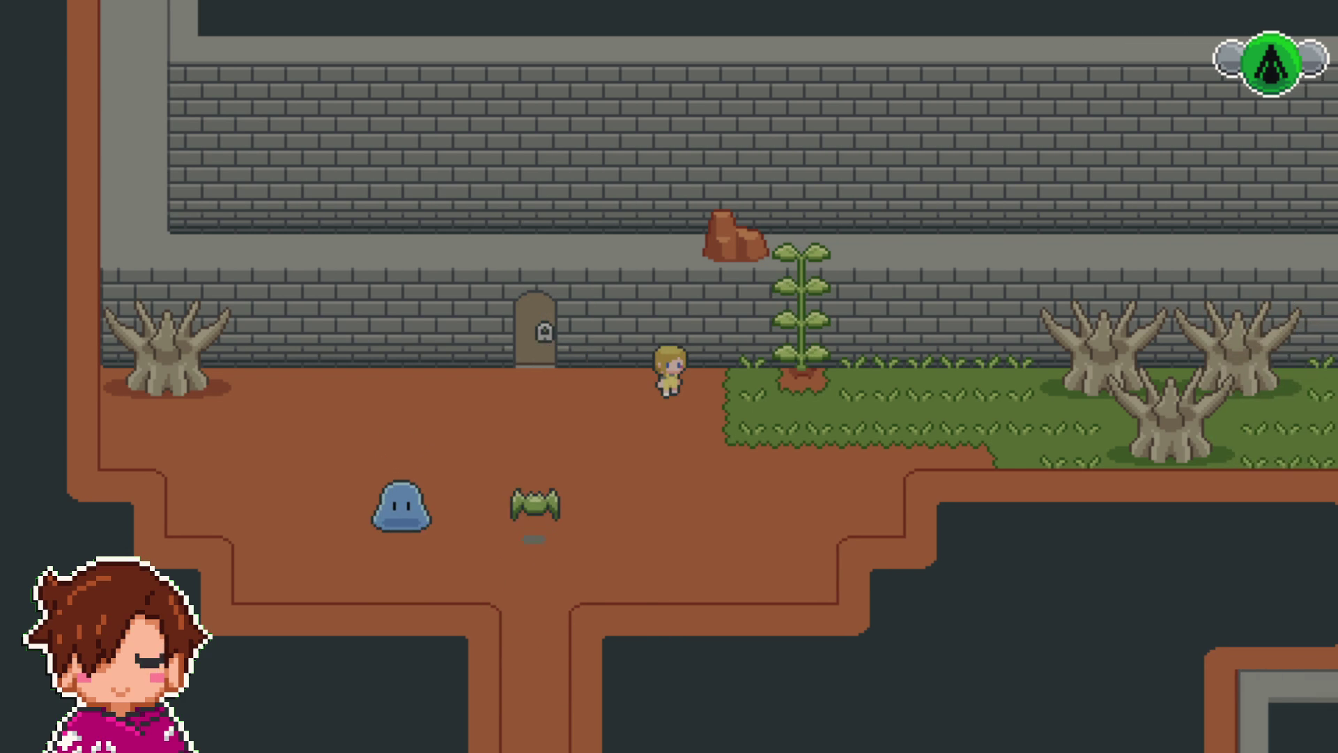
key("Left")
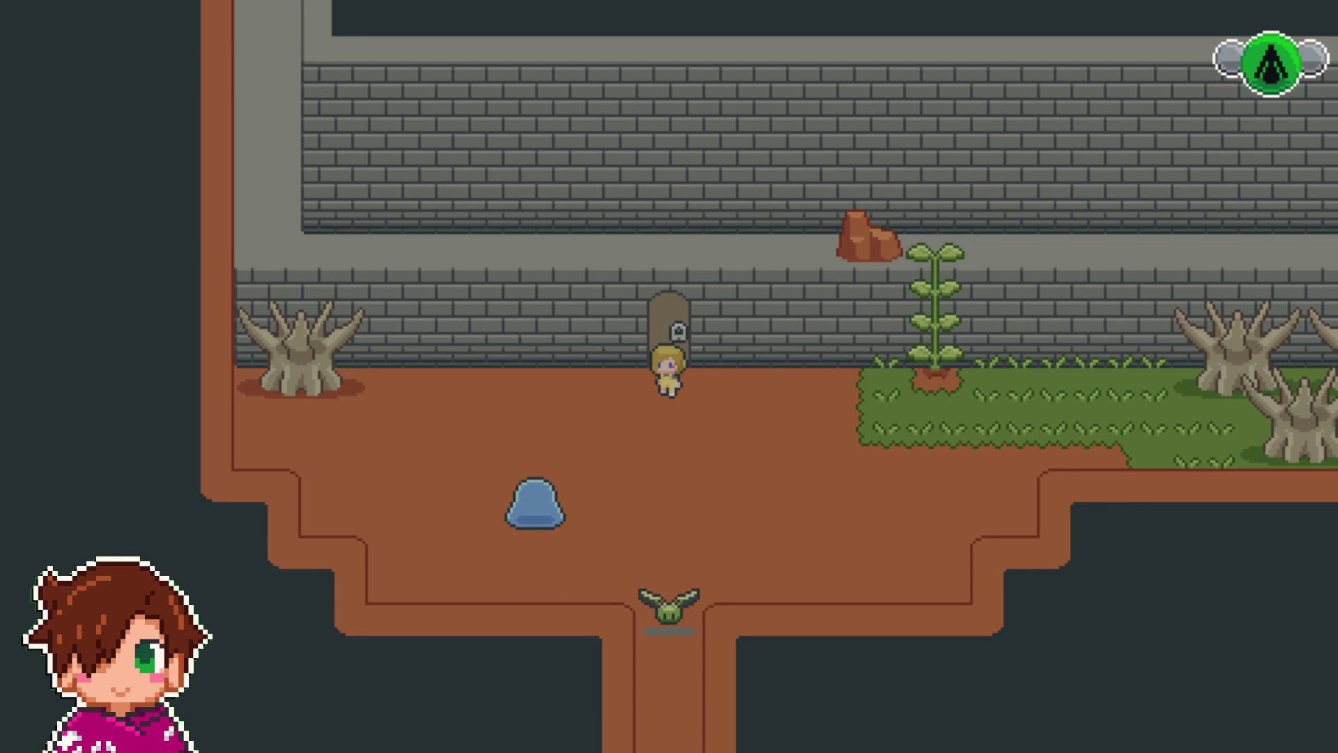
key("Down")
key("Up")
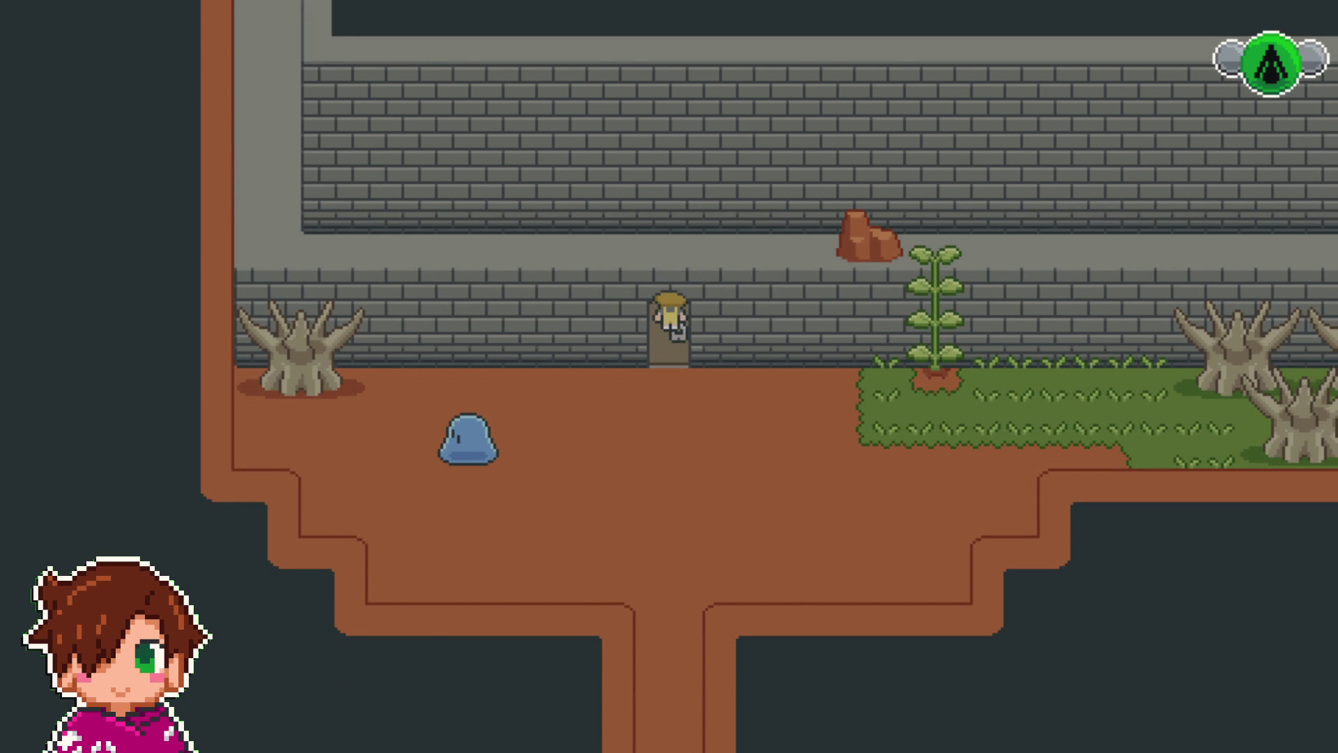
key("Escape")
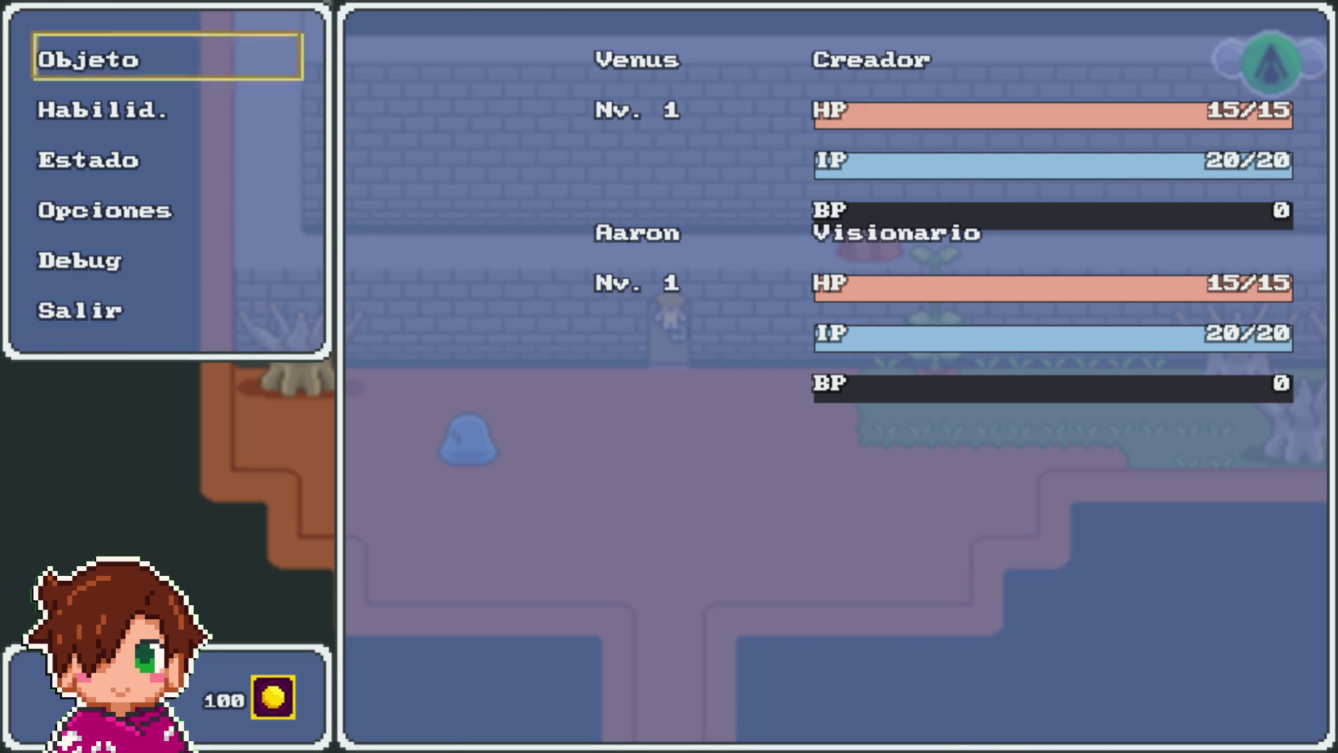
key("F4")
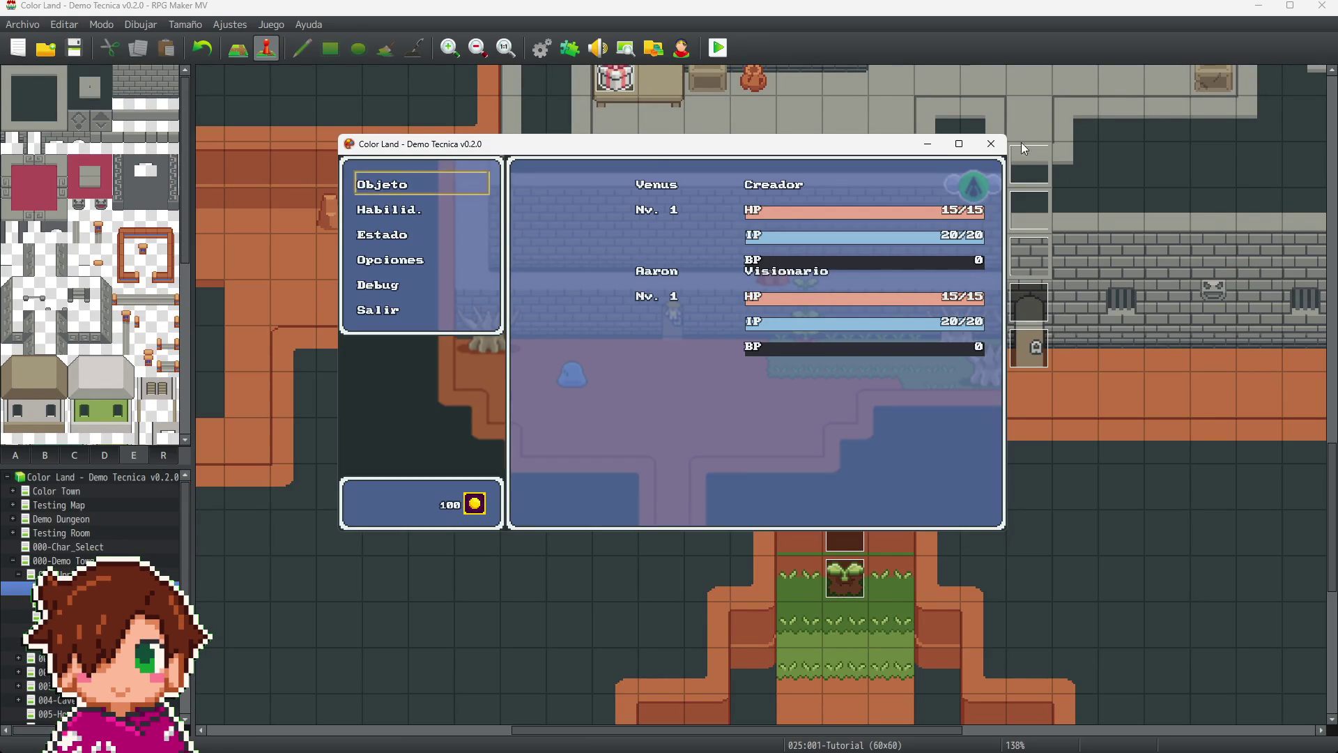
- Close the playtest and set Enemy4's movement frequency to 5: Muy alta
left_click(990, 144)
scroll(959, 422, "up", 10)
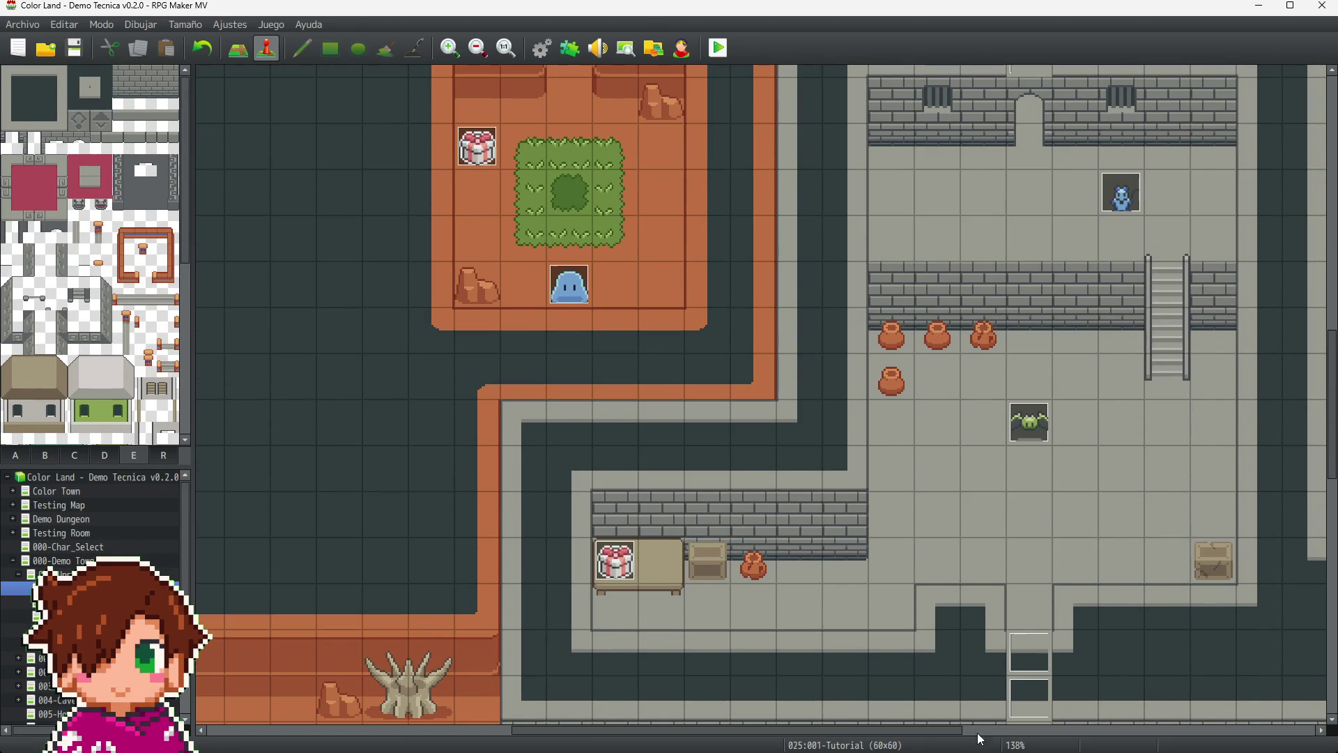
left_click_drag(948, 737, 1265, 733)
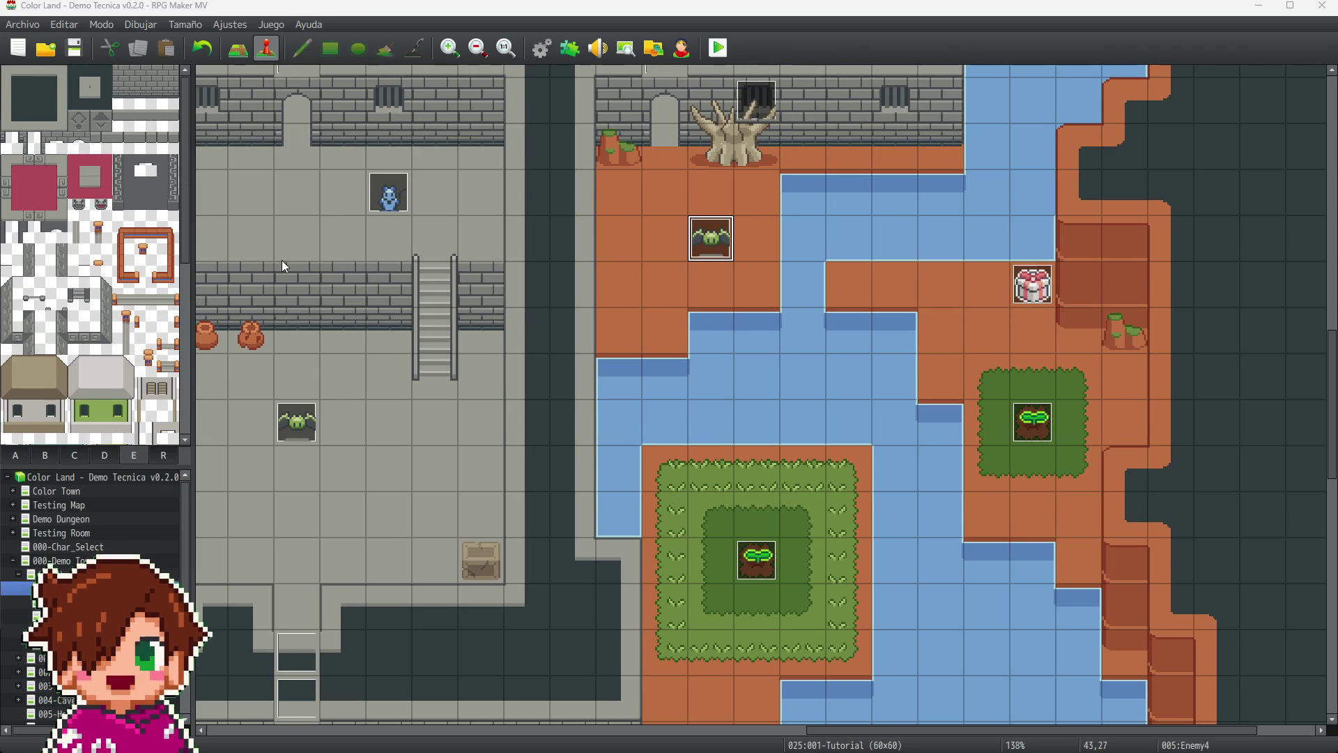
key("Return")
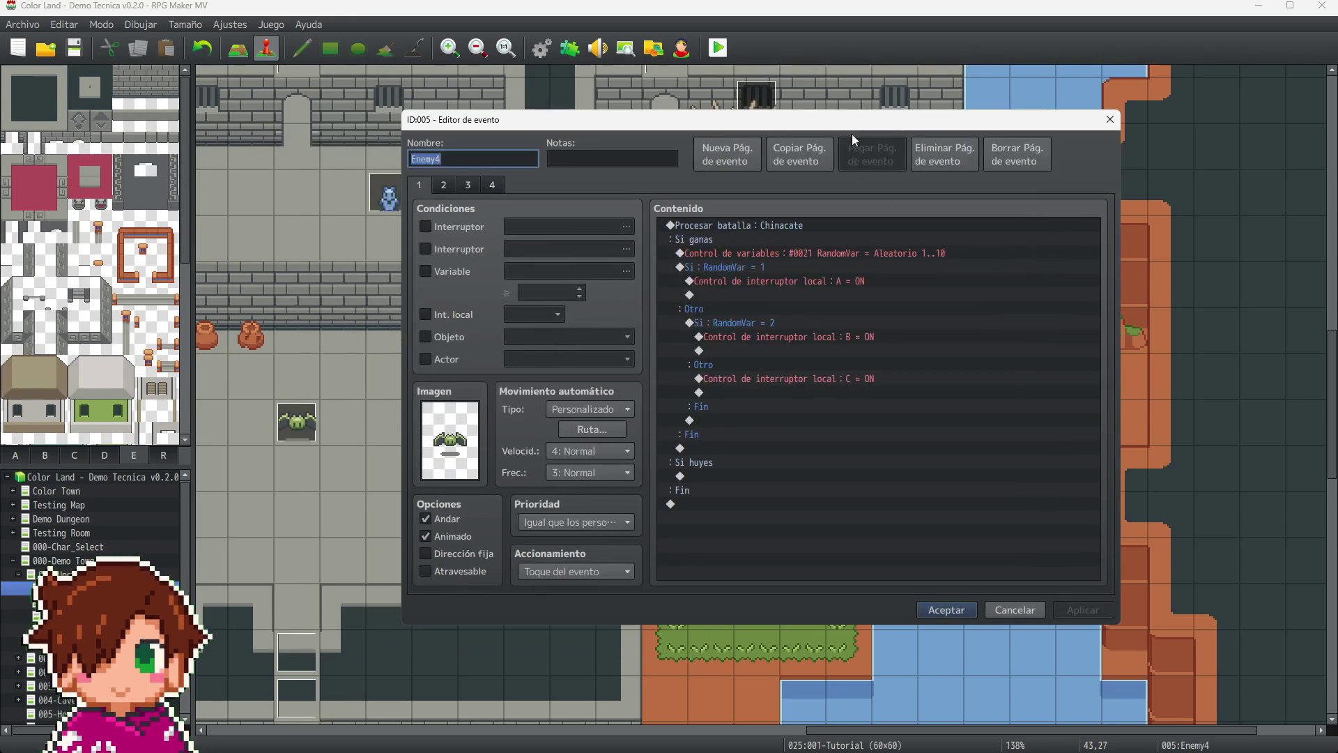
left_click(614, 471)
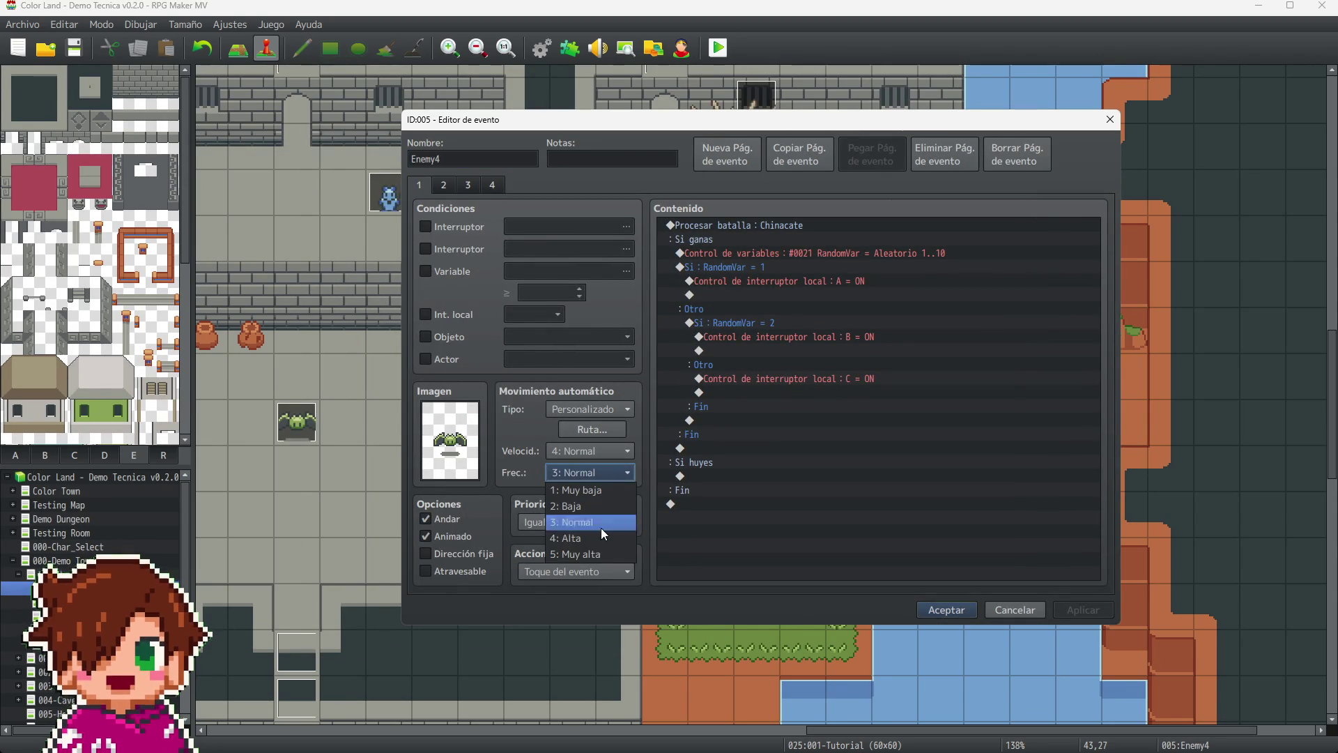
left_click(577, 555)
left_click(598, 432)
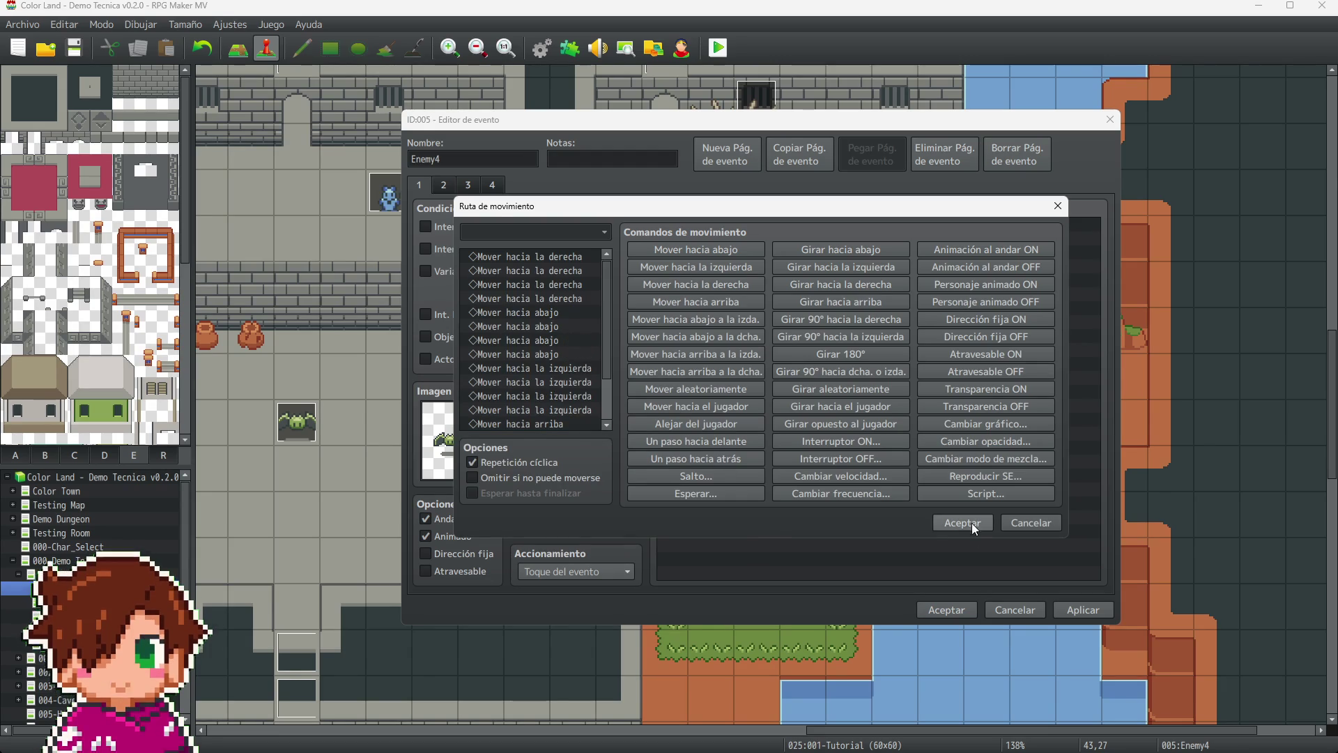
left_click(973, 528)
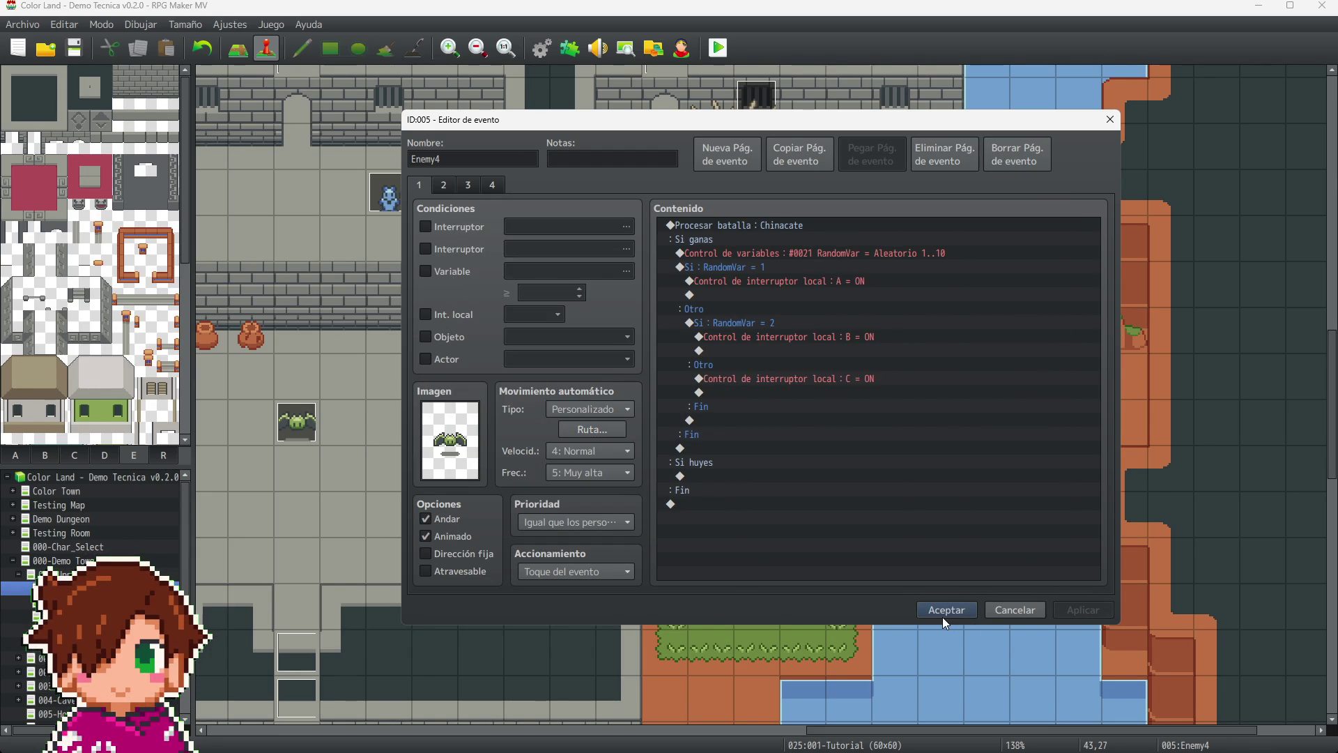
left_click(943, 616)
- Scroll the map and select the Enemy1 event
scroll(952, 662, "down", 2)
left_click_drag(941, 732, 589, 732)
scroll(313, 662, "down", 2)
left_click(255, 691)
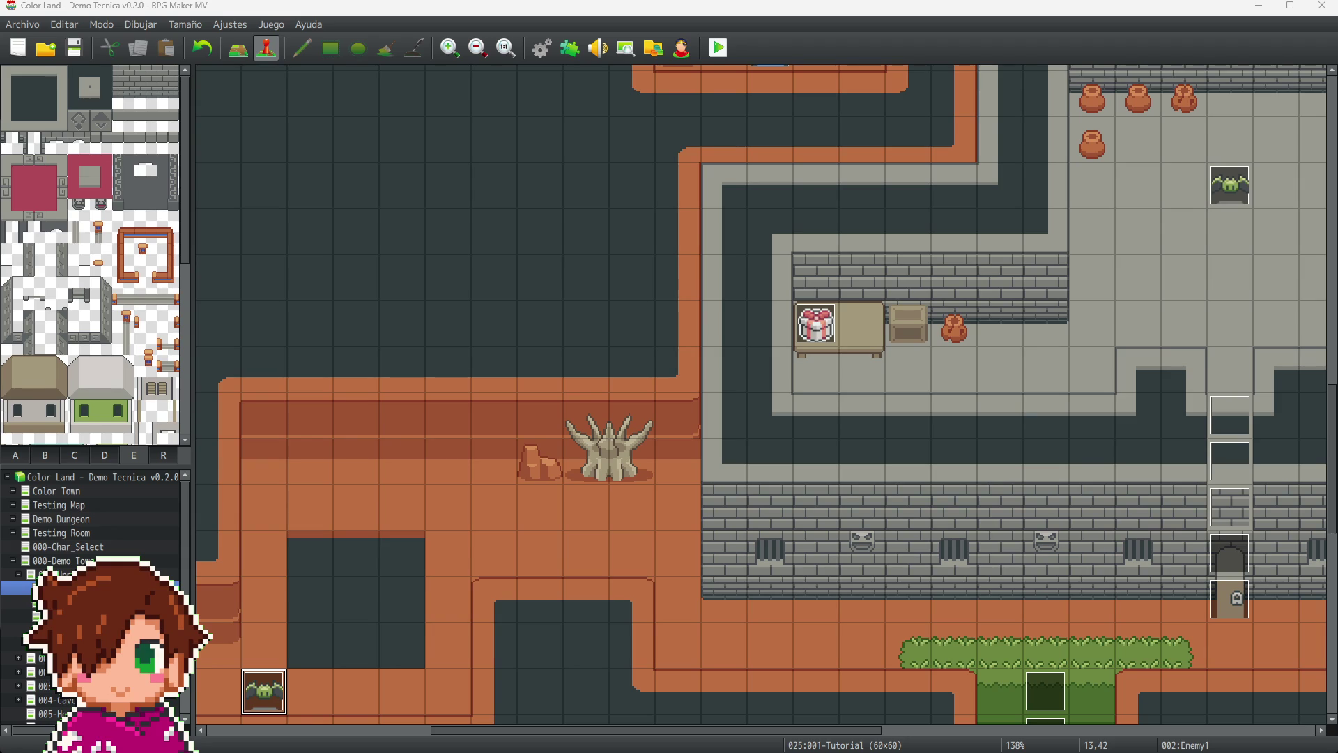
- Check the Enemy1 event, then review and confirm Enemy4's movement speed and frequency
key("Return")
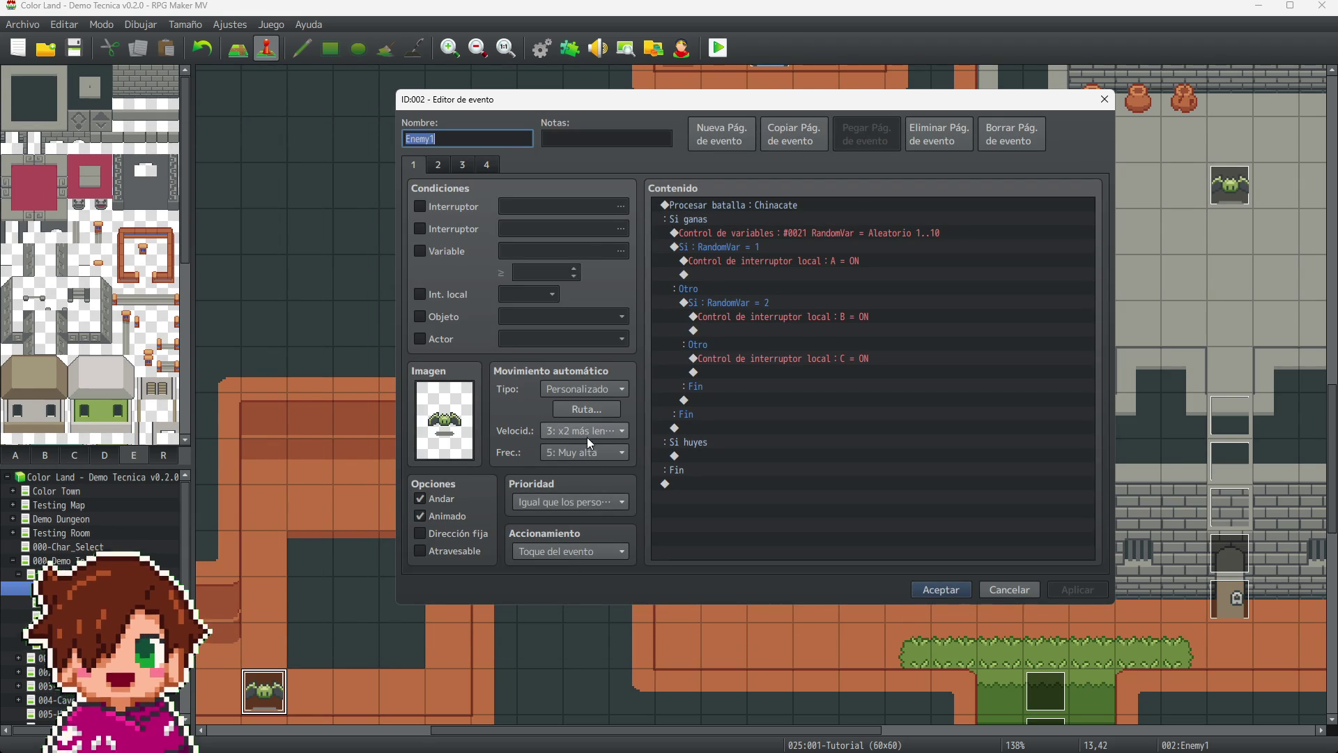
left_click(945, 592)
left_click_drag(871, 736, 1197, 735)
scroll(993, 526, "up", 3)
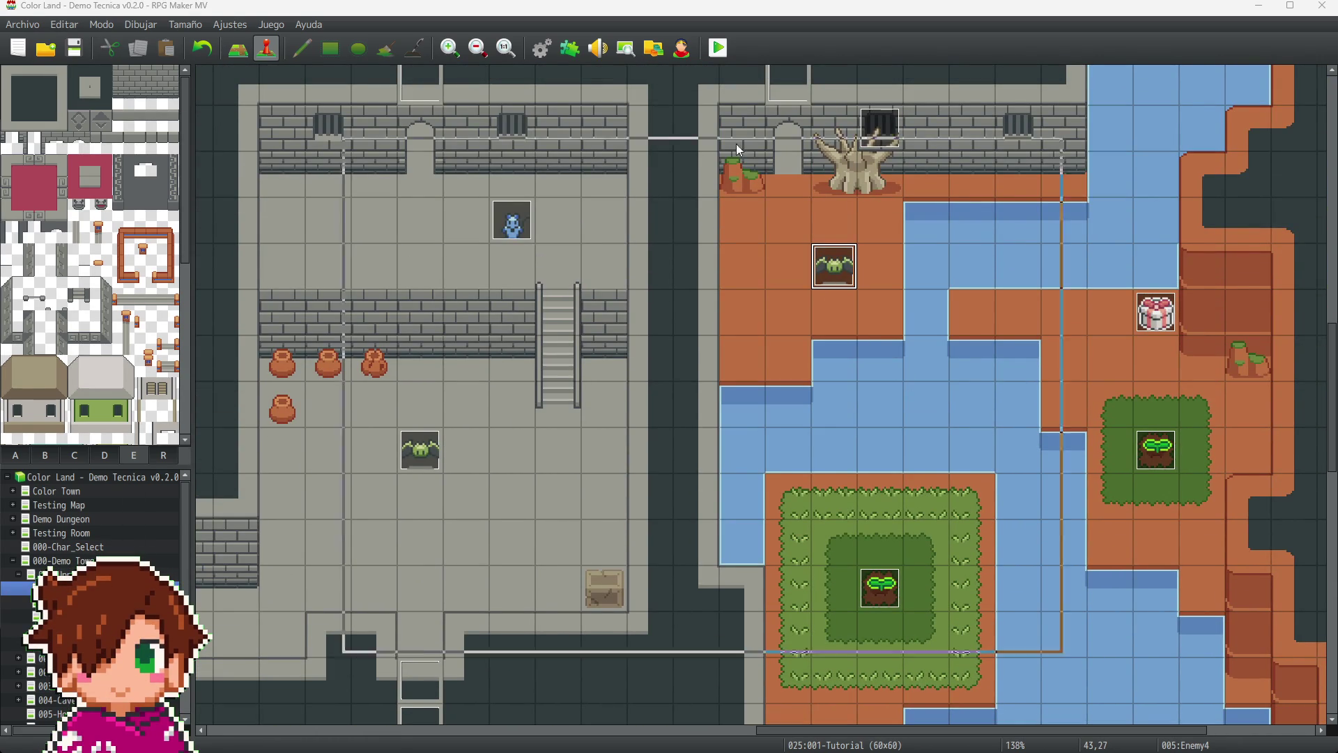
key("Return")
left_click(647, 476)
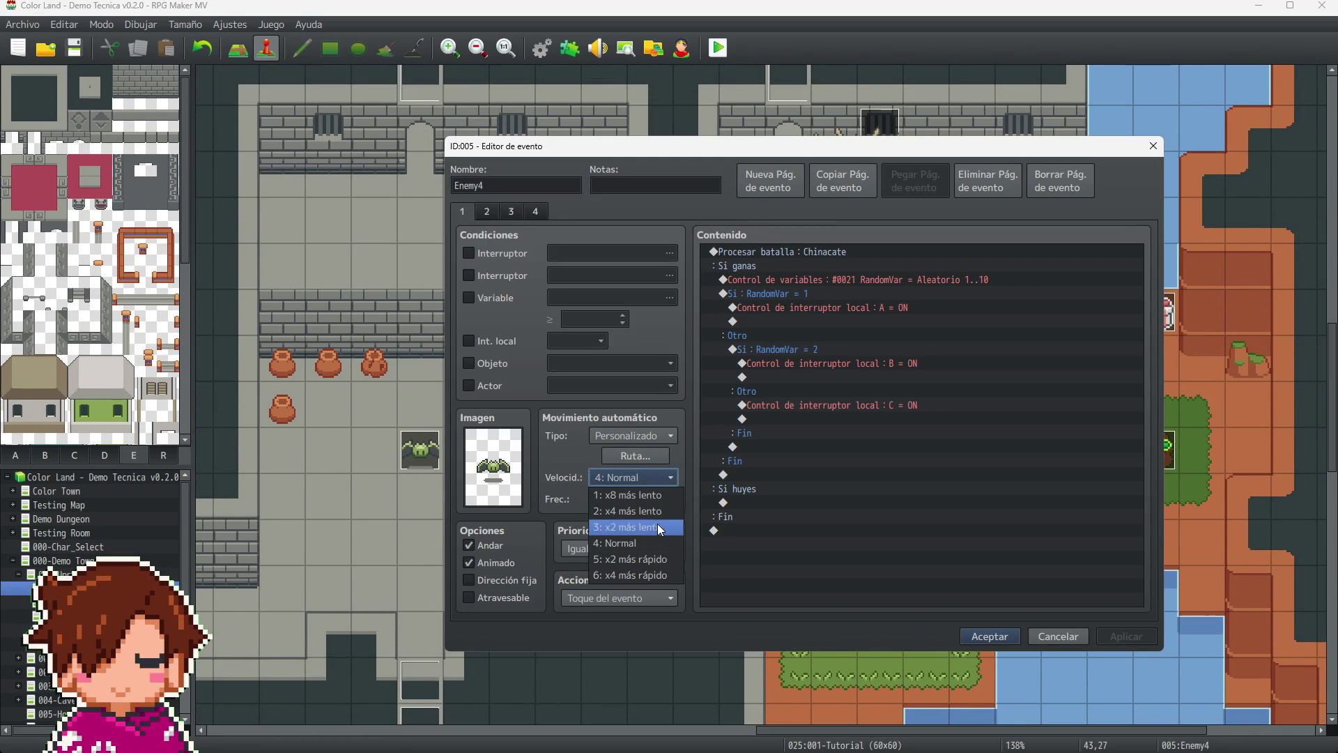
left_click(641, 506)
left_click(641, 506)
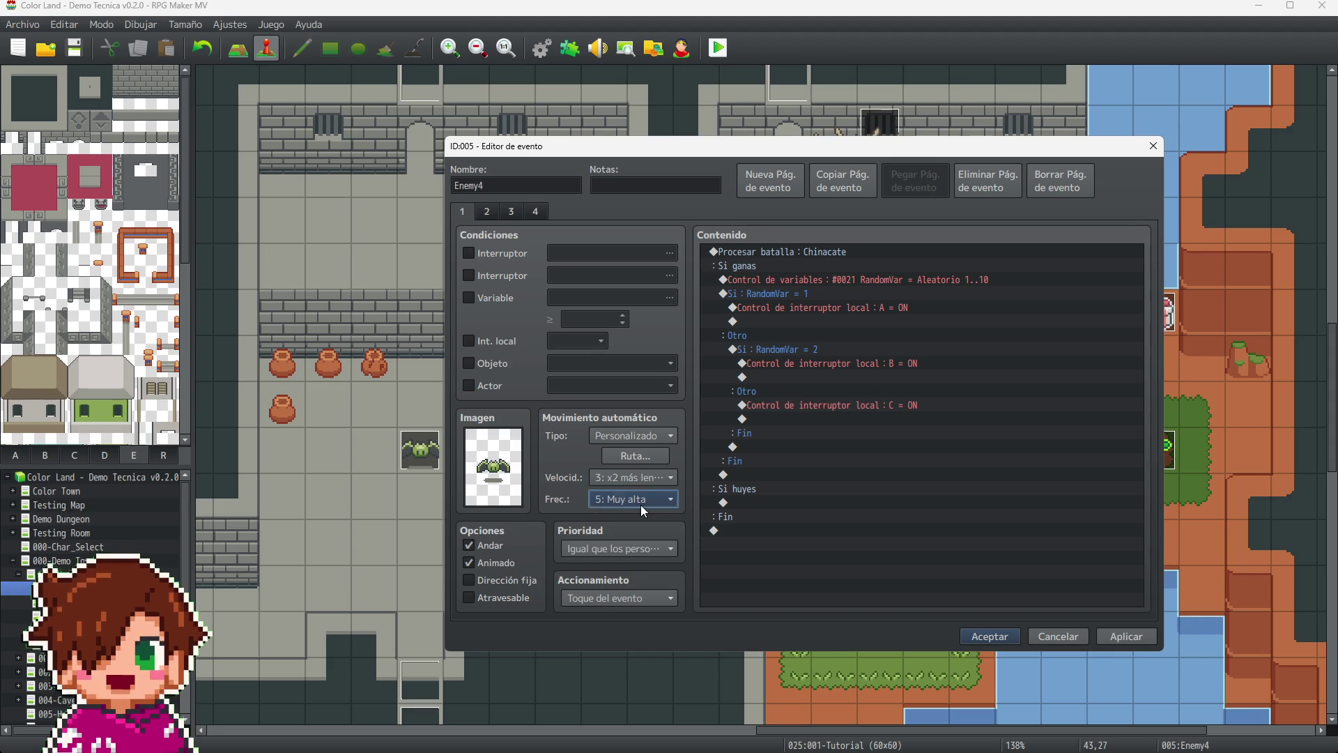
left_click(1006, 639)
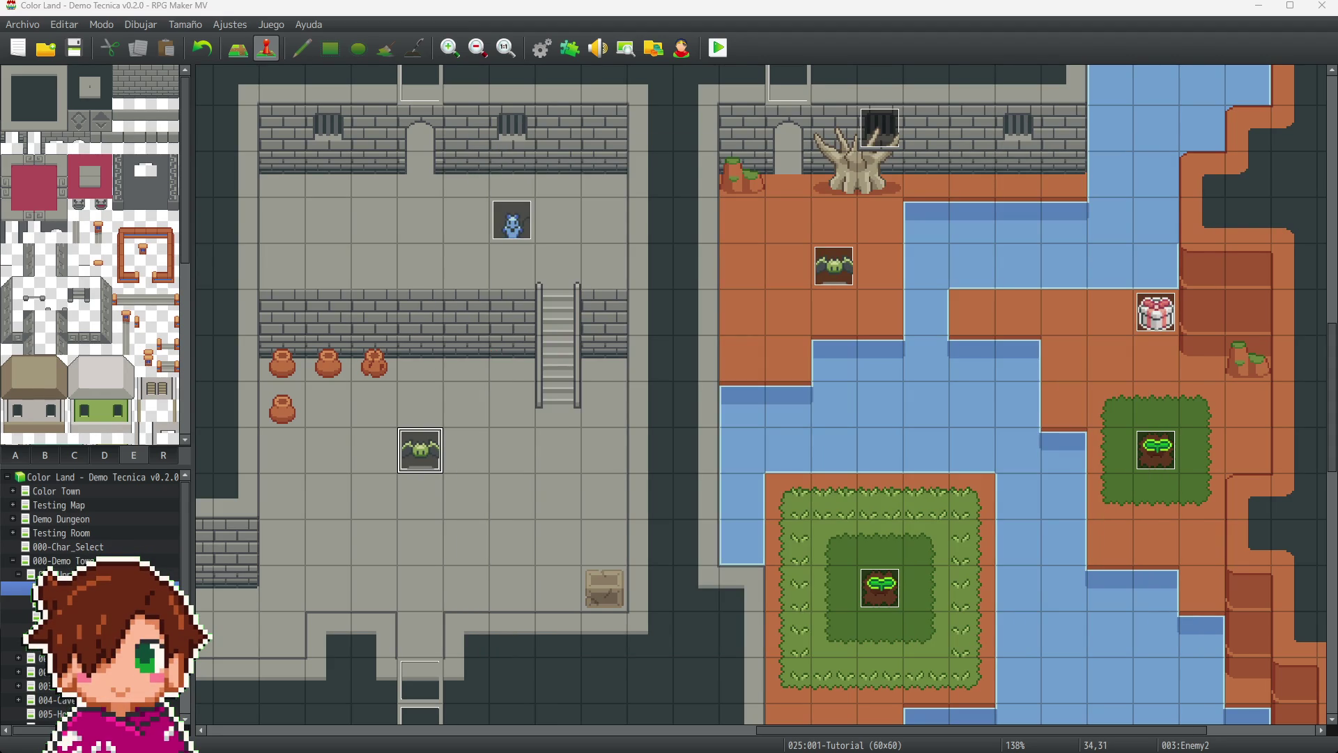
- Set Enemy2's speed to 3: x2 más lento and frequency to 5: Muy alta
key("Return")
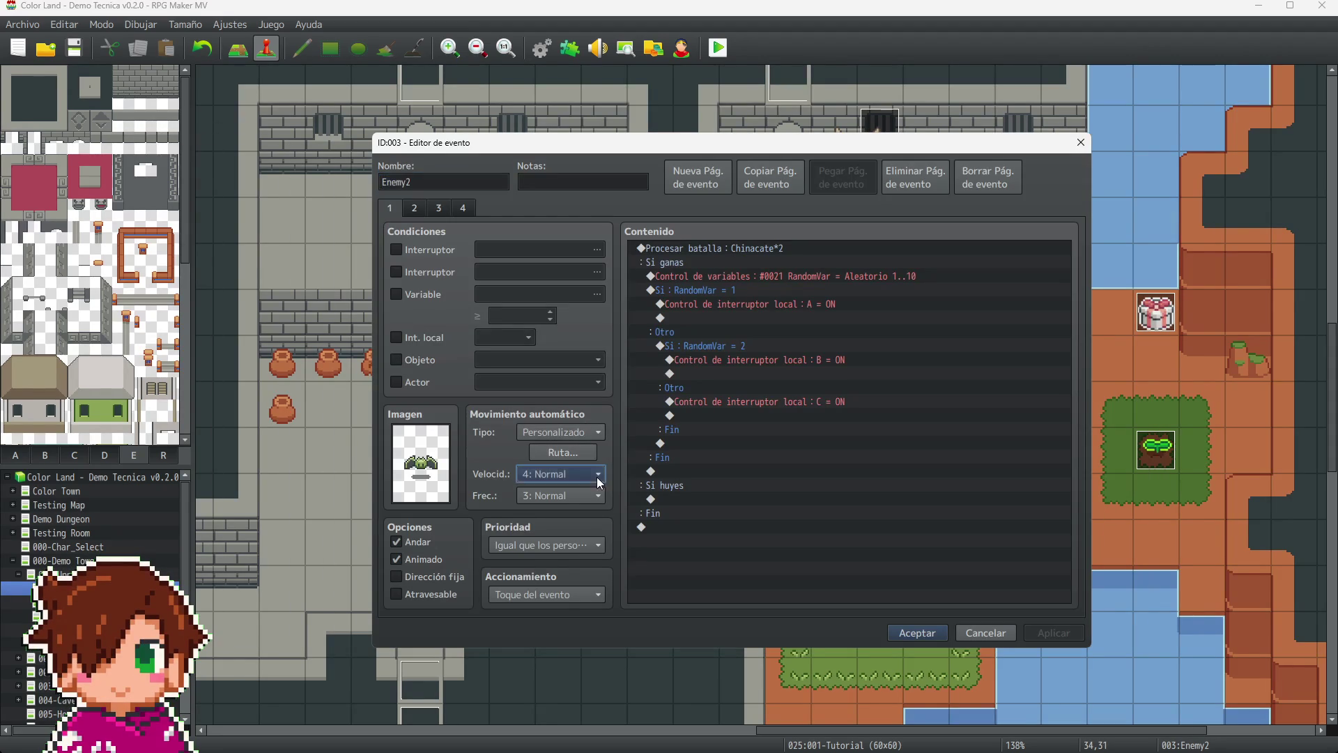
left_click(596, 477)
left_click(576, 524)
left_click(579, 495)
left_click(572, 576)
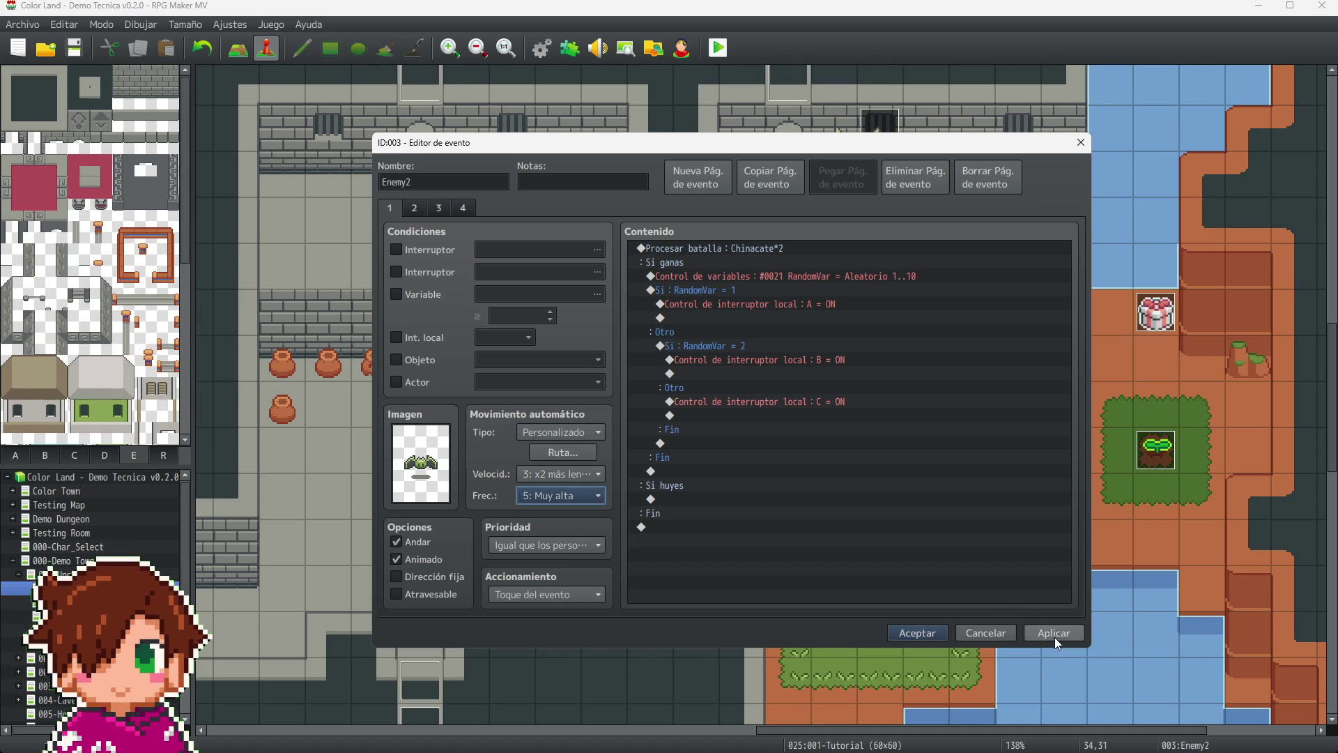
left_click(913, 636)
scroll(696, 713, "left", 8)
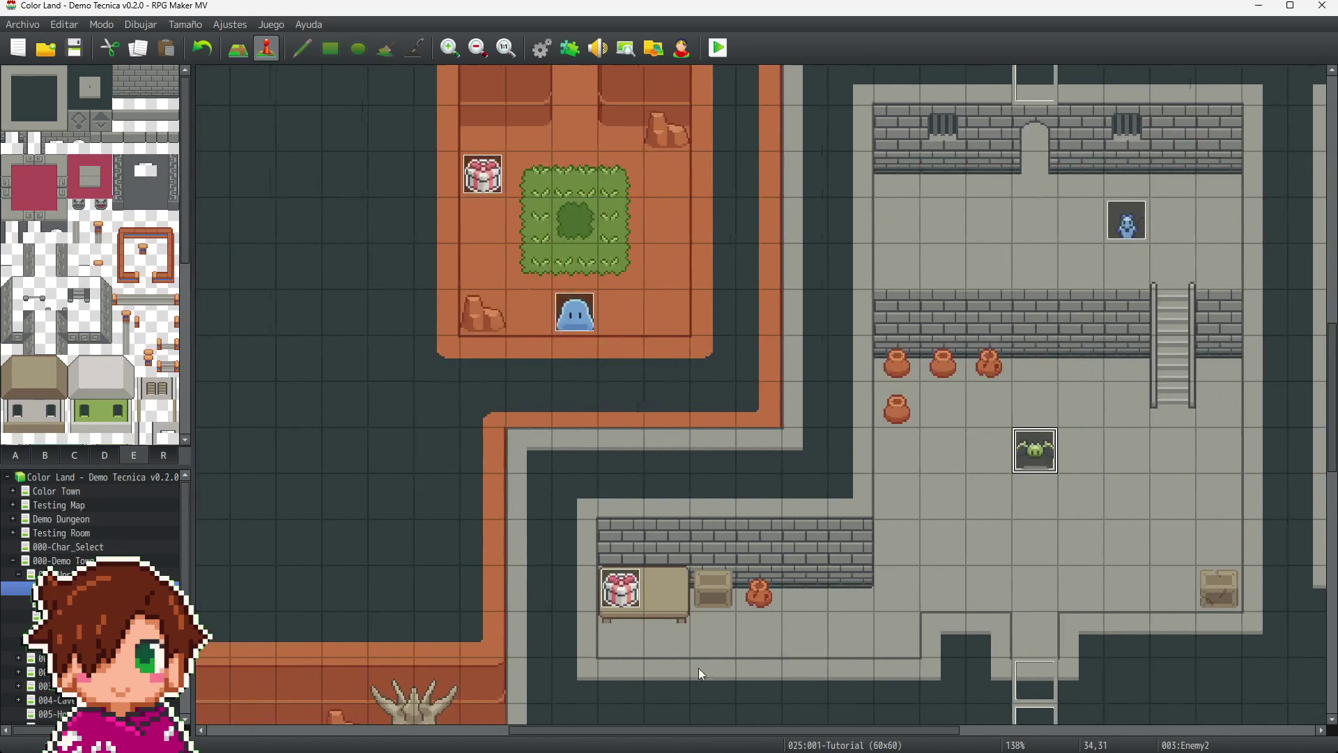
- Check that Enemy1 already moves at speed 3: x2 más lento with frequency 5: Muy alta
scroll(747, 478, "up", 3)
scroll(747, 478, "up", 10)
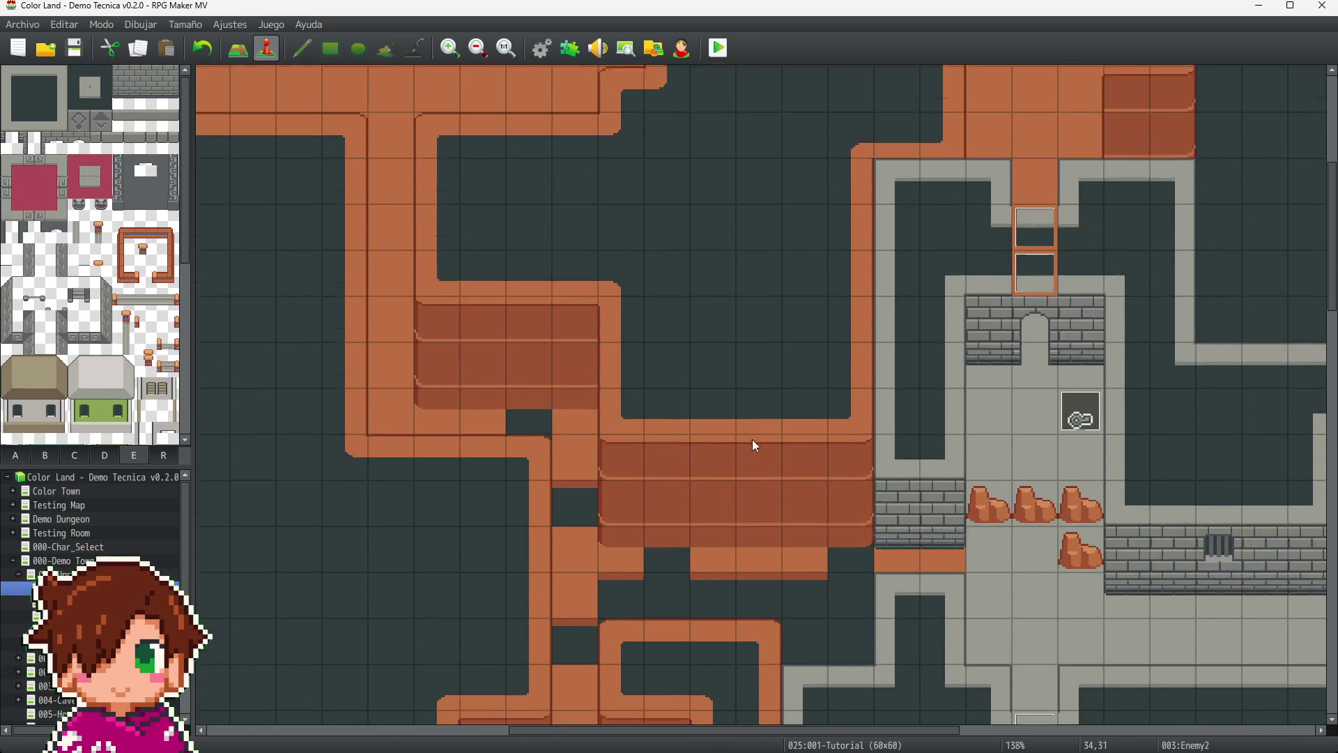
scroll(694, 375, "up", 2)
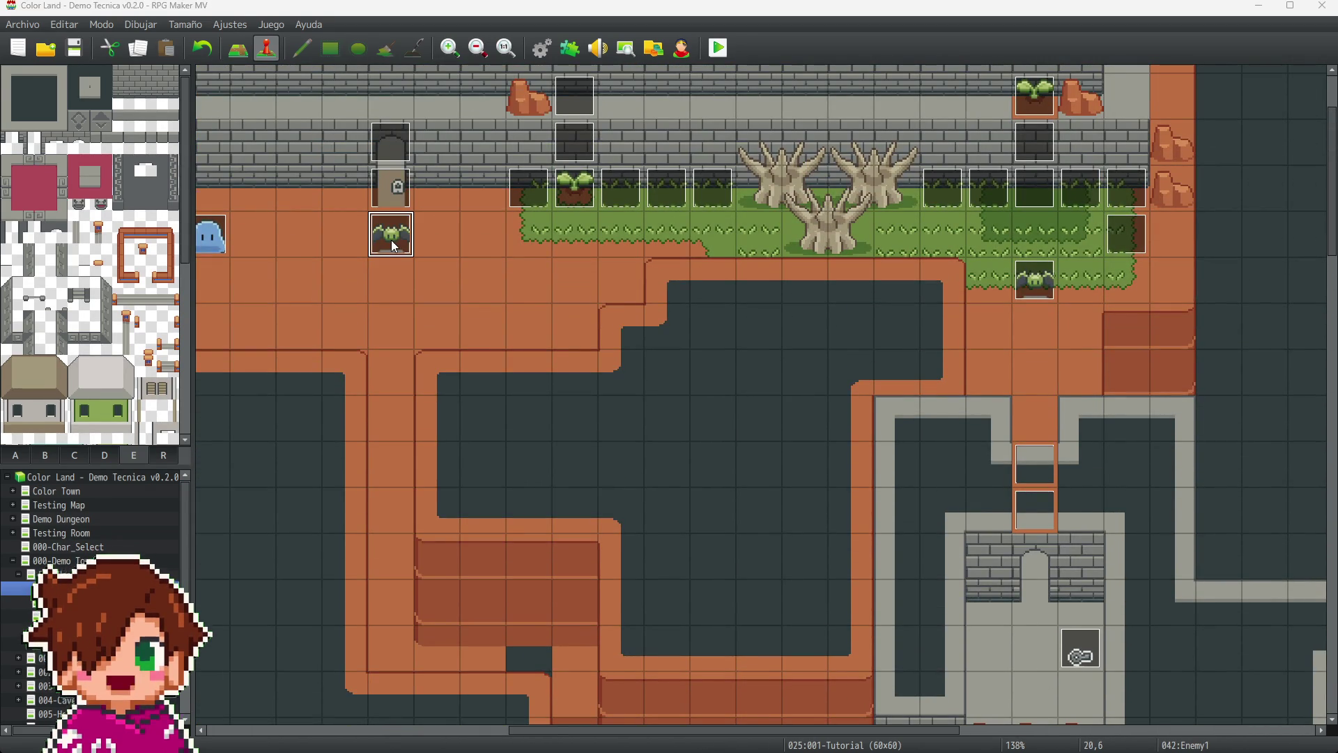
double_click(667, 168)
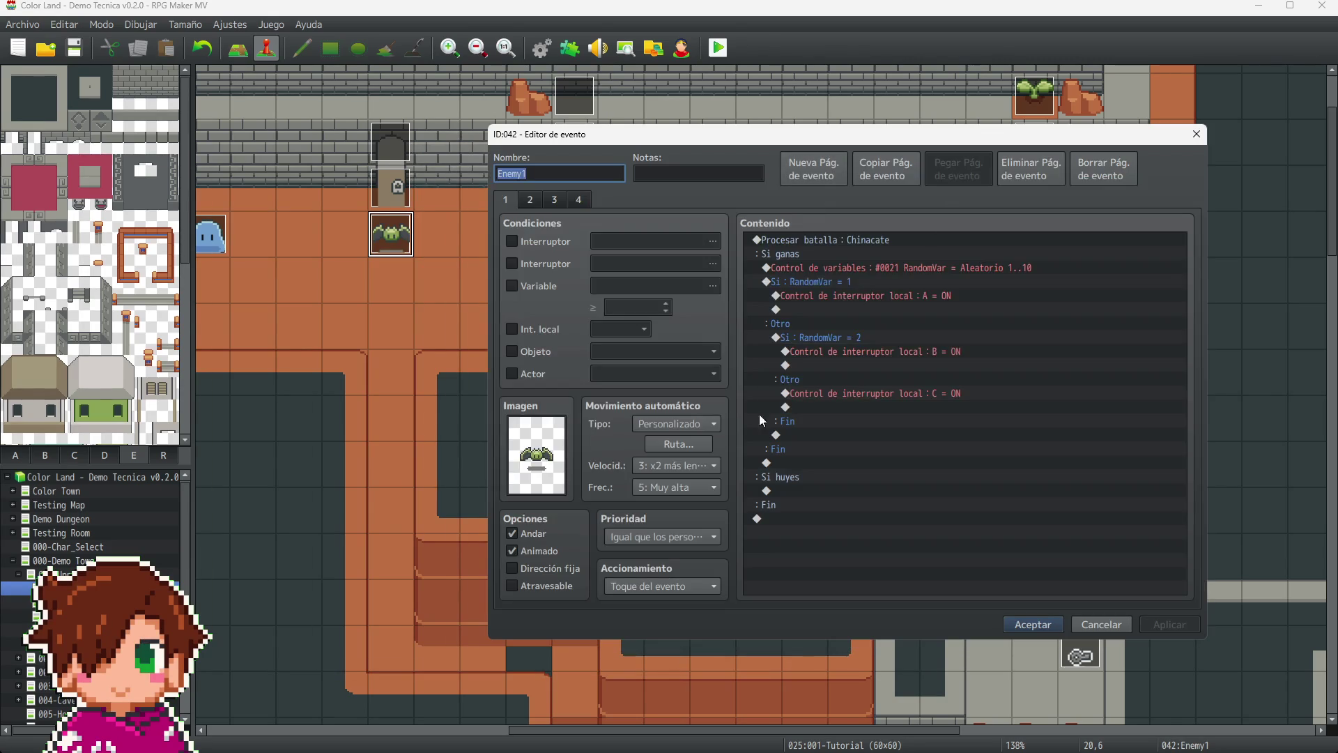
left_click(1050, 627)
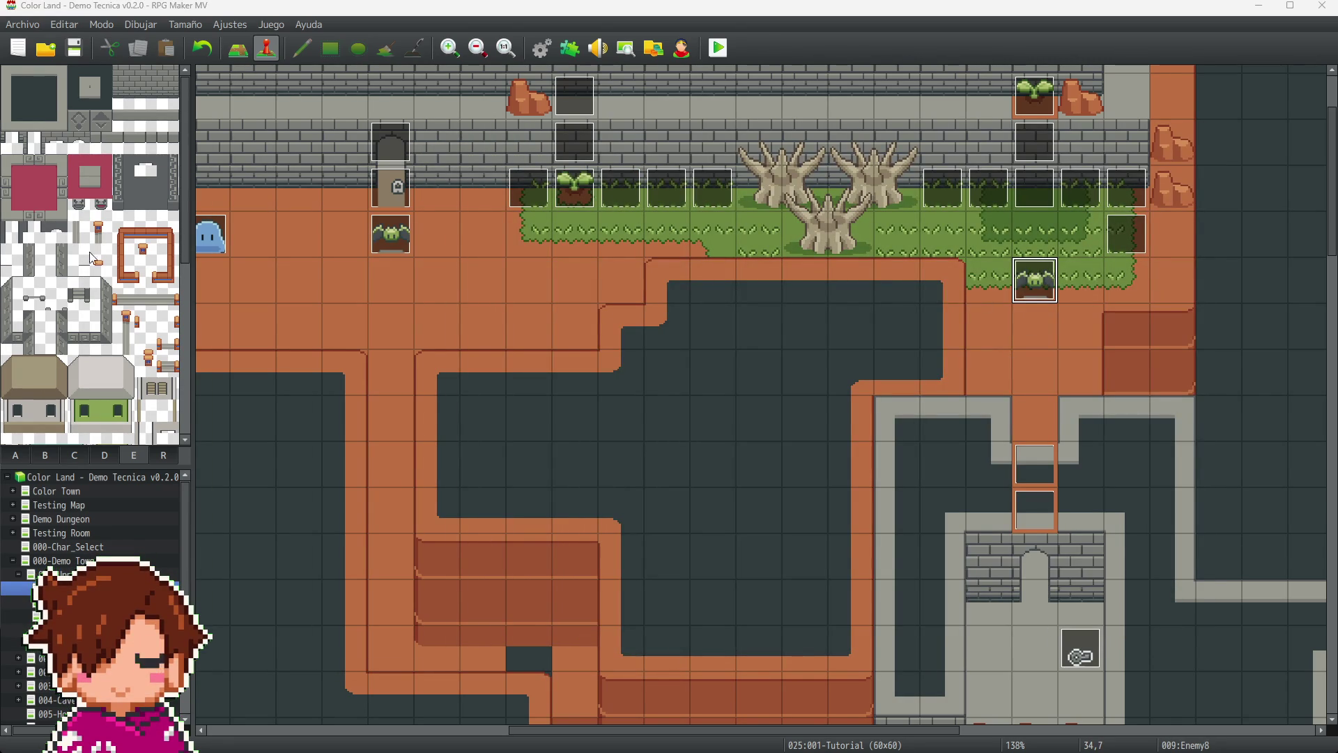
- Set the Enemy8 bat to speed 3: x2 más lento and frequency 5: Muy alta, and apply
key("Return")
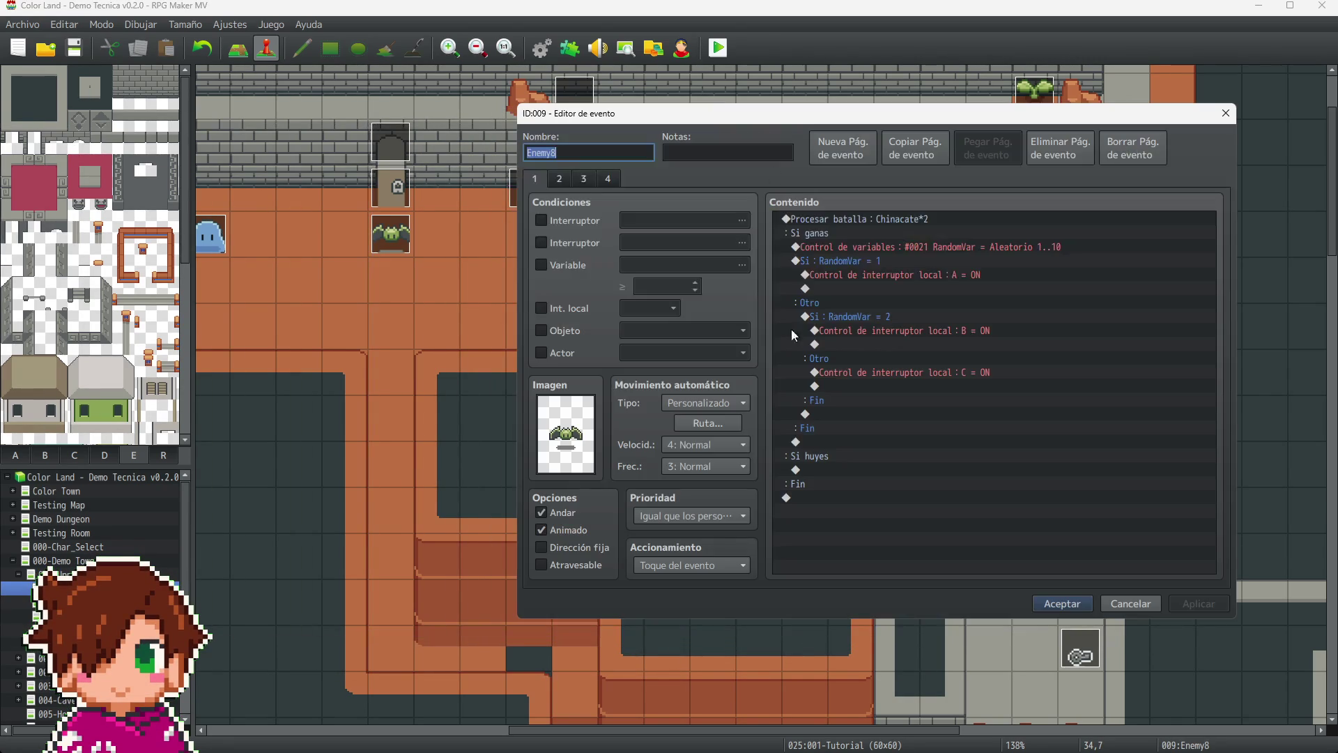
left_click(716, 447)
left_click(716, 446)
left_click(714, 444)
left_click(711, 491)
left_click(712, 467)
left_click(710, 549)
left_click(1195, 604)
left_click(1064, 604)
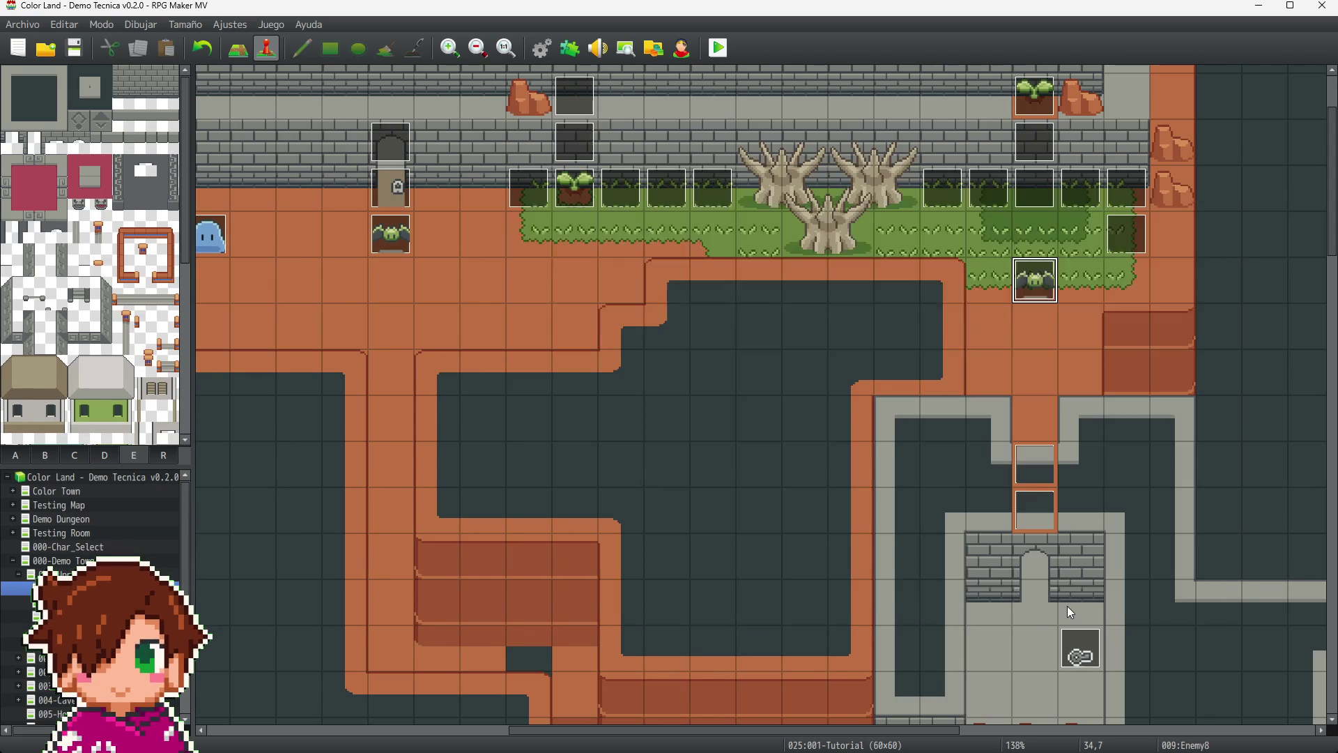
scroll(621, 180, "up", 3)
left_click(588, 202)
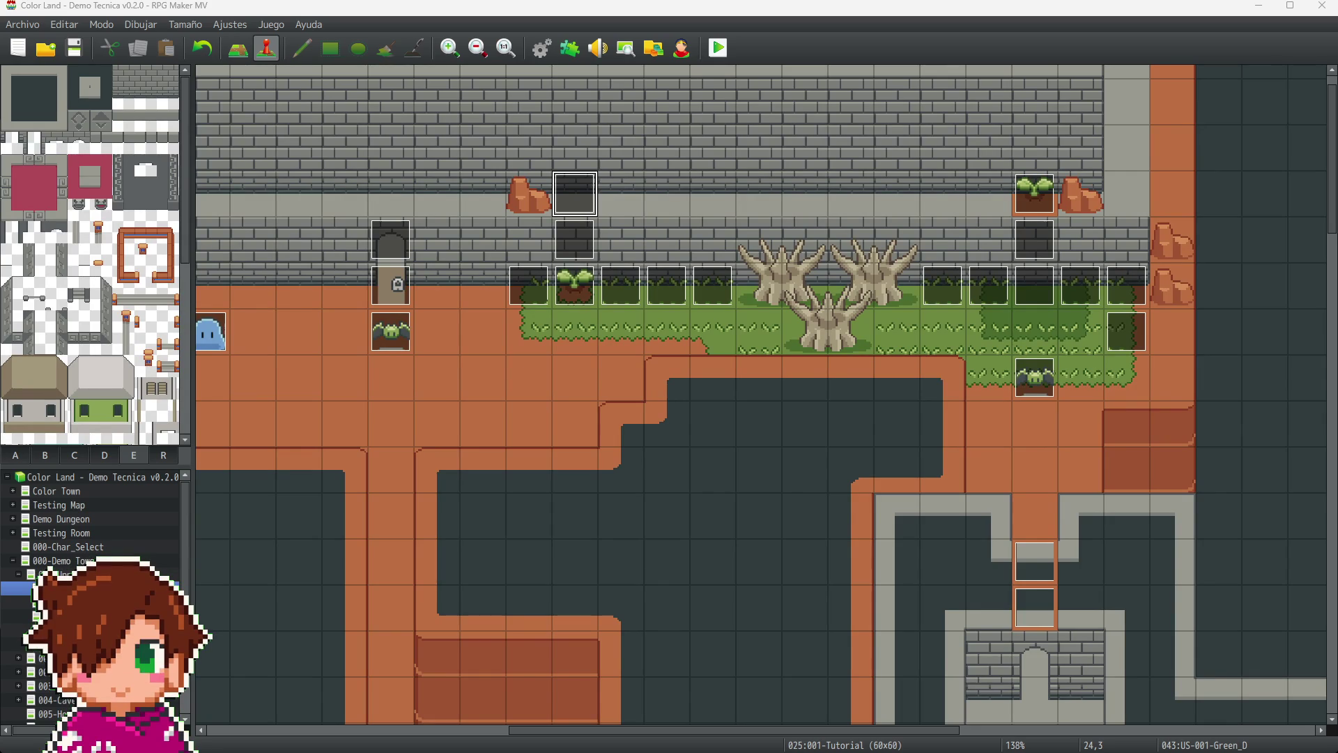
- Review pages 1 and 2 of the US-001-Green_D and US-001-Green_B plant events
key("Return")
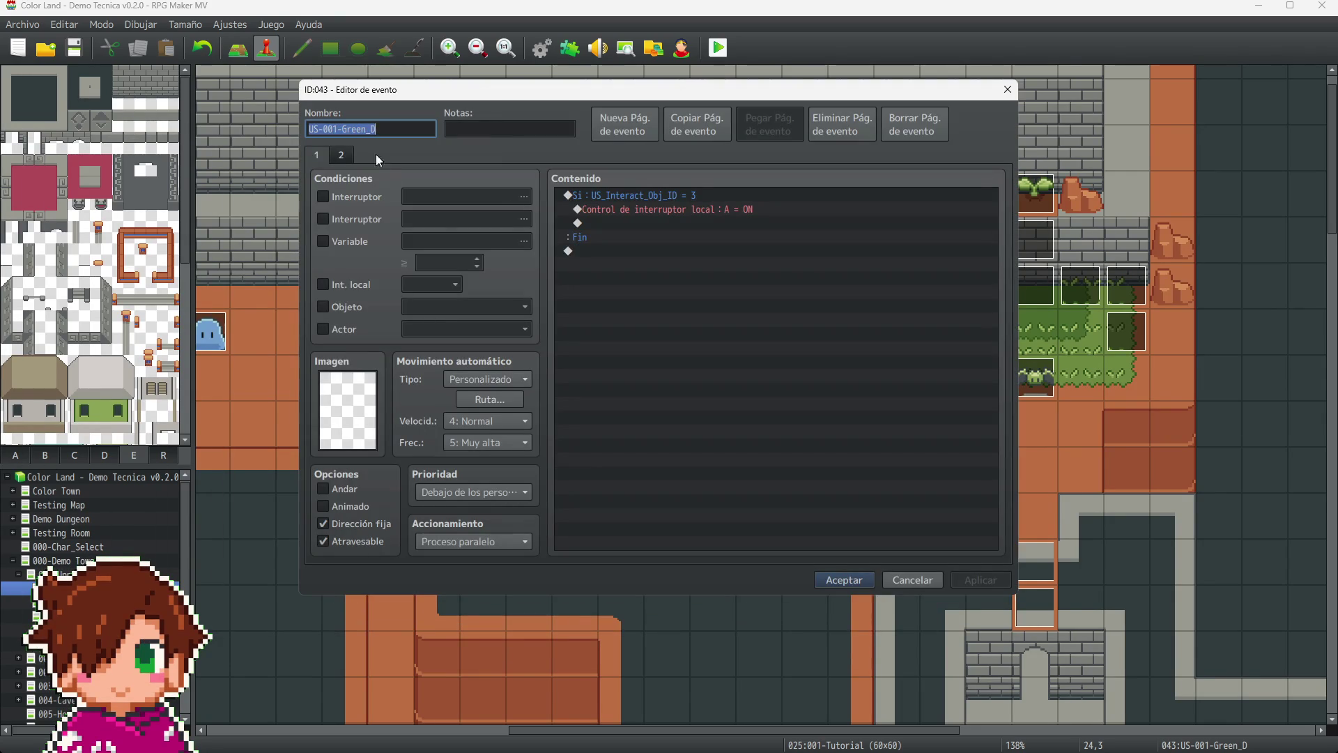
left_click(346, 156)
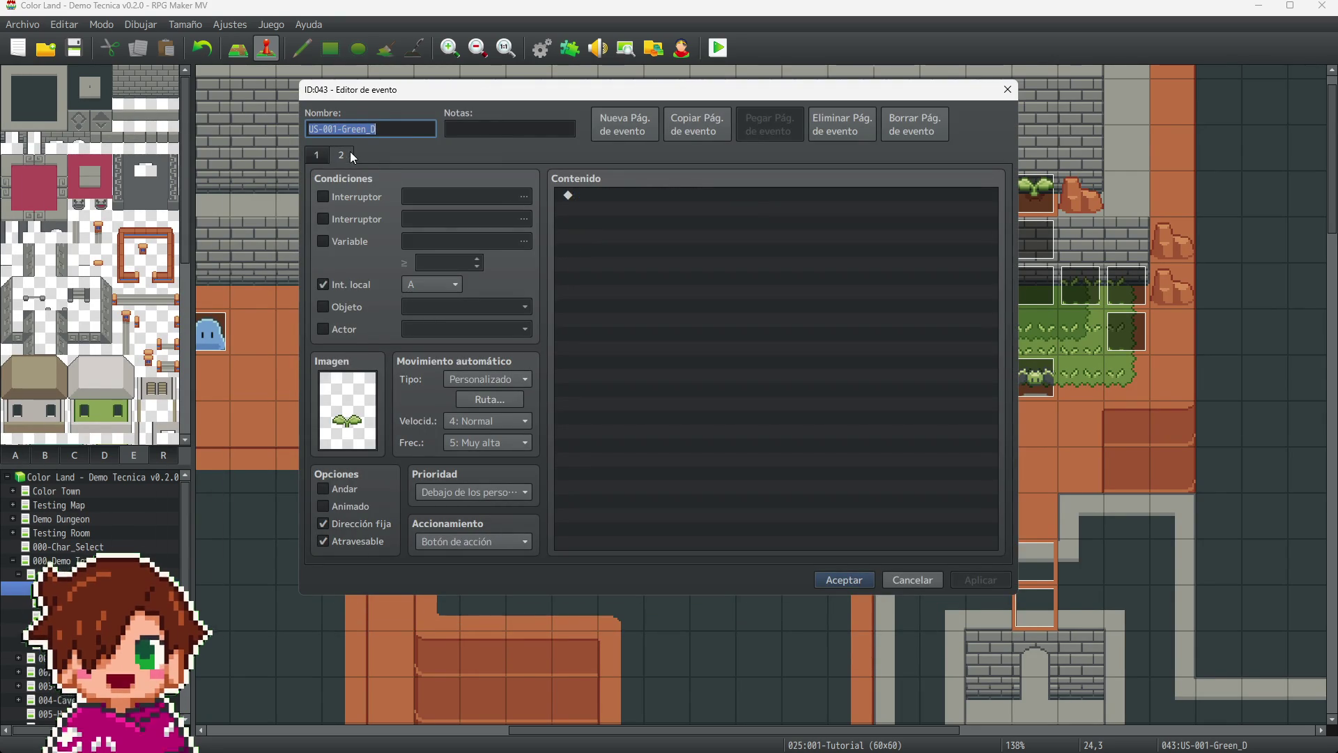
left_click(317, 156)
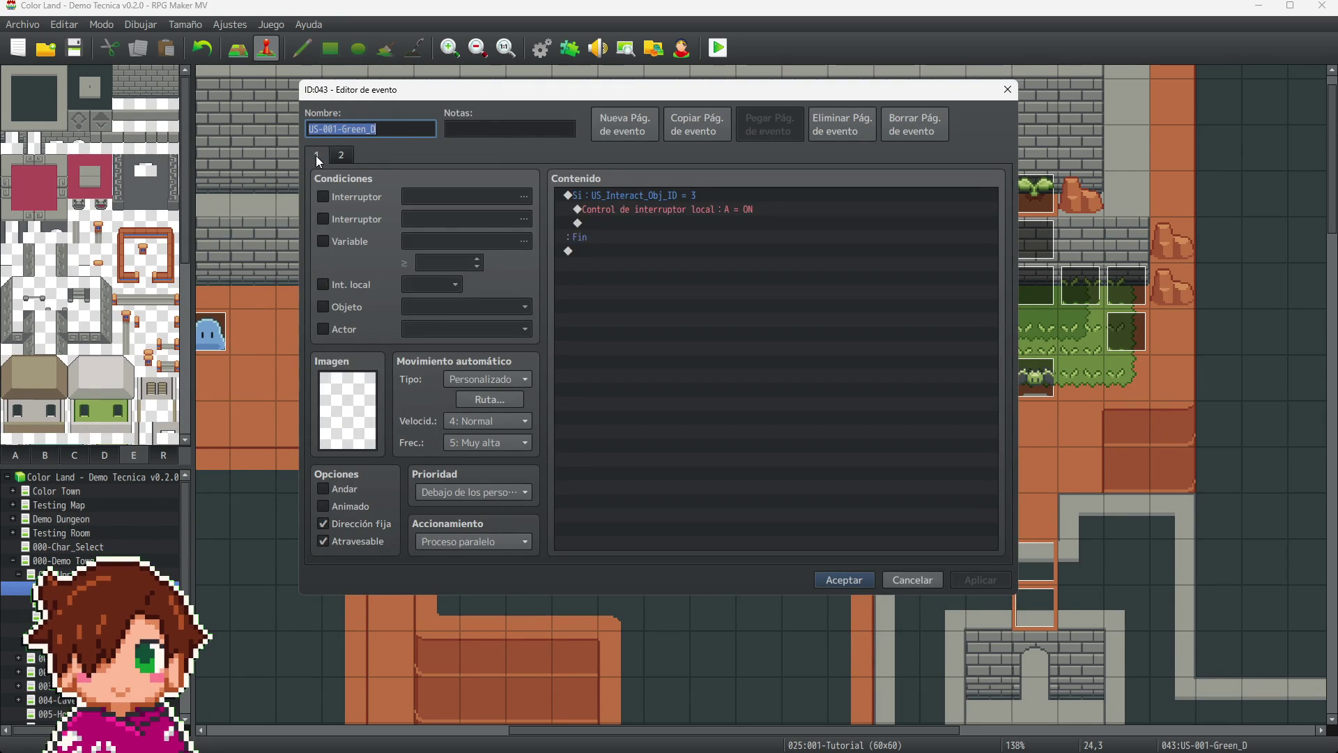
left_click(332, 158)
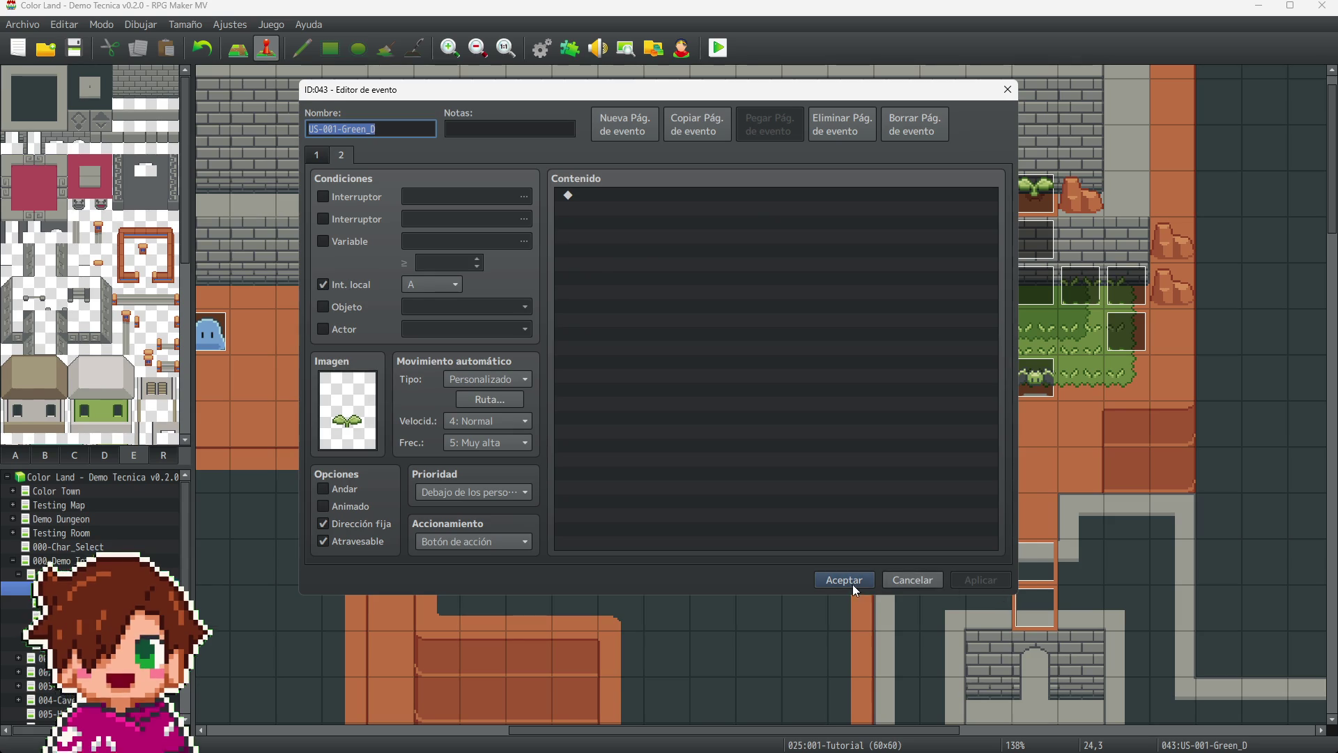
left_click(850, 581)
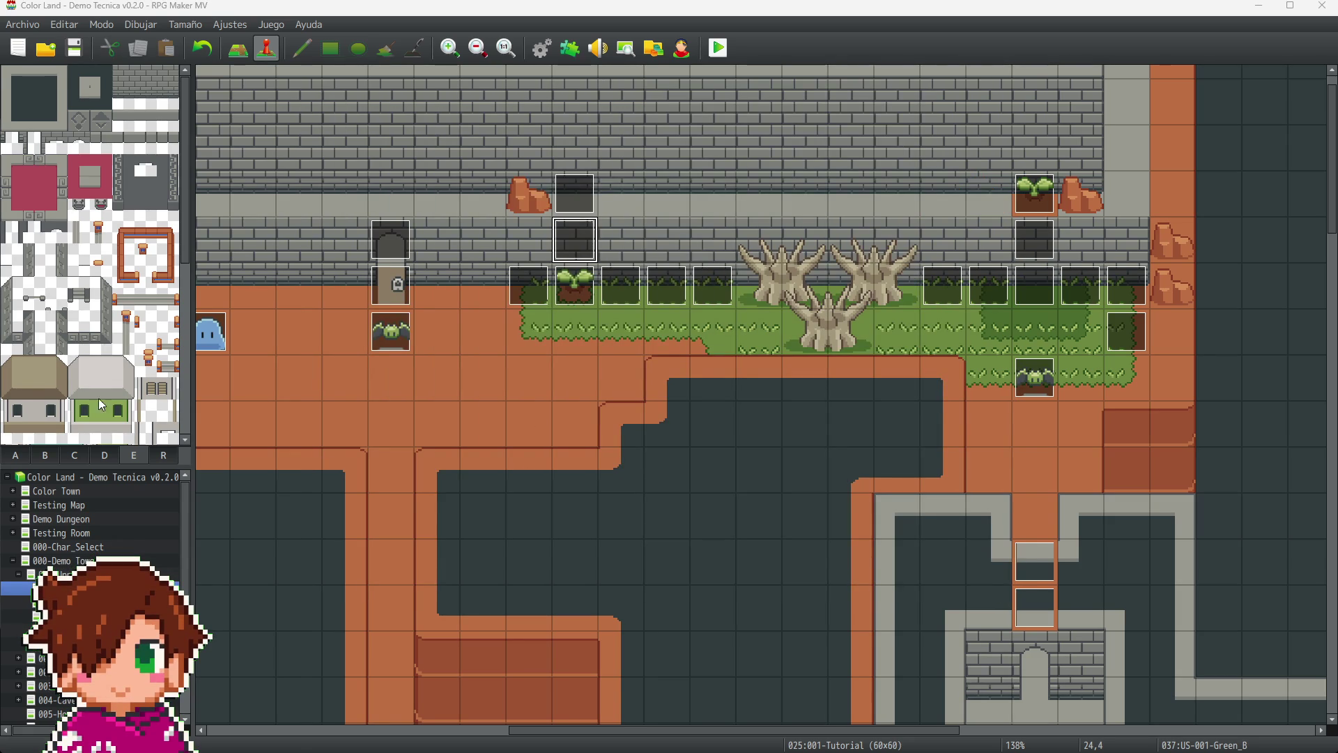
double_click(574, 239)
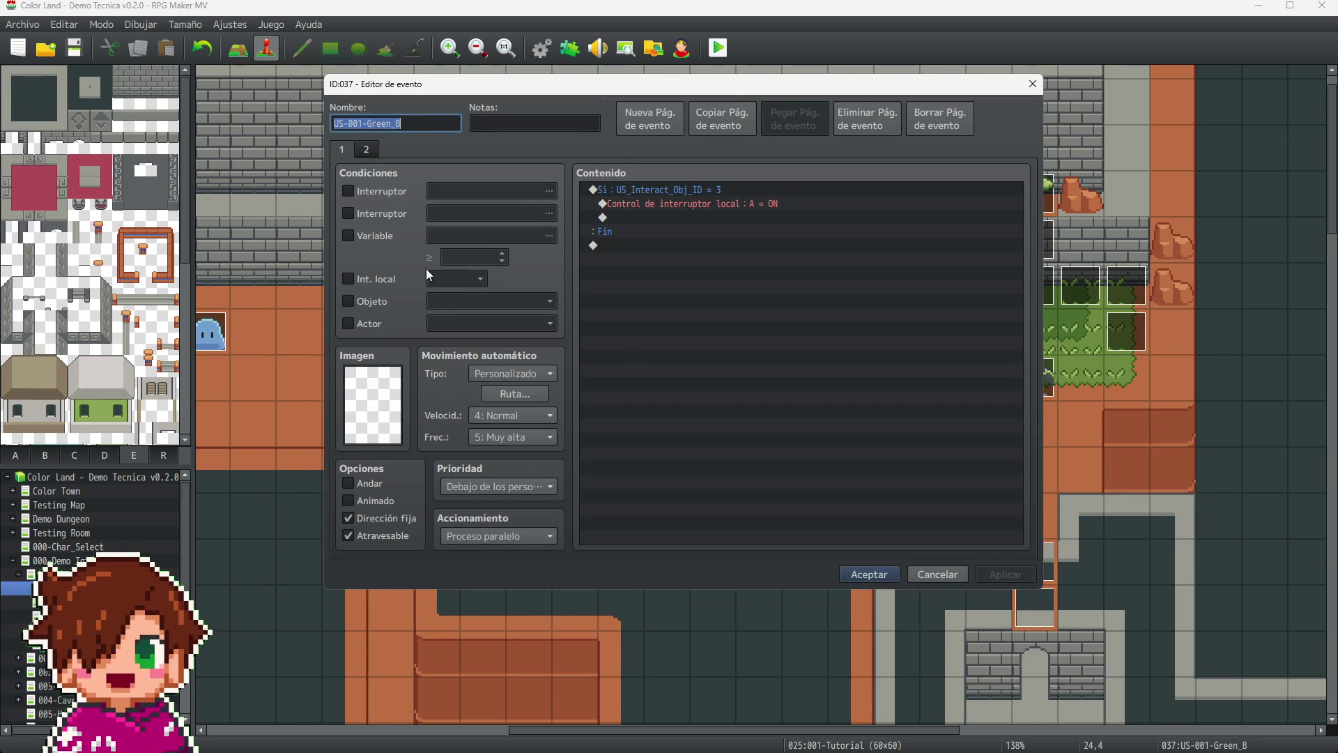
left_click(371, 149)
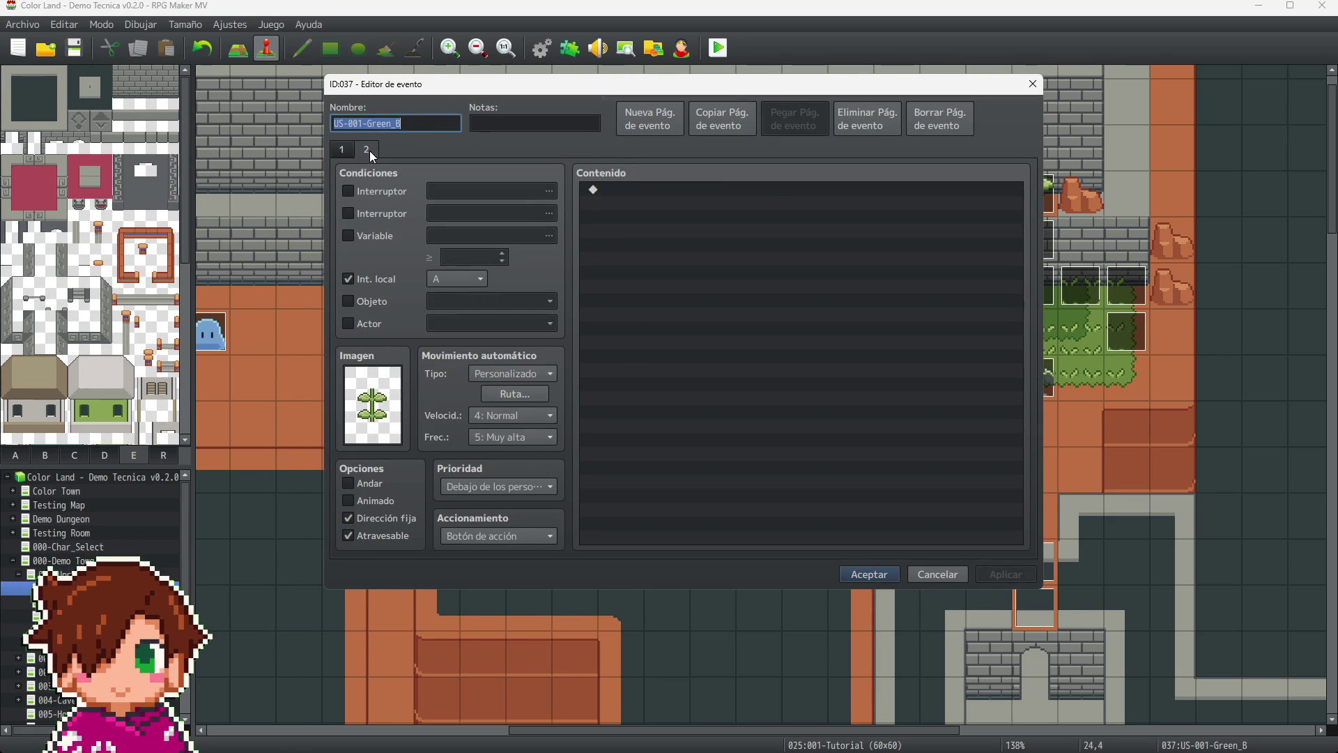
left_click(873, 574)
- Select the EV044 event above the Locked Door and open its settings
left_click(638, 378)
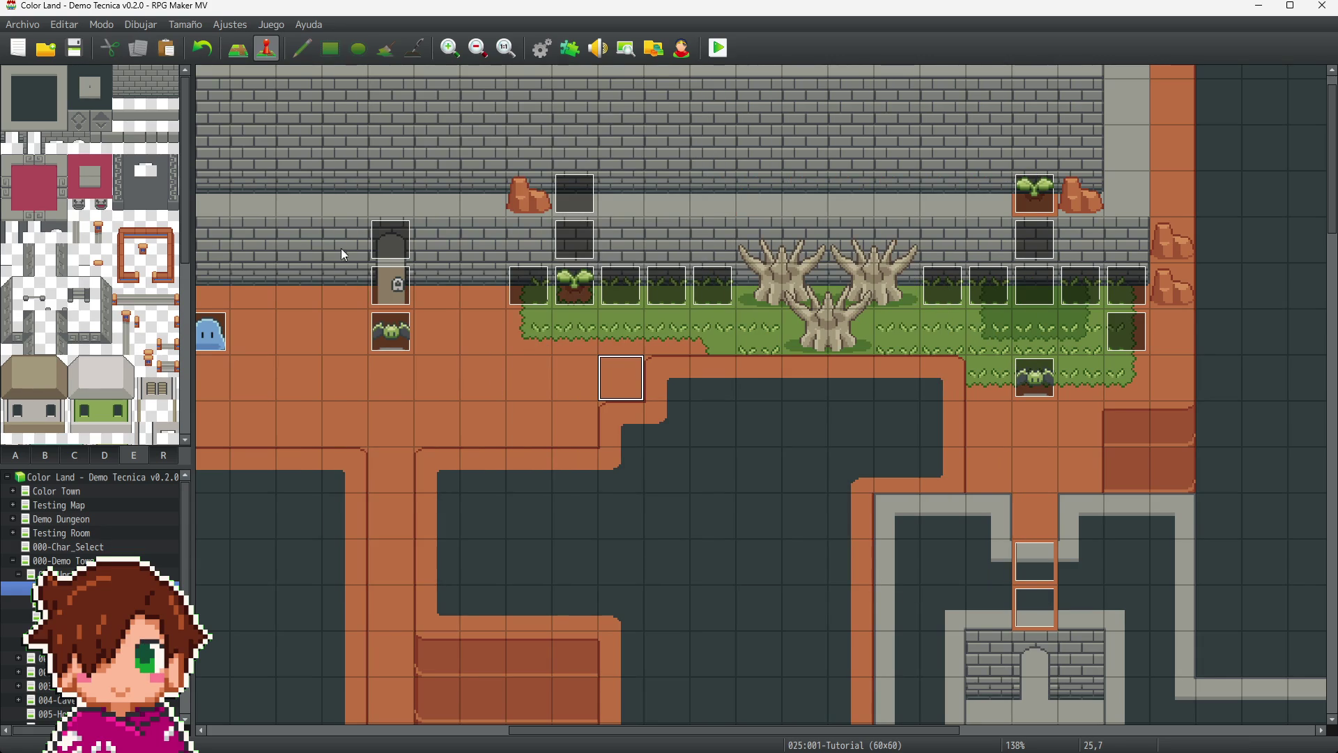
left_click(397, 288)
left_click(399, 242)
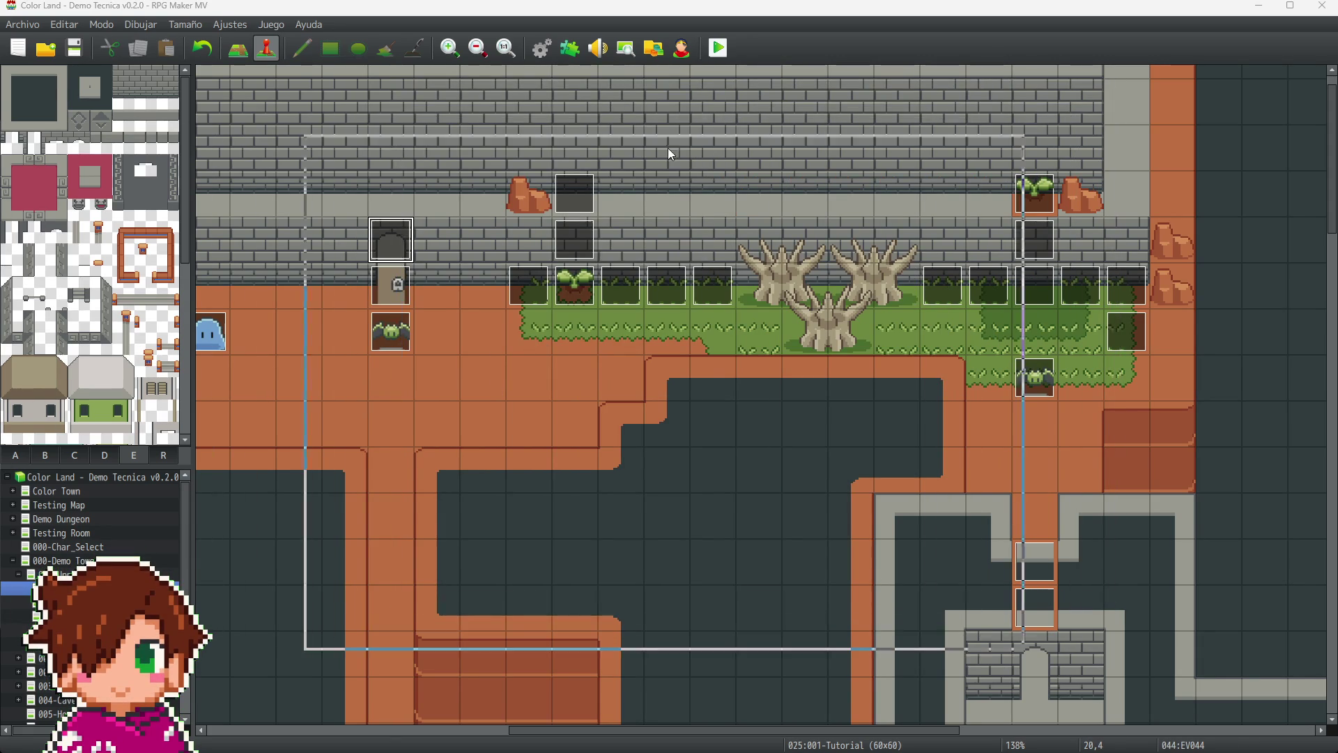
key("Return")
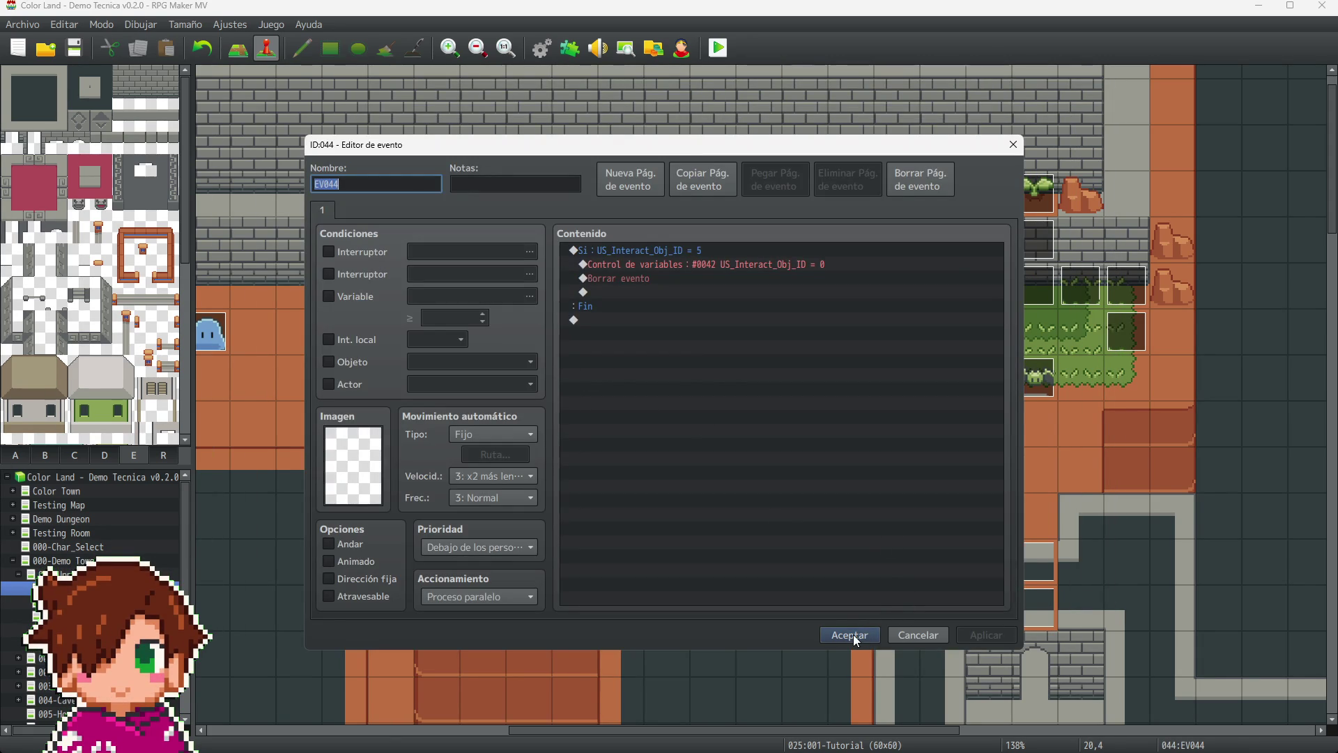
left_click(853, 635)
left_click(383, 288)
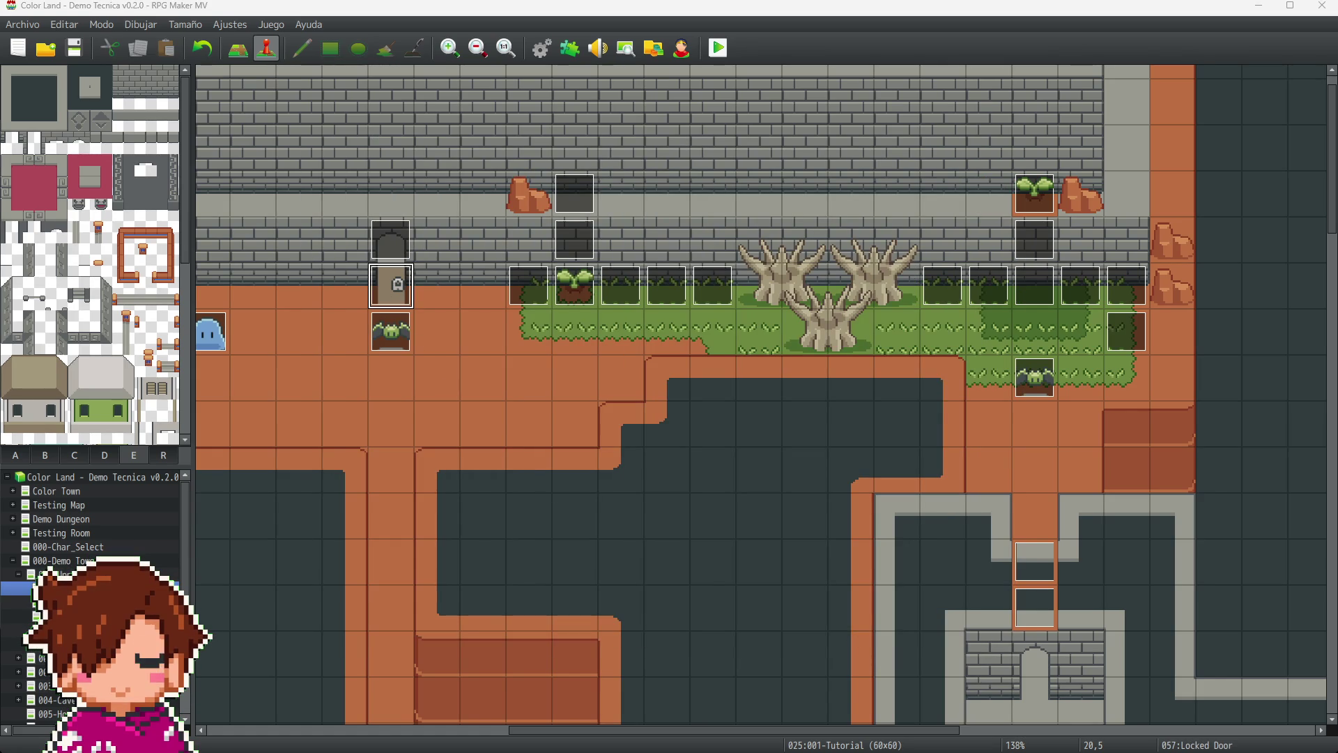
key("Return")
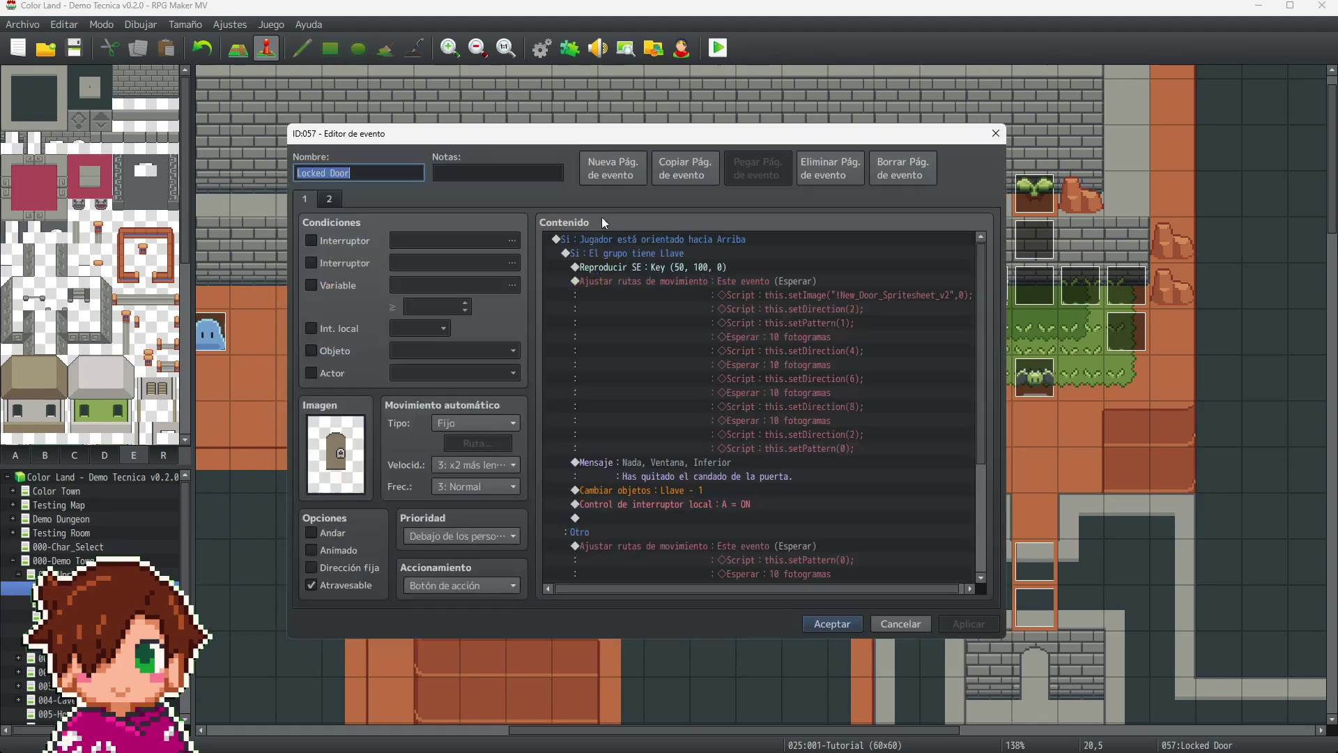
scroll(697, 370, "down", 4)
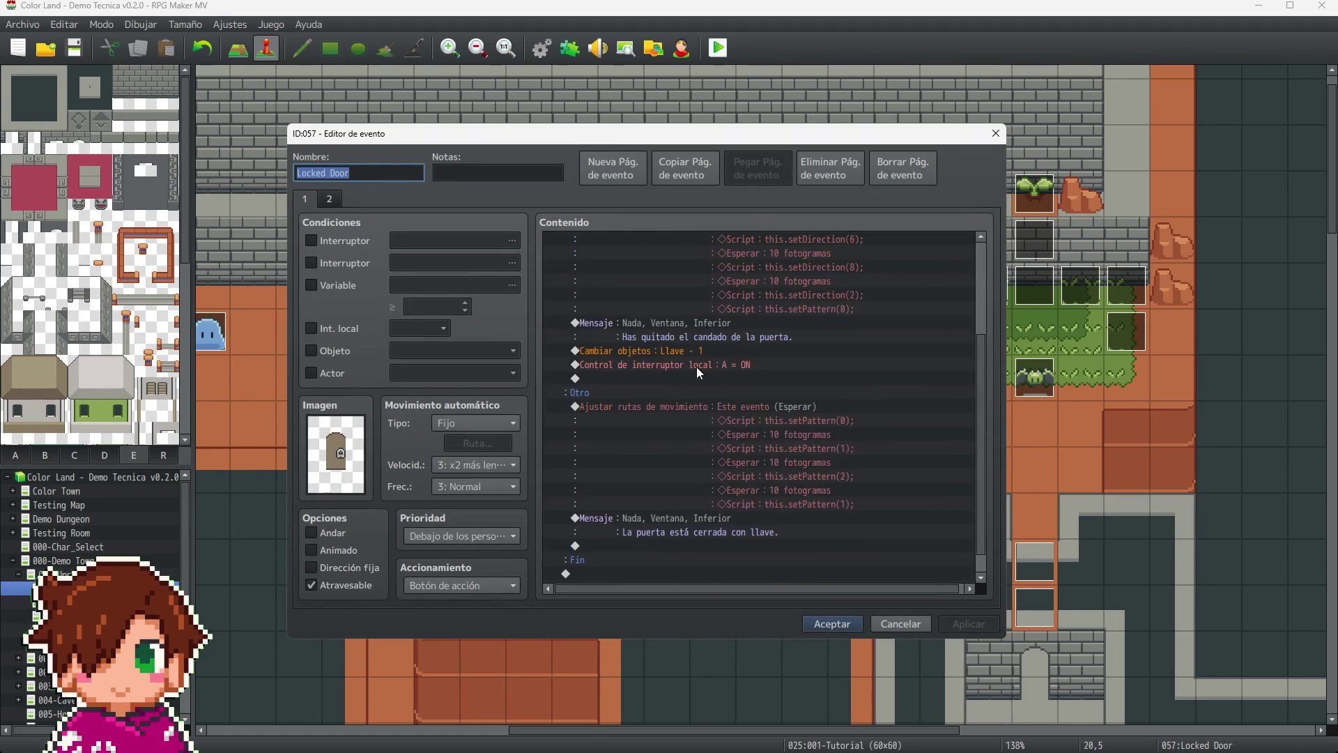
left_click(328, 198)
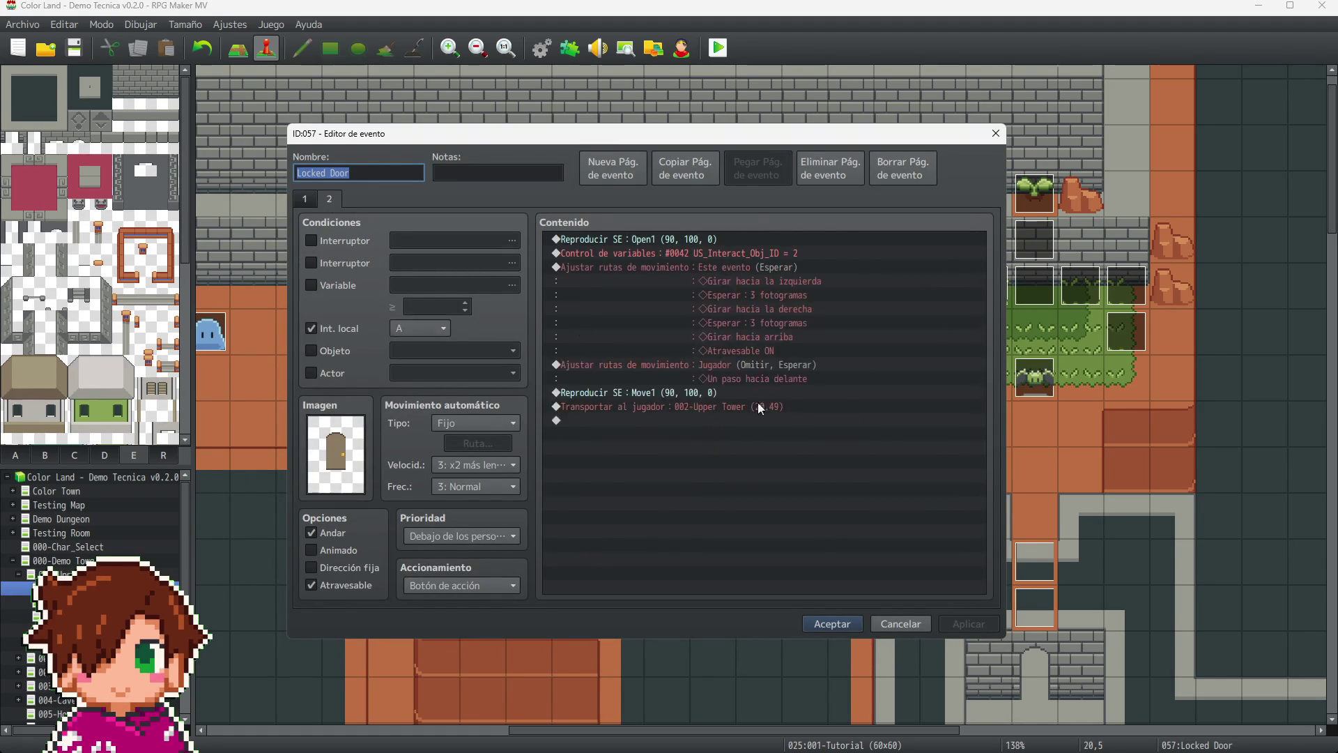
left_click(789, 255)
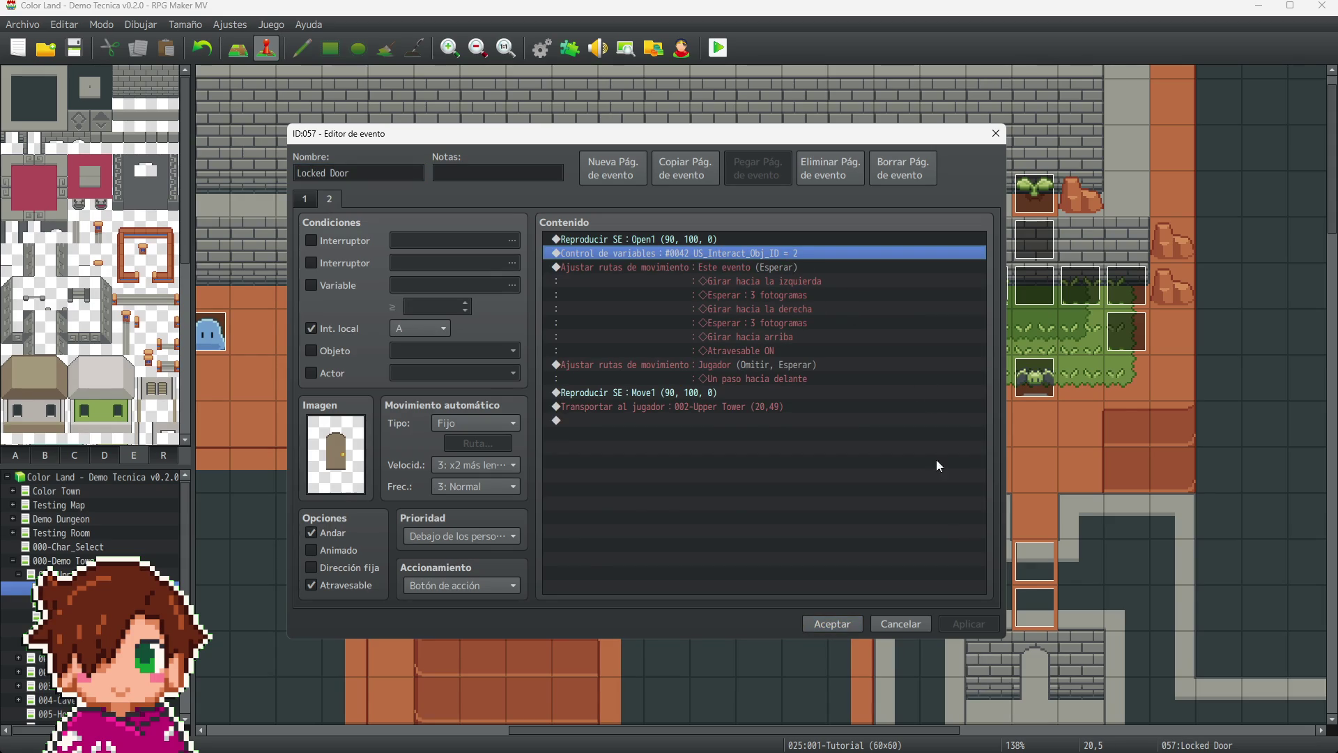
left_click(834, 623)
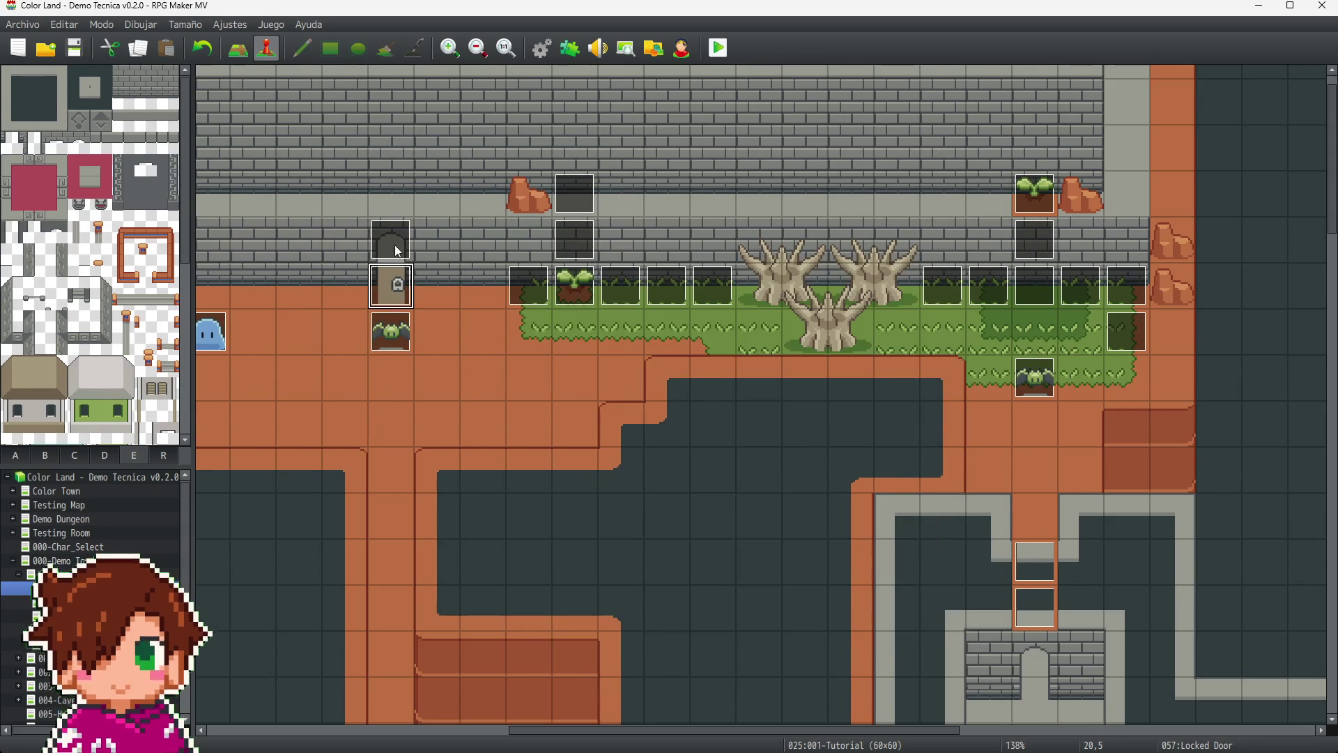
mouse_move(589, 637)
left_mouse_down()
mouse_move(268, 140)
mouse_move(718, 140)
left_mouse_up()
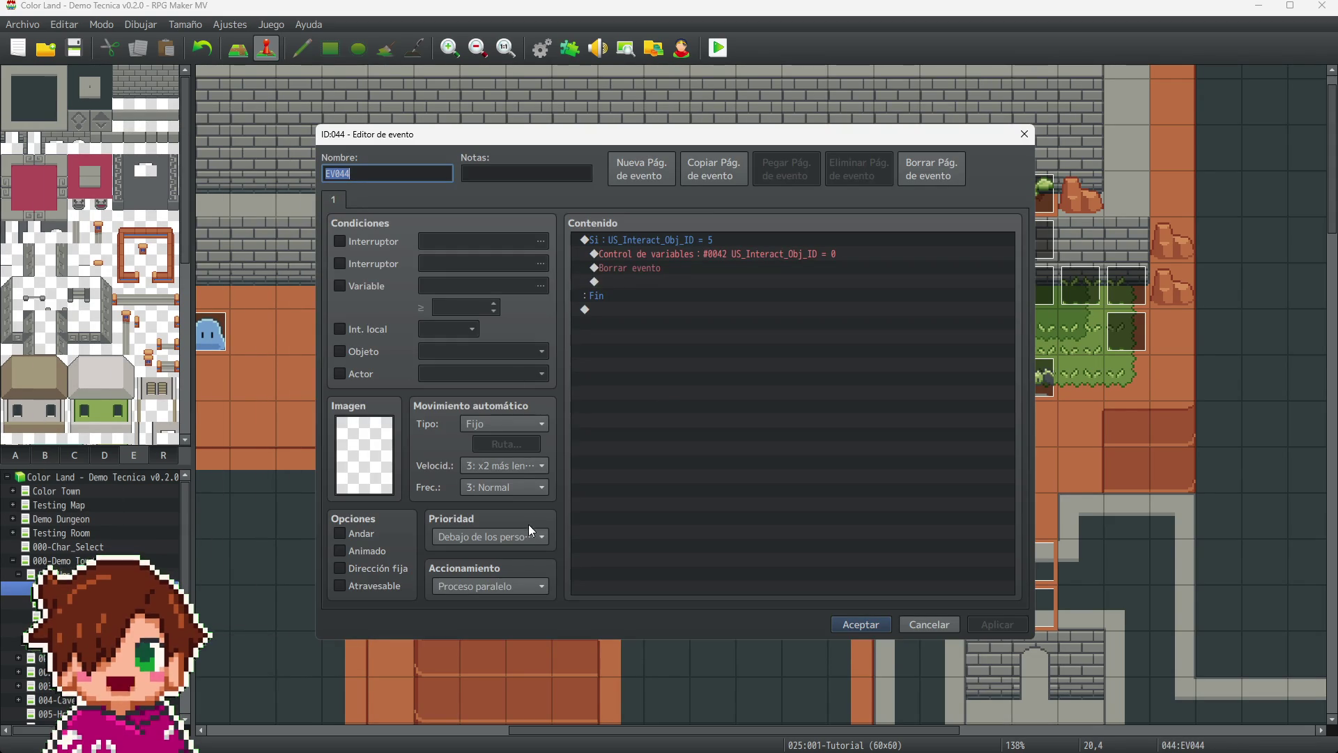
left_click(530, 535)
left_click(503, 577)
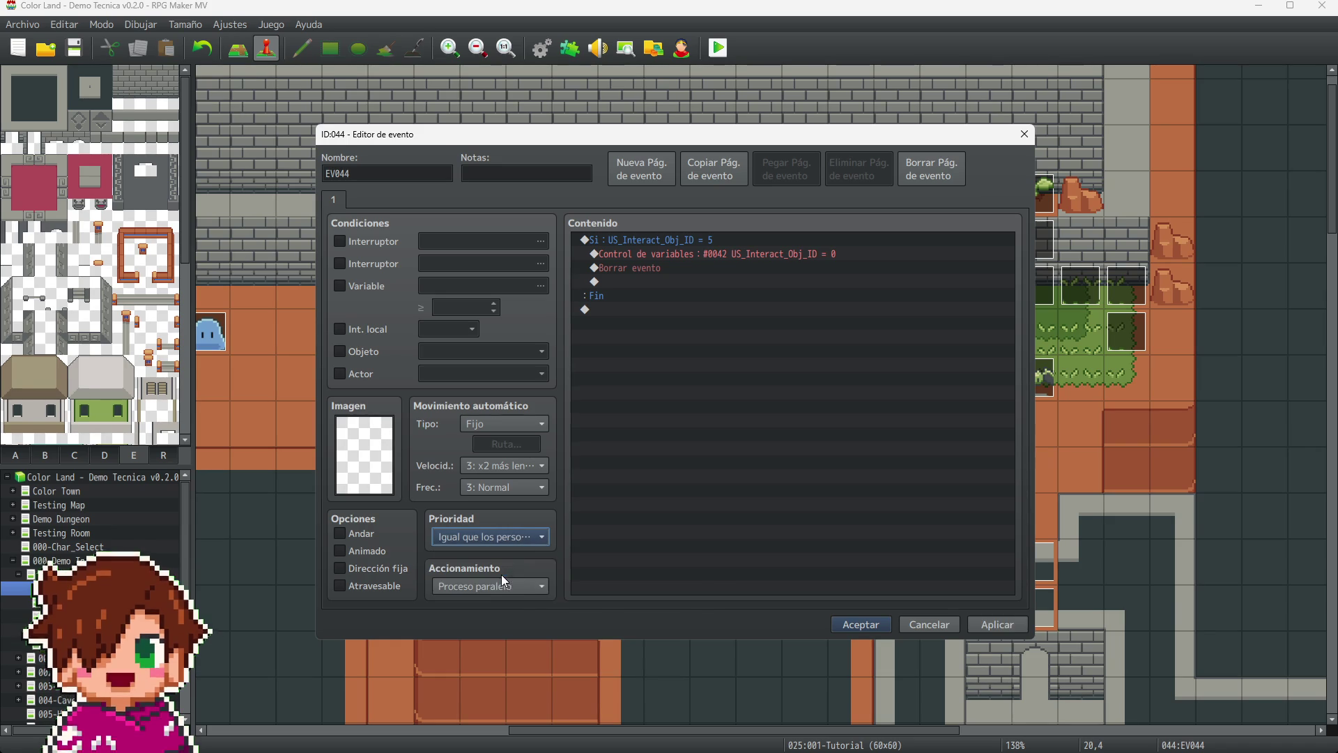
left_click(747, 240)
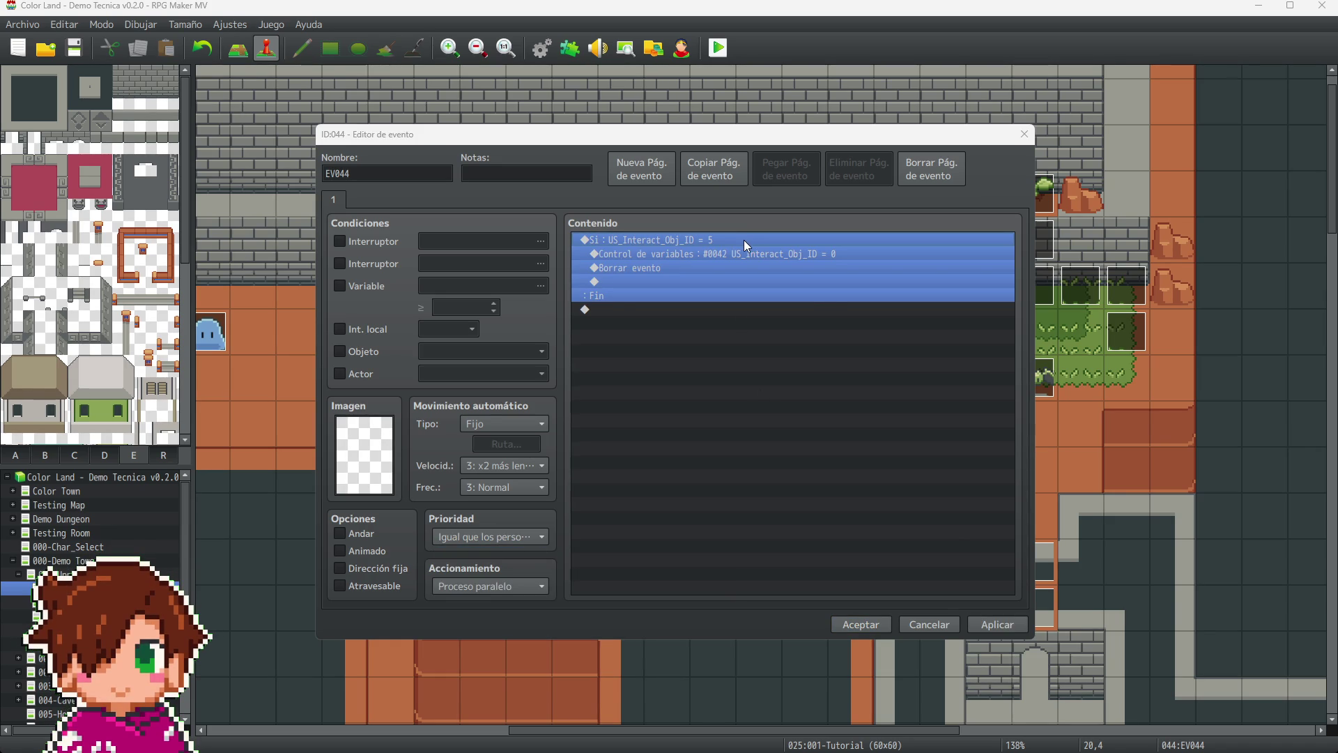
double_click(743, 240)
type("2")
left_click(857, 535)
left_click(826, 411)
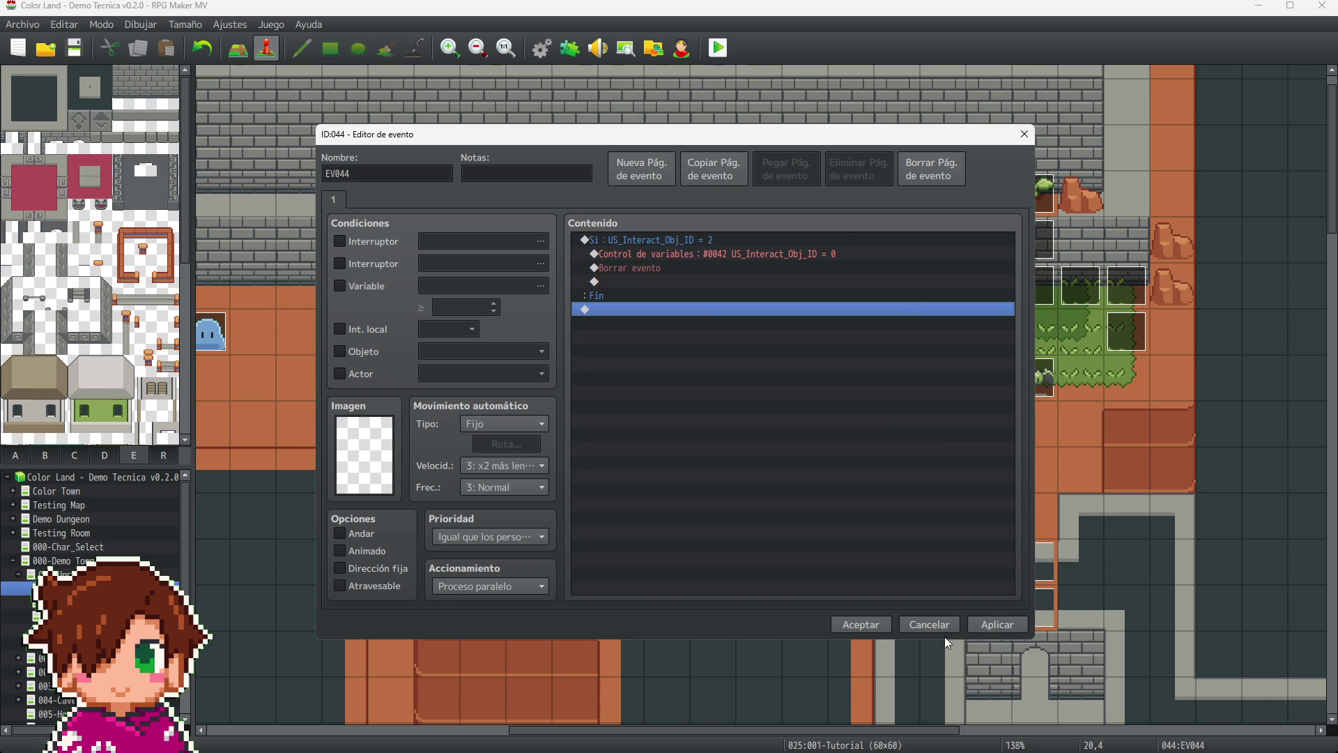
left_click(994, 624)
left_click(862, 625)
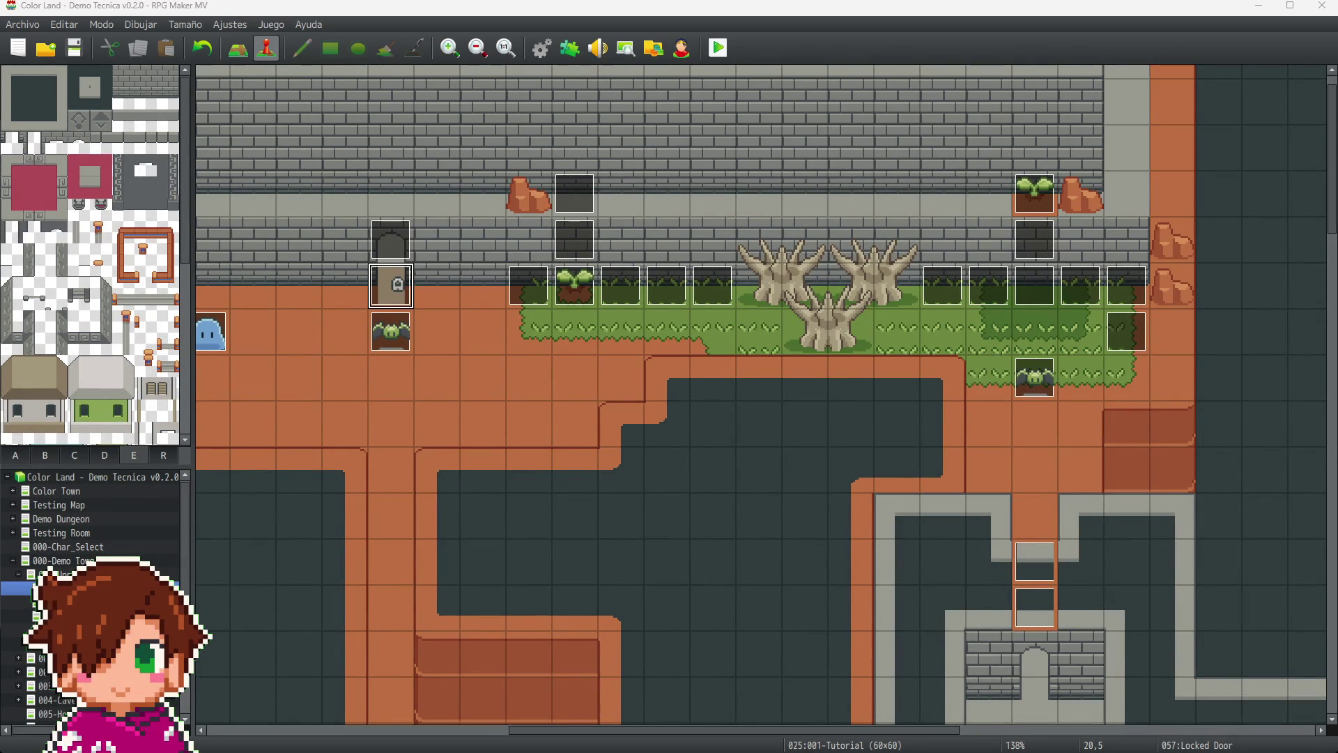
double_click(390, 284)
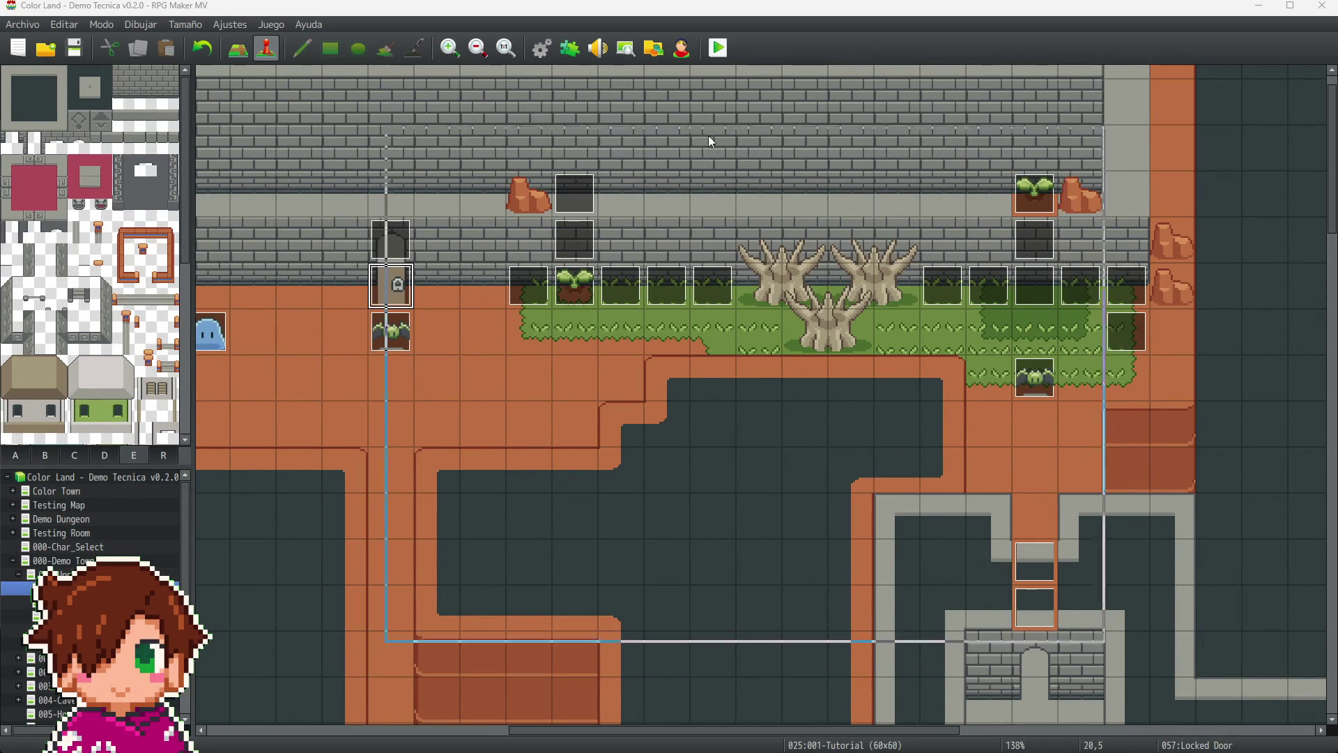
scroll(888, 367, "down", 4)
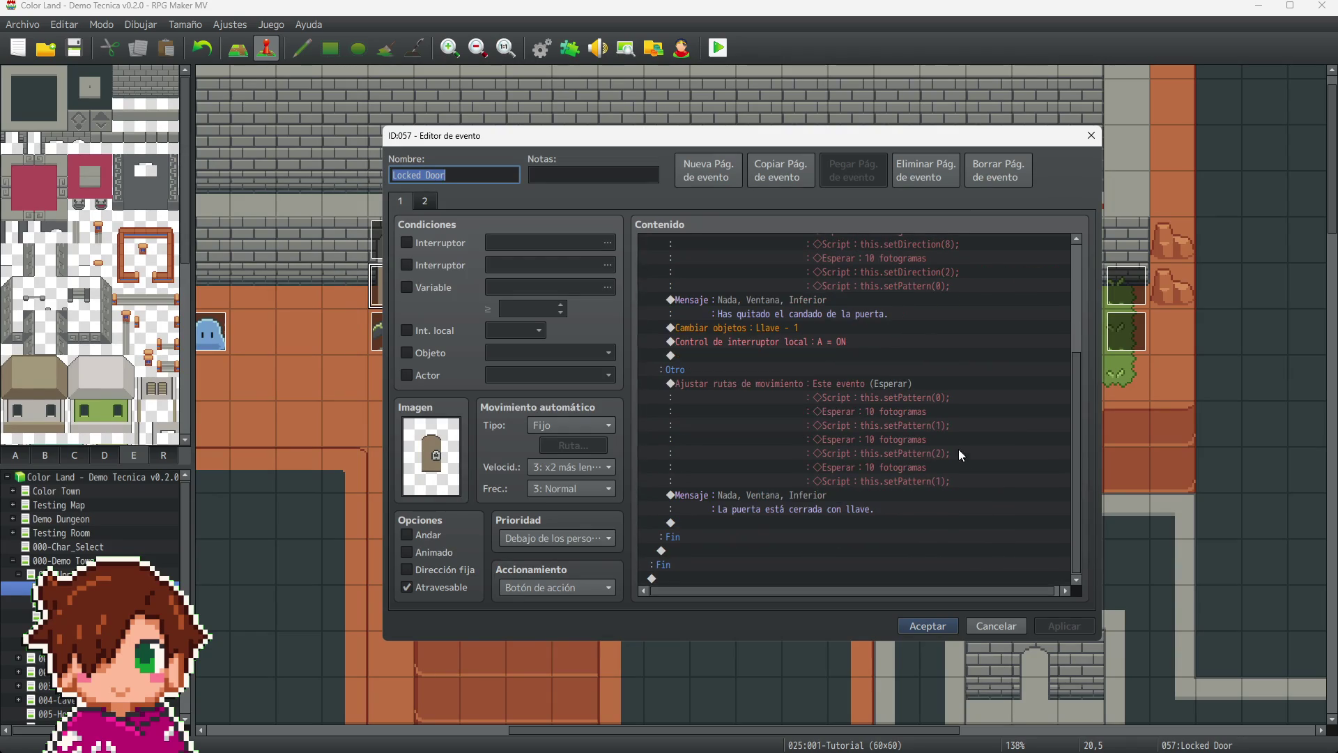
scroll(889, 514, "up", 4)
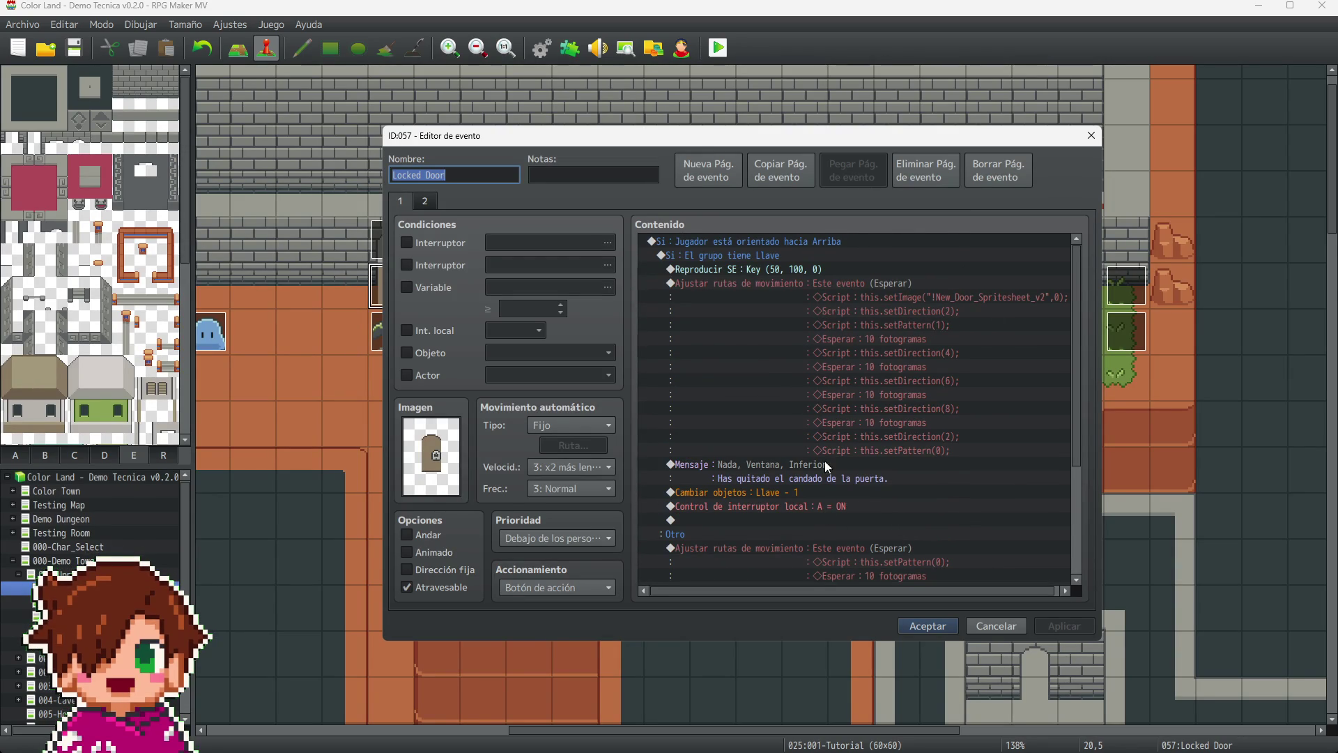
scroll(823, 457, "down", 4)
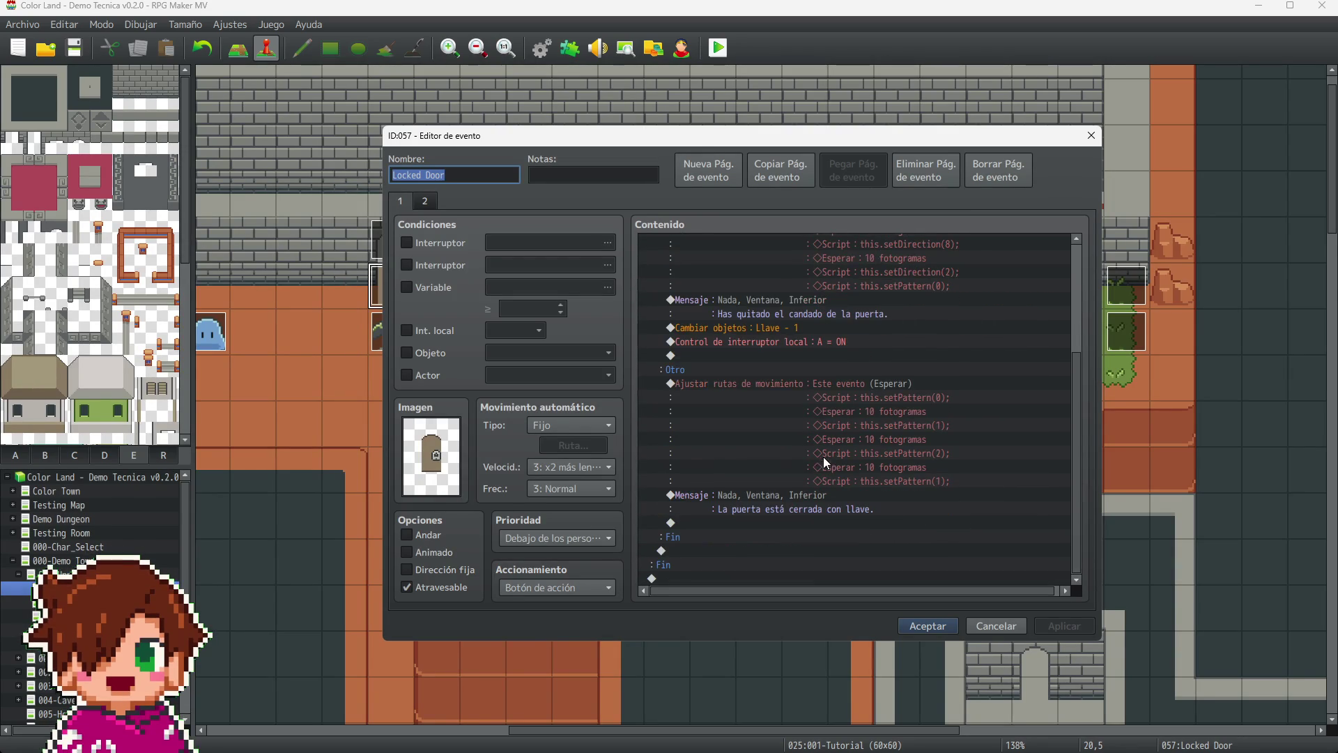
left_click(425, 203)
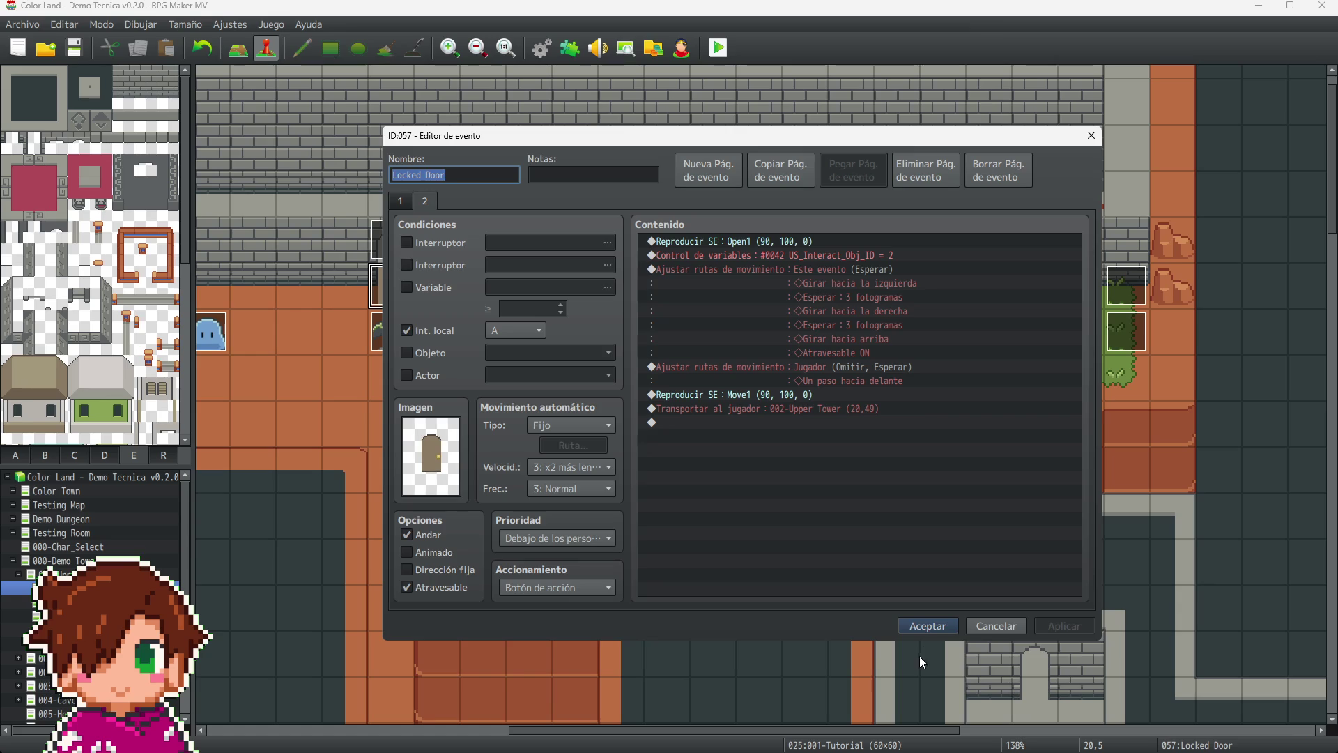
left_click(923, 624)
scroll(924, 607, "down", 10)
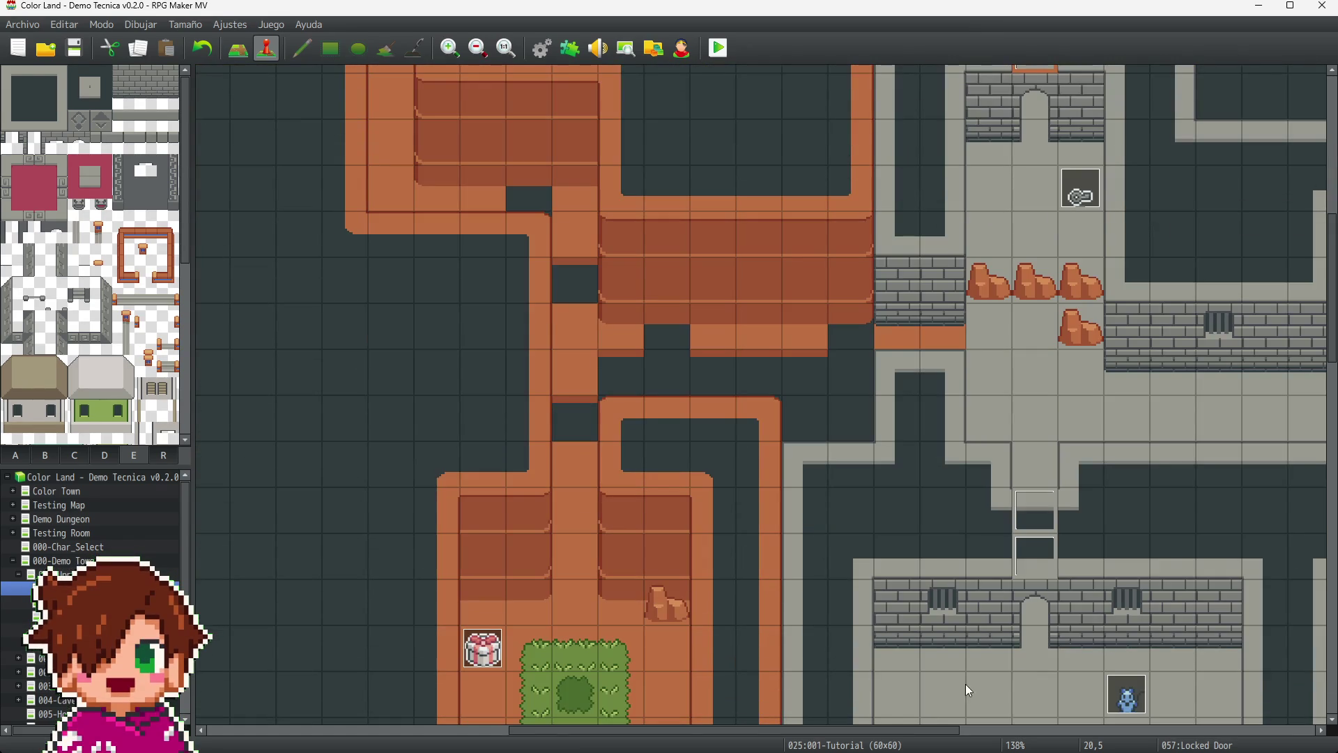
left_click_drag(900, 729, 1056, 729)
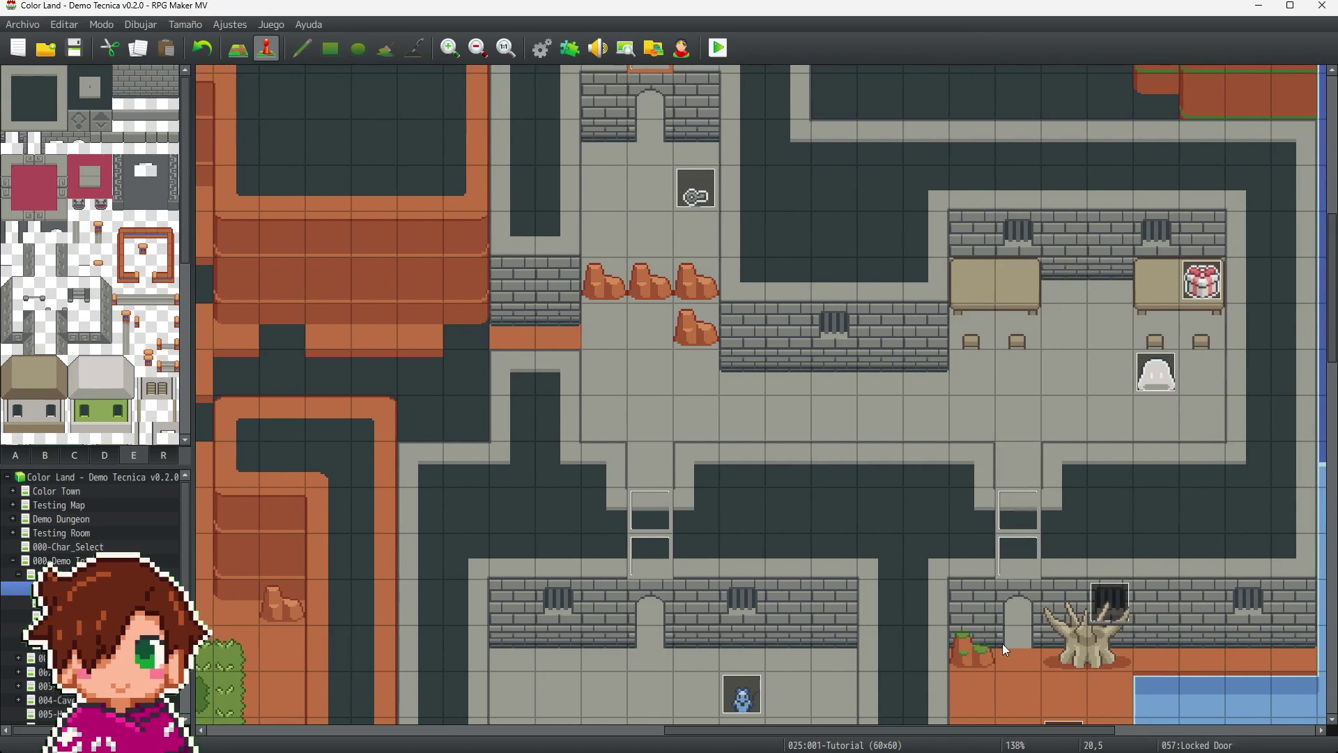
scroll(917, 521, "up", 10)
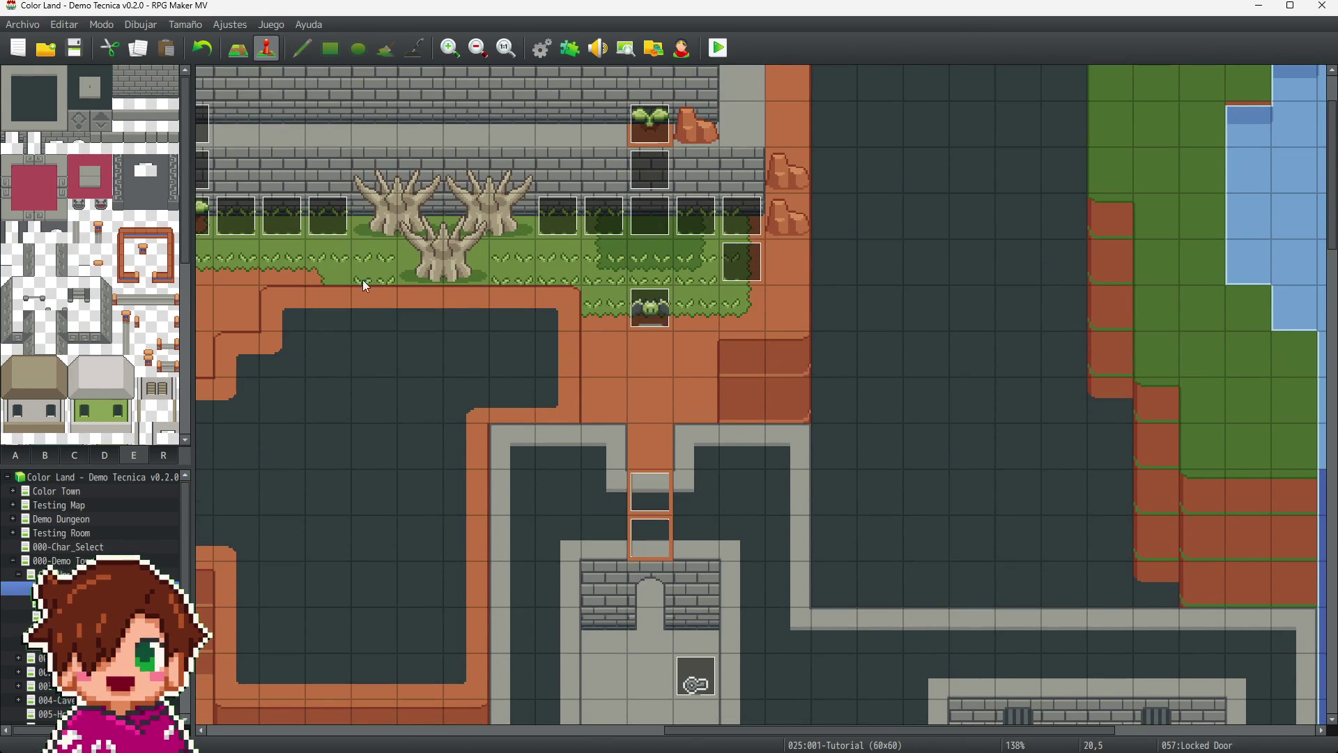
left_click(205, 216)
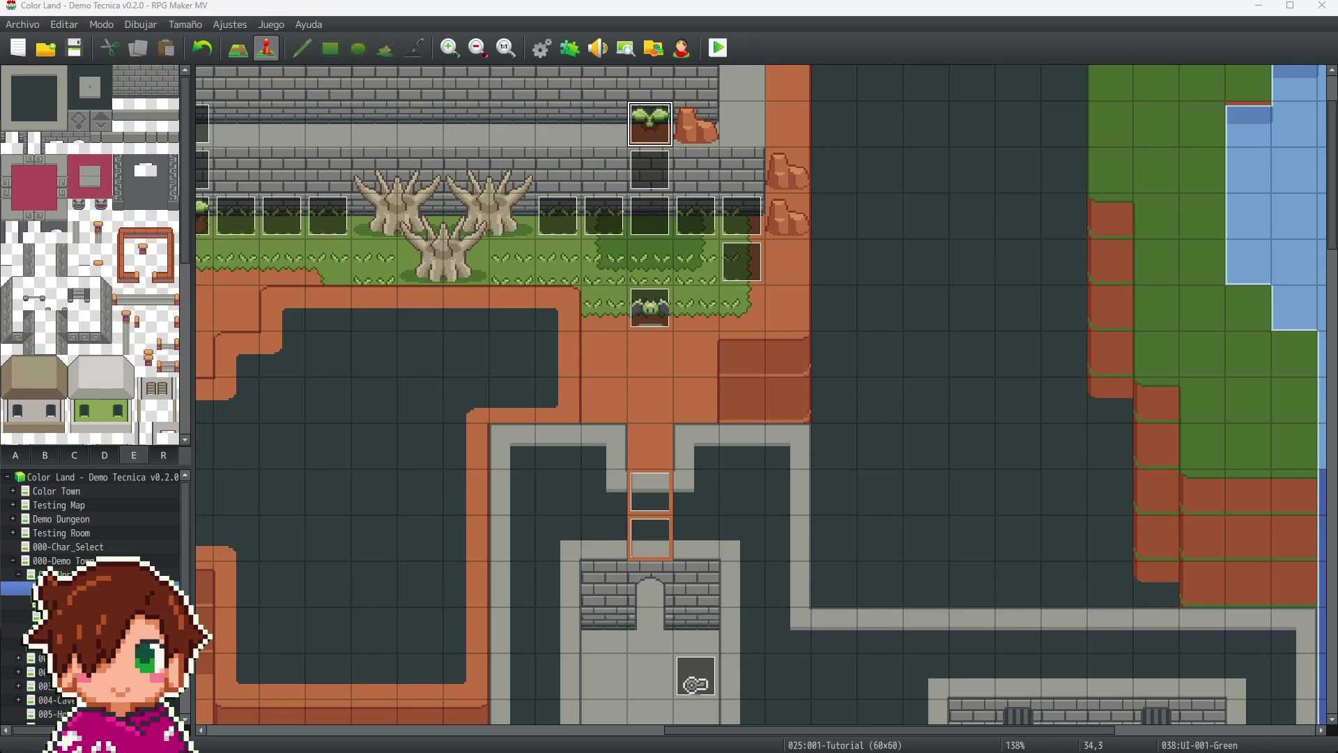
left_click_drag(798, 732, 589, 737)
left_click(529, 181)
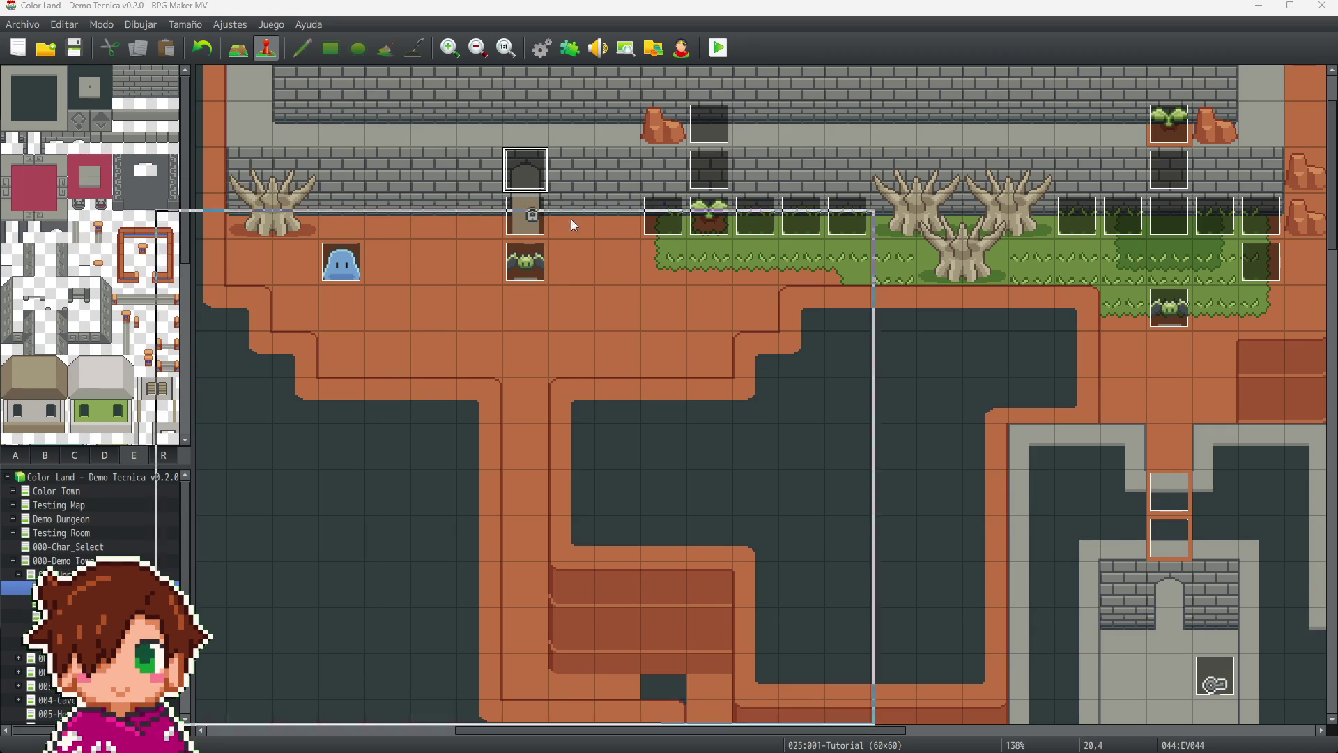
- Set EV044's branch condition back to US_Interact_Obj_ID = 5
key("Return")
double_click(761, 313)
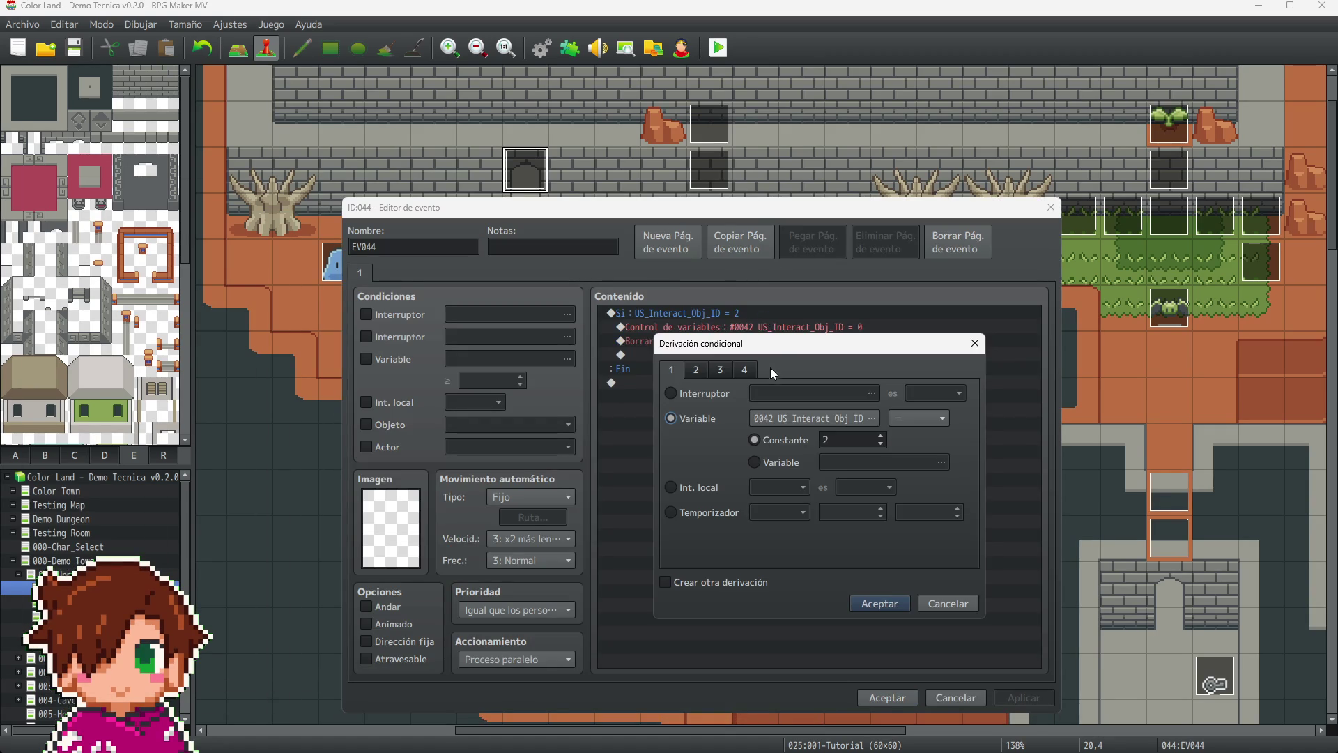
double_click(853, 439)
left_click(895, 608)
left_click(894, 699)
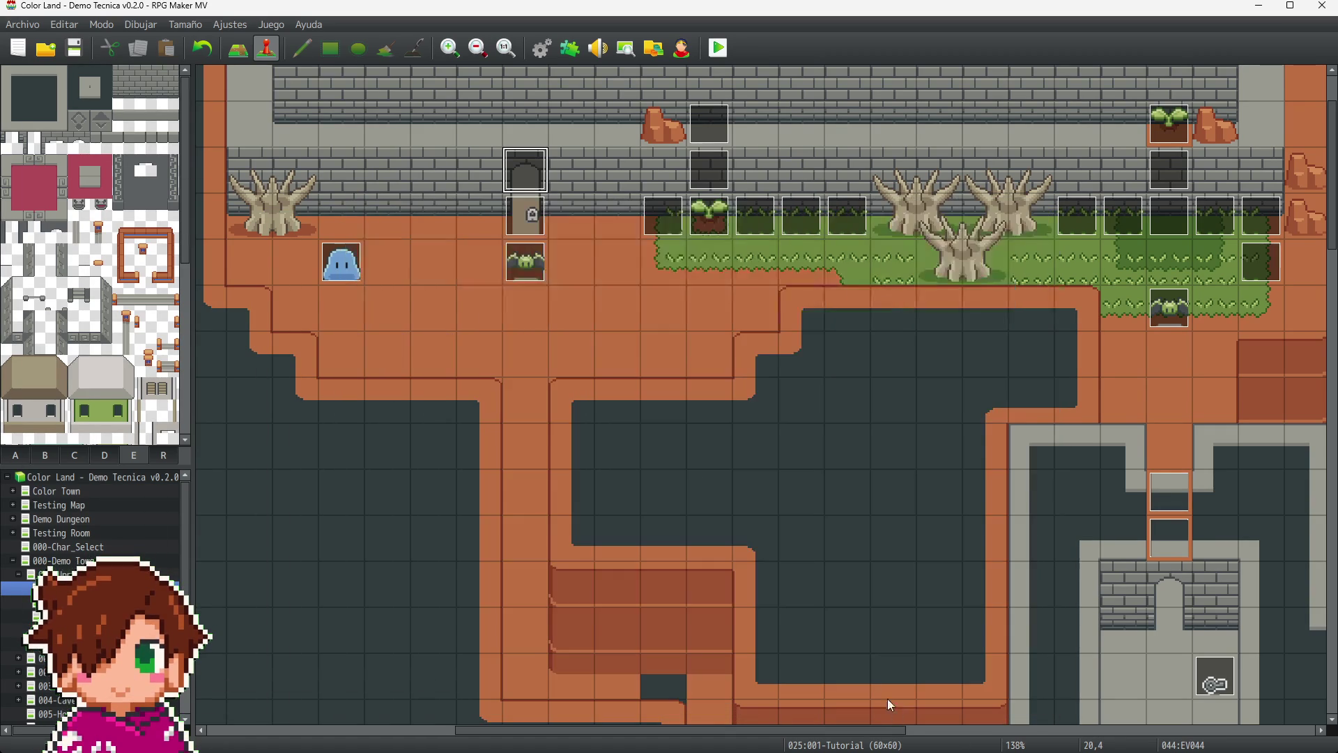
- Change the Locked Door page 2 Control de variables command to set US_Interact_Obj_ID to 5
left_click(526, 213)
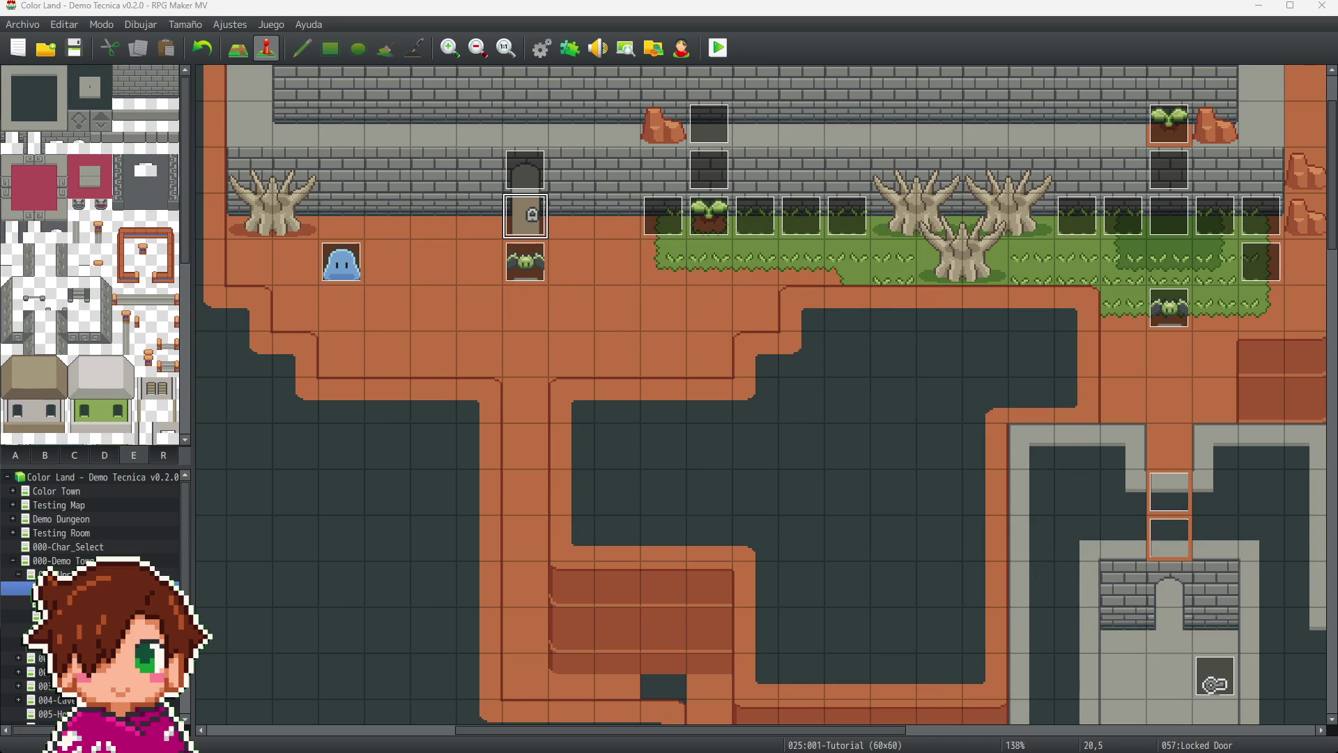
double_click(526, 215)
left_click(428, 194)
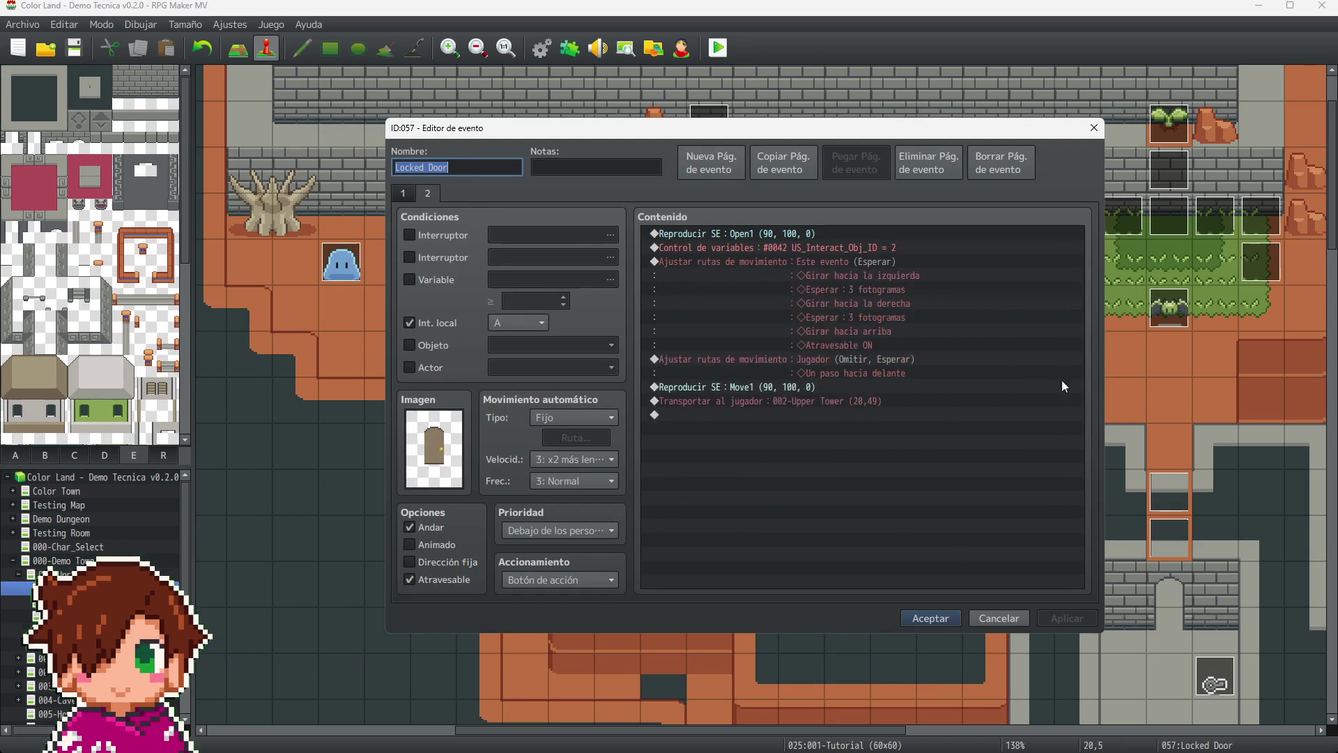
left_click(880, 248)
key("Return")
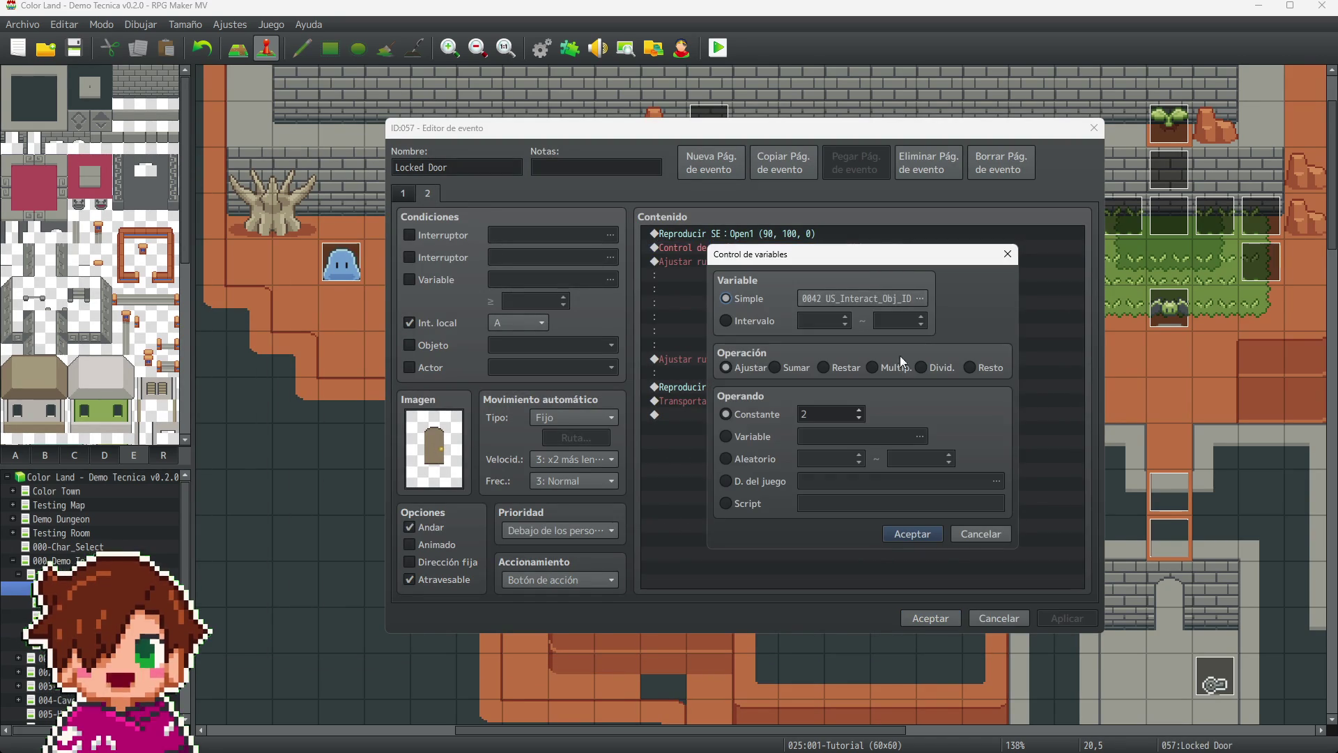
left_click(905, 535)
left_click(1051, 616)
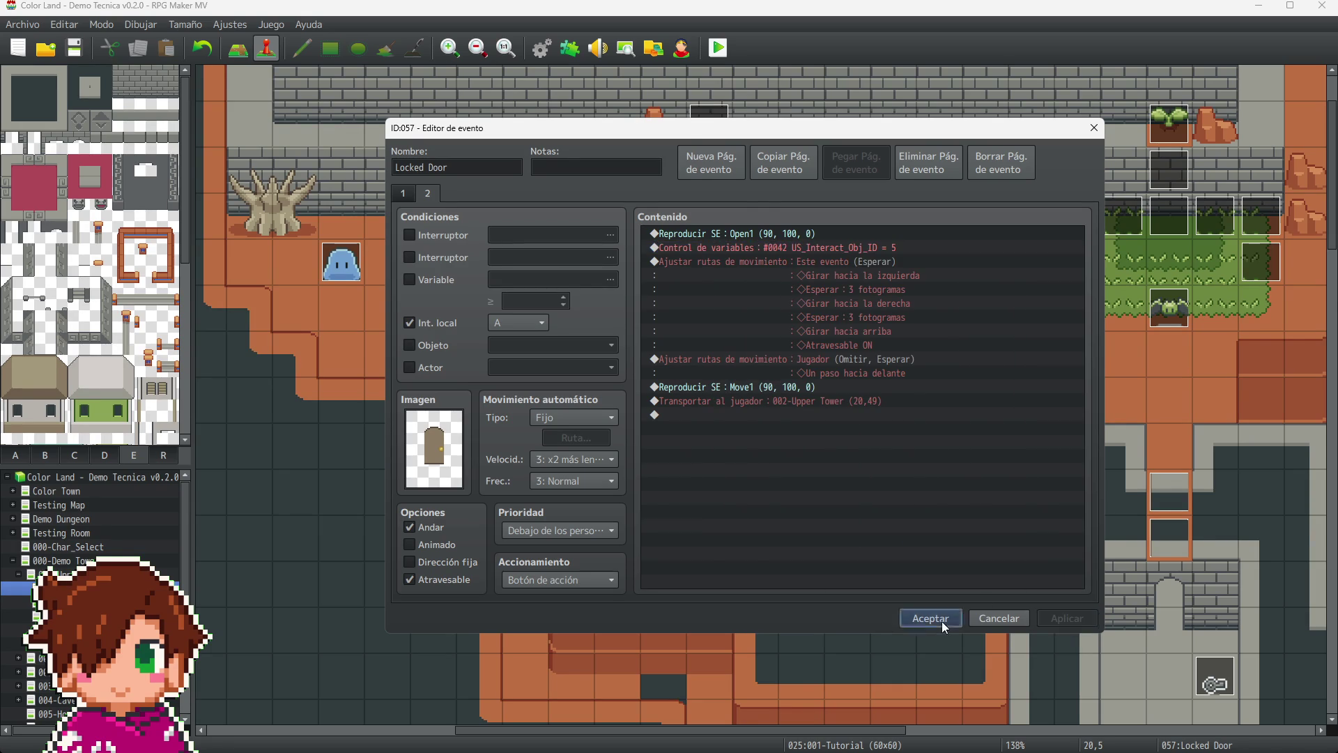
left_click(932, 618)
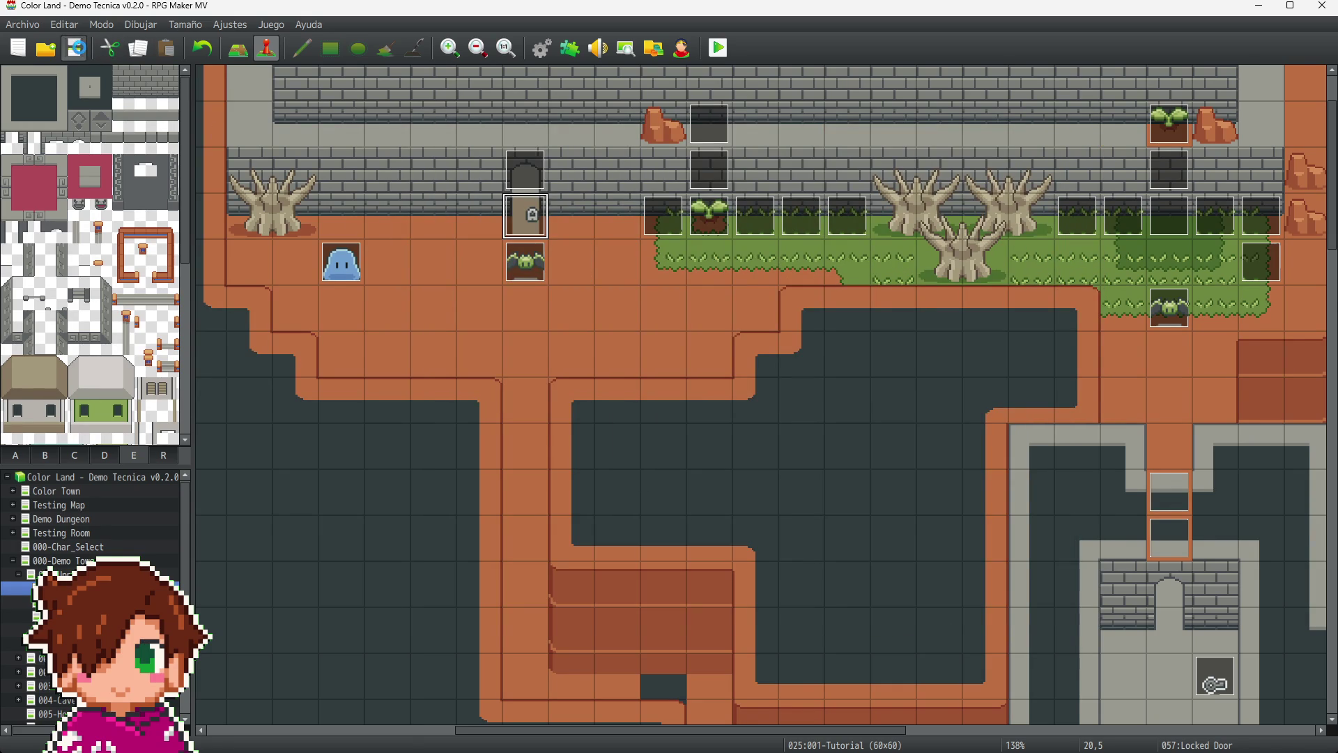
left_click(333, 275)
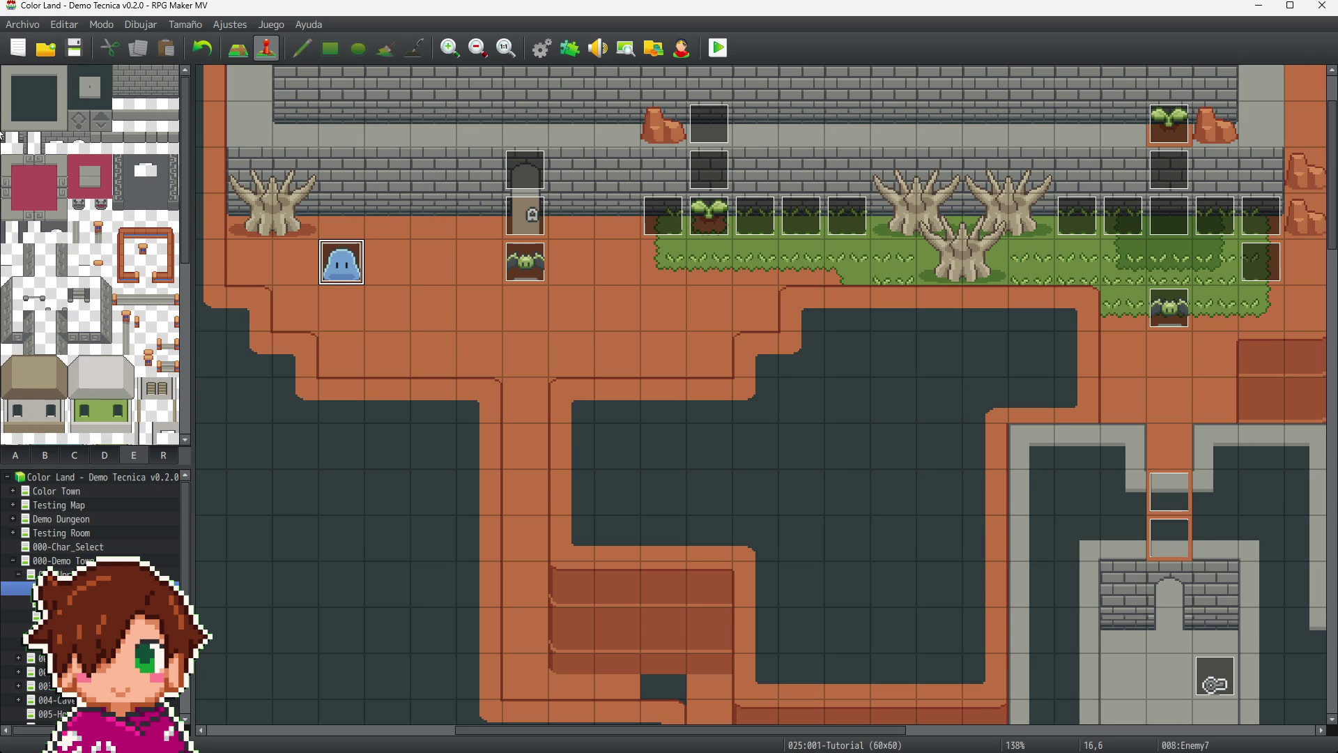
scroll(992, 473, "down", 10)
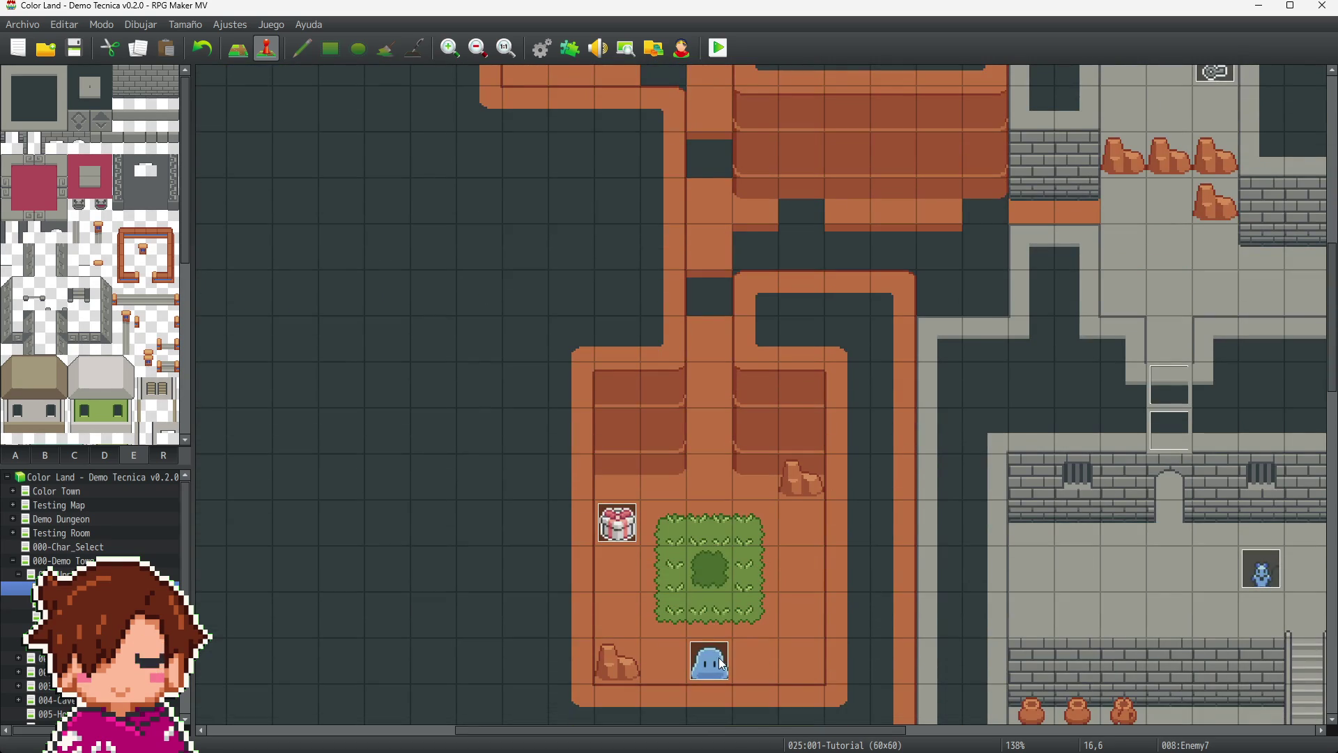
left_click(710, 660)
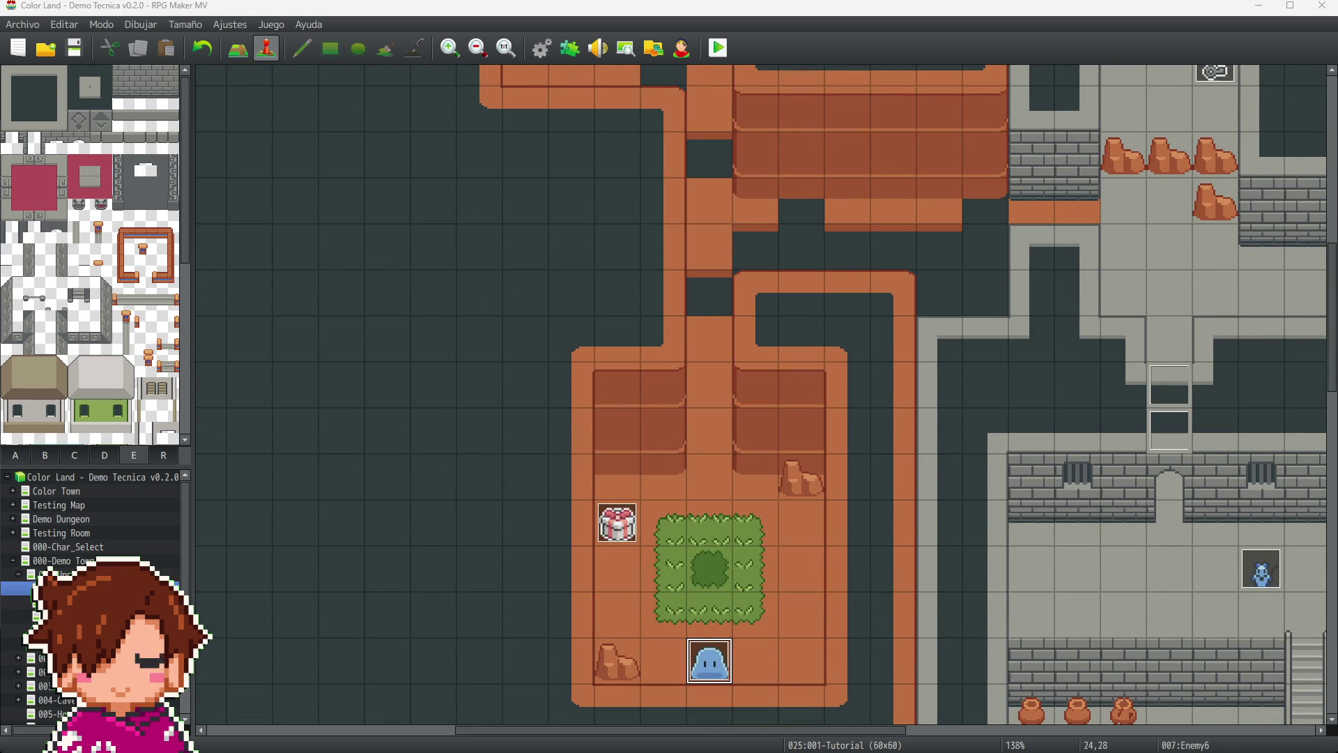
scroll(840, 558, "up", 2)
scroll(843, 546, "up", 5)
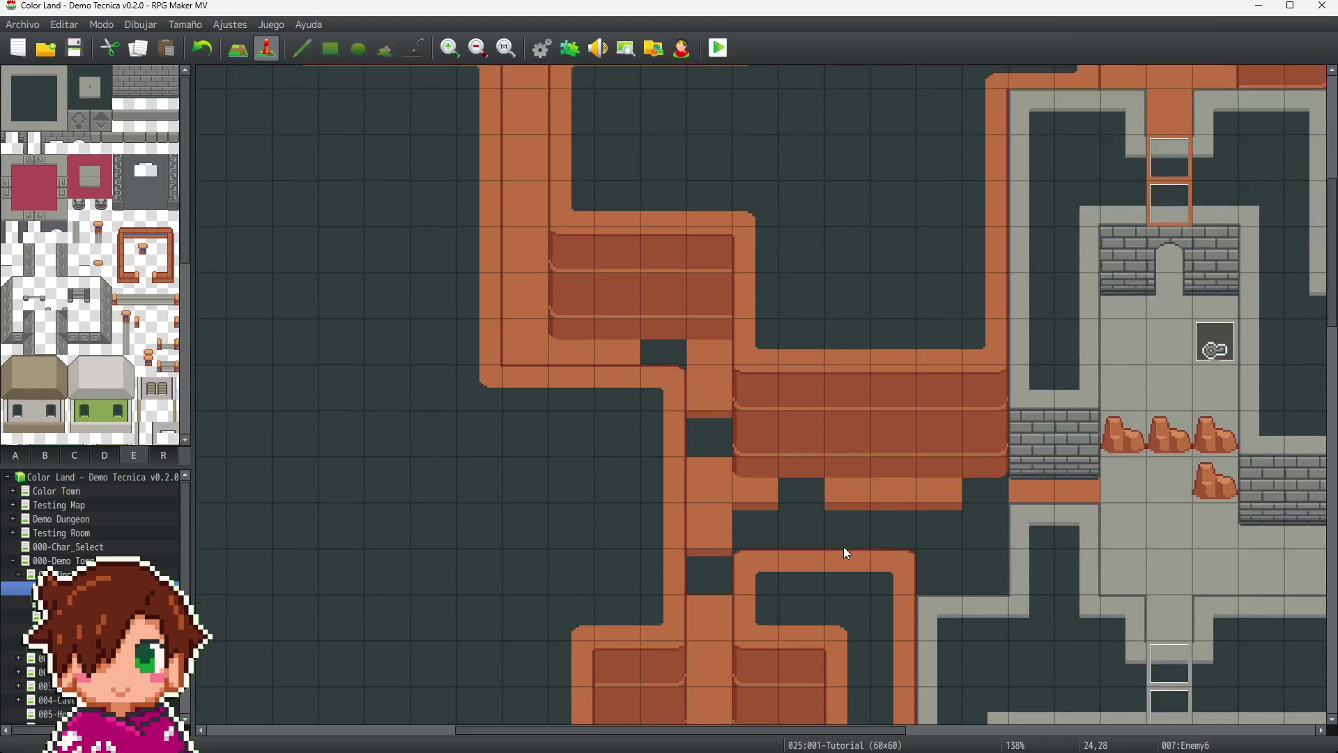
scroll(844, 535, "down", 5)
scroll(844, 614, "down", 5)
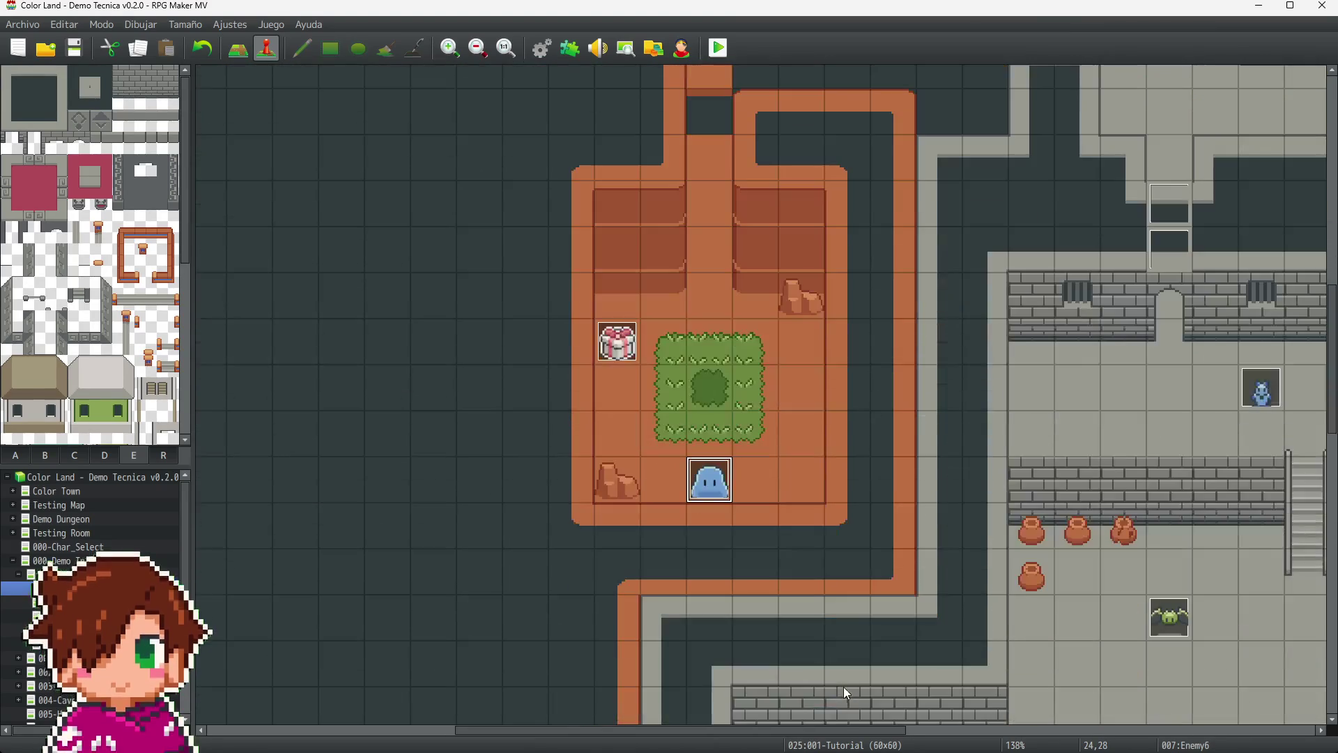
left_click_drag(833, 728, 1064, 729)
scroll(1004, 551, "down", 4)
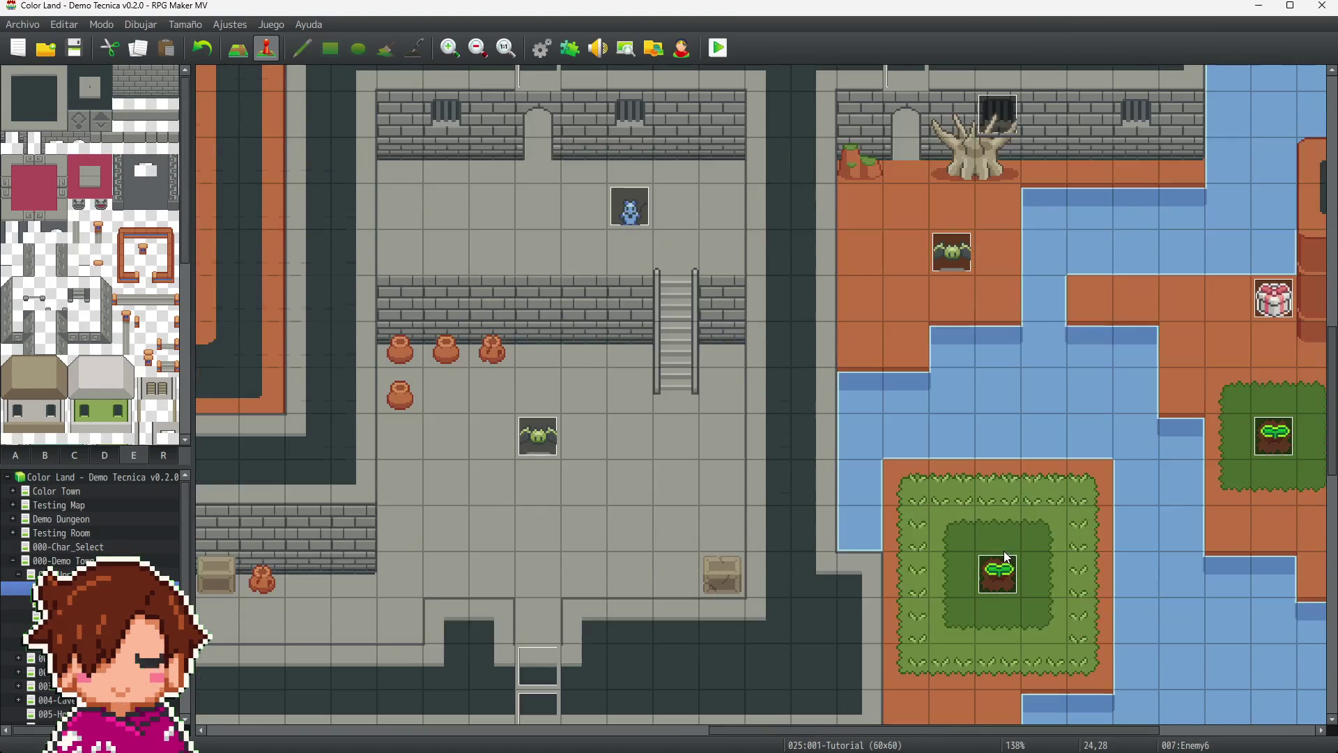
left_click_drag(1056, 736, 1076, 735)
scroll(1165, 153, "up", 4)
scroll(1115, 217, "up", 15)
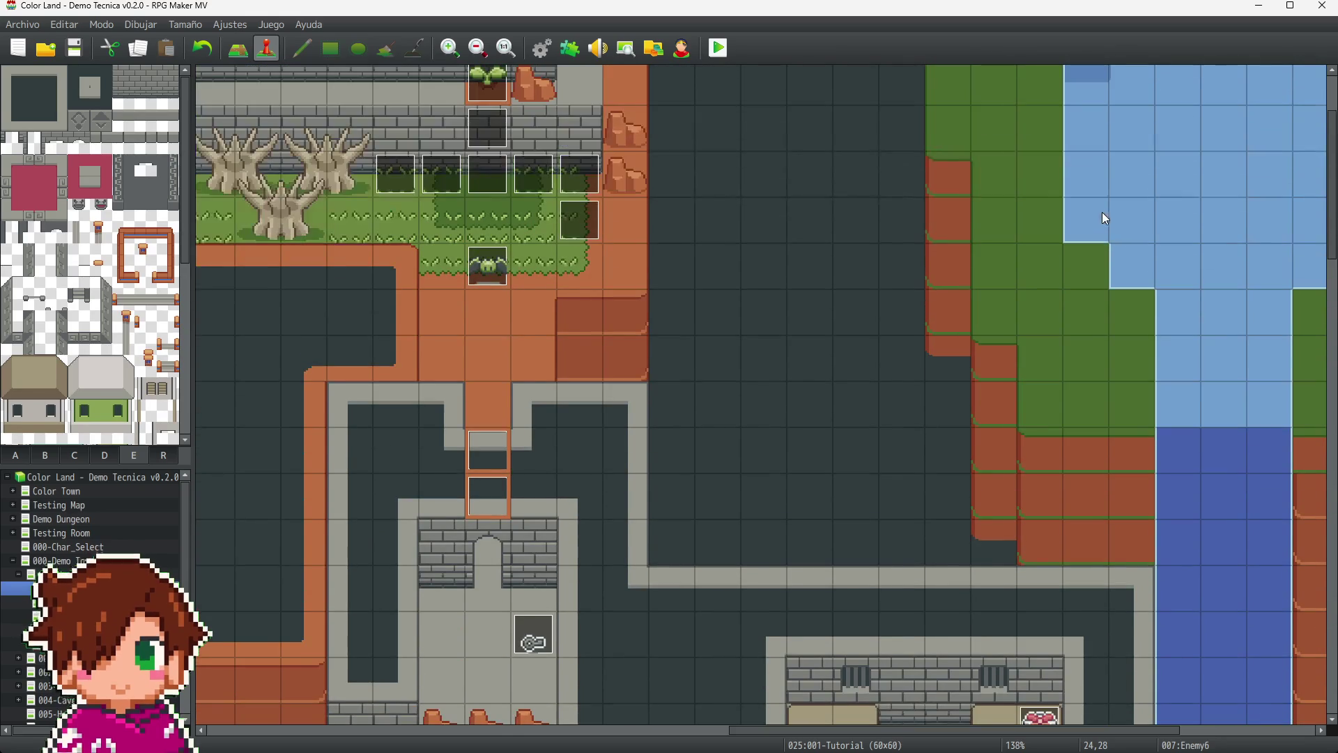
scroll(1106, 218, "down", 1)
left_click_drag(982, 729, 617, 730)
left_click(407, 218)
scroll(1150, 362, "down", 1)
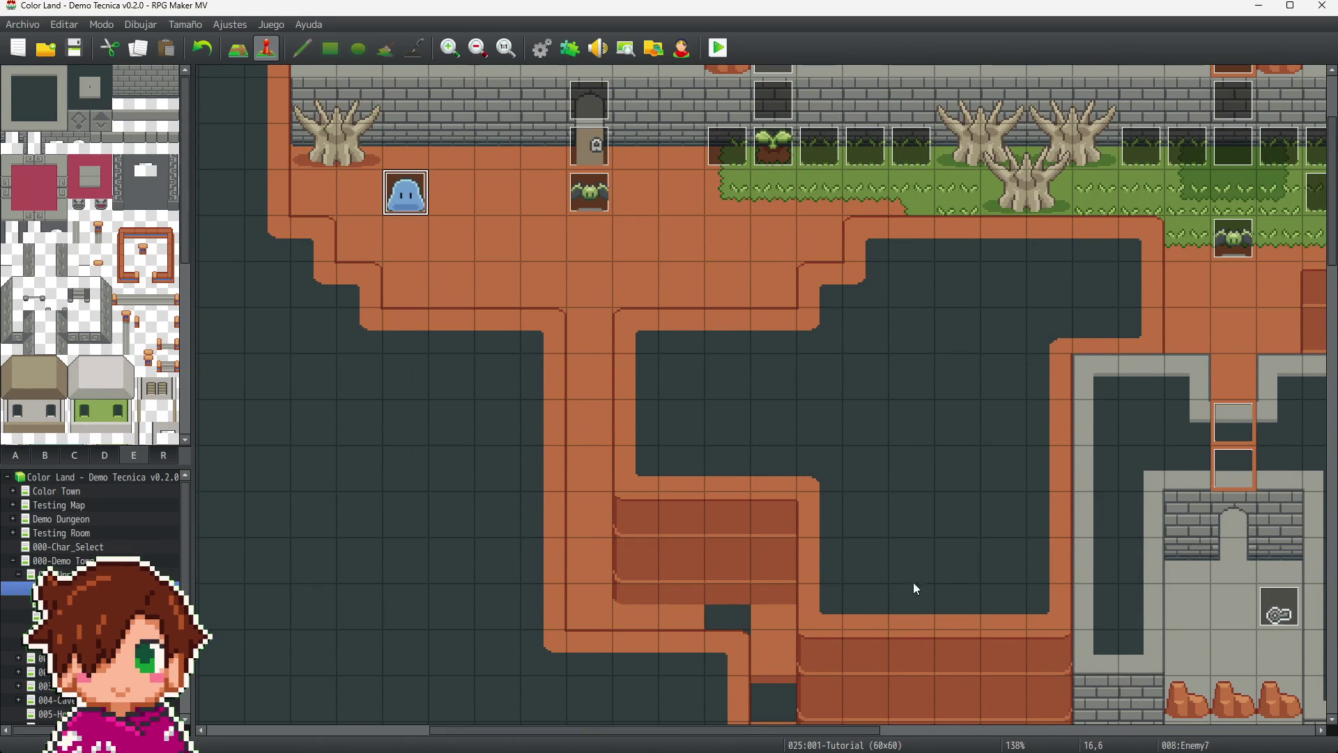
scroll(675, 347, "down", 3)
scroll(586, 320, "up", 3)
scroll(897, 551, "down", 5)
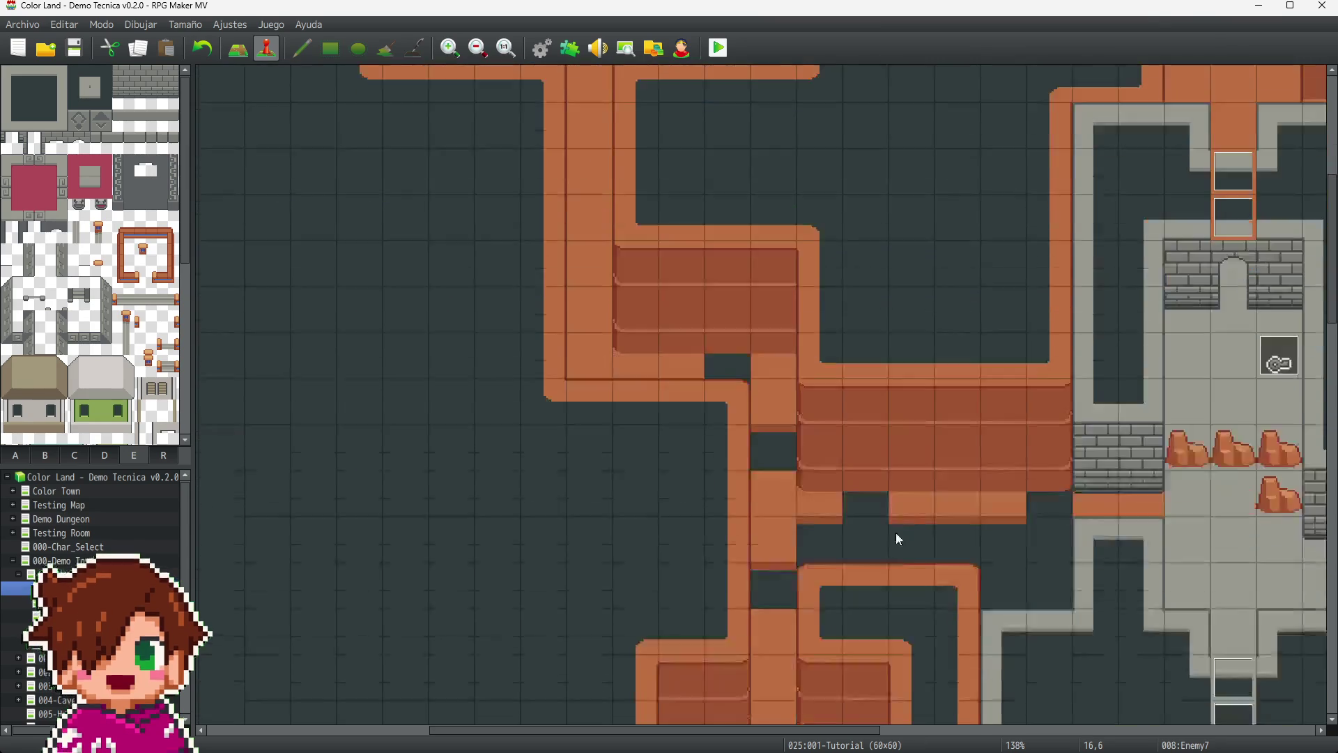
scroll(895, 550, "down", 4)
scroll(786, 730, "right", 8)
scroll(1111, 419, "down", 6)
left_click(941, 400)
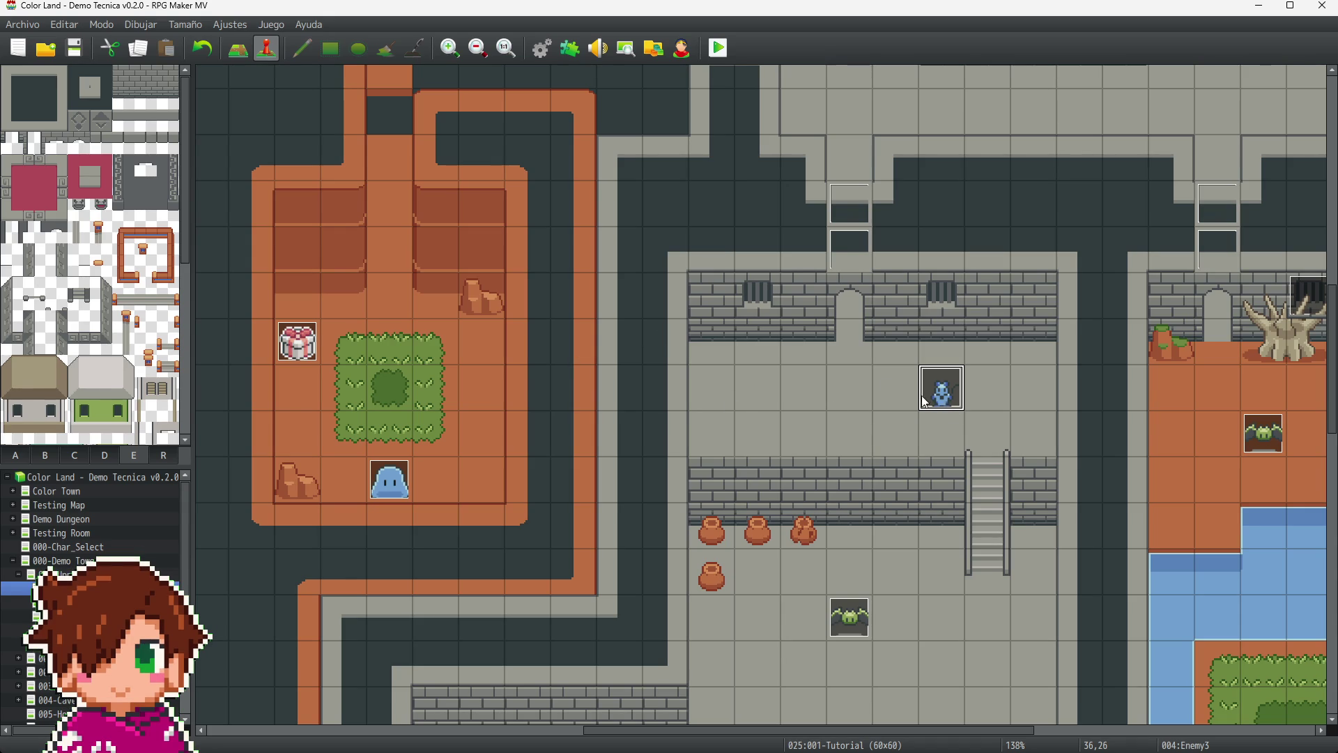
- Open the Locked Door event beside the wall doorway and scroll through its unlock commands
scroll(941, 659, "down", 10)
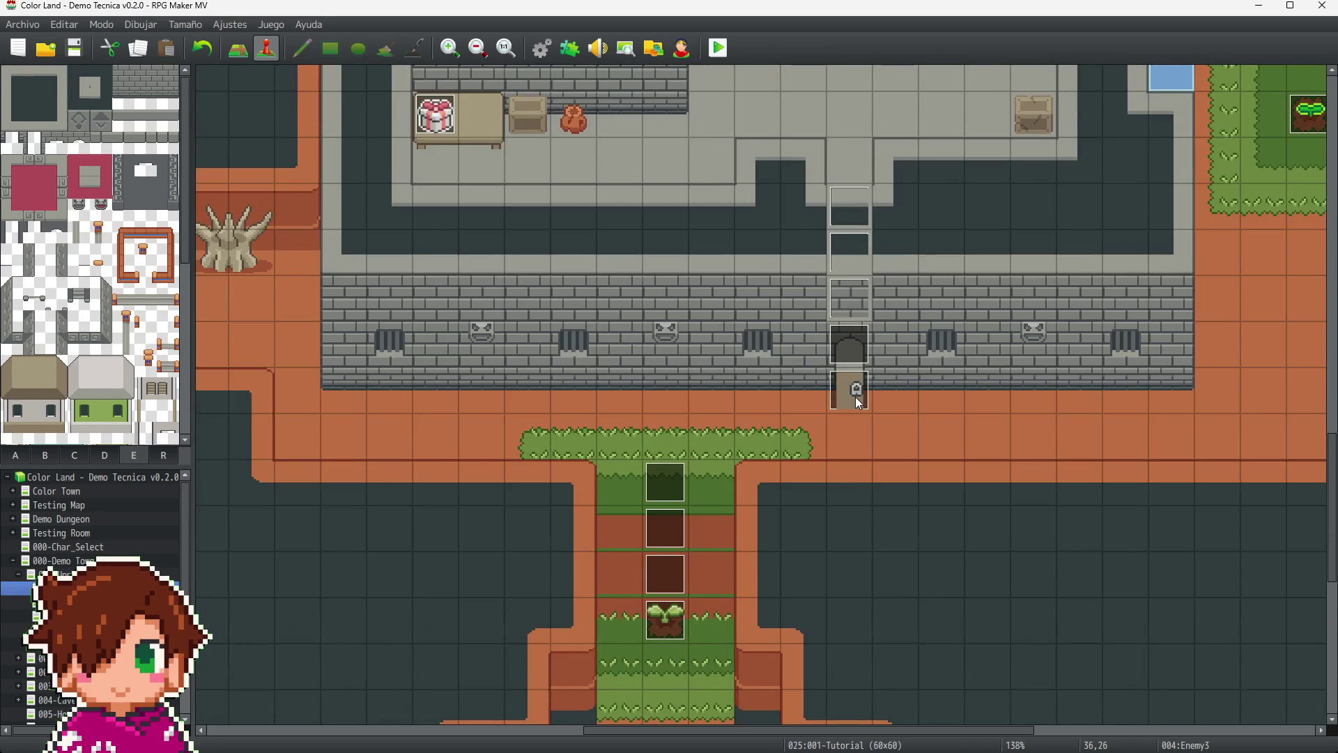
left_click(903, 395)
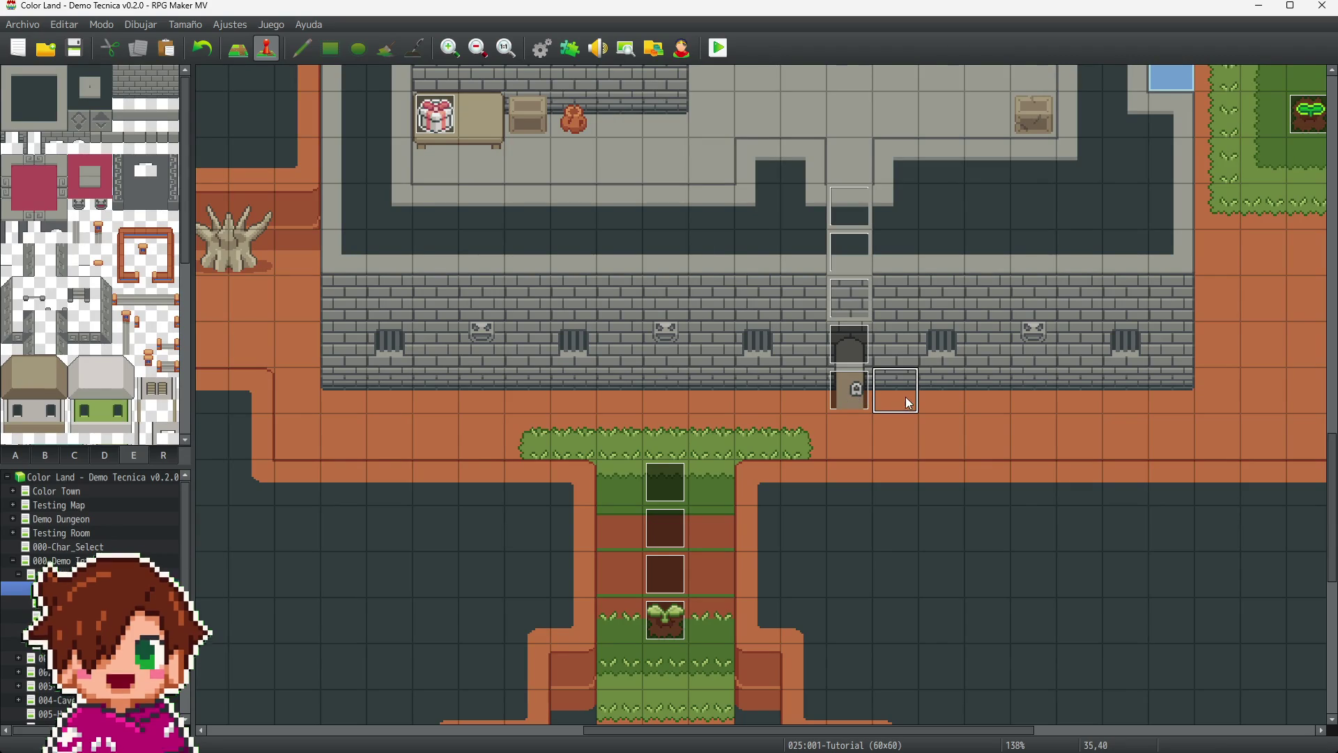
left_click(854, 399)
double_click(855, 394)
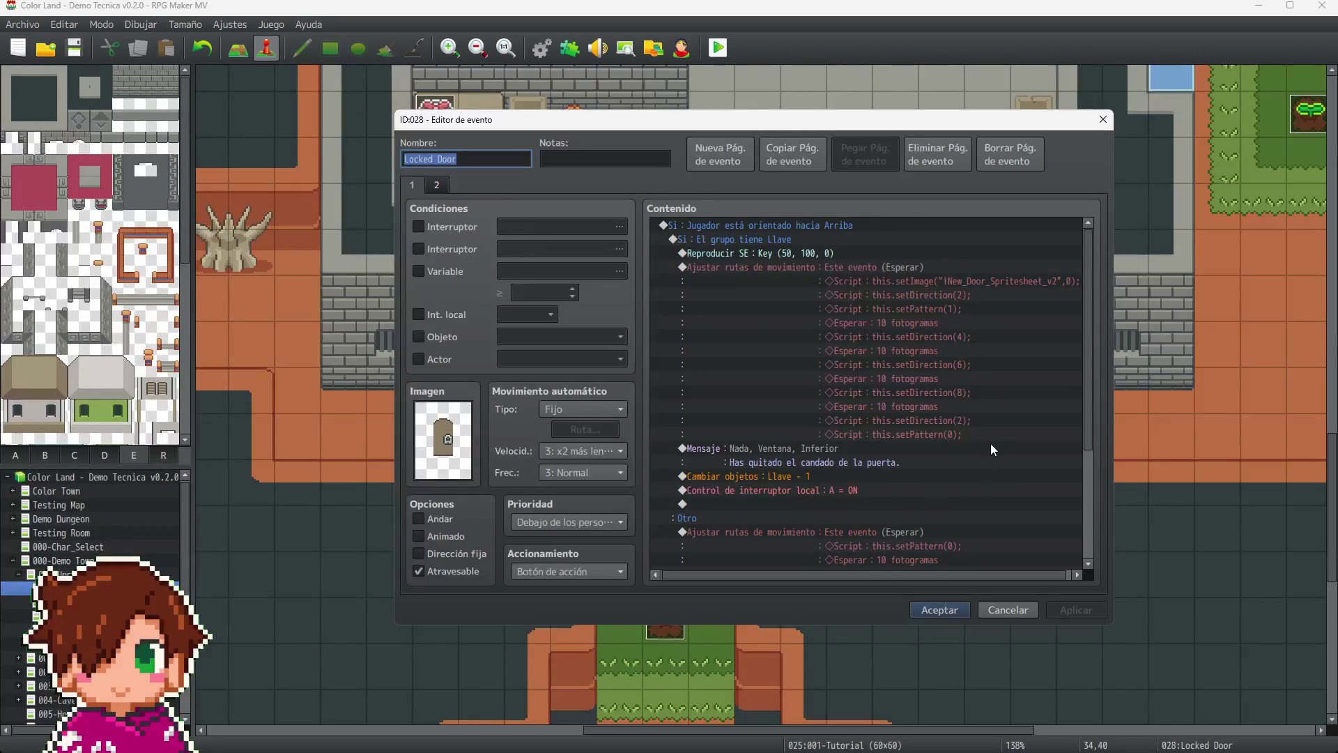
scroll(975, 446, "down", 4)
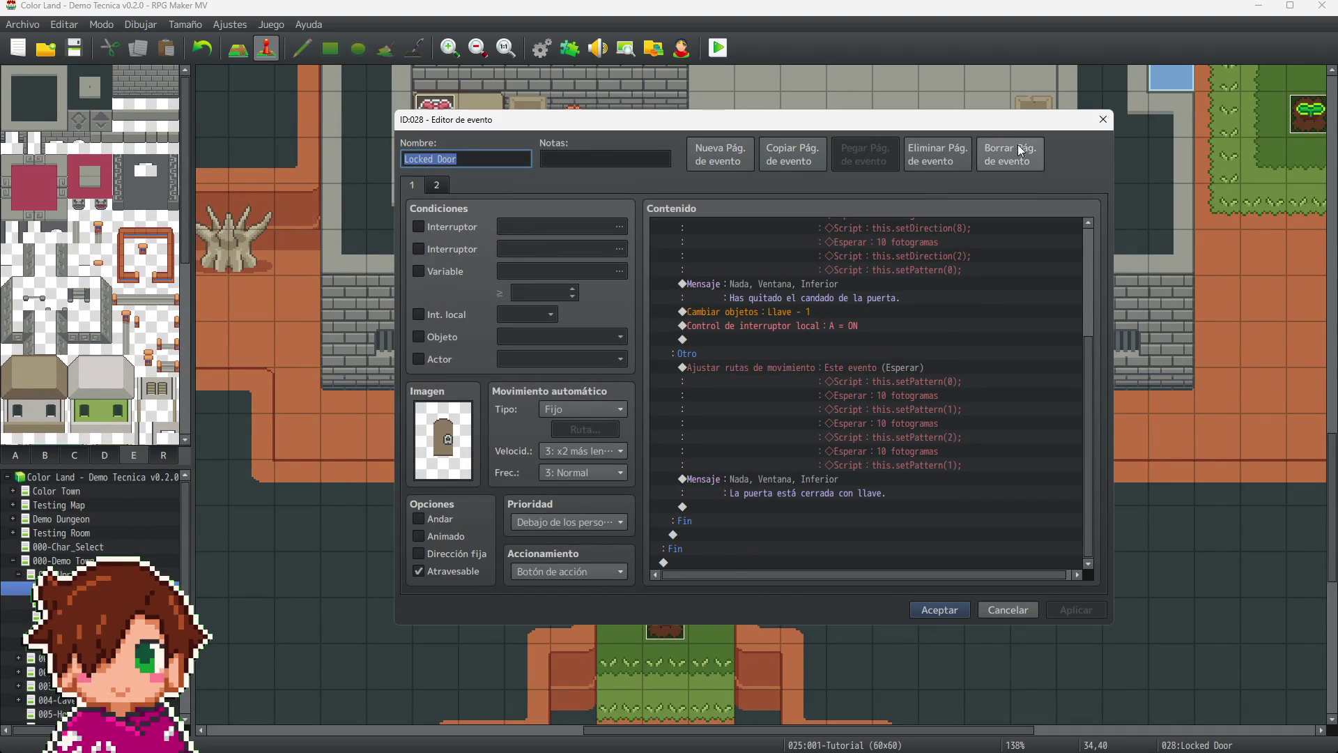
scroll(958, 515, "up", 4)
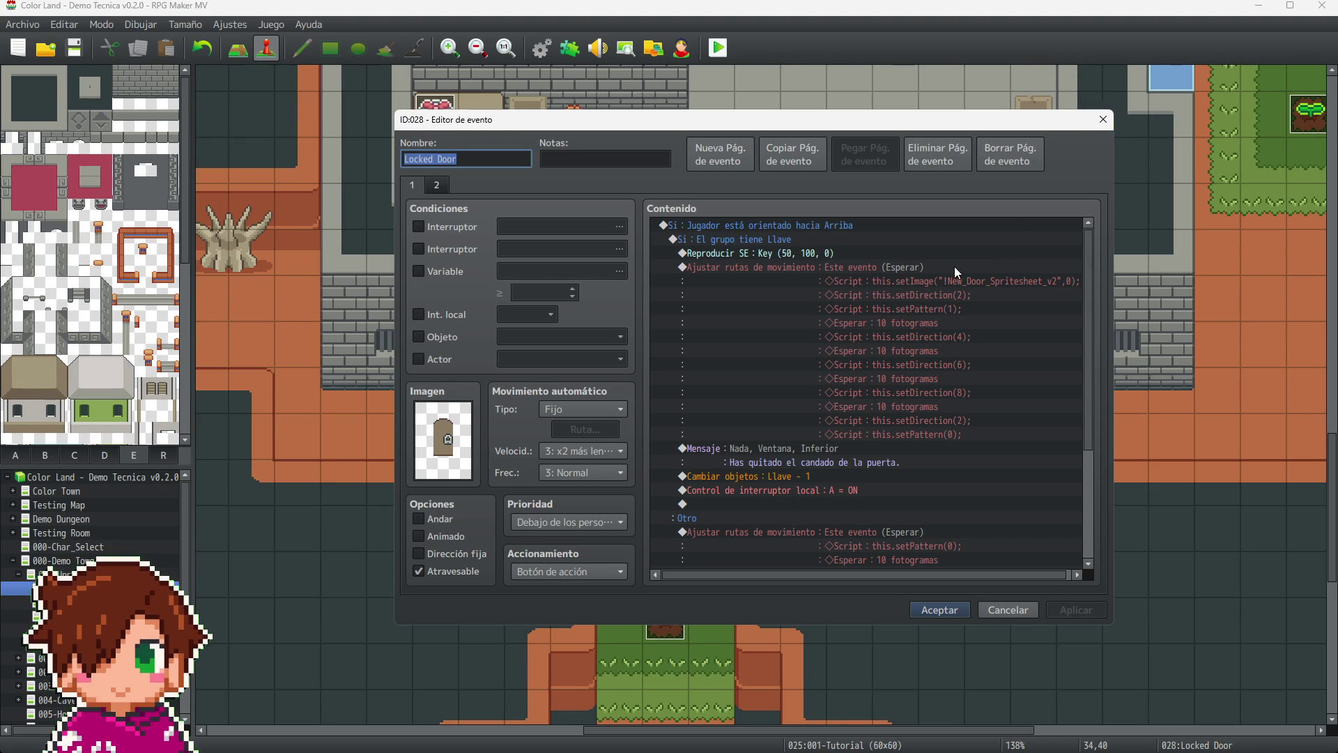
scroll(899, 488, "down", 3)
scroll(937, 506, "up", 3)
- Delete setDirection(2) and setPattern(0) from the end of the door's opening animation route
left_click(839, 273)
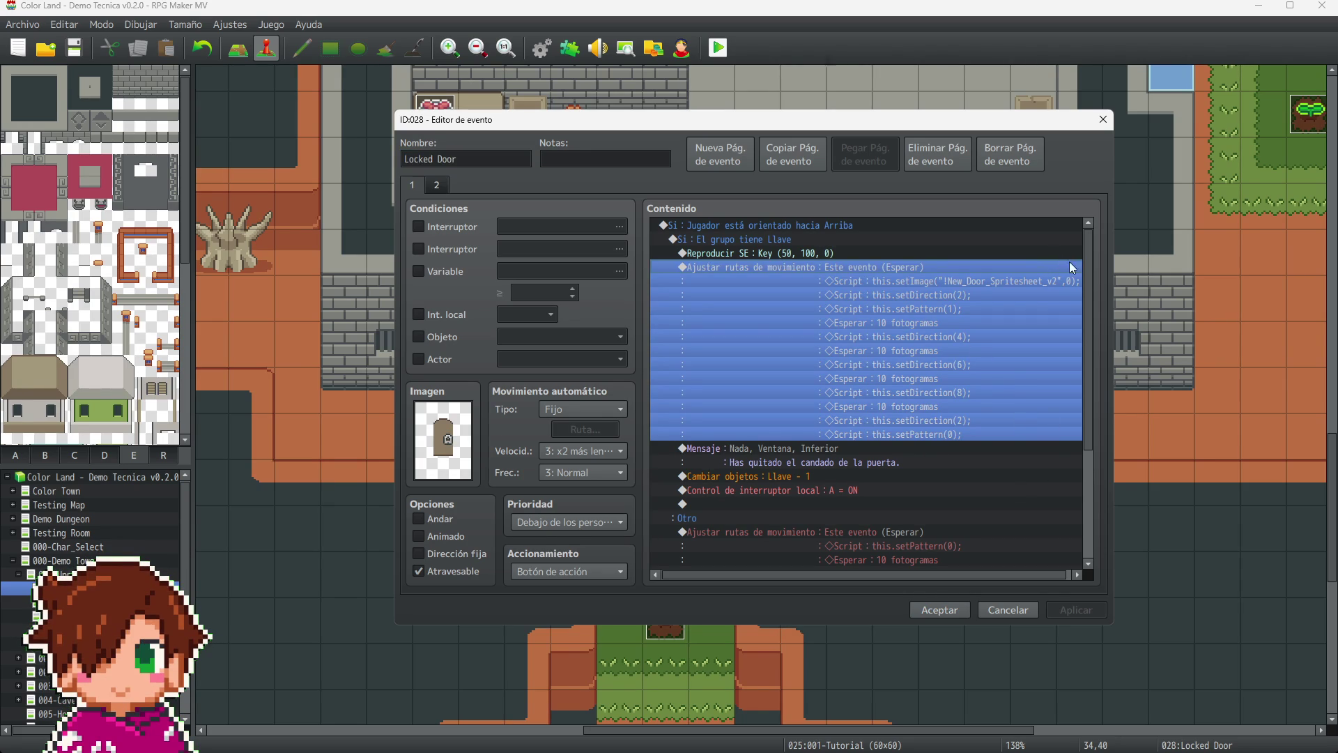
double_click(1039, 369)
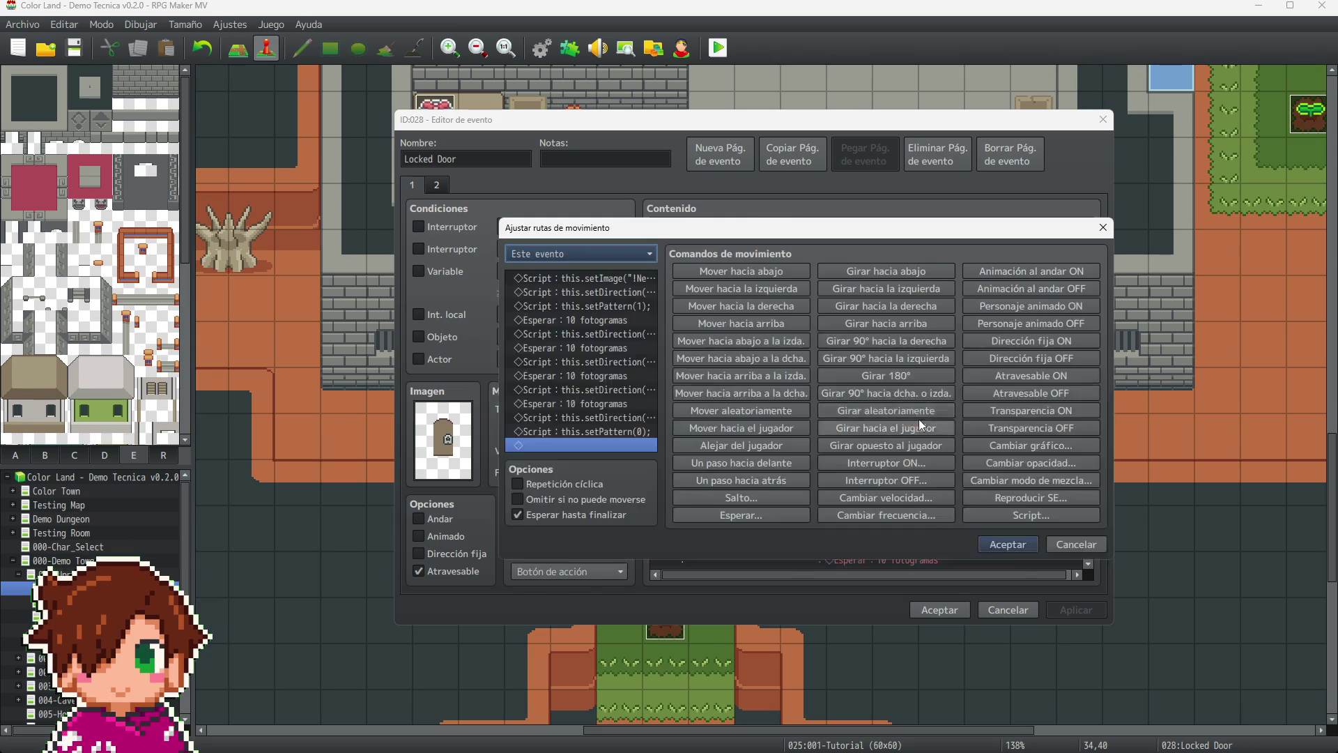
left_click(623, 423)
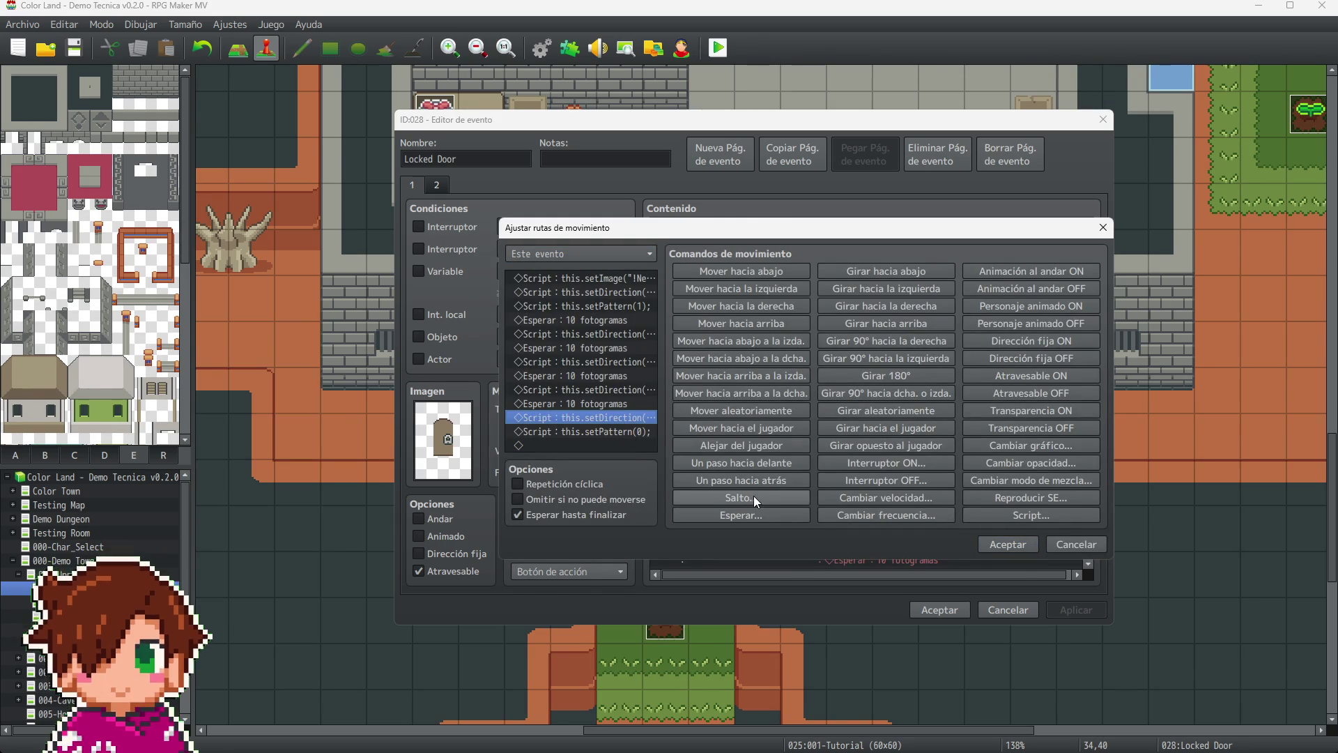
key("shift+Down")
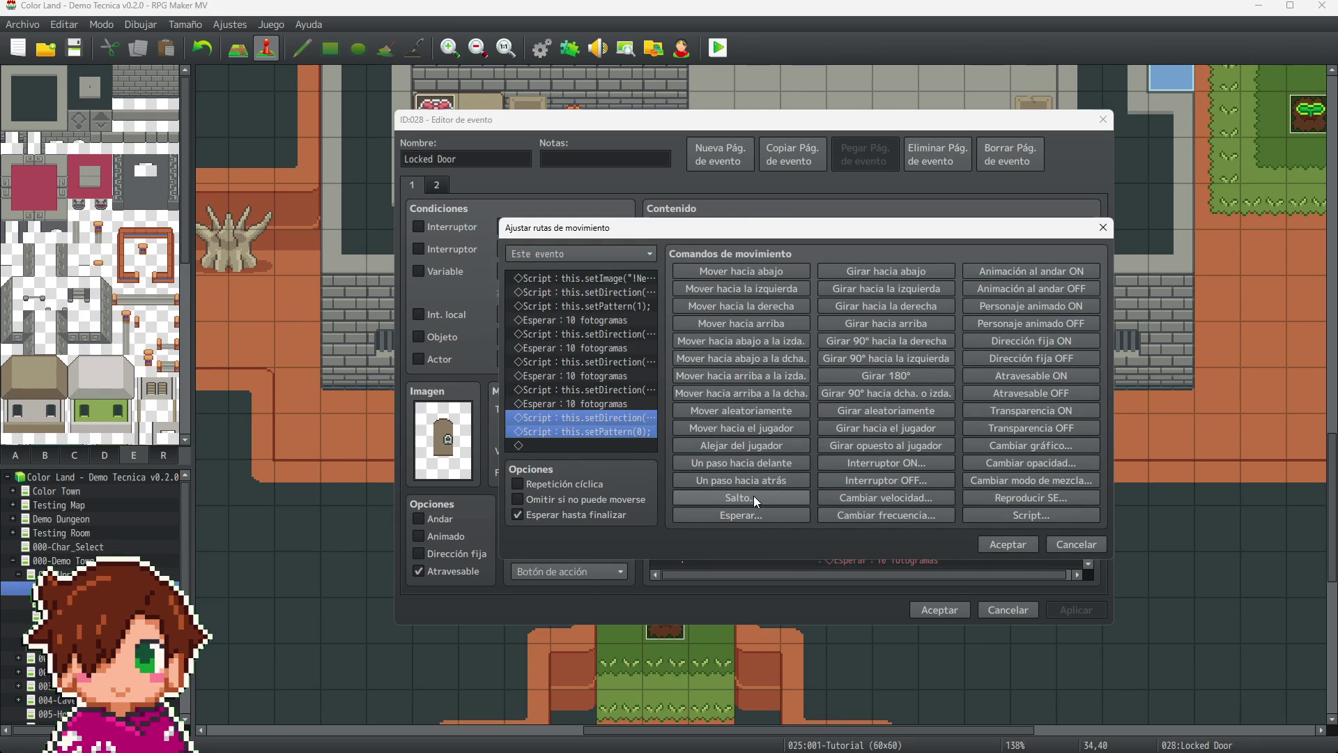
key("Delete")
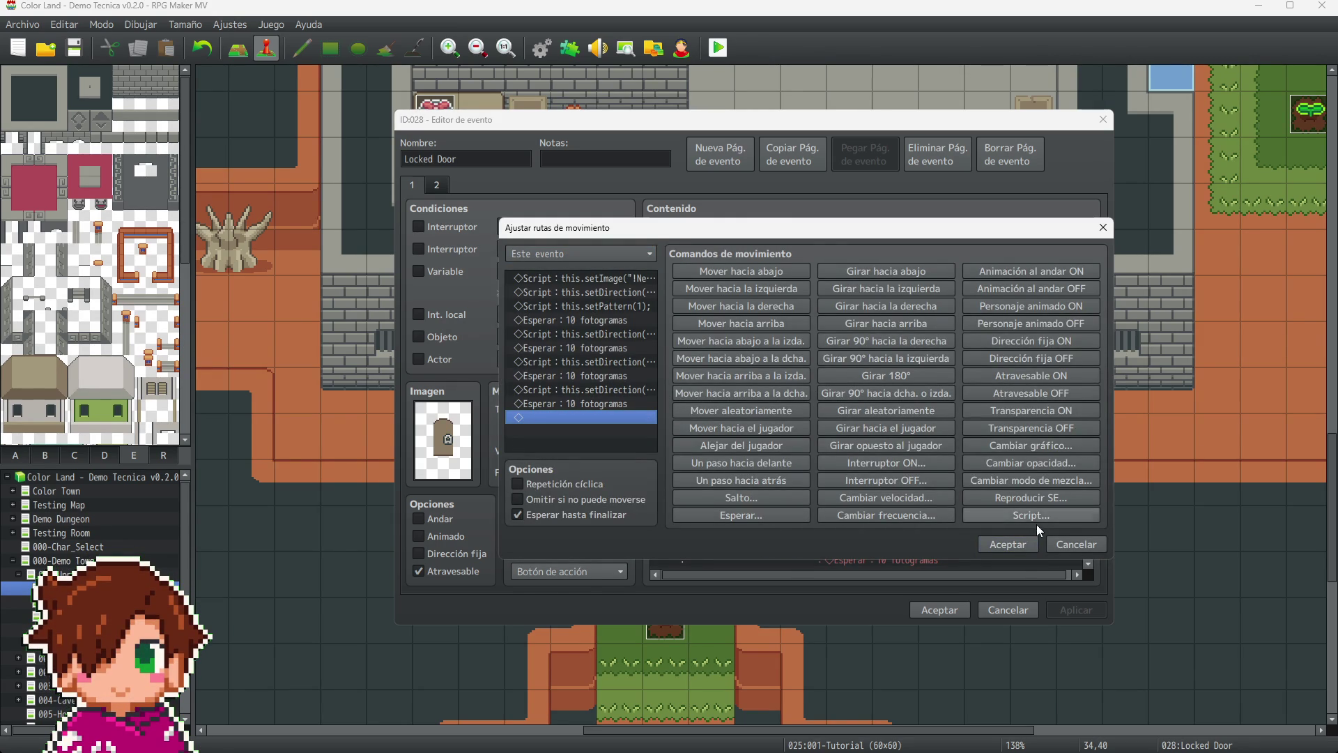
left_click(1016, 542)
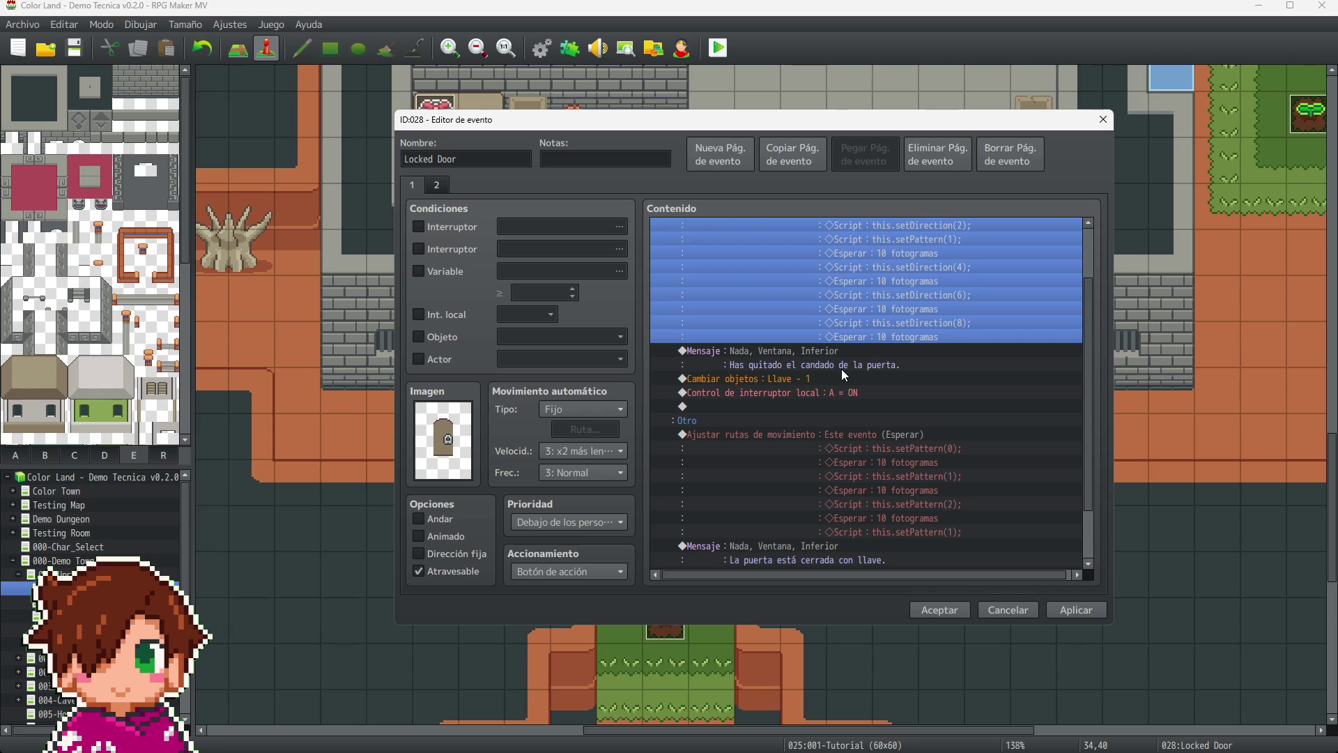
- Insert a This Event movement route running setDirection(2) and setPattern(0) before Change Items
left_click(843, 377)
scroll(857, 383, "up", 2)
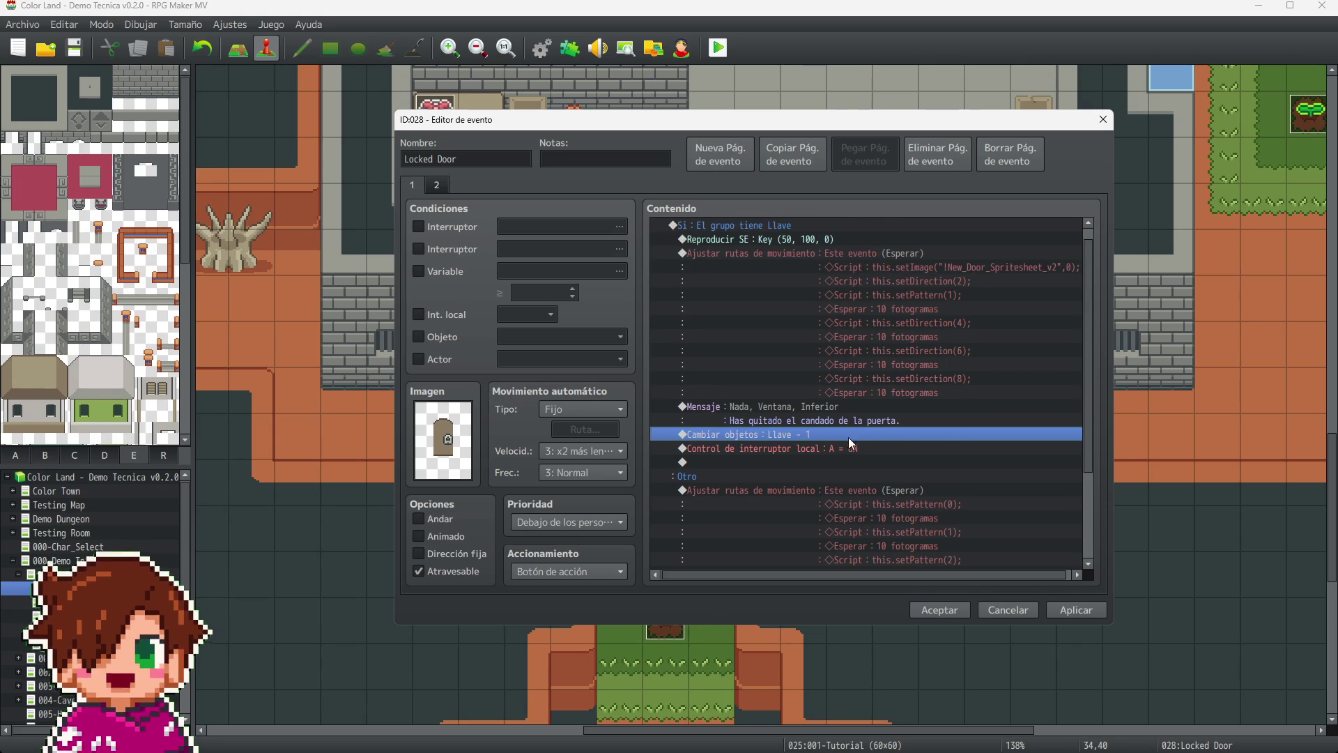
key("Insert")
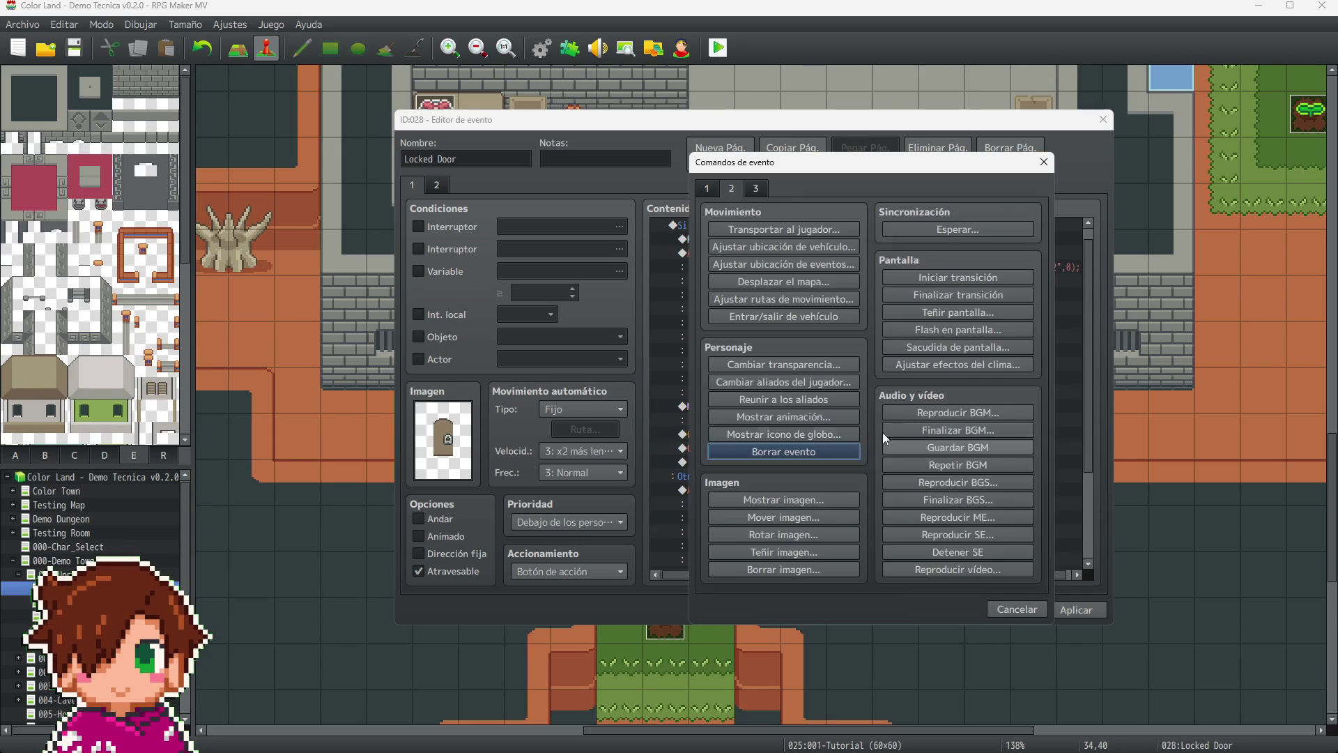
left_click(817, 298)
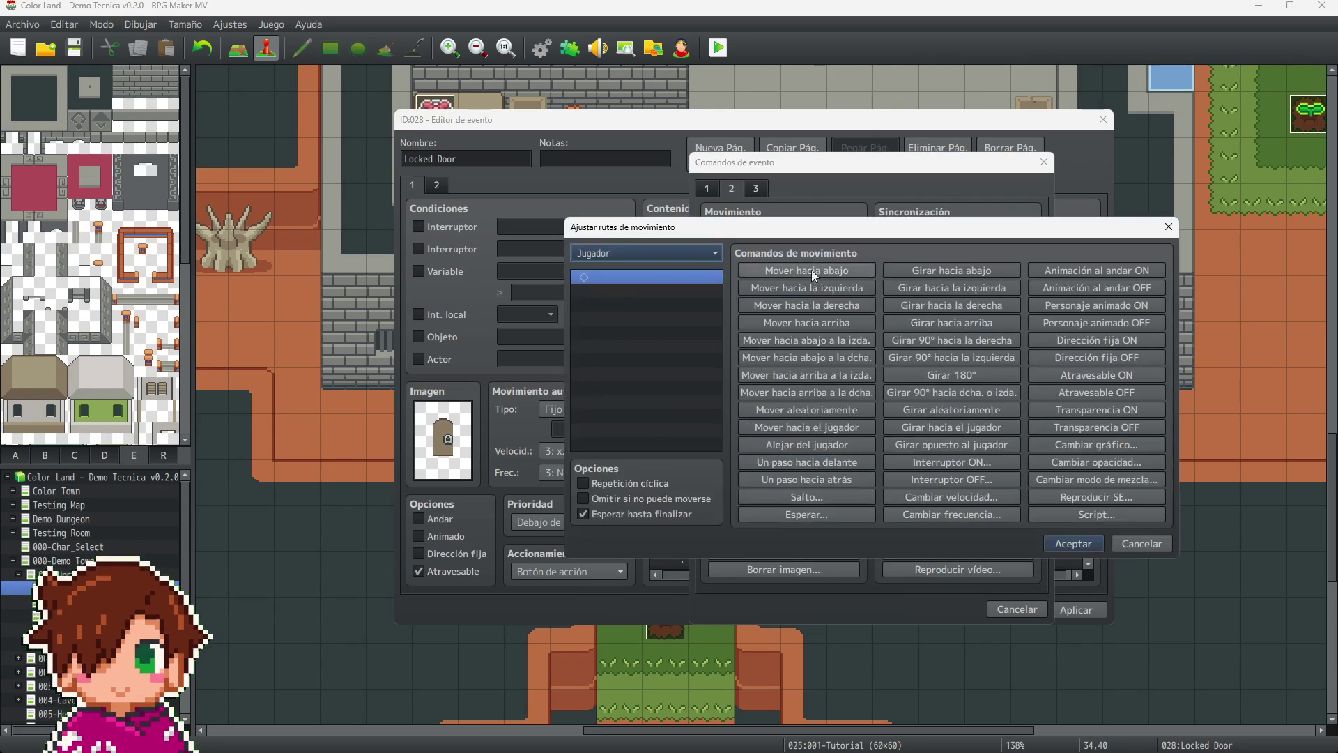
left_click(654, 255)
left_click(649, 286)
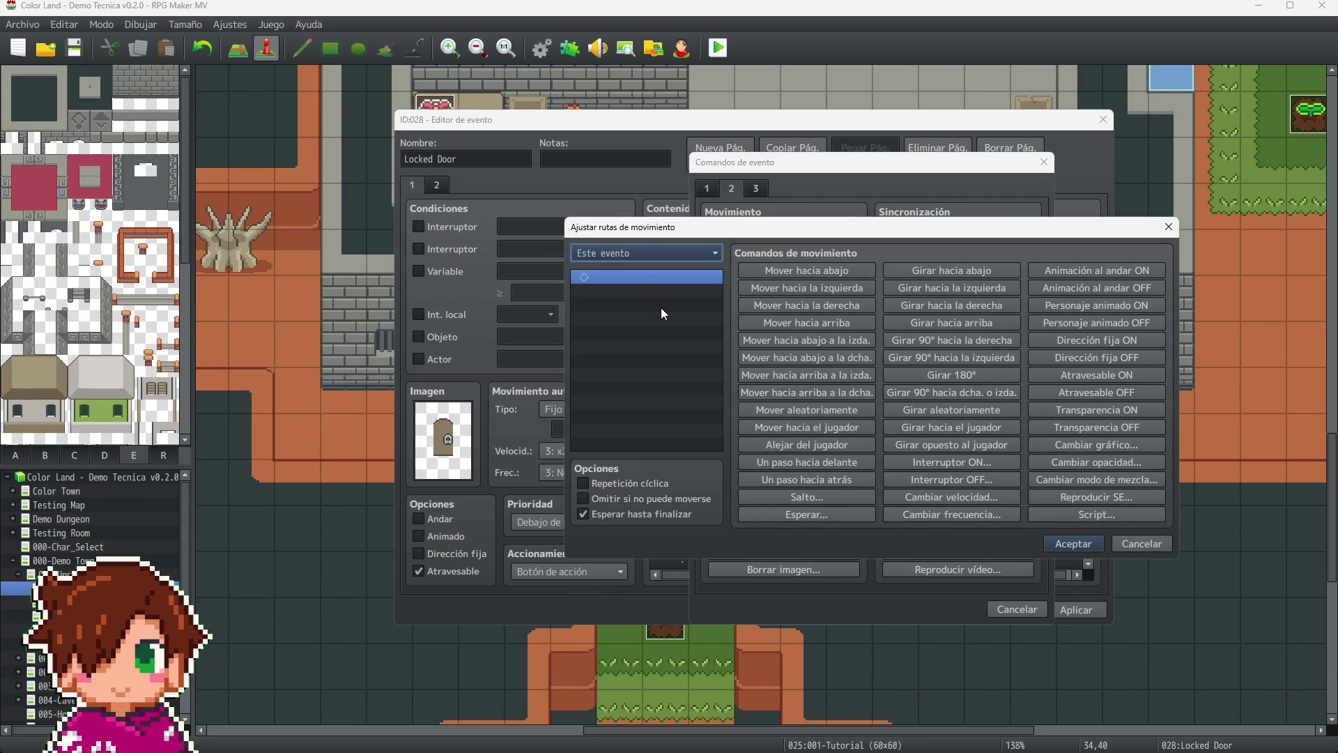
left_click(659, 289)
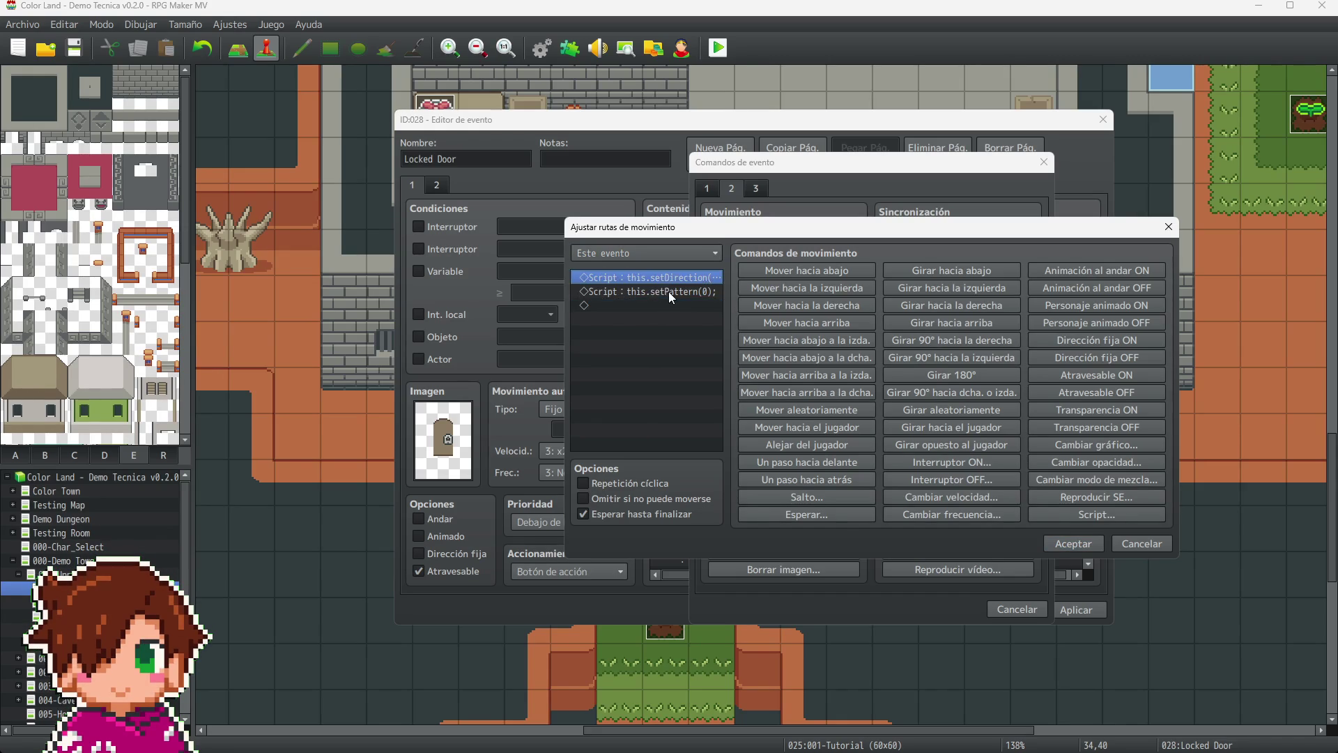
left_click(1075, 541)
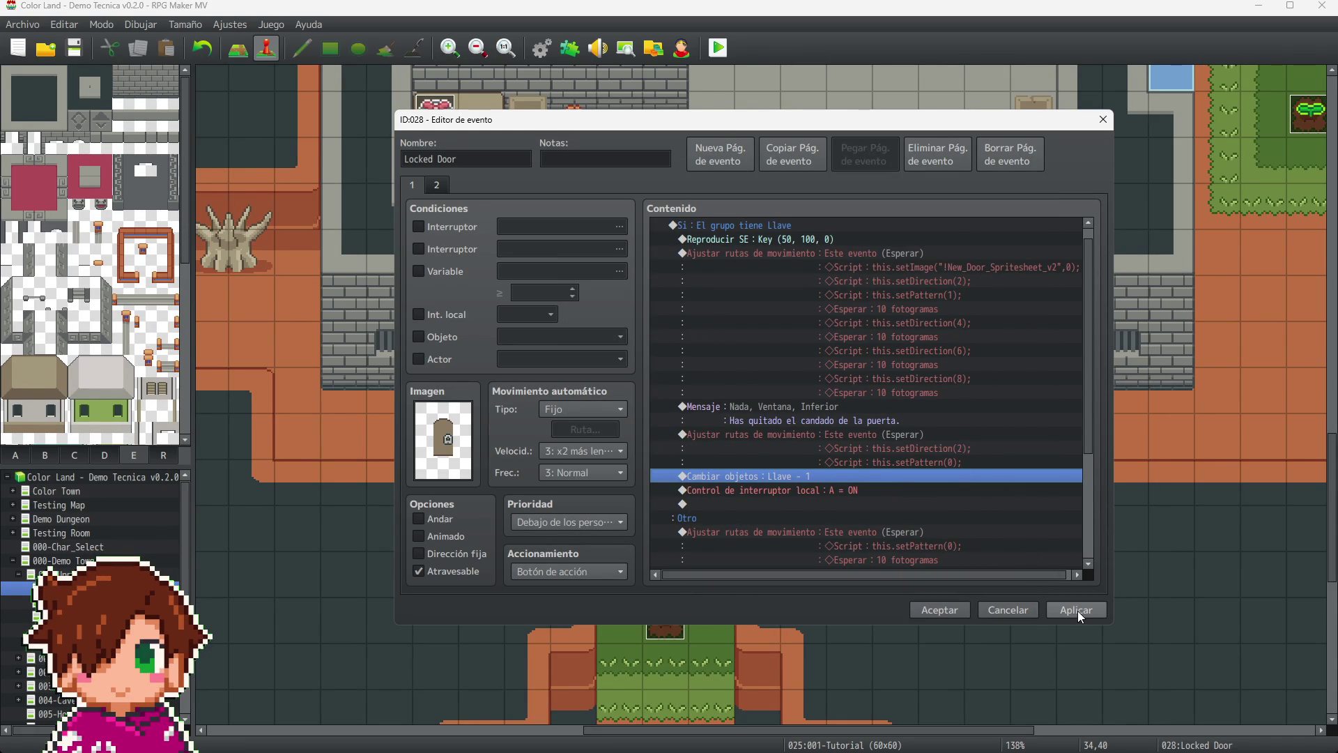
left_click(977, 442)
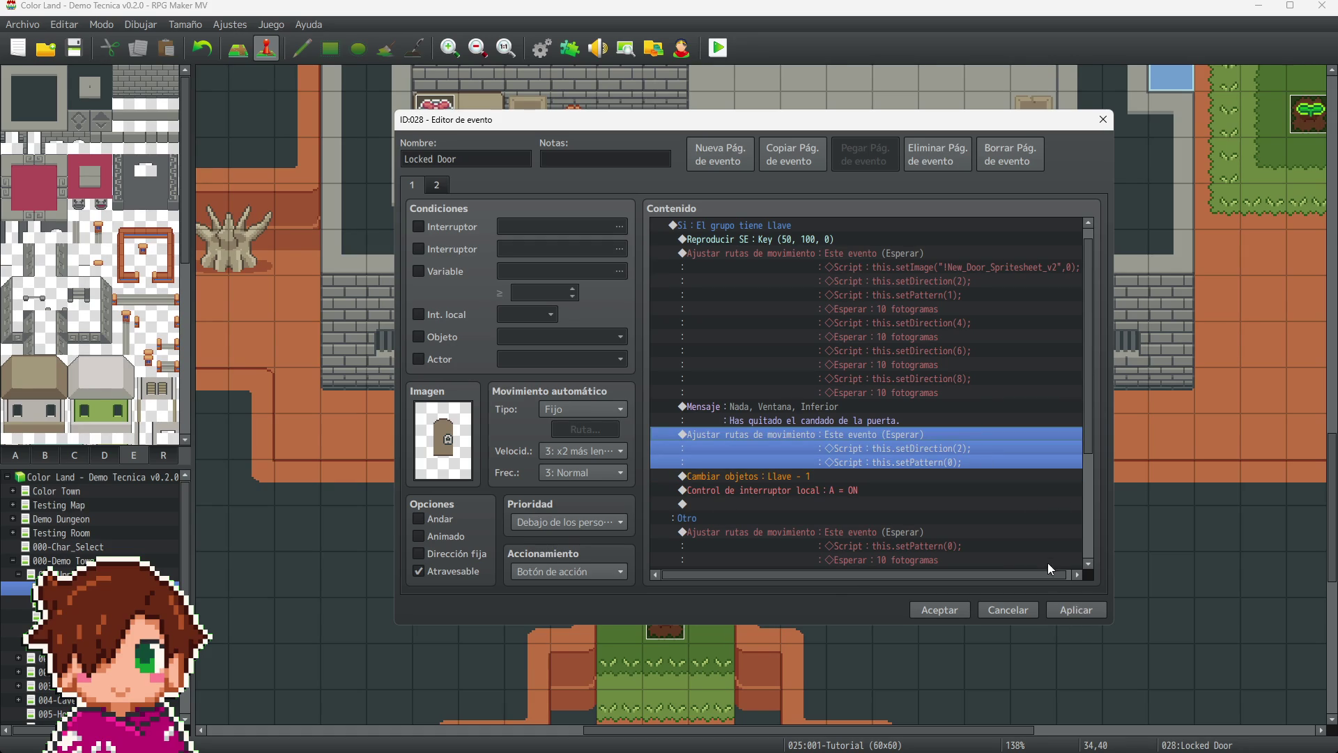
- Confirm the first door, add the setDirection(2)/setPattern(0) route to event 057 Locked Door, and save
left_click(1078, 614)
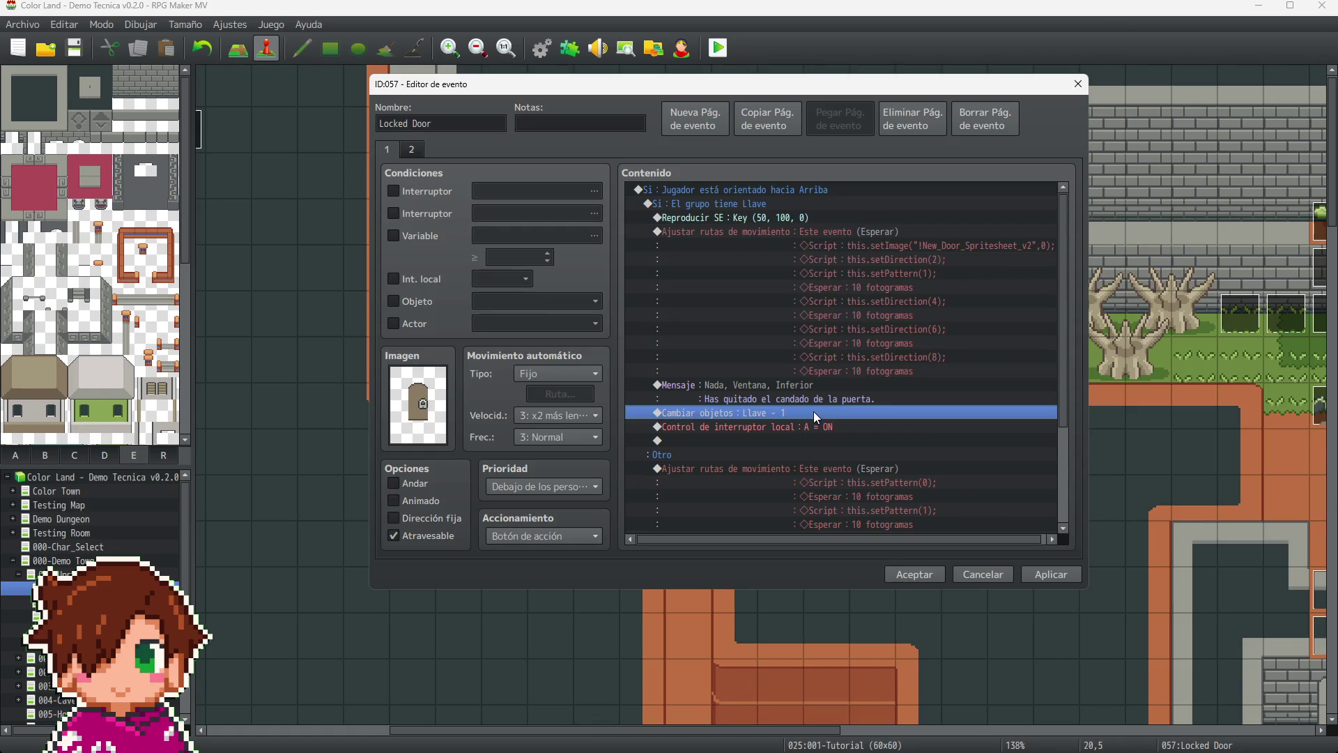
double_click(814, 411)
left_click(680, 155)
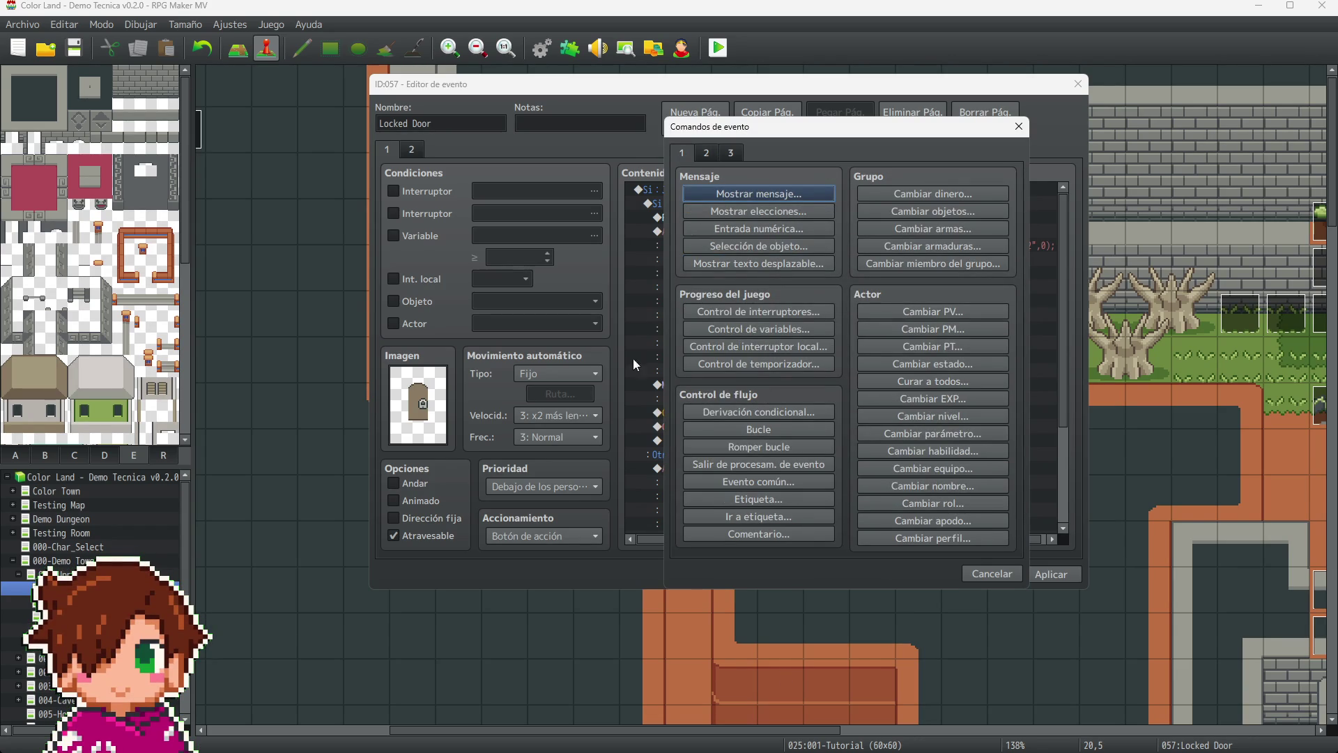
left_click(700, 155)
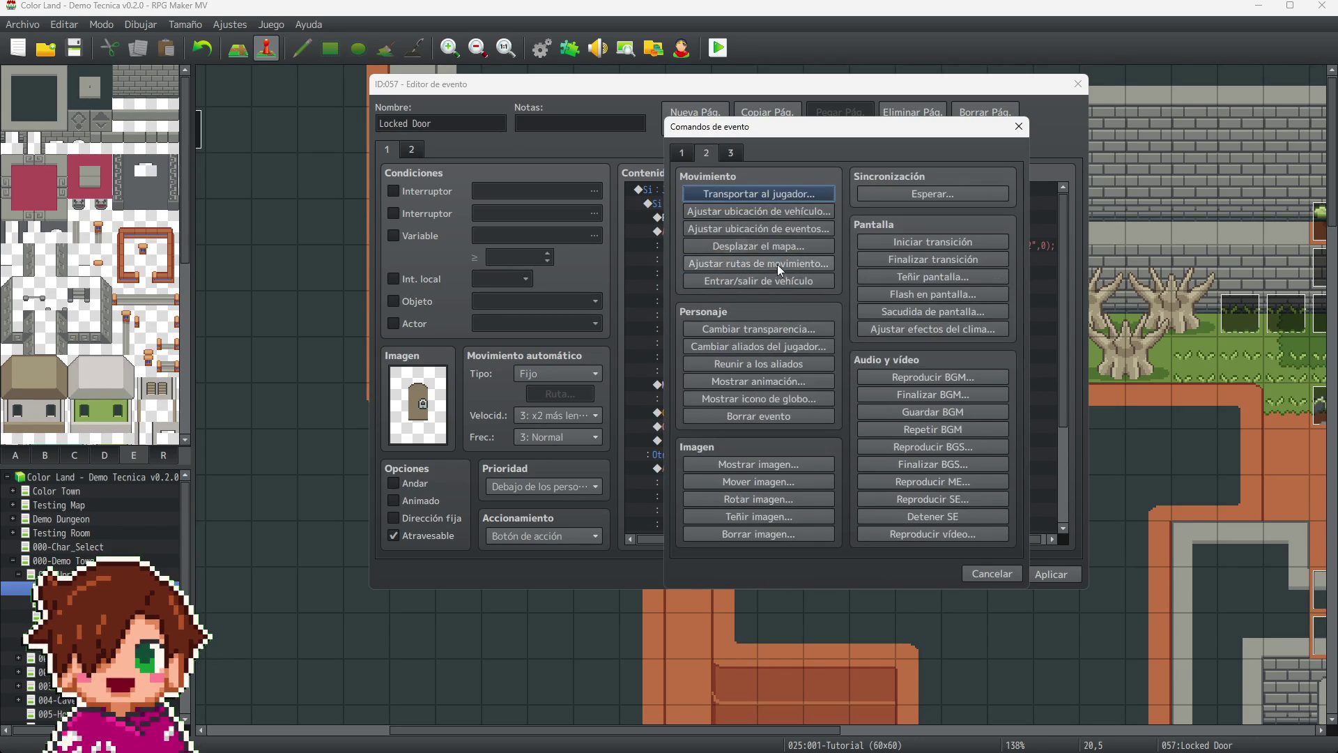
left_click(778, 264)
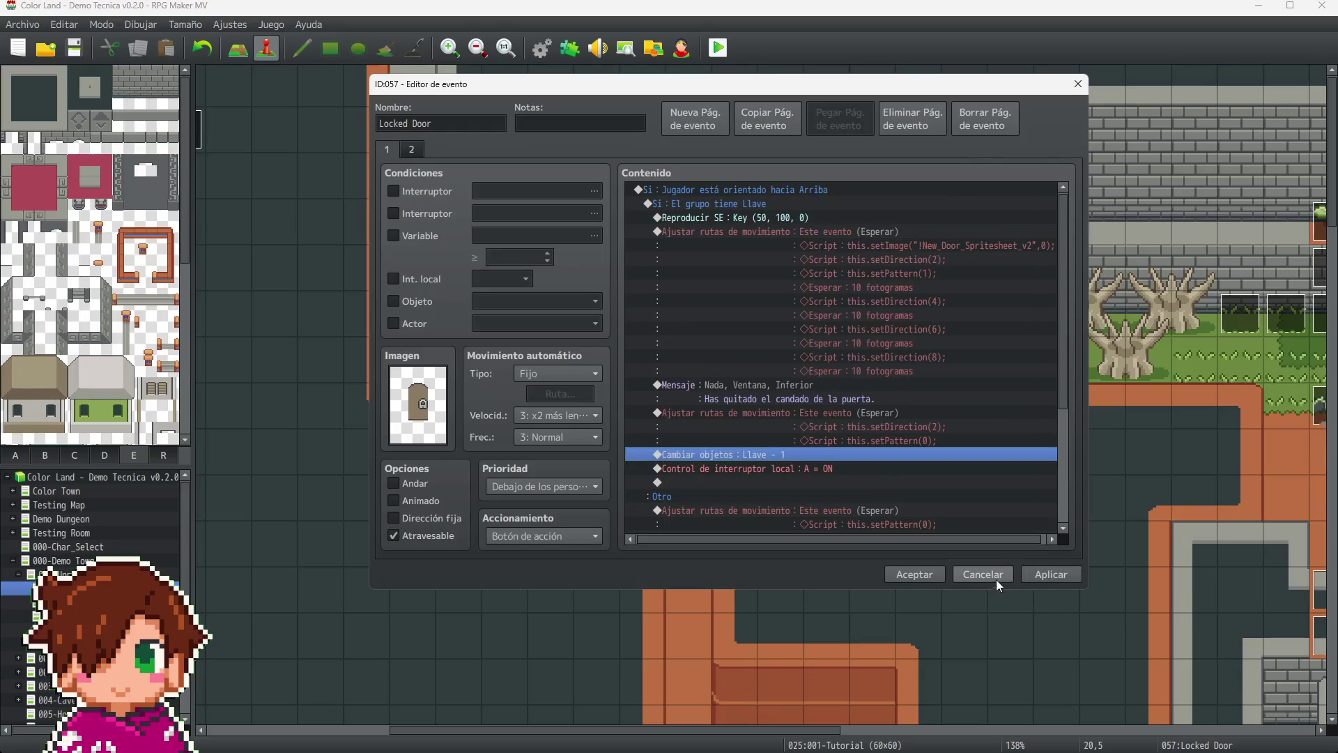
left_click(910, 577)
left_click(75, 48)
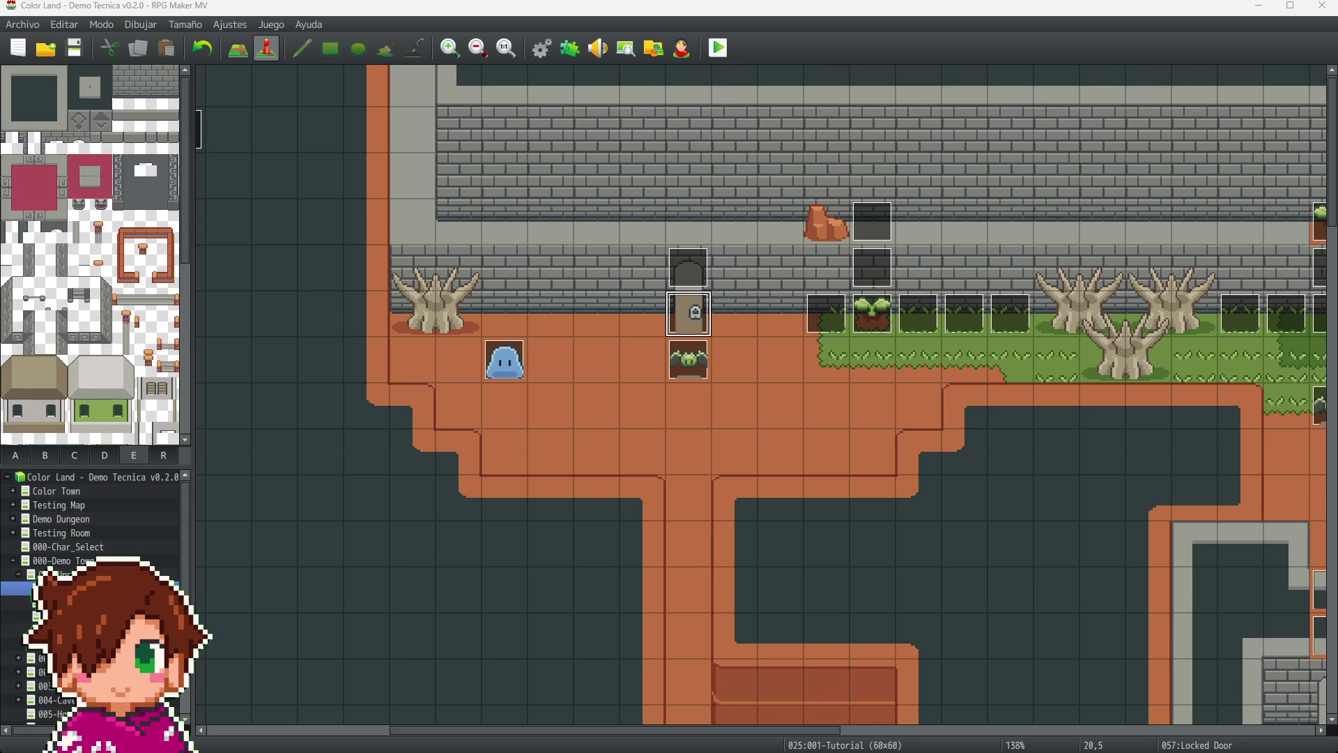
- Deselect the Locked Door event and scroll around the map before playtesting
left_click(733, 454)
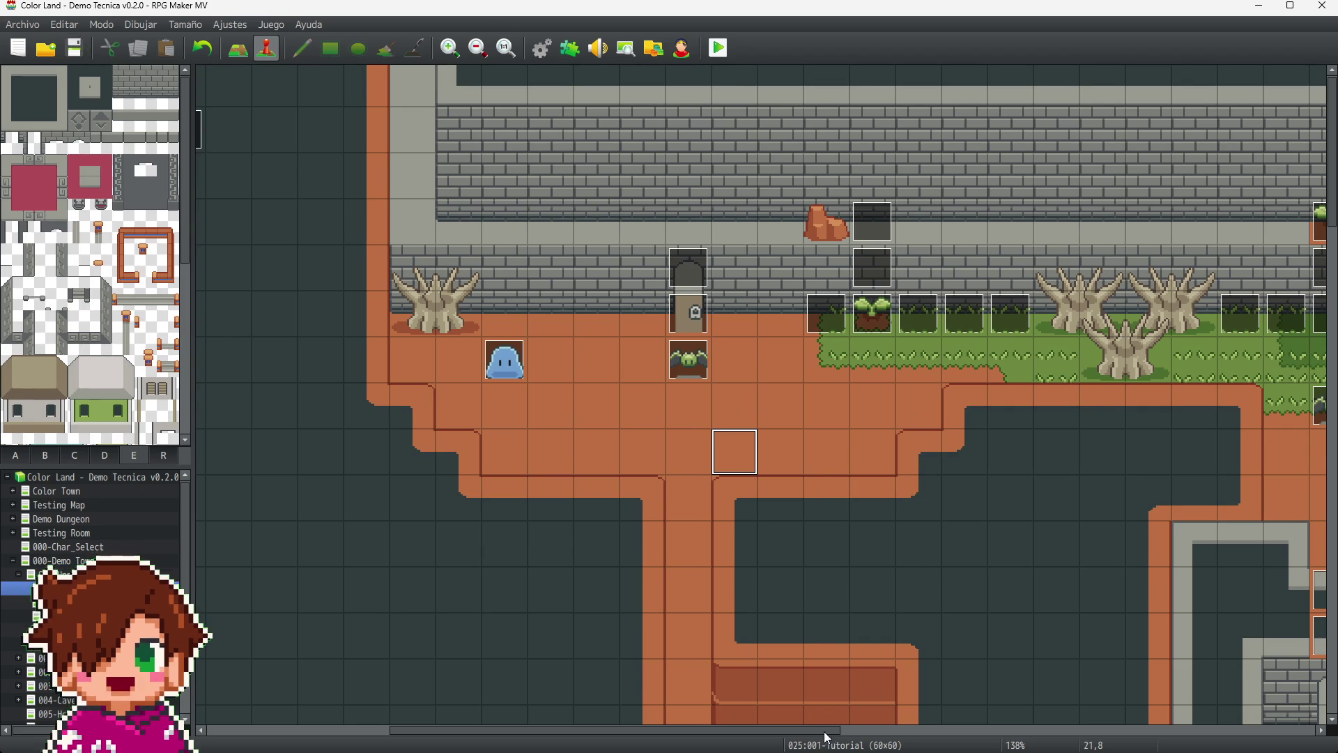
scroll(922, 557, "right", 10)
scroll(921, 623, "down", 5)
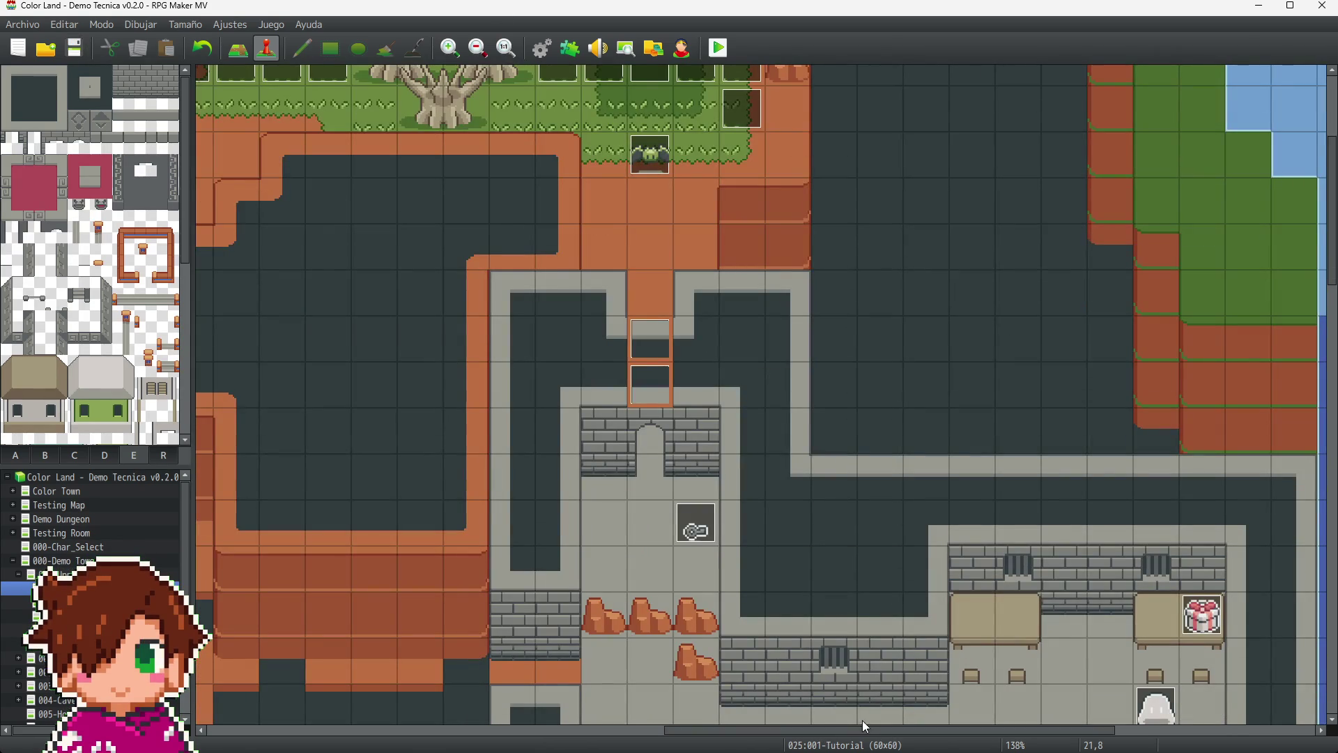
scroll(860, 732, "left", 5)
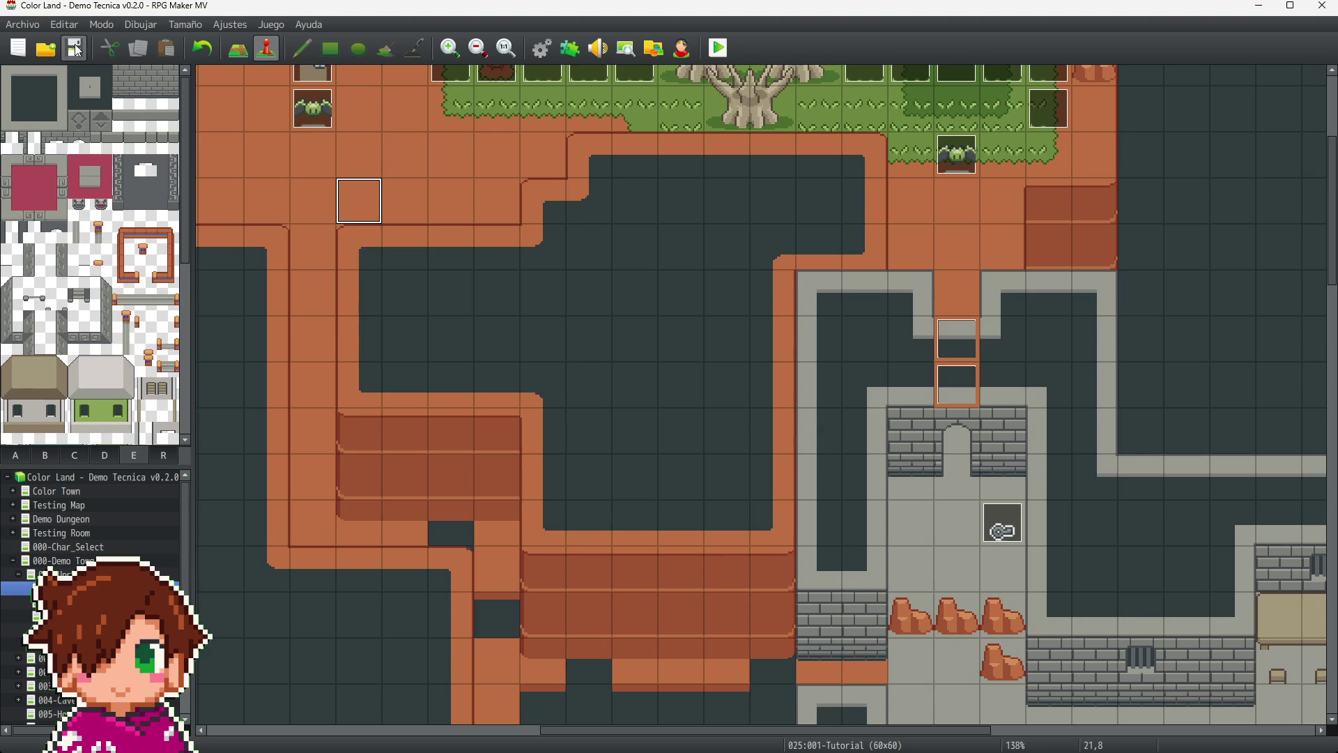
scroll(713, 350, "down", 5)
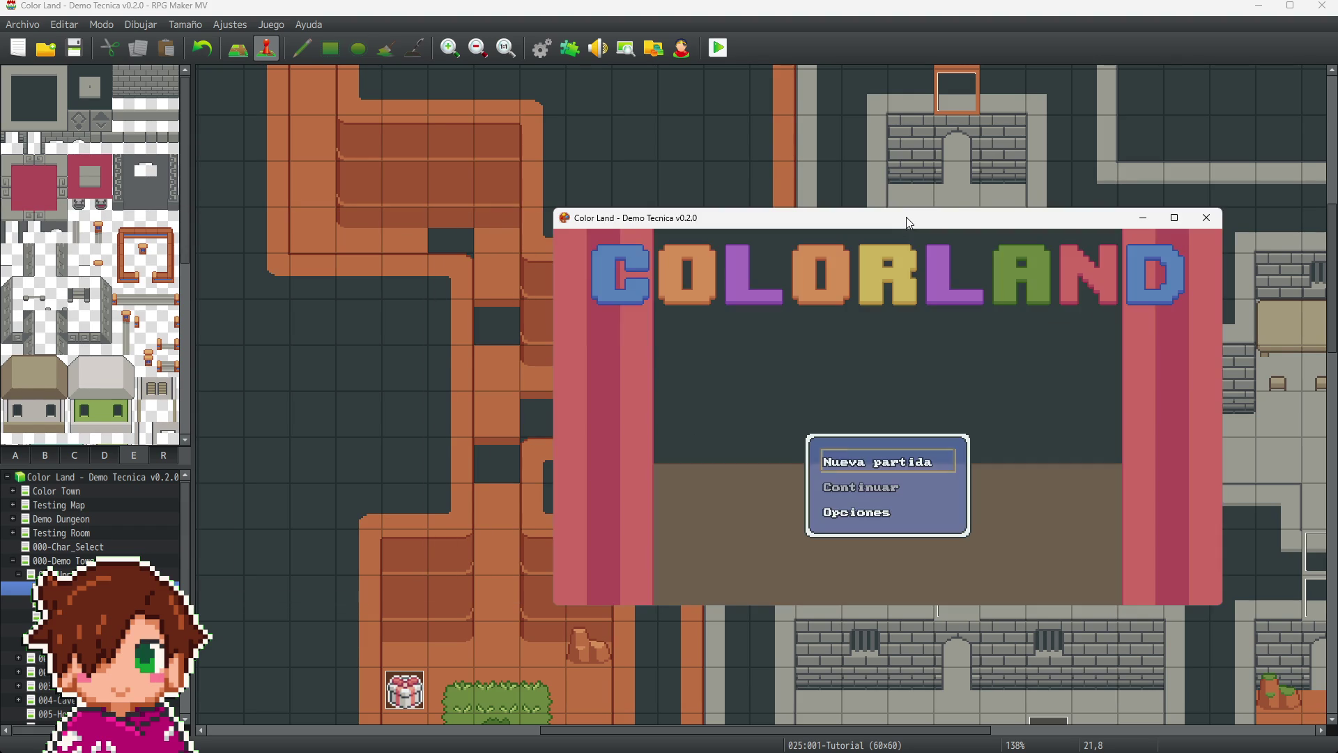
- Start a new game in the playtest, walk north, and grow the sprout into a vine to climb
key("F4")
key("Return")
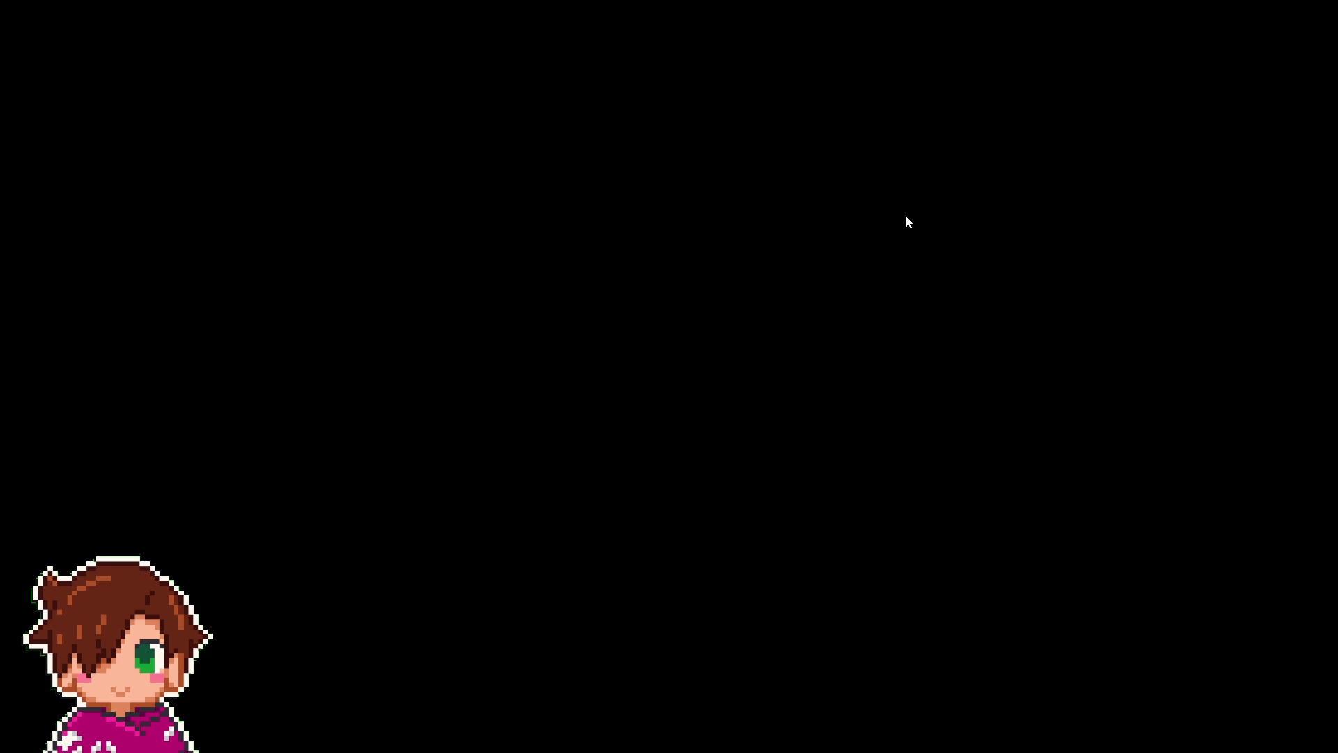
key("Up")
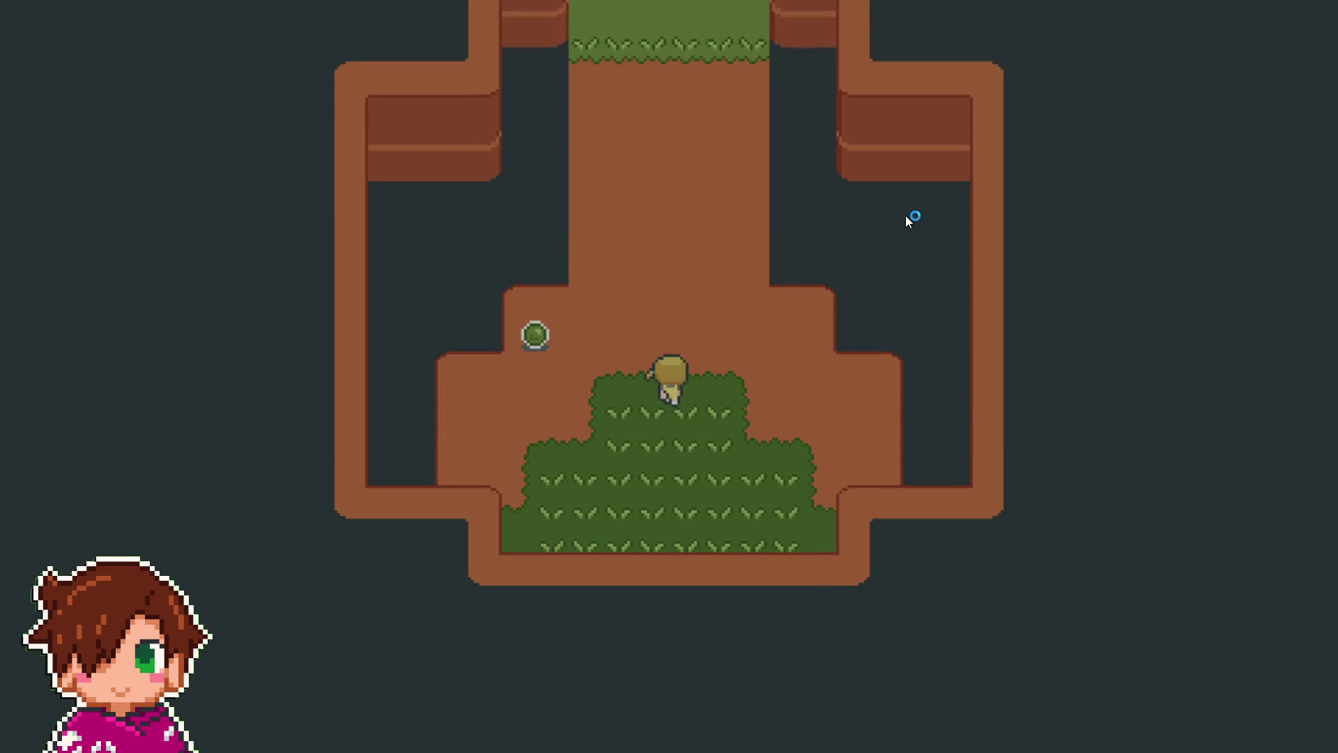
key("Left")
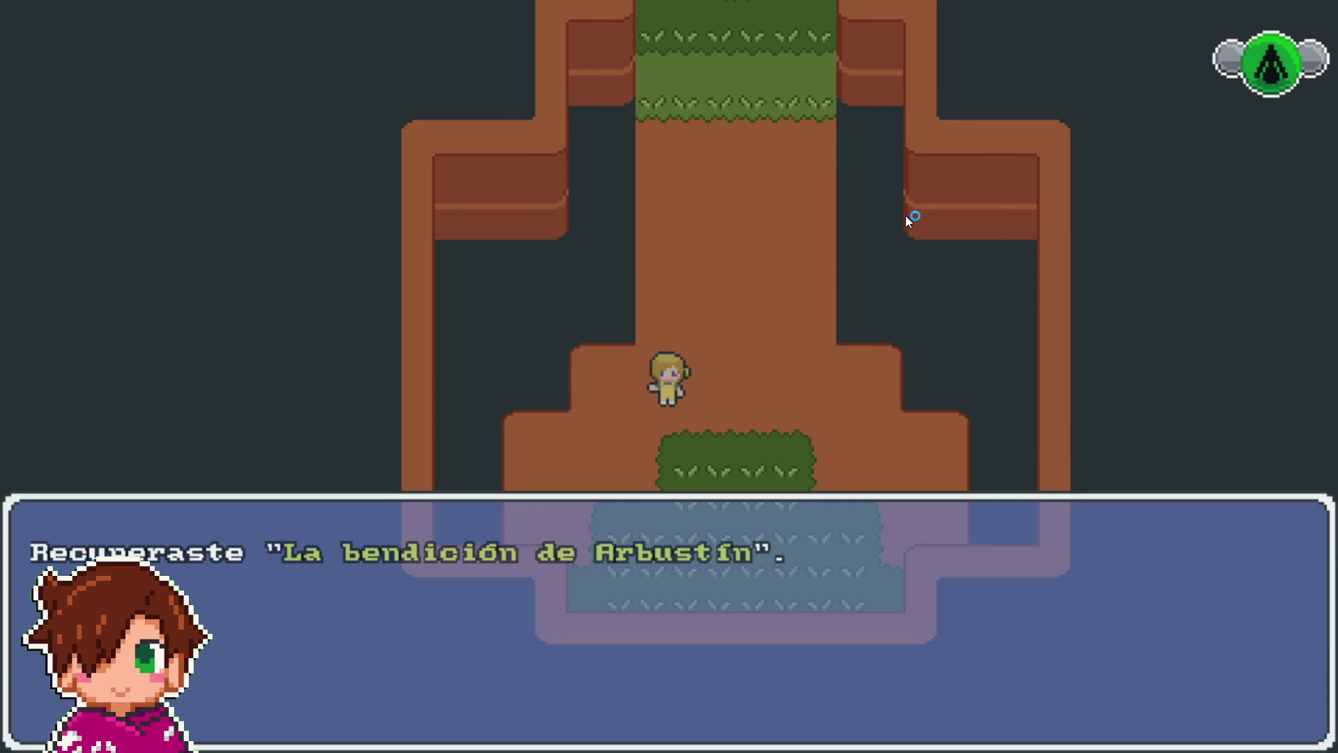
key("Return")
key("Right")
key("Up")
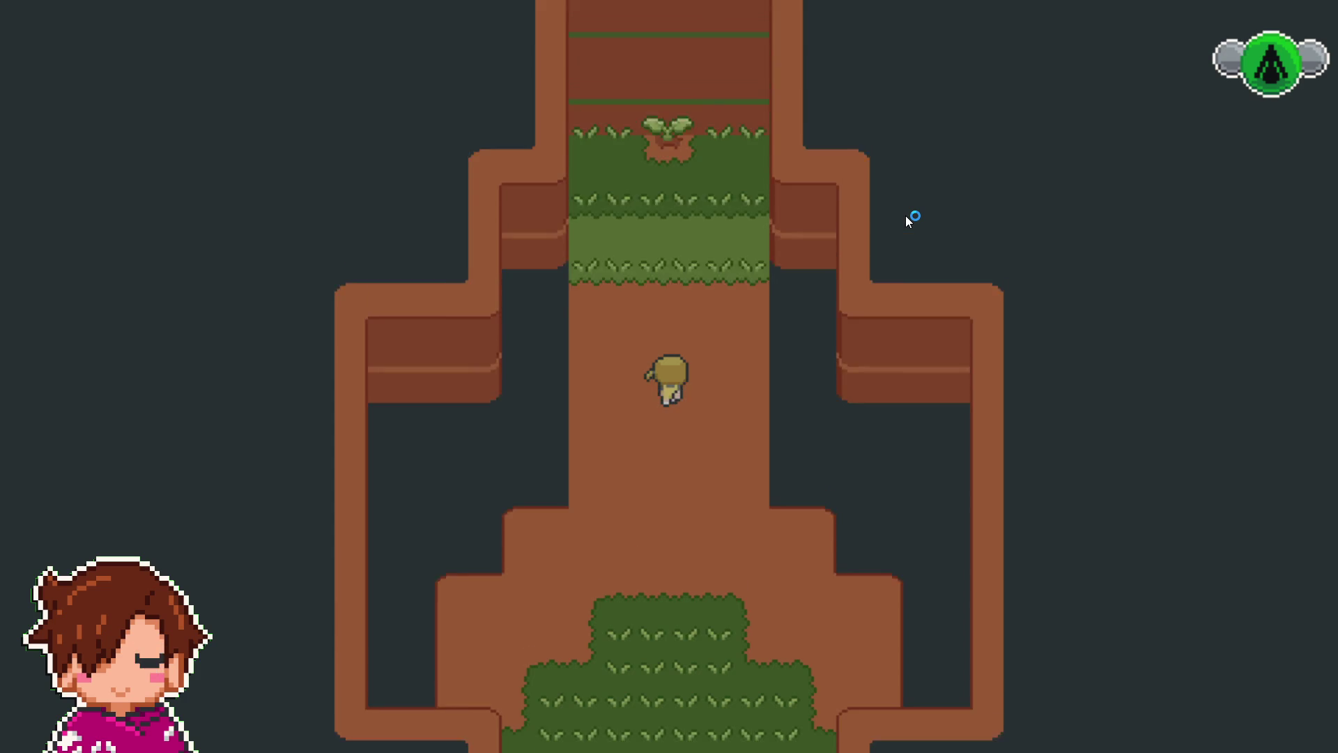
key("Return")
key("Up")
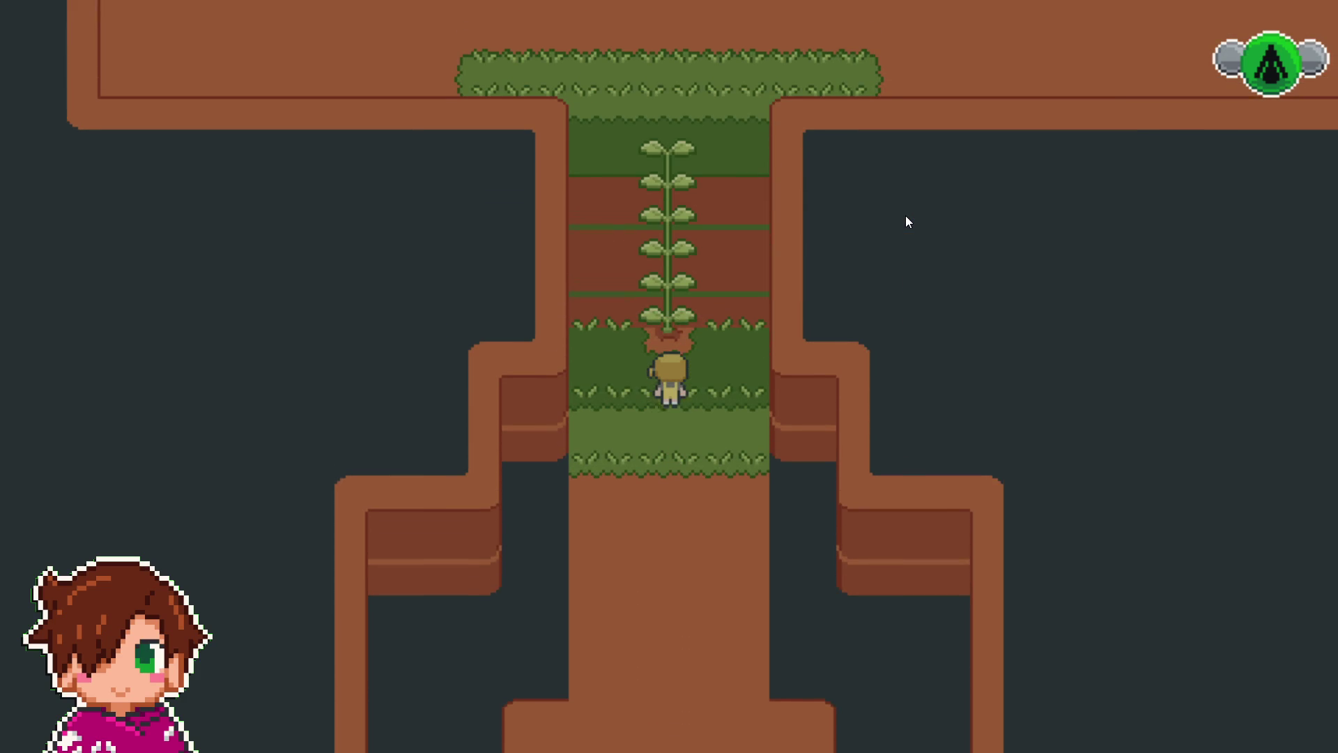
- Walk west past the dead tree into the grey room and pick up the key
key("Left")
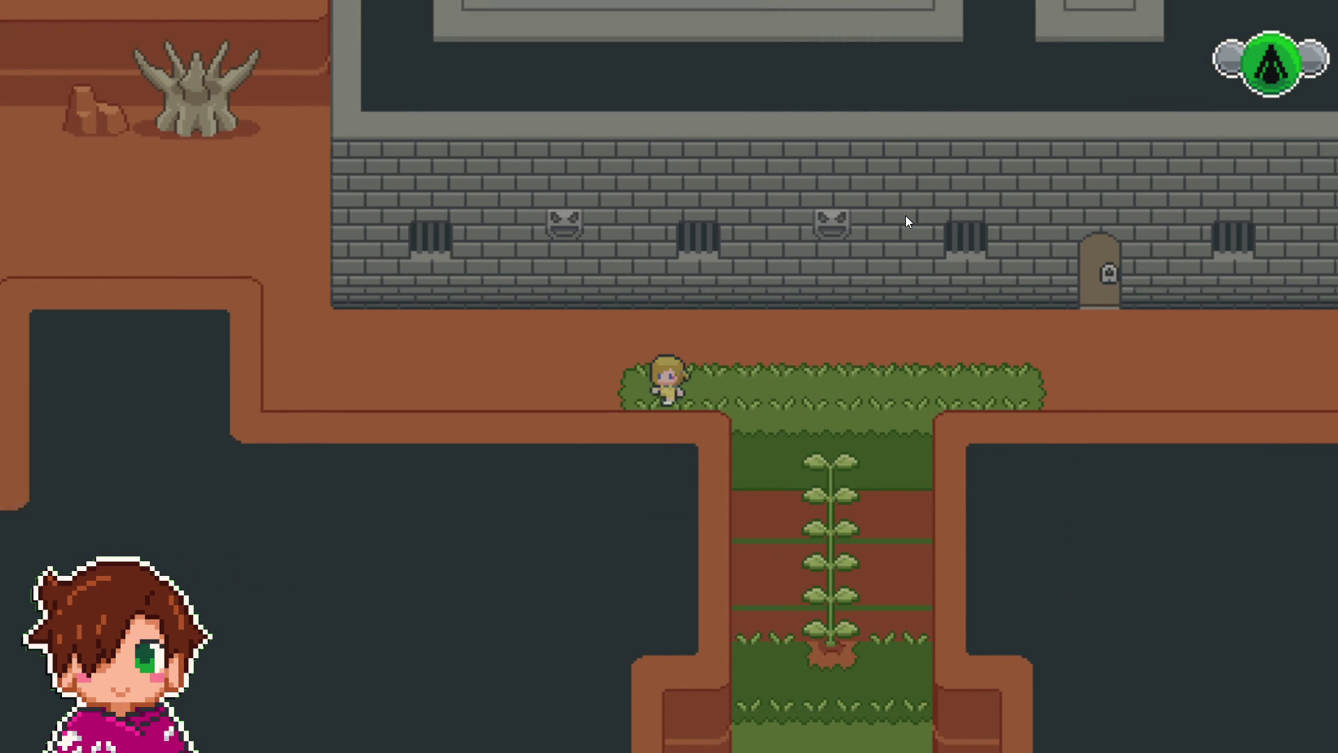
key("Left")
key("Up")
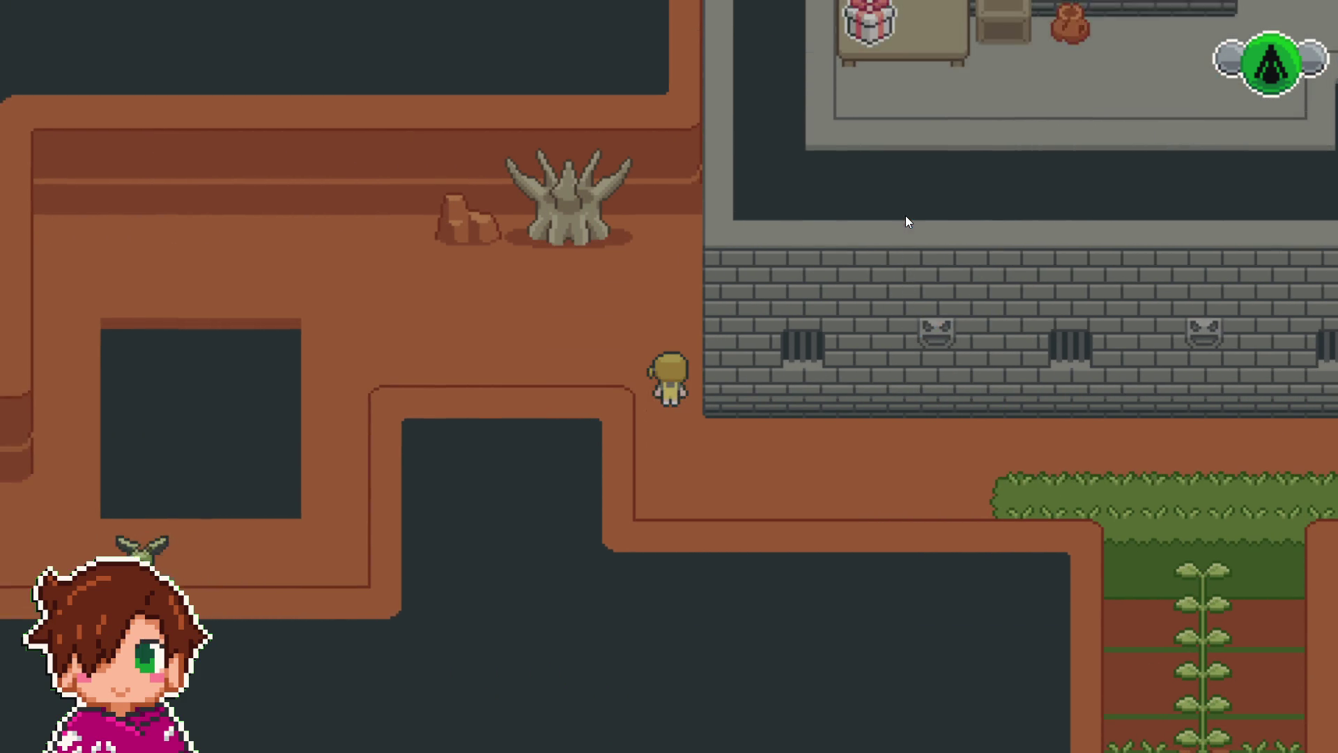
key("Left")
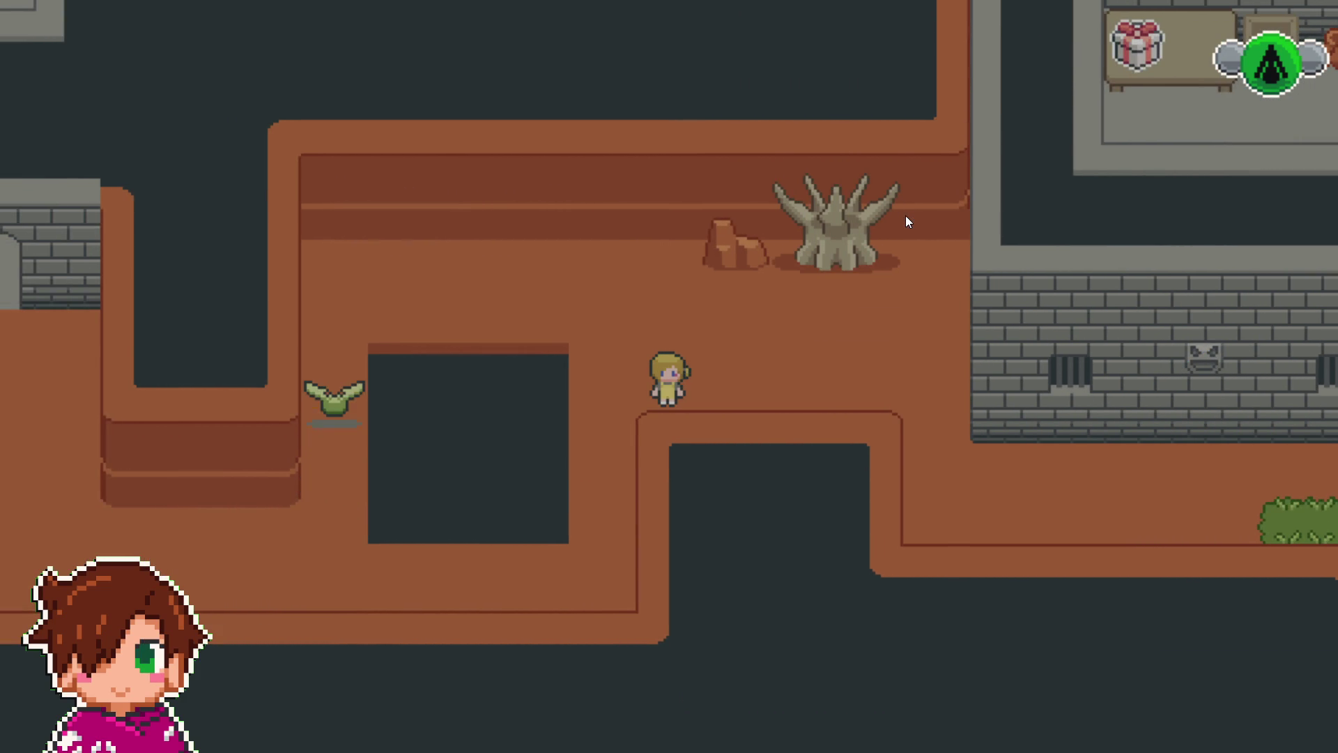
key("Down")
key("Down")
key("Left")
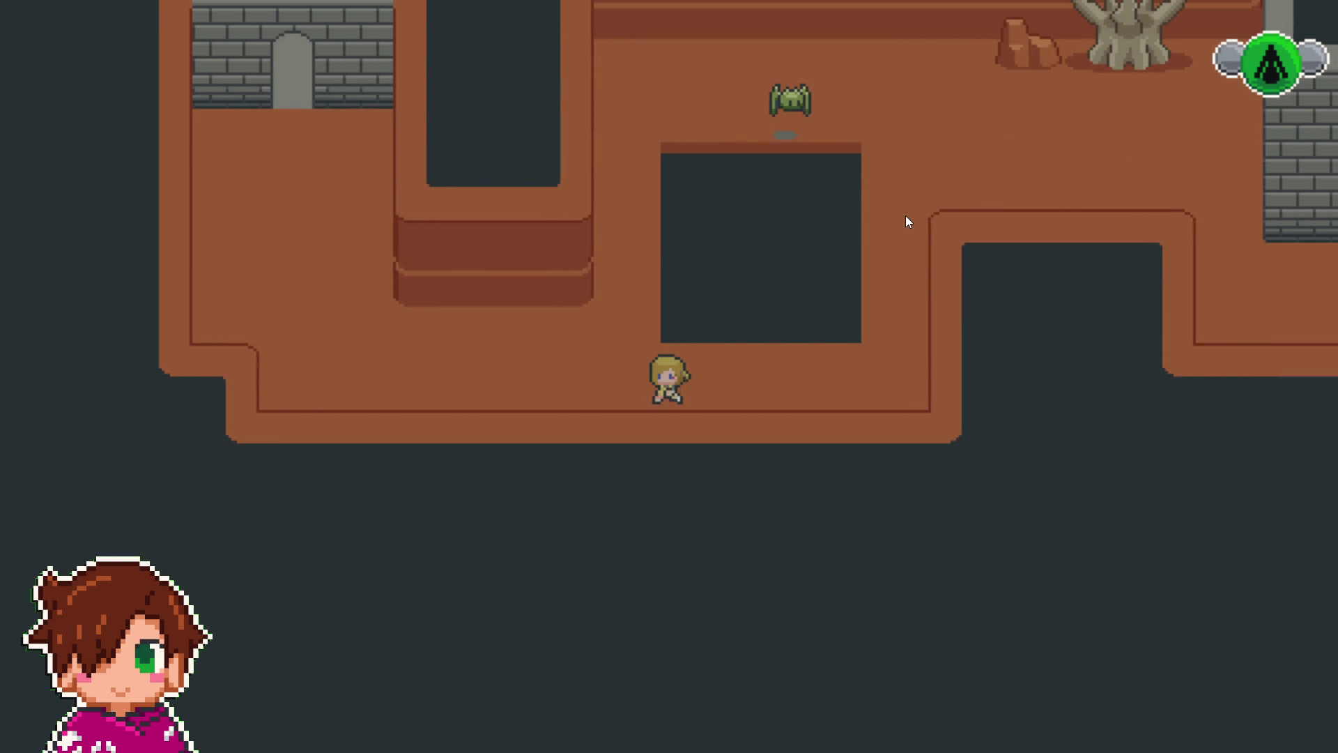
key("Left")
key("Up")
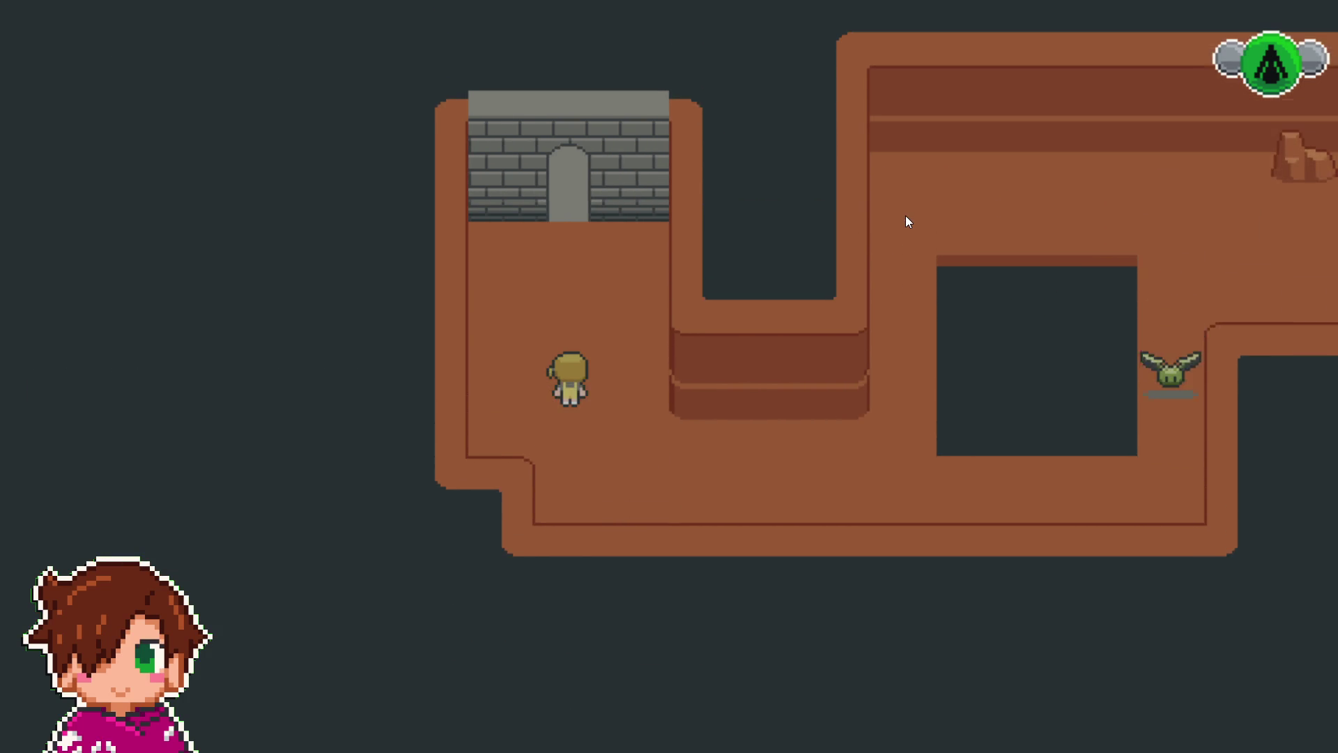
key("Up")
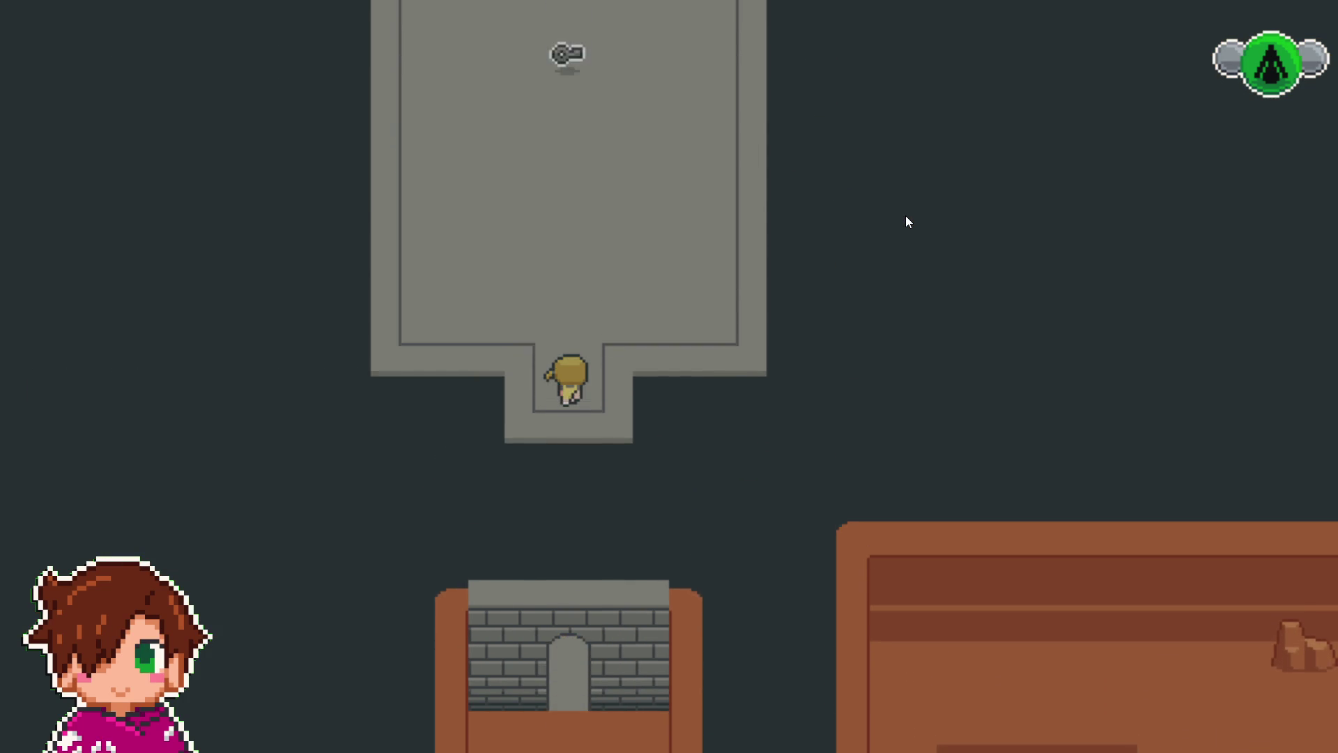
key("Up")
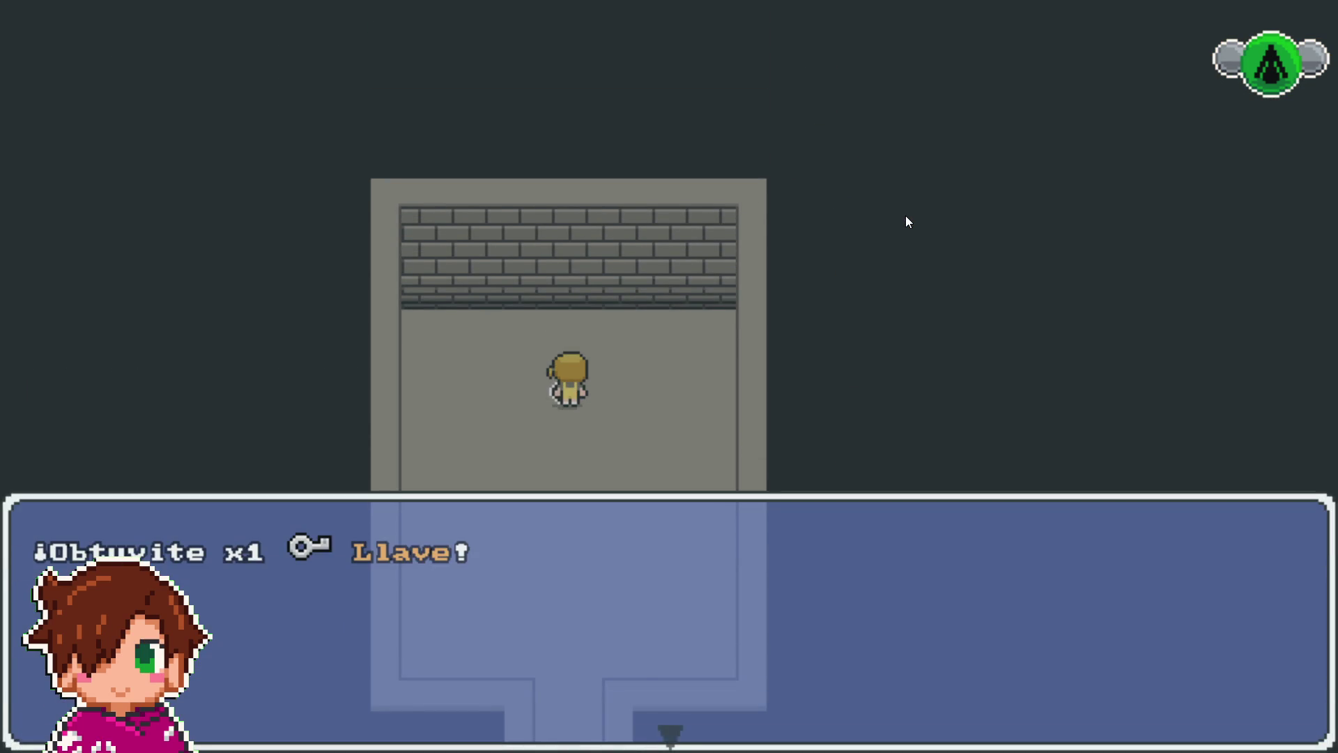
key("Return")
- Walk back east across the brown area along the stone wall to the padlocked door
key("Down")
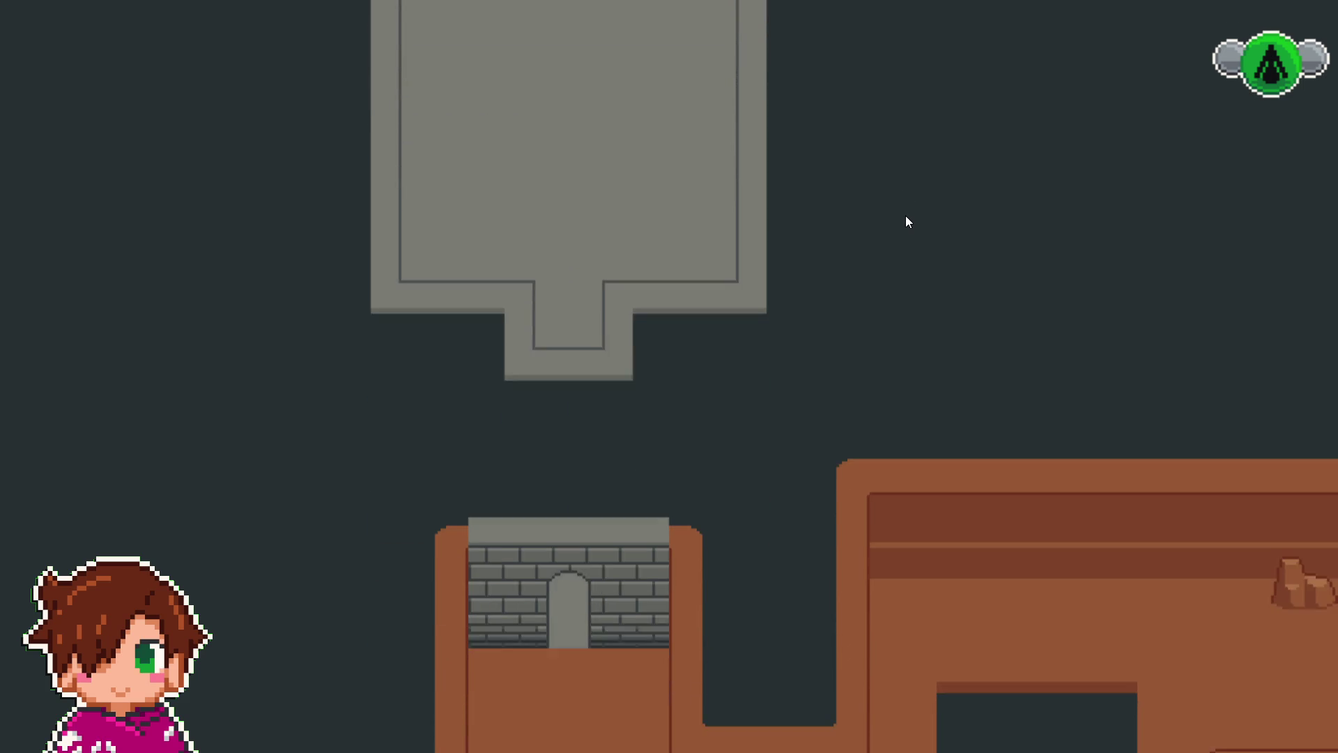
key("Down")
key("Right")
key("Down")
key("Right")
key("Up")
key("Left")
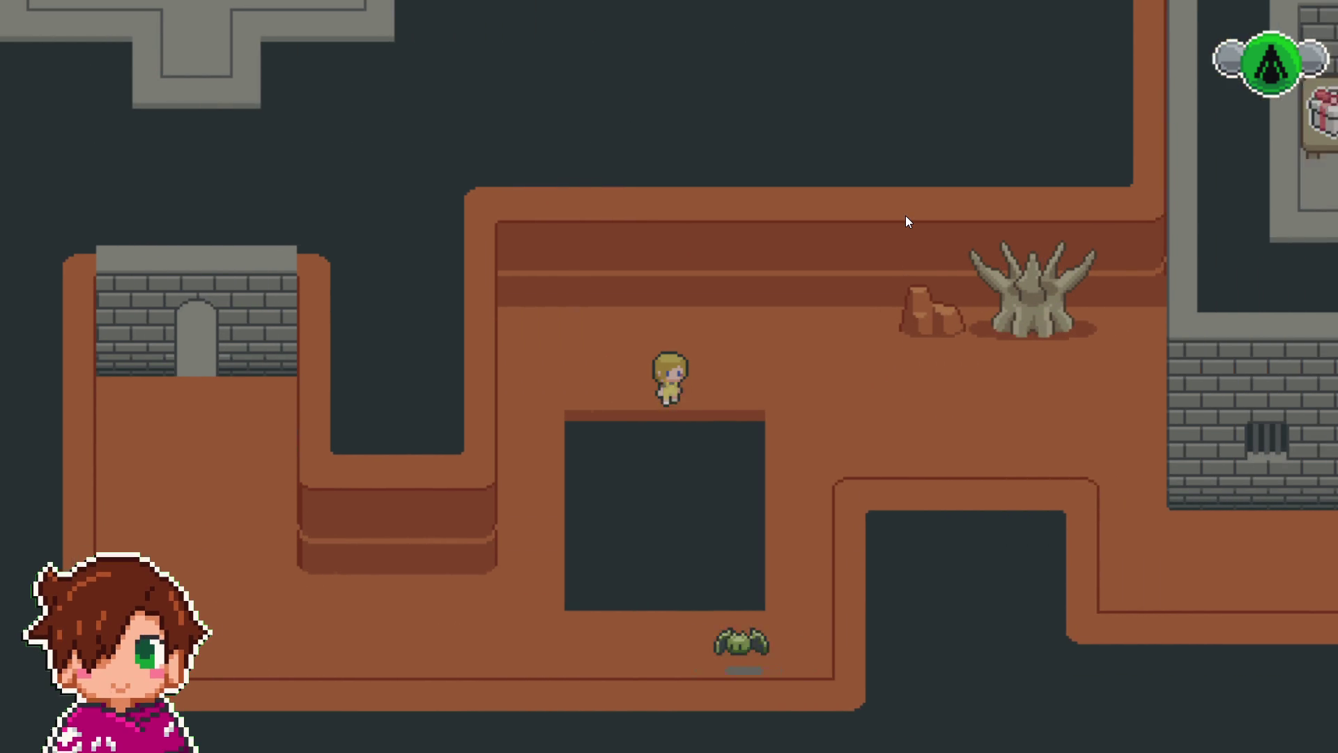
key("Right")
key("Down")
key("Right")
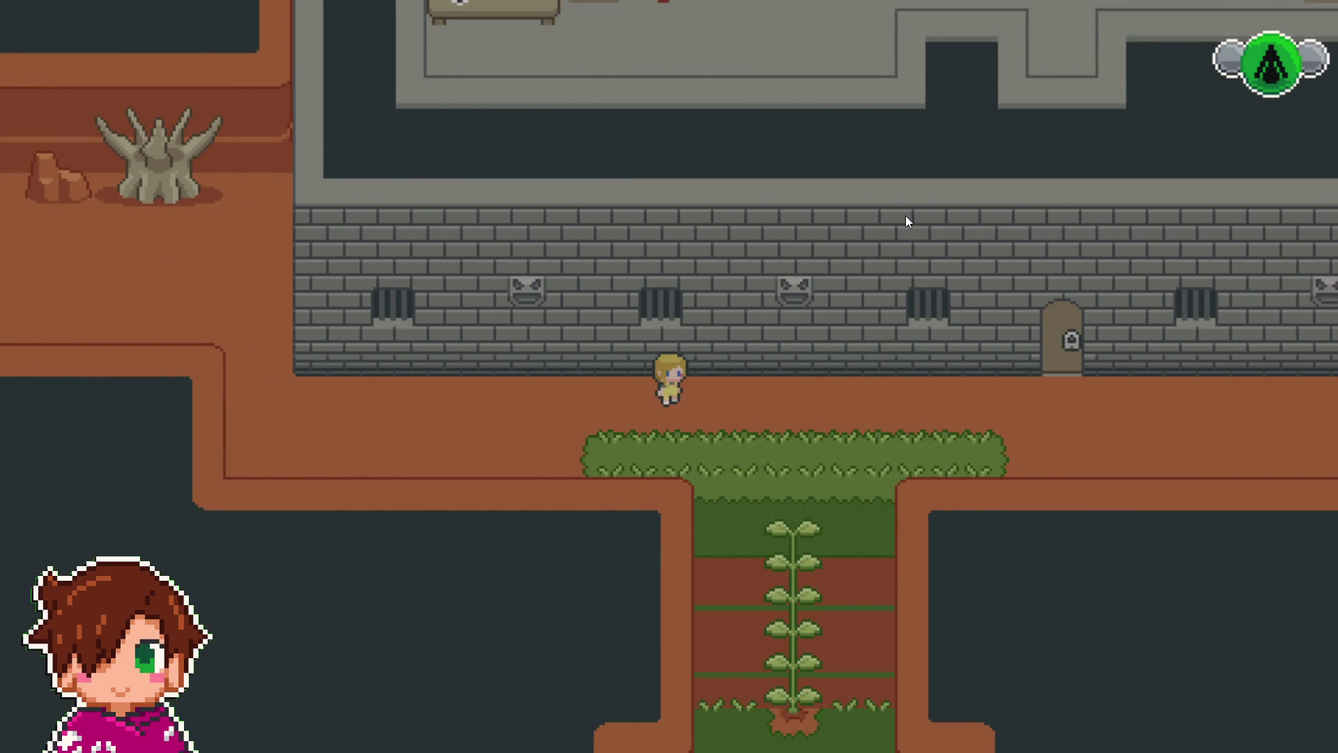
key("Right")
- Use the key to remove the door's padlock and walk into the building
key("Up")
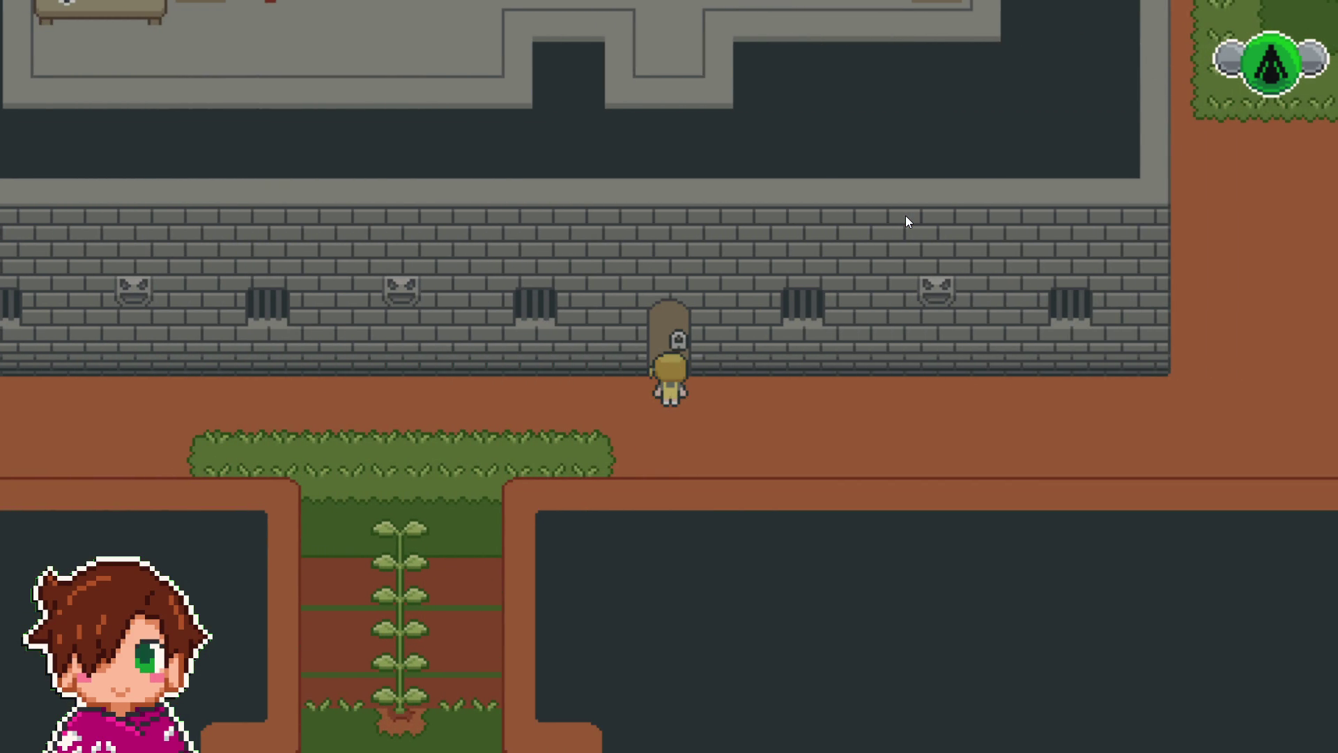
key("z")
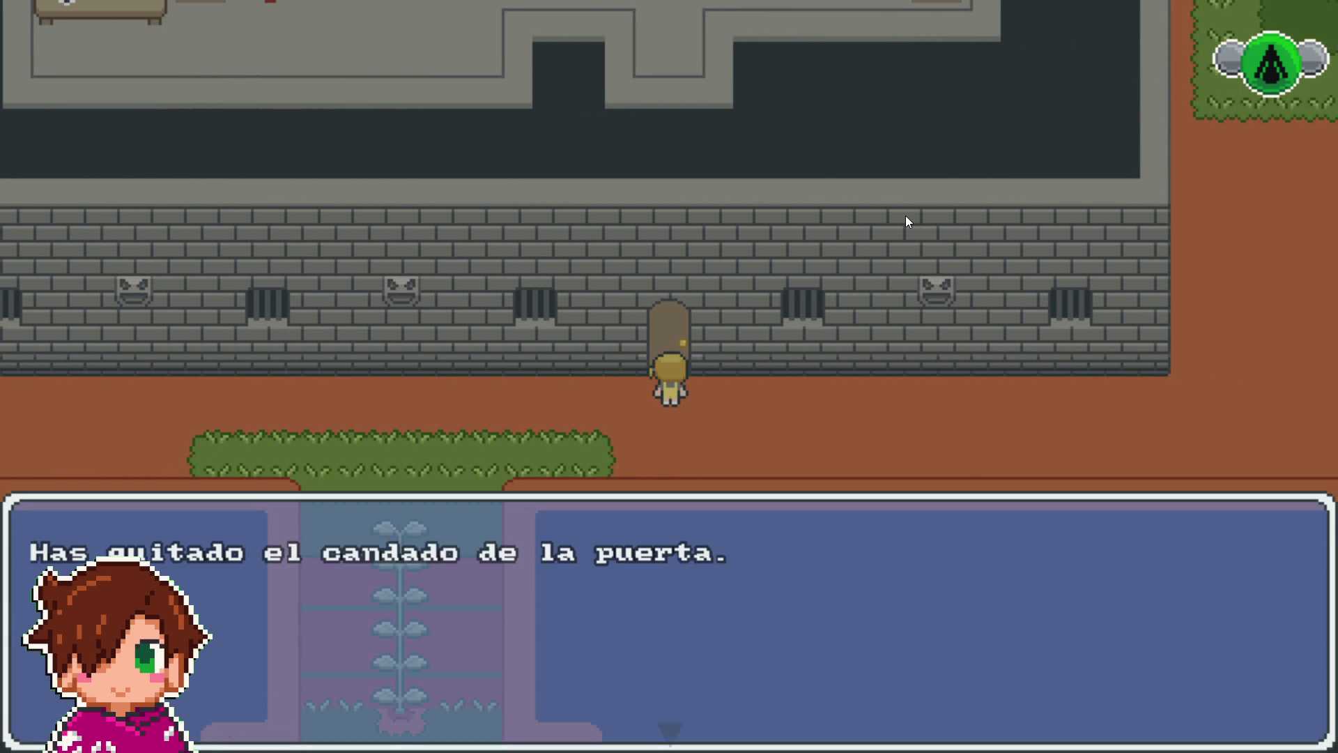
key("z")
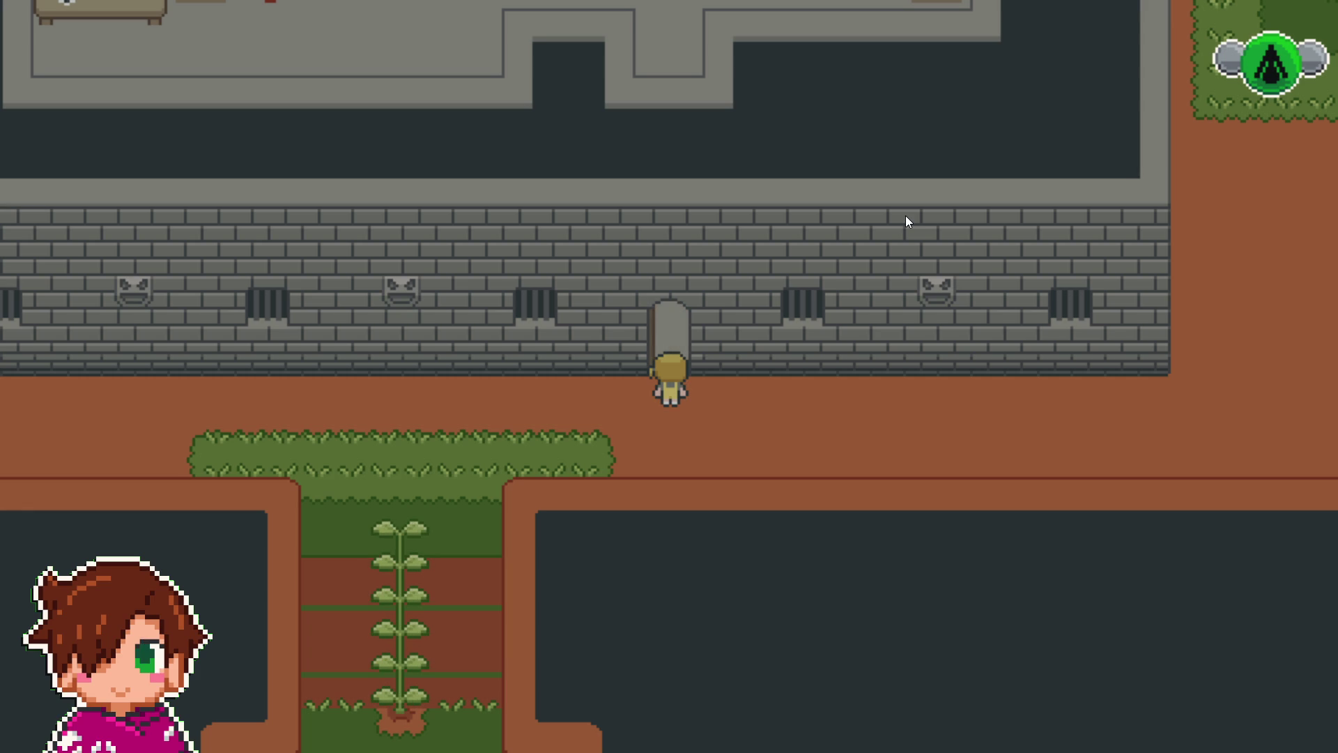
key("Up")
- Walk to the gift on the table and collect the Poción Roja
key("Left")
key("Down")
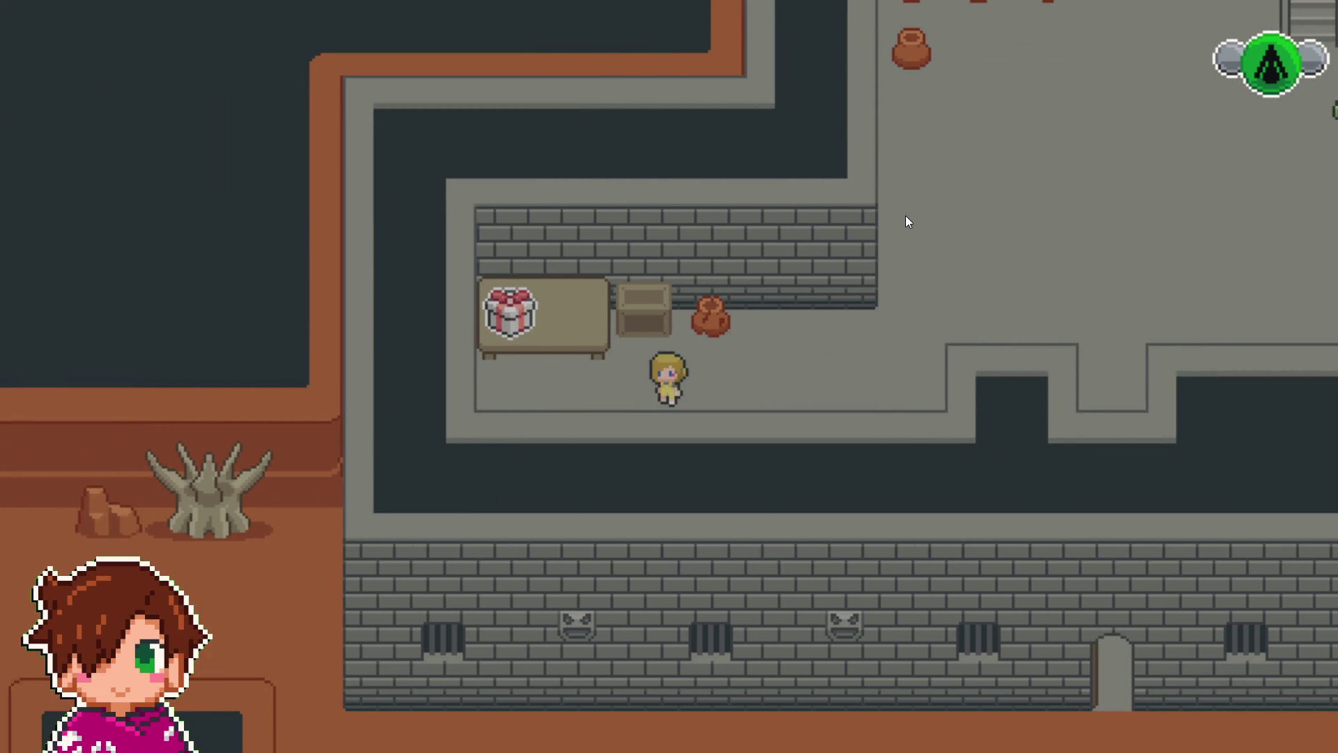
key("Left")
key("Up")
key("Return")
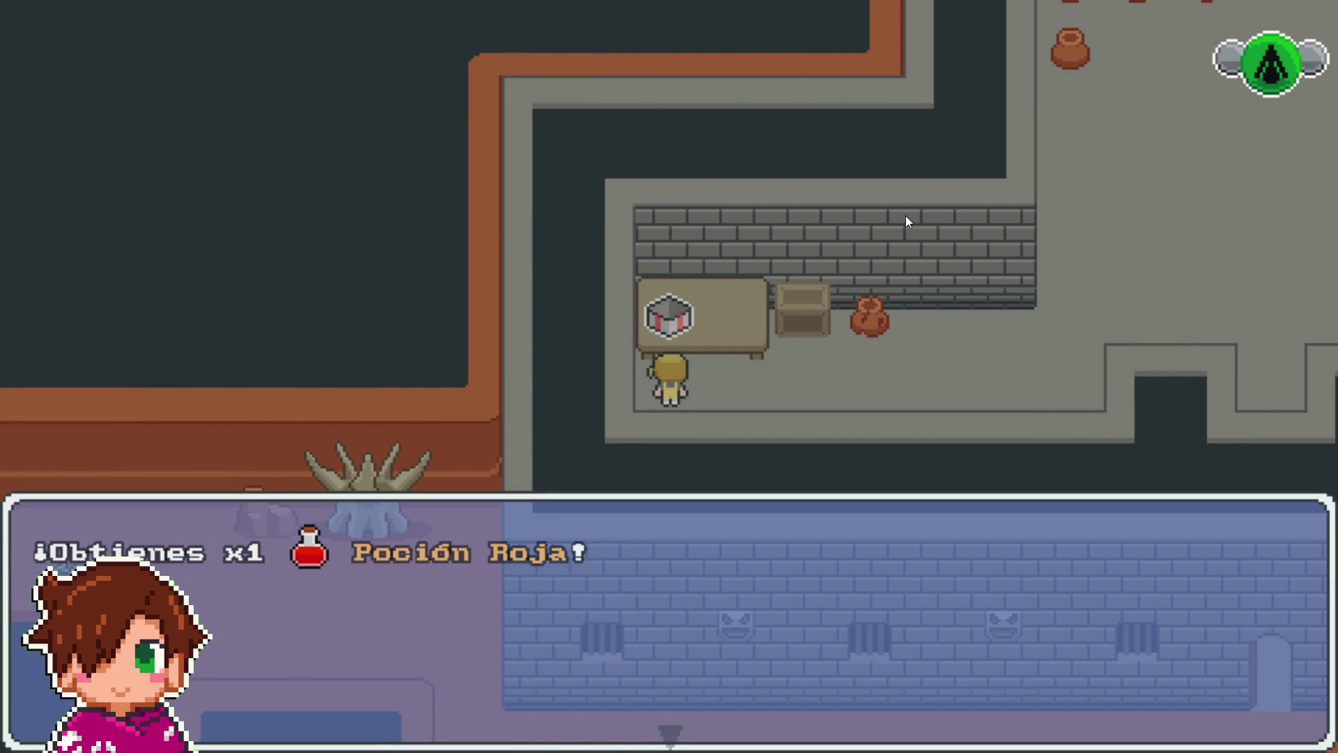
key("Return")
- Walk east through the room and climb the stairs into the upper room
key("Right")
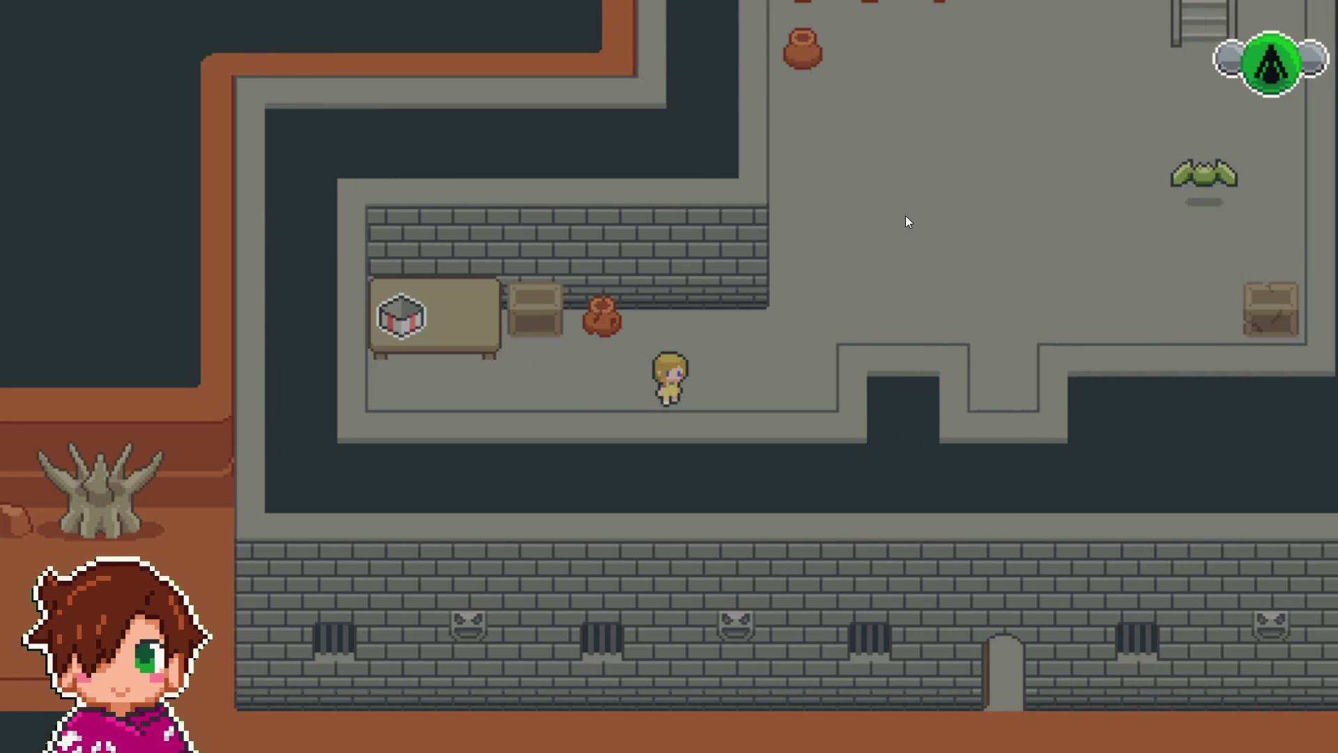
key("Up")
key("Right")
key("Up")
key("Right")
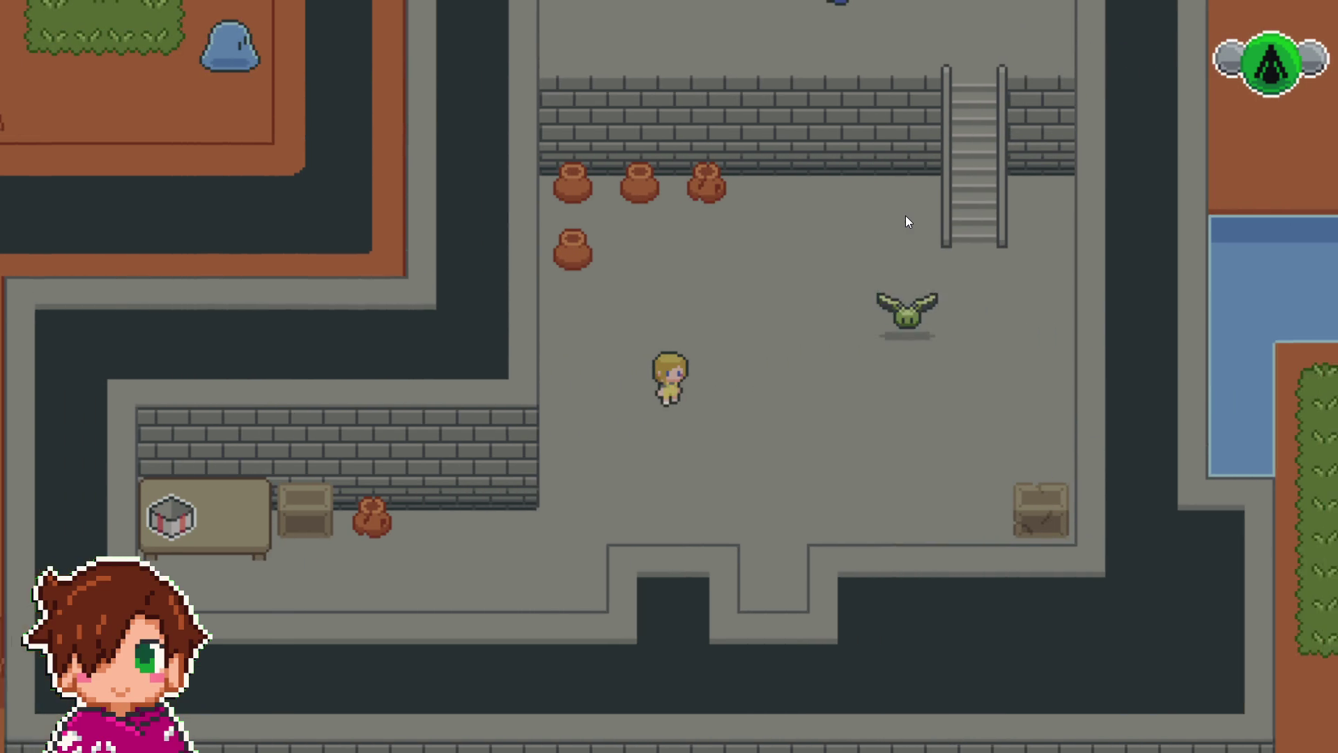
key("Right")
key("Up")
key("Right")
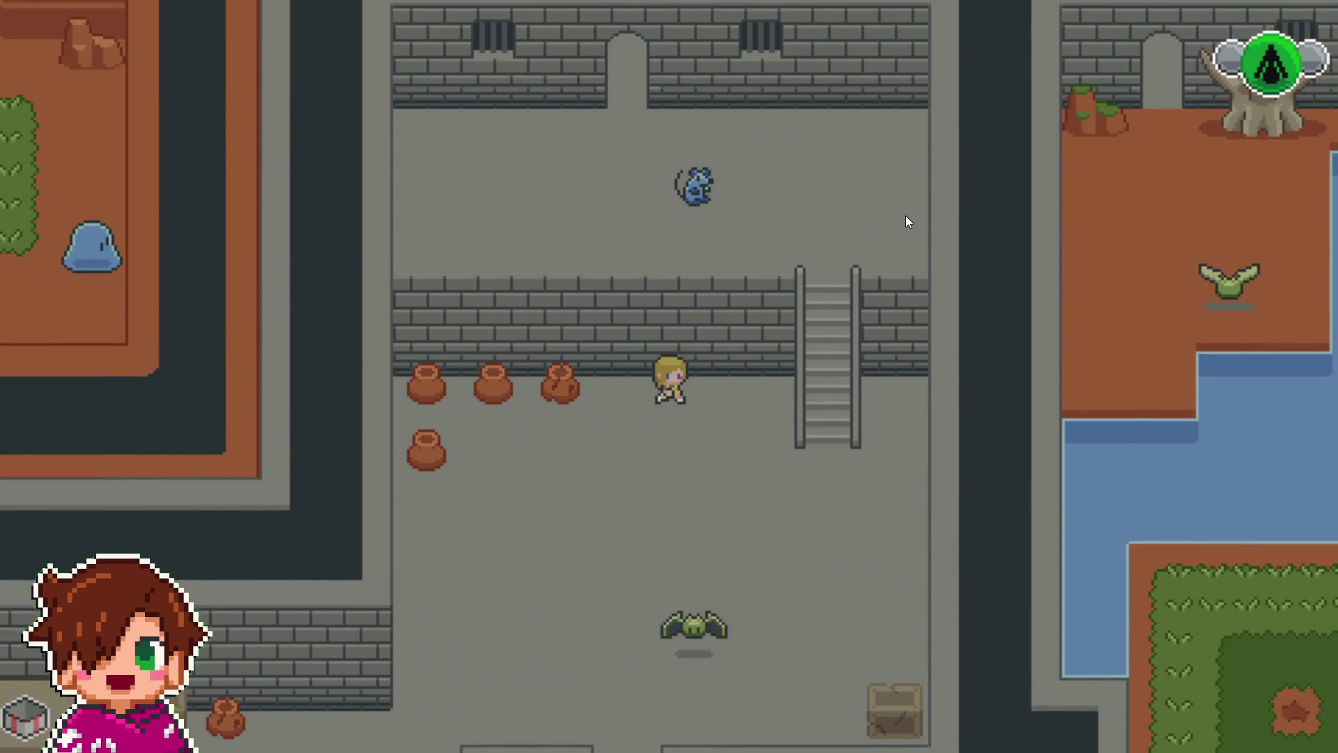
key("Down")
key("Right")
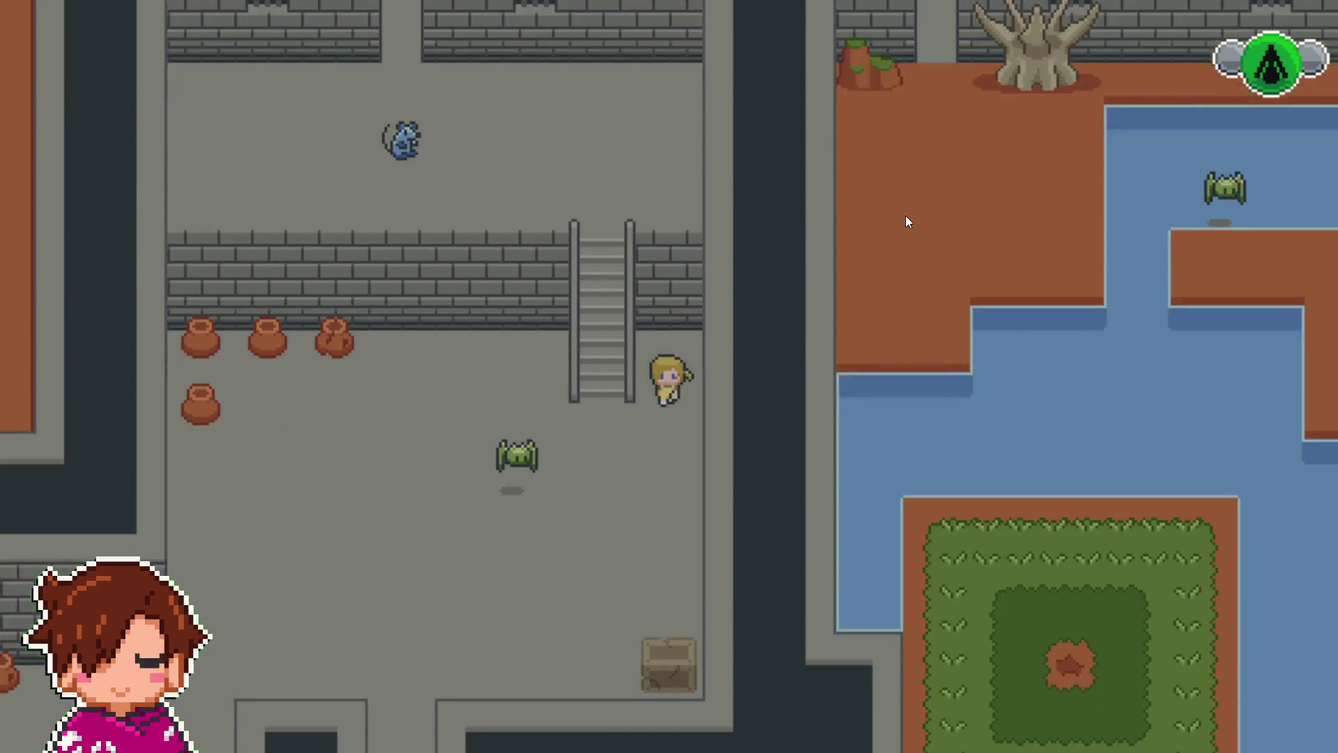
key("Left")
key("Up")
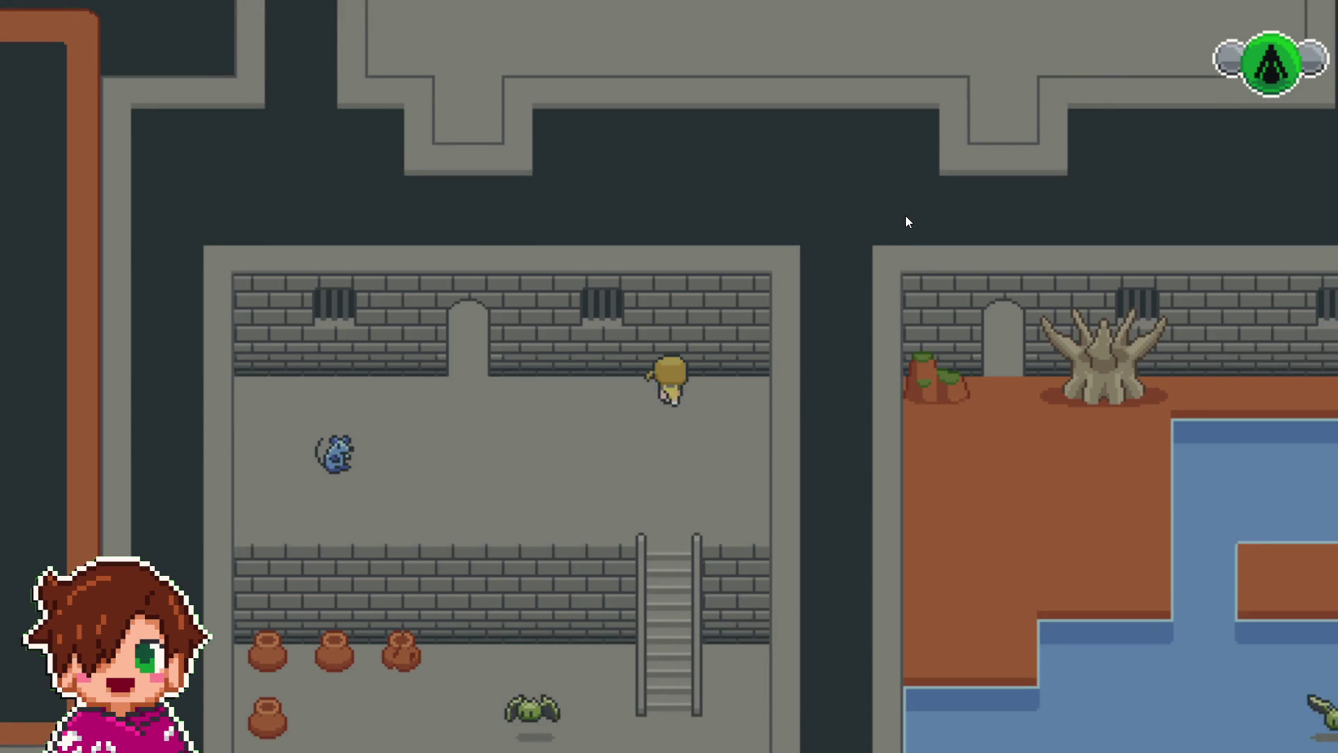
- Leave through the upper doorway, walk east along the corridor, and open the gift for potions
key("Left")
key("Up")
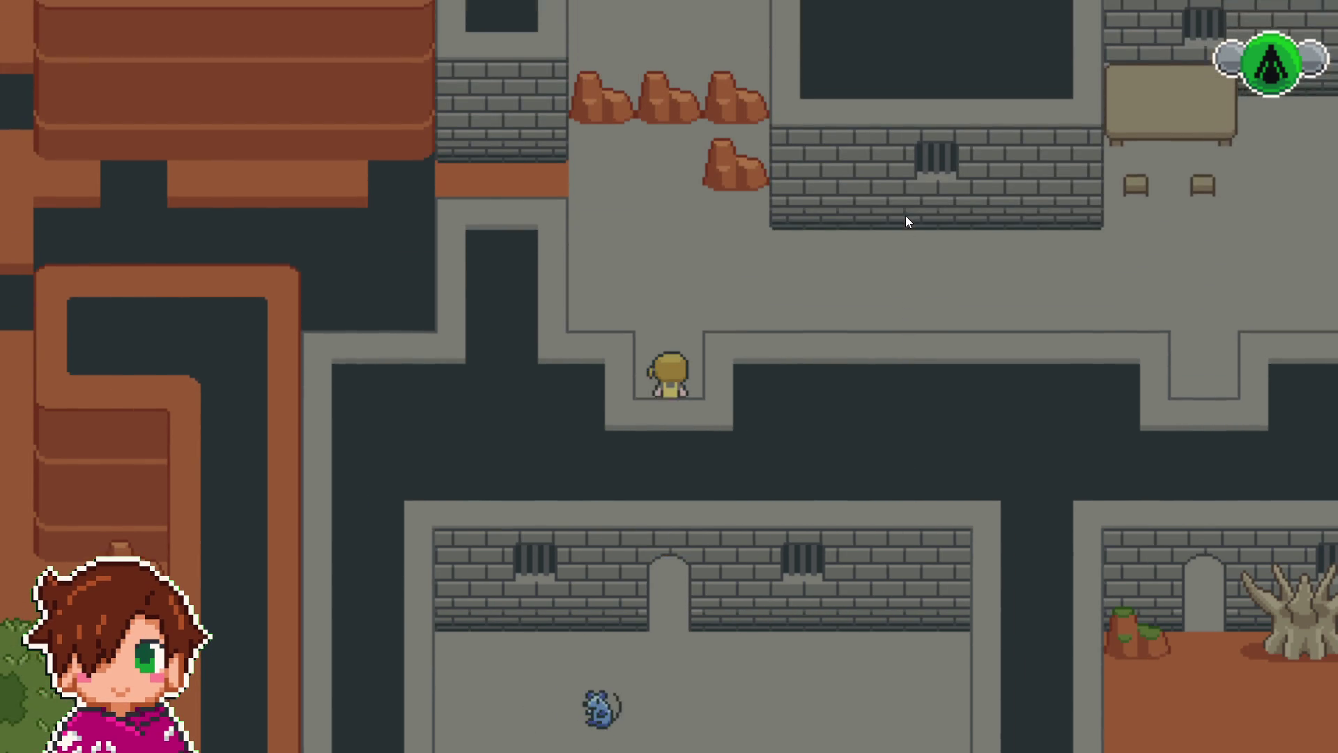
key("Up")
key("Right")
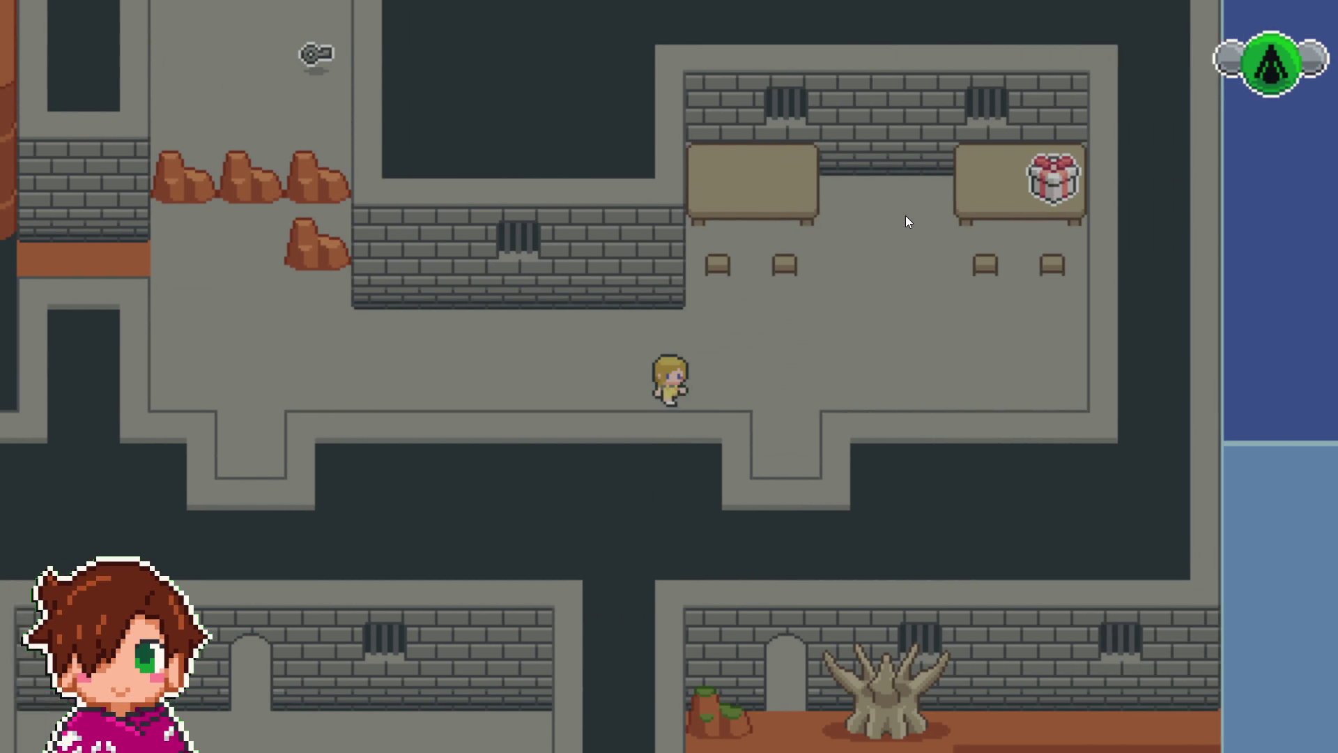
key("Right")
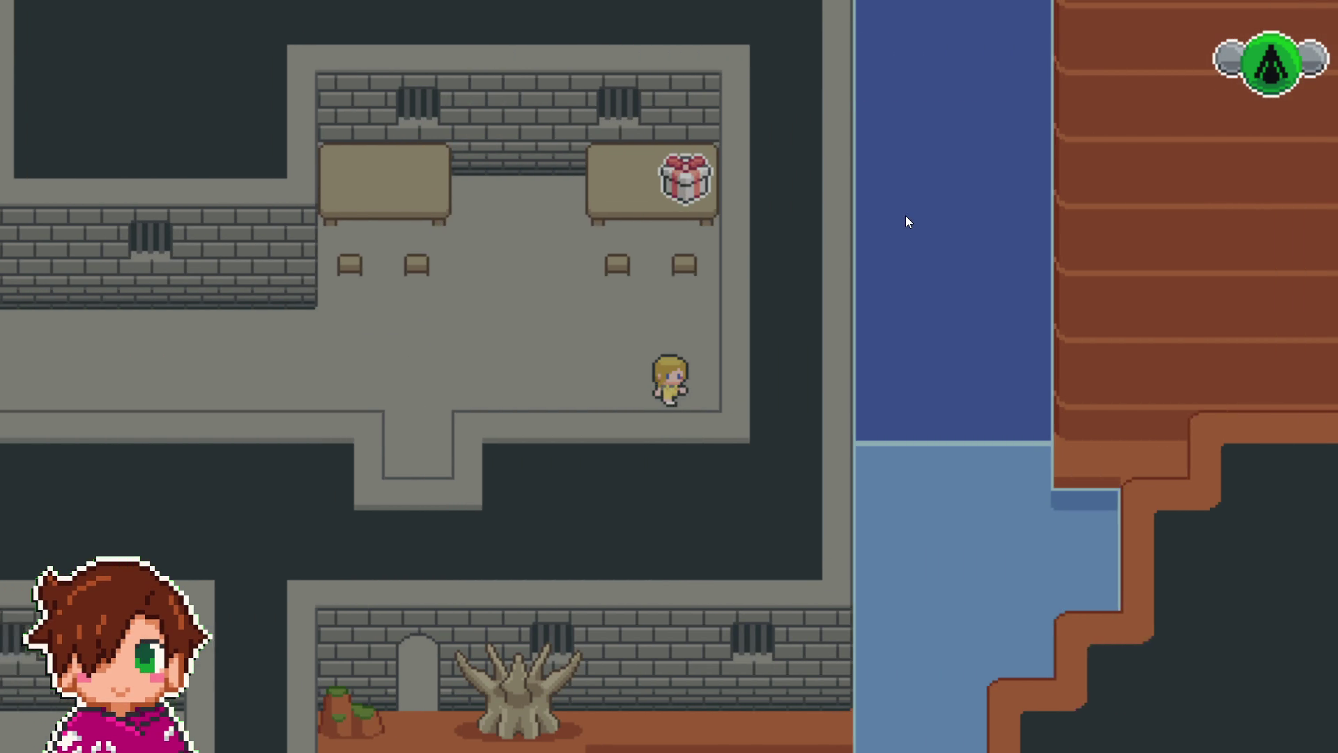
key("Up")
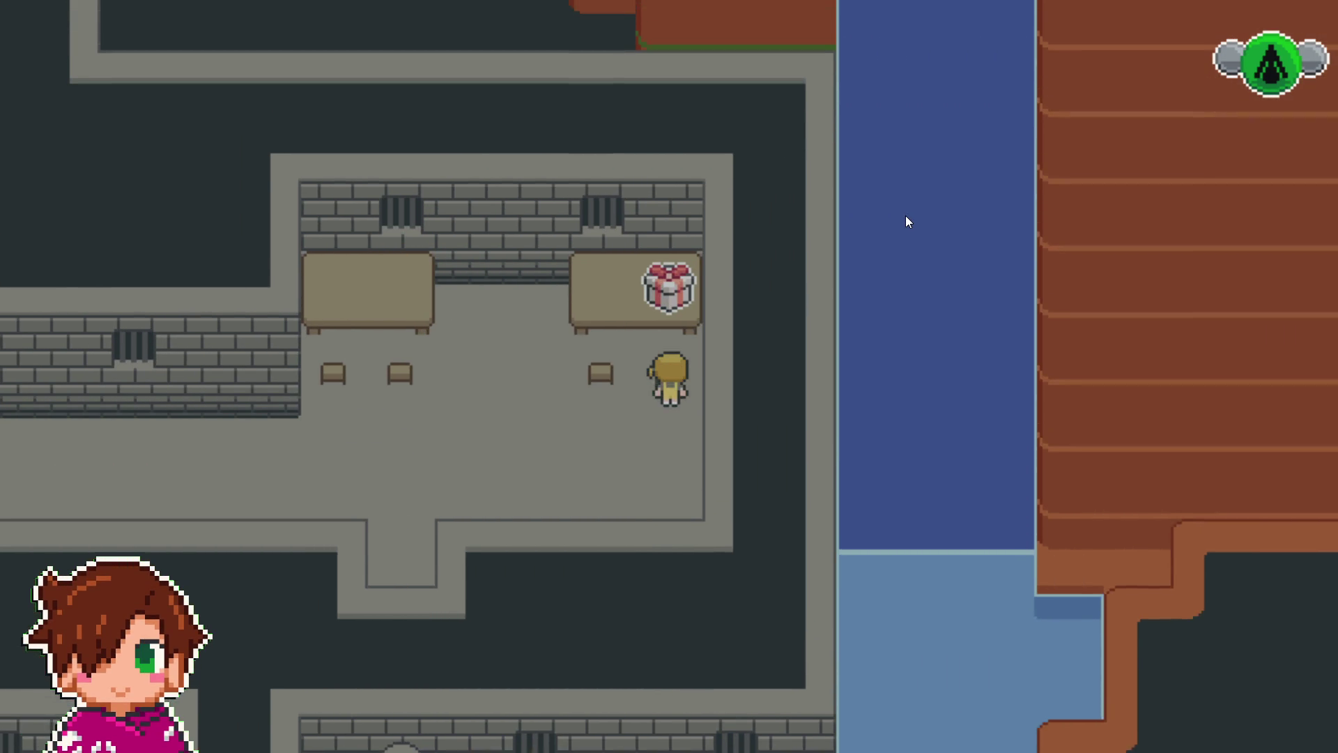
key("Return")
key("Return")
key("Down")
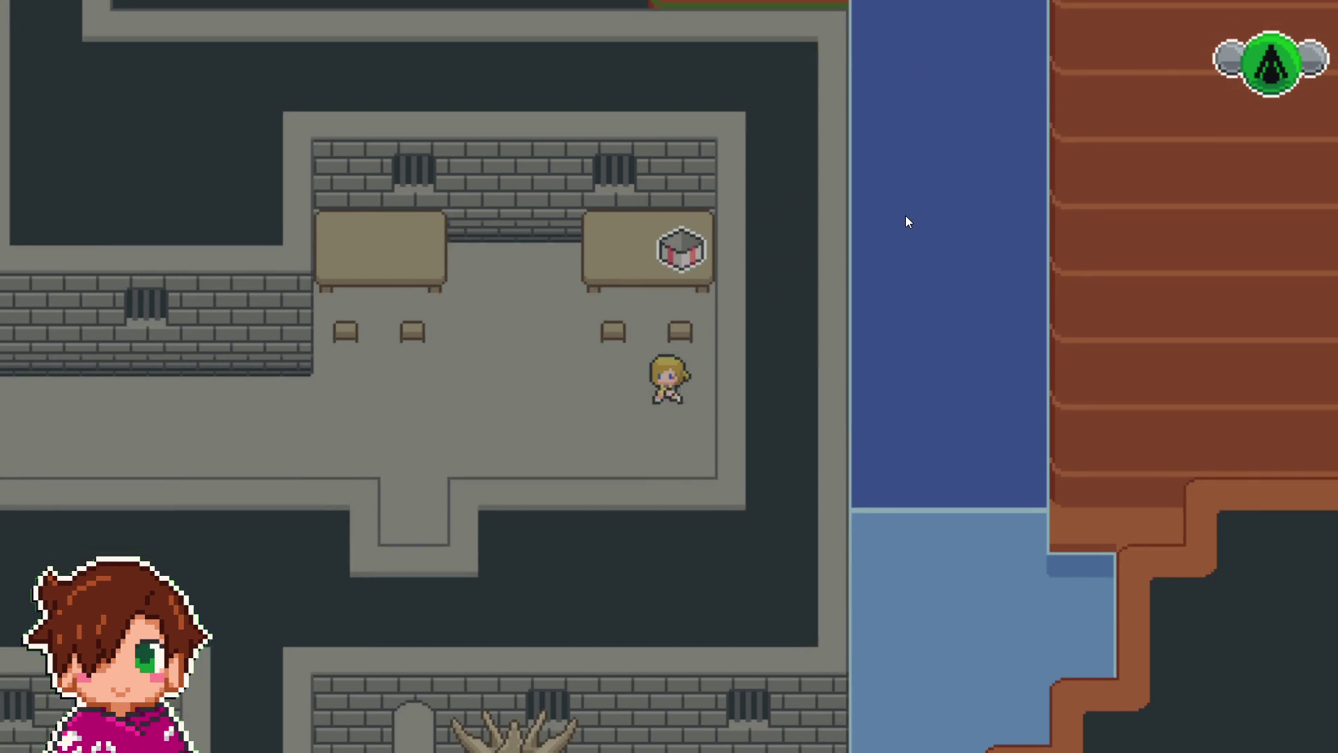
- Walk south past the dead tree to the gift by the water, then back into the stone room
key("Left")
key("Down")
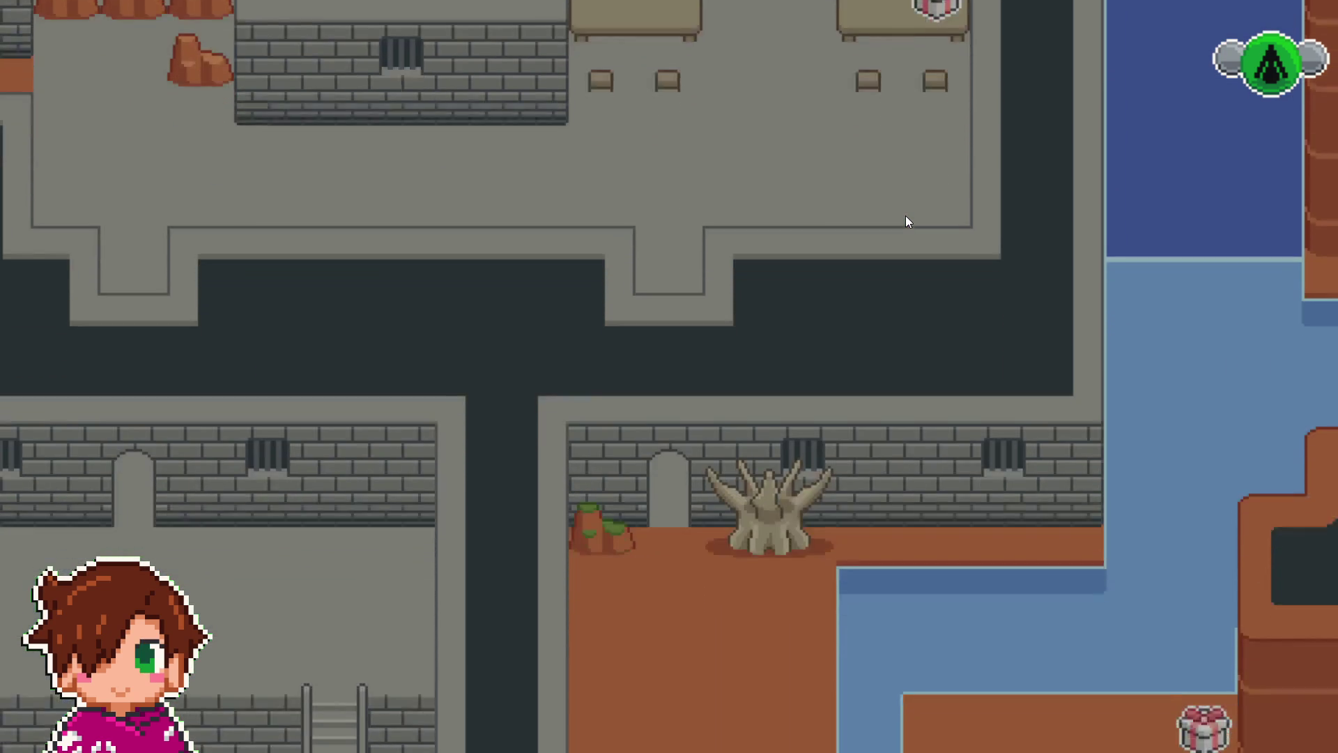
key("Down")
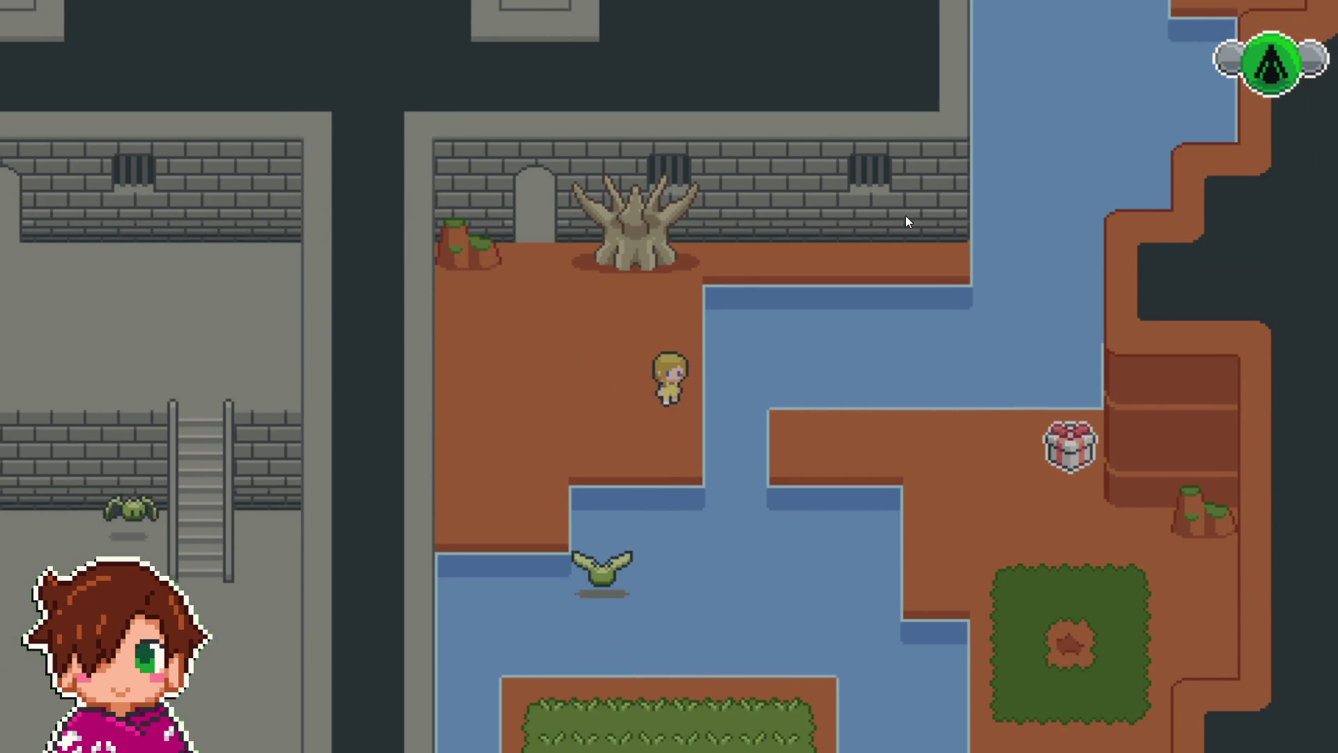
key("Right")
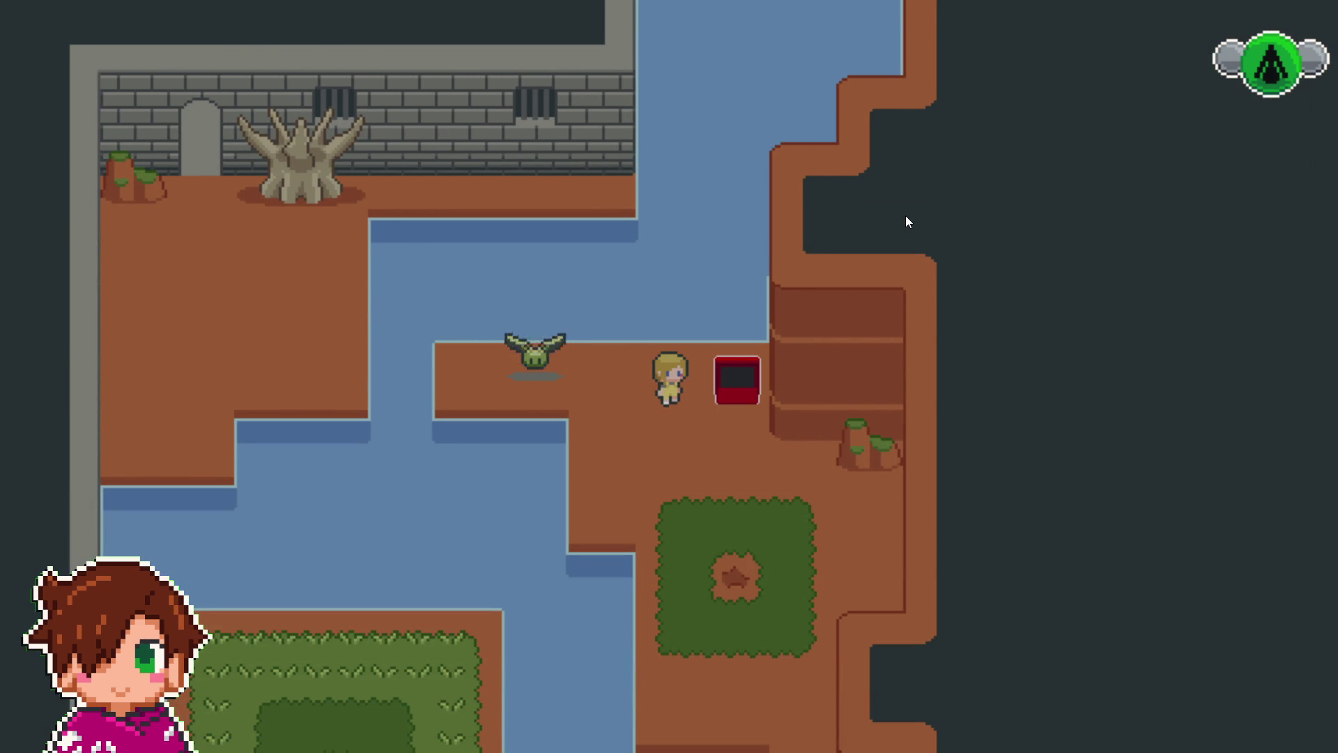
key("Left")
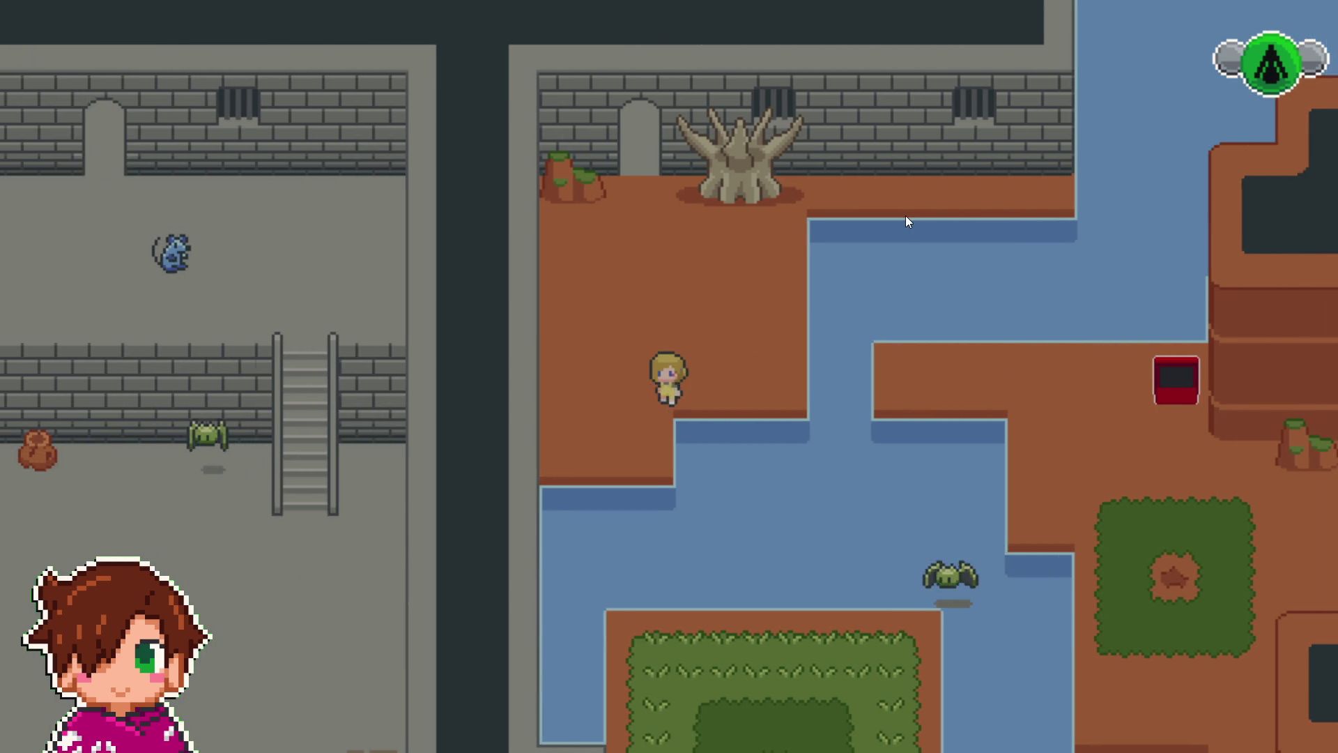
key("Up")
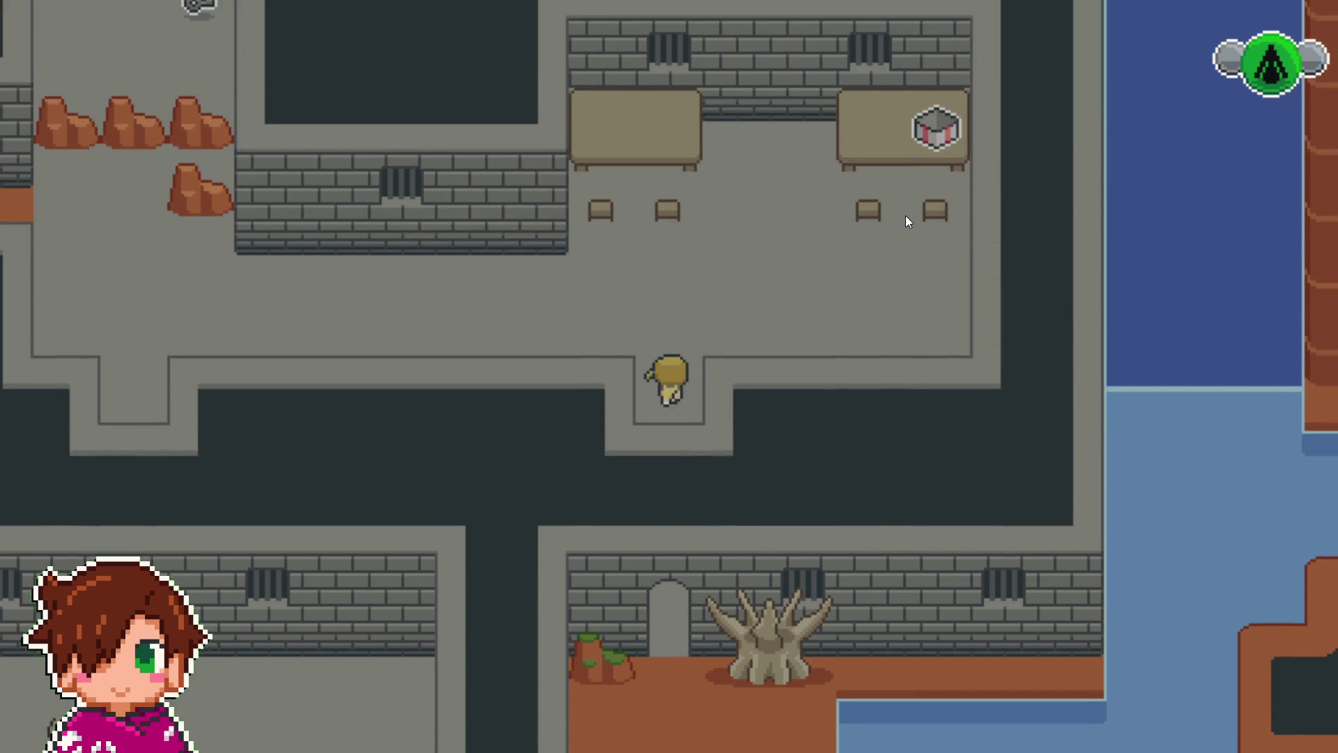
- Walk through the rooms and along the orange path to open the chest for its potion
key("Left")
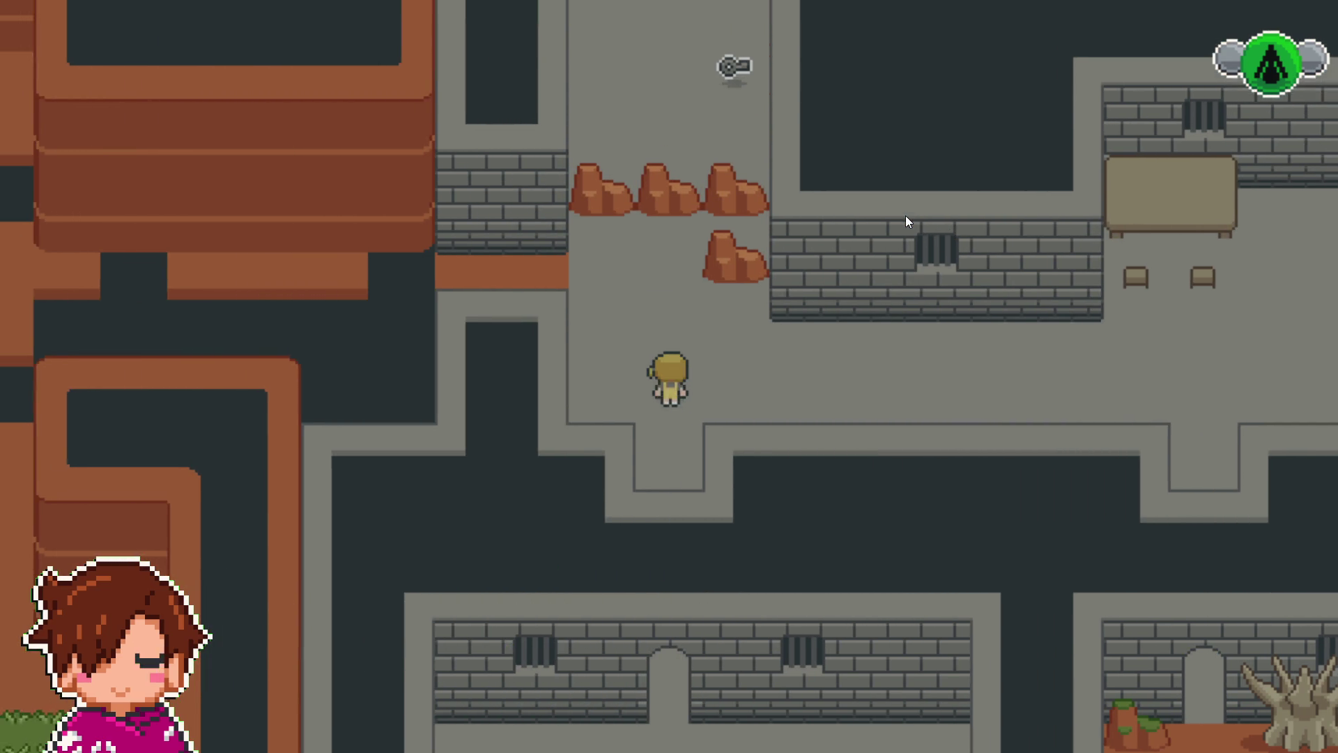
key("Up")
key("Left")
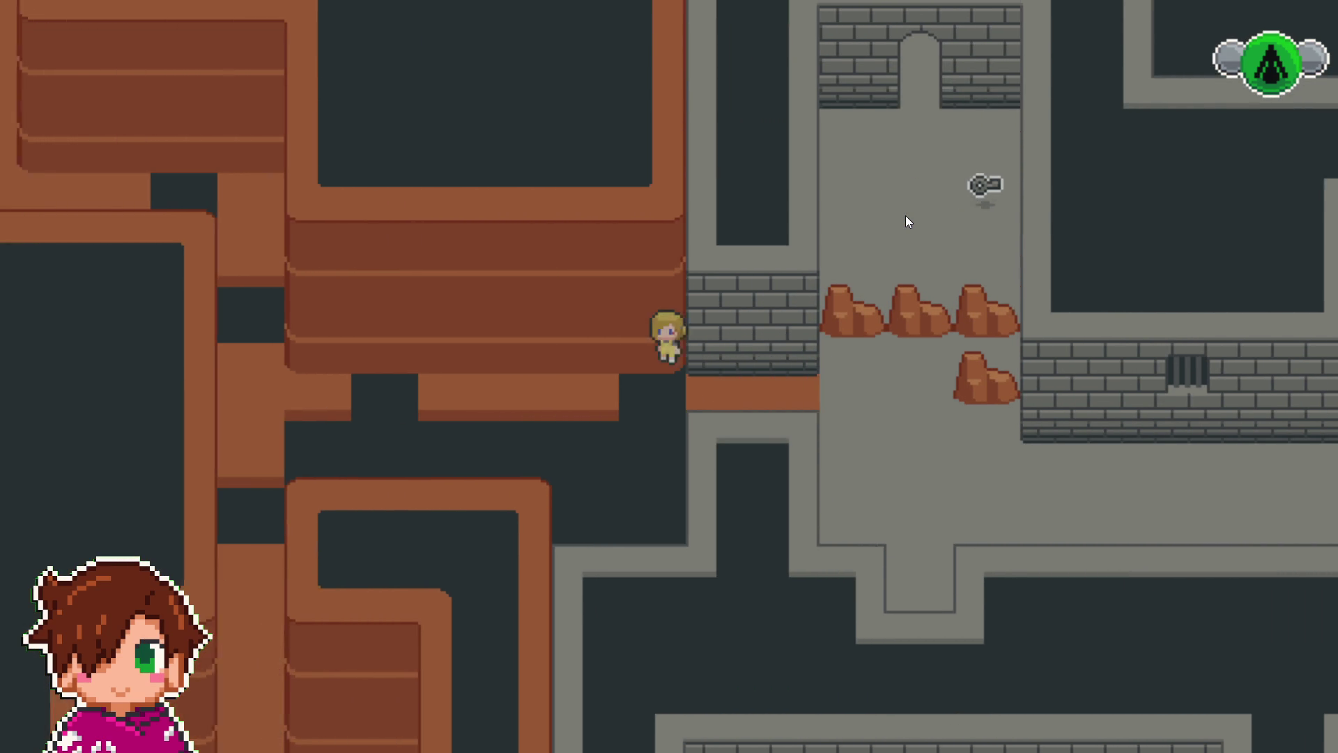
key("Left")
key("Down")
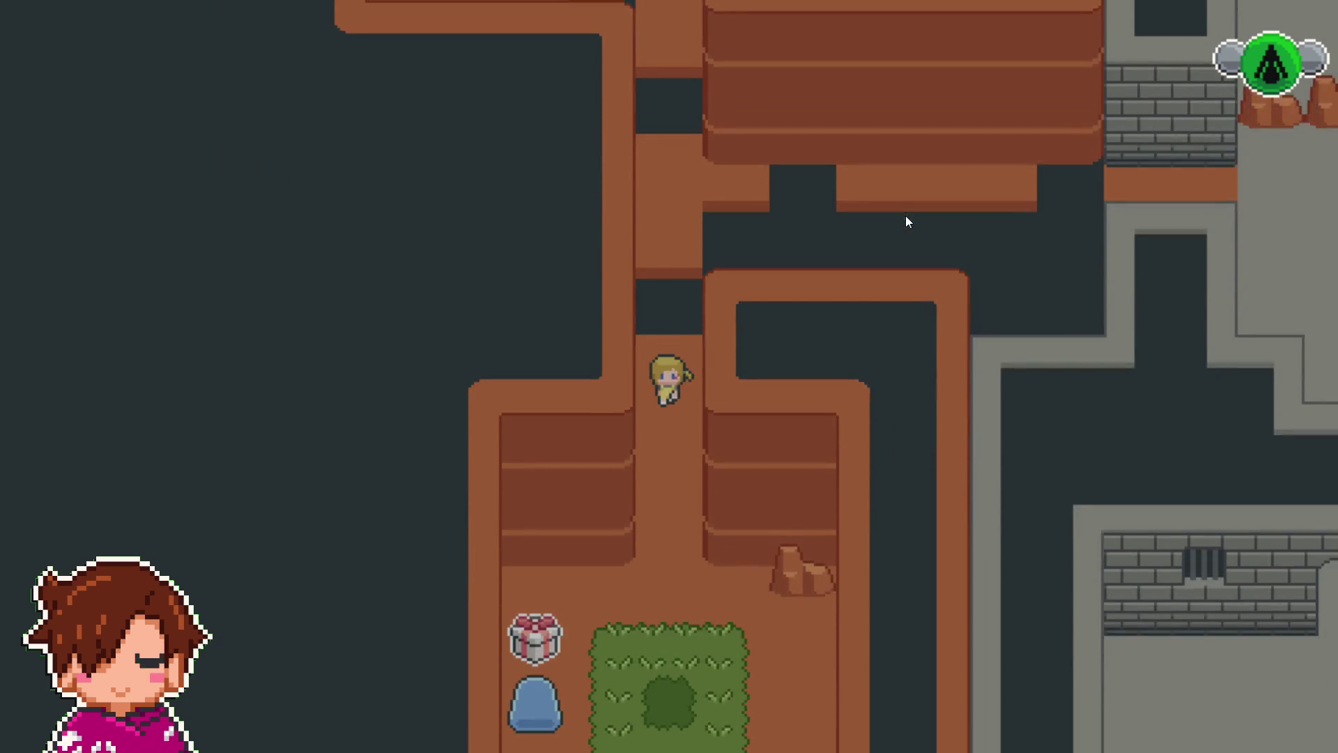
key("Down")
key("Left")
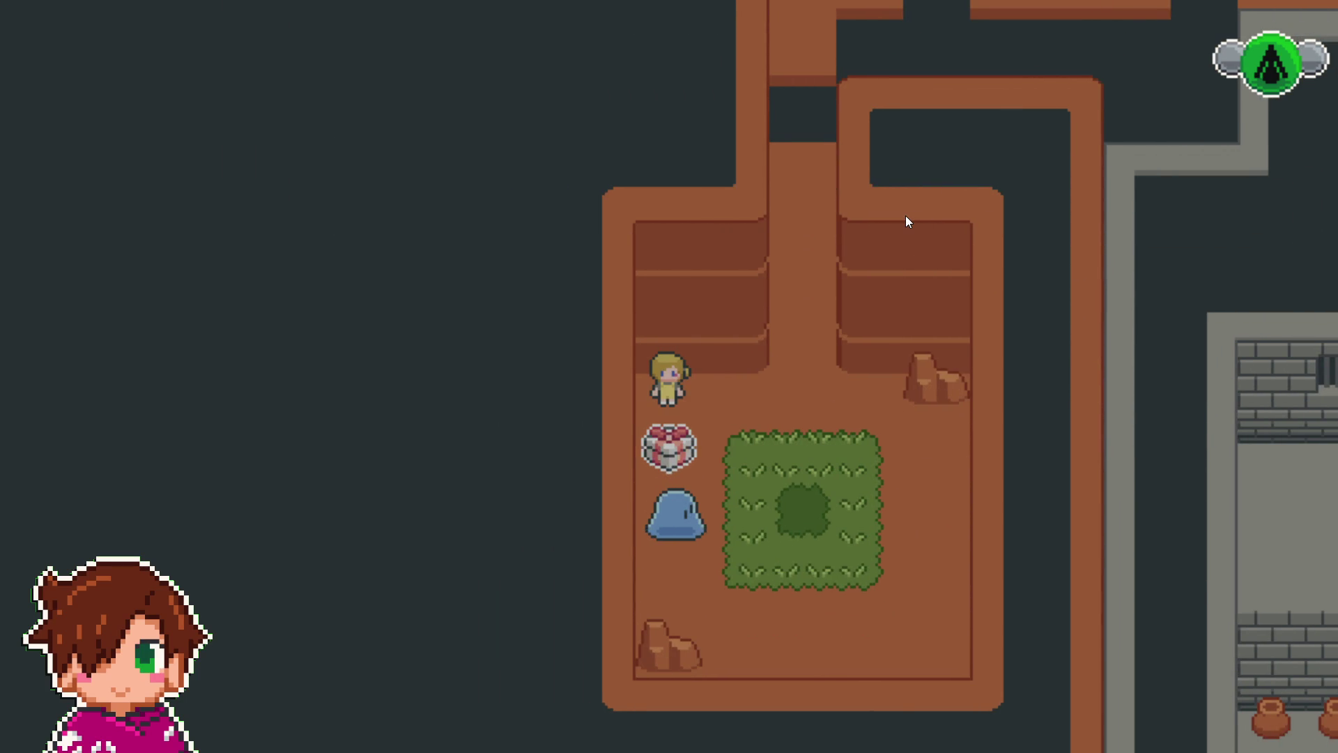
key("Return")
key("Return")
key("Right")
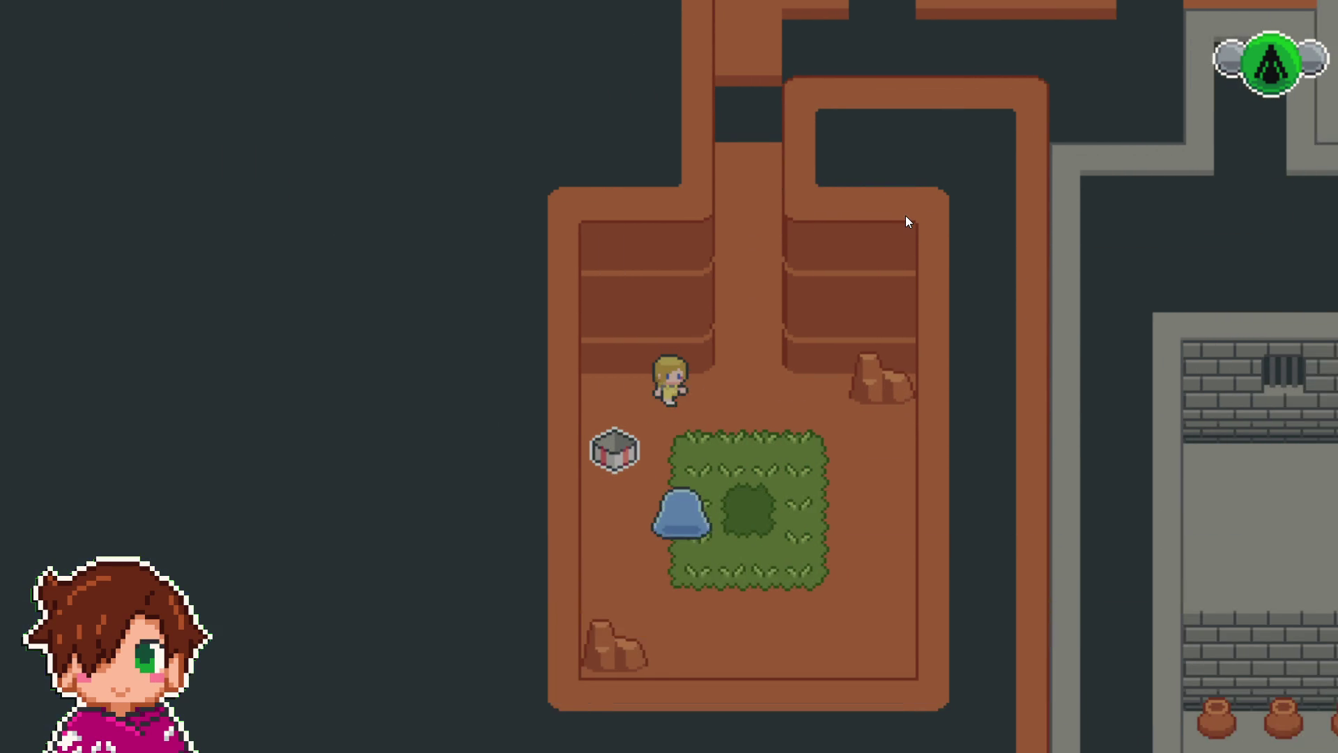
- Follow the corridors and vertical passage up to the grass facing the wall
key("Up")
key("Left")
key("Down")
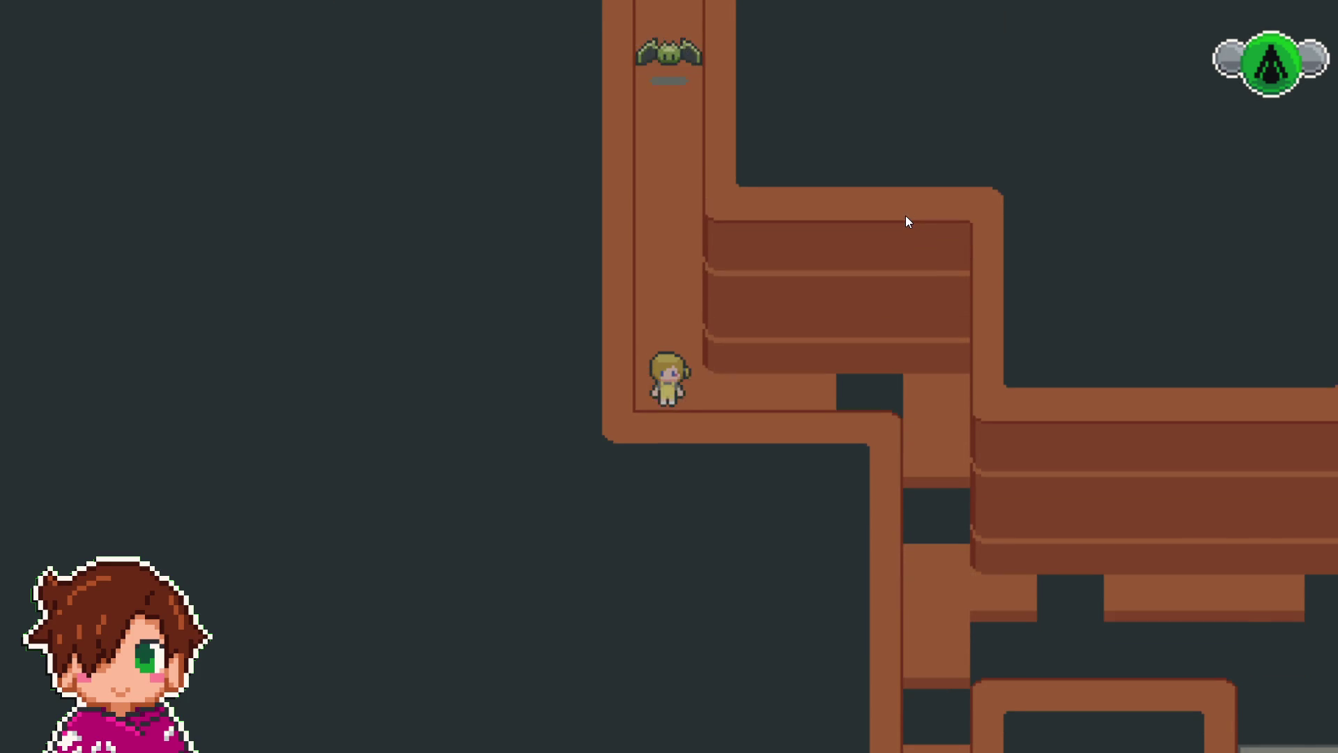
key("Right")
key("Down")
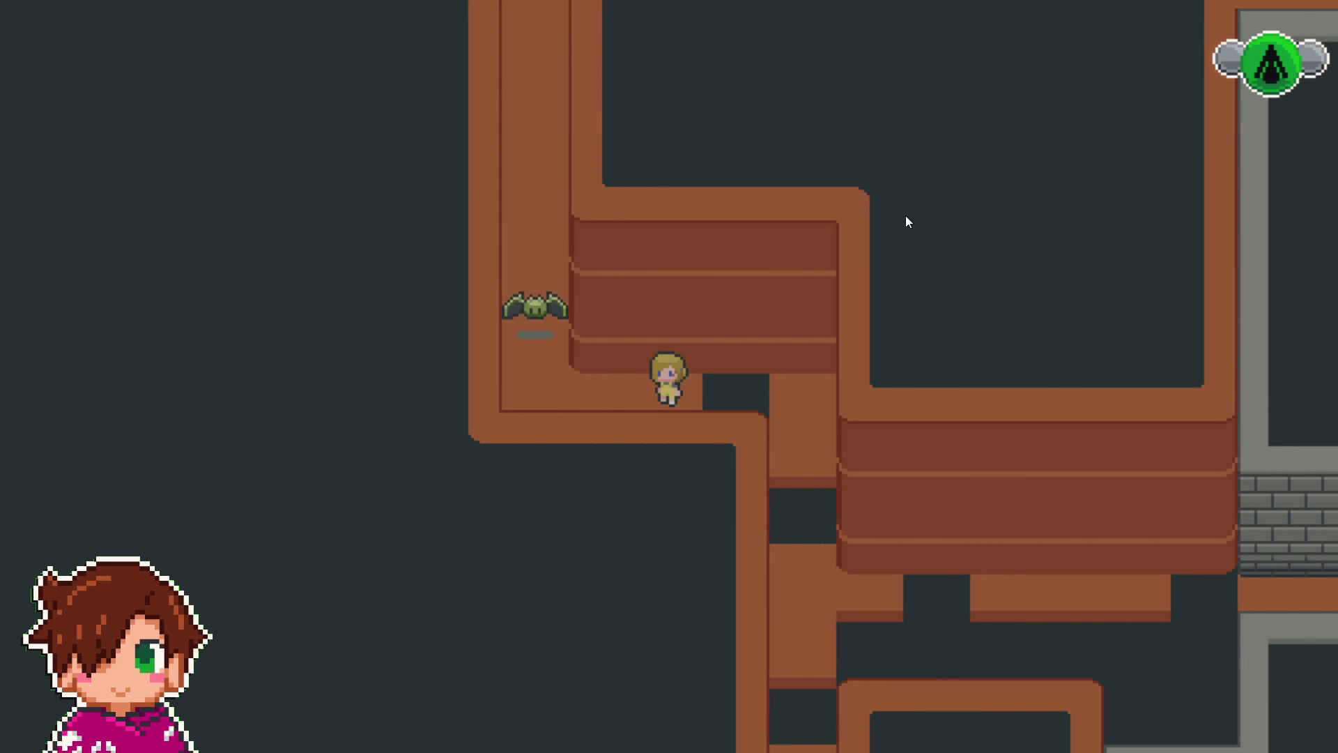
key("Left")
key("Up")
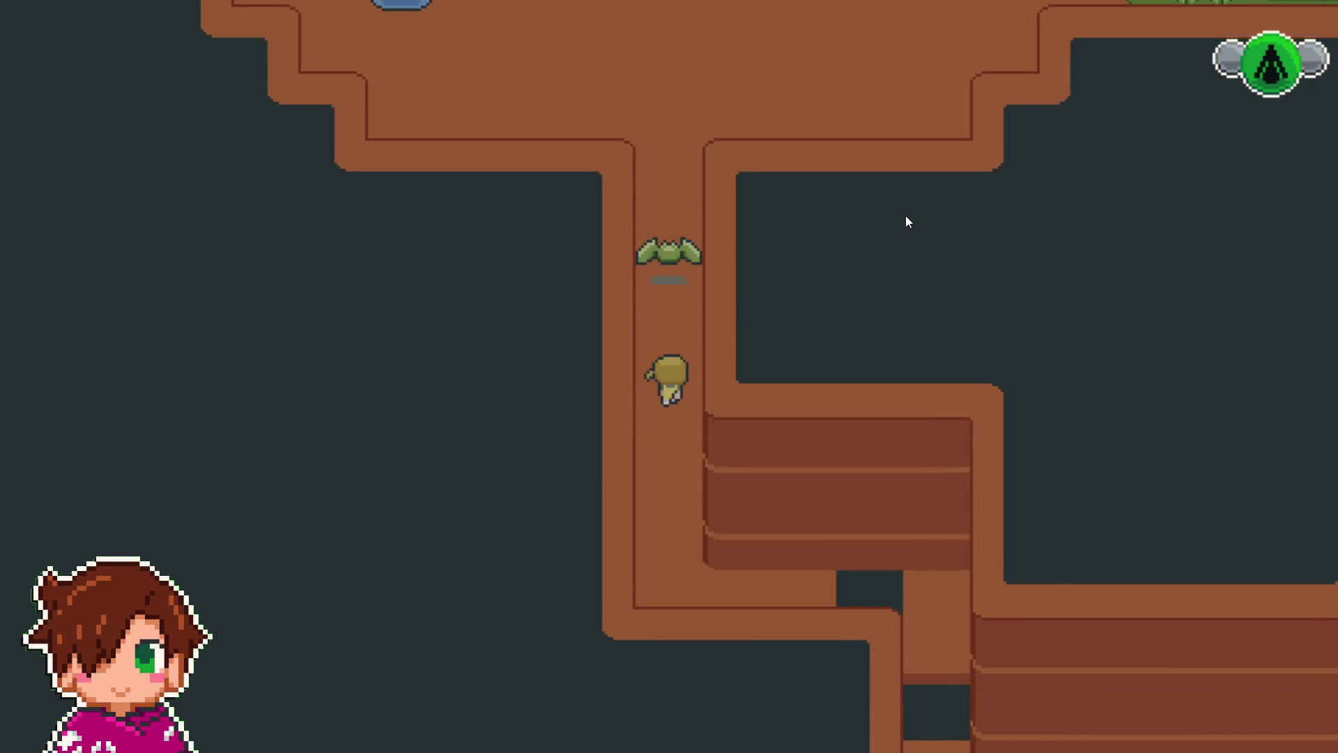
key("Right")
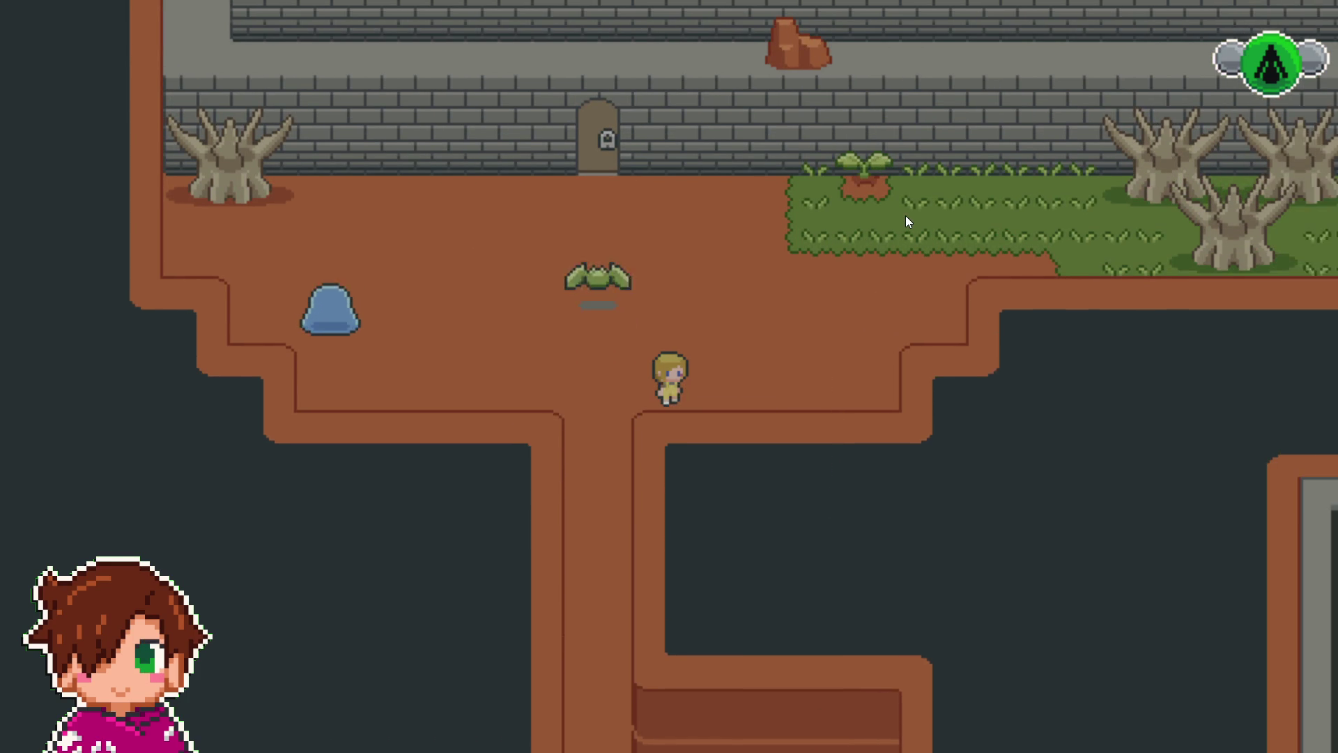
key("Up")
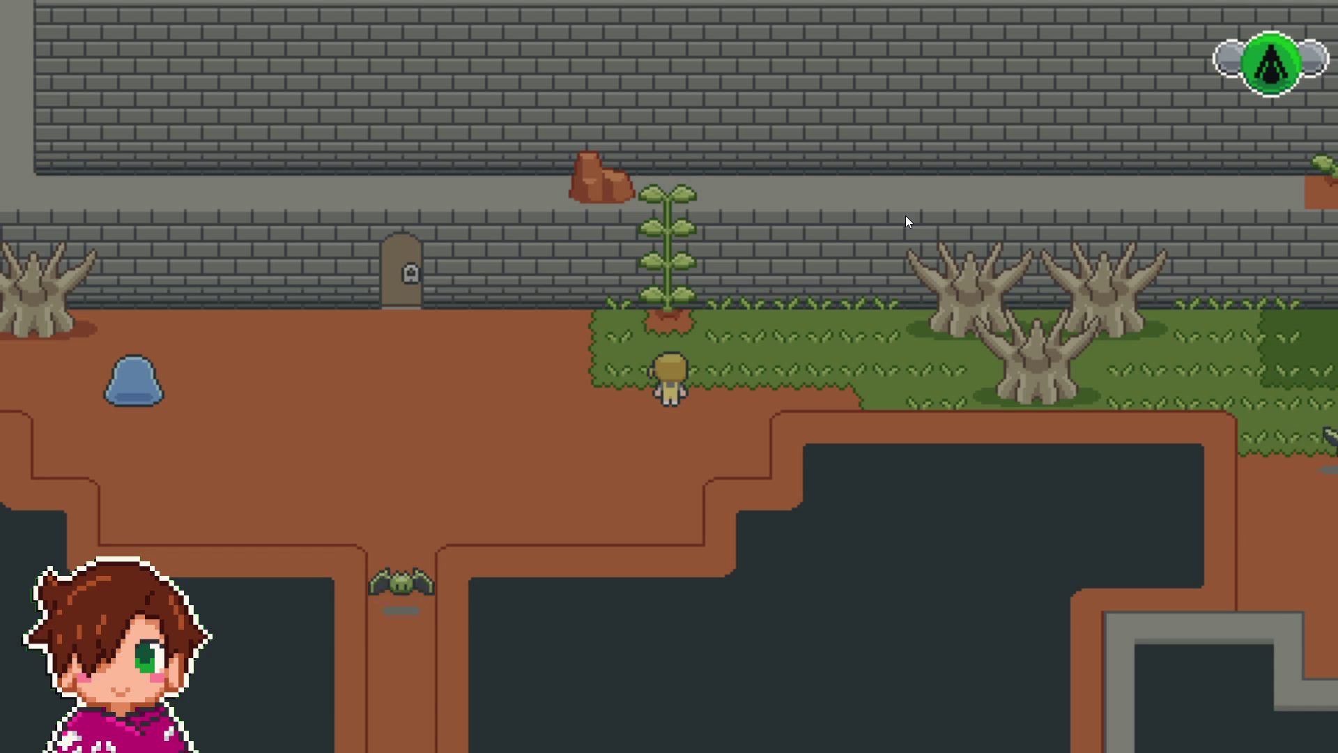
- Climb the vine onto the wall top, cross it, and descend south toward the stone corridor
key("Up")
key("Right")
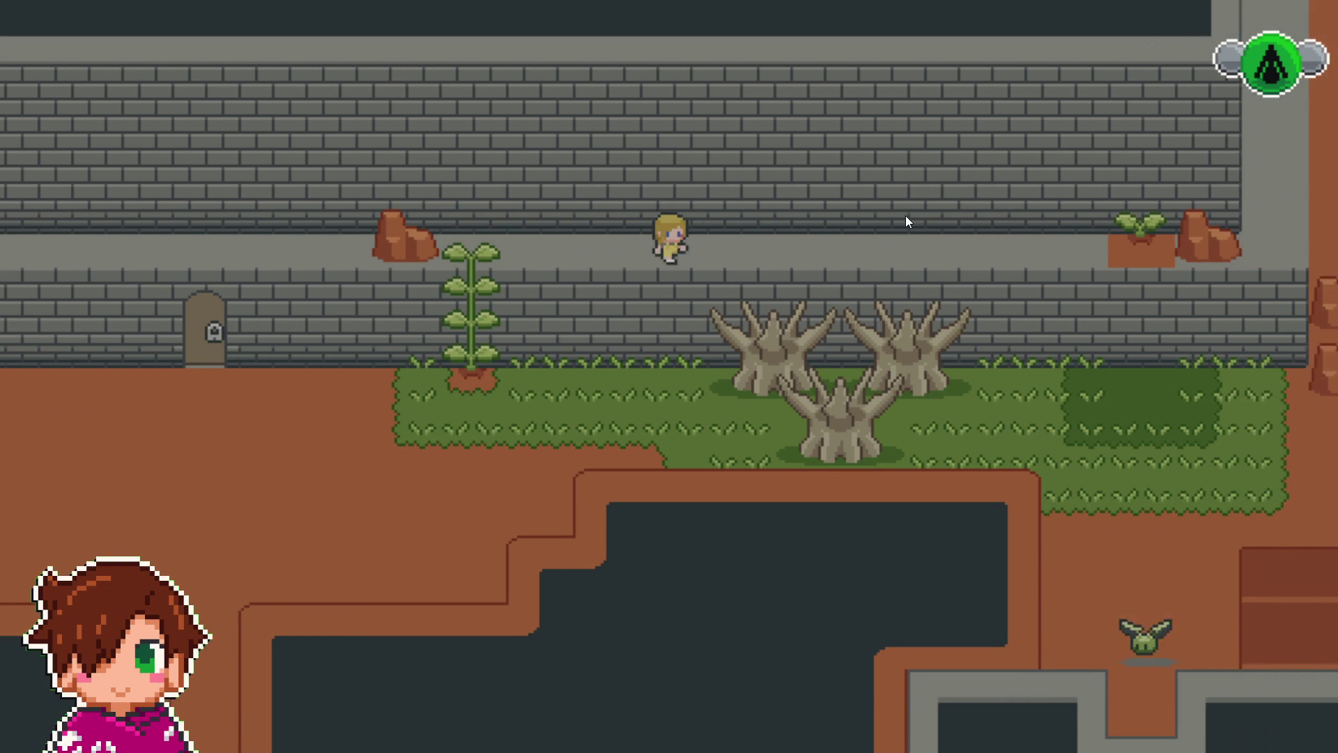
key("Right")
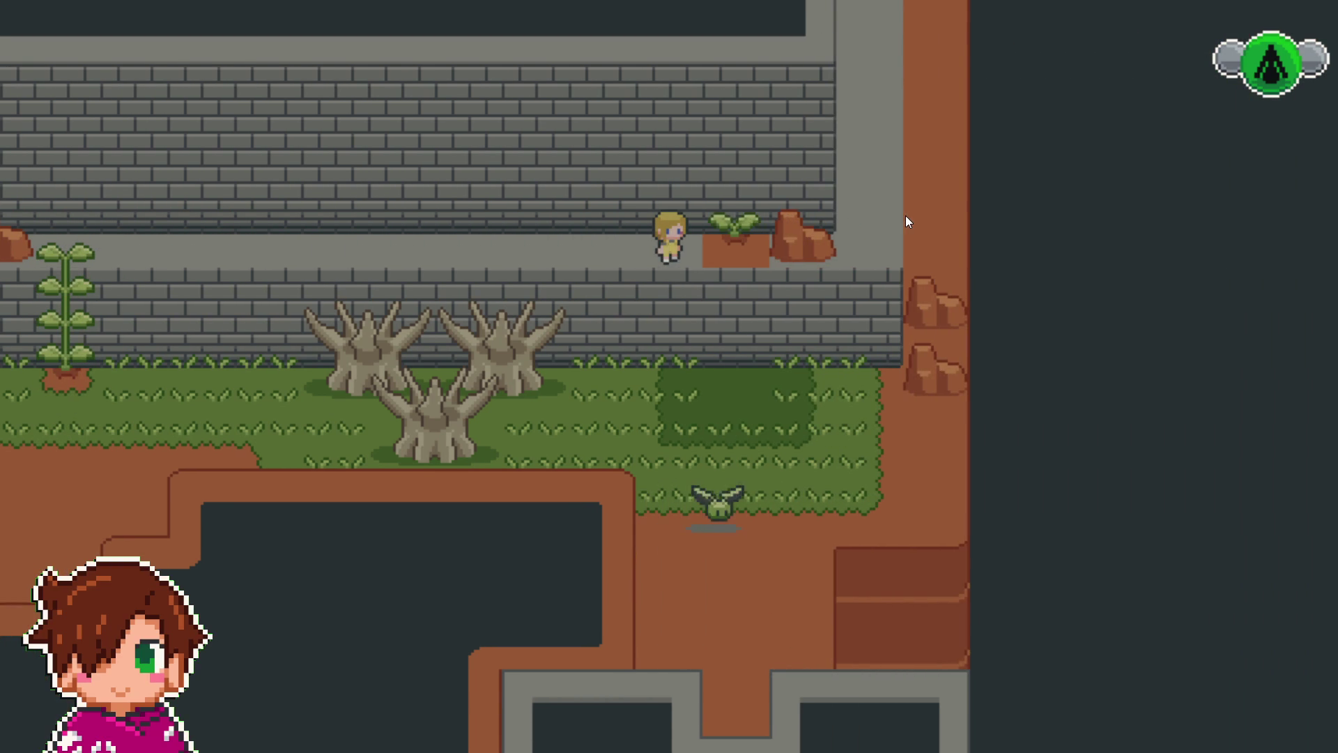
key("Right")
key("Down")
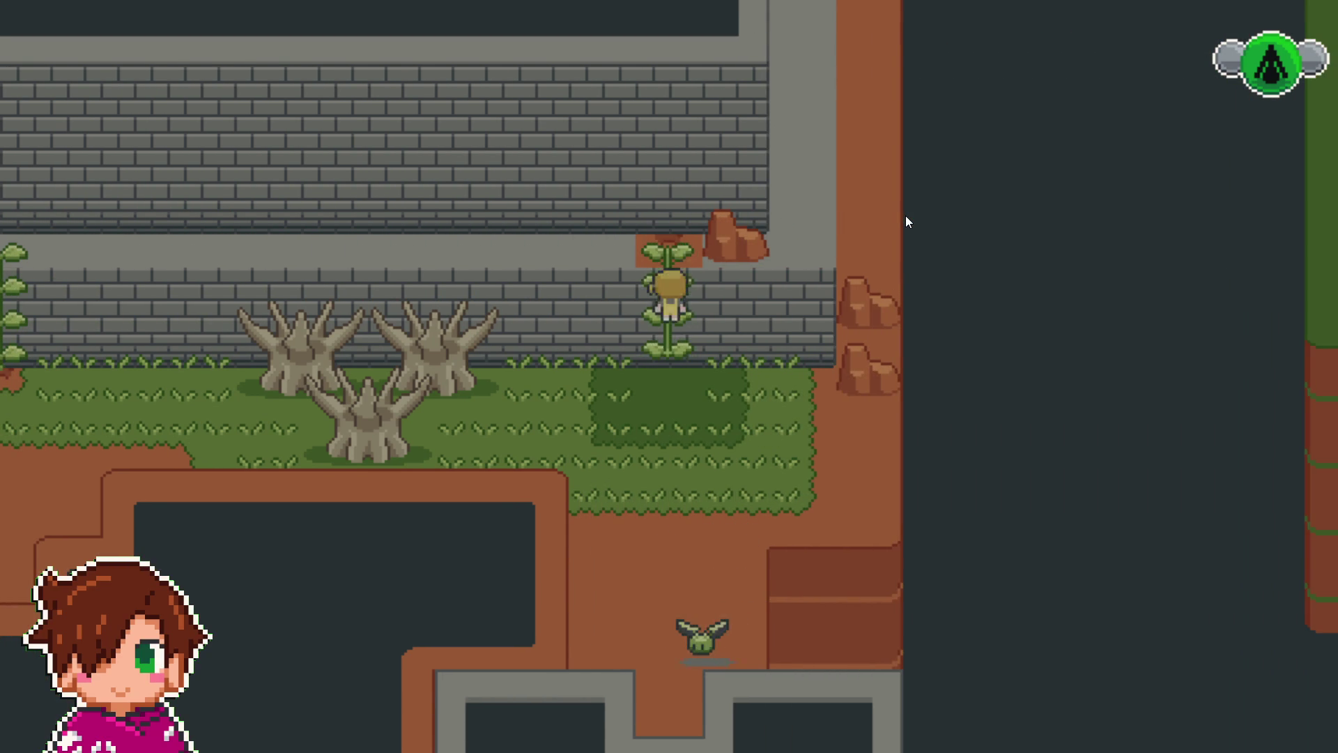
key("Down")
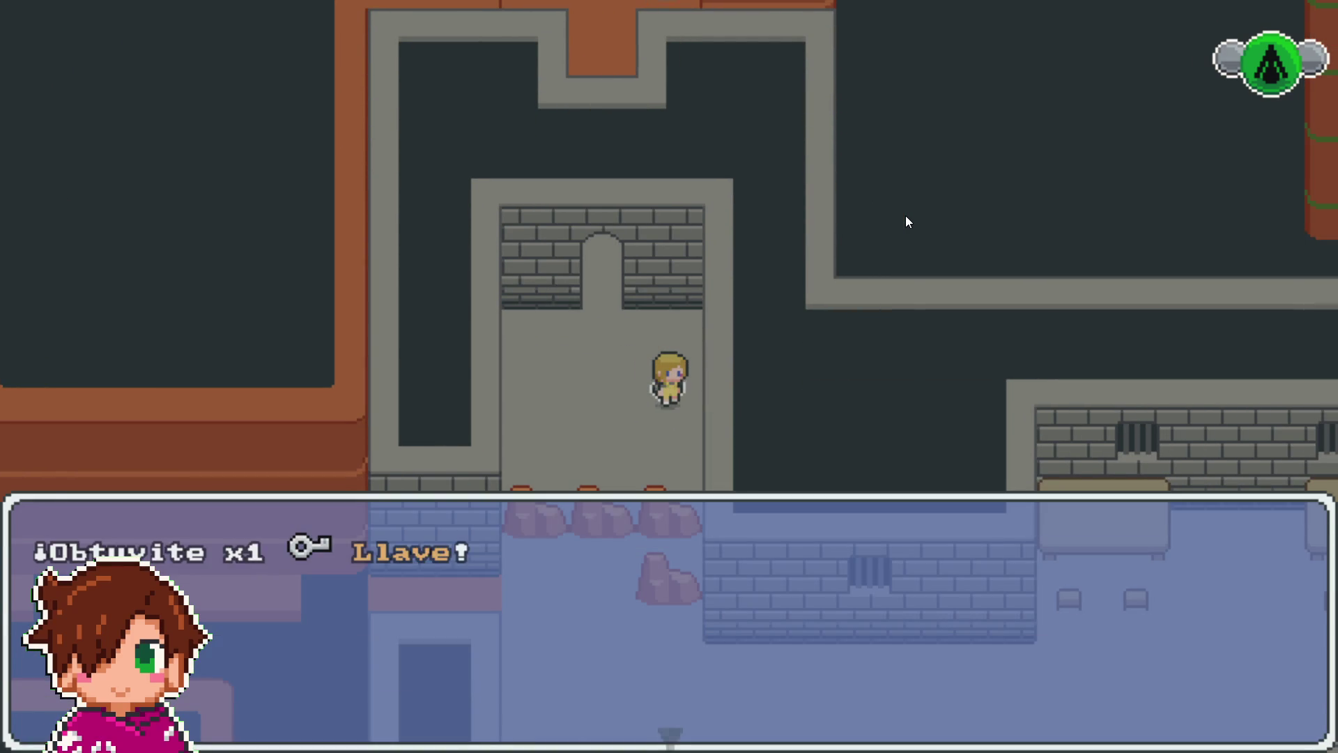
- Collect the Llave, return over the wall to the locked door, and unlock it
key("Up")
key("Up")
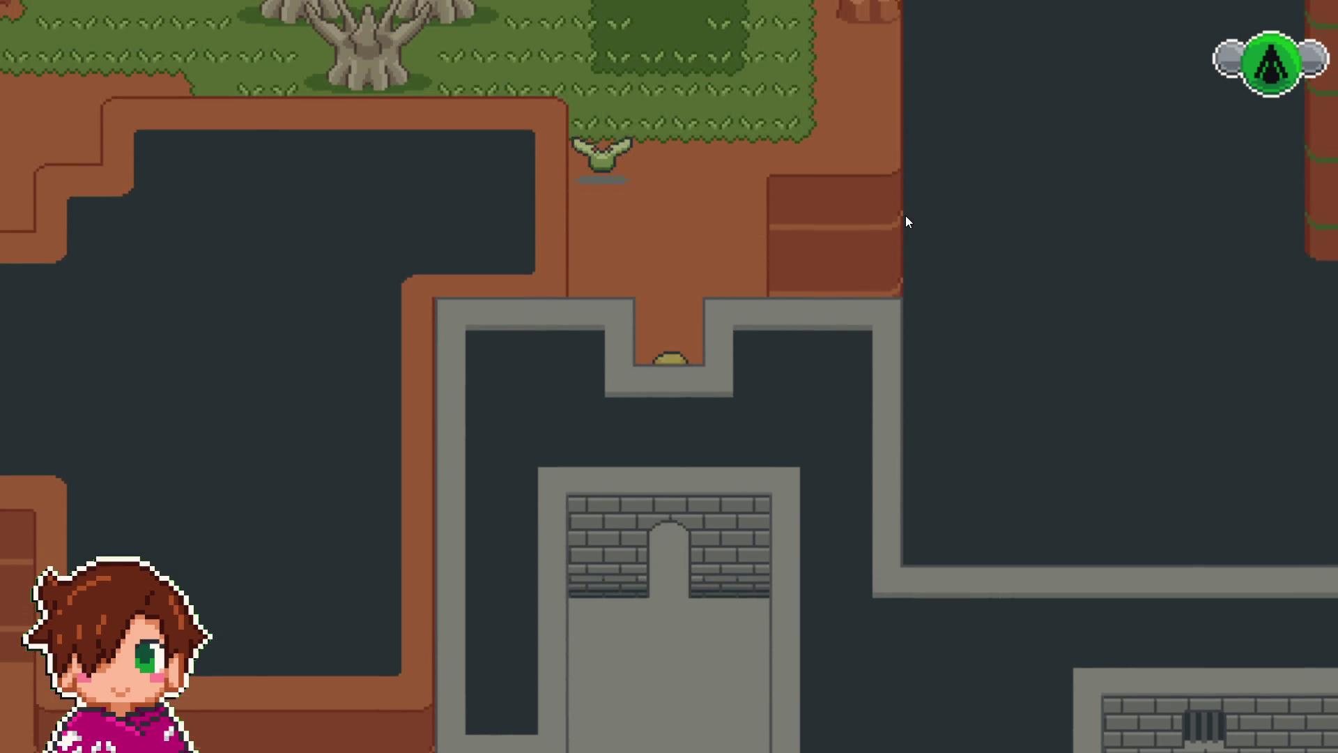
key("Up")
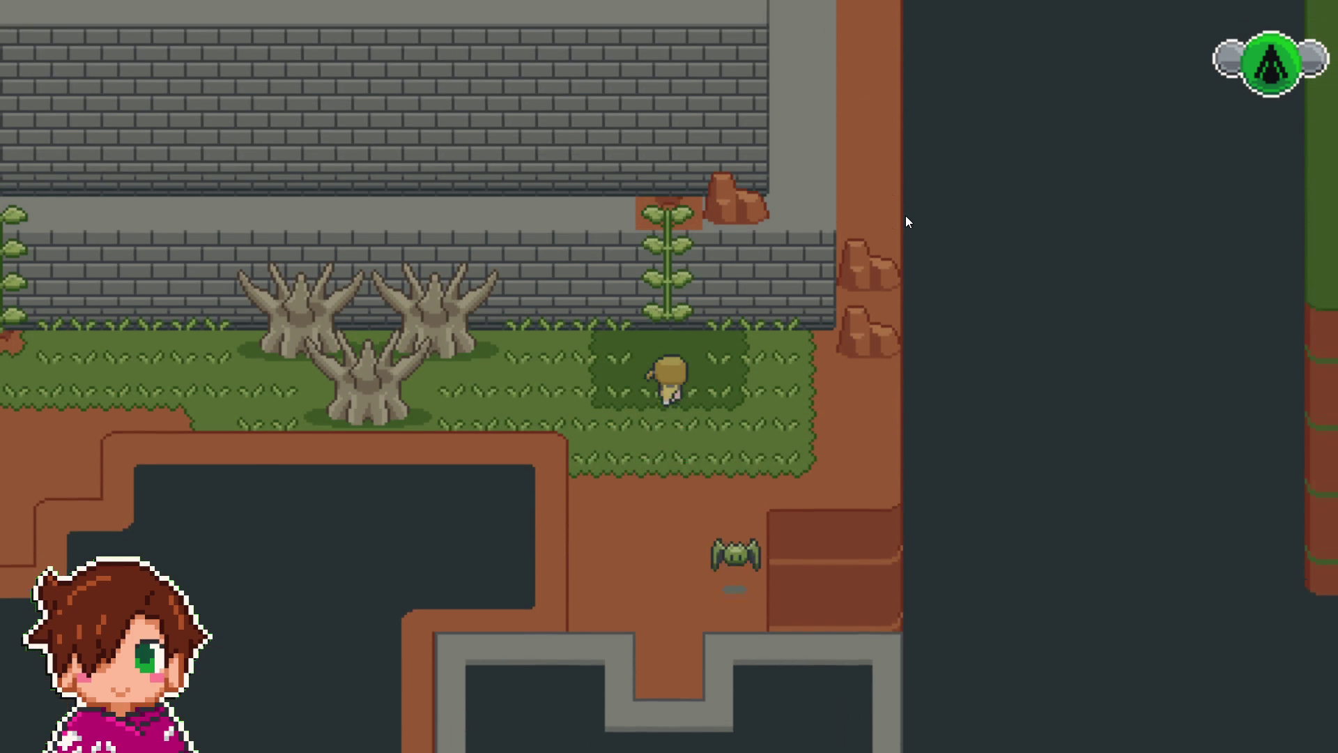
key("Left")
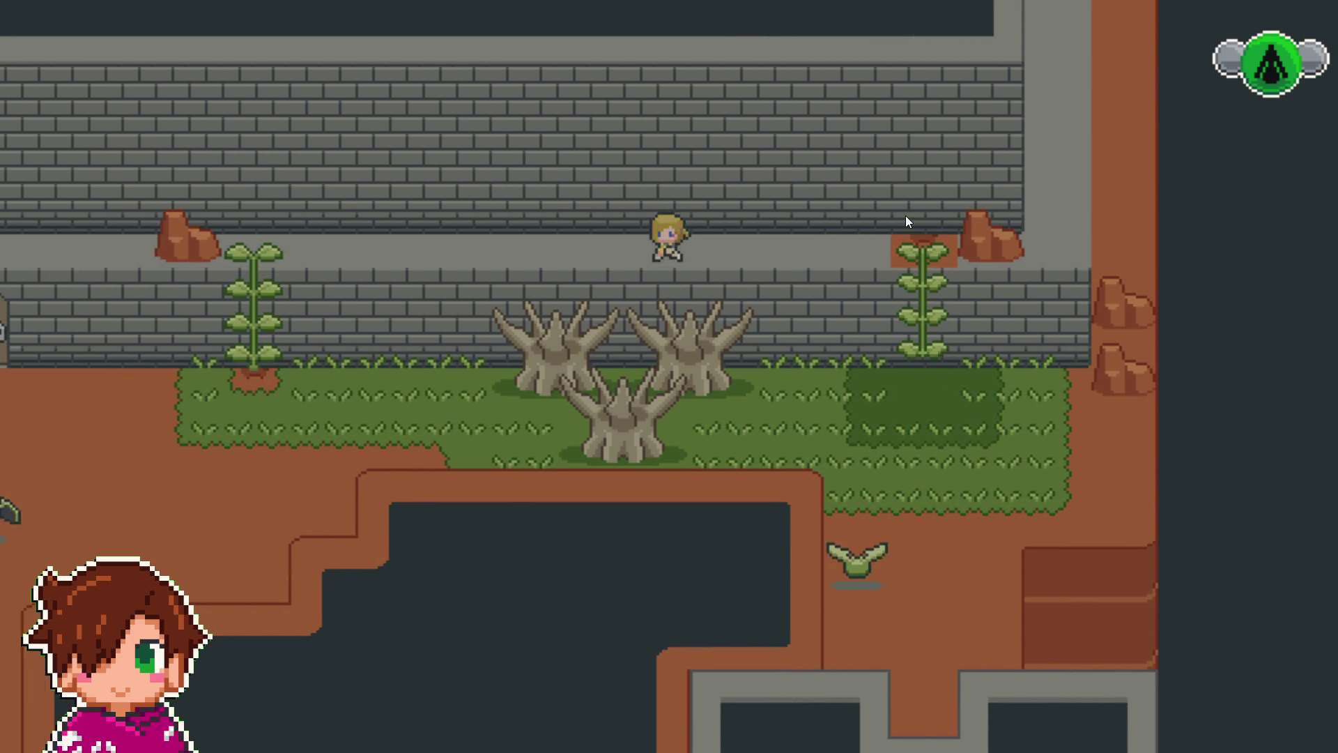
key("Left")
key("Down")
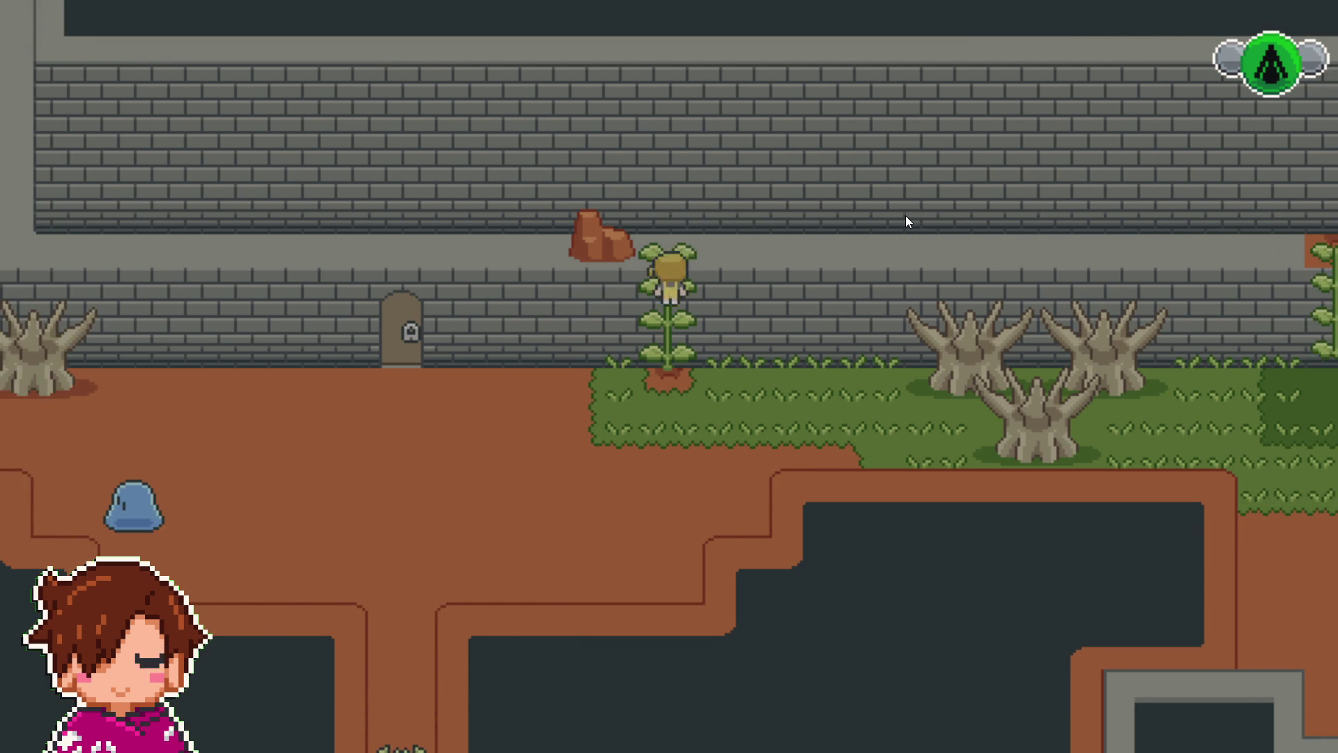
key("Left")
key("Up")
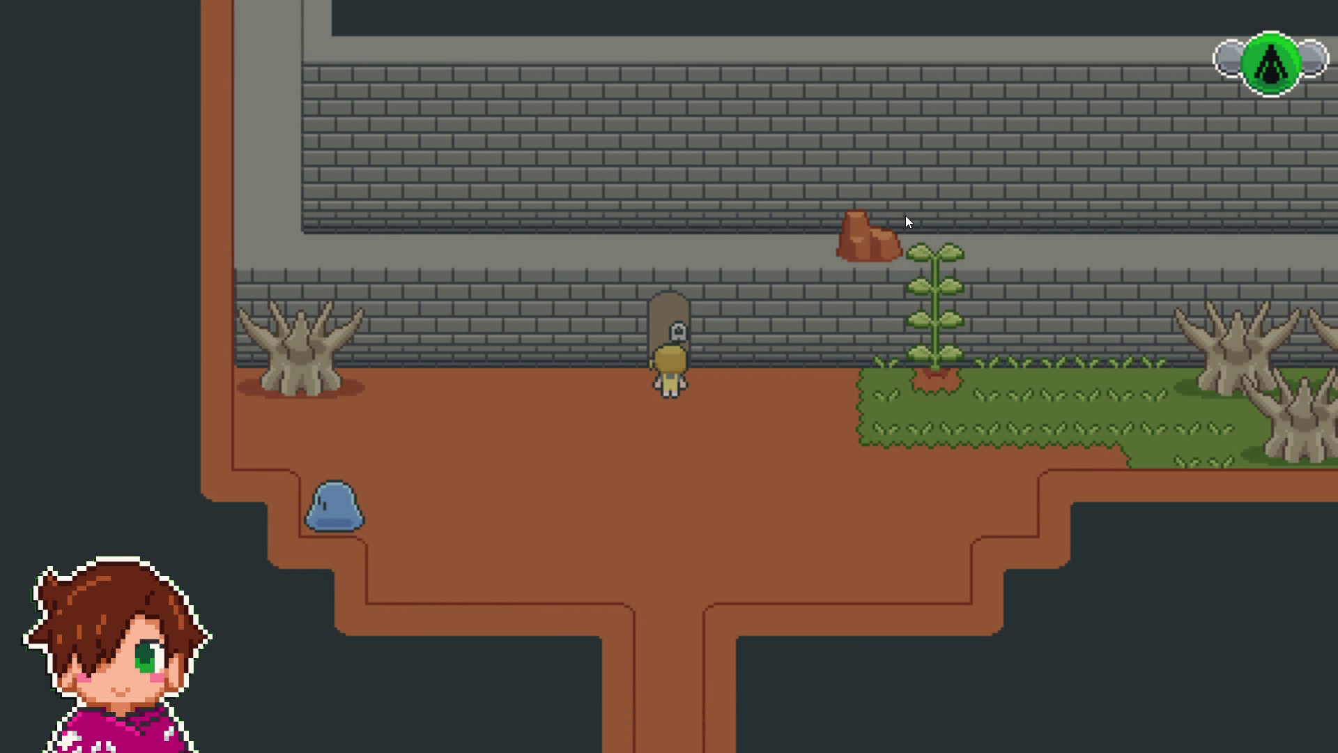
key("z")
key("z")
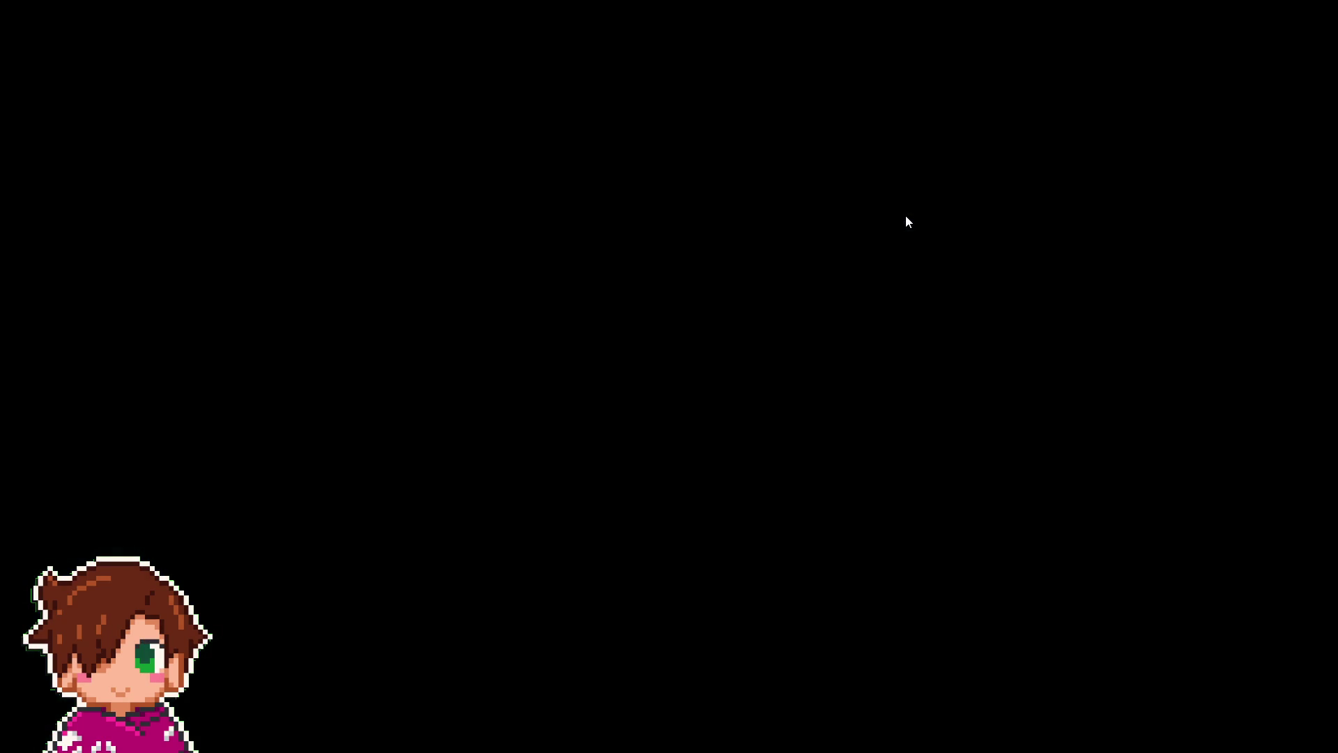
- Walk north and west along the new map's corridor, then go through the doorway to another map
key("Up")
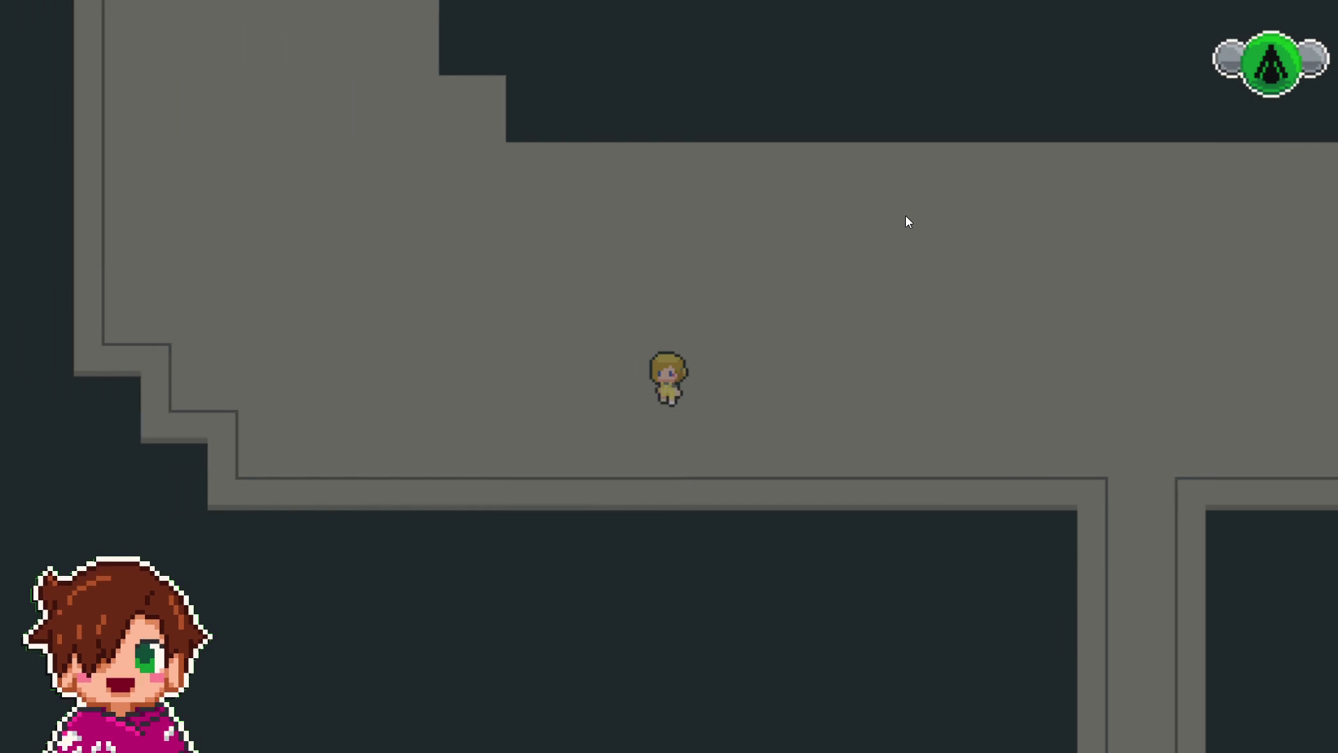
key("Left")
key("Up")
key("Up")
key("Up")
key("Left")
key("Left")
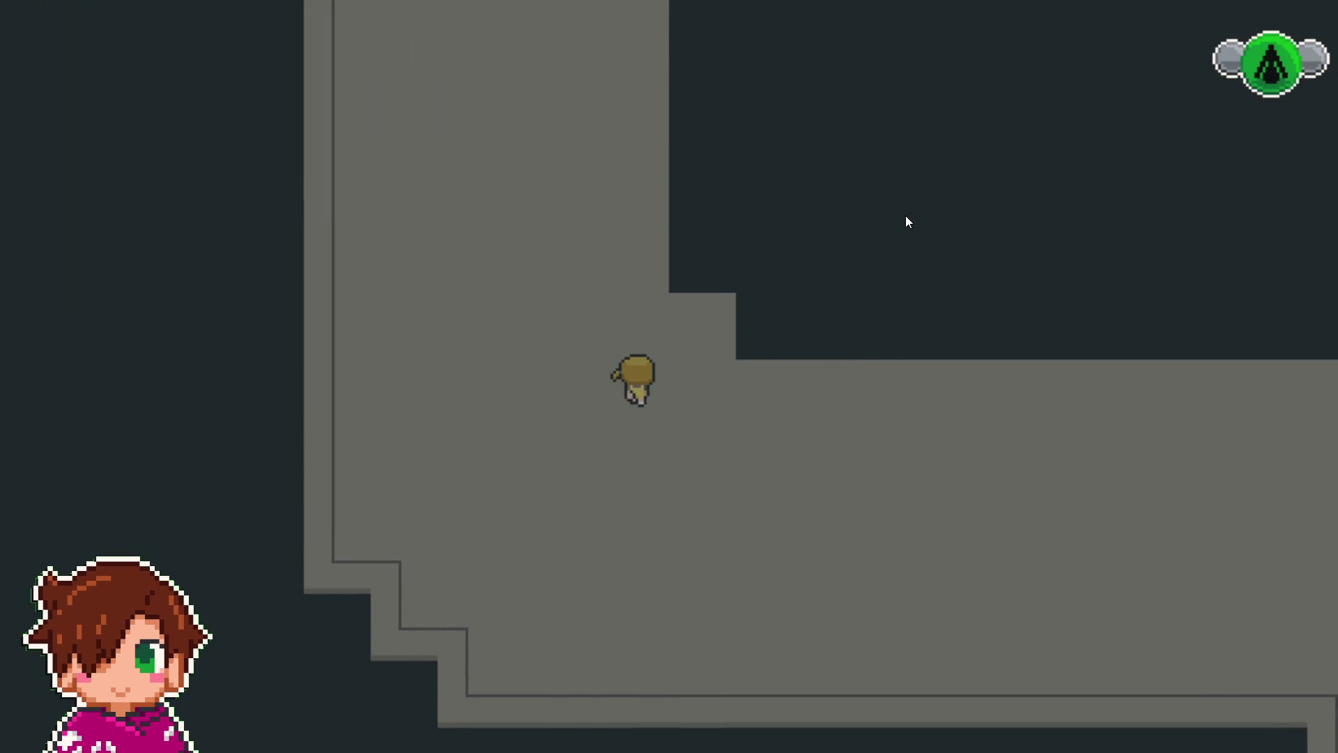
key("Up")
key("Up")
key("Up")
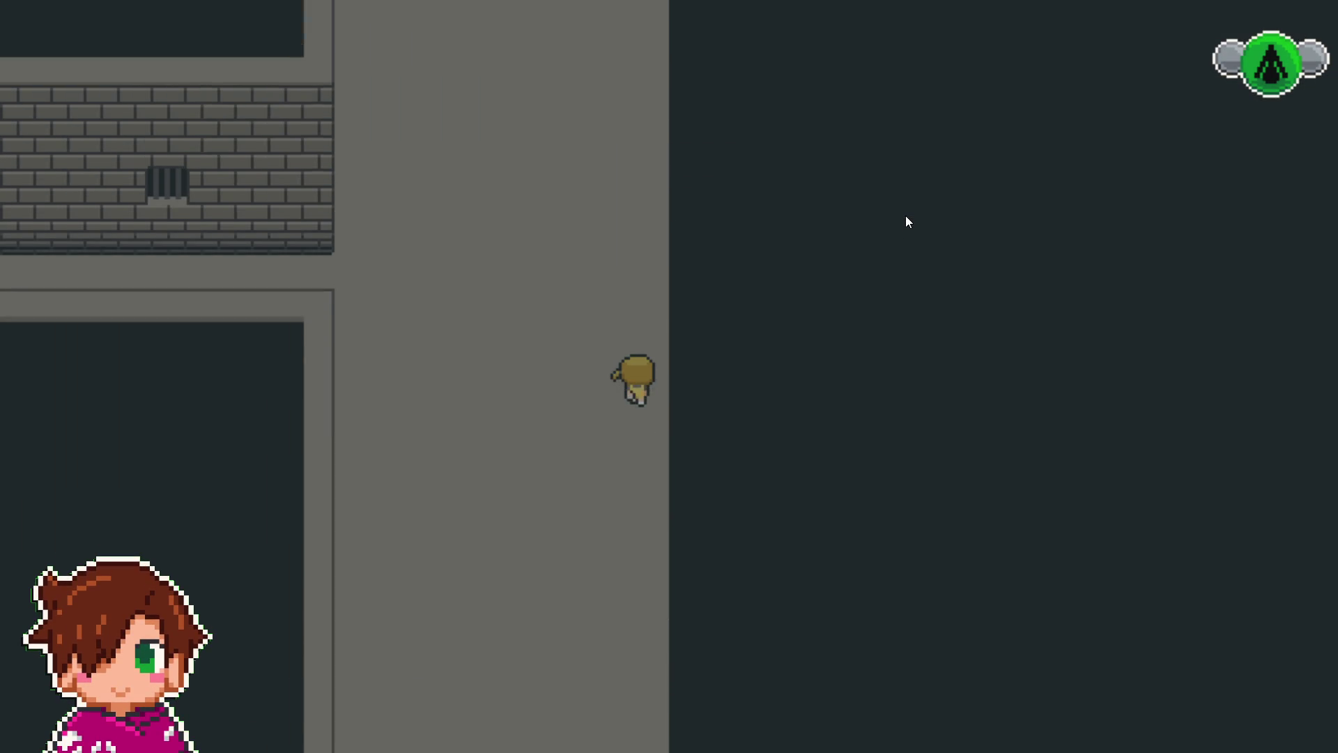
key("Down")
key("Down")
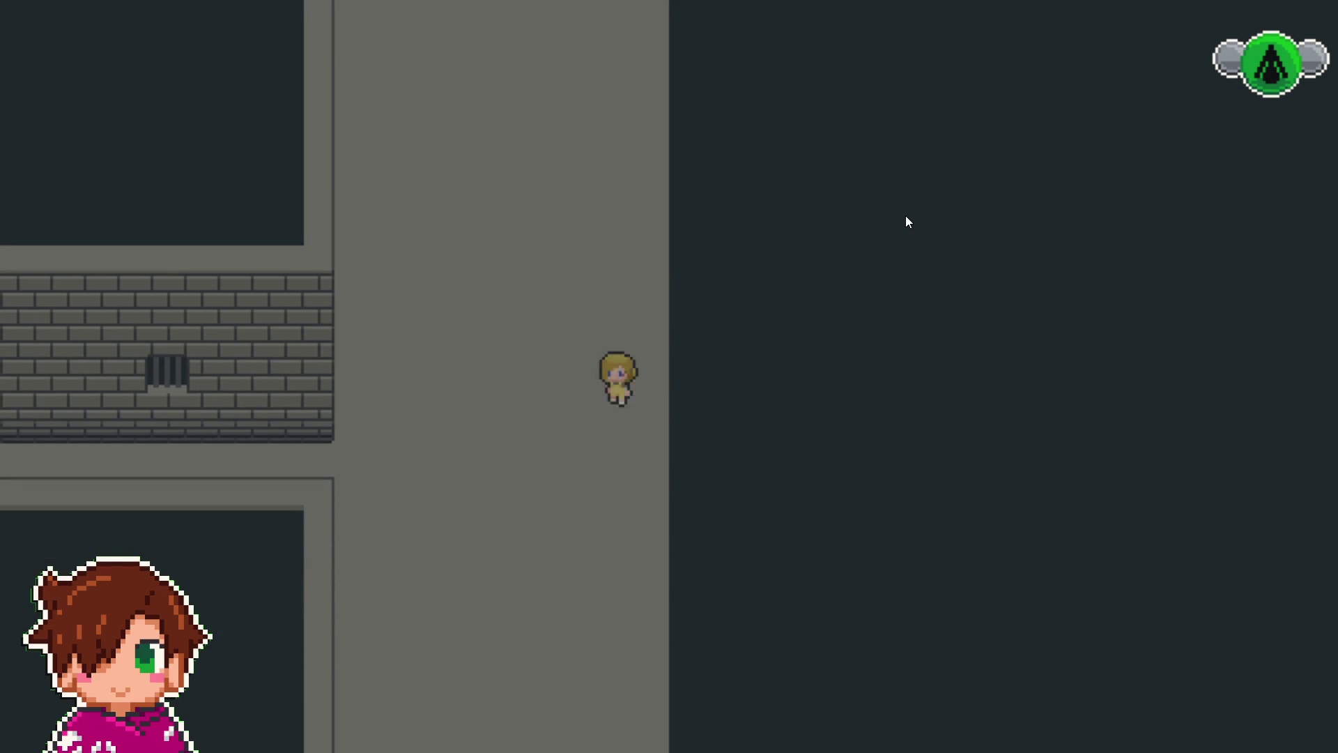
key("Down")
key("Left")
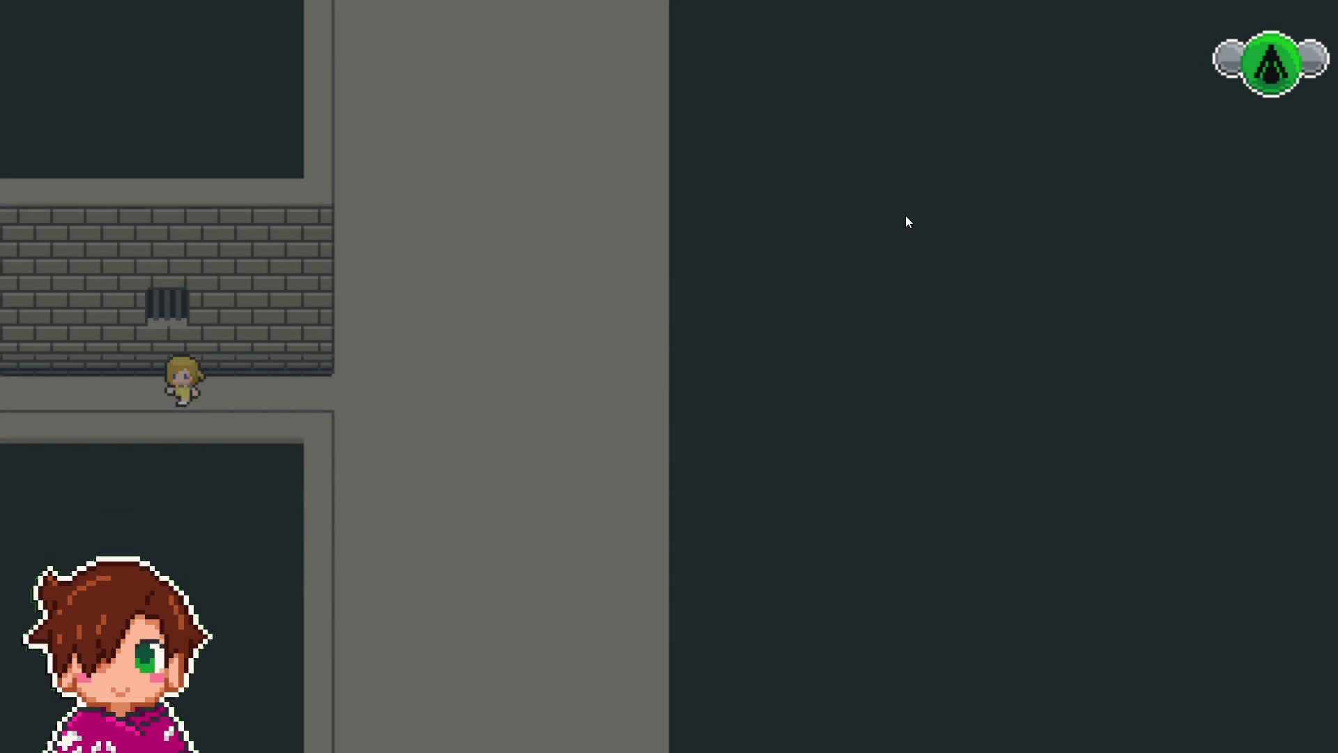
key("Up")
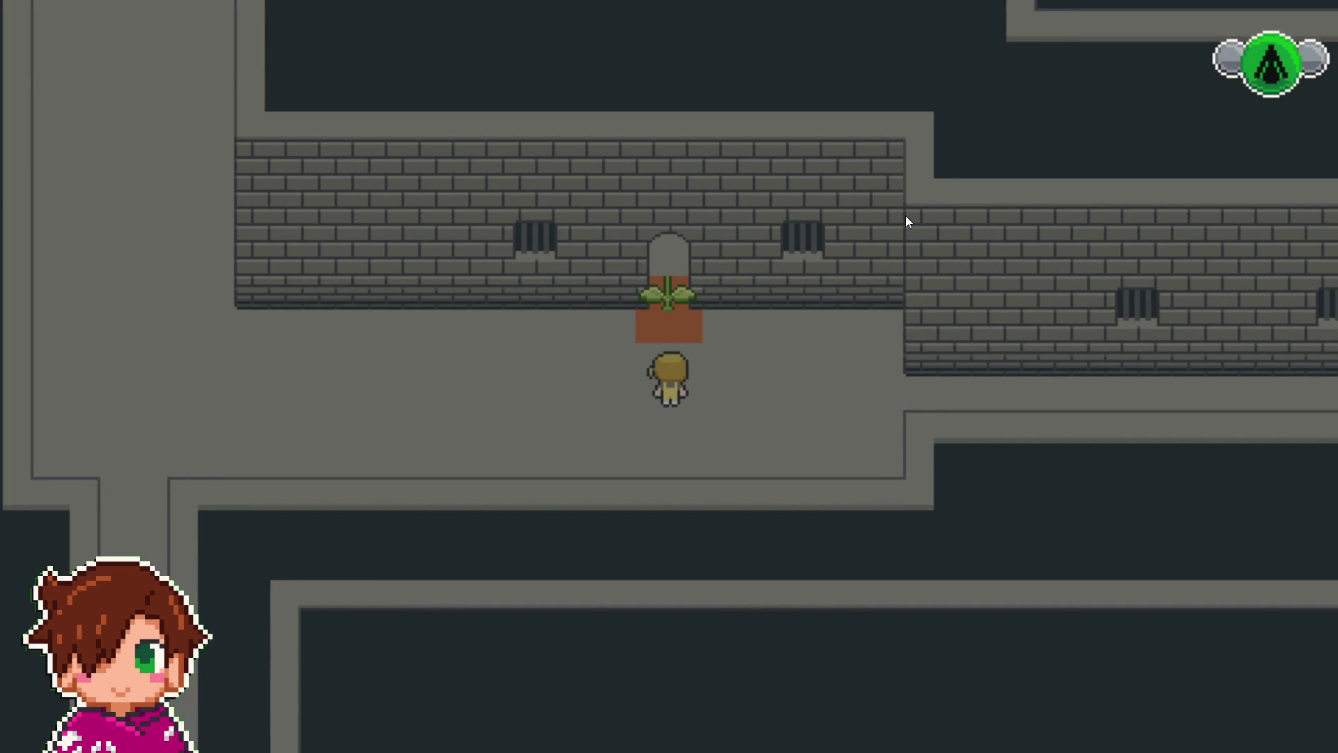
- Walk along the corridor, step onto the stairs and back, then approach the plant-covered doorway
key("Left")
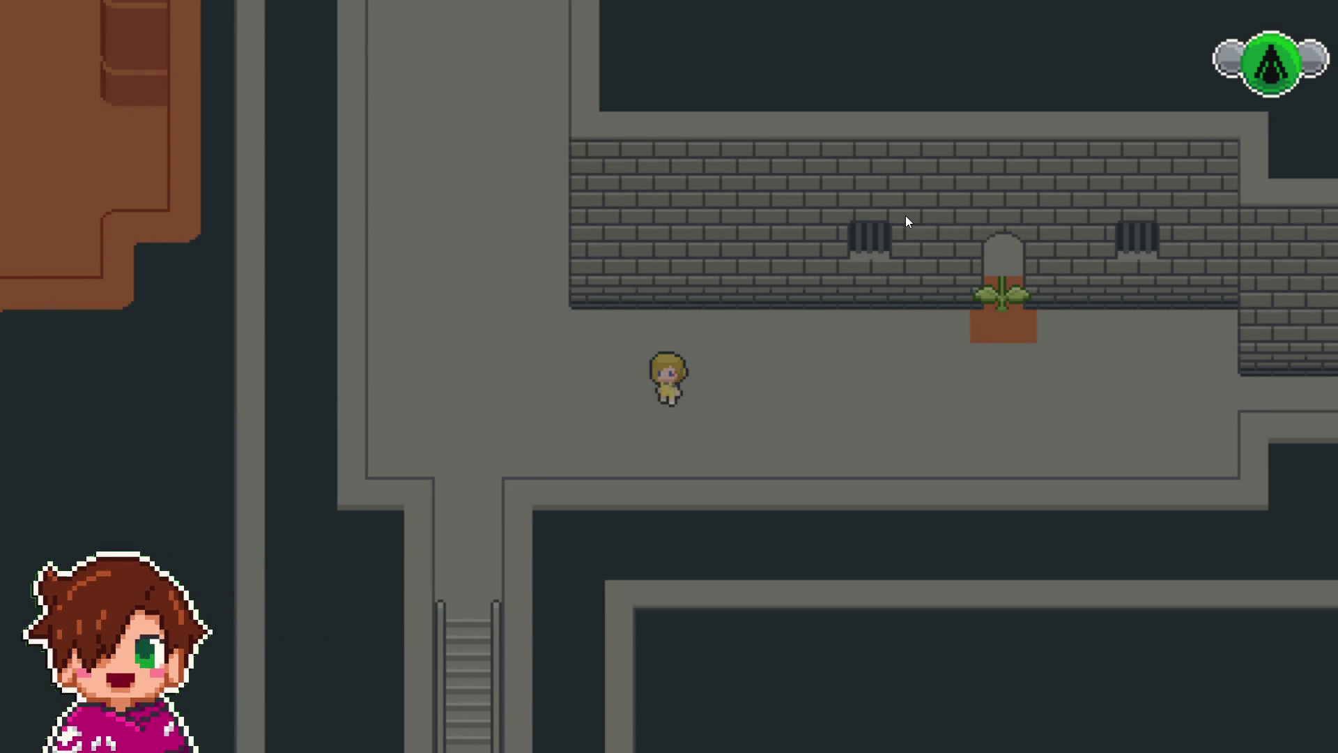
key("Down")
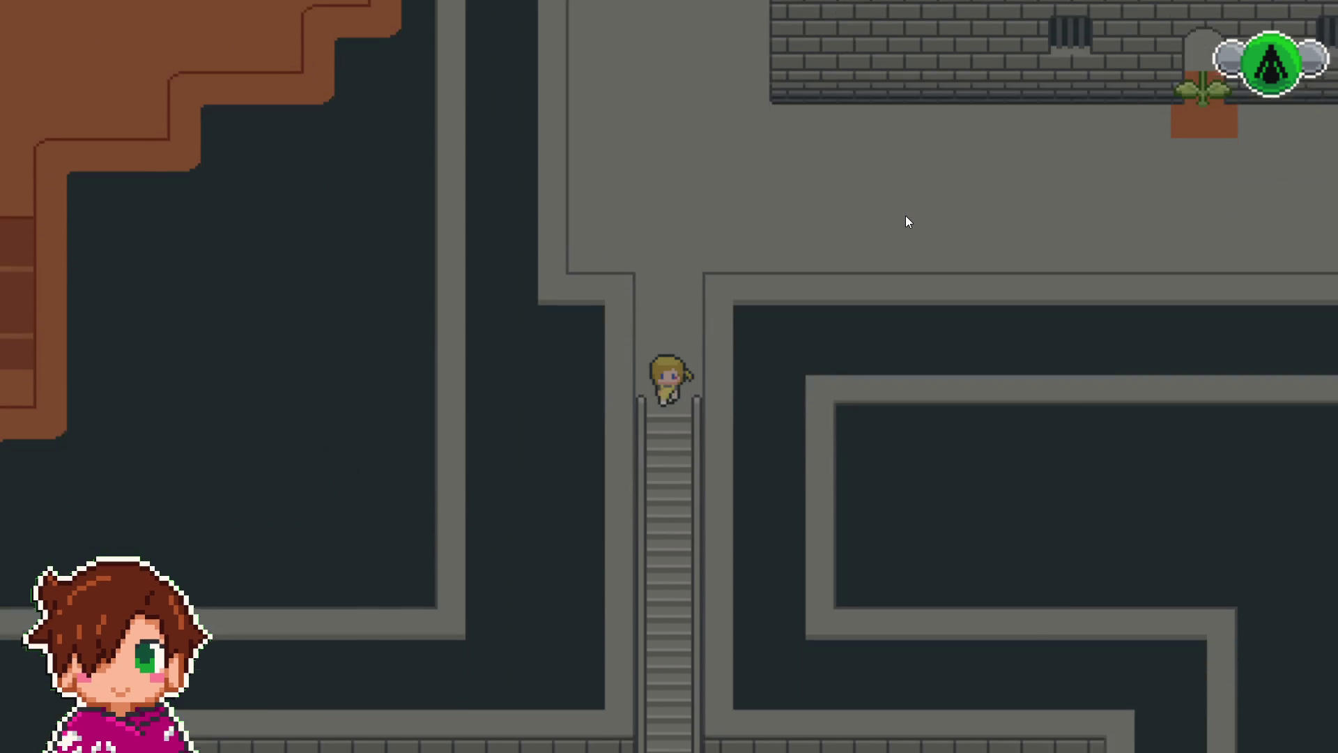
key("Up")
key("Right")
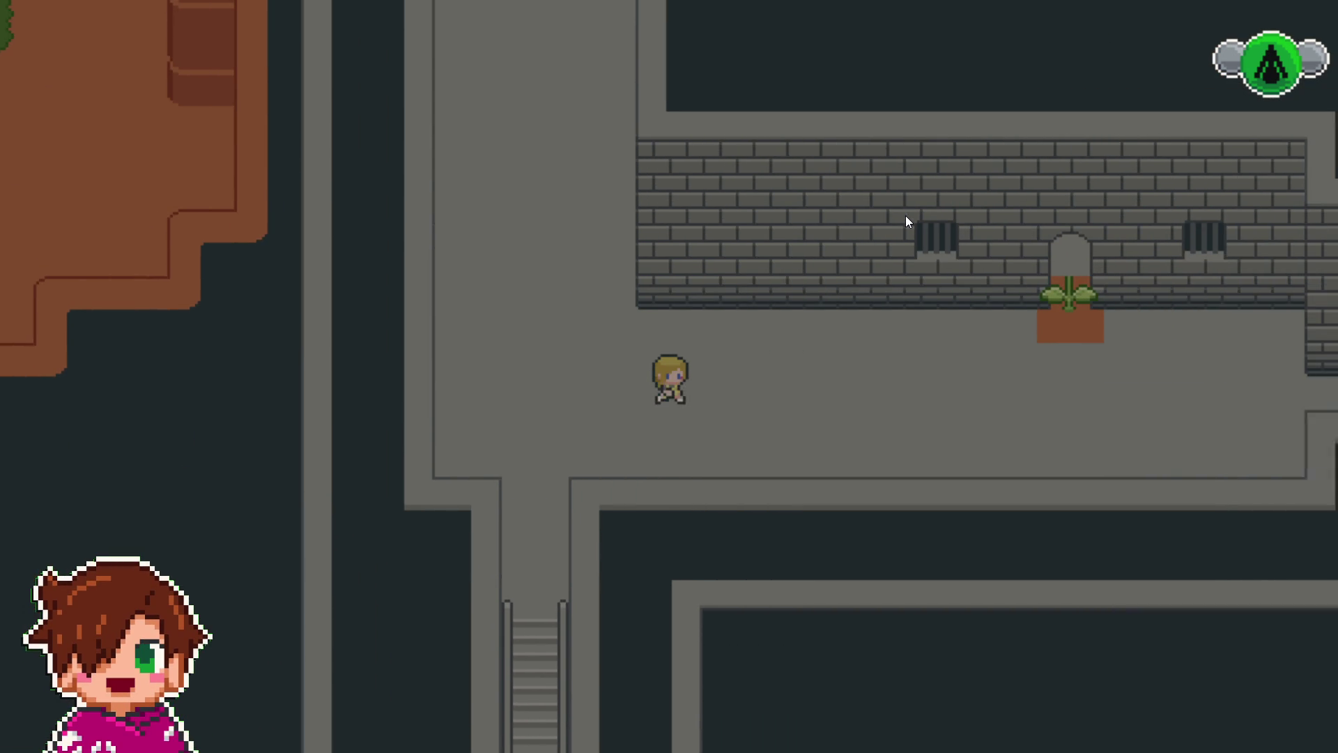
key("Up")
key("Right")
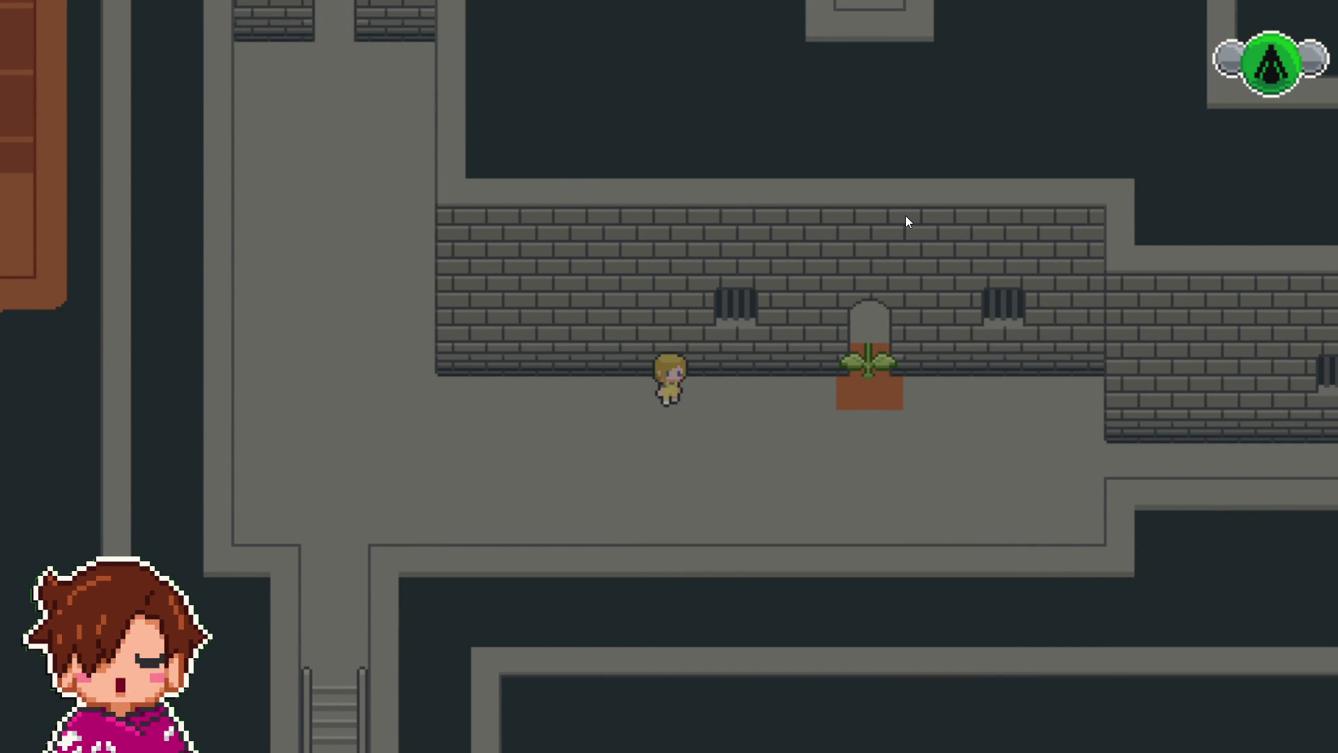
key("Right")
key("Left")
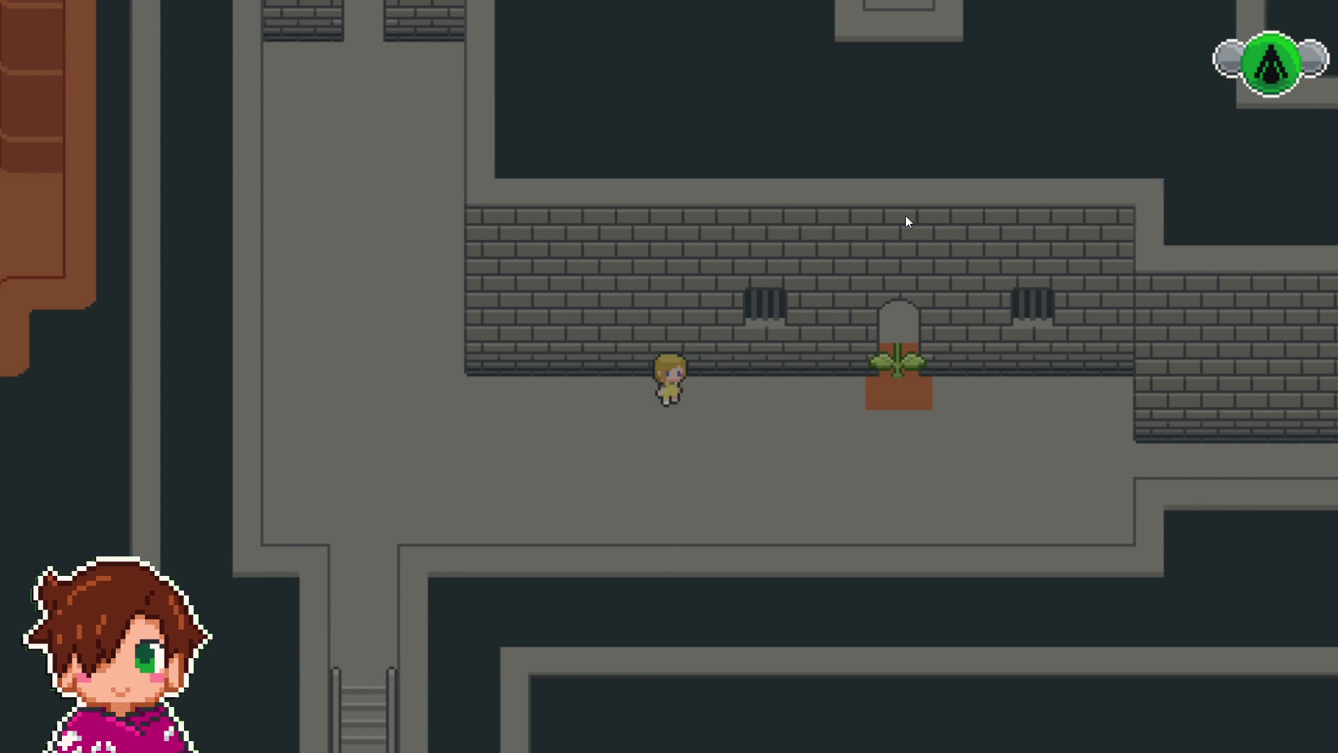
- Walk up through the plant doorway into the large grey room and back out
key("Right")
key("Up")
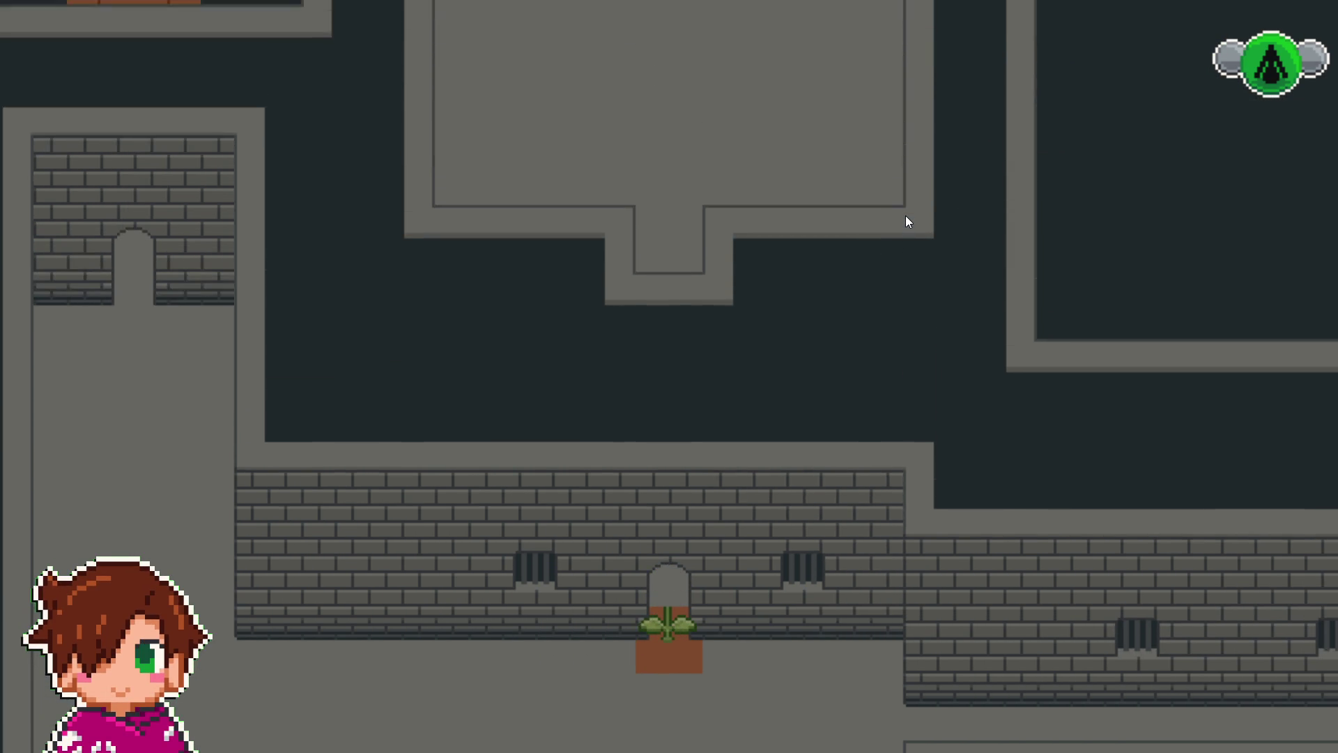
key("Up")
key("Down")
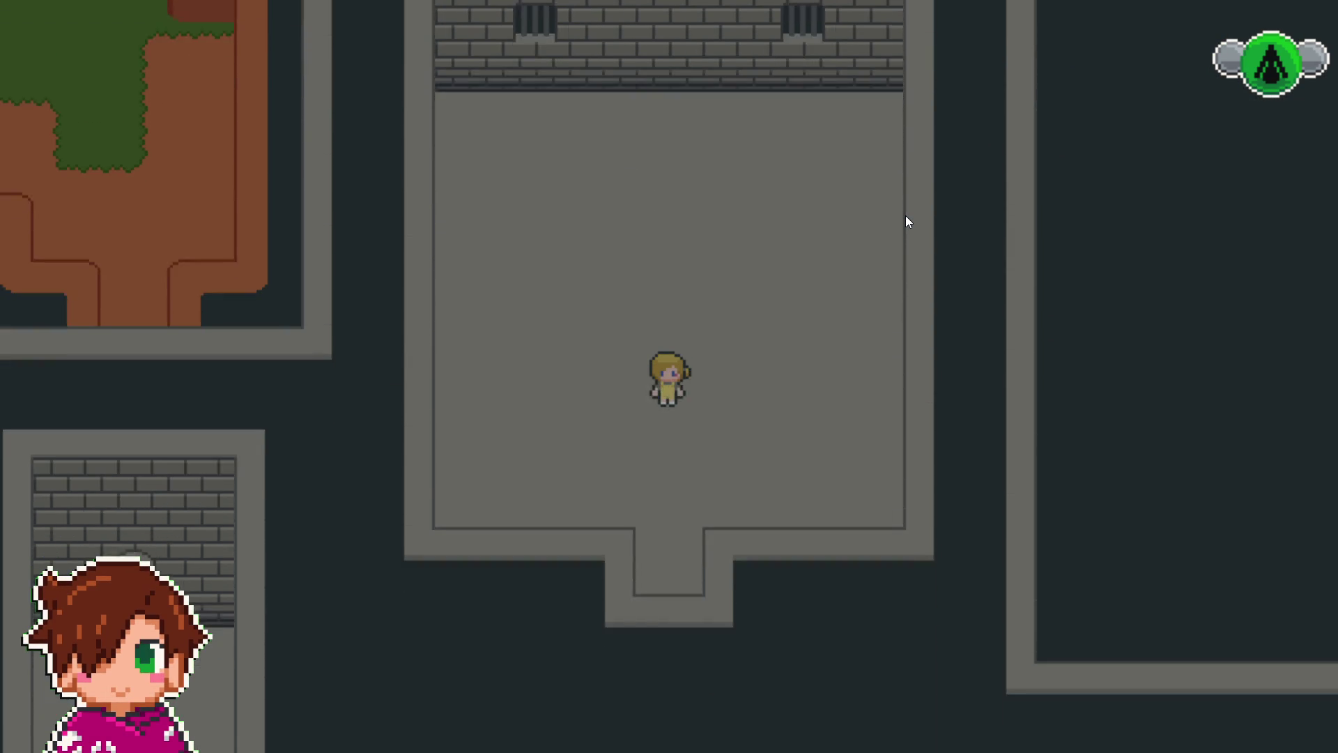
key("Down")
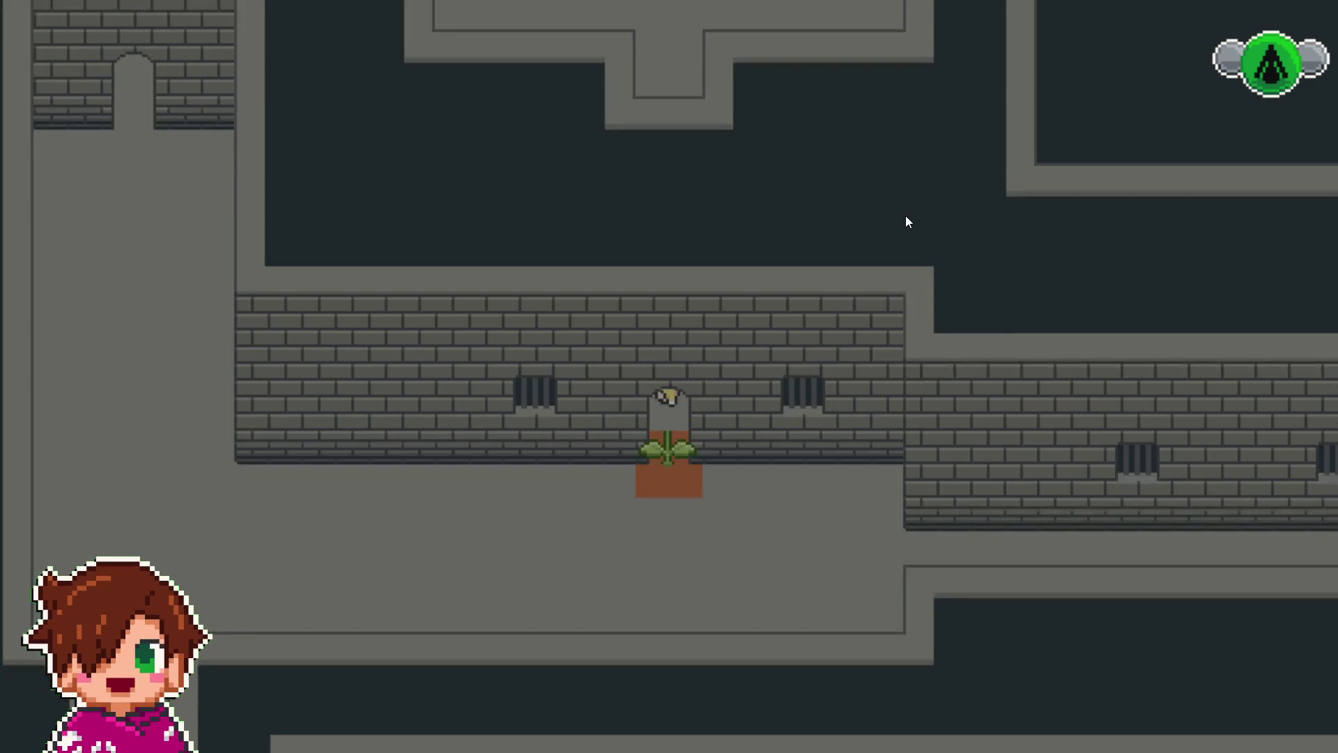
- Descend the staircase, follow the lower corridor, and pass through the arched doorway into the clearing
key("Left")
key("Left")
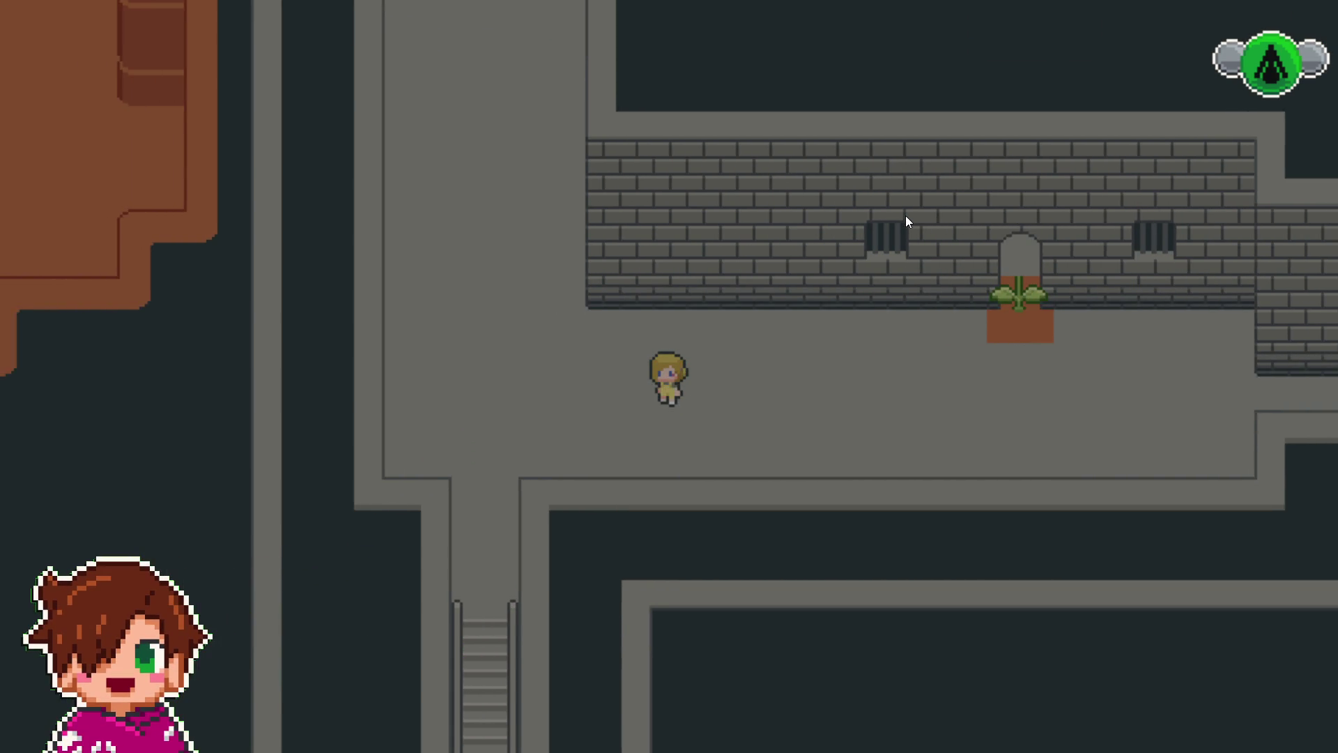
key("Down")
key("Down")
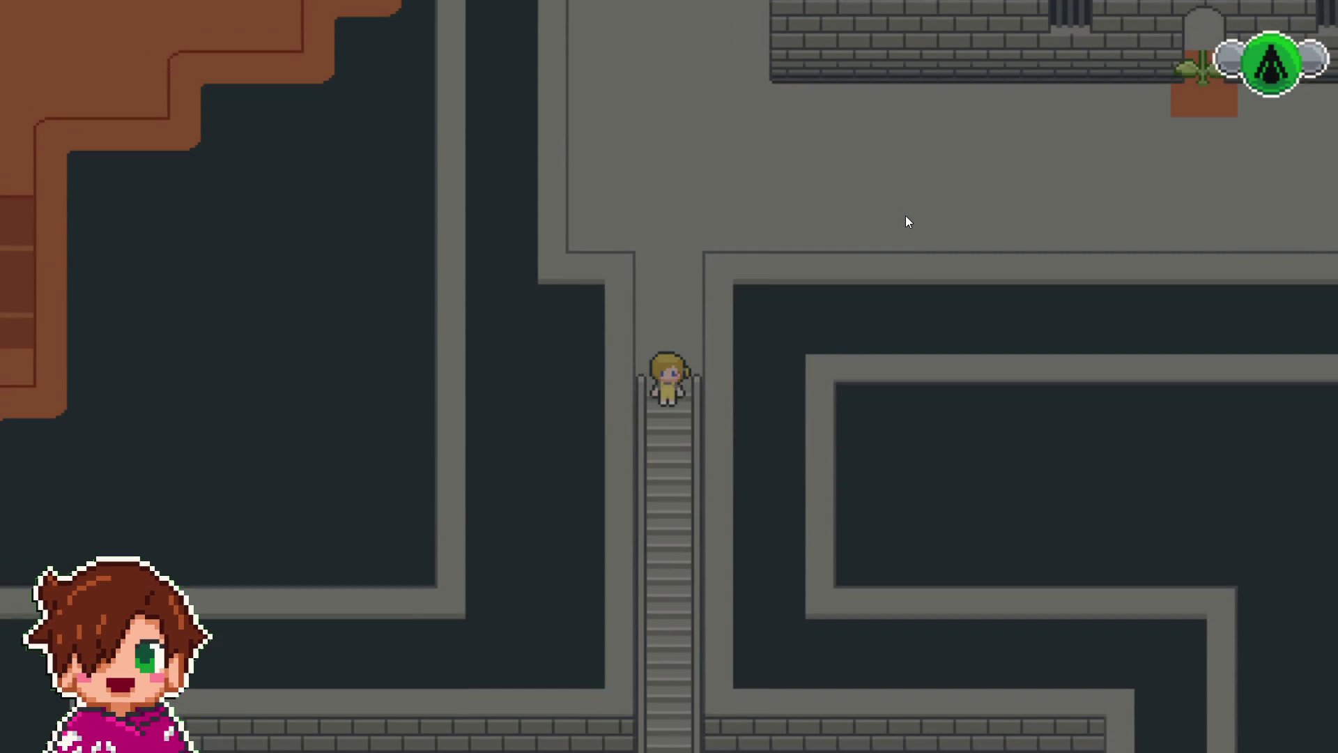
key("Down")
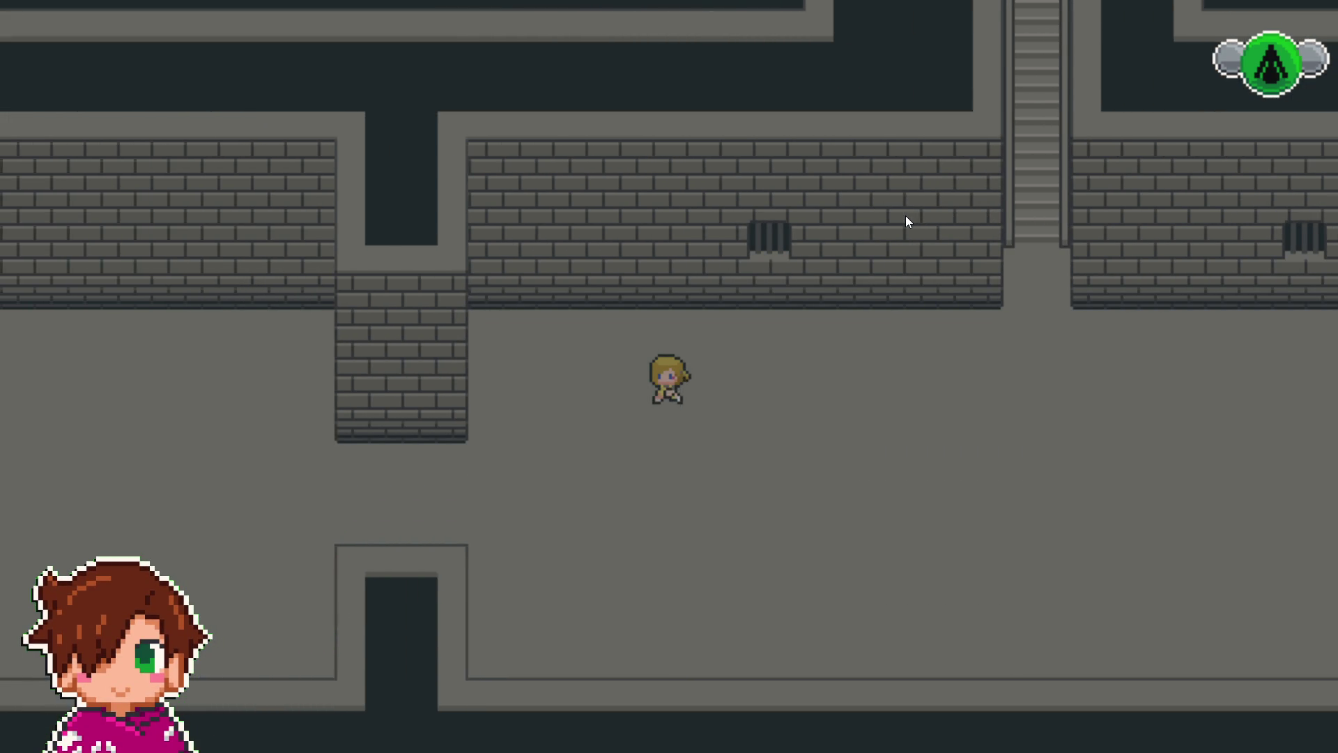
key("Down")
key("Left")
key("Left")
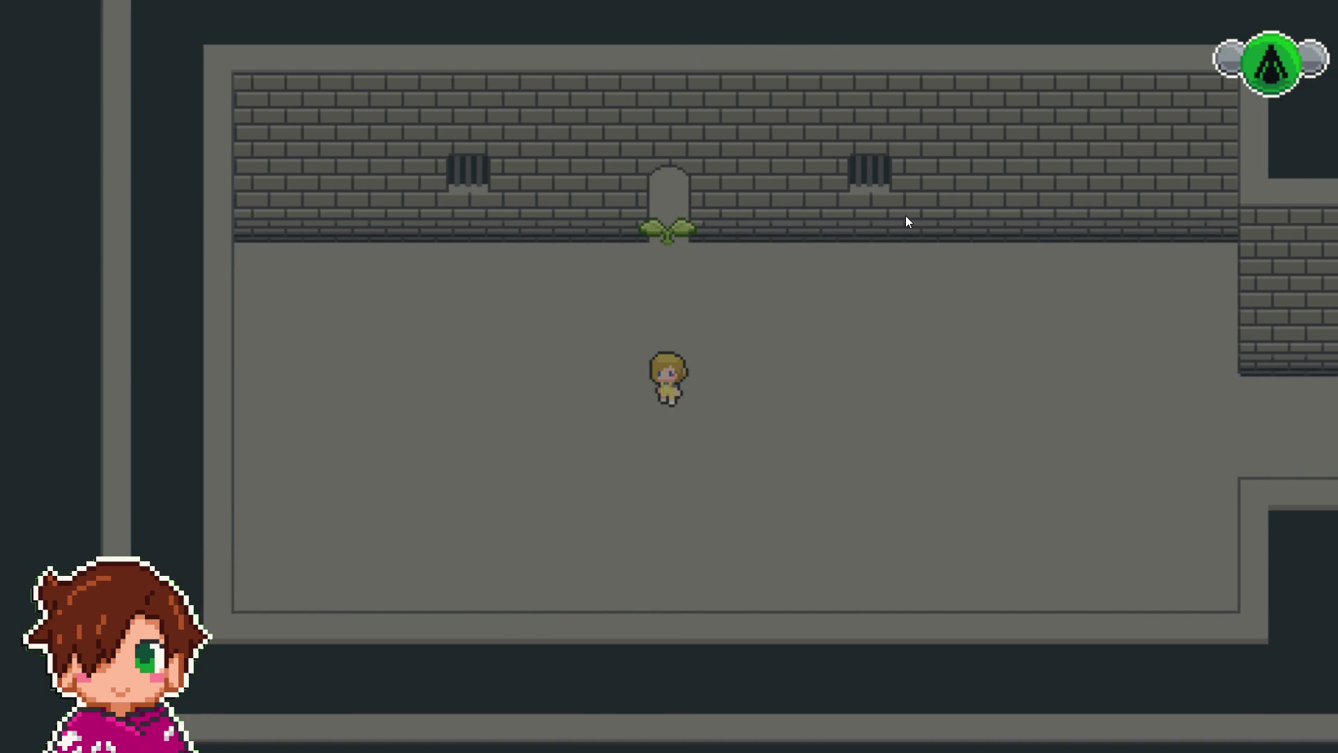
key("Up")
key("Left")
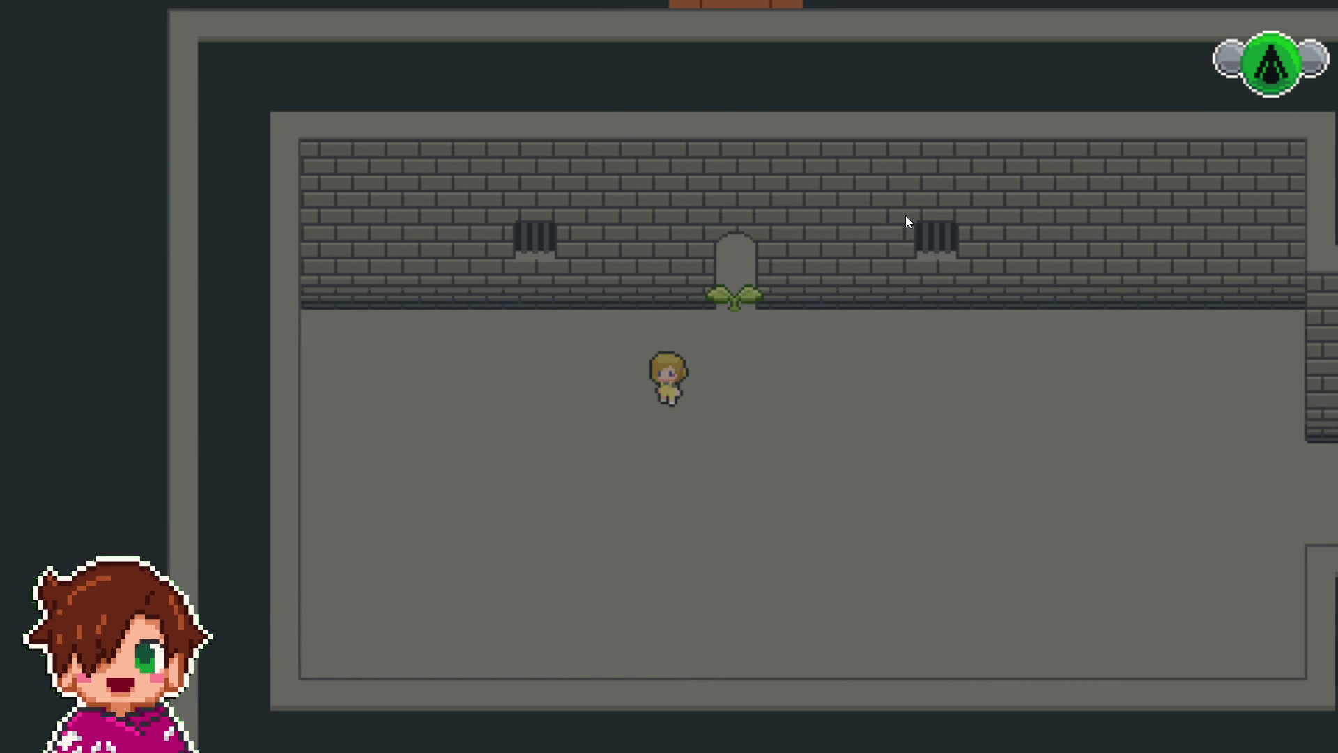
key("Up")
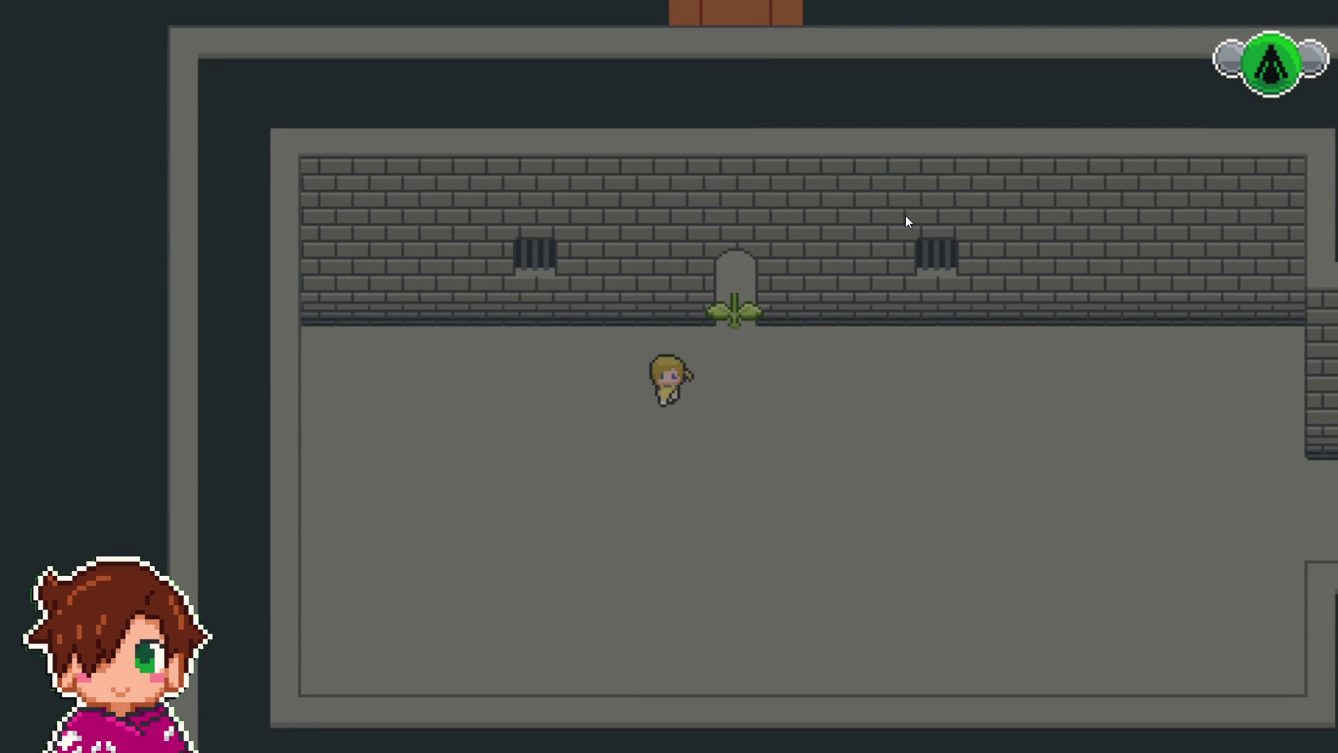
key("Up")
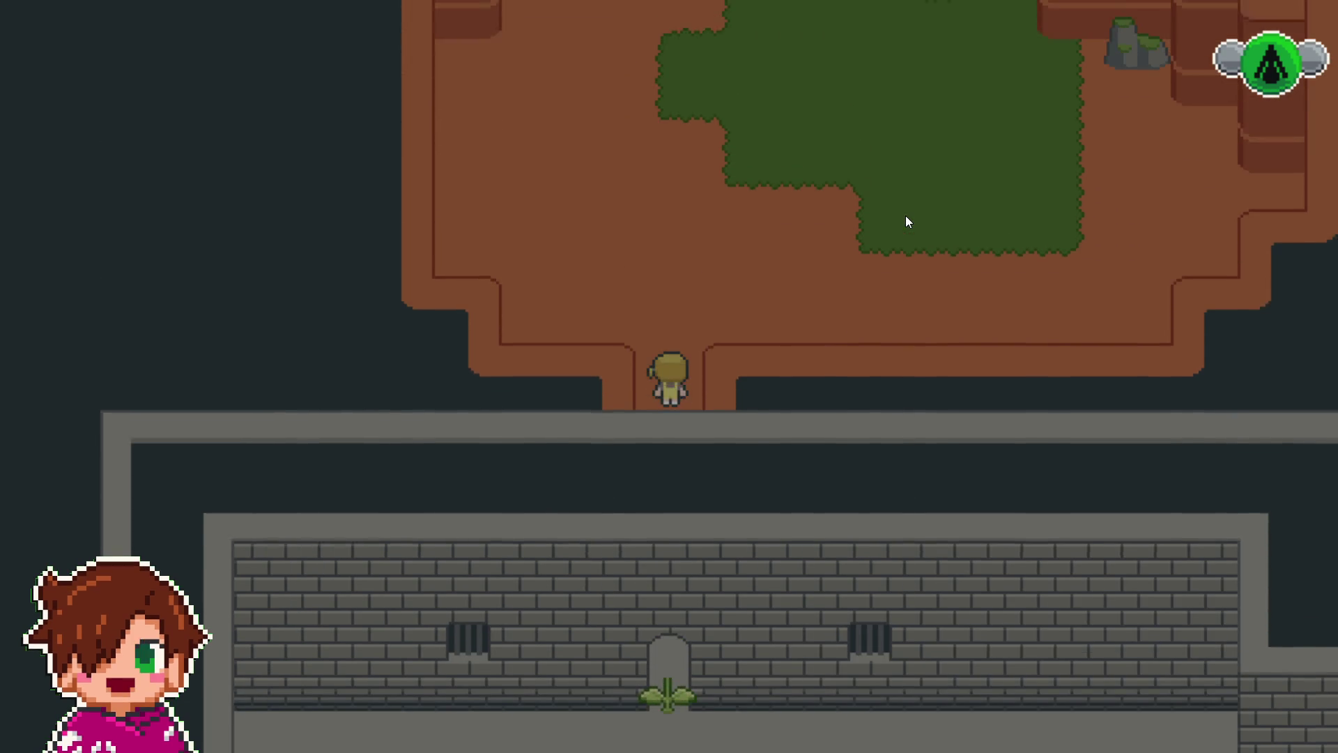
key("Up")
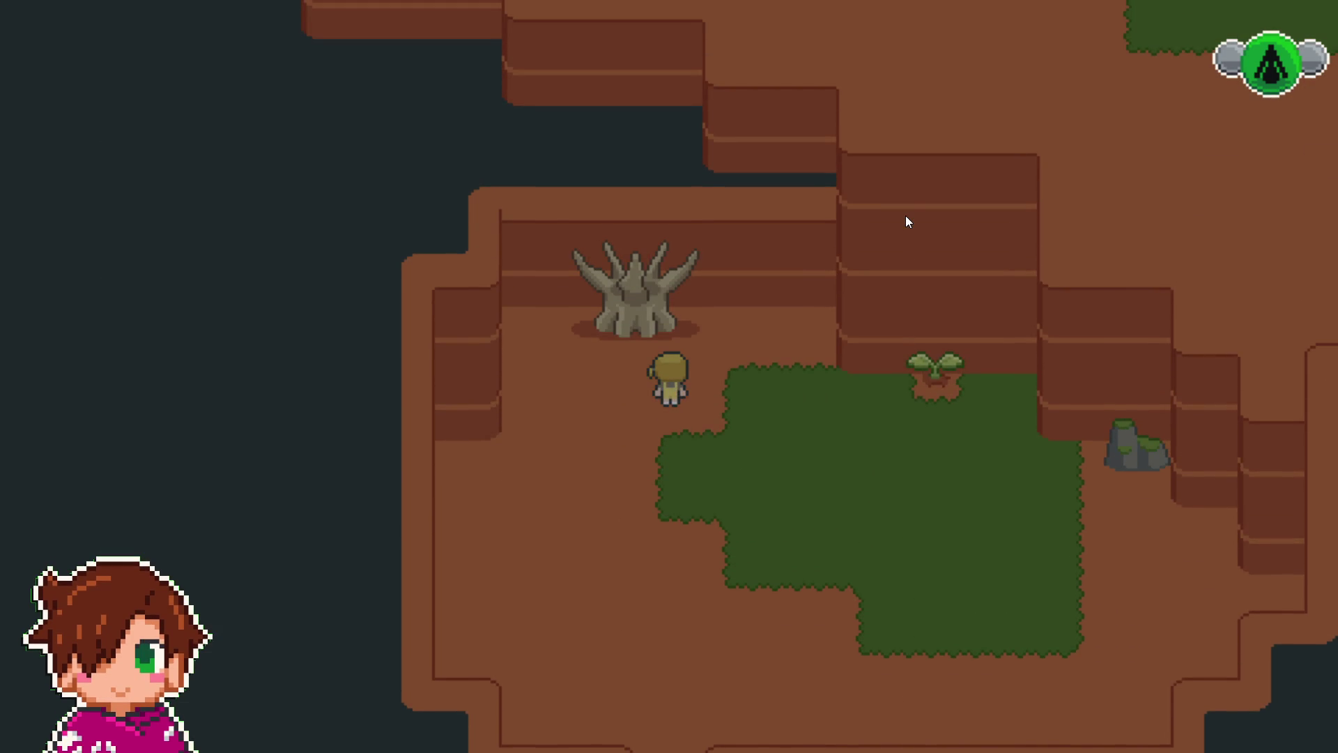
- Step onto the sprout's tile and pick the sprout up over the character's head
key("Left")
key("Right")
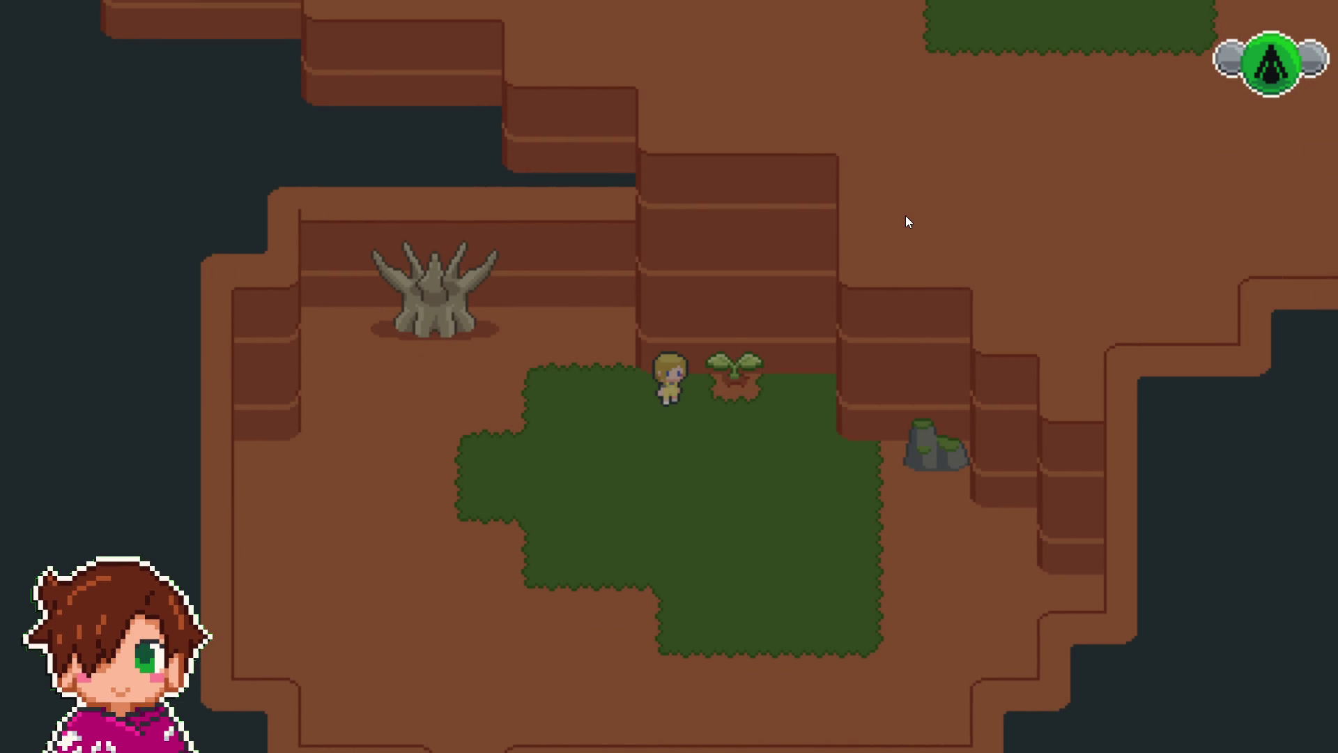
key("Right")
key("Up")
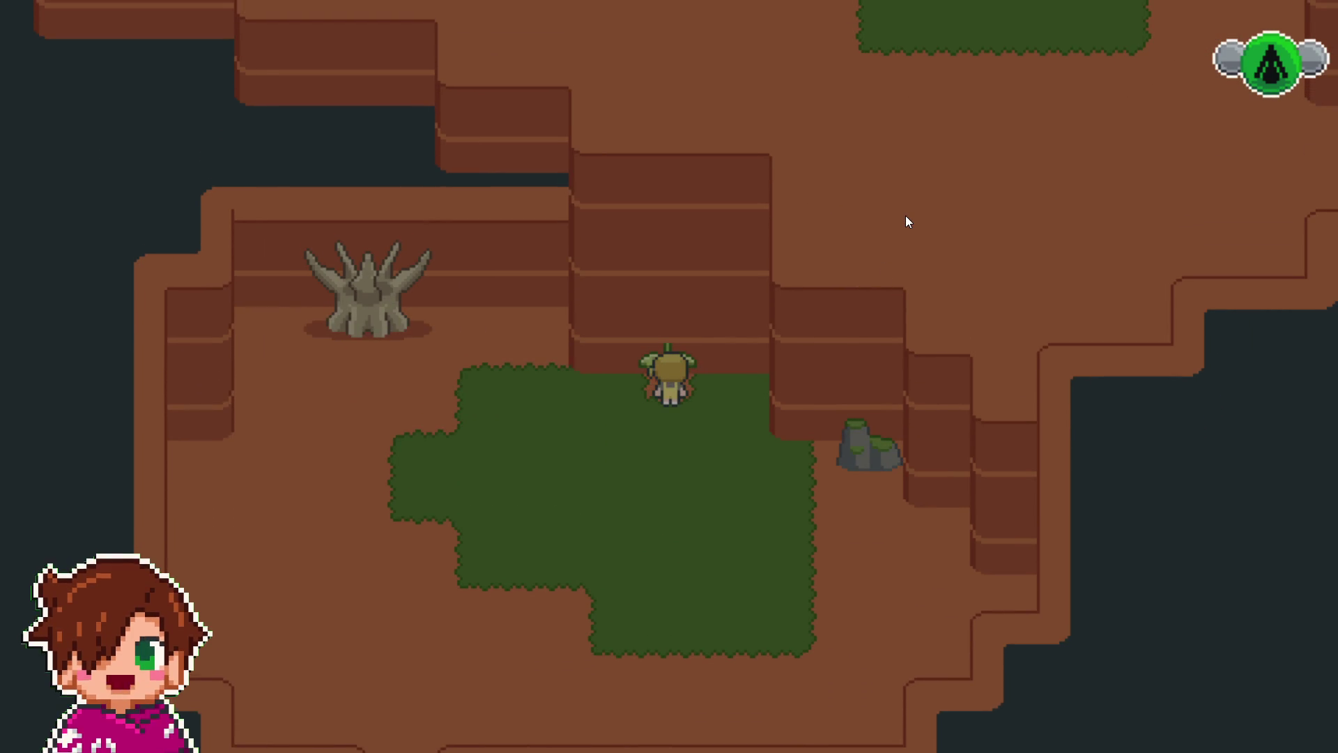
- Leave the clearing and walk south down the corridor, out of the doorway
key("Down")
key("Left")
key("Down")
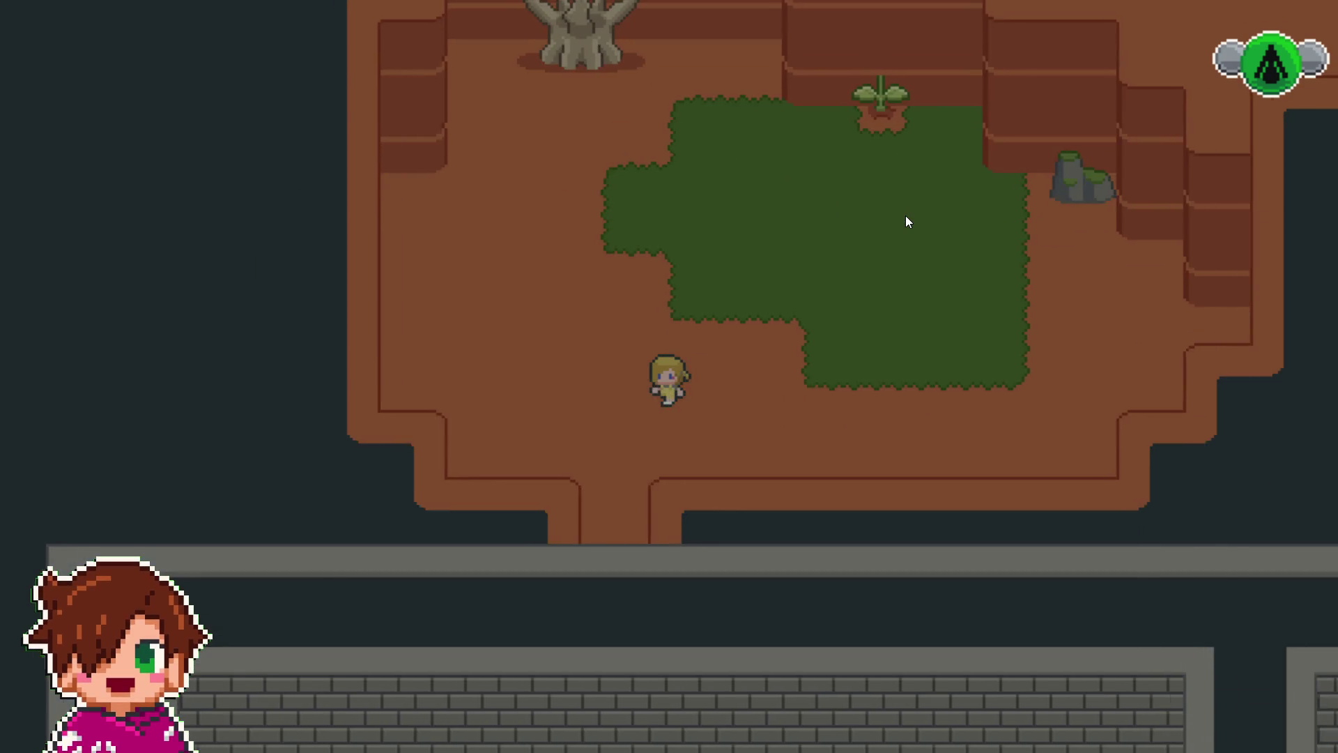
key("Left")
key("Down")
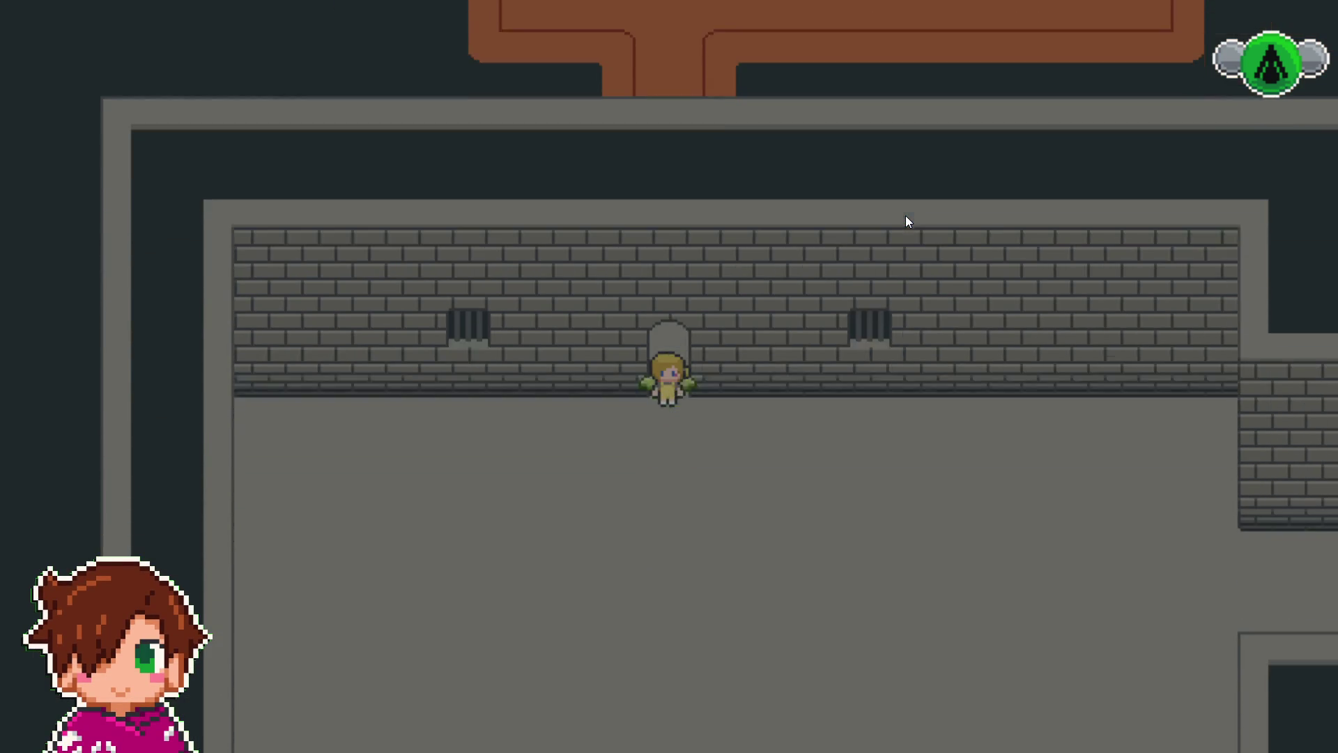
key("Down")
- Cross the brick room to the right and climb the stairs into the corridor above
key("Right")
key("Right")
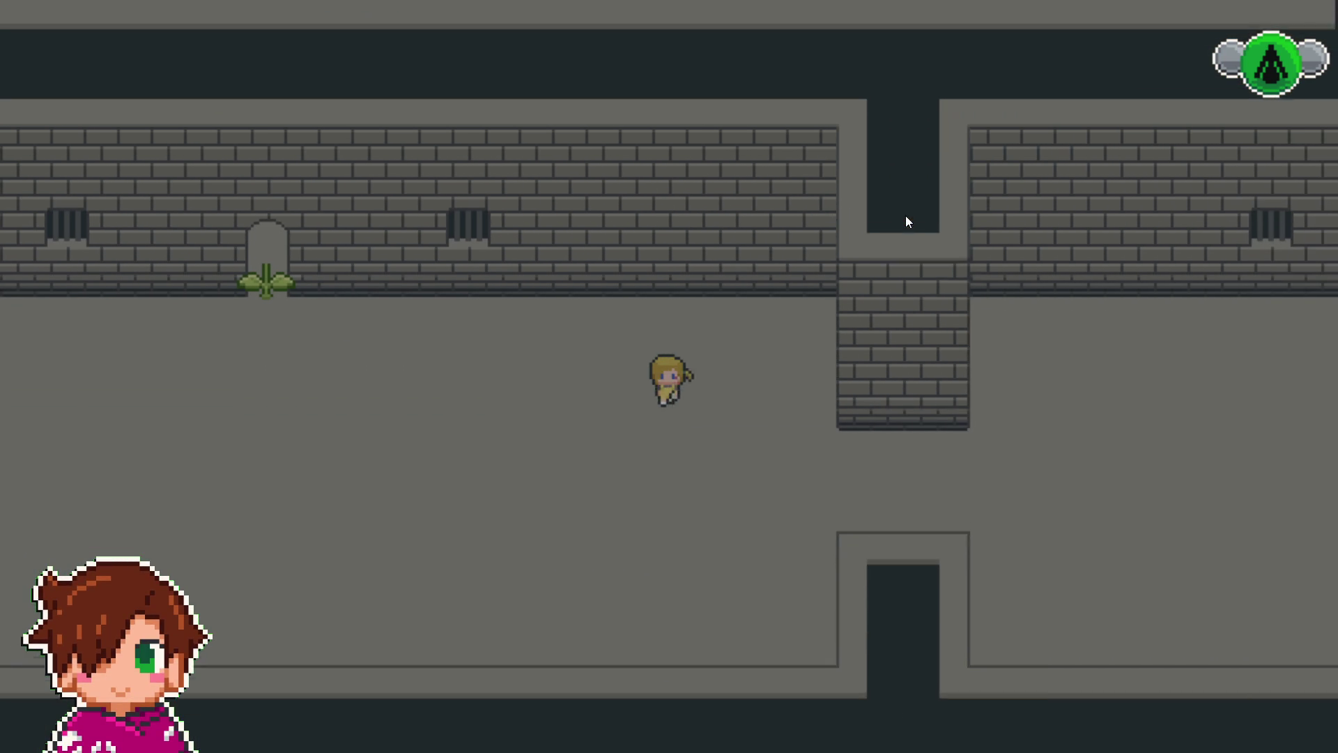
key("Down")
key("Right")
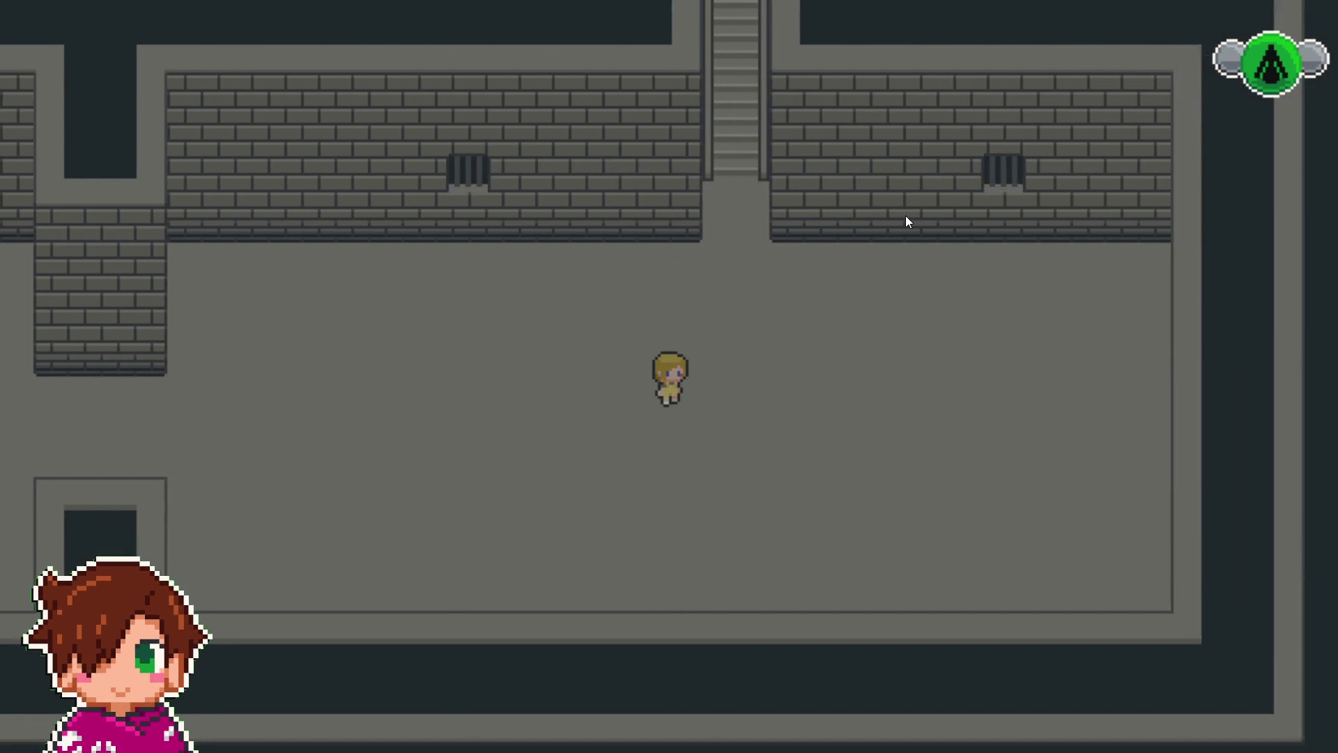
key("Up")
key("Right")
key("Up")
key("Up")
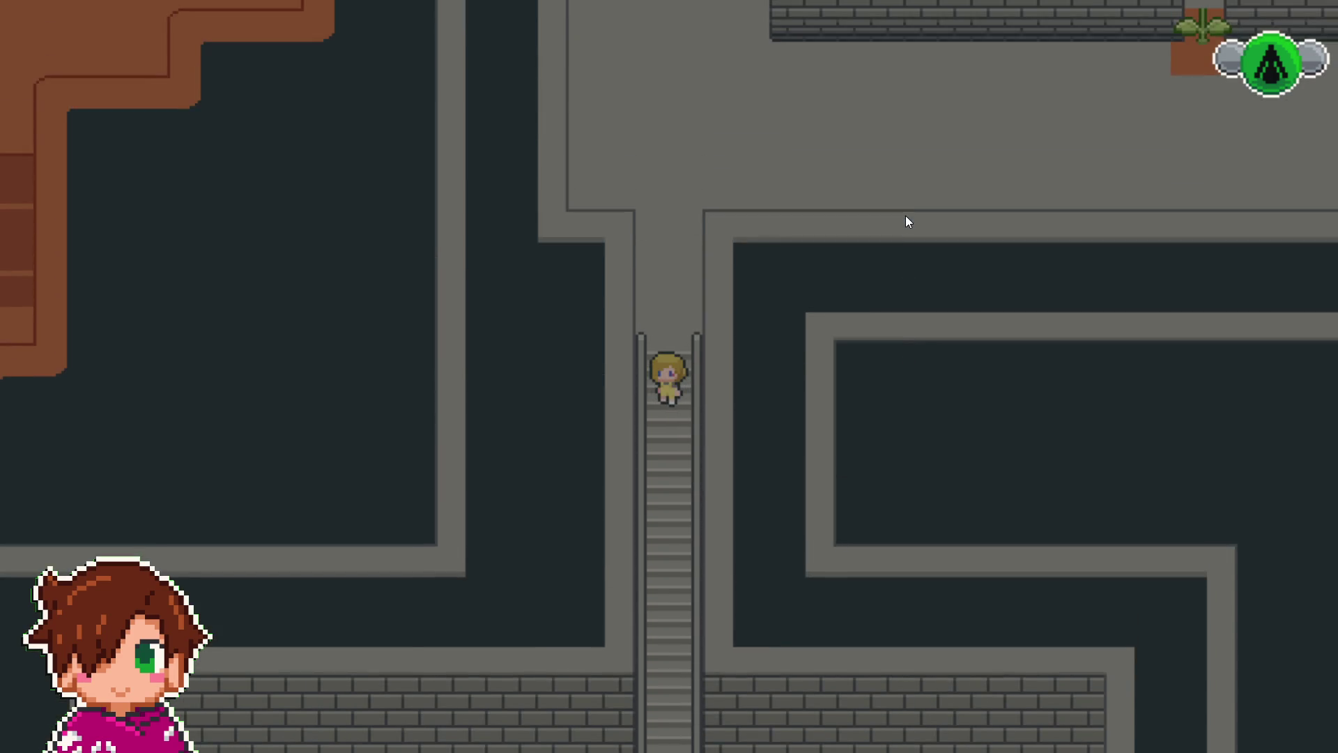
key("Right")
key("Right")
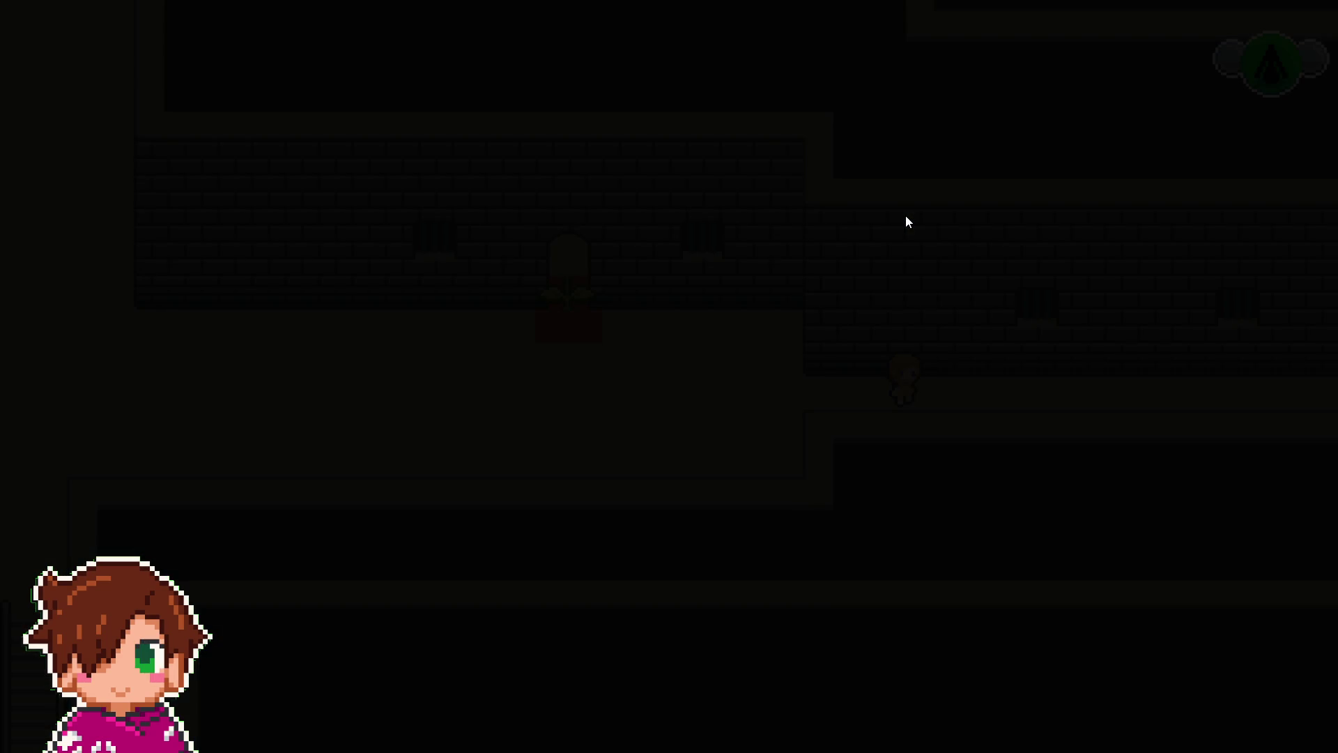
- Cross the brick room to the red door, open it, and enter the stairs room
key("Down")
key("Up")
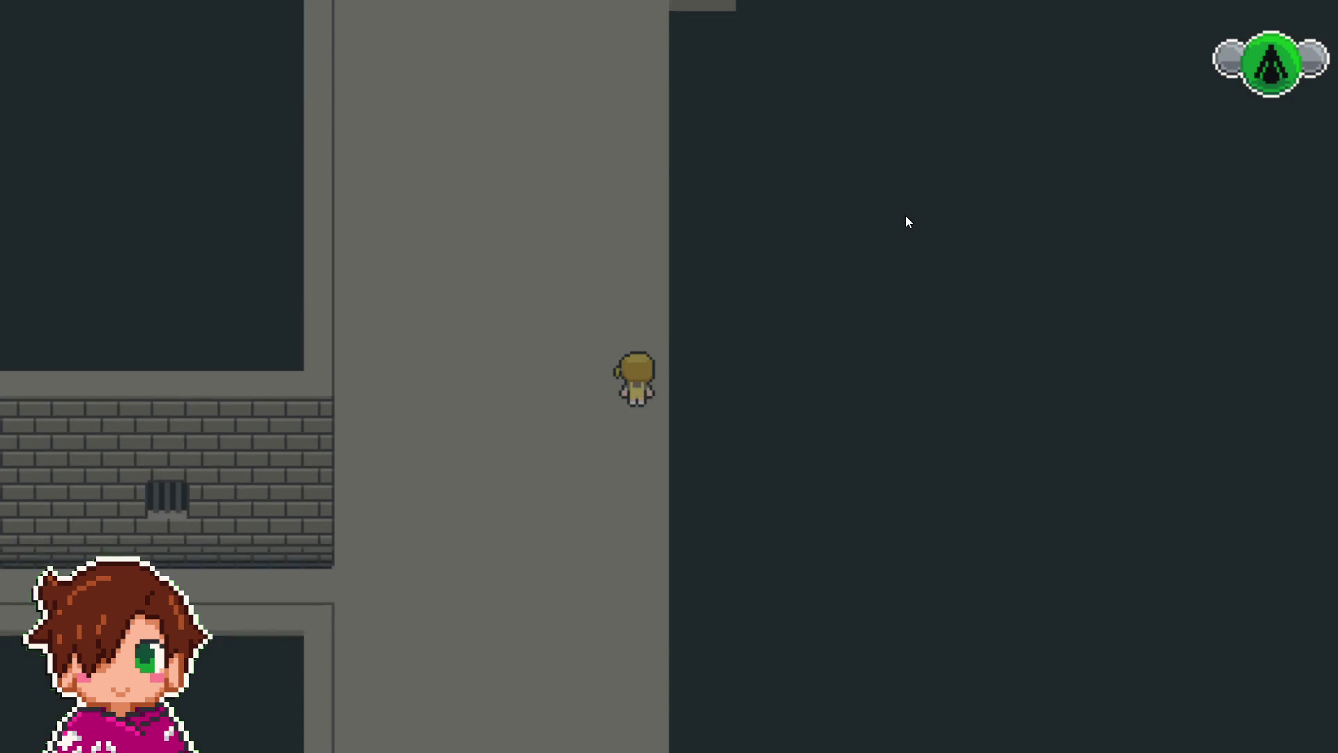
key("Right")
key("Down")
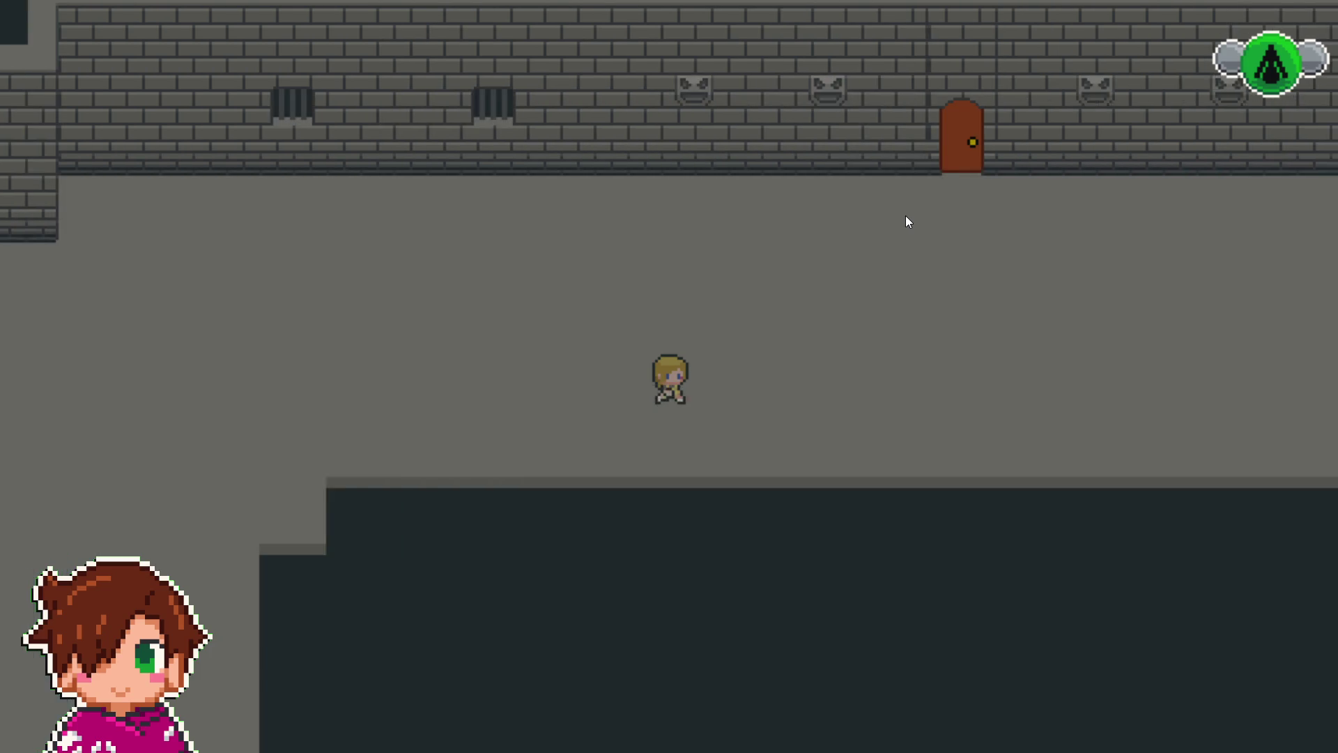
key("Up")
key("Right")
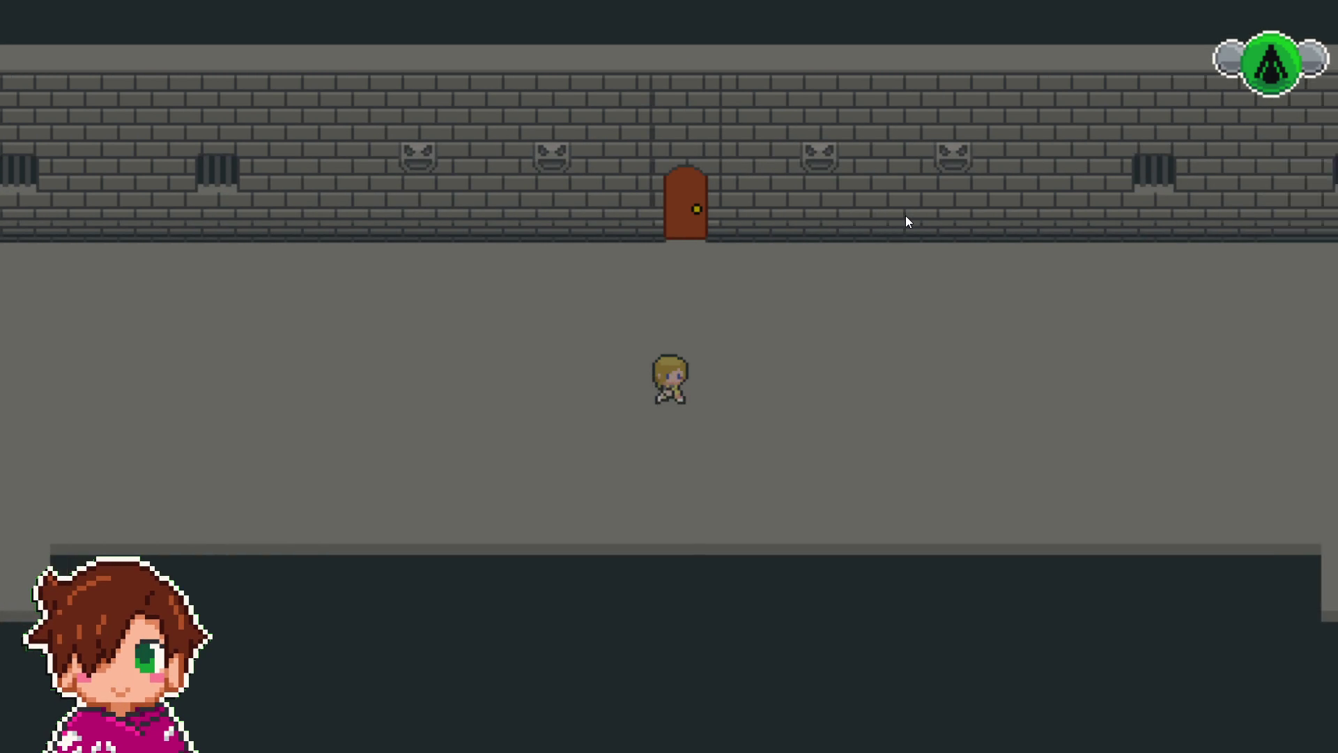
key("Up")
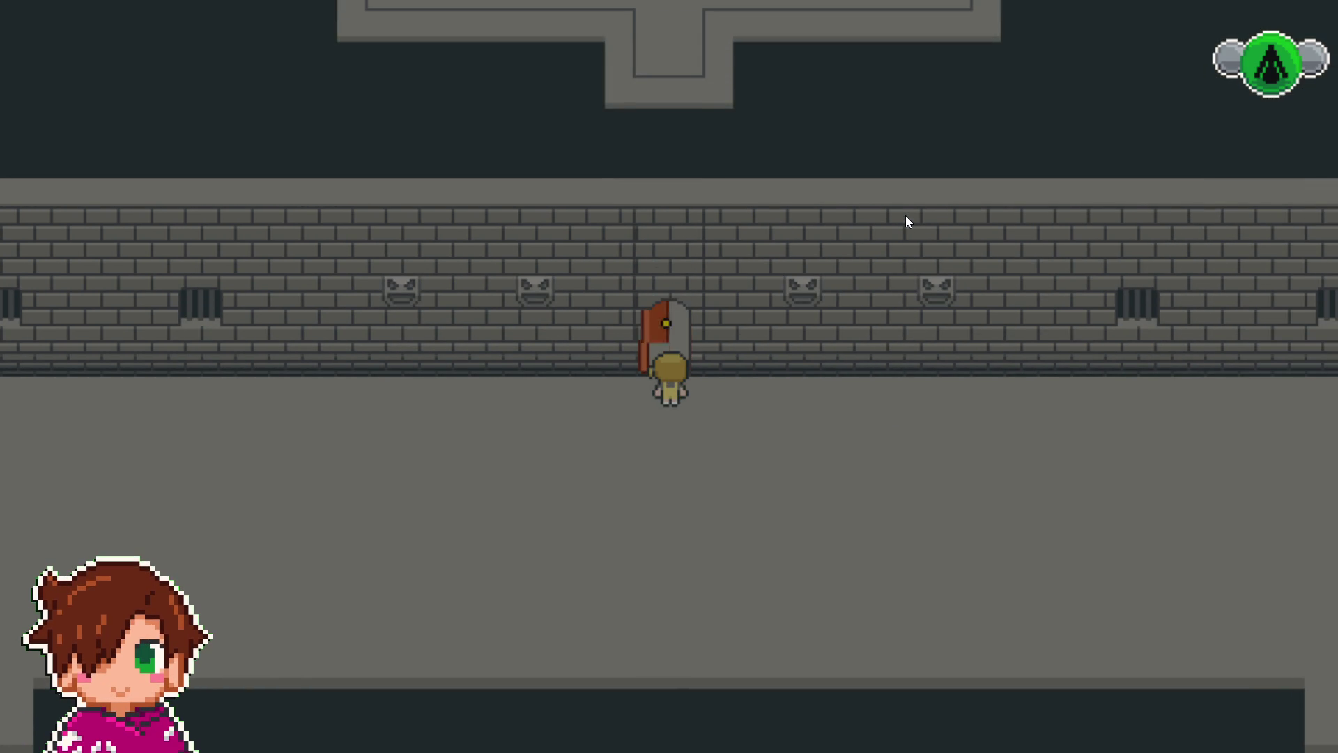
key("Up")
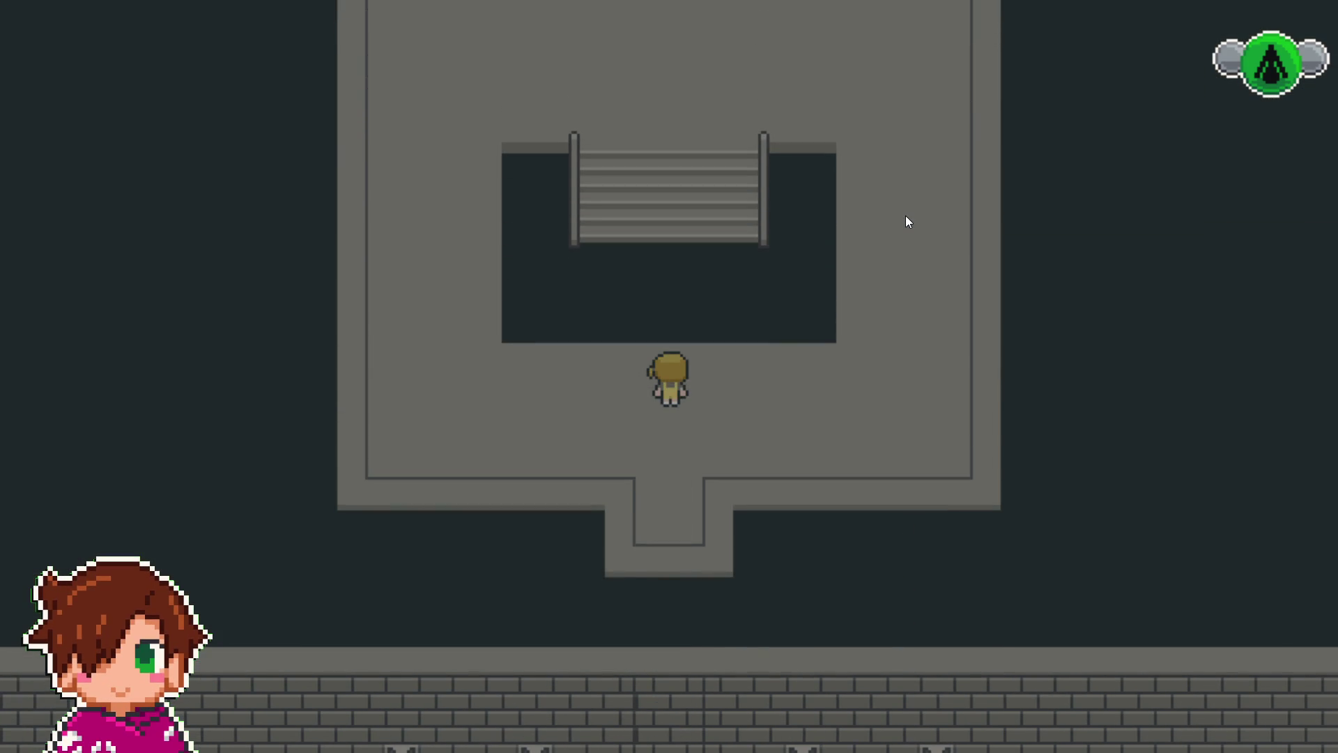
- Explore the stairs room, stepping onto the stairs and over to the east wall
key("Down")
key("Left")
key("Up")
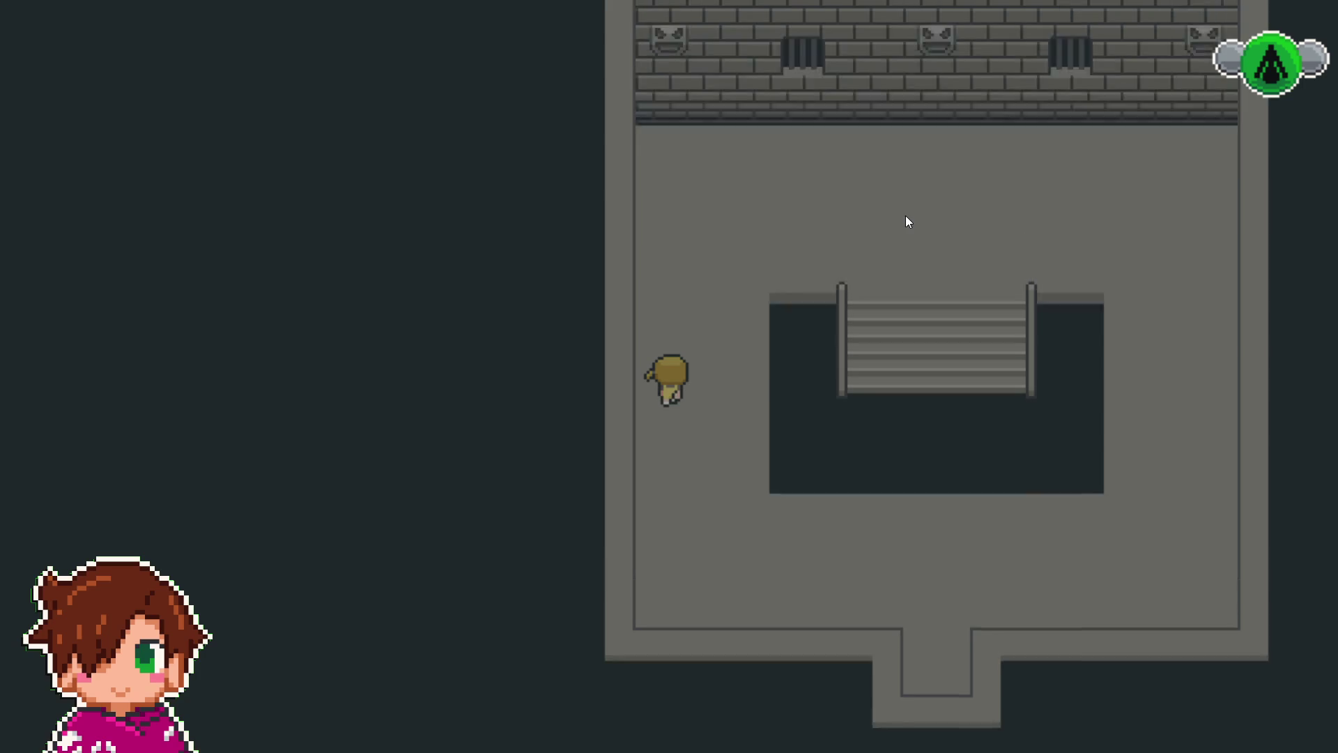
key("Right")
key("Down")
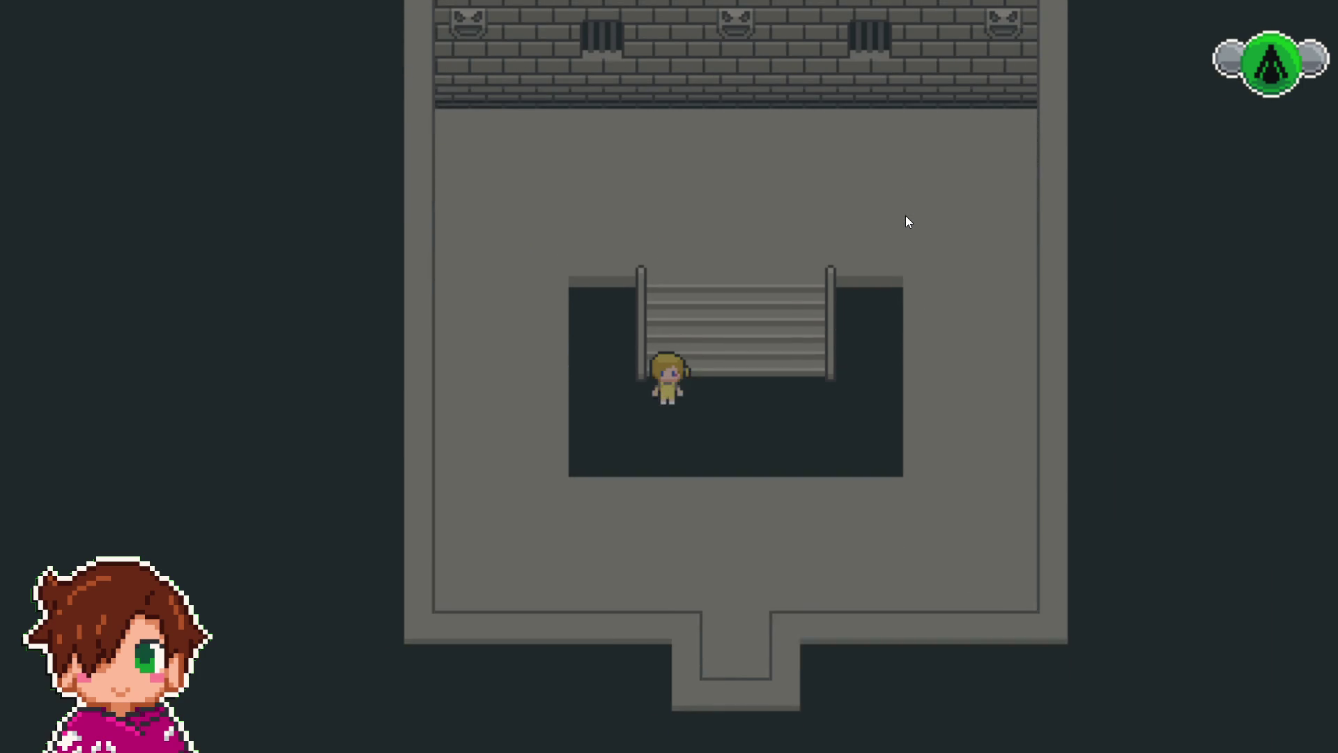
key("Right")
key("Left")
key("Up")
key("Up")
key("Right")
key("Down")
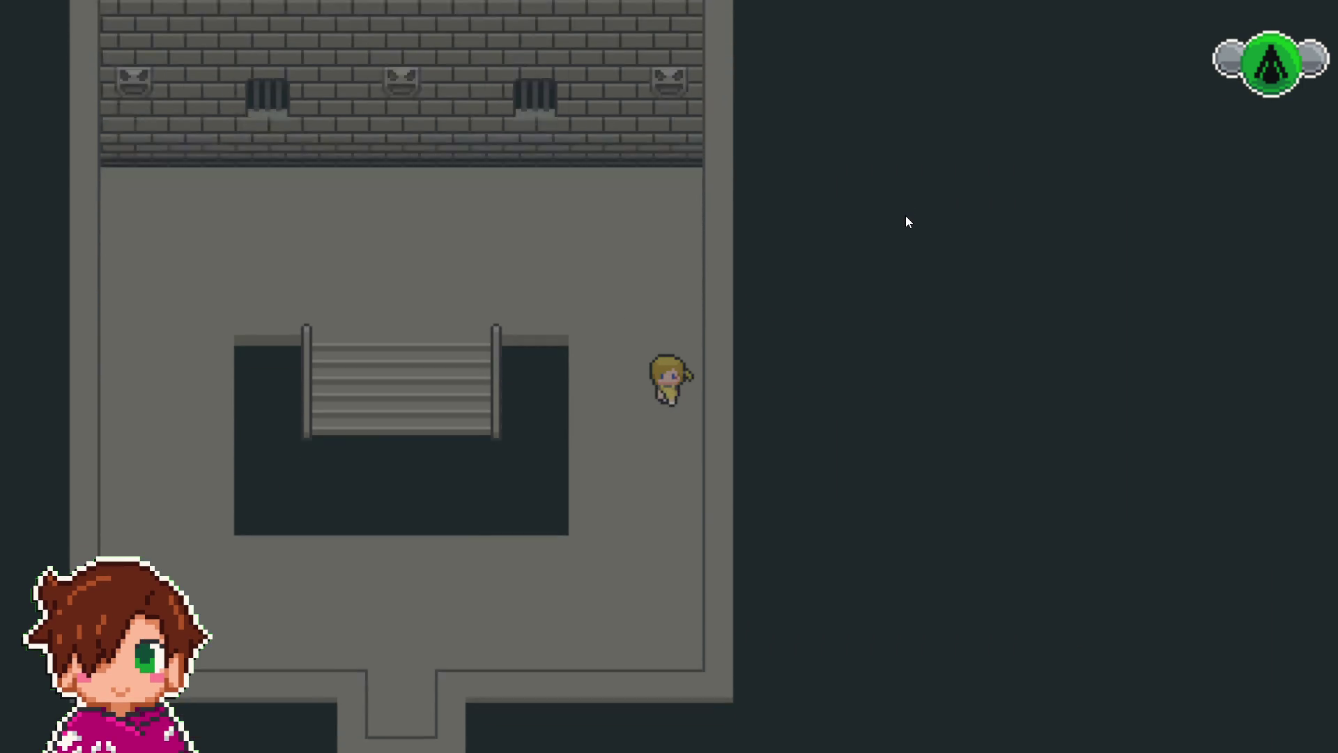
- Pace the hero back and forth around the upper room near its exit
key("Left")
key("Right")
key("Down")
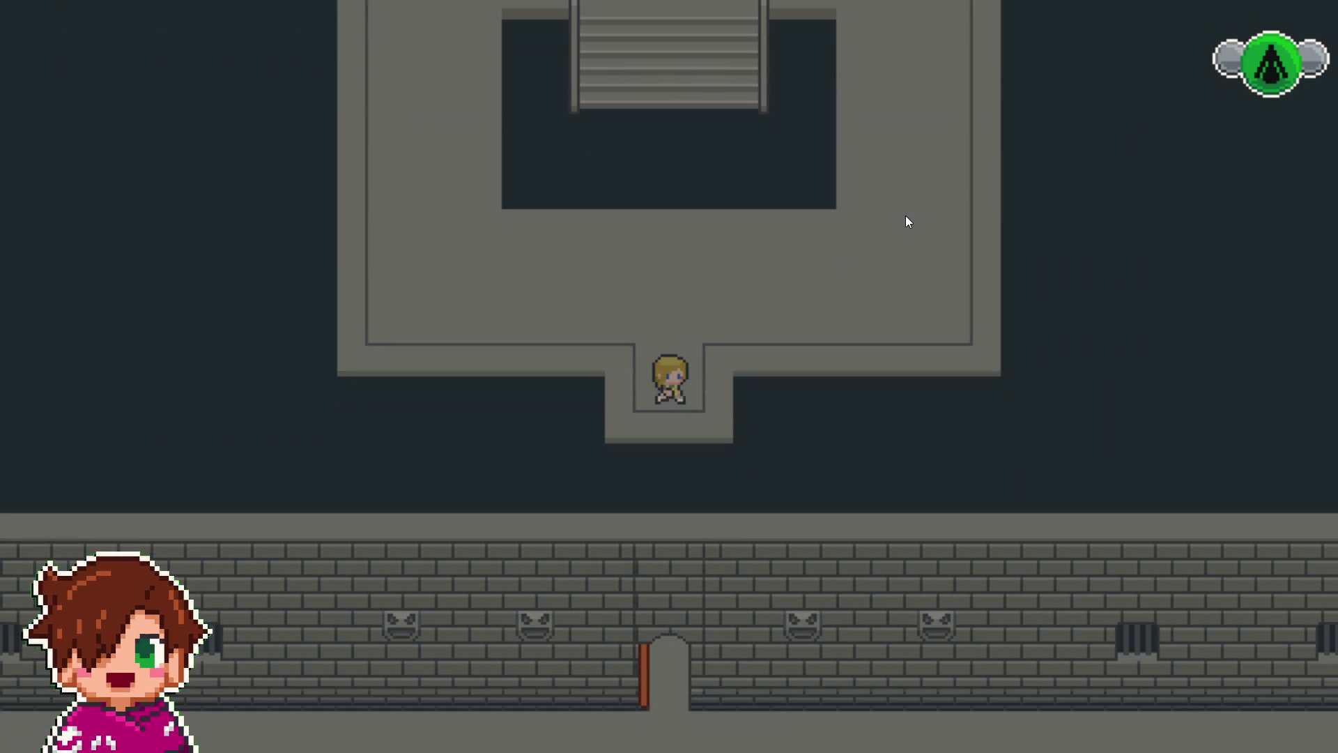
key("Up")
key("Right")
key("Down")
key("Left")
key("Right")
key("Left")
key("Right")
key("Left")
key("Up")
key("Left")
key("Down")
key("Right")
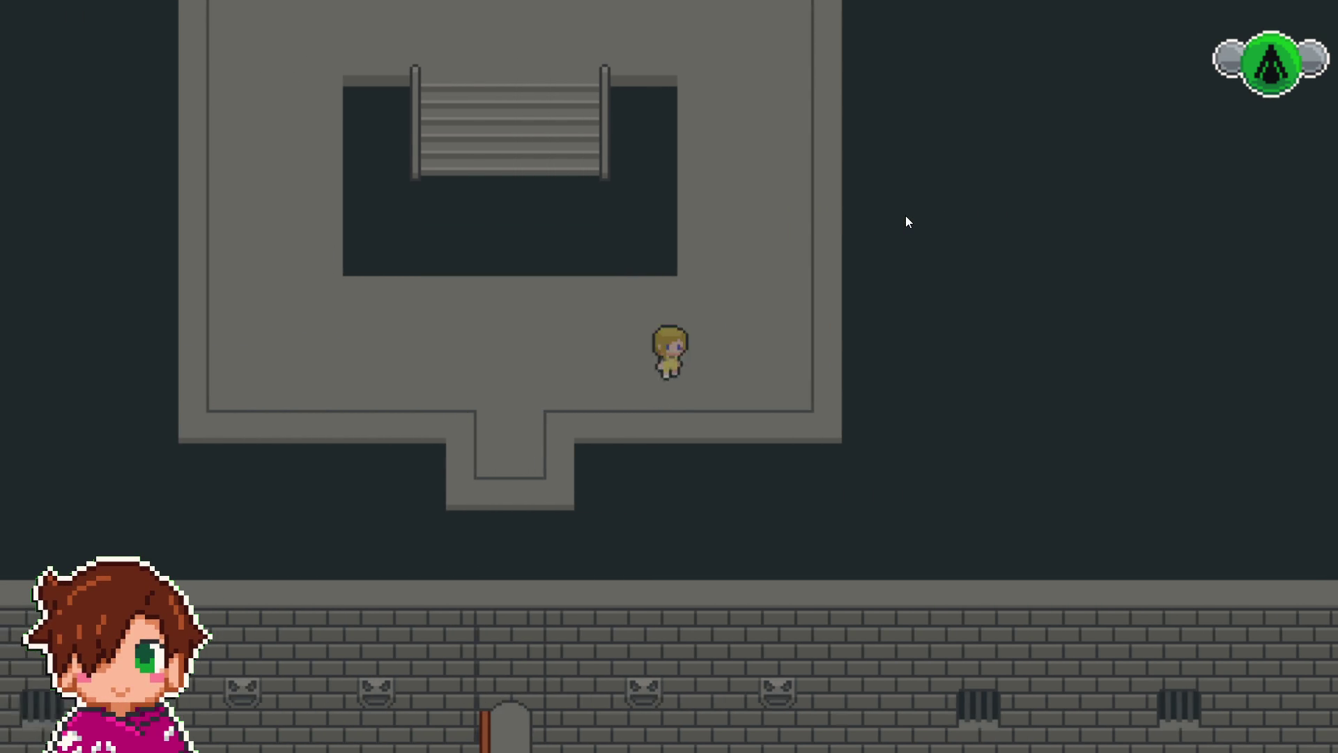
key("Left")
key("Left")
key("Right")
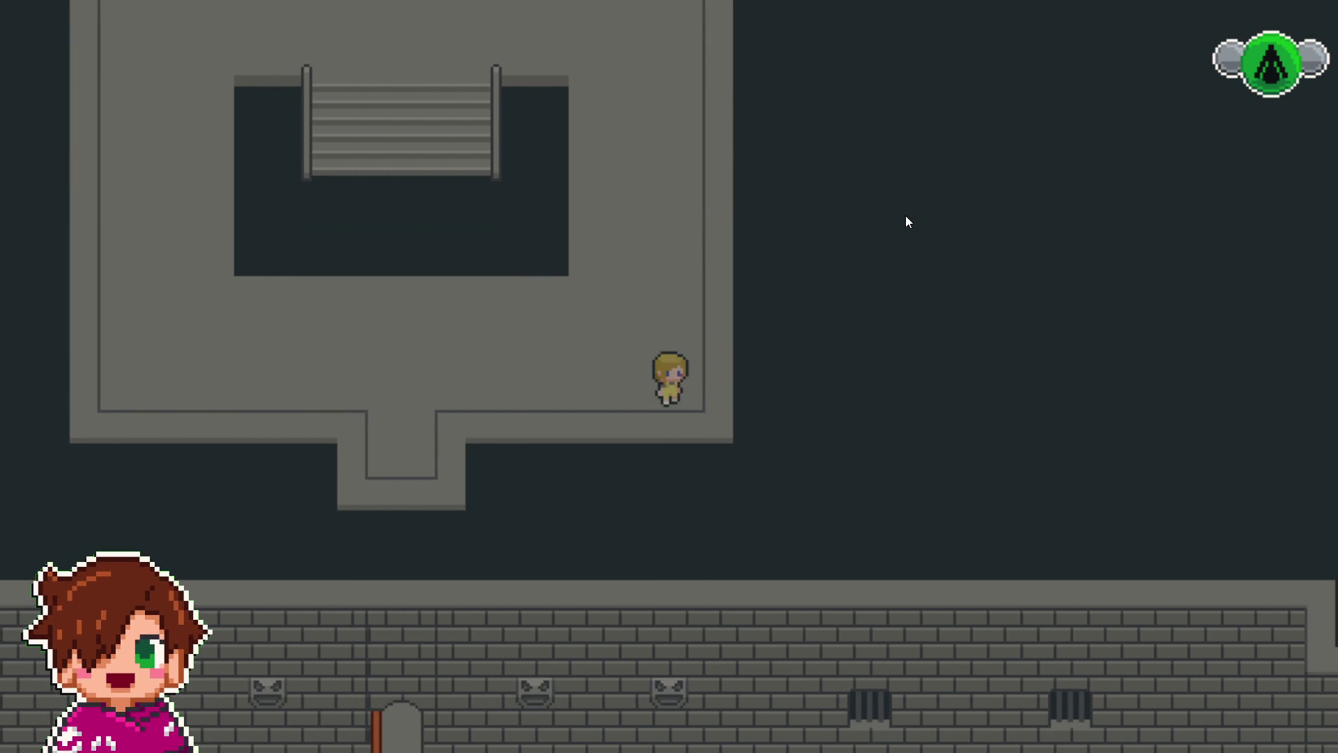
key("Left")
key("Right")
key("Left")
key("Right")
key("Left")
key("Left")
- Pass through the wall door, follow the corridor down and right, and enter the room beyond
key("Down")
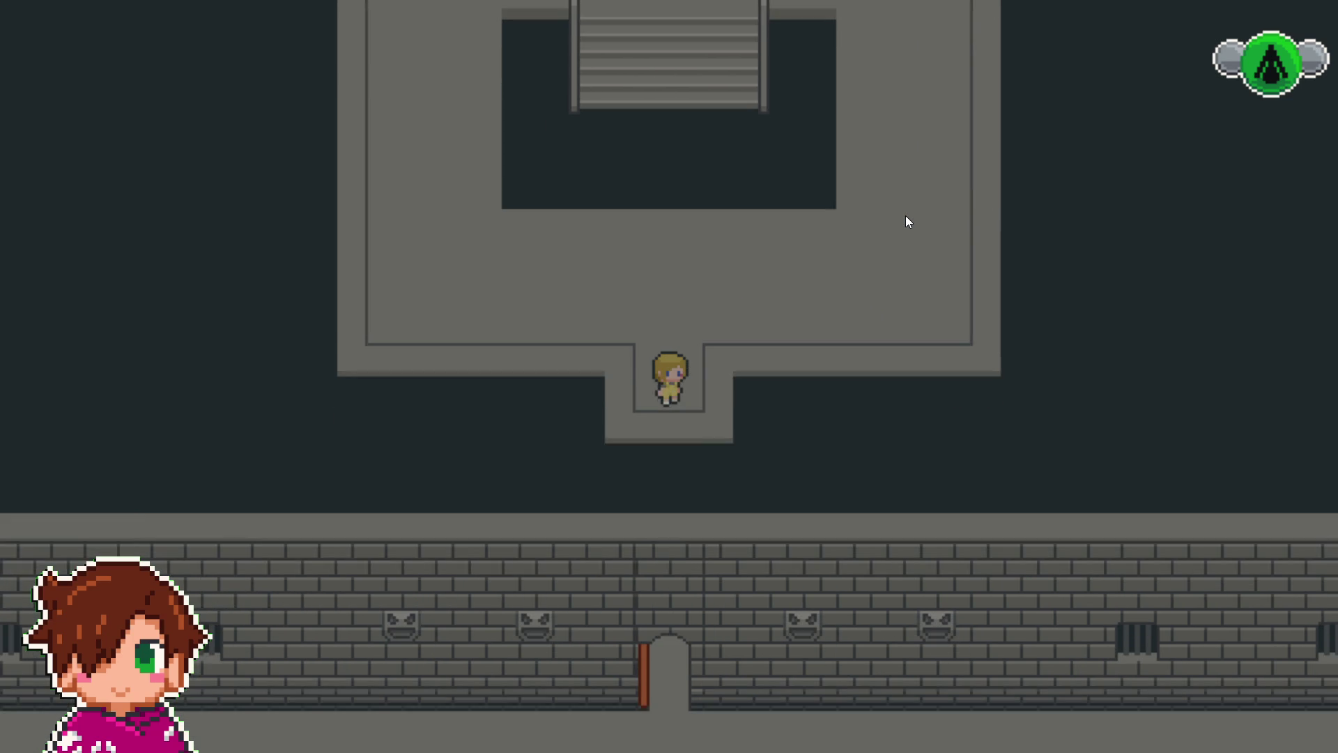
key("Down")
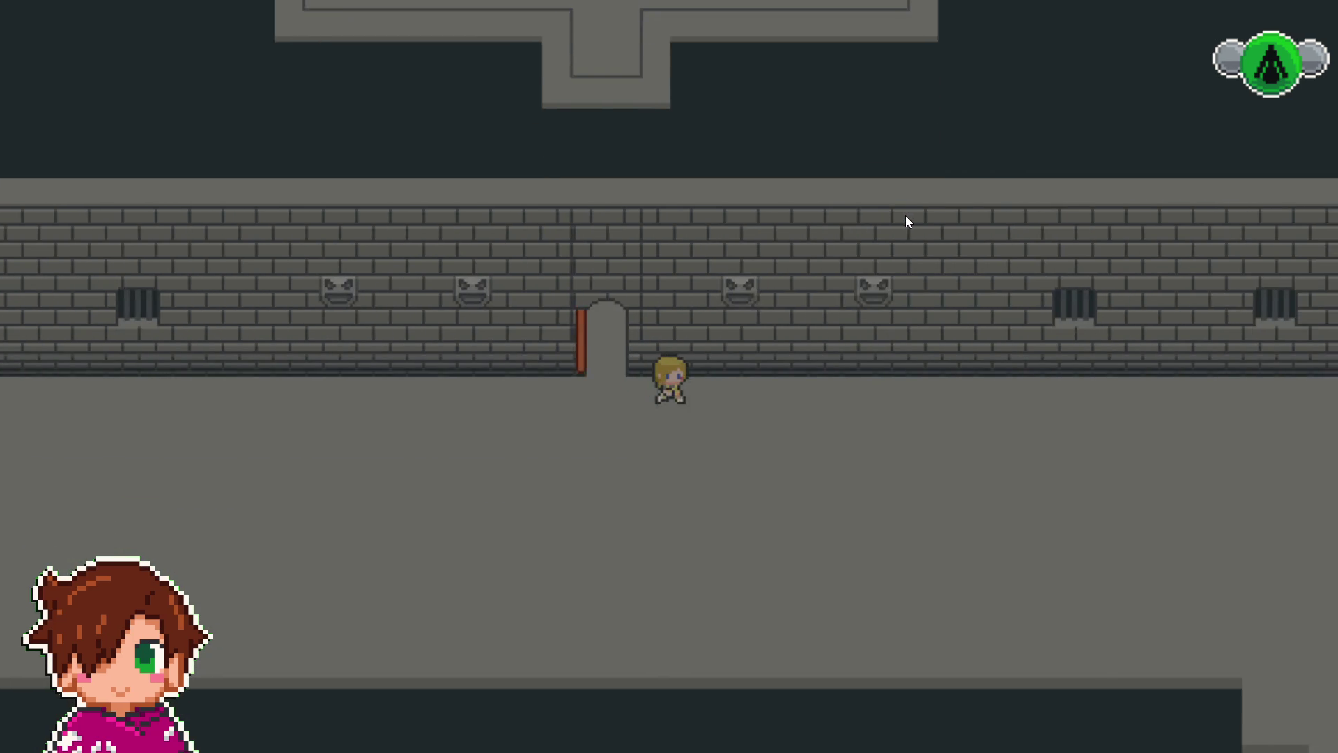
key("Right")
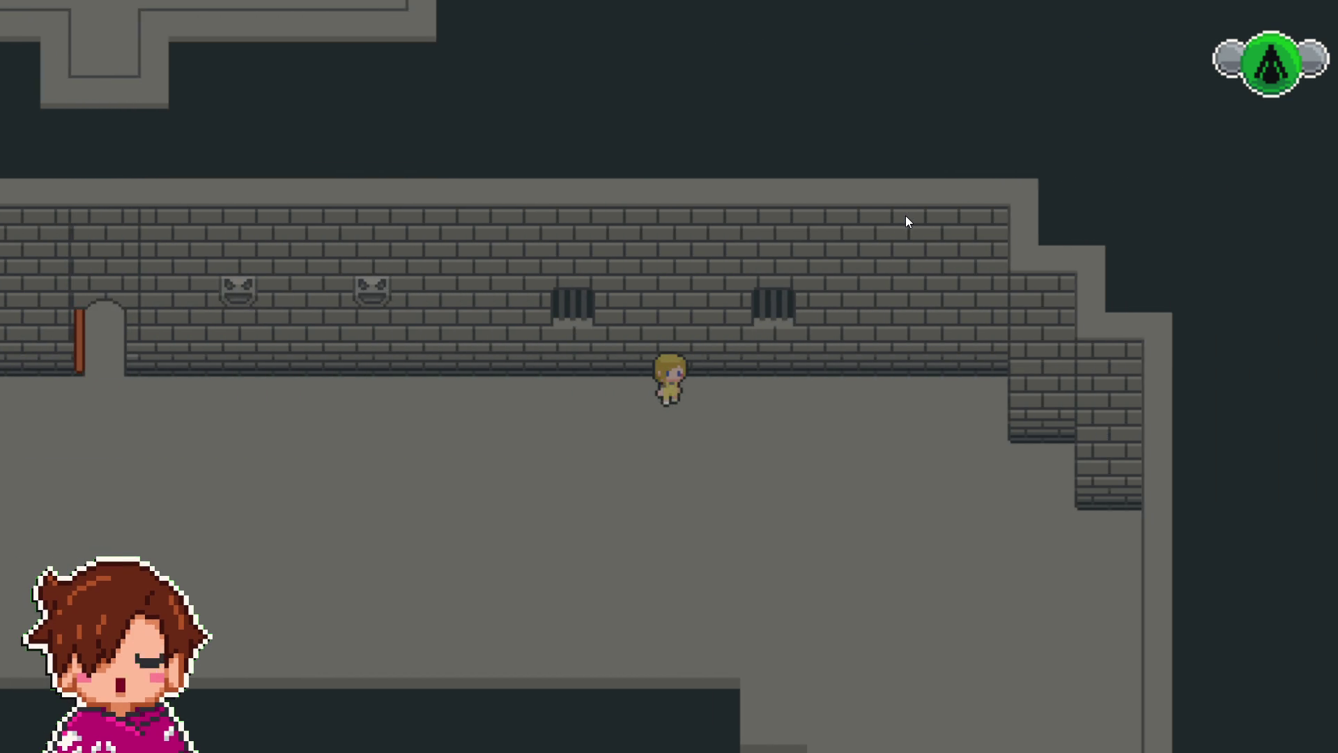
key("Down")
key("Down")
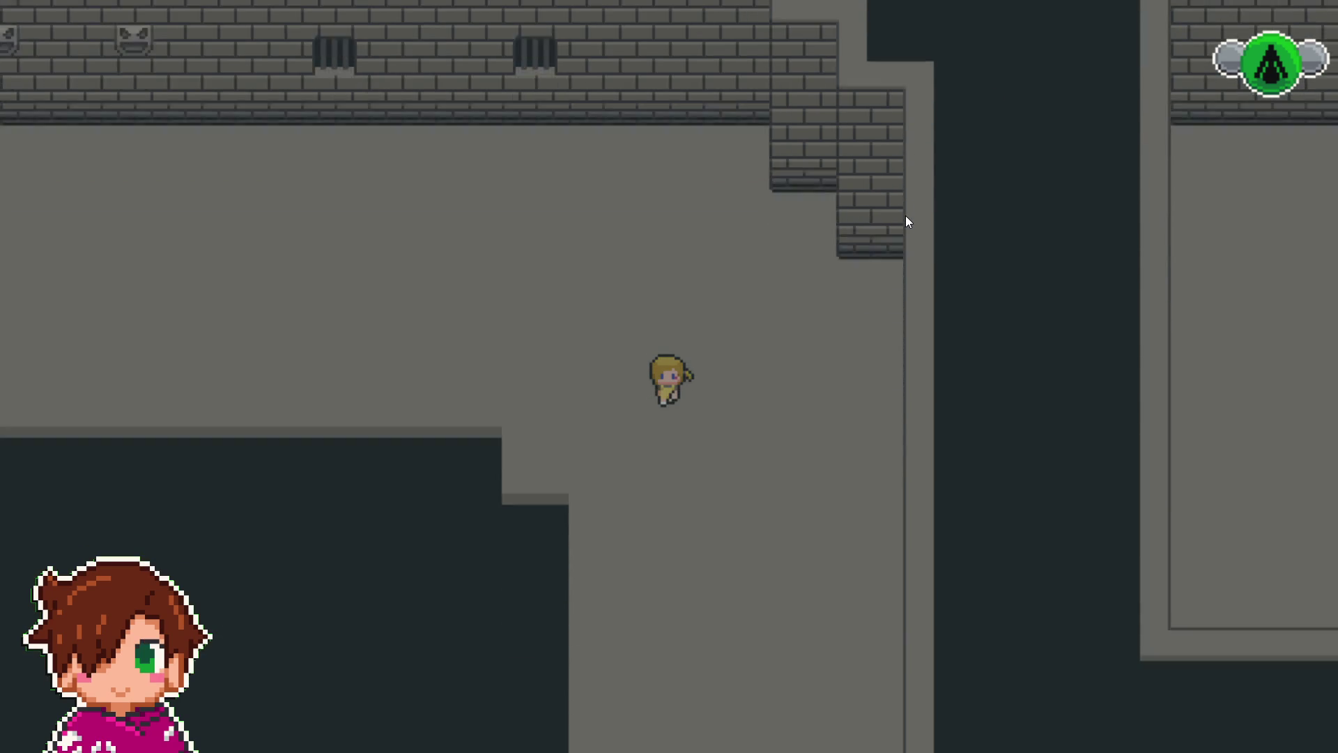
key("Down")
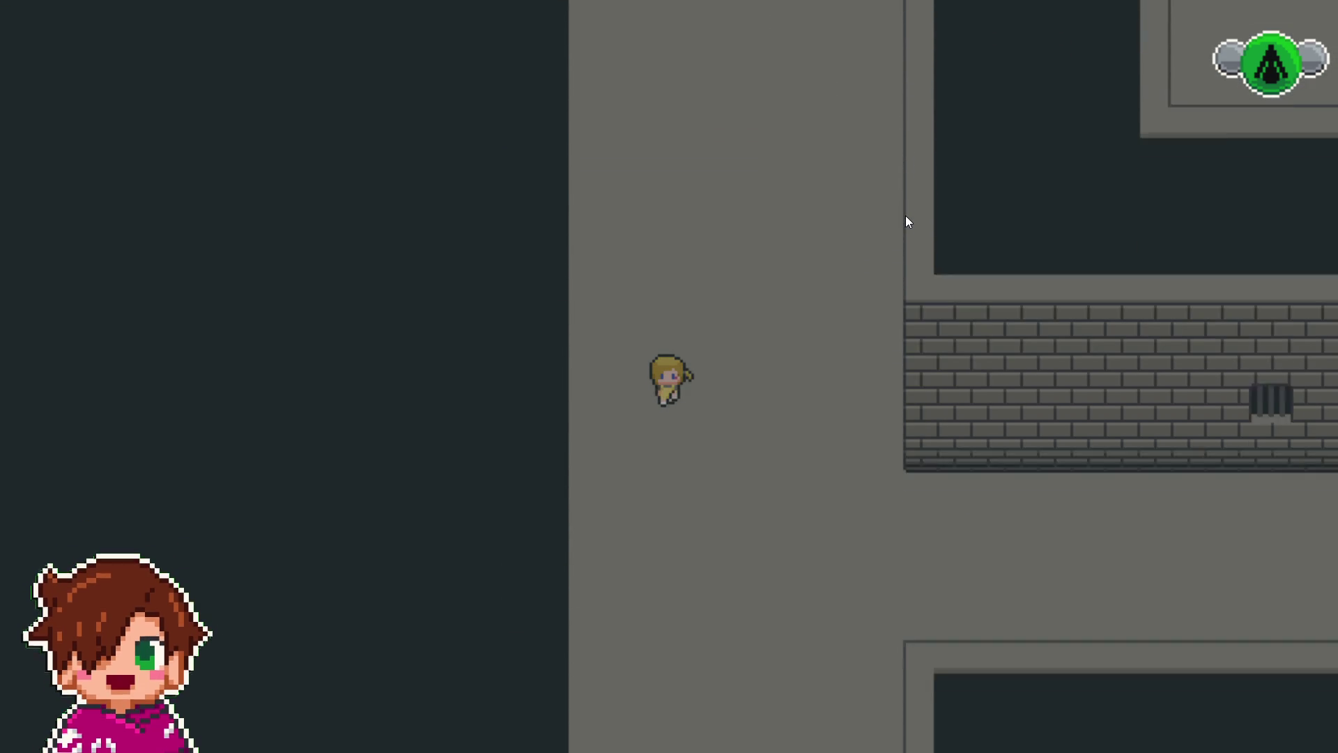
key("Right")
key("Right")
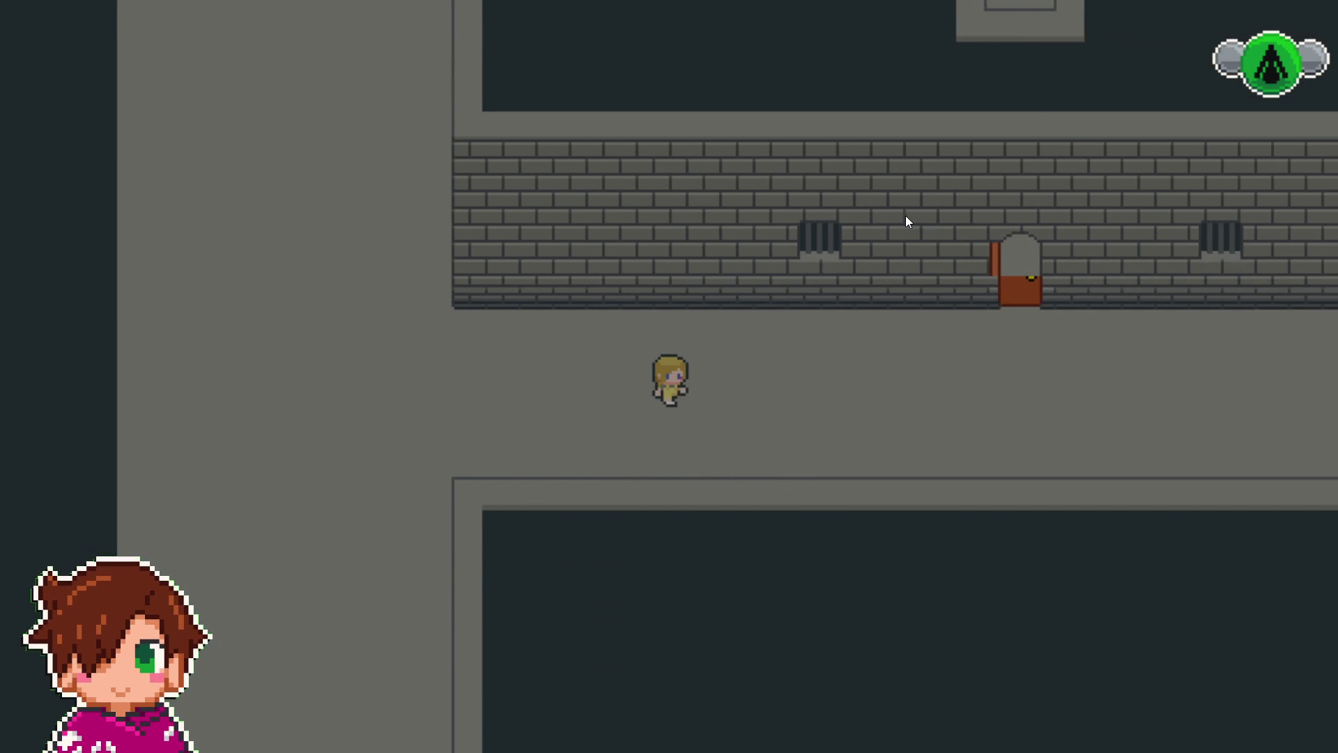
key("Right")
key("Up")
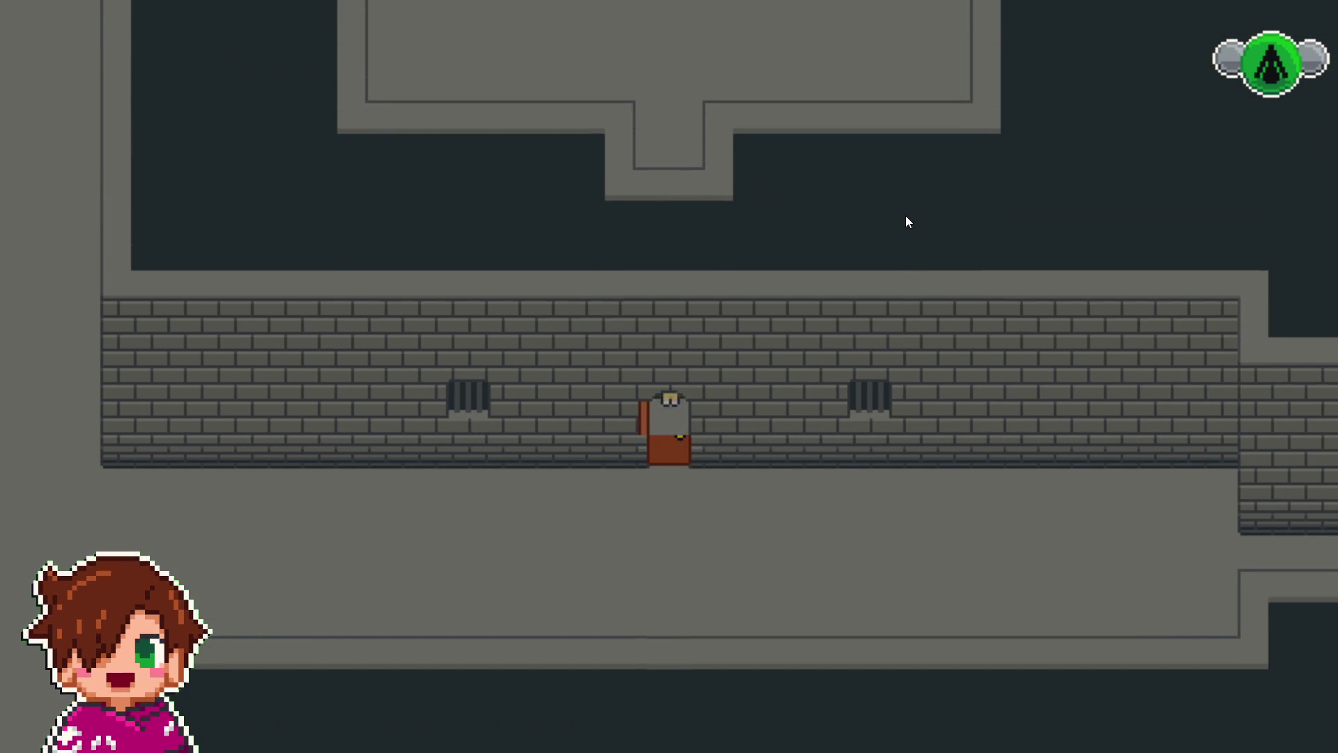
key("Up")
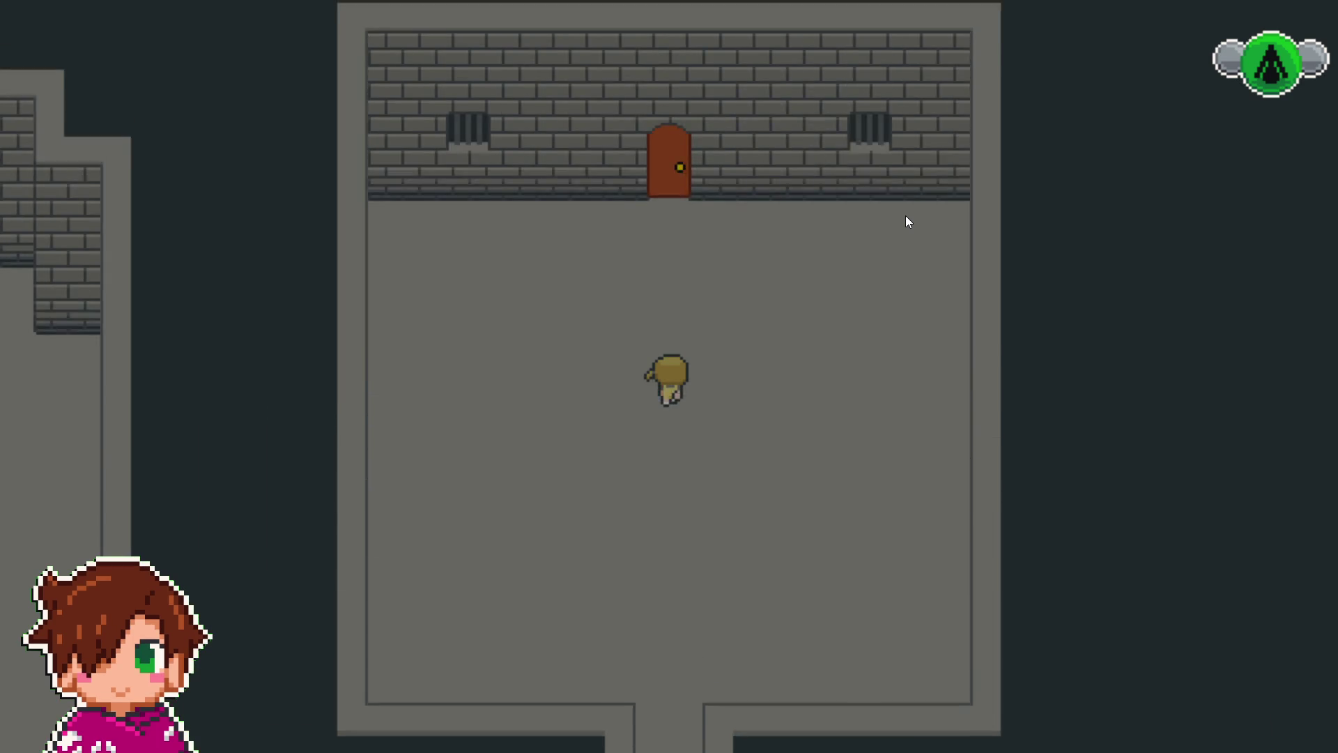
- Step into the far-wall doorway and back, then walk through the east and south corridors
key("Up")
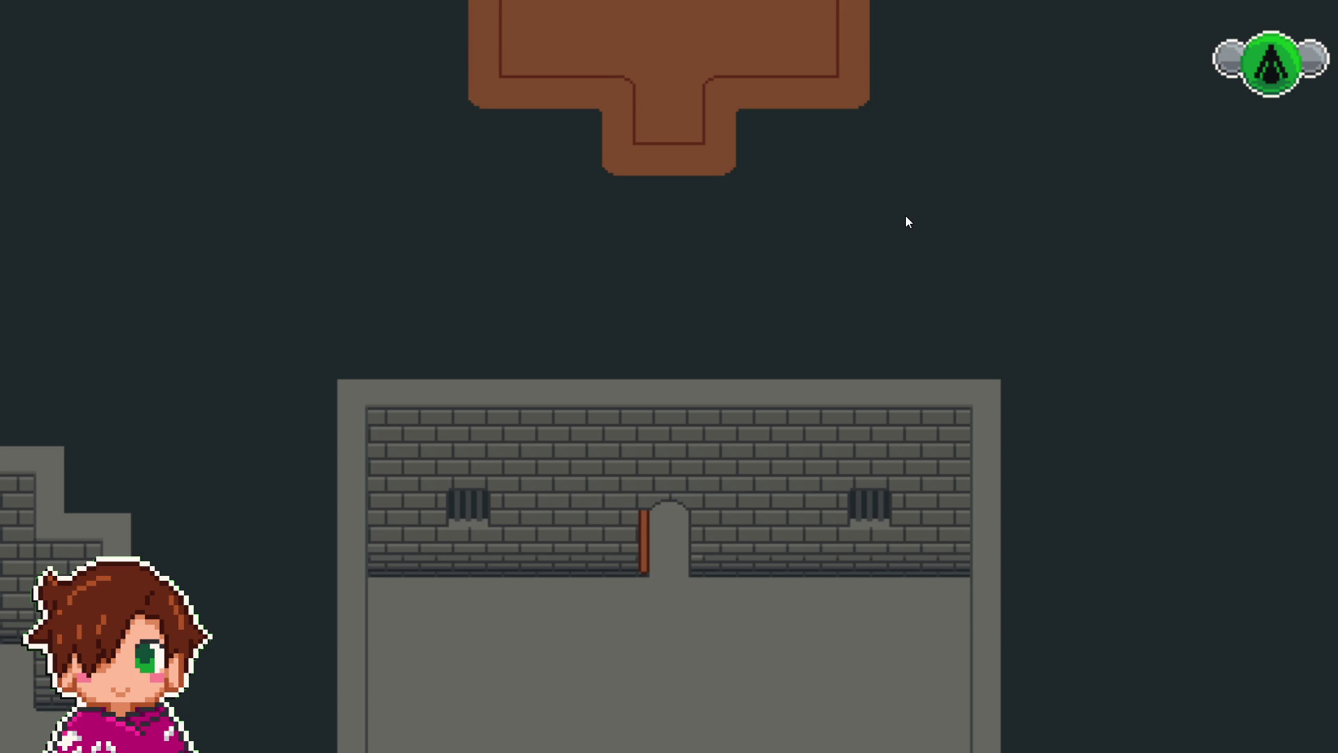
key("Down")
key("Down")
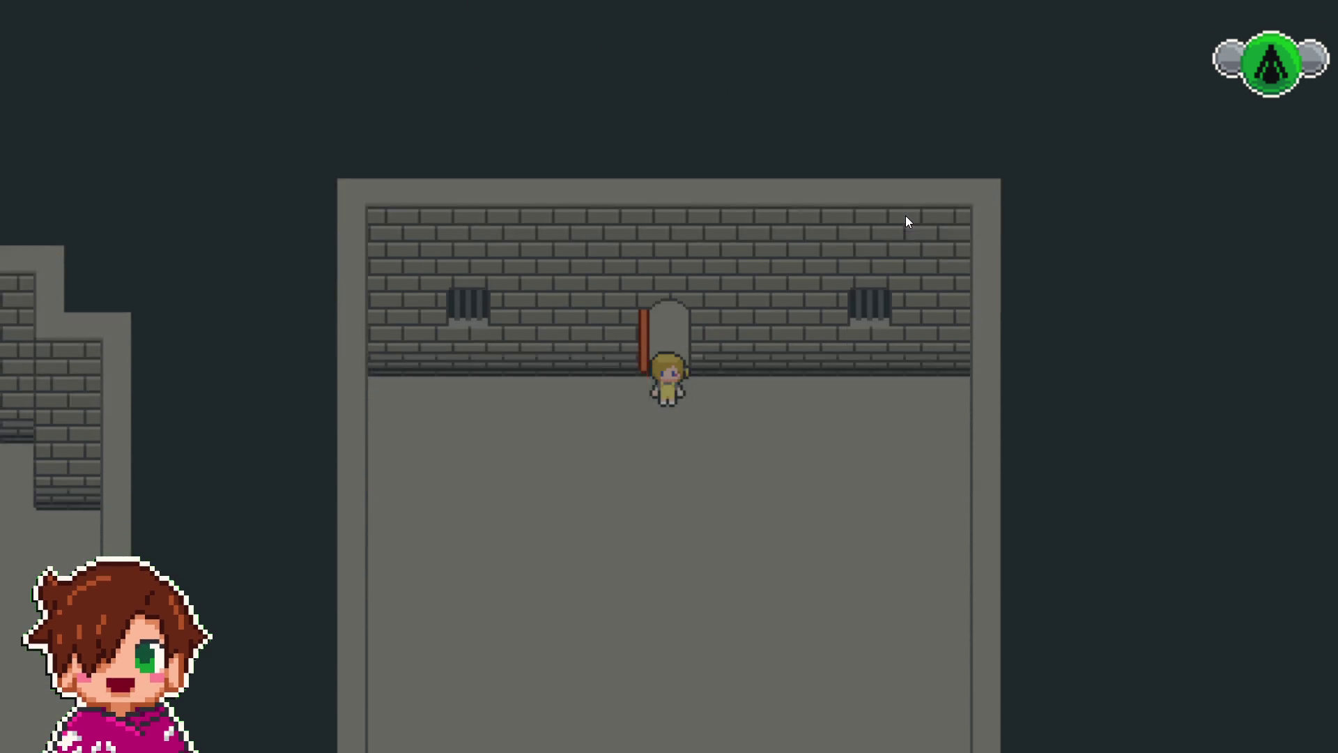
key("Down")
key("Down")
key("Right")
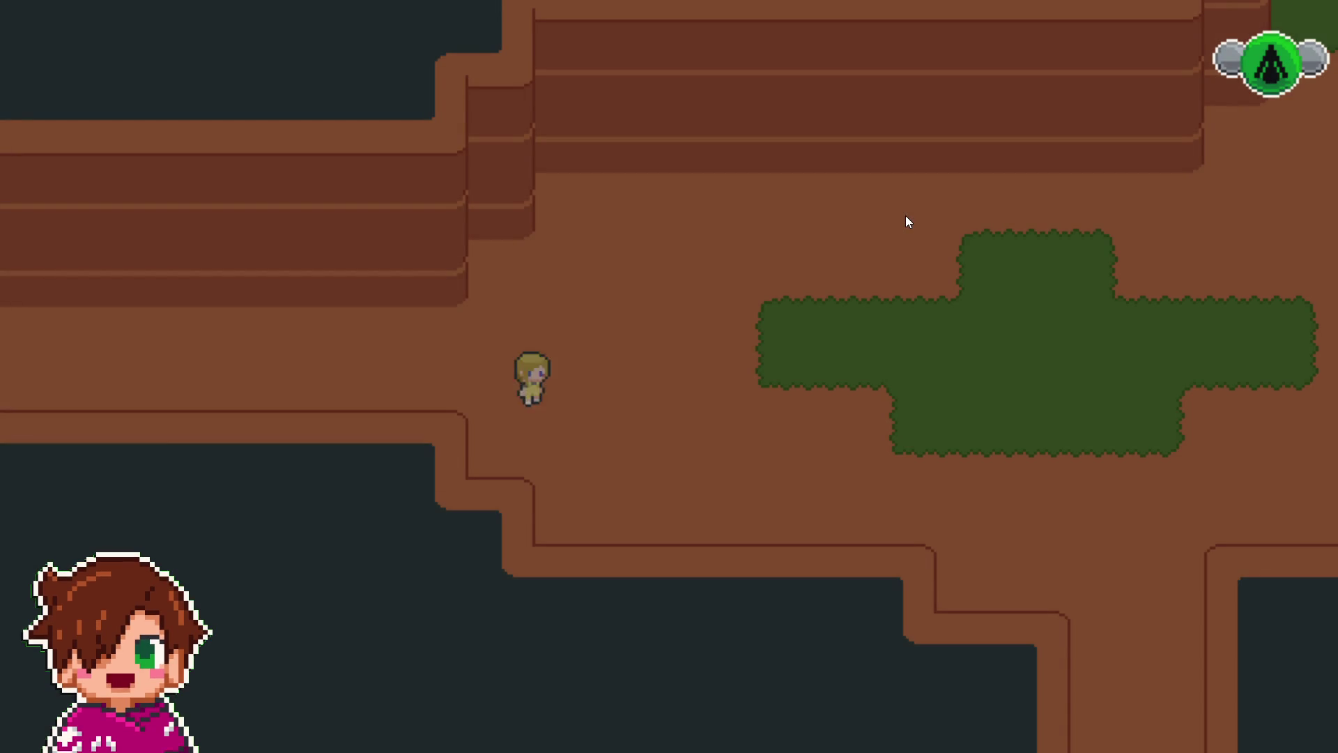
key("Right")
key("Down")
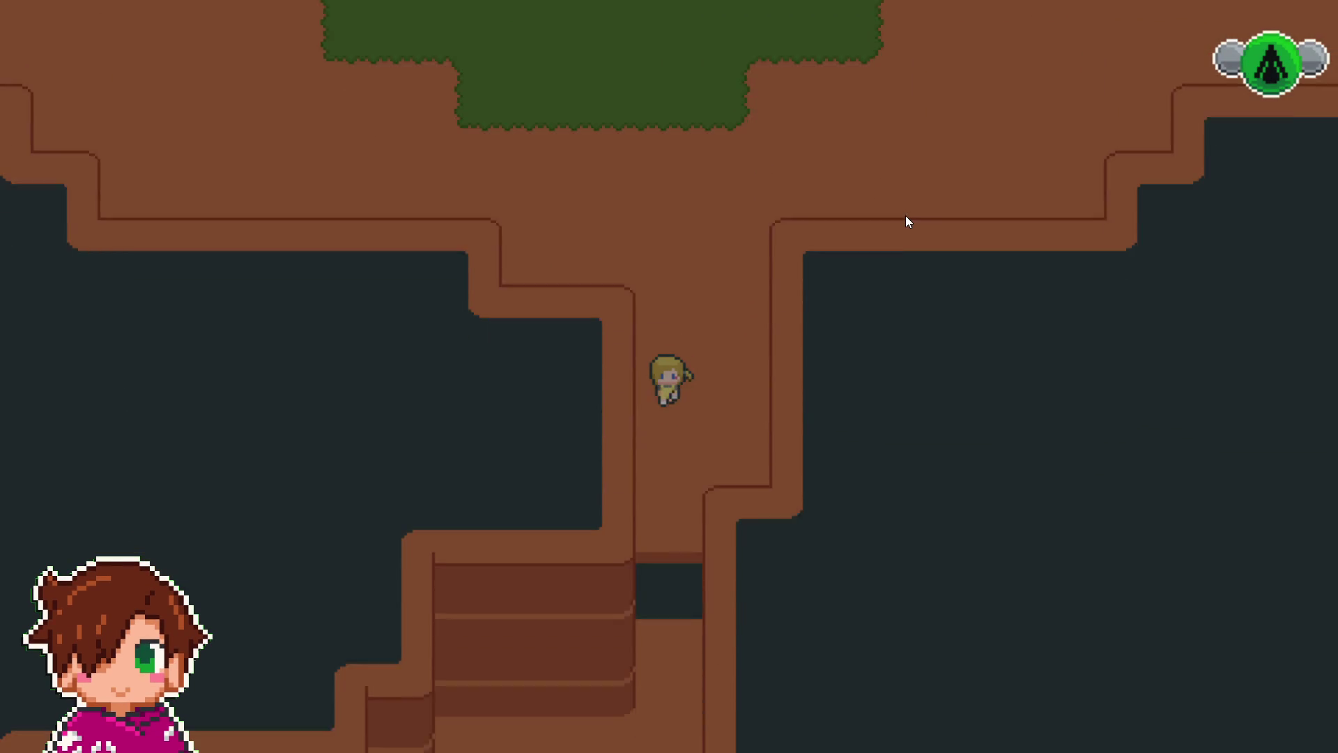
key("Down")
key("Up")
key("Down")
- Walk north into the walled grass room beneath the sprout, wander around, and leave east
key("Up")
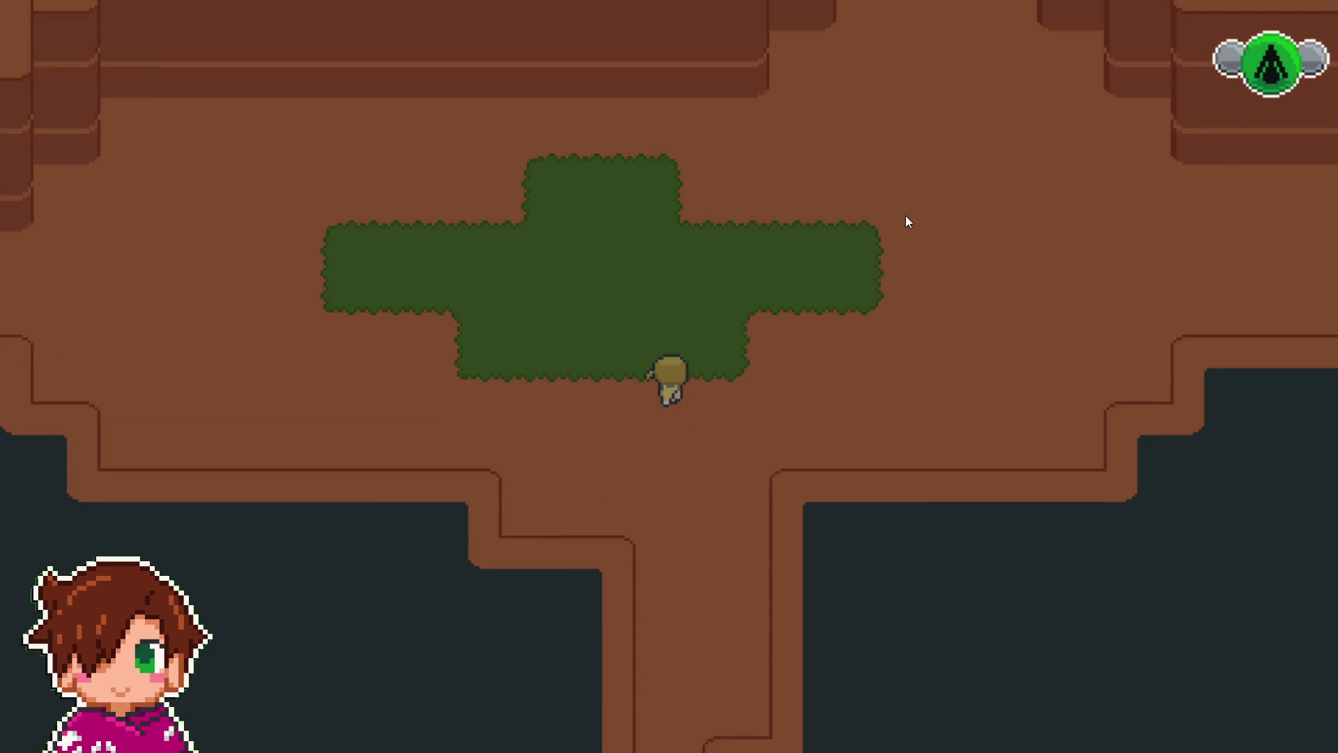
key("Up")
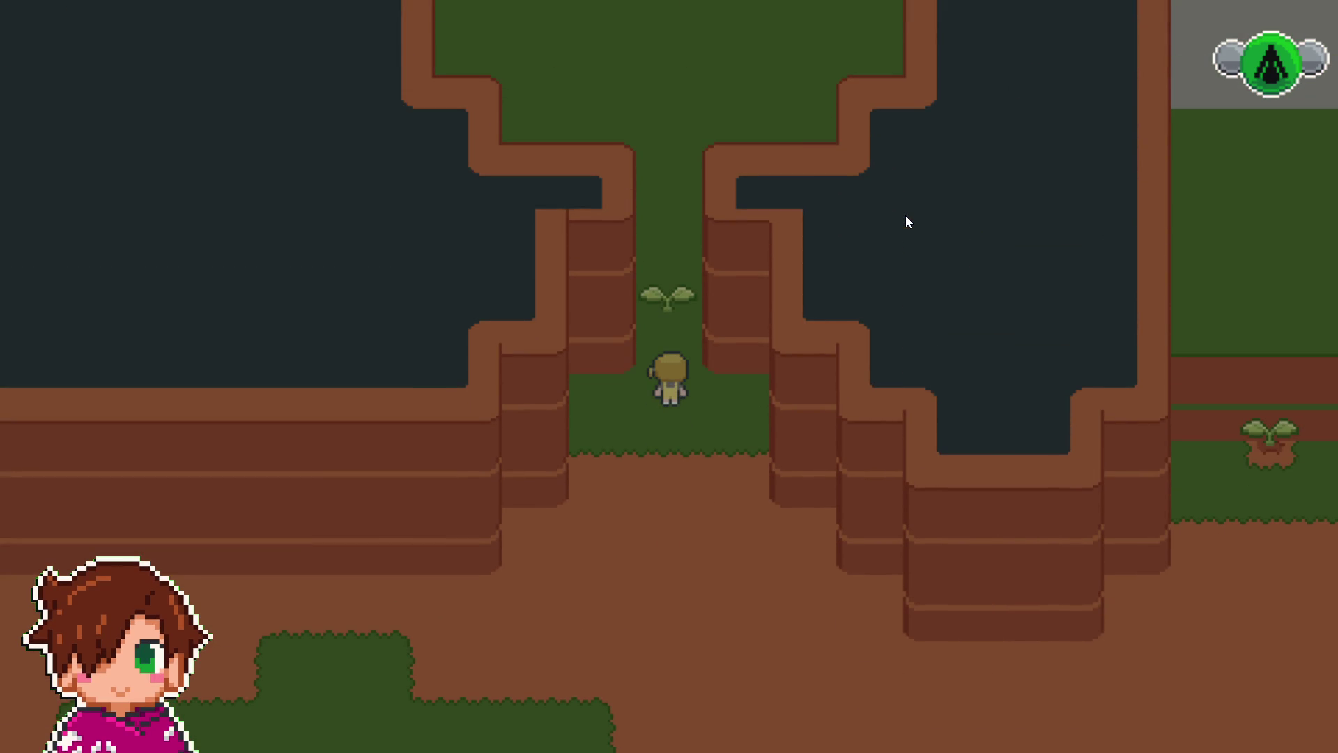
key("Up")
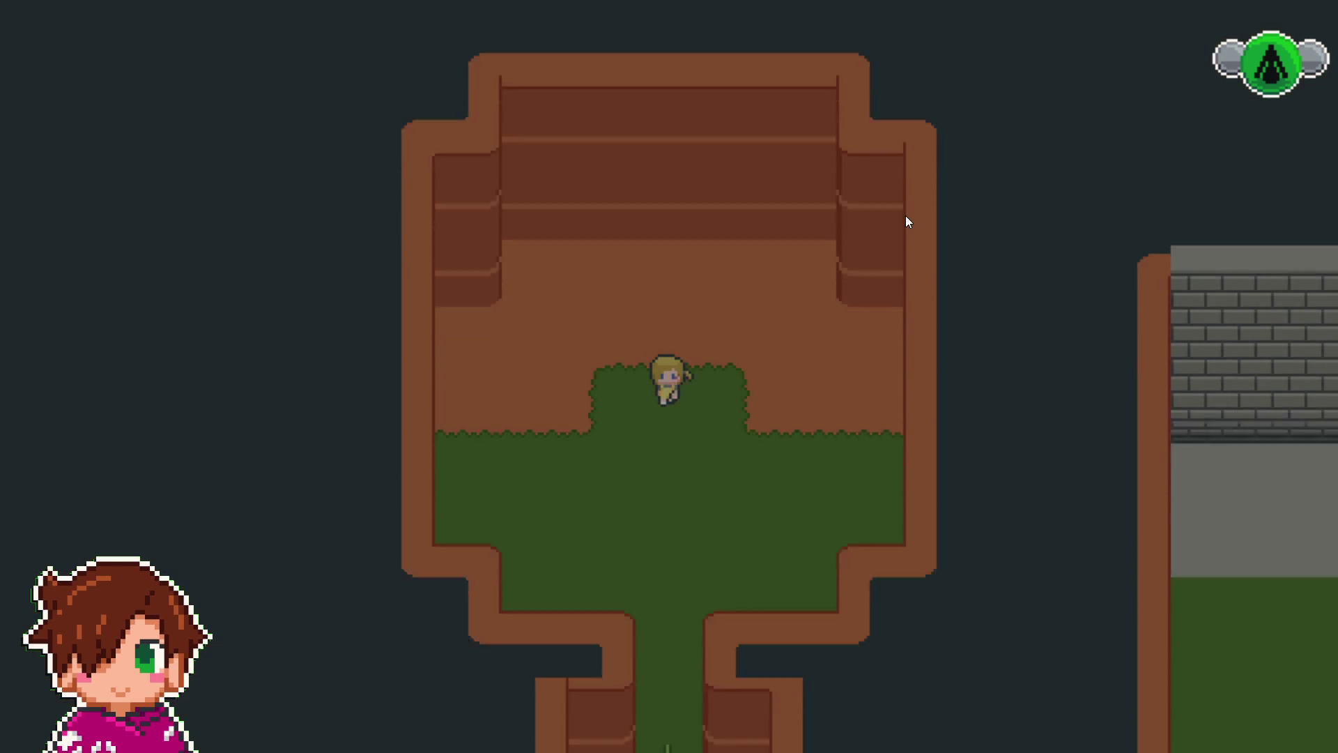
key("Down")
key("Down")
key("Right")
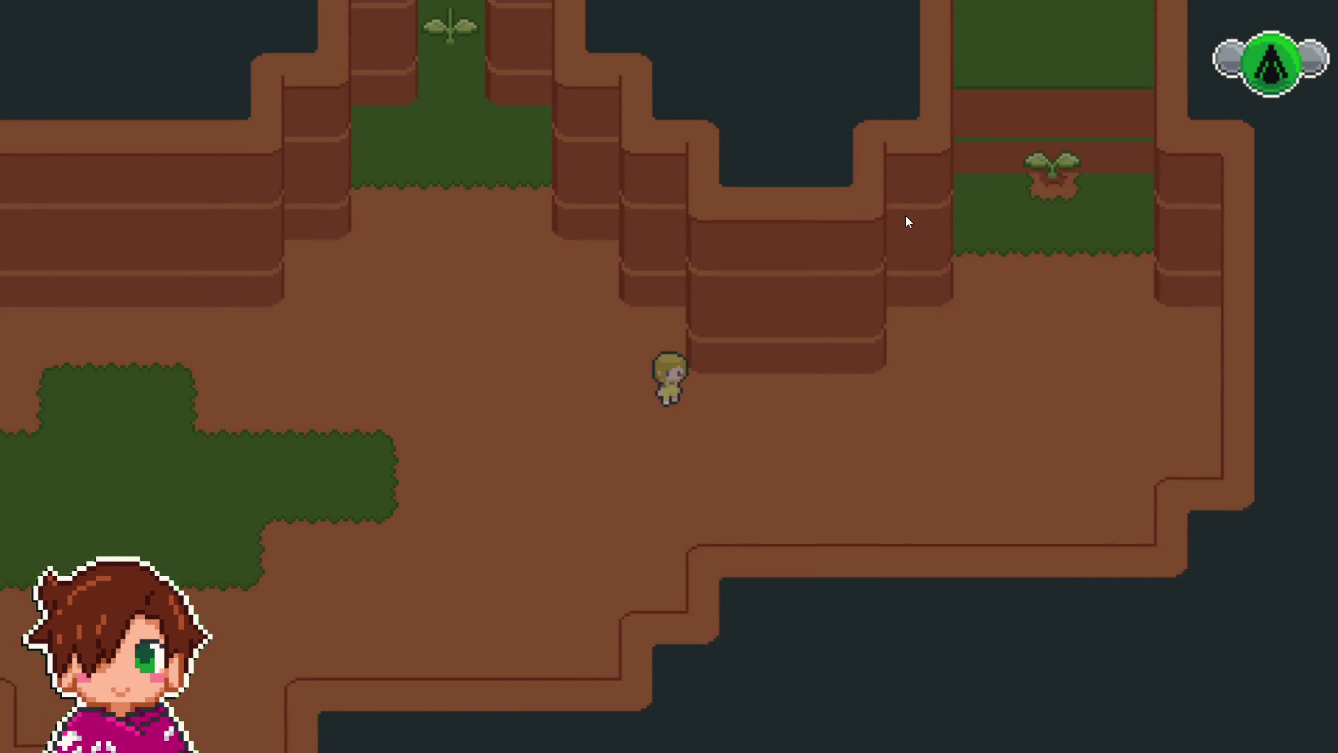
key("Up")
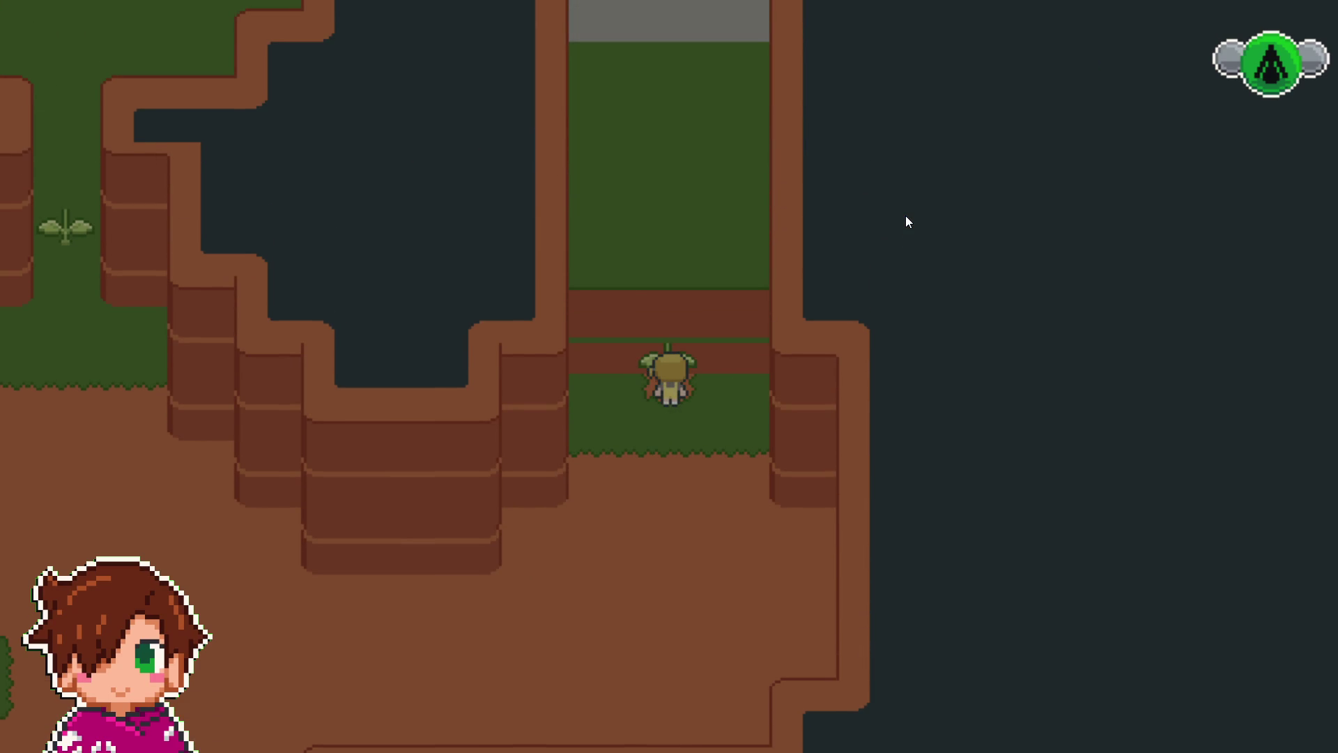
key("Left")
key("Right")
key("Down")
key("Up")
key("Down")
key("Down")
key("Right")
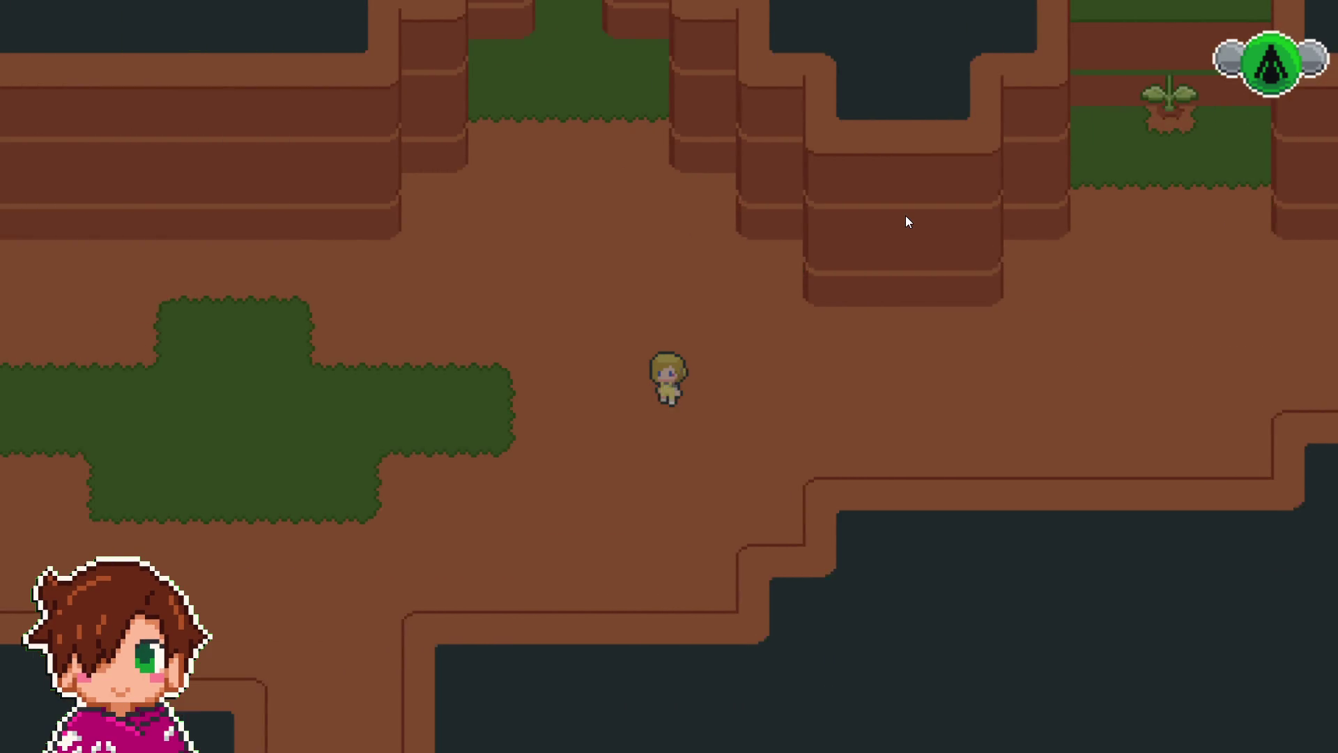
- Walk west across the dirt and along the dungeon corridors down to the map exit
key("Left")
key("Left")
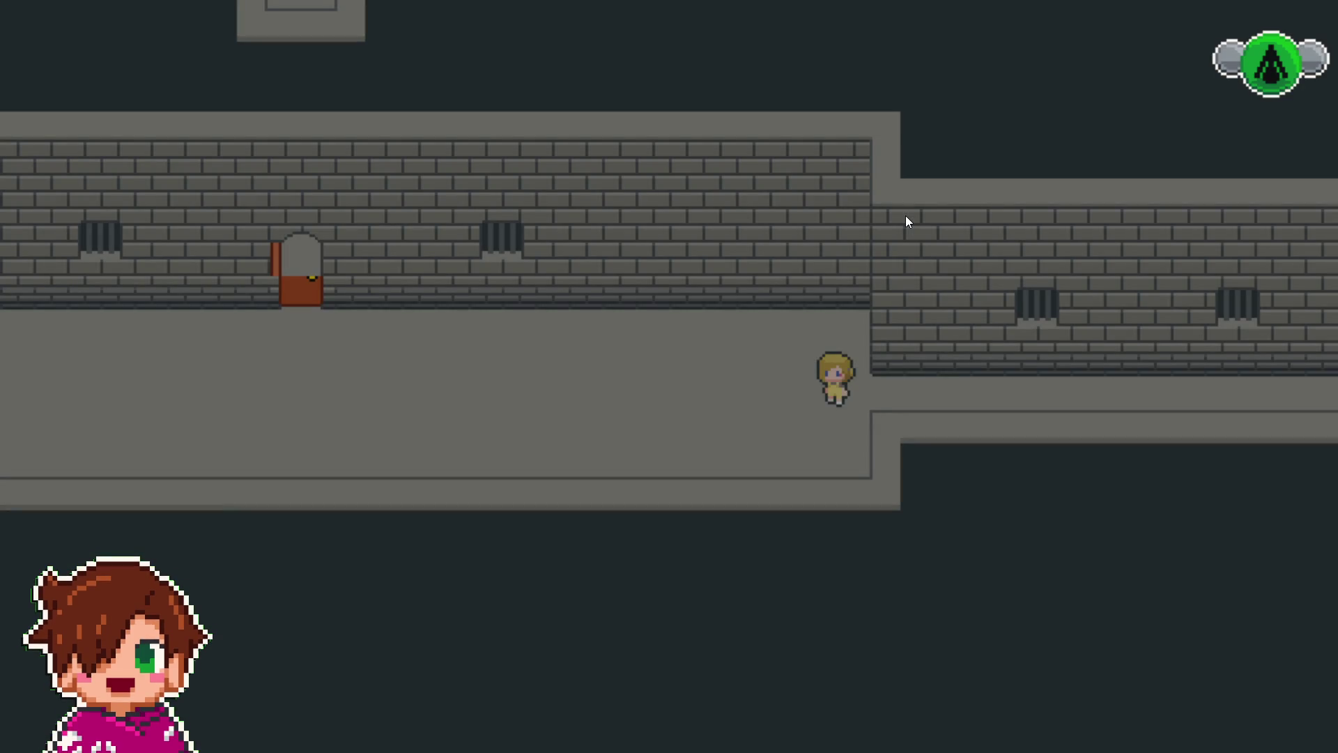
key("Left")
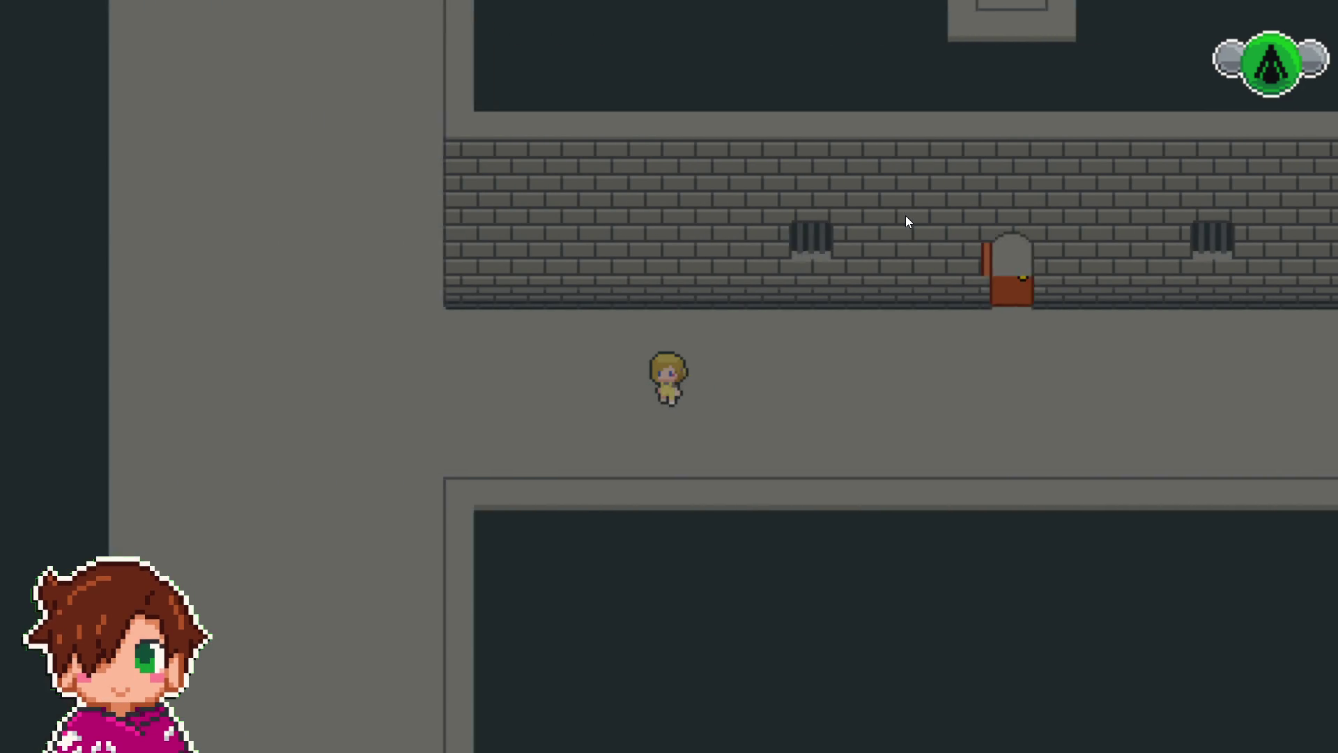
key("Down")
key("Down")
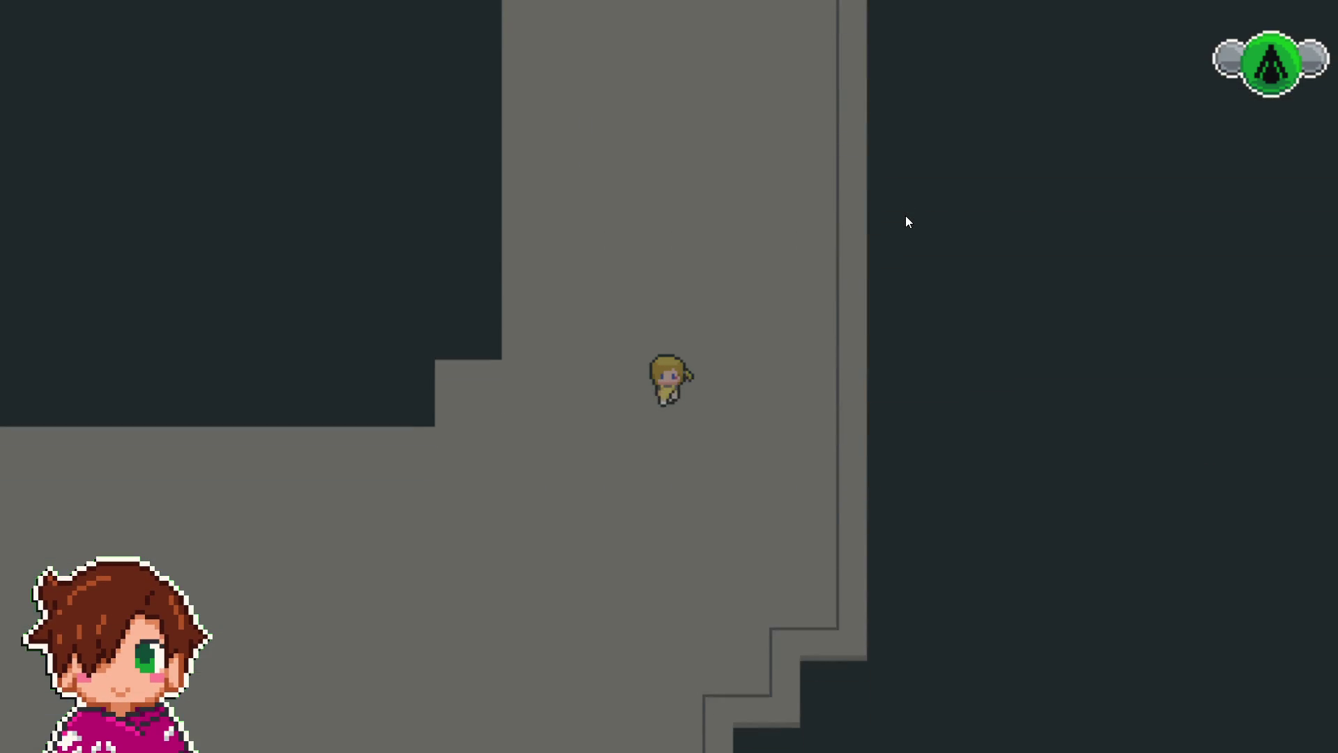
key("Down")
key("Left")
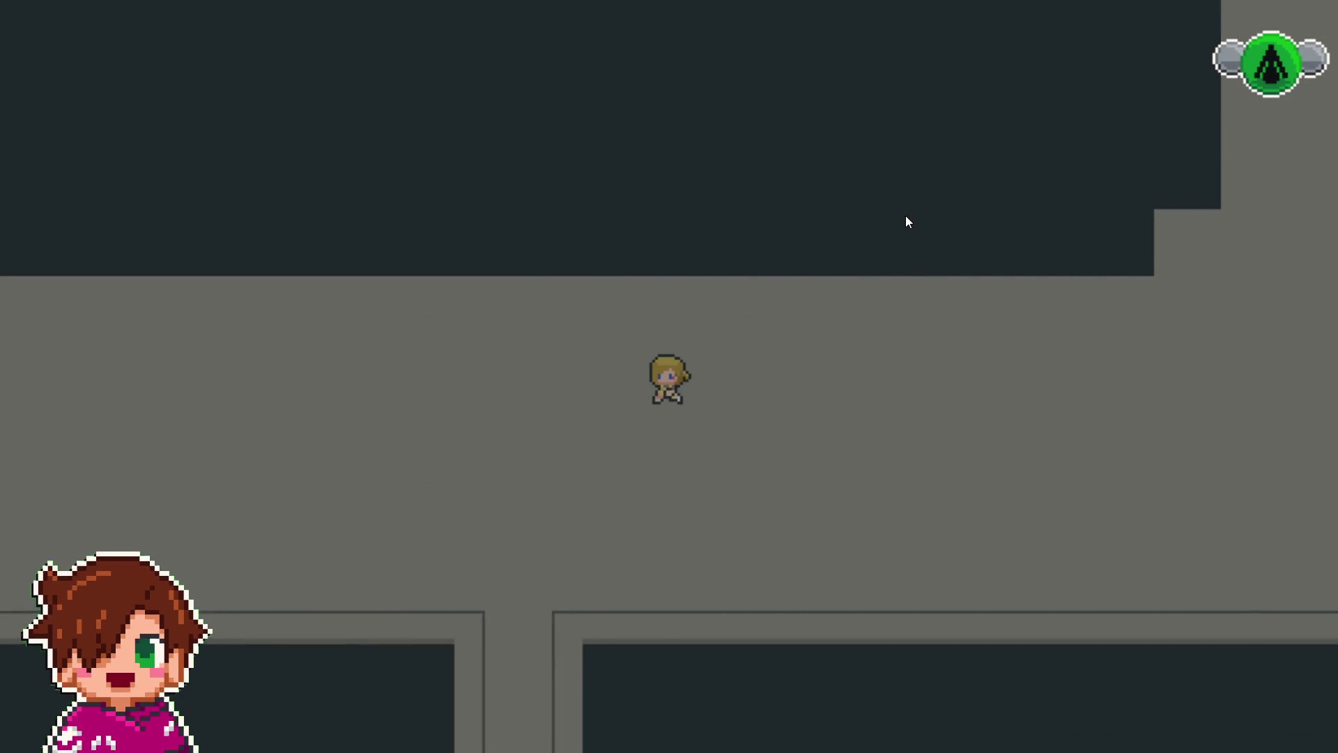
key("Left")
key("Down")
key("Left")
key("Right")
key("Left")
key("Right")
key("Down")
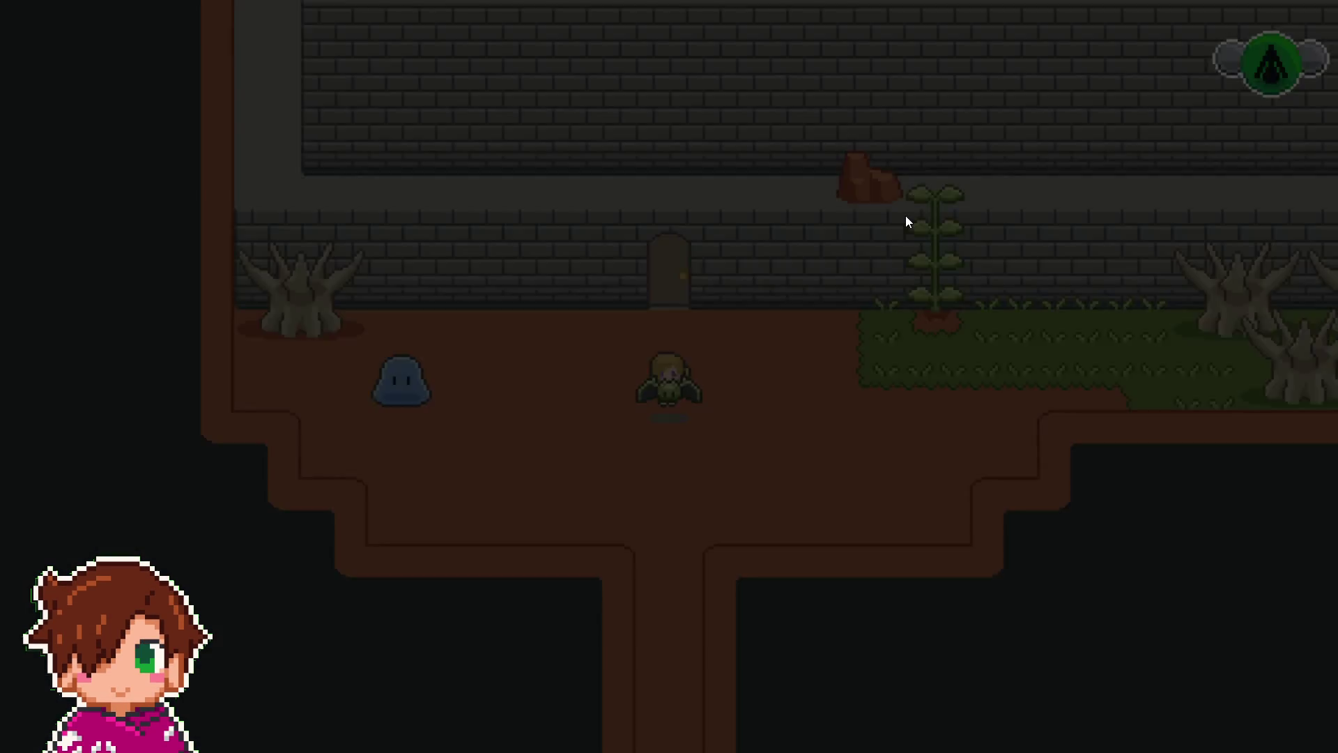
- In the new area, walk up to the wall door and pace around in front of it
key("Right")
key("Left")
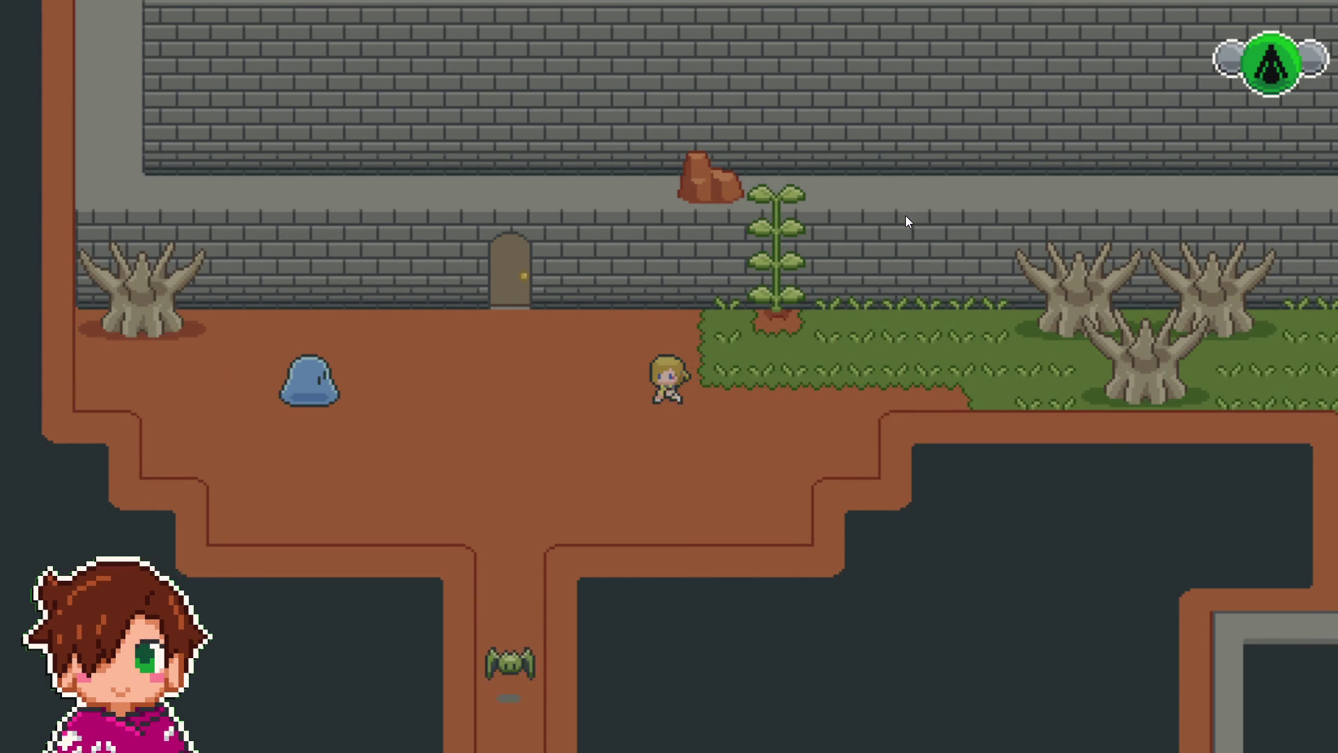
key("Up")
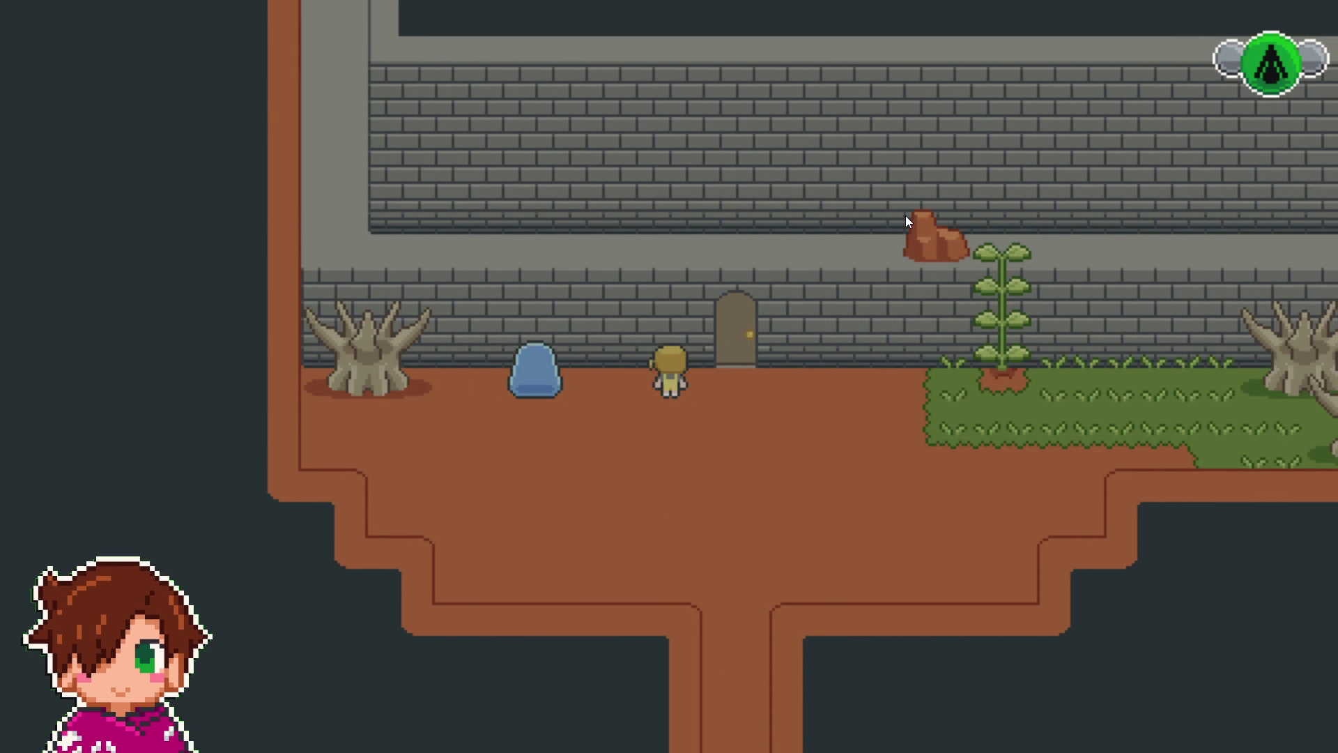
key("Right")
key("Left")
key("Up")
key("Right")
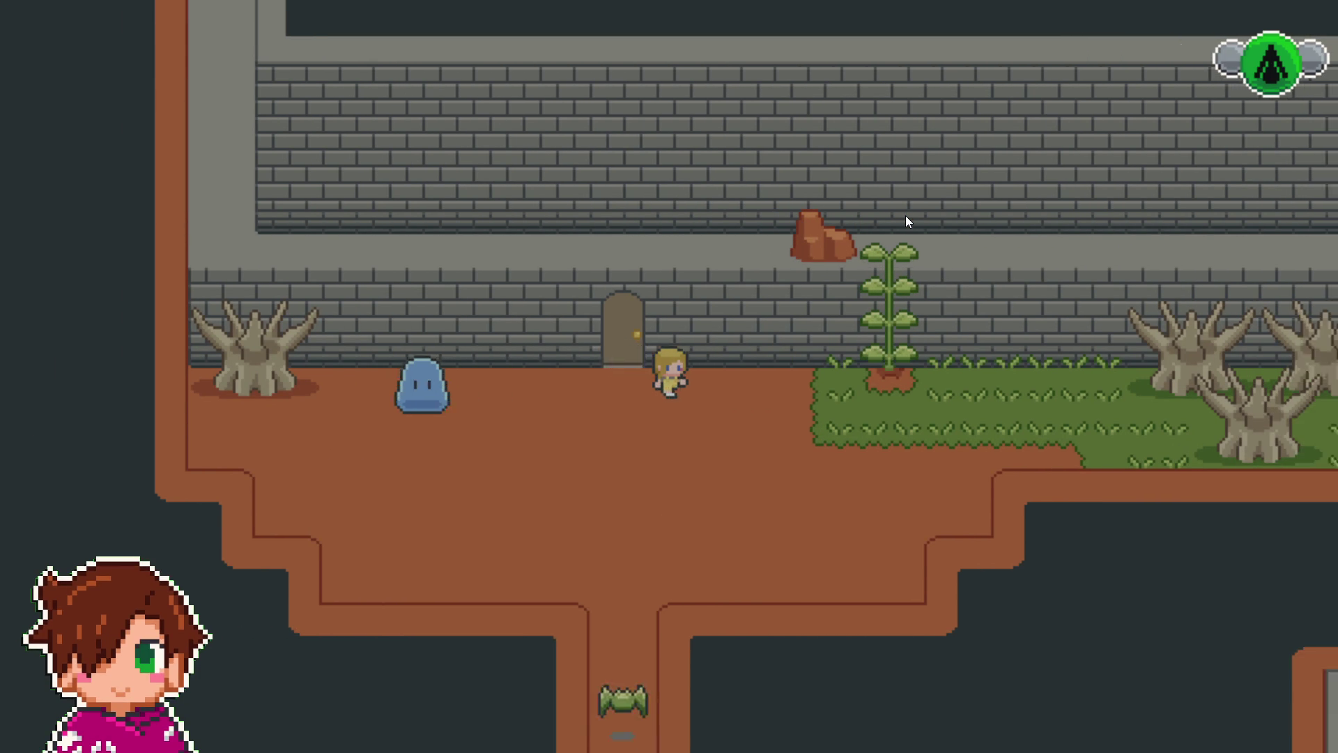
key("Down")
key("Left")
key("Up")
- Climb the vine onto the ledge and back down, then line up at the door beside the blue slime
key("Up")
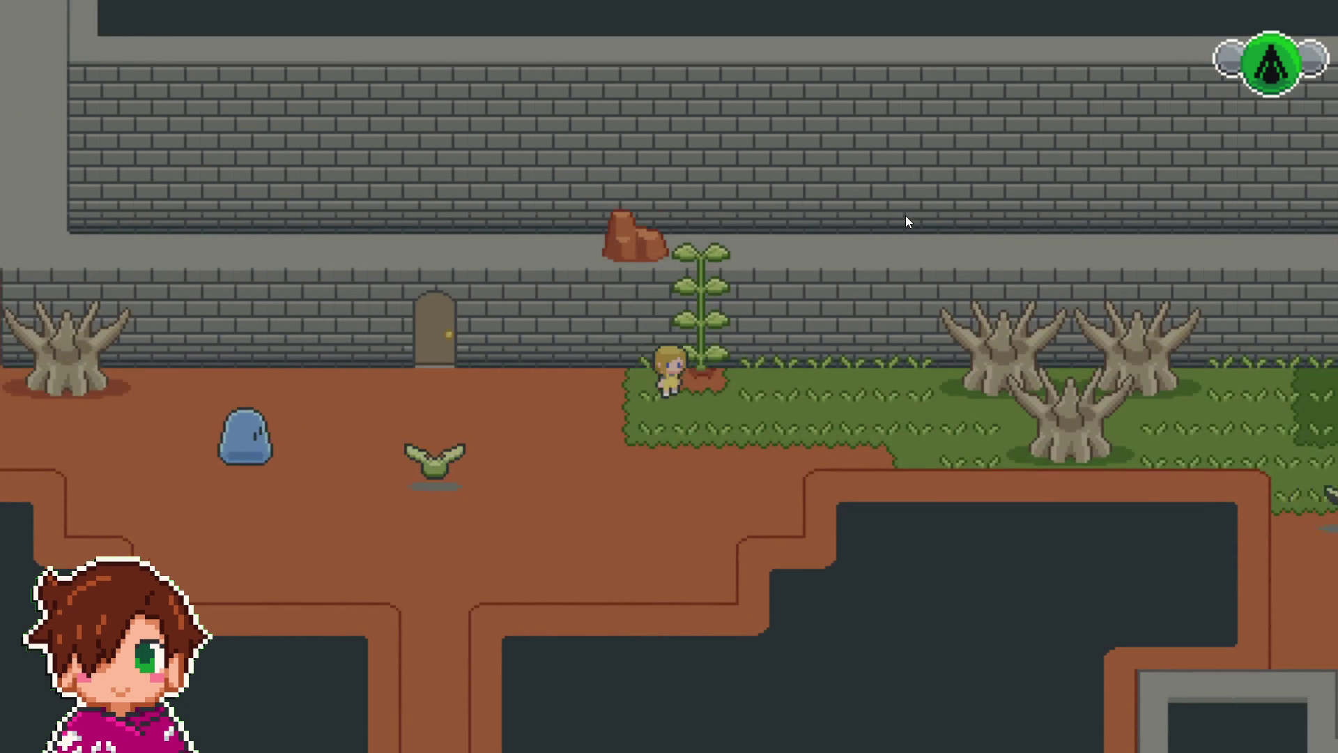
key("Right")
key("Left")
key("Down")
key("Up")
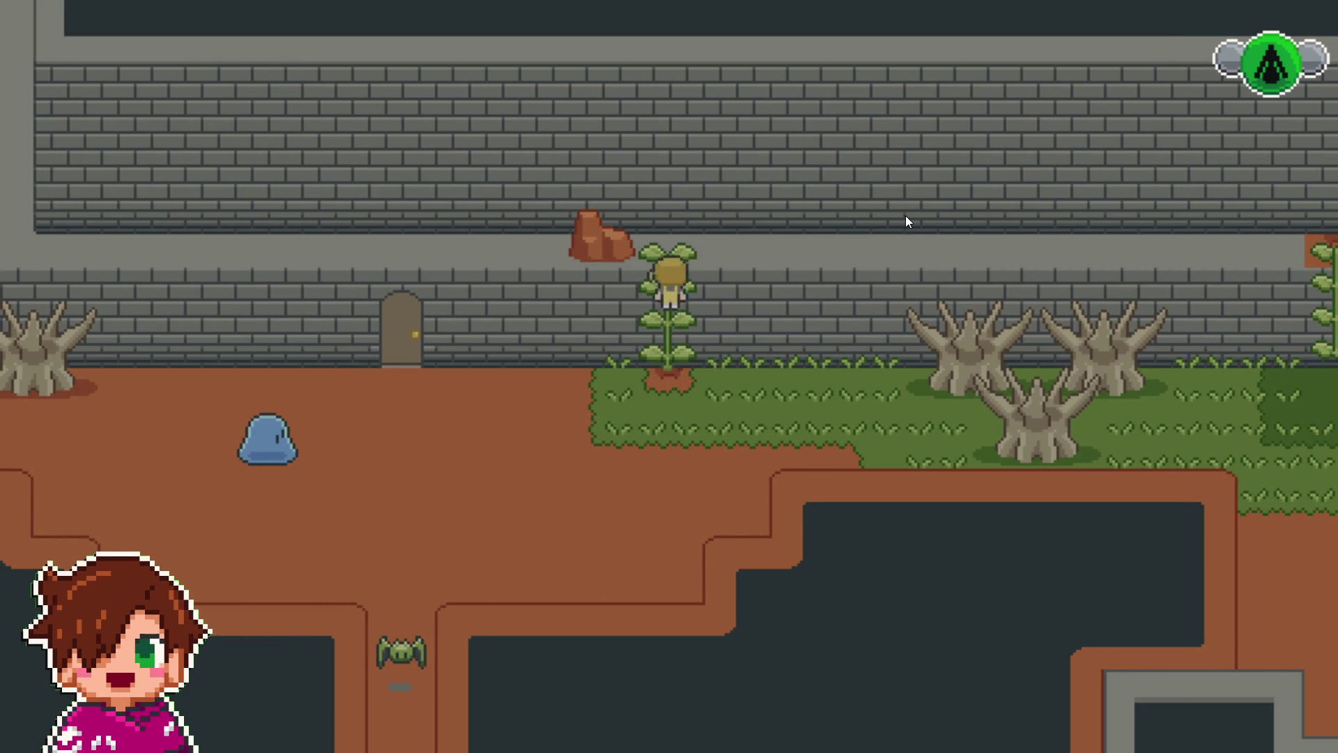
key("Right")
key("Left")
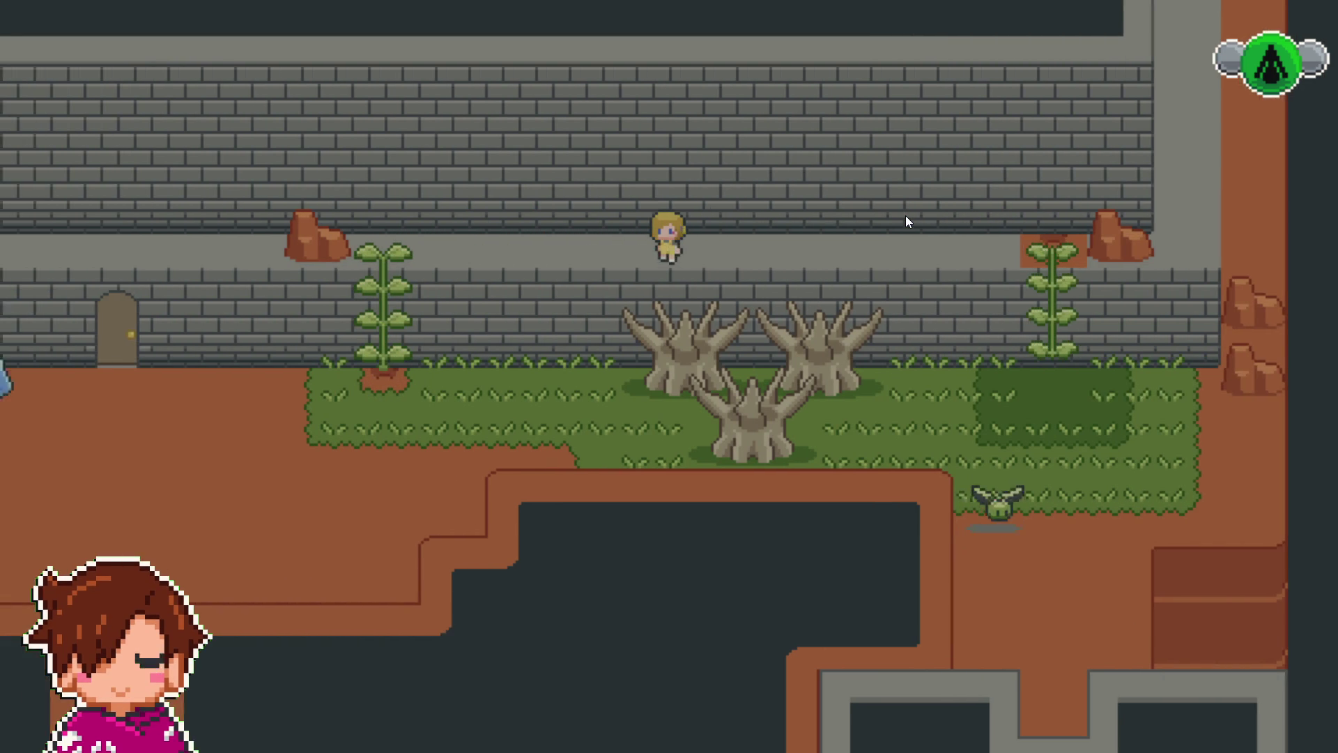
key("Down")
key("Left")
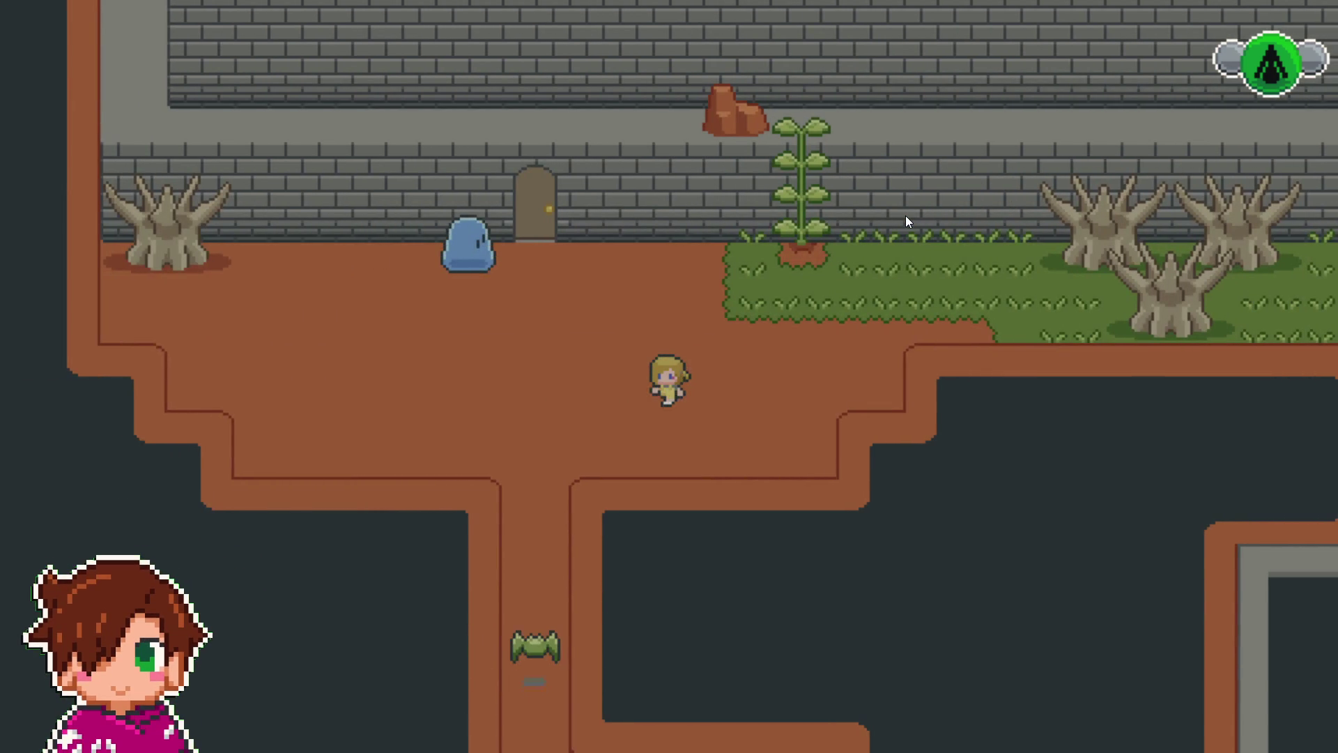
key("Up")
key("Up")
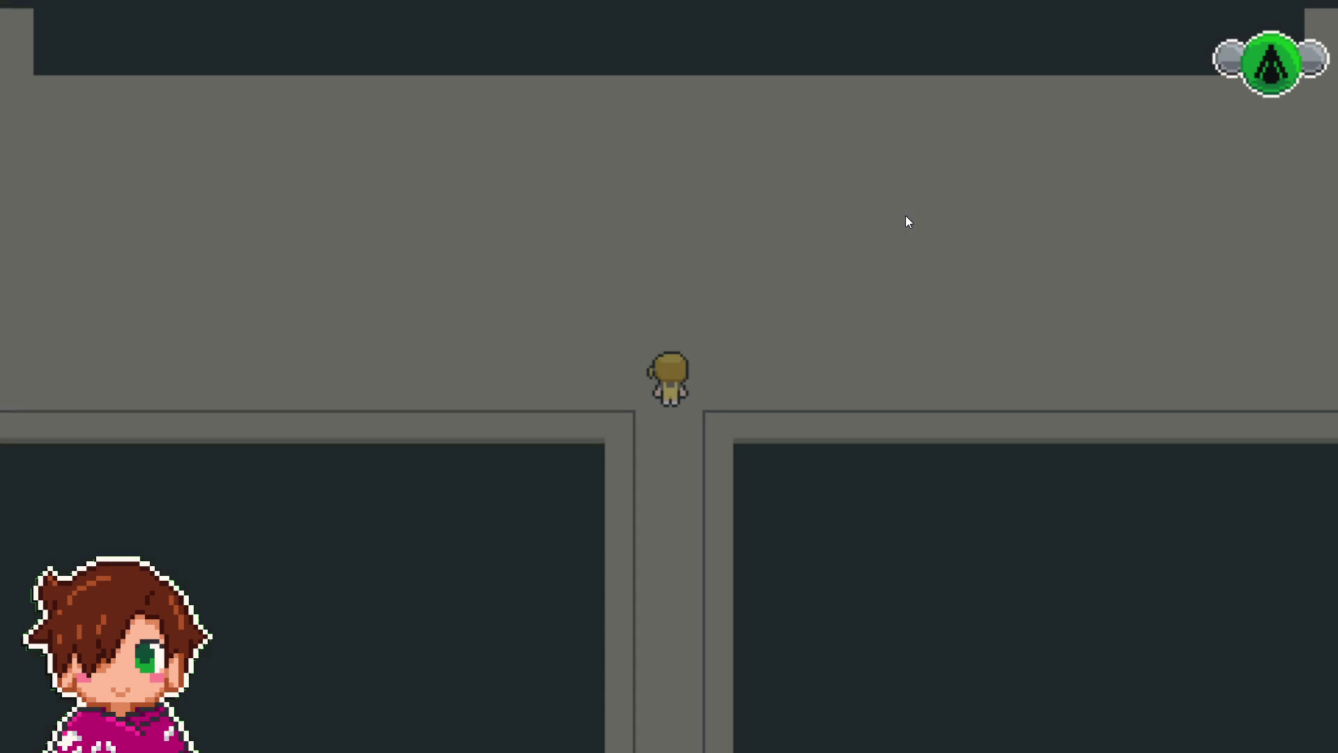
- Step up through the door into the grey room, then walk back down the corridor to leave
key("Up")
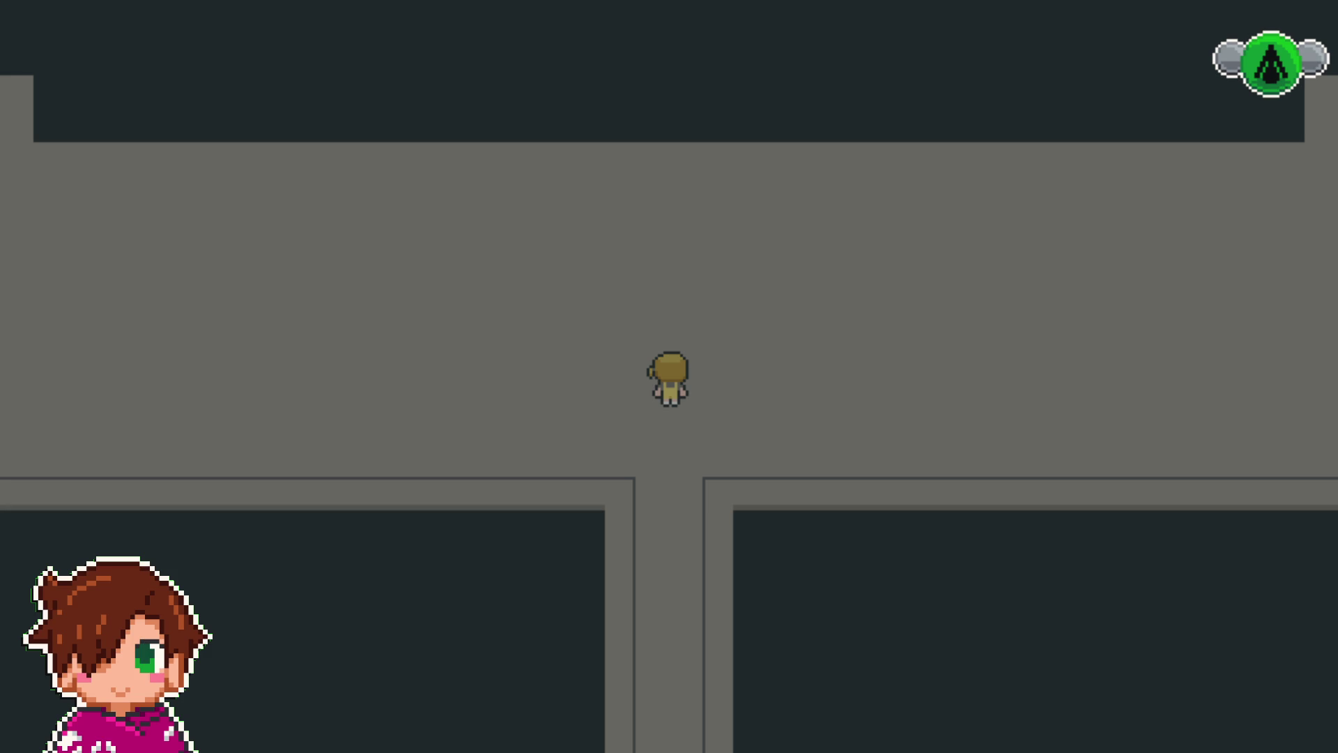
key("Down")
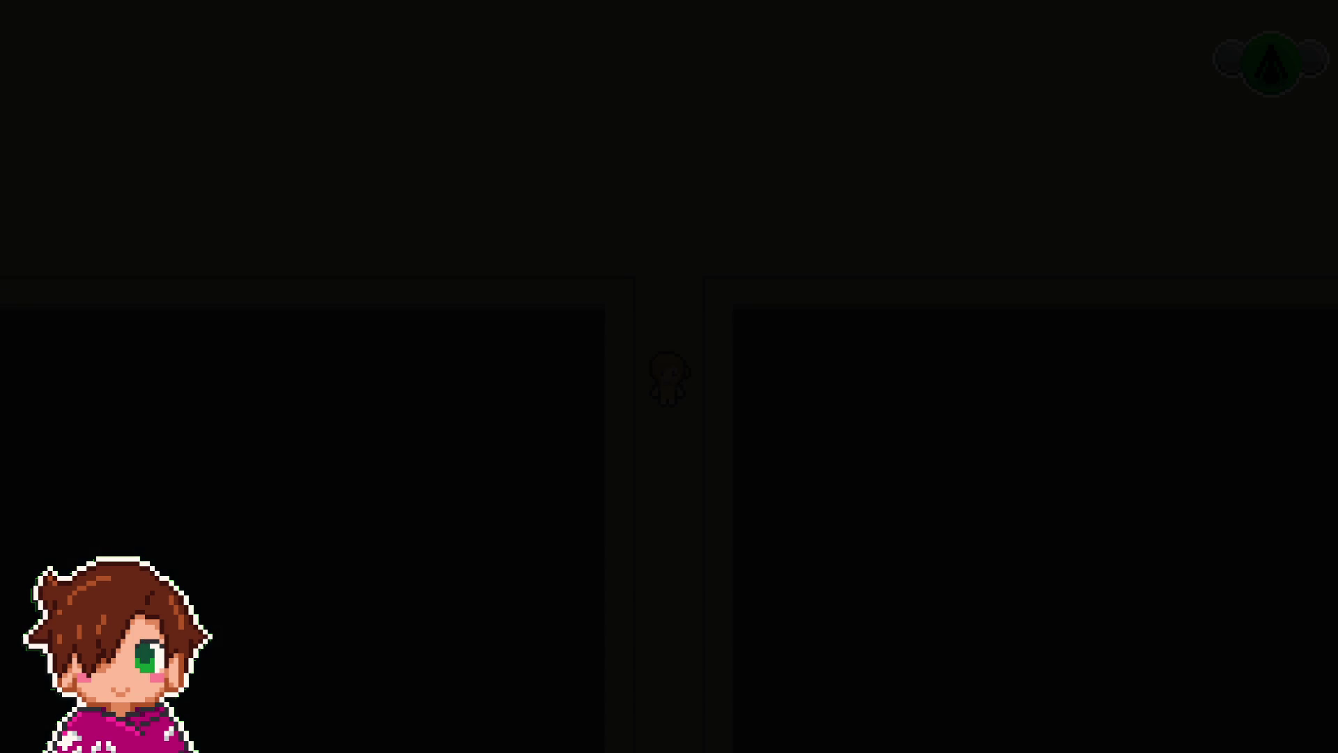
- Walk across the orange ground to the path junction and down the narrow path
key("Down")
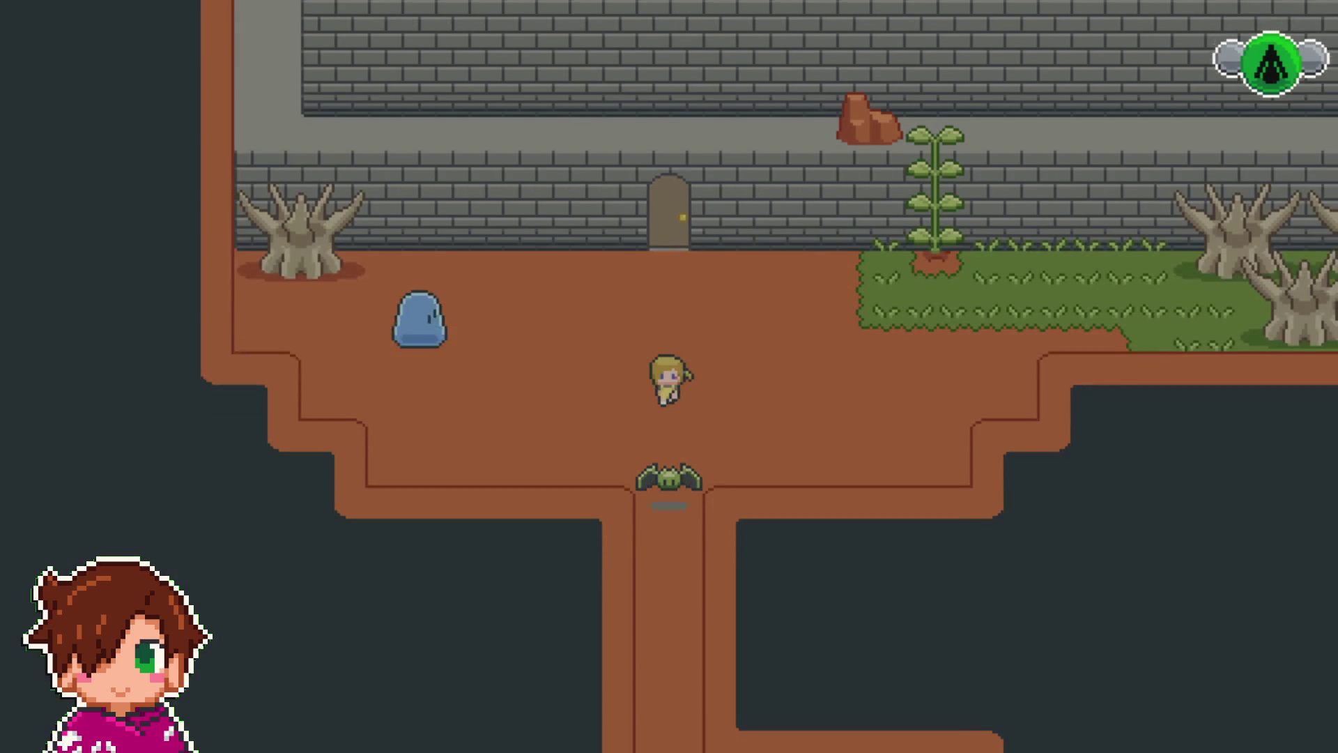
key("Right")
key("Down")
key("Left")
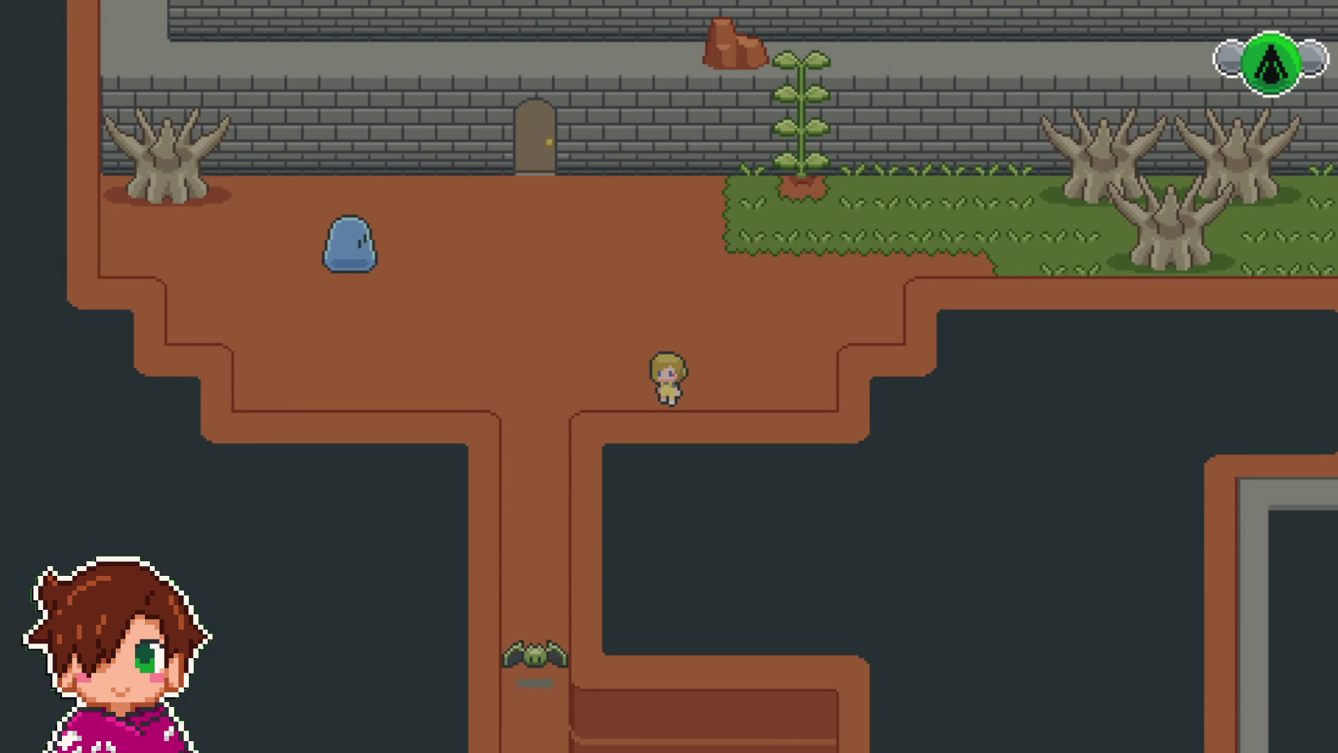
key("Left")
key("Right")
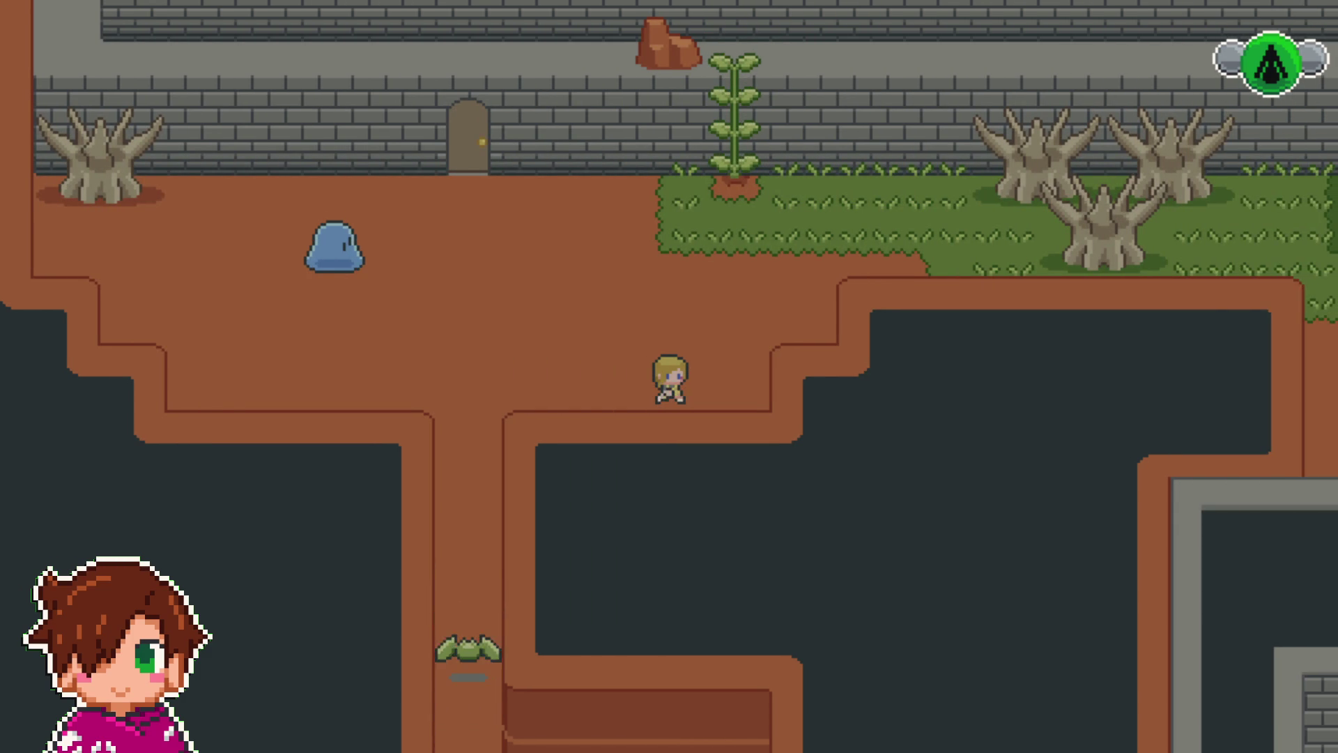
key("Left")
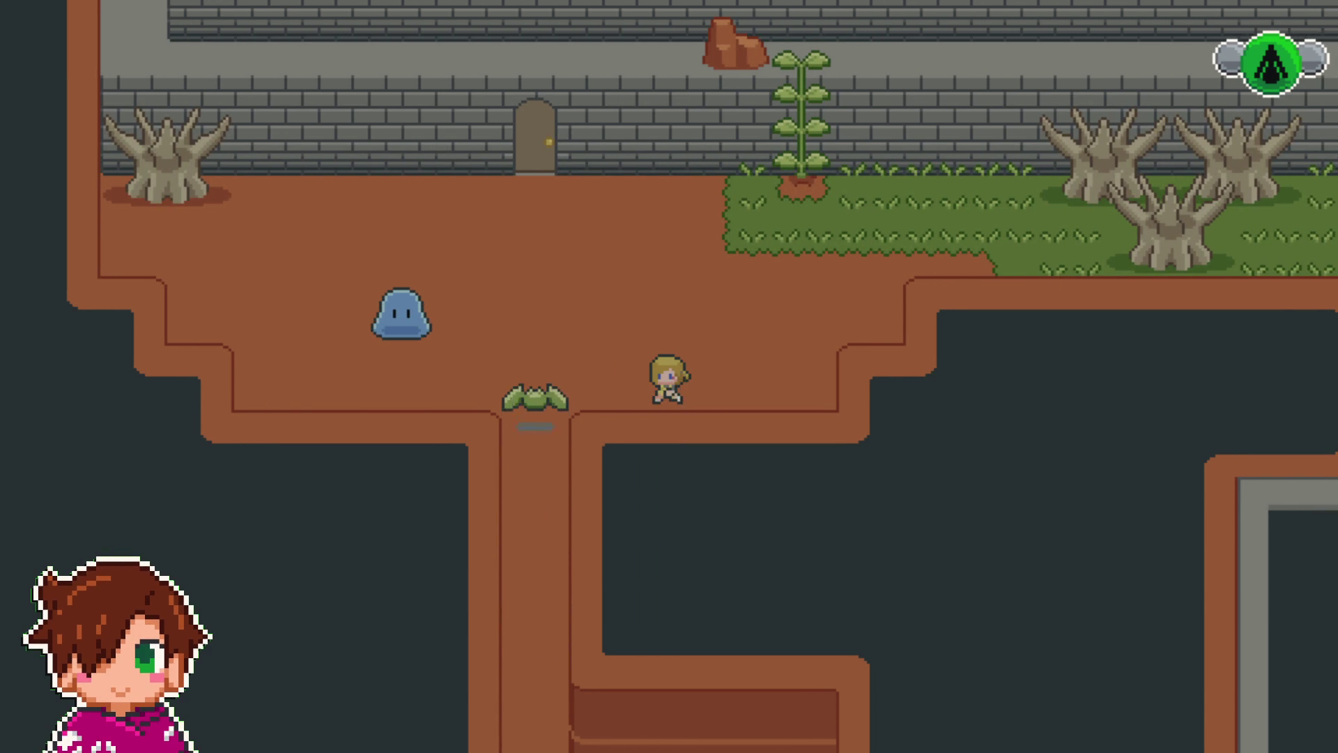
key("Down")
key("Down")
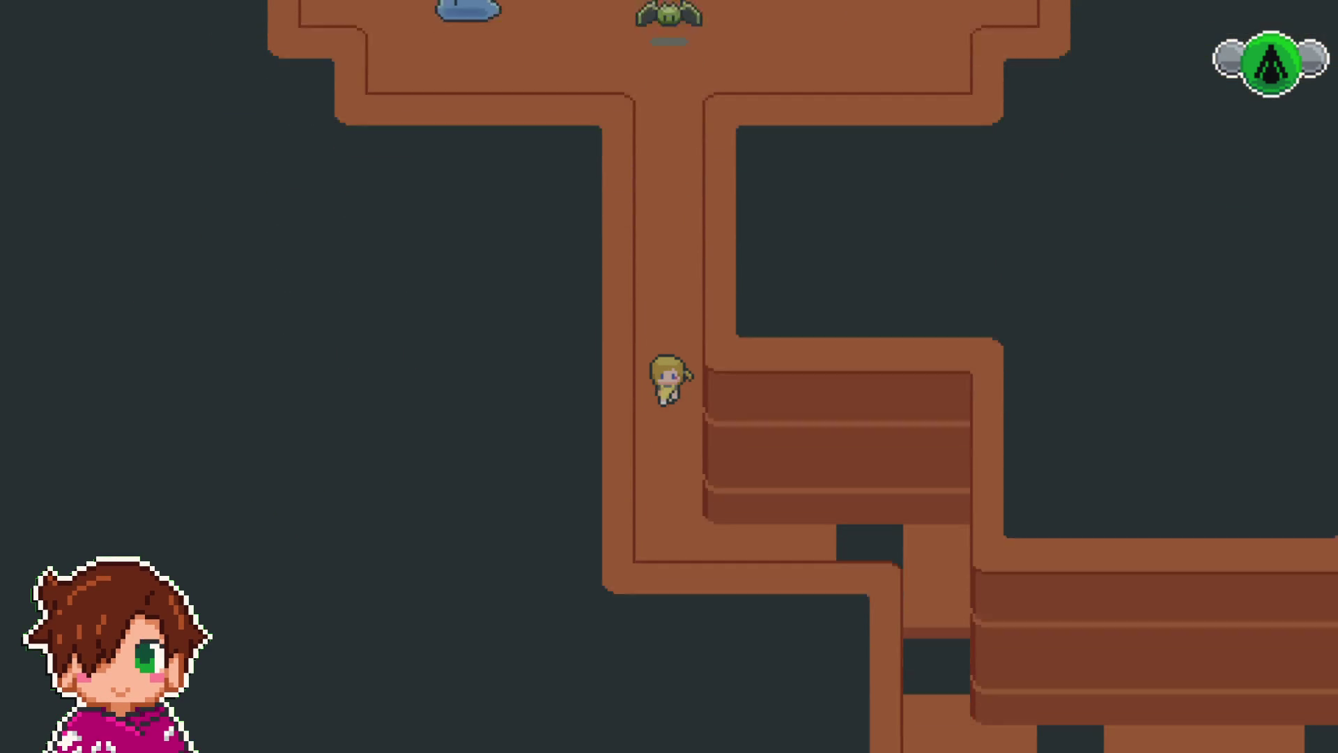
key("Right")
key("Down")
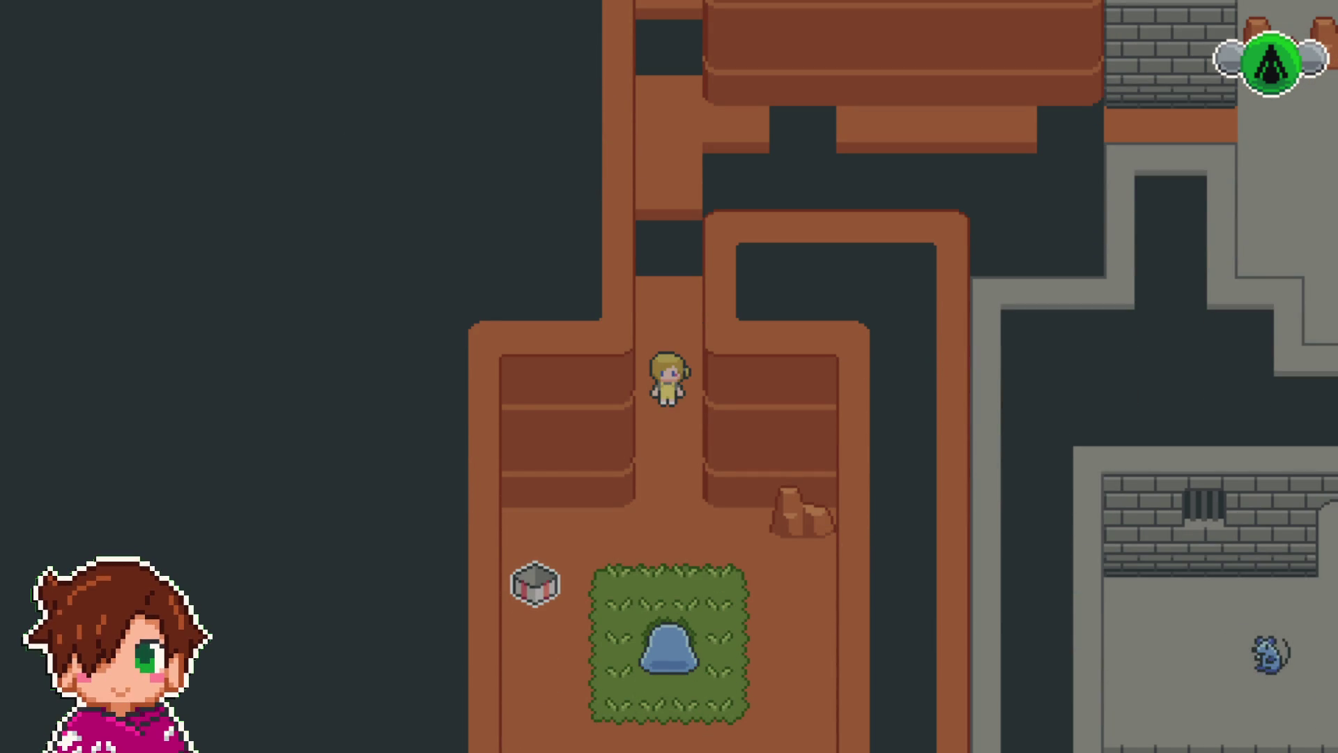
- Walk through the stone rooms past the tables, then enter and exit the arched doorway by the tree
key("Up")
key("Down")
key("Right")
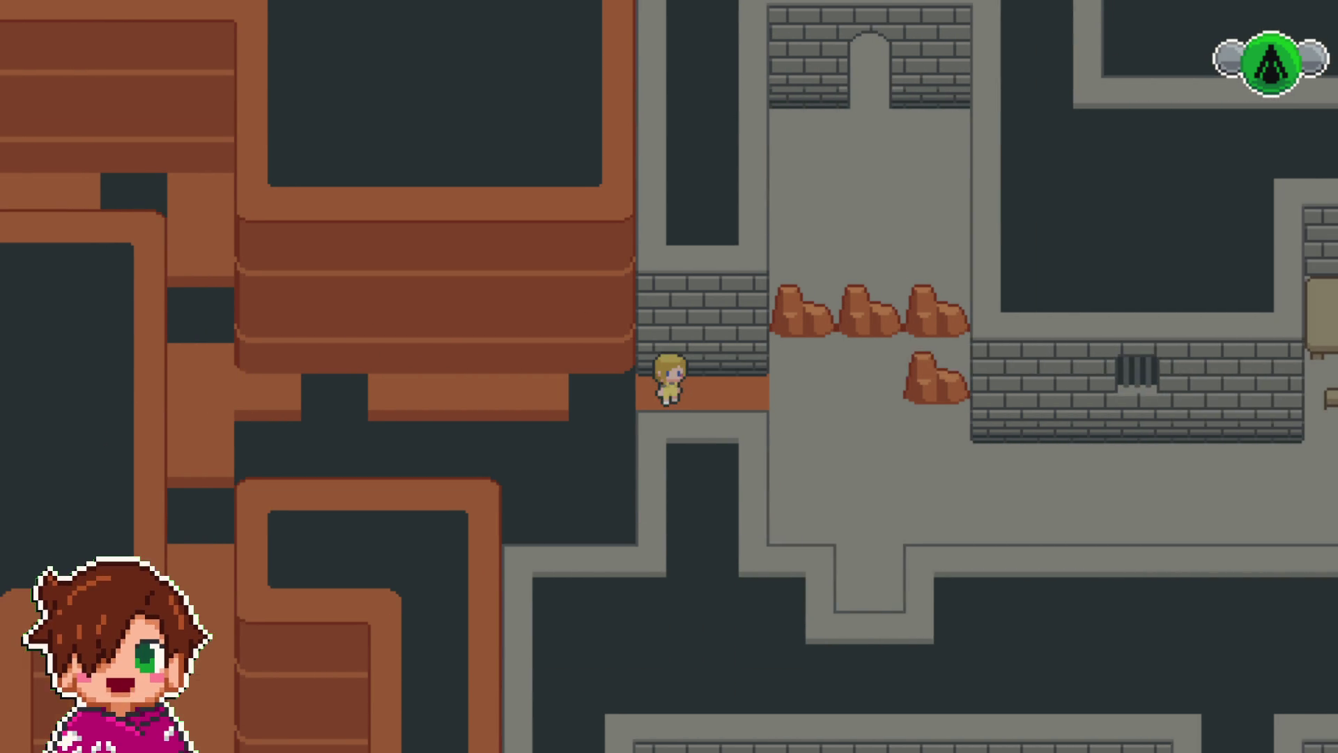
key("Down")
key("Right")
key("Right")
key("Right")
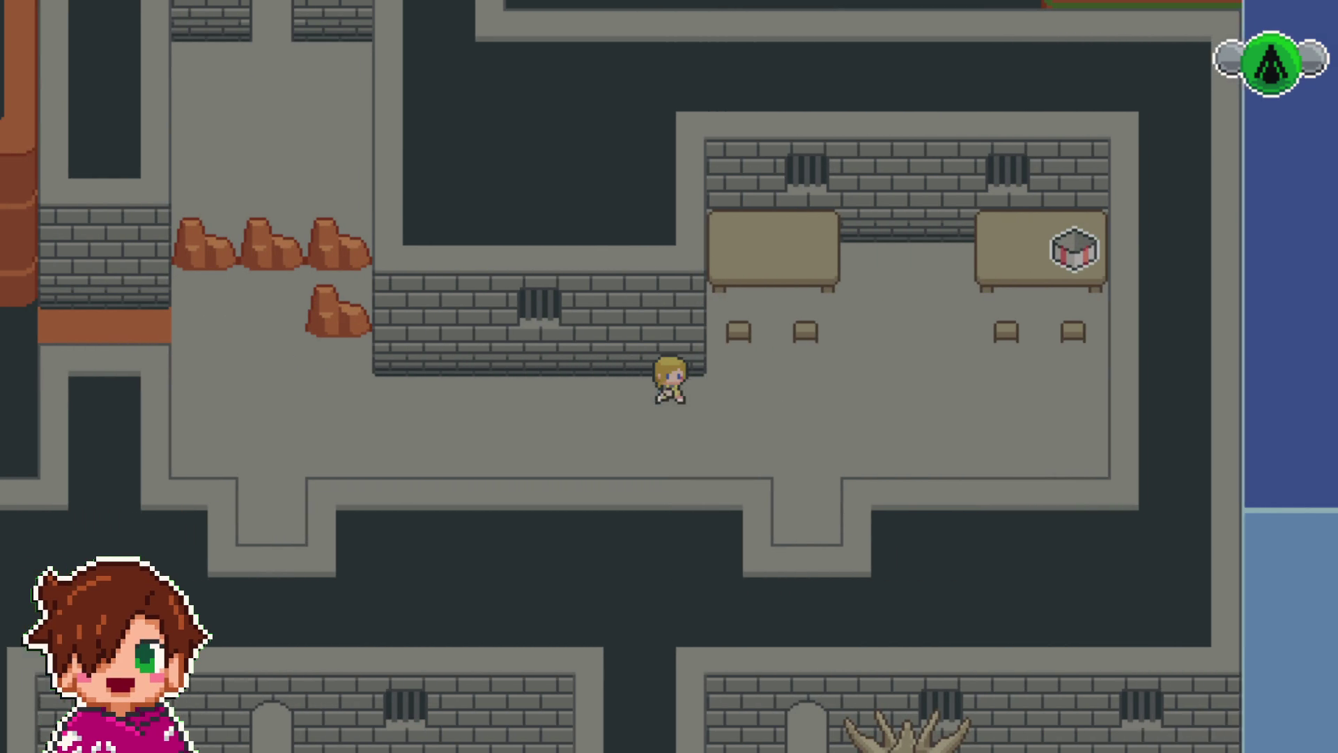
key("Down")
key("Right")
key("Down")
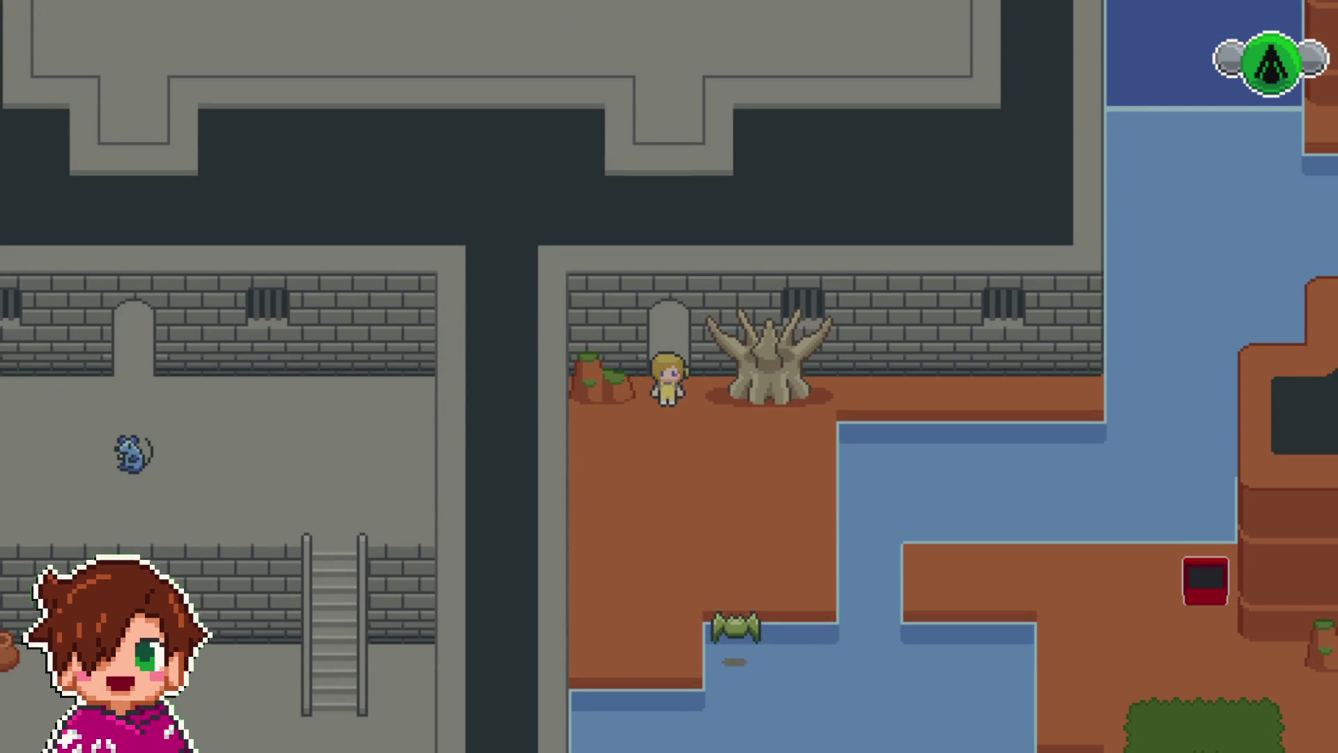
key("Up")
key("Down")
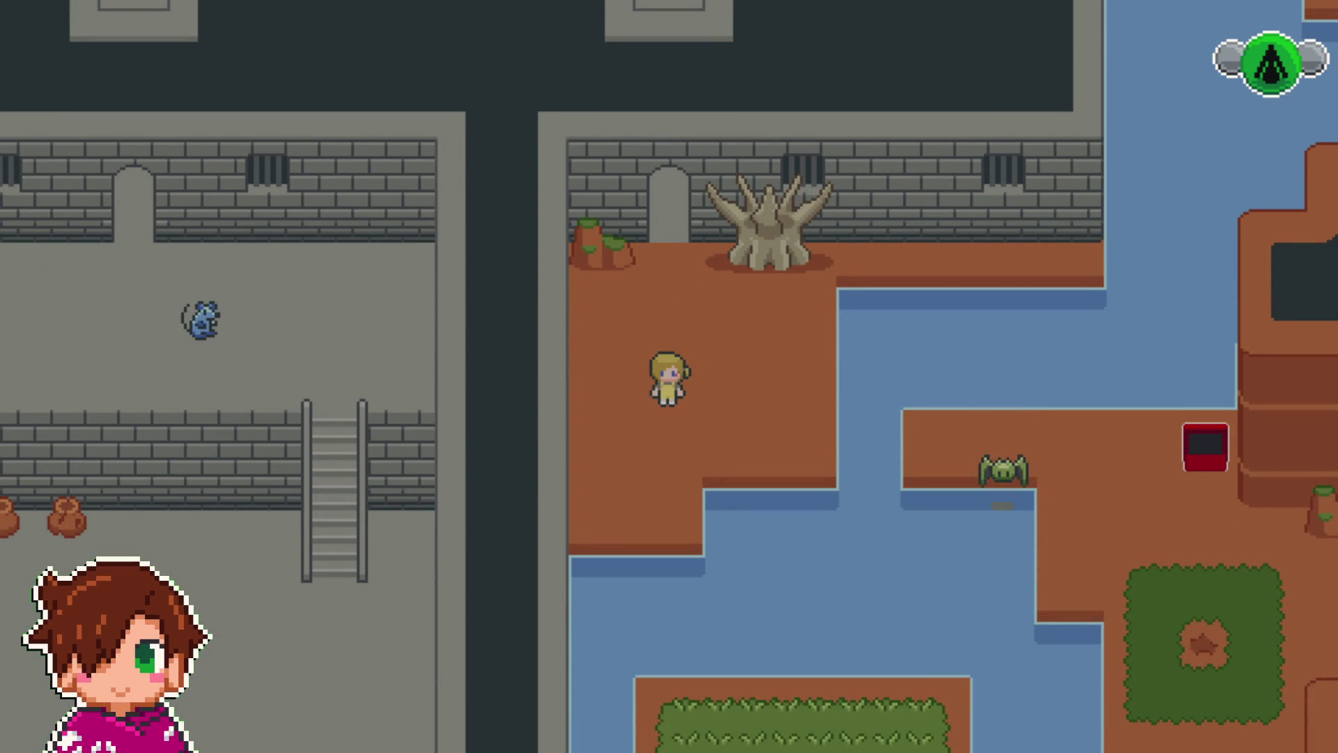
- Walk along the shore platform by the grass patch and back, then bring up the pause menu
key("Right")
key("Down")
key("Right")
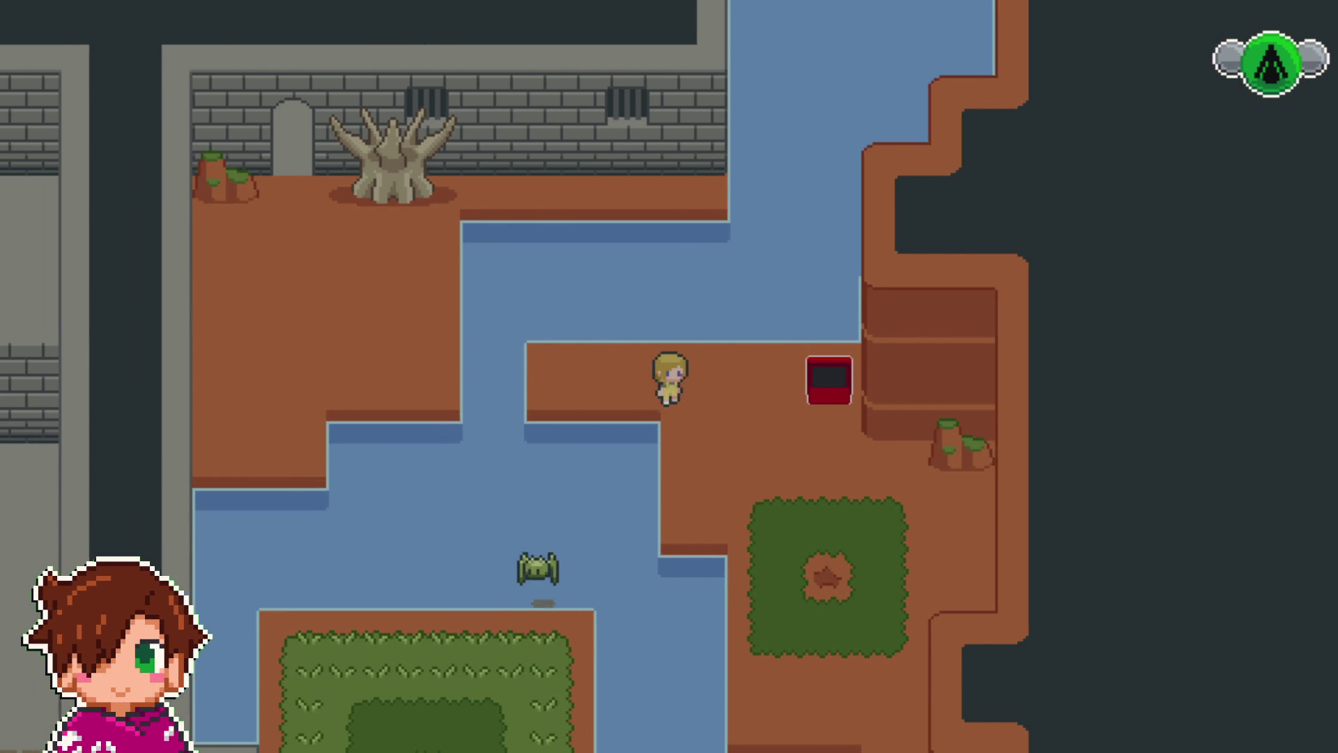
key("Right")
key("Down")
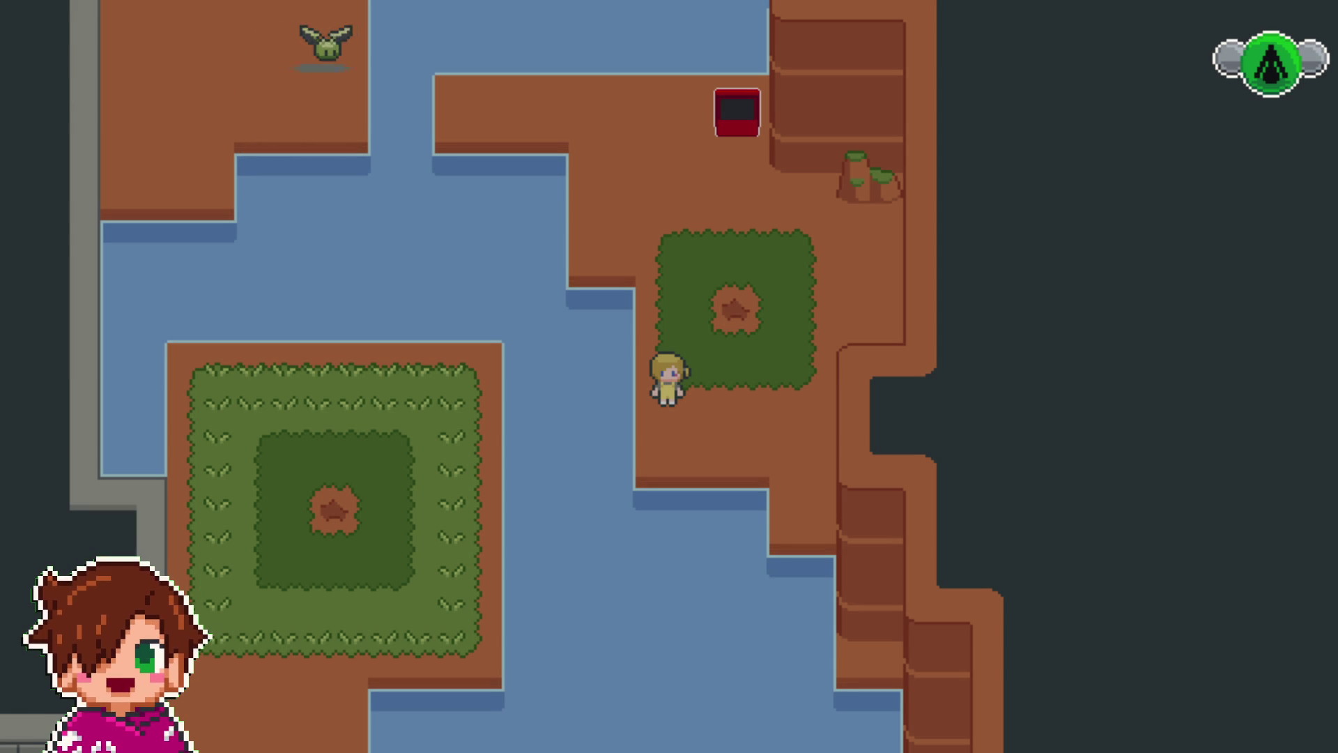
key("Up")
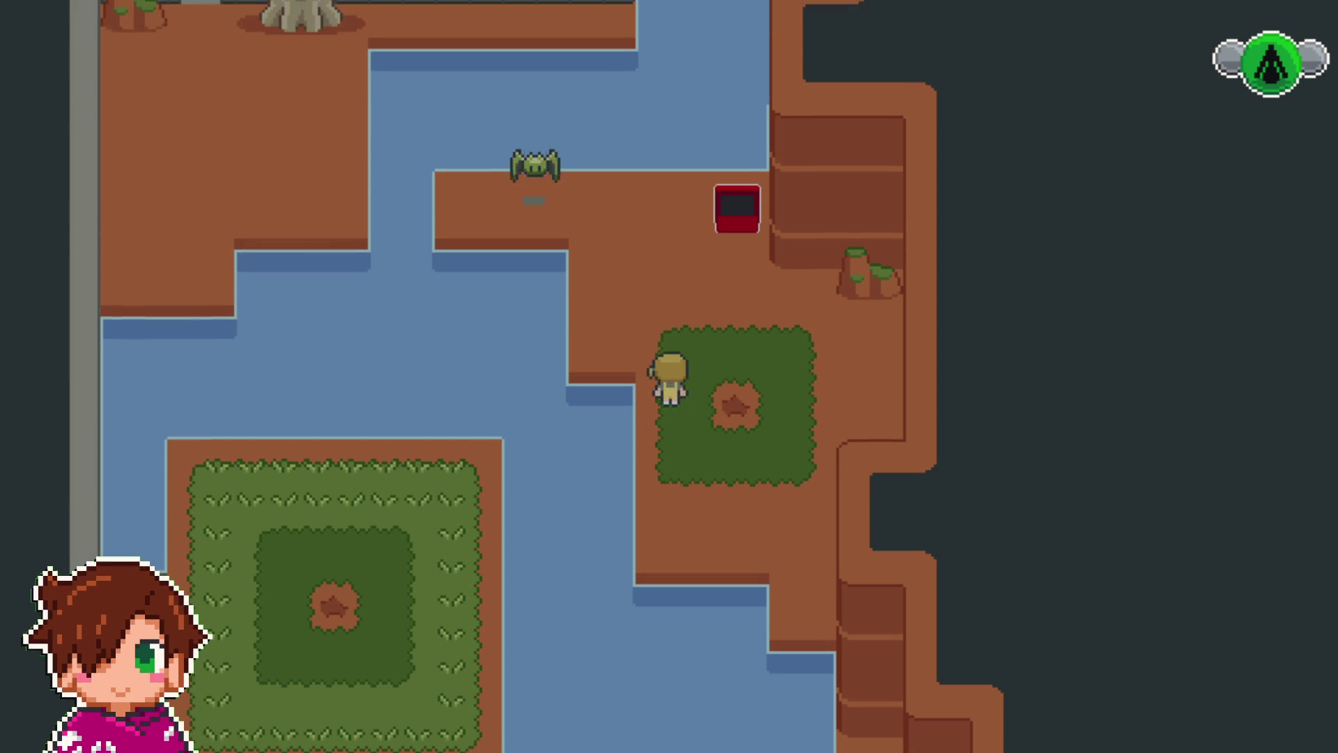
key("Left")
key("Left")
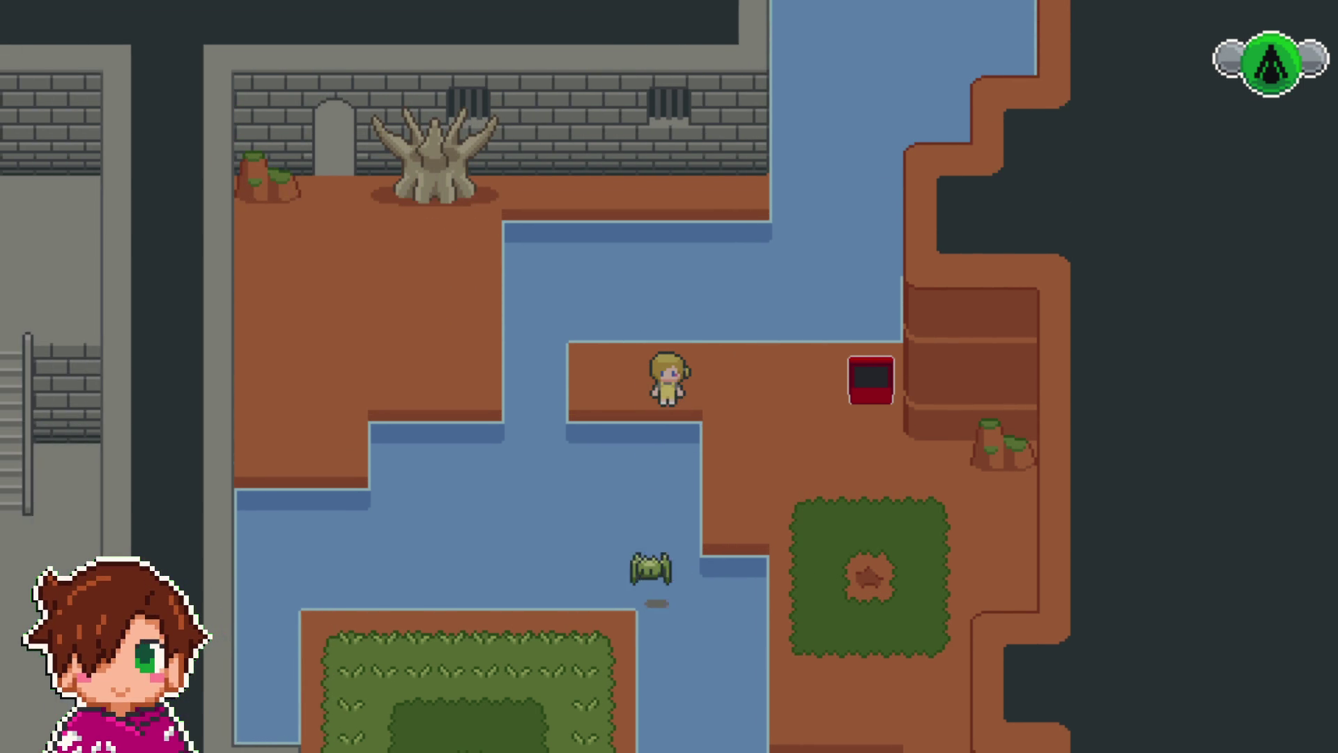
key("Up")
key("Left")
key("Up")
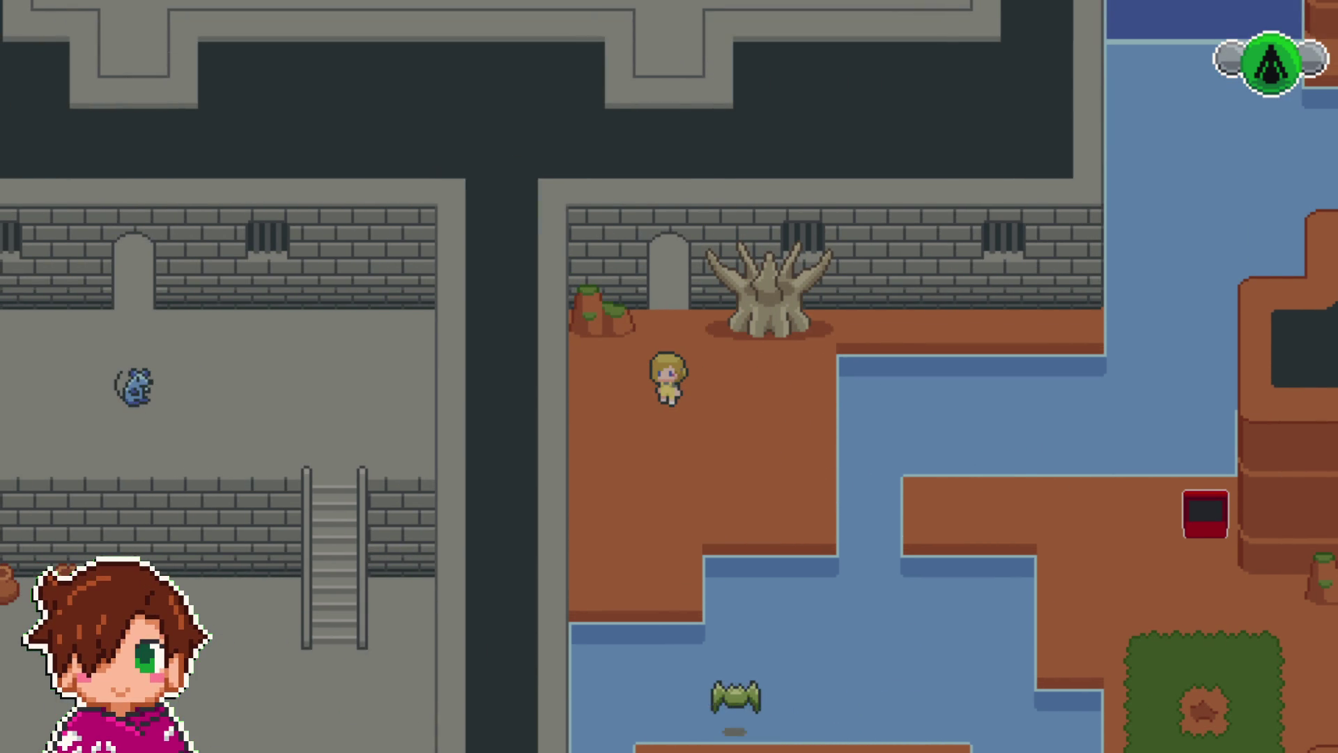
key("Escape")
- Quit to the COLORLAND title, start a new game, and dismiss the blessing message
key("Return")
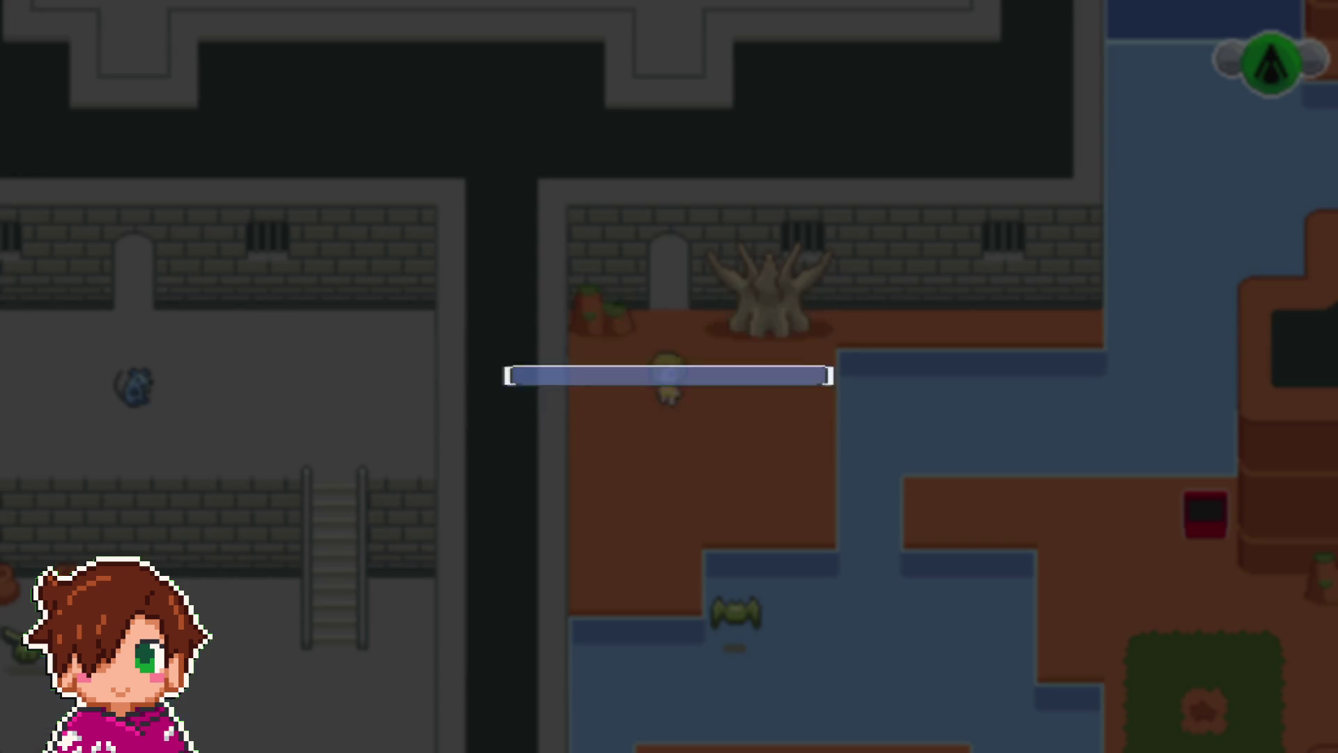
key("Return")
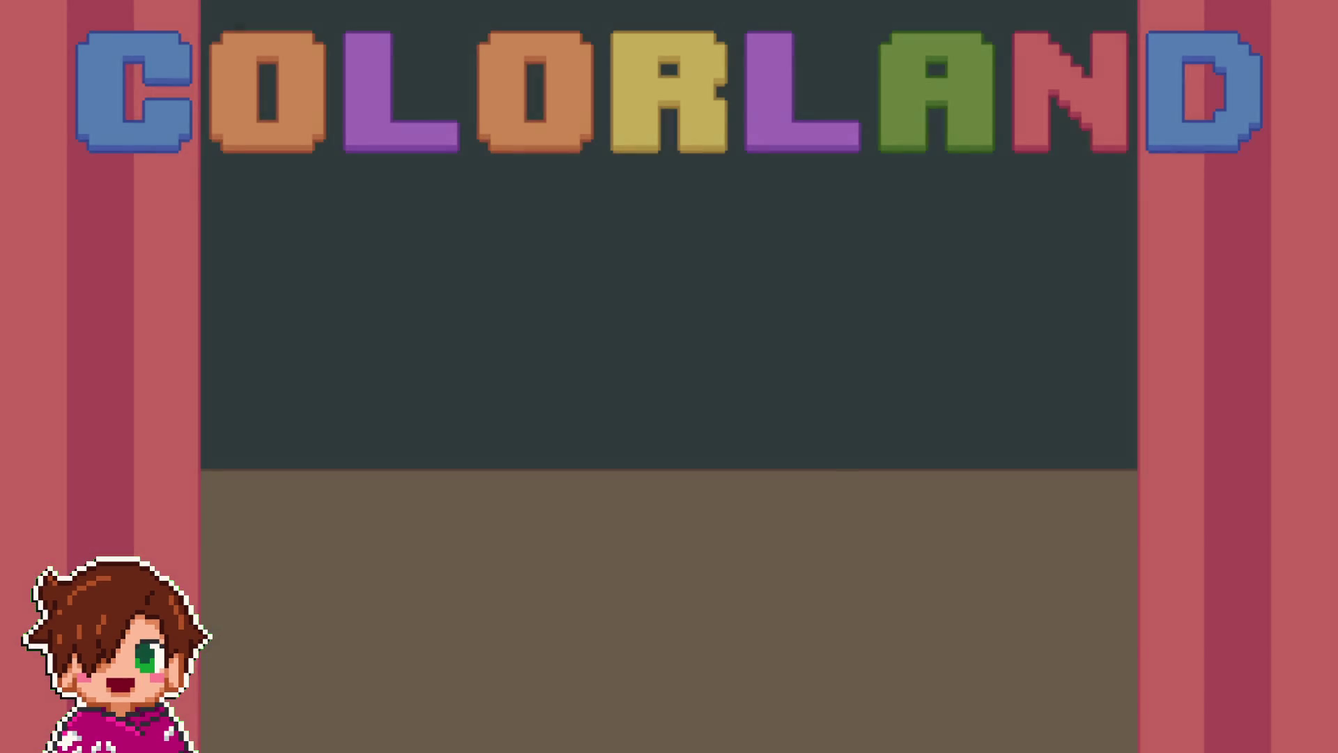
key("Return")
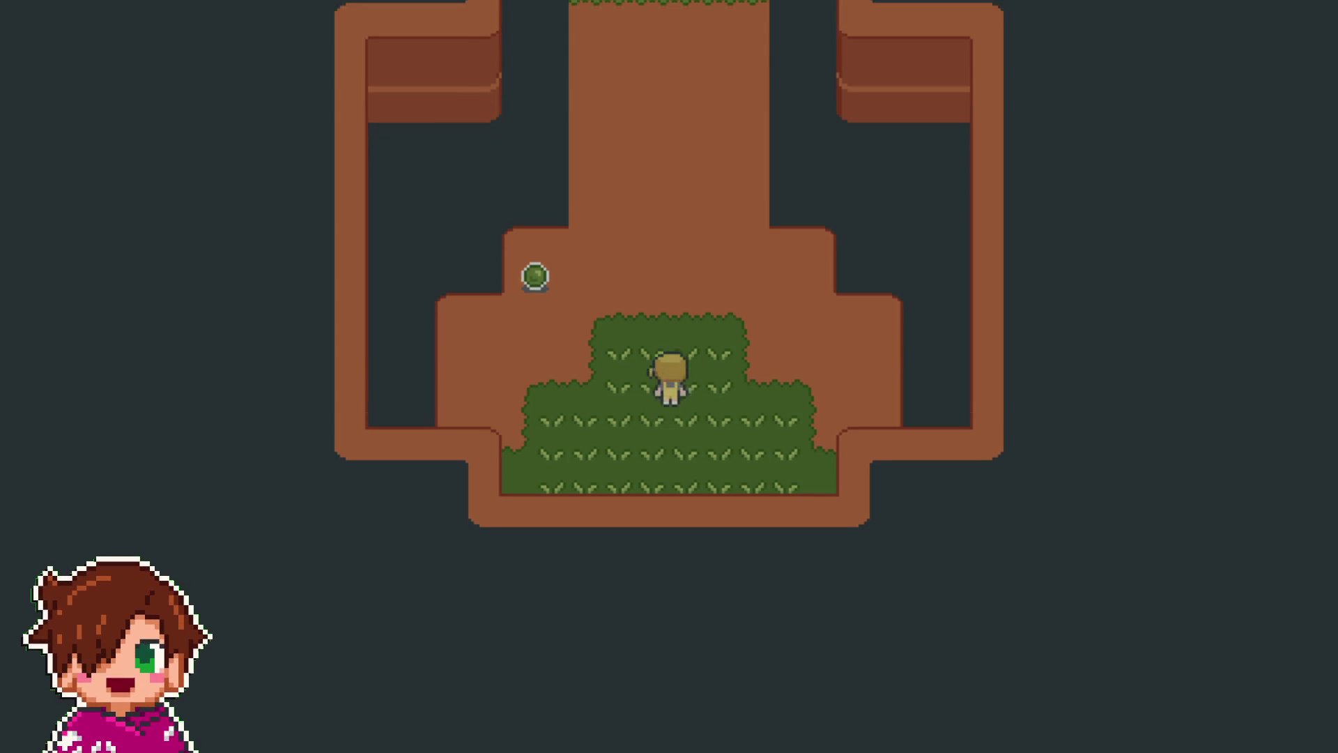
key("Up")
key("Up")
key("Up")
key("Left")
key("Left")
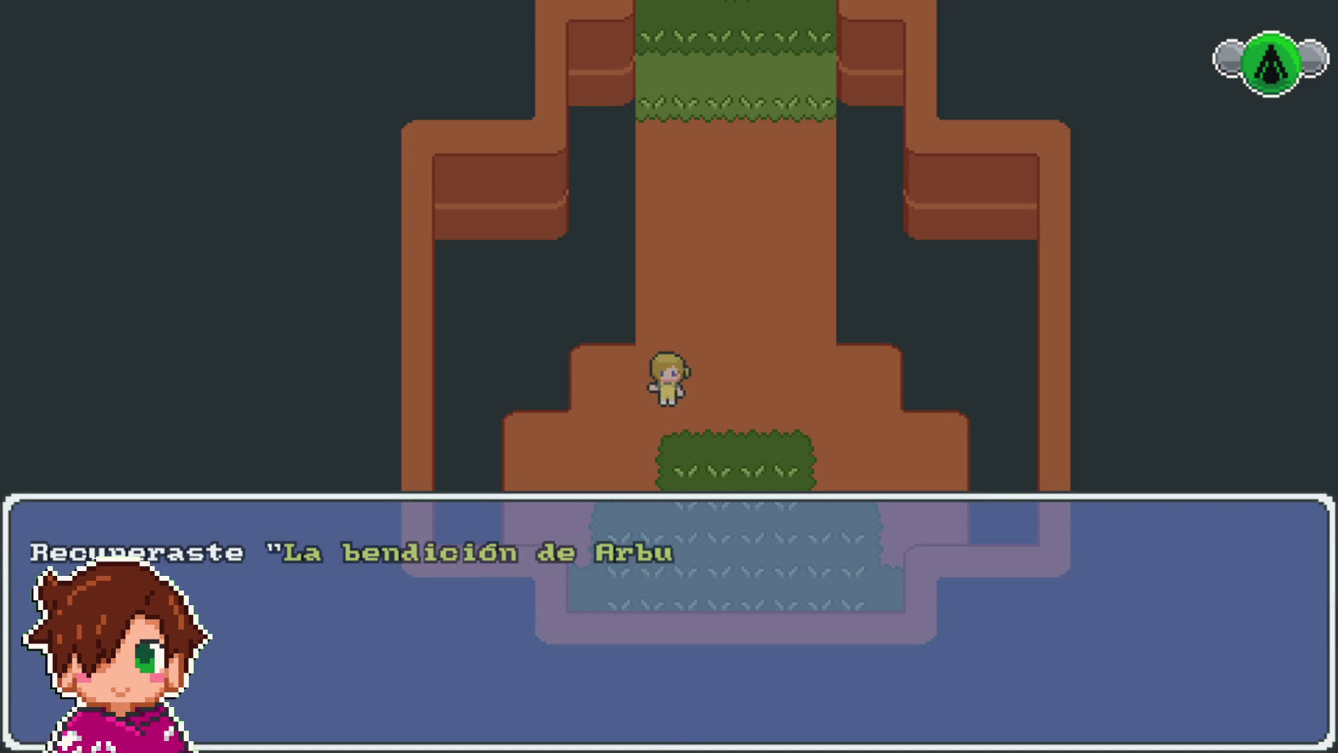
key("Return")
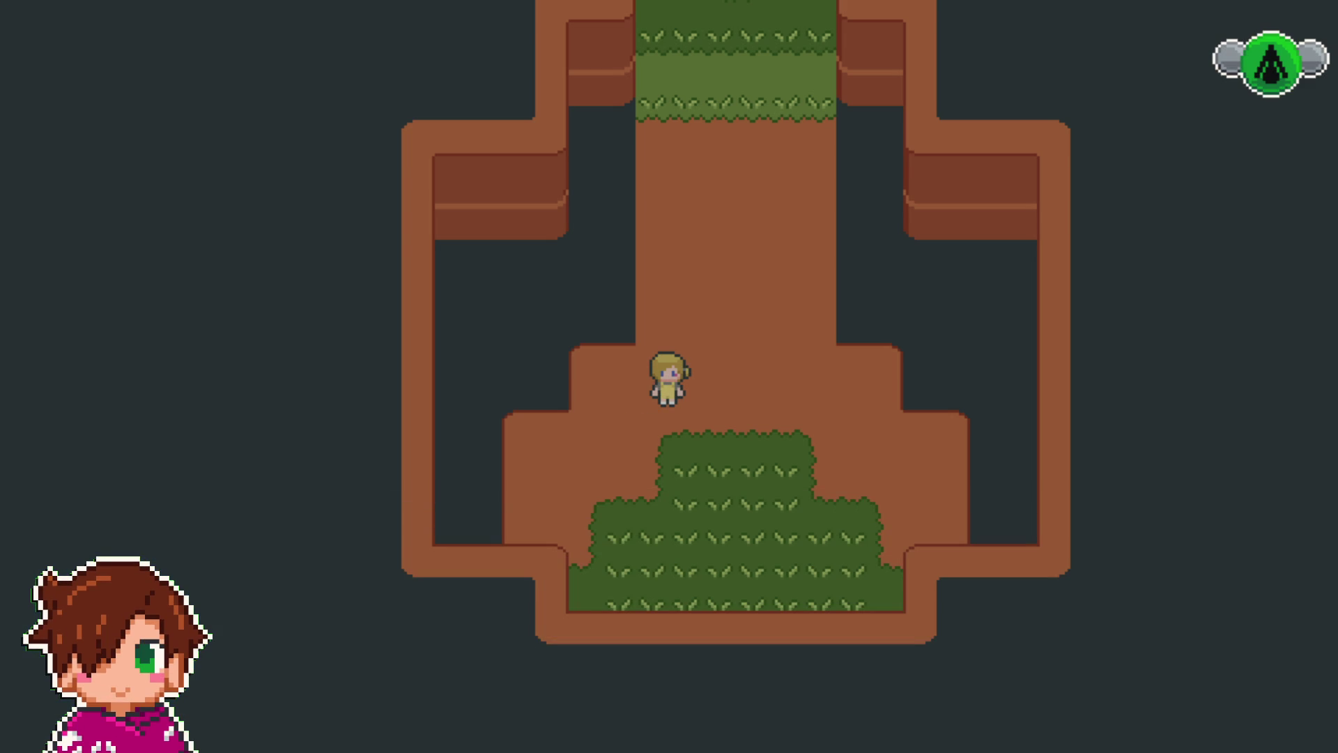
- Walk north, climb the vine, and move along the grass strips to the top strip
key("Right")
key("Up")
key("Up")
key("Up")
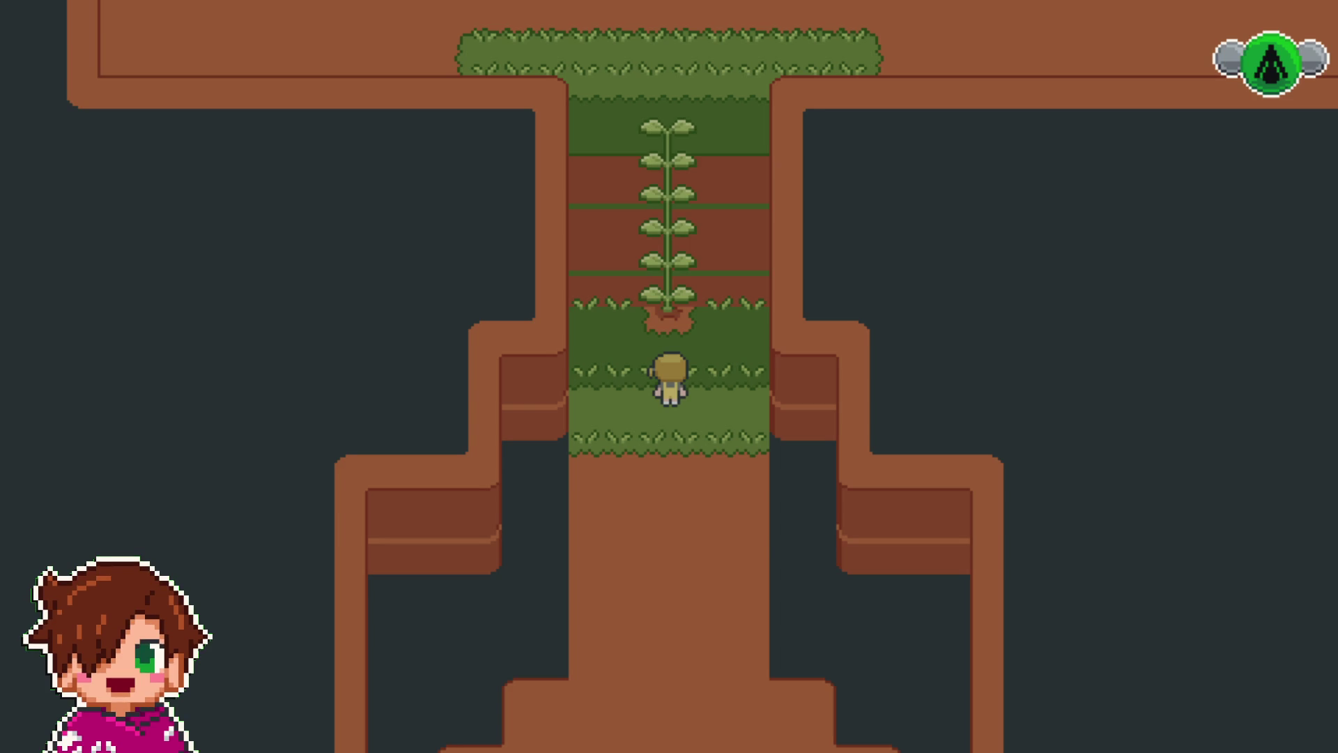
key("Up")
key("Up")
key("Up")
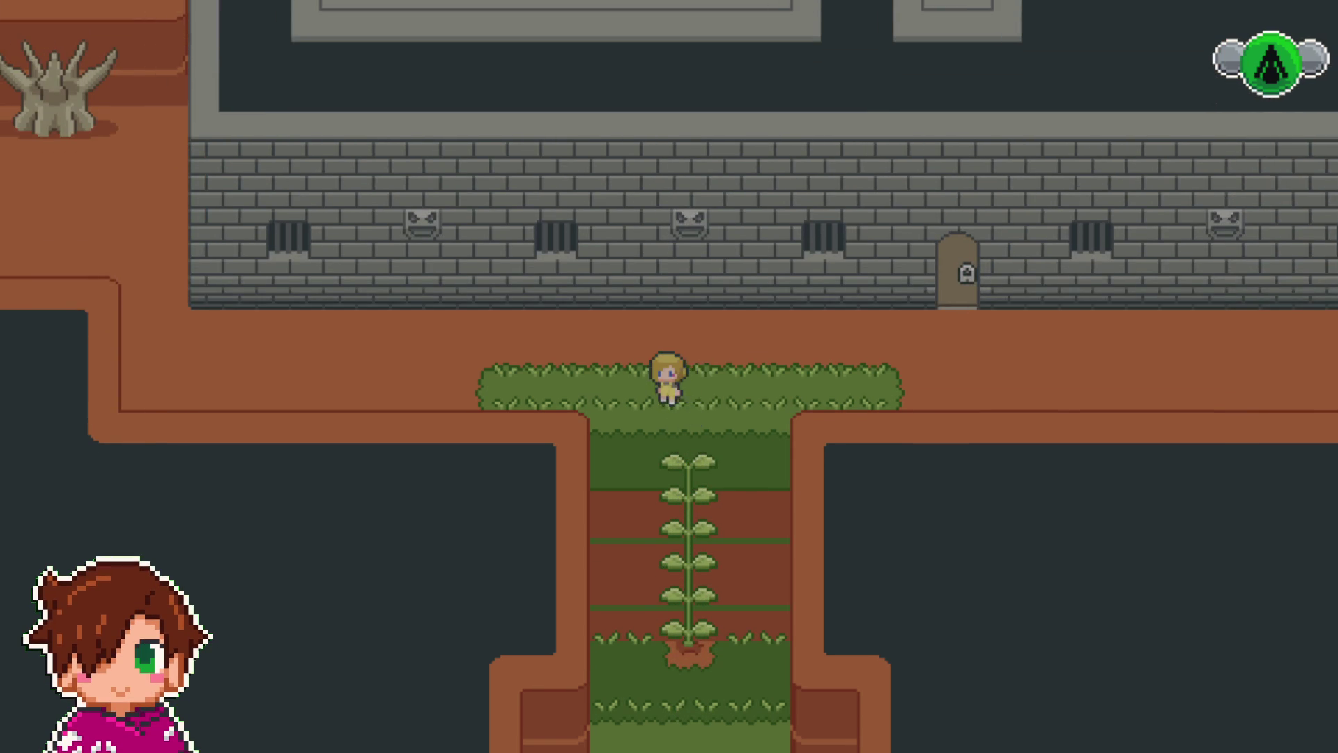
key("Down")
key("Down")
key("Left")
key("Left")
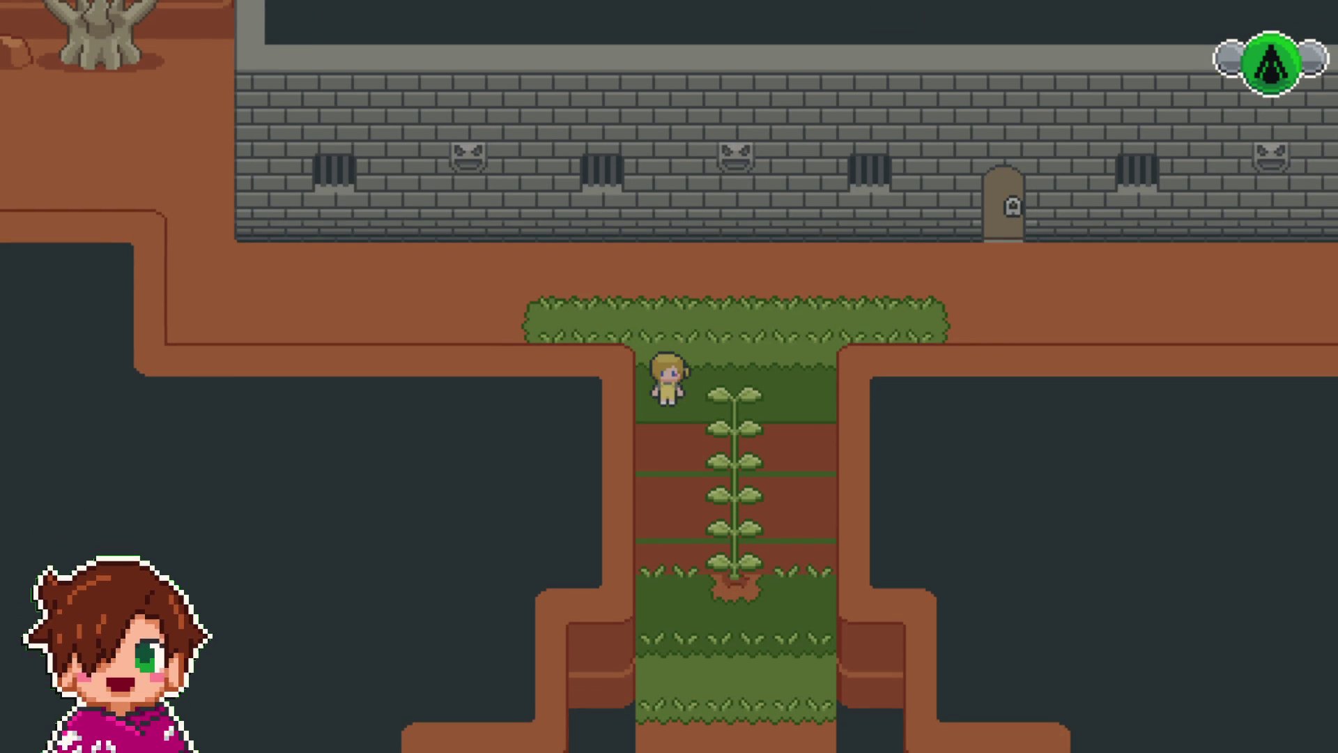
key("Right")
key("Right")
key("Right")
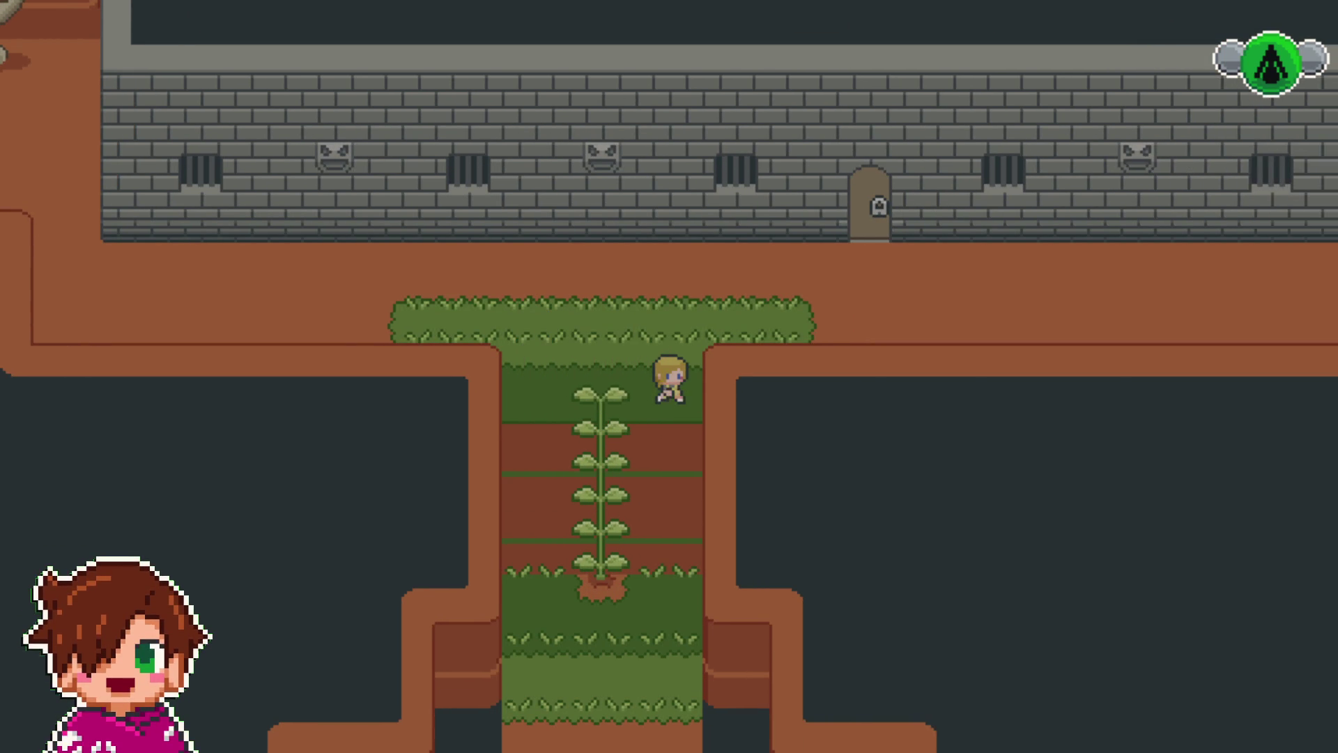
key("Left")
key("Left")
key("Left")
key("Up")
key("Up")
- Walk left along the path below the wall, past the corner and dead tree
key("Left")
key("Left")
key("Left")
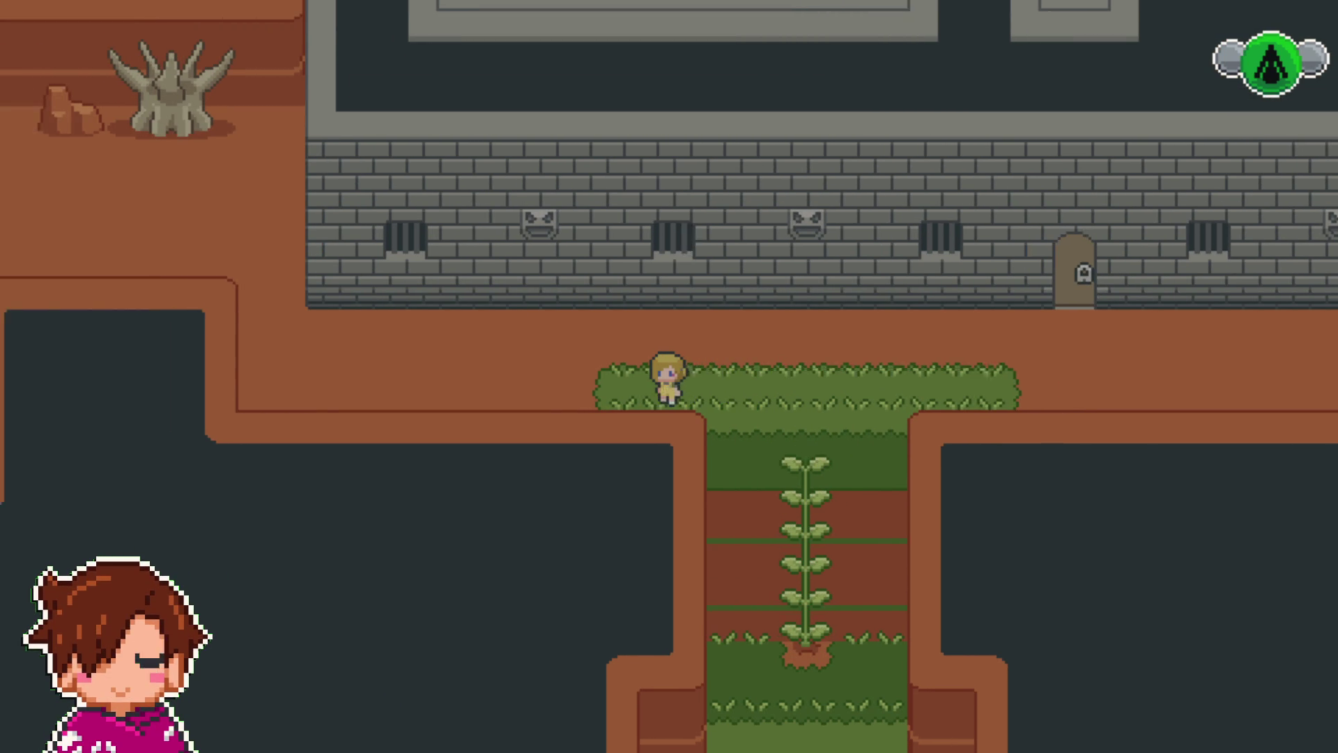
key("Left")
key("Left")
key("Left")
key("Up")
key("Up")
key("Up")
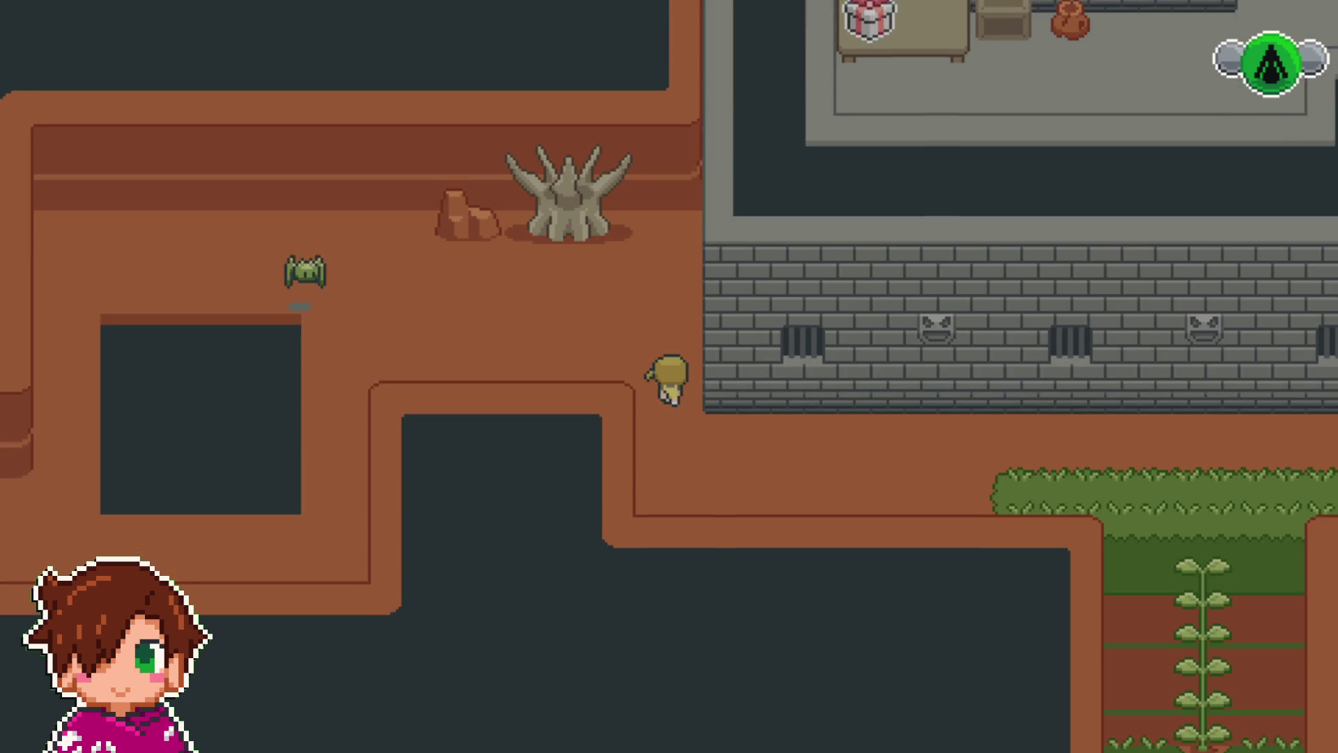
key("Left")
key("Left")
key("Left")
key("Left")
key("Left")
key("Left")
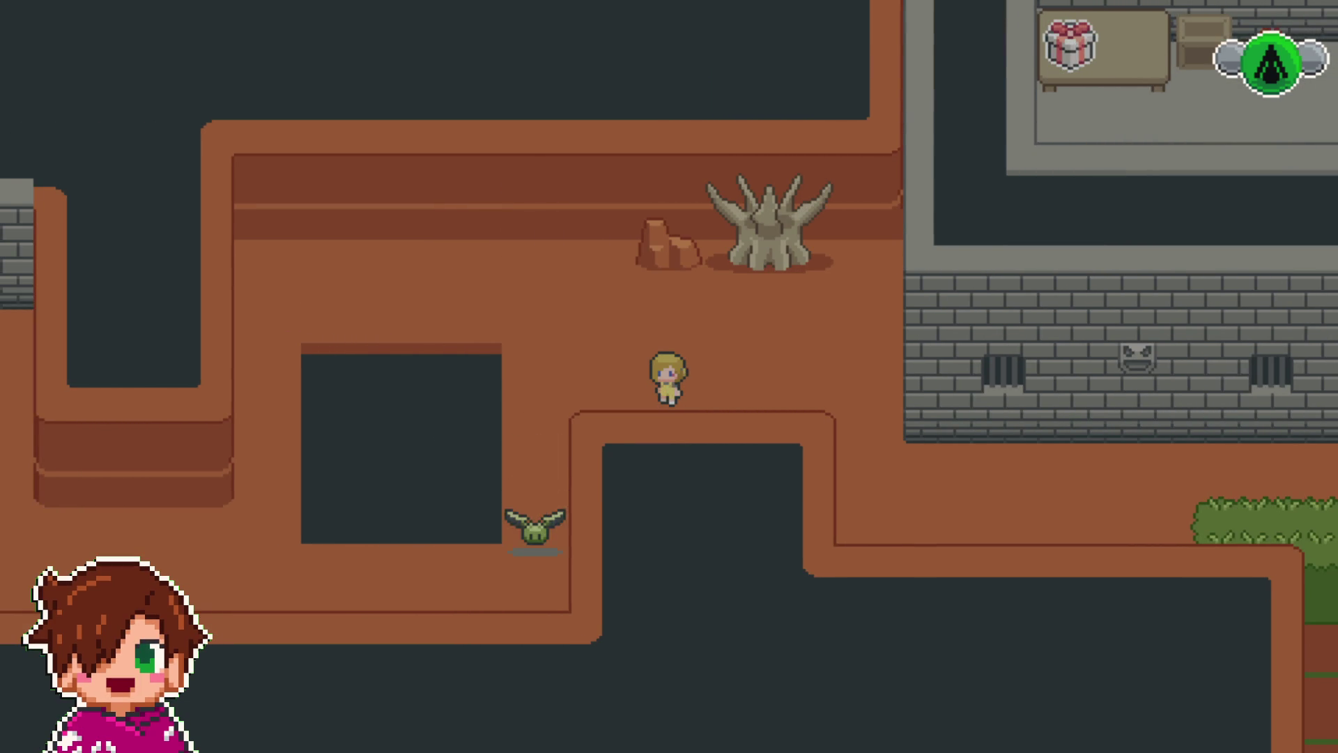
key("Down")
key("Down")
key("Up")
key("Up")
key("Up")
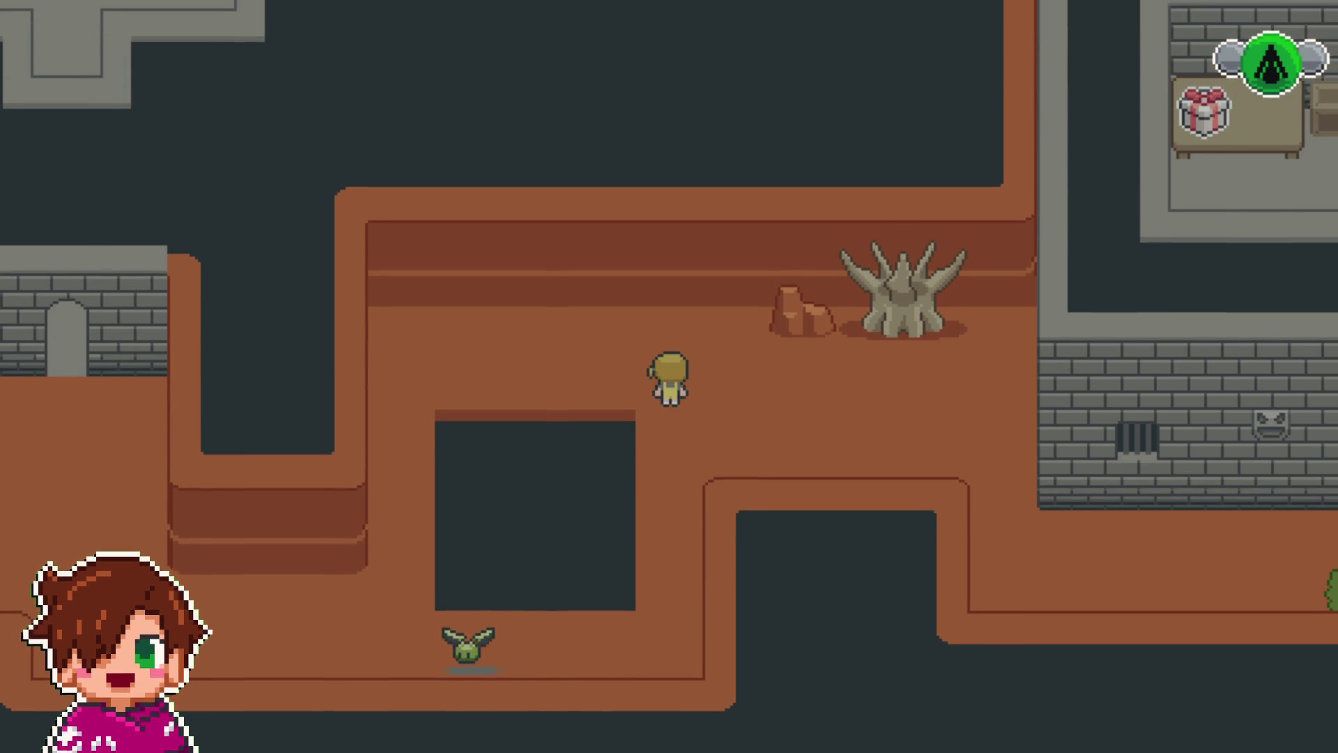
key("Left")
key("Left")
key("Left")
key("Left")
key("Left")
key("Left")
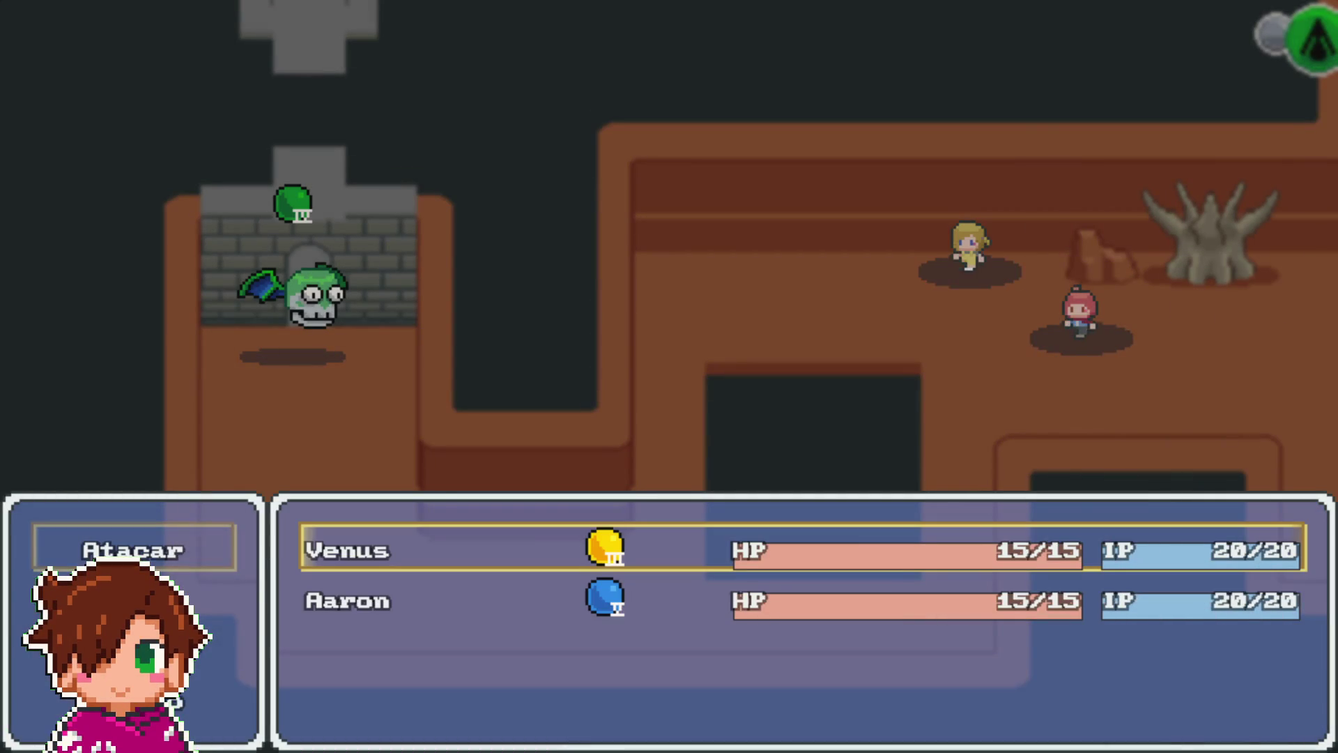
- Defeat Chinacate using Venus's Toque Aureo Lv1 and Aaron's attack, then close the victory message
key("Return")
key("Return")
key("Return")
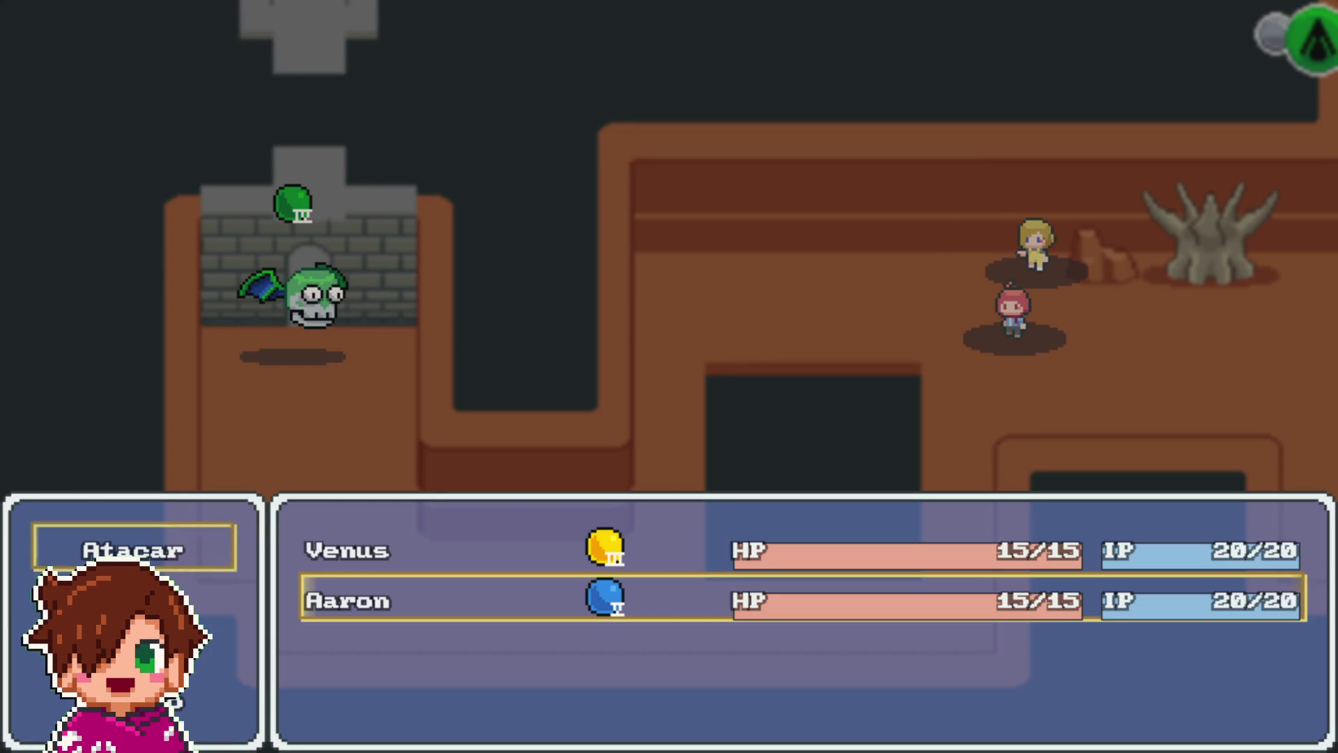
key("Down")
key("Return")
key("Return")
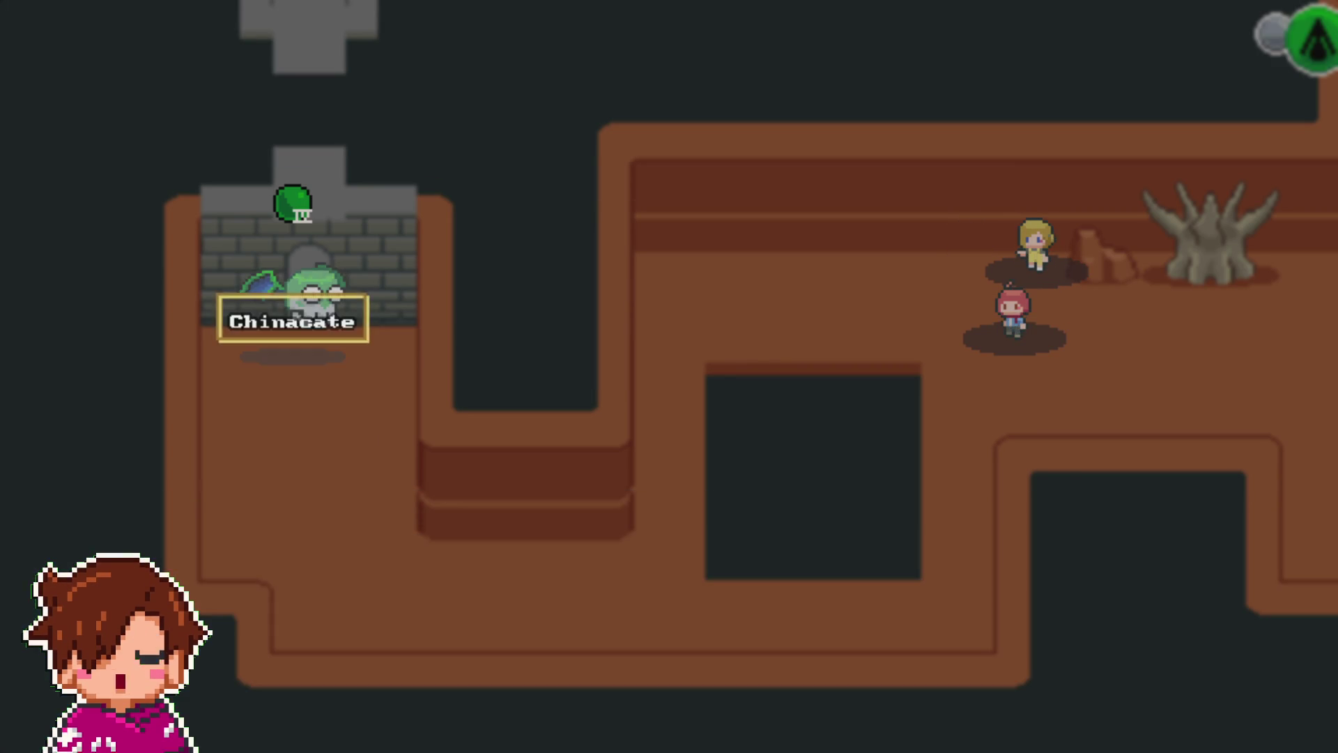
key("Return")
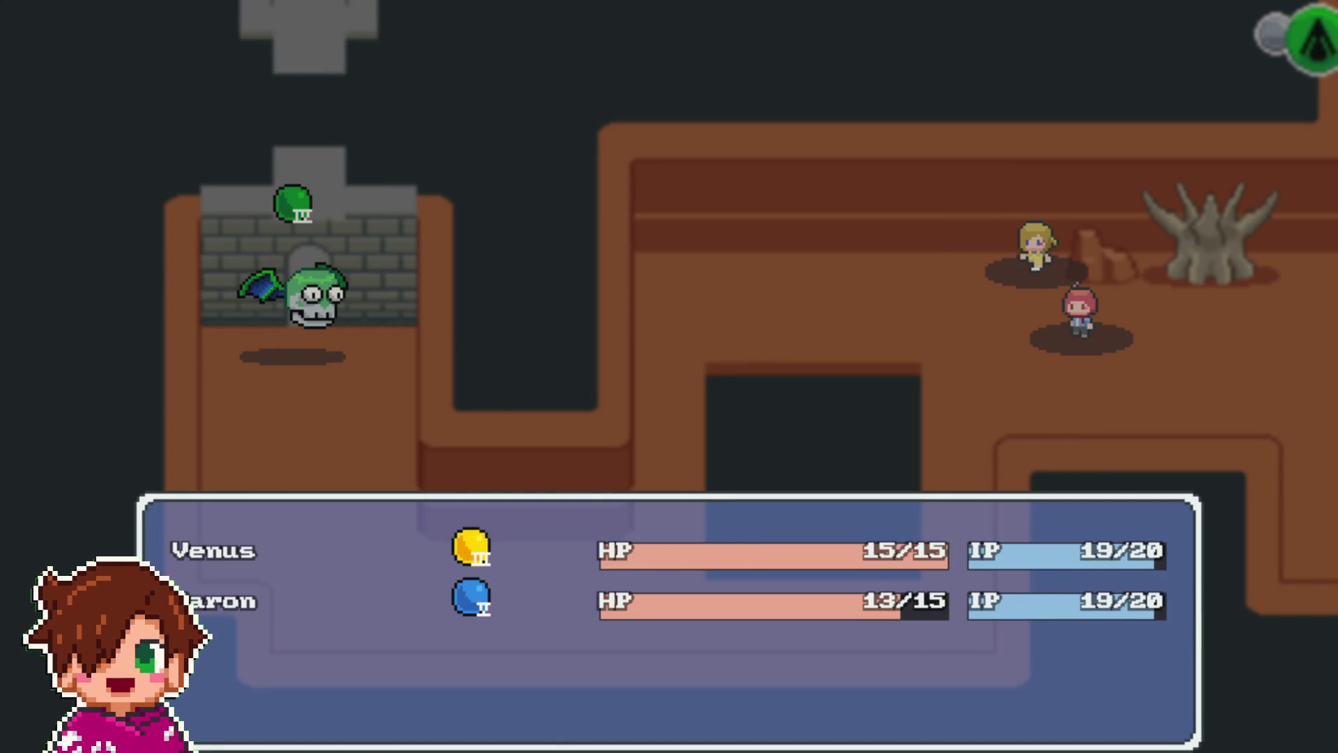
key("Down")
key("Return")
key("Return")
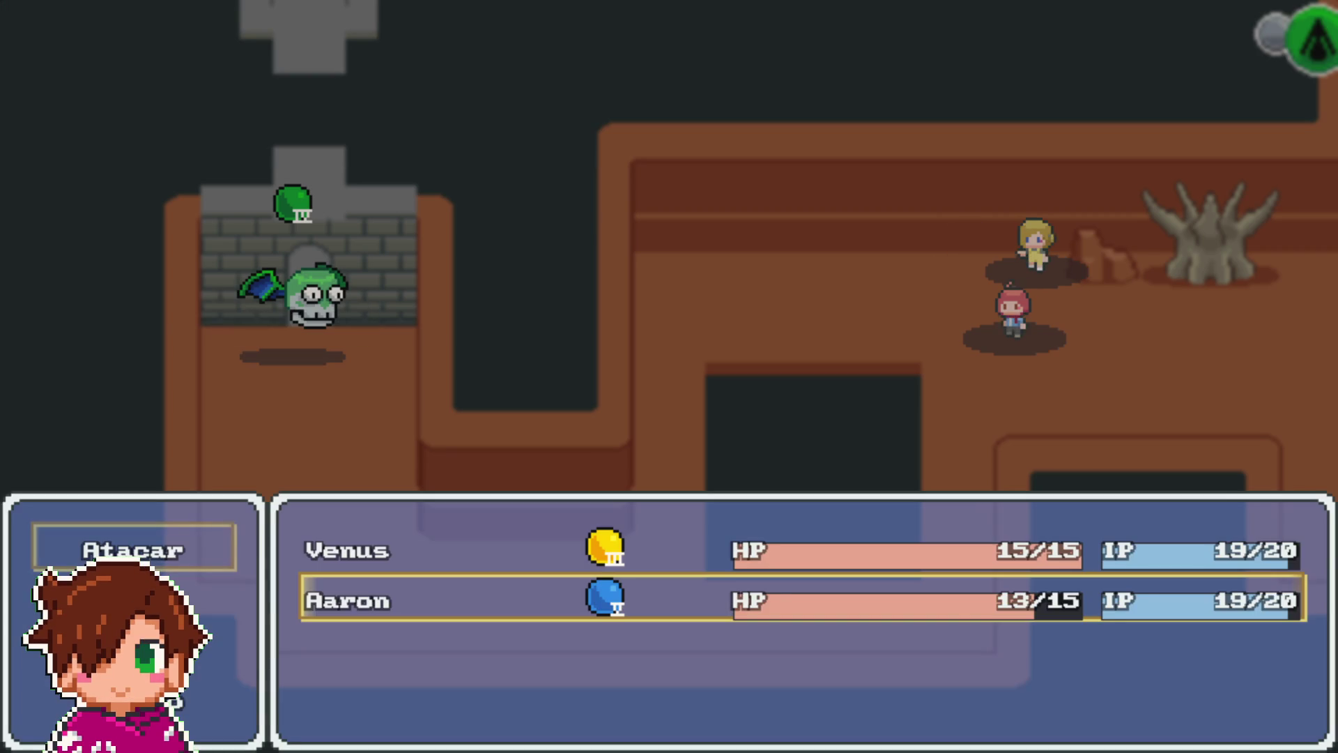
key("Escape")
key("Return")
key("Return")
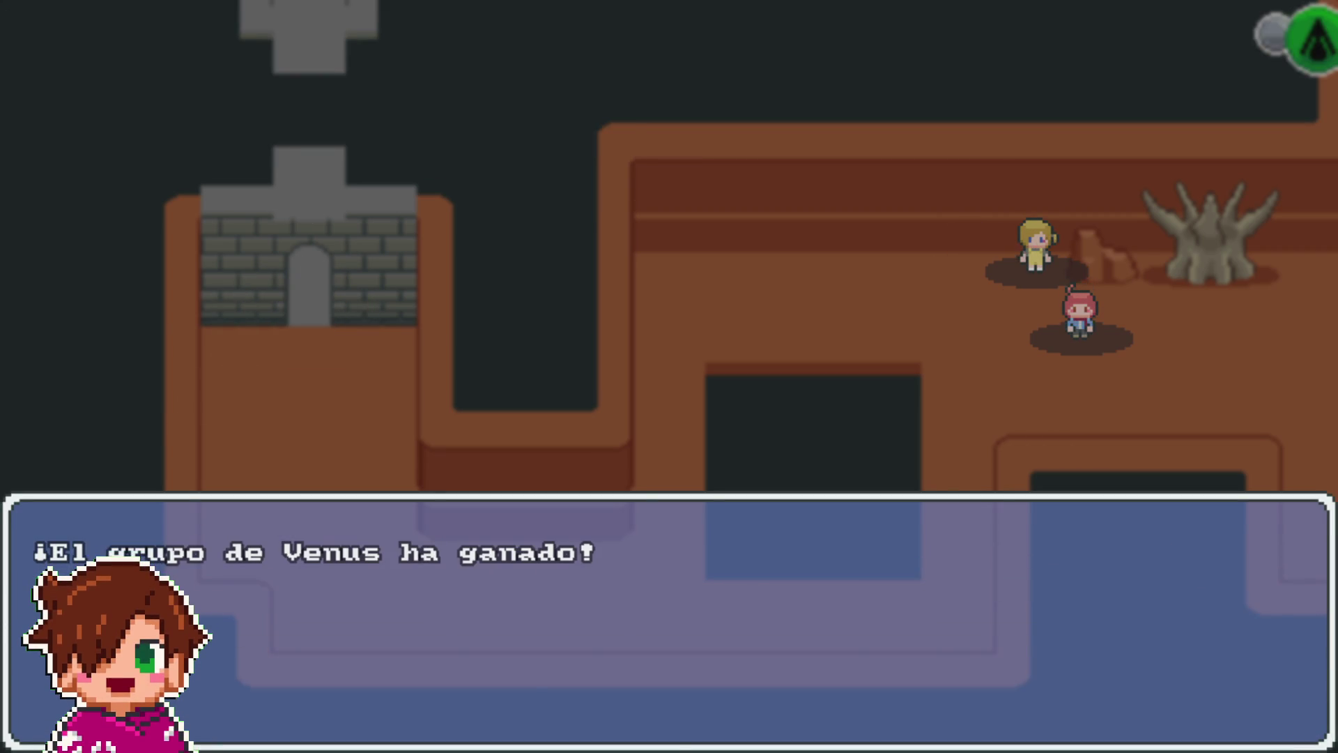
key("Return")
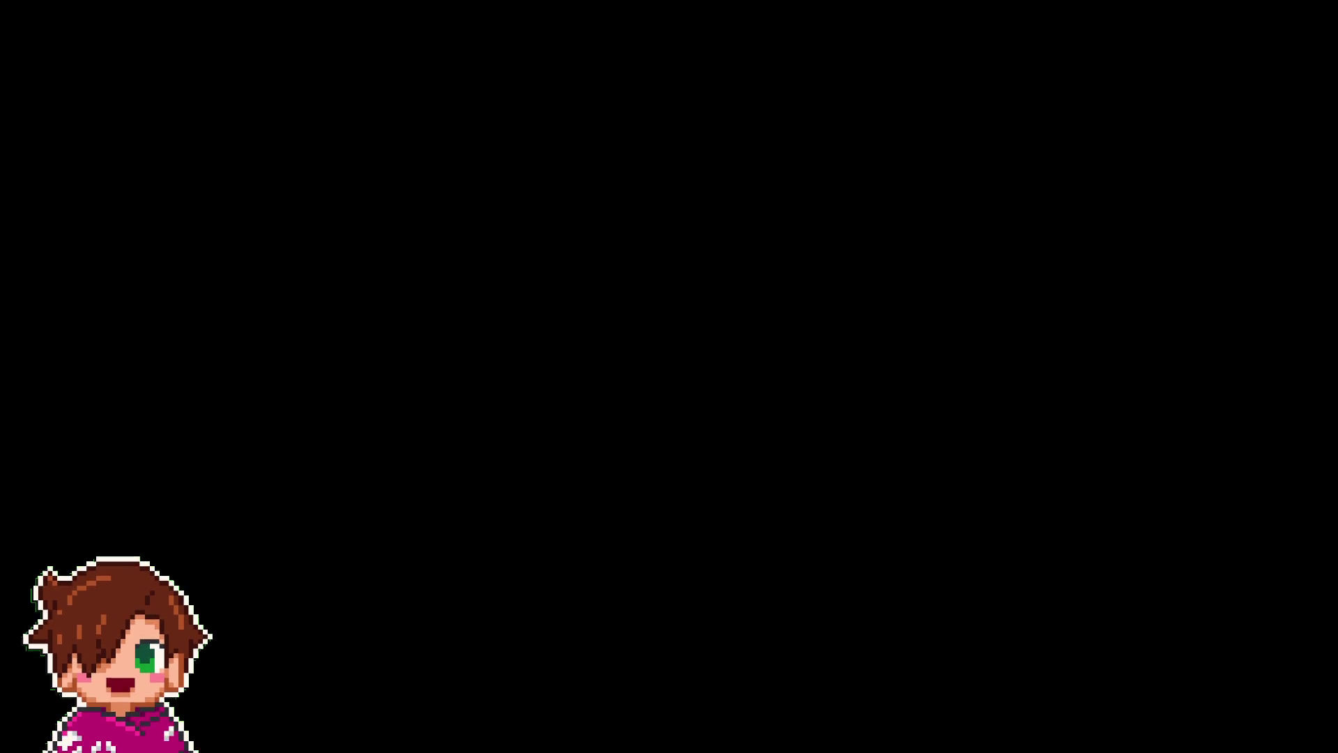
key("Down")
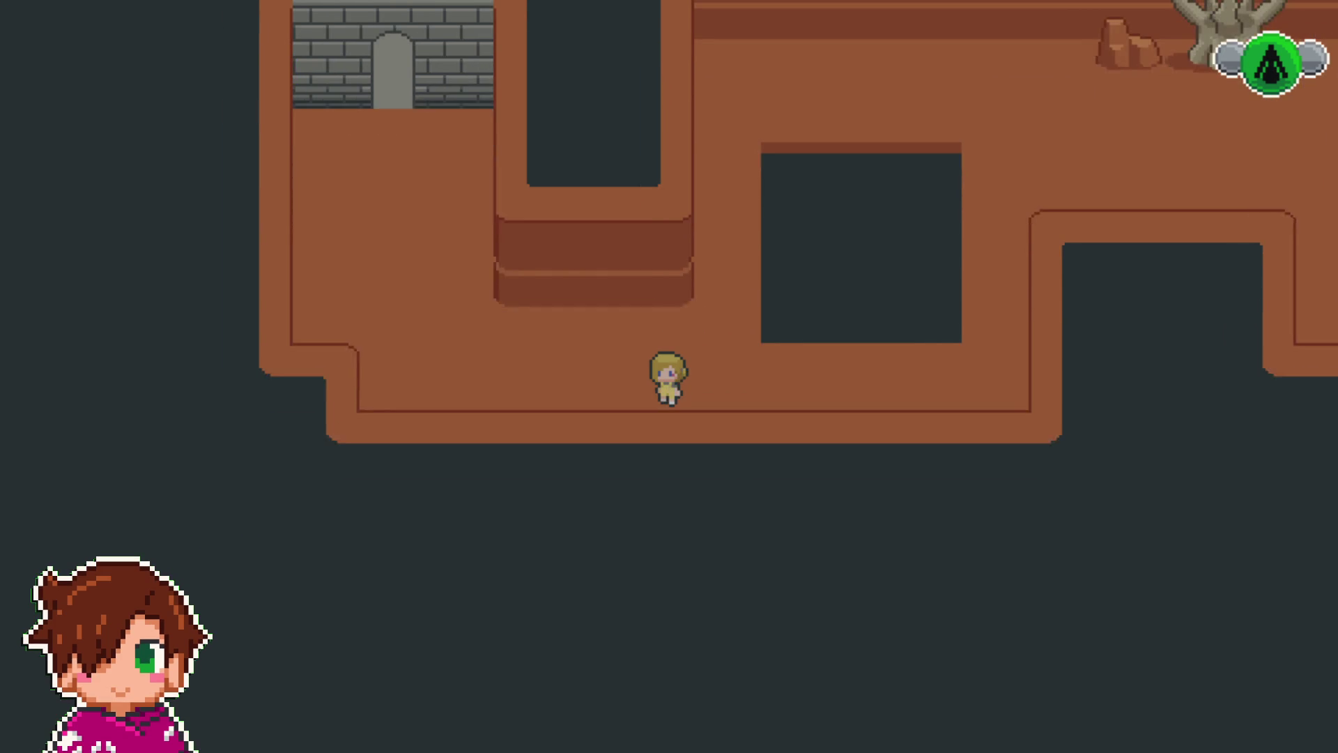
- Walk through the stone doorway, take the key in the grey room, and walk back out onto the path
key("Left")
key("Up")
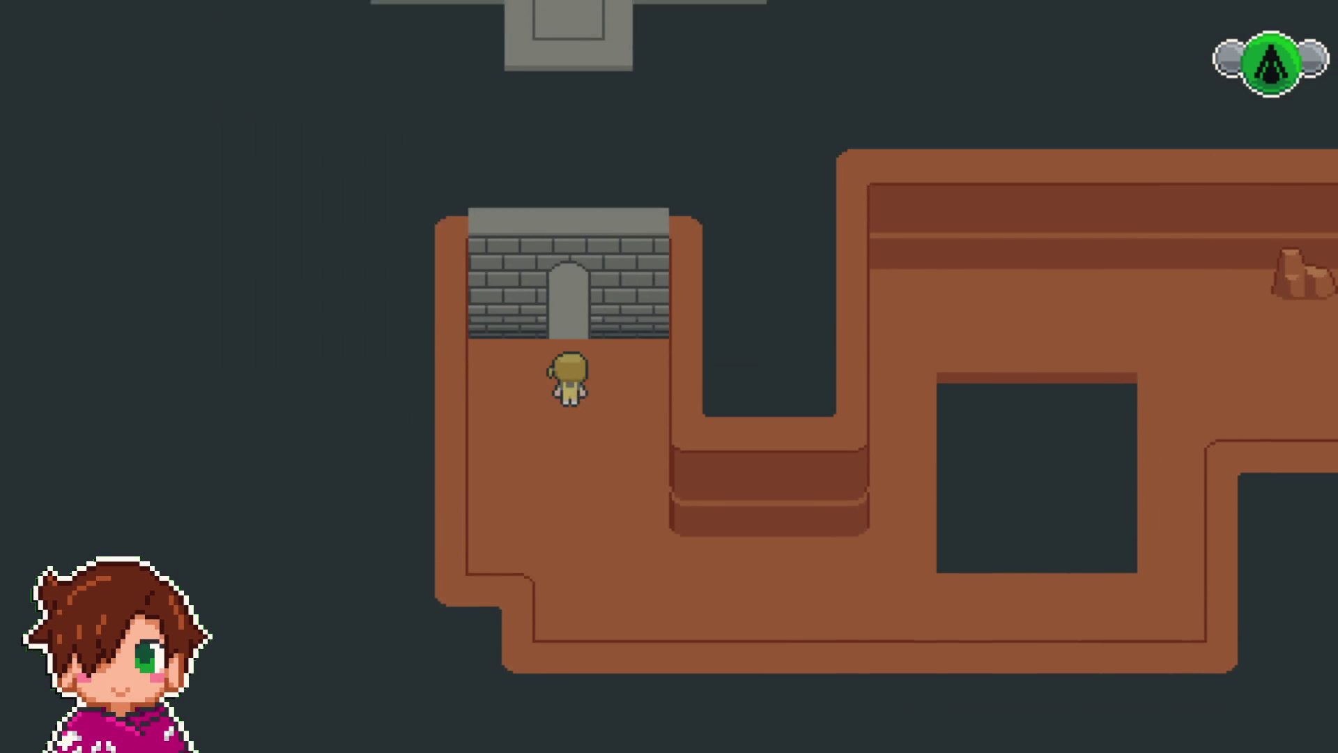
key("Up")
key("Up")
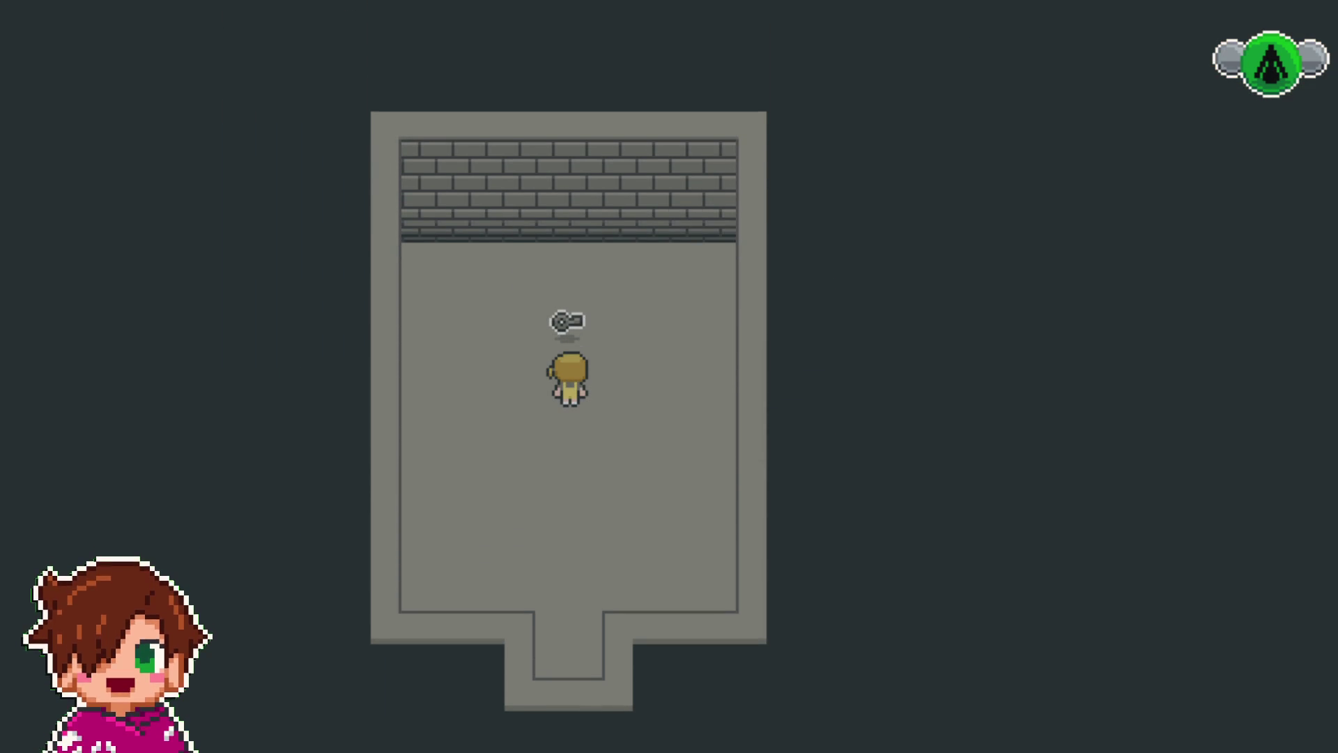
key("Up")
key("Return")
key("Down")
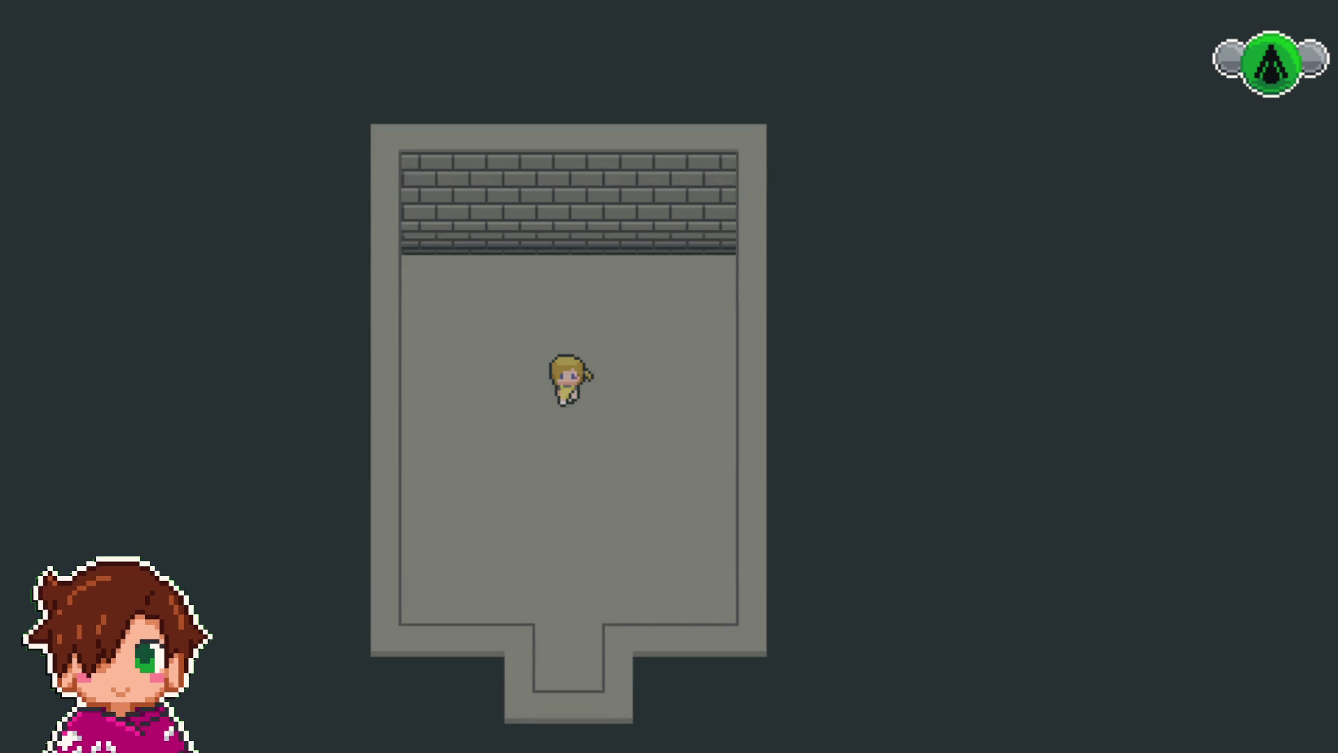
key("Down")
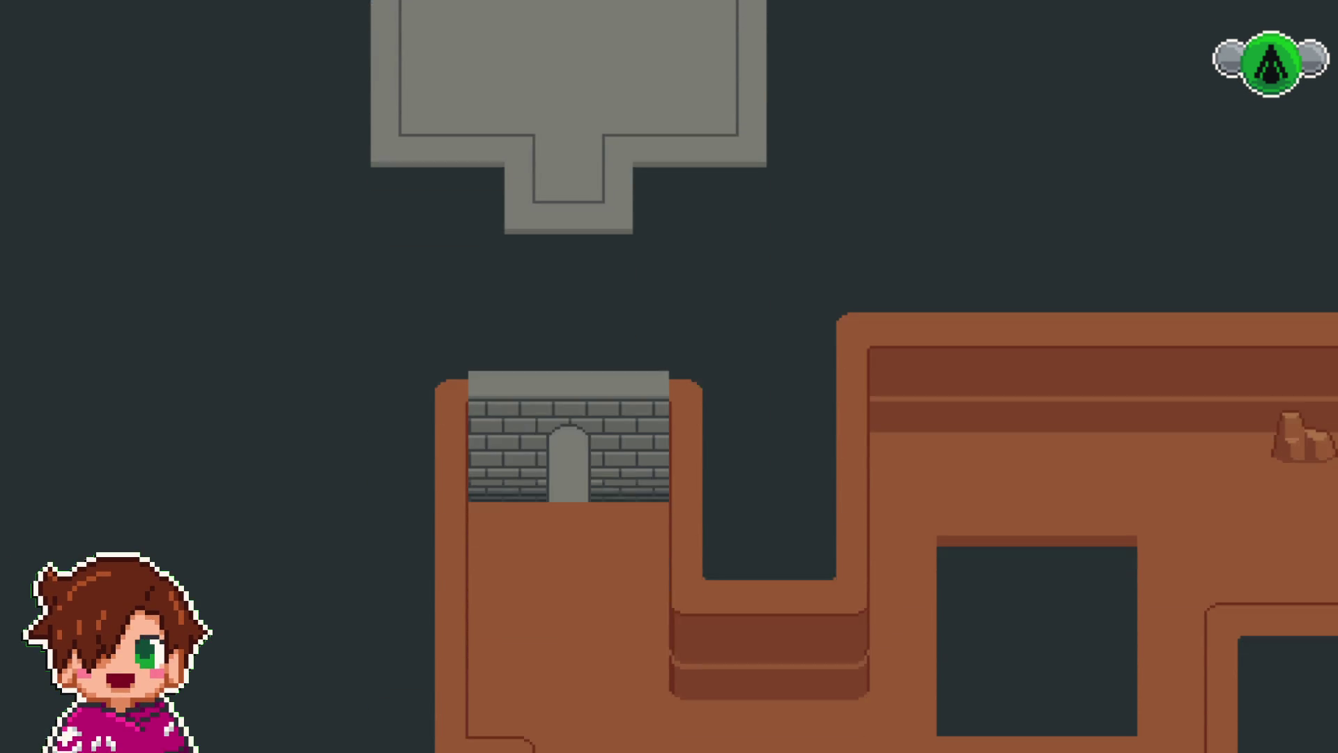
- Walk along the lower path past the dead tree and right along the brick wall
key("Right")
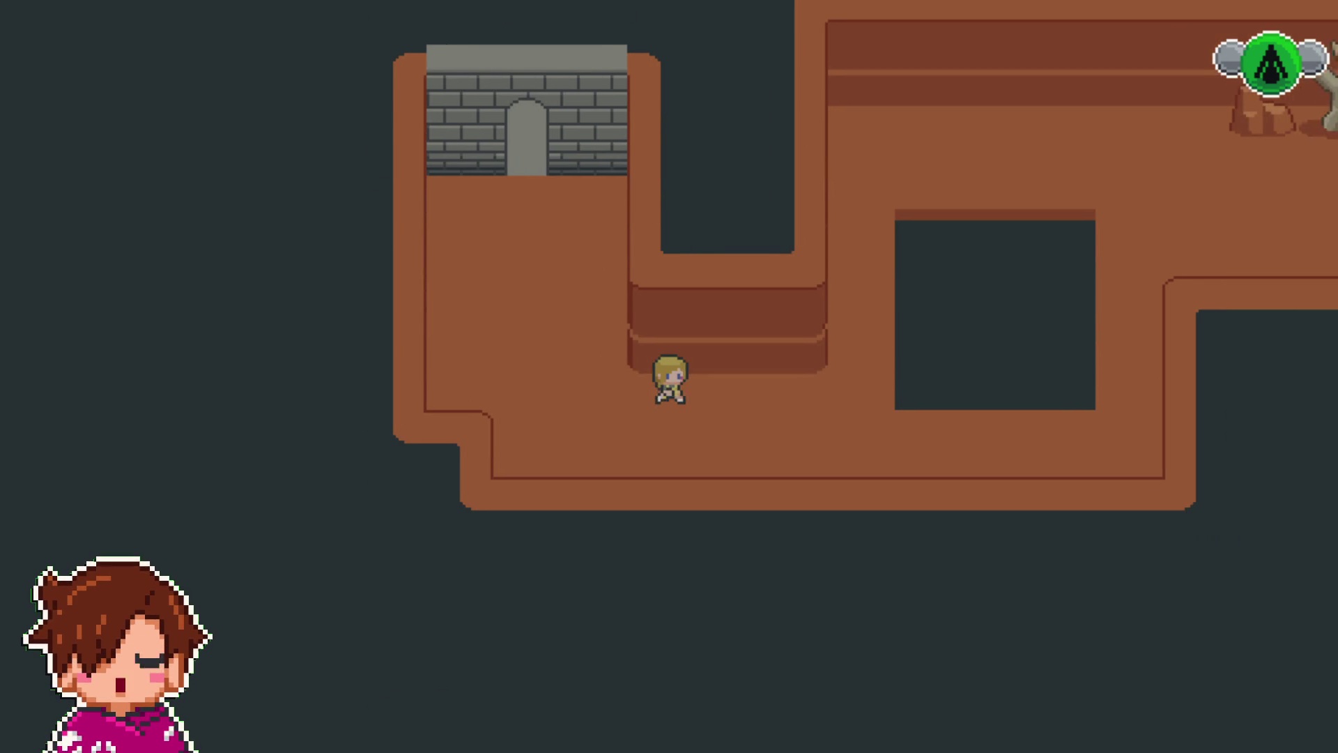
key("Up")
key("Up")
key("Right")
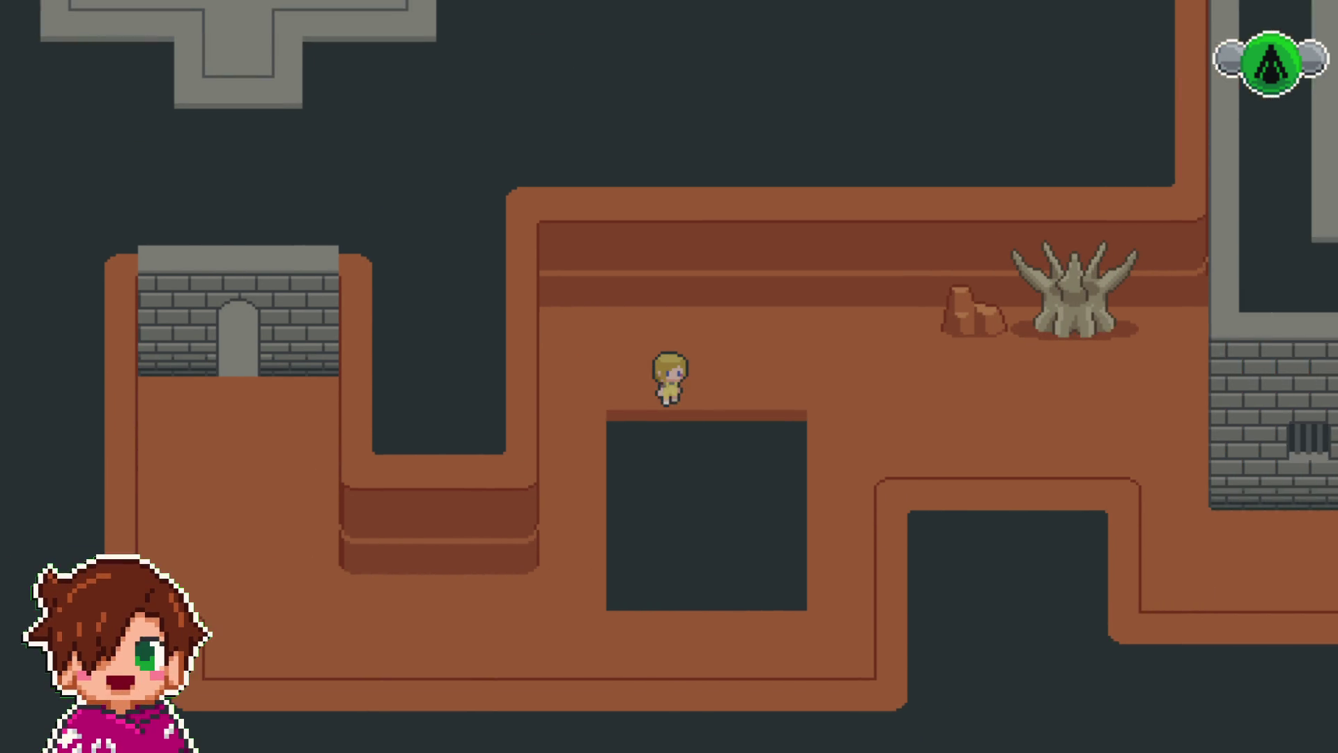
key("Right")
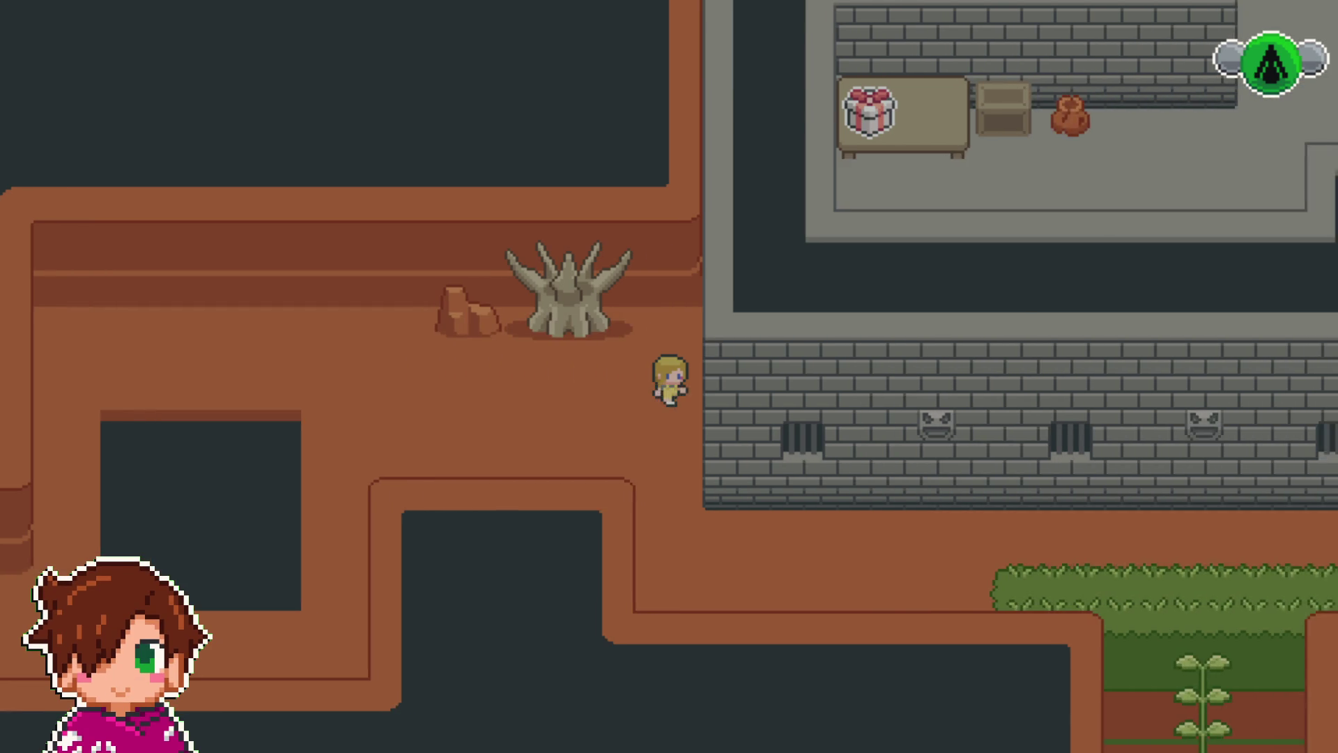
key("Down")
key("Right")
key("Right")
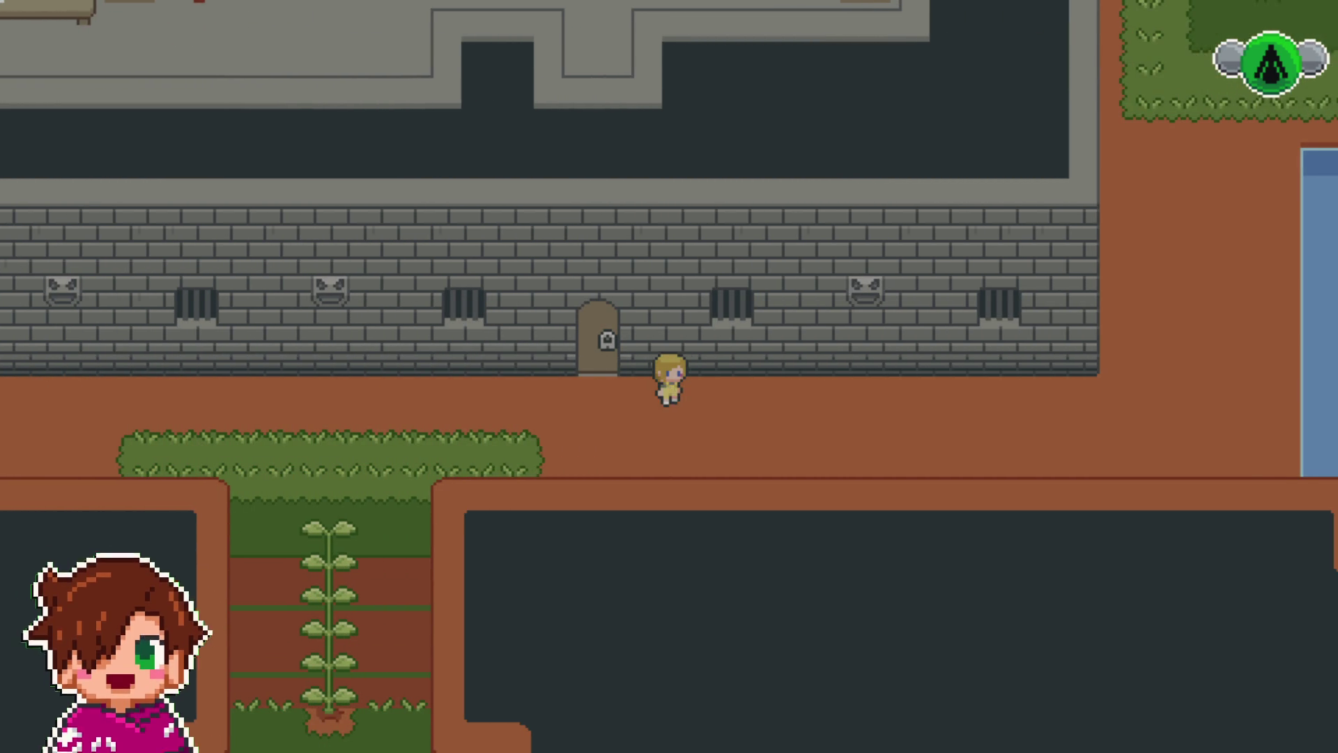
key("Right")
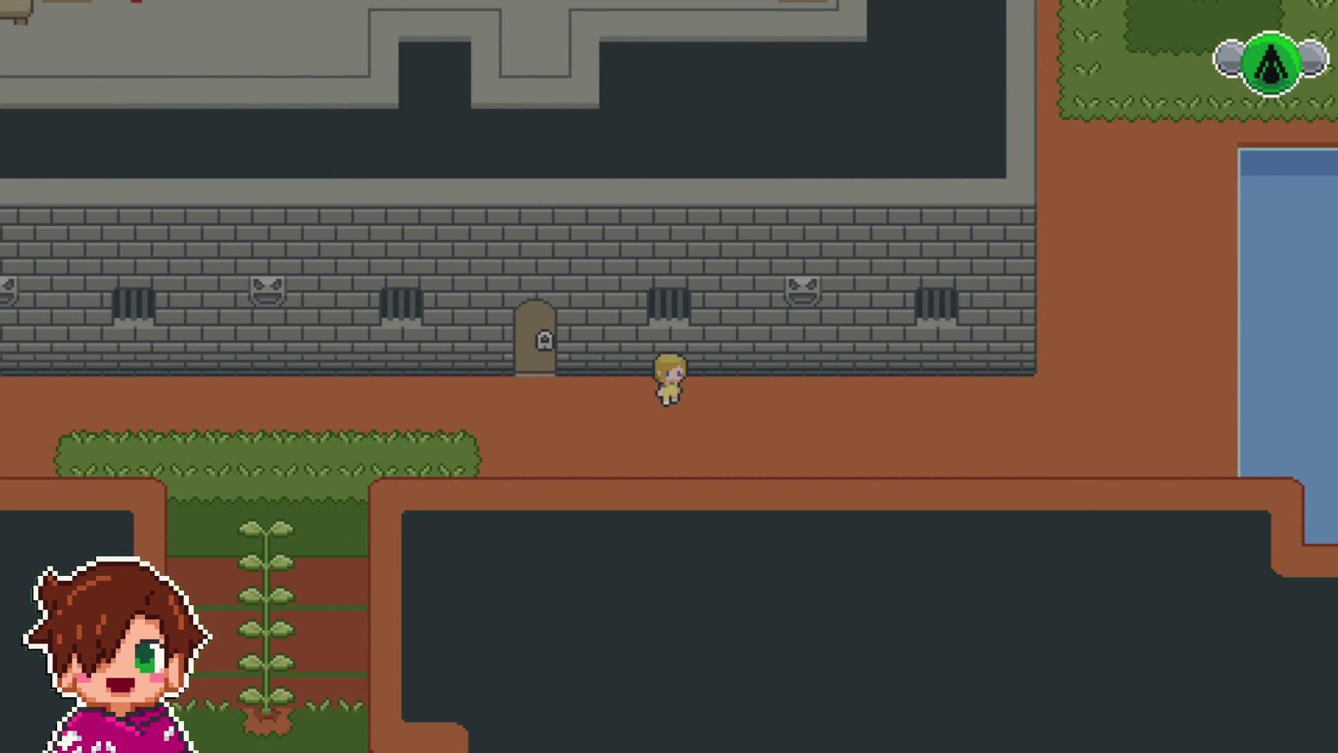
- Face the locked door, then walk past it onto the grass island to its top edge
key("Up")
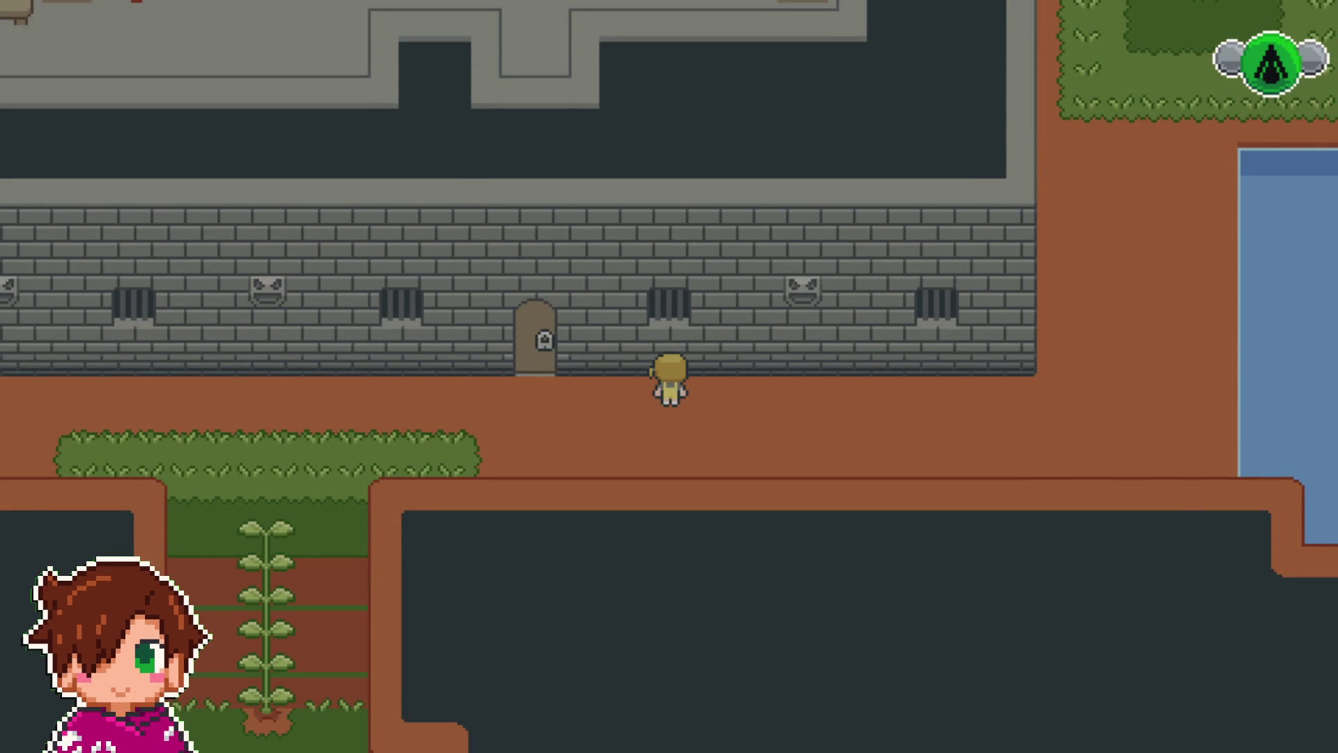
key("Right")
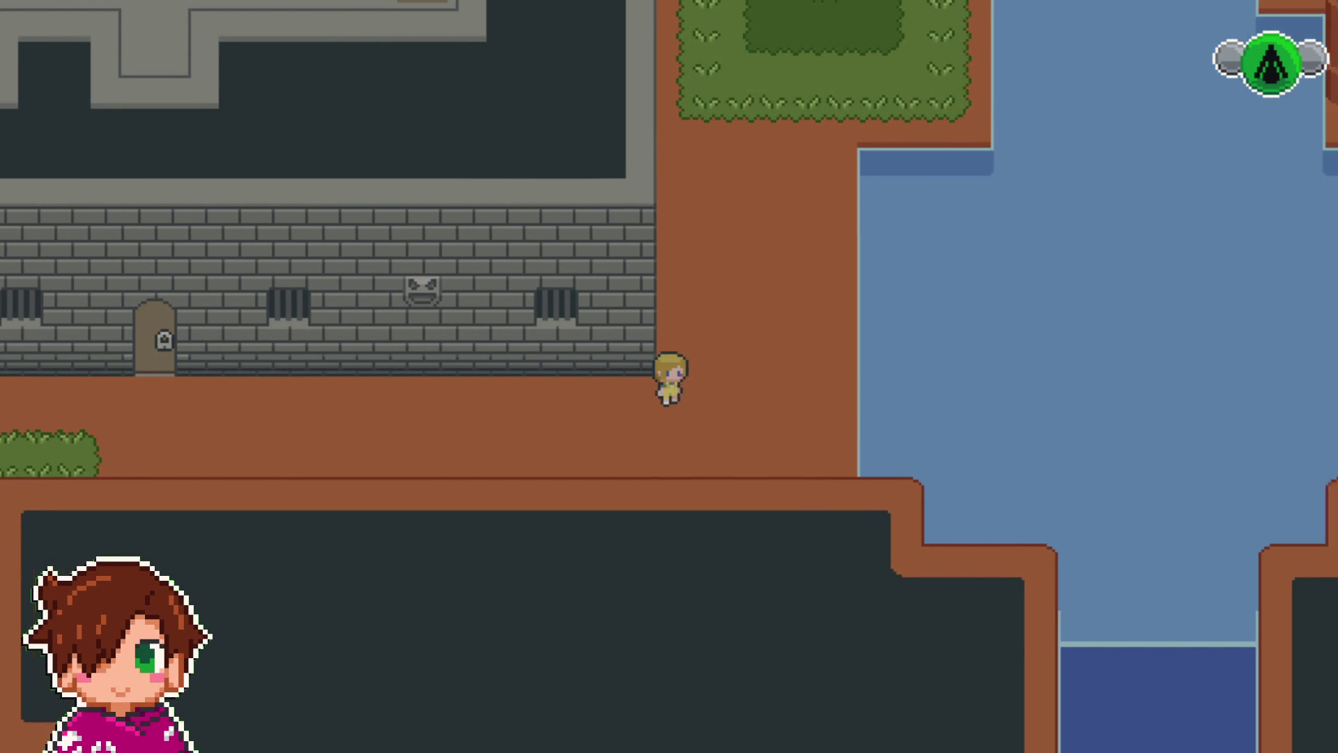
key("Up")
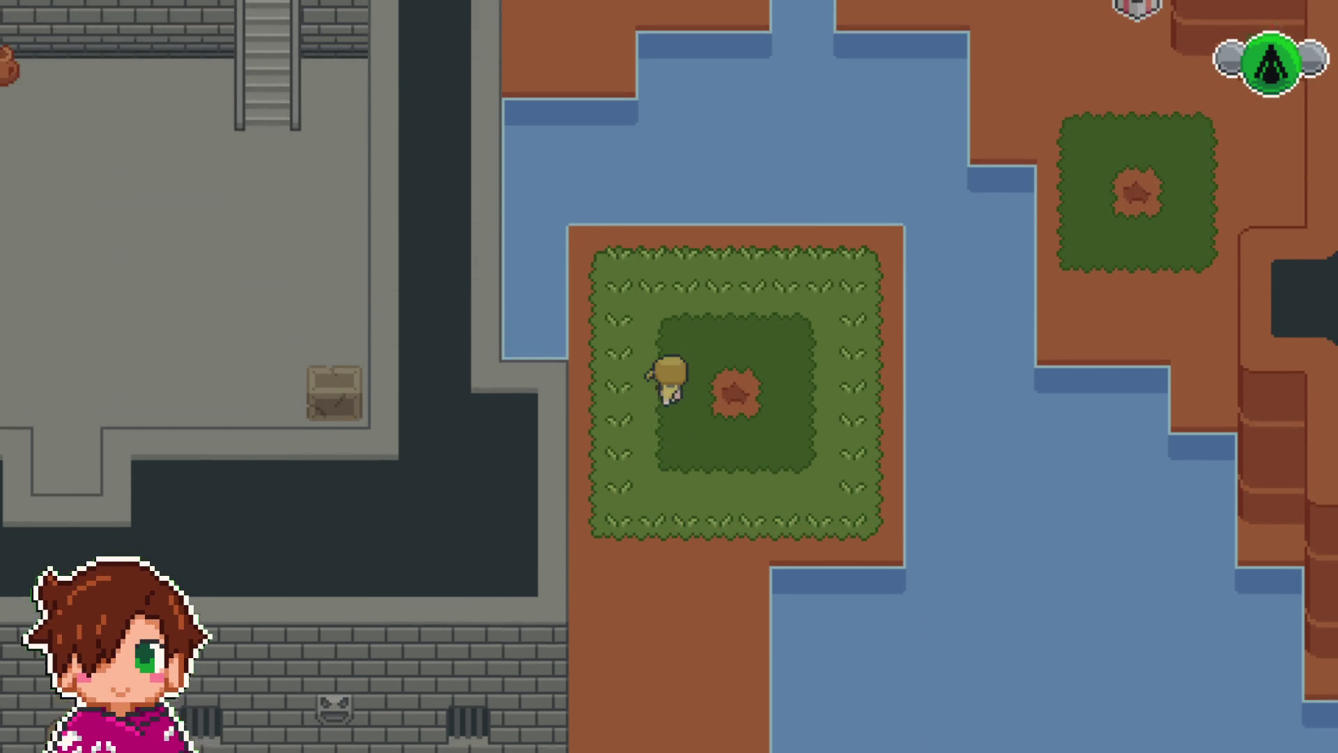
key("Right")
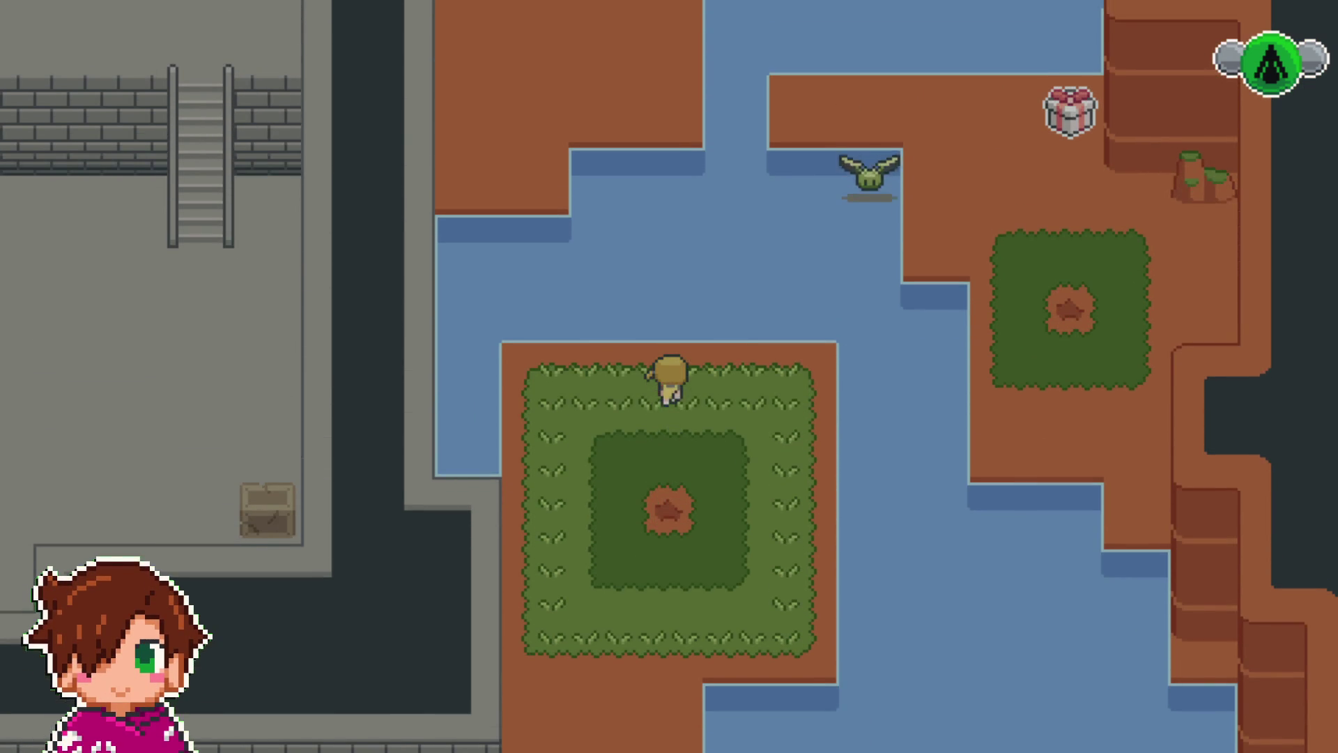
key("Up")
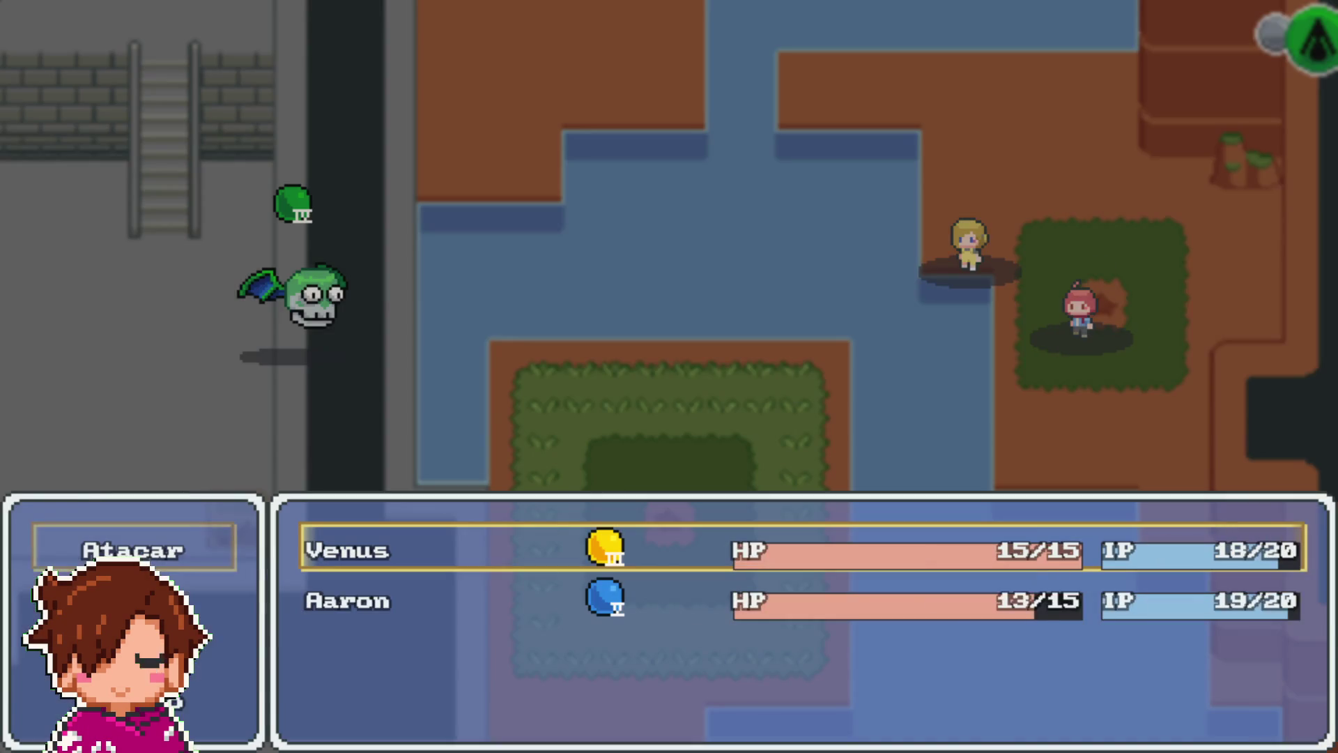
- Defeat Chinacate with Venus's Toque Áureo and Aaron's Melancolía Lv1, then dismiss the 4 EXP victory message
key("Return")
key("Return")
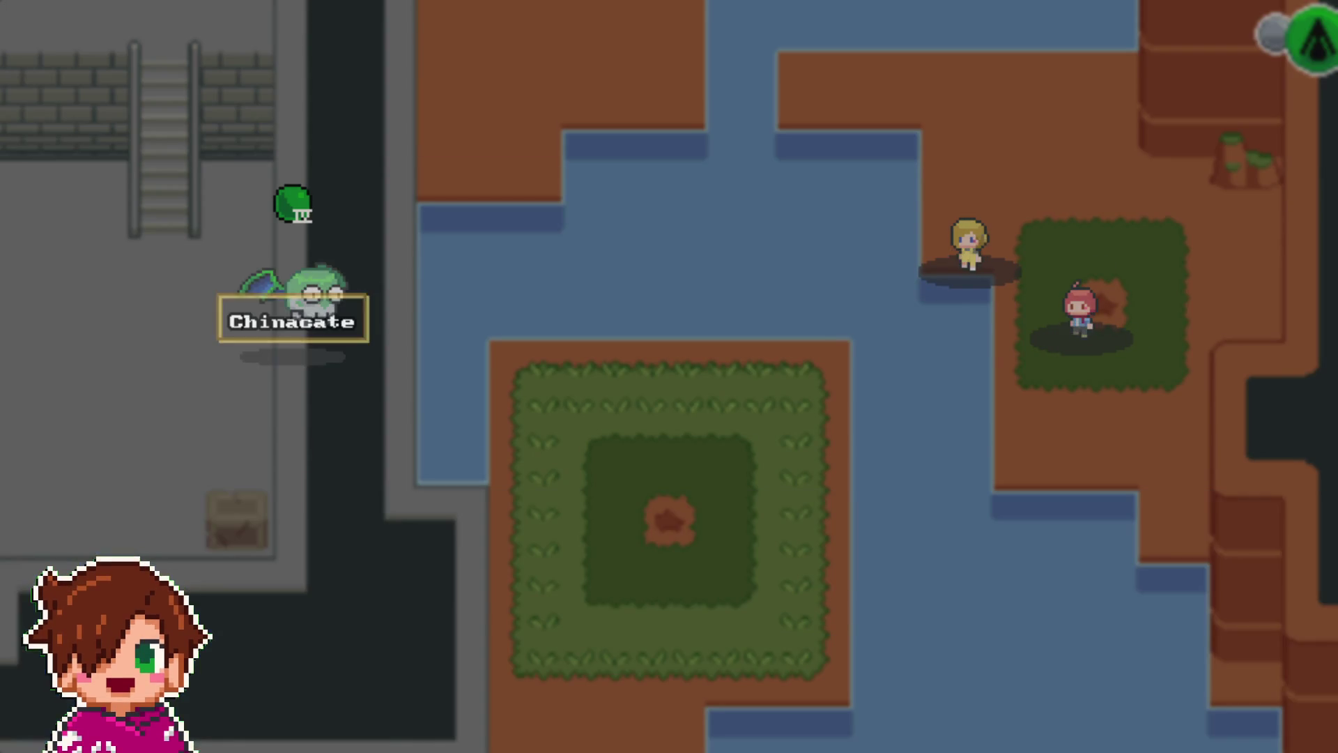
key("Return")
key("Return")
key("Escape")
key("Down")
key("Return")
key("Return")
key("Return")
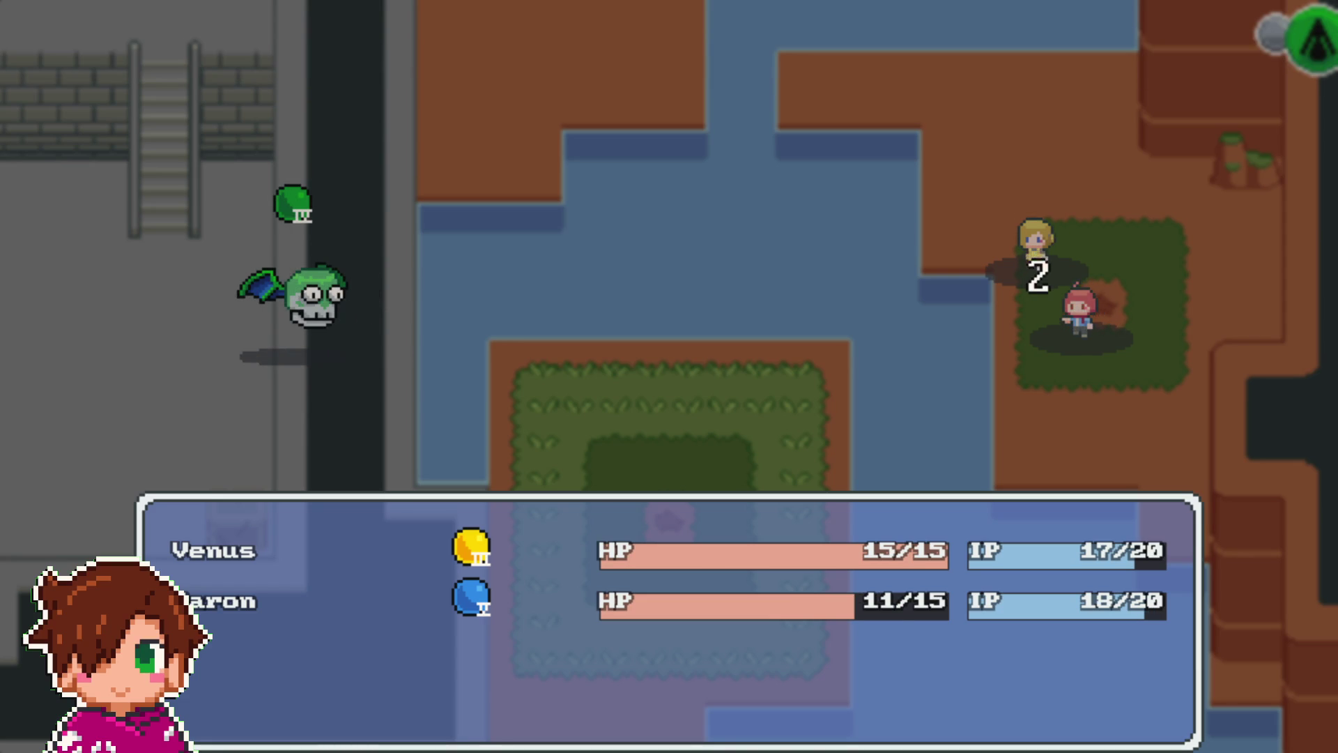
key("Down")
key("Return")
key("Return")
key("Return")
key("Down")
key("Return")
key("Return")
key("Return")
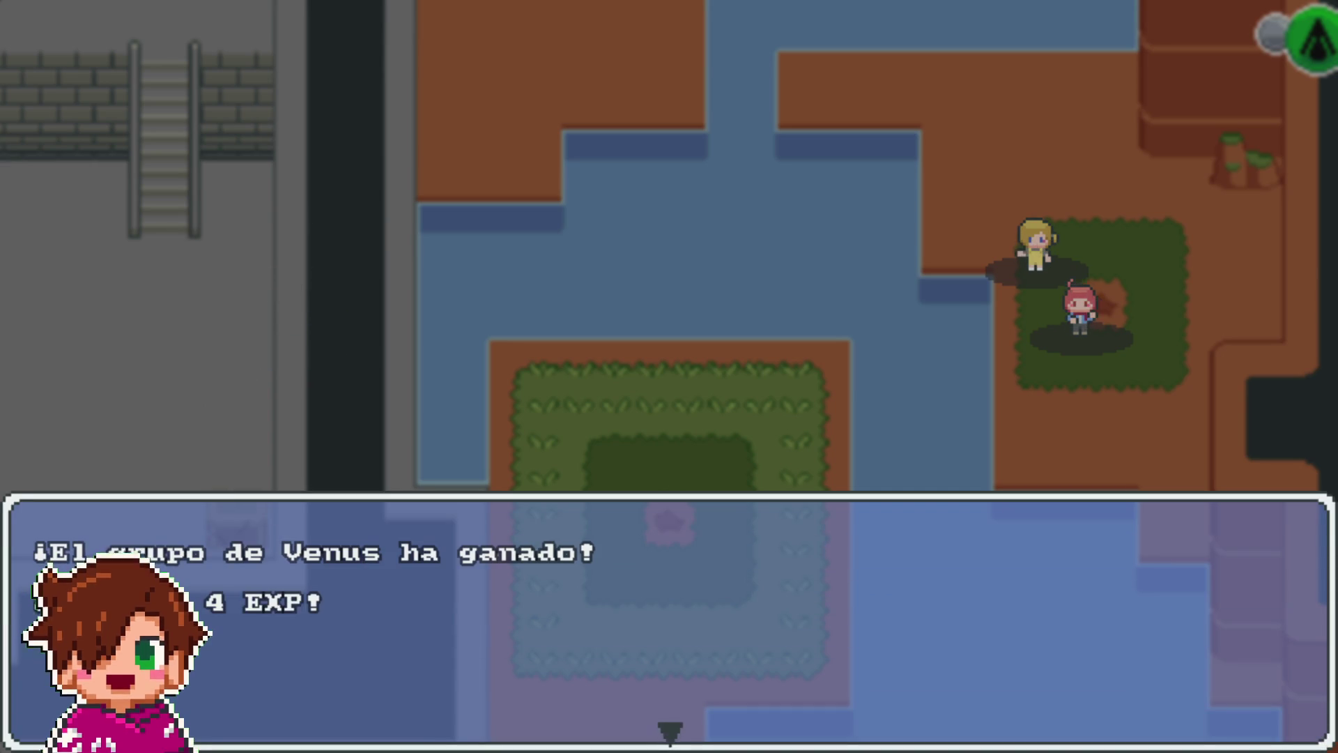
key("Return")
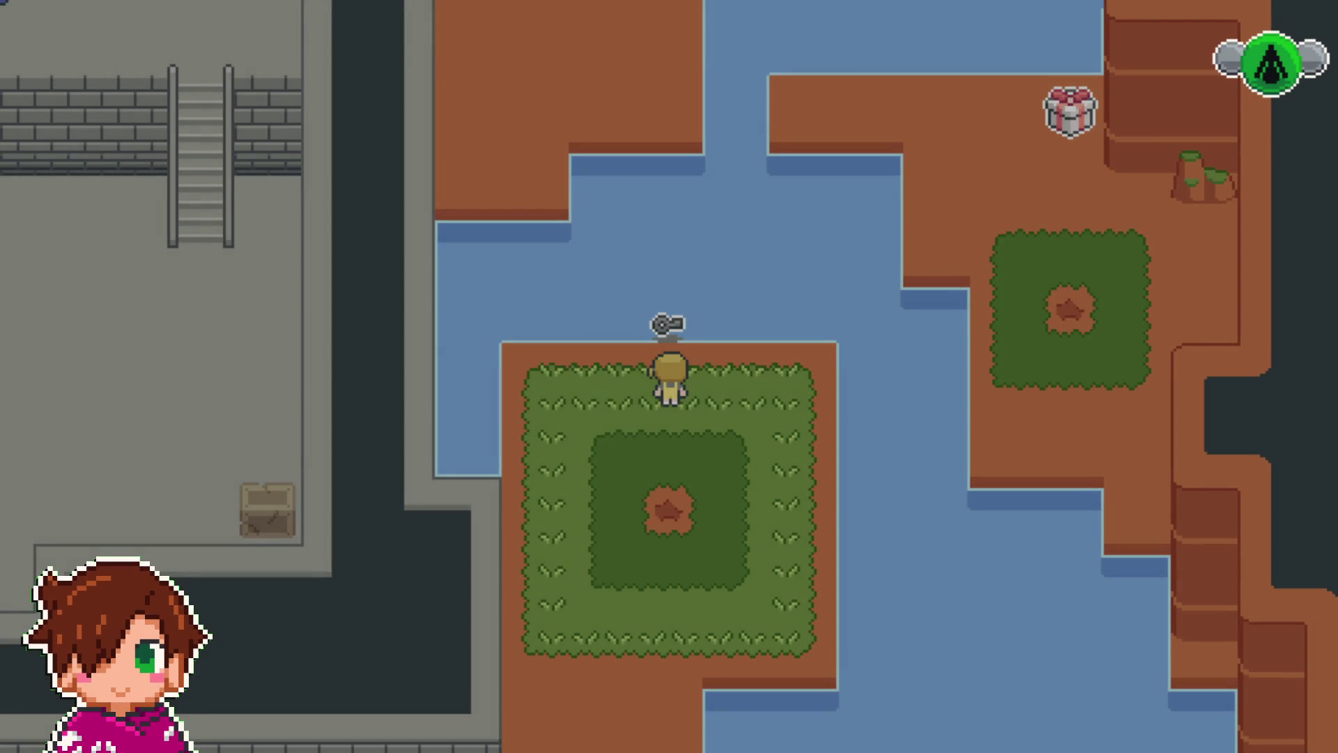
- Walk the hero south off the grass island, left along the wall, and face the arched door
key("Down")
key("Up")
key("Left")
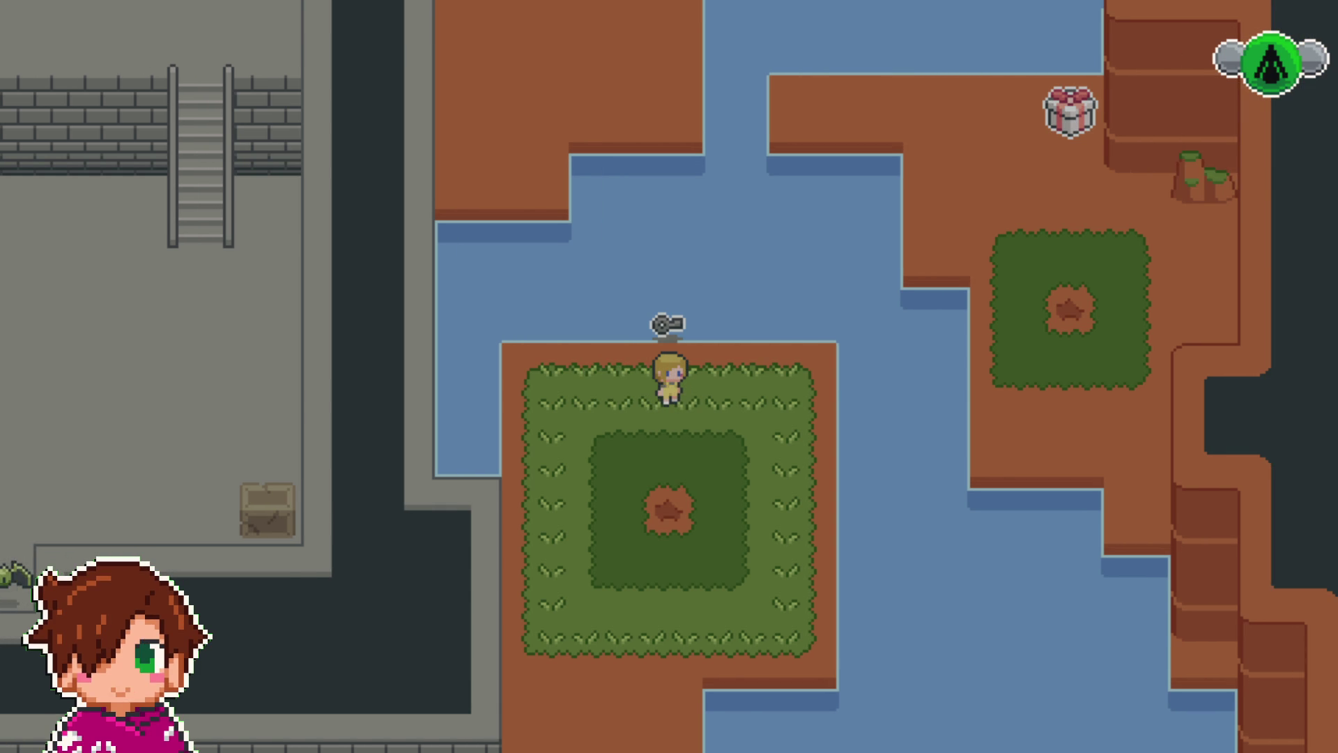
key("Down")
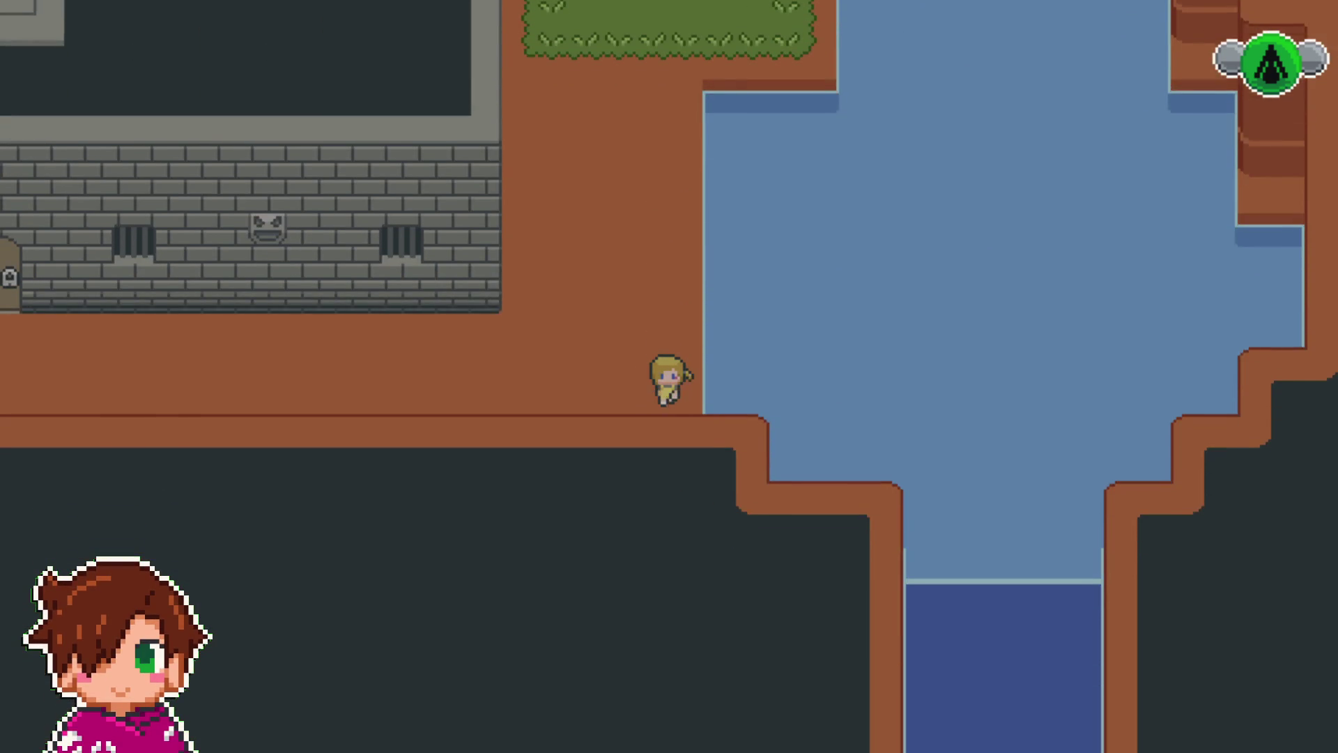
key("Left")
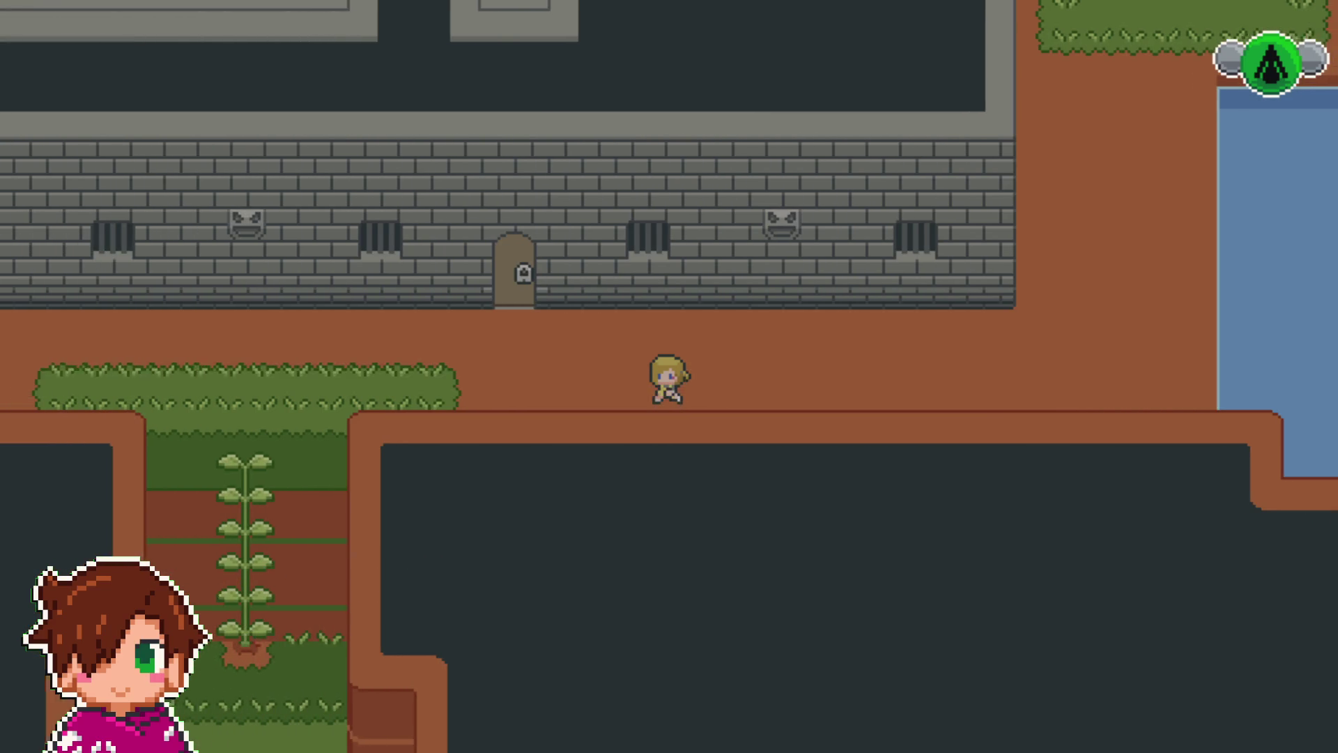
key("Up")
key("Left")
key("Right")
key("Up")
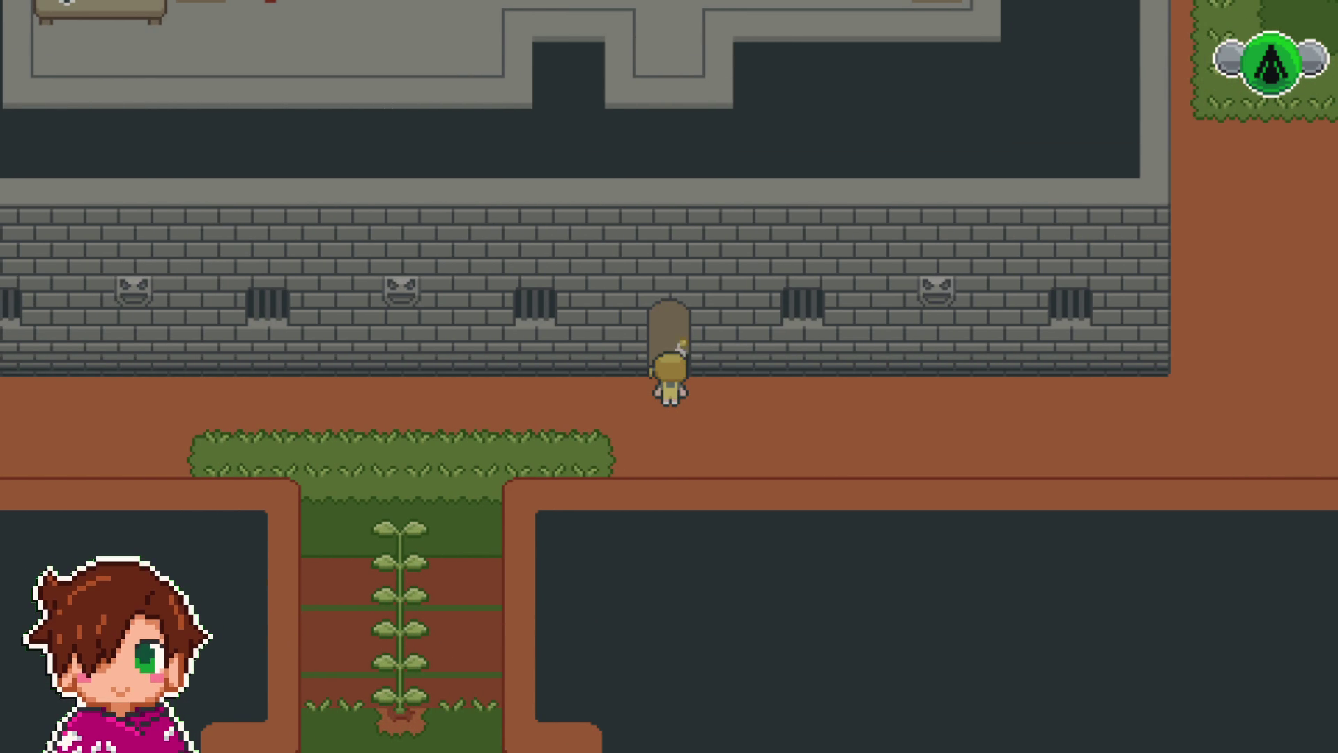
- Unlock the arched door, walk inside, and open the gift box on the table
key("z")
key("z")
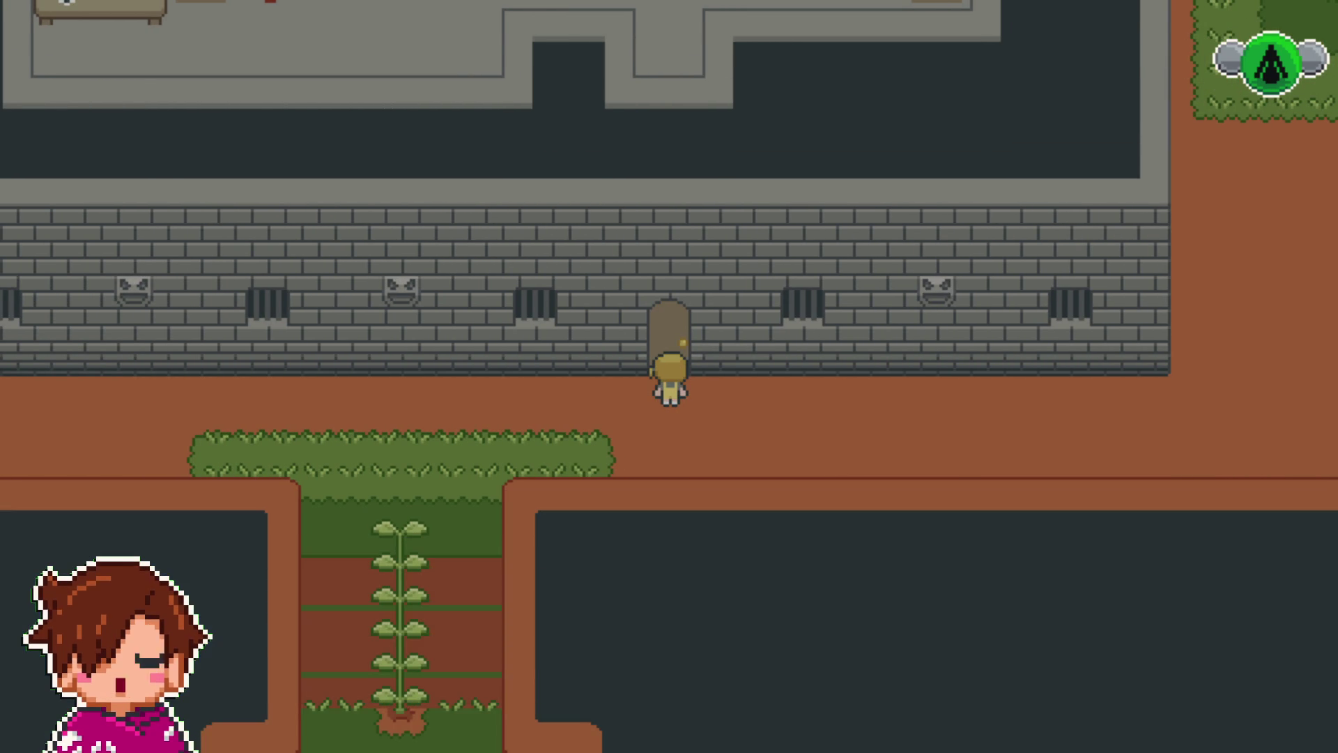
key("Up")
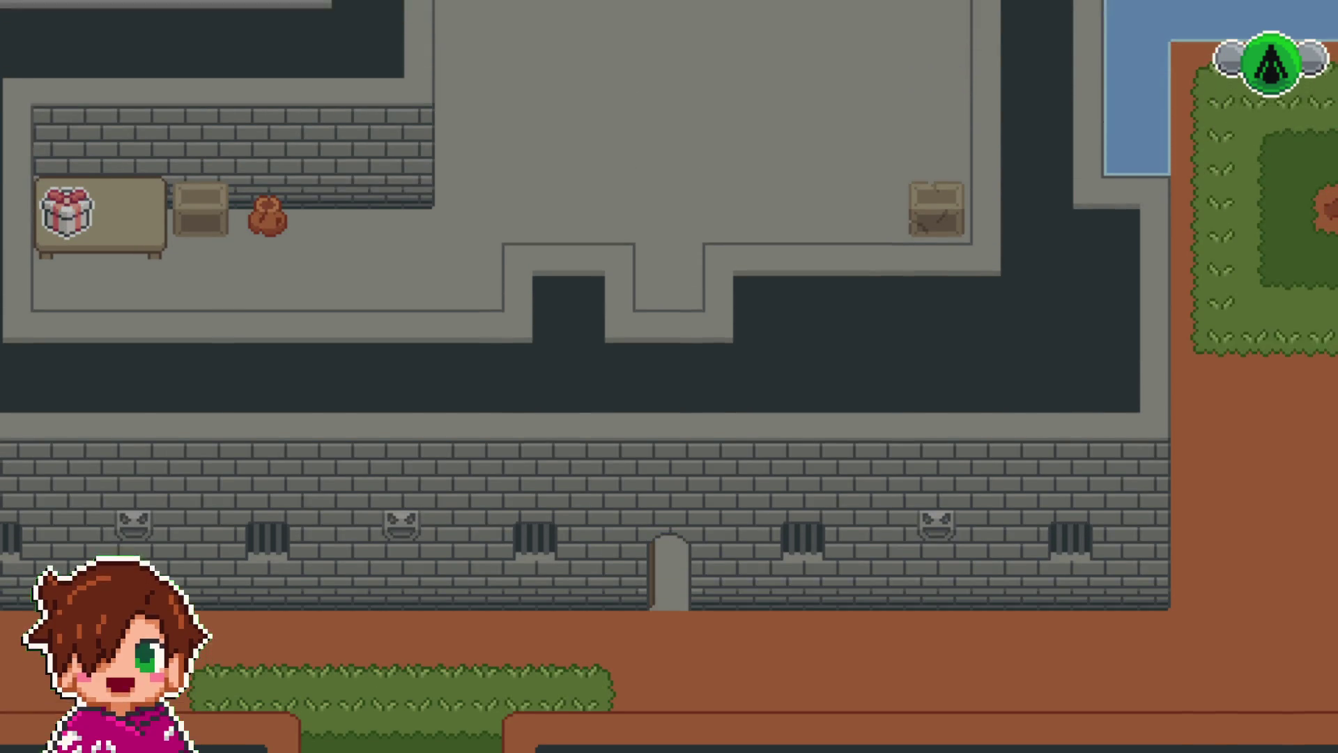
key("Left")
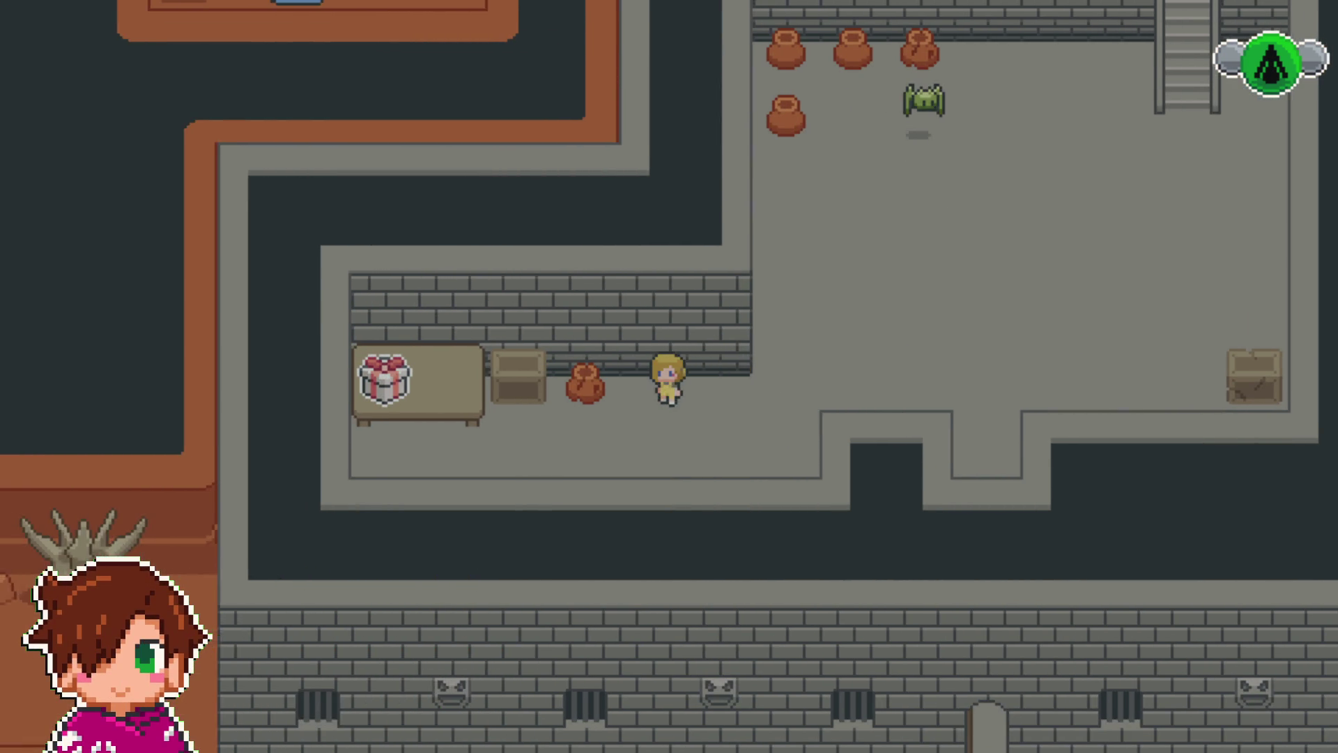
key("Down")
key("Left")
key("Left")
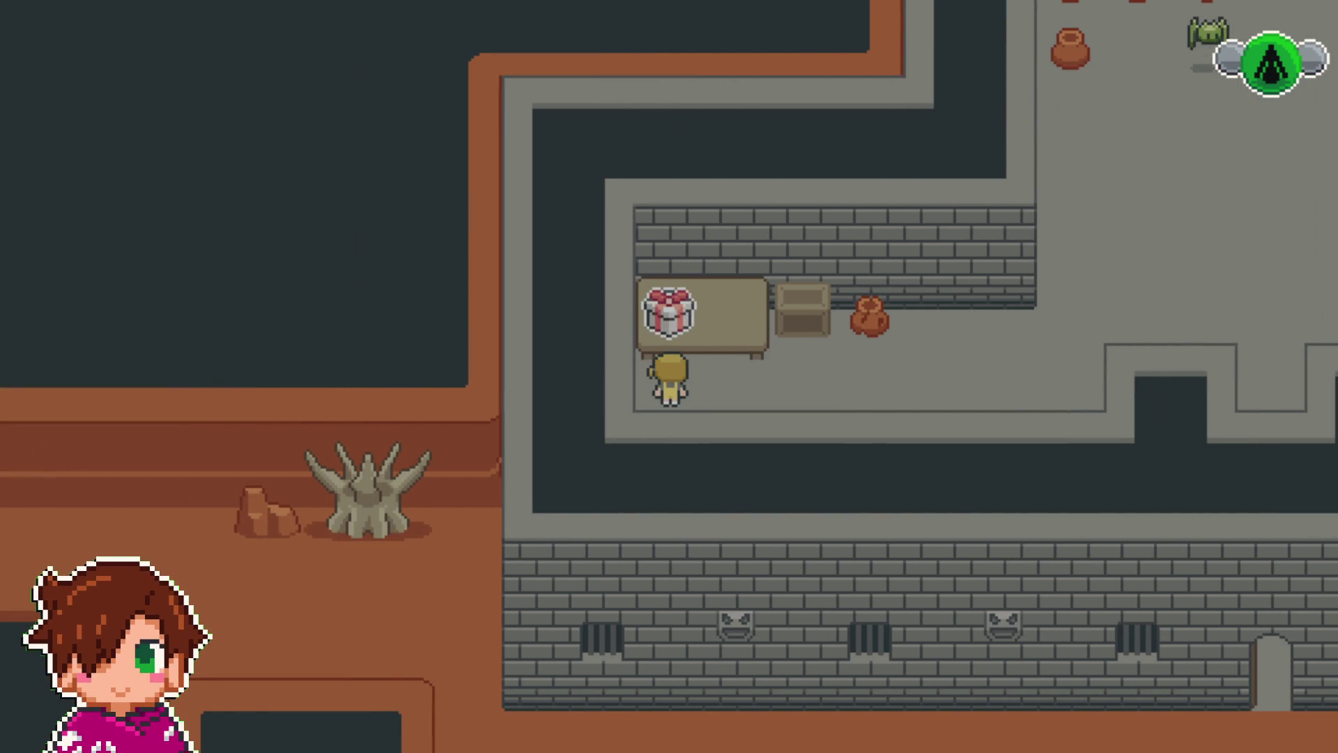
key("z")
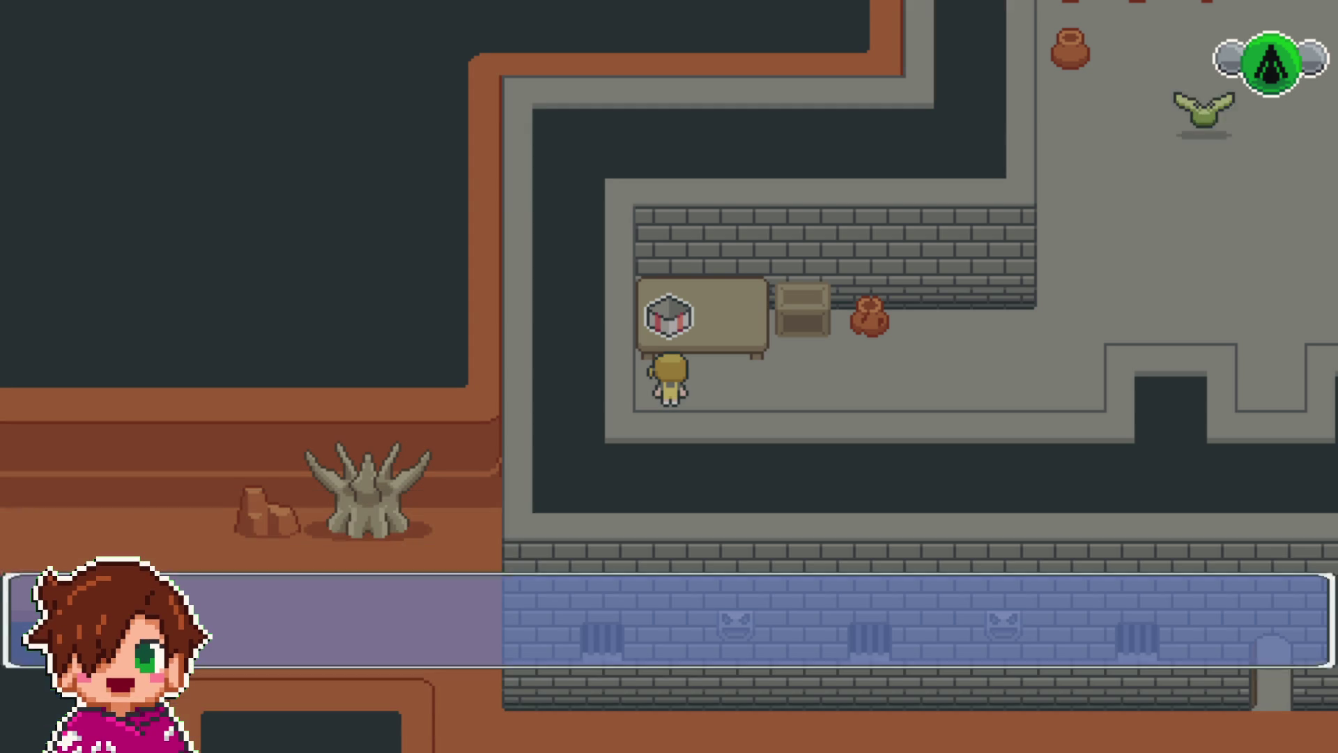
- Cross the room, climb the stairs, and go through the top doorway into the corridor
key("Right")
key("Up")
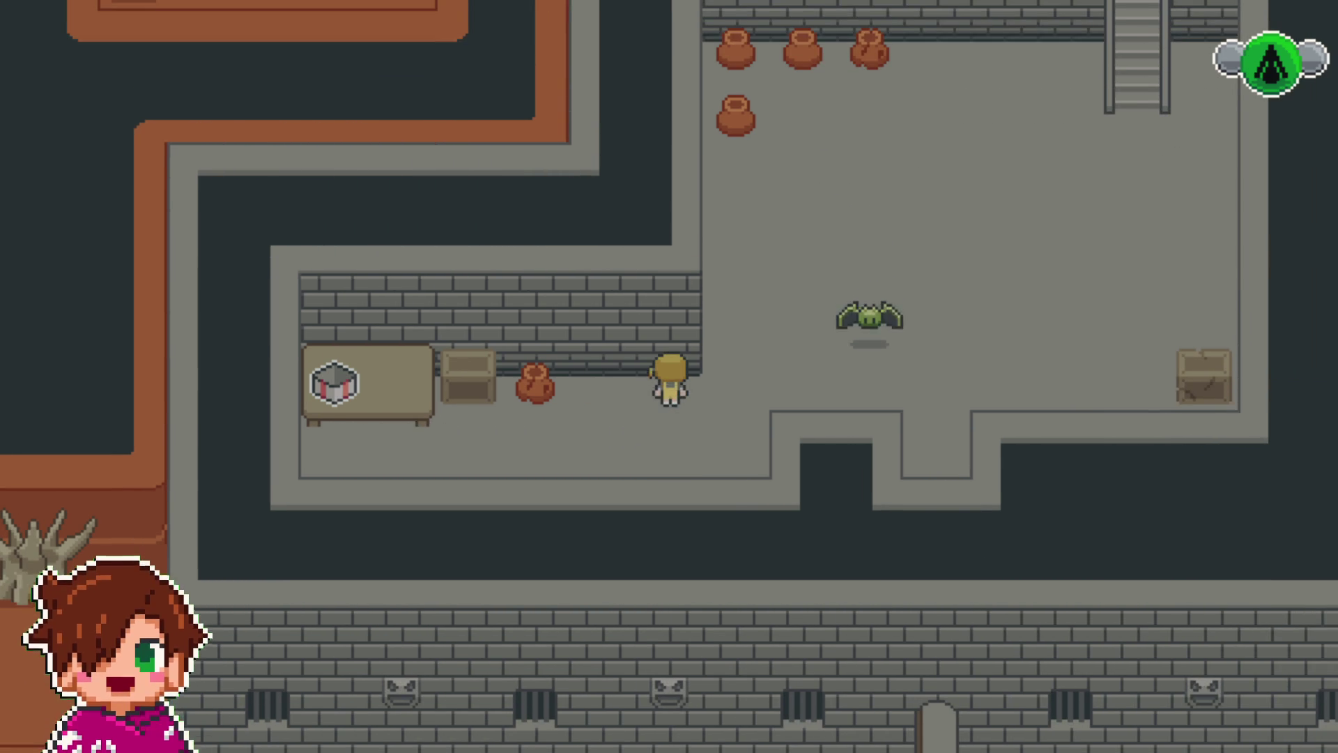
key("Right")
key("Up")
key("Right")
key("Right")
key("Up")
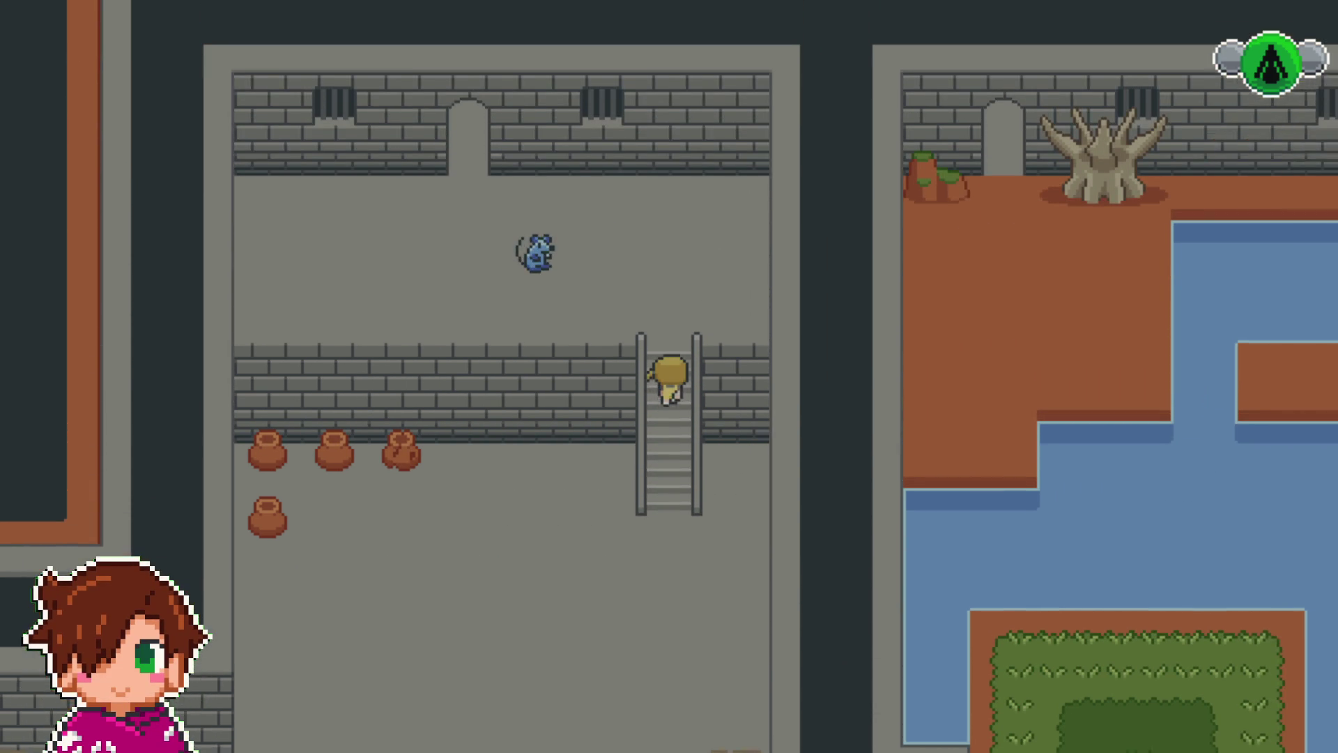
key("Up")
key("Left")
key("Right")
key("Up")
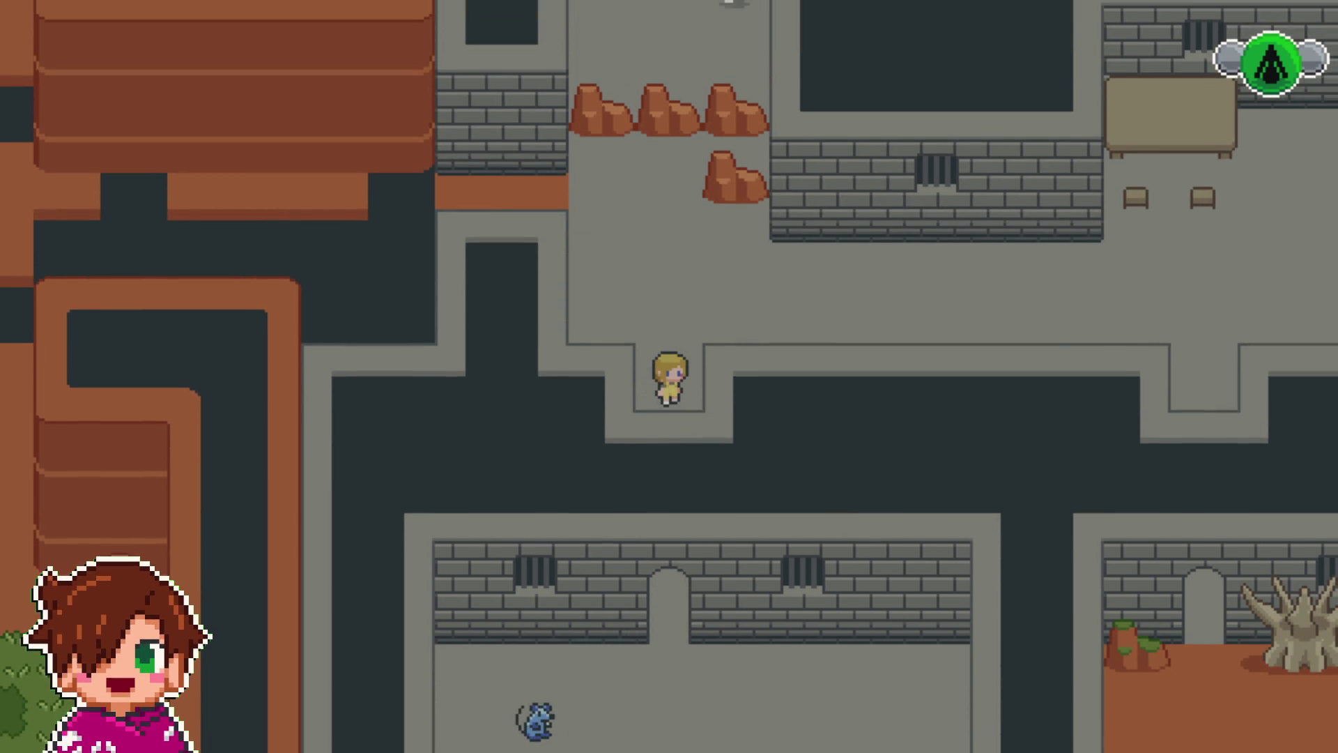
key("Up")
key("Right")
key("Right")
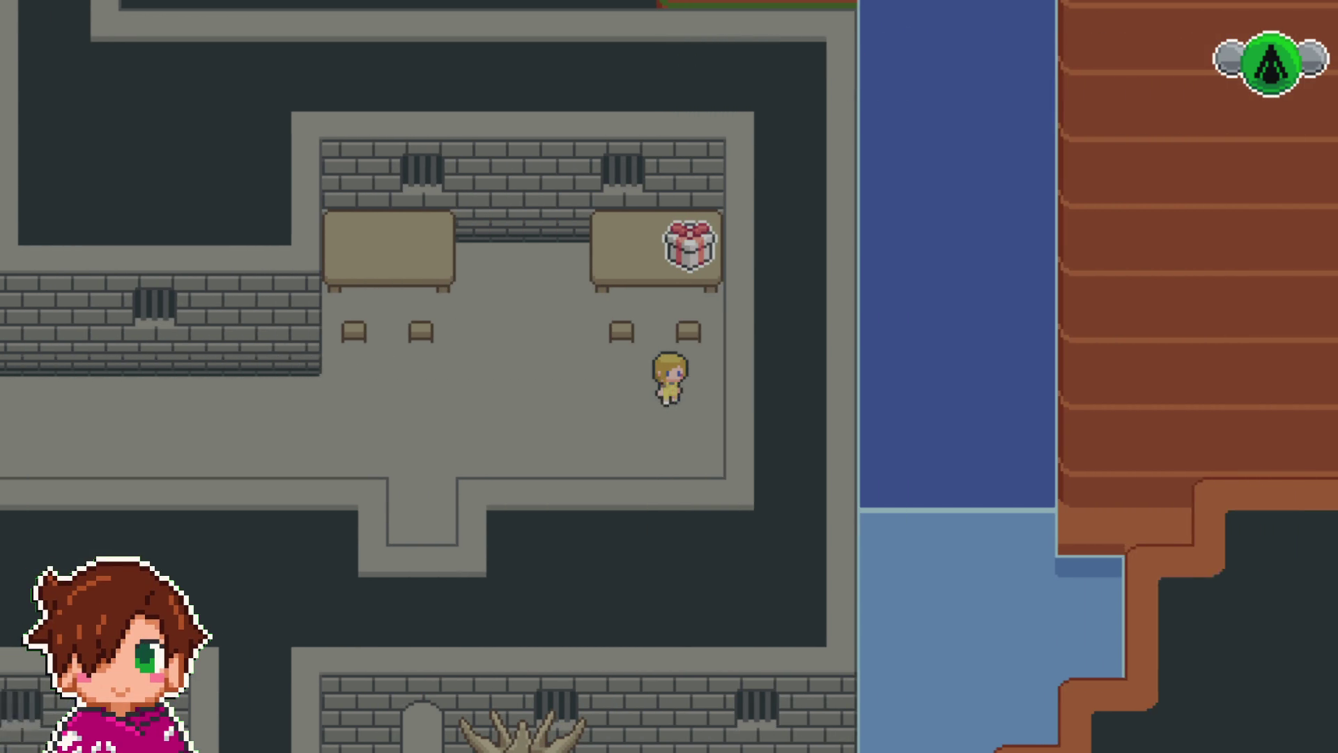
- Open the table gift, then leave by the lower exit and open the red gift by the water
key("Up")
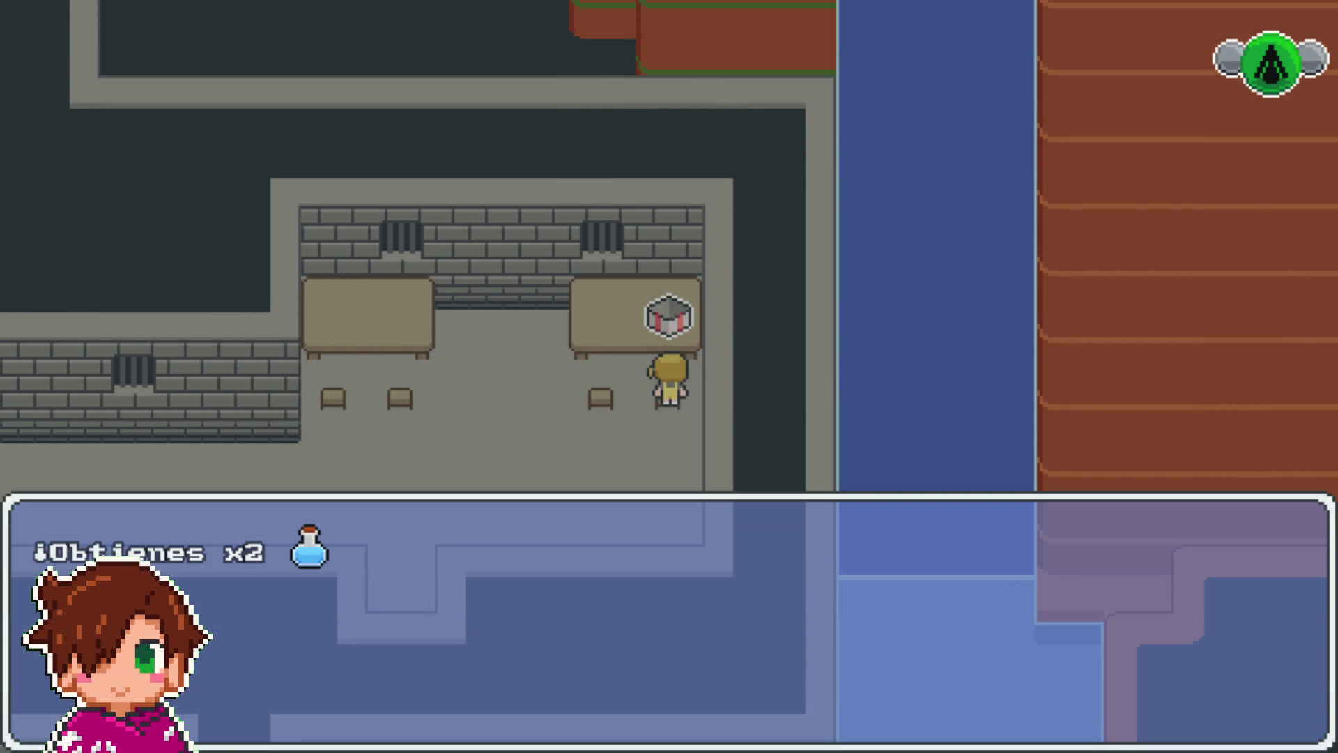
key("Left")
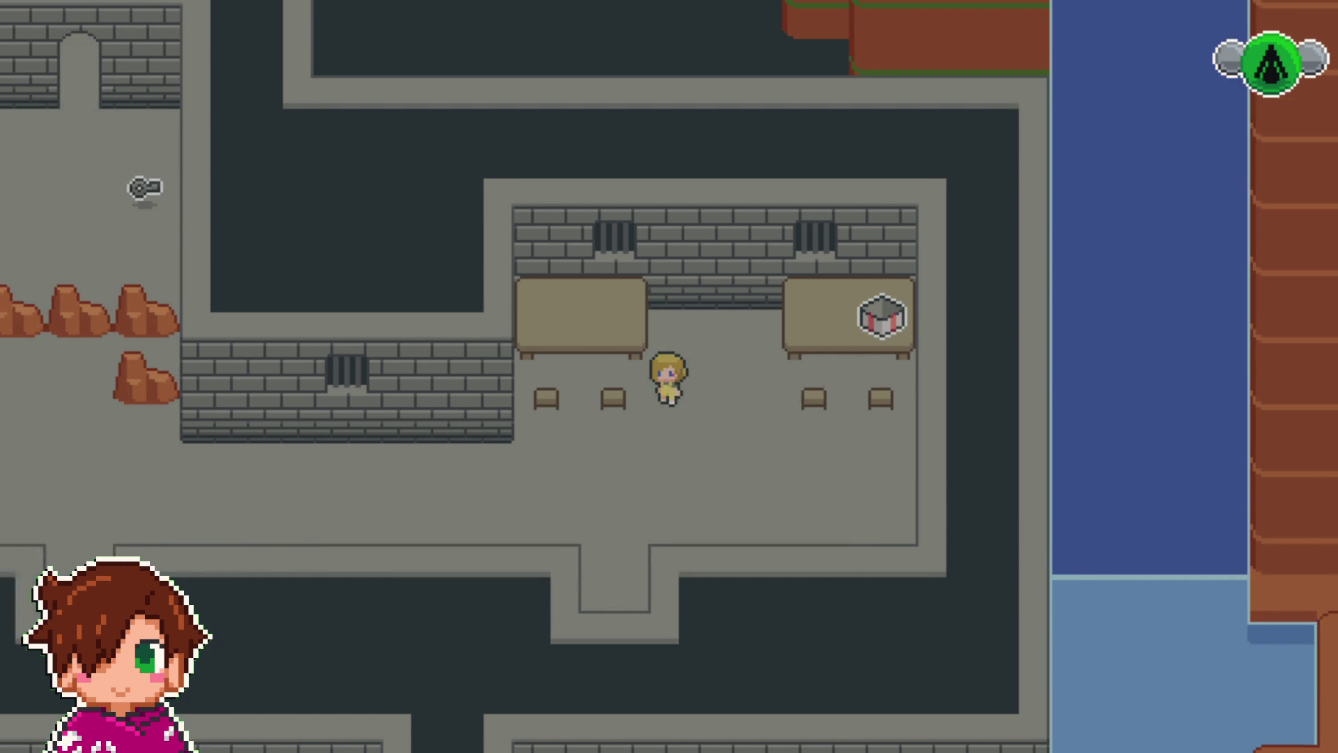
key("Left")
key("Down")
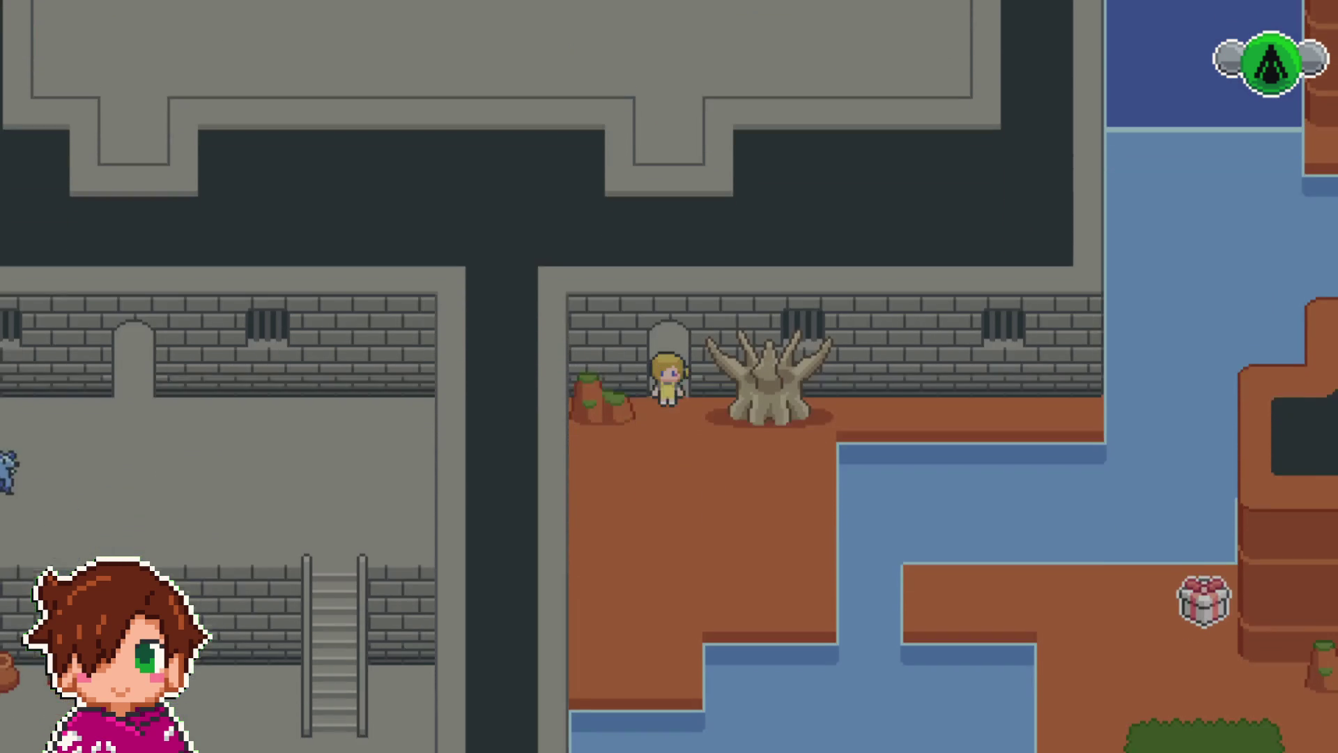
key("Down")
key("Right")
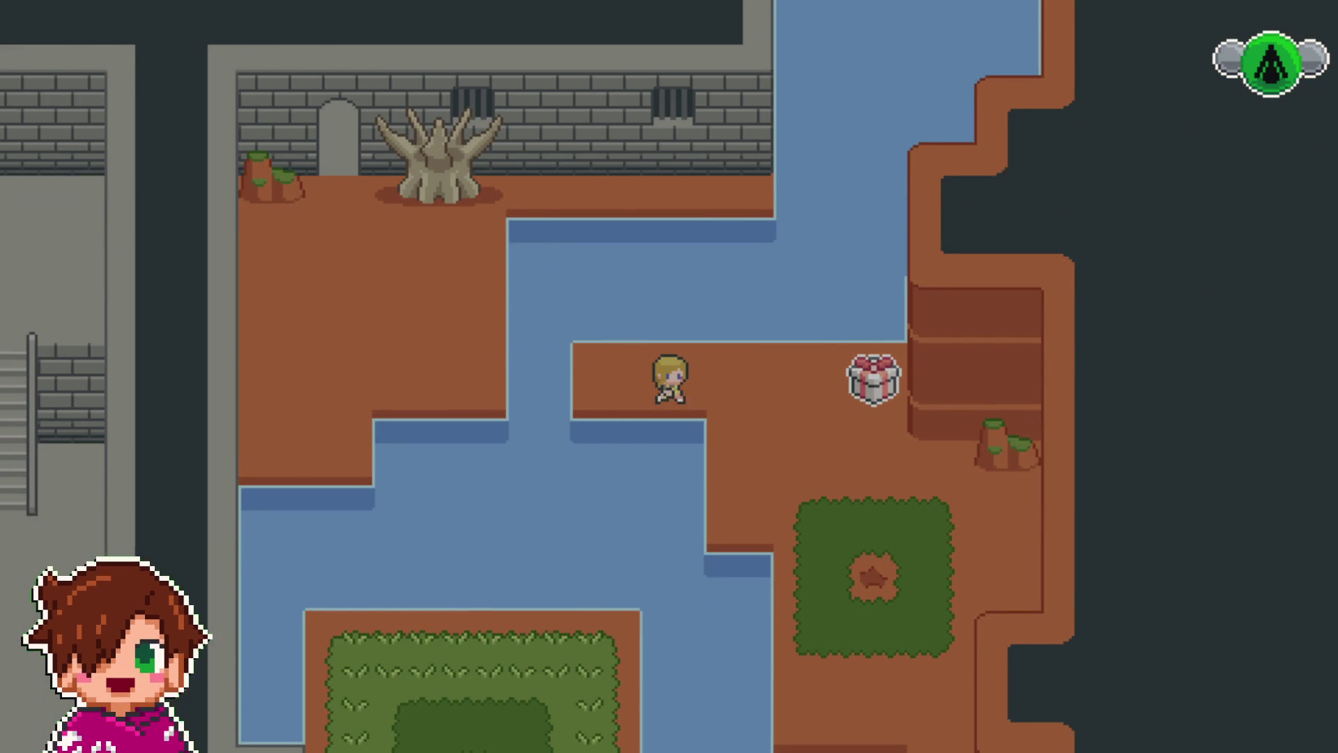
key("Right")
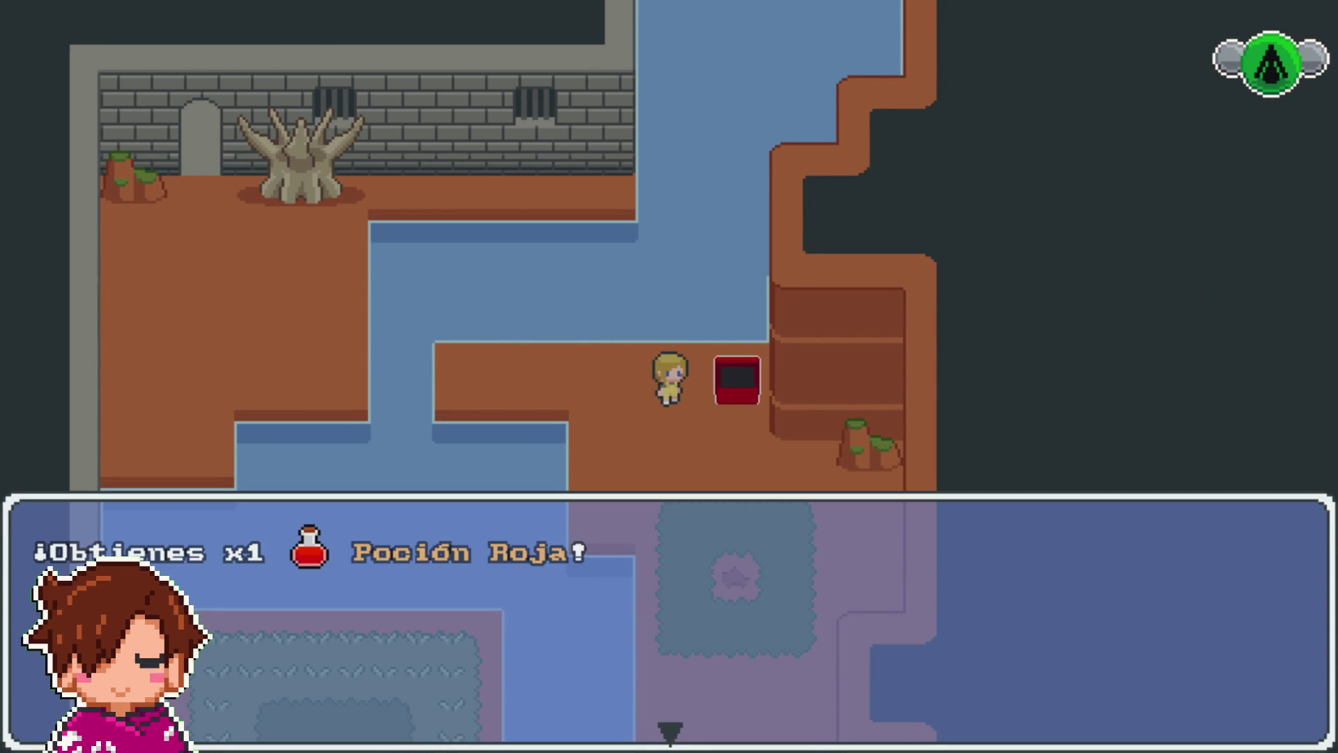
key("Right")
key("Down")
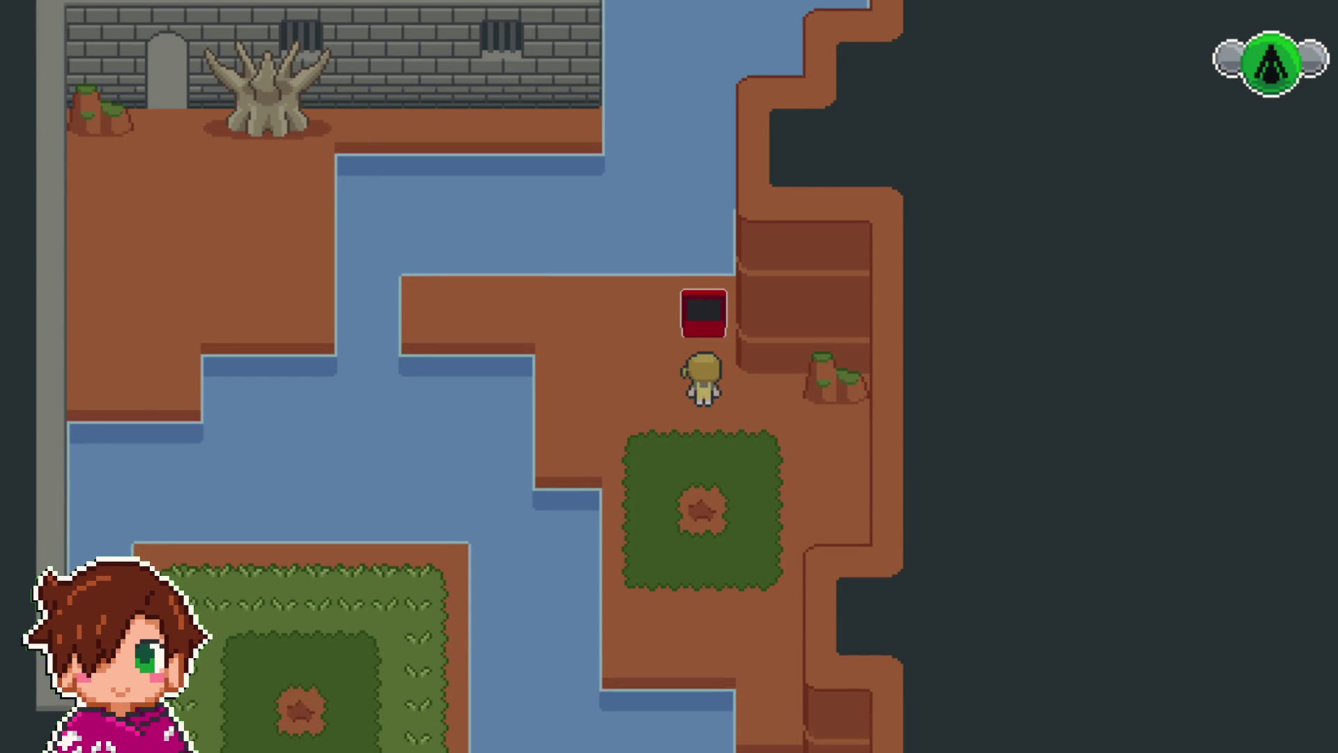
- Head back through the table room and down the ledges to open the gift by the grass
key("Left")
key("Up")
key("Left")
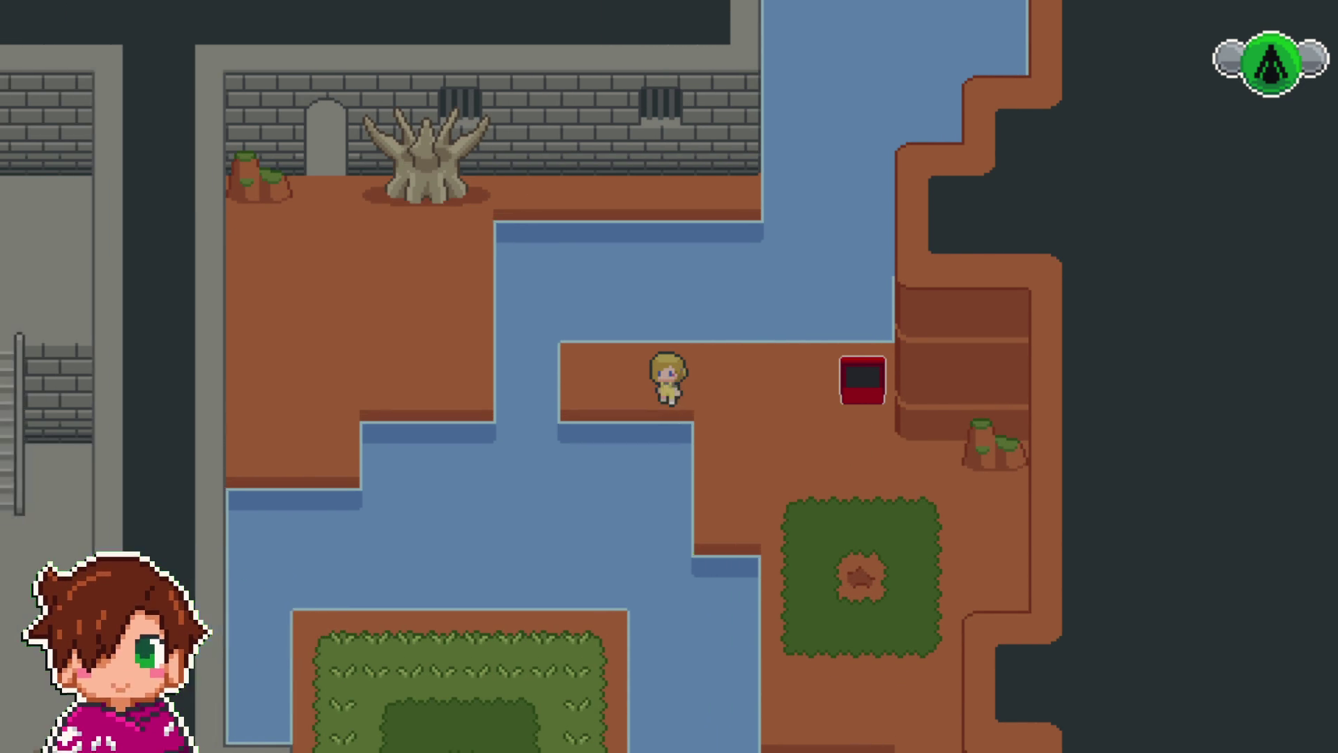
key("Up")
key("Up")
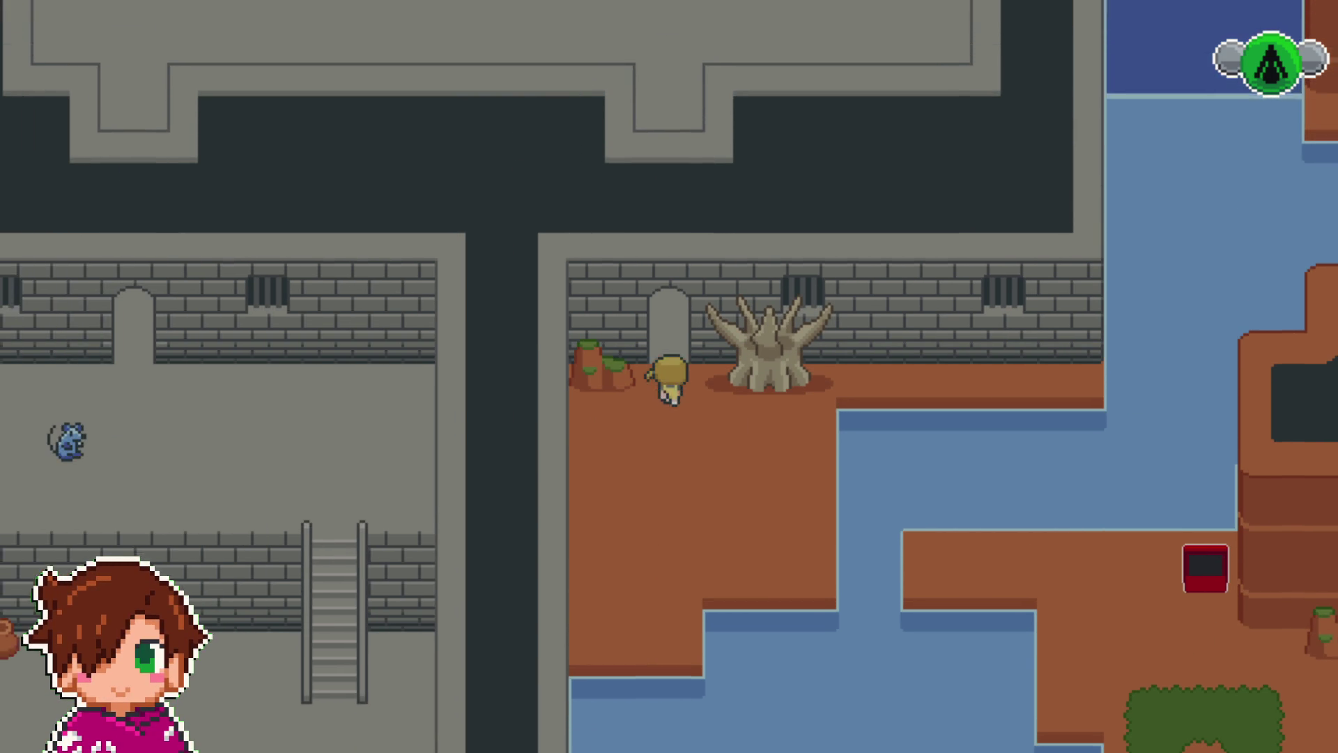
key("Left")
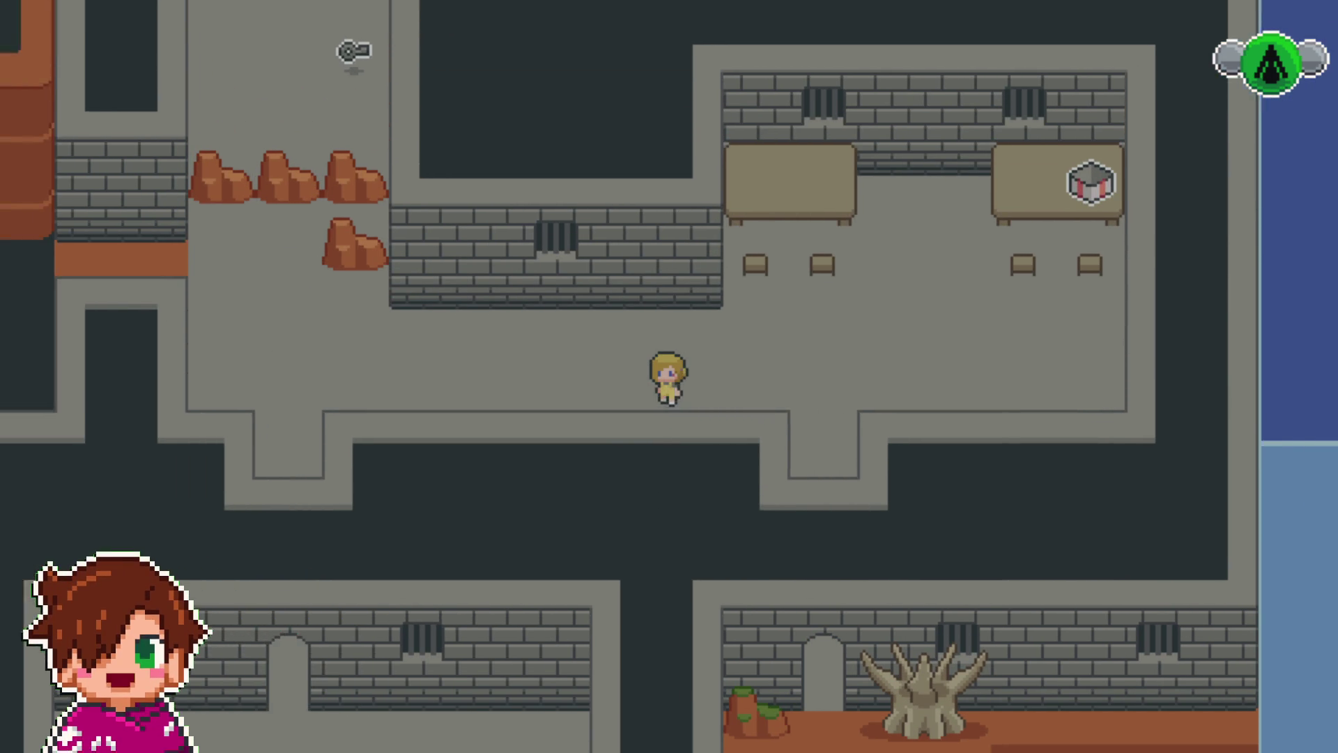
key("Up")
key("Left")
key("Left")
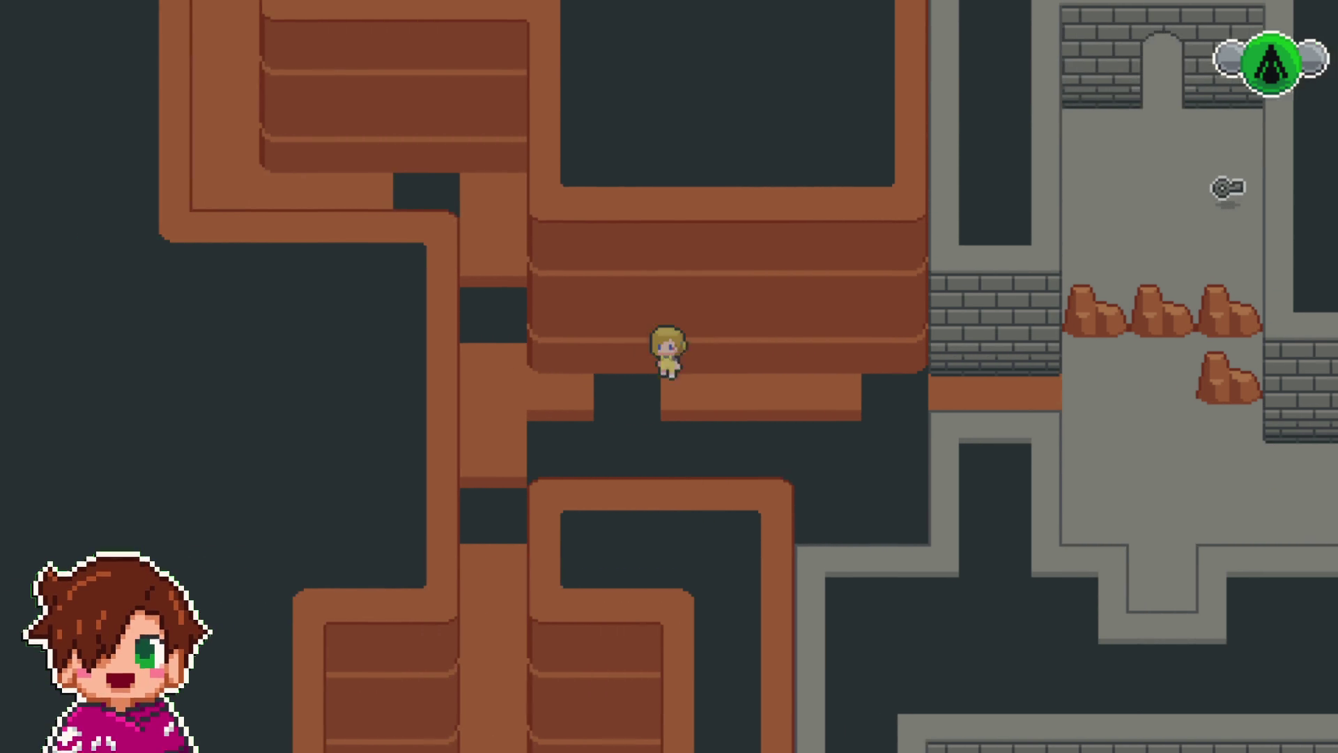
key("Down")
key("Down")
key("Left")
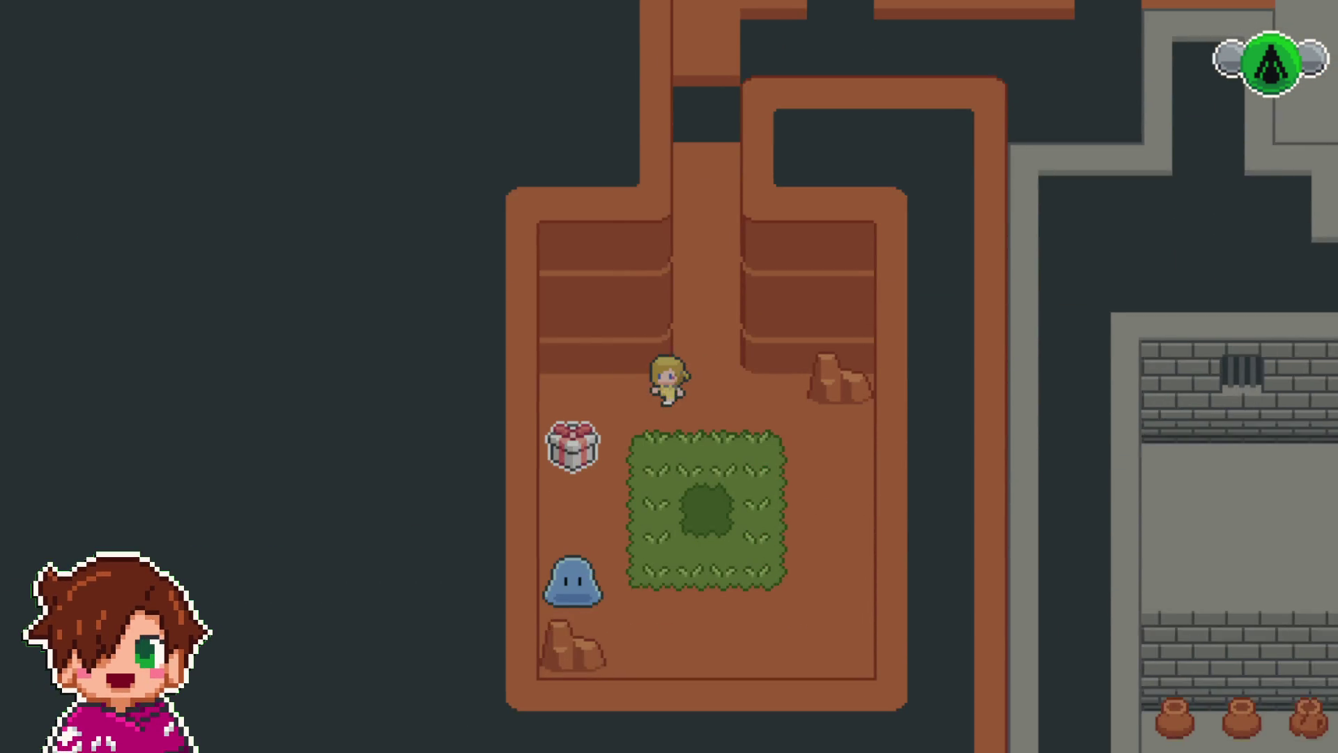
key("Return")
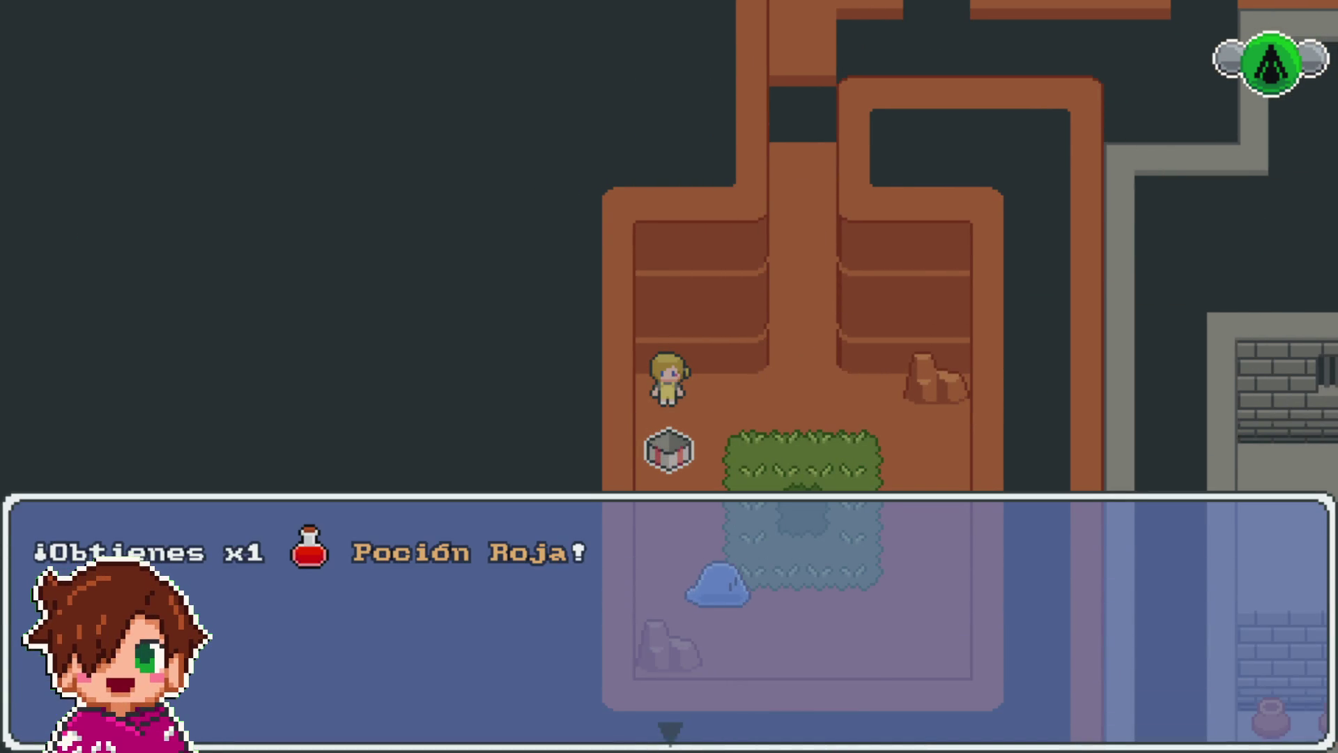
key("Return")
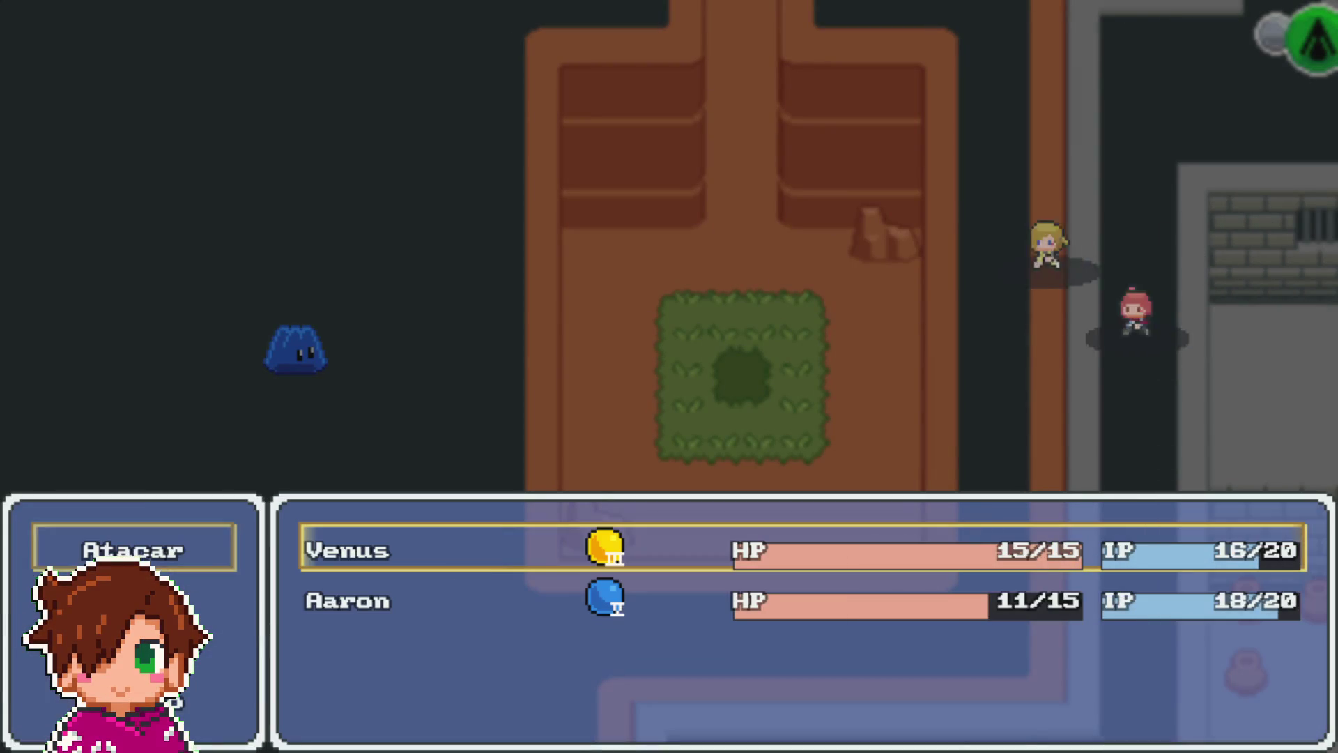
- Defeat the Gelatina slime with Venus's skill and dismiss the Level 2 message
key("Return")
key("Return")
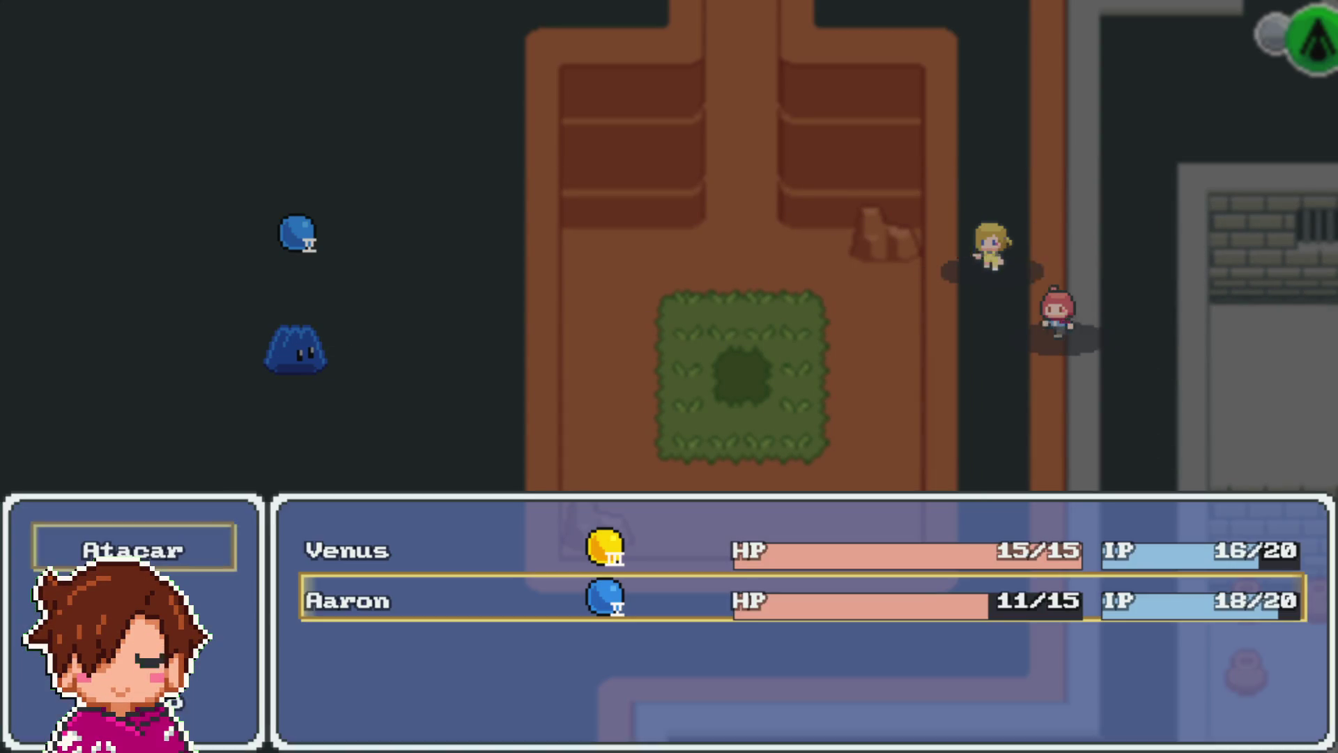
key("Return")
key("Return")
key("Return")
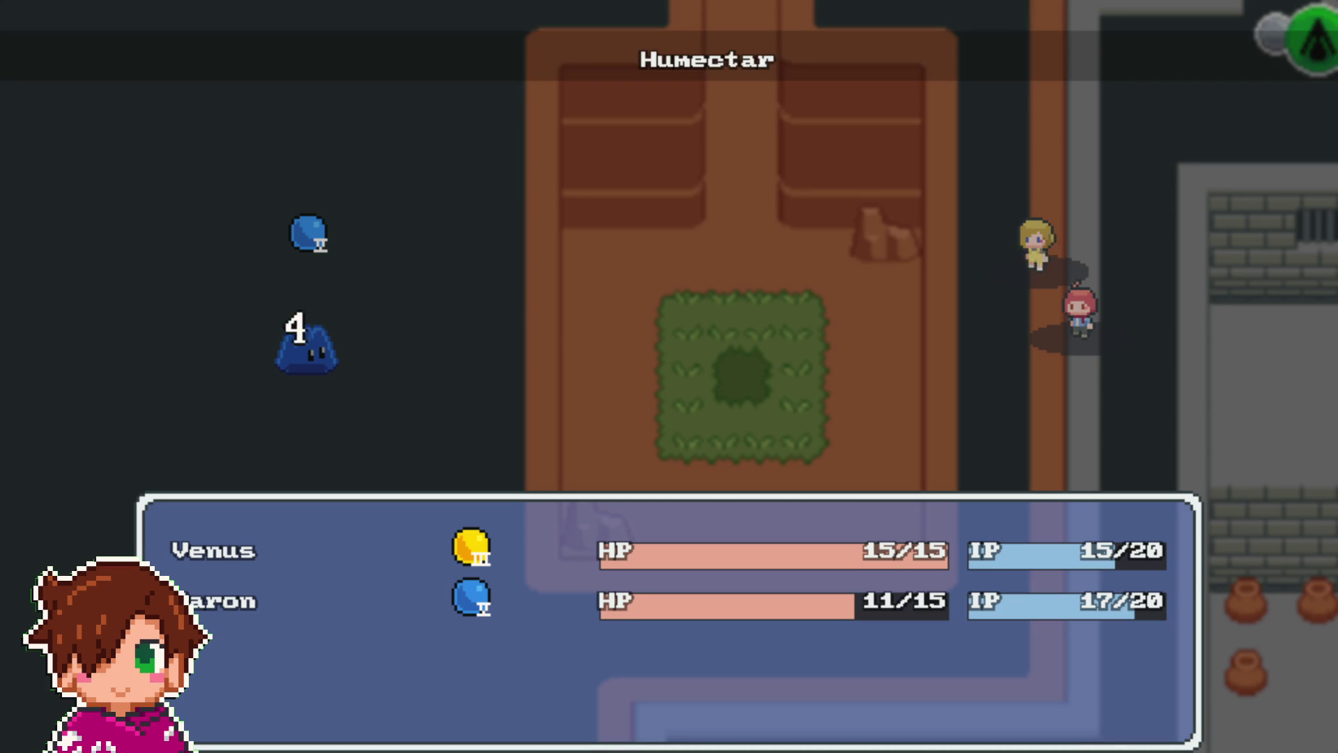
key("Return")
key("Escape")
key("Down")
key("Return")
key("Return")
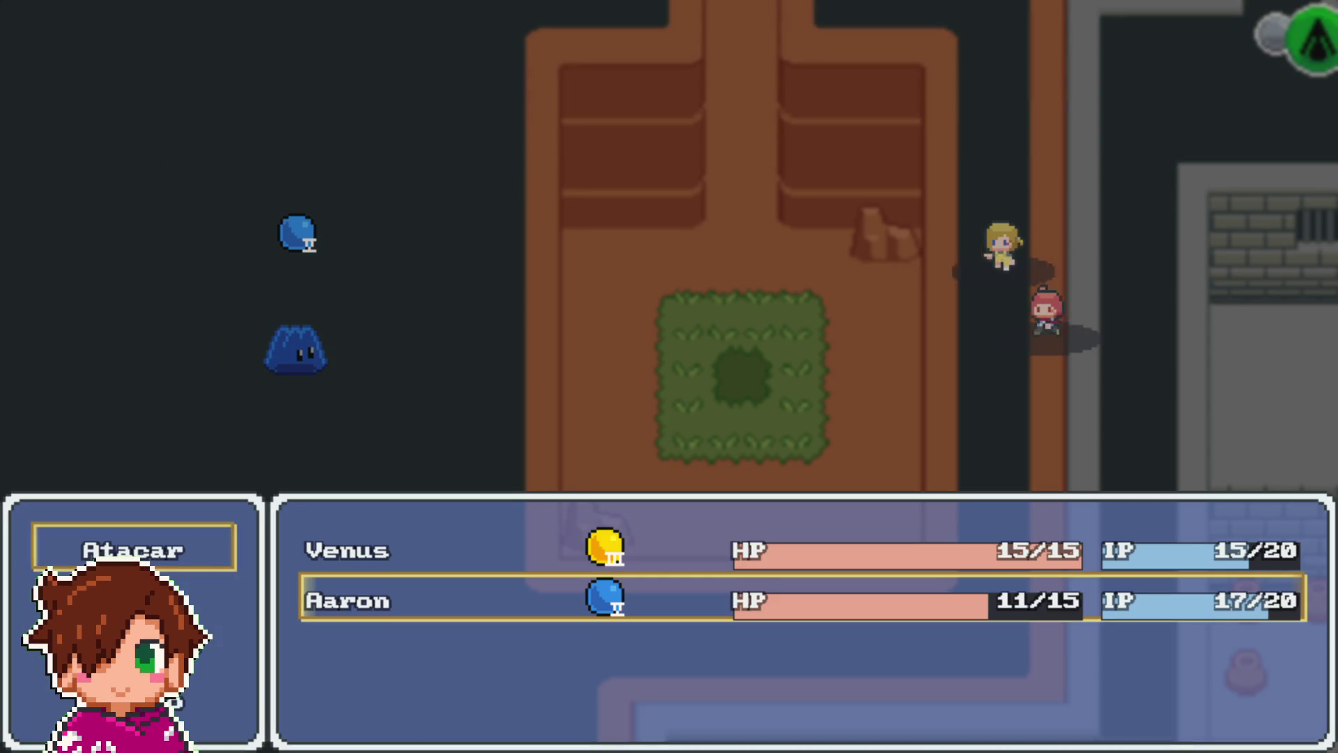
key("Return")
key("Return")
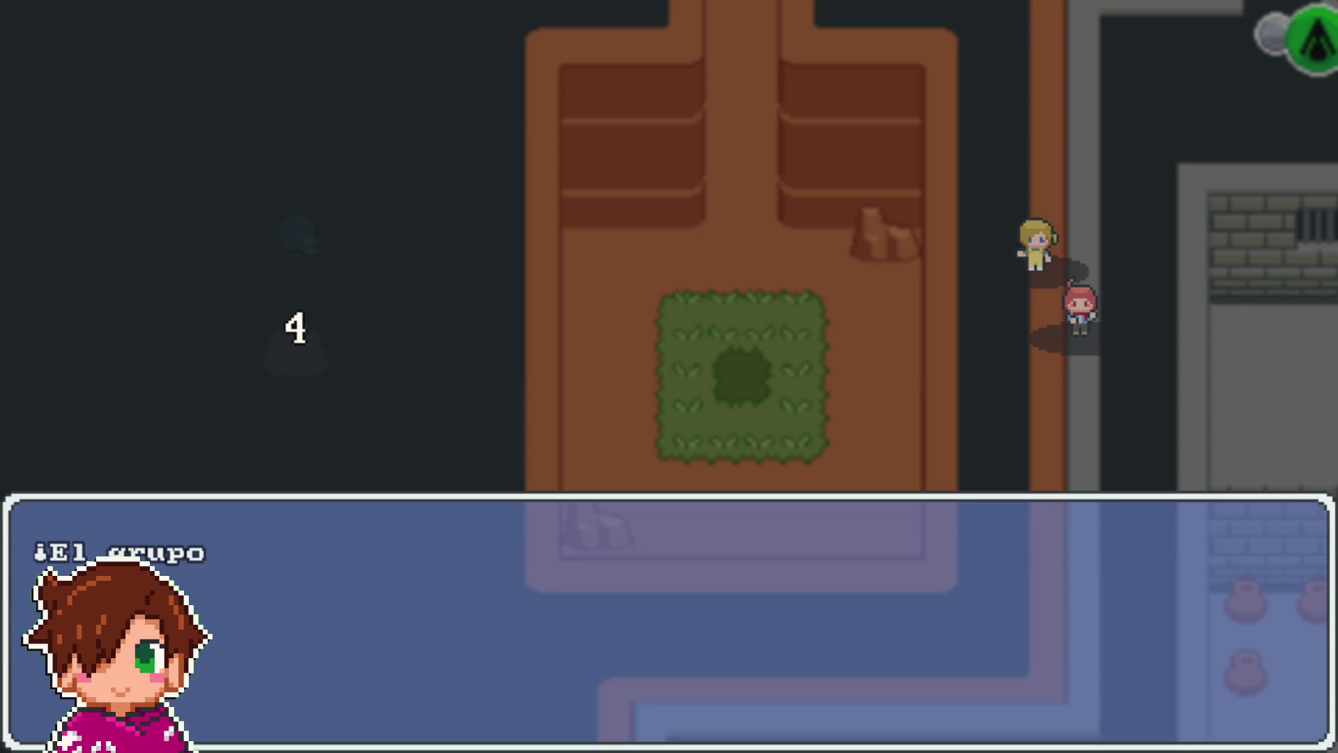
key("Return")
- Walk the hero around the grass patch on the brown cliff map
key("Right")
key("Right")
key("Right")
key("Down")
key("Down")
key("Left")
key("Left")
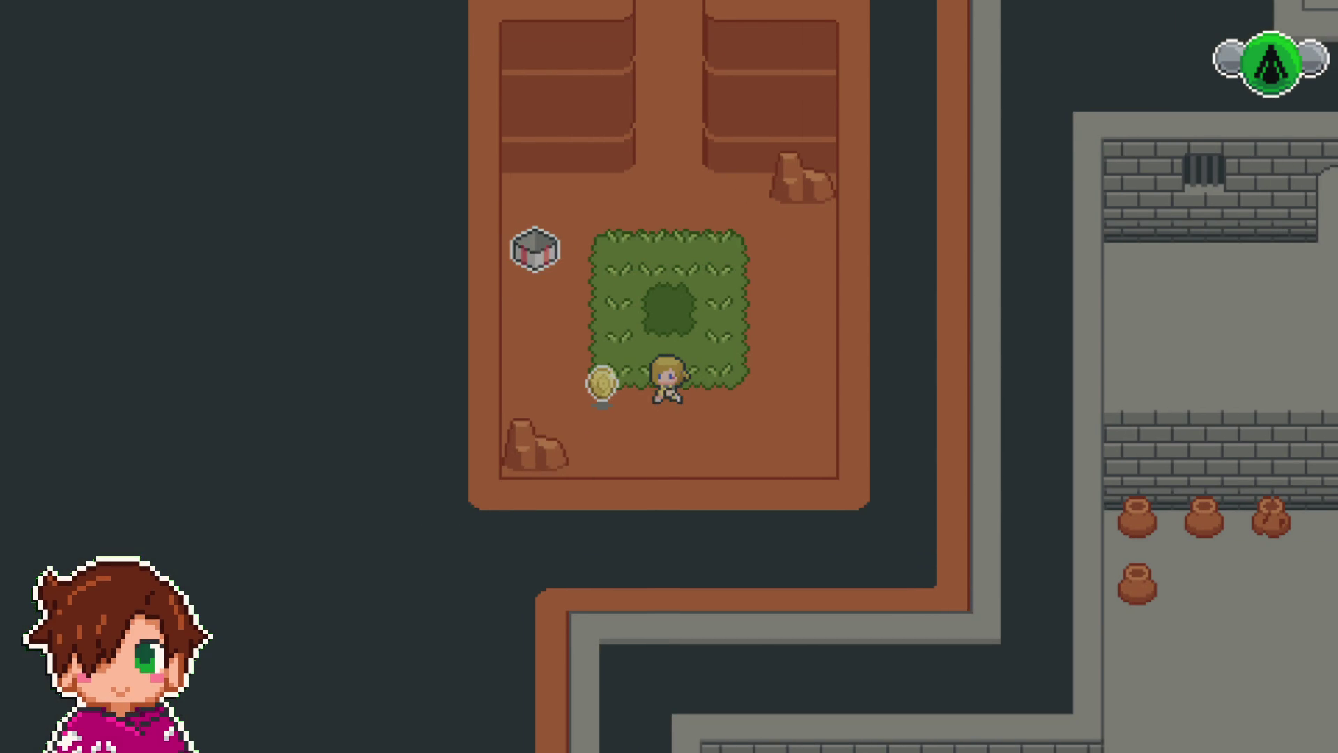
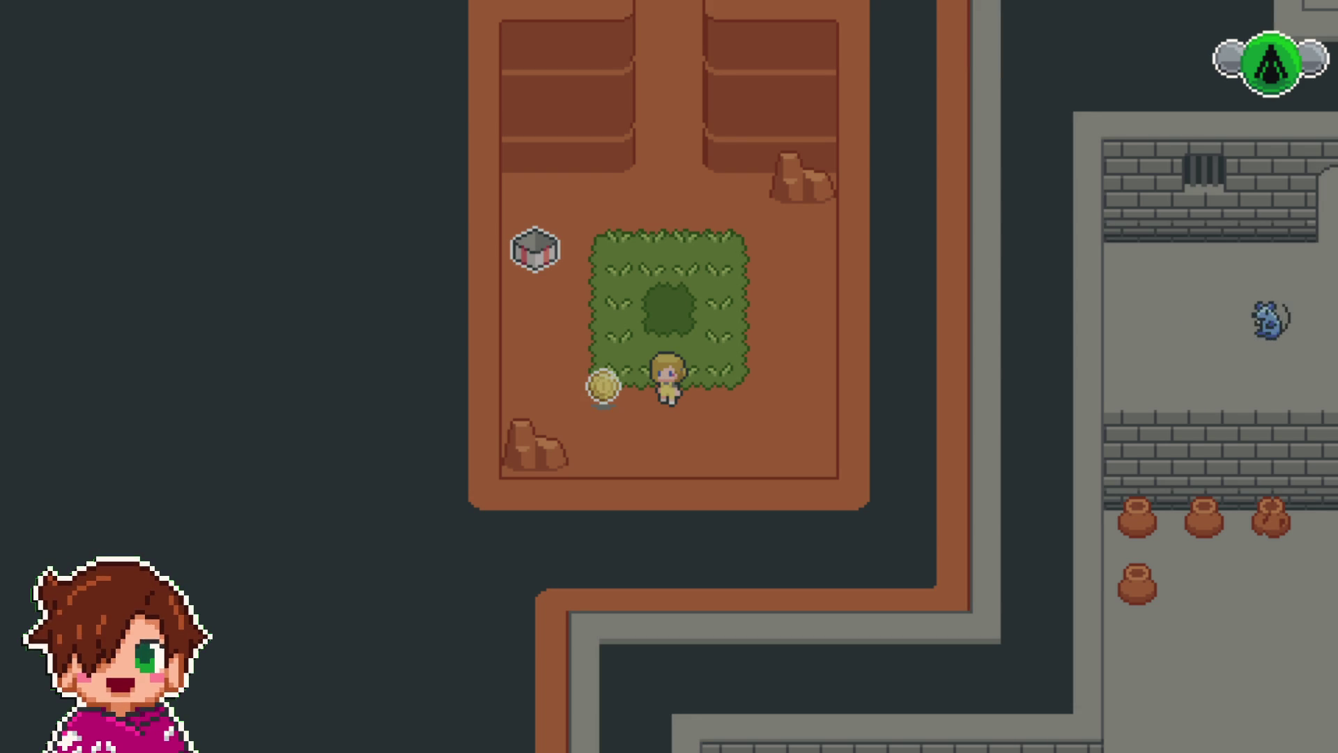
- Walk the hero up the corridor and across the wooden bridge into the lower stone room
key("Left")
key("Left")
key("Up")
key("Up")
key("Up")
key("Right")
key("Right")
key("Up")
key("Up")
key("Up")
key("Up")
key("Up")
key("Up")
key("Down")
key("Down")
key("Down")
key("Up")
key("Up")
key("Up")
key("Down")
key("Down")
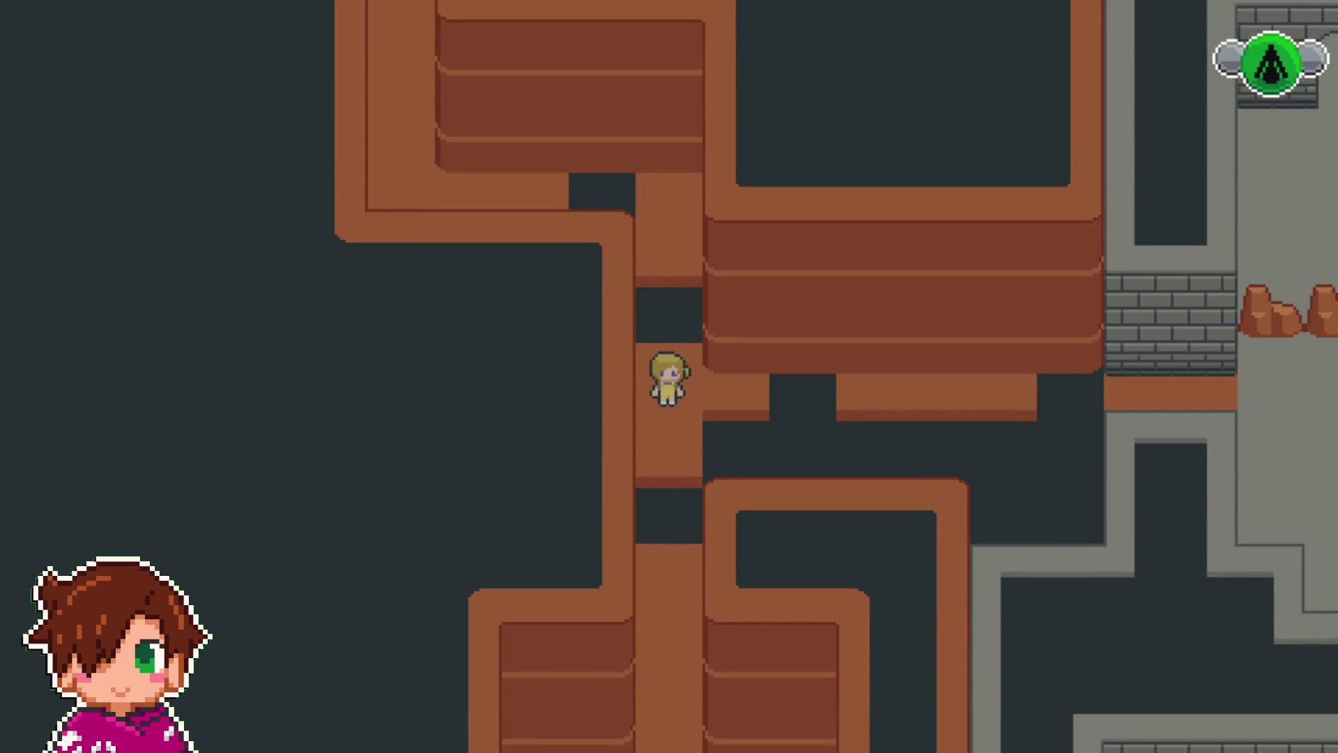
key("Right")
key("Right")
key("Right")
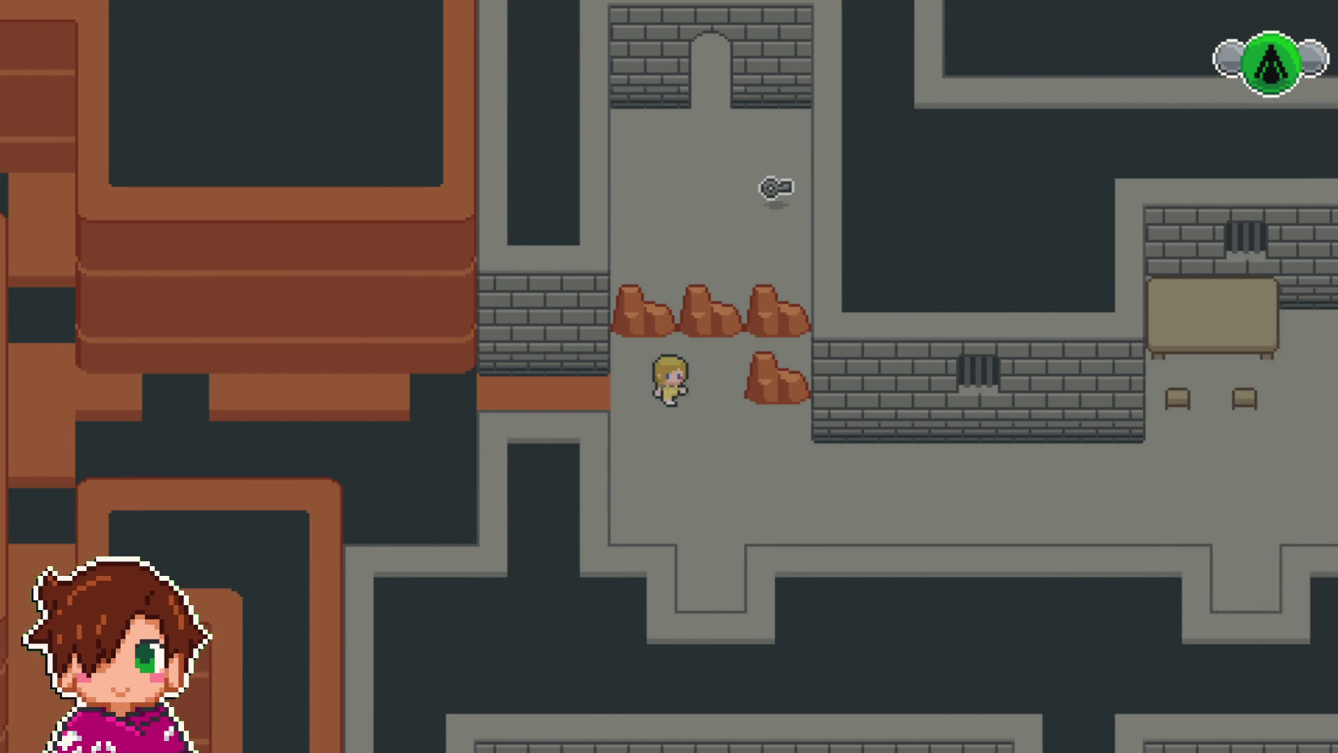
key("Down")
key("Down")
key("Down")
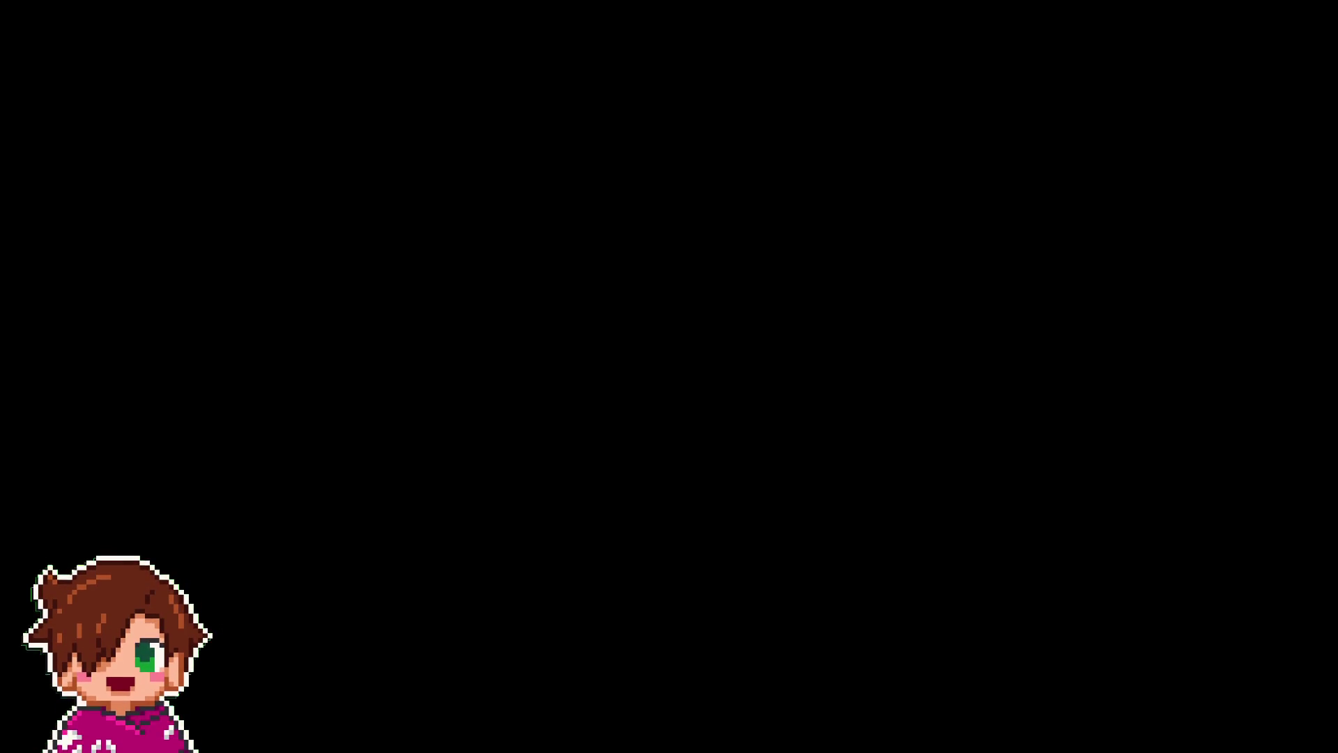
- Defeat the rat with Venus's and Aaron's skills and dismiss the 2 EXP victory message
key("Return")
key("Return")
key("Return")
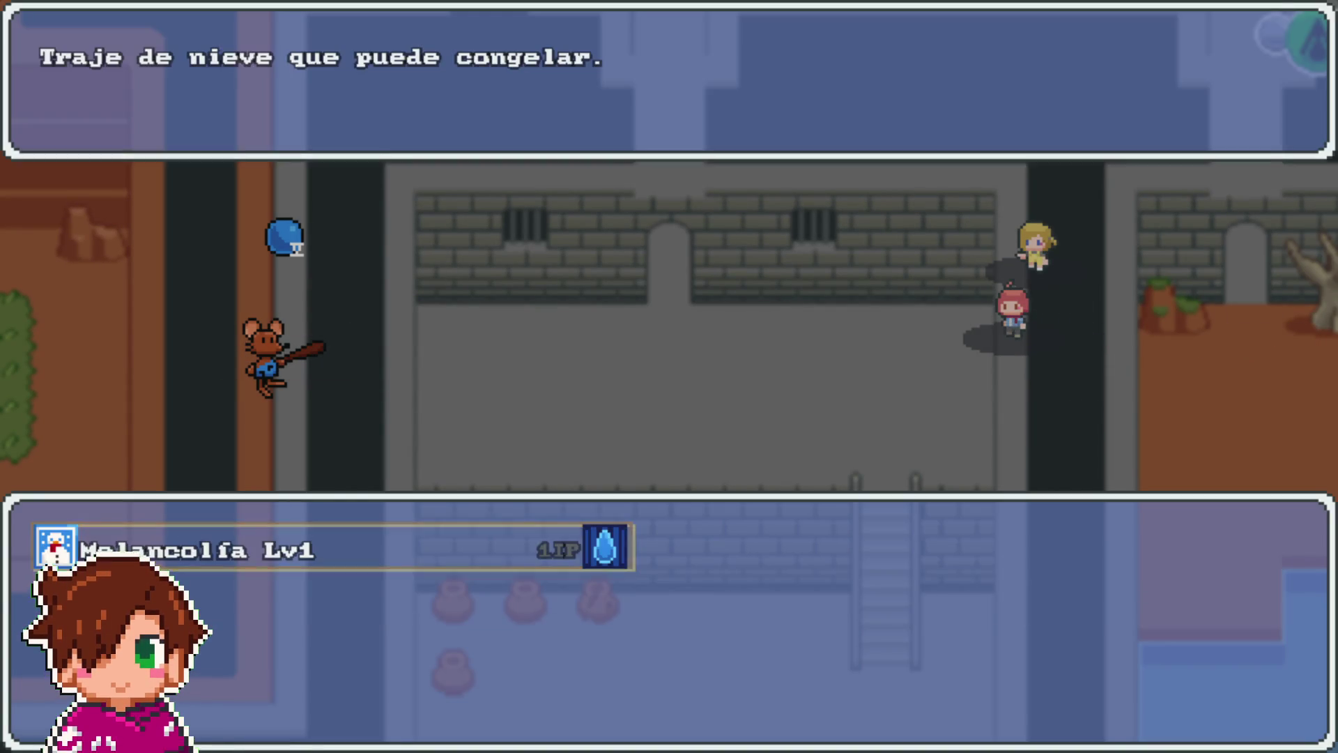
key("Return")
key("Return")
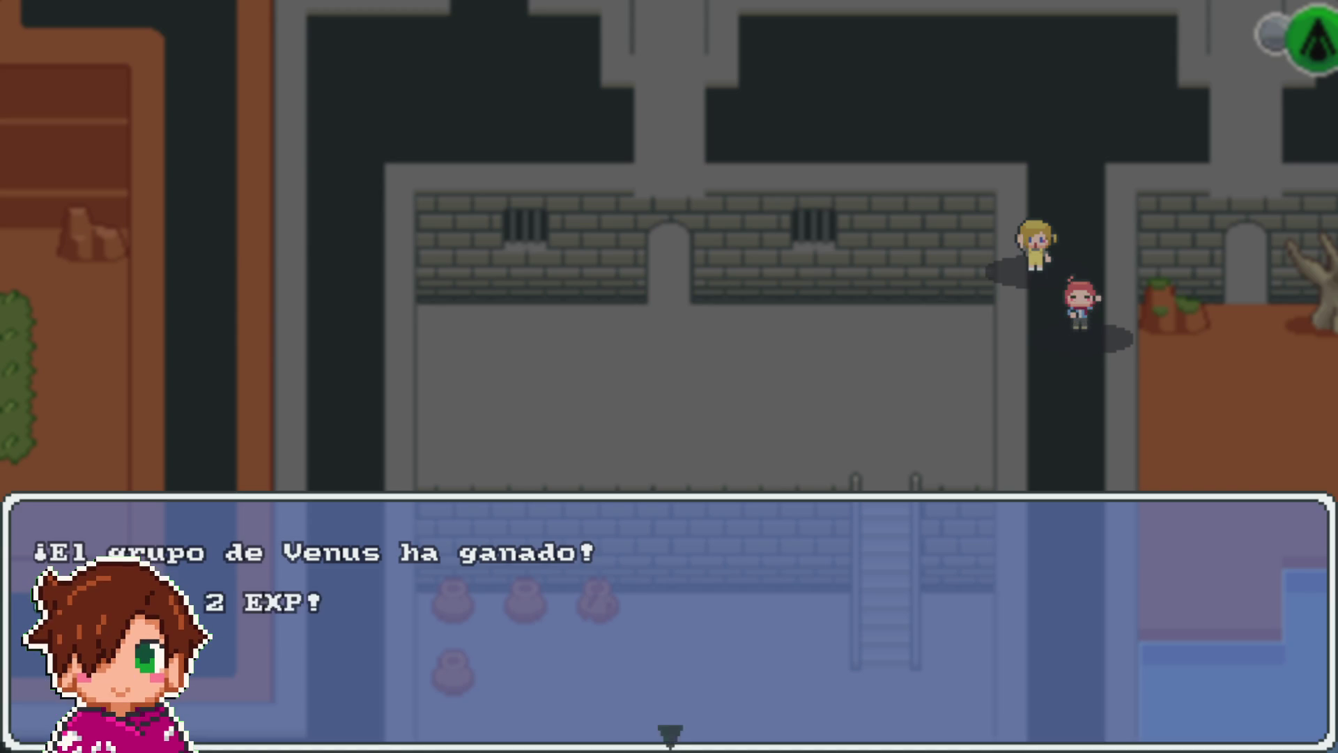
key("Return")
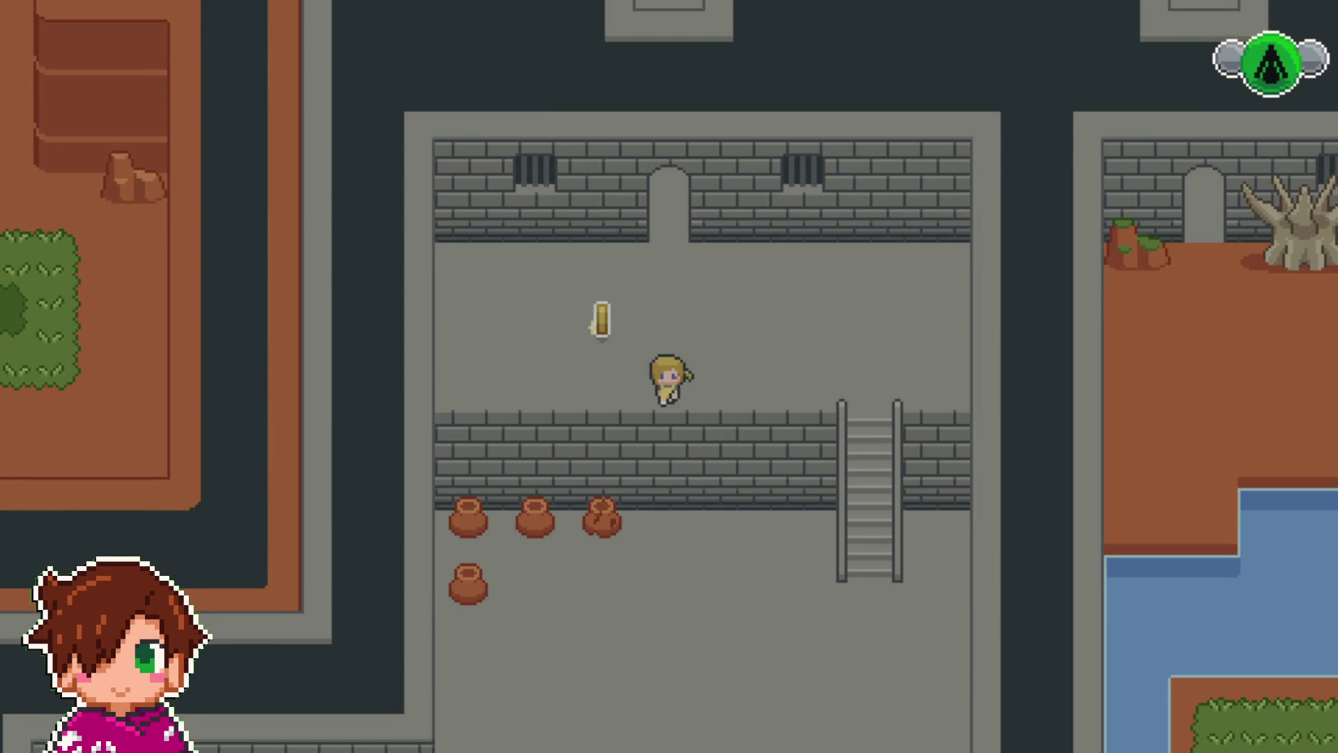
- Walk up through the doorway and the western corridor into the bat to start a battle
key("Up")
key("Left")
key("Right")
key("Up")
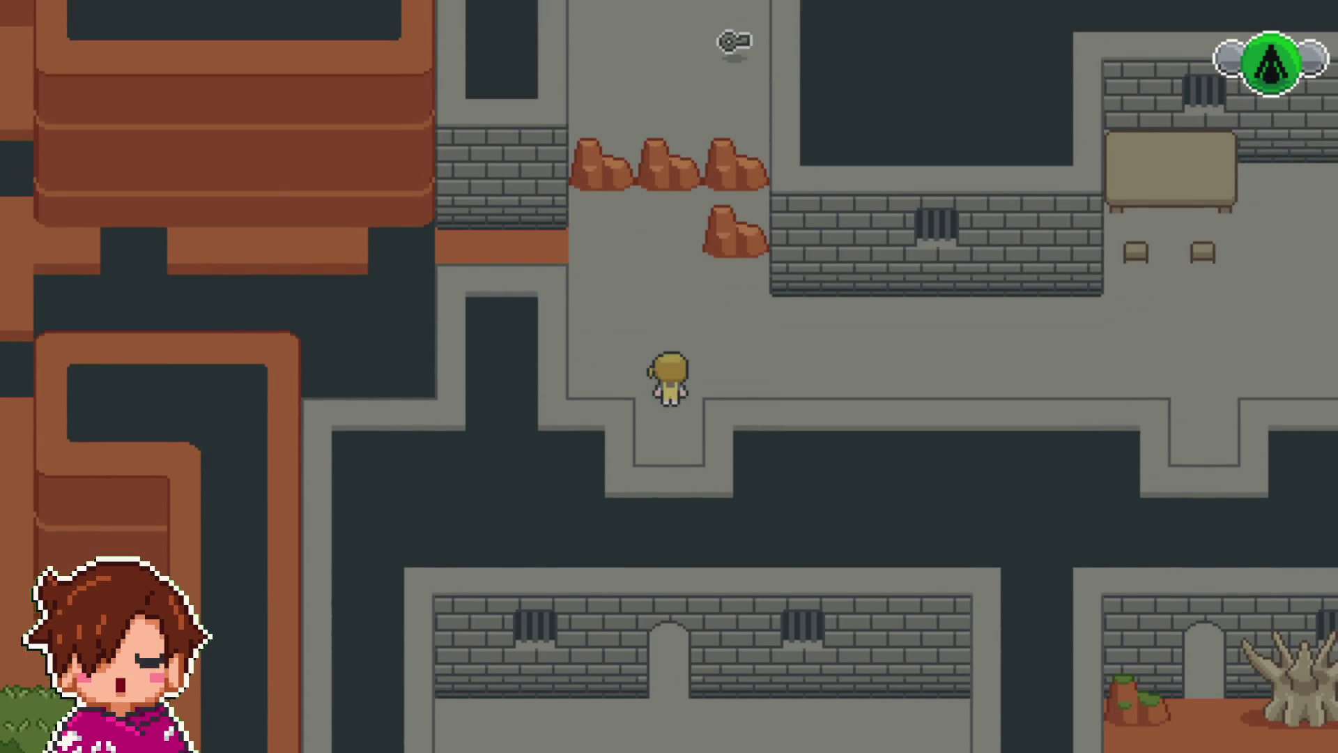
key("Left")
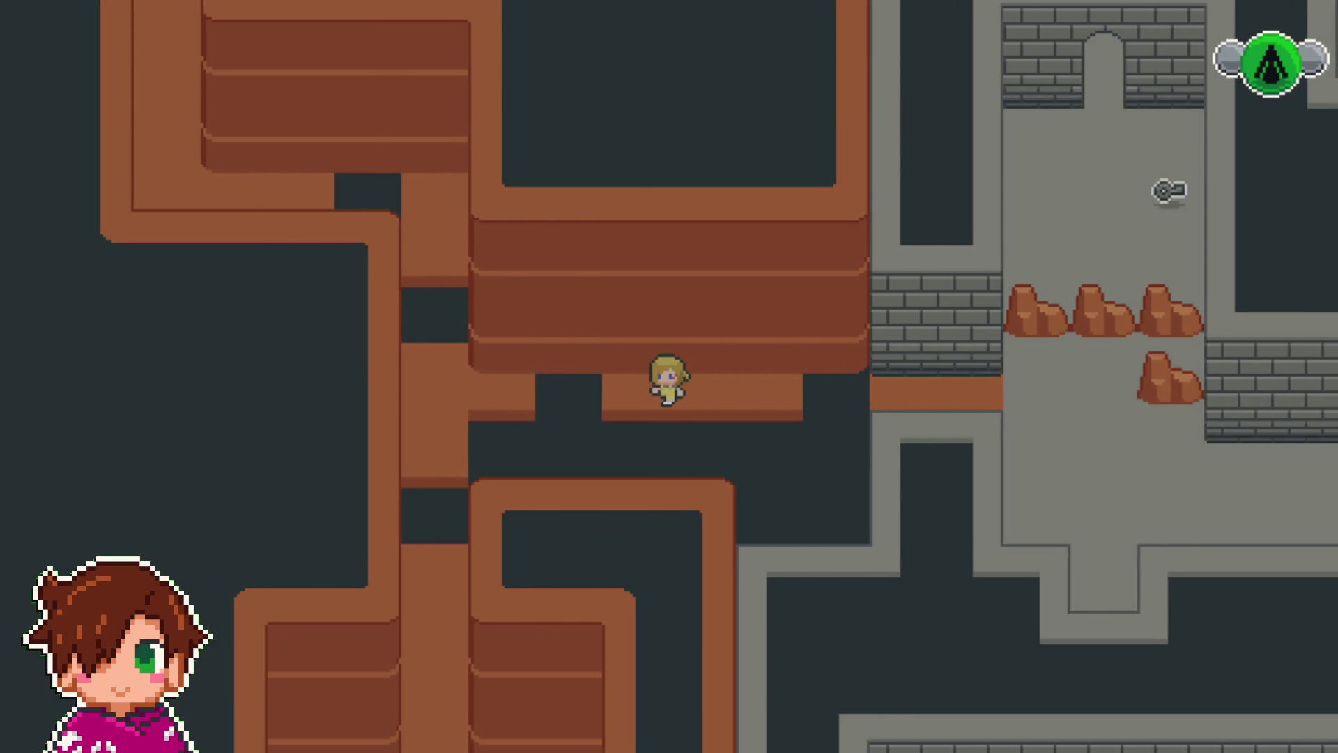
key("Up")
key("Left")
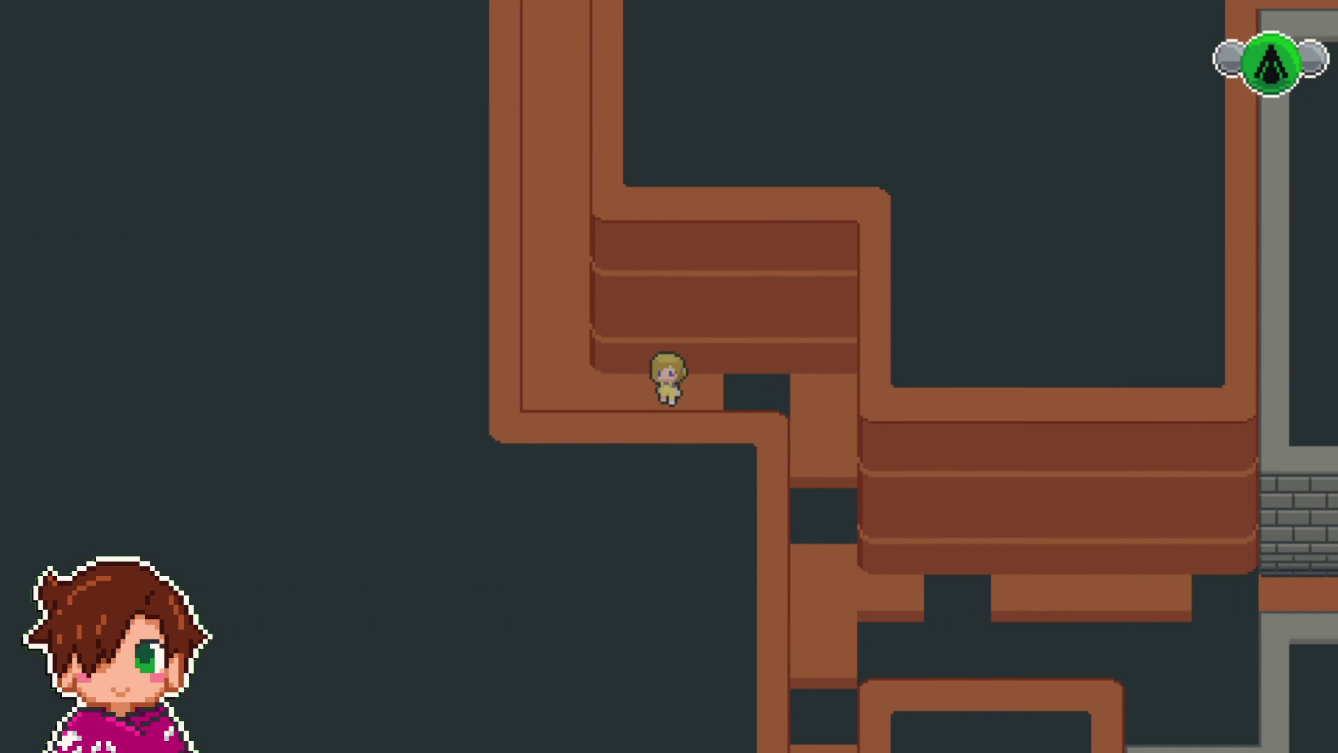
key("Up")
key("Down")
key("Up")
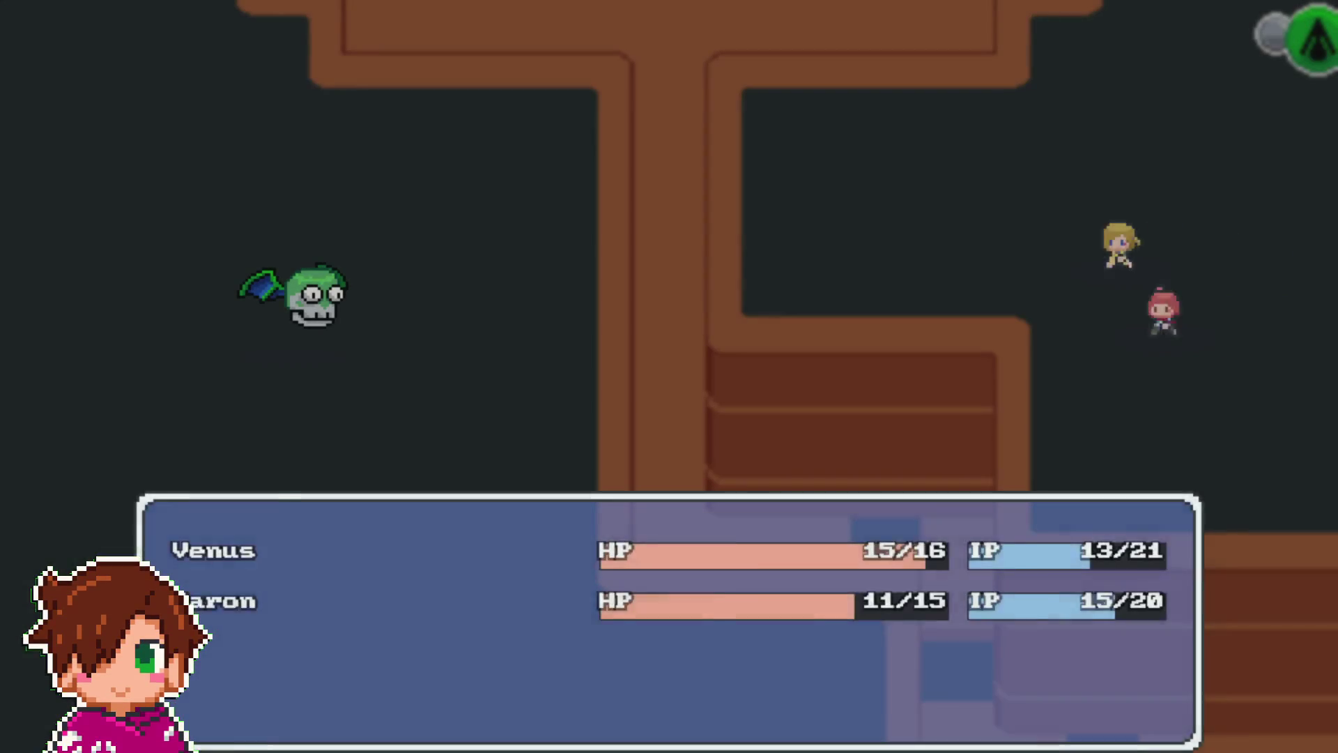
- Defeat the winged green skull with Atacar, Venus's Toque Aureo and Aaron's skill, then head north
key("Return")
key("Return")
key("Down")
key("Return")
key("Return")
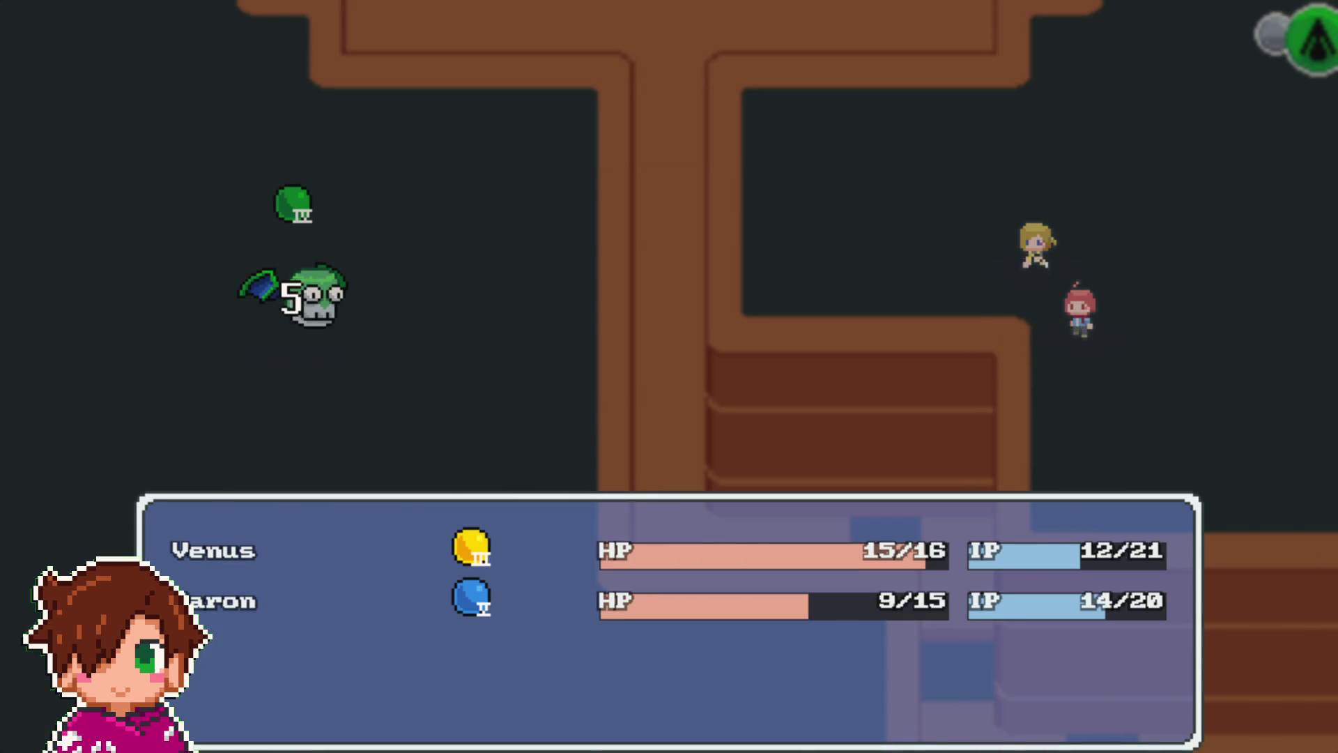
key("Down")
key("Return")
key("Return")
key("Return")
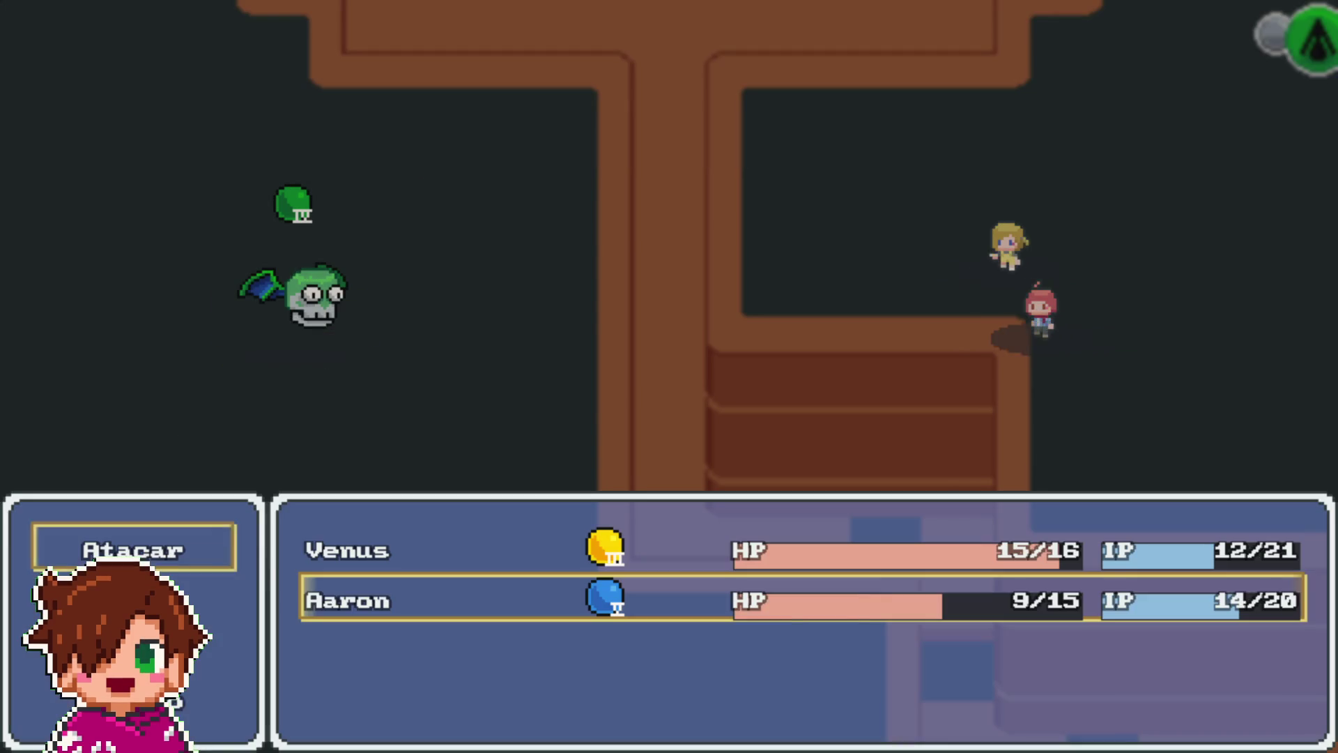
key("Down")
key("Return")
key("Return")
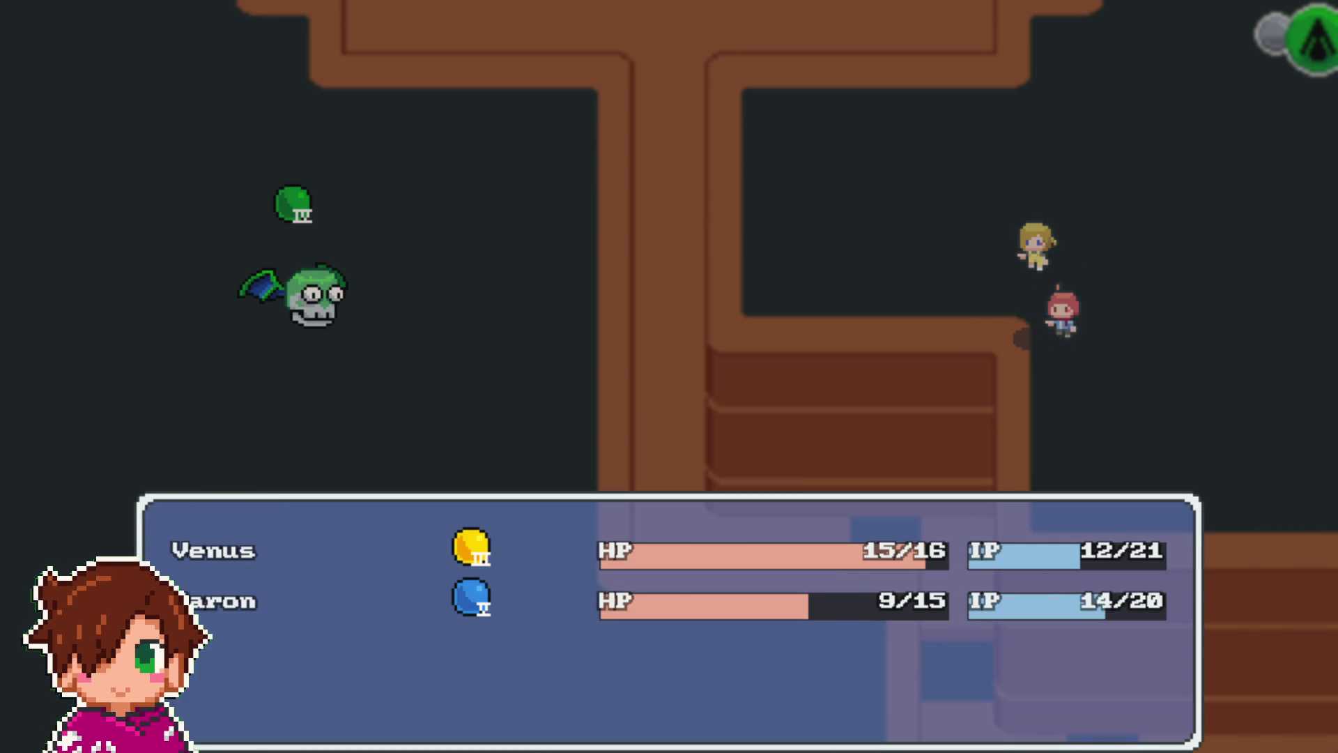
key("Return")
key("Up")
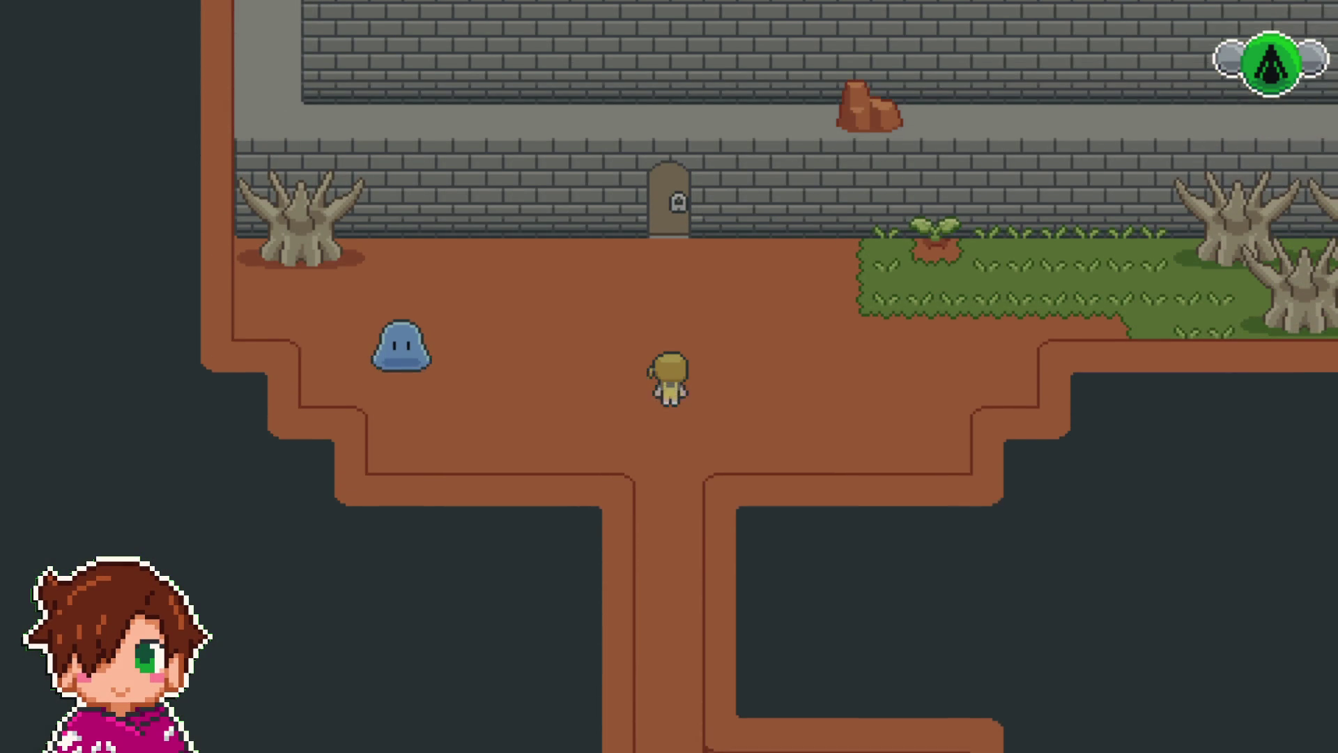
- Climb the vine down to the door and examine it twice, confirming it is locked
key("Left")
key("Up")
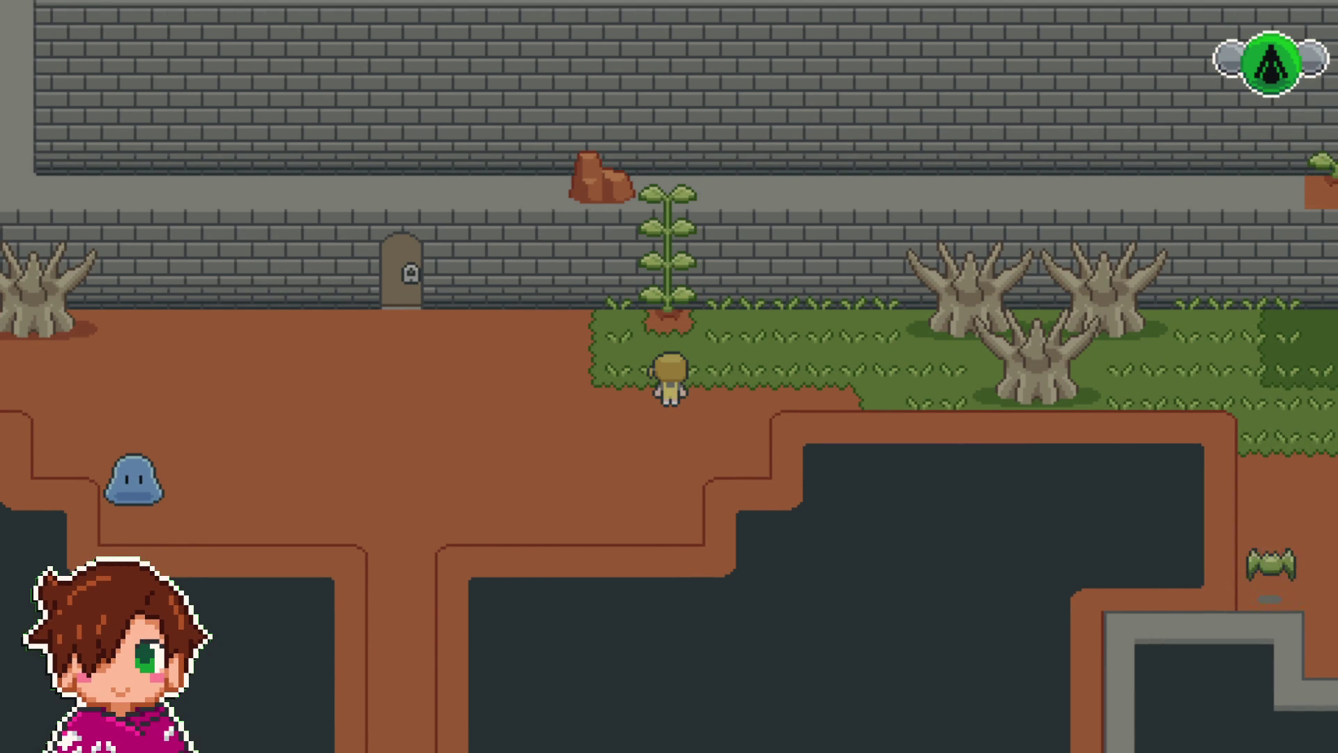
key("Up")
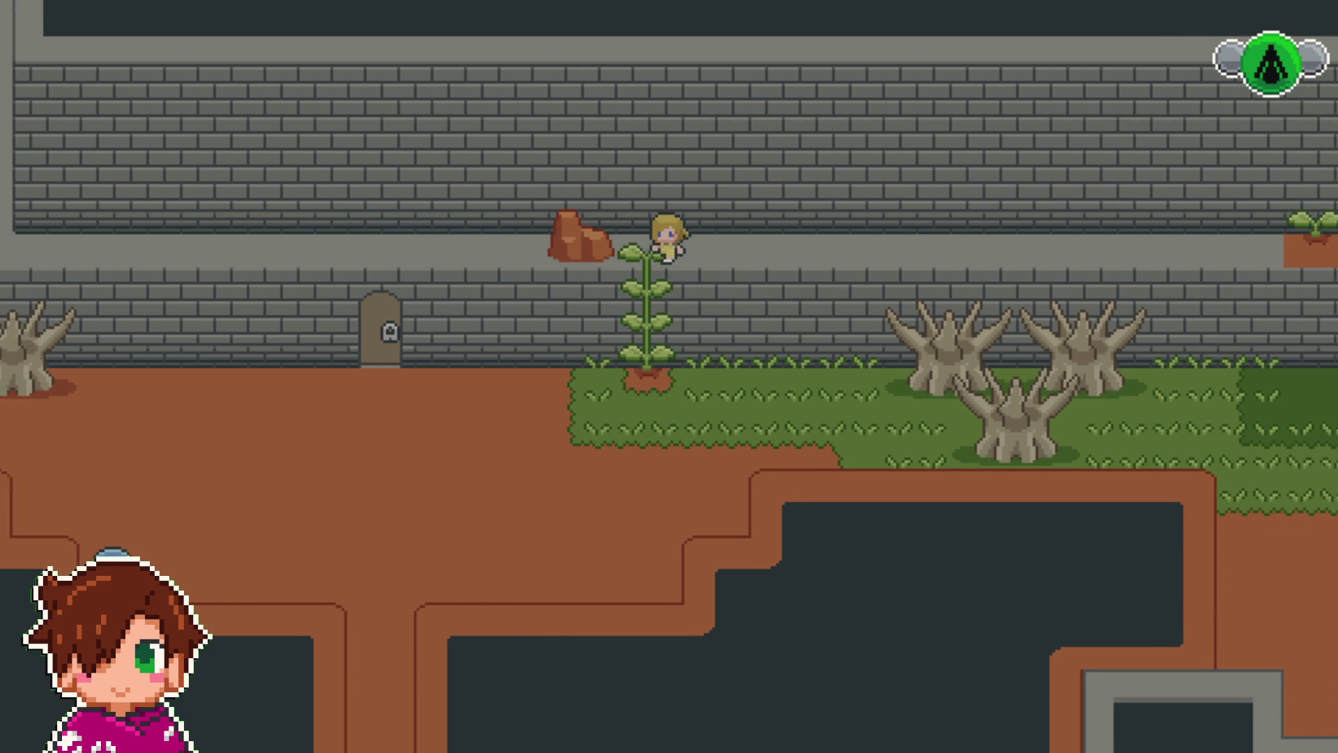
key("Down")
key("Left")
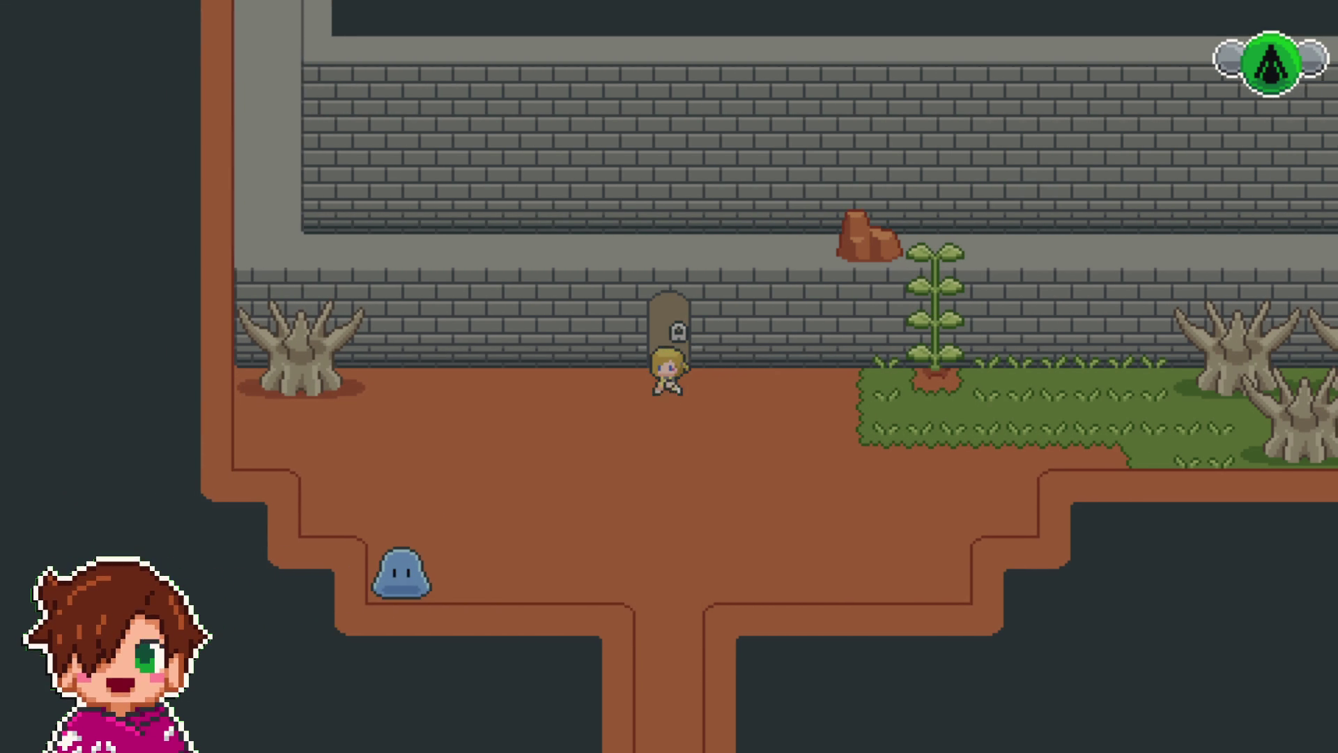
key("Up")
key("z")
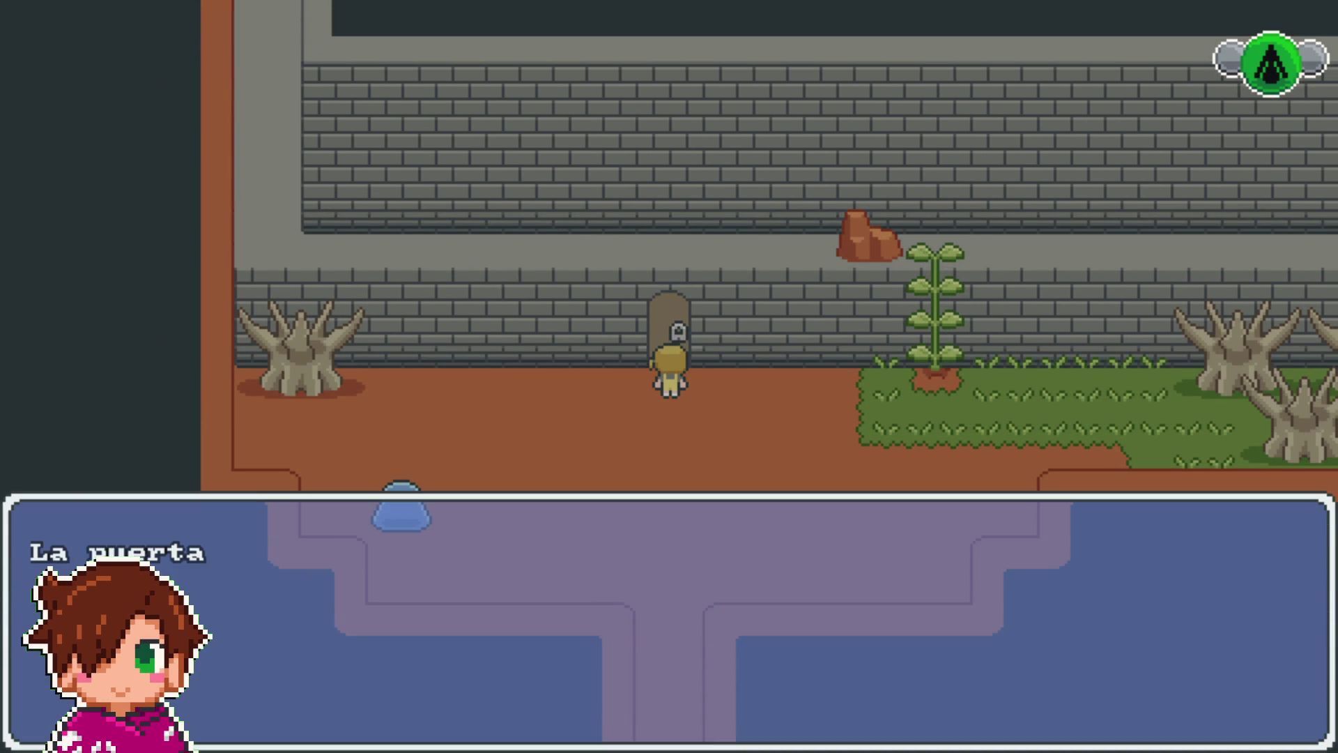
key("z")
key("Down")
key("Up")
key("z")
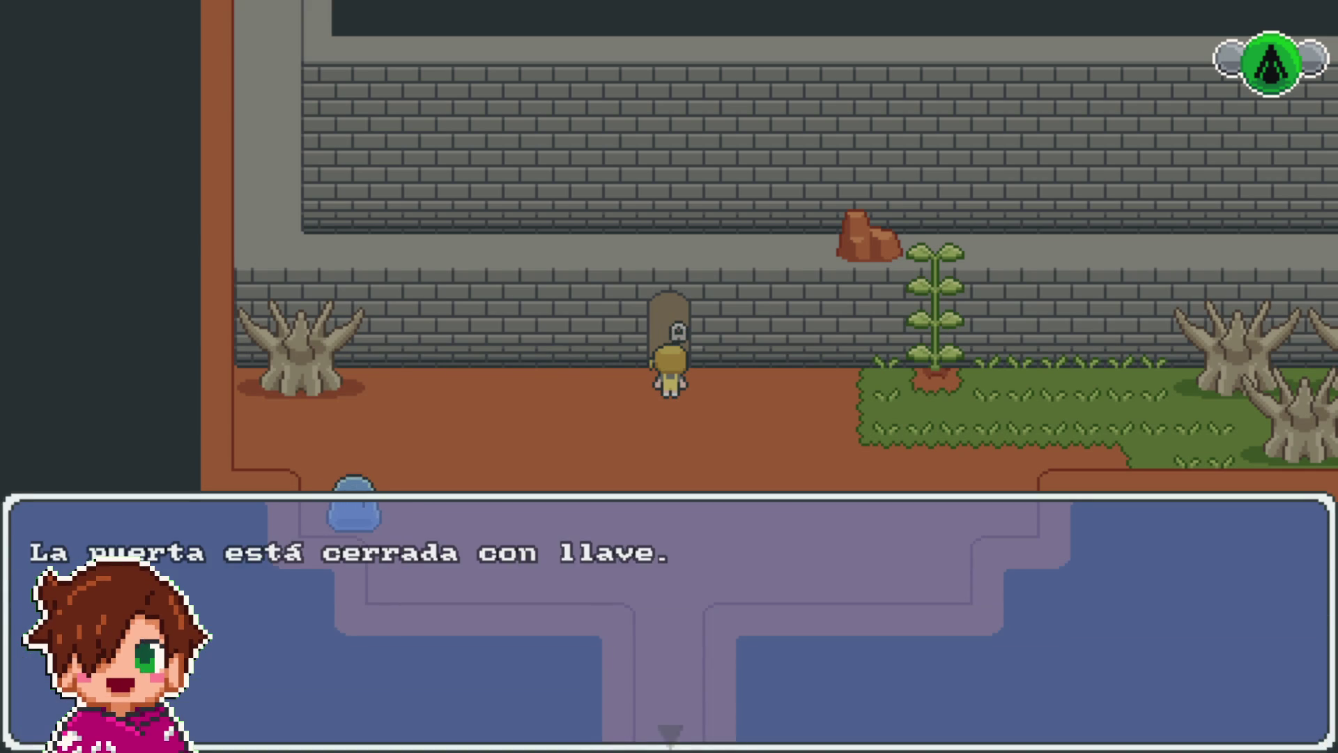
- Climb back up, go right along the ledge and down into the stone gap to take the key
key("z")
key("Right")
key("Up")
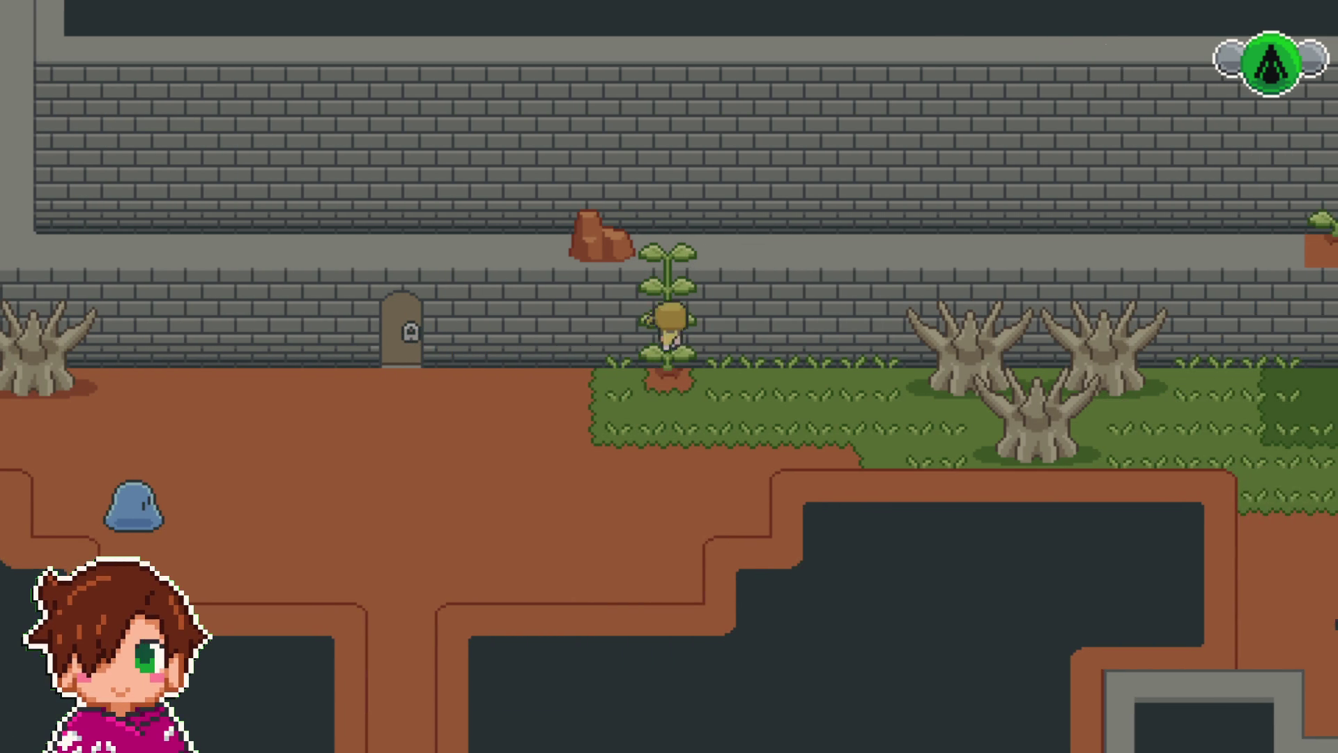
key("Right")
key("Right")
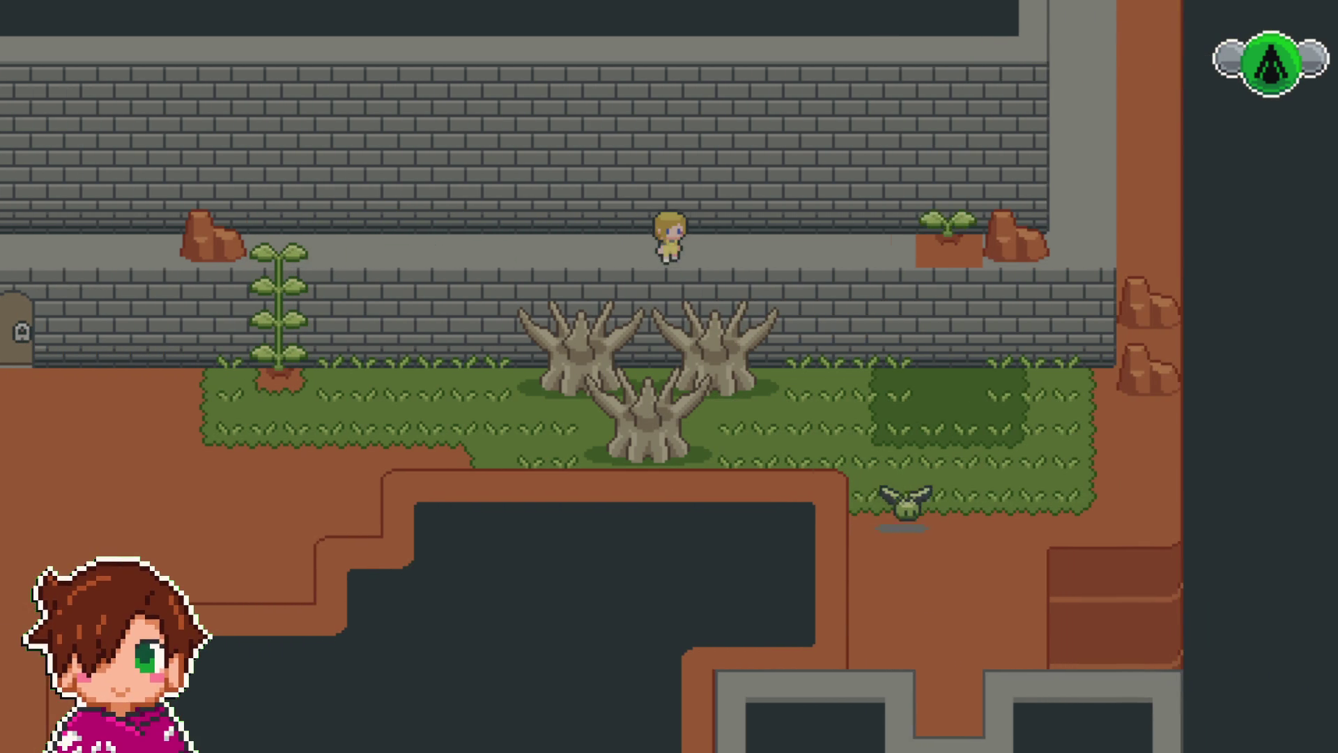
key("Right")
key("Down")
key("Down")
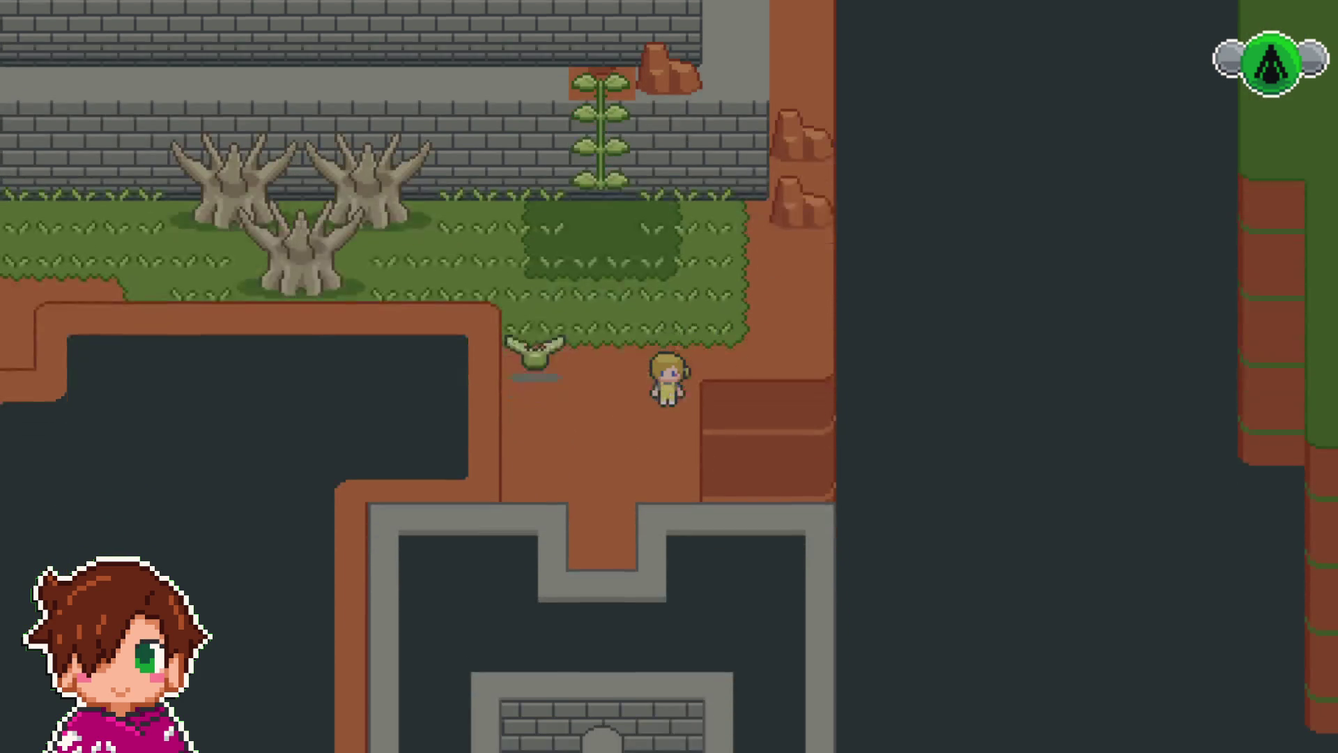
key("Down")
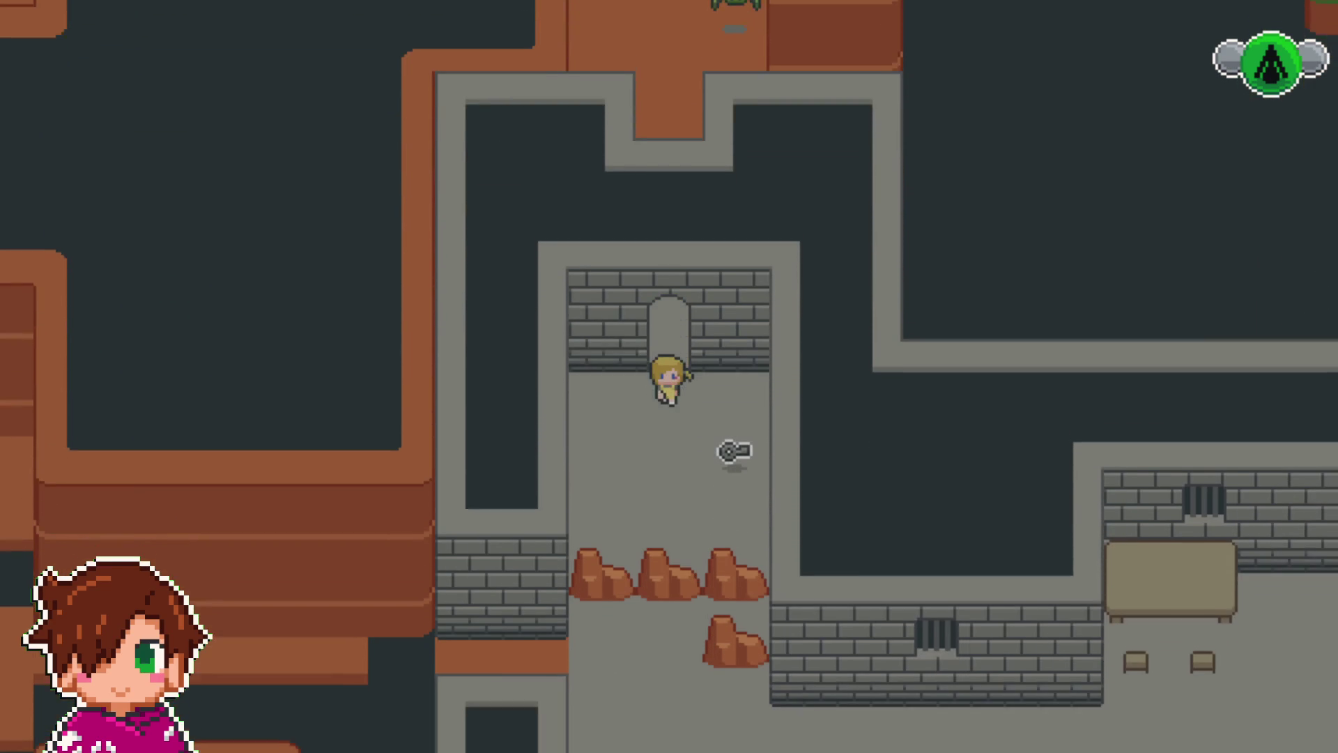
key("Return")
- Return through the archway and down the vine beside the door, then open the pause menu
key("Left")
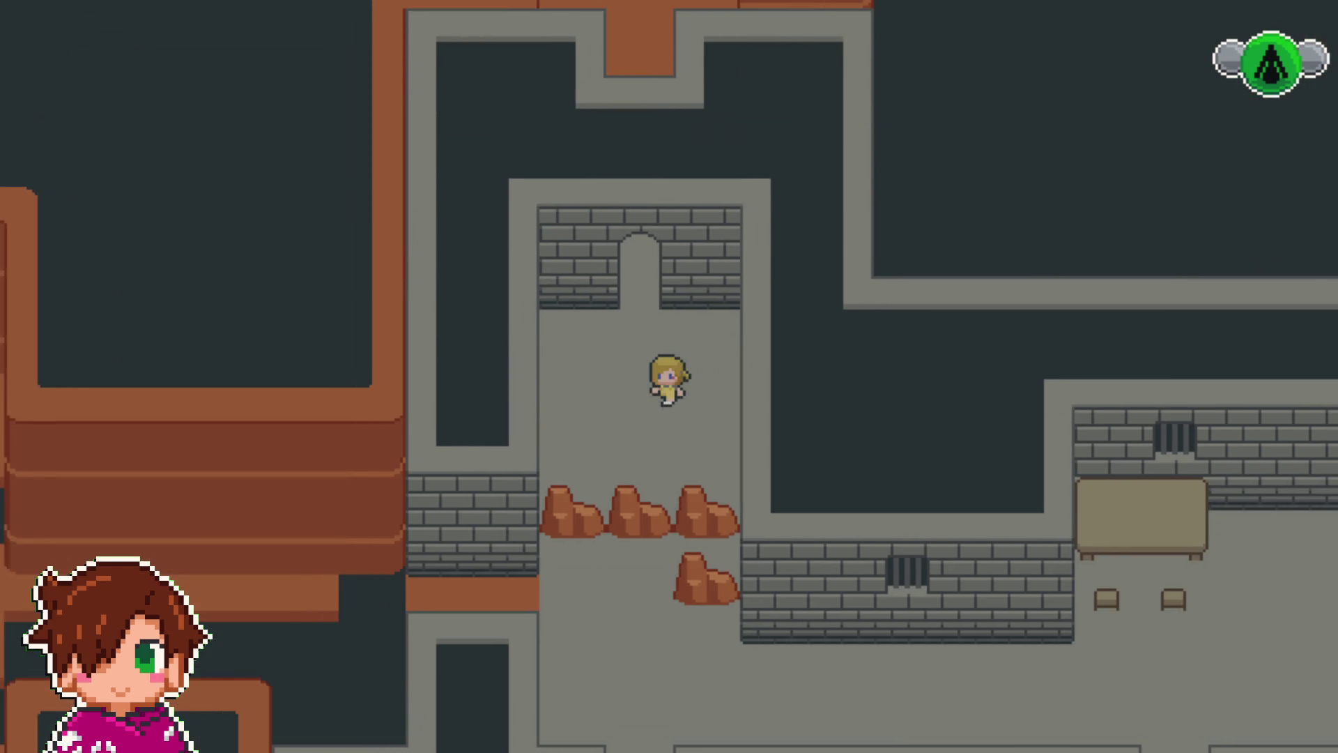
key("Up")
key("Up")
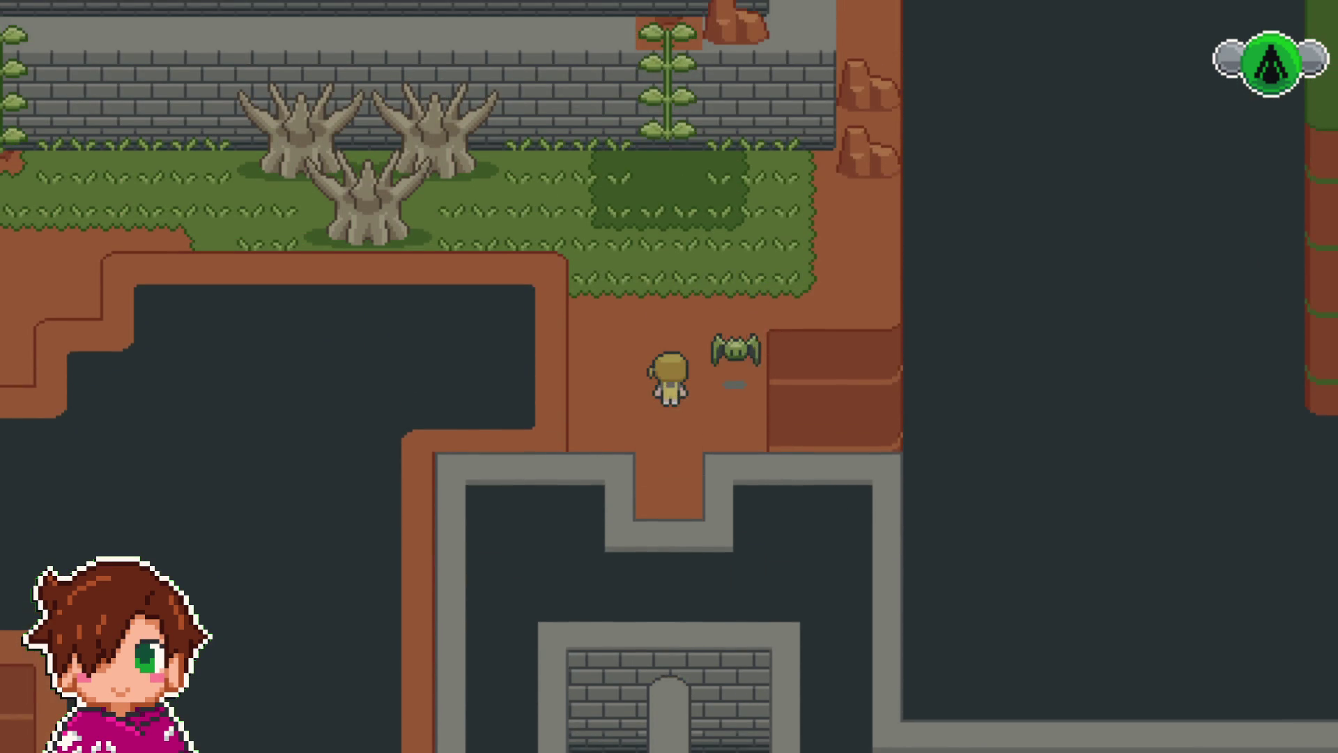
key("Left")
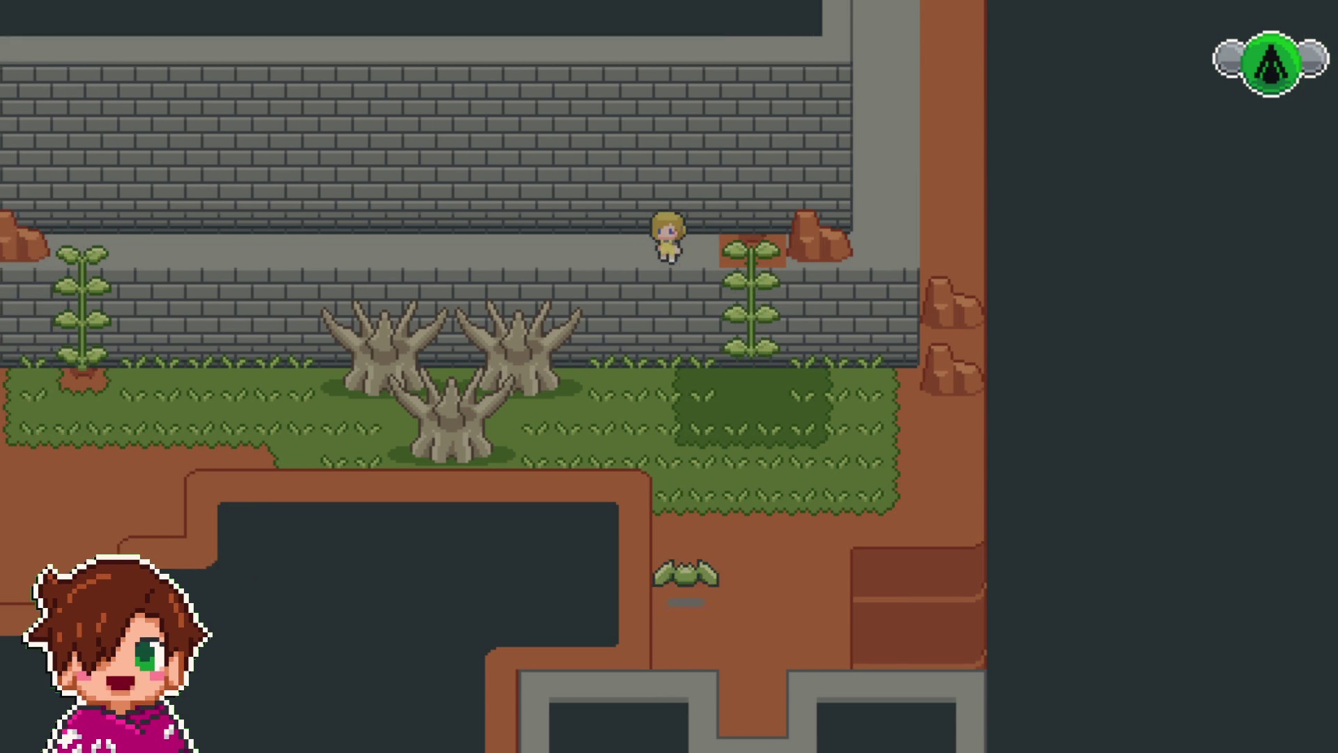
key("Left")
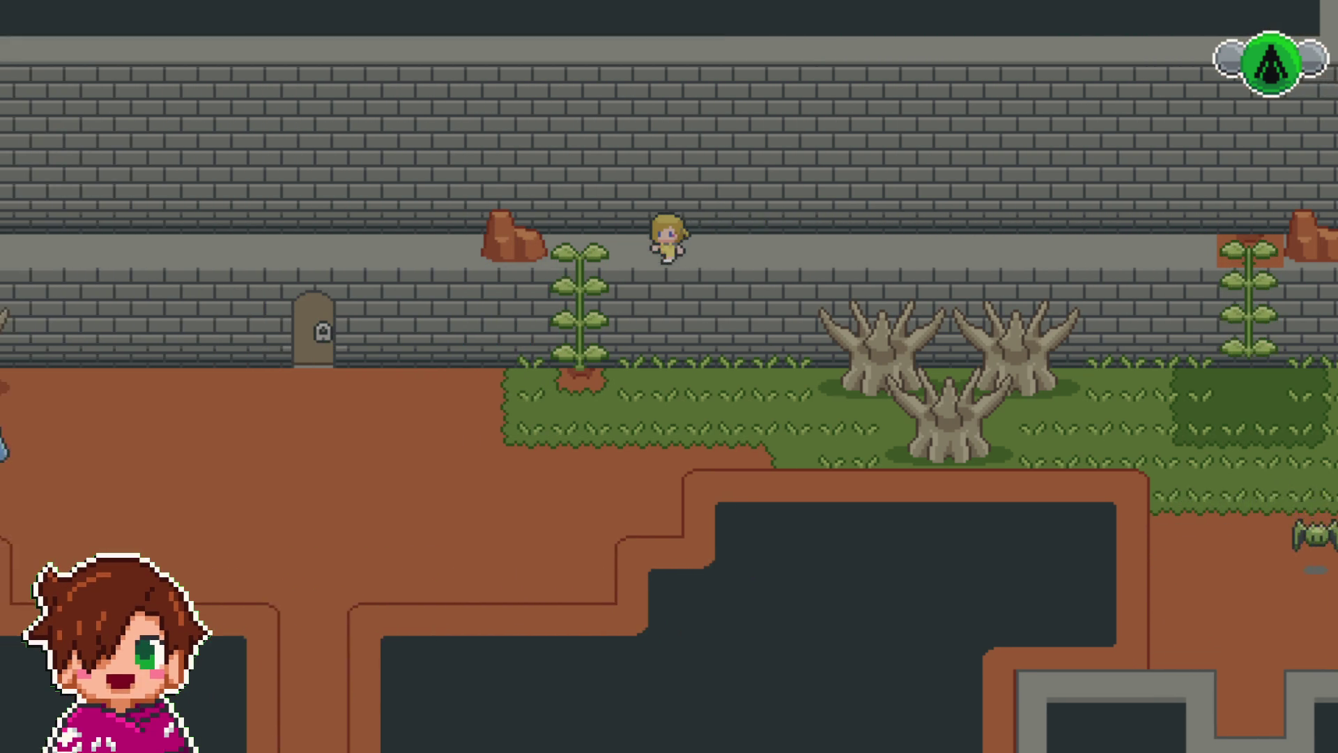
key("Down")
key("Left")
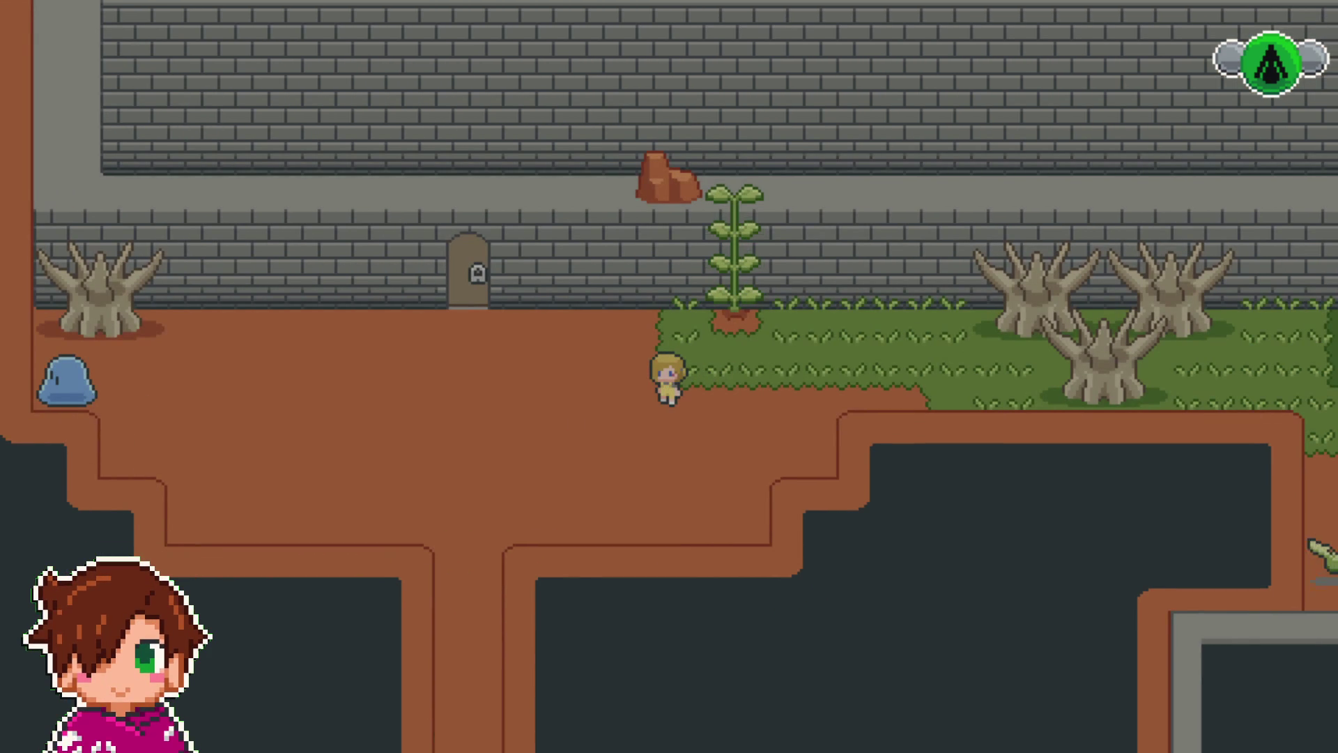
key("Escape")
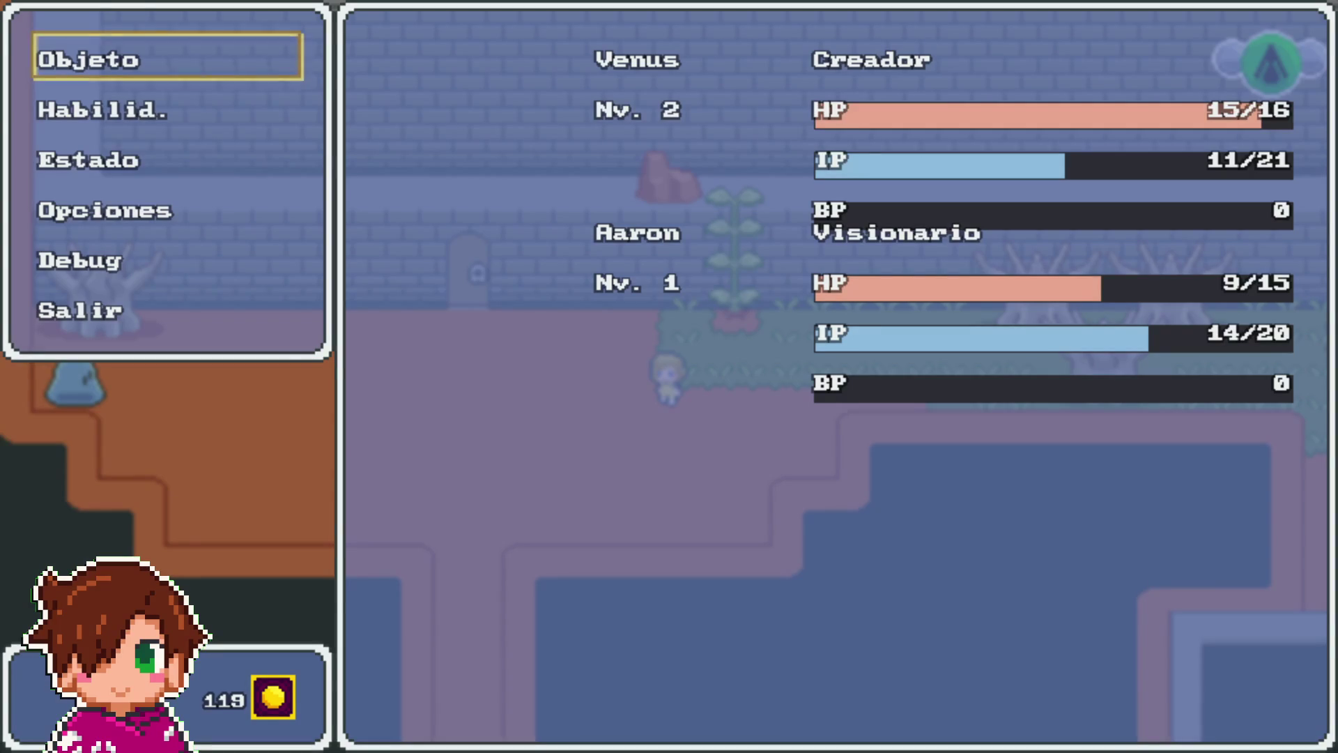
- Open the item list and compare the red and blue potions
key("Up")
key("Return")
key("Return")
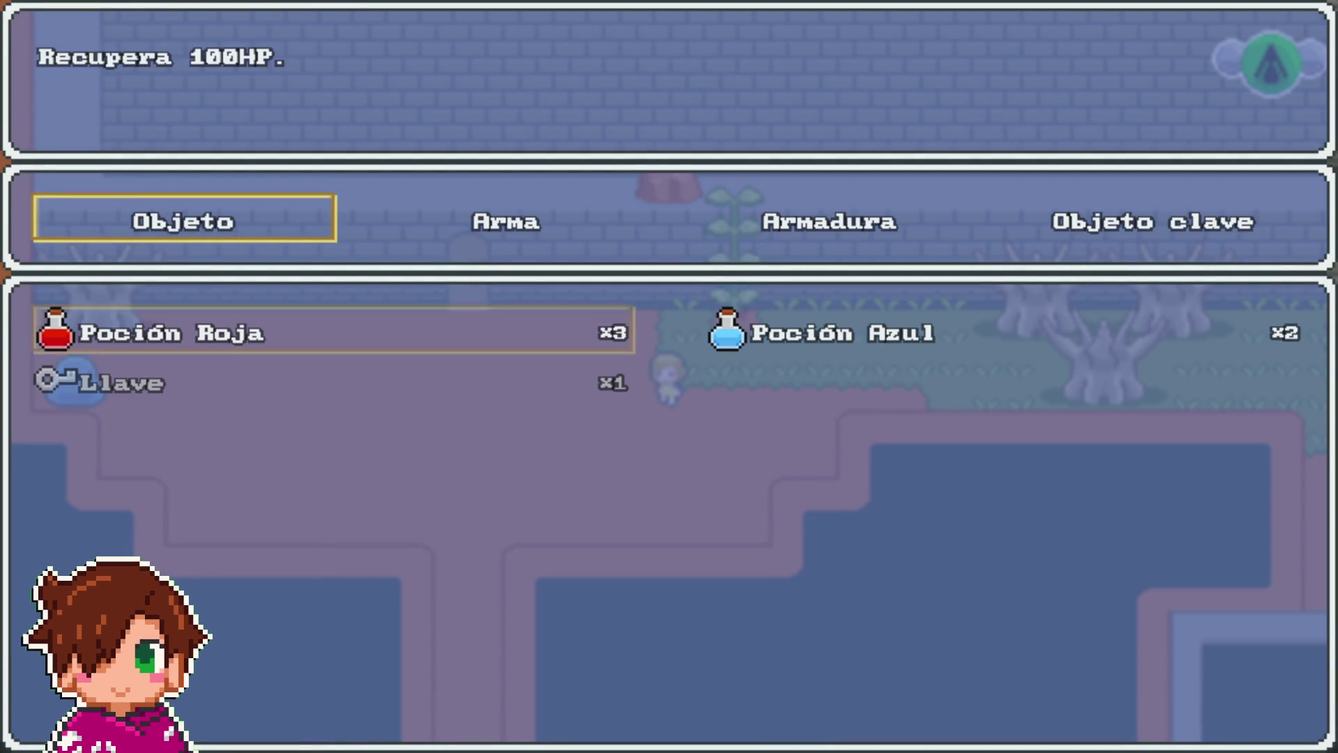
key("Return")
key("Down")
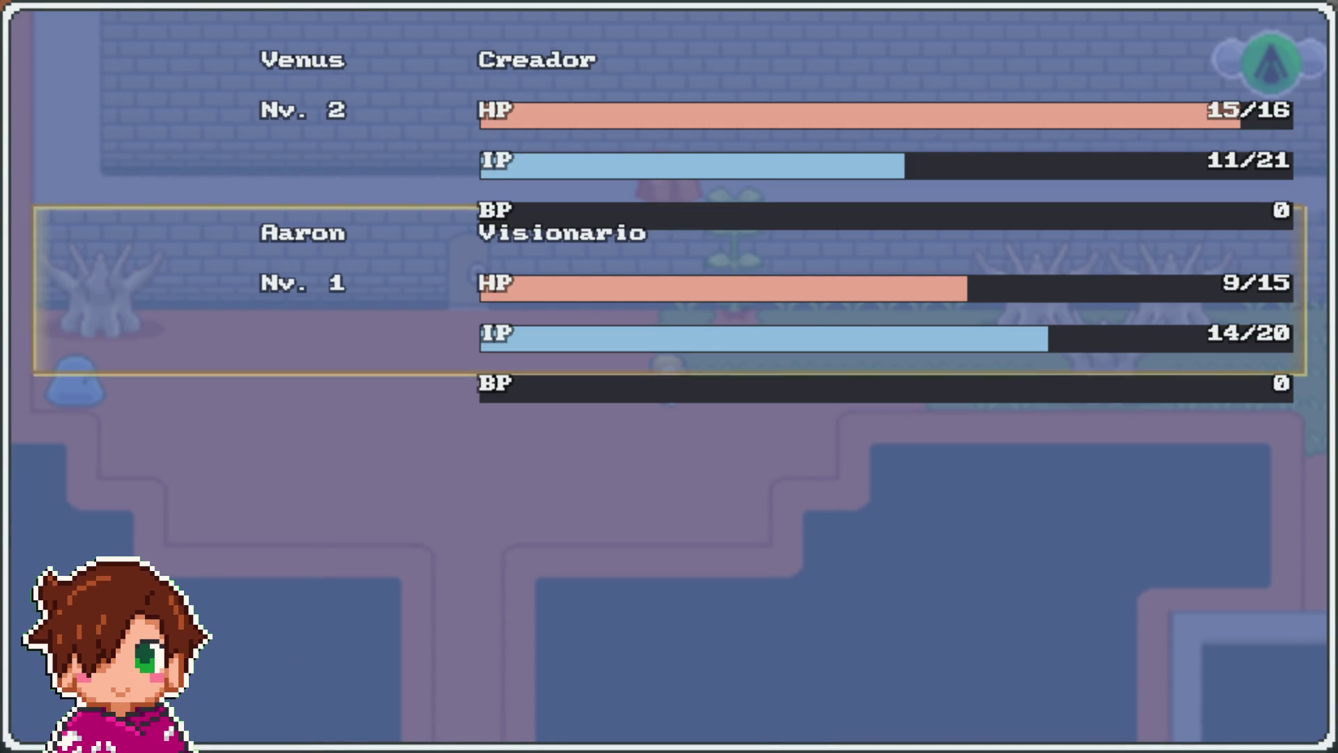
key("Escape")
key("Right")
key("Left")
key("Right")
- Use a Poción Roja on Aaron to restore him to 15/15 HP and return to the main menu
key("Left")
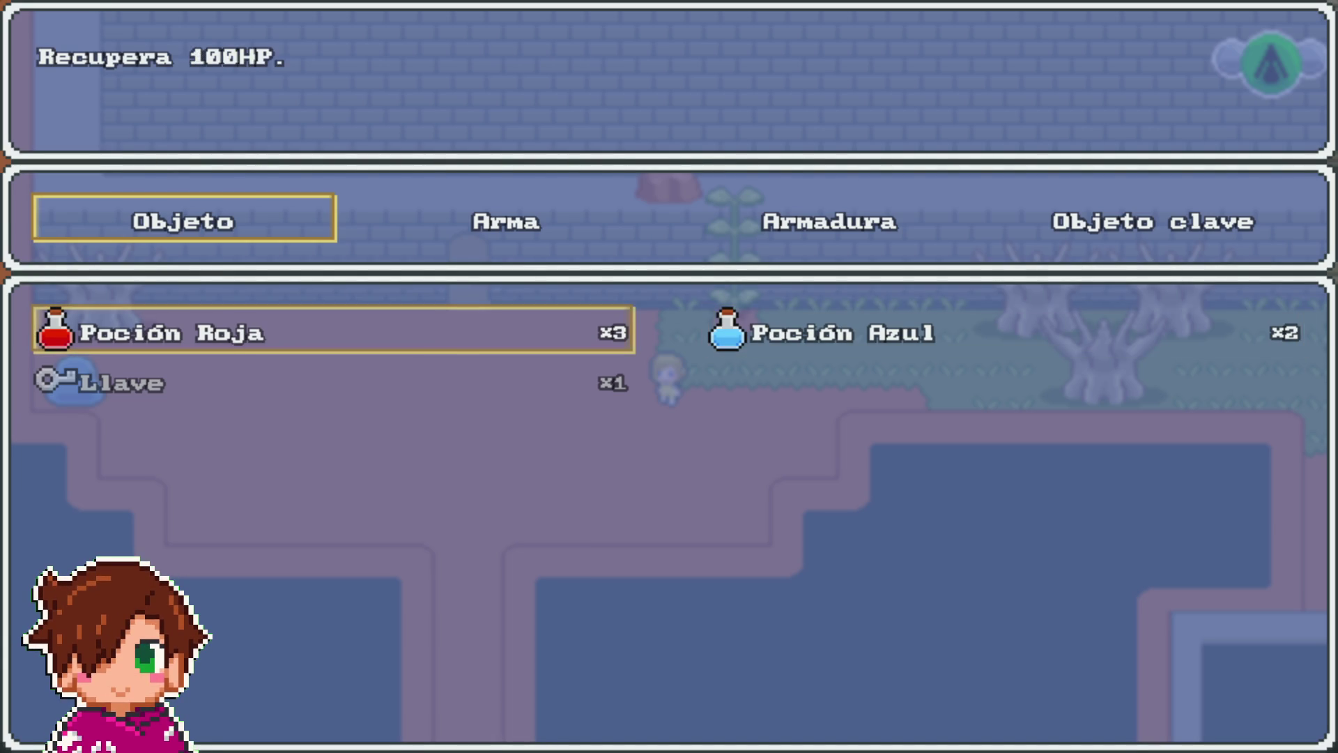
key("Return")
key("Down")
key("Return")
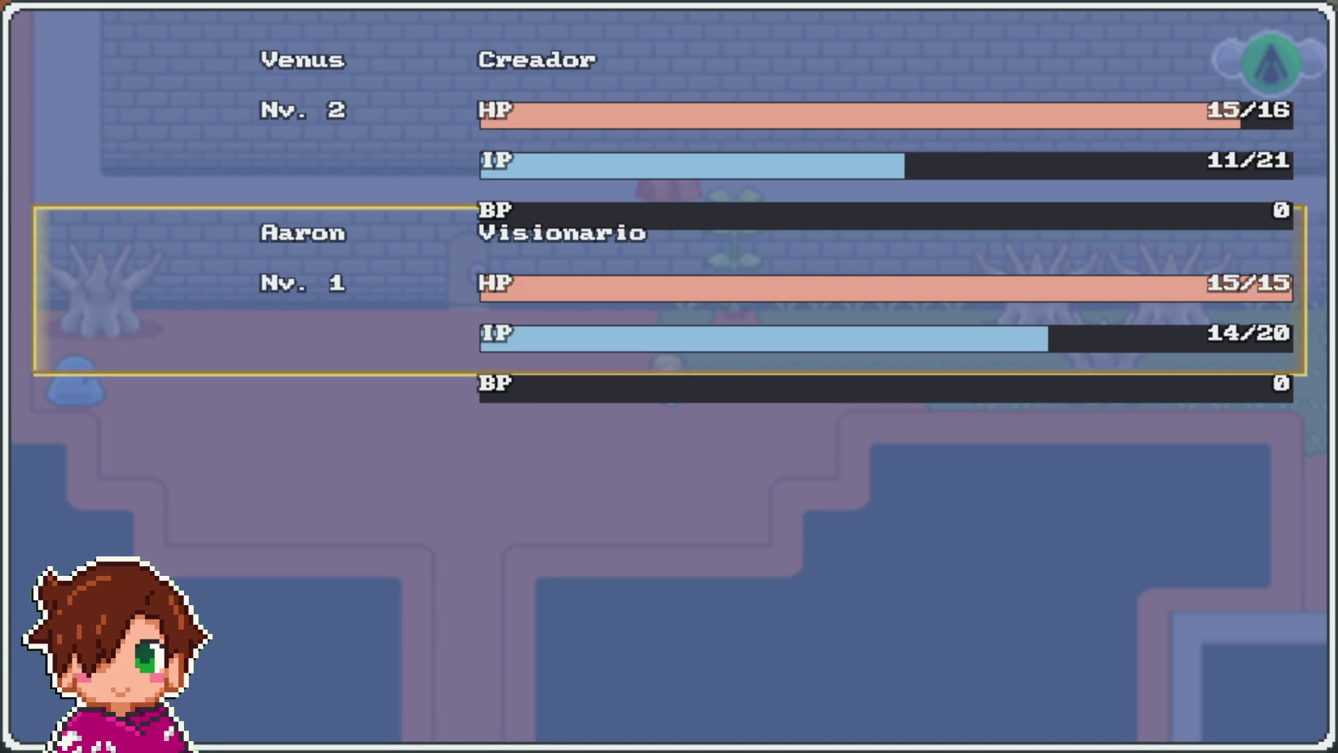
key("Escape")
key("Escape")
key("Escape")
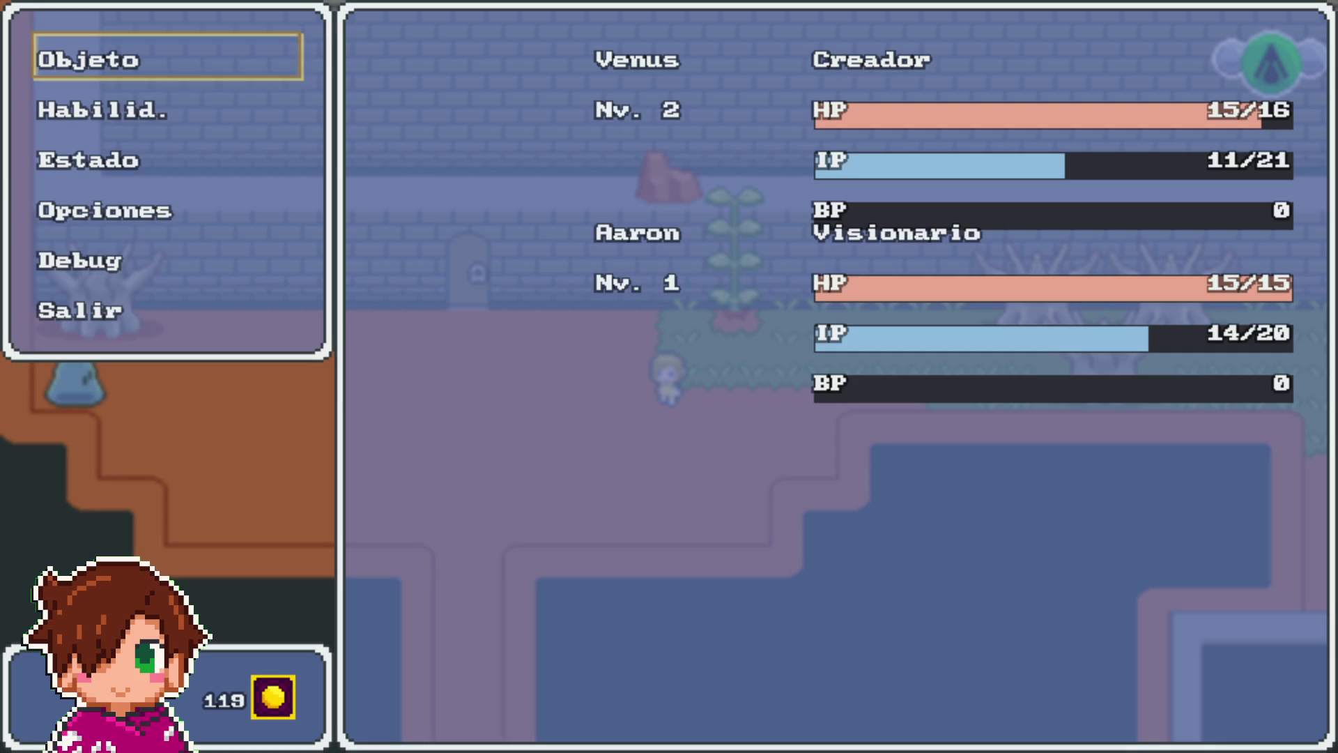
key("Escape")
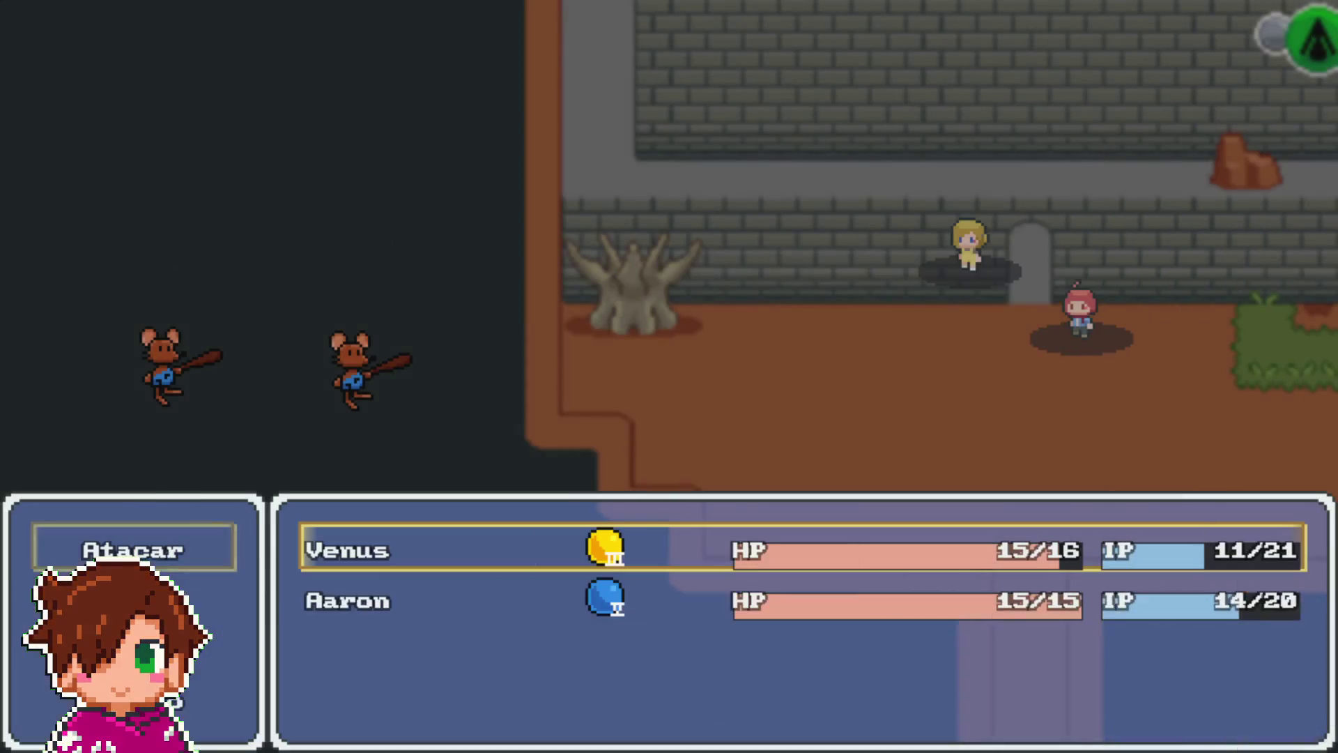
- Defeat Roedor A and Roedor B with Venus's Toque Aureo and clear the victory message
key("Return")
key("Return")
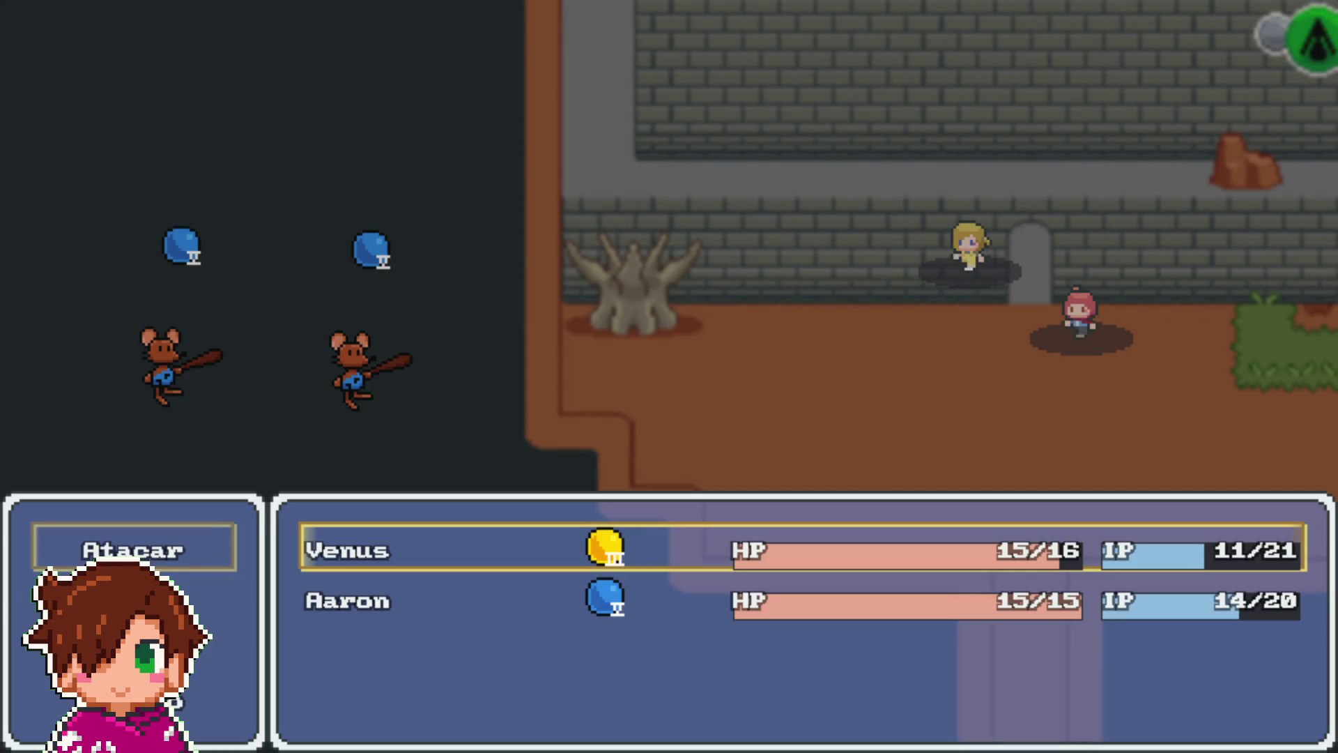
key("Return")
key("Return")
key("Return")
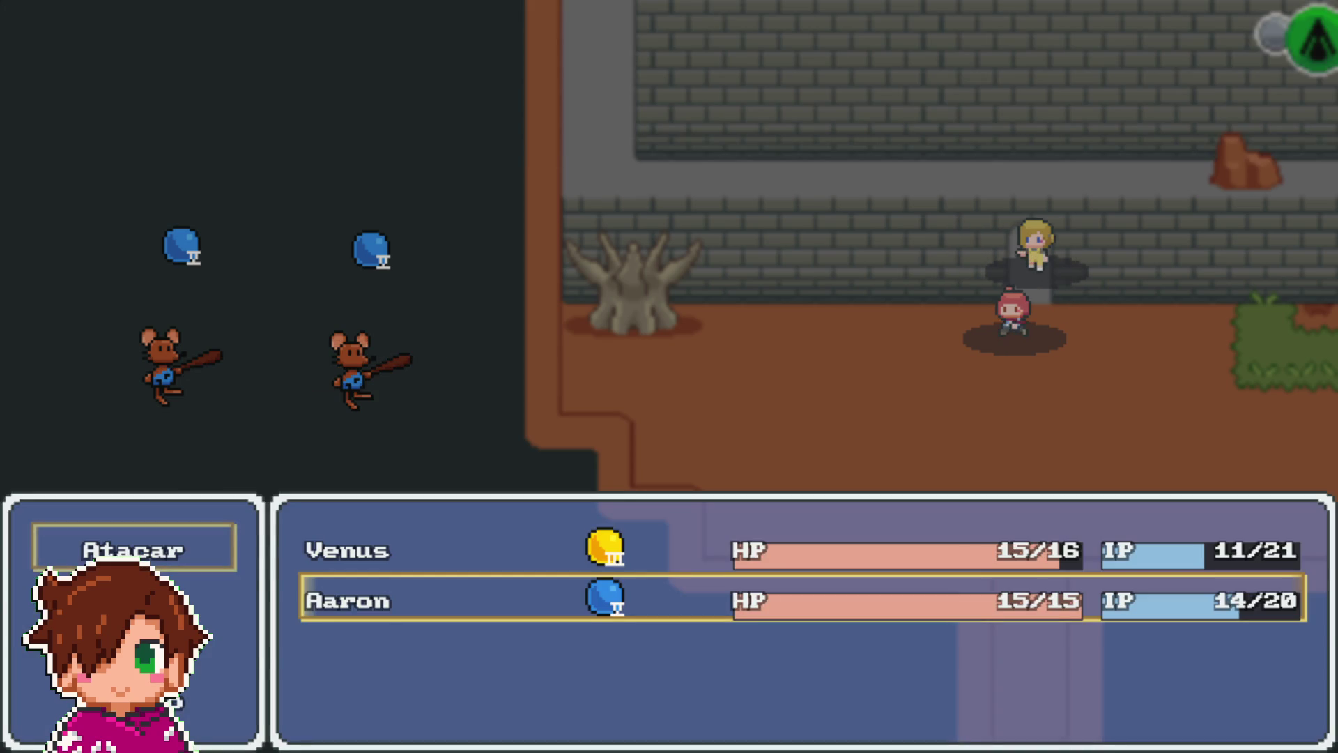
key("Return")
key("Return")
key("Return")
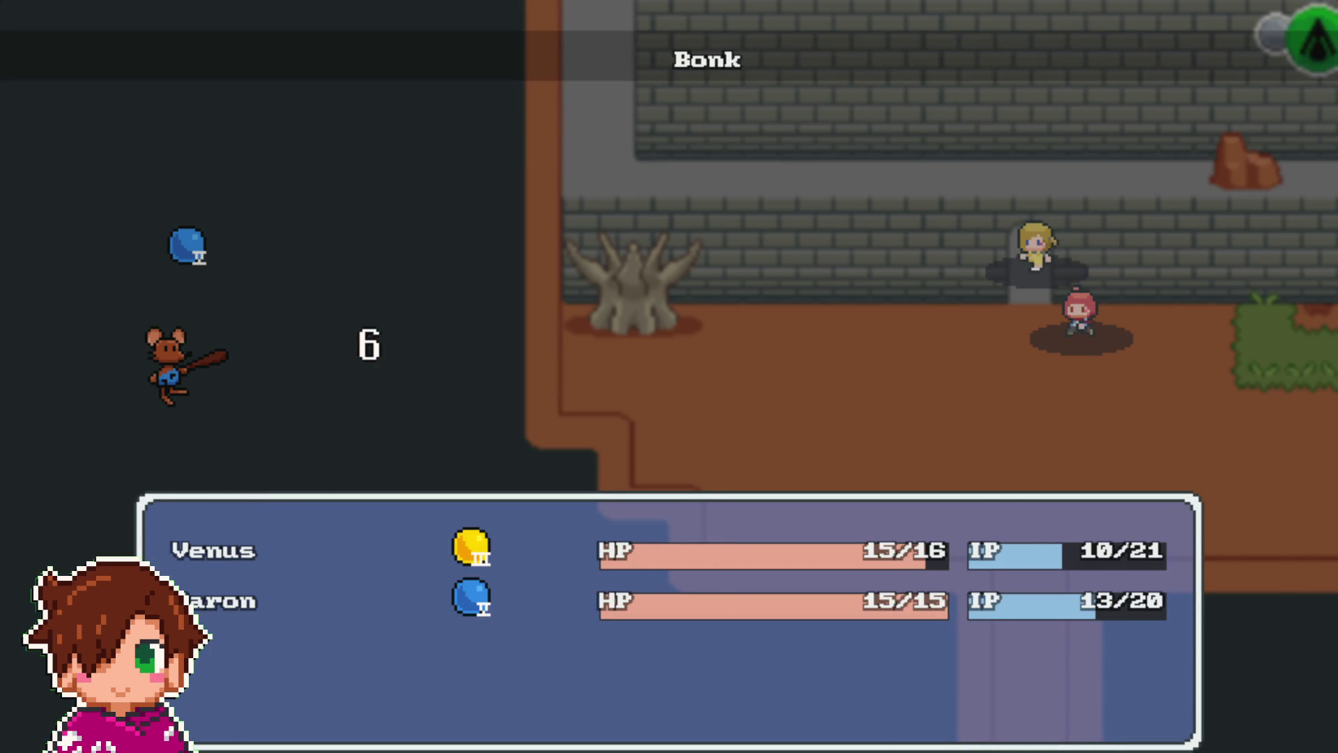
key("Down")
key("Return")
key("Return")
key("Return")
key("Return")
key("Return")
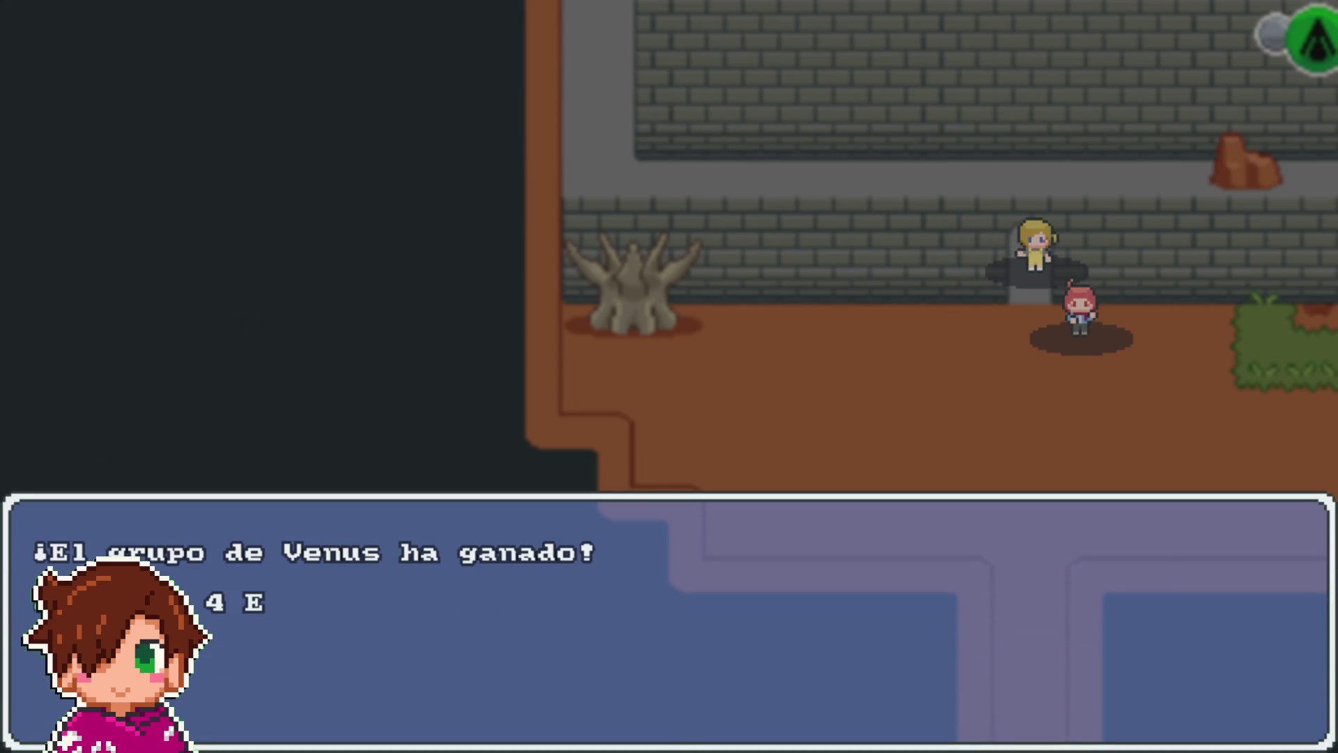
key("Return")
key("Return")
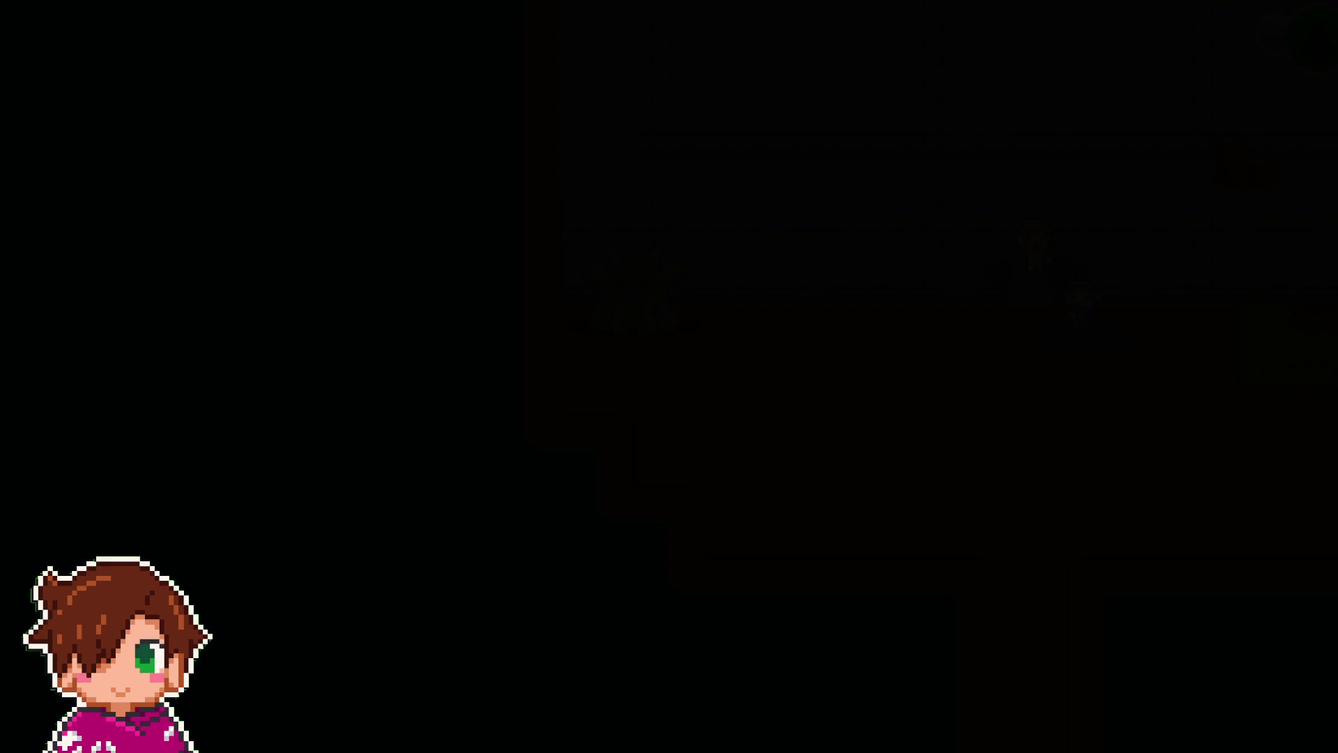
- Pick up the coin and use the key to remove the wooden door's padlock
key("Right")
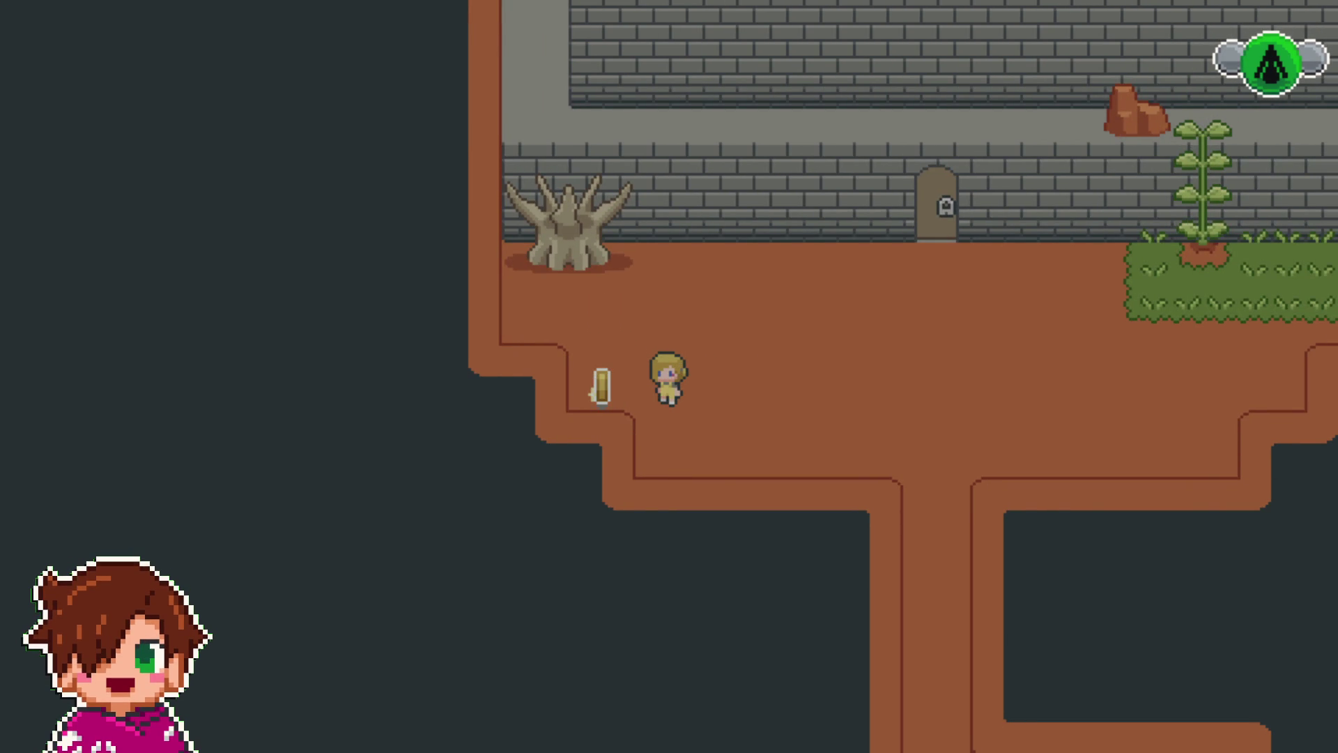
key("Left")
key("Right")
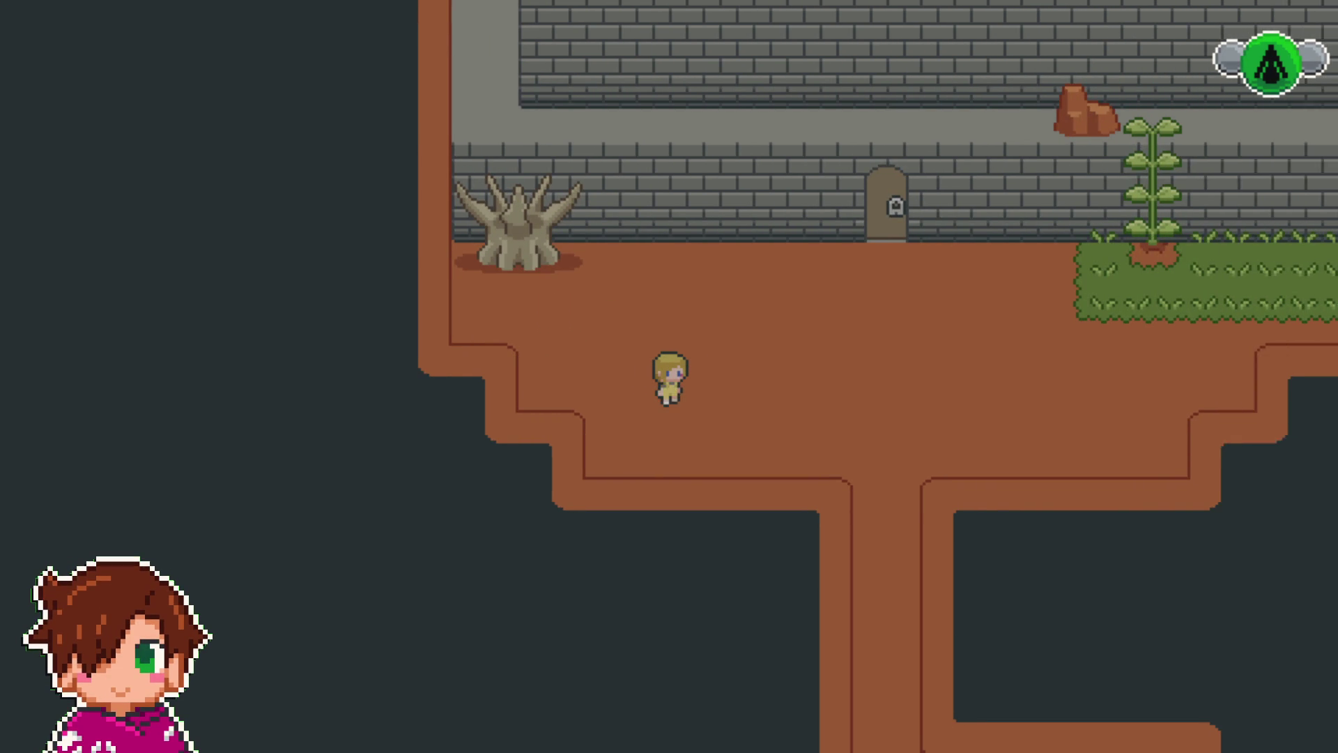
key("Up")
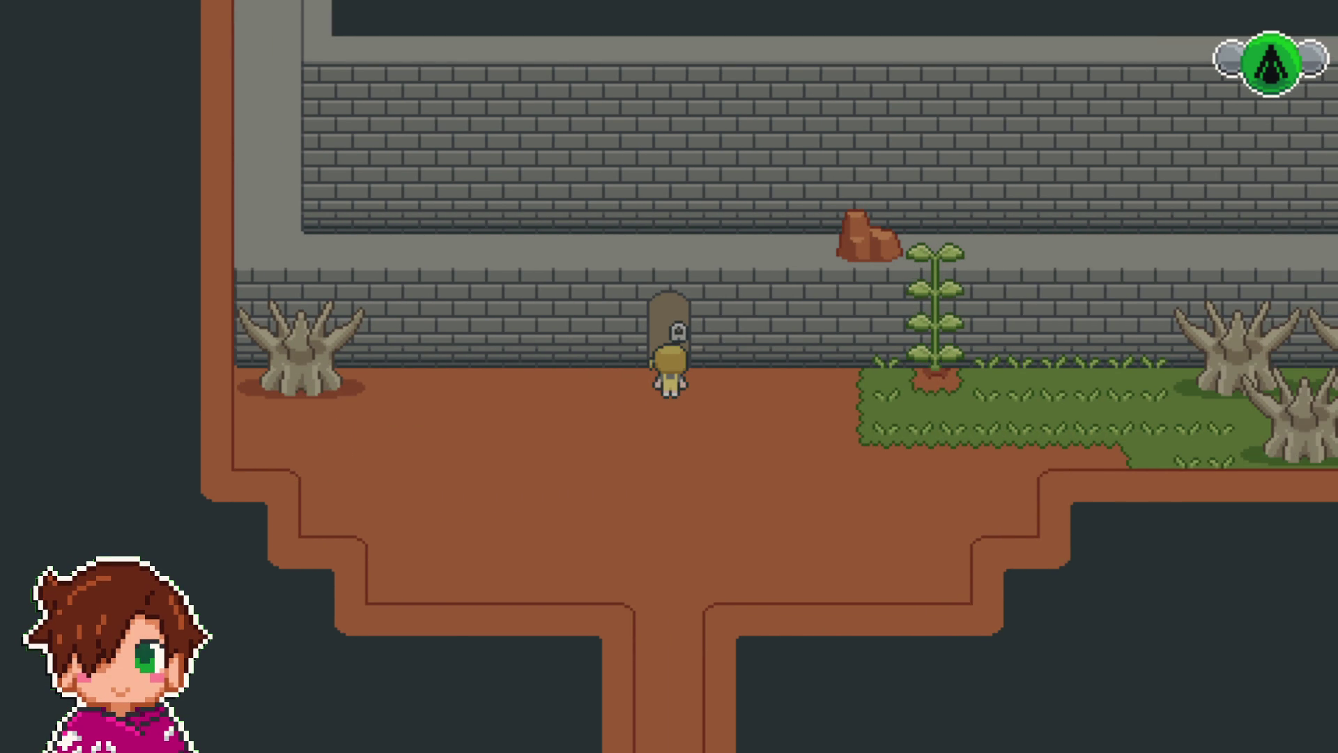
key("Return")
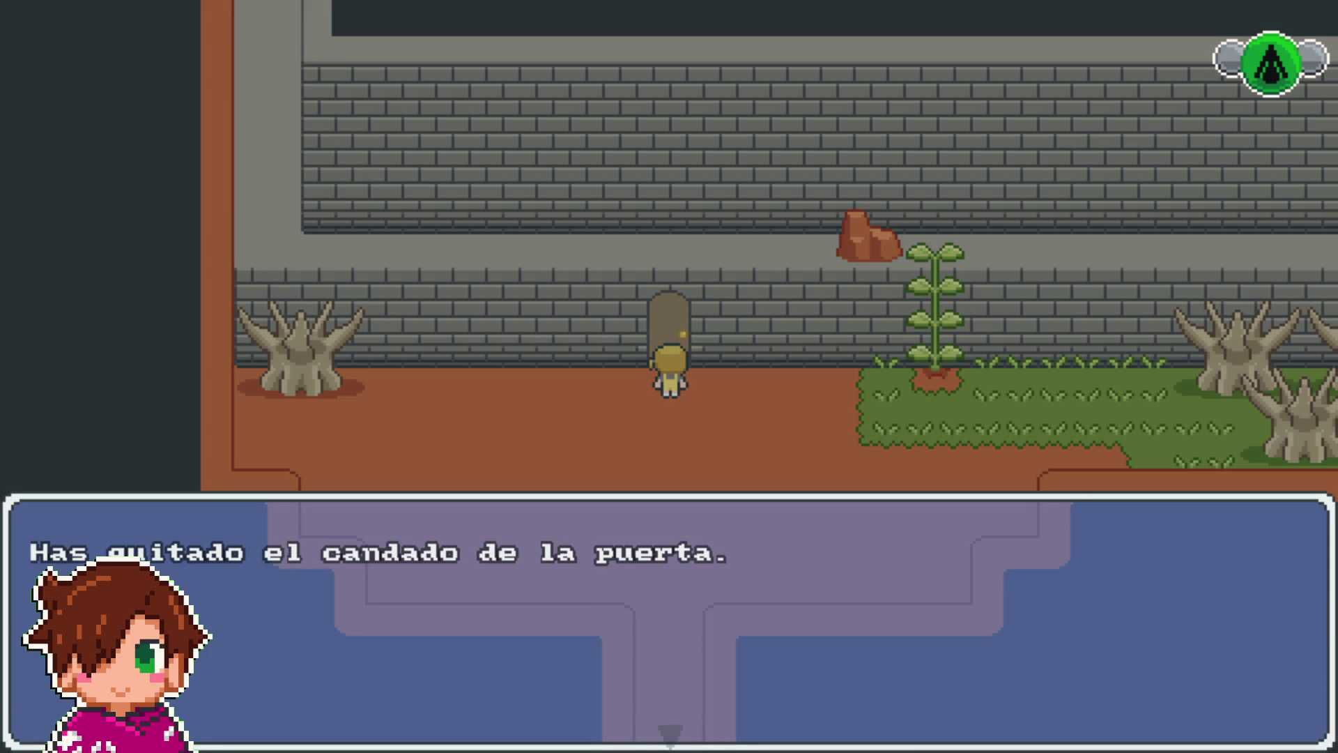
key("Return")
- Enter the grey room, then walk back across the courtyard into the southern corridor
key("Up")
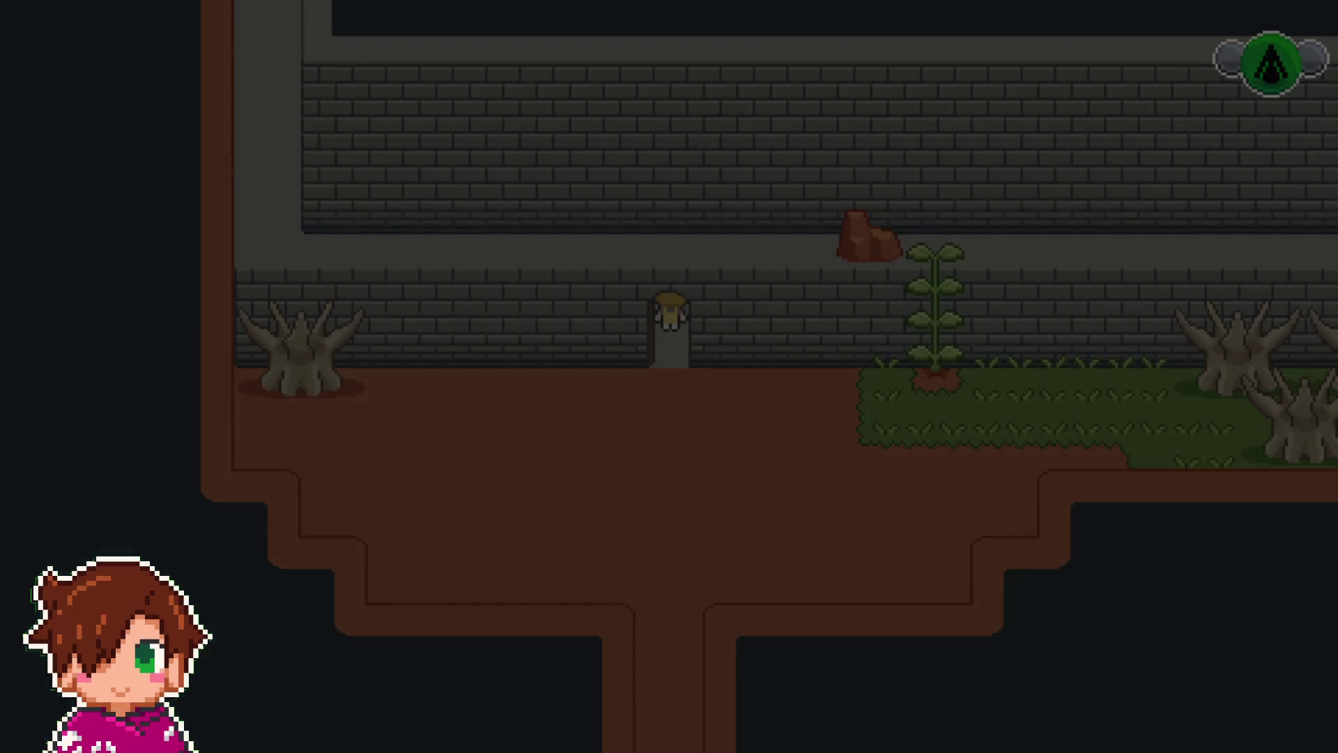
key("Up")
key("Left")
key("Right")
key("Down")
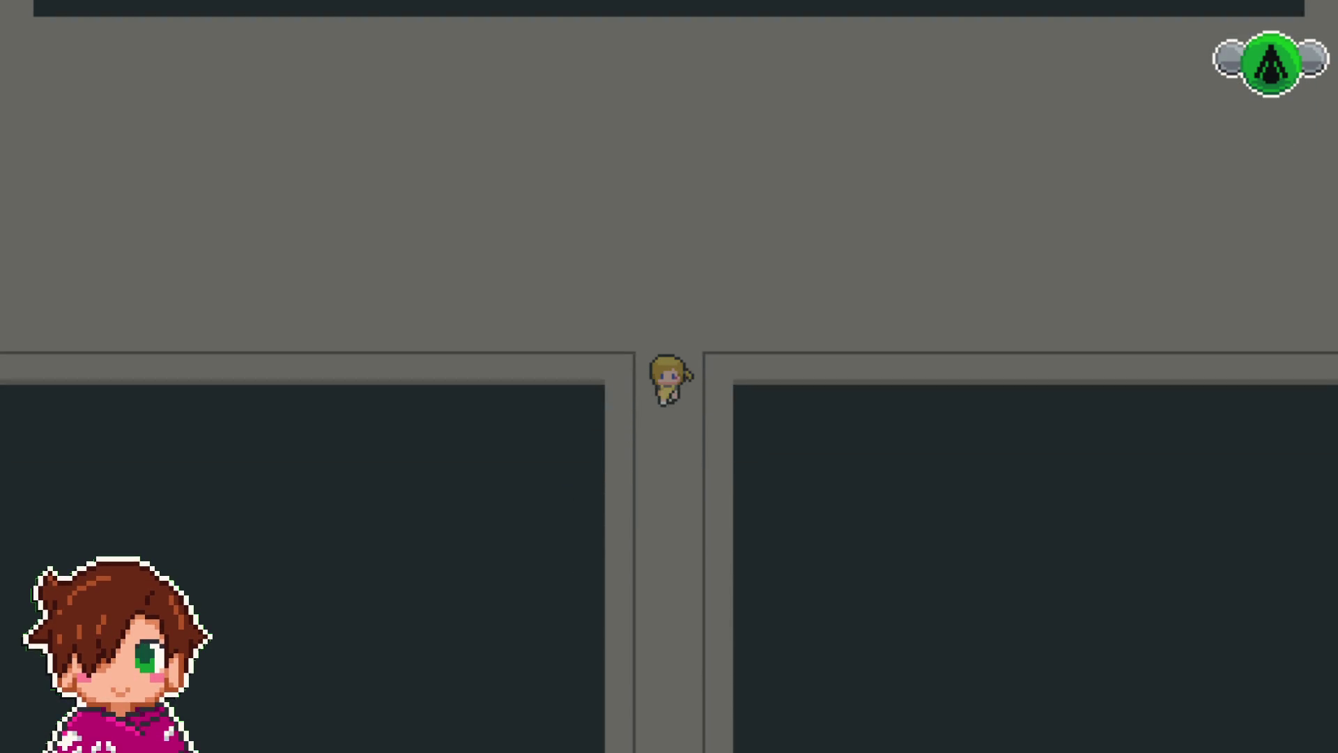
key("Right")
key("Down")
key("Left")
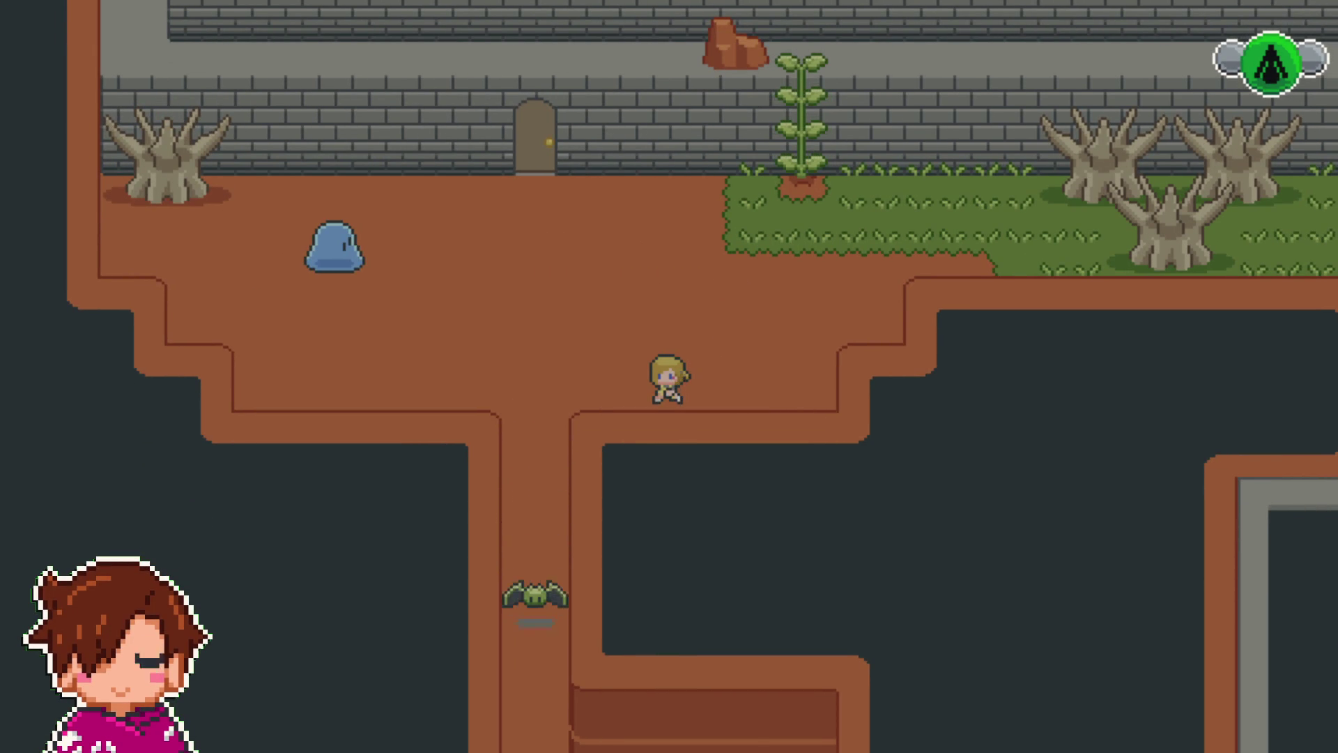
key("Left")
key("Down")
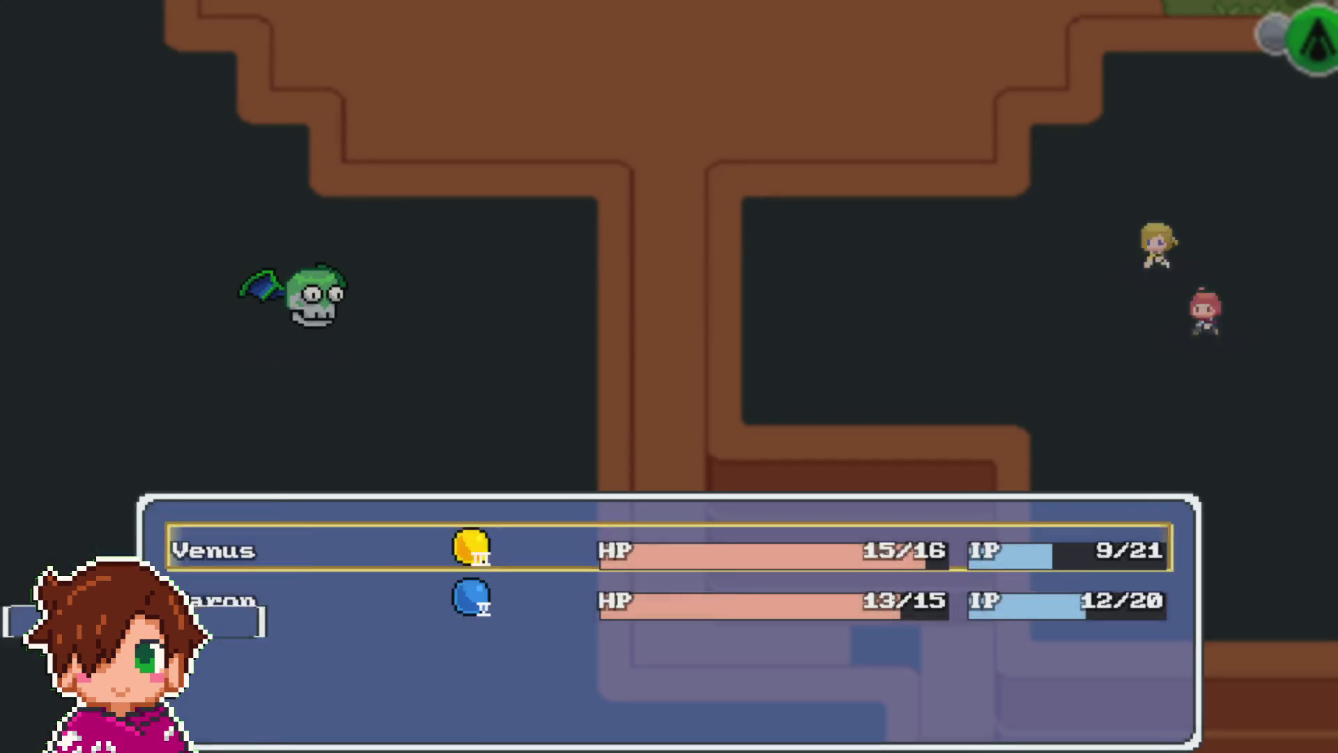
- Defeat the winged skull with Venus's Toque Aureo and Aaron's Melancolía
key("Return")
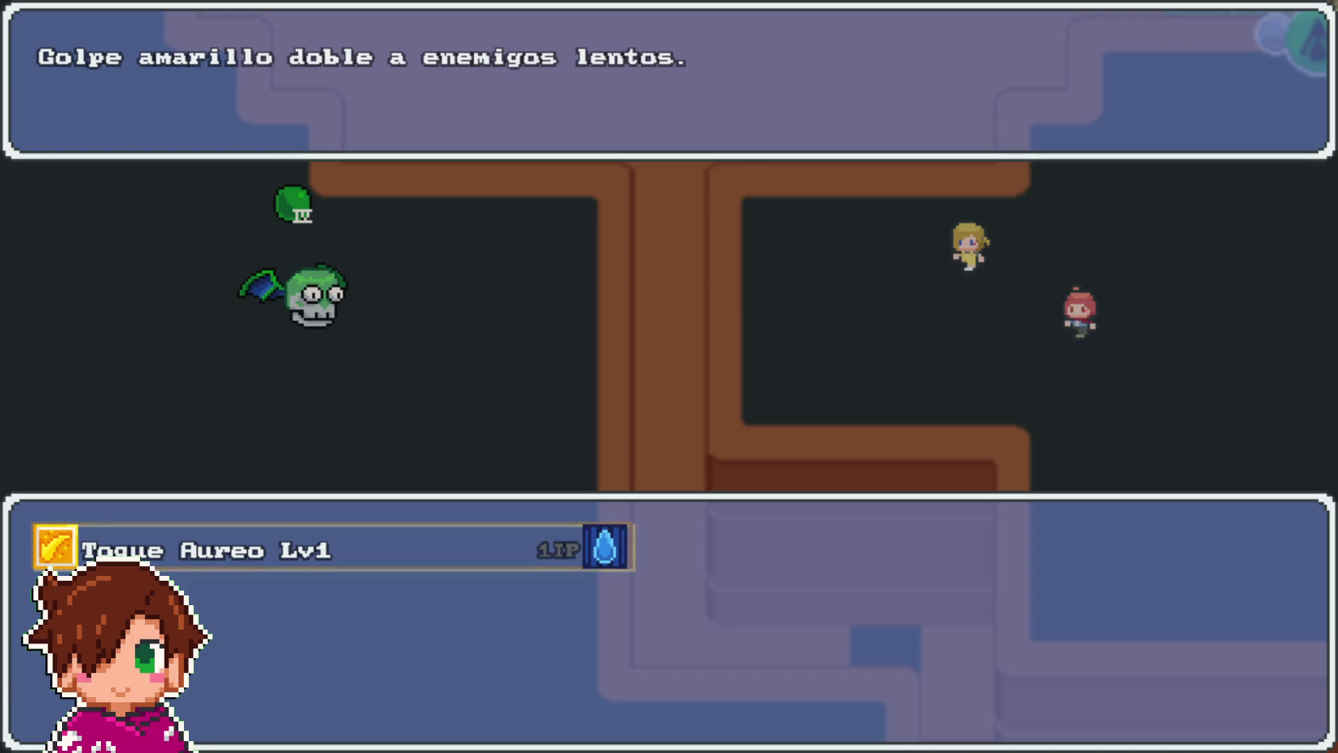
key("Return")
key("Return")
key("Return")
key("Return")
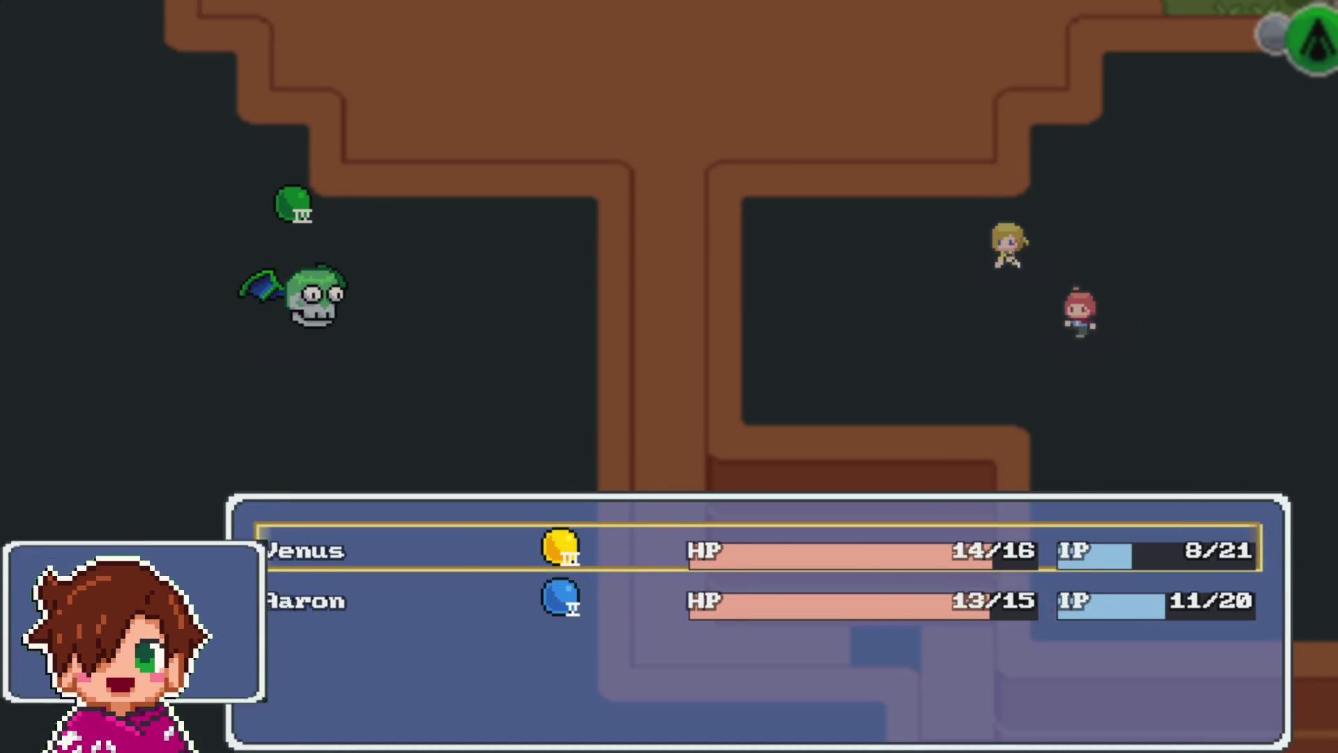
key("Down")
key("Return")
key("Return")
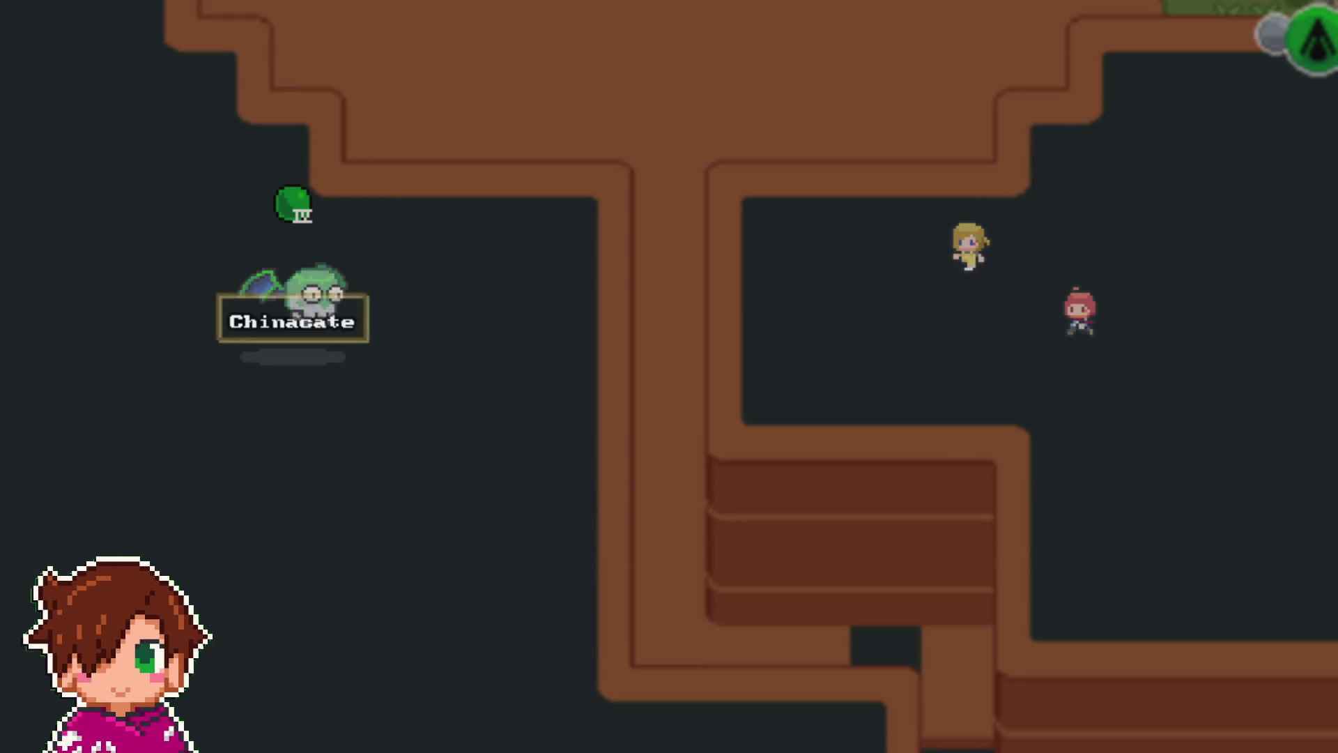
key("Return")
key("Down")
key("Return")
key("Return")
key("Return")
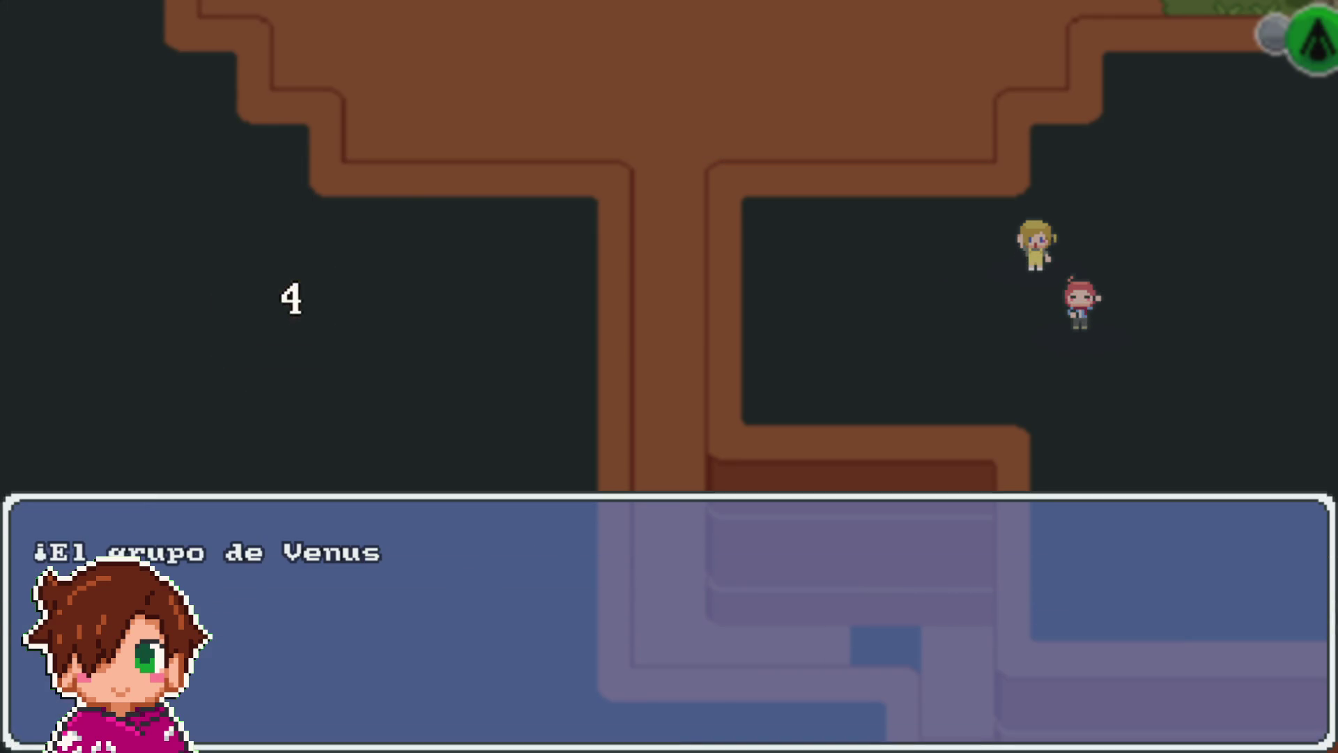
key("Return")
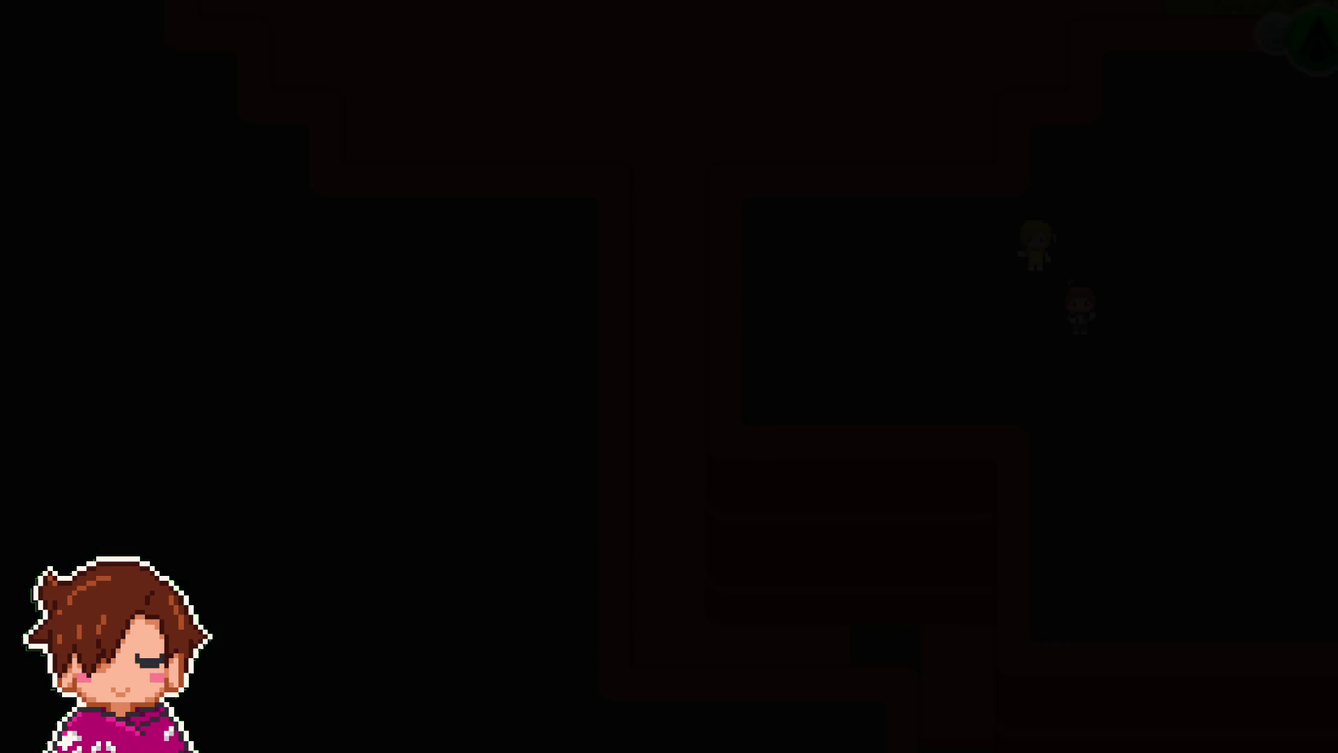
- Walk two tiles south, then quit to the COLORLAND title via Salir and Ir al Título
key("Down")
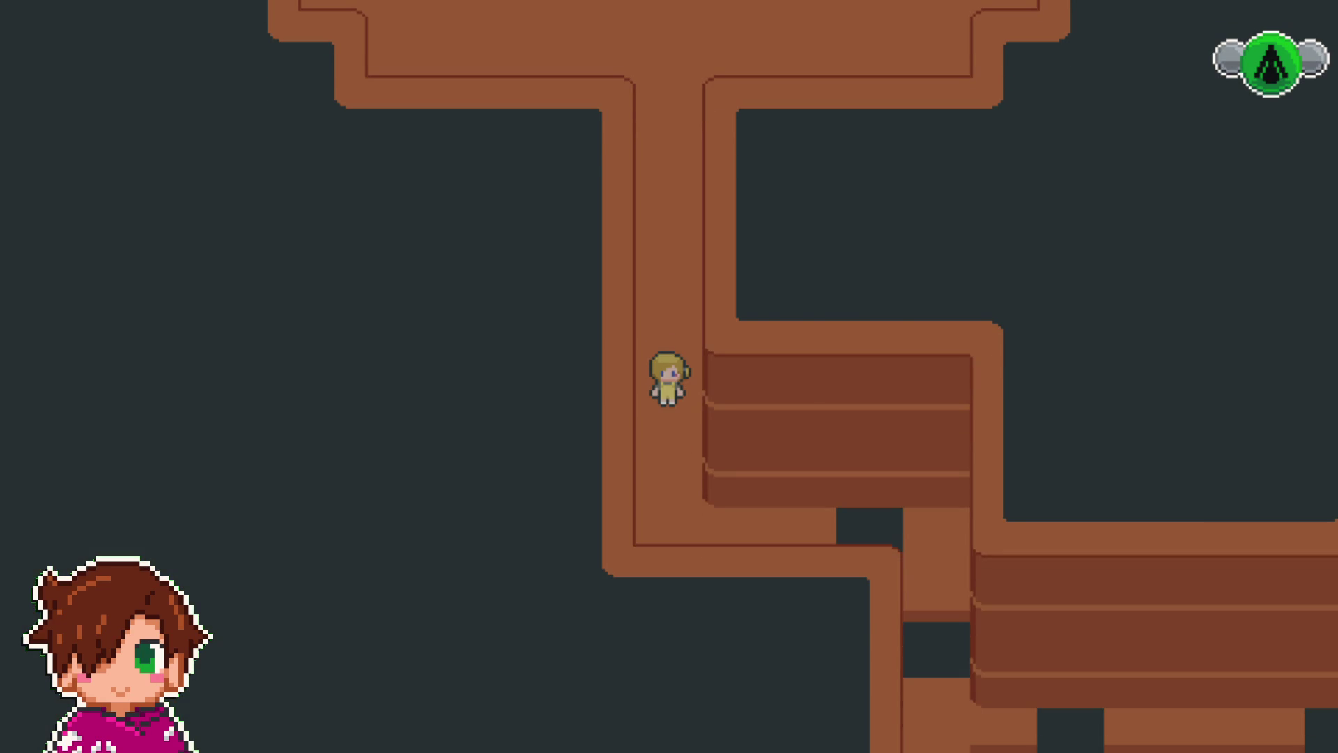
key("Escape")
key("Up")
key("Return")
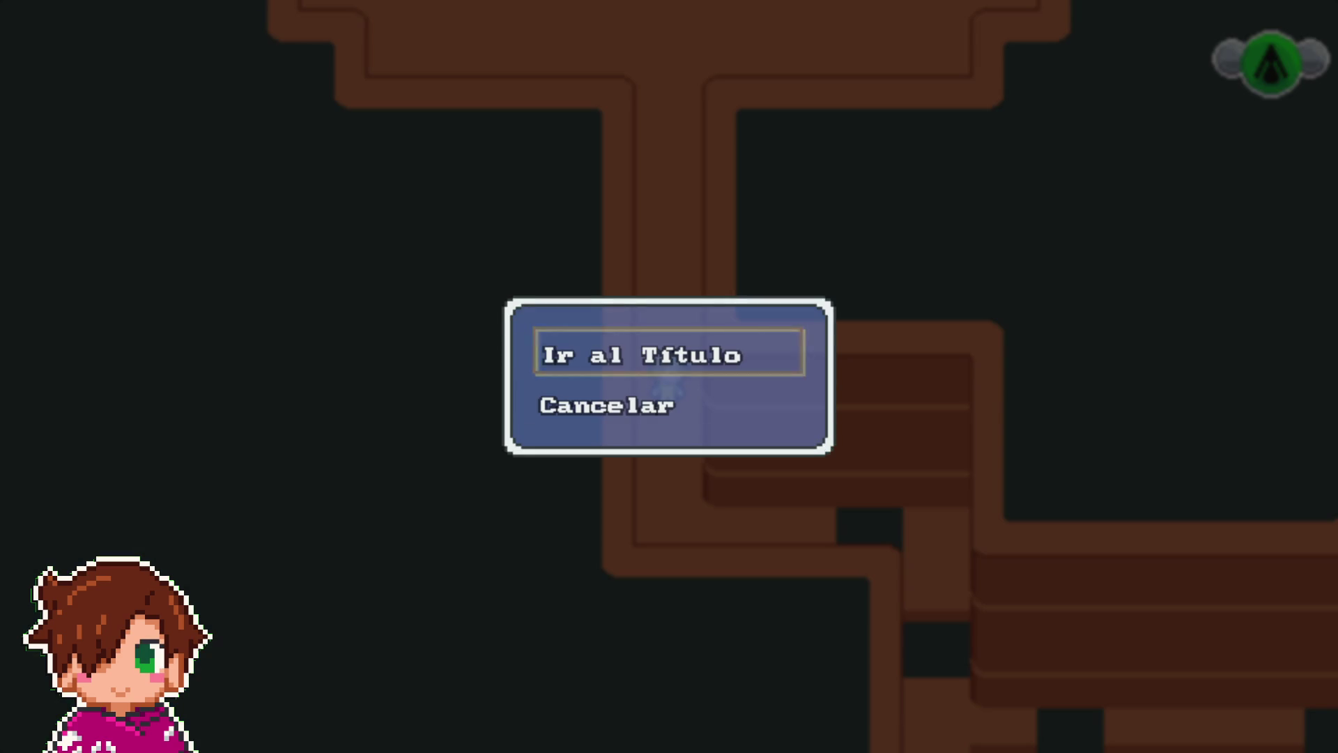
key("Return")
key("F4")
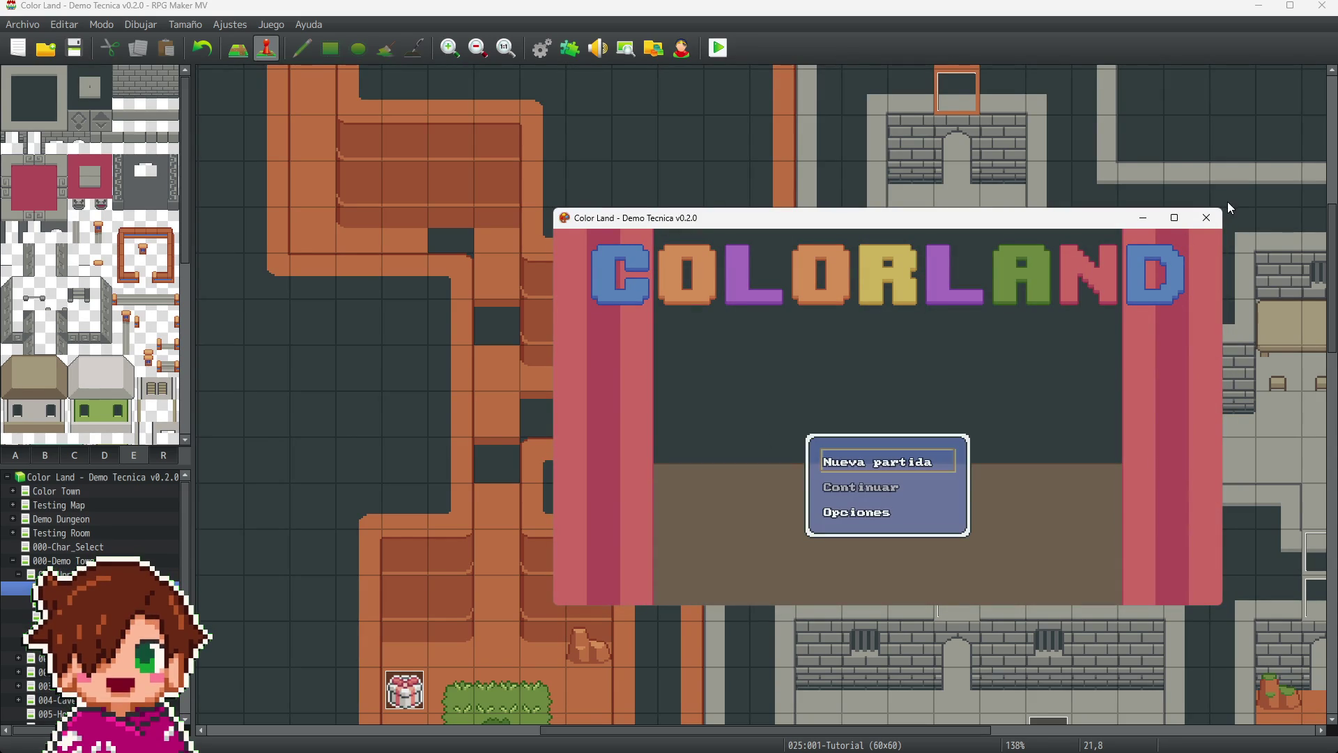
- Close the playtest, set the database's title screen image to Title_C4, and close the database
left_click(1207, 218)
left_click(544, 51)
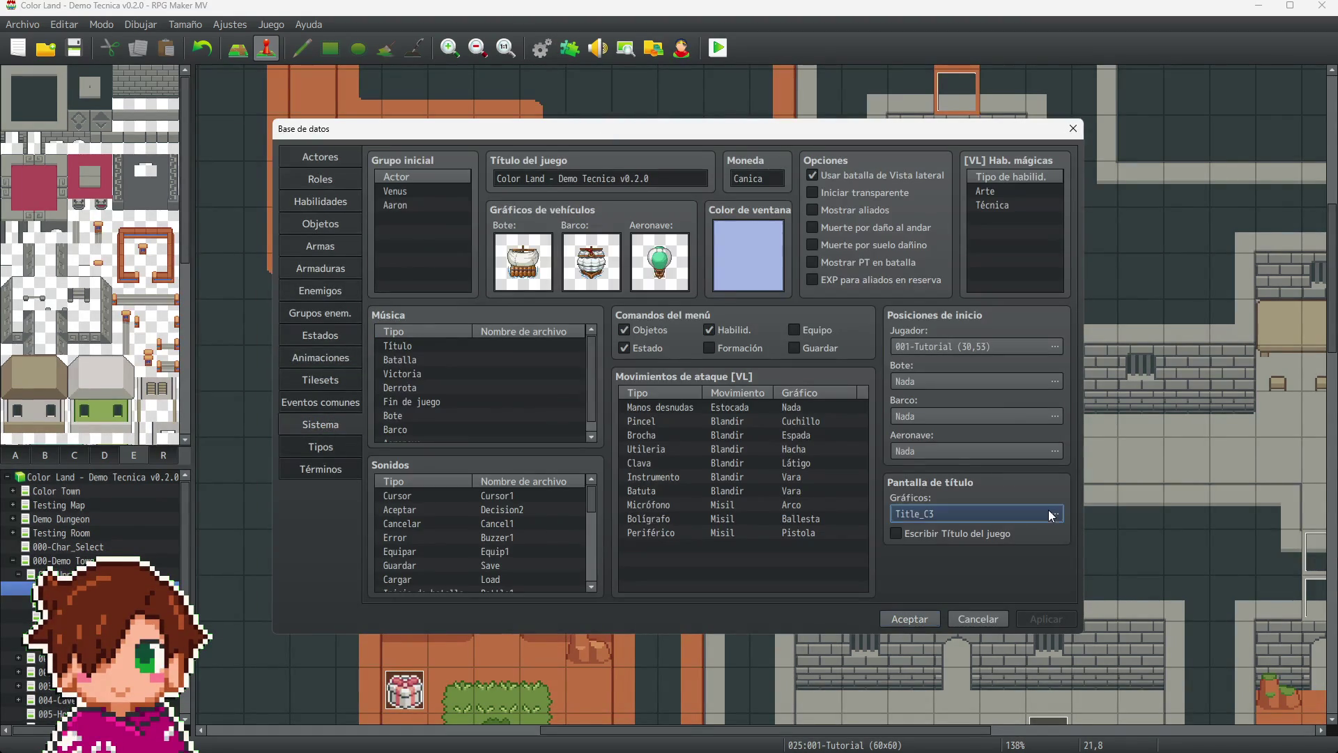
left_click(1051, 514)
left_click(444, 298)
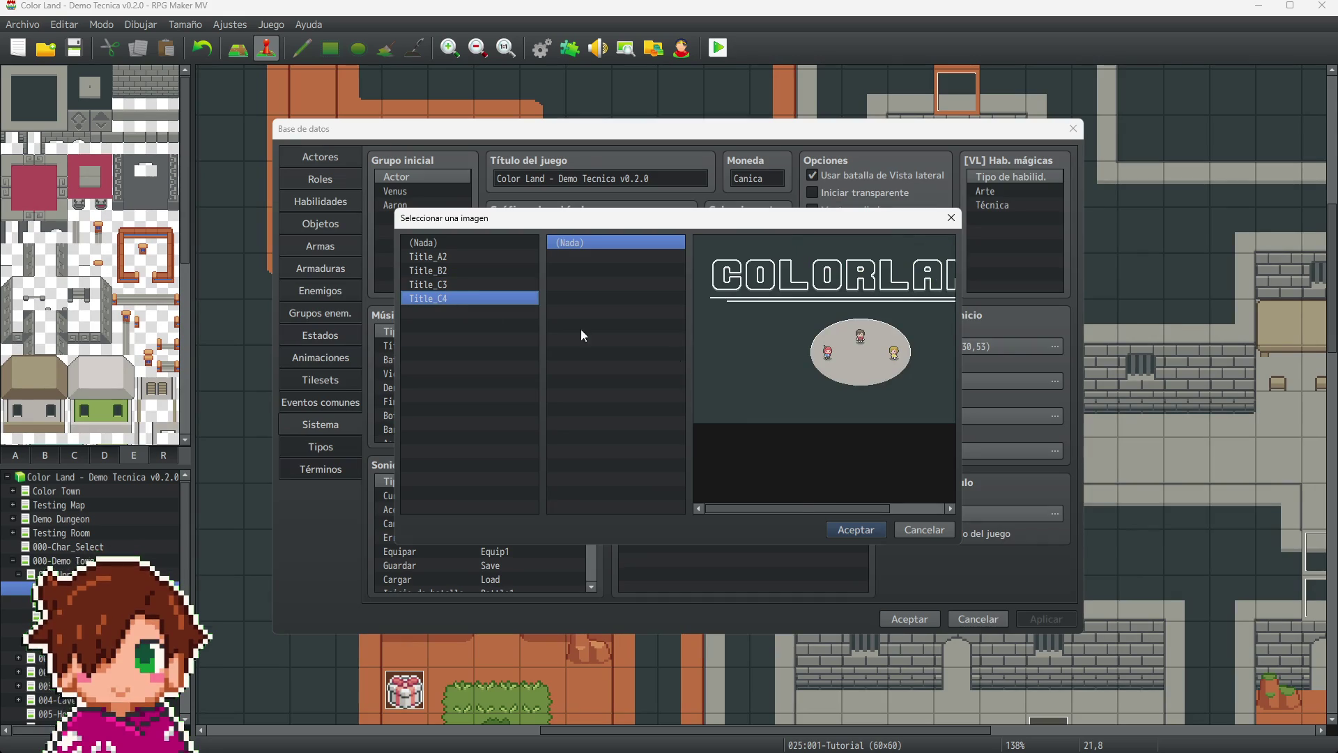
left_click_drag(845, 509, 924, 506)
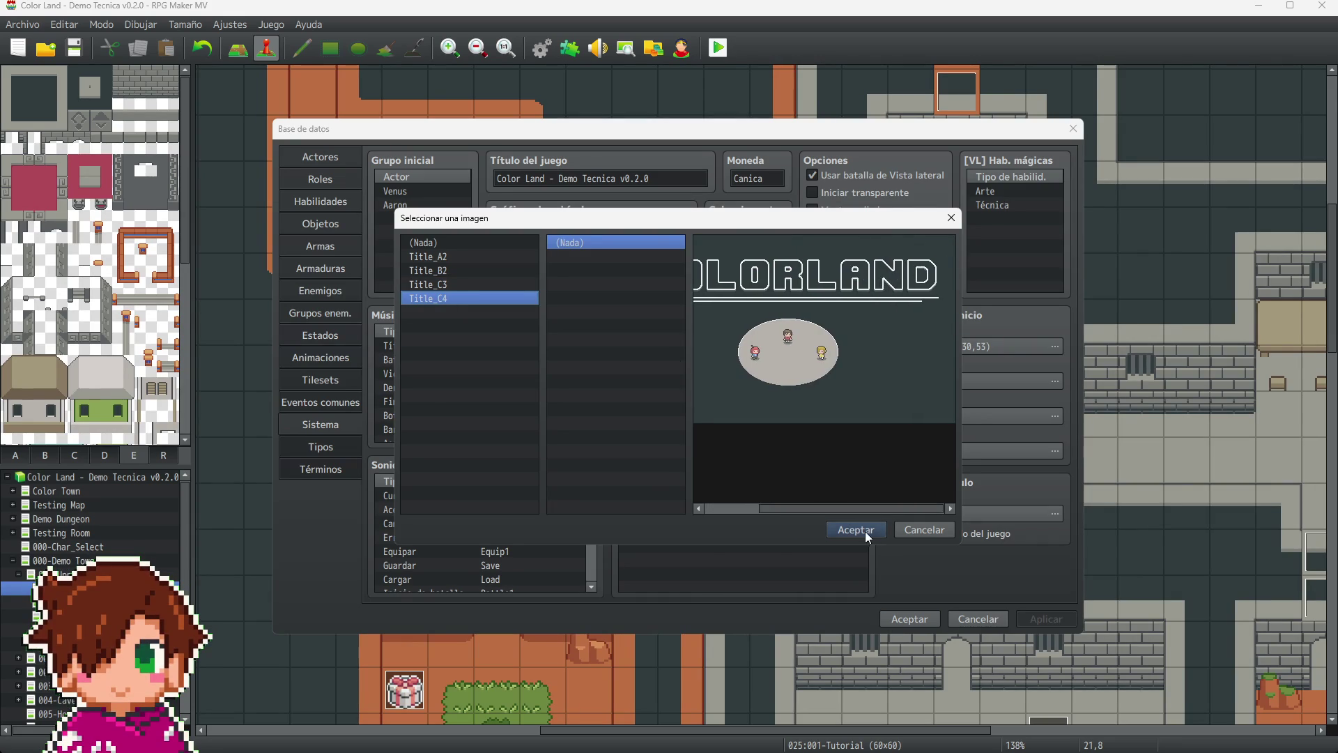
left_click(867, 531)
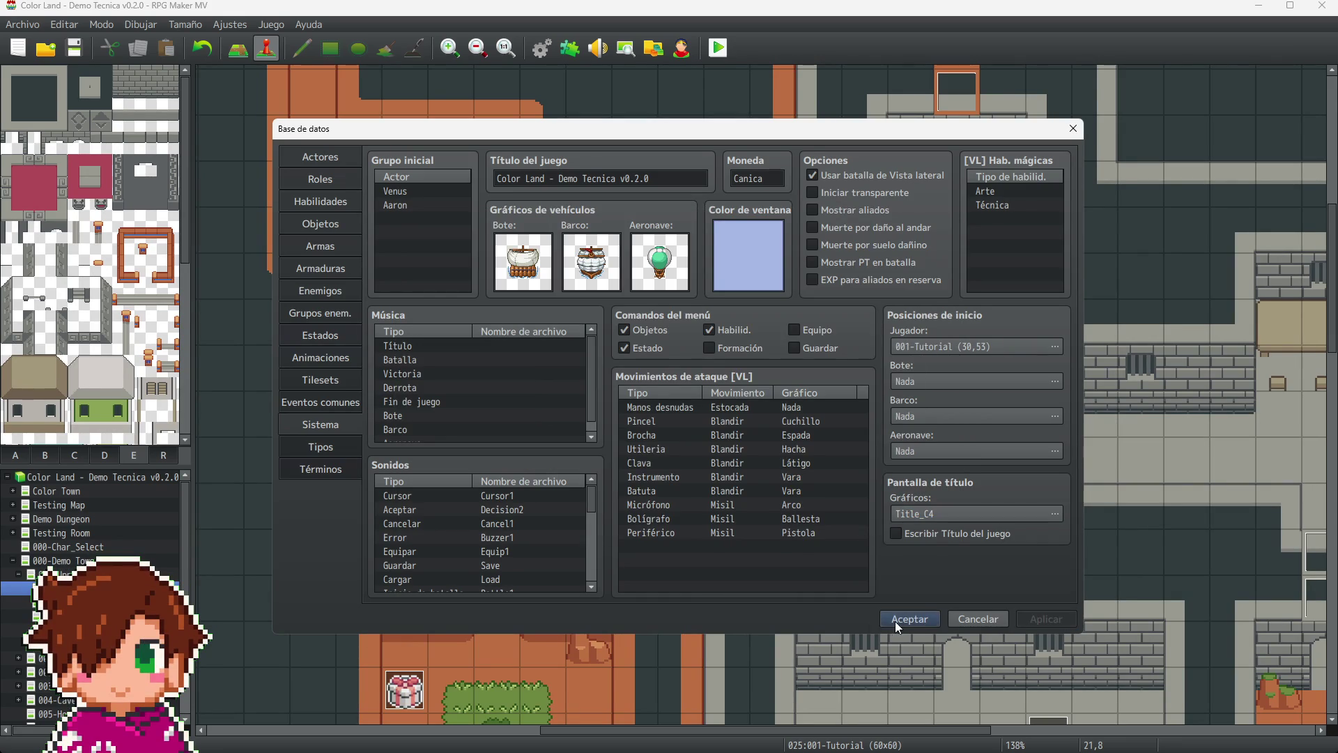
left_click(895, 619)
scroll(700, 587, "down", 5)
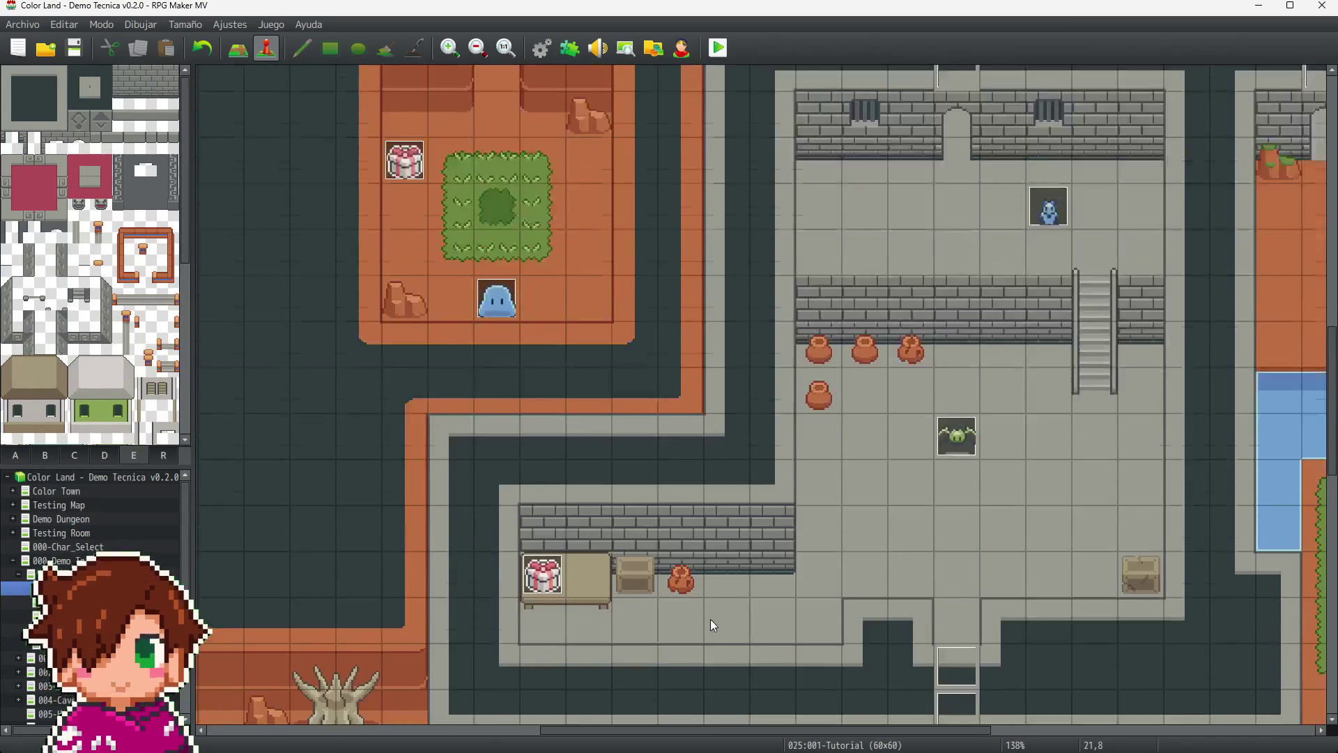
- Open the Enemy4 bat event in the water room and give page 2 the red heart image
scroll(716, 625, "down", 5)
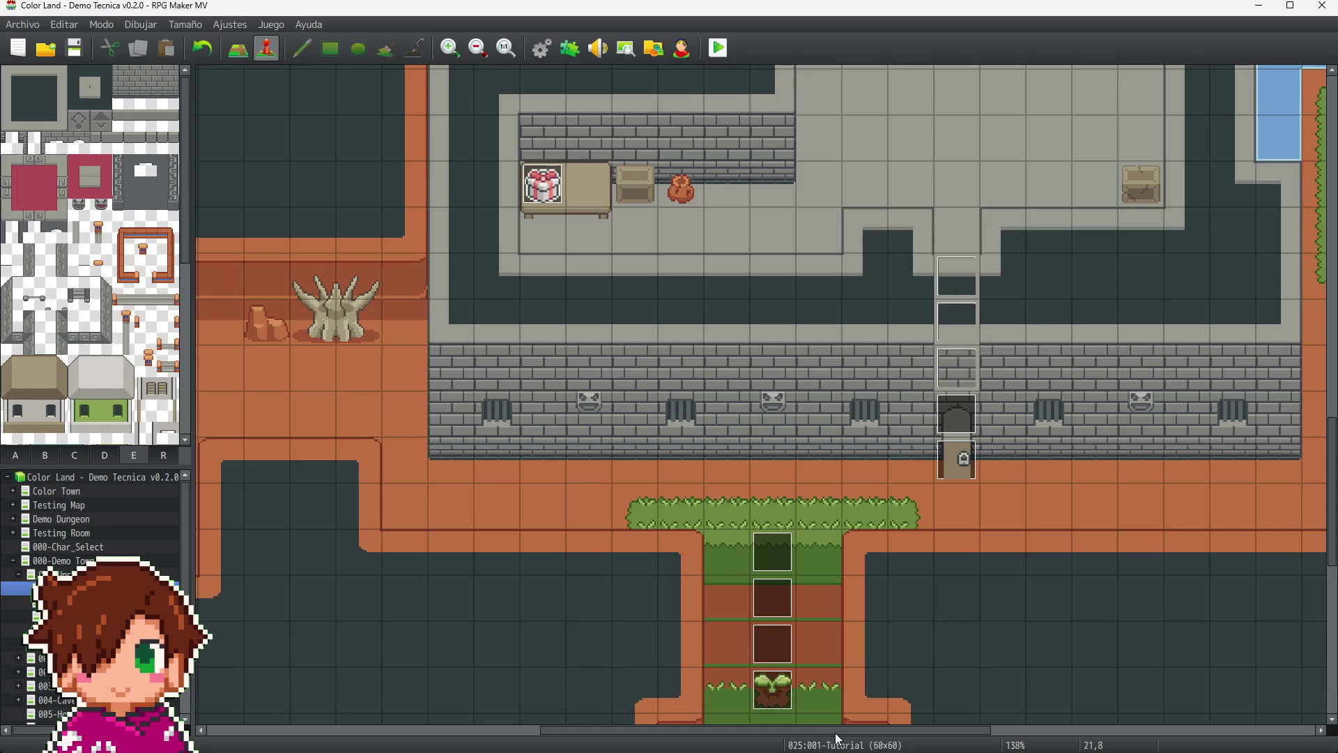
scroll(919, 726, "right", 3)
scroll(1171, 610, "up", 3)
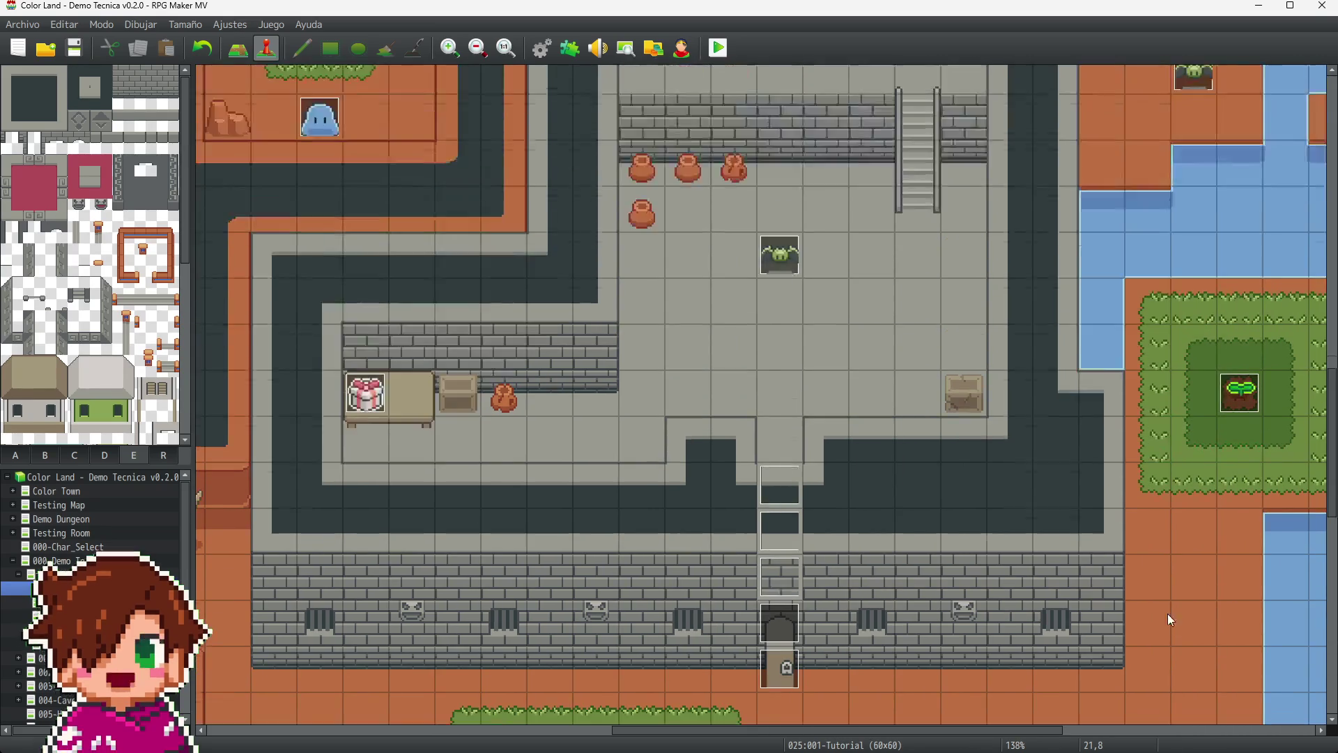
scroll(1171, 620, "up", 3)
scroll(960, 730, "right", 8)
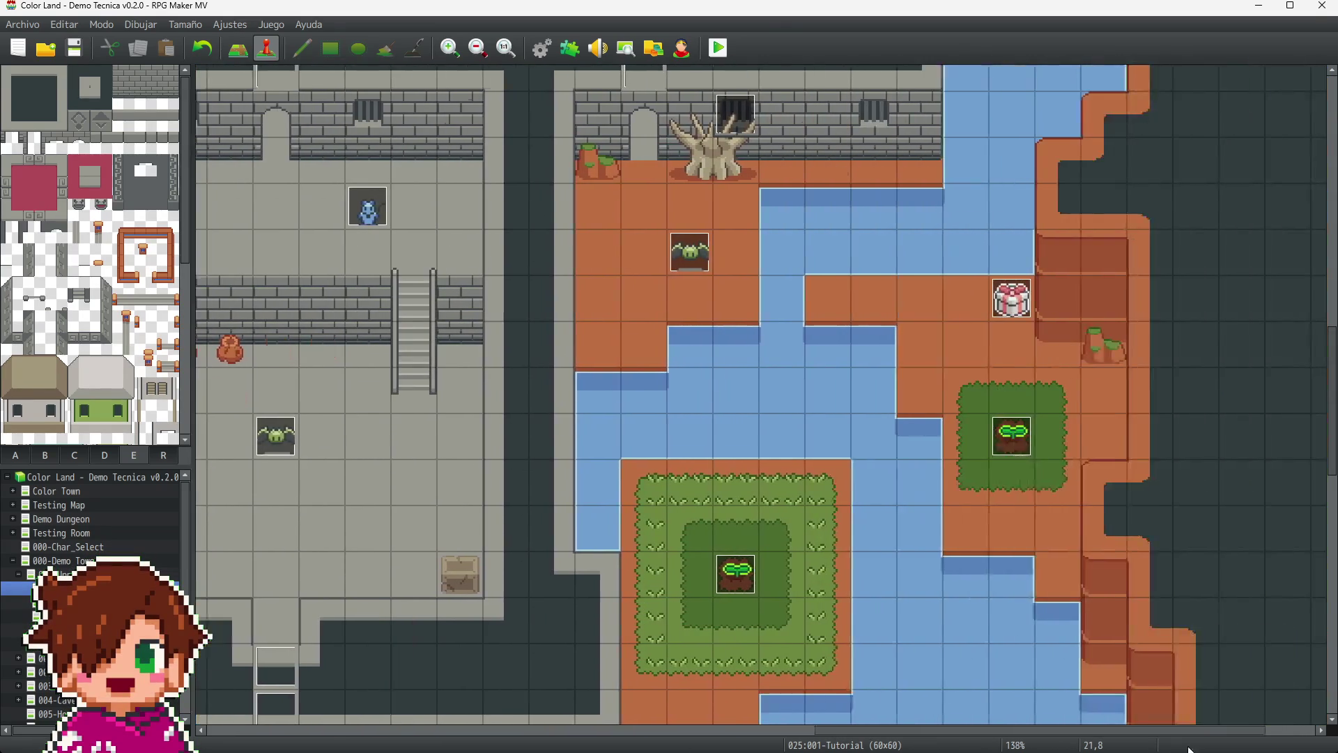
left_click(636, 257)
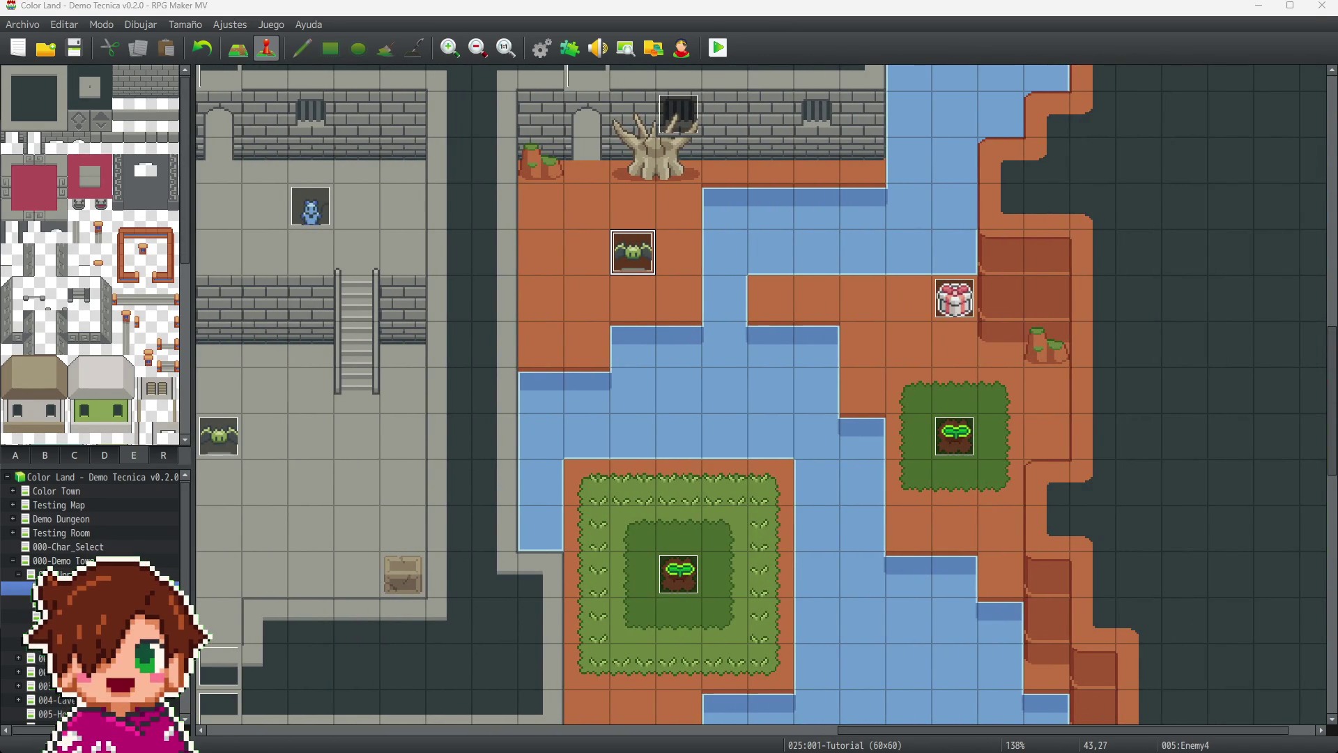
double_click(633, 252)
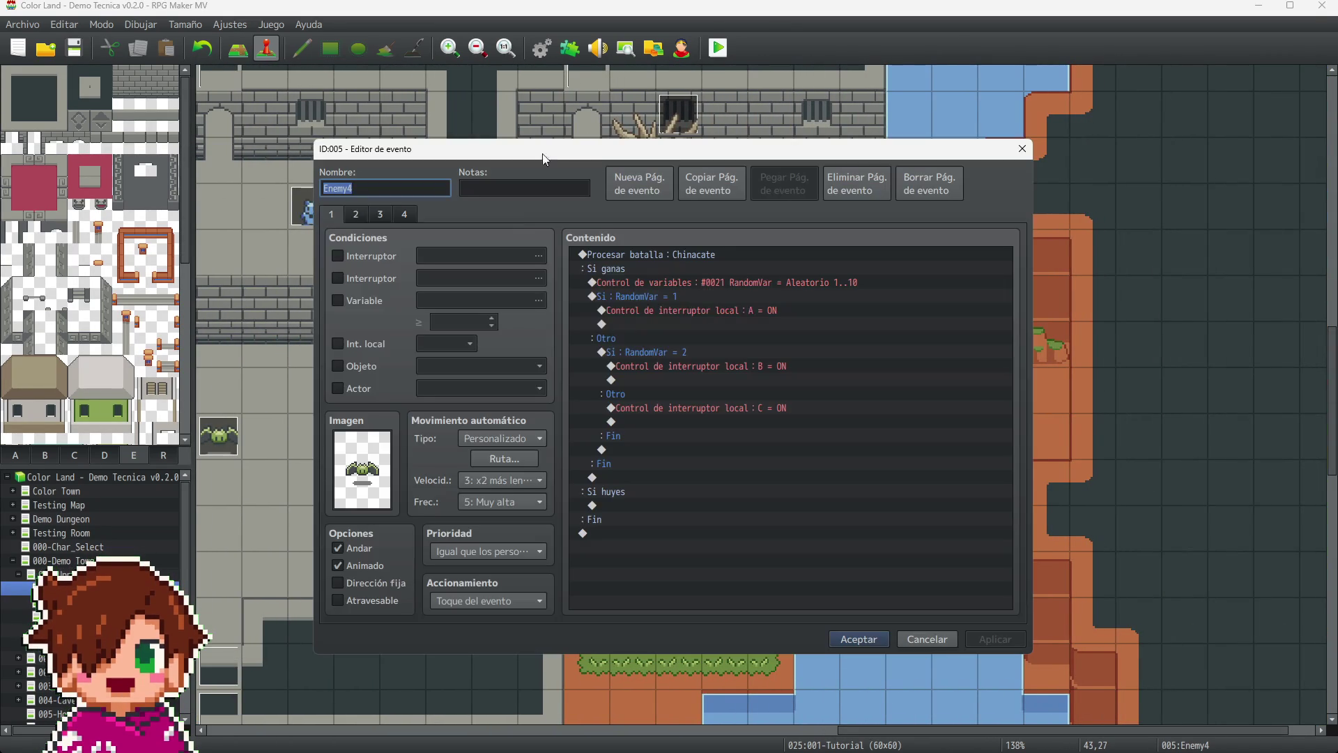
left_click(366, 217)
double_click(364, 486)
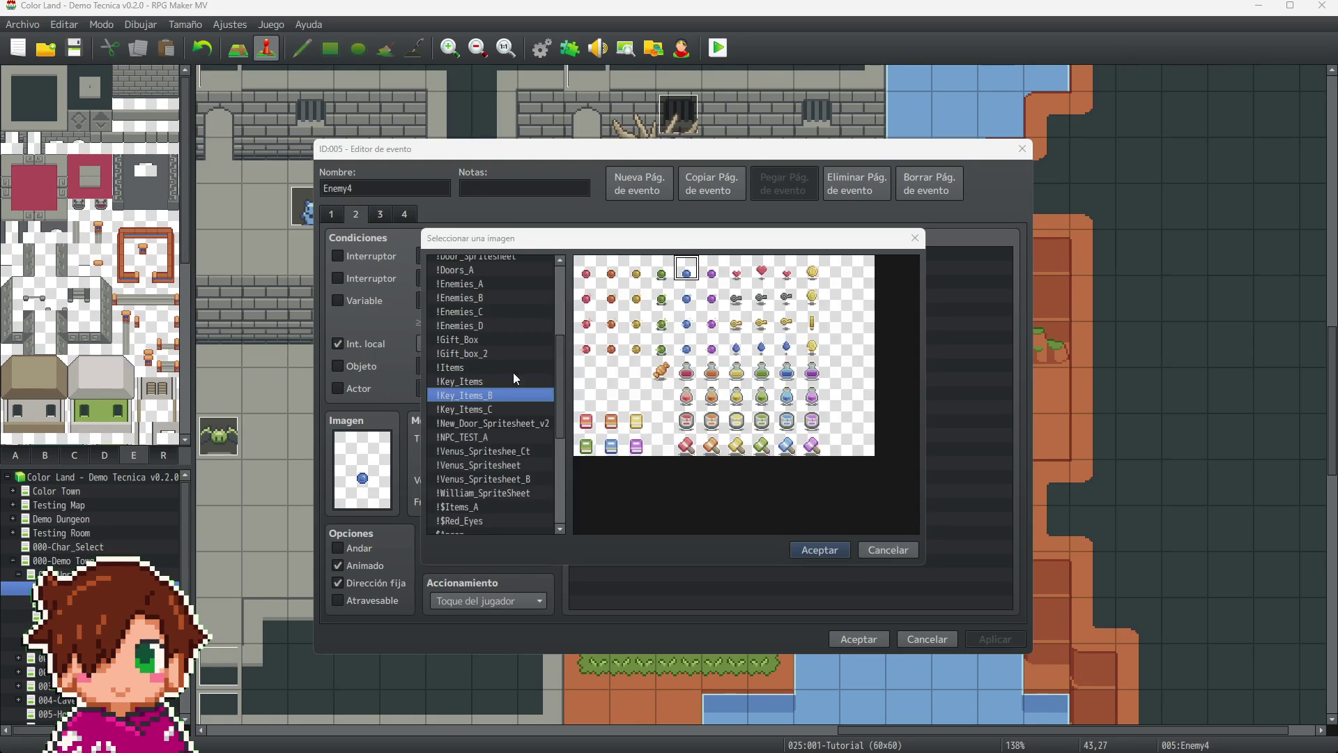
left_click(820, 550)
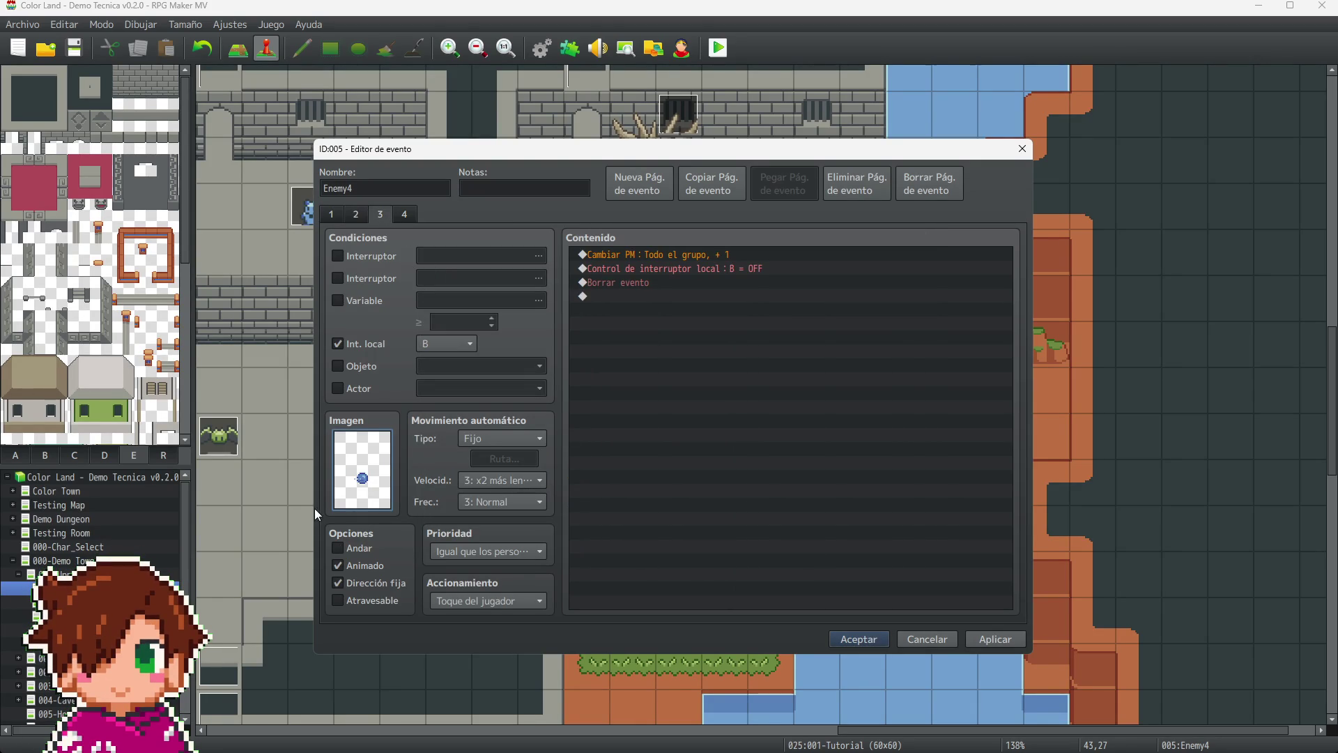
- Give page 3 the blue potion image and page 4 the gold coin image
double_click(361, 453)
left_click(762, 344)
left_click(813, 550)
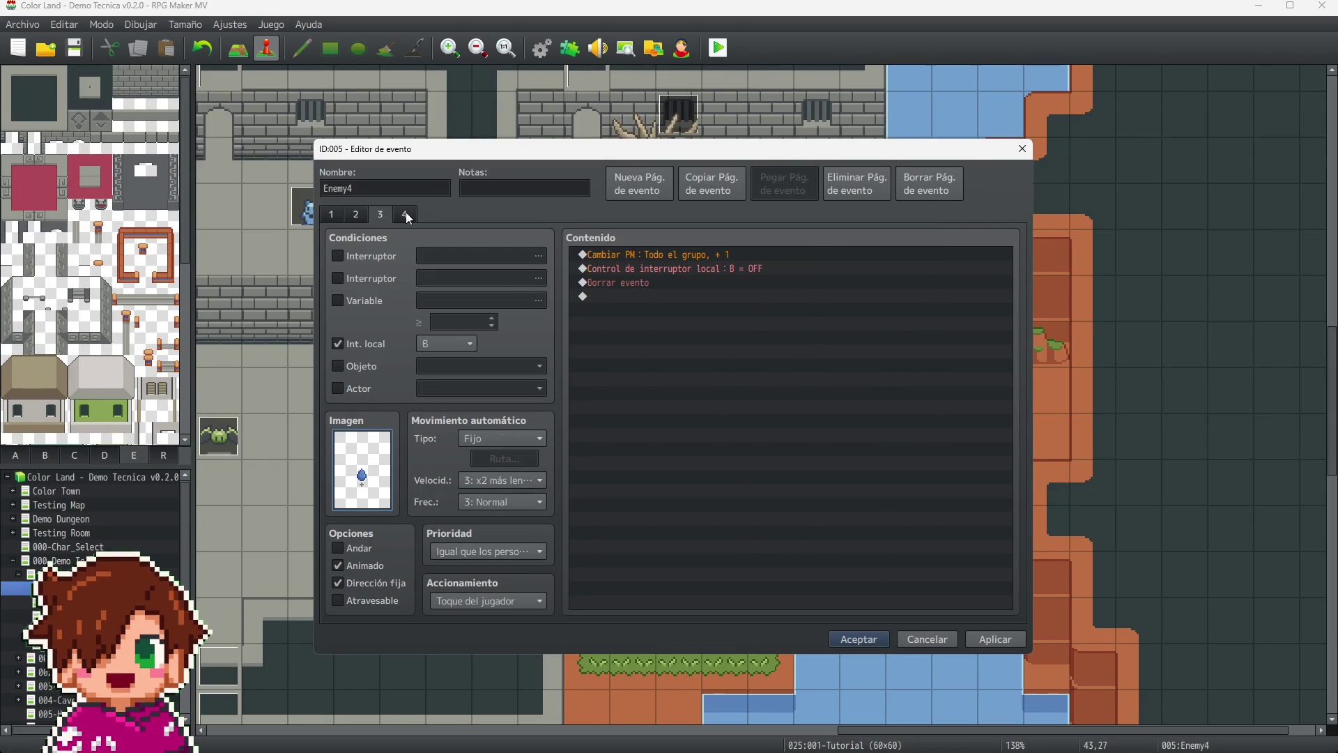
double_click(368, 494)
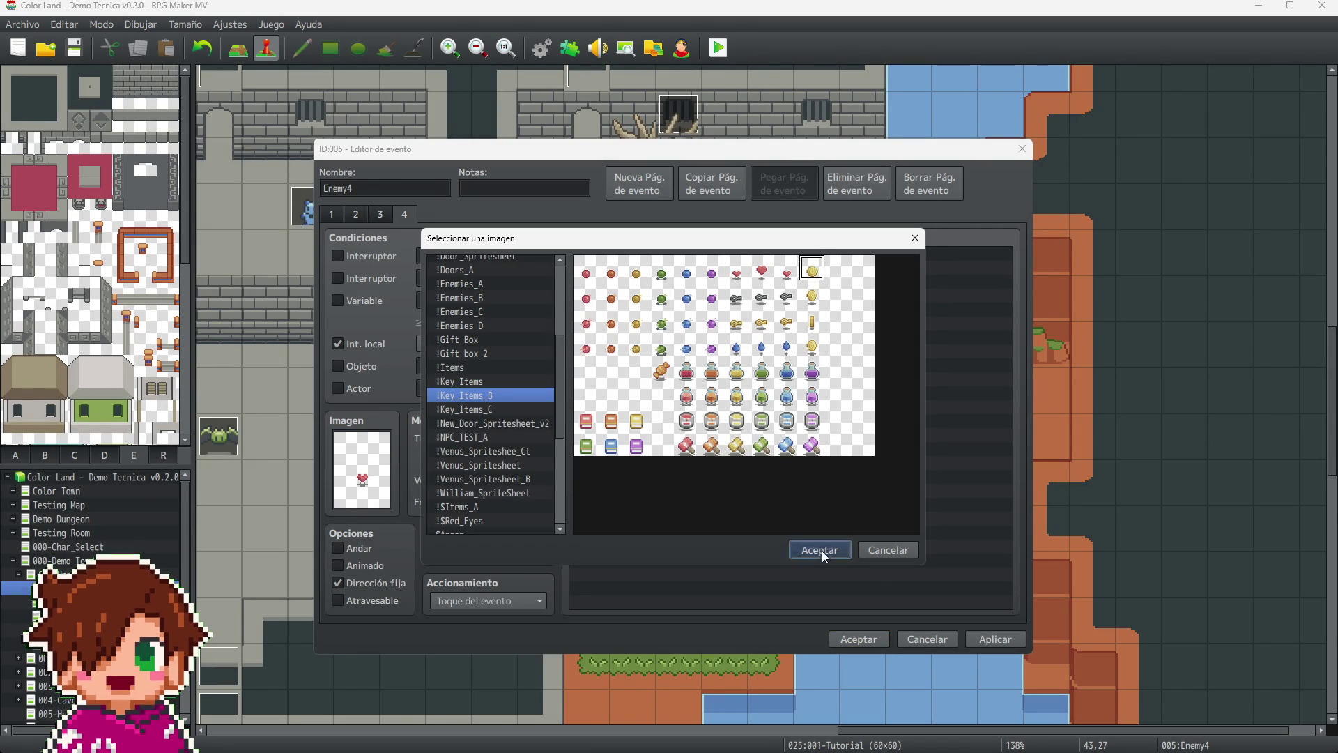
left_click(820, 550)
- Delete all Girar turning commands from page 4's movement route and save the Enemy4 event
left_click(520, 455)
left_click(475, 287)
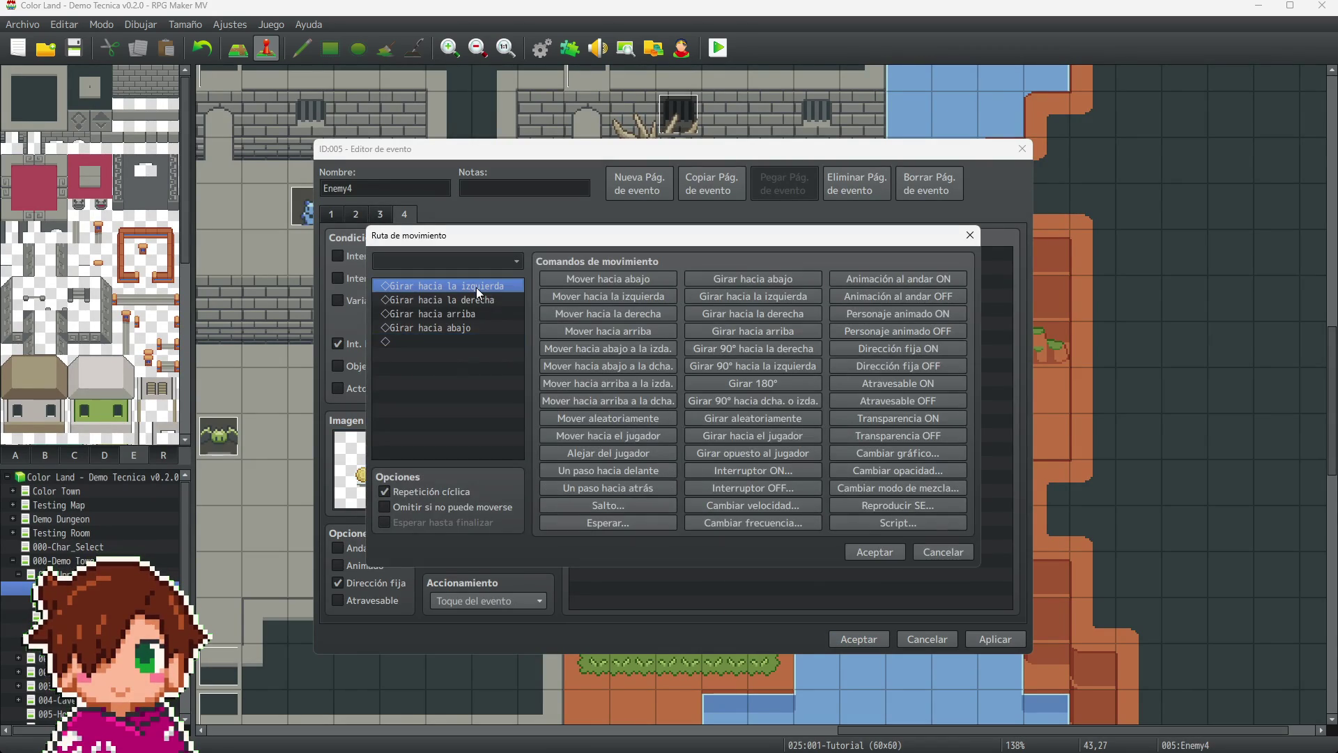
key("Delete")
key("Delete")
key("Delete")
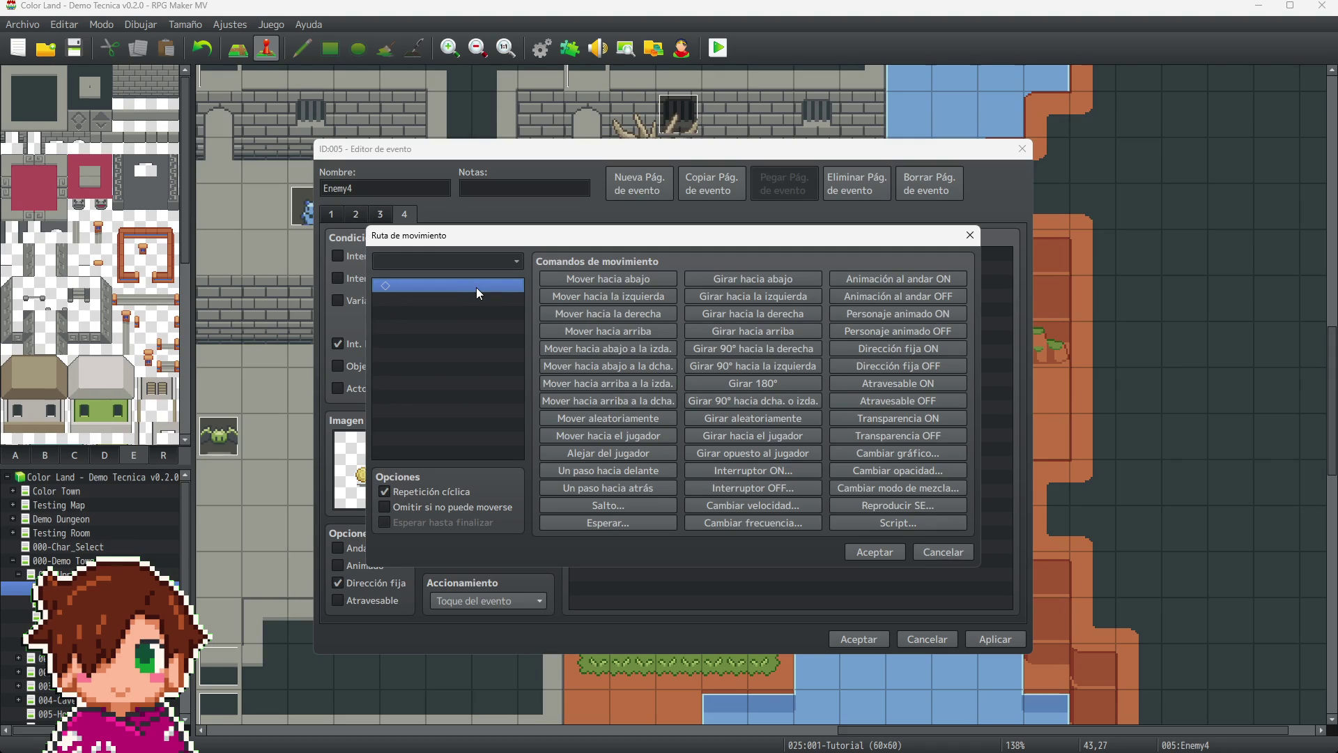
key("ctrl+v")
left_click(475, 287)
key("Delete")
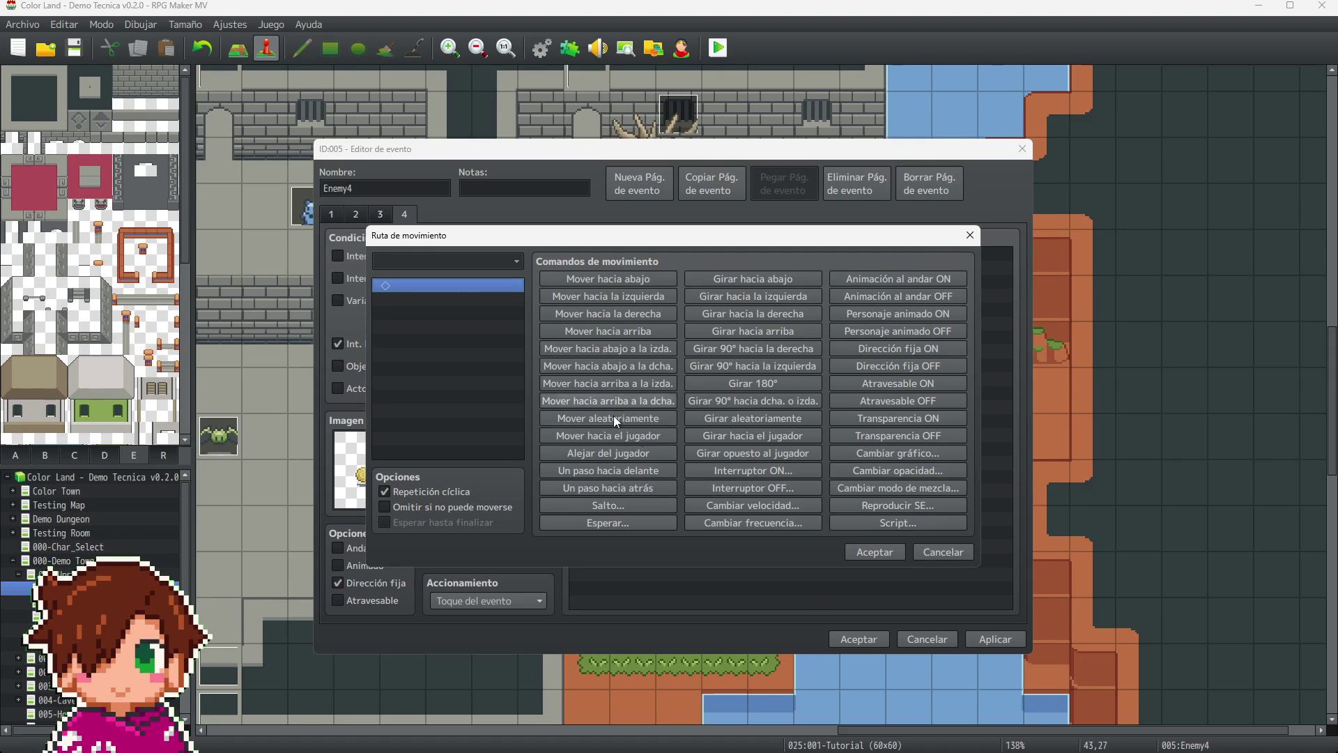
left_click(857, 553)
left_click(861, 639)
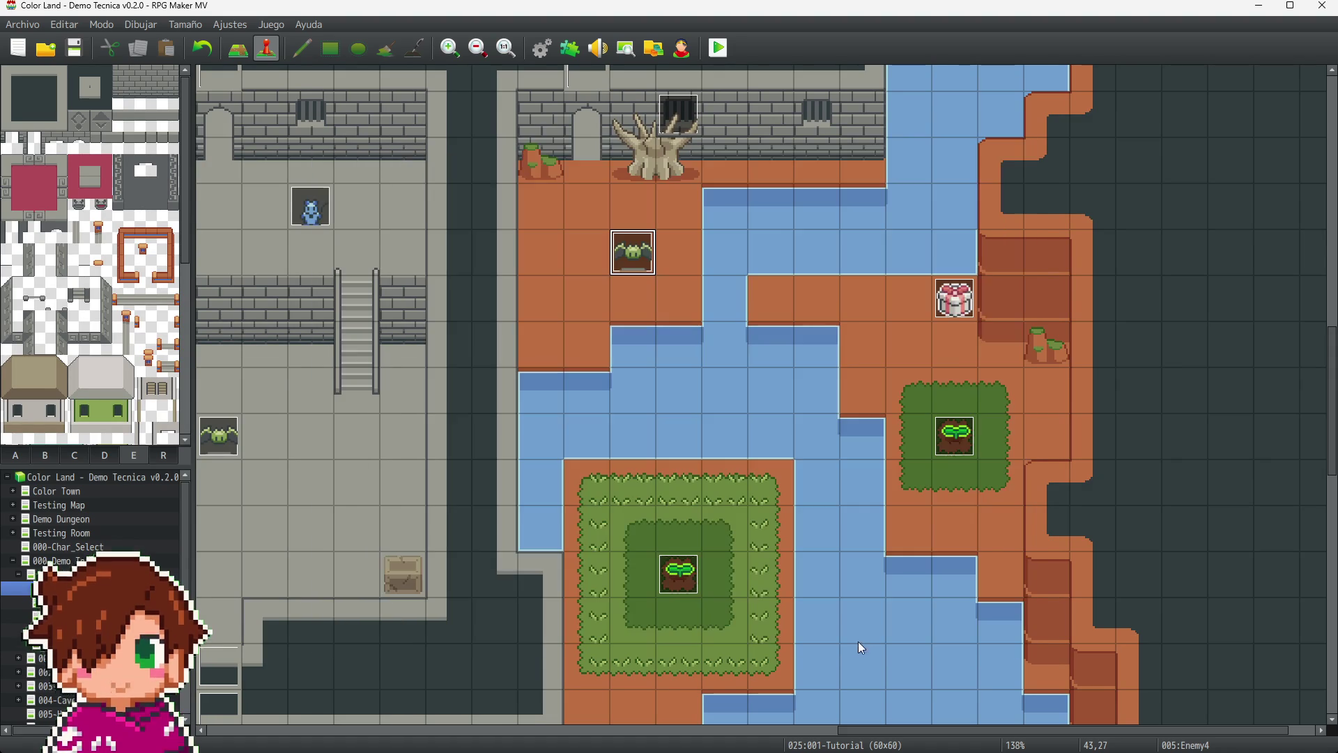
left_click(218, 436)
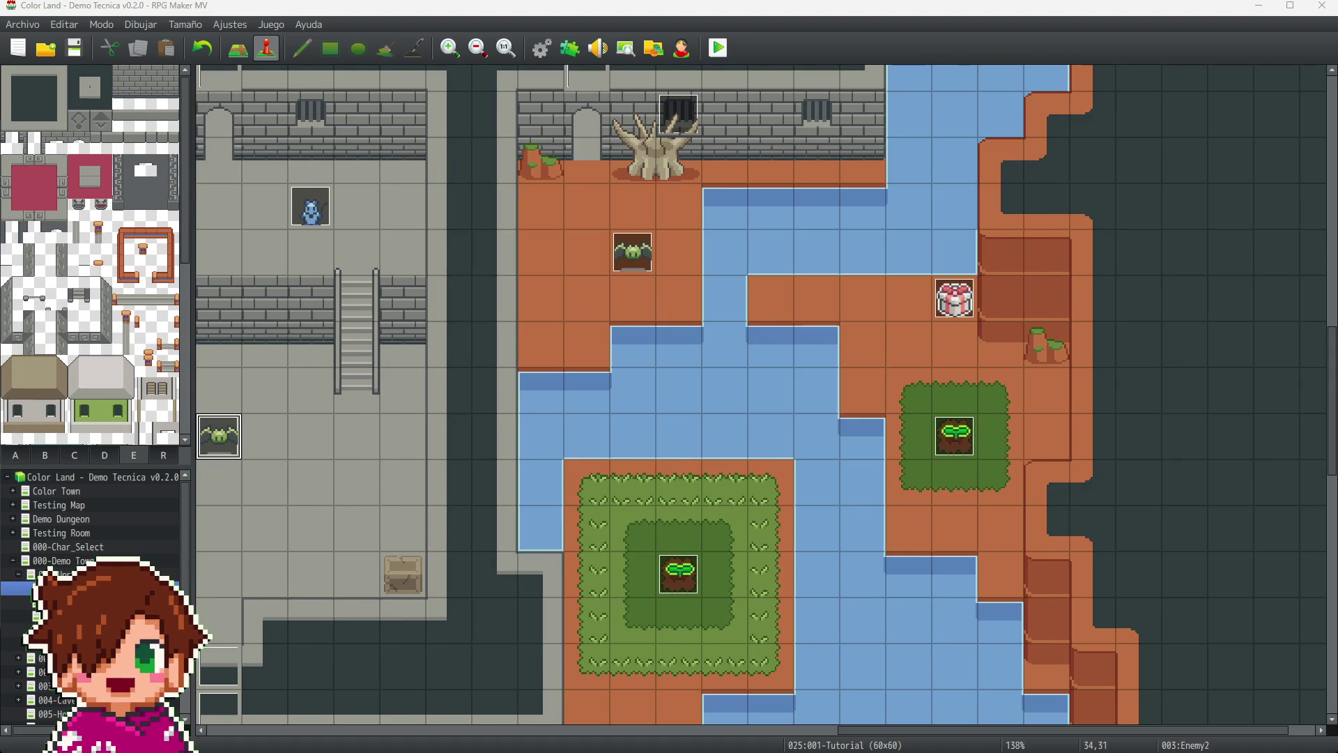
double_click(219, 435)
left_click(465, 186)
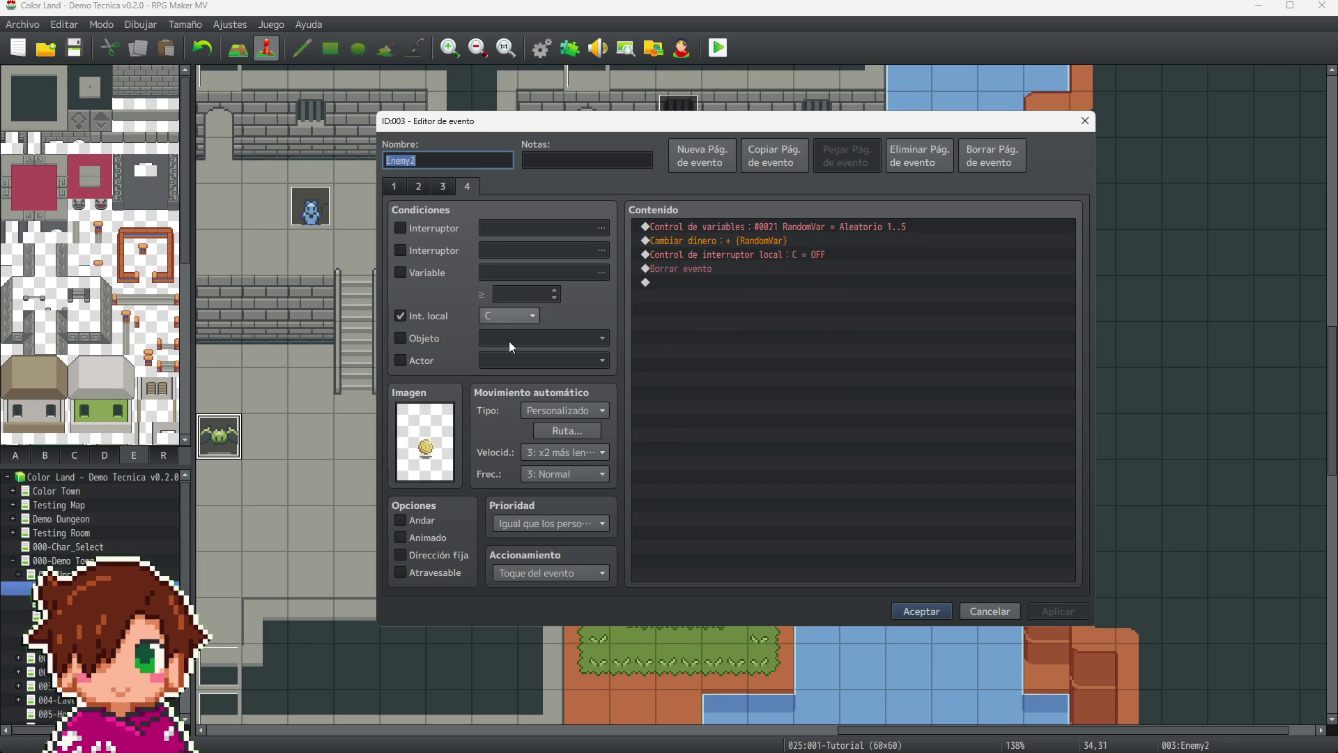
left_click(596, 452)
left_click(593, 430)
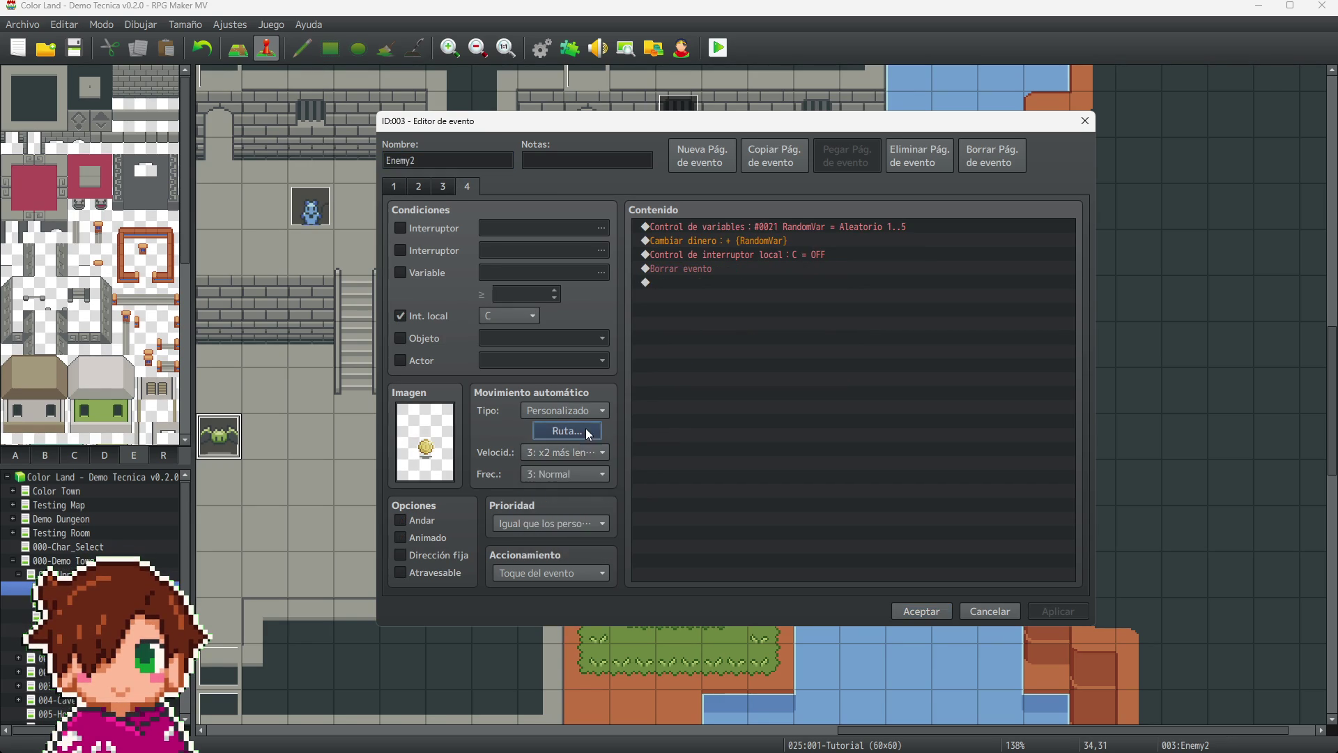
left_click(585, 429)
left_click(507, 259)
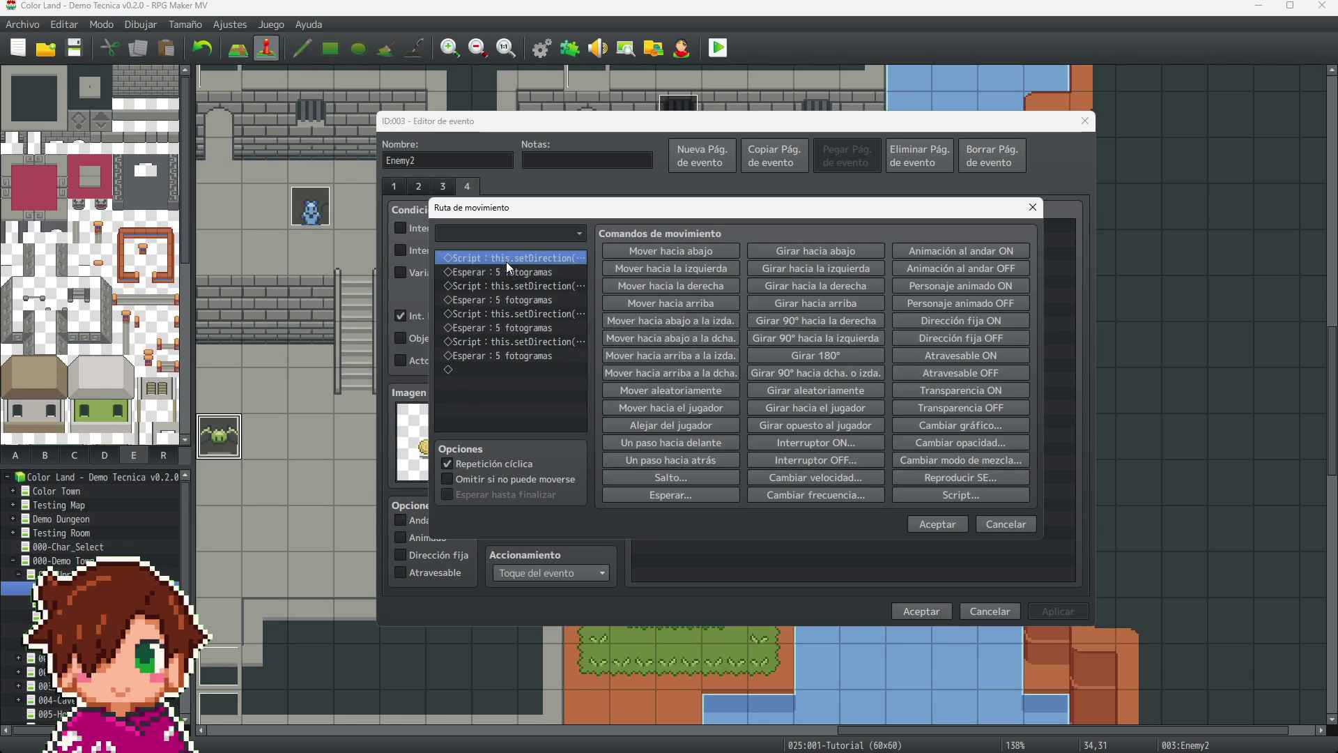
key("shift+Down")
key("shift+Down")
key("shift+Down")
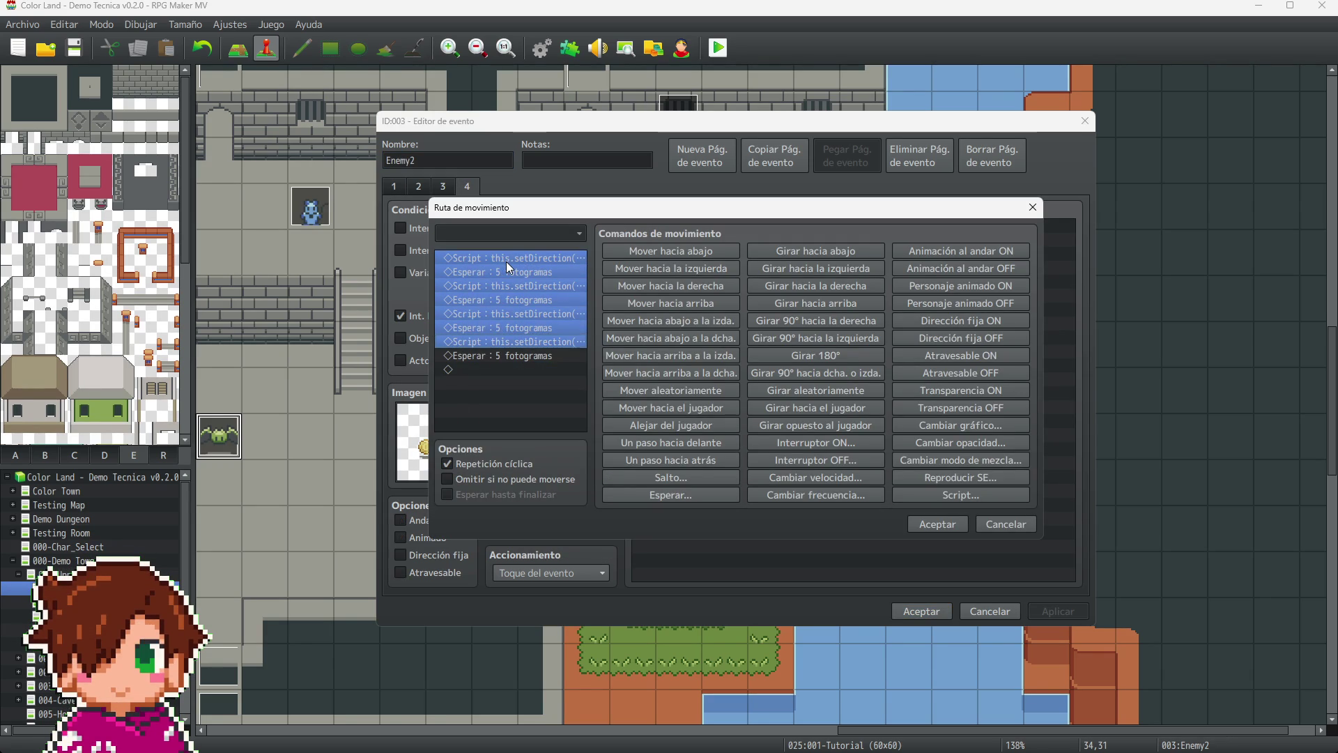
left_click(955, 523)
left_click(938, 616)
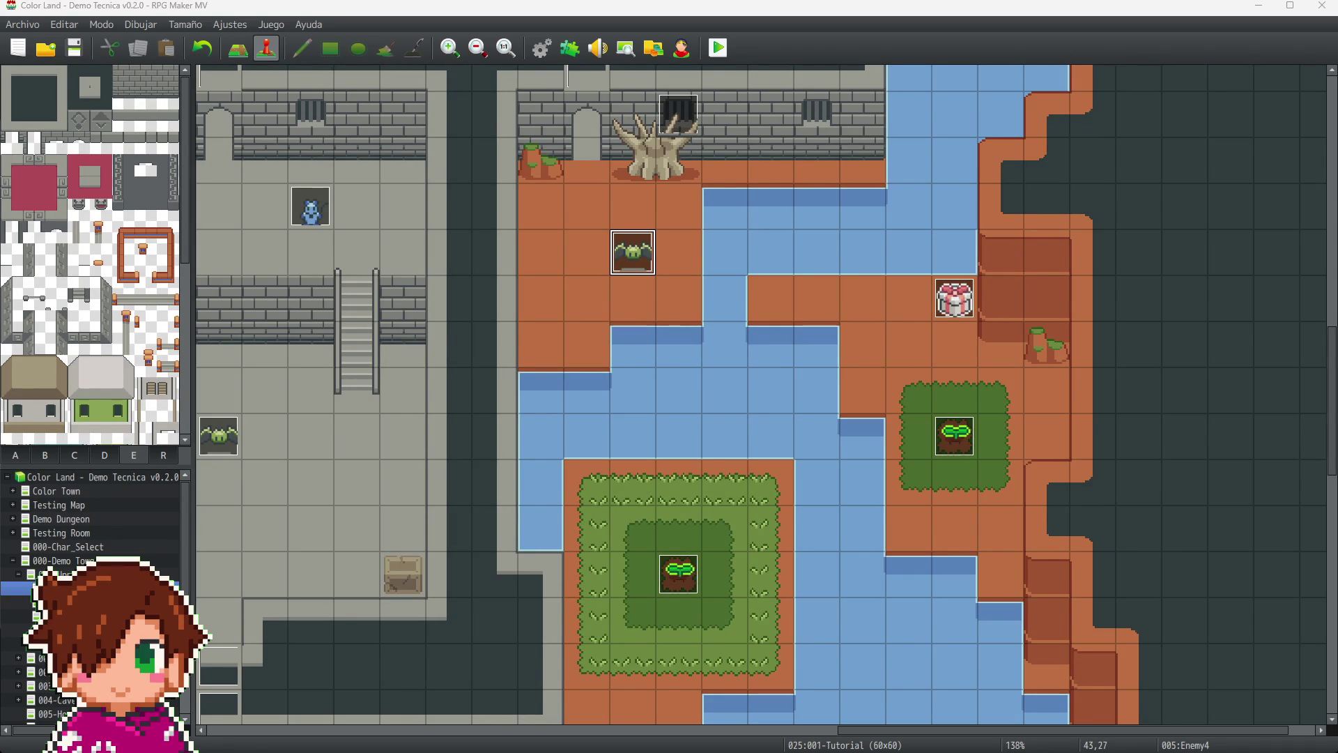
key("Return")
left_click(410, 221)
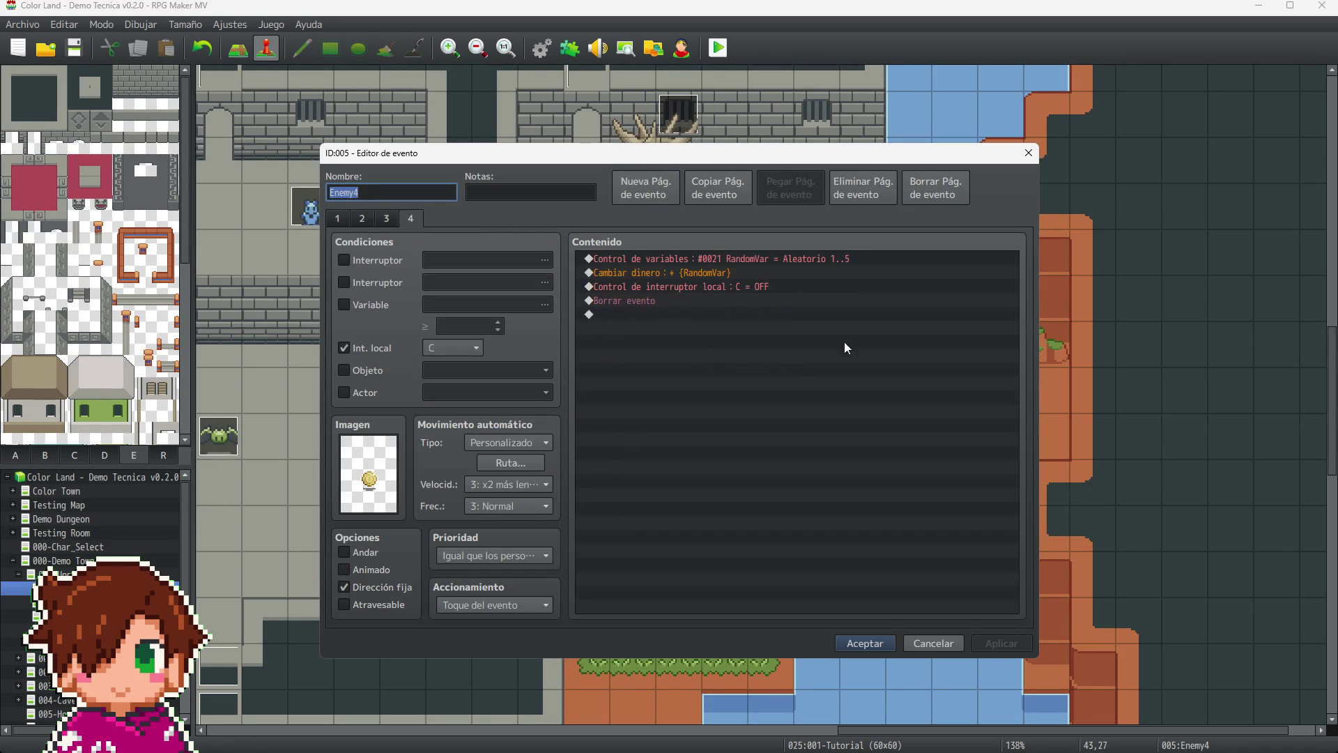
left_click(513, 463)
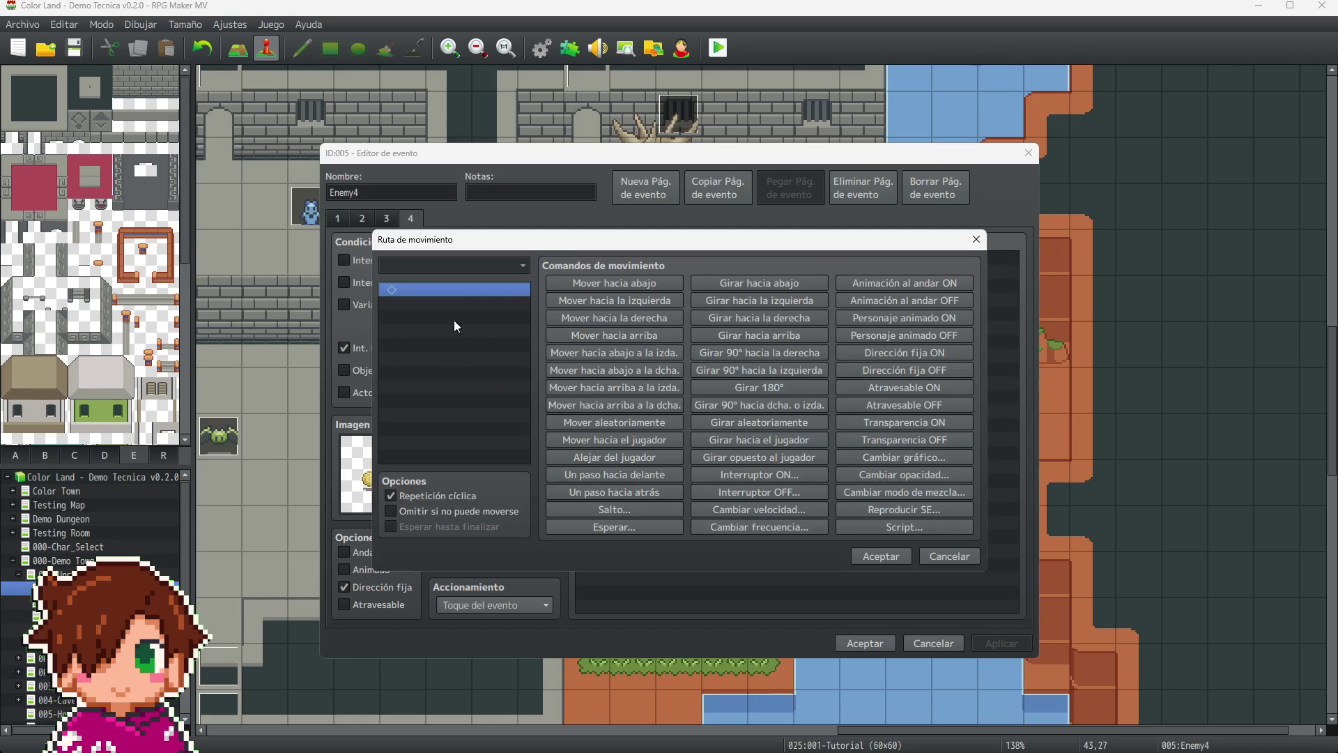
left_click(881, 557)
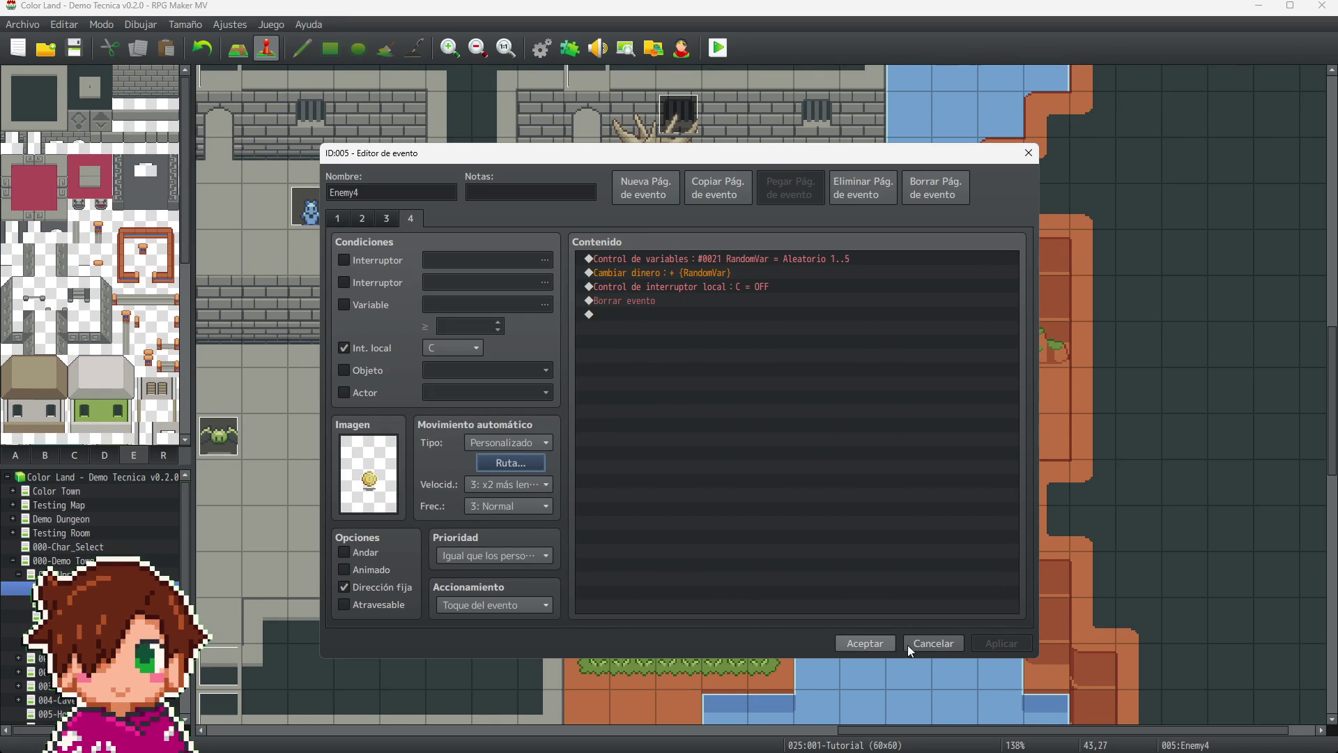
left_click(875, 645)
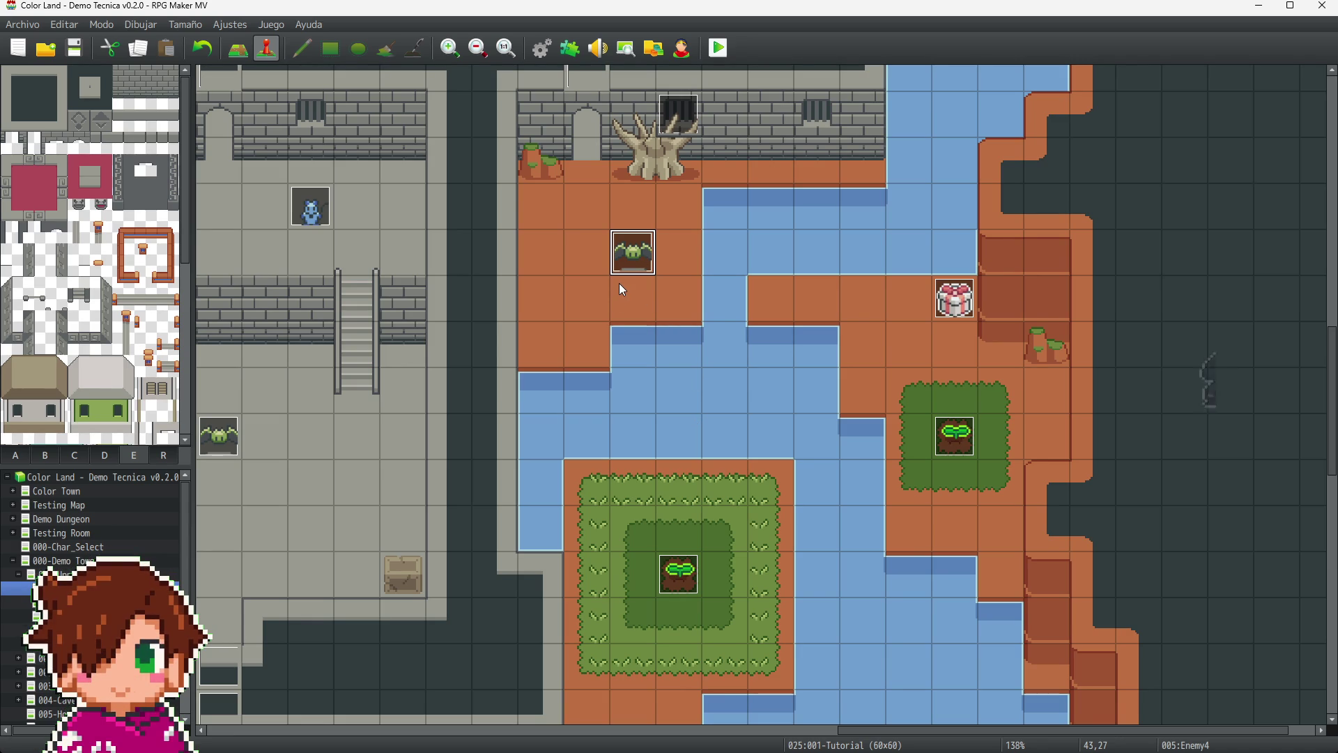
- Change chest event EV041's page 2 graphic to a box from the !Gift_box_2 sheet and confirm
left_click(948, 310)
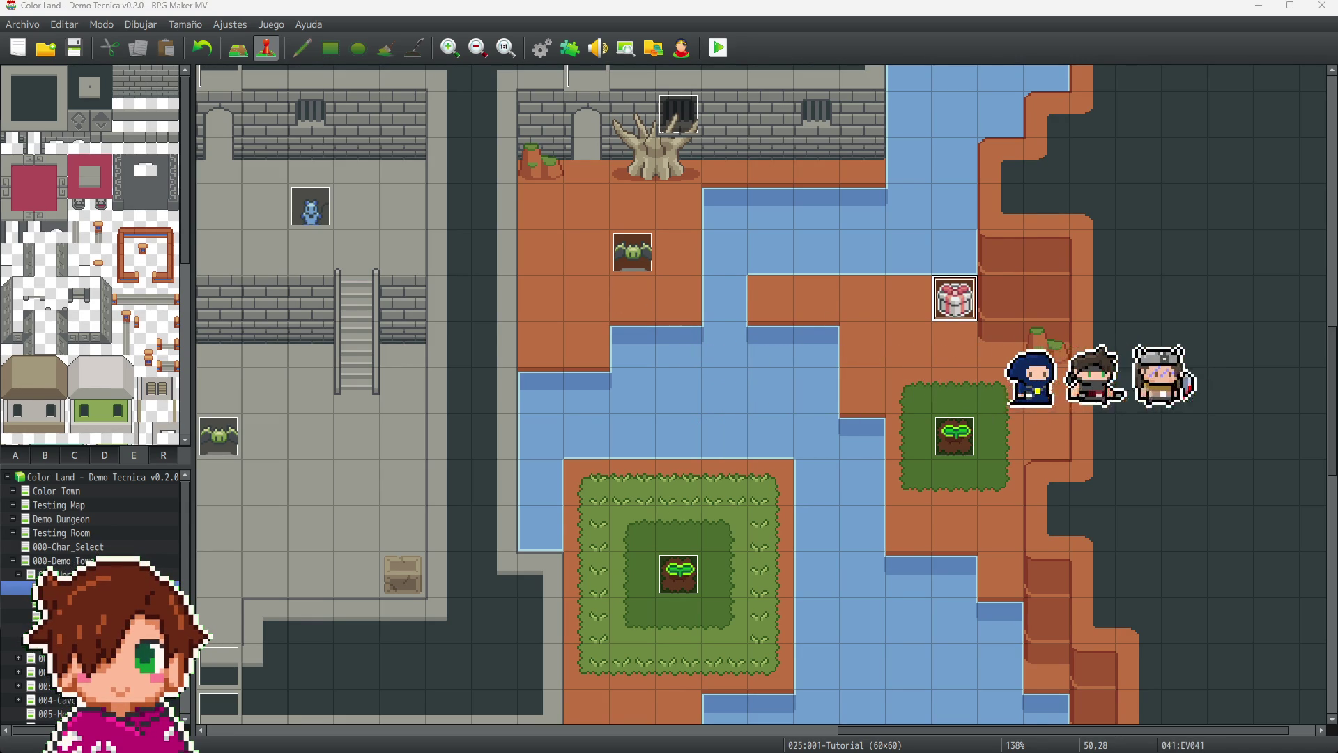
double_click(953, 300)
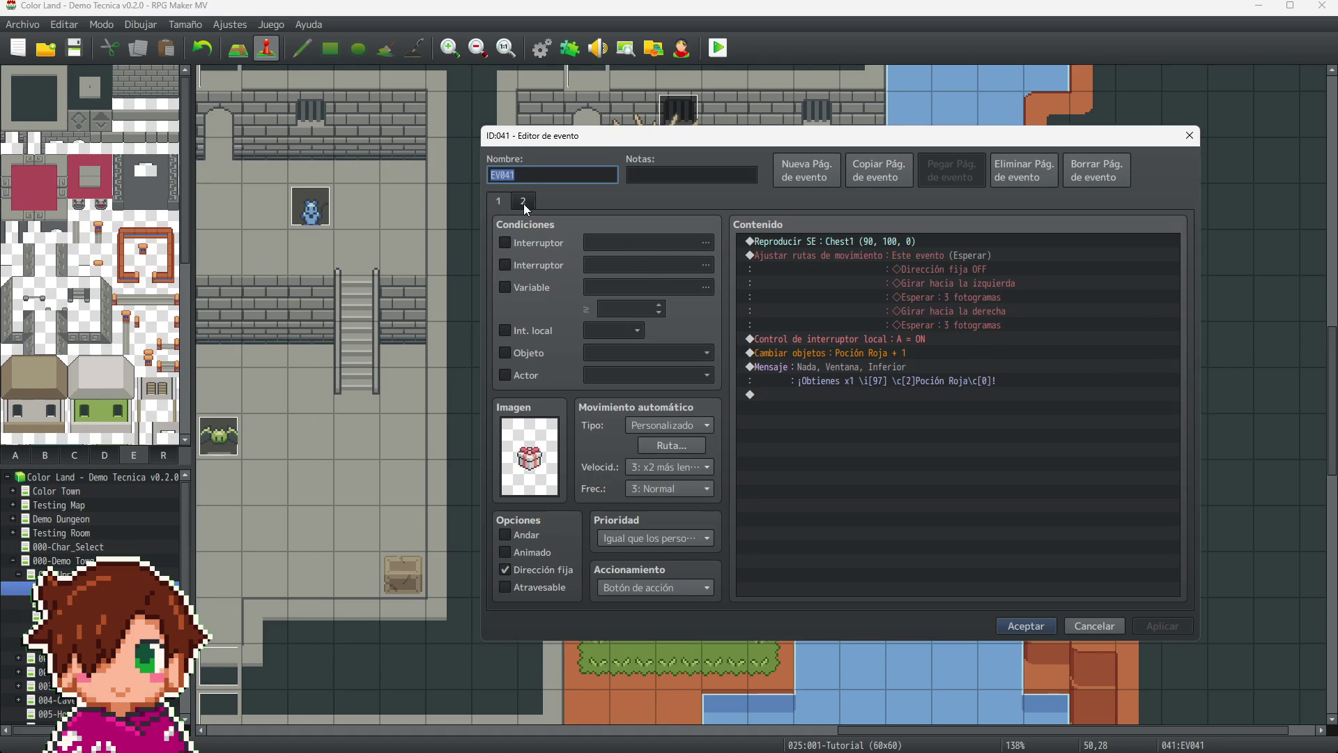
left_click(523, 202)
double_click(546, 467)
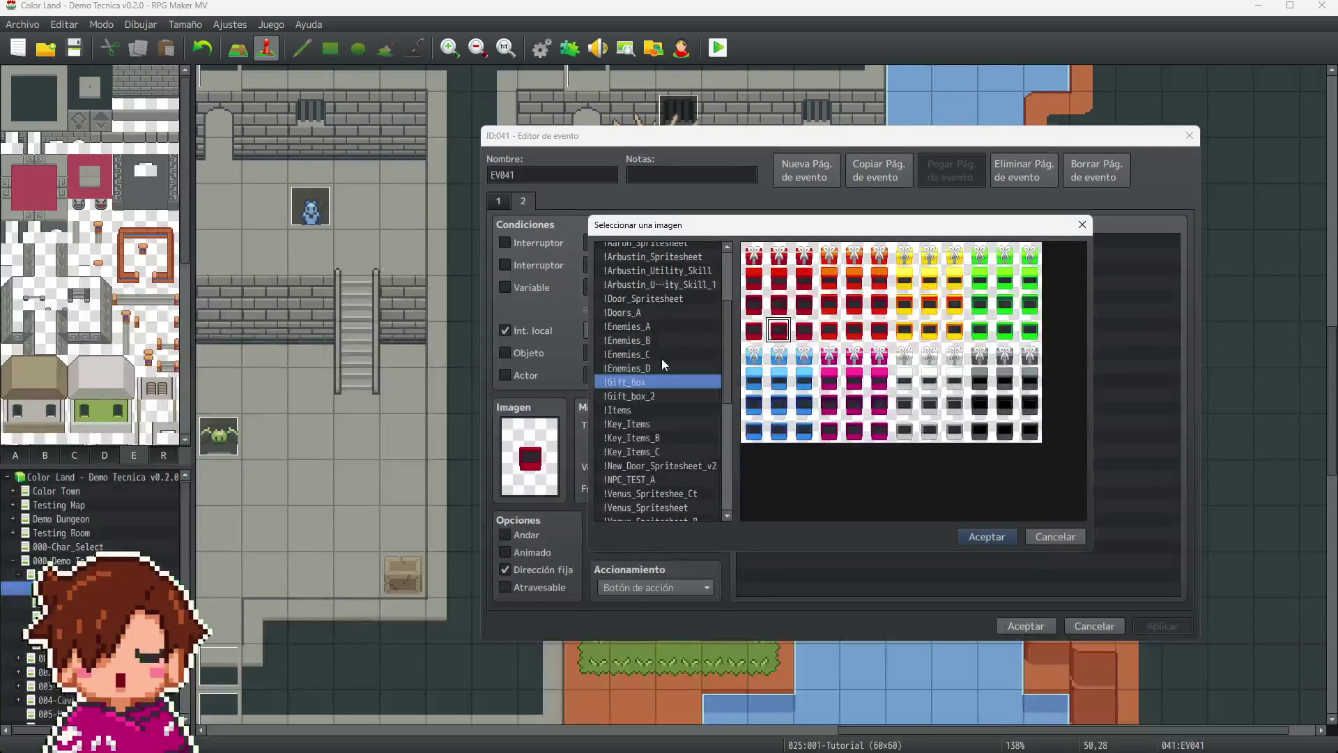
left_click(659, 395)
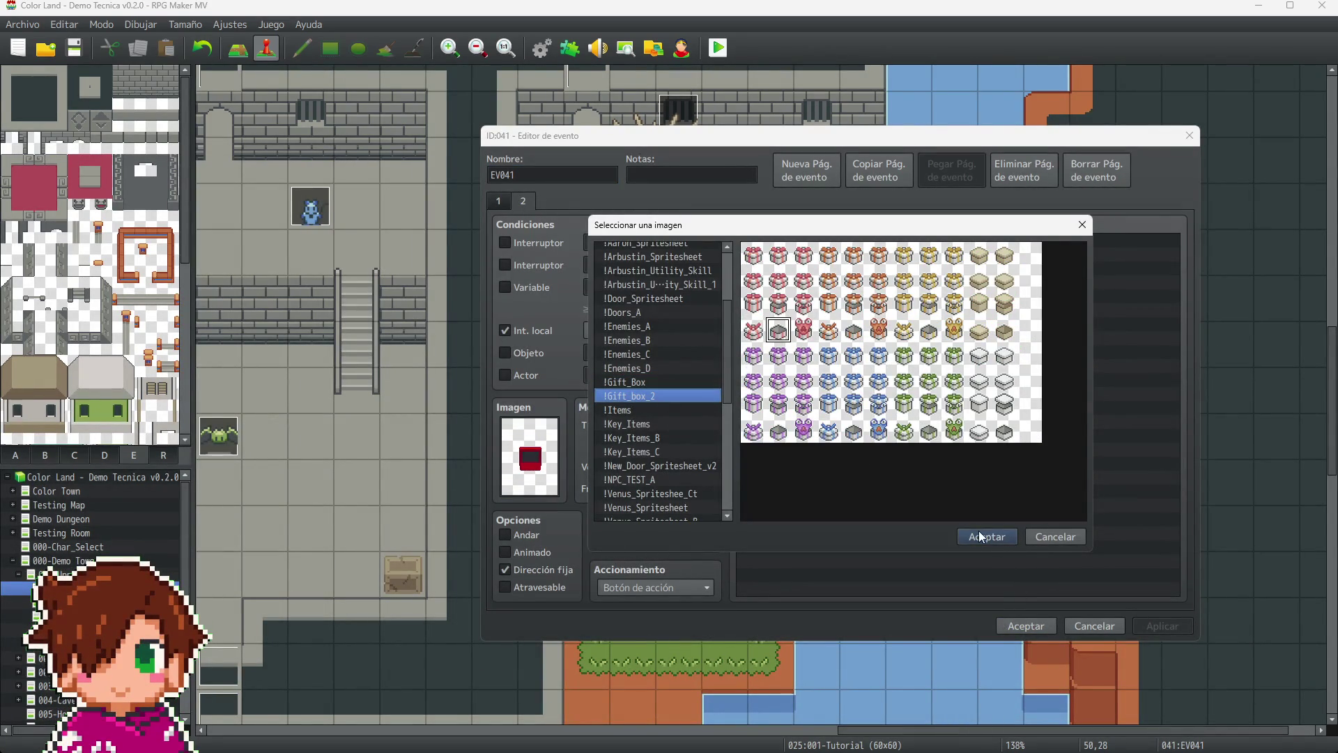
left_click(989, 536)
left_click(1122, 624)
scroll(763, 503, "down", 1)
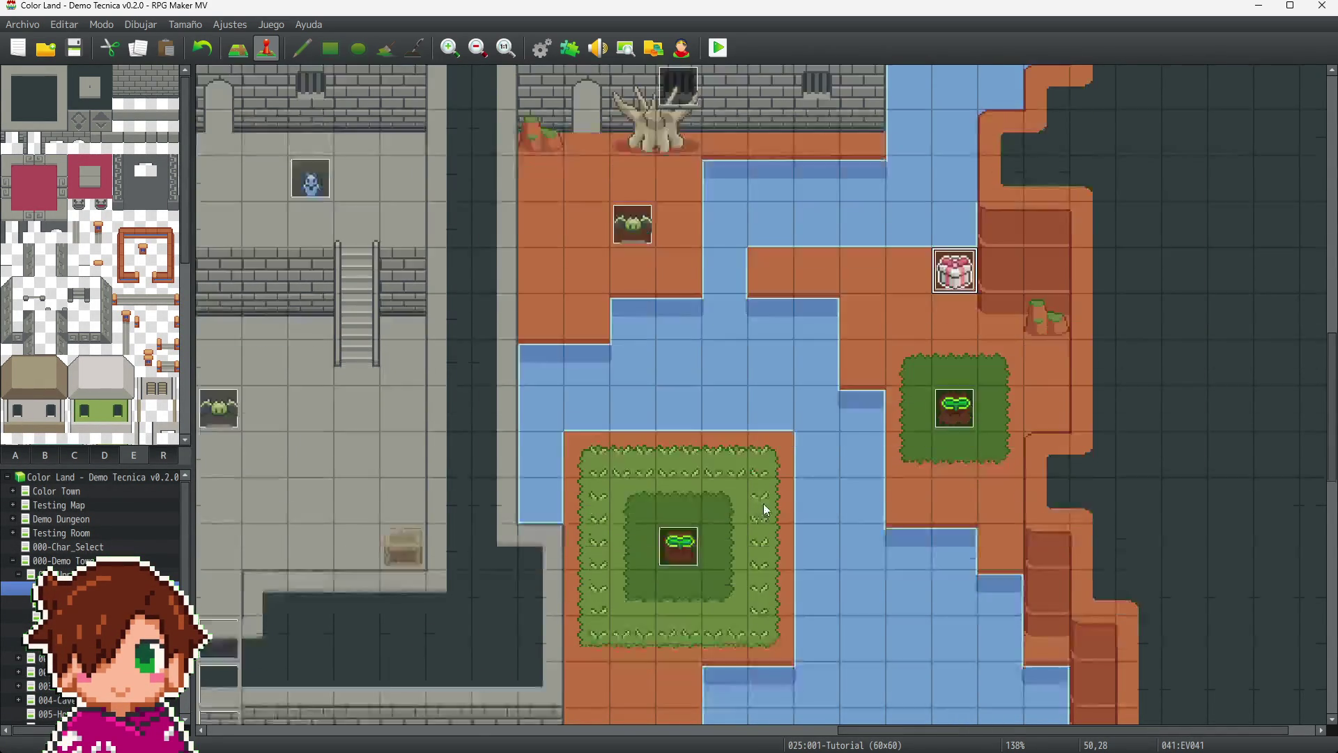
scroll(764, 503, "down", 2)
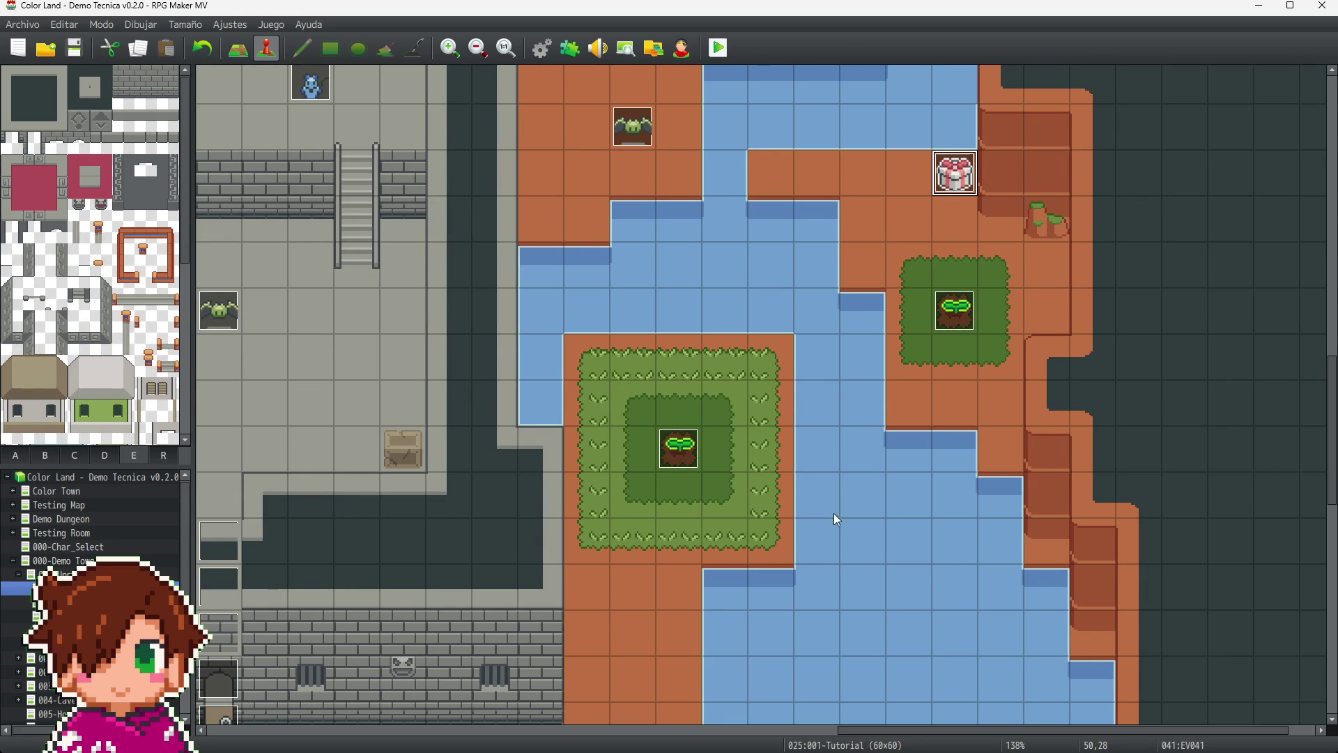
- Scroll the dungeon map to the Enemy1 bat event and open its event editor
scroll(871, 436, "up", 1)
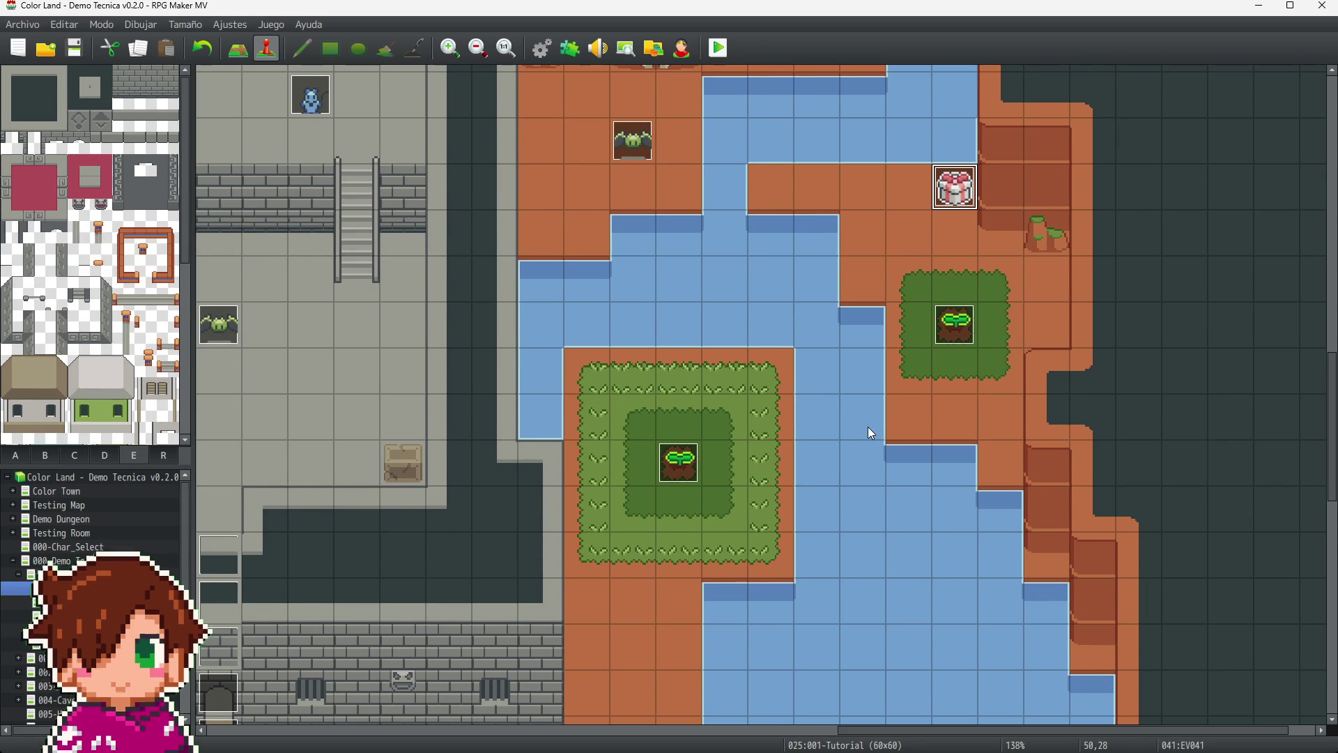
scroll(868, 426, "down", 5)
left_click_drag(863, 728, 302, 695)
scroll(605, 543, "up", 3)
scroll(610, 543, "up", 1)
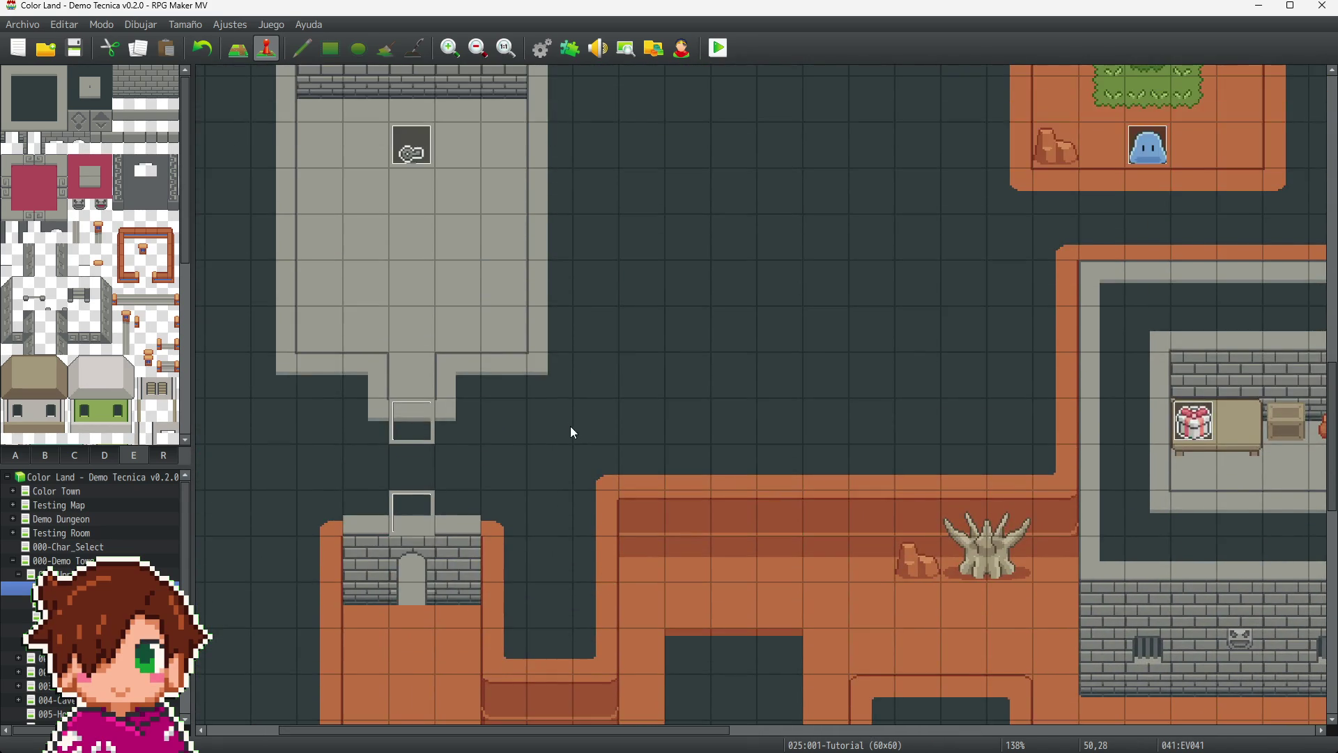
scroll(572, 428, "down", 3)
scroll(627, 460, "down", 1)
left_click(634, 442)
double_click(634, 442)
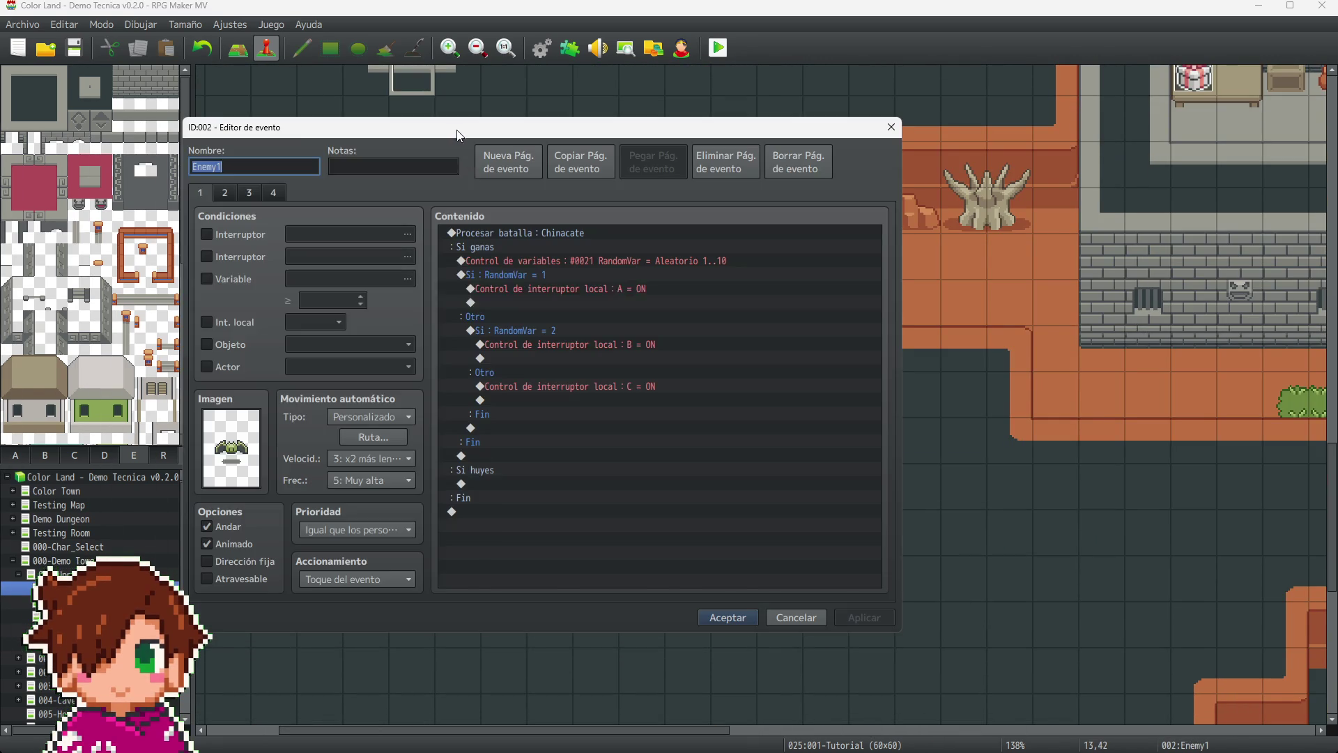
- Set the movement speed of Enemy1's heart and MP drop pages (2 and 3) to 4: Normal
mouse_move(303, 124)
left_mouse_down()
mouse_move(388, 131)
mouse_move(388, 115)
left_mouse_up()
left_click(305, 178)
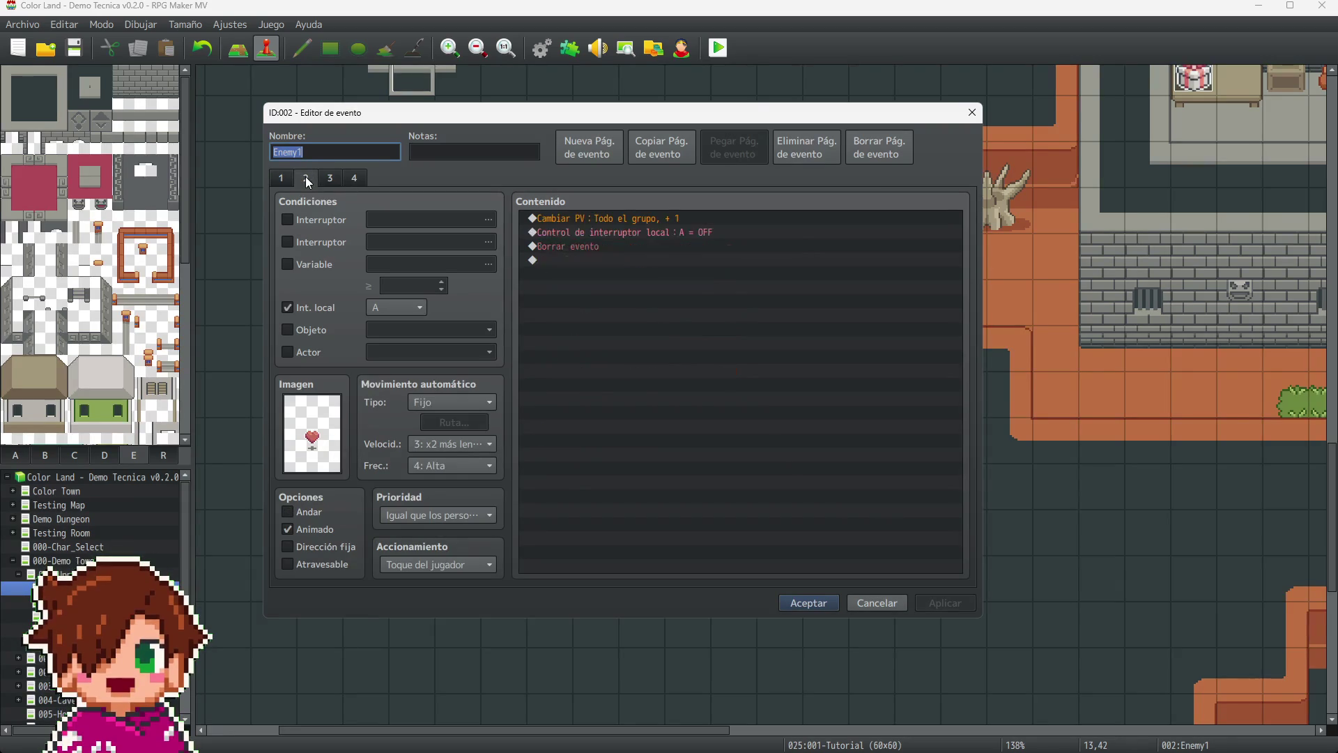
left_click(471, 463)
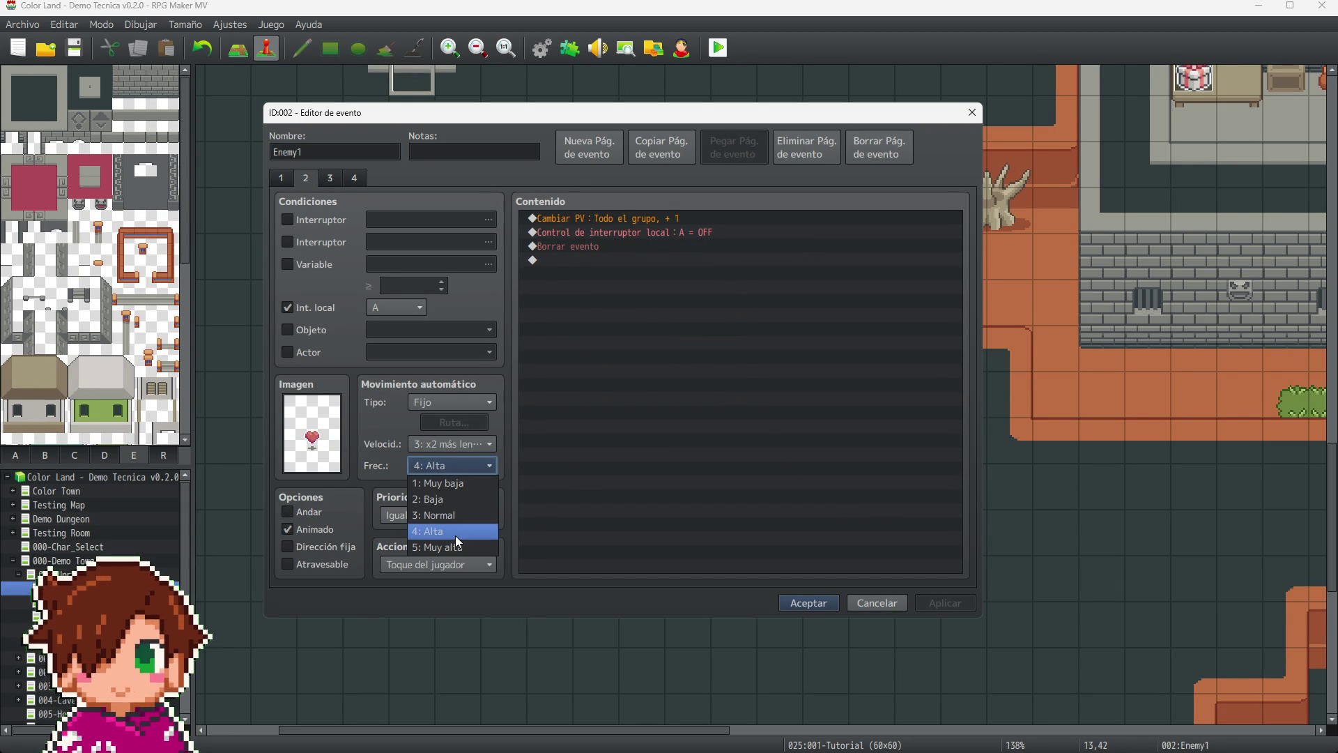
left_click(456, 537)
left_click(472, 446)
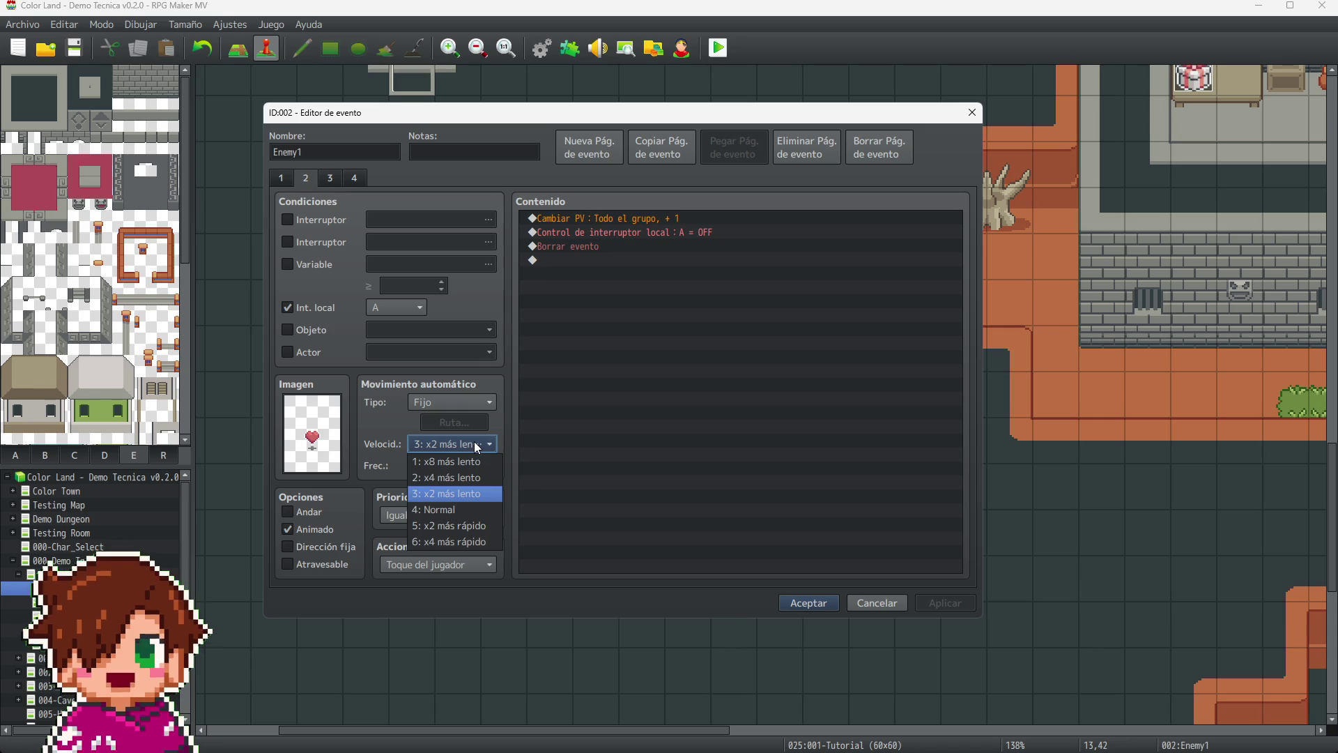
left_click(453, 520)
left_click(330, 178)
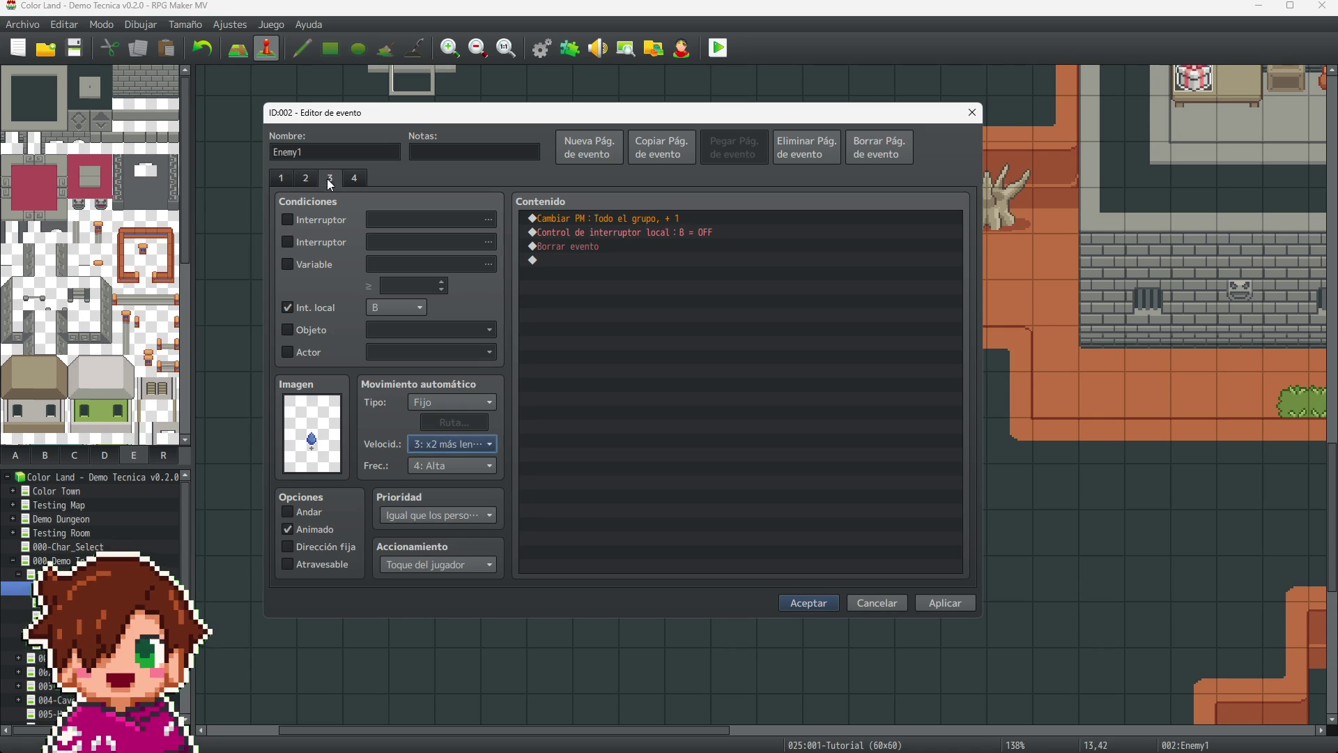
left_click(470, 450)
left_click(457, 515)
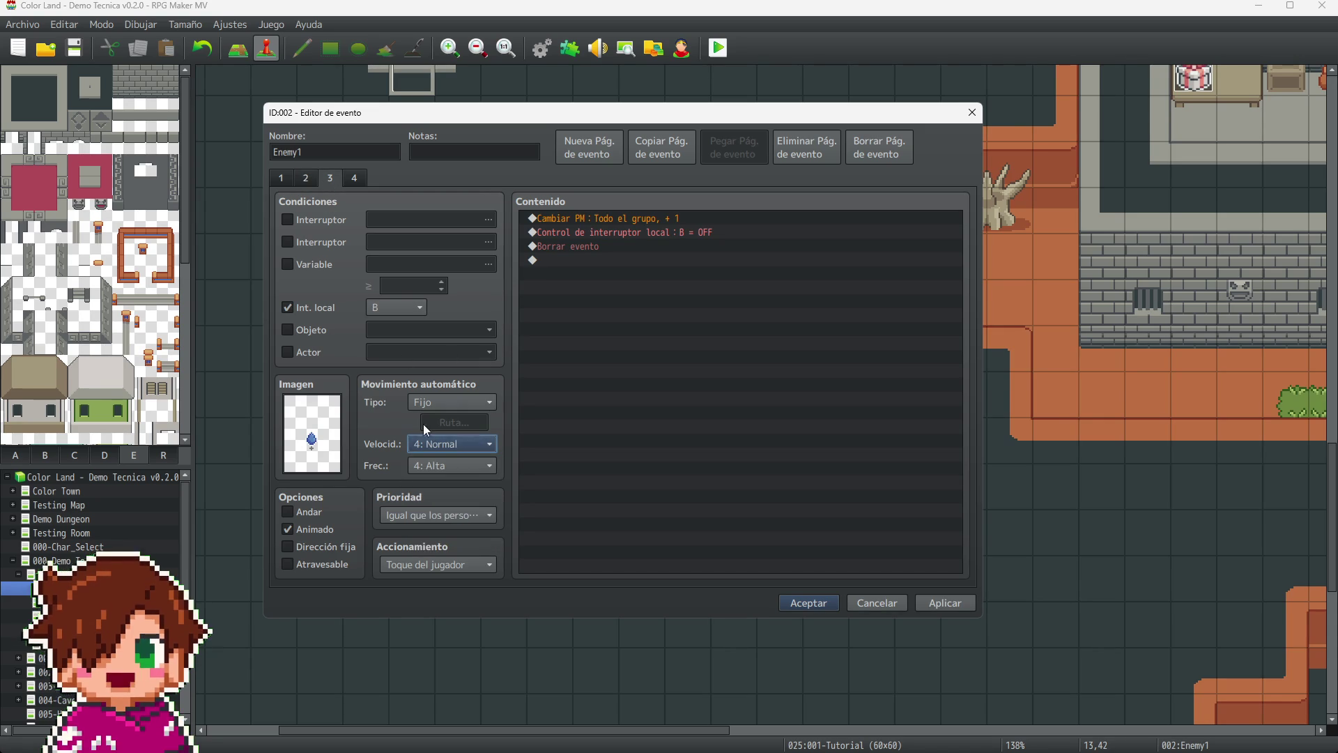
- Set the coin drop page 4 to 4: Normal speed, keeping 5: Muy alta frequency
left_click(353, 177)
left_click(468, 466)
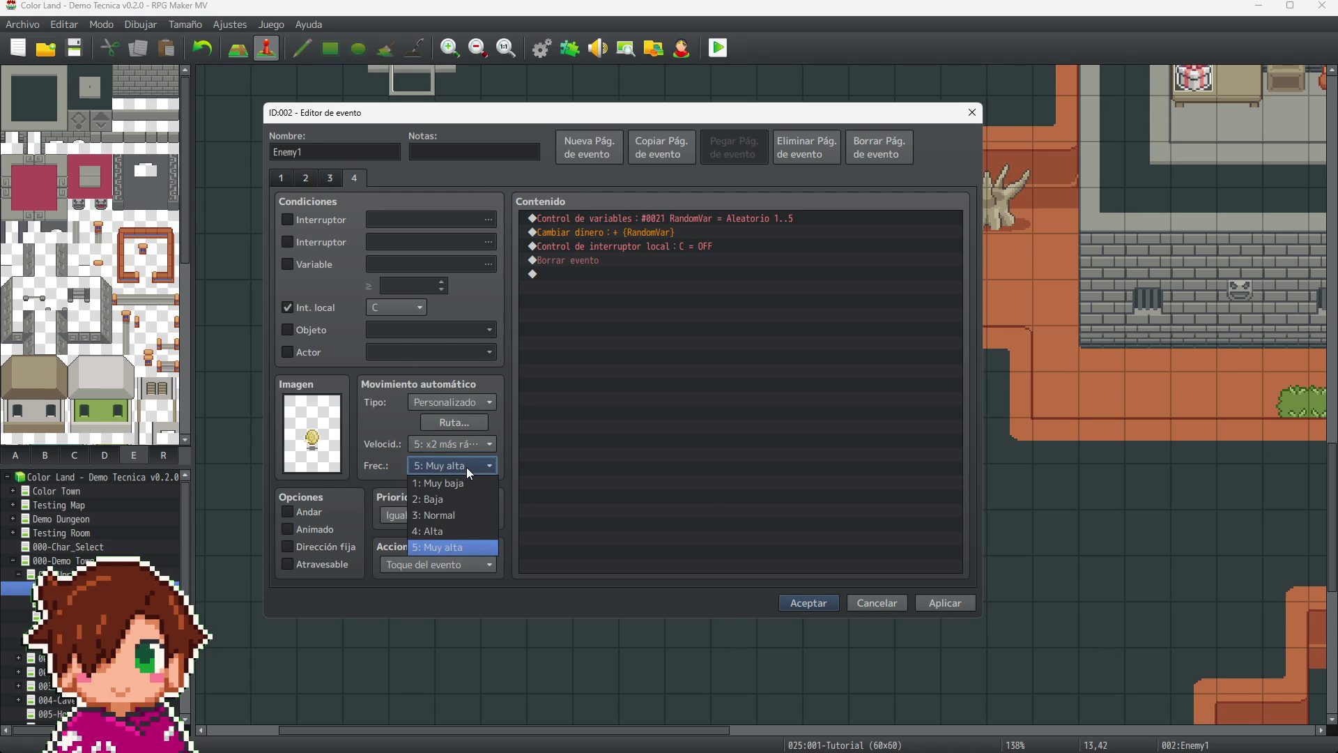
left_click(466, 467)
left_click(463, 449)
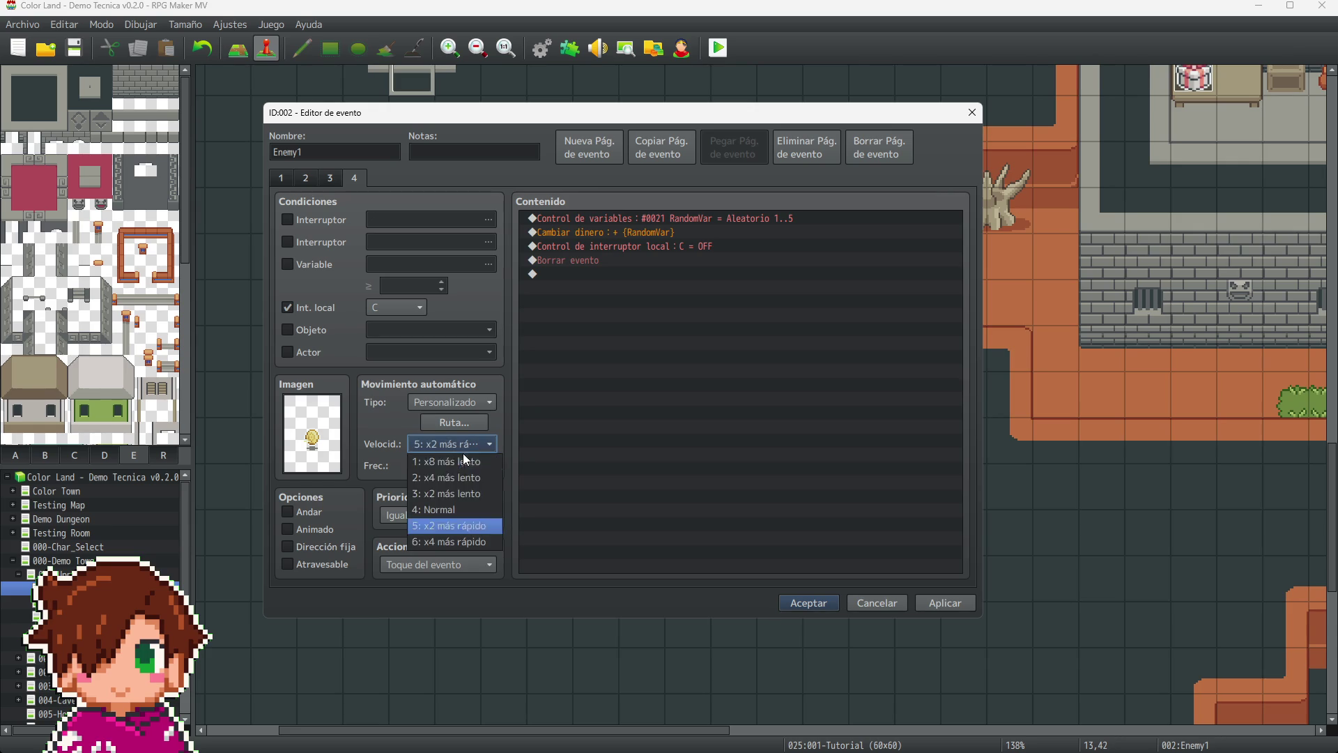
left_click(461, 504)
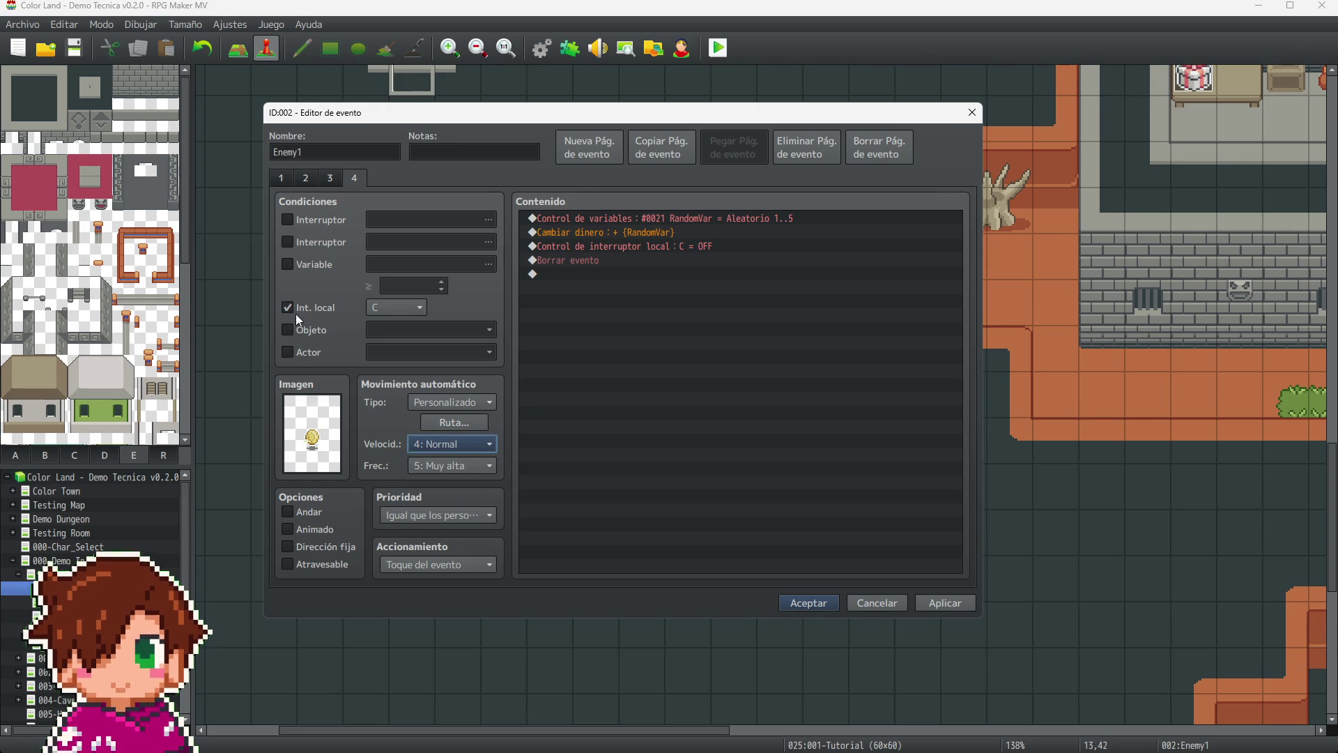
- Raise the frequency of pages 3 and 2 to 5: Muy alta and confirm with Aceptar
left_click(332, 180)
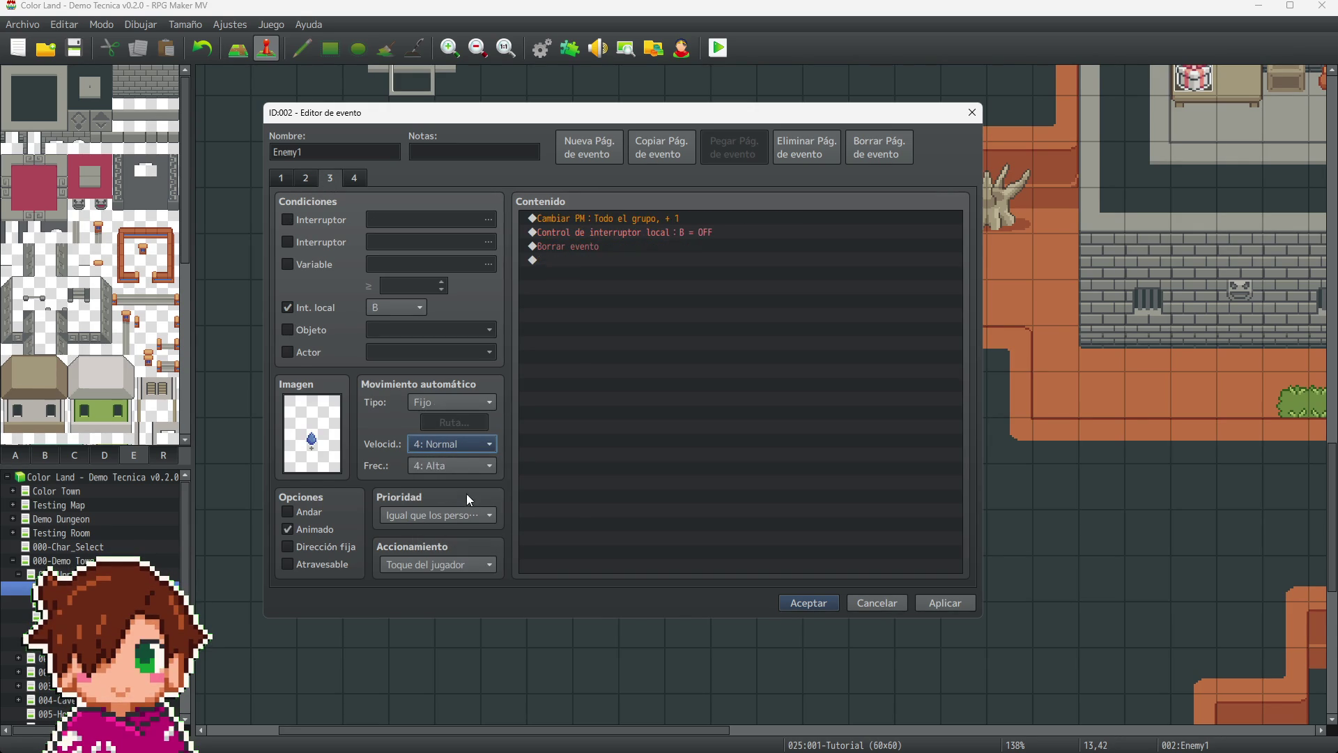
left_click(467, 468)
left_click(450, 547)
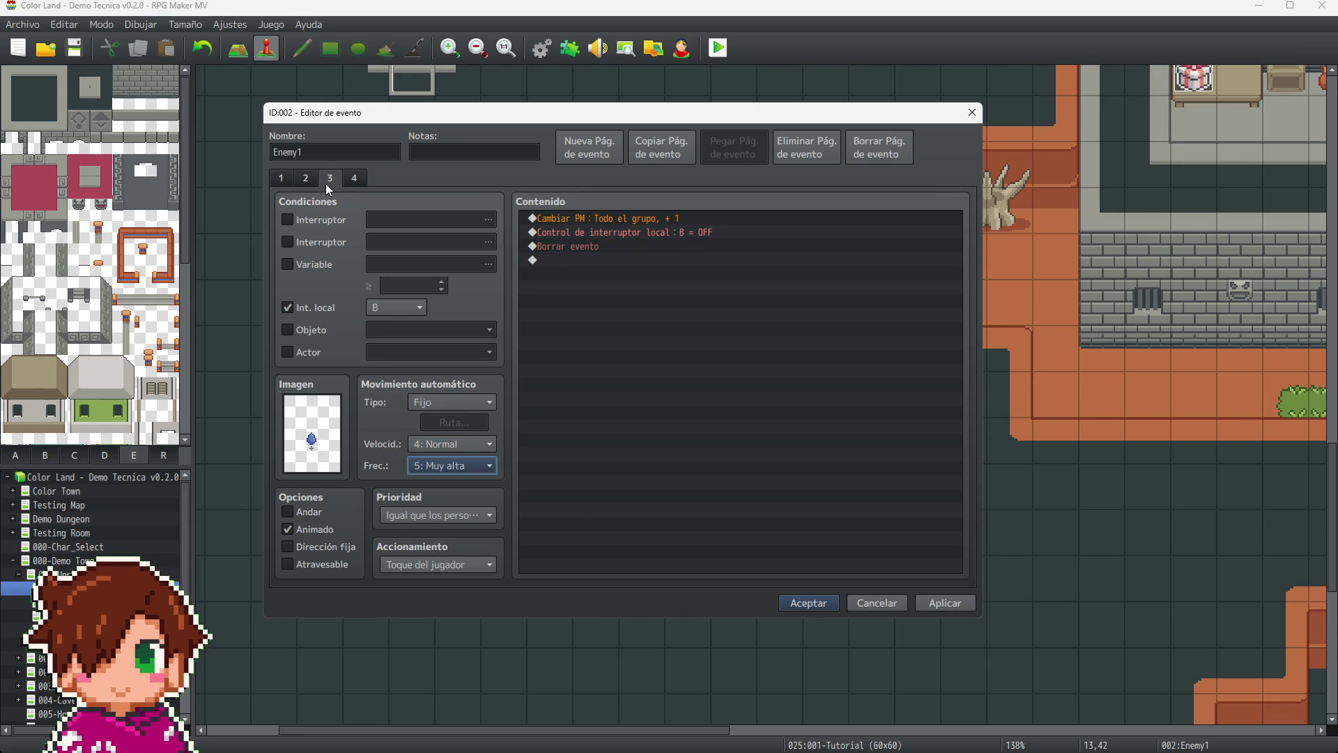
left_click(306, 183)
left_click(458, 473)
left_click(458, 547)
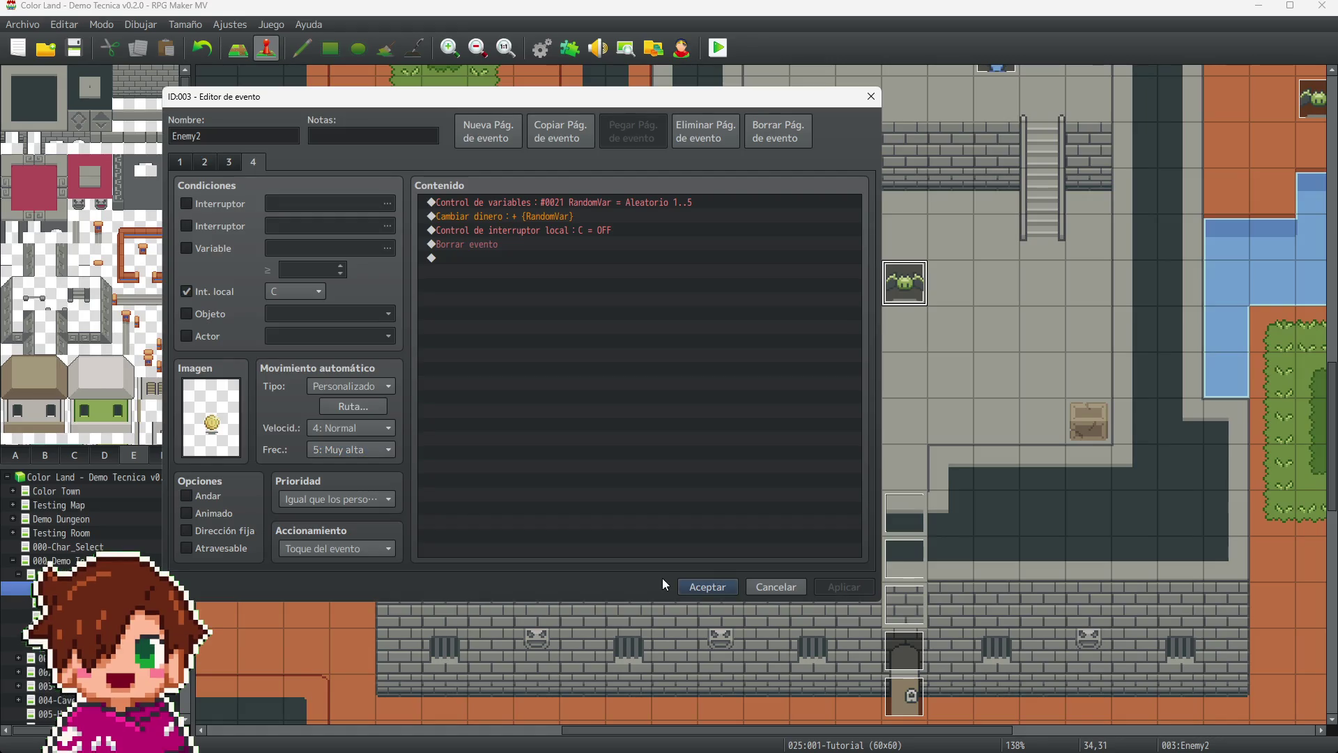
left_click(688, 587)
scroll(942, 516, "right", 10)
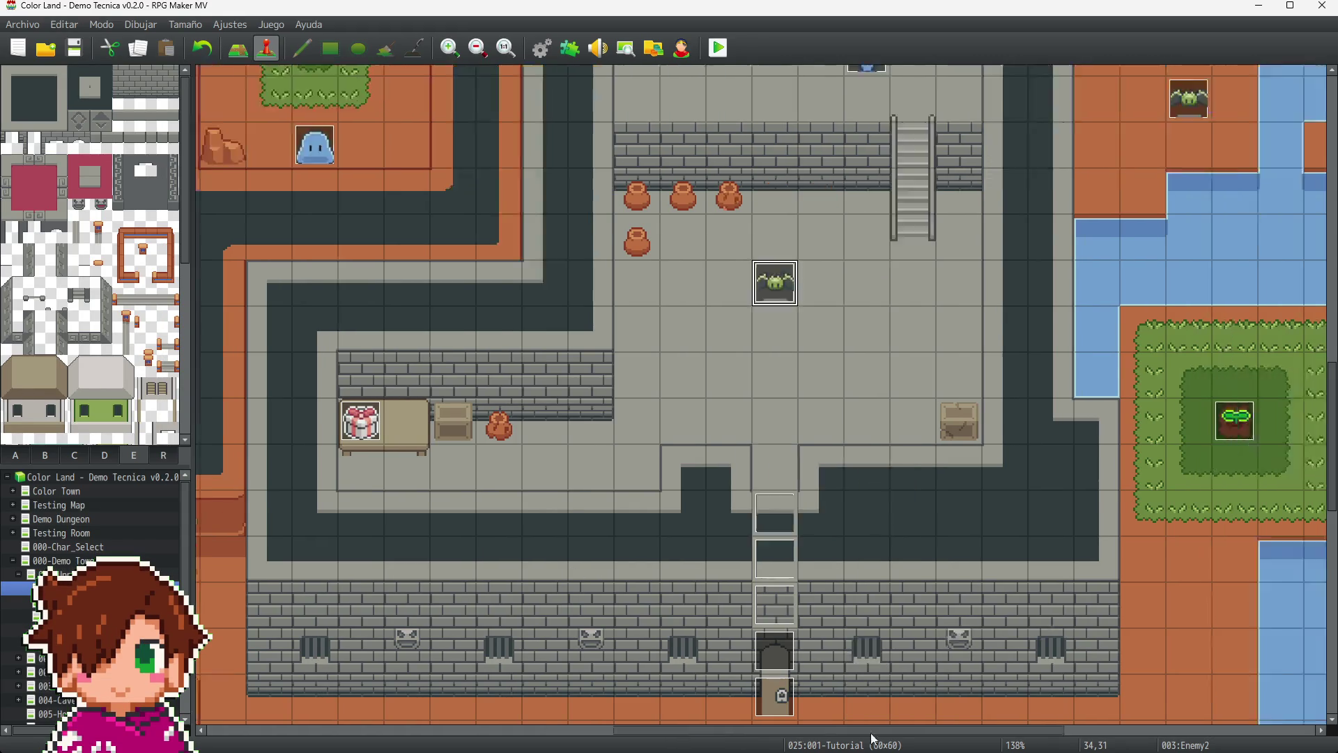
- Open Enemy4's event editor and give heart drop page 2 4: Normal speed and 5: Muy alta frequency
scroll(941, 509, "up", 4)
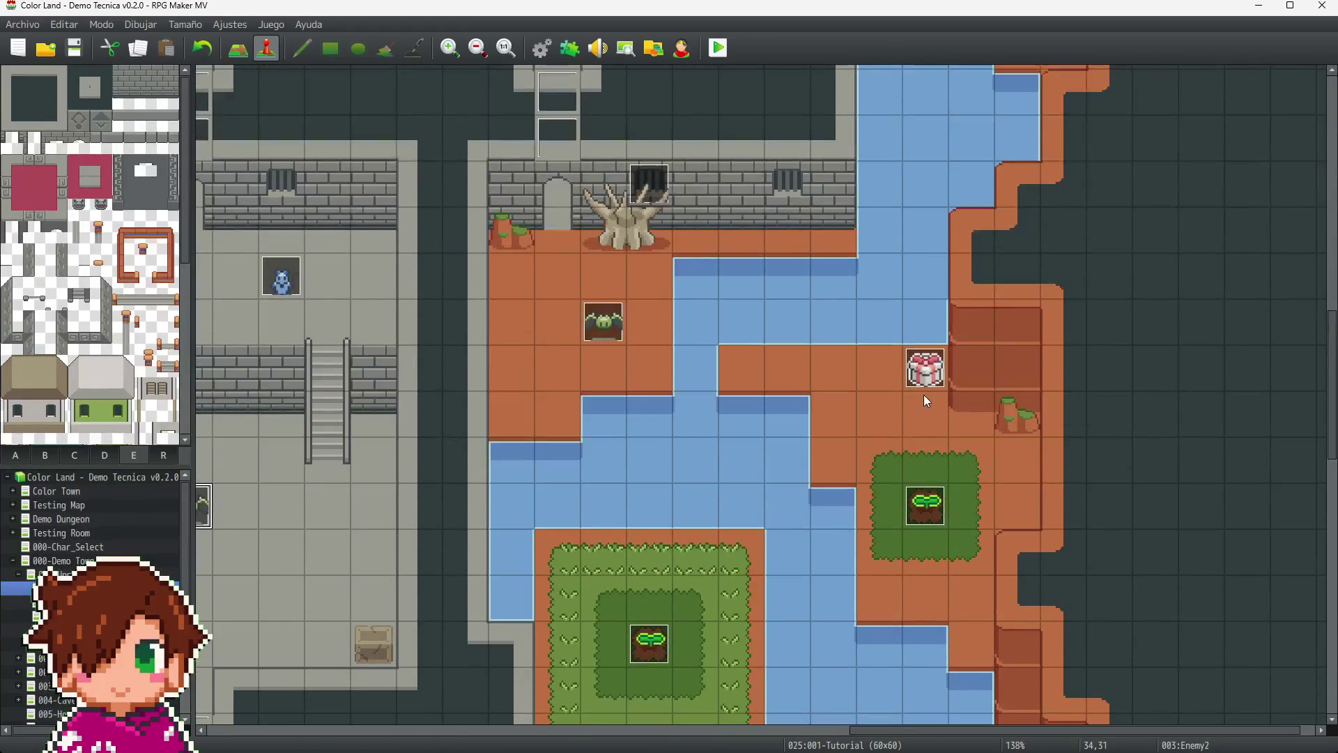
left_click(604, 322)
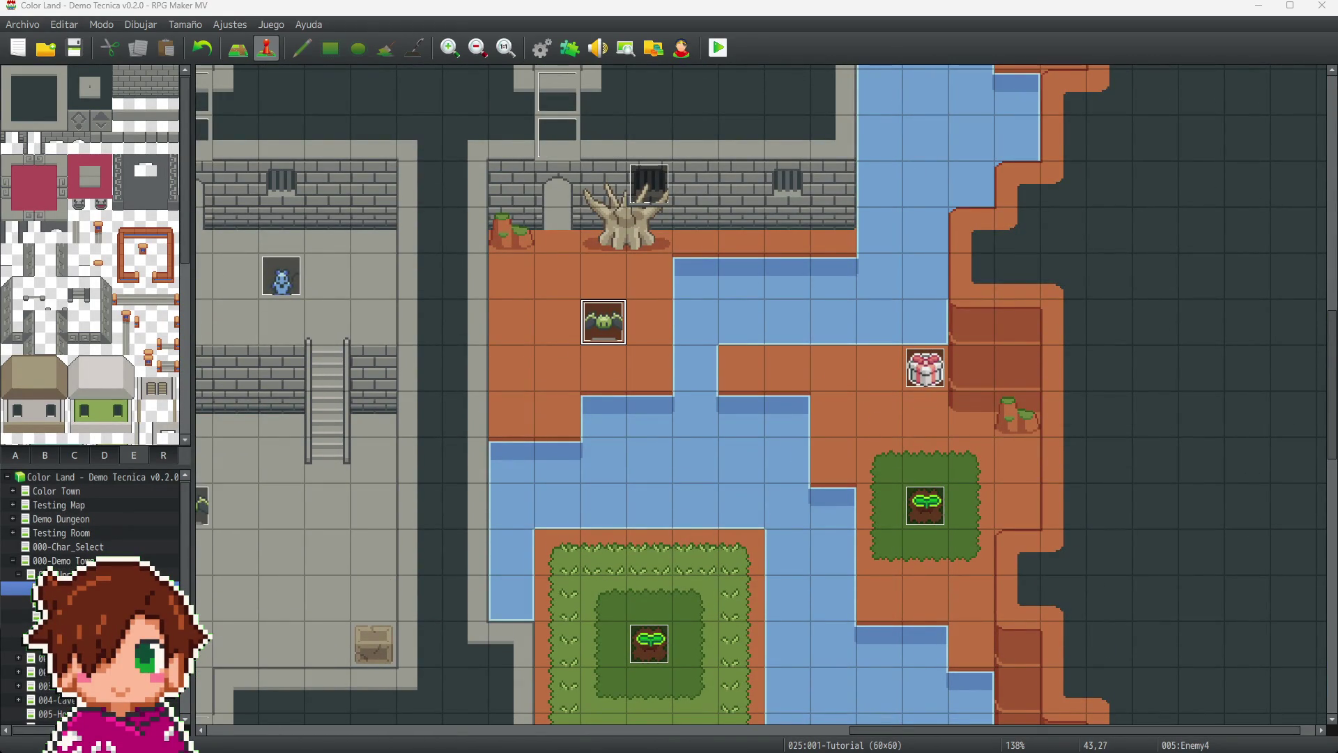
key("Return")
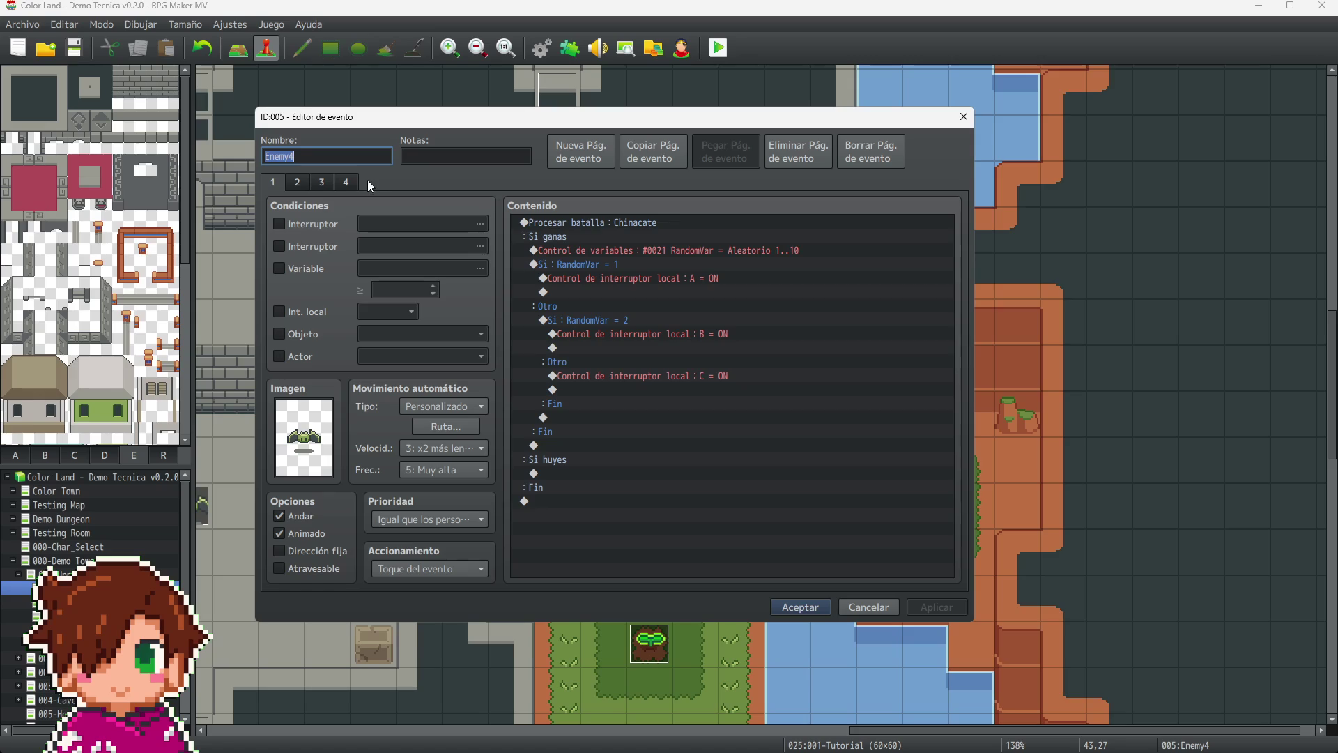
left_click(346, 182)
left_click(297, 182)
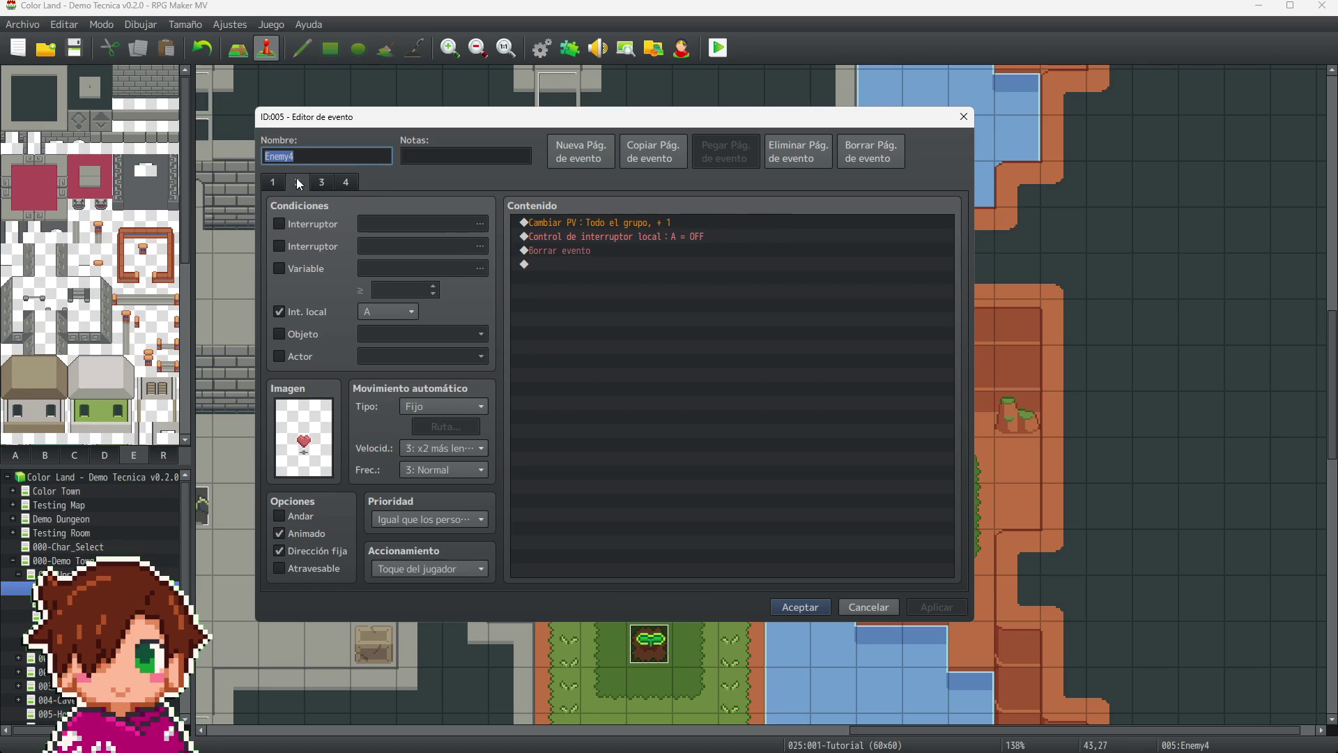
left_click(444, 449)
left_click(442, 514)
left_click(439, 470)
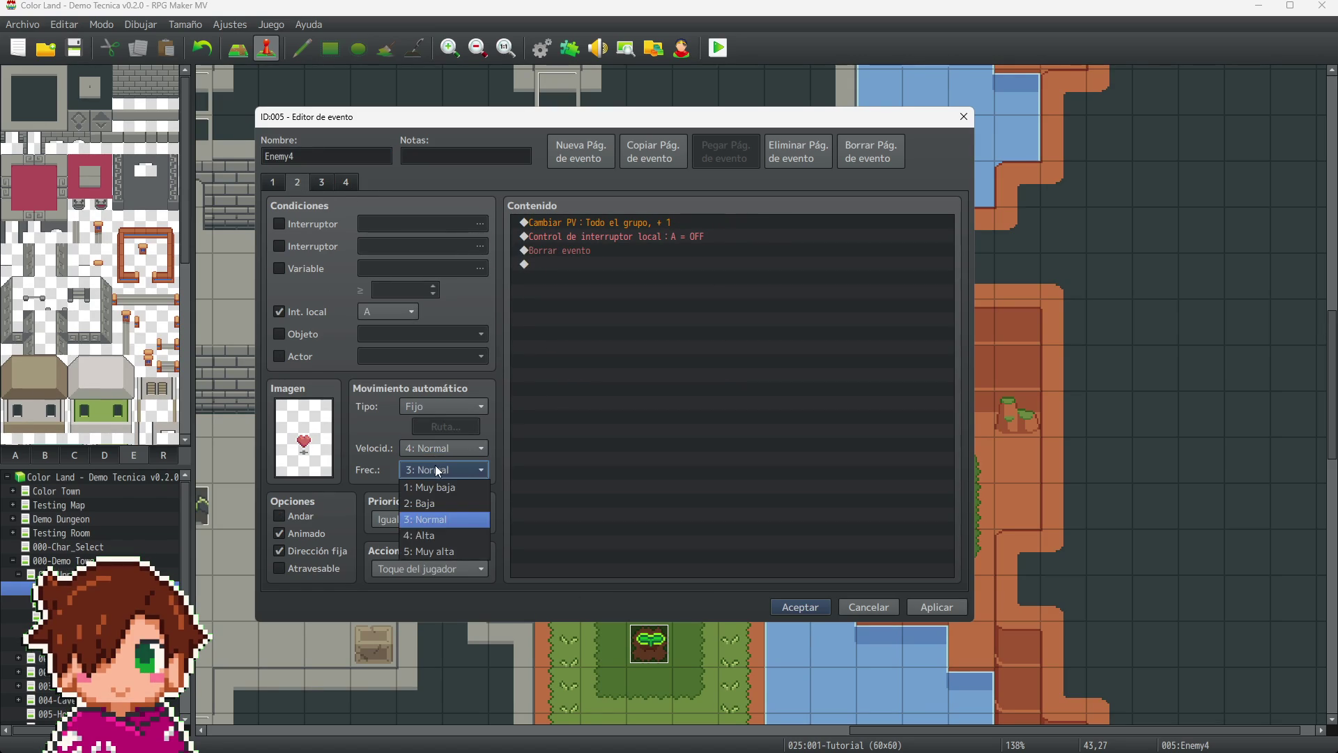
left_click(455, 550)
- Give the MP drop page 3 4: Normal speed and 5: Muy alta frequency
left_click(322, 182)
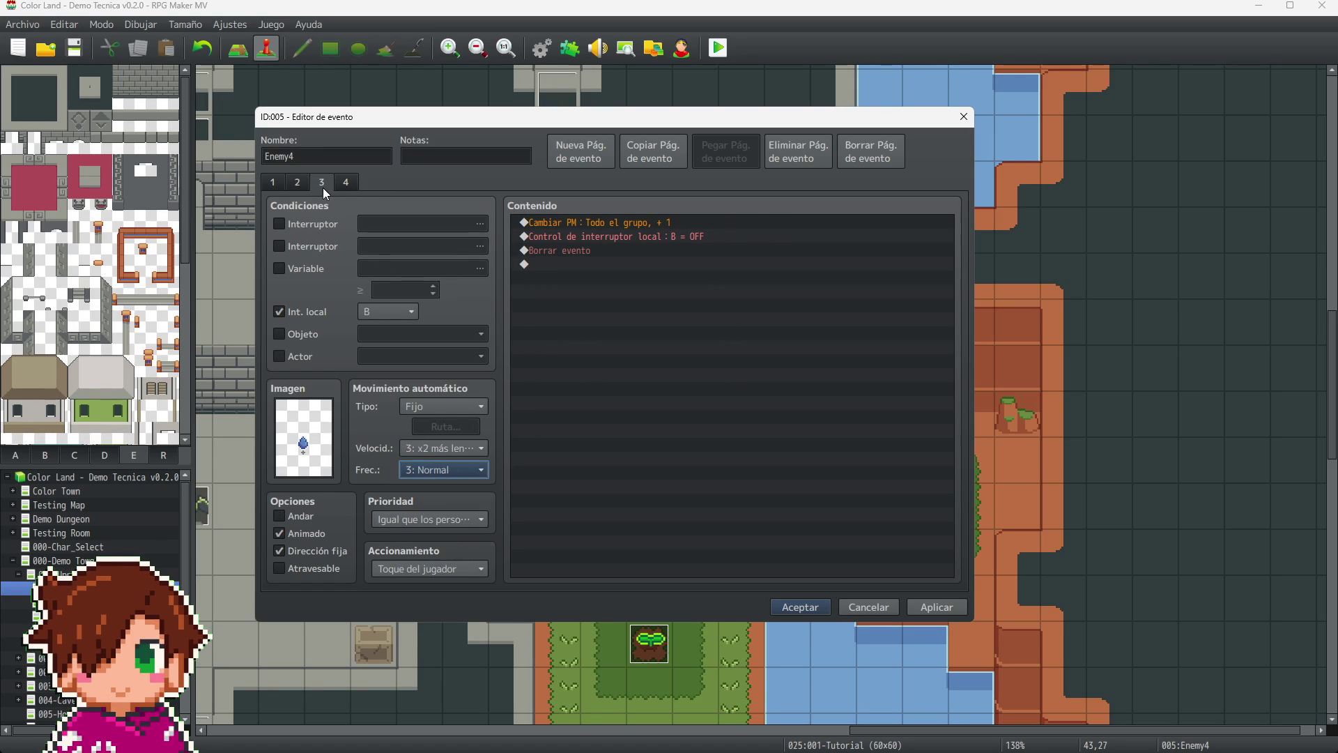
left_click(444, 448)
left_click(446, 514)
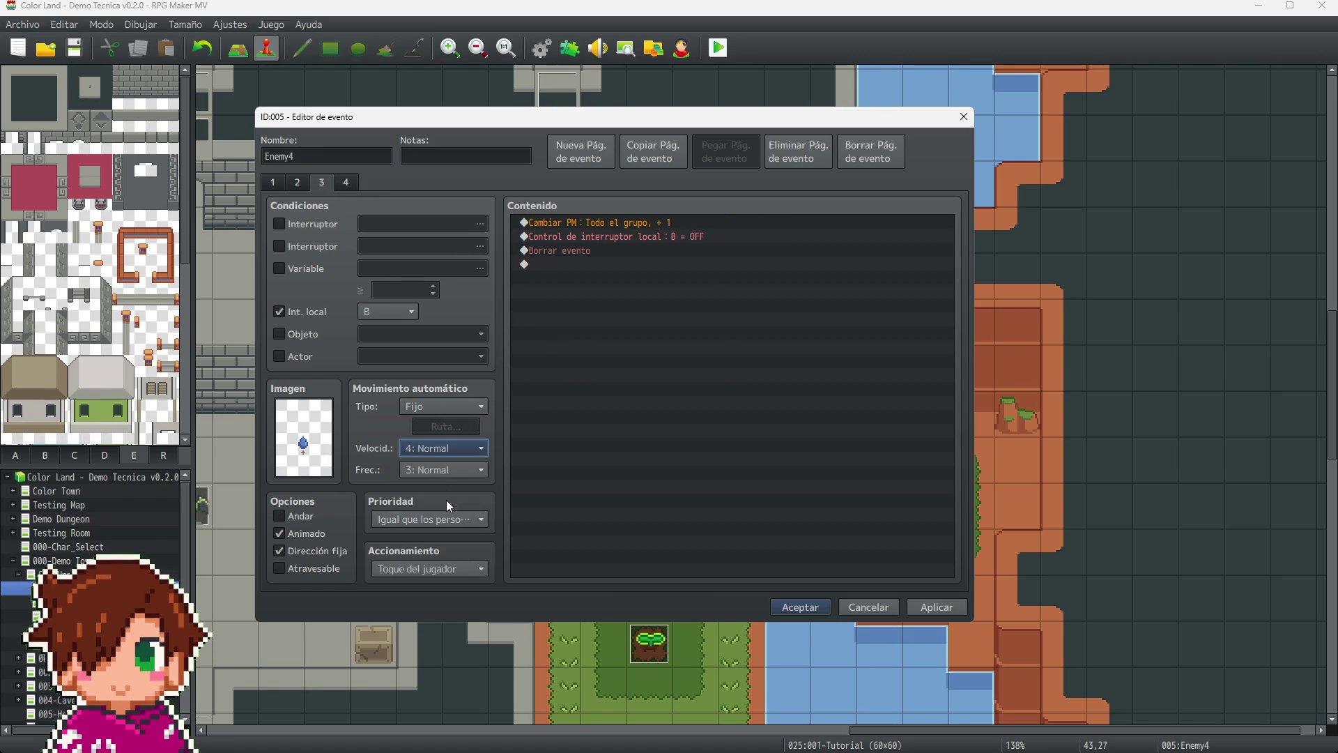
left_click(446, 470)
left_click(448, 550)
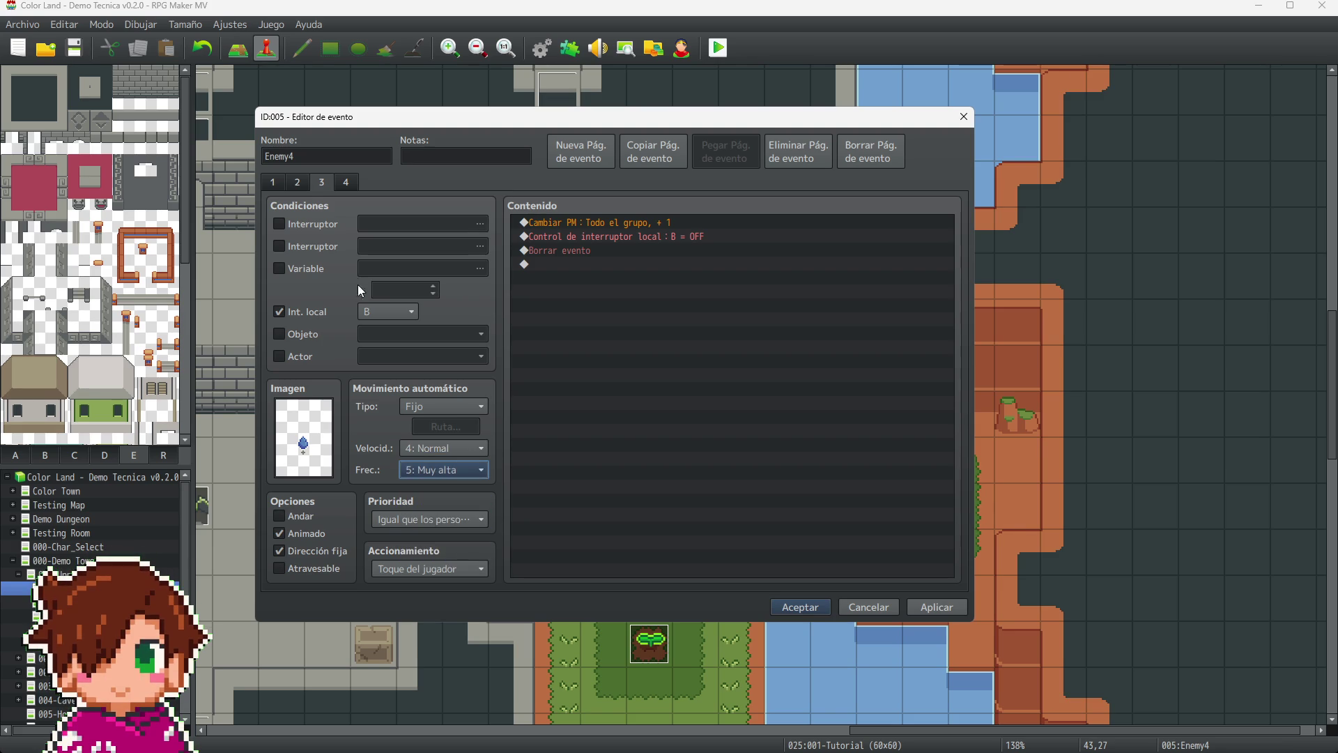
- Give the coin drop page 4 4: Normal speed and 5: Muy alta frequency, then confirm with Aceptar
left_click(347, 182)
left_click(448, 448)
left_click(454, 513)
left_click(443, 470)
left_click(451, 551)
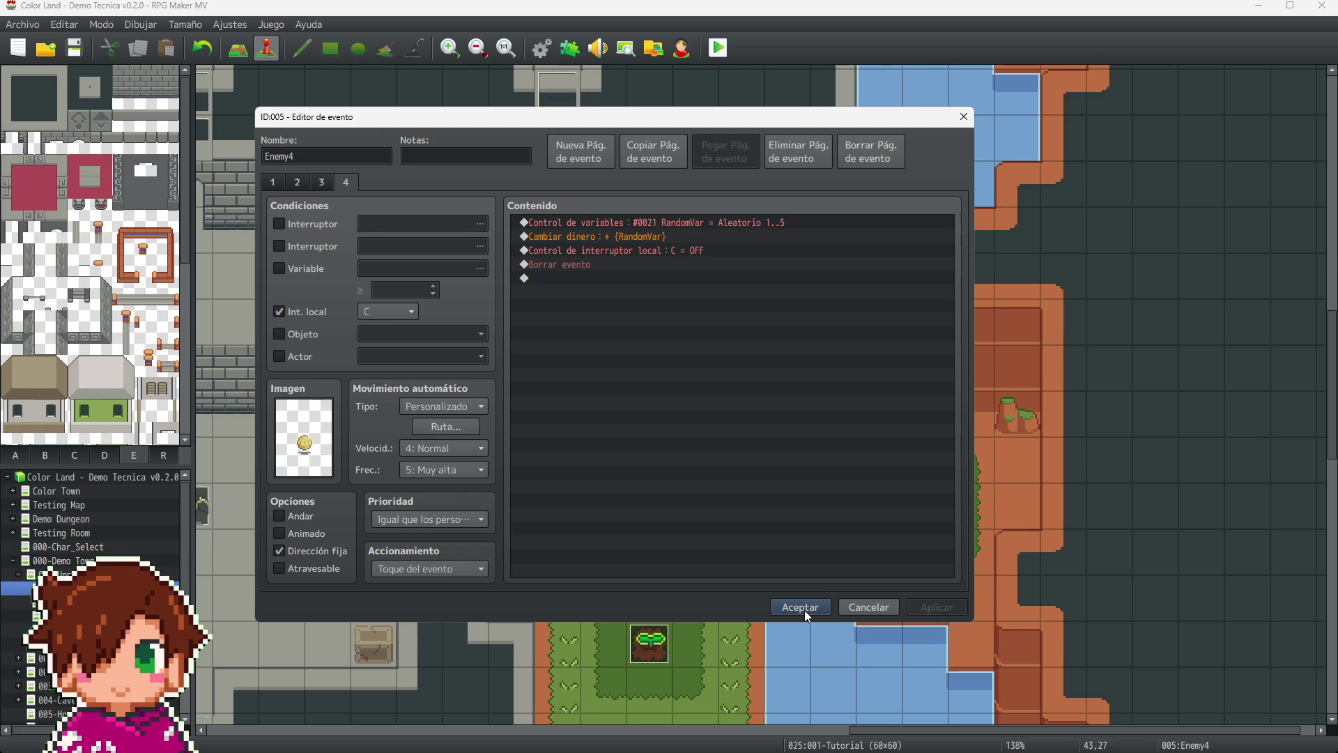
left_click(805, 608)
left_click_drag(876, 729, 702, 747)
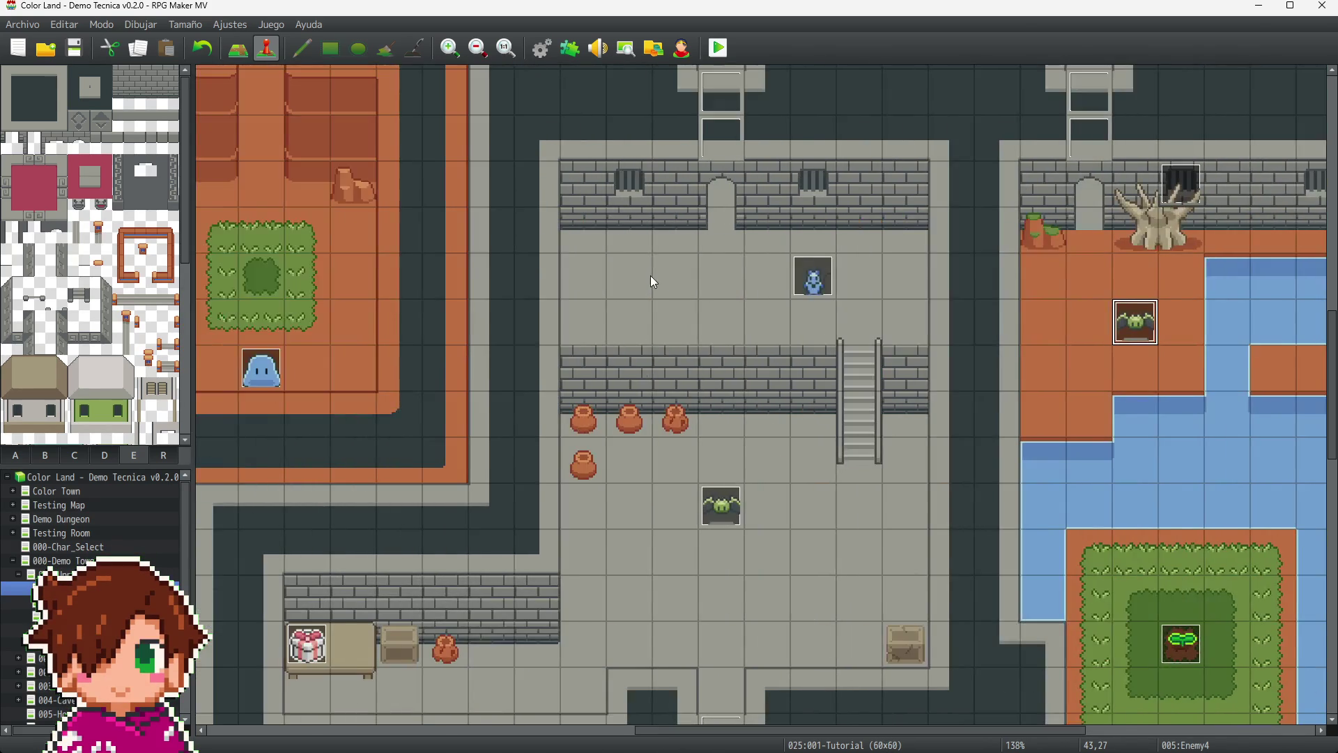
- Open Enemy3's event editor and give heart drop page 2 4: Normal speed and 5: Muy alta frequency
scroll(662, 275, "up", 3)
scroll(910, 239, "up", 1)
left_click(814, 541)
key("Return")
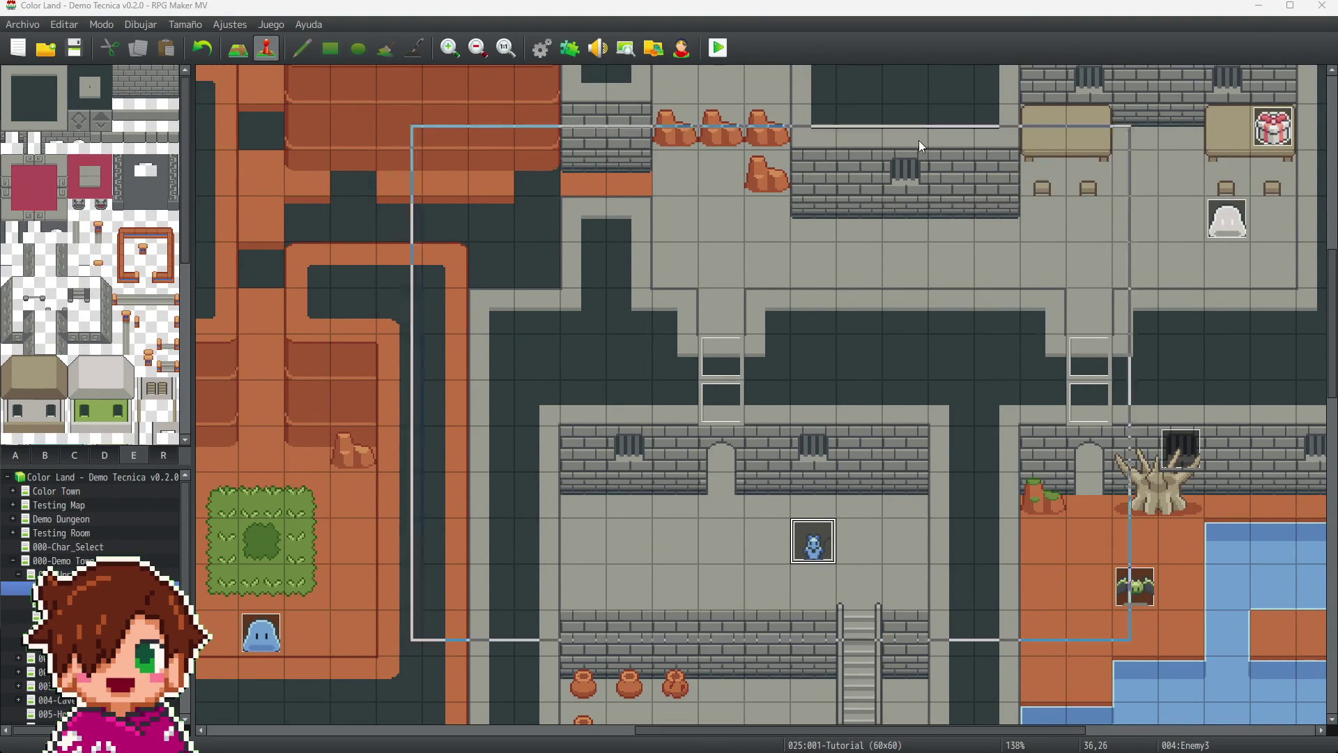
left_click(464, 199)
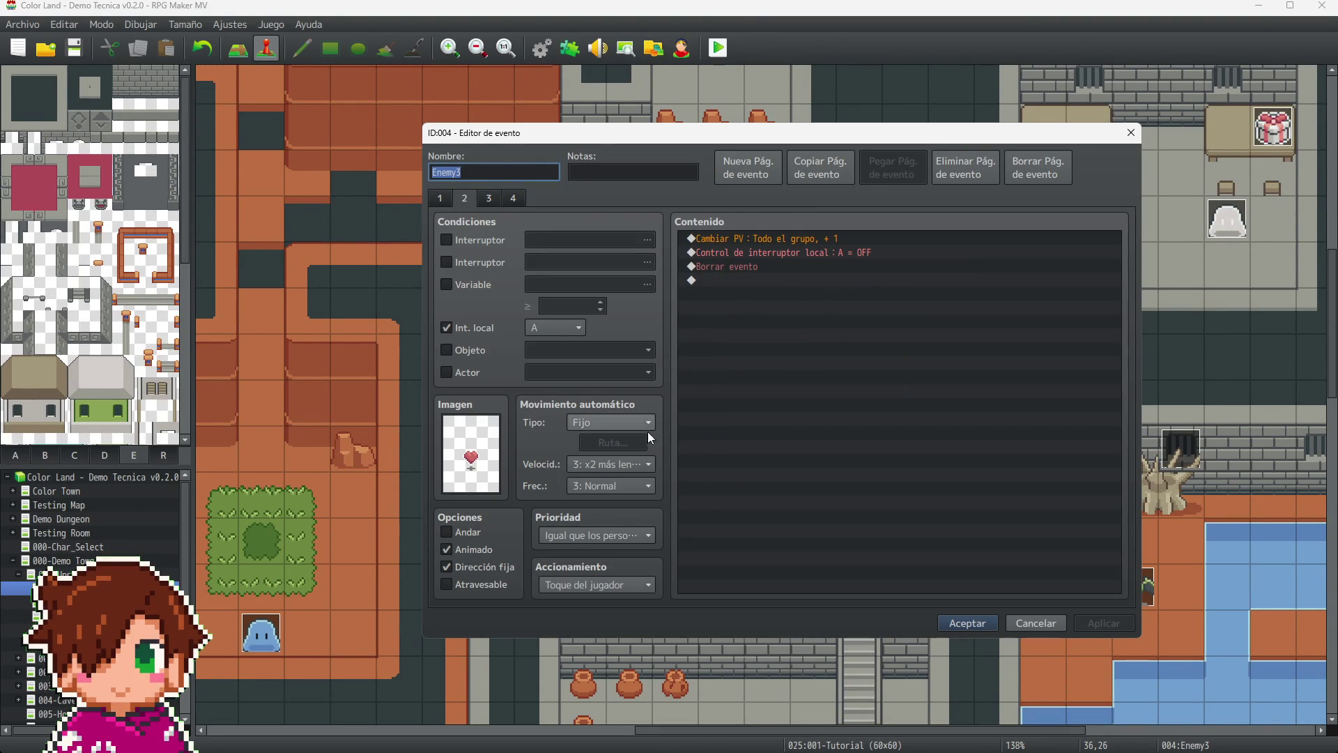
left_click(640, 465)
left_click(617, 528)
left_click(609, 488)
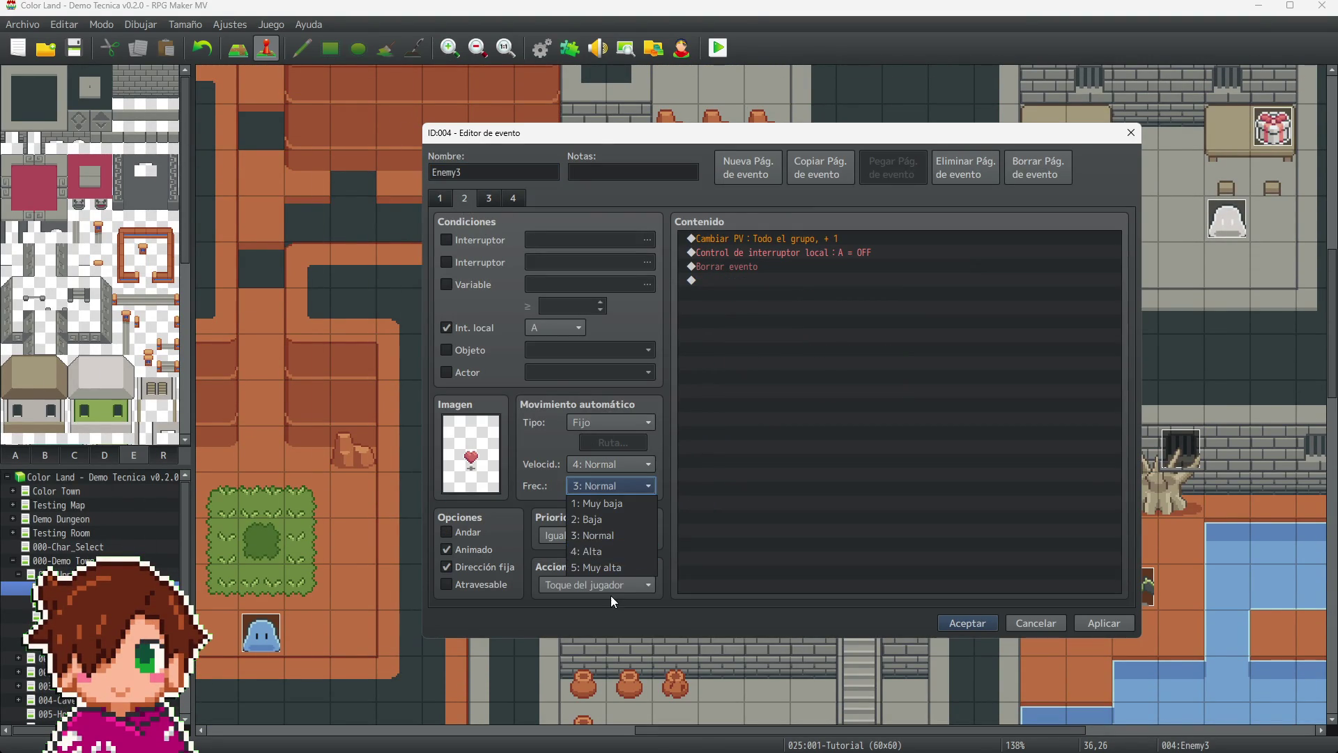
left_click(600, 573)
- Give MP drop page 3 4: Normal speed and 5: Muy alta frequency, then apply
left_click(490, 201)
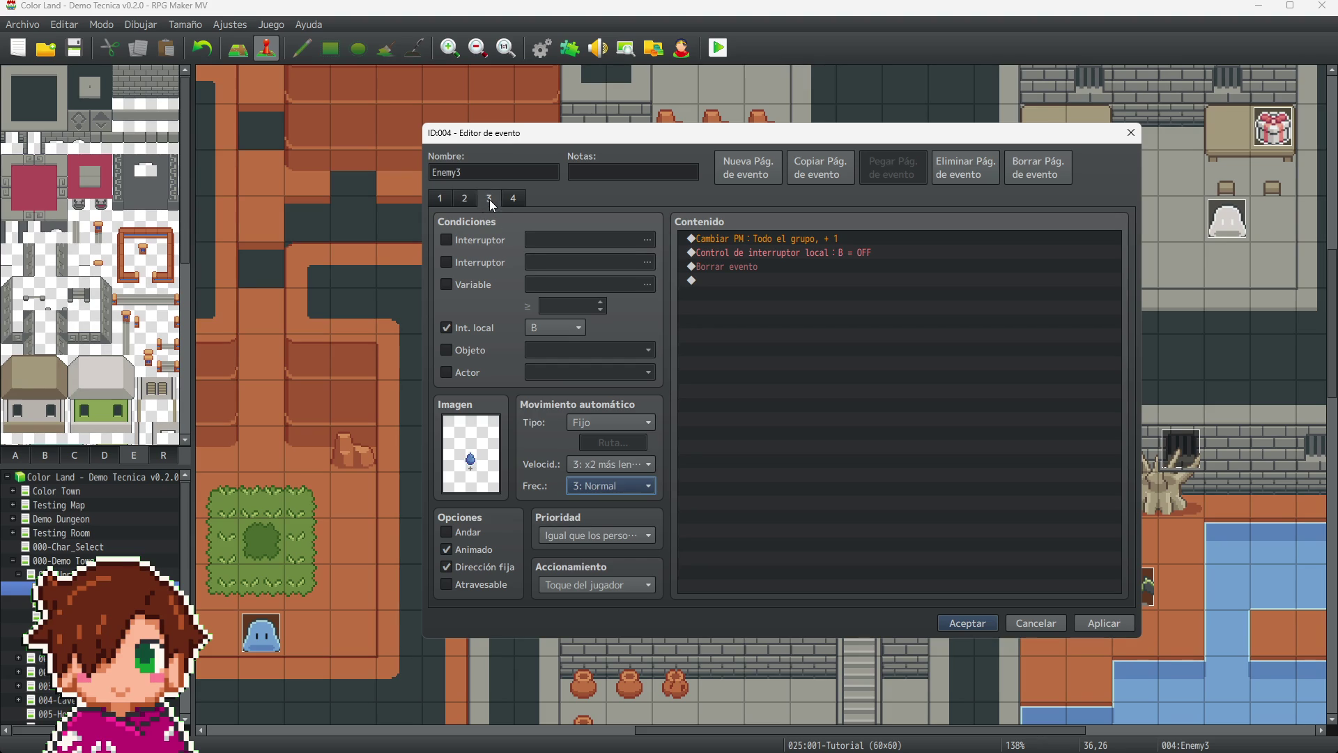
left_click(620, 466)
left_click(617, 528)
left_click(590, 485)
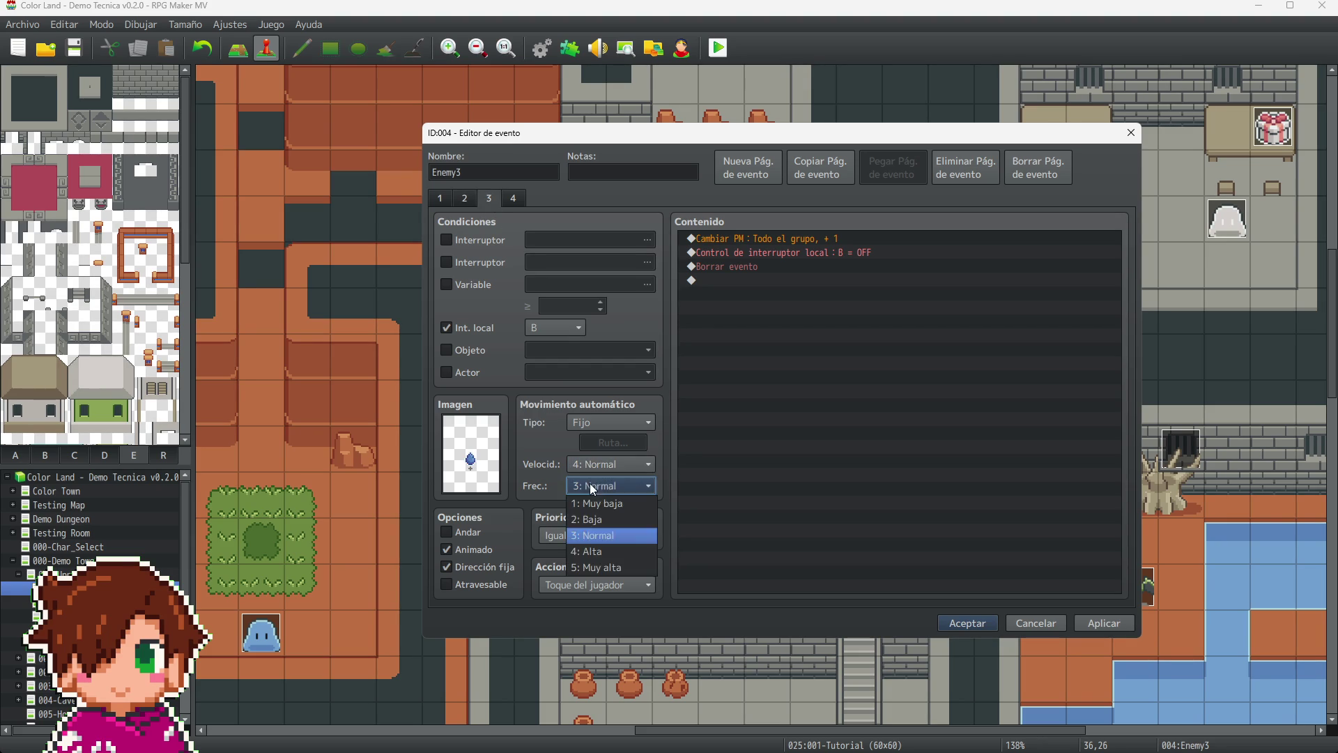
left_click(616, 569)
left_click(1105, 624)
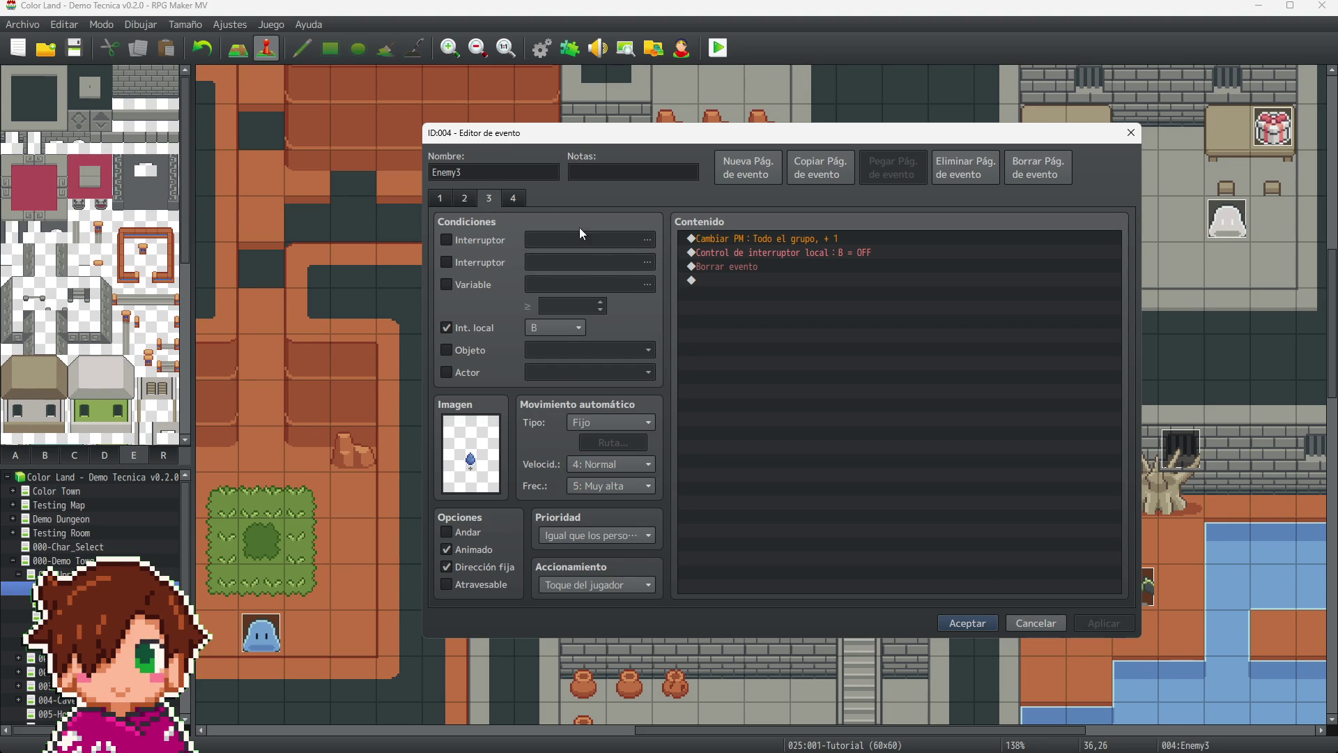
- Give coin drop page 4 4: Normal speed and 5: Muy alta frequency, then apply and confirm with Aceptar
left_click(507, 201)
left_click(627, 466)
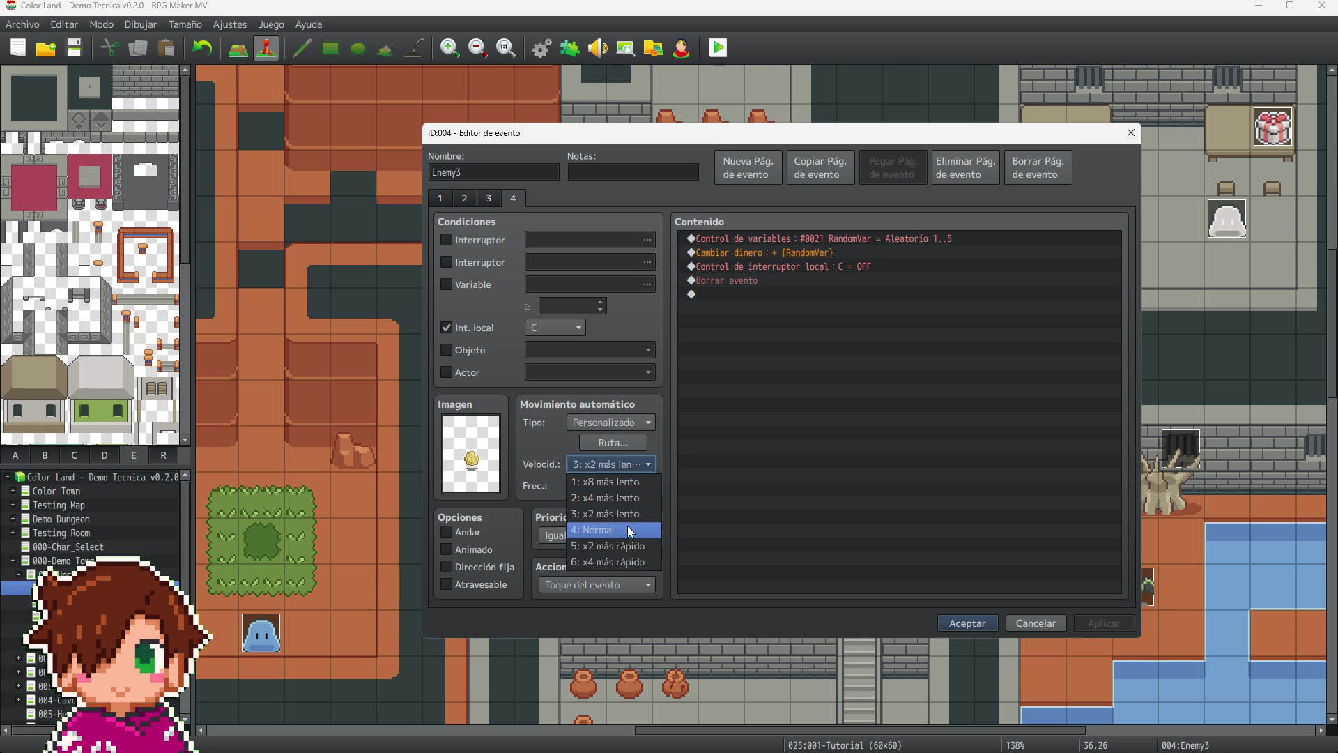
left_click(628, 525)
left_click(620, 487)
left_click(630, 547)
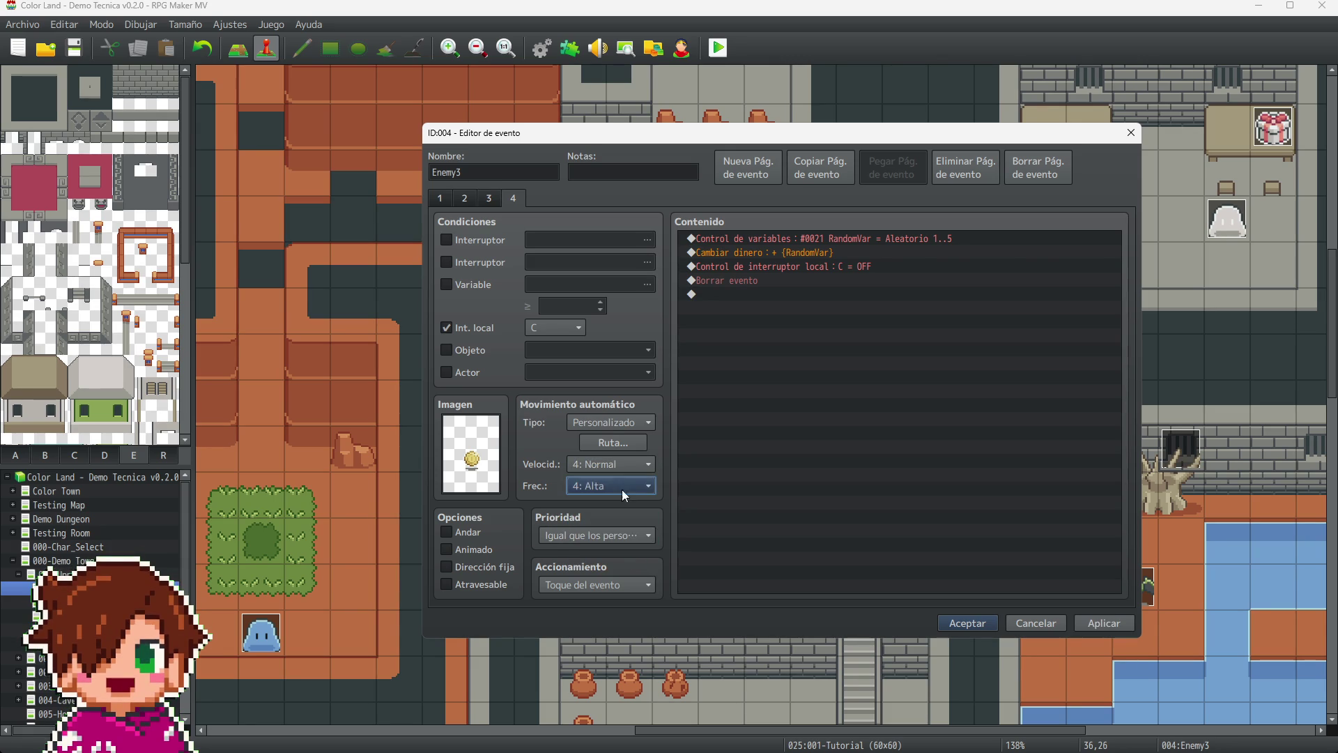
left_click(621, 492)
left_click(623, 567)
left_click(1095, 624)
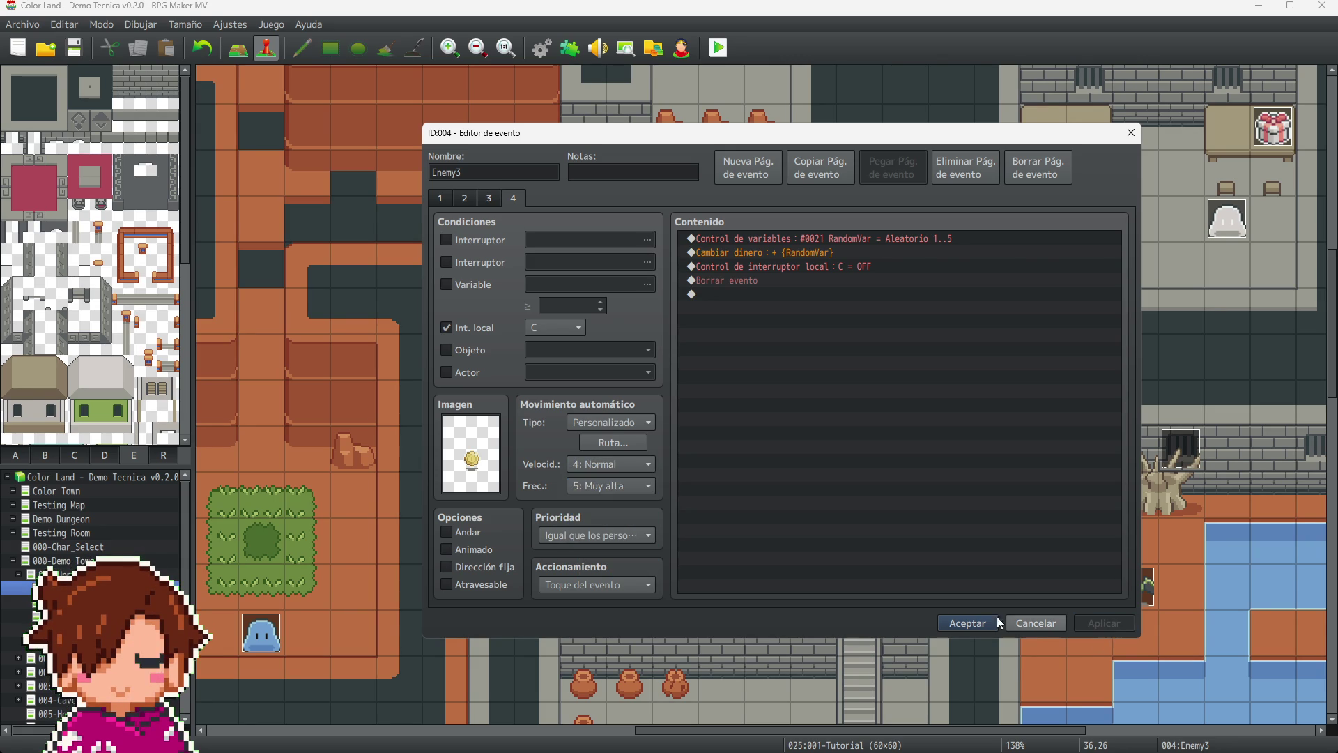
left_click(964, 622)
left_click_drag(951, 729, 784, 743)
- Give slime Enemy6's drop page 4: Normal speed and 5: Muy alta frequency, then confirm
left_click(658, 637)
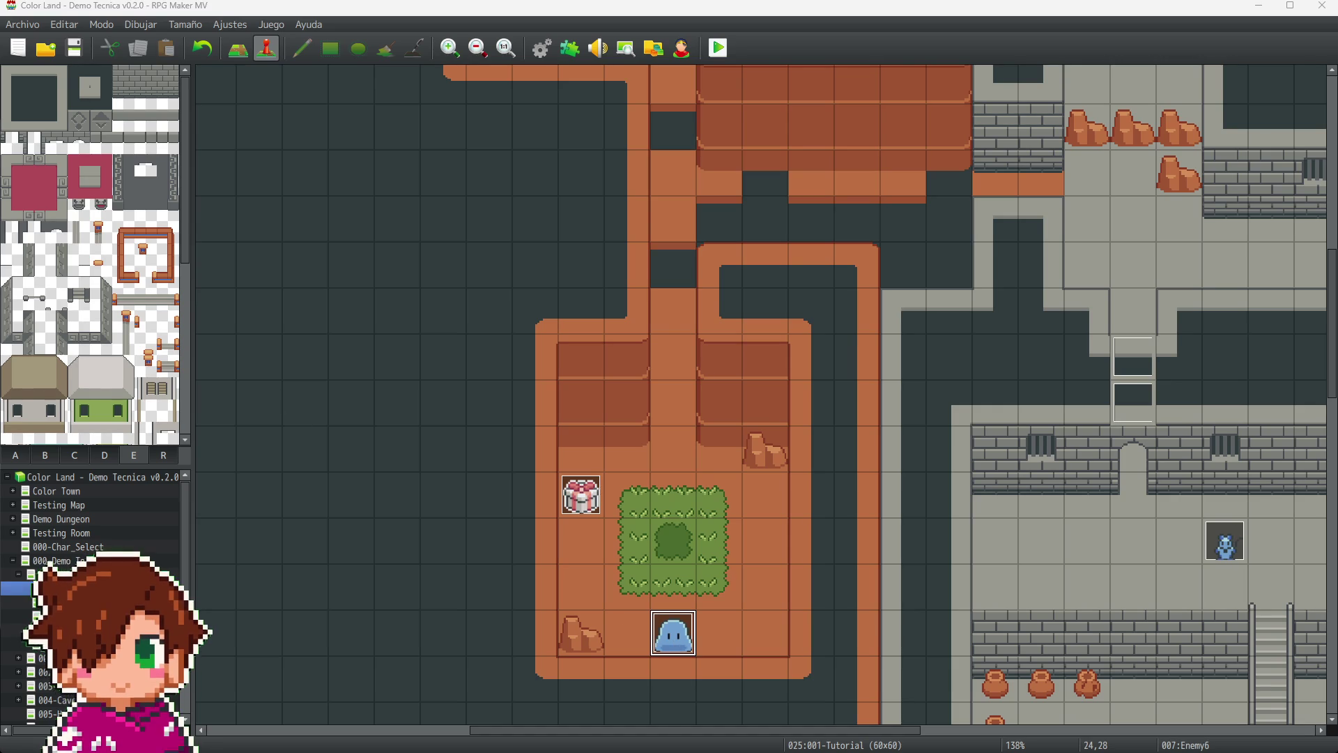
key("Return")
left_click(495, 416)
left_click(477, 479)
left_click(482, 437)
left_click(487, 515)
left_click(847, 577)
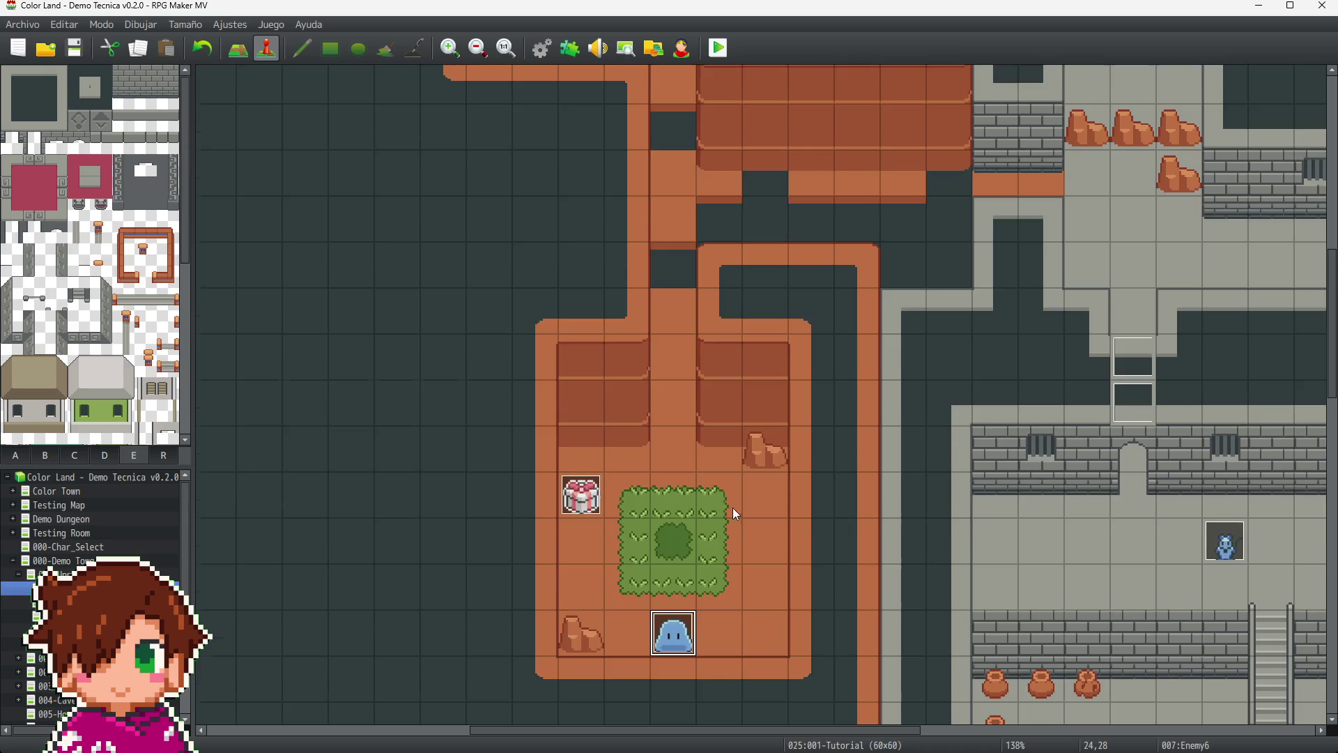
- Open slime Enemy7's event editor and give its heart drop page 4: Normal speed and 5: Muy alta frequency
scroll(725, 529, "up", 5)
scroll(725, 515, "up", 5)
left_click(303, 238)
key("Return")
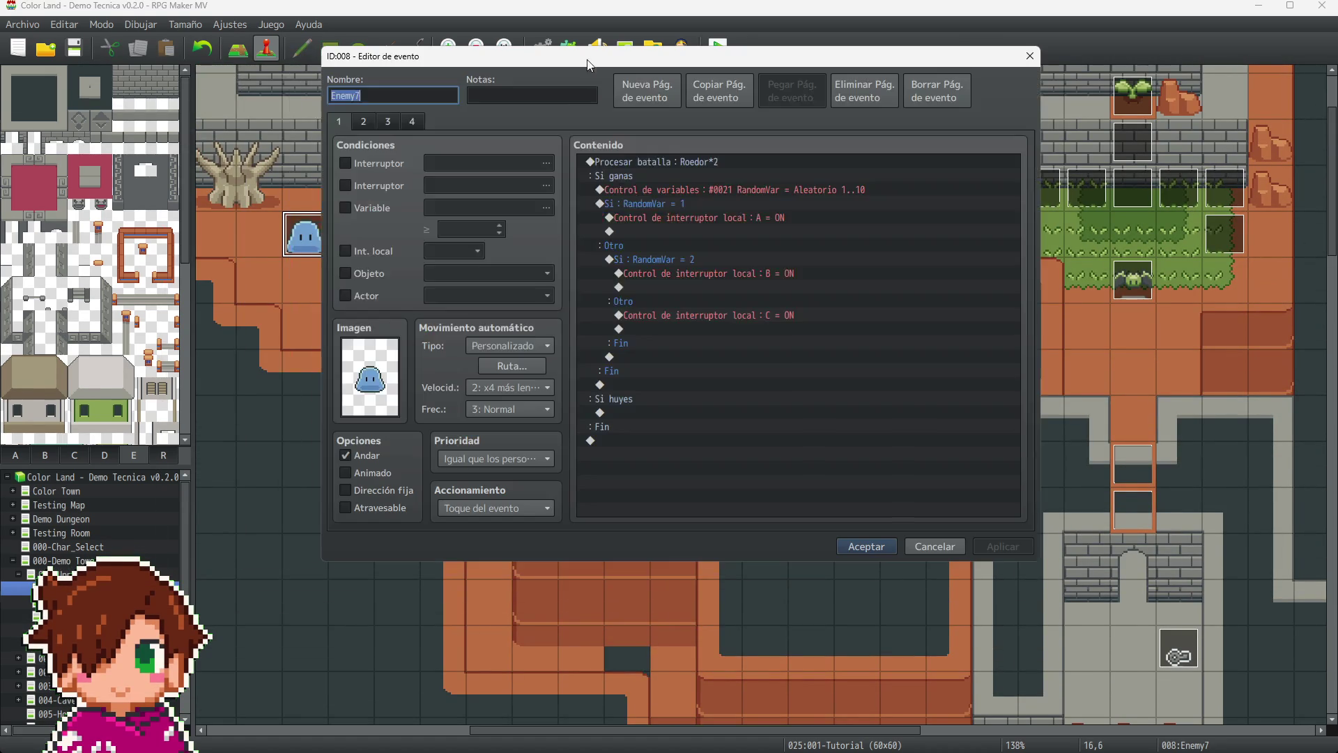
left_click(525, 387)
left_click(520, 452)
left_click(514, 415)
left_click(535, 492)
- Give Enemy7's mana drop page 3 4: Normal speed and 5: Muy alta frequency
left_click(387, 124)
left_click(517, 389)
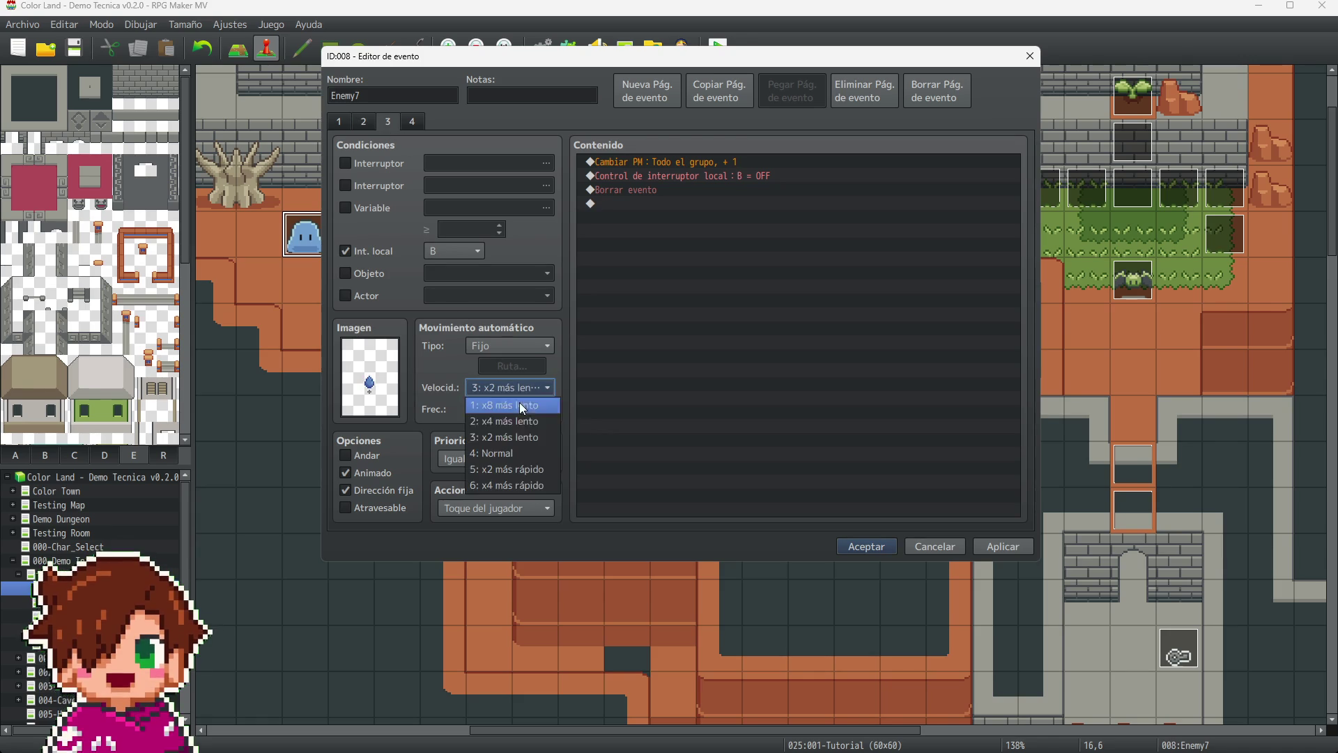
left_click(521, 452)
left_click(502, 411)
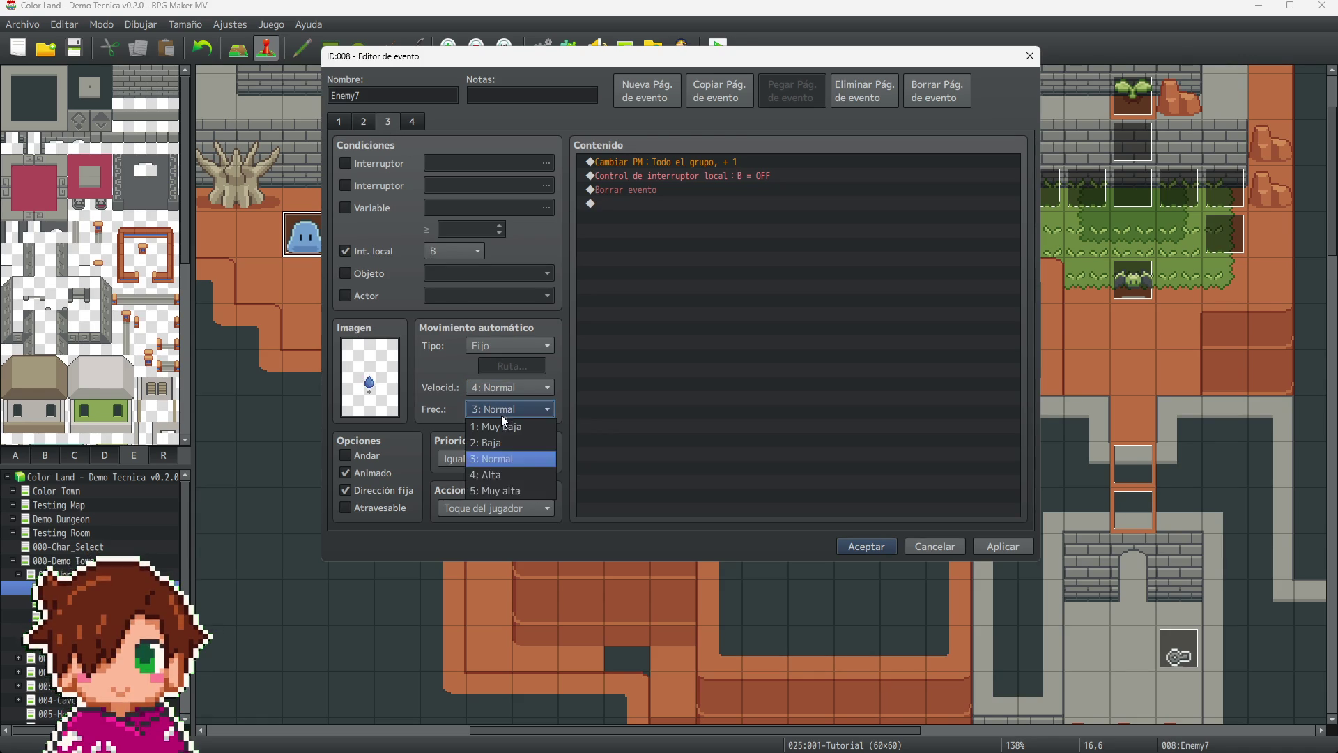
left_click(507, 491)
- Give Enemy7's coin drop page 4 4: Normal speed and 5: Muy alta frequency, then apply and confirm
left_click(411, 122)
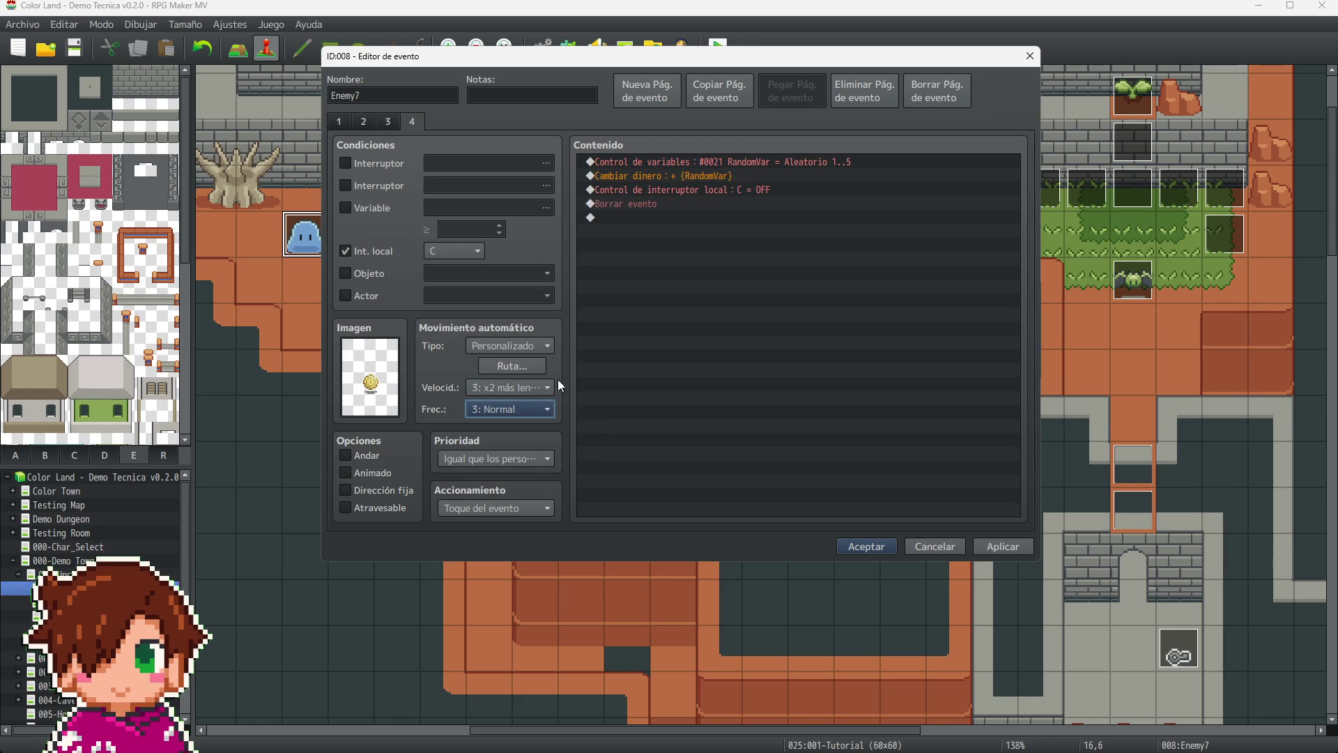
left_click(532, 389)
left_click(520, 452)
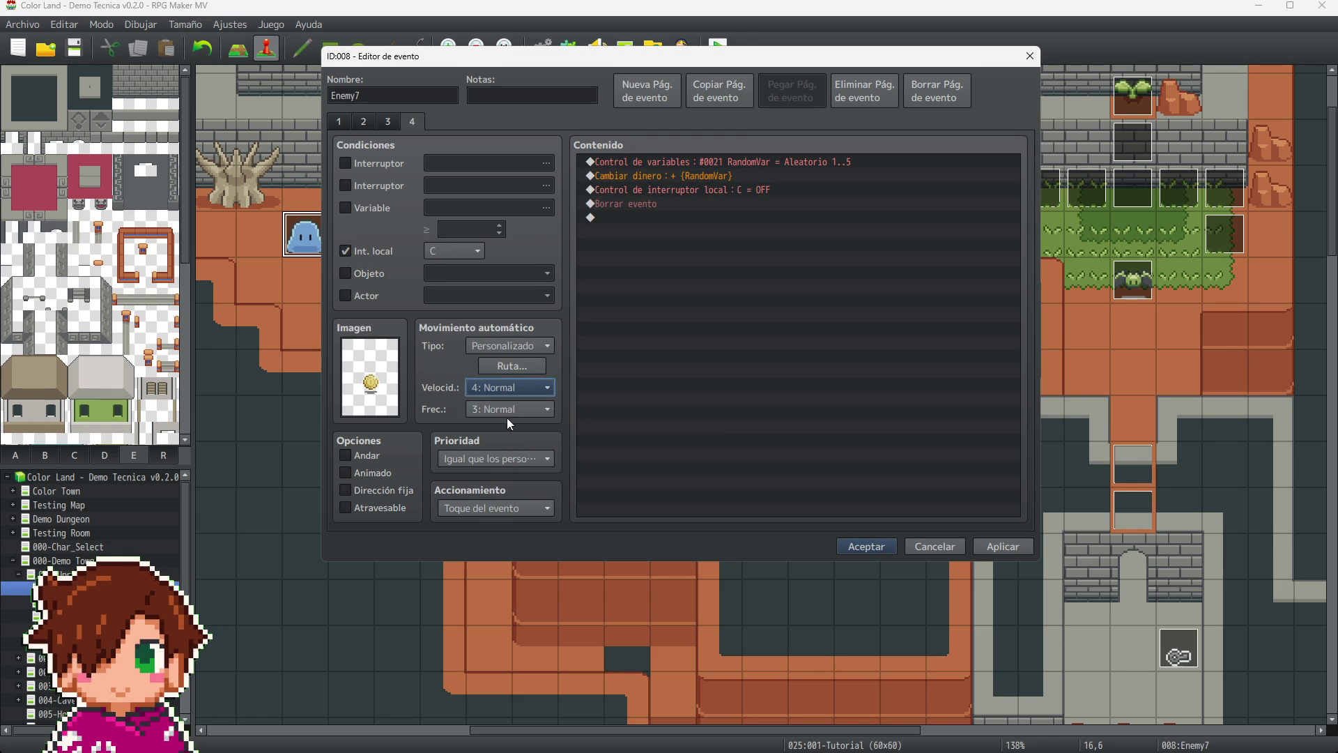
left_click(508, 411)
left_click(528, 492)
left_click(988, 548)
left_click(870, 548)
left_click(499, 238)
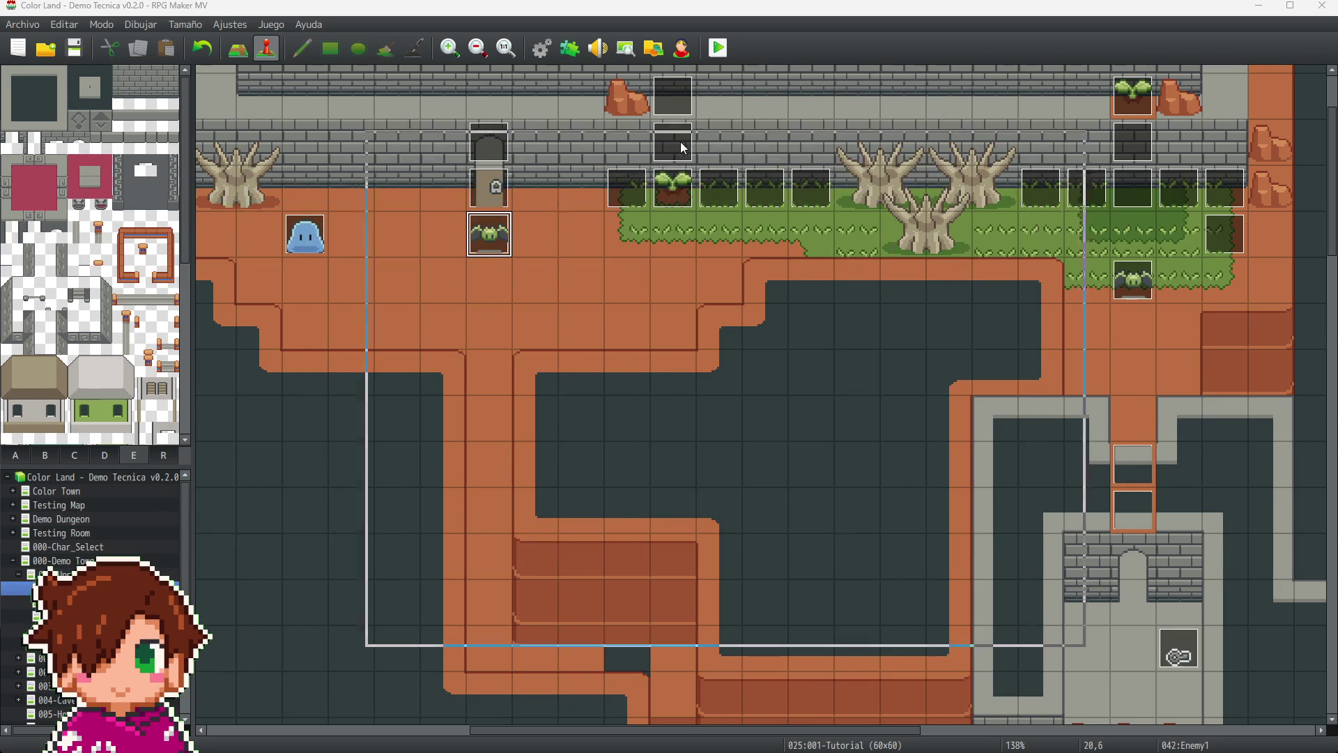
- Discard the accidental speed and frequency edits made to Enemy1's battle page
key("Return")
left_click(584, 471)
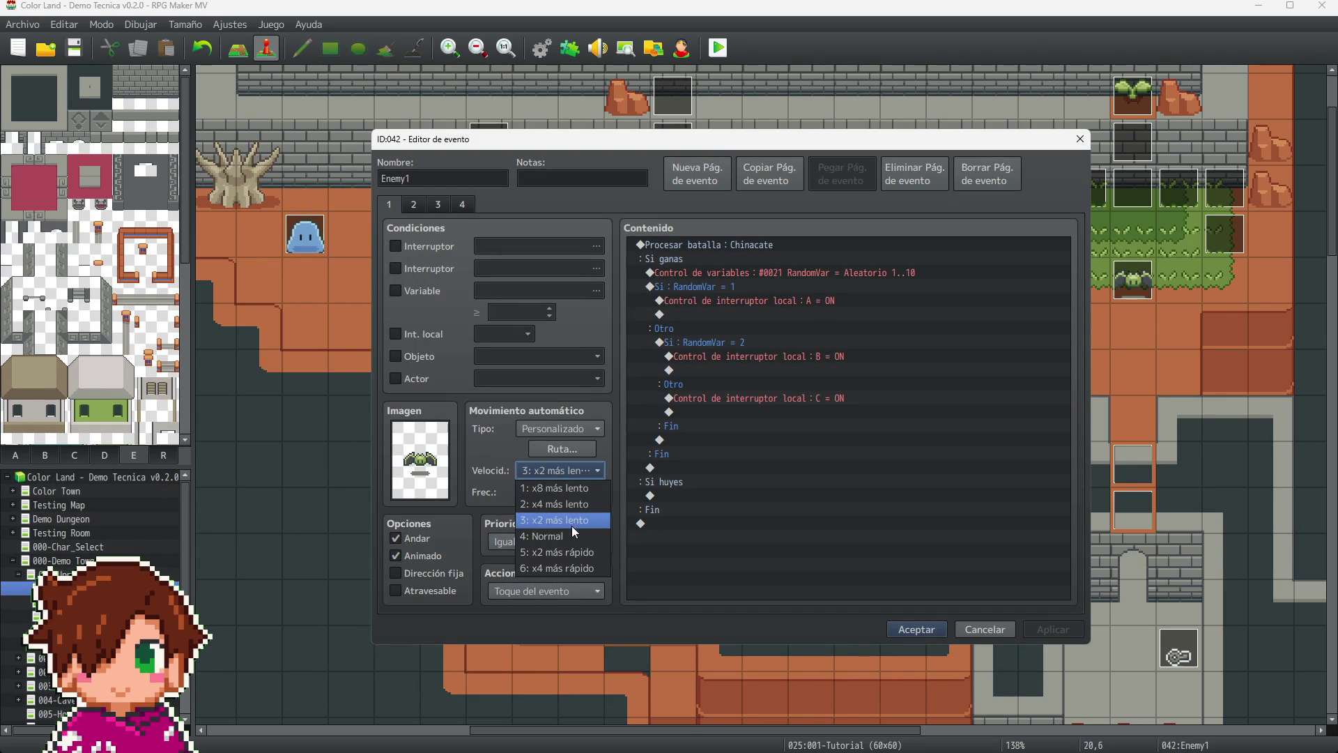
left_click(571, 536)
left_click(556, 492)
left_click(556, 492)
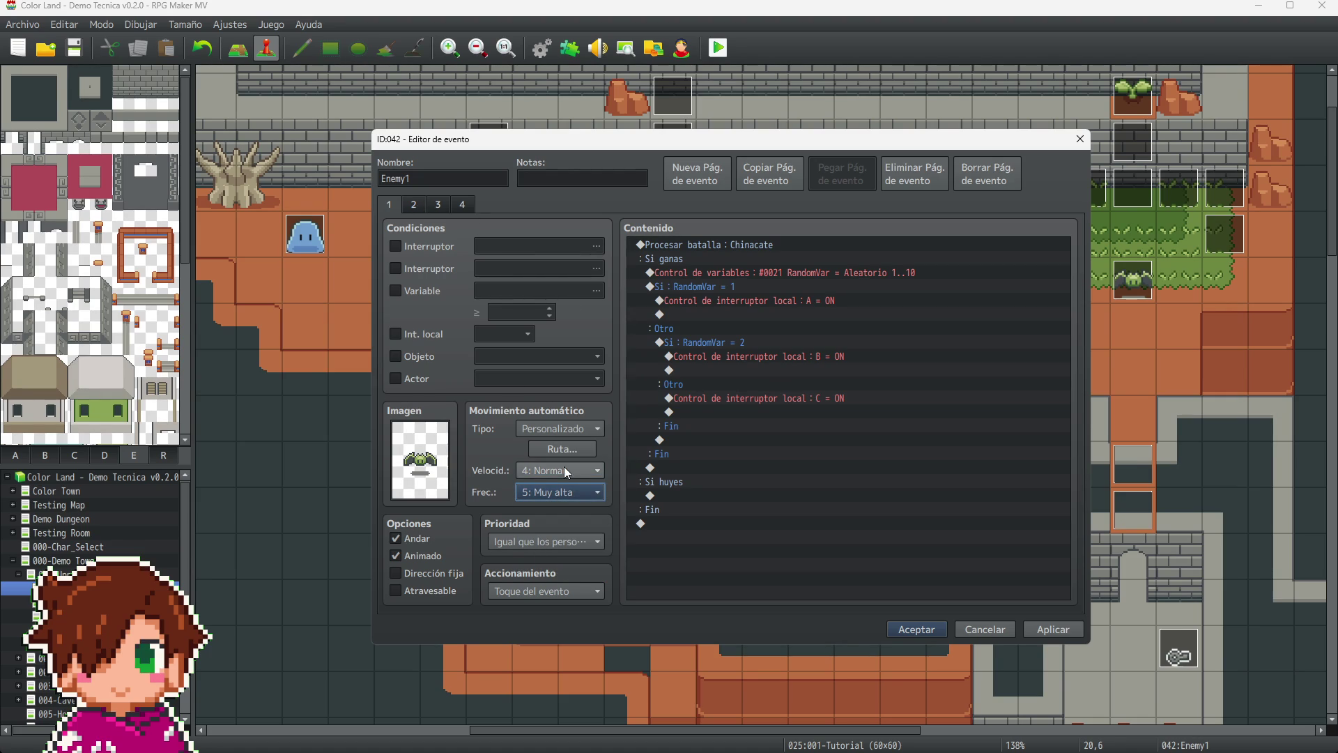
left_click(985, 629)
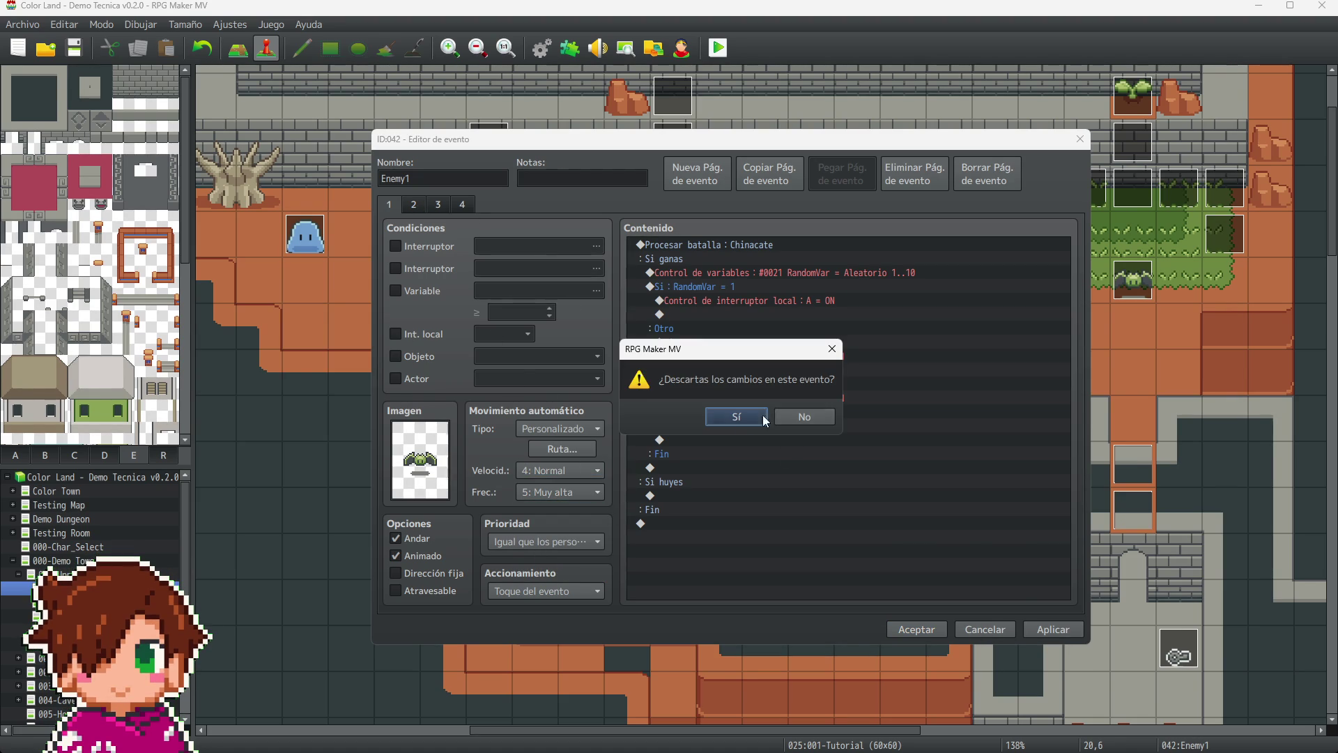
key("Return")
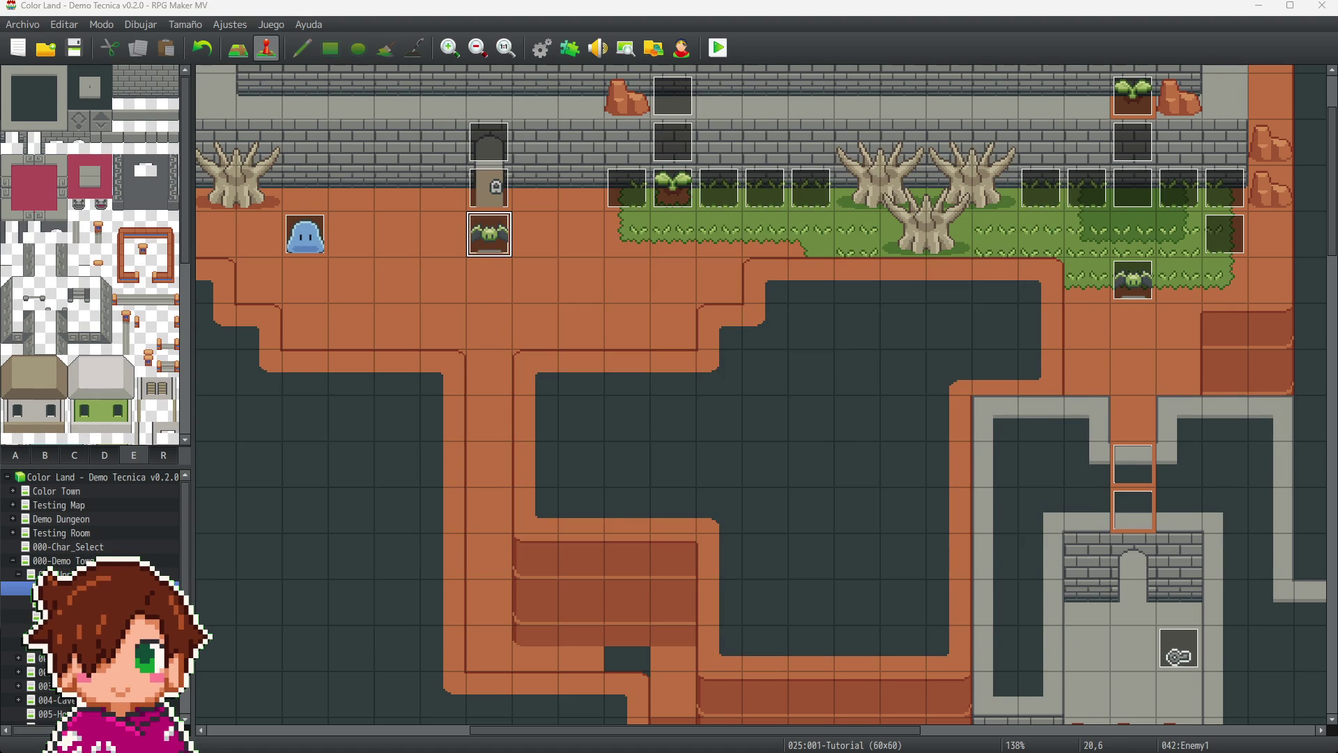
- Set Enemy1's heart and mana drop pages to 4: Normal speed and 5: Muy alta frequency
key("Return")
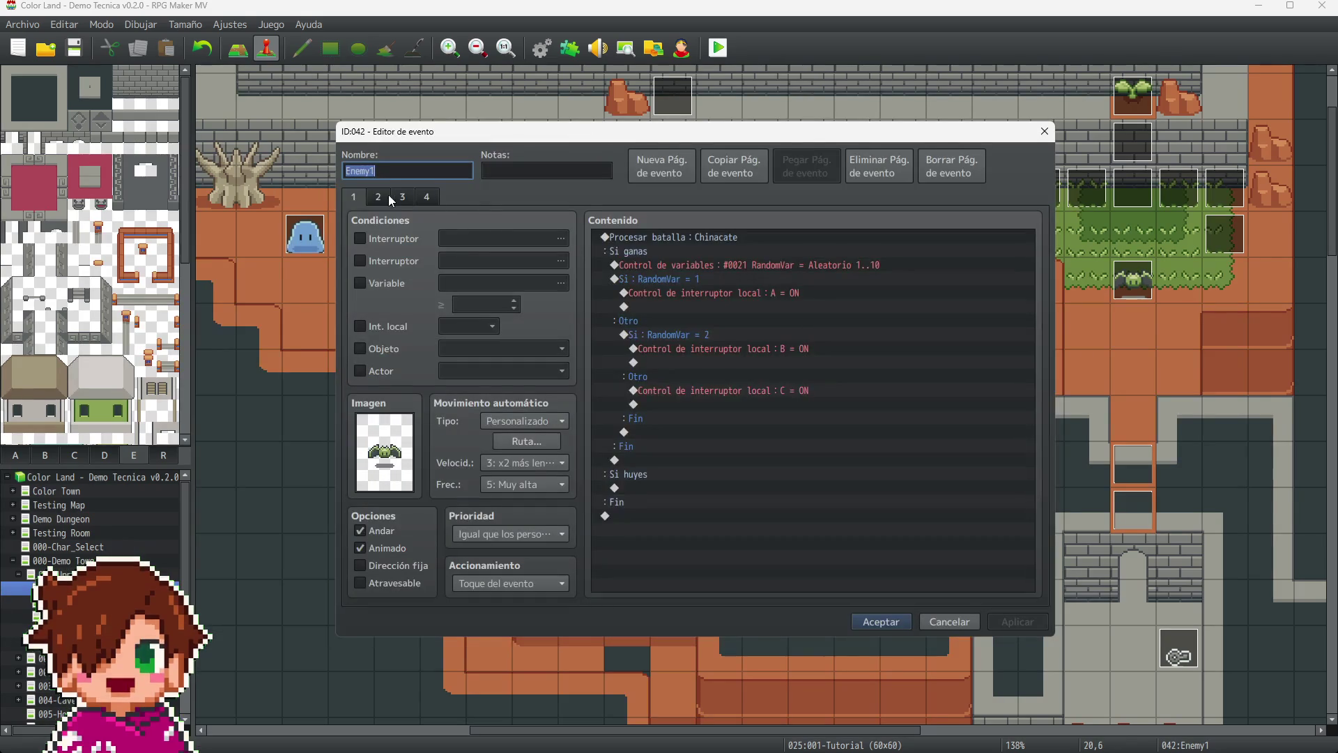
left_click(382, 197)
left_click(538, 461)
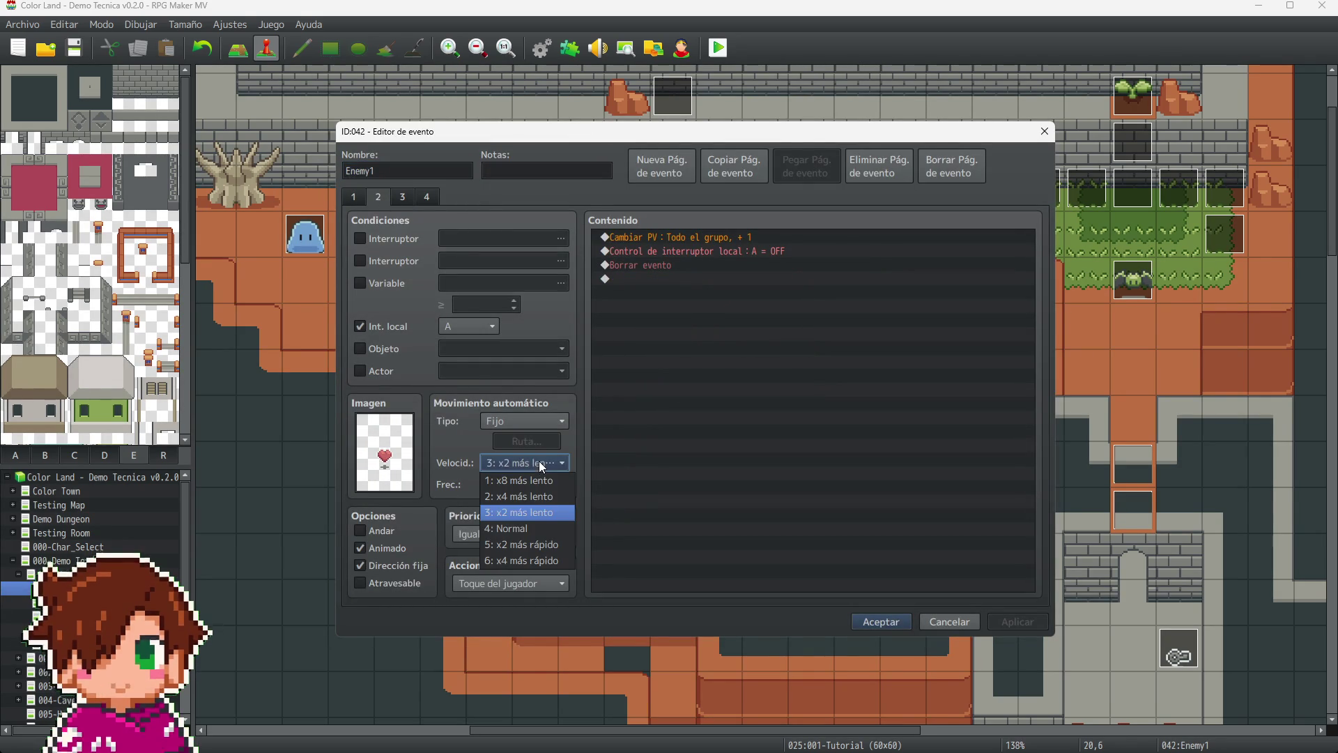
left_click(529, 528)
left_click(527, 486)
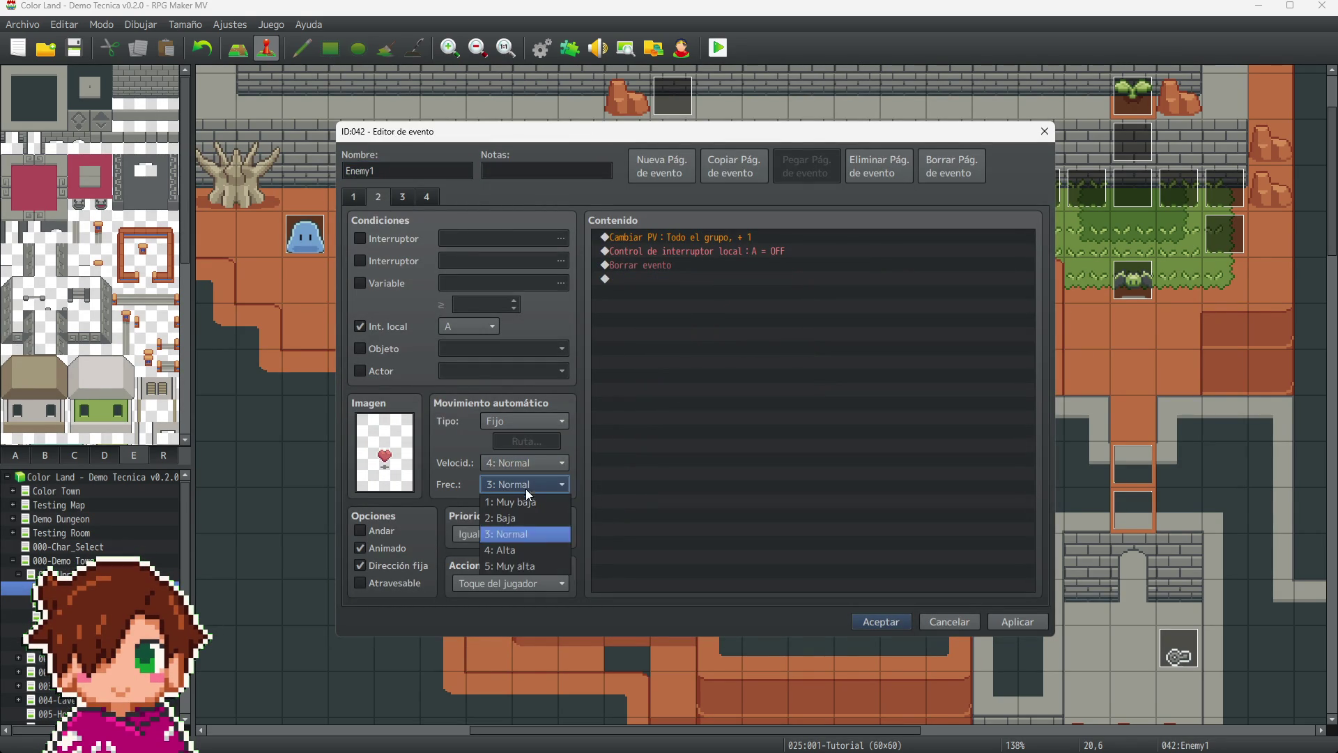
left_click(527, 565)
left_click(403, 197)
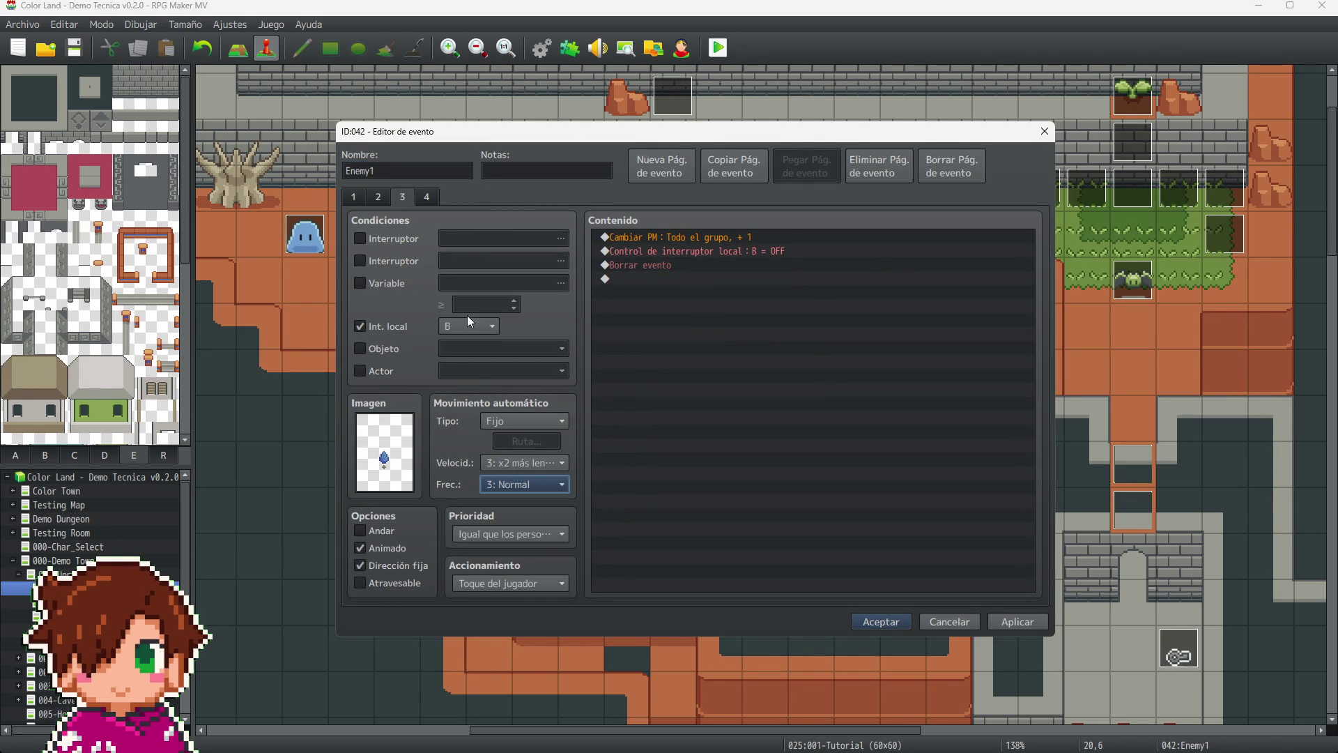
left_click(518, 465)
left_click(524, 531)
left_click(513, 486)
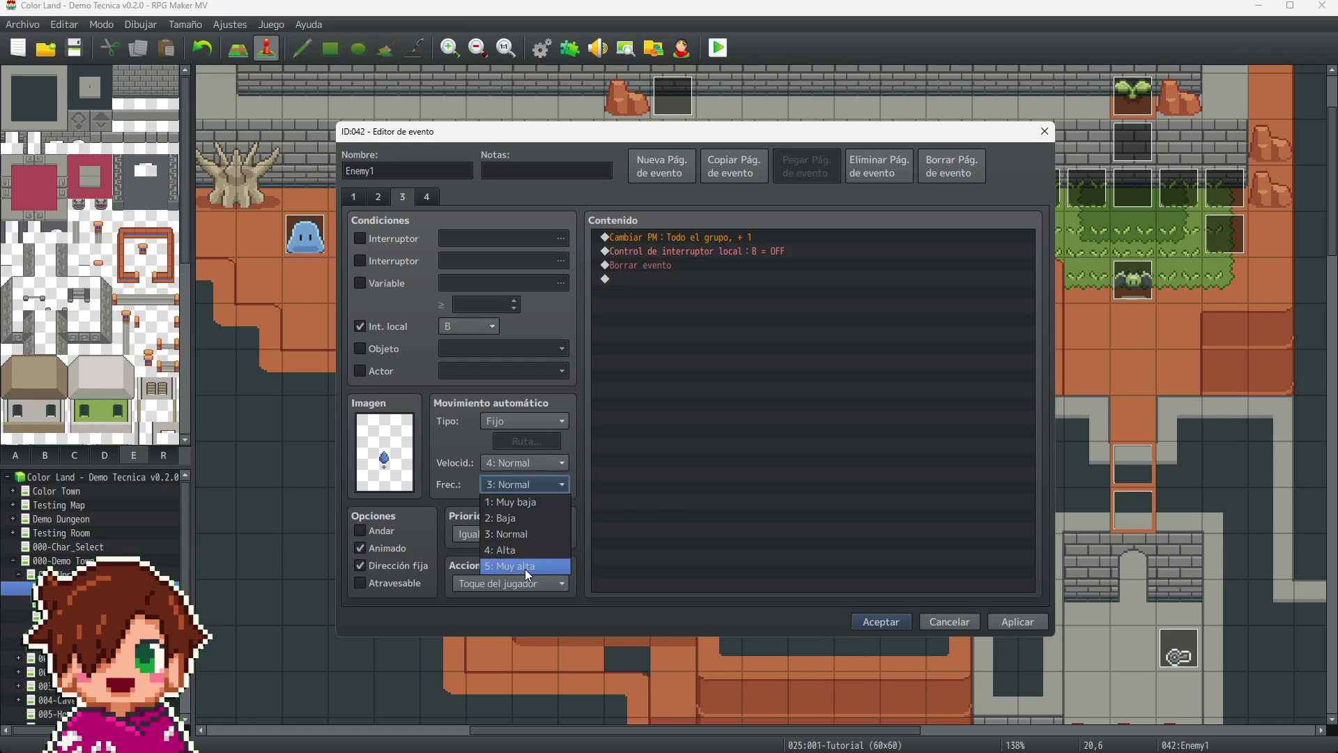
left_click(525, 567)
- Give Enemy1's coin drop page 4: Normal speed and 5: Muy alta frequency, then save
left_click(429, 196)
left_click(531, 464)
left_click(517, 531)
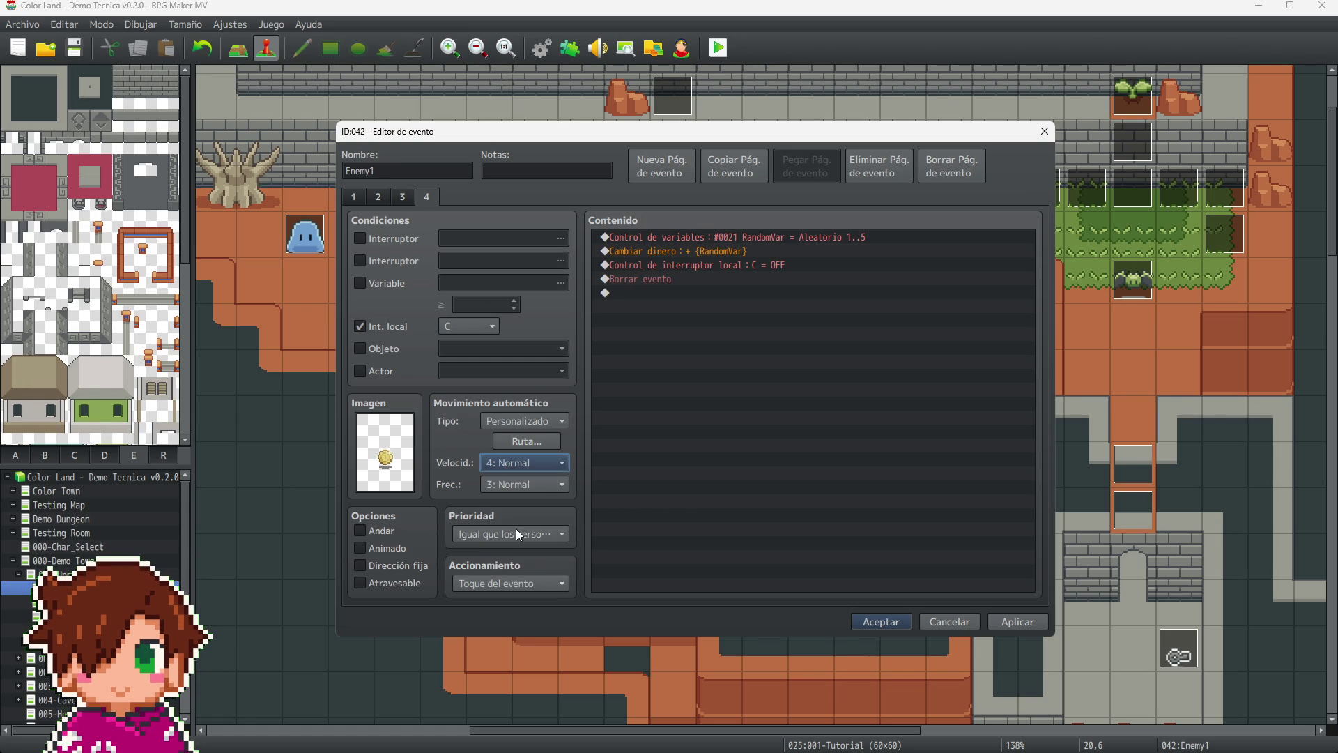
left_click(531, 481)
left_click(543, 557)
left_click(1011, 627)
left_click(889, 621)
left_click_drag(899, 732, 999, 737)
double_click(895, 292)
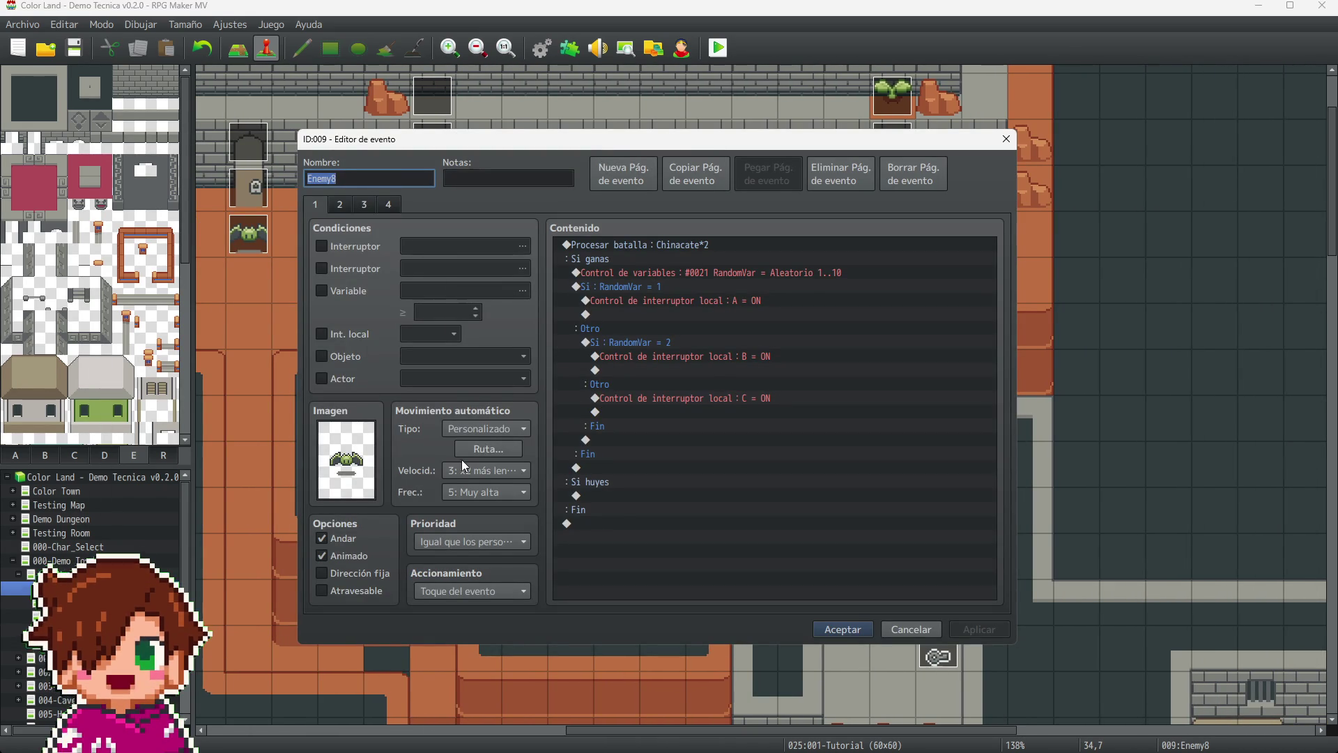
- Set Enemy8's heart and mana drop pages to 4: Normal speed and 5: Muy alta frequency
left_click(341, 205)
left_click(477, 472)
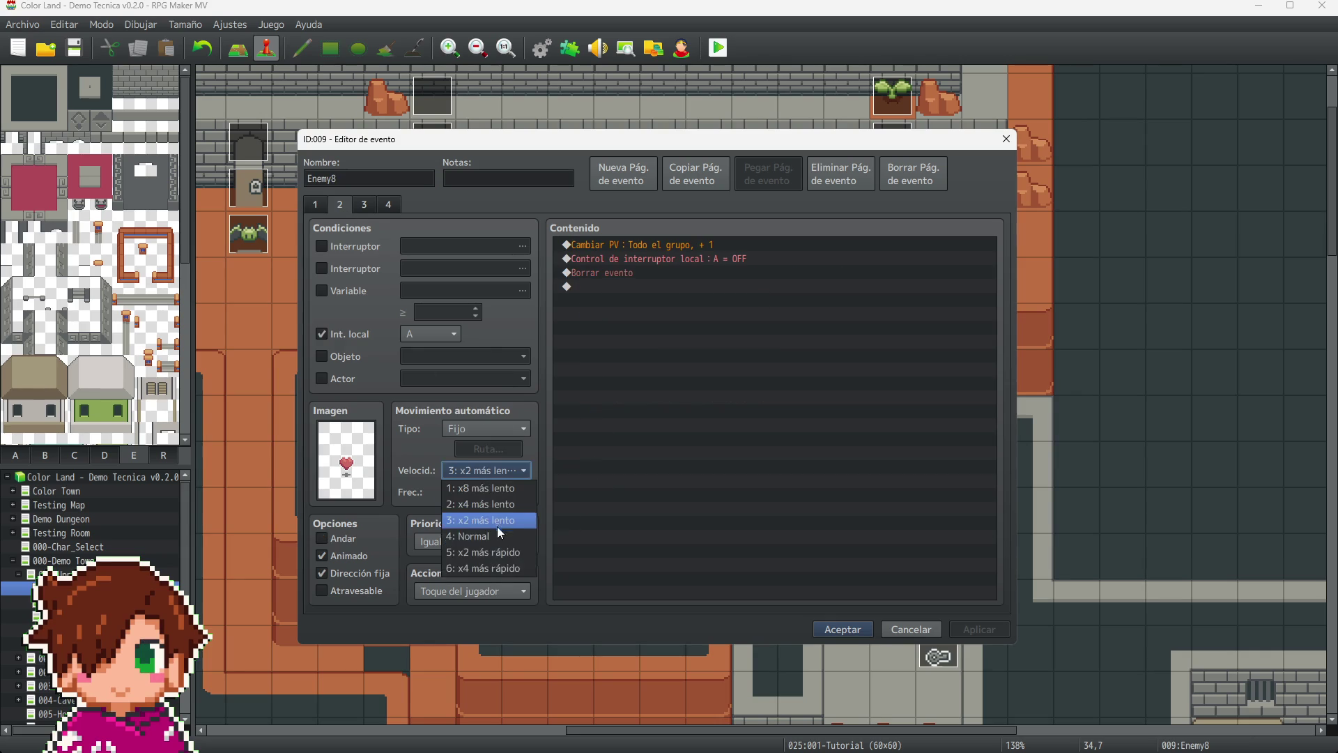
left_click(495, 534)
left_click(486, 491)
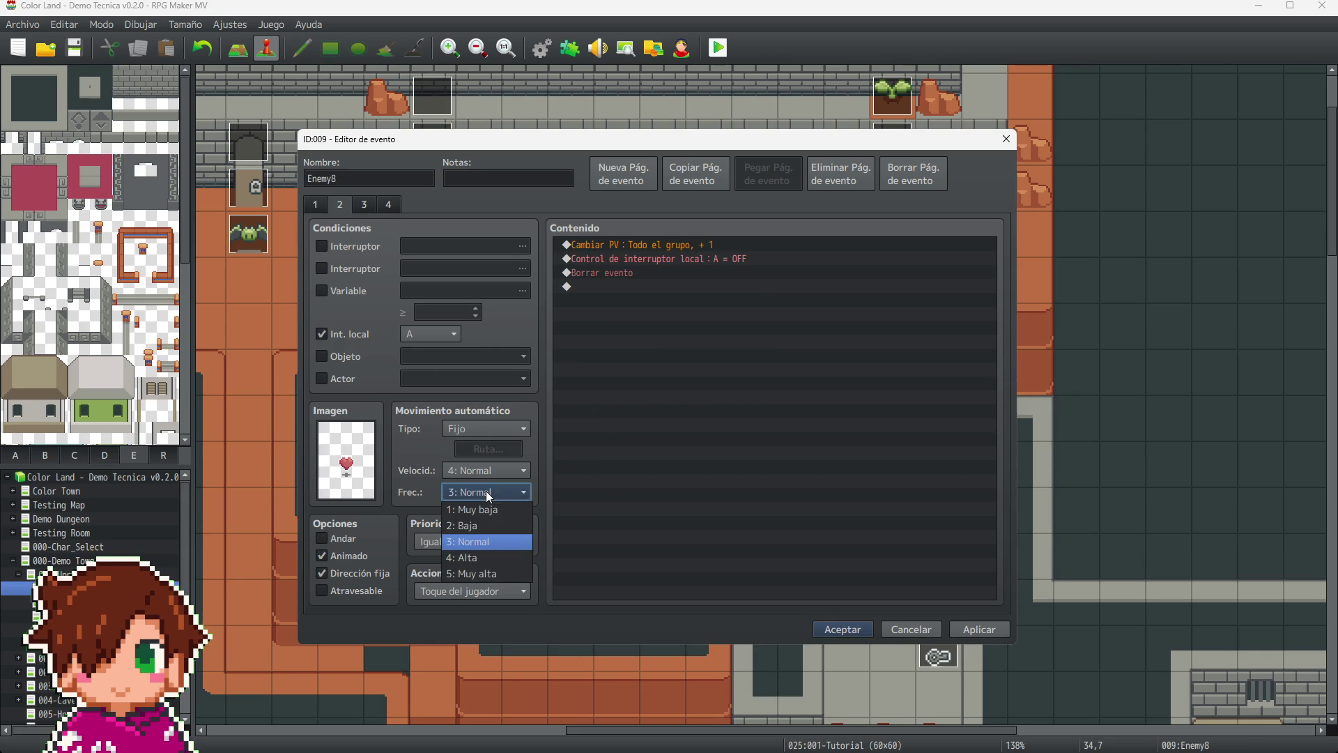
left_click(498, 571)
left_click(370, 206)
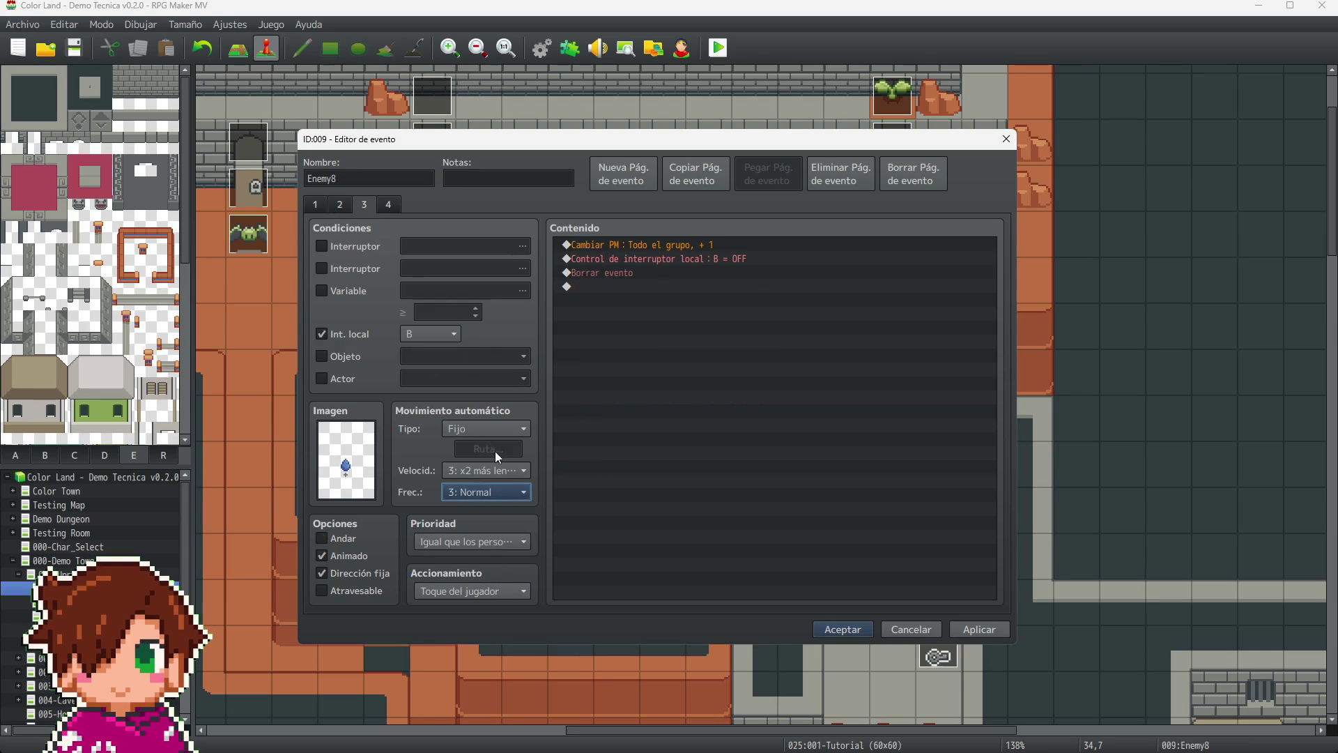
left_click(496, 469)
left_click(487, 534)
left_click(481, 492)
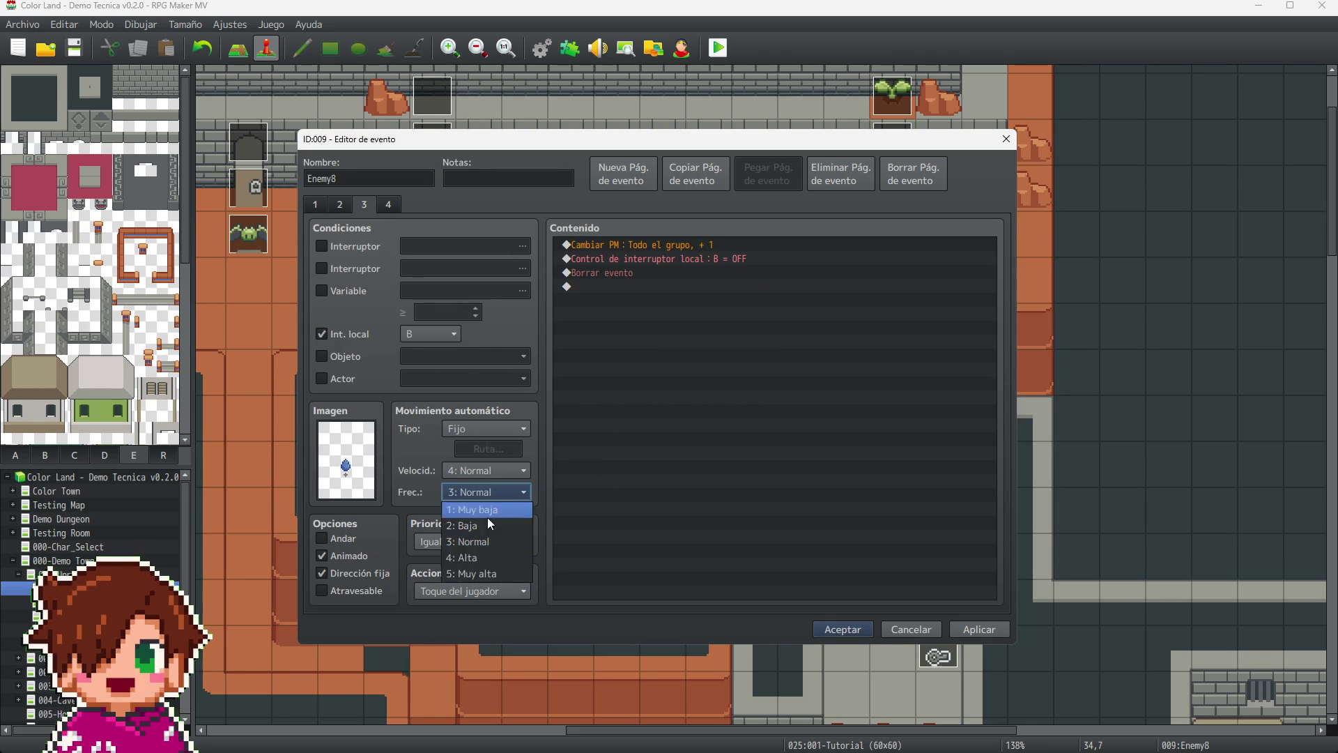
left_click(483, 576)
- Give Enemy8's coin drop page 4: Normal speed and 5: Muy alta frequency, then save
left_click(393, 204)
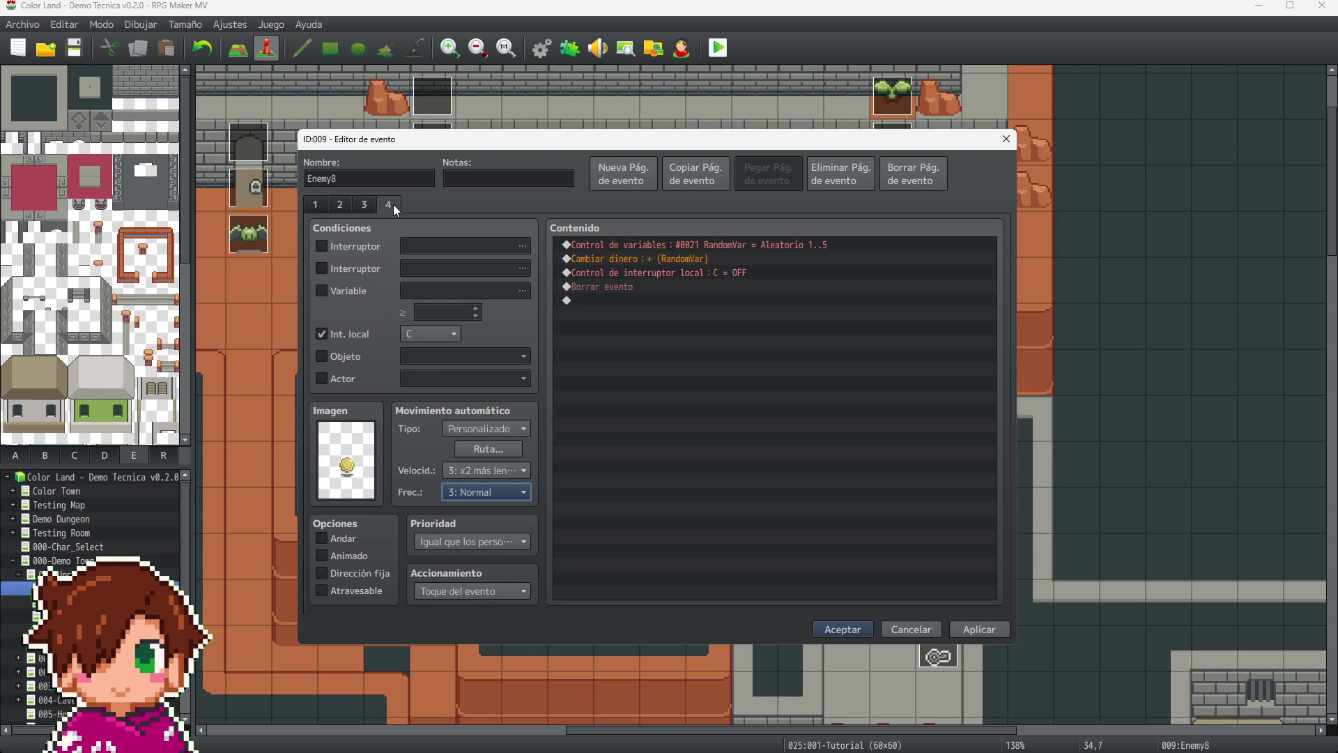
left_click(474, 471)
left_click(489, 536)
left_click(502, 492)
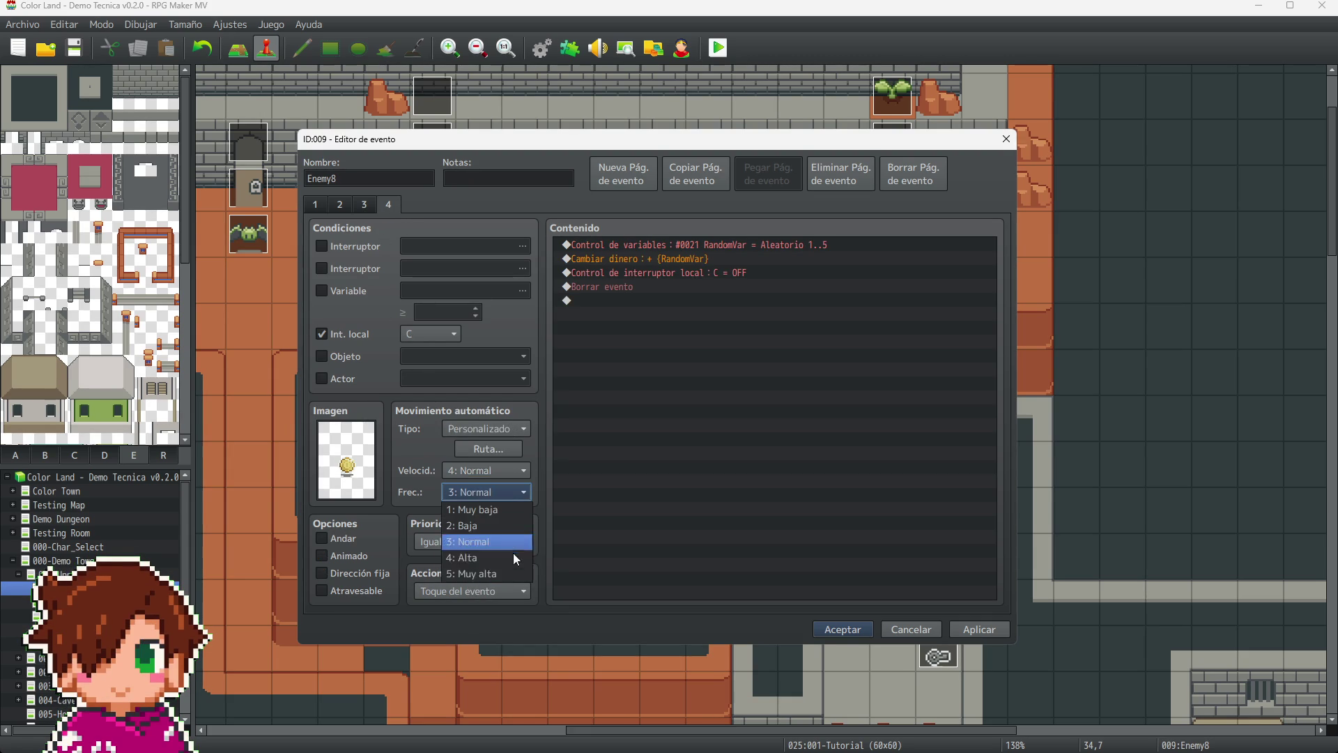
left_click(501, 576)
left_click(973, 630)
left_click(840, 631)
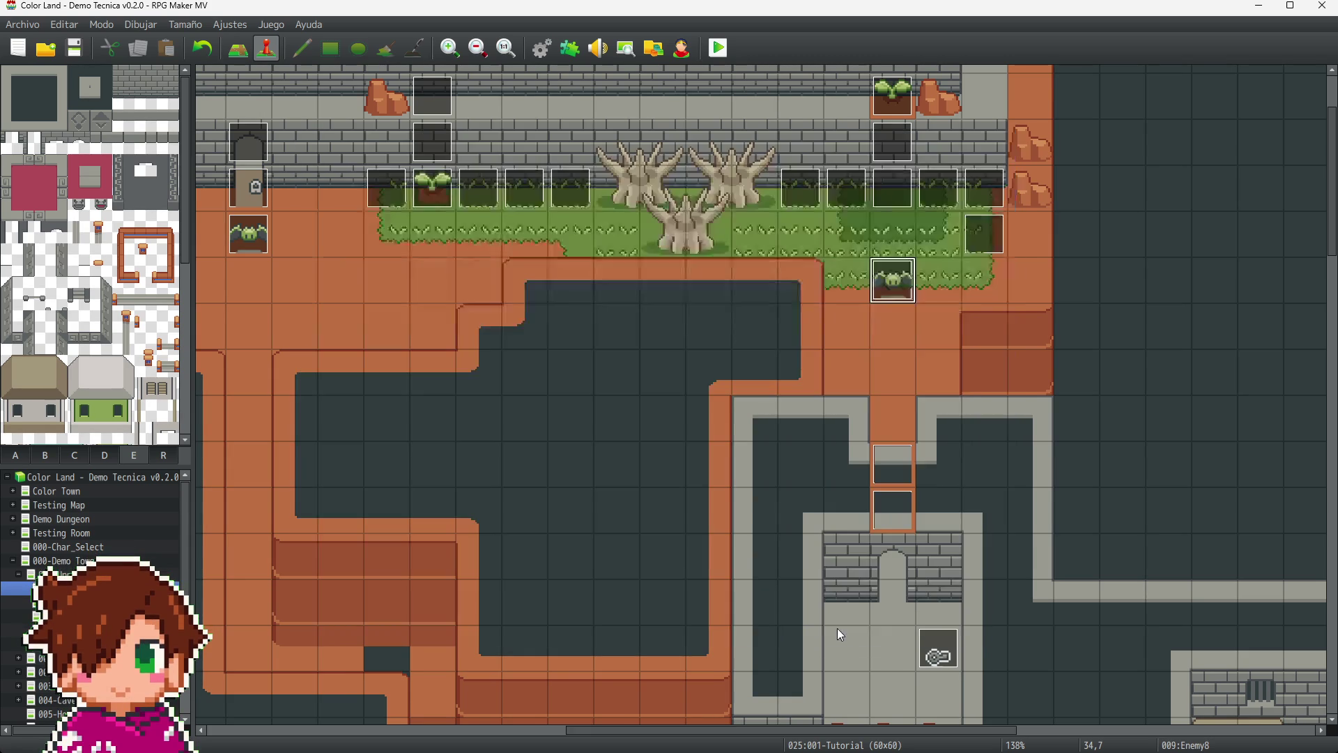
- Inspect Enemy4's fourth page and close its editor without changes
scroll(901, 542, "down", 3)
scroll(910, 568, "down", 3)
scroll(906, 613, "down", 2)
scroll(938, 642, "right", 10)
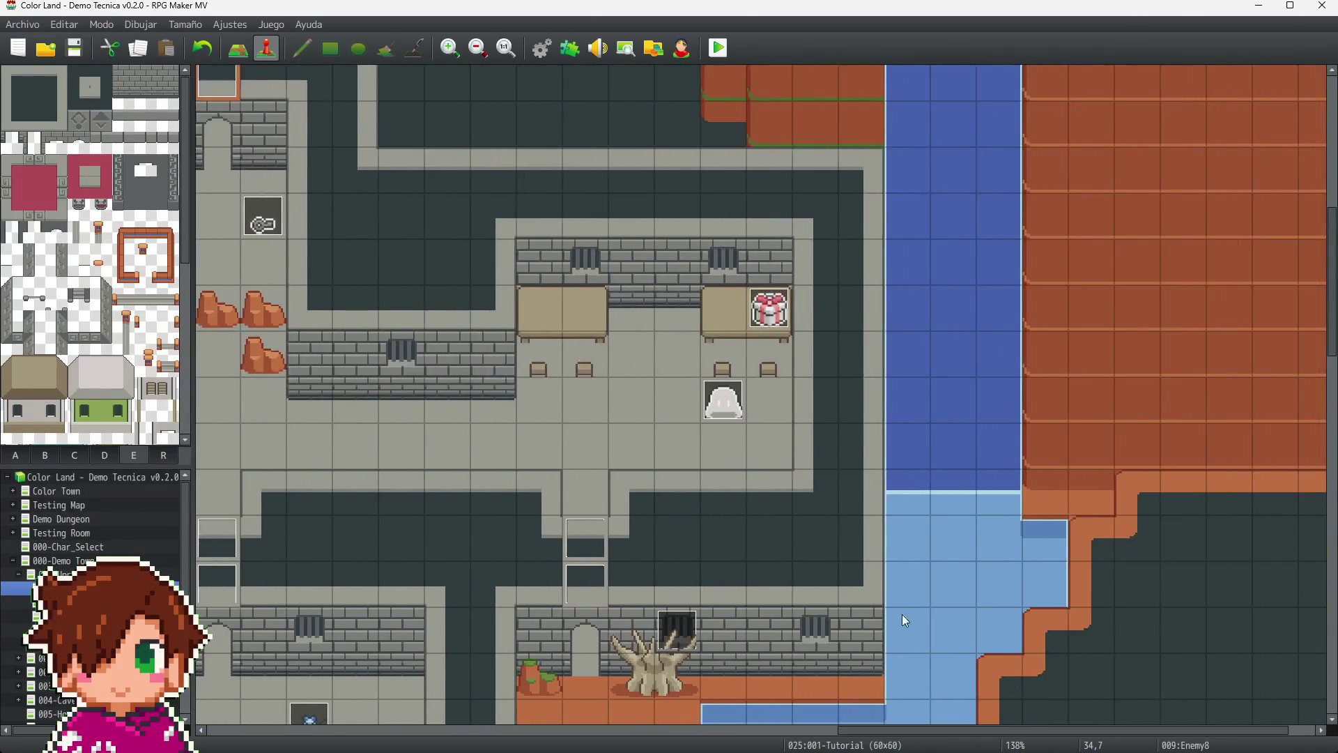
scroll(938, 641, "down", 4)
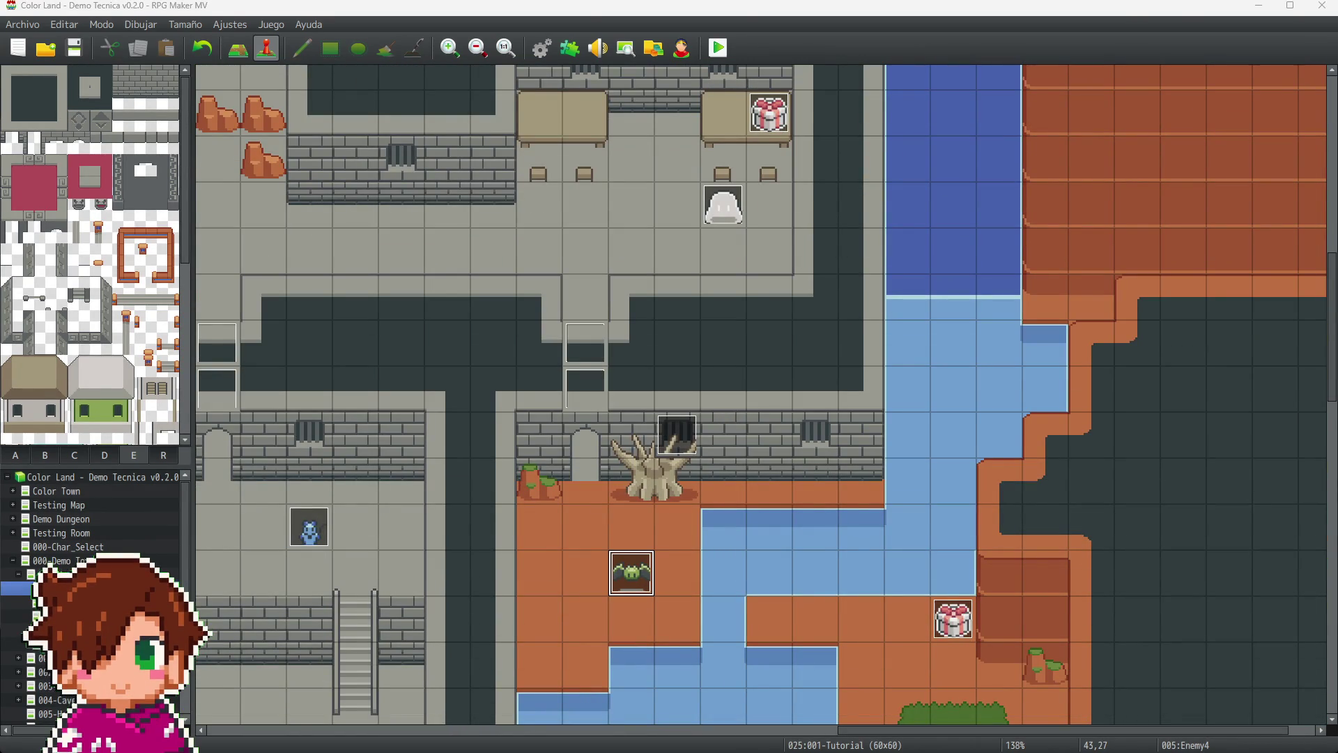
double_click(630, 573)
left_click(304, 181)
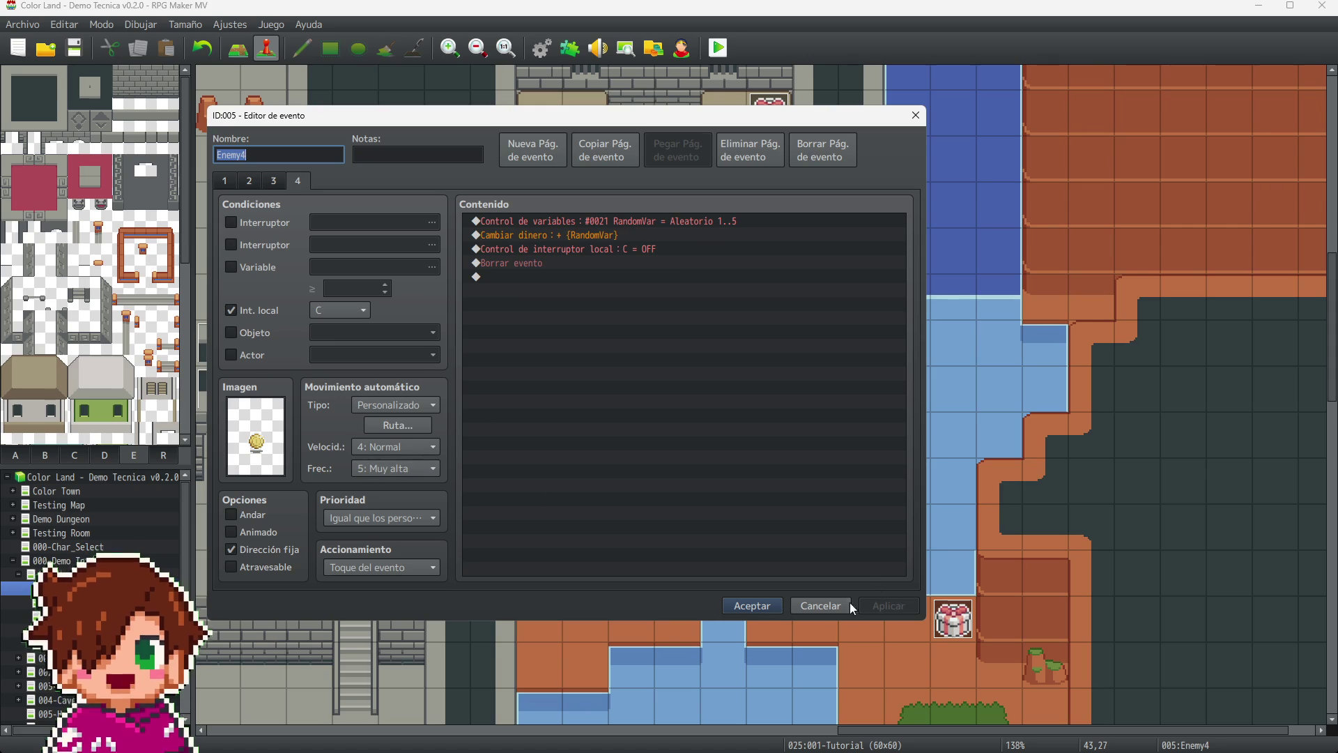
left_click(740, 607)
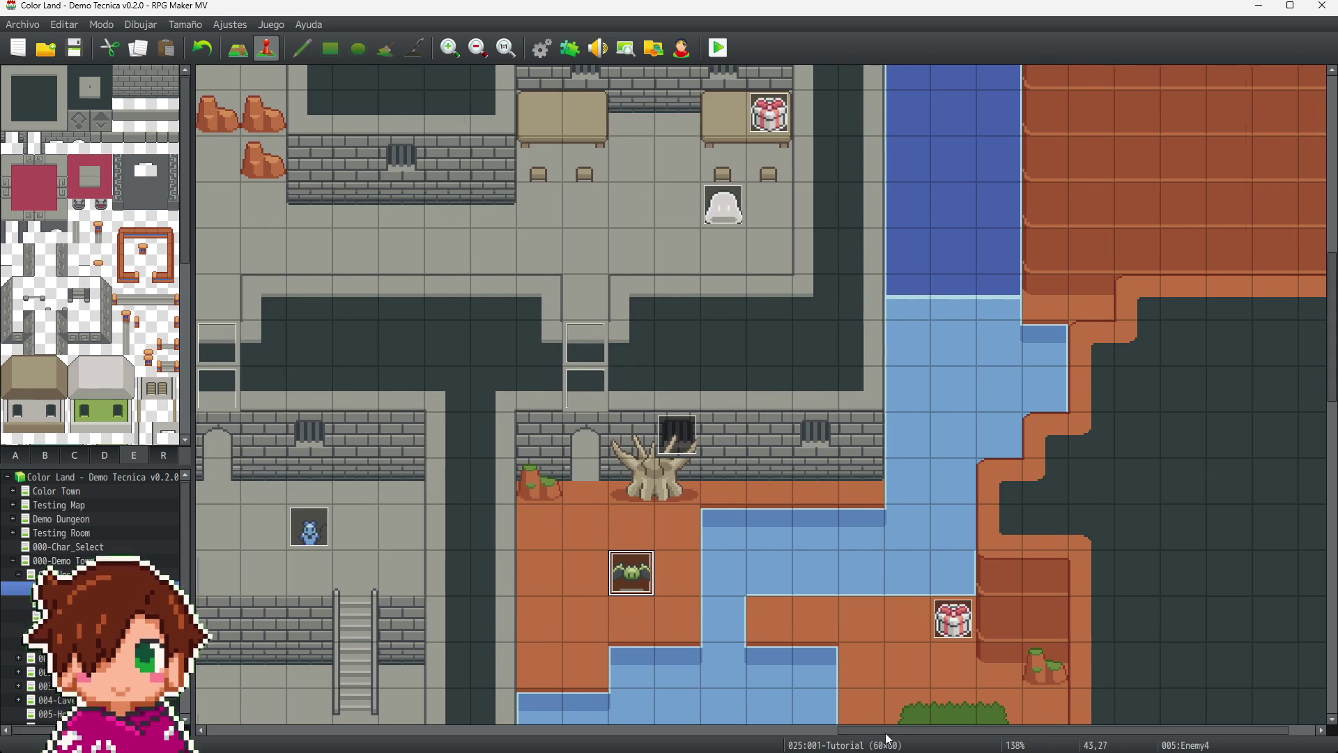
- Confirm a Play SE Coin (50, 100, 0) command, copy it, and discard the temporary event
left_click_drag(847, 731, 698, 731)
scroll(658, 592, "left", 5)
scroll(767, 453, "down", 7)
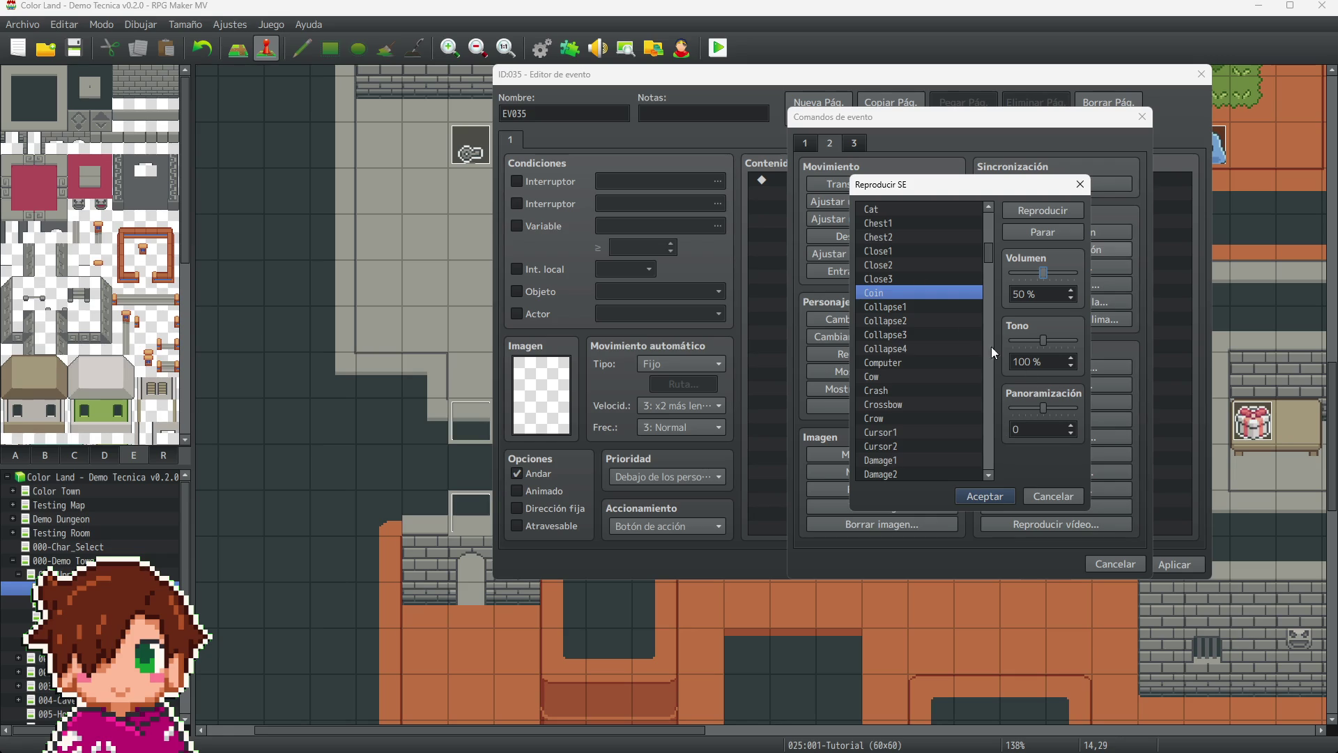
left_click(984, 496)
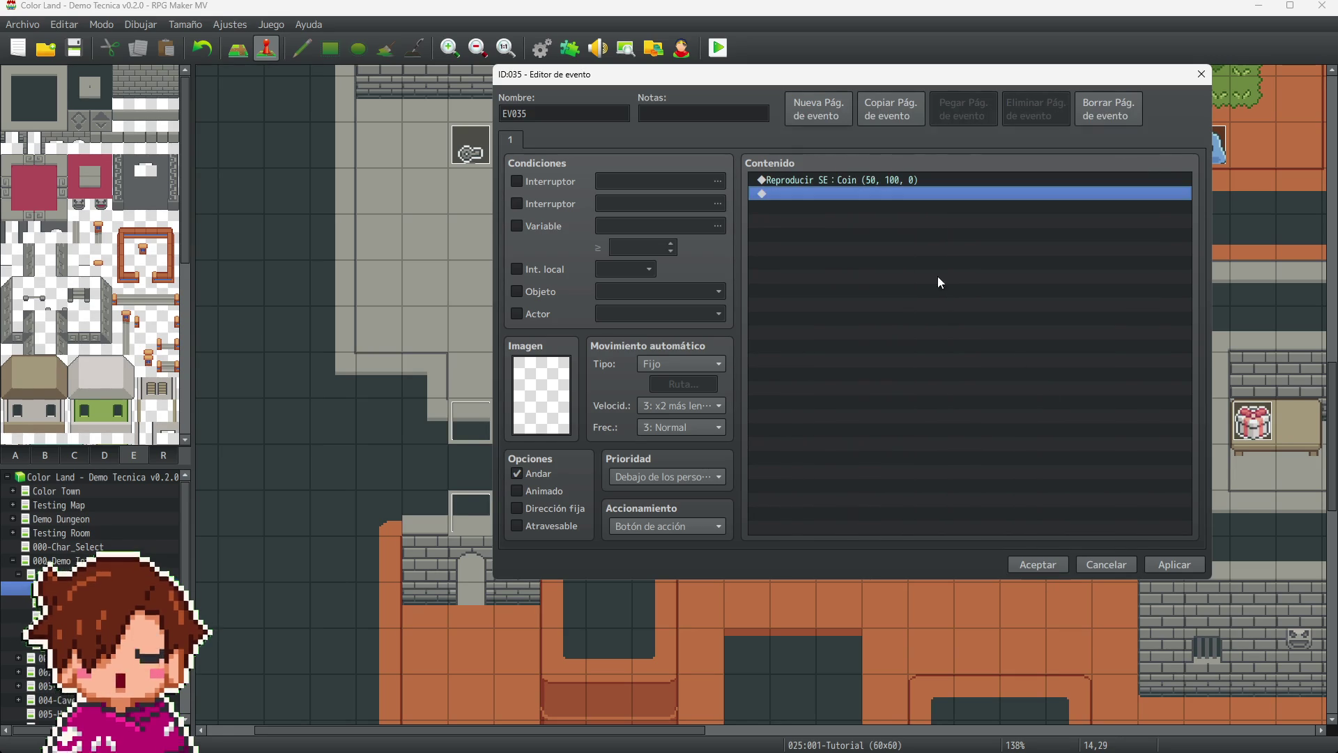
left_click(826, 182)
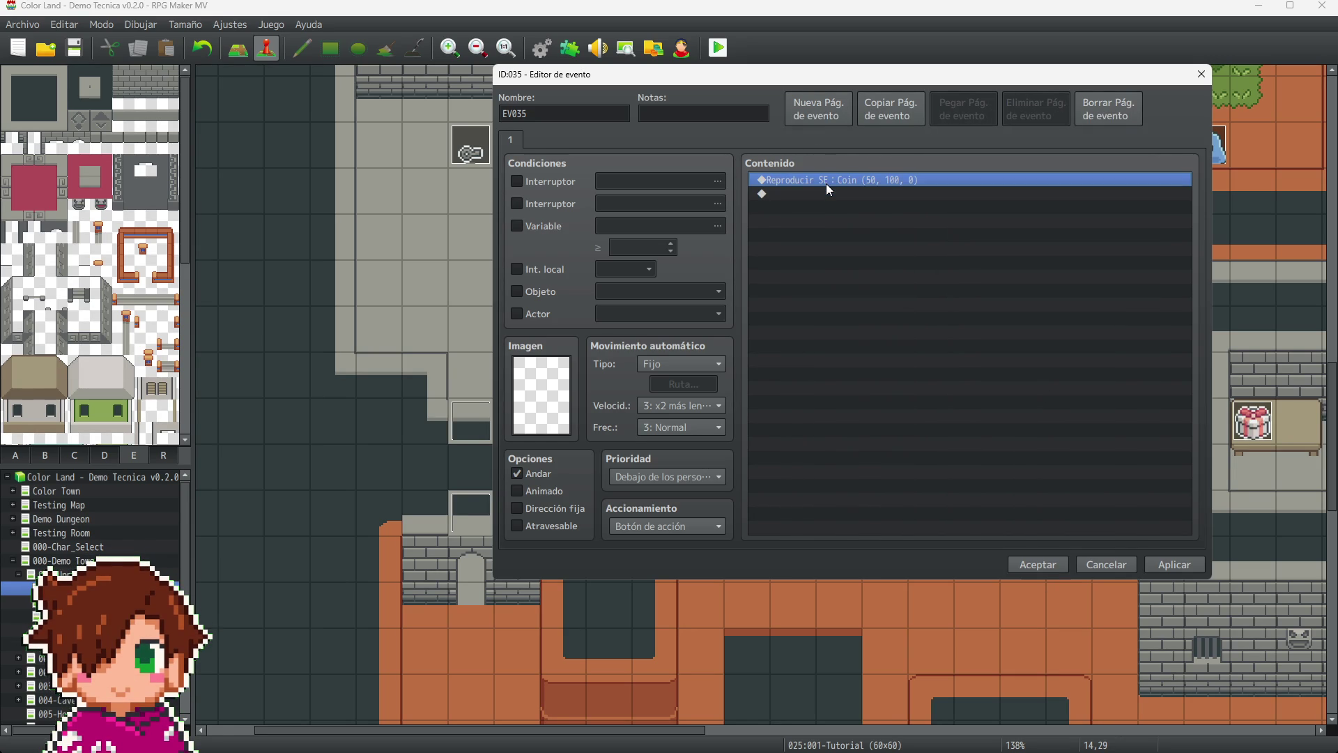
left_click(1096, 571)
left_click(865, 349)
scroll(863, 368, "down", 5)
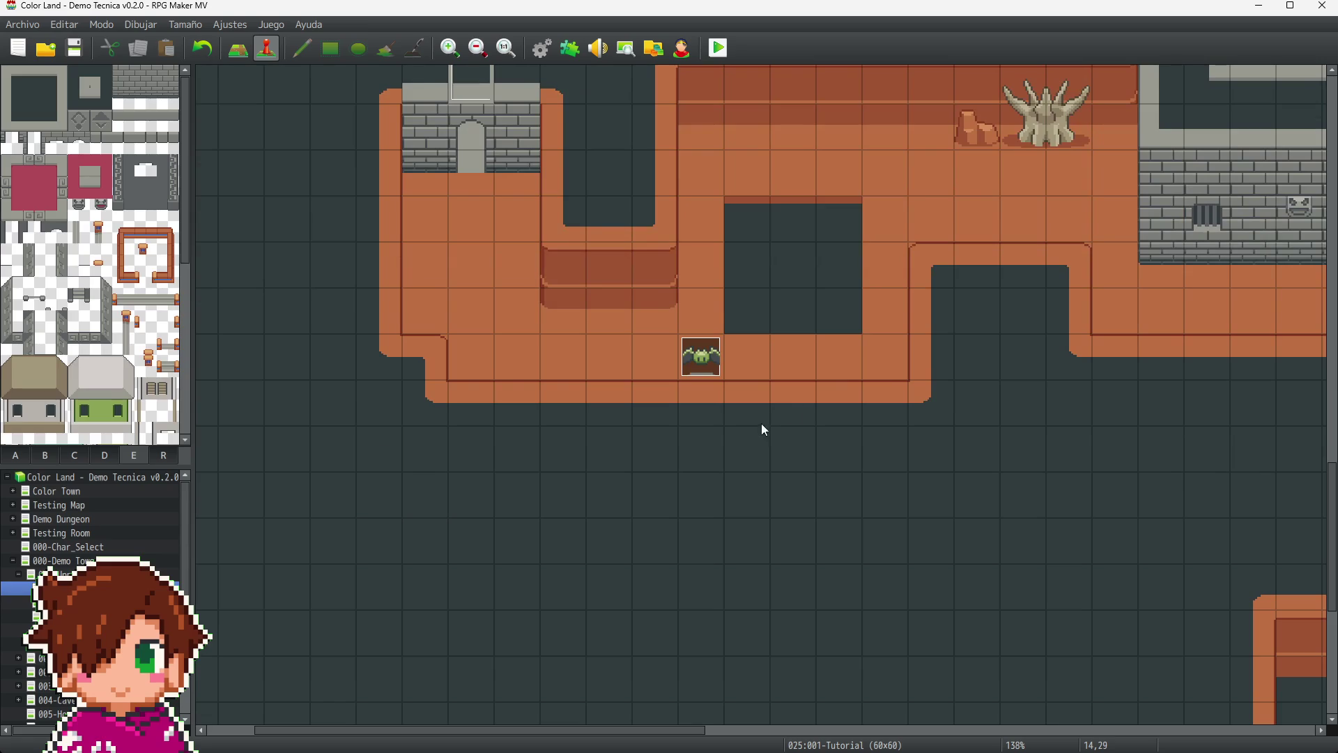
- Paste the Play SE Coin command at the top of Enemy1's page 4
left_click(700, 357)
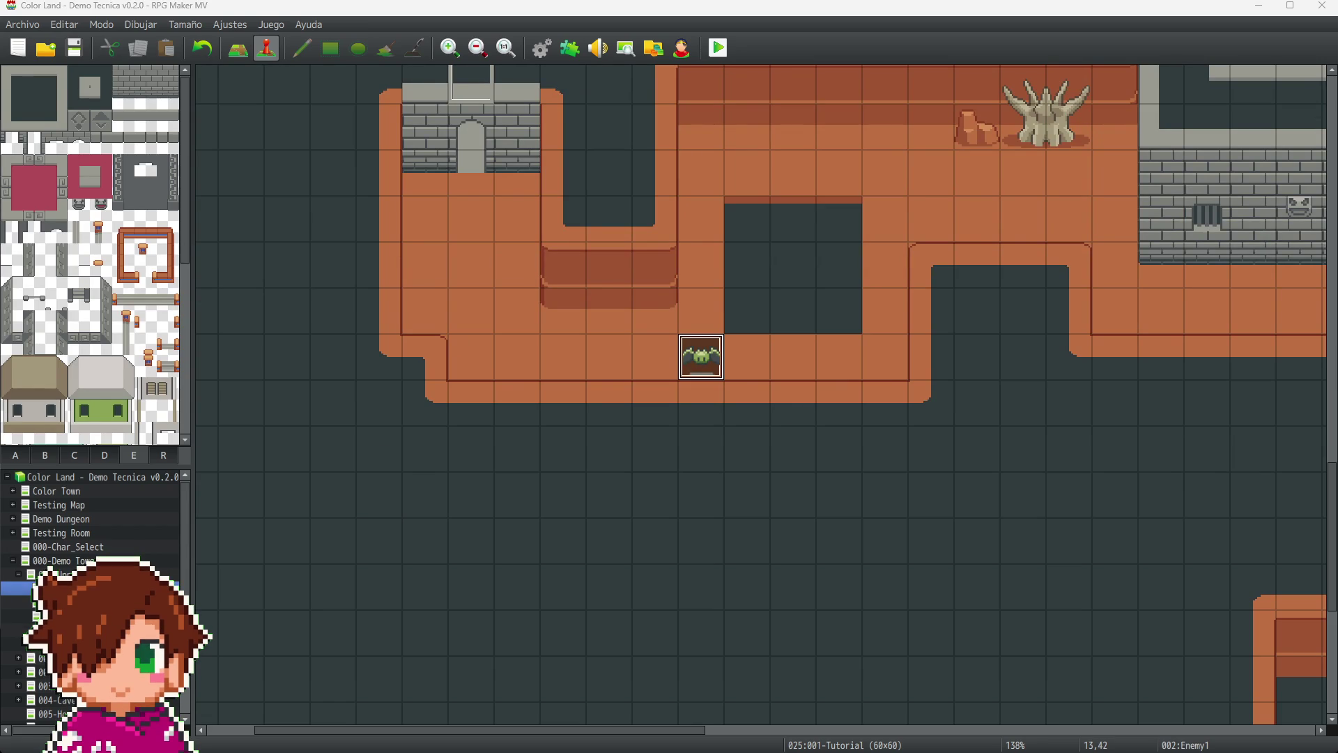
double_click(700, 357)
left_click(353, 235)
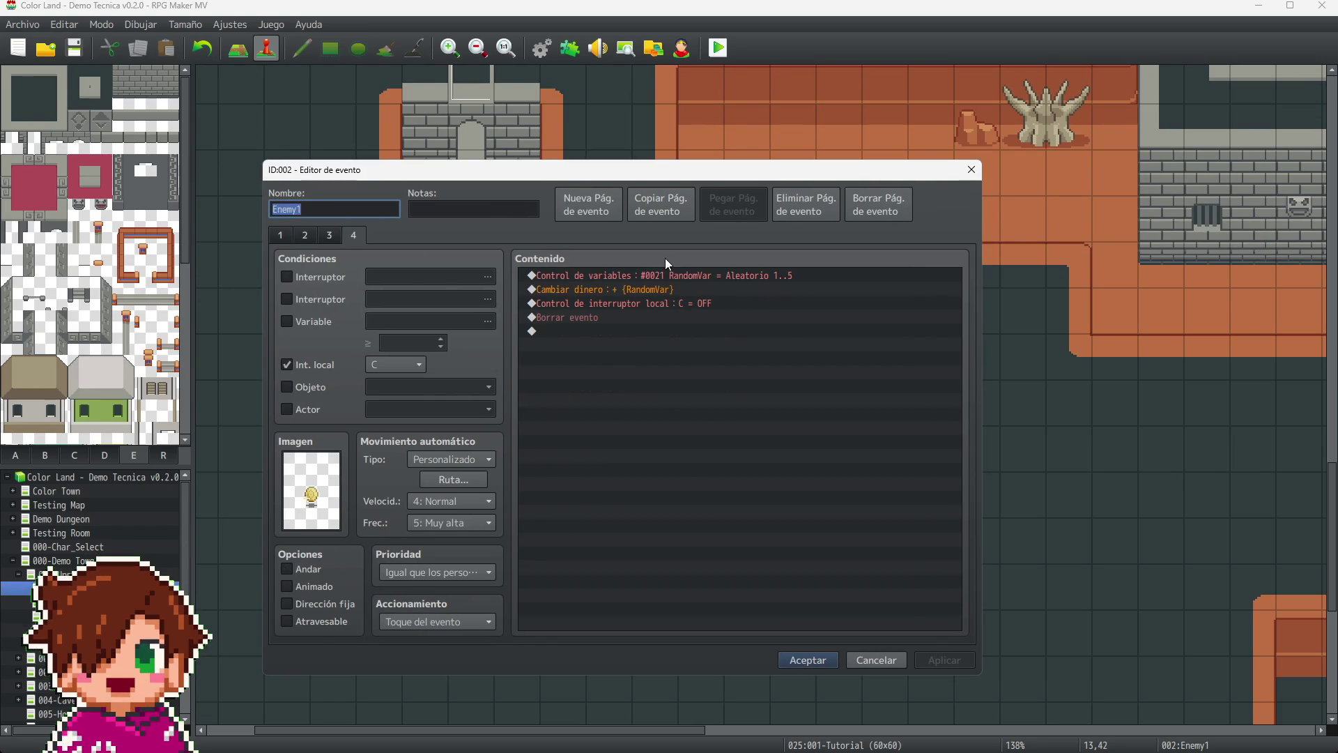
left_click(666, 275)
key("ctrl+v")
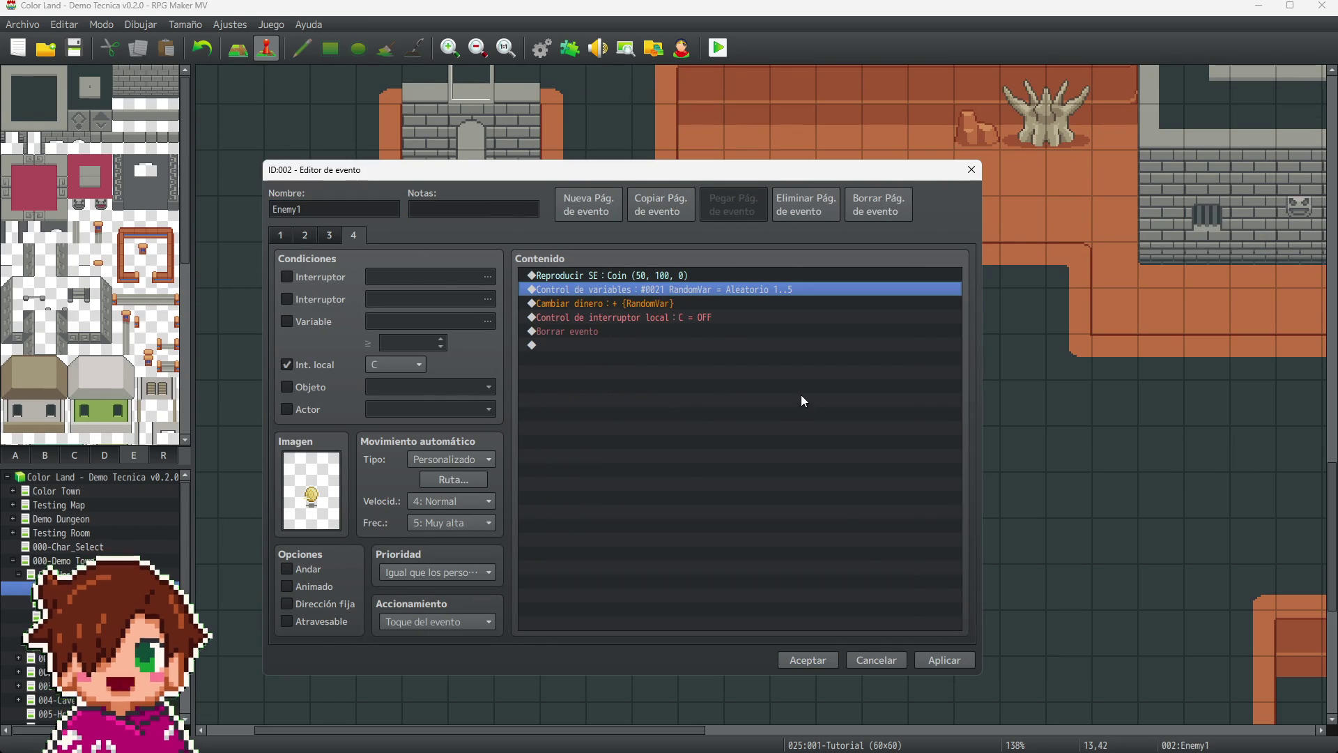
left_click(953, 666)
left_click(809, 660)
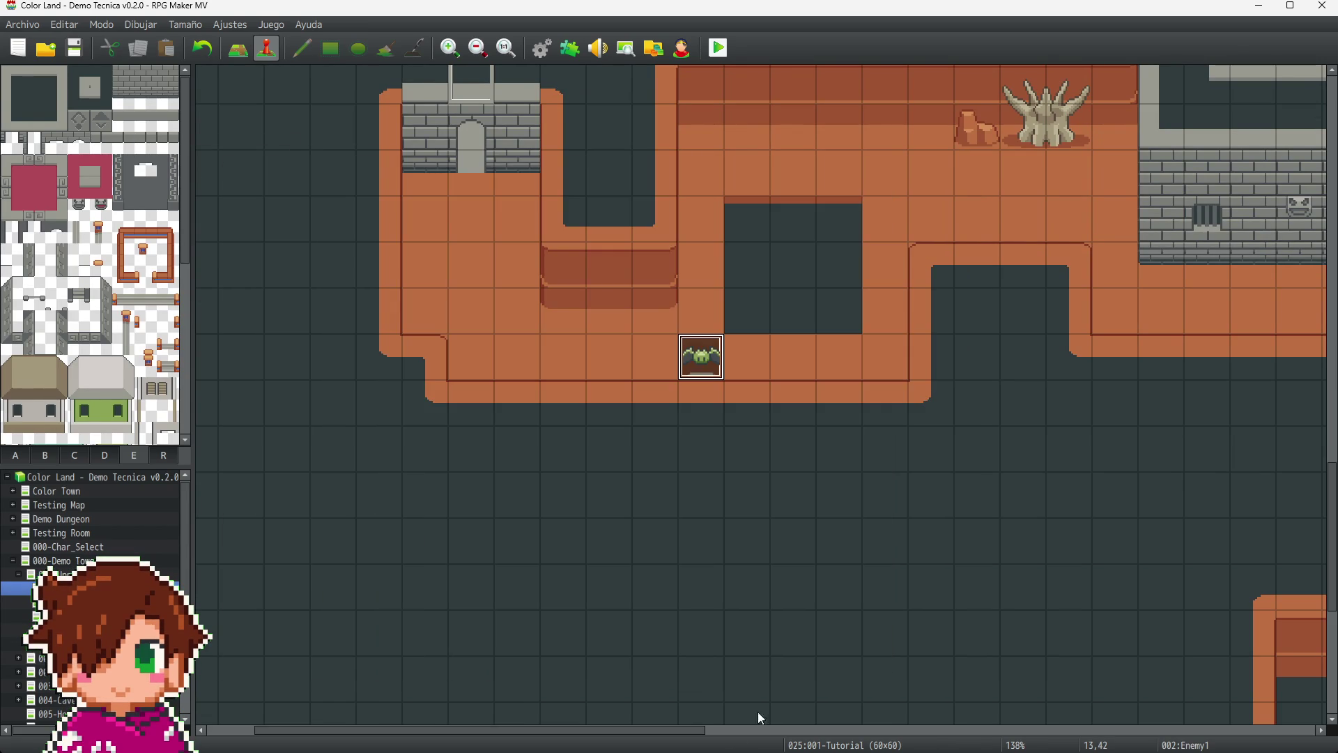
- Insert the Play SE Coin command at the top of Enemy2's page 4
mouse_move(706, 730)
left_mouse_down()
mouse_move(897, 732)
mouse_move(1138, 442)
left_mouse_up()
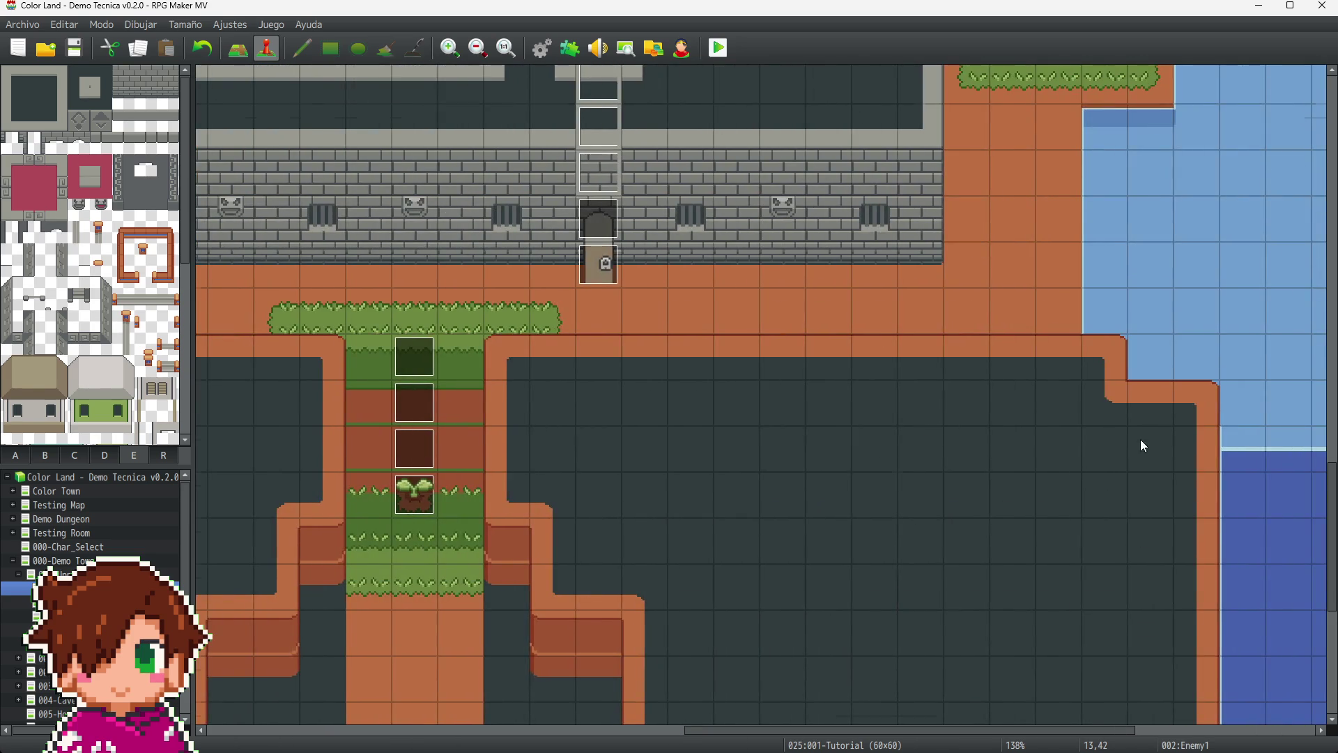
scroll(1138, 439, "up", 5)
scroll(536, 484, "up", 2)
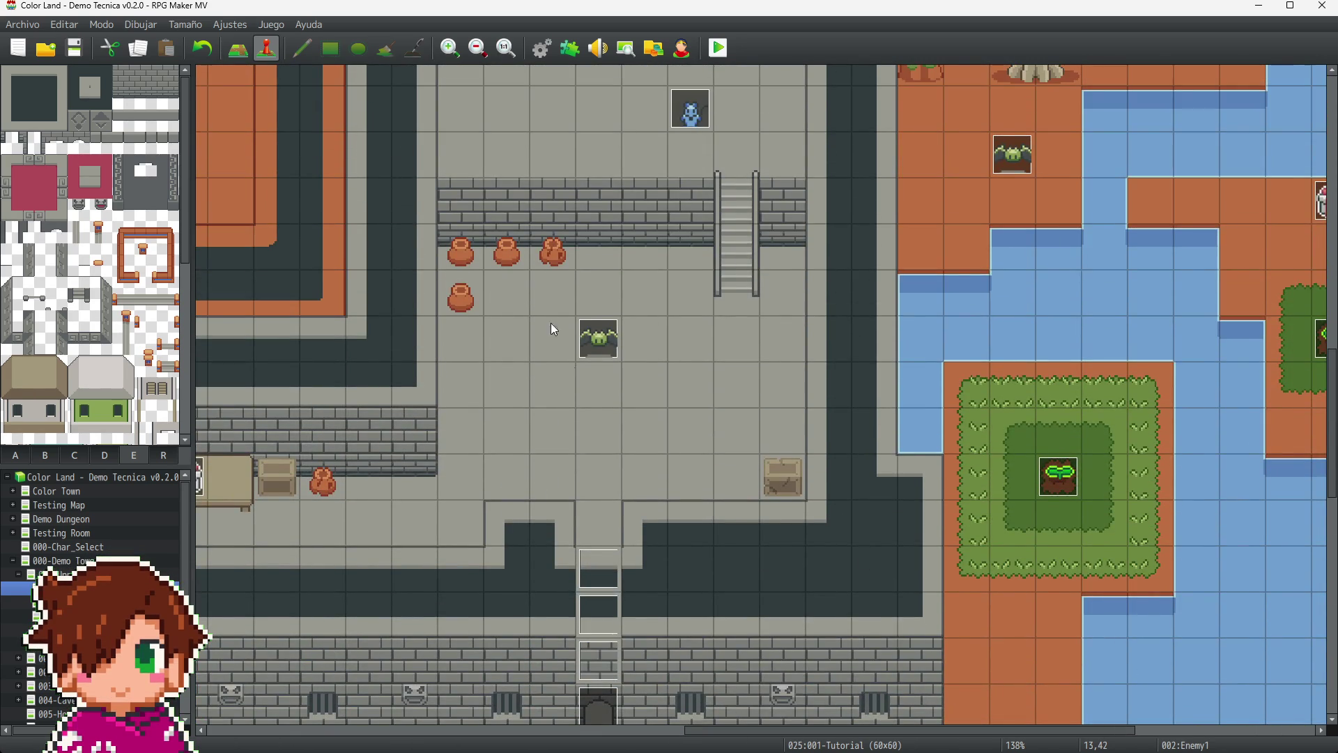
scroll(628, 446, "up", 2)
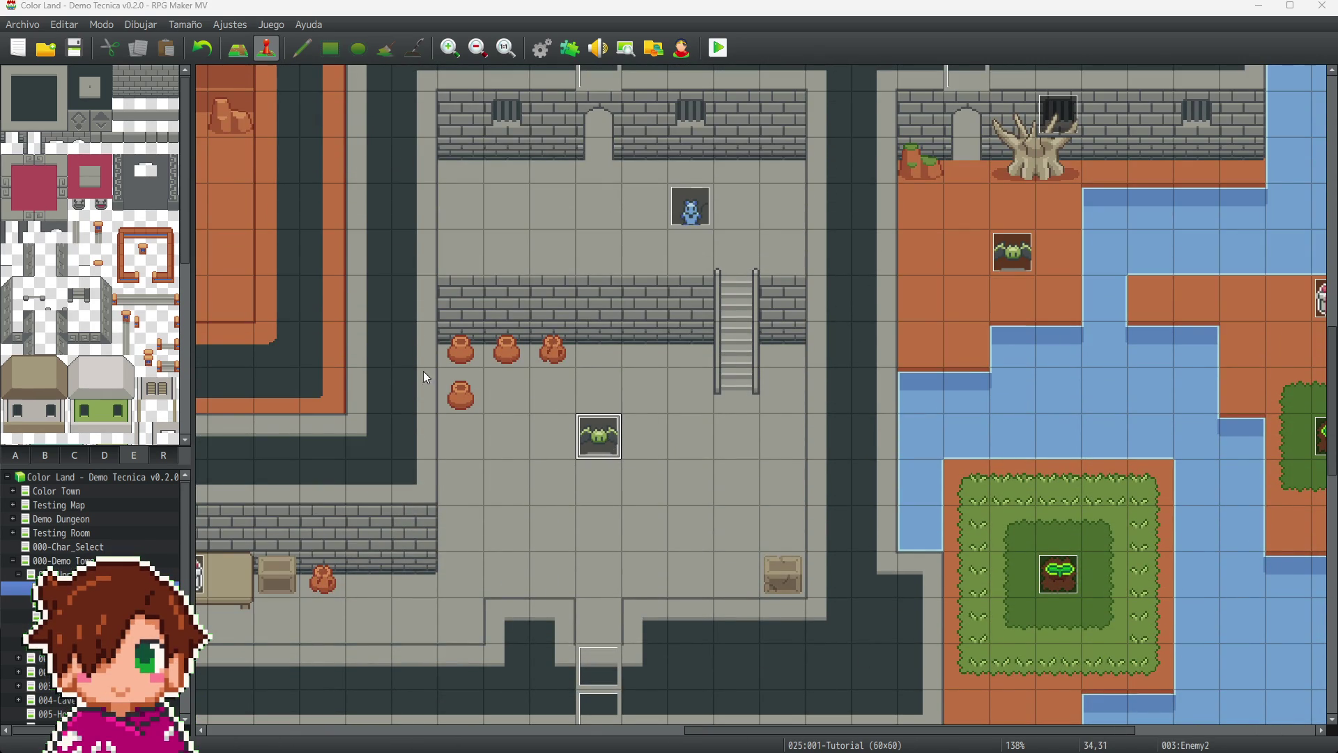
double_click(610, 442)
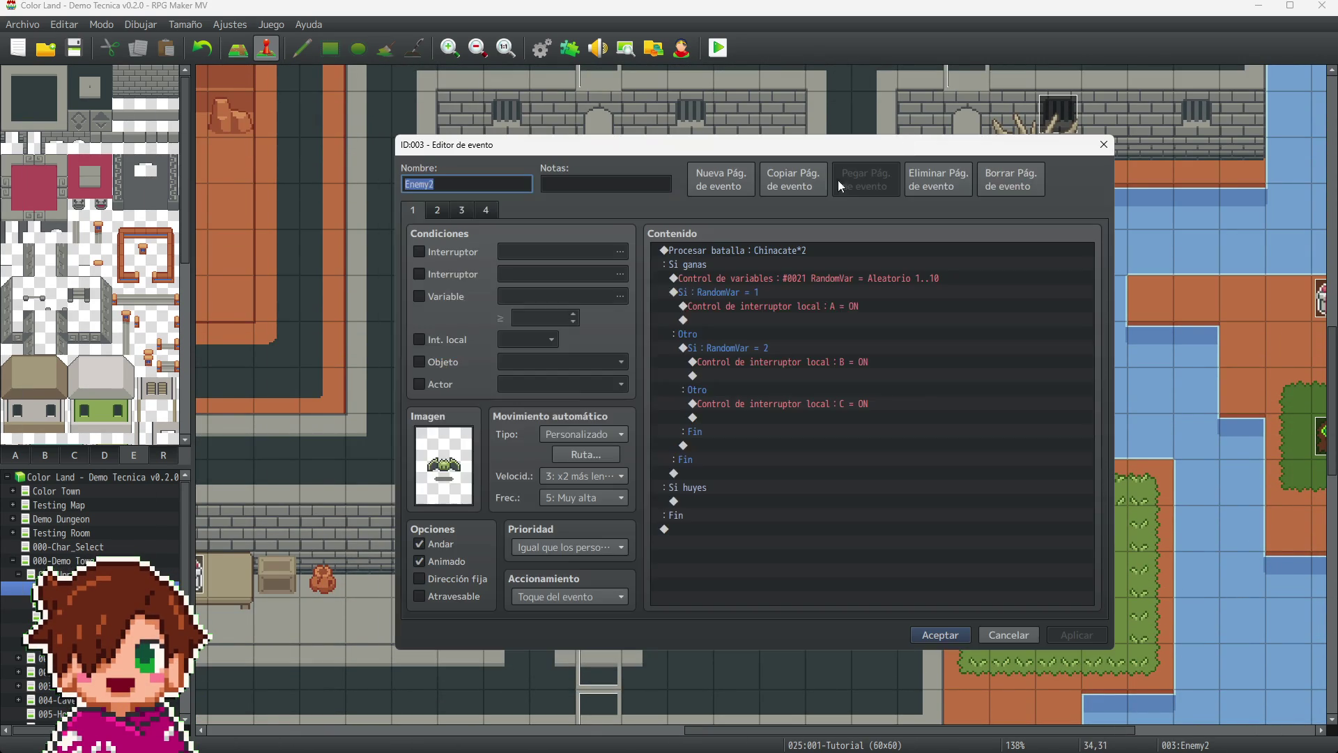
left_click(481, 208)
left_click(805, 252)
left_click(810, 265)
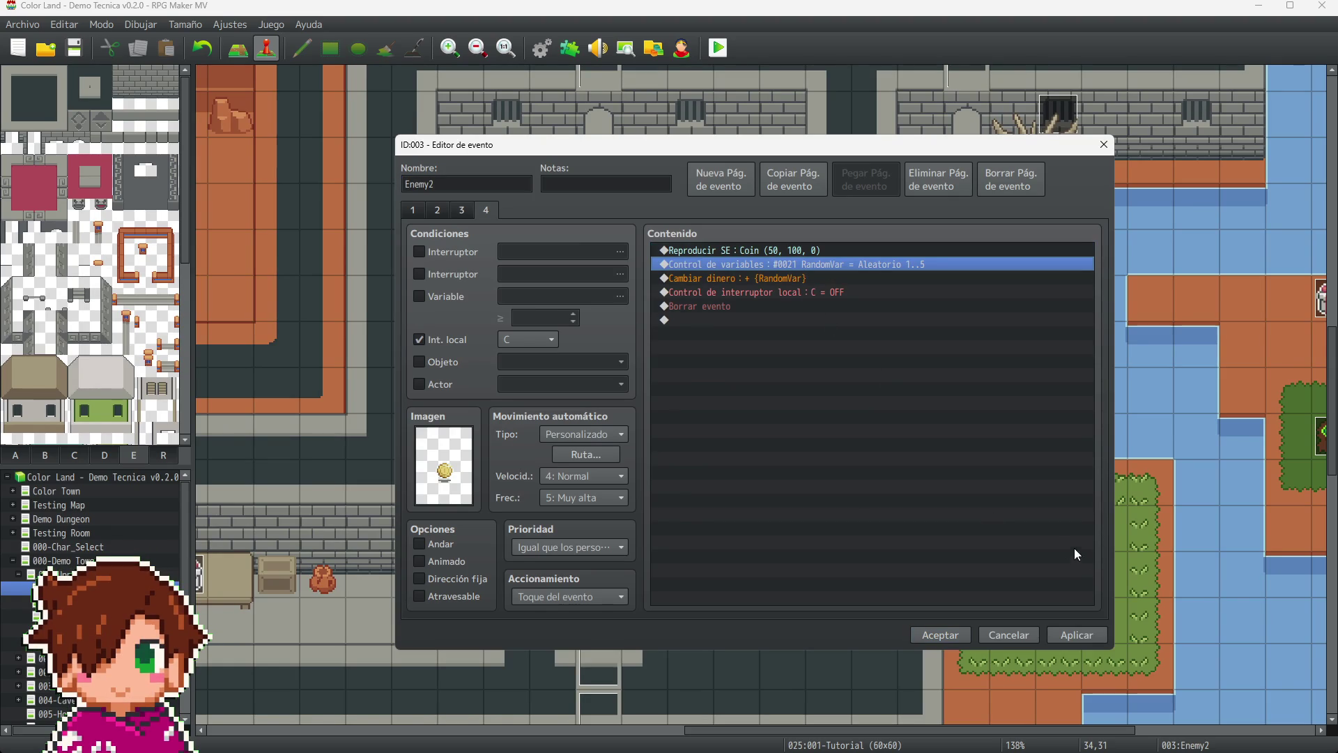
left_click(1073, 632)
left_click(940, 634)
- Paste the Play SE Coin command at the top of Enemy3's page 4
scroll(1025, 488, "up", 2)
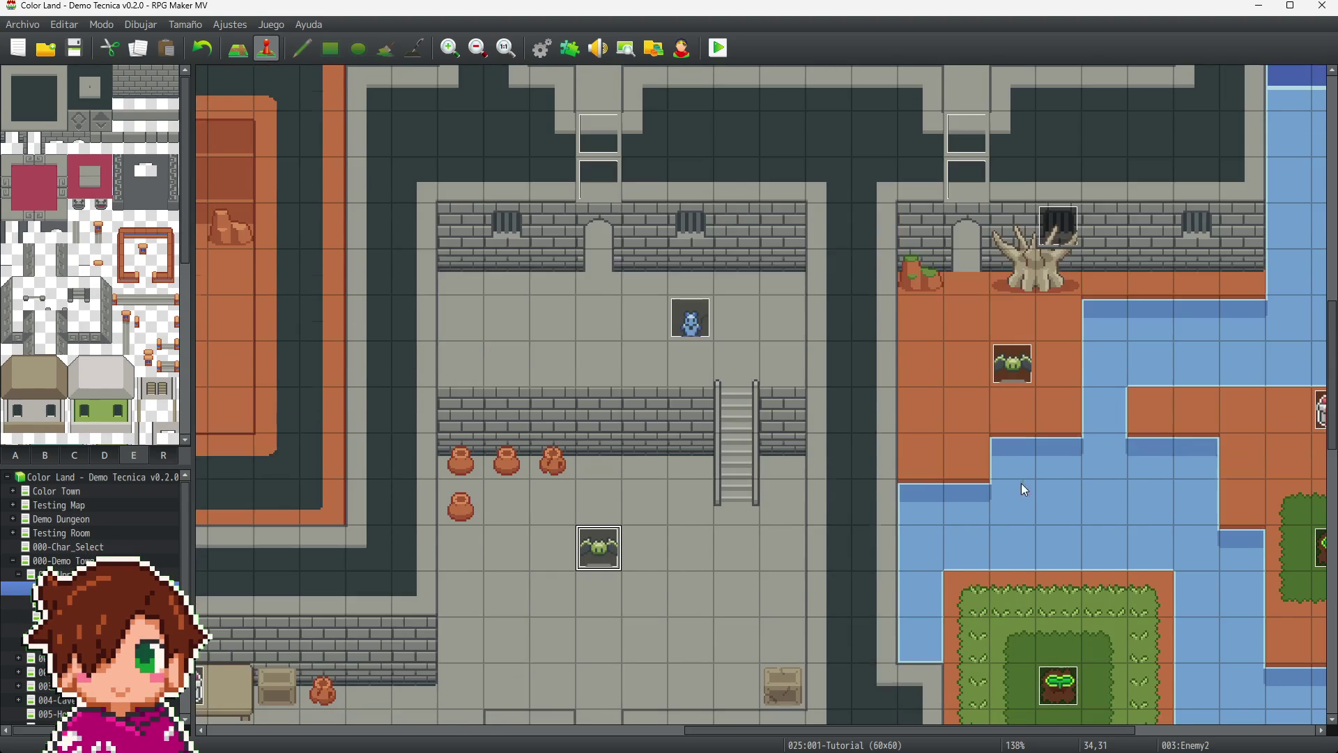
left_click(676, 330)
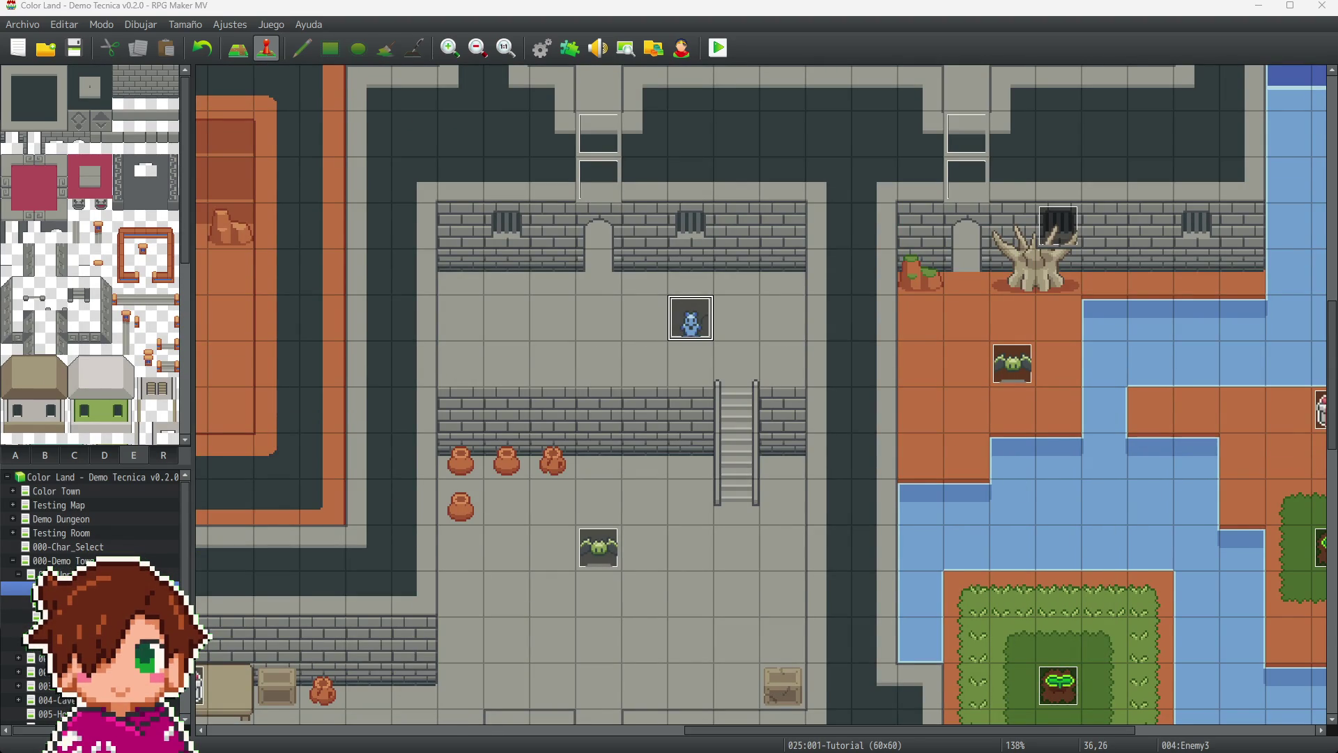
double_click(690, 320)
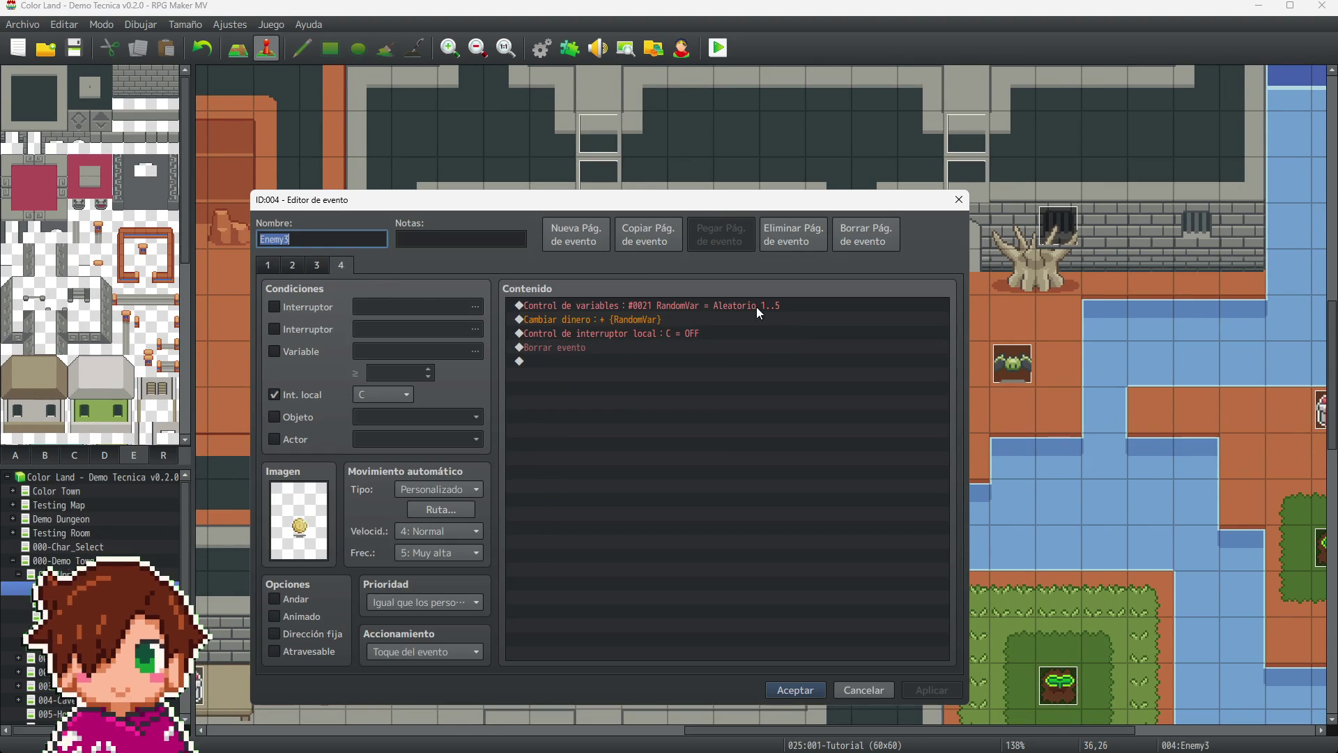
left_click(751, 305)
key("ctrl+v")
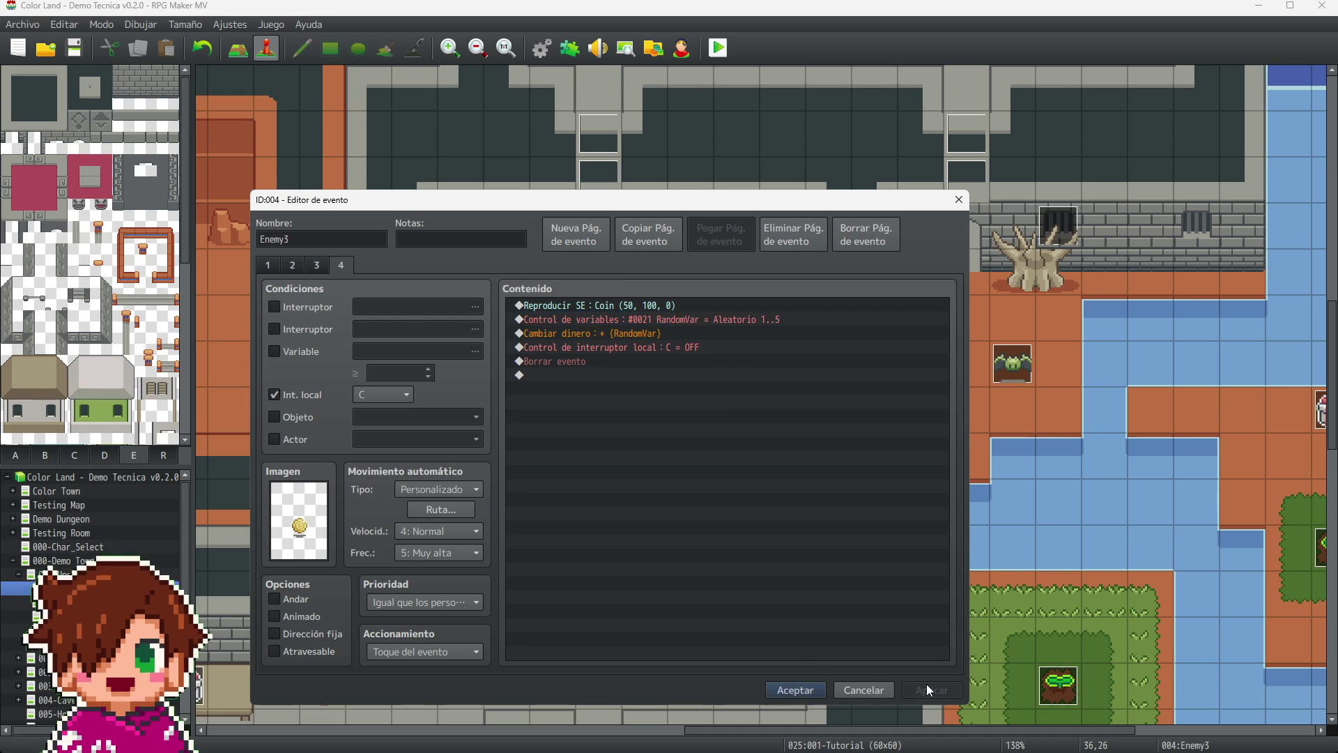
left_click(794, 687)
left_click(1007, 369)
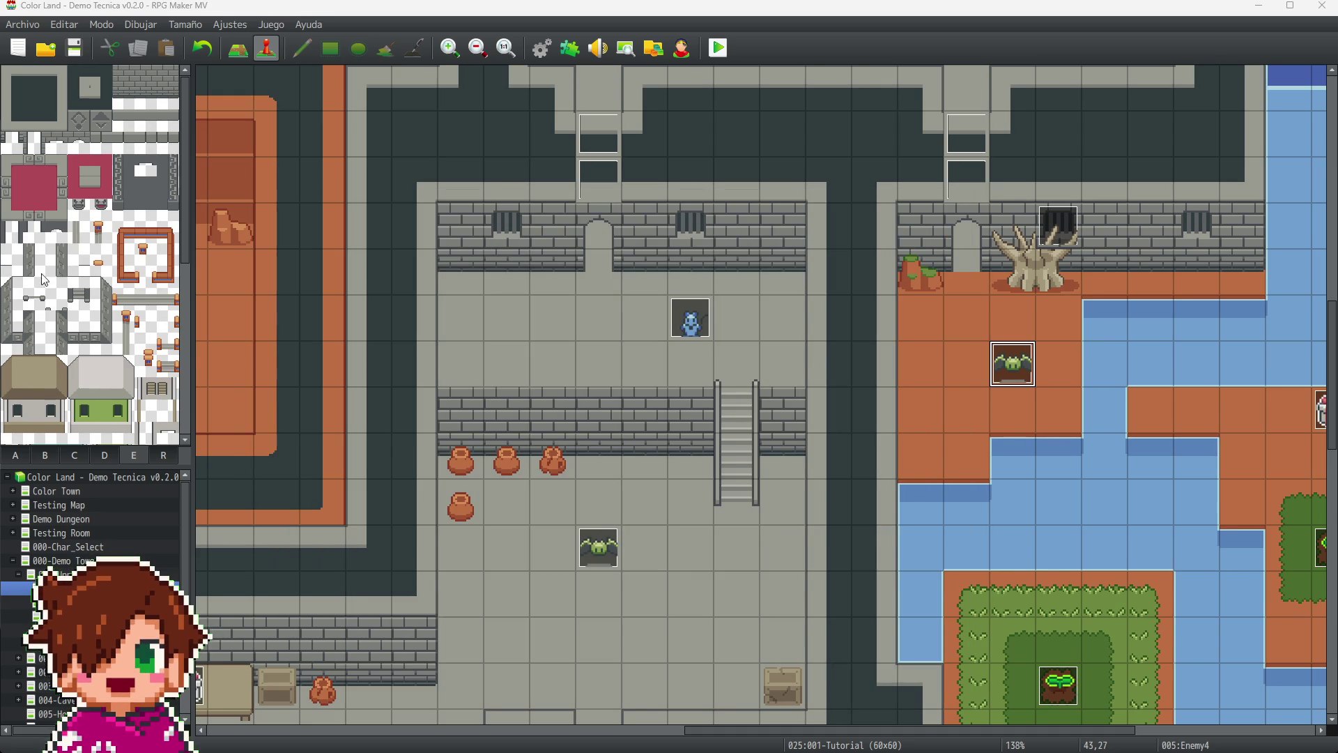
- Insert the Play SE Coin command at the top of Enemy4's page 4
double_click(1010, 375)
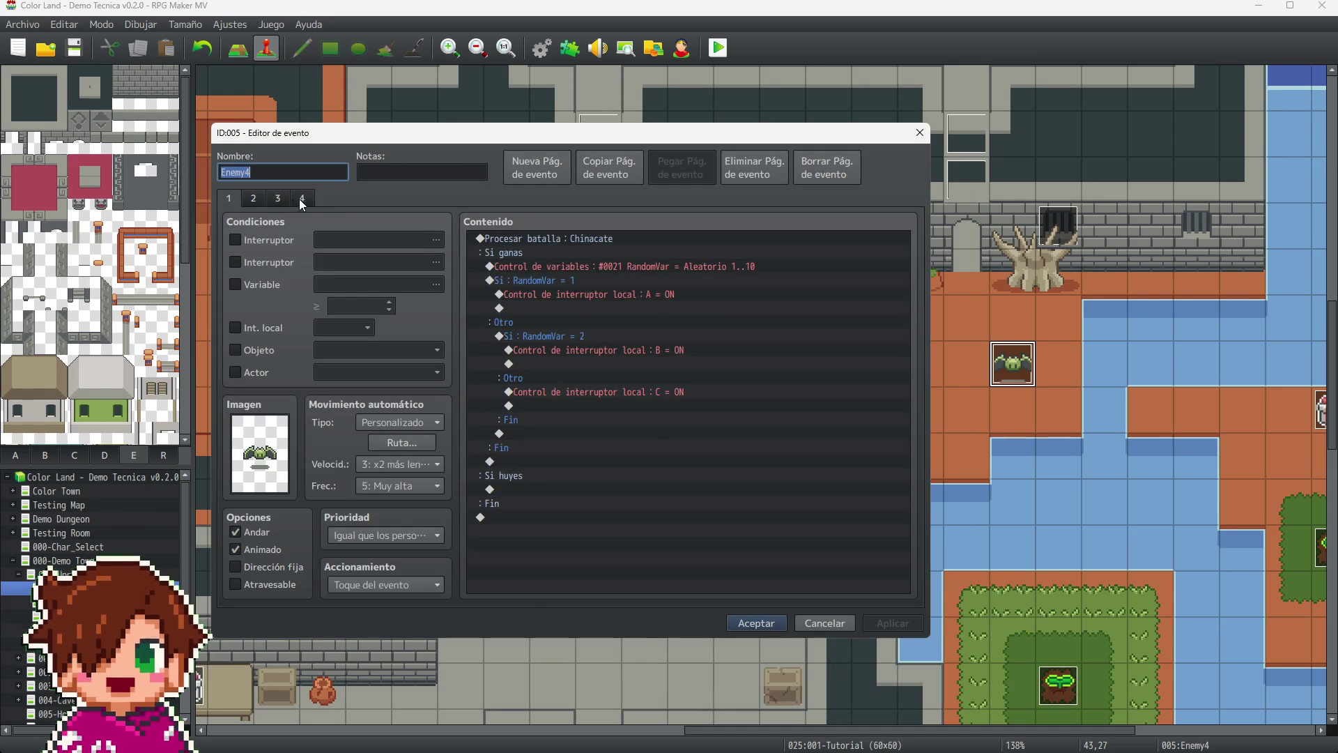
left_click(300, 198)
left_click(579, 240)
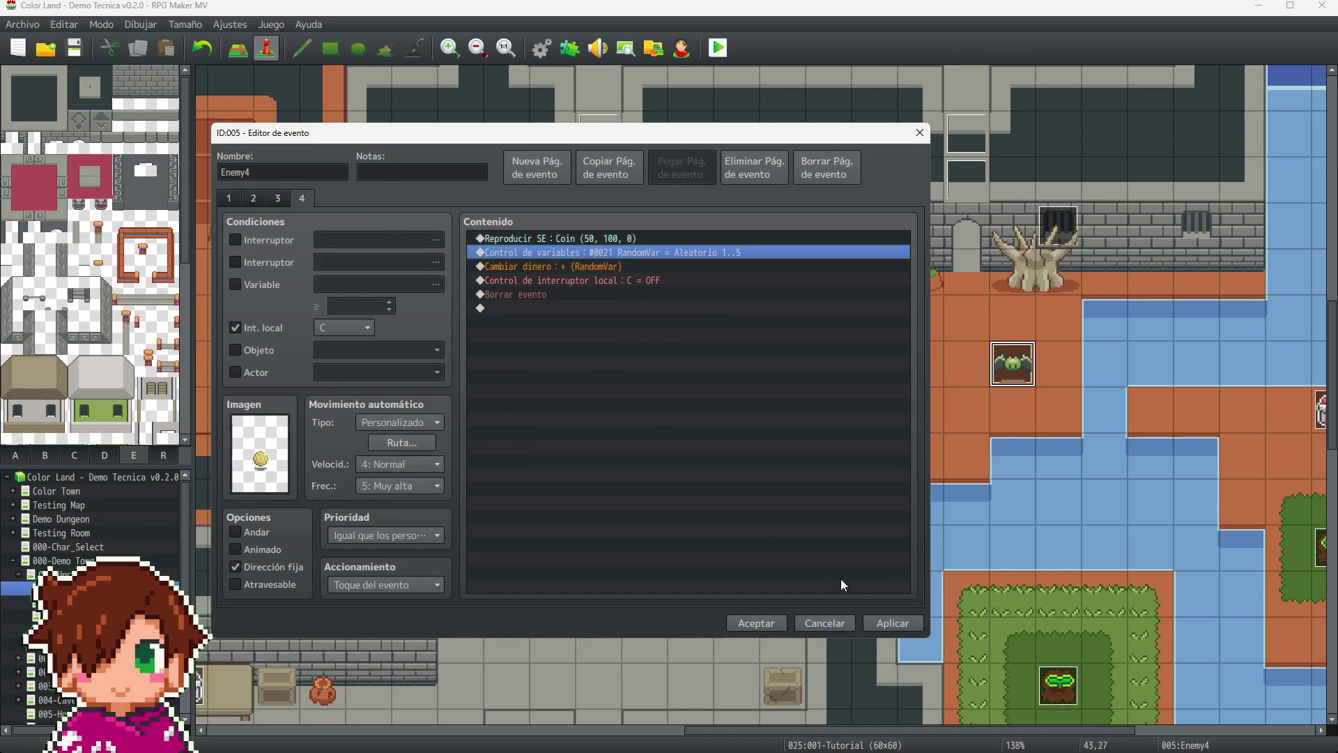
left_click(756, 622)
scroll(775, 483, "up", 2)
scroll(778, 490, "up", 5)
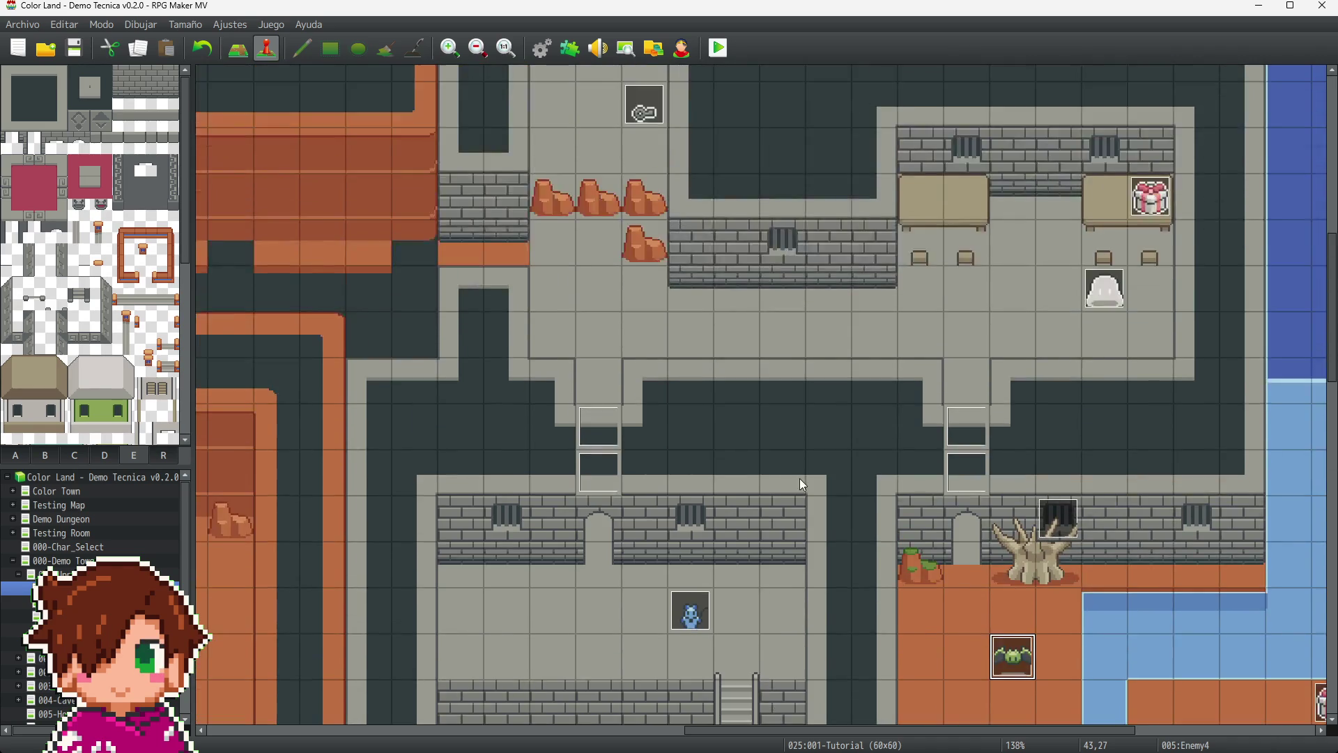
left_click_drag(800, 728, 595, 655)
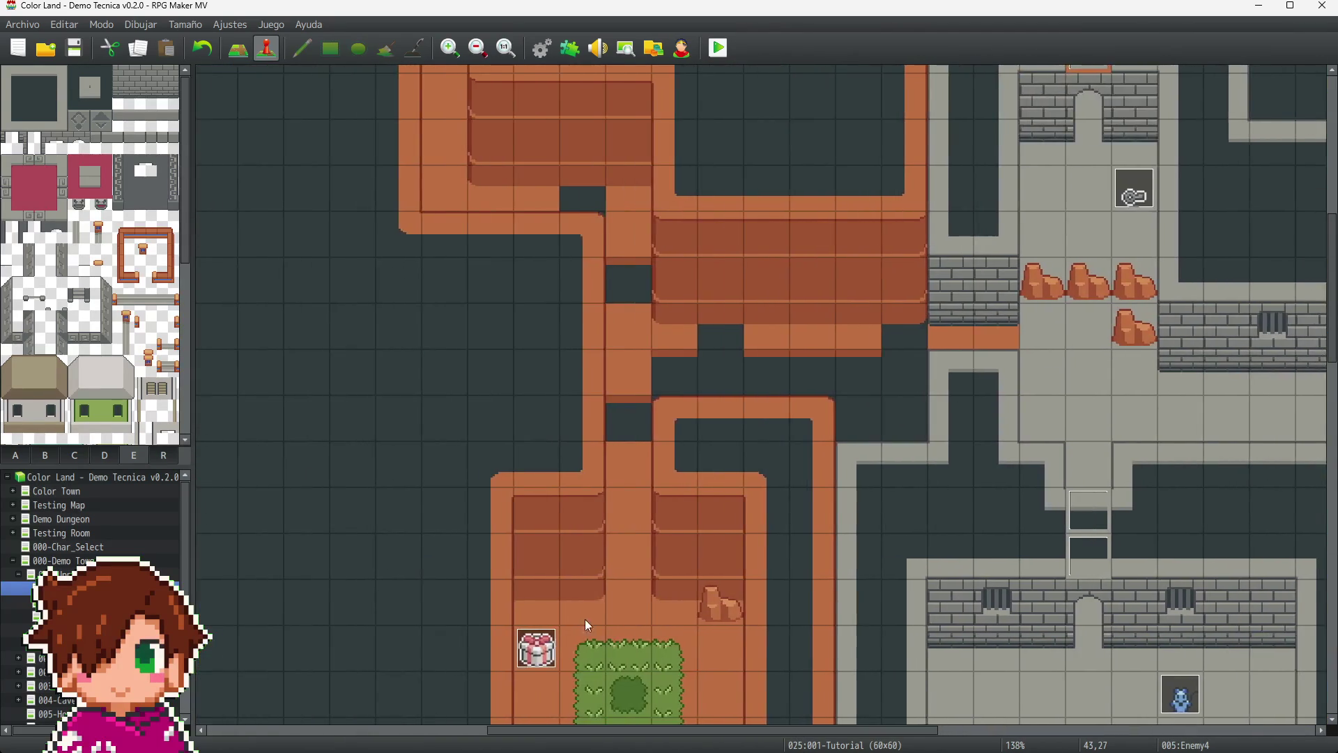
scroll(549, 610, "down", 2)
- Insert the Play SE Coin command at the top of Enemy6's page 4
double_click(628, 679)
left_click(552, 228)
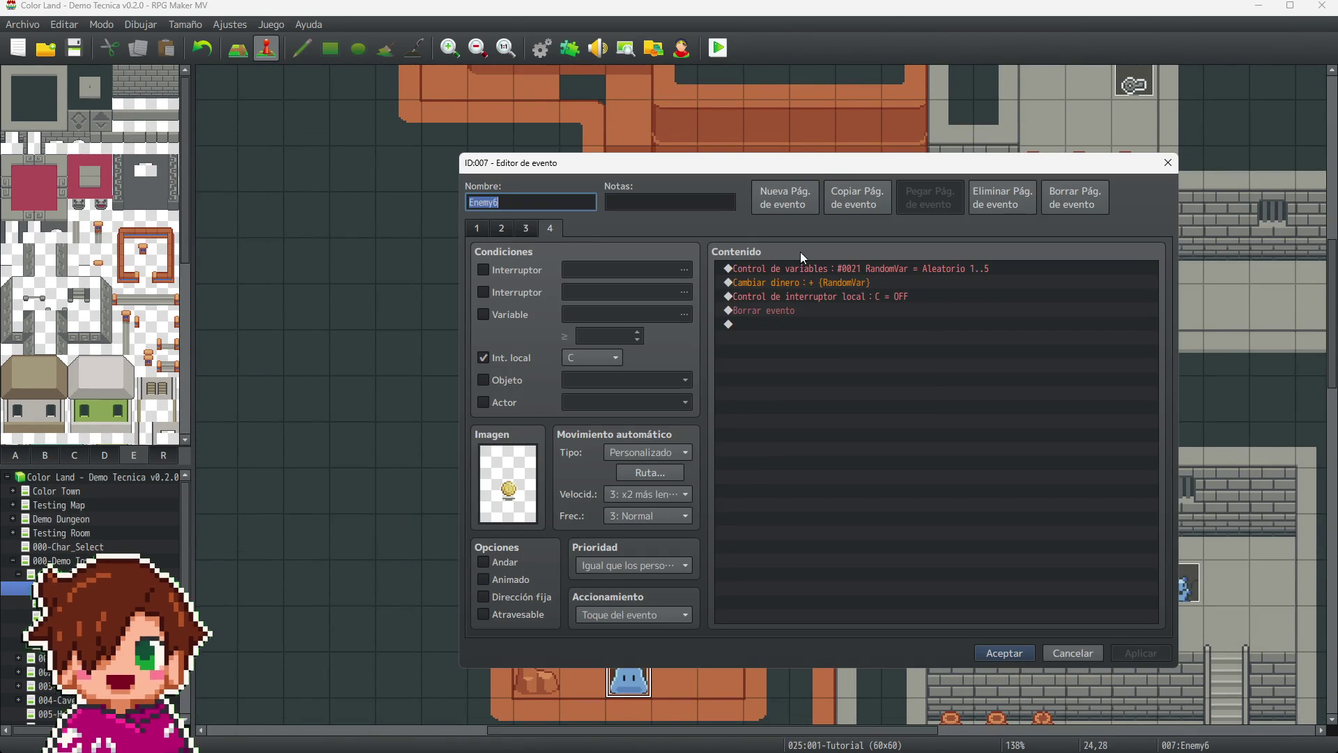
left_click(816, 268)
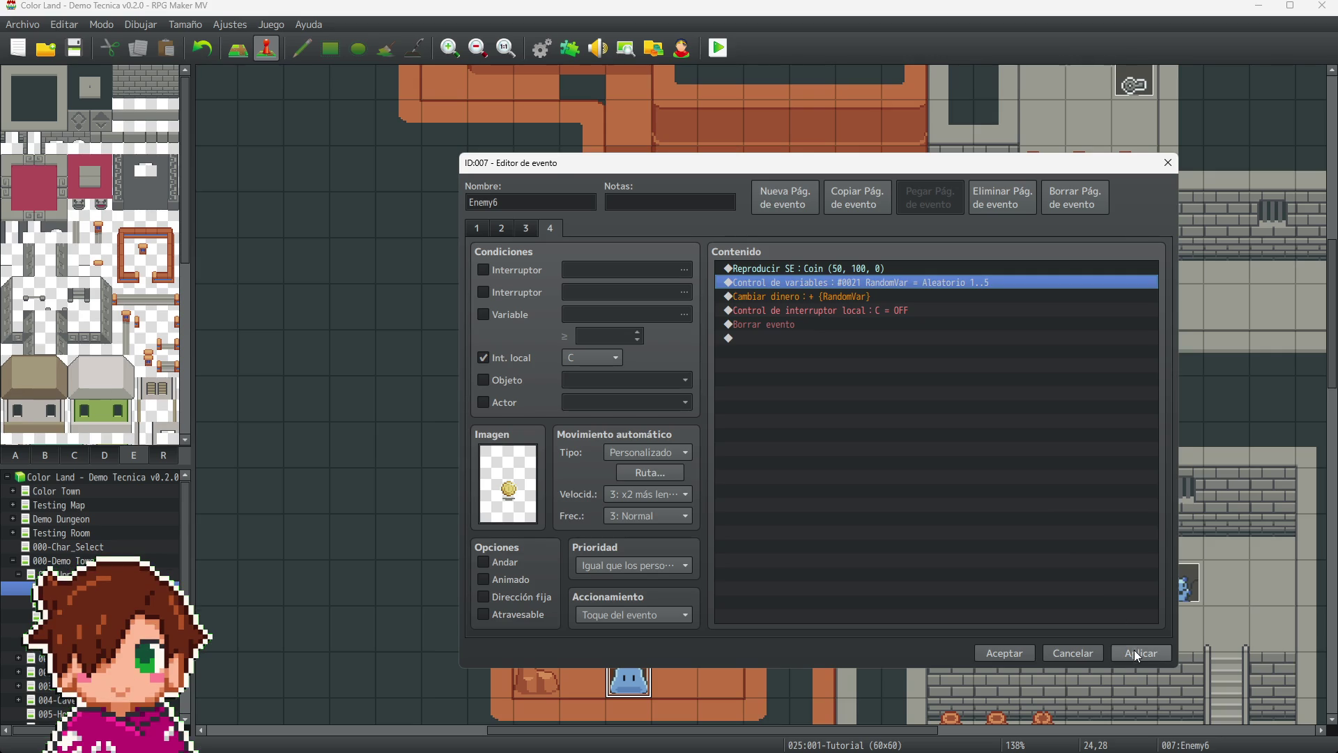
left_click(988, 655)
scroll(808, 502, "up", 10)
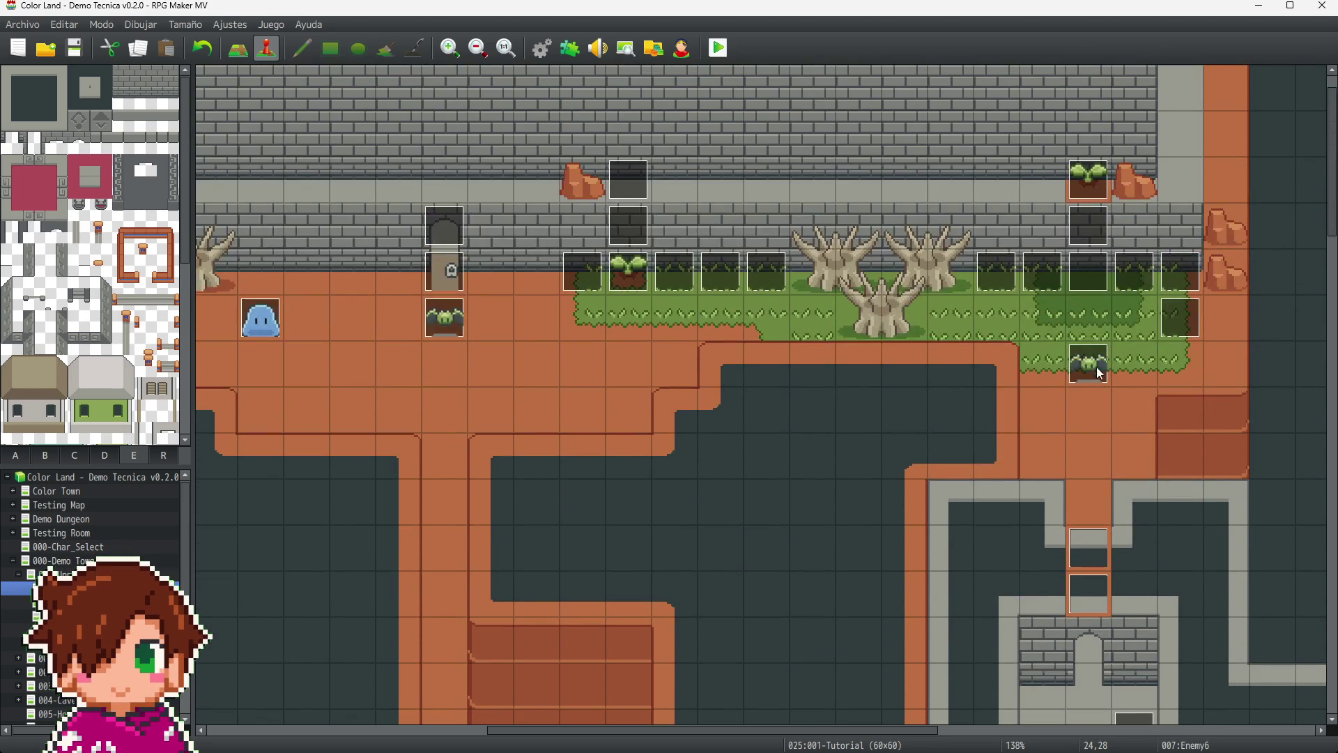
- Paste the Play SE Coin command at the top of Enemy8's page 4
left_click(1096, 365)
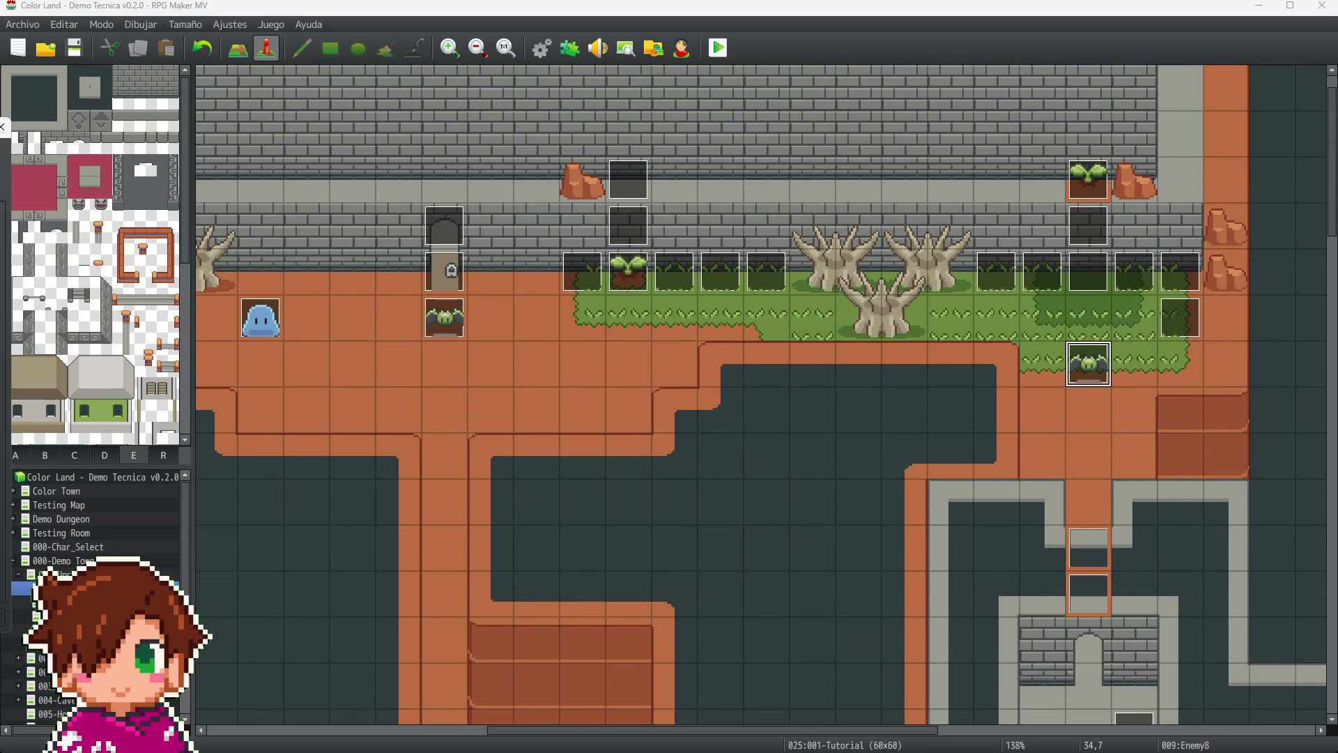
key("Return")
left_click(490, 189)
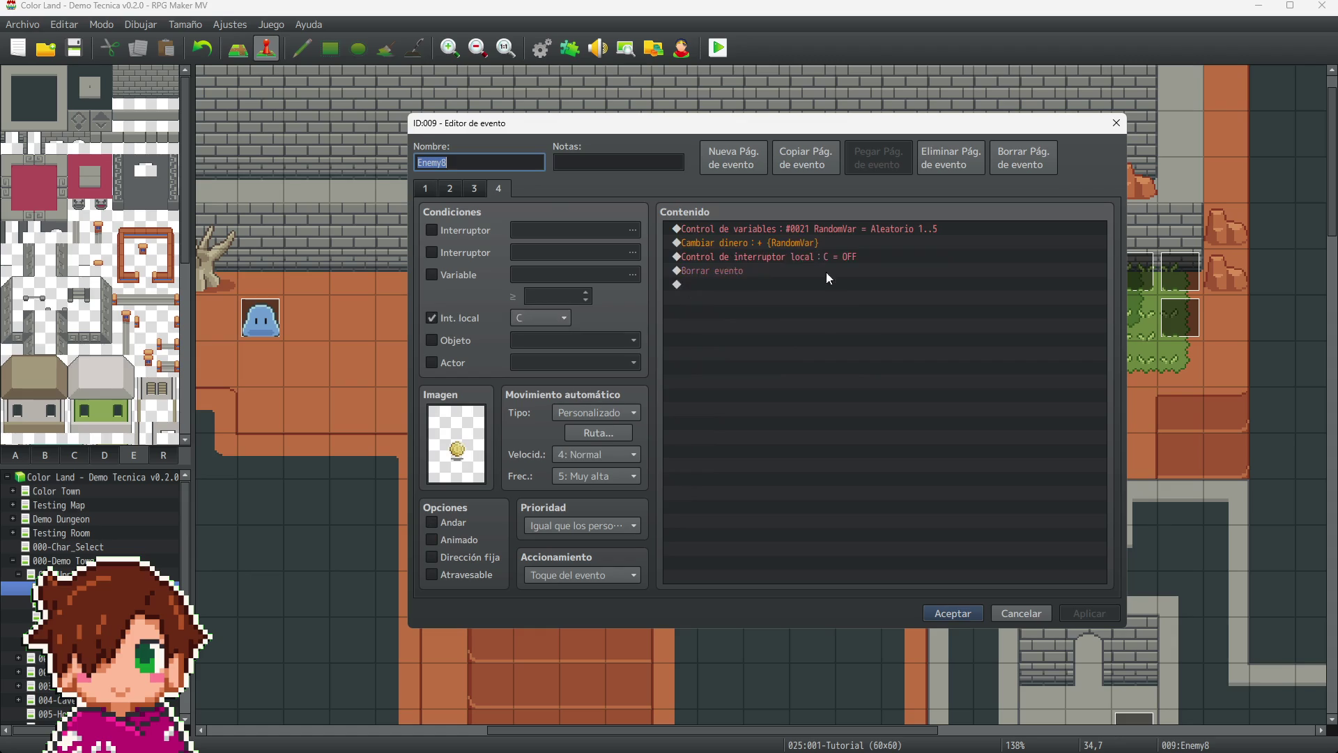
left_click(827, 227)
key("ctrl+v")
left_click(950, 613)
- Reopen Enemy1's page 4 to check the Coin sound command, then close it
left_click(453, 321)
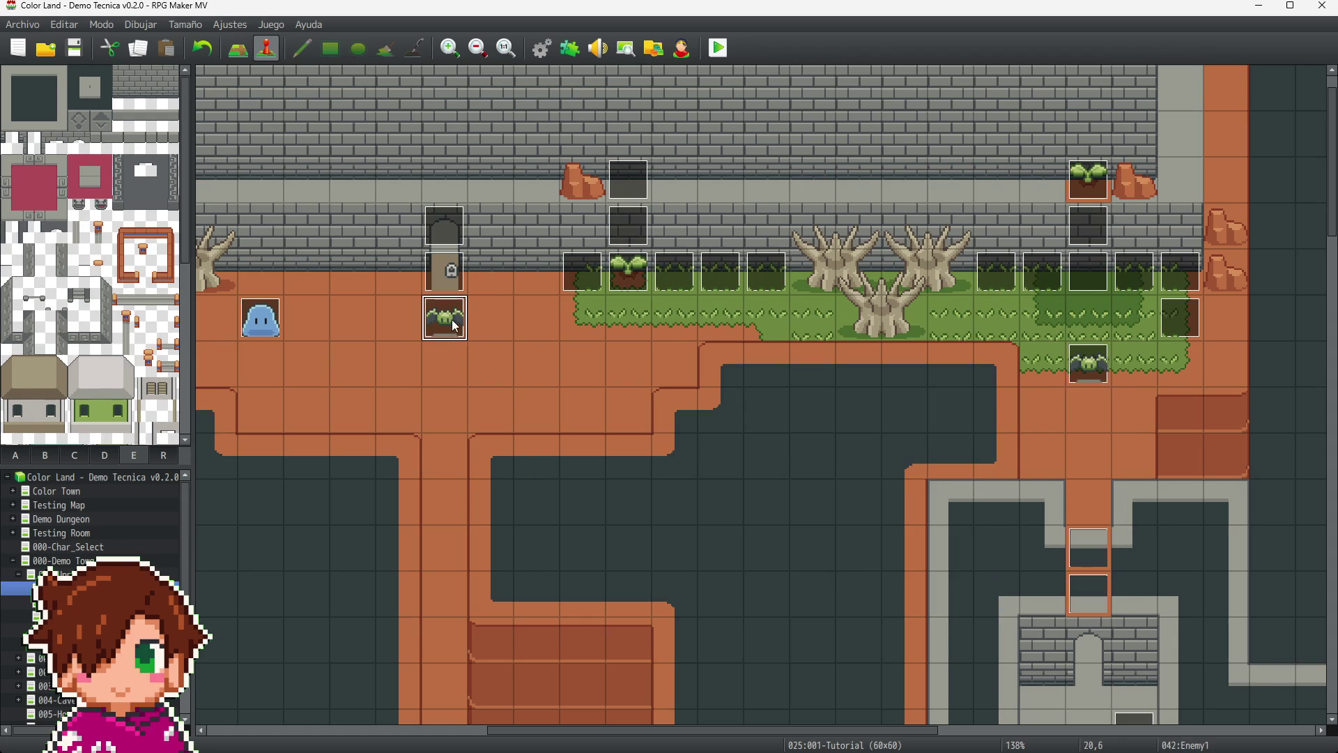
double_click(445, 318)
mouse_move(230, 125)
left_mouse_down()
mouse_move(680, 119)
mouse_move(801, 97)
left_mouse_up()
left_click(534, 168)
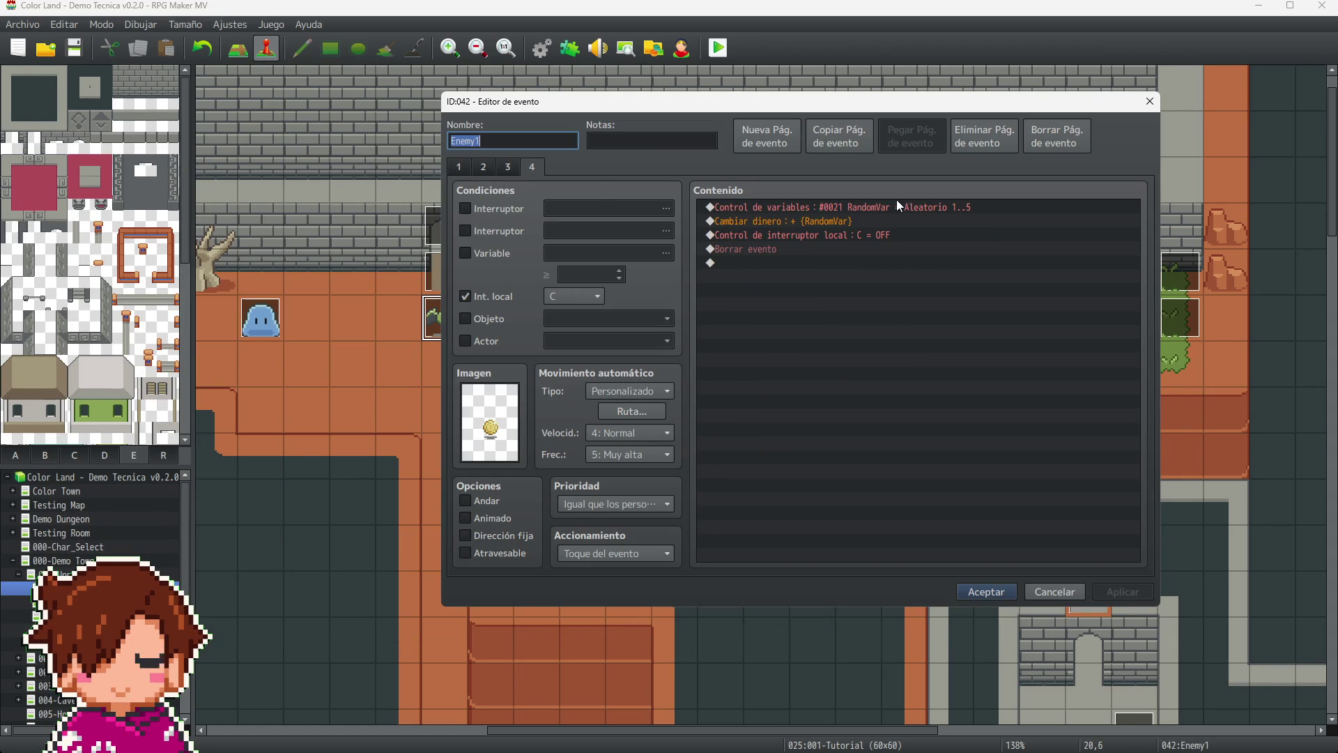
left_click(898, 208)
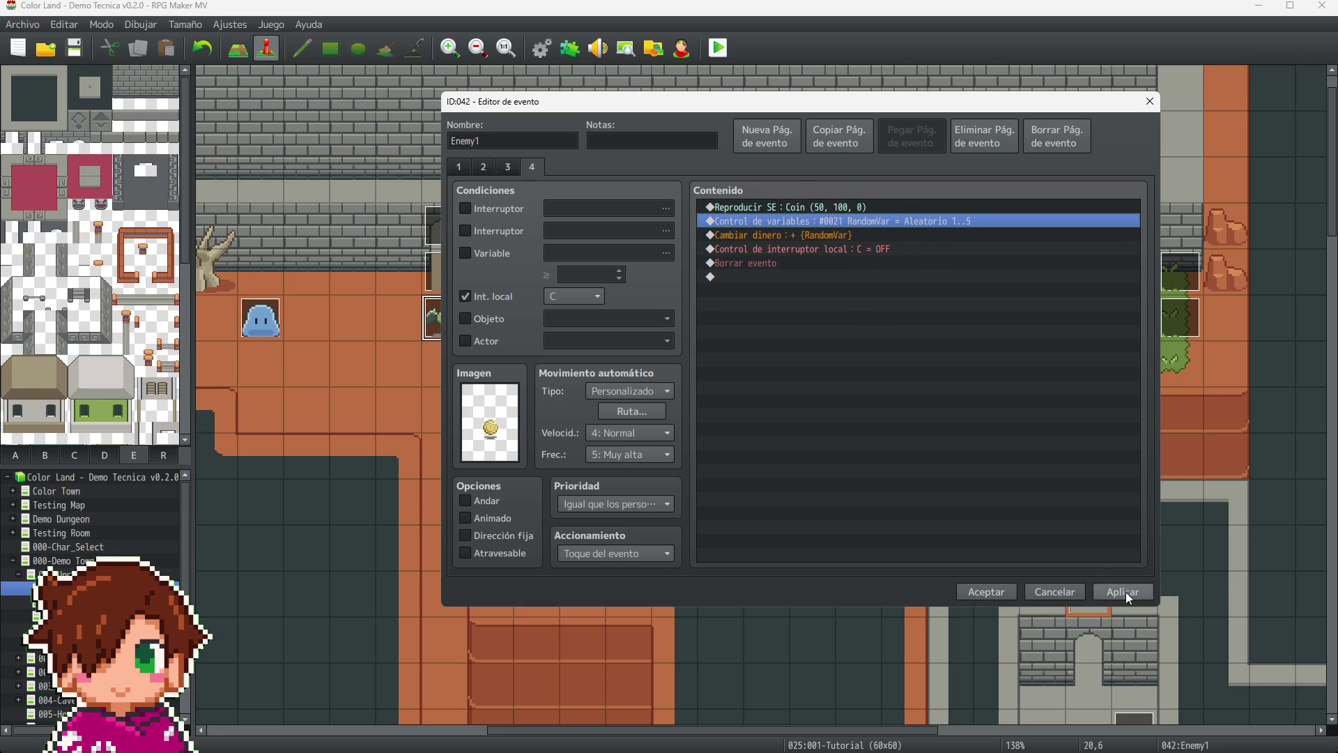
left_click(990, 589)
- Paste the Play SE Coin command at the top of blue slime Enemy7's page 4
left_click(255, 324)
key("Return")
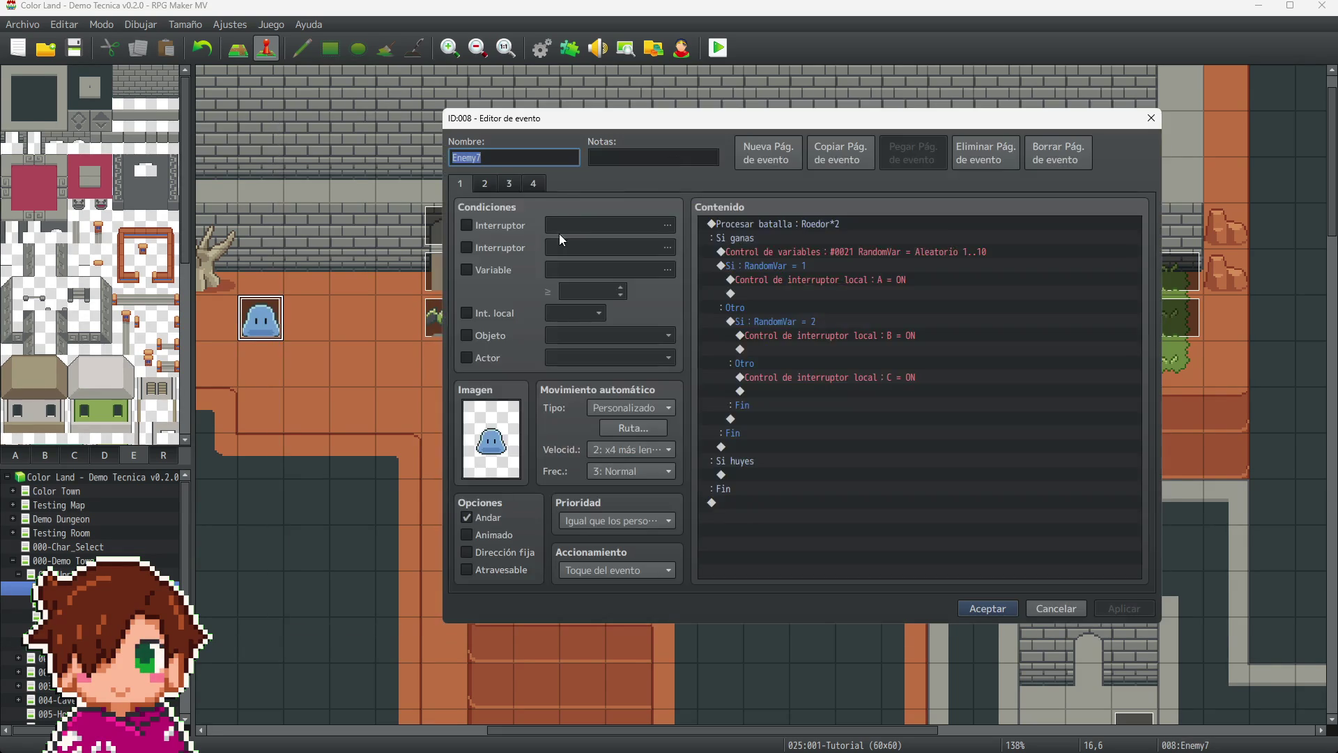
left_click(534, 182)
left_click(862, 224)
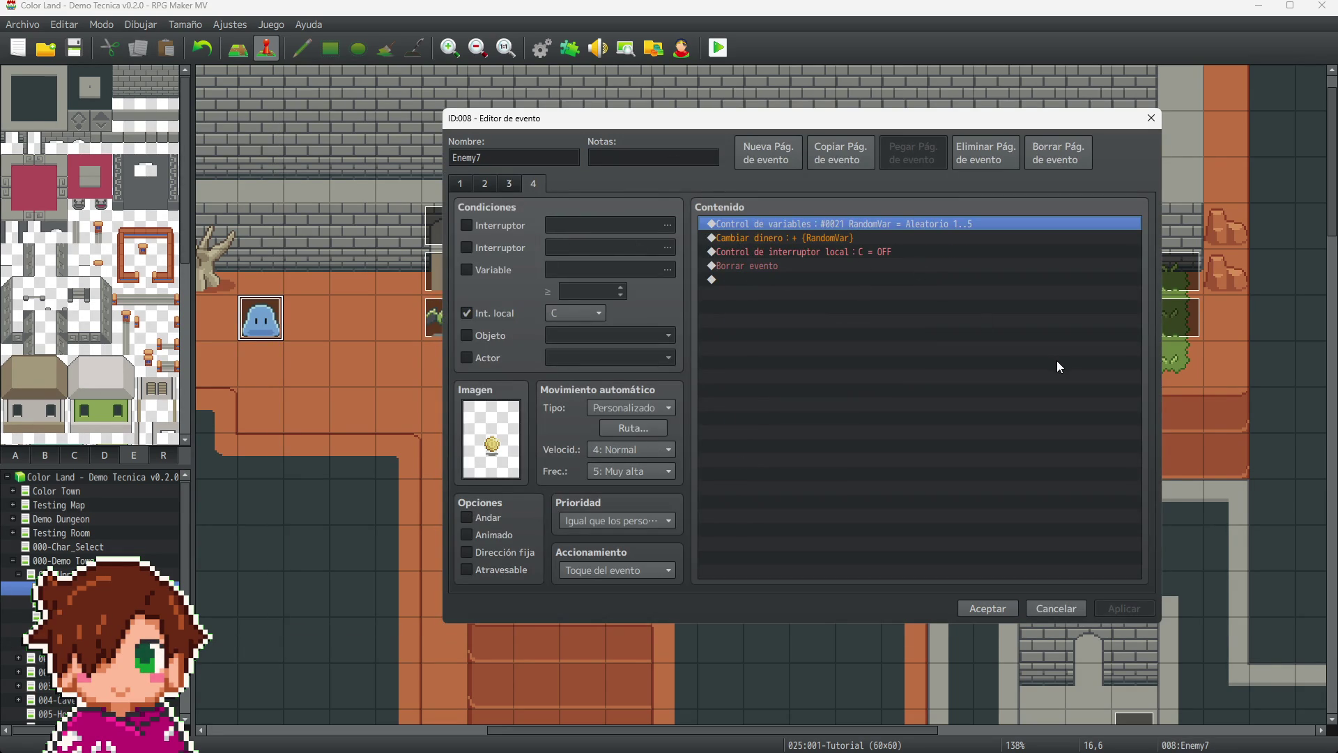
key("ctrl+v")
left_click(989, 608)
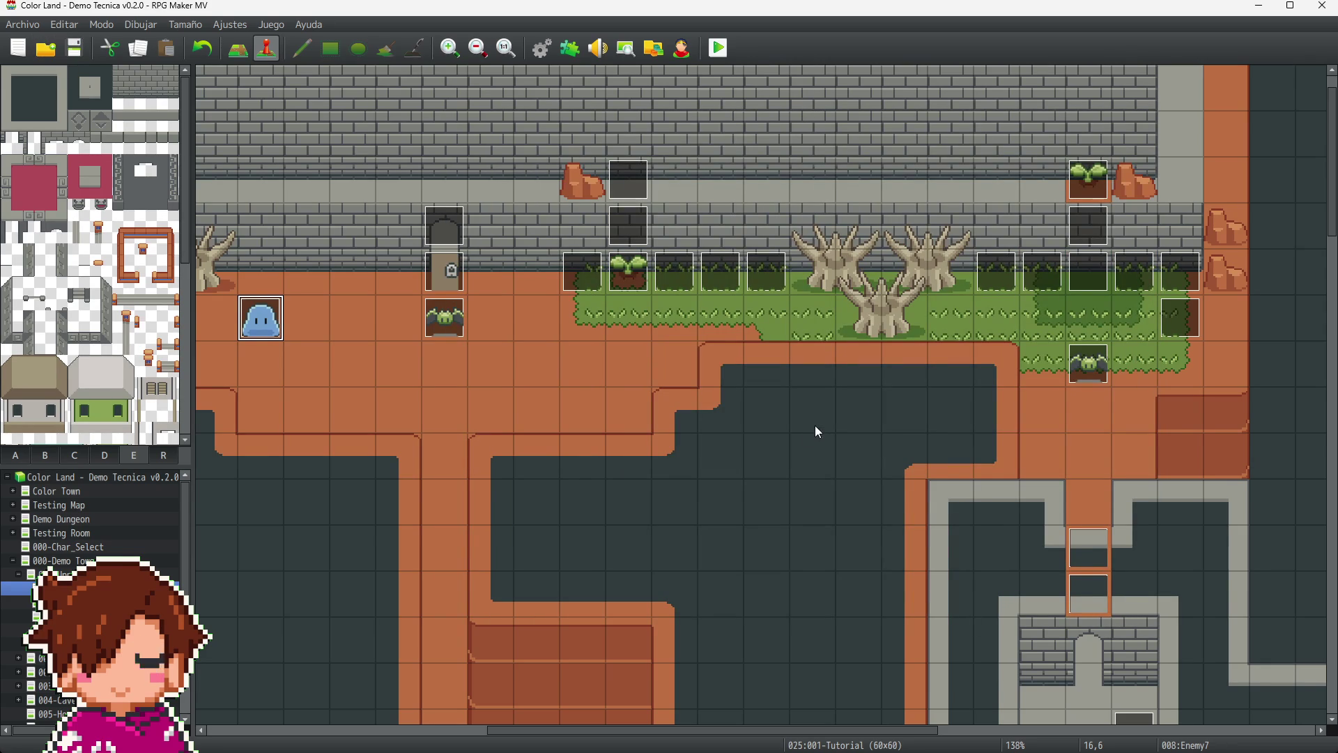
- Create a new event on empty tile 27,8 and choose Absorb2 in its Play SE settings
left_click(777, 412)
mouse_move(423, 6)
left_mouse_down()
mouse_move(750, 201)
mouse_move(579, 116)
left_mouse_up()
double_click(780, 391)
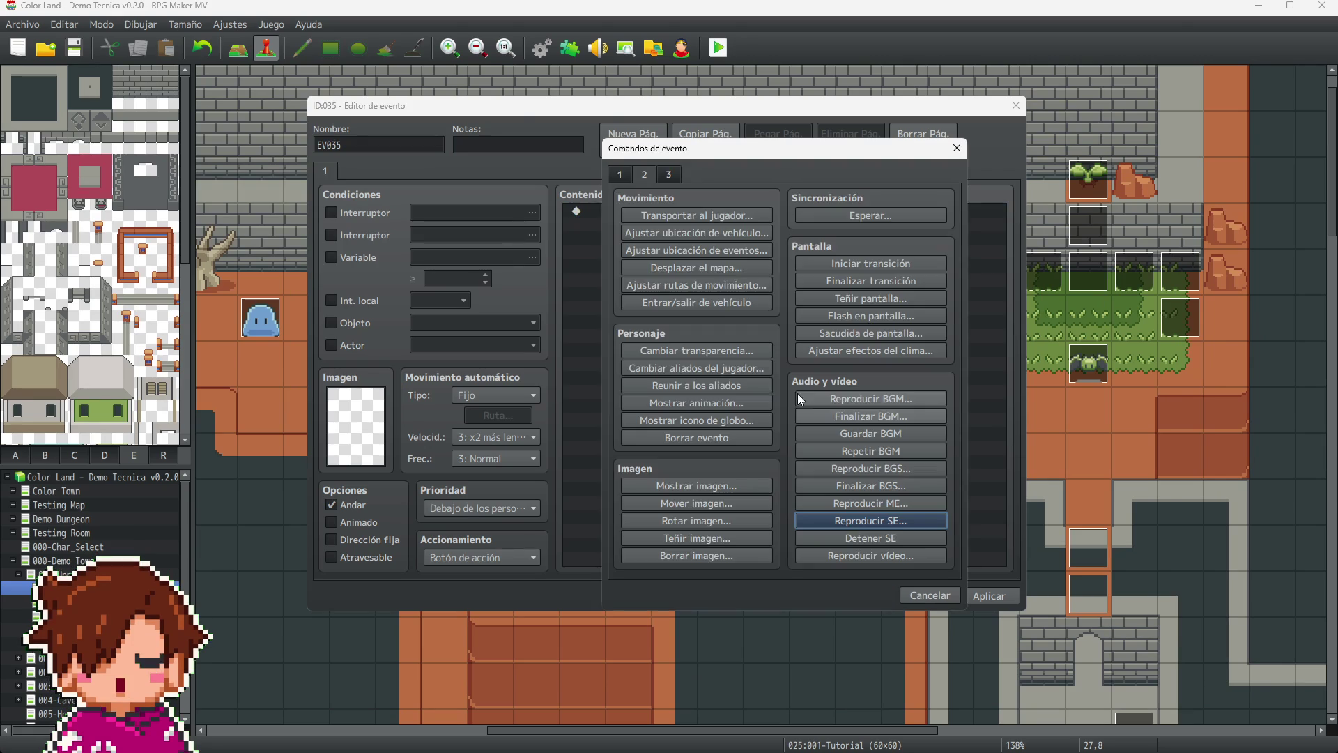
left_click(871, 520)
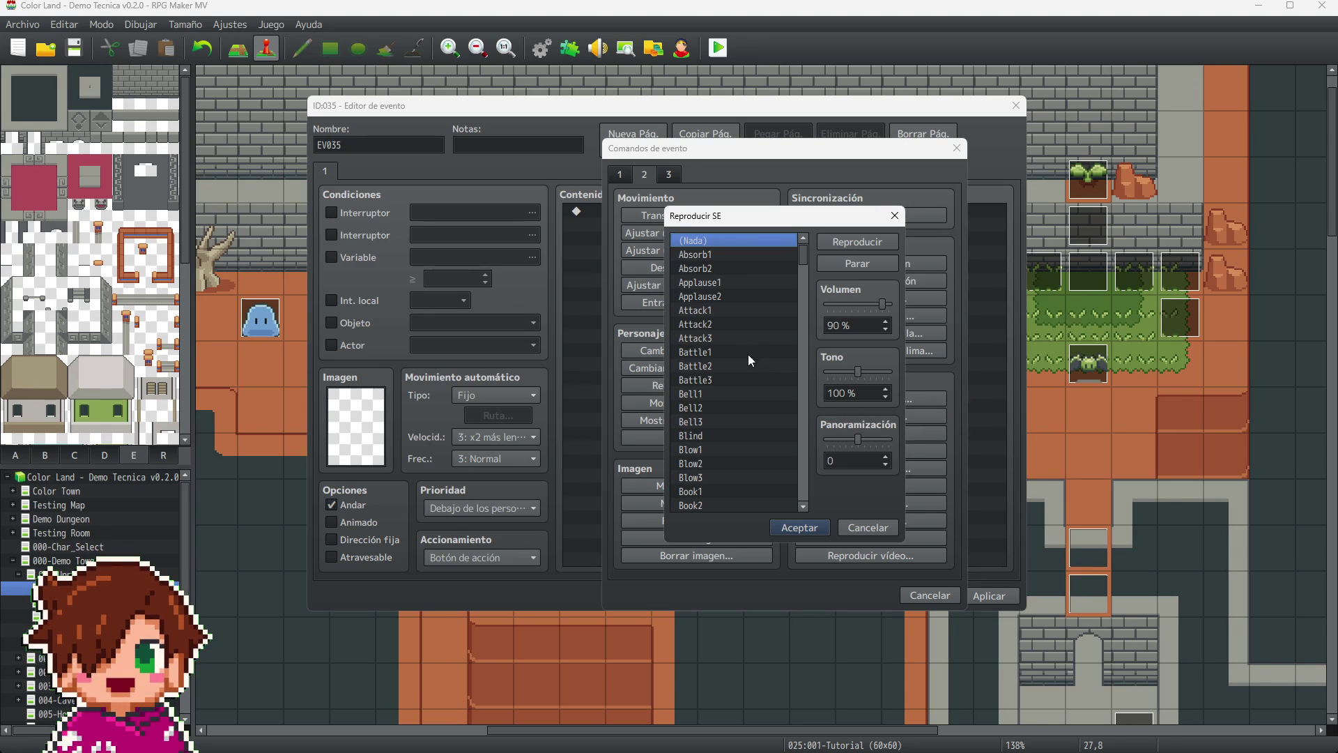
left_click(735, 257)
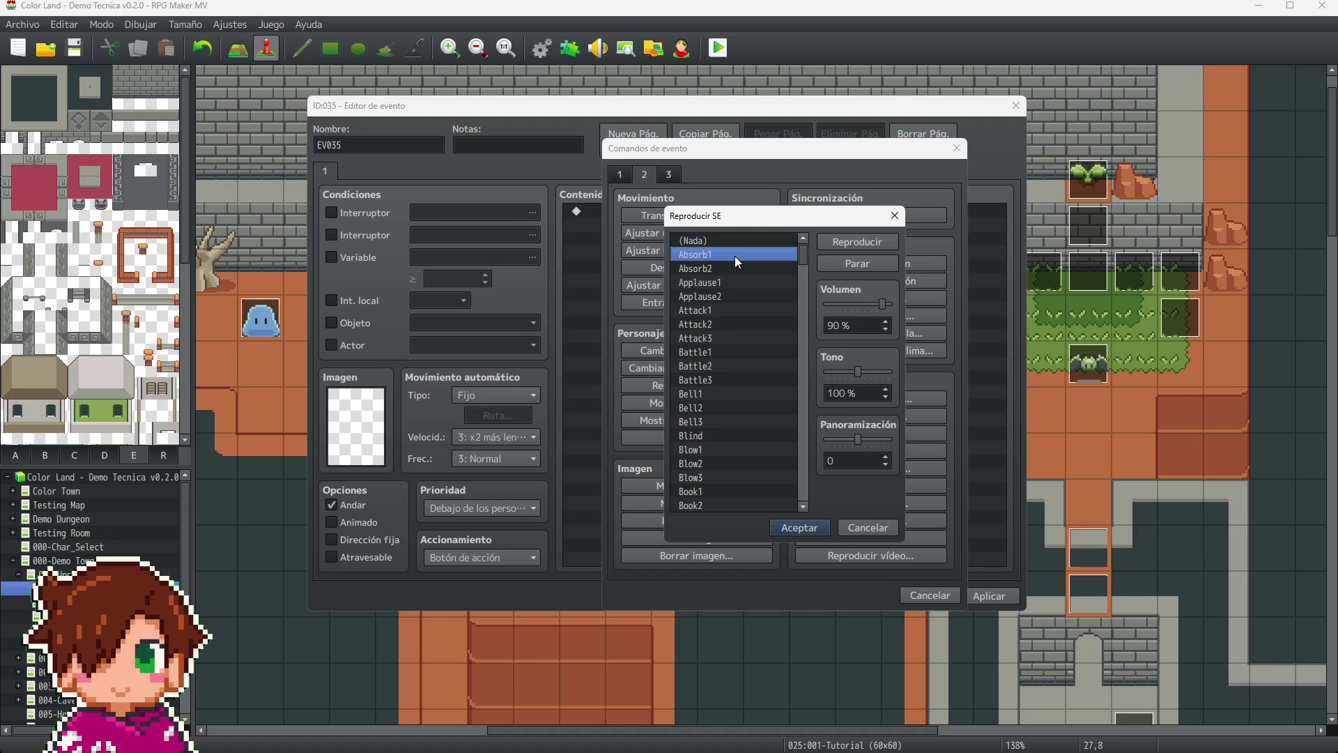
left_click(735, 265)
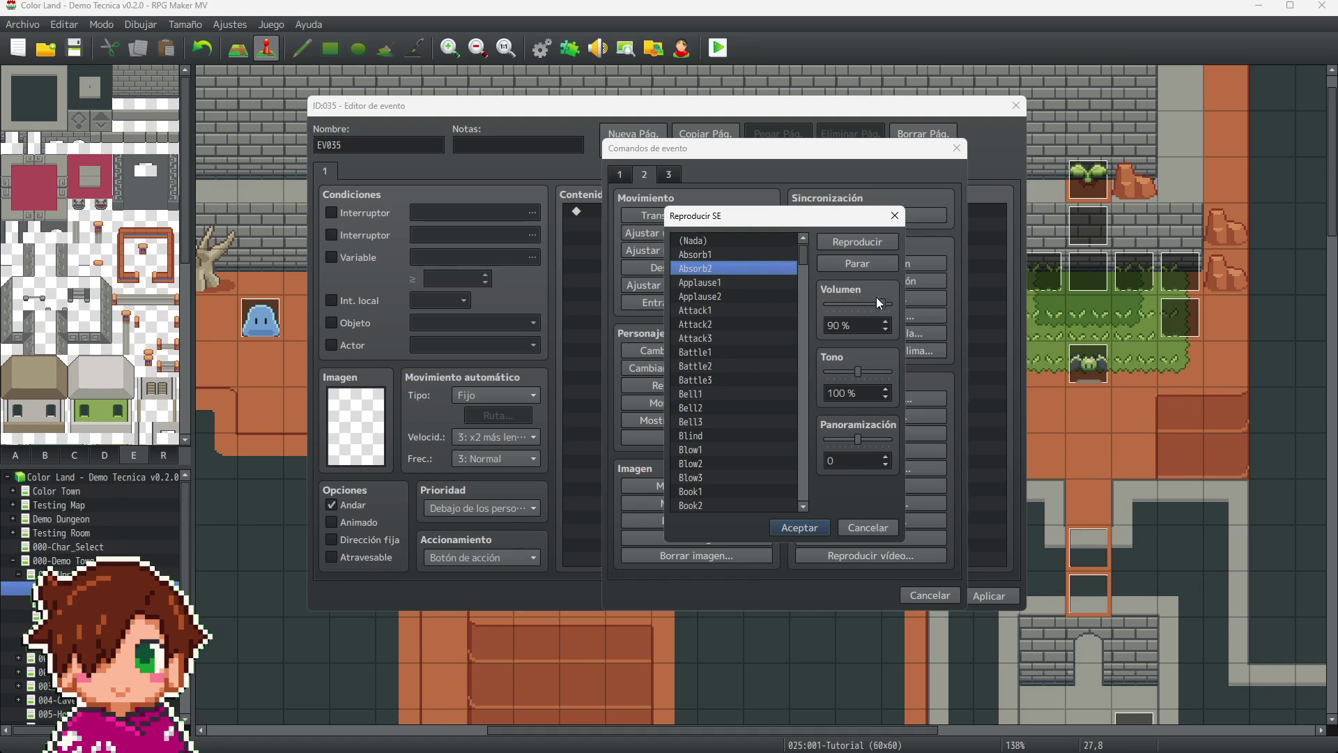
- Set Absorb2 to 50% volume and 130% pitch, comparing and previewing the sound
left_click_drag(886, 305, 871, 308)
left_click_drag(858, 372, 840, 371)
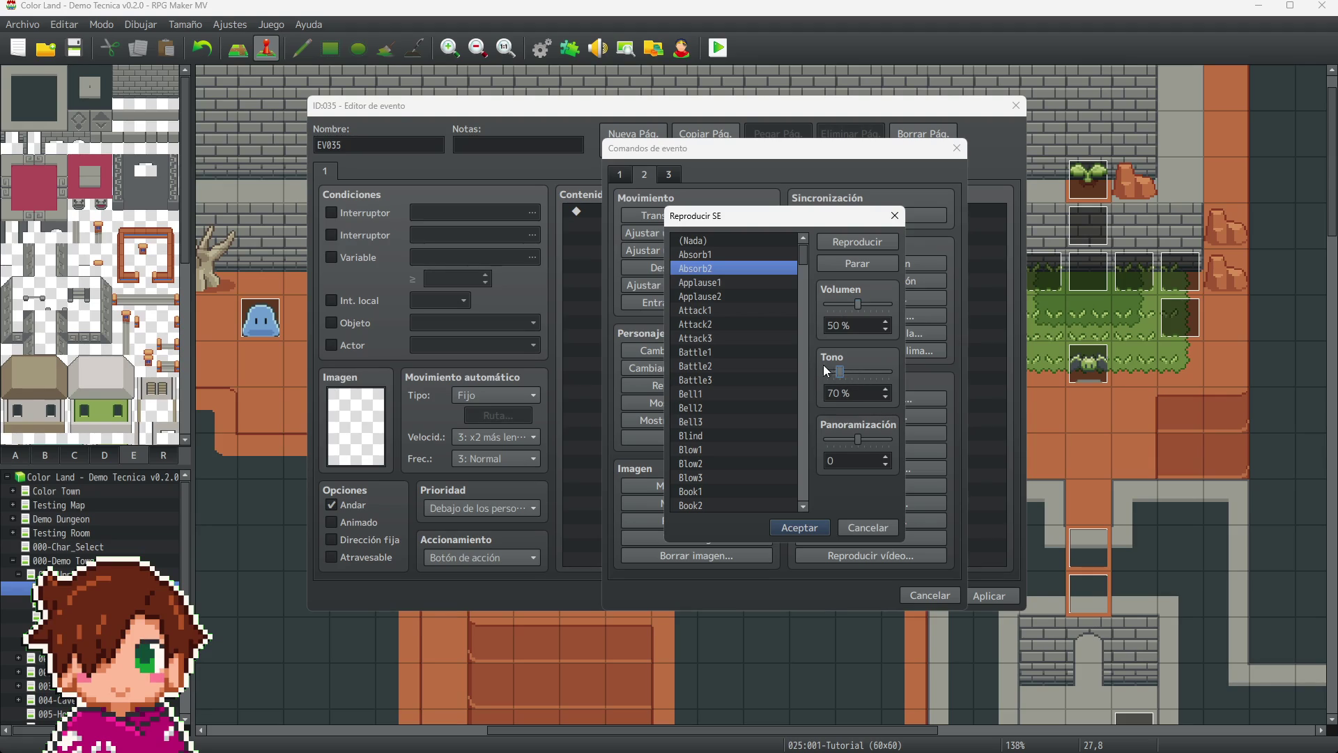
left_click(868, 373)
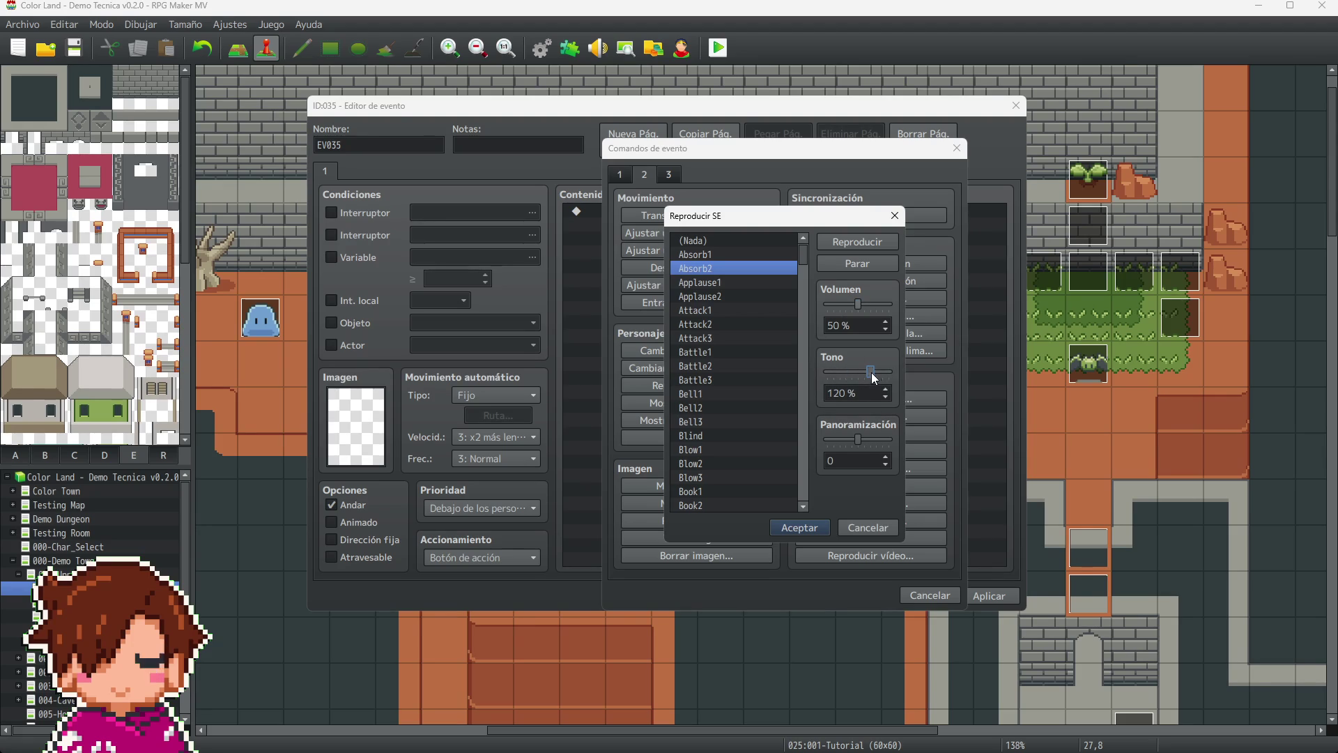
left_click(877, 373)
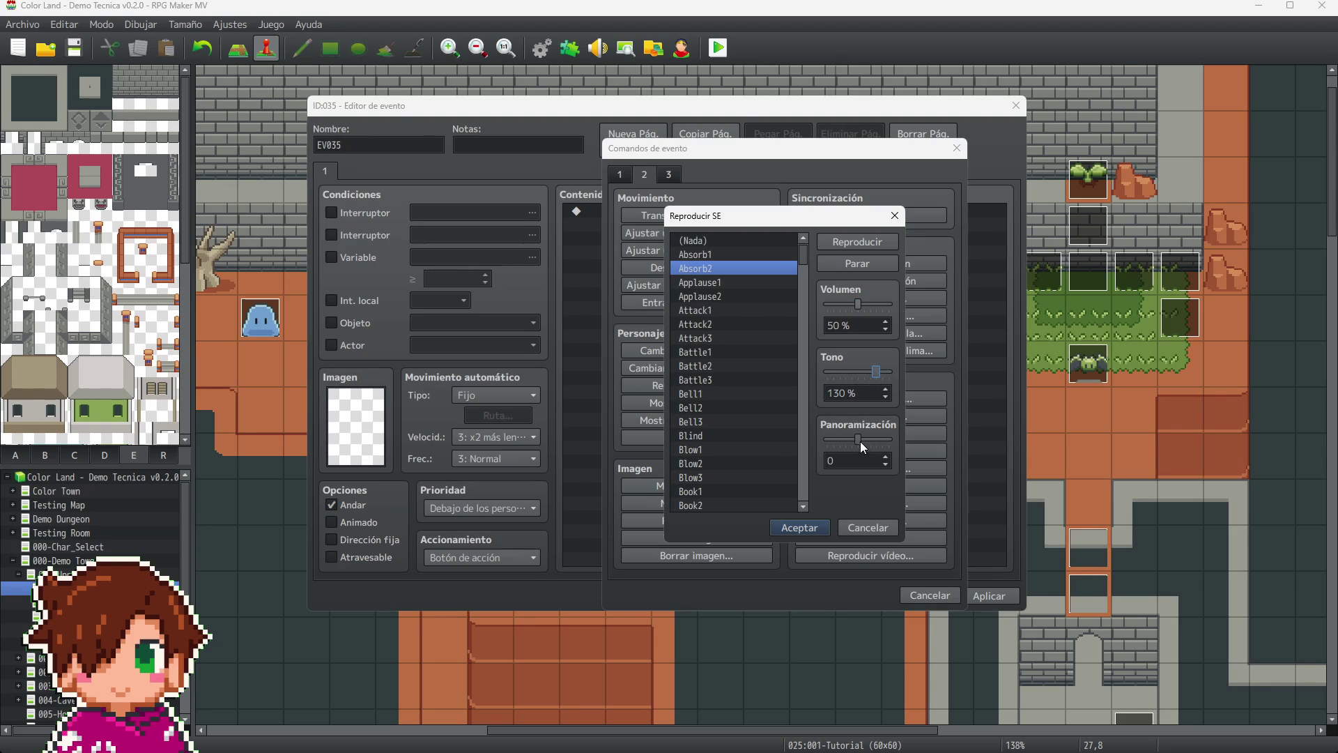
left_click(884, 374)
left_click(874, 244)
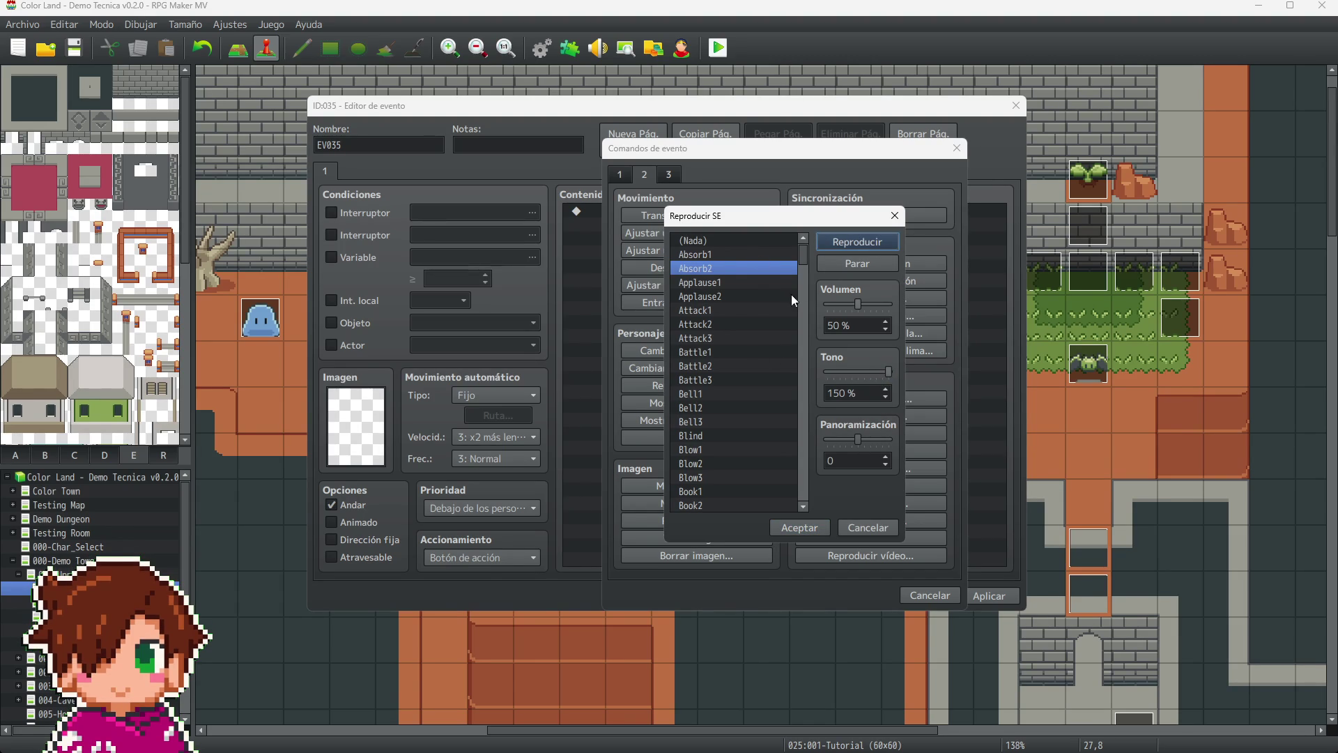
left_click(796, 255)
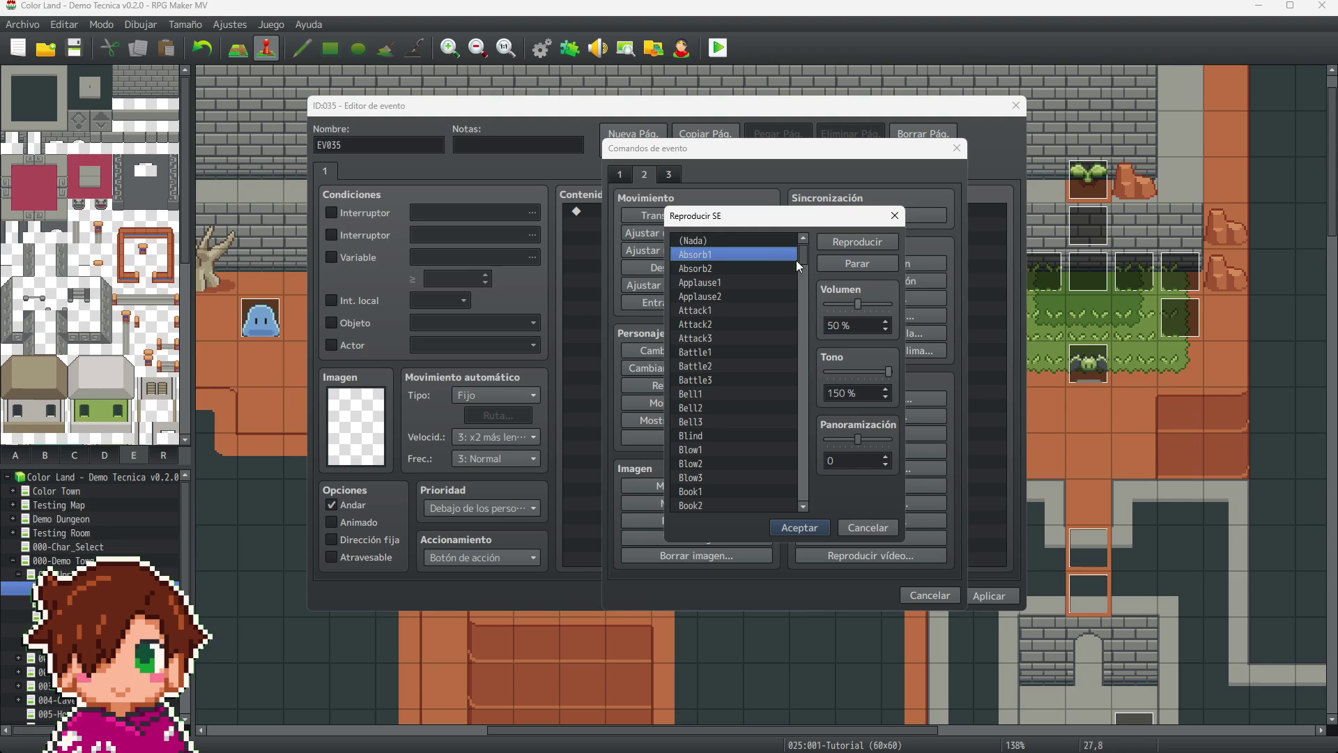
left_click(733, 269)
left_click(855, 240)
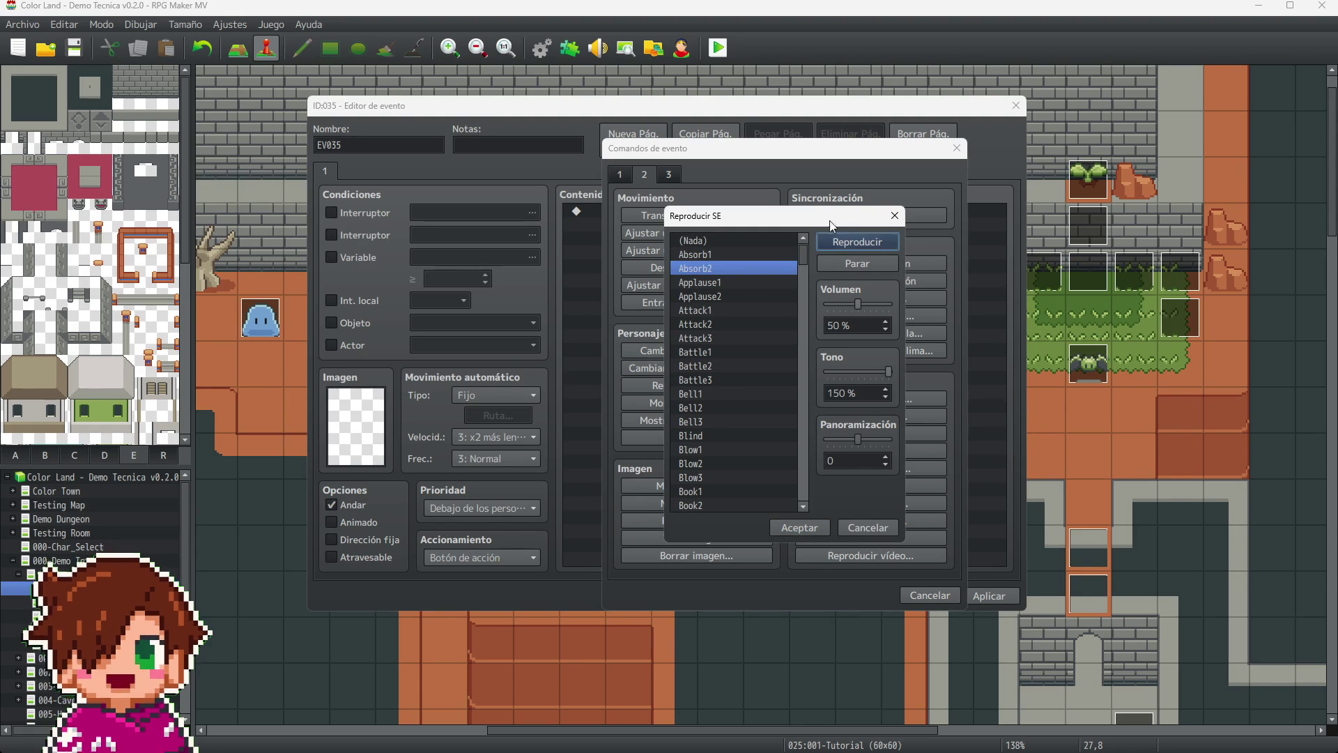
left_click_drag(889, 370, 881, 371)
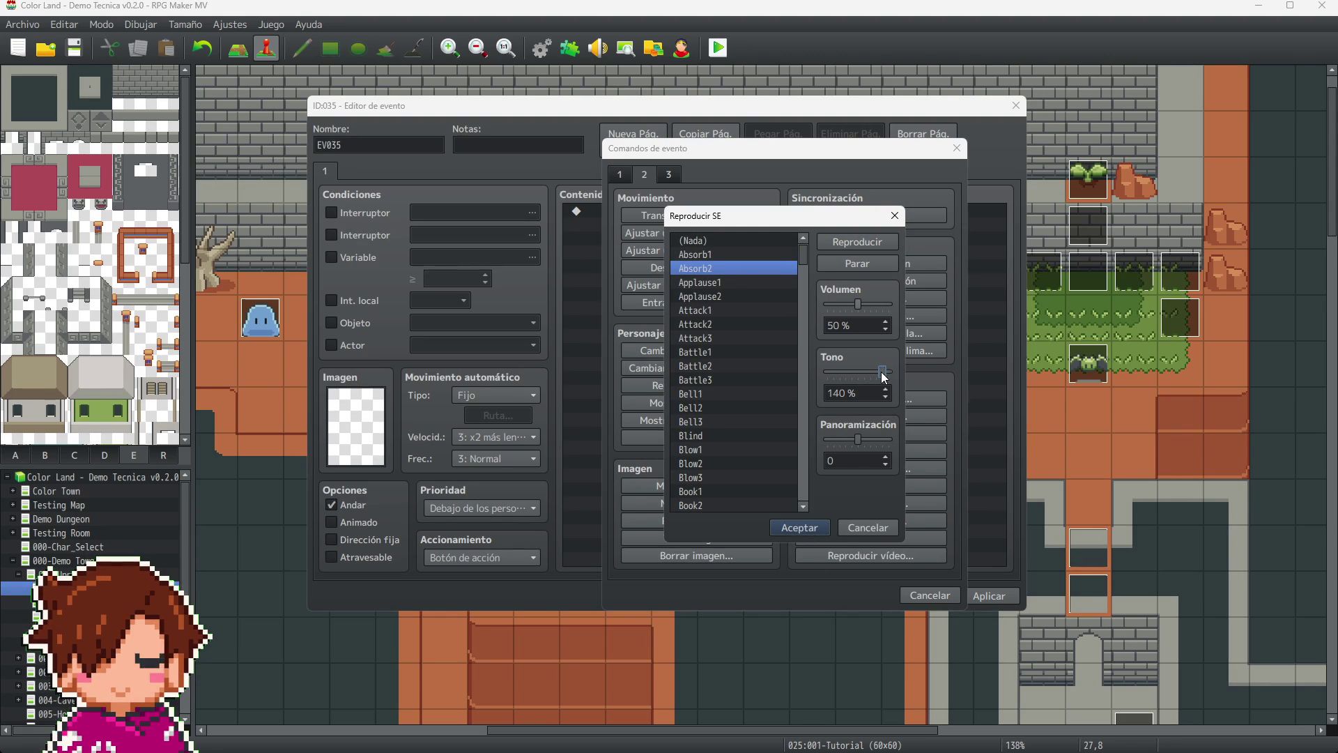
left_click(871, 244)
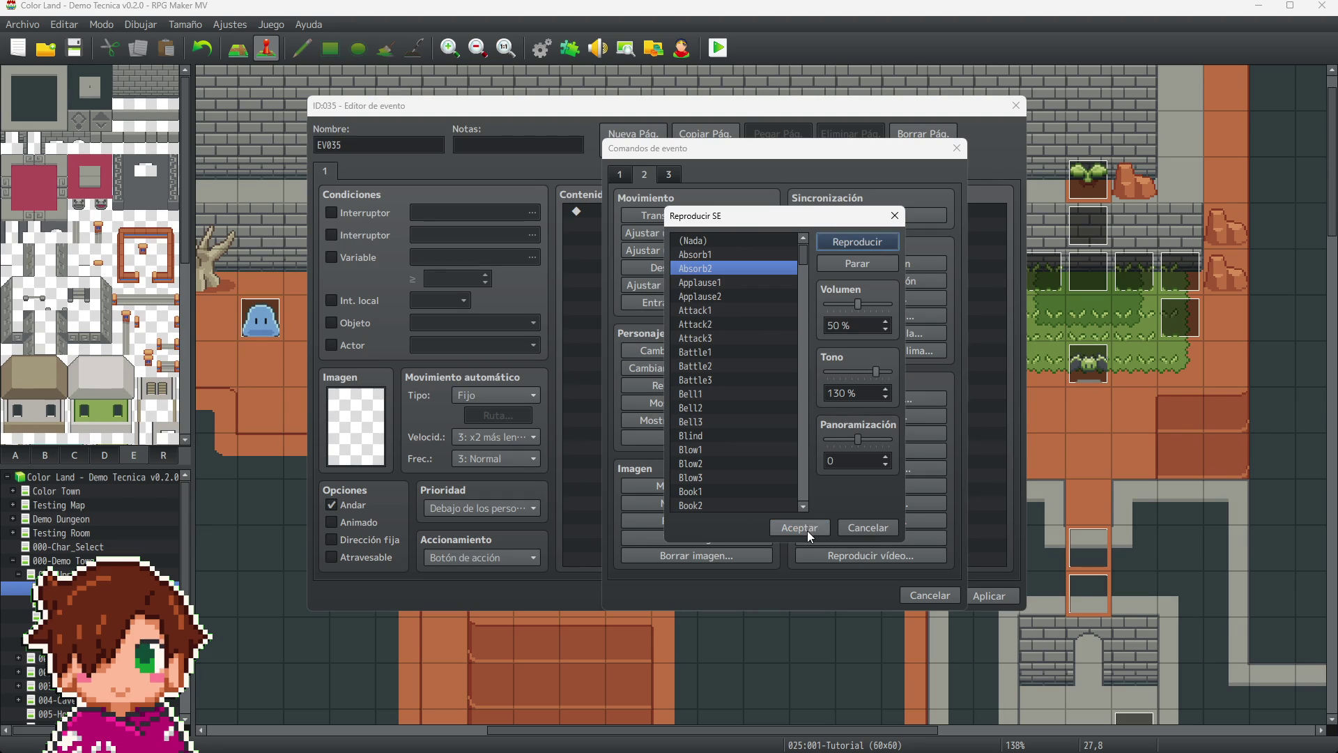
- Audition the Heal1, Heal2 and Heal3 sound effects
scroll(746, 392, "down", 4)
scroll(743, 402, "down", 7)
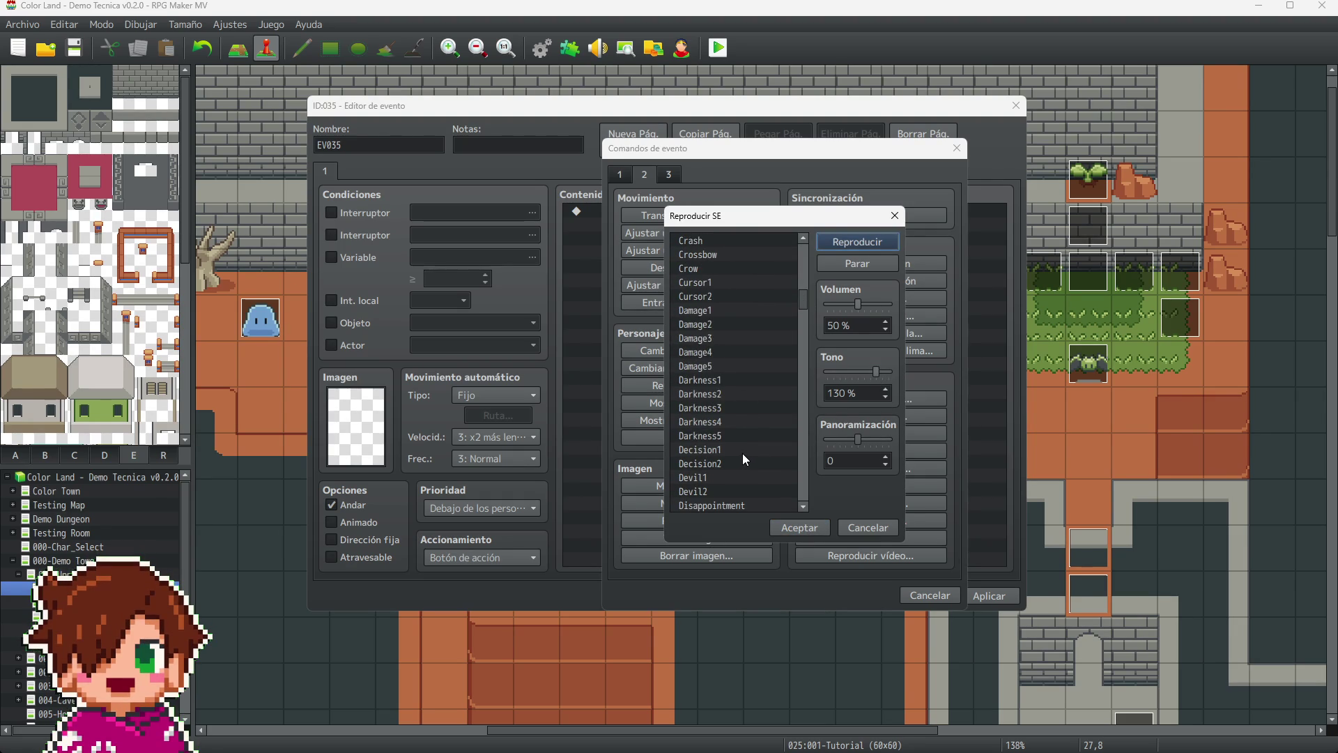
scroll(734, 411, "down", 1)
scroll(725, 434, "down", 7)
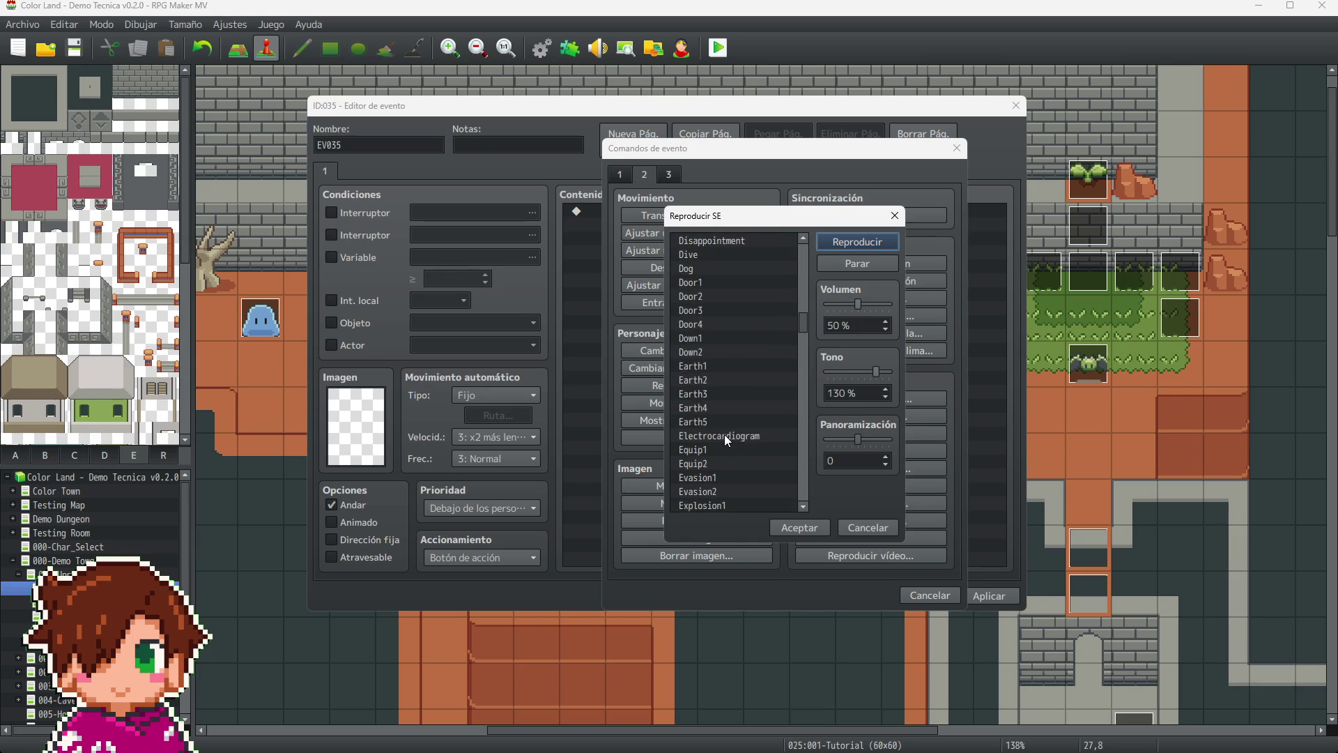
scroll(758, 335, "down", 3)
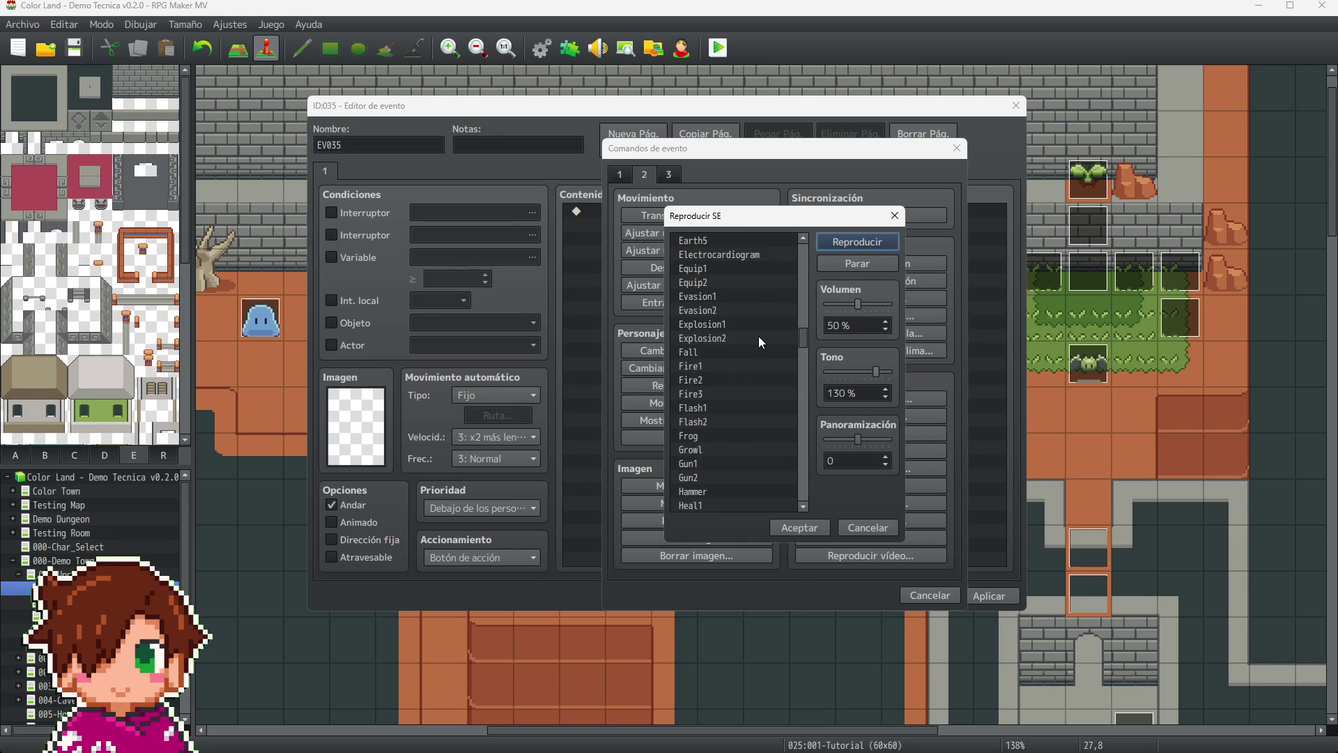
scroll(759, 337, "down", 2)
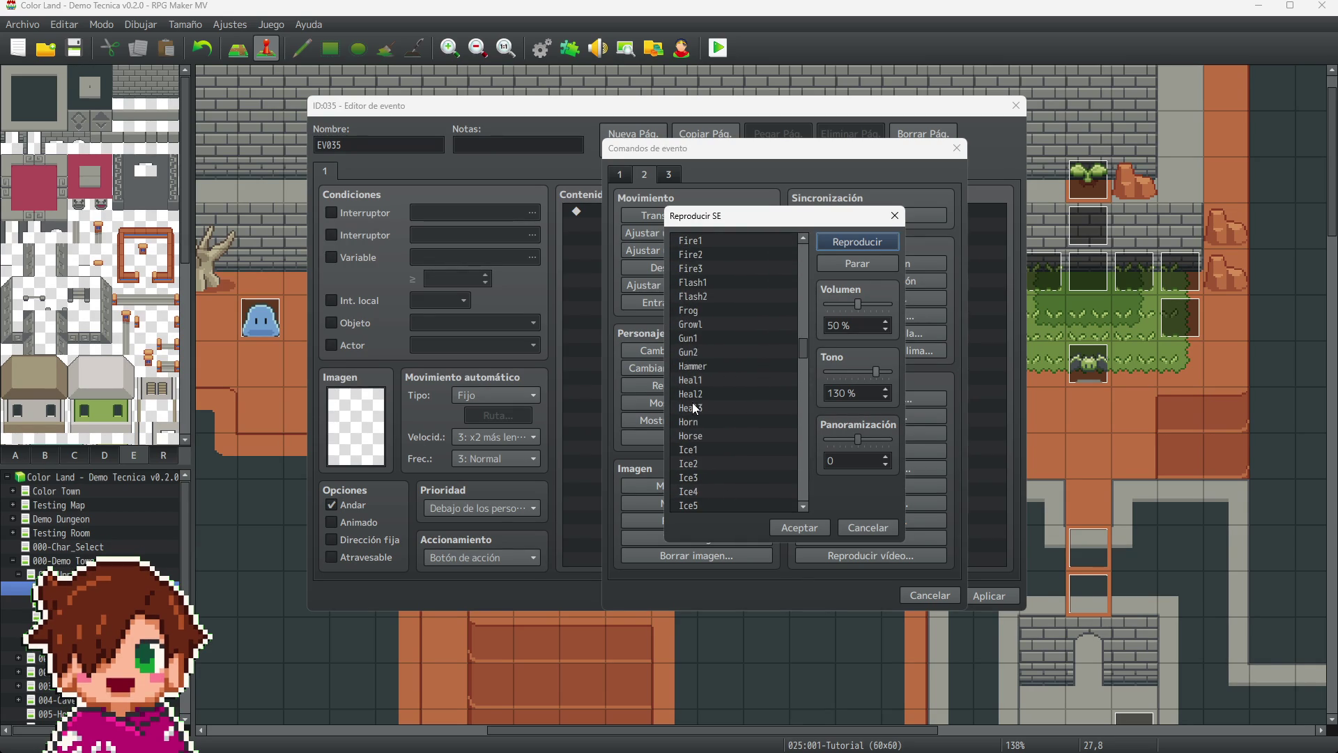
left_click(720, 380)
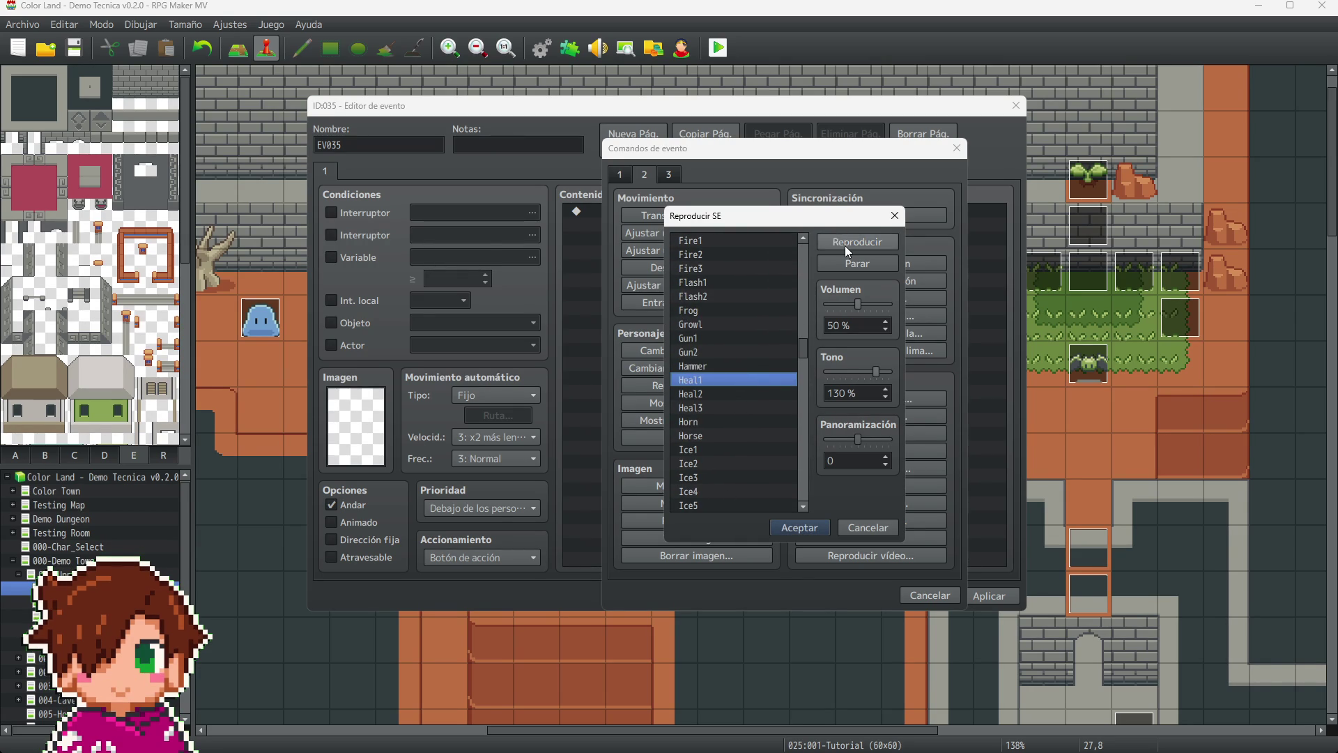
left_click(845, 245)
left_click(718, 395)
left_click(872, 245)
left_click(713, 408)
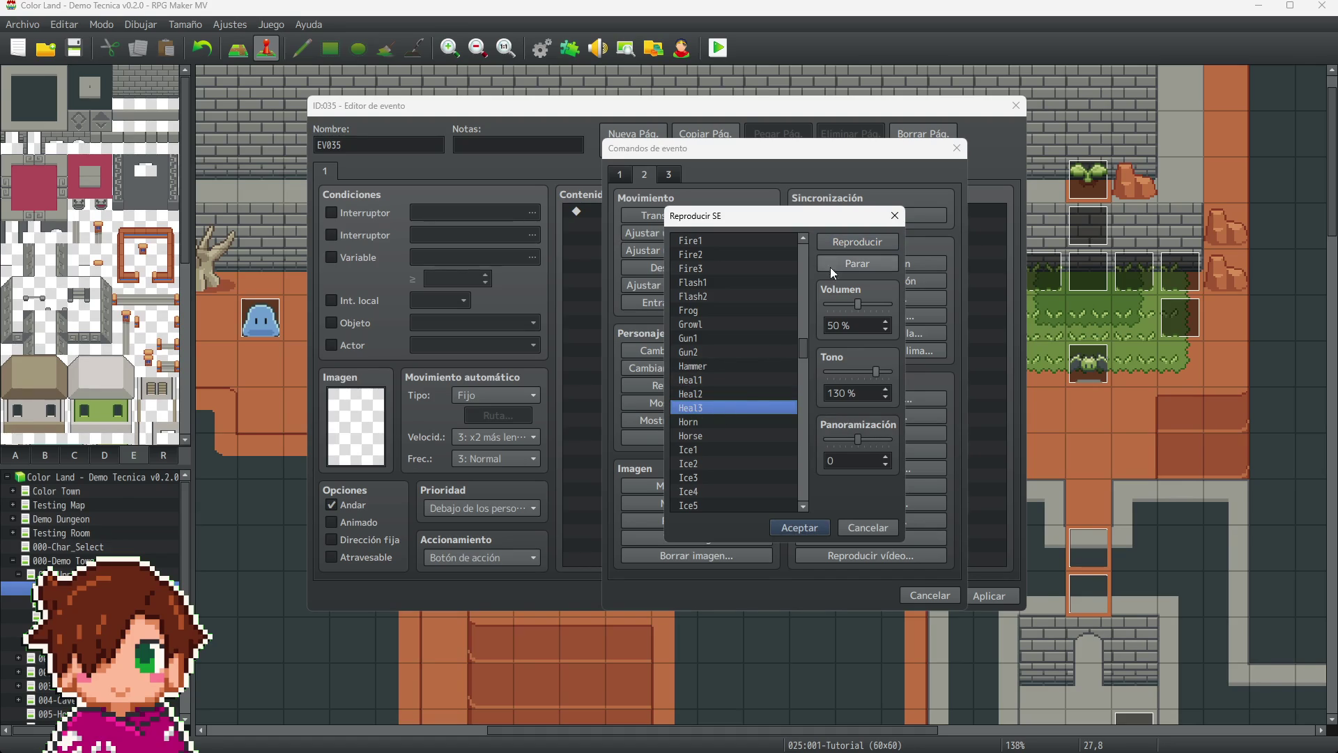
left_click(846, 241)
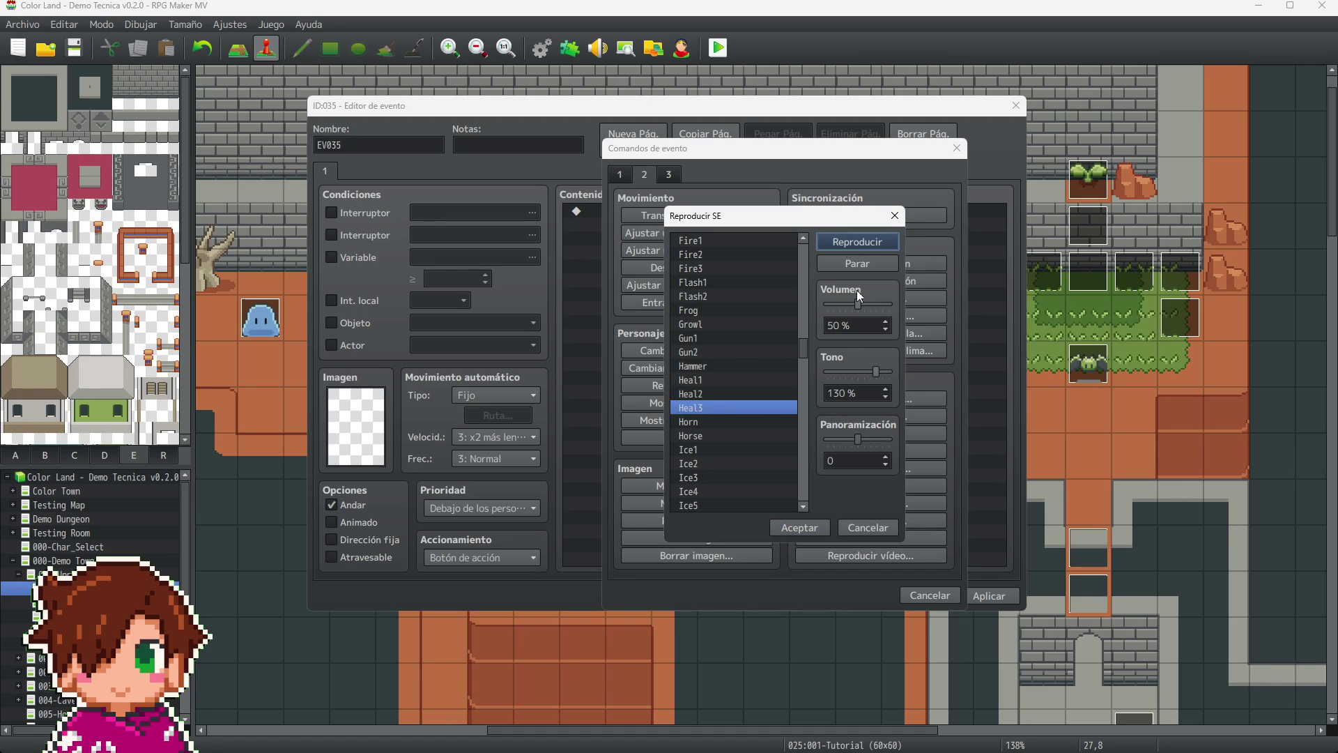
- Audition the Magic1, Magic3 and Magic4 sound effects
left_click_drag(801, 349, 803, 388)
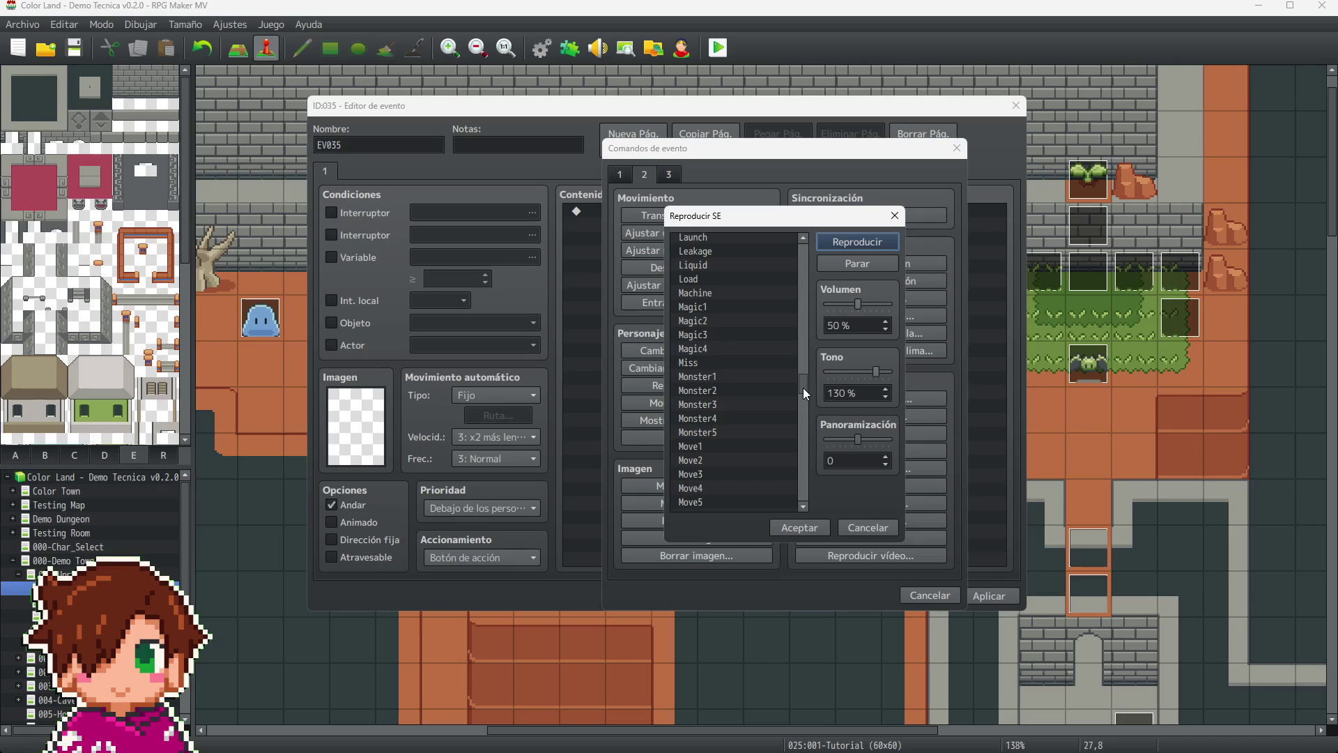
left_click(721, 305)
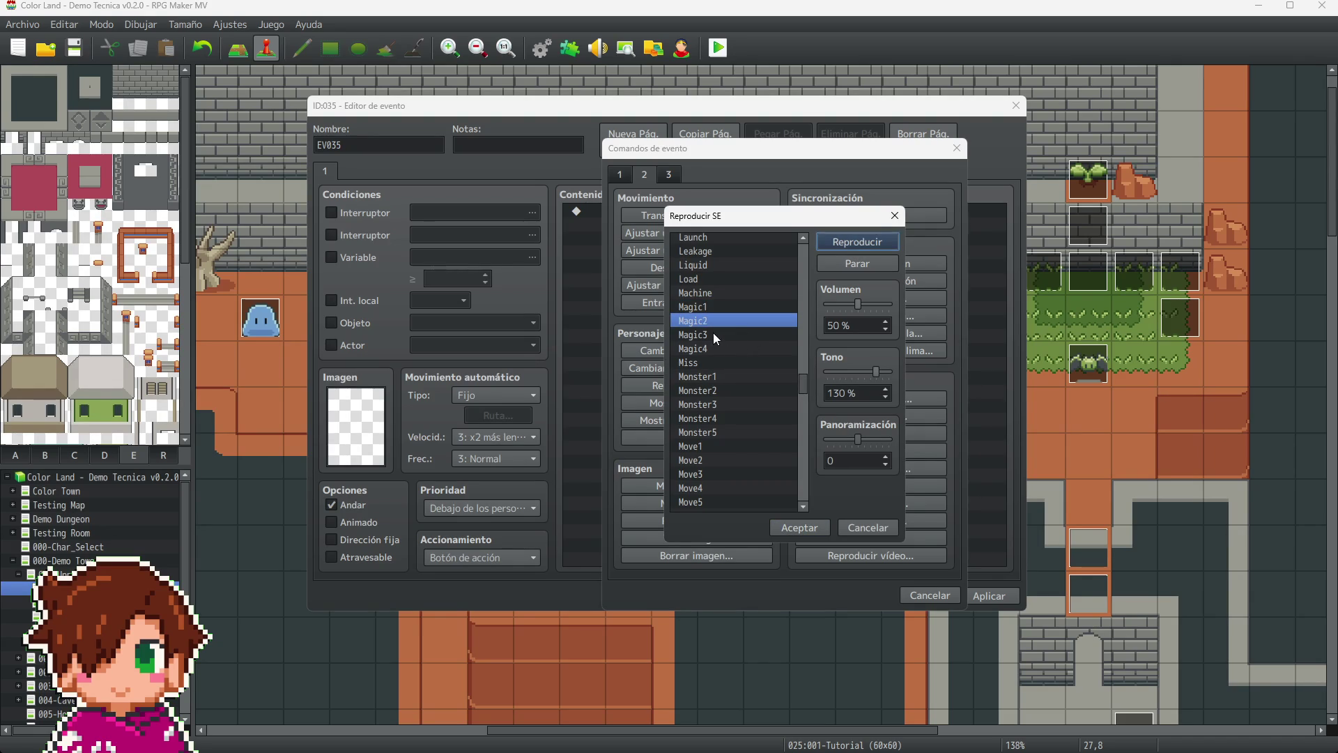
left_click(713, 334)
left_click(858, 242)
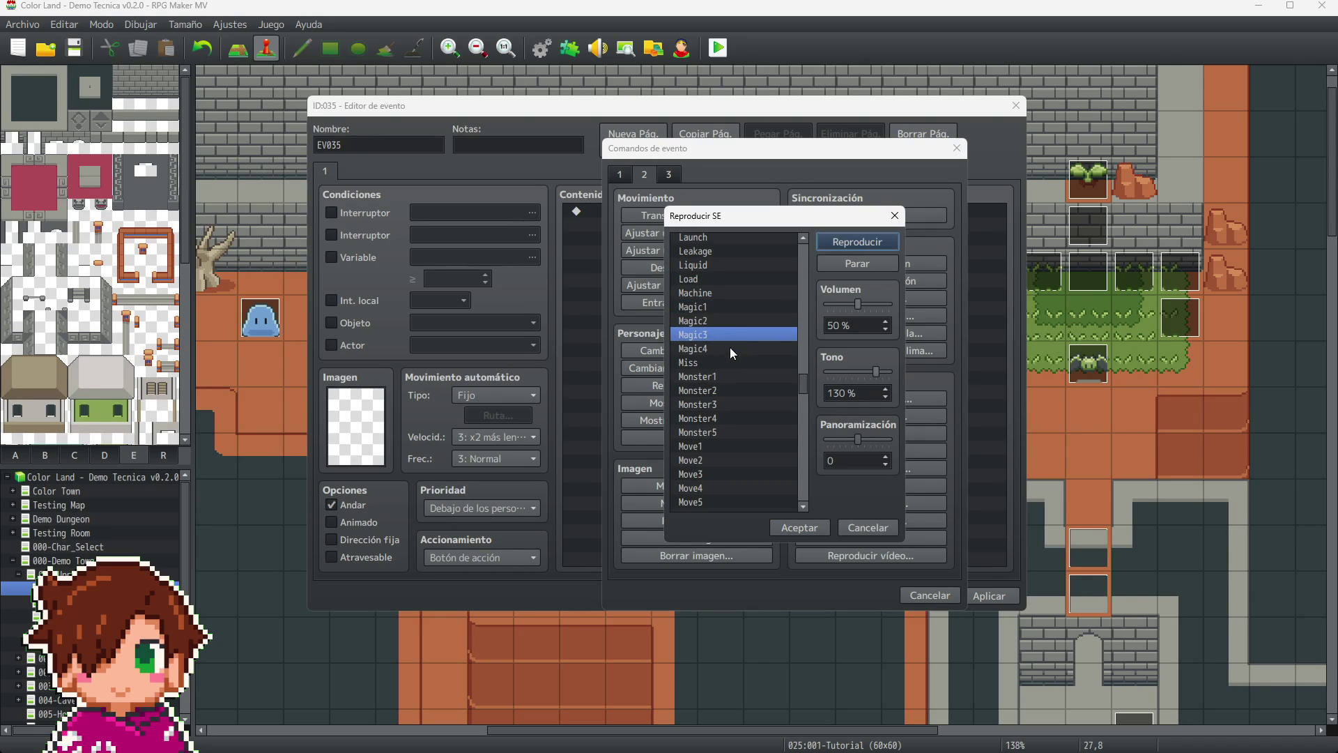
left_click(729, 347)
left_click(839, 241)
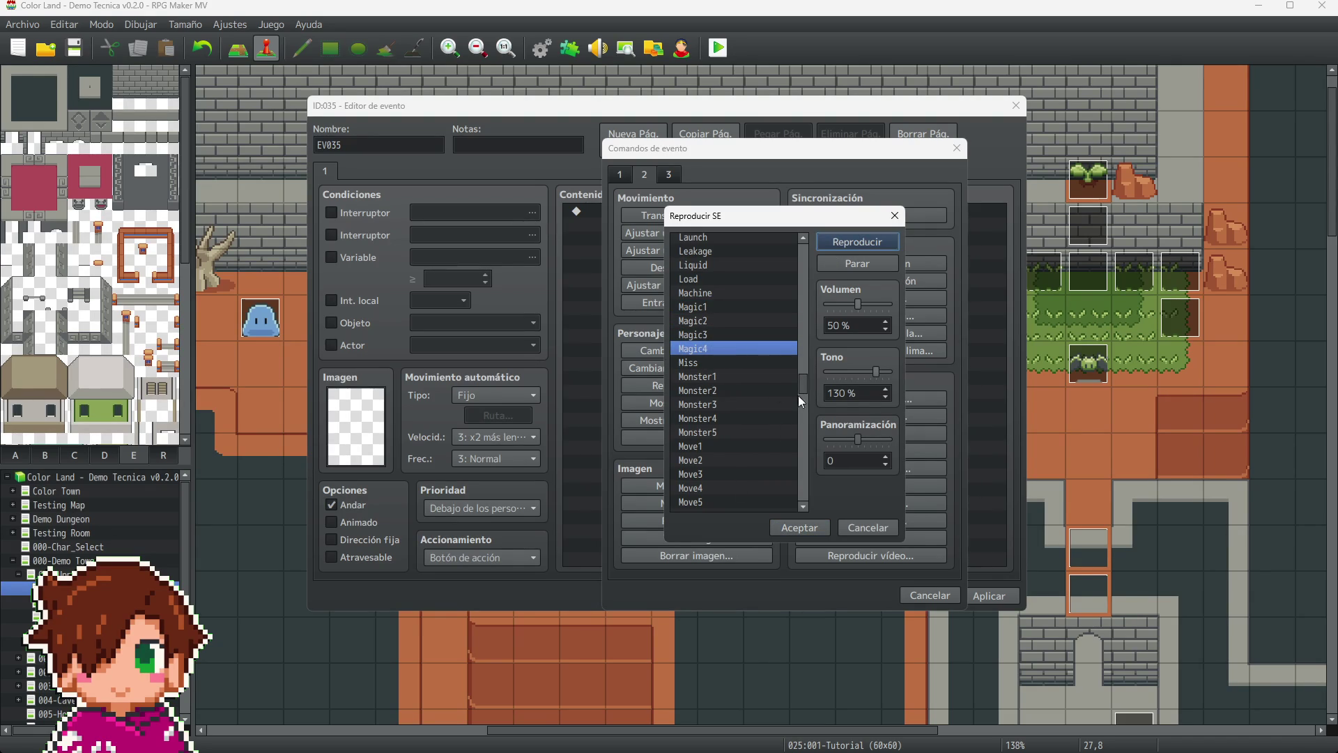
- Pick Absorb2 at volume 50, pitch 130, preview it and confirm the Play SE command
scroll(801, 396, "up", 8)
scroll(797, 320, "up", 20)
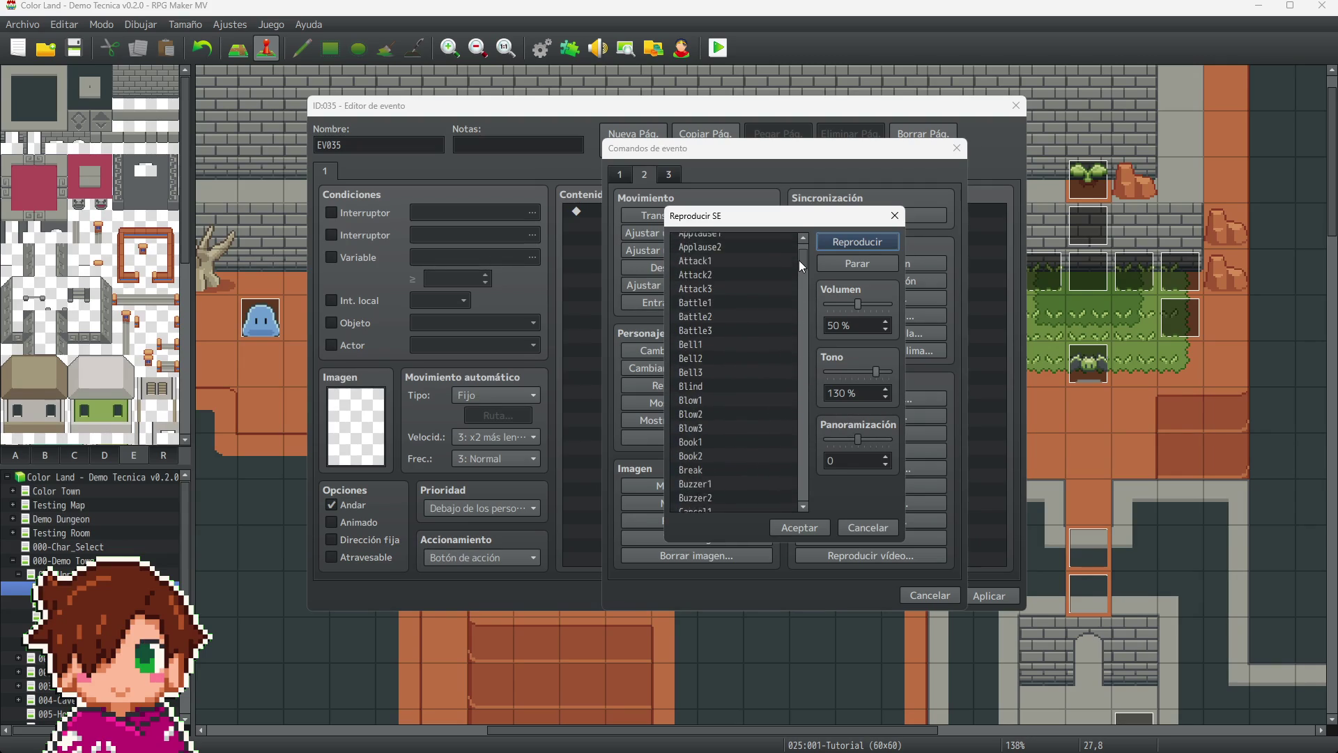
left_click(744, 269)
left_click(855, 244)
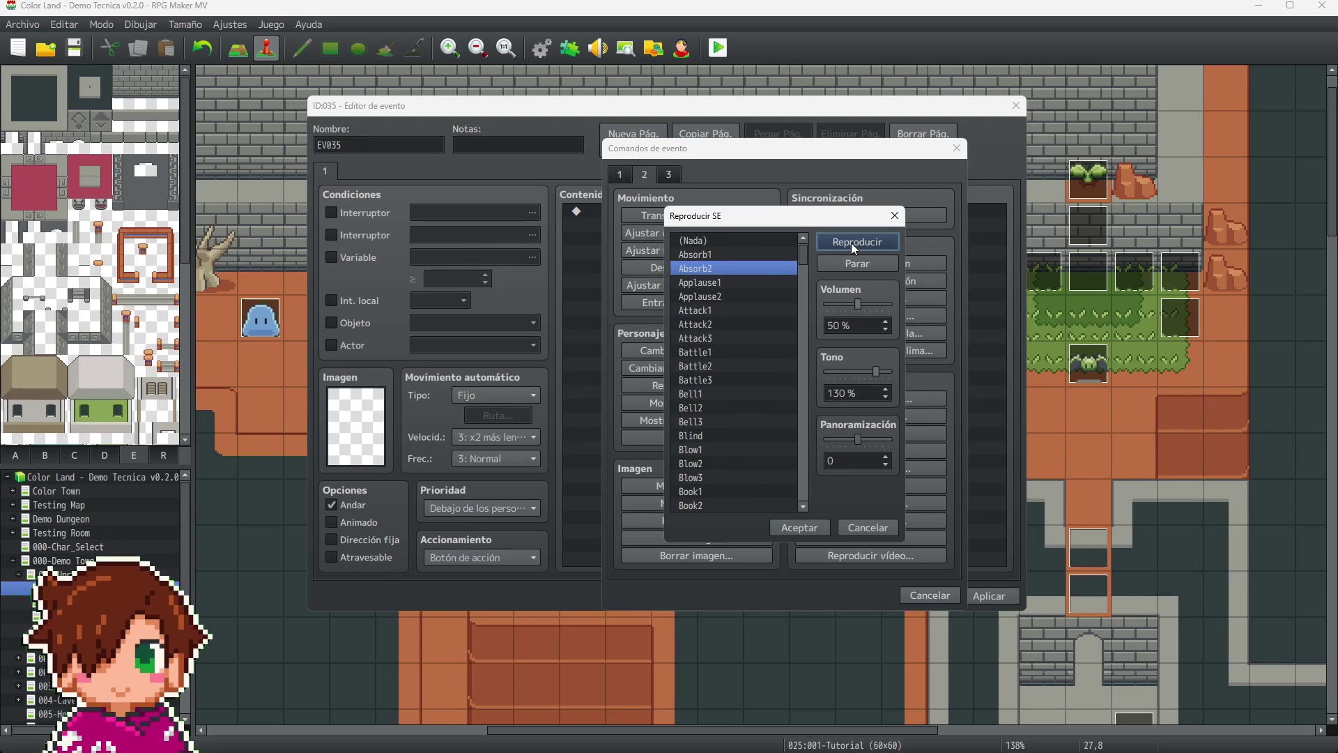
left_click(815, 527)
- Select the new Play SE Absorb2 command, then apply and save EV035
left_click(736, 209)
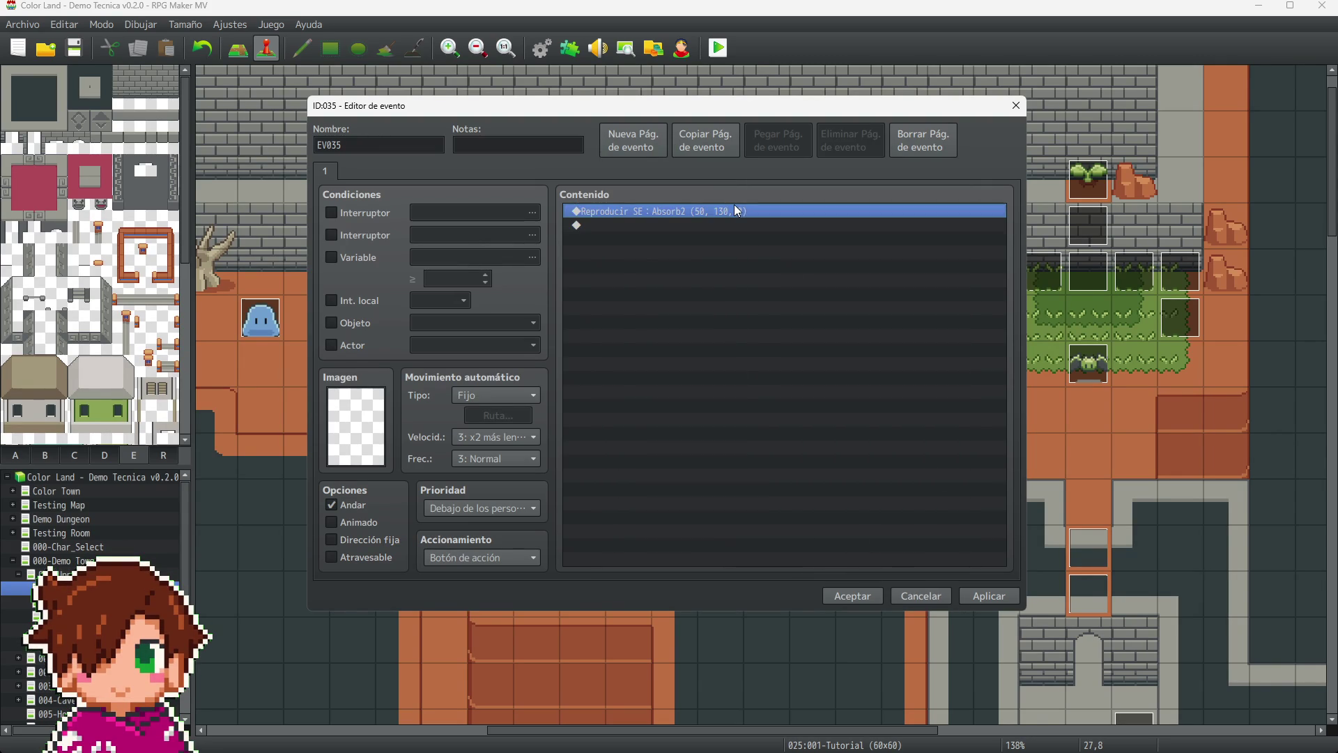
left_click(975, 597)
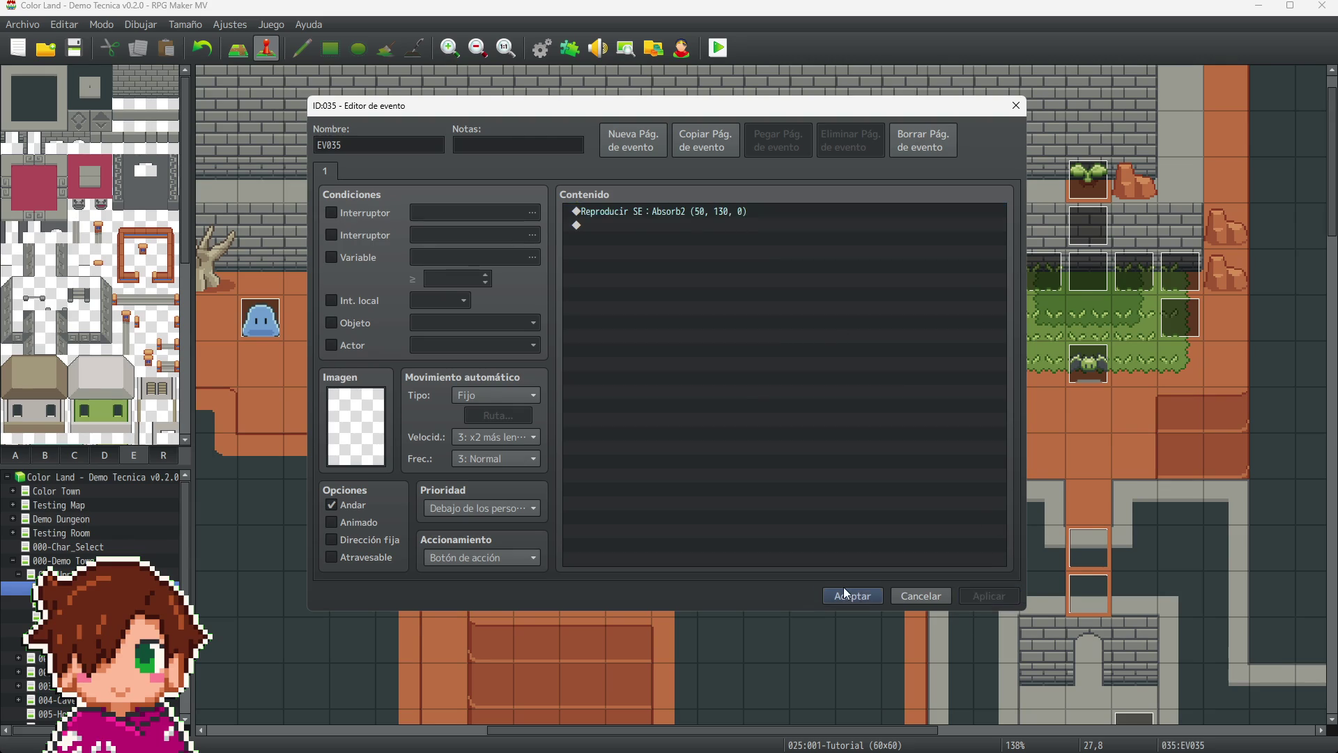
left_click(844, 589)
scroll(858, 569, "down", 5)
scroll(855, 584, "up", 3)
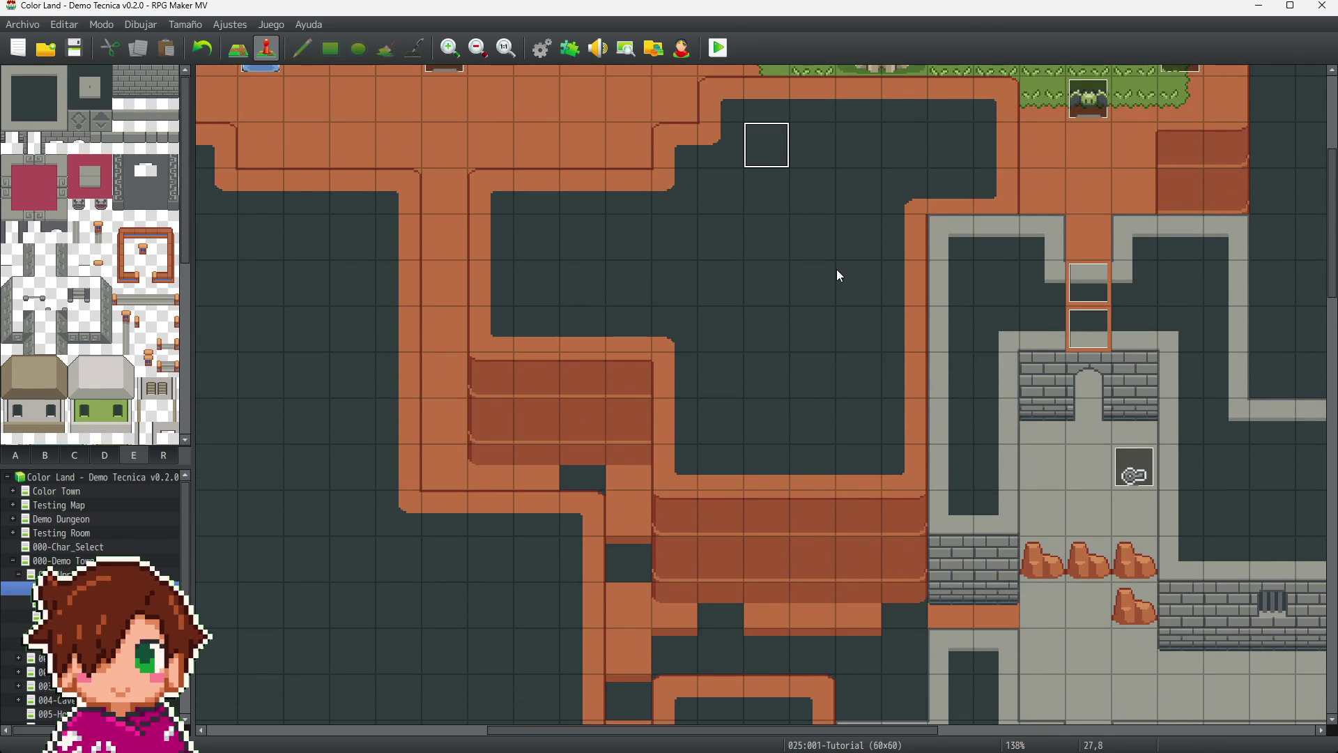
- Paste the Play SE Absorb2 command above HP change on Enemy7's page 2 and save
scroll(987, 338, "up", 3)
left_click(261, 248)
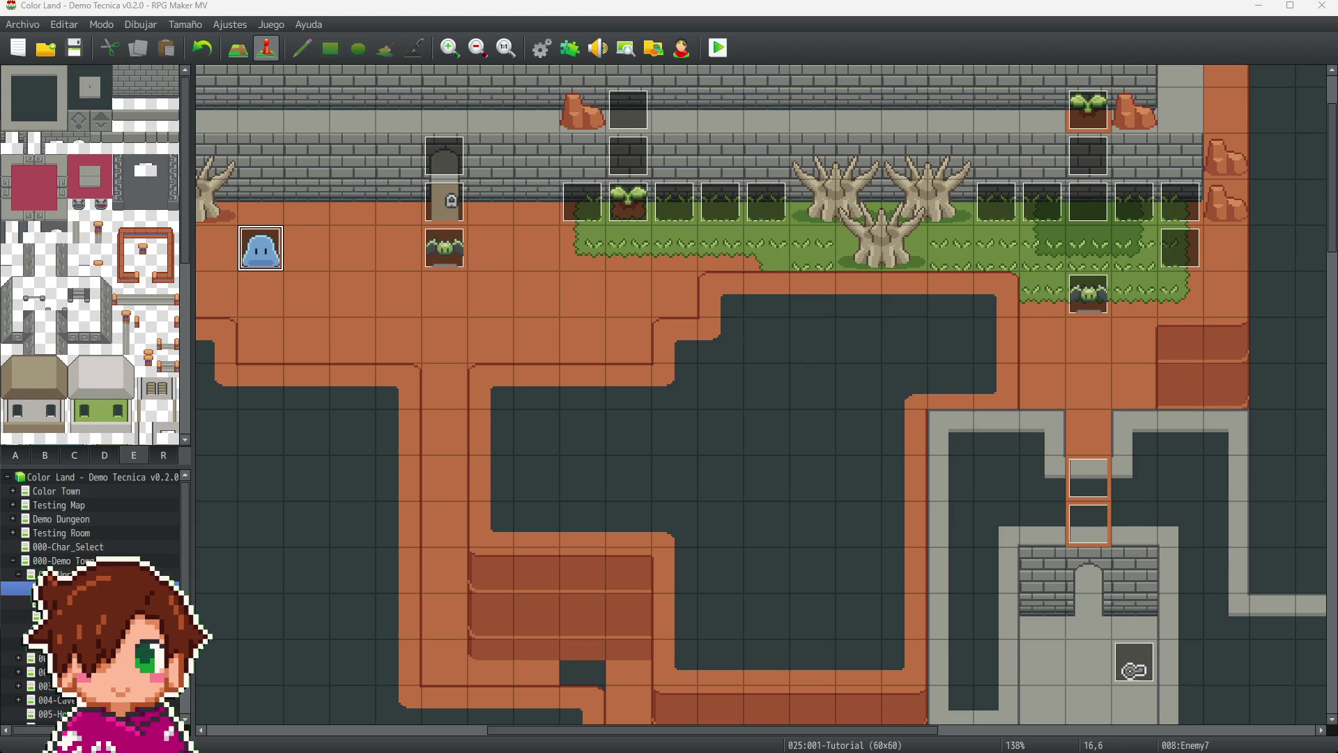
key("Return")
left_click(446, 175)
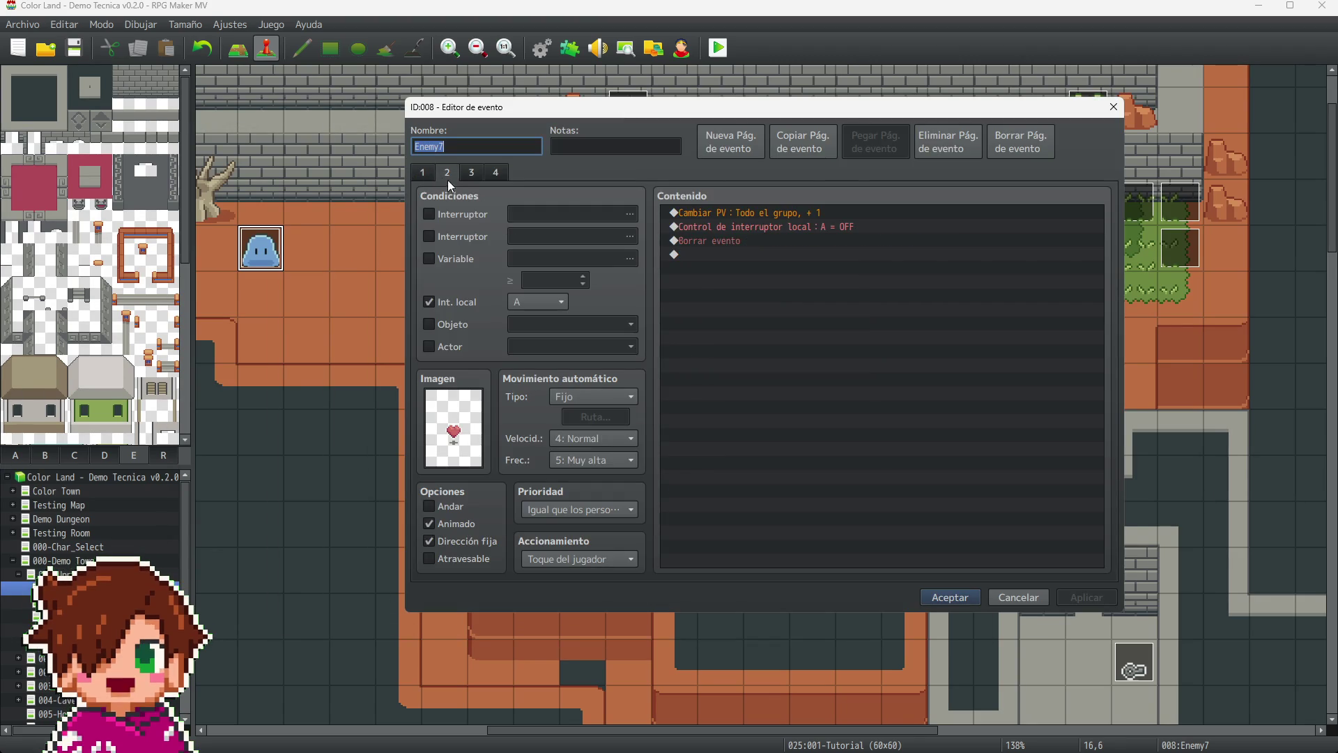
left_click(760, 211)
key("ctrl+v")
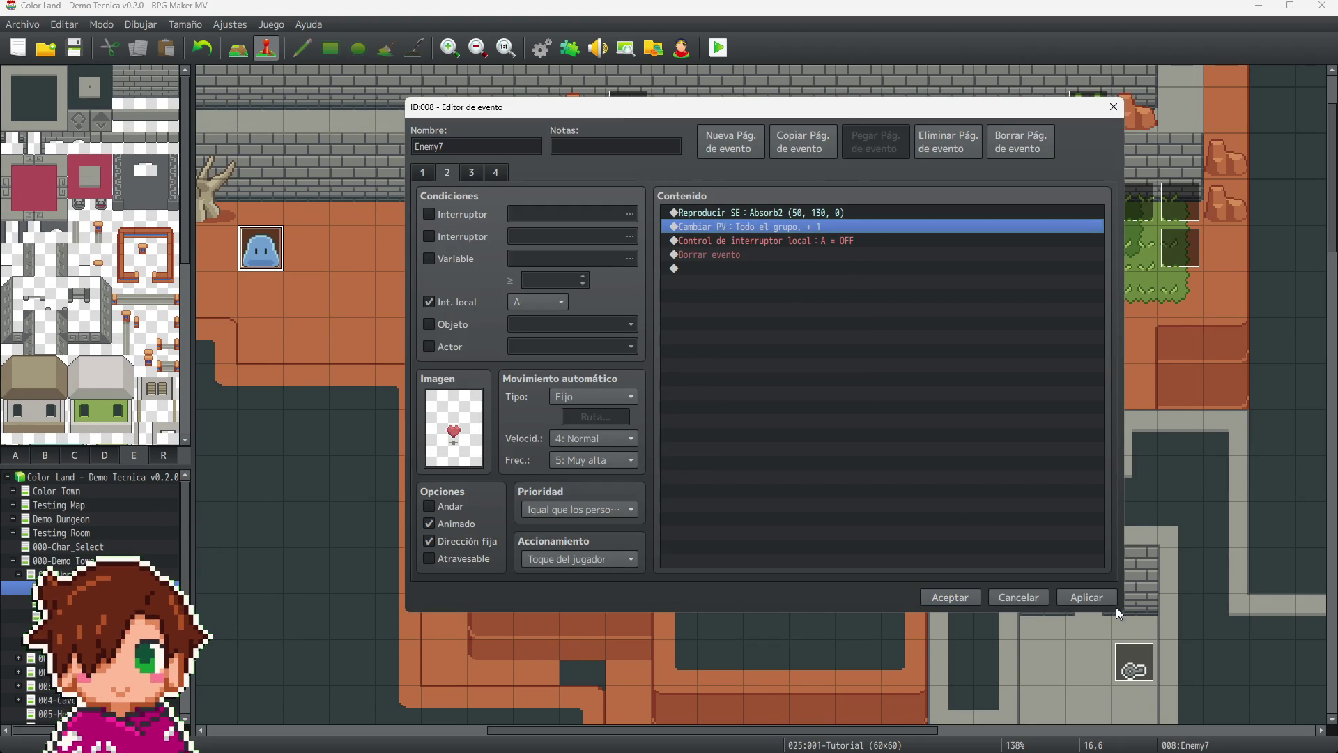
left_click(1107, 600)
left_click(959, 598)
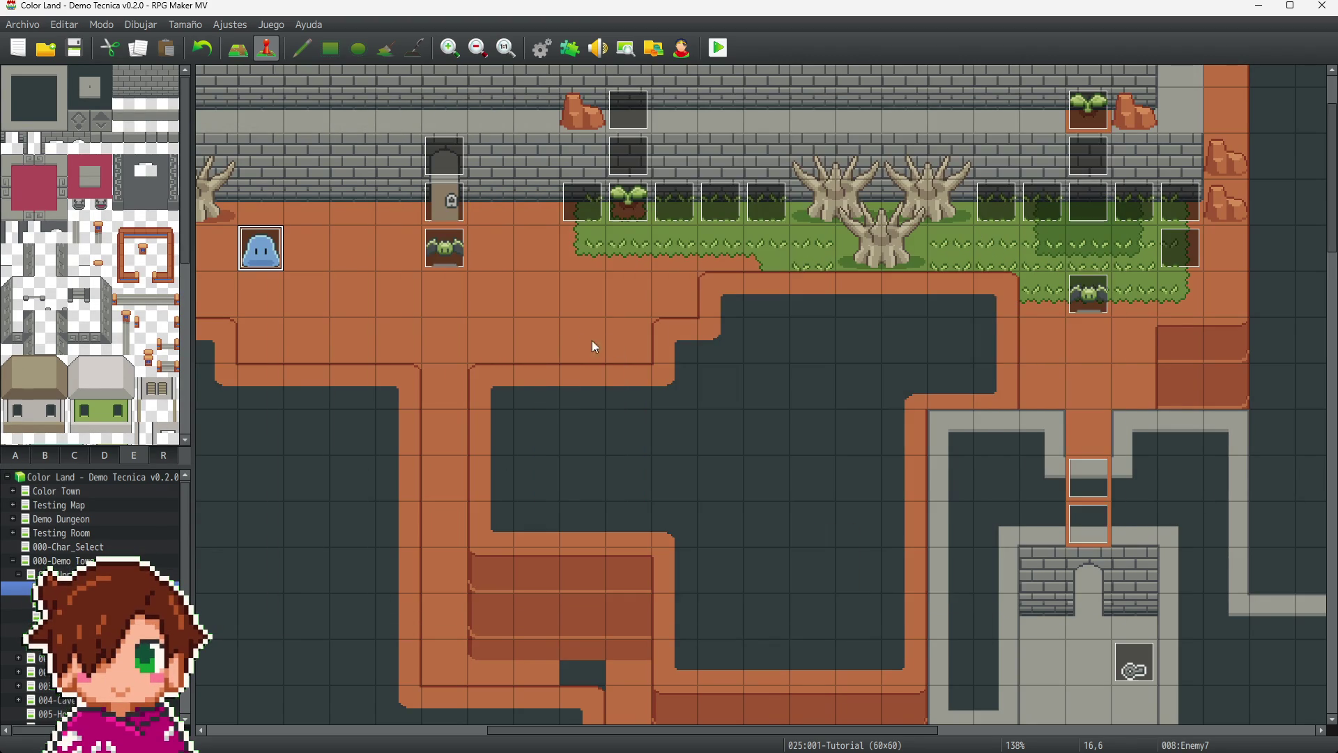
- Add the Absorb2 sound command to Enemy1's heart-drop page 2 and close it
left_click(451, 255)
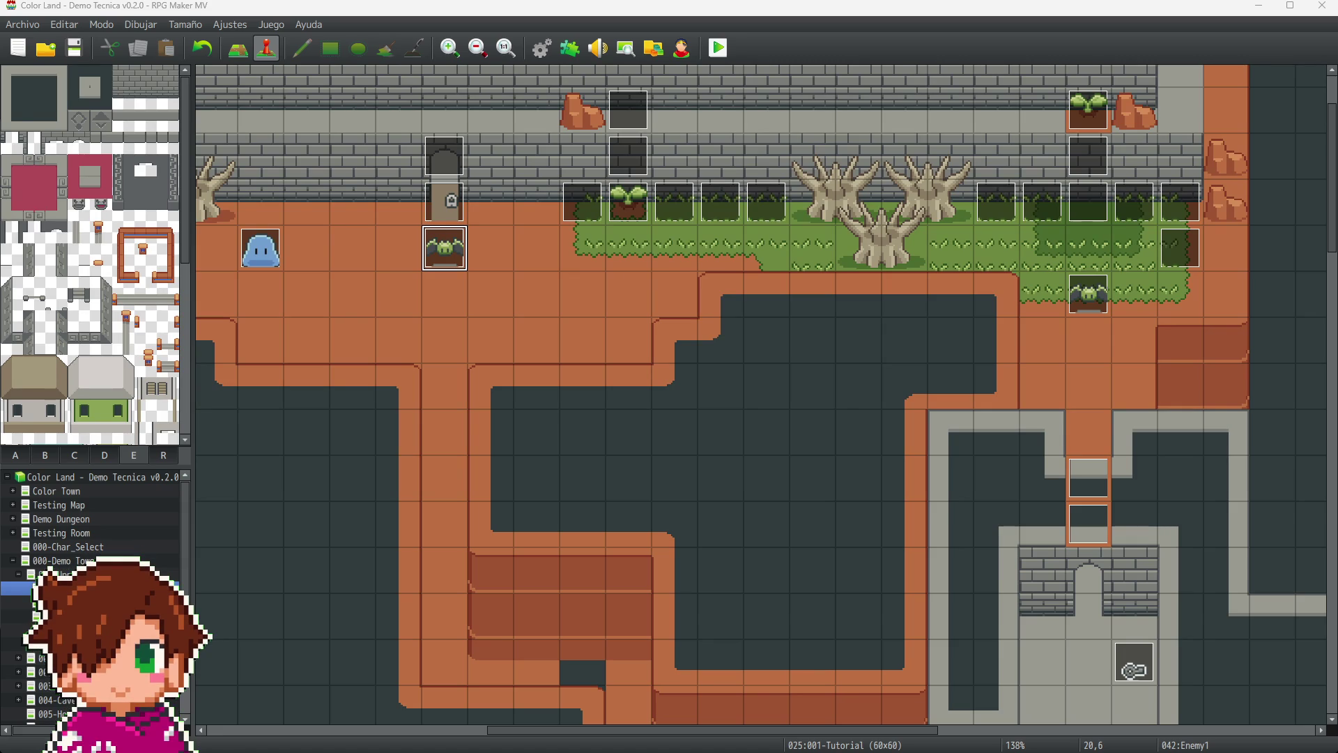
key("Return")
left_click(476, 156)
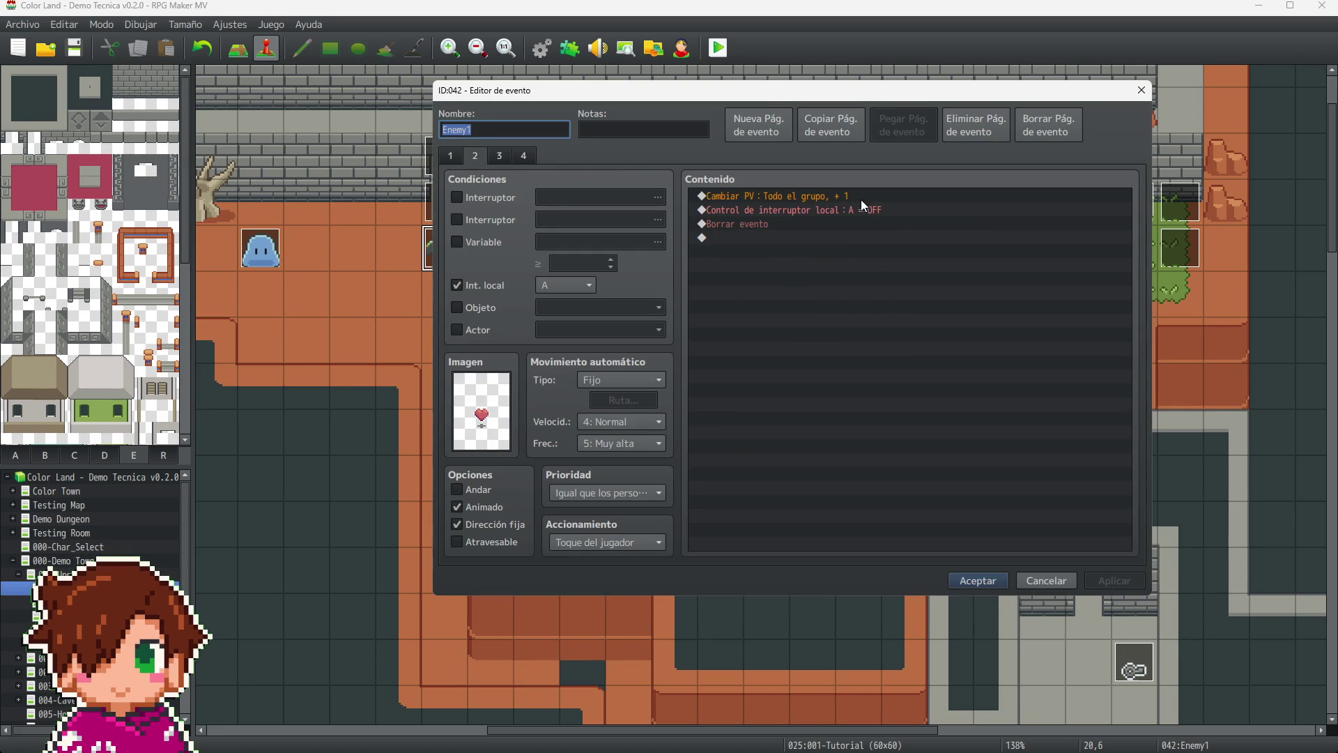
left_click(855, 195)
key("Down")
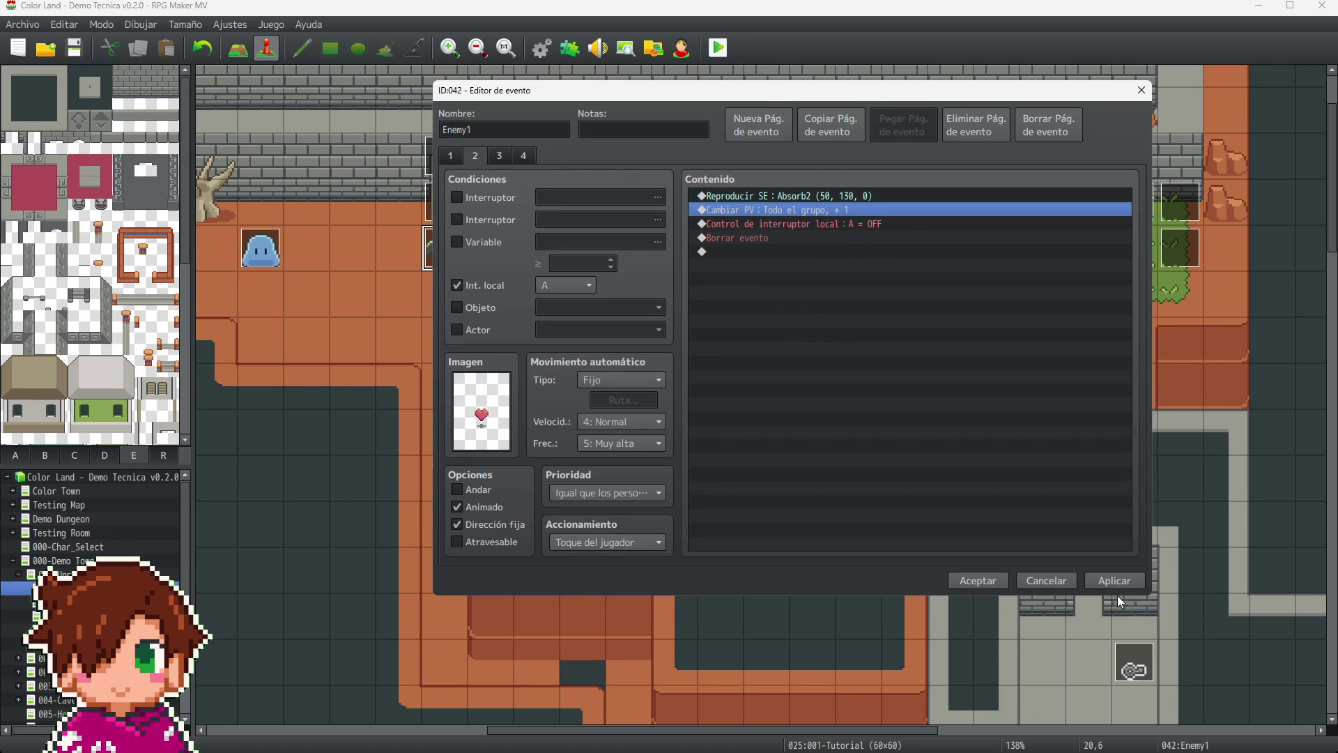
left_click(1042, 582)
- Paste the Absorb2 sound command onto Enemy8's page 2 and save
left_click(1090, 294)
key("Return")
left_click(495, 232)
key("ctrl+v")
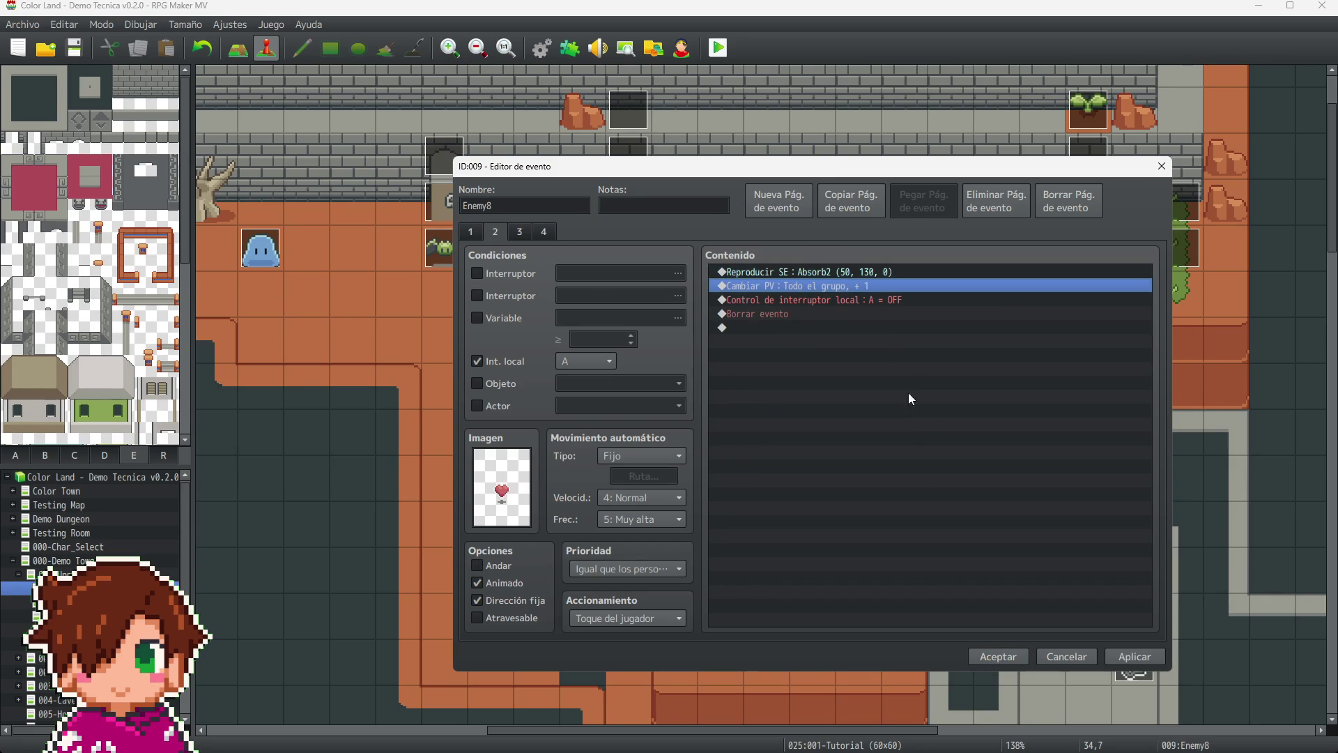
left_click(1122, 656)
left_click(1002, 655)
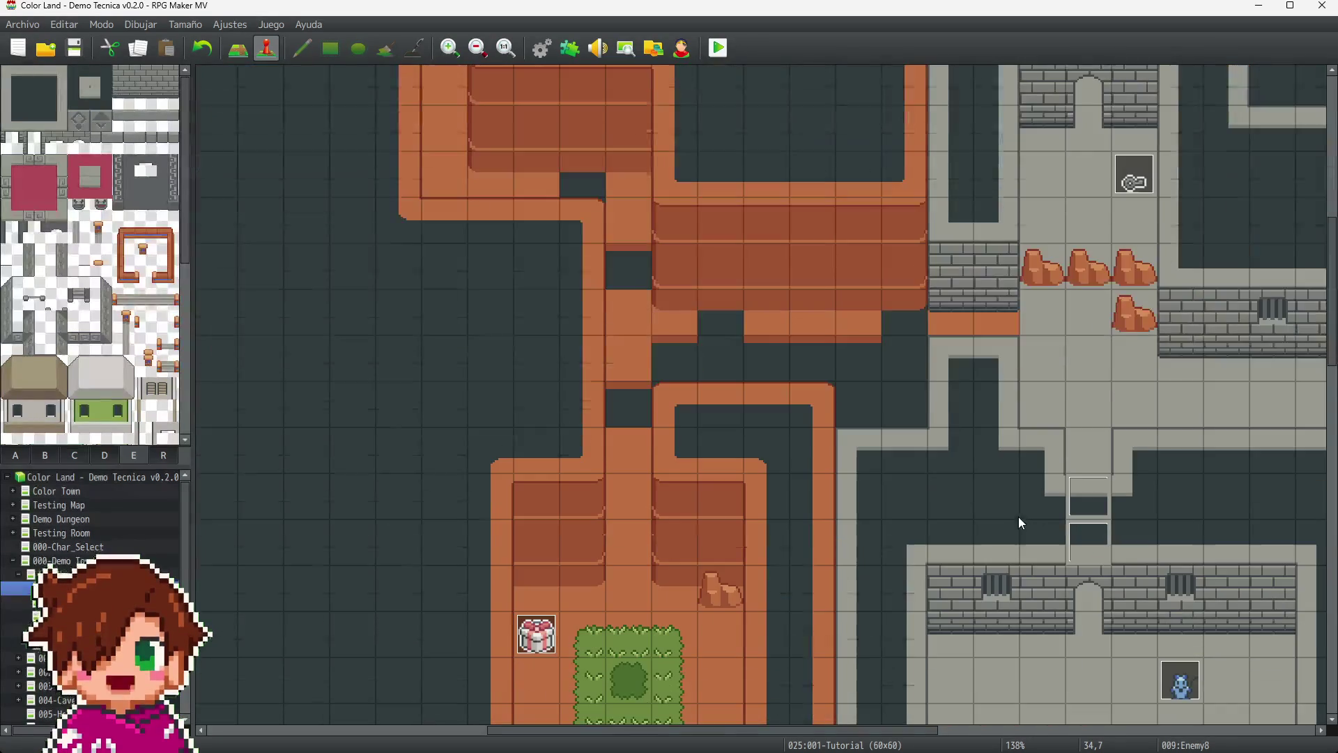
- Paste the Absorb2 sound command above HP change on Enemy6's page 2 and save
scroll(823, 588, "down", 3)
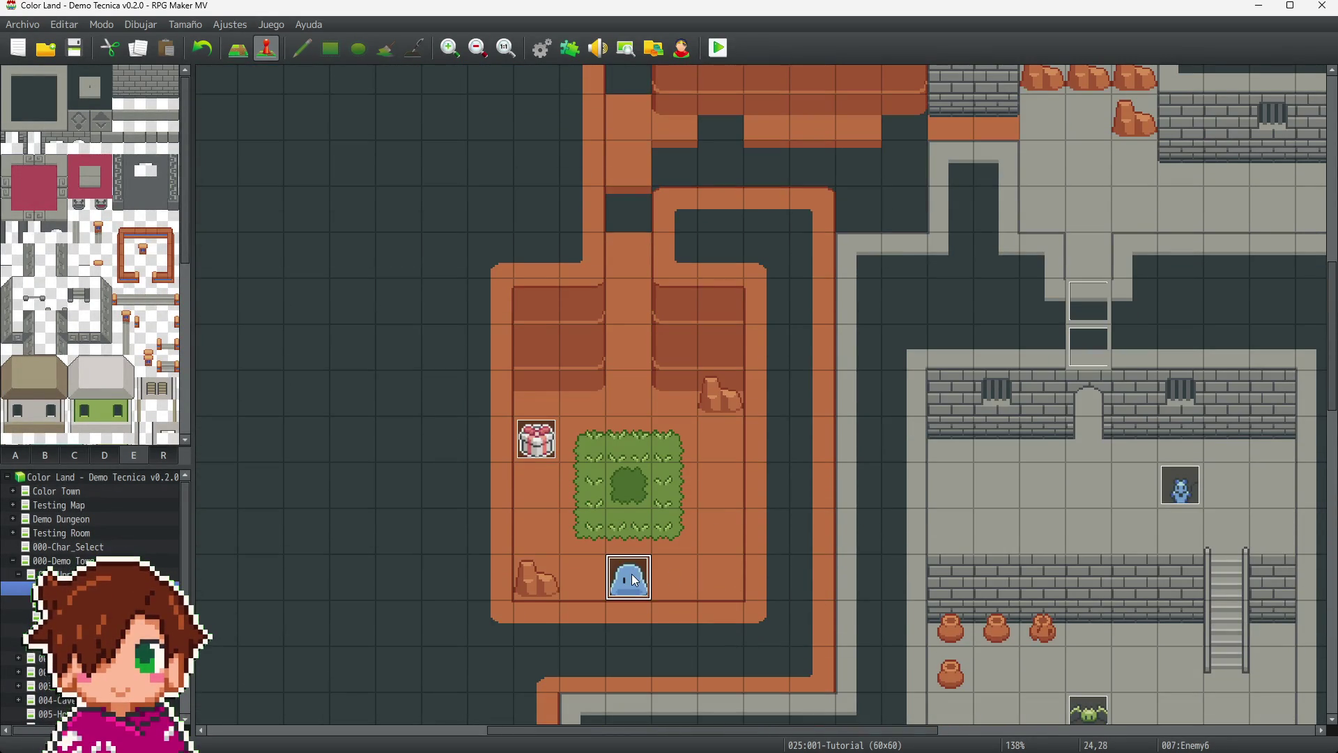
left_click(642, 578)
key("Return")
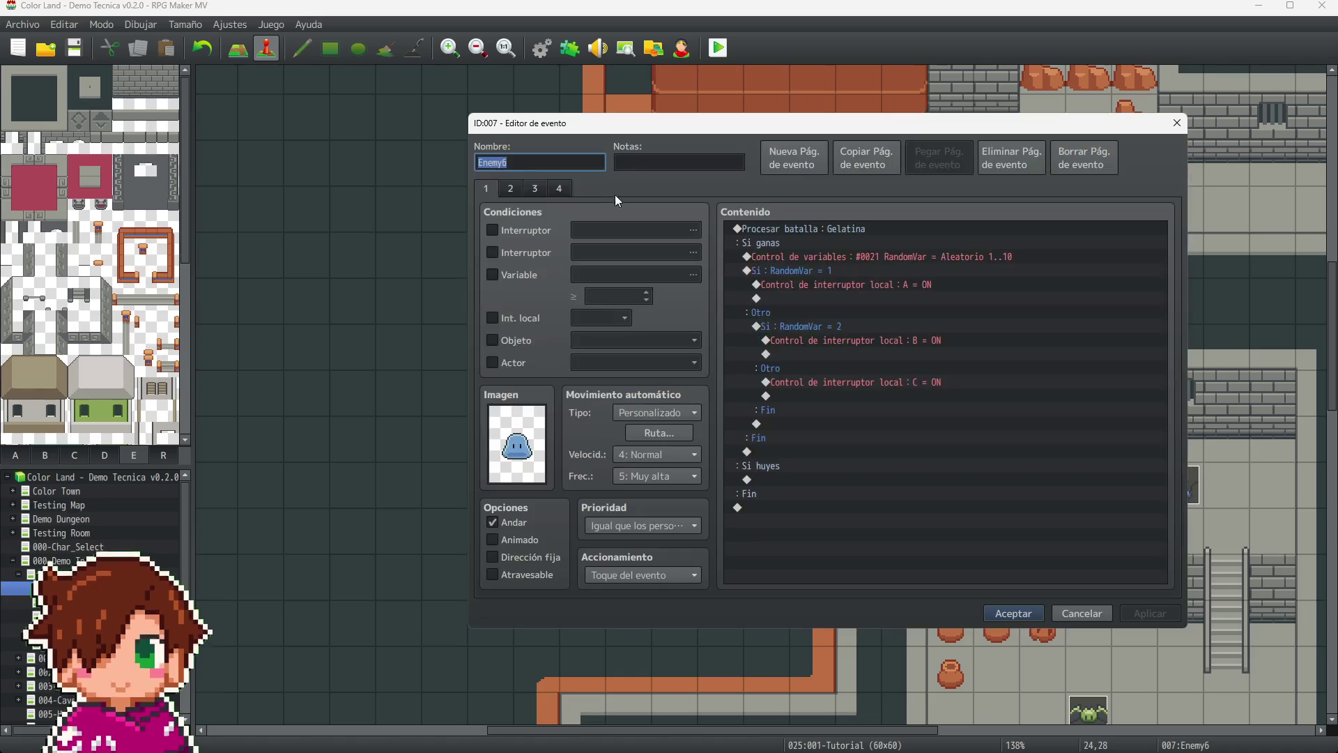
left_click(511, 188)
left_click(945, 230)
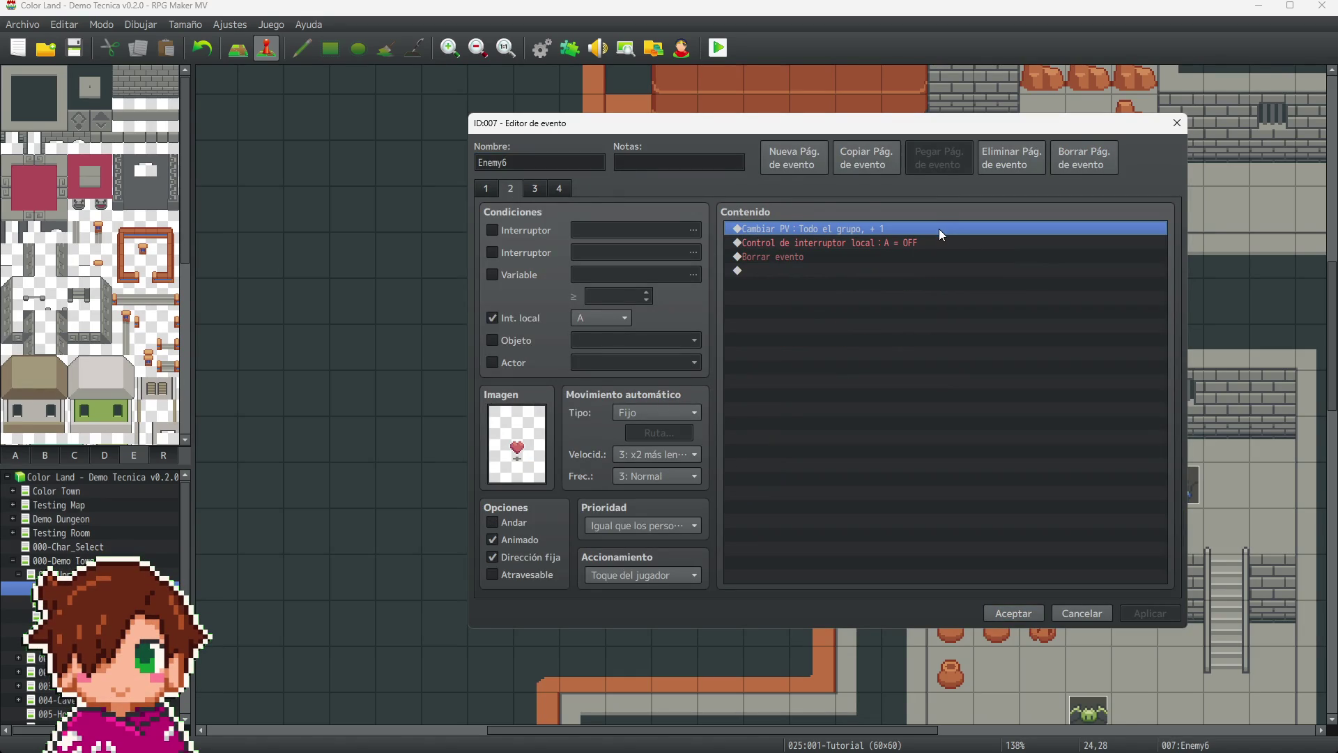
key("ctrl+v")
left_click(1160, 618)
left_click(1017, 618)
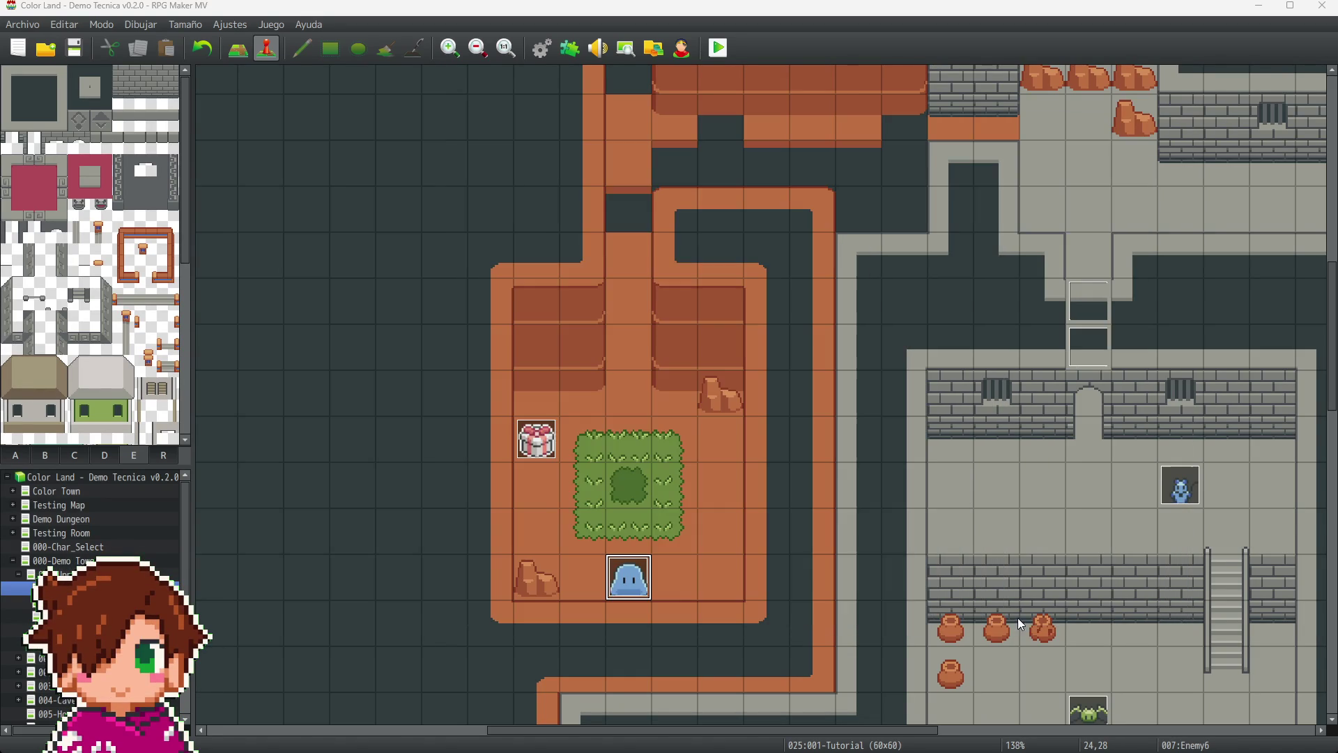
- Insert the Absorb2 sound command at the top of Enemy3's page 2 and save
scroll(1009, 605, "right", 10)
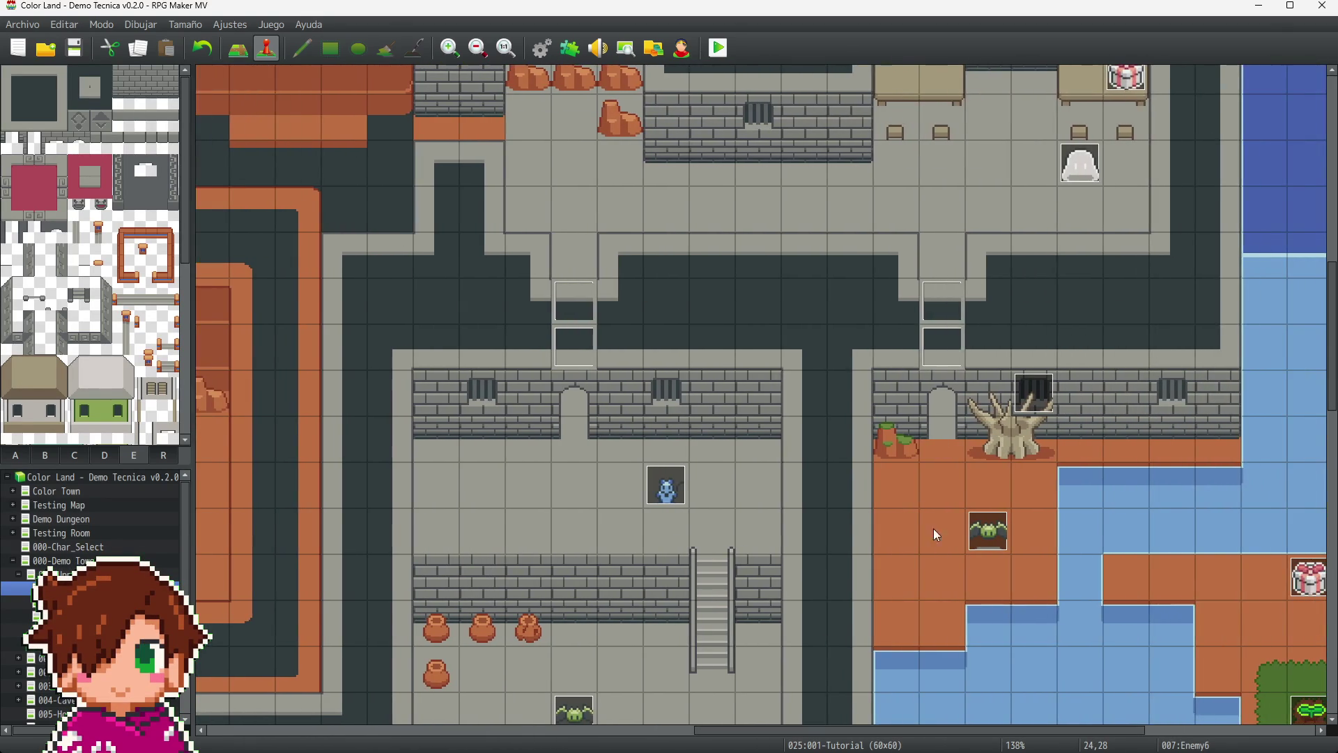
scroll(919, 381, "down", 3)
left_click(668, 368)
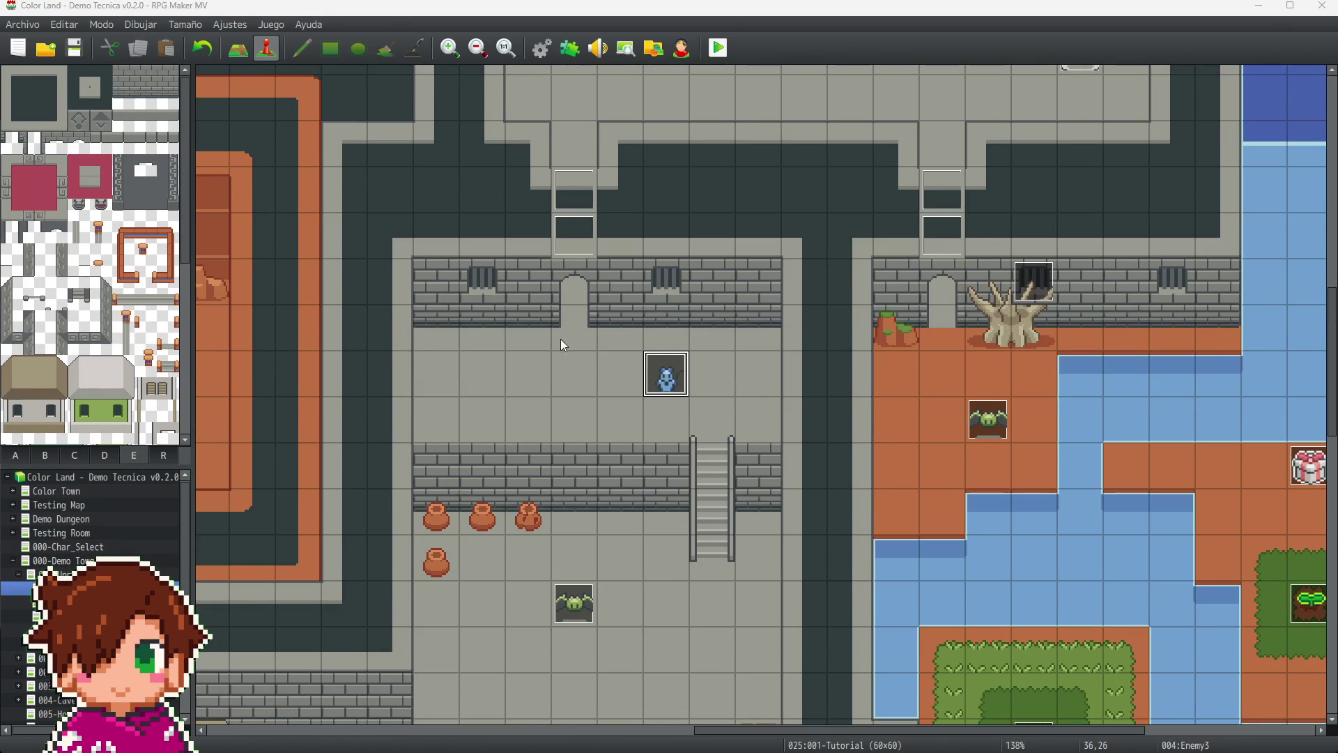
double_click(666, 374)
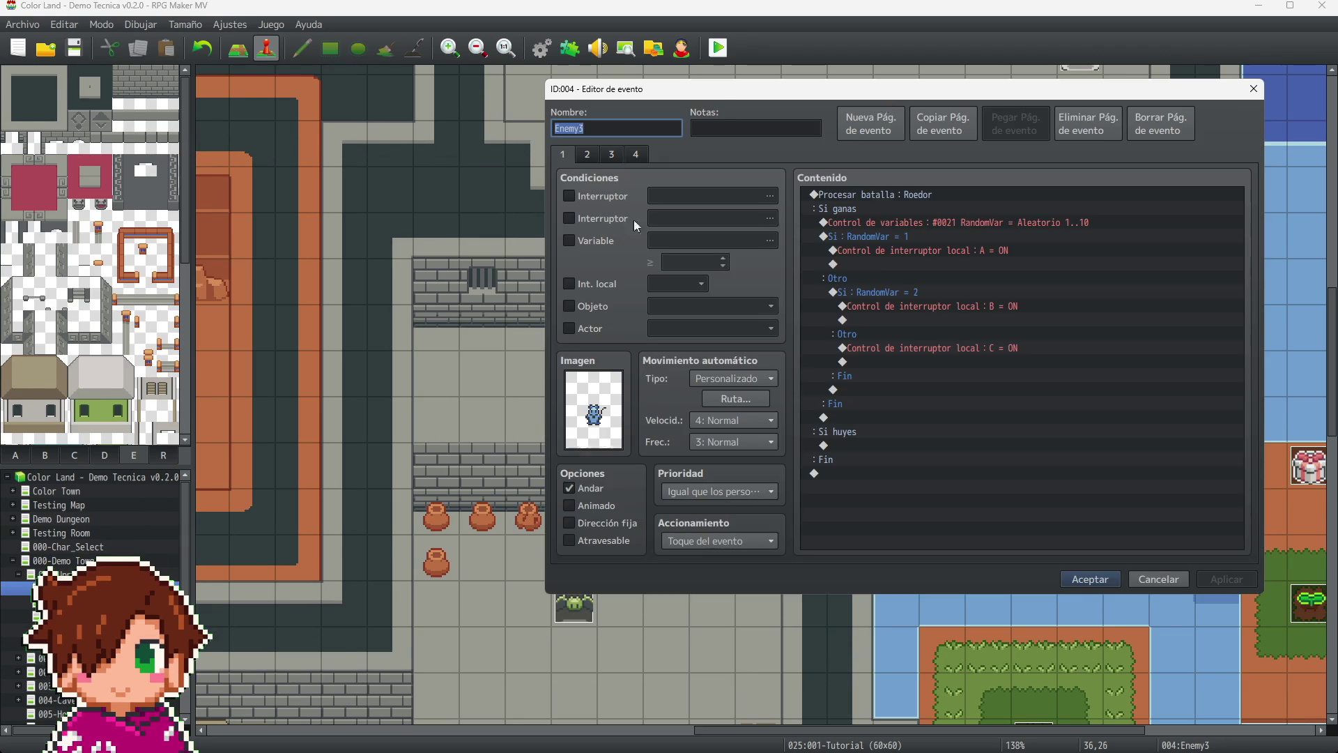
left_click(586, 155)
left_click(909, 194)
key("ctrl+v")
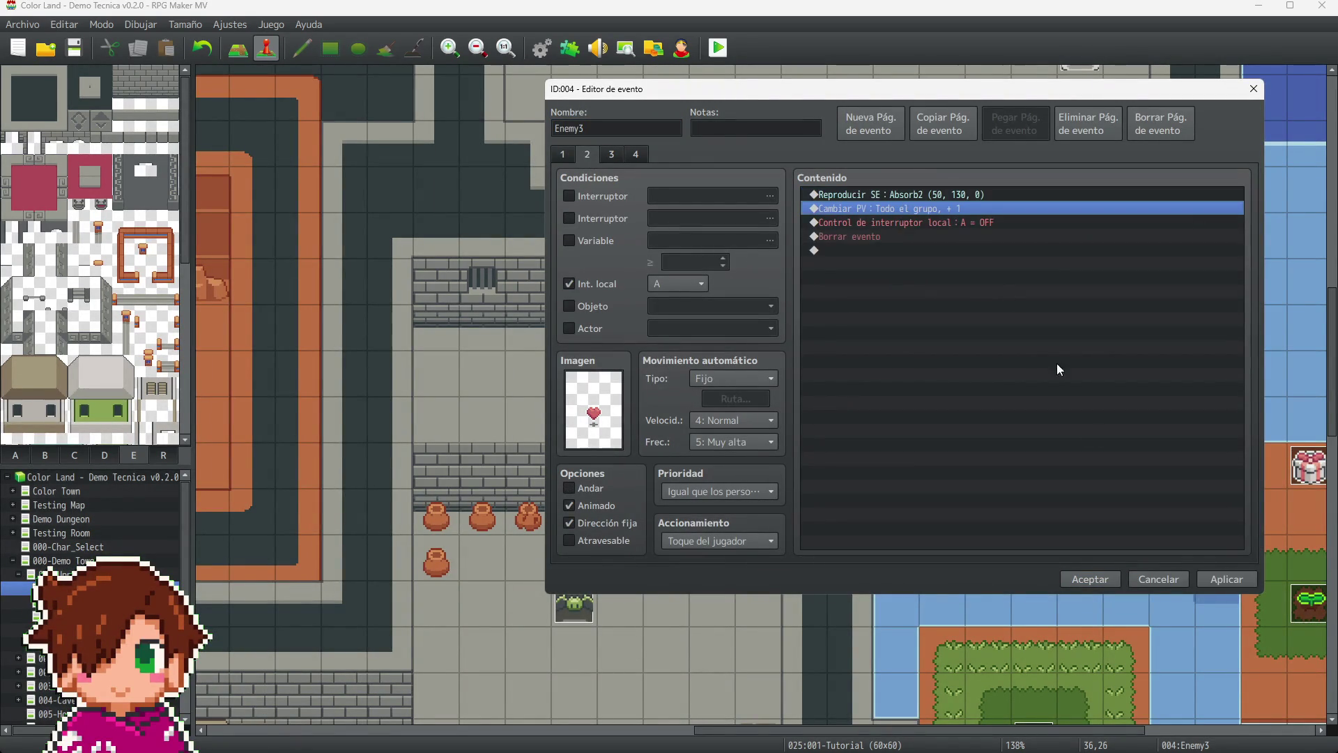
left_click(1091, 580)
- Paste the Absorb2 sound command onto Enemy4's heart-drop page 2 and save
left_click(988, 419)
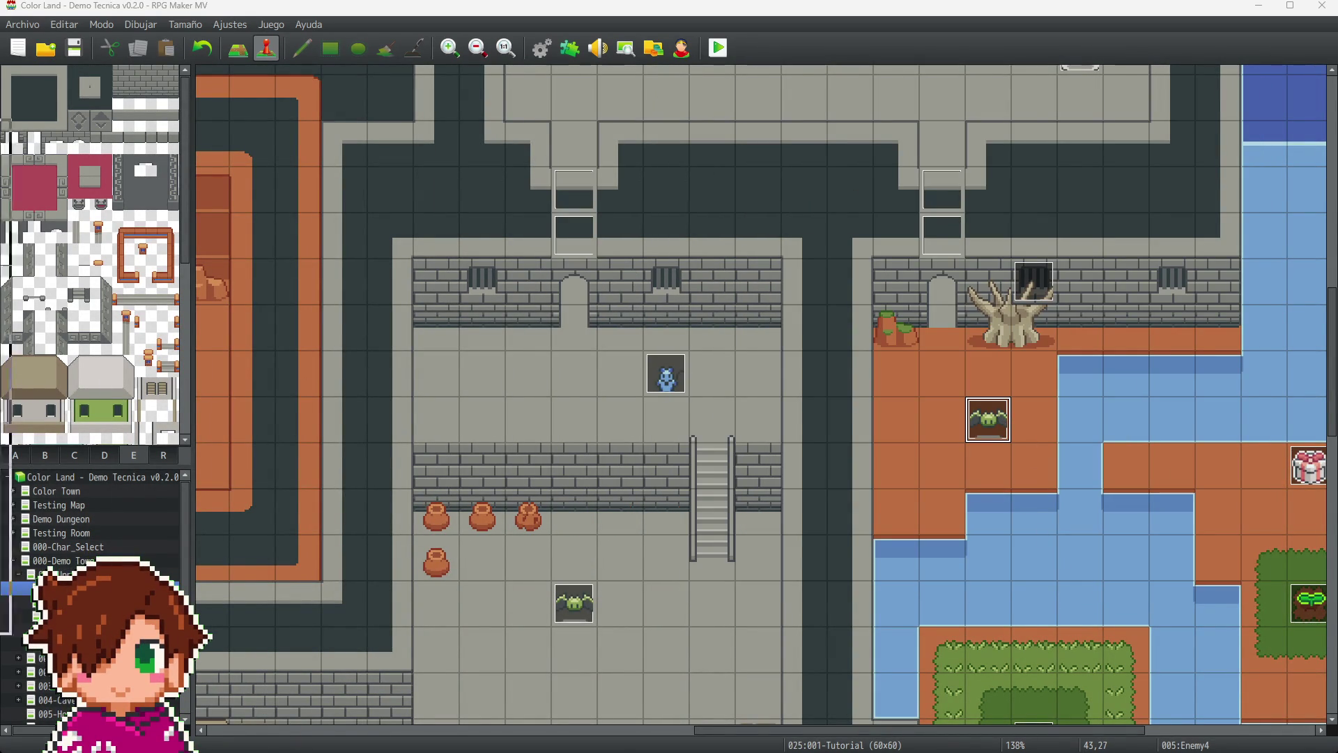
key("Return")
left_click(372, 203)
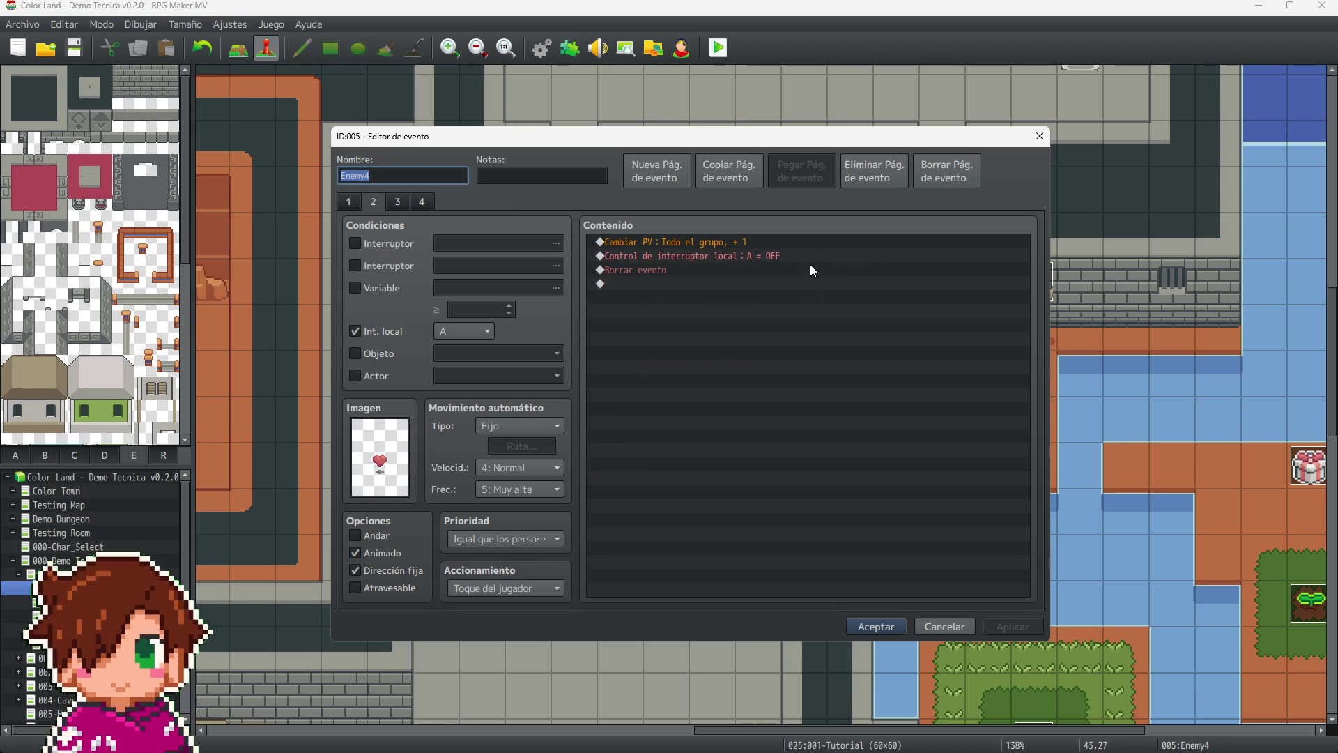
left_click(780, 241)
key("ctrl+v")
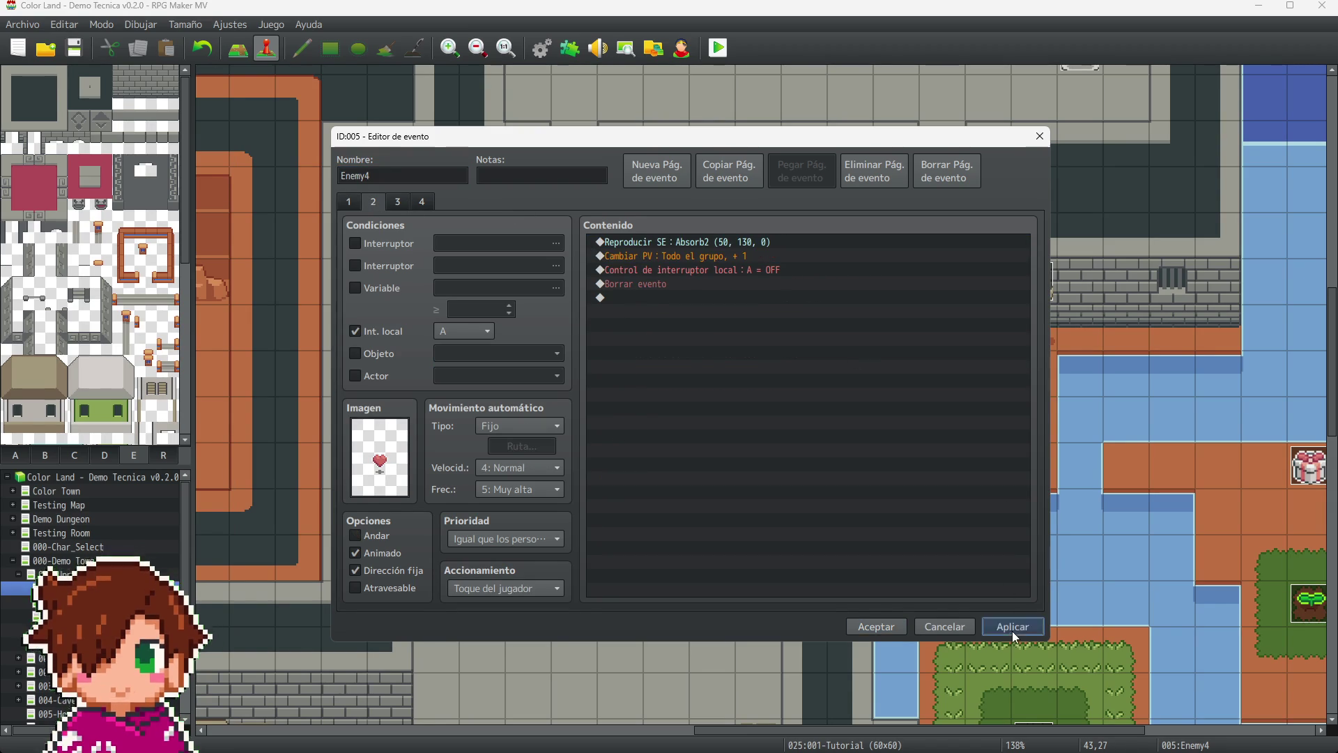
left_click(875, 626)
- Insert the Absorb2 sound command at the top of Enemy2's page 2 and save
scroll(697, 439, "down", 5)
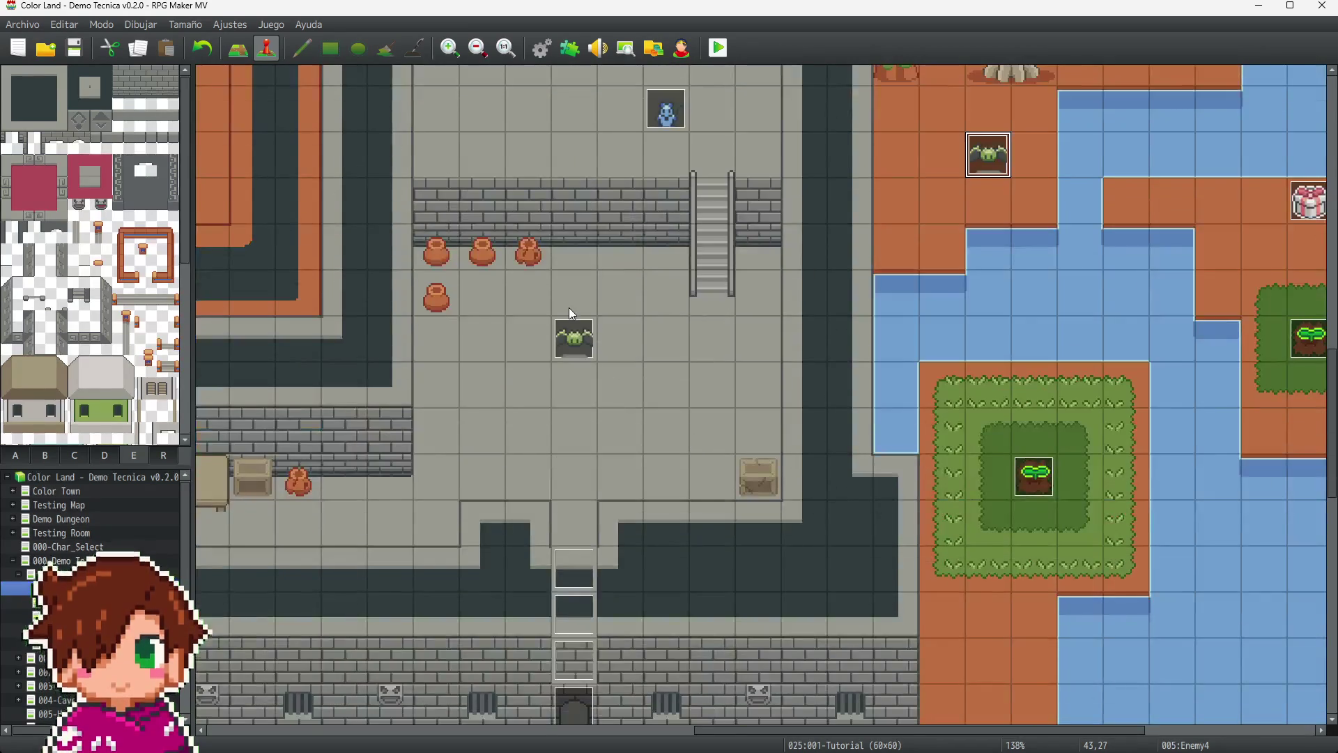
left_click(577, 339)
double_click(577, 339)
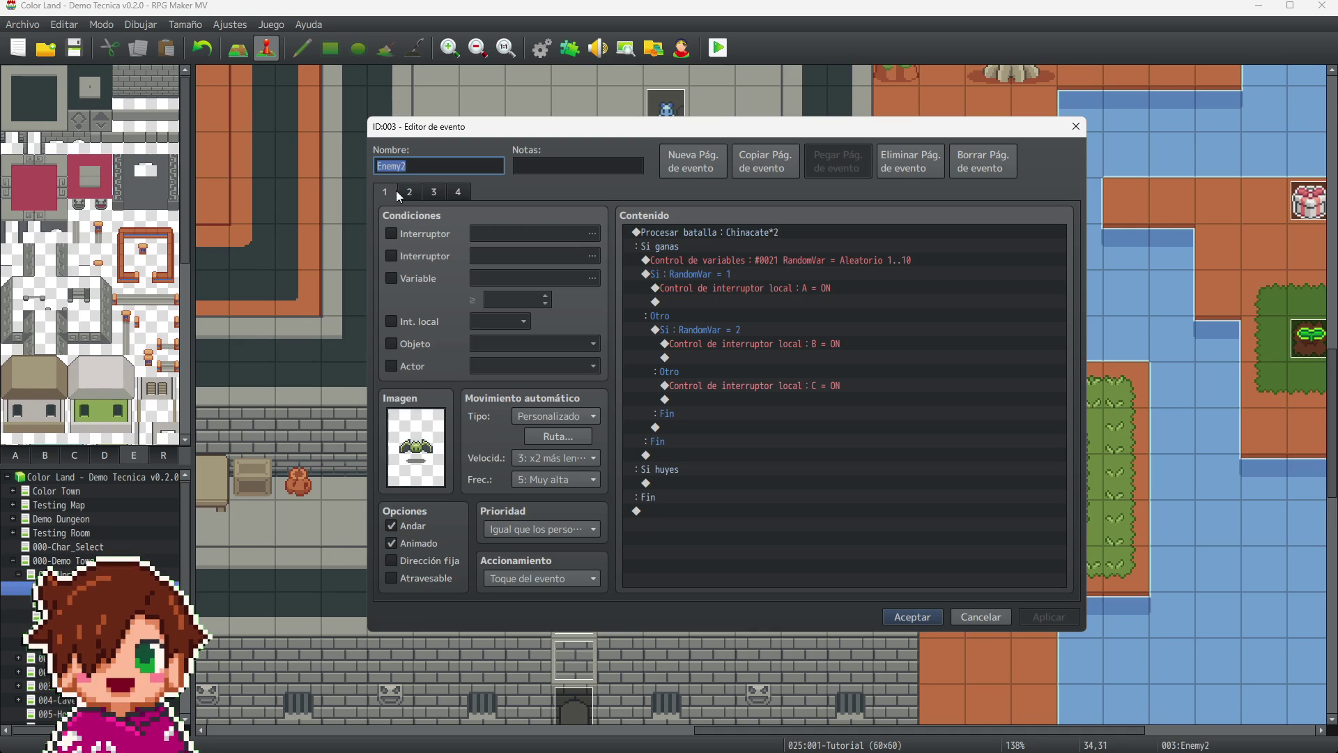
left_click(411, 192)
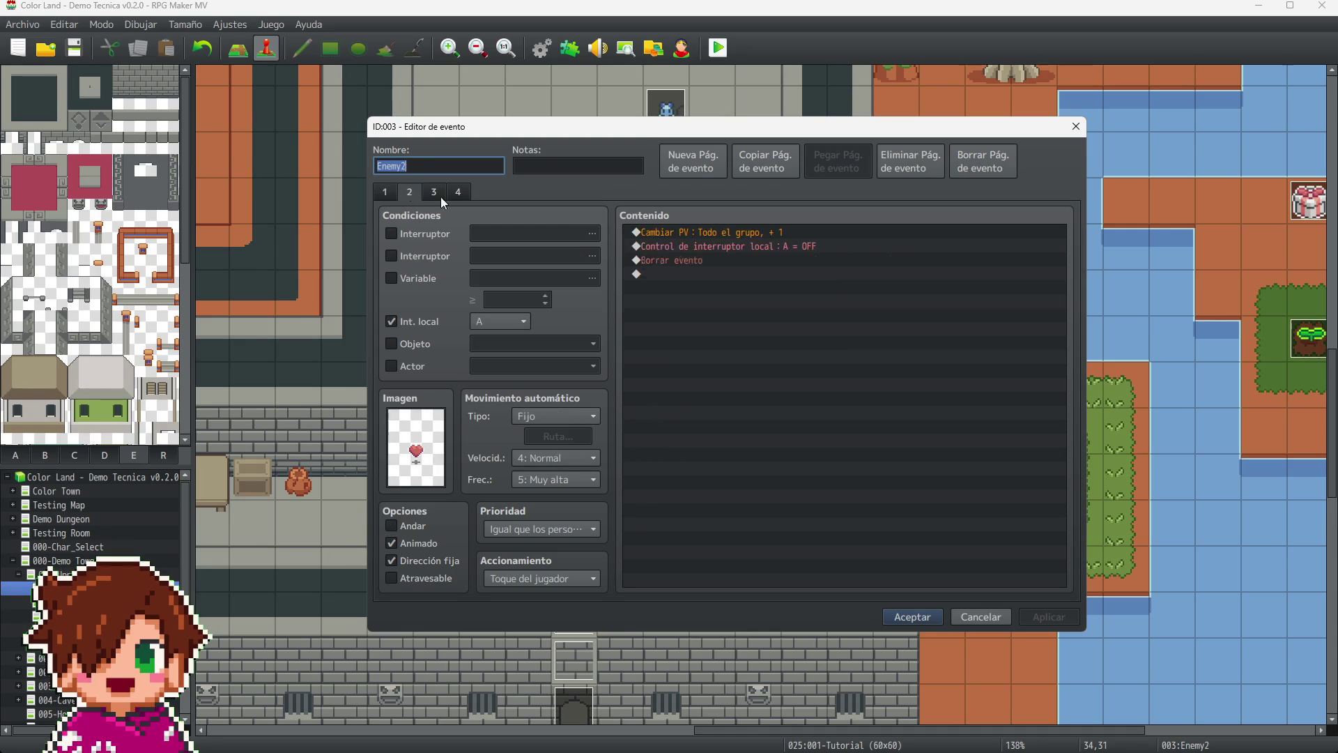
left_click(723, 232)
key("ctrl+v")
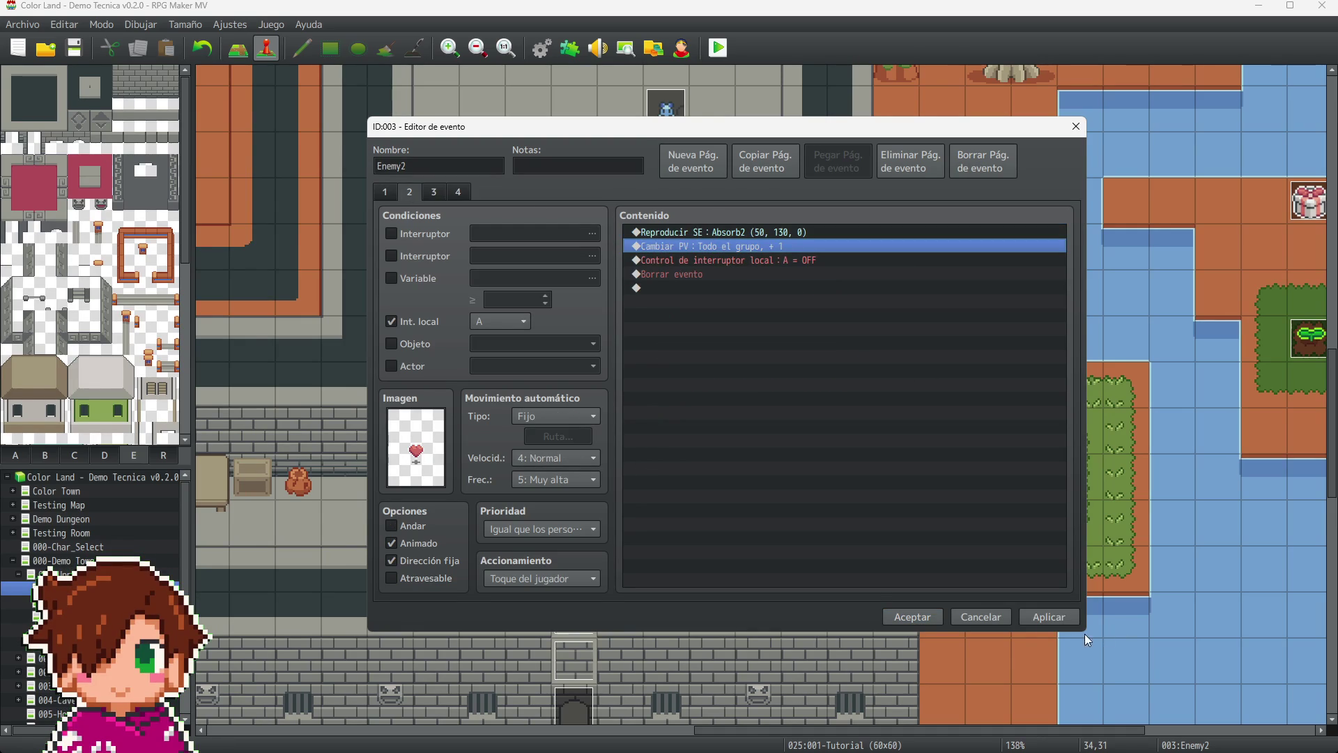
left_click(1036, 616)
left_click(918, 618)
- Paste the Absorb2 sound command above HP change on the other Enemy1's page 2 and save
scroll(847, 460, "down", 5)
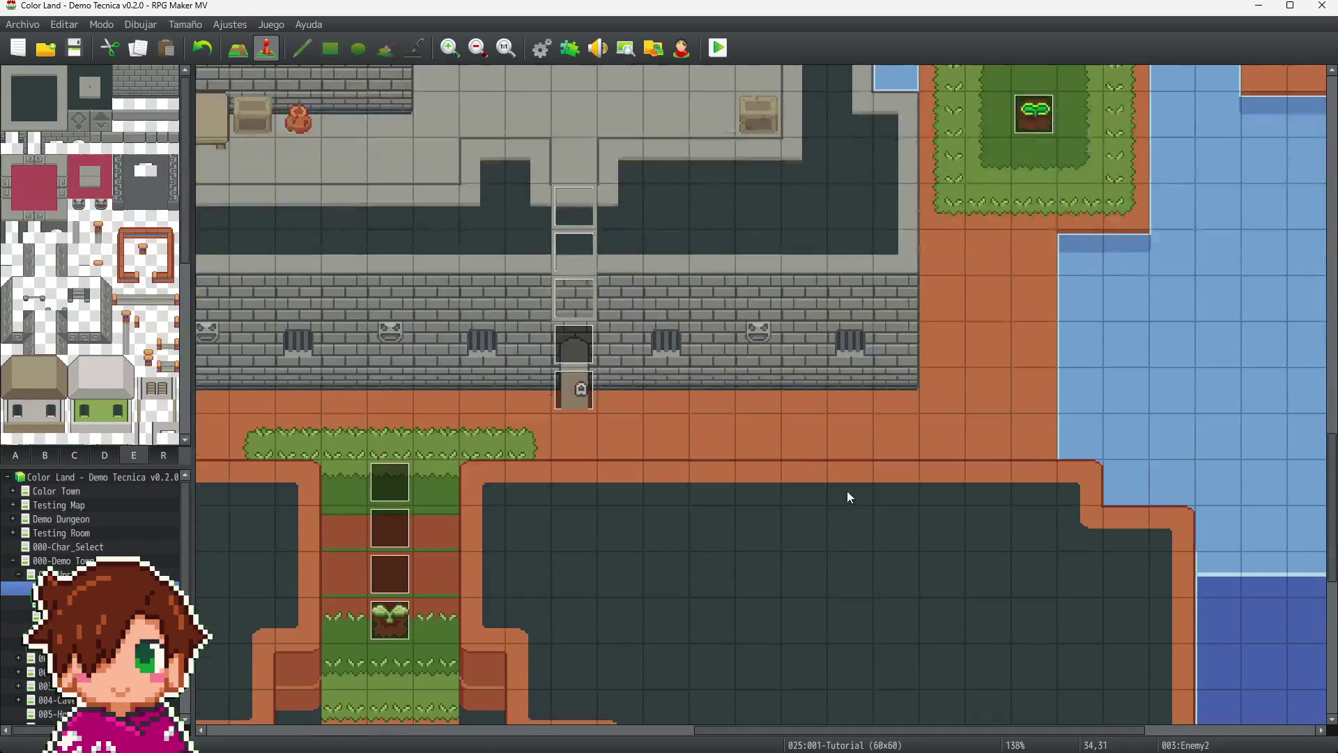
scroll(844, 466, "down", 2)
left_click_drag(898, 732, 502, 731)
double_click(593, 379)
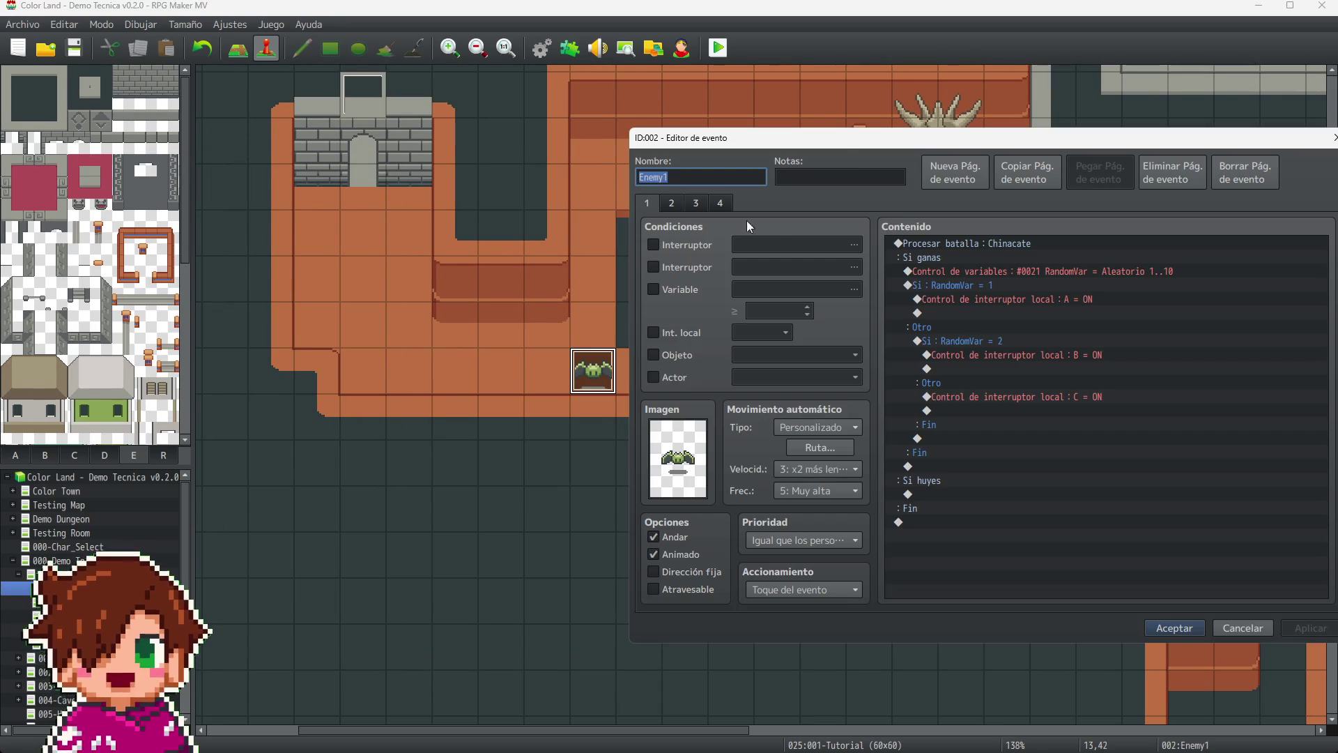
left_click_drag(835, 139, 634, 133)
left_click(487, 192)
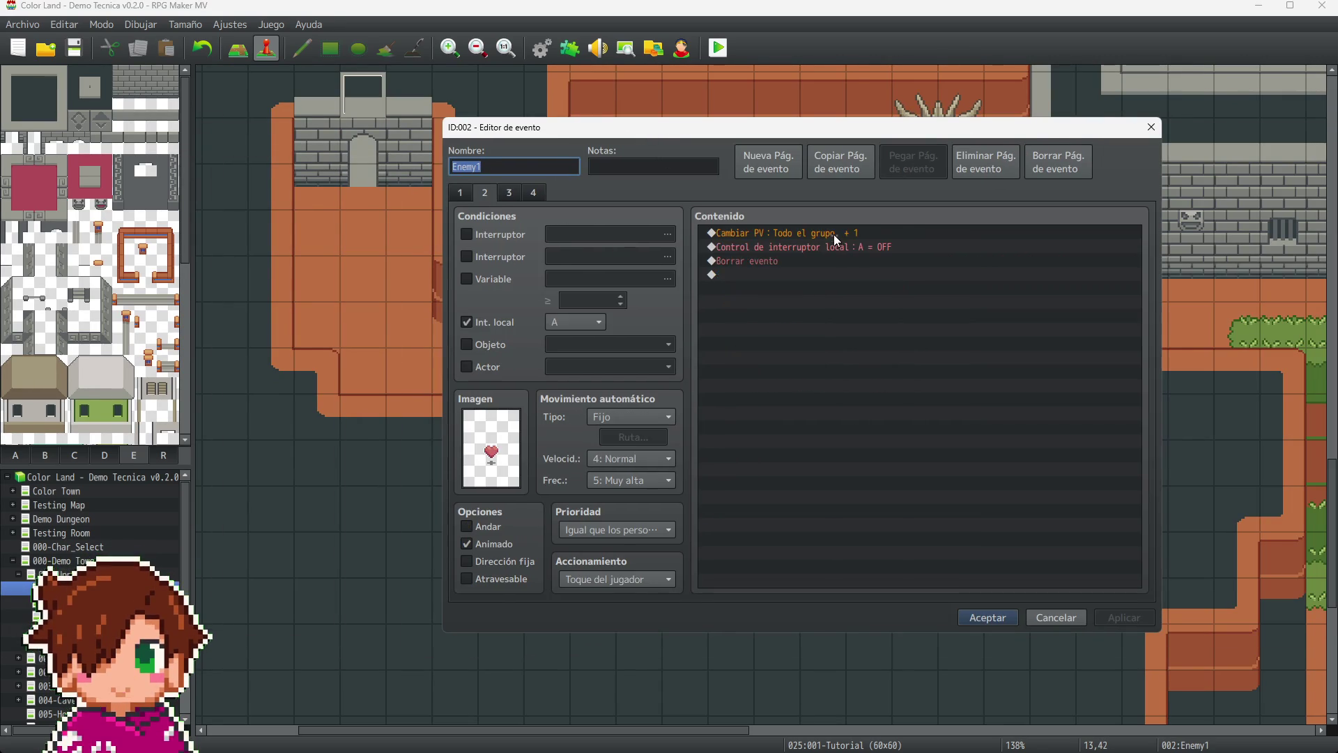
key("ctrl+v")
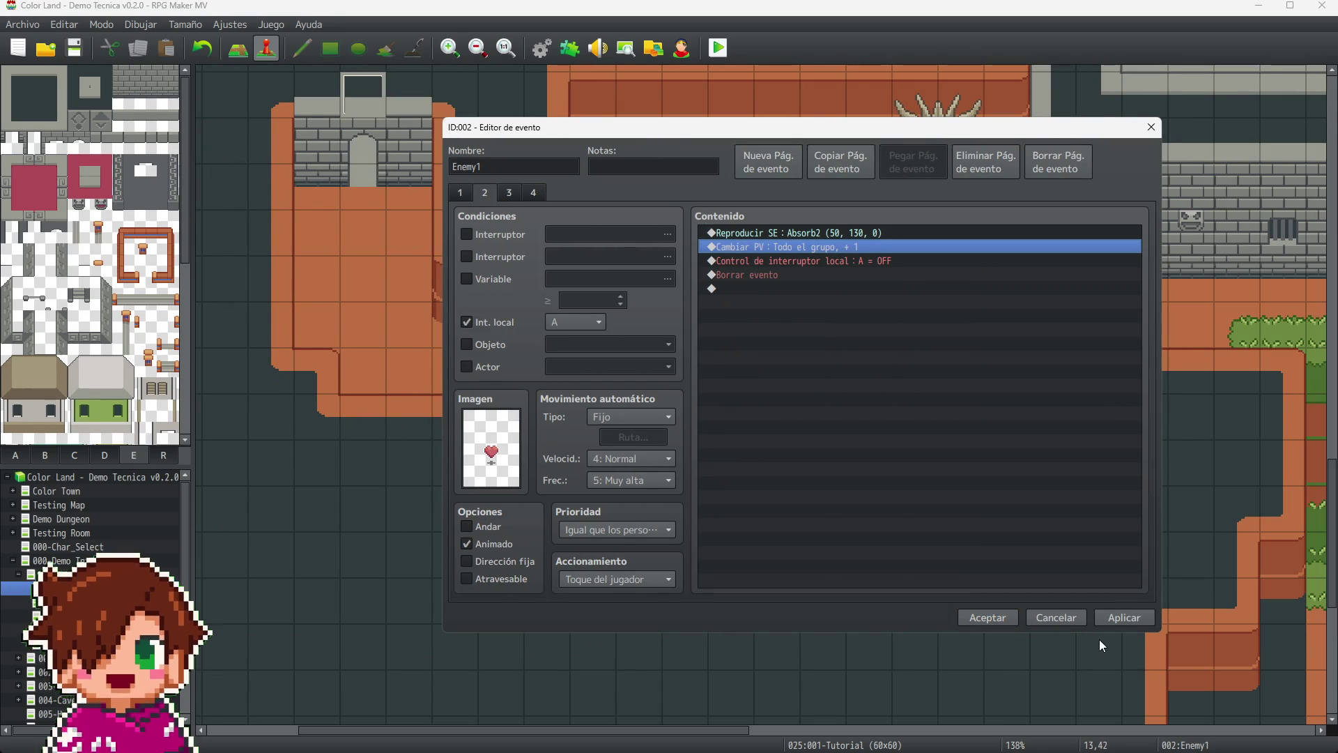
left_click(1114, 618)
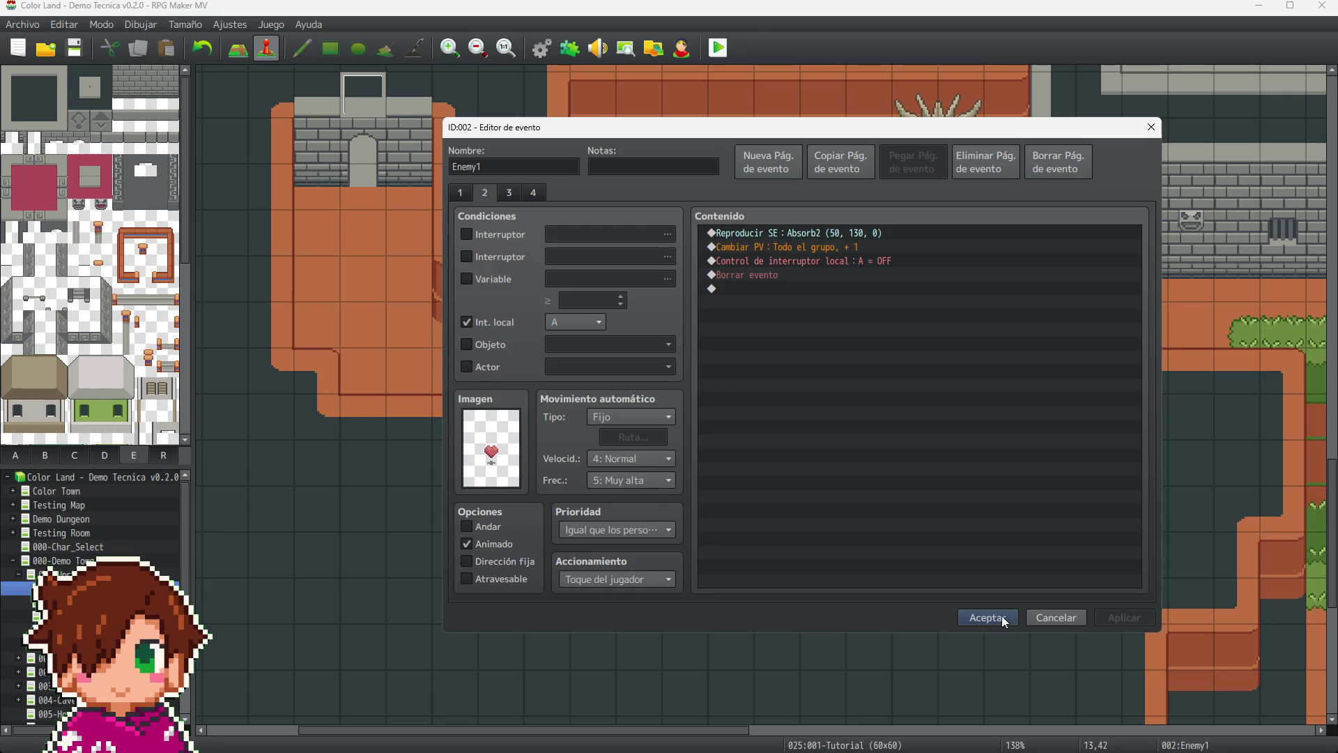
left_click(1002, 617)
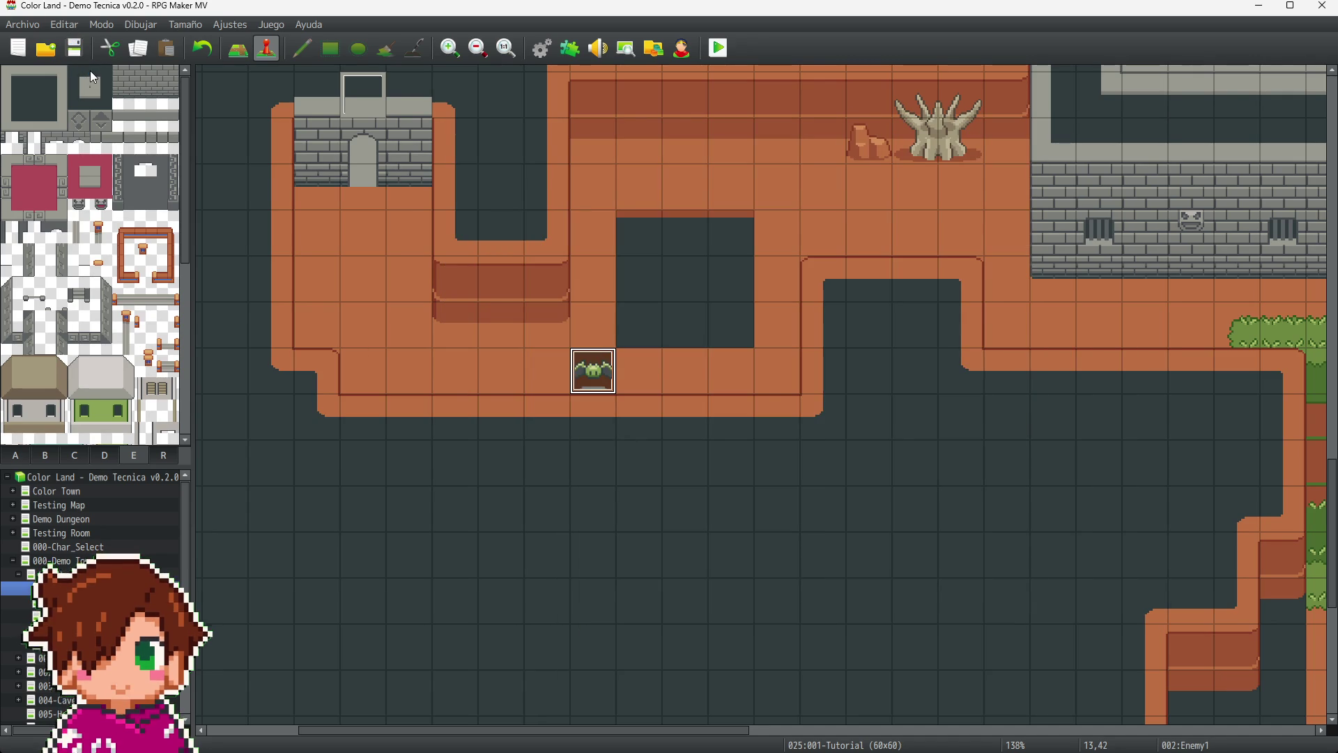
- Create new event EV035 on an empty floor tile with a Play SE command, pitch raised above 100%
left_click(813, 253)
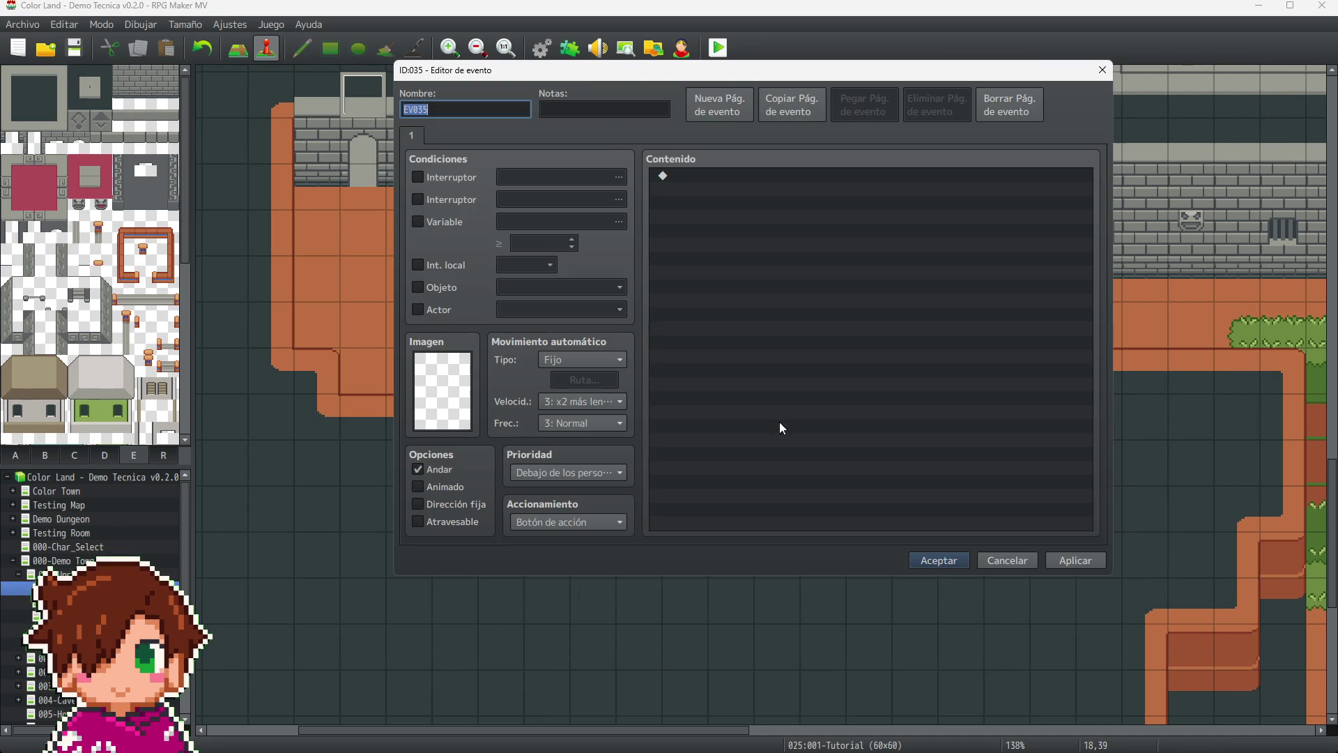
double_click(743, 269)
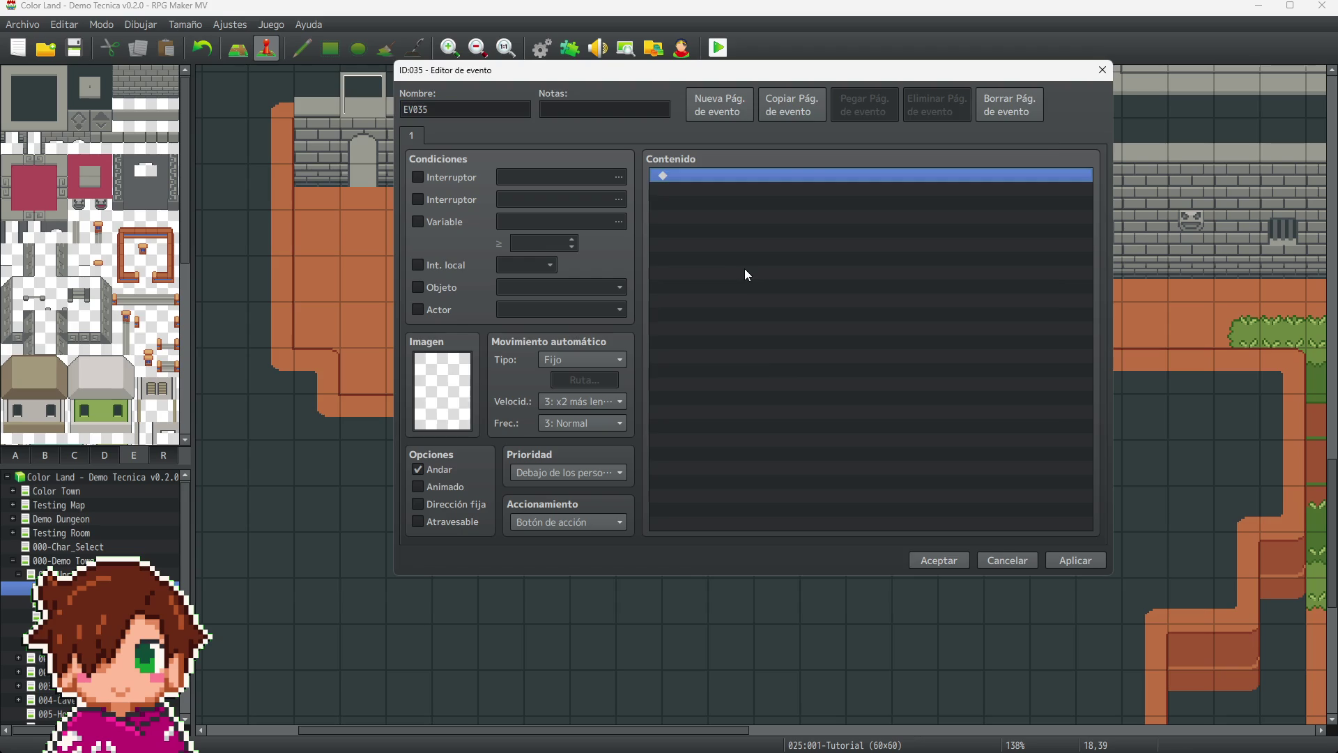
left_click(927, 484)
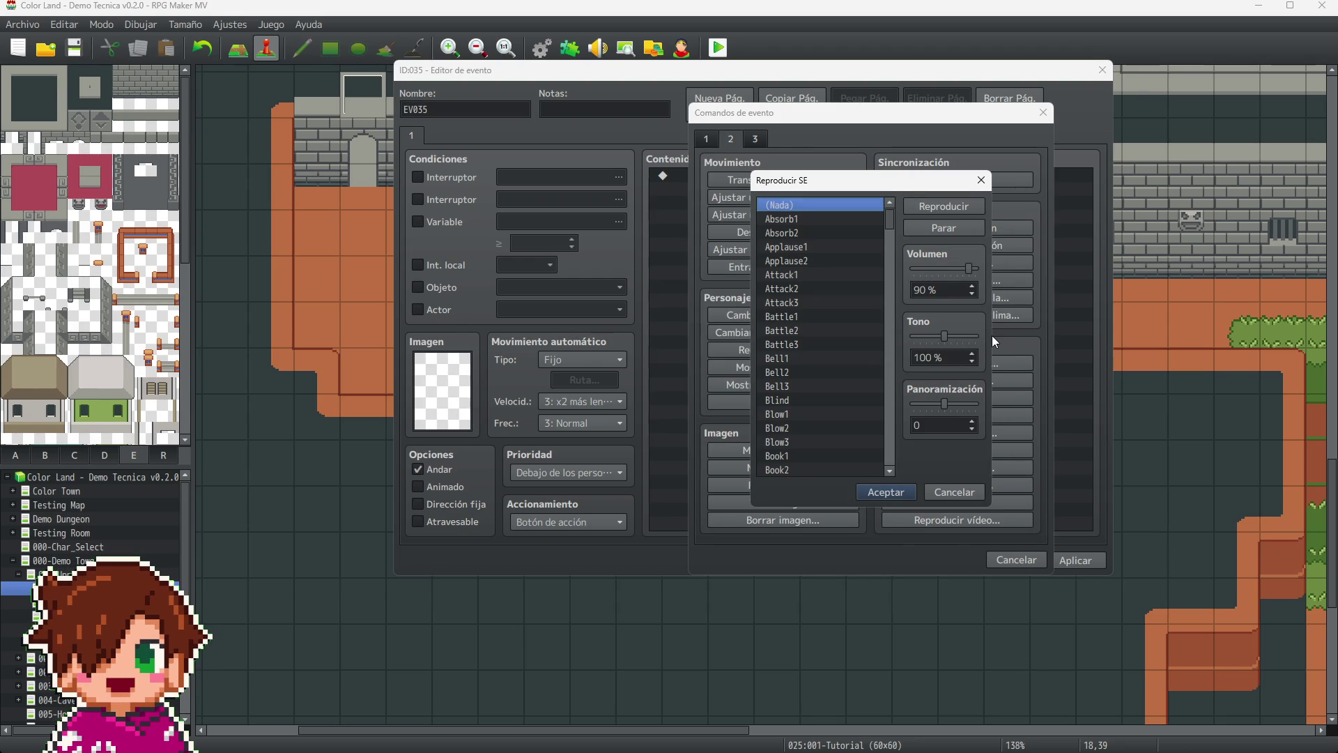
left_click_drag(944, 336, 976, 339)
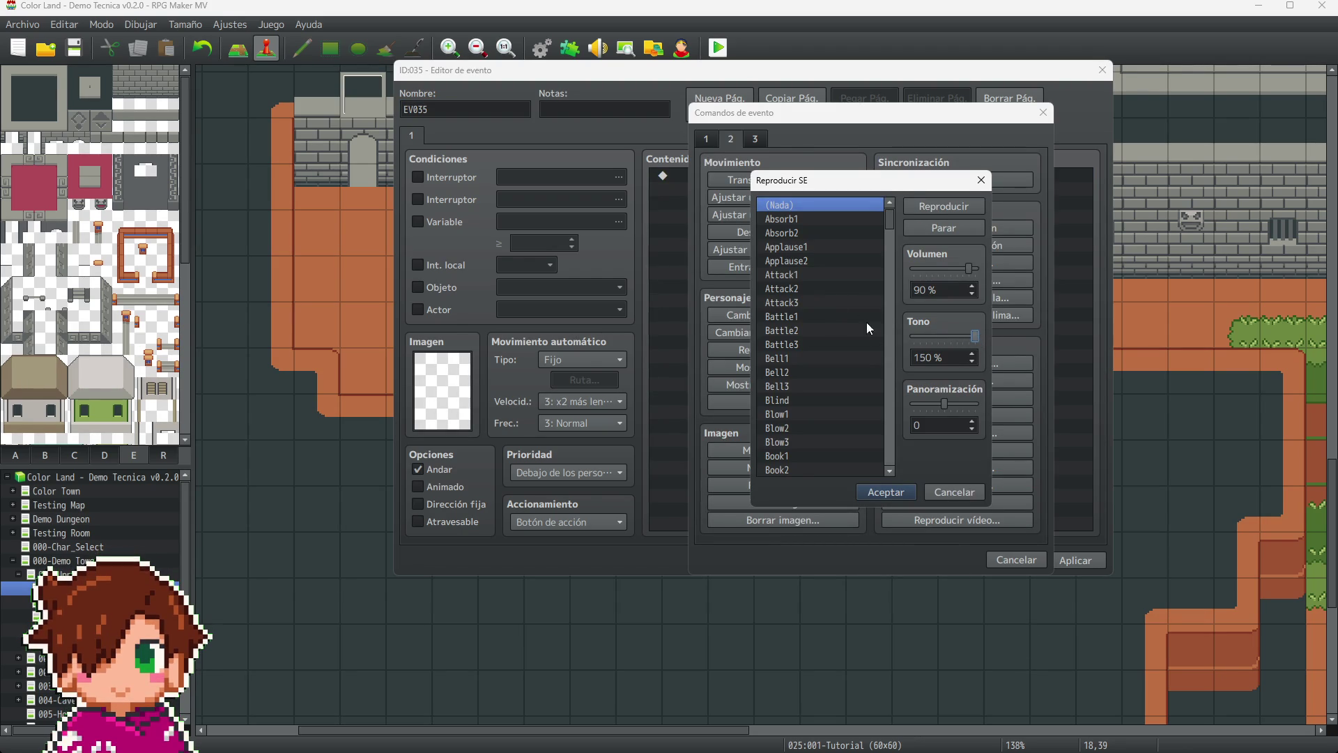
- Audition the Bell1-3, Blow1, Break, Buzzer1-2 and Collapse1 sounds
left_click(821, 358)
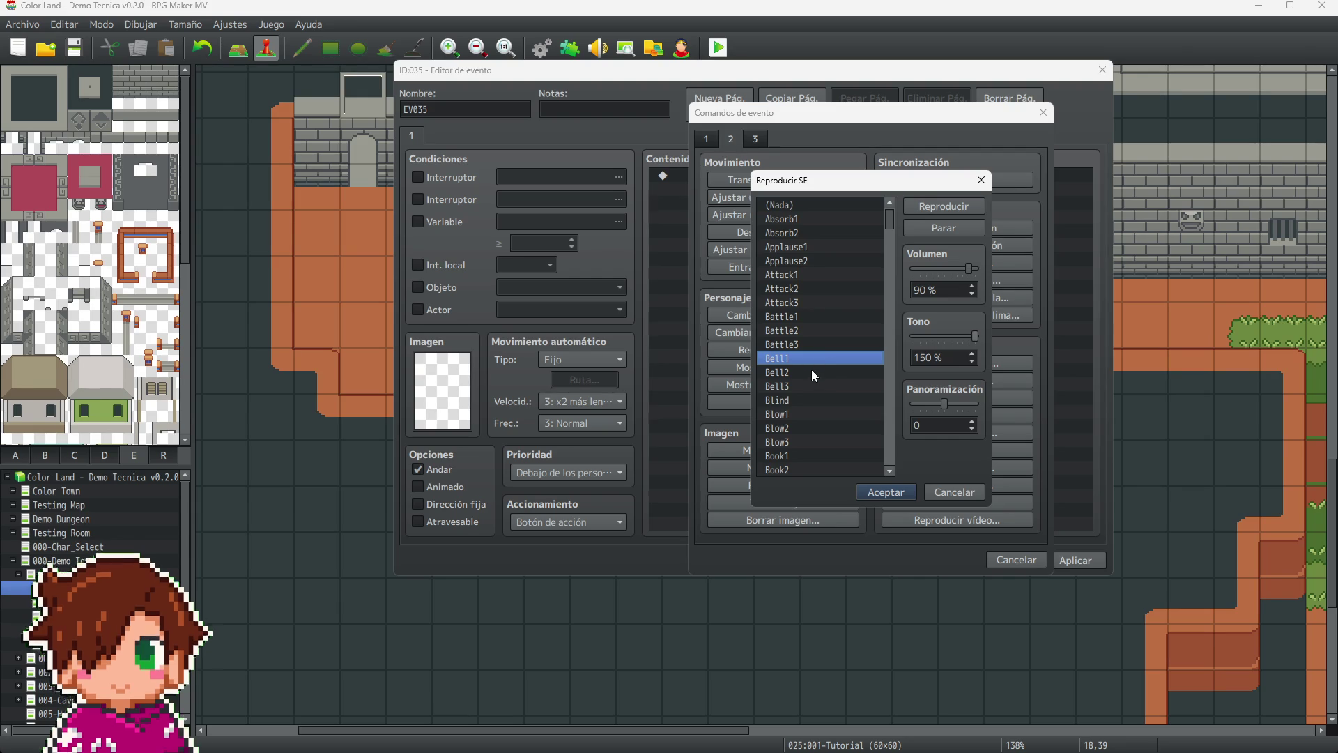
left_click(811, 372)
left_click(809, 385)
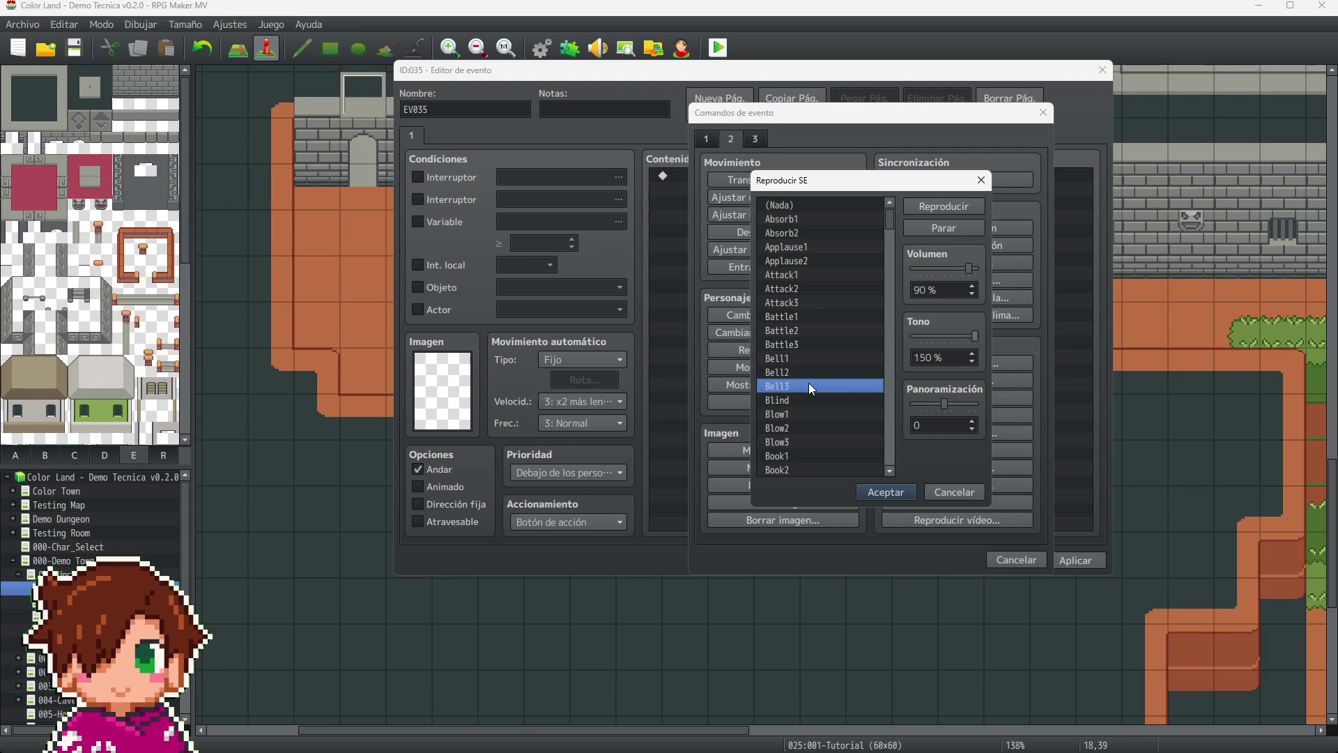
left_click(795, 415)
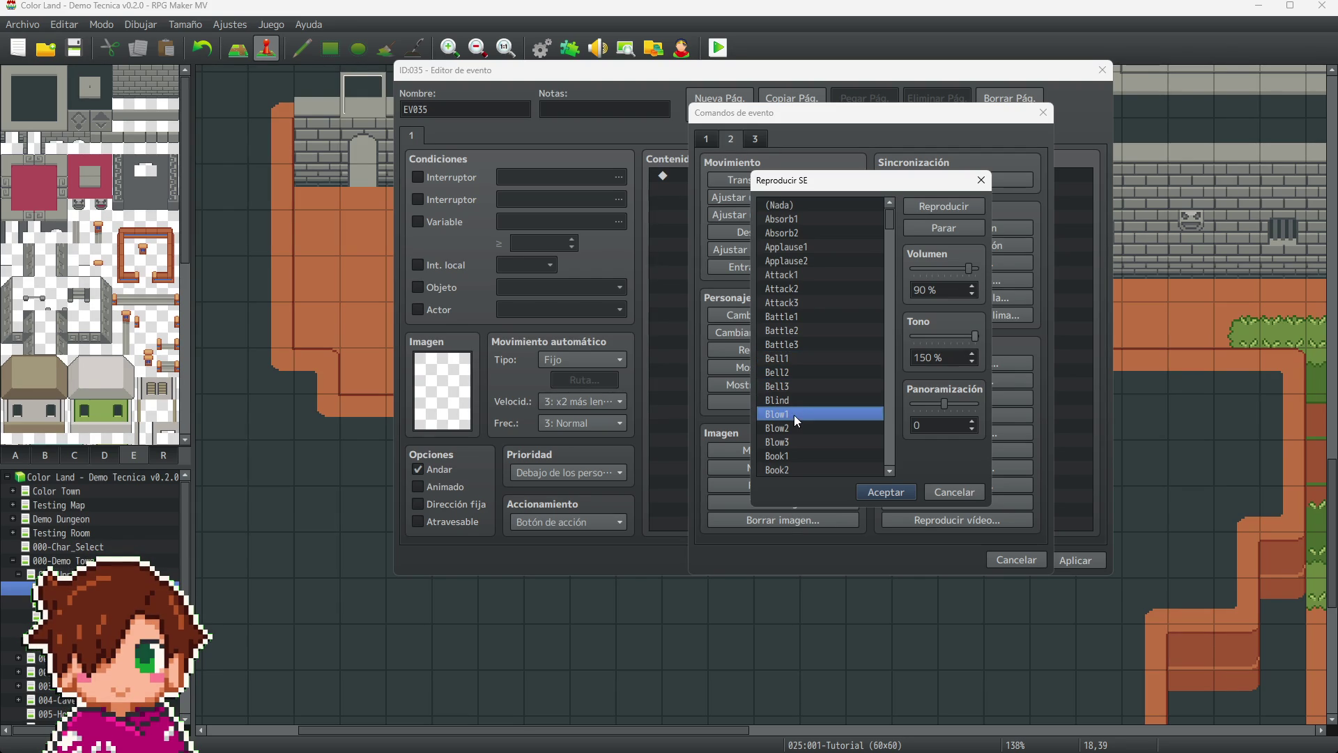
scroll(813, 335, "down", 3)
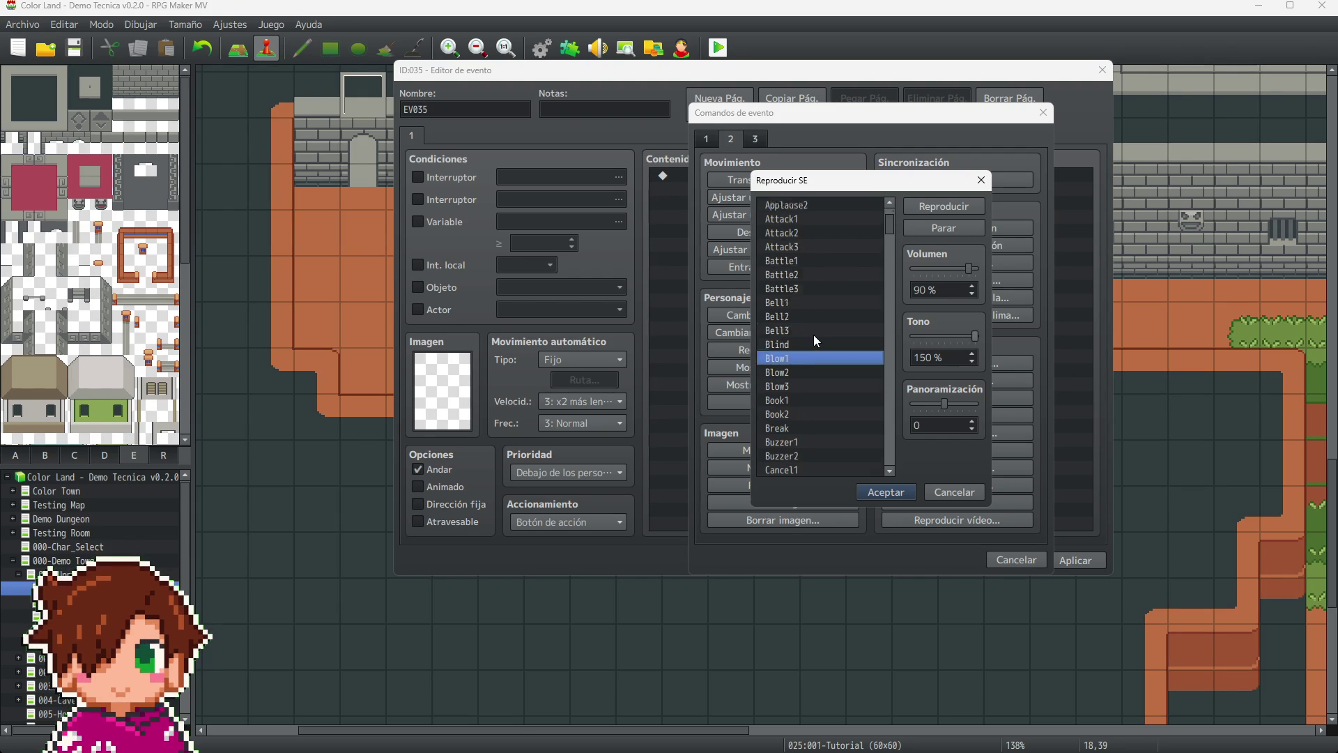
left_click(813, 359)
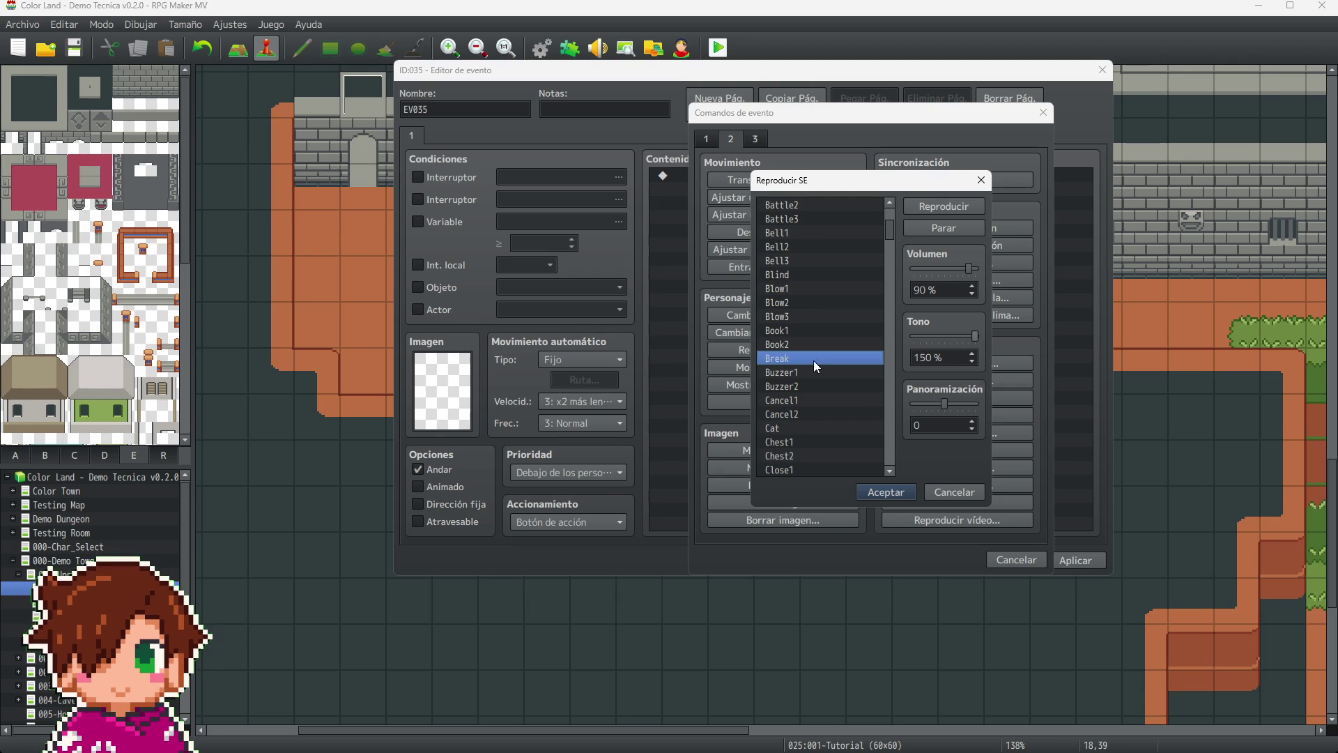
left_click(813, 373)
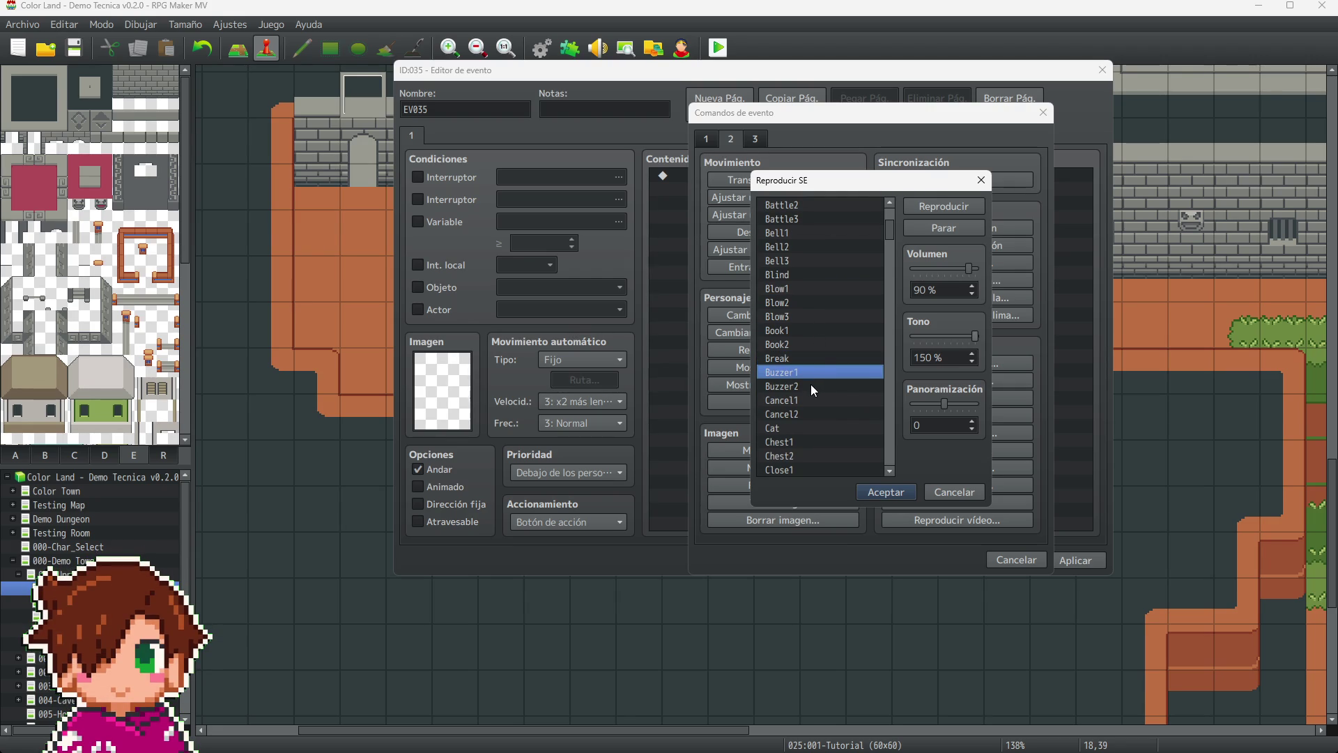
left_click(810, 385)
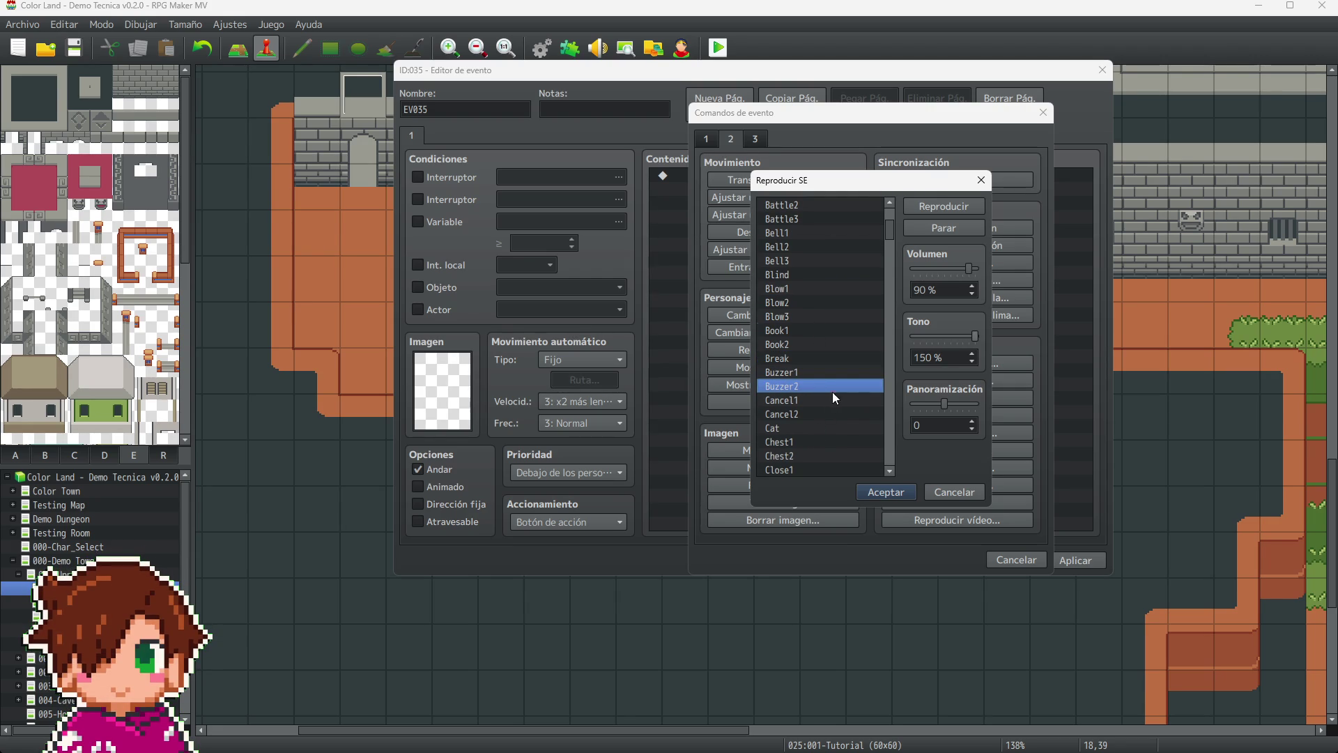
scroll(816, 369, "down", 2)
scroll(818, 349, "down", 2)
left_click(813, 342)
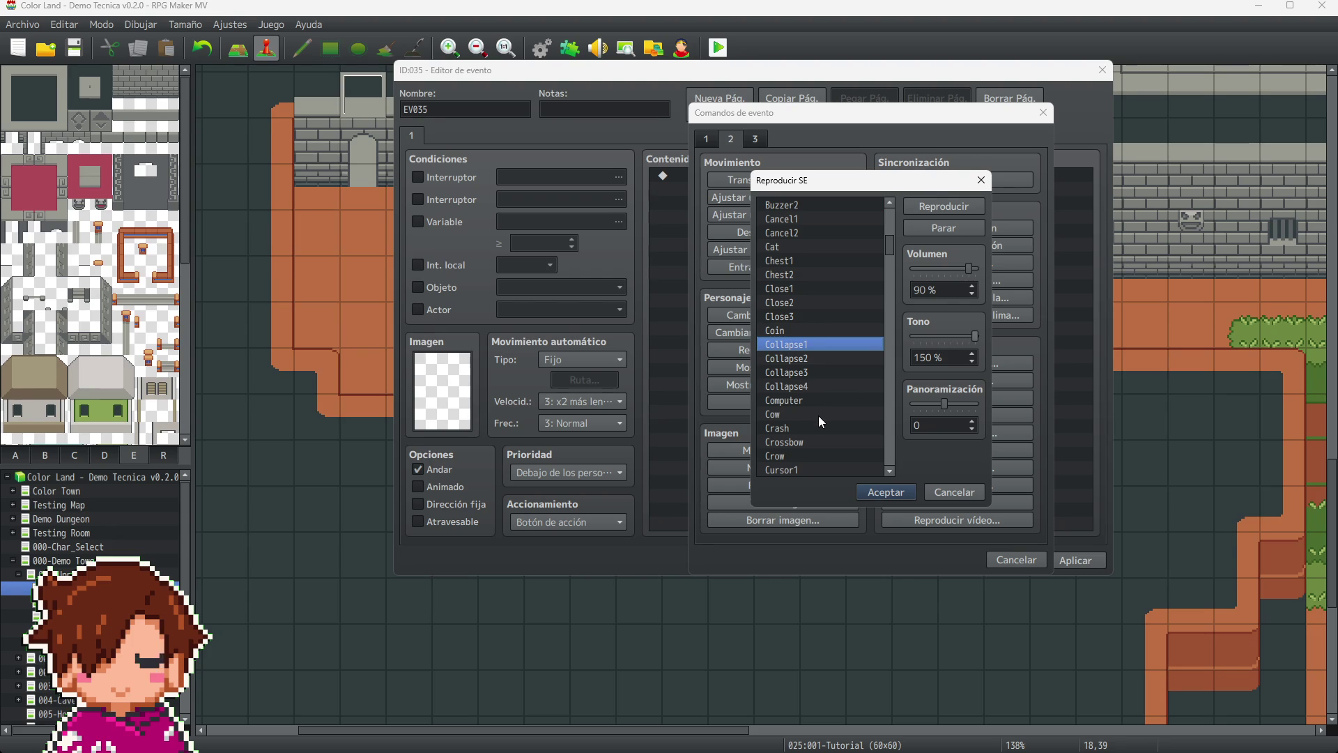
- Audition the Cursor1-2, Dive, Disappointment and Decision1-2 sounds
scroll(812, 394, "down", 2)
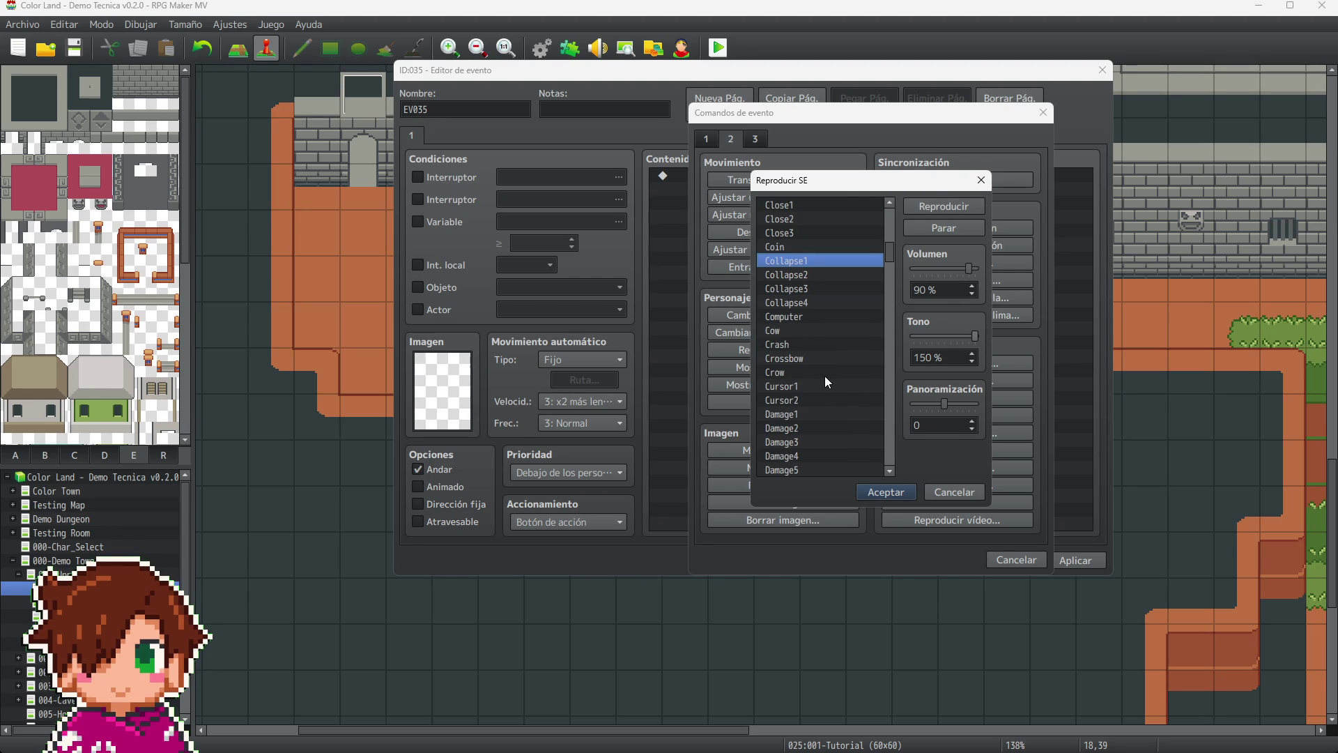
left_click(825, 387)
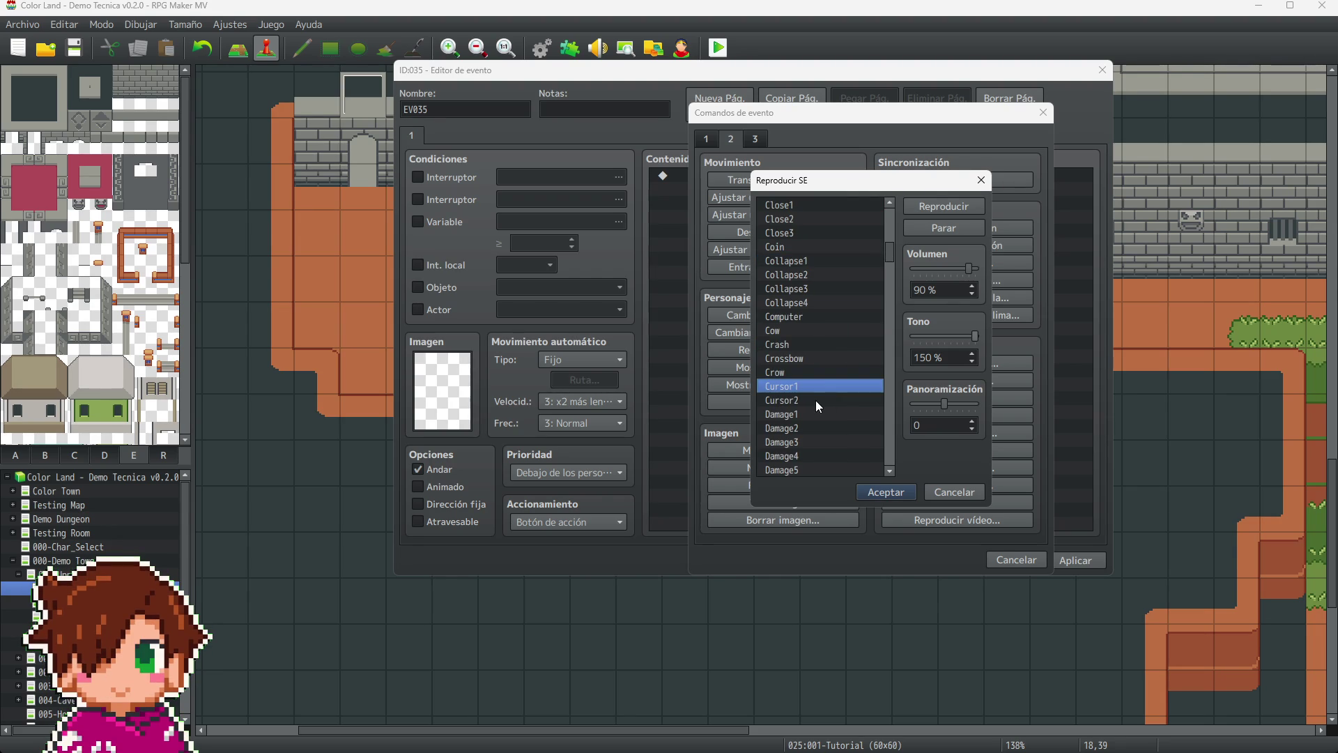
left_click(815, 400)
scroll(817, 384, "down", 3)
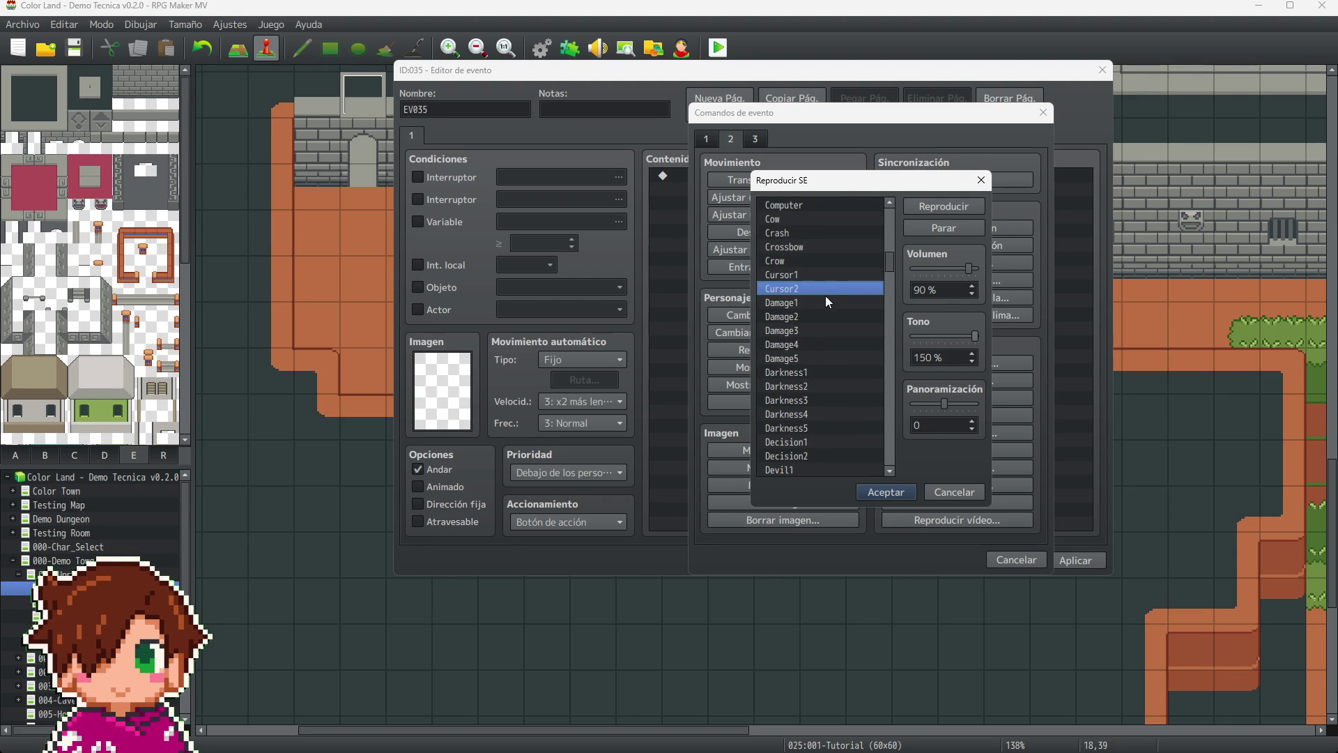
scroll(820, 286, "down", 3)
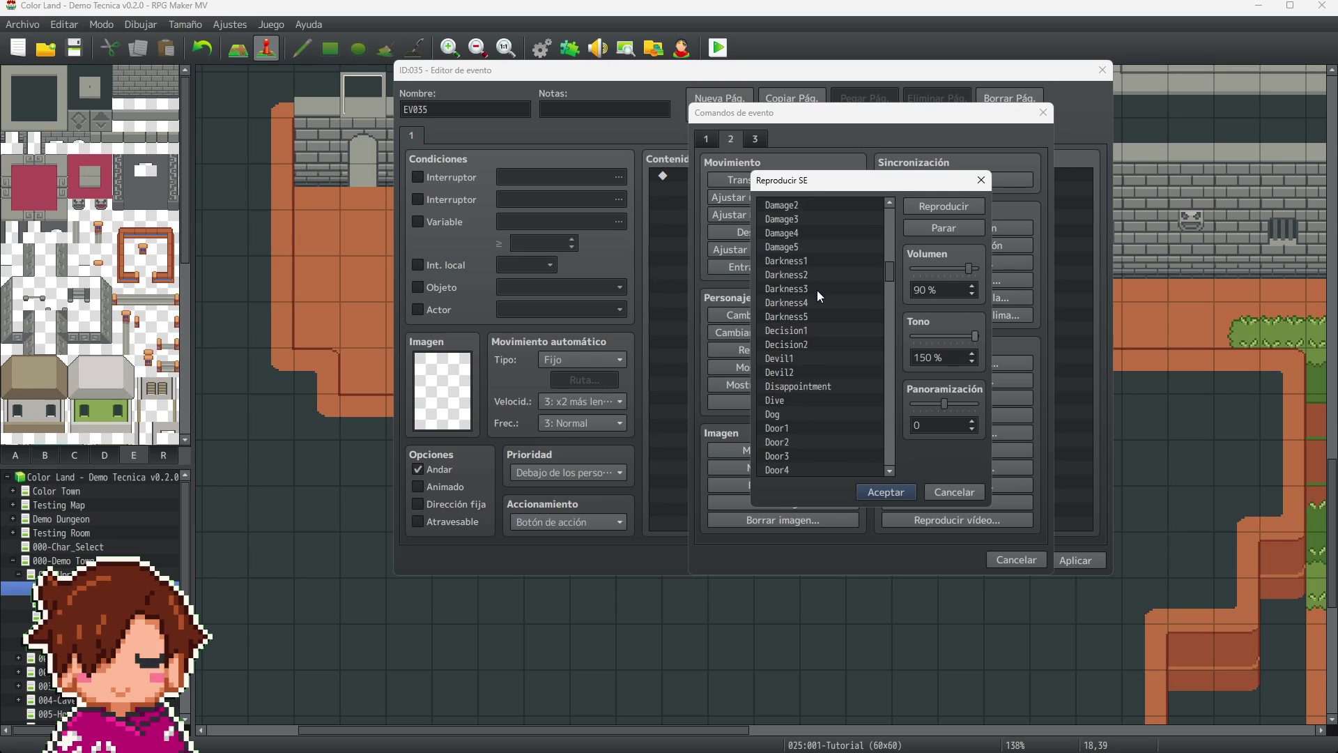
left_click(808, 399)
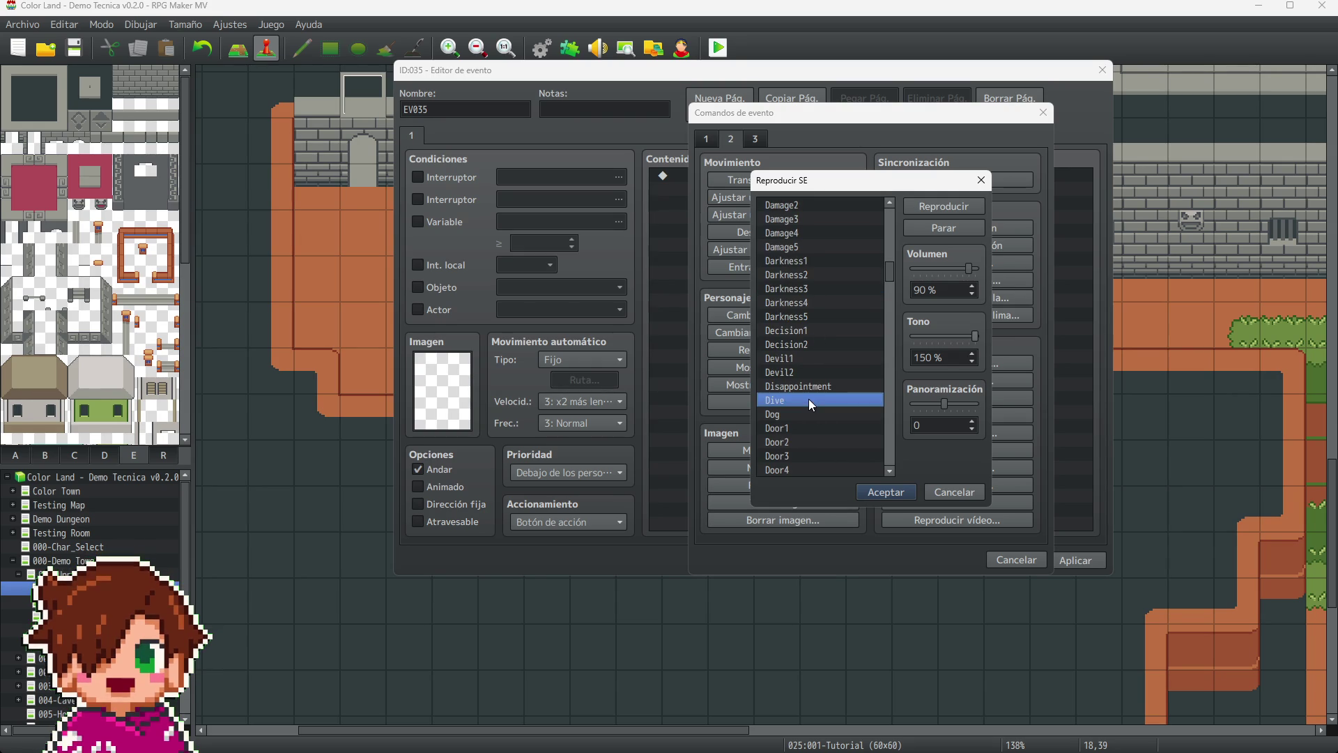
left_click(846, 387)
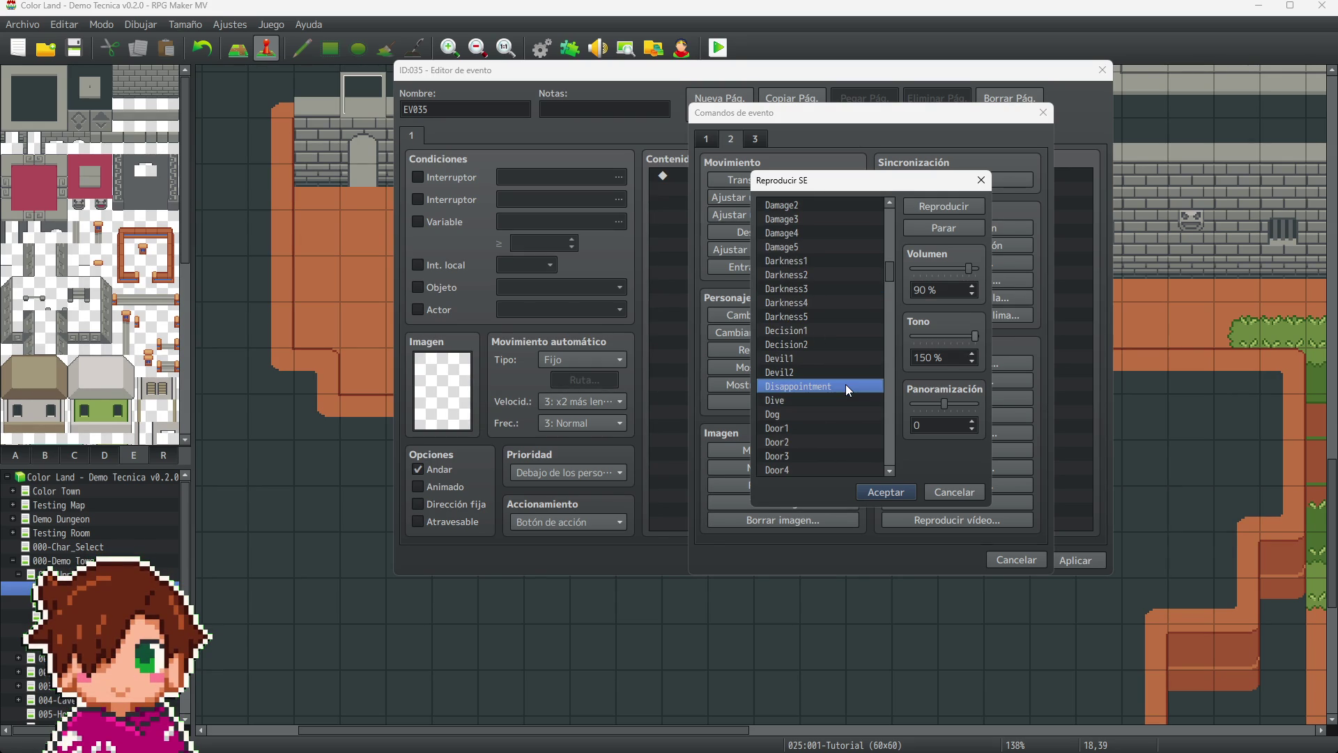
left_click(830, 329)
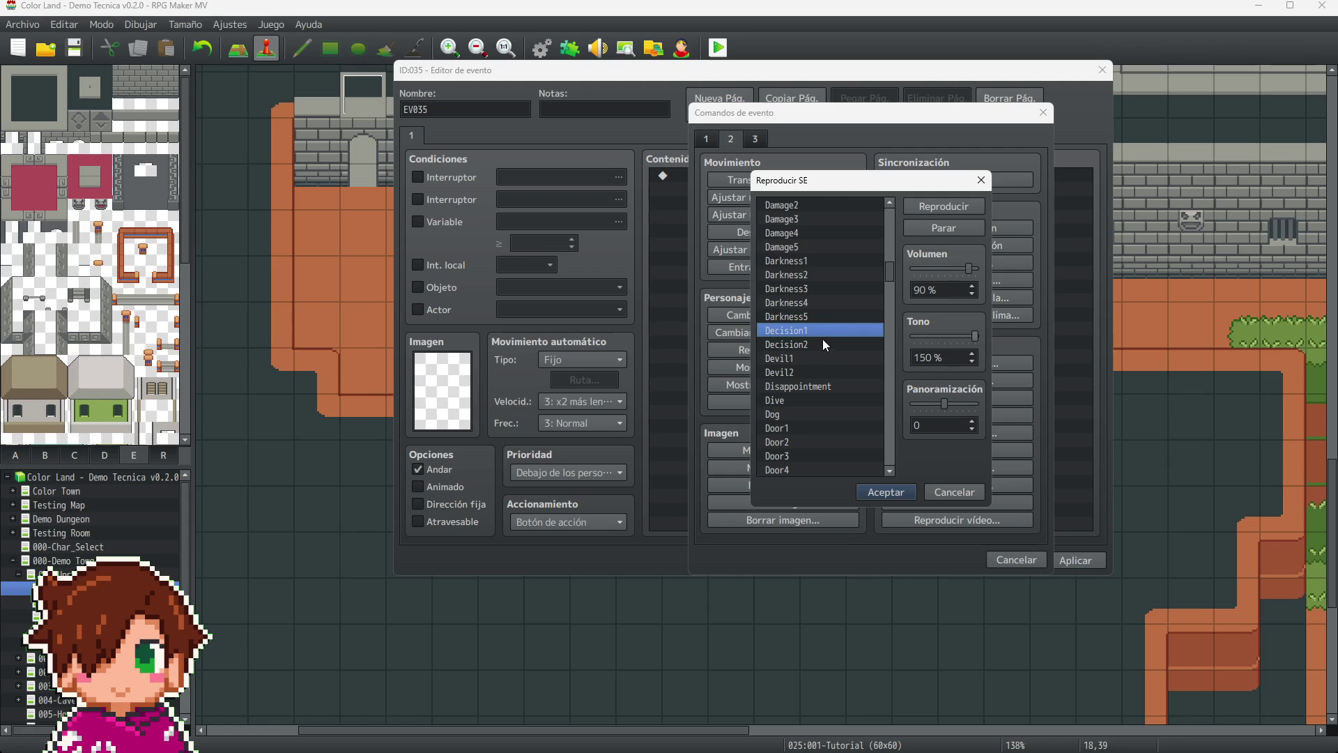
left_click(822, 345)
- Compare Door1 through Door4, settle on Door1 and set its pitch to 150%
scroll(831, 412, "down", 3)
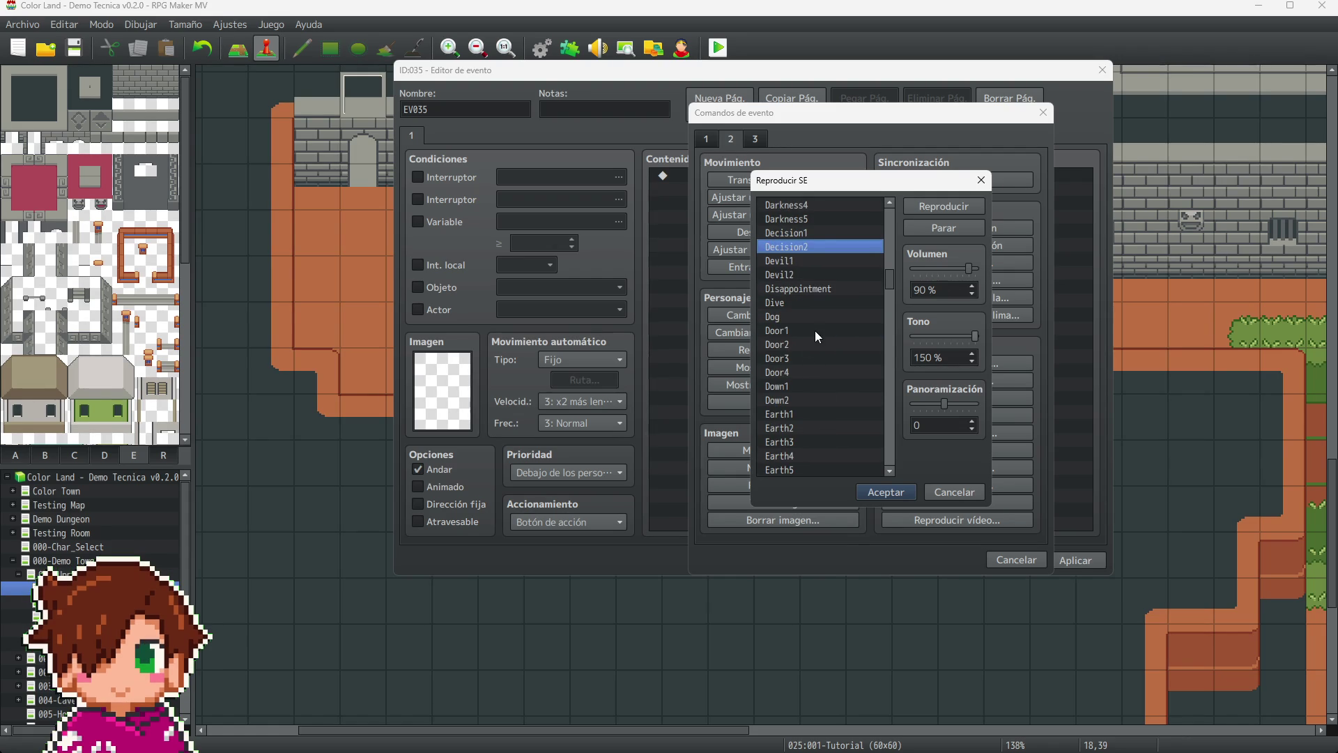
left_click(815, 331)
left_click(815, 344)
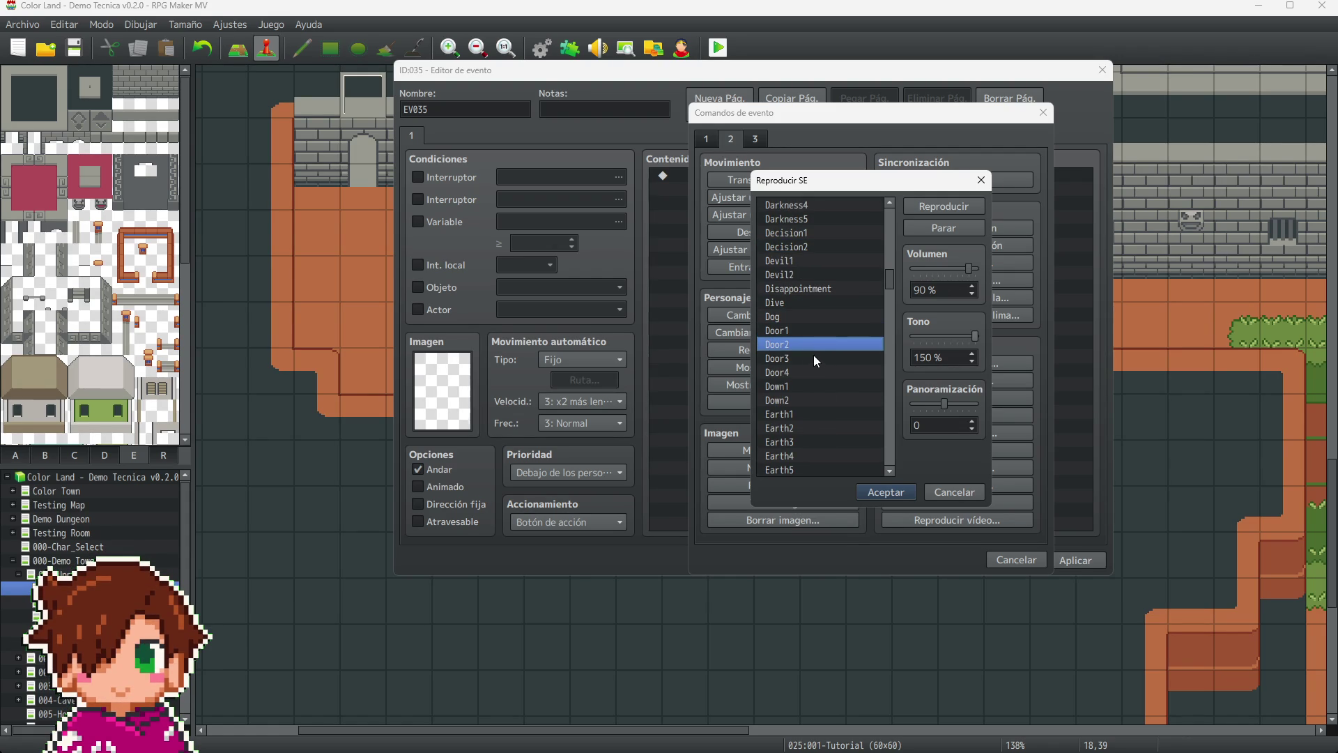
left_click(801, 329)
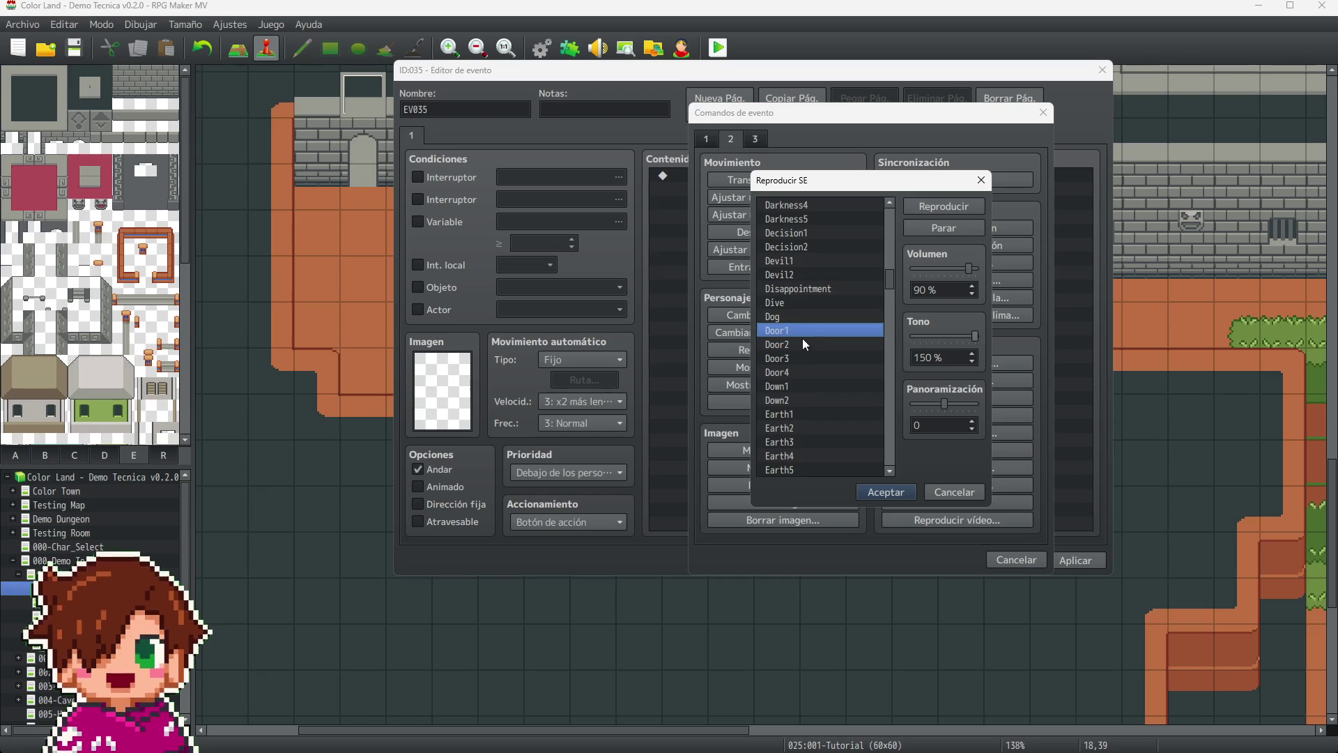
left_click(804, 354)
left_click(807, 374)
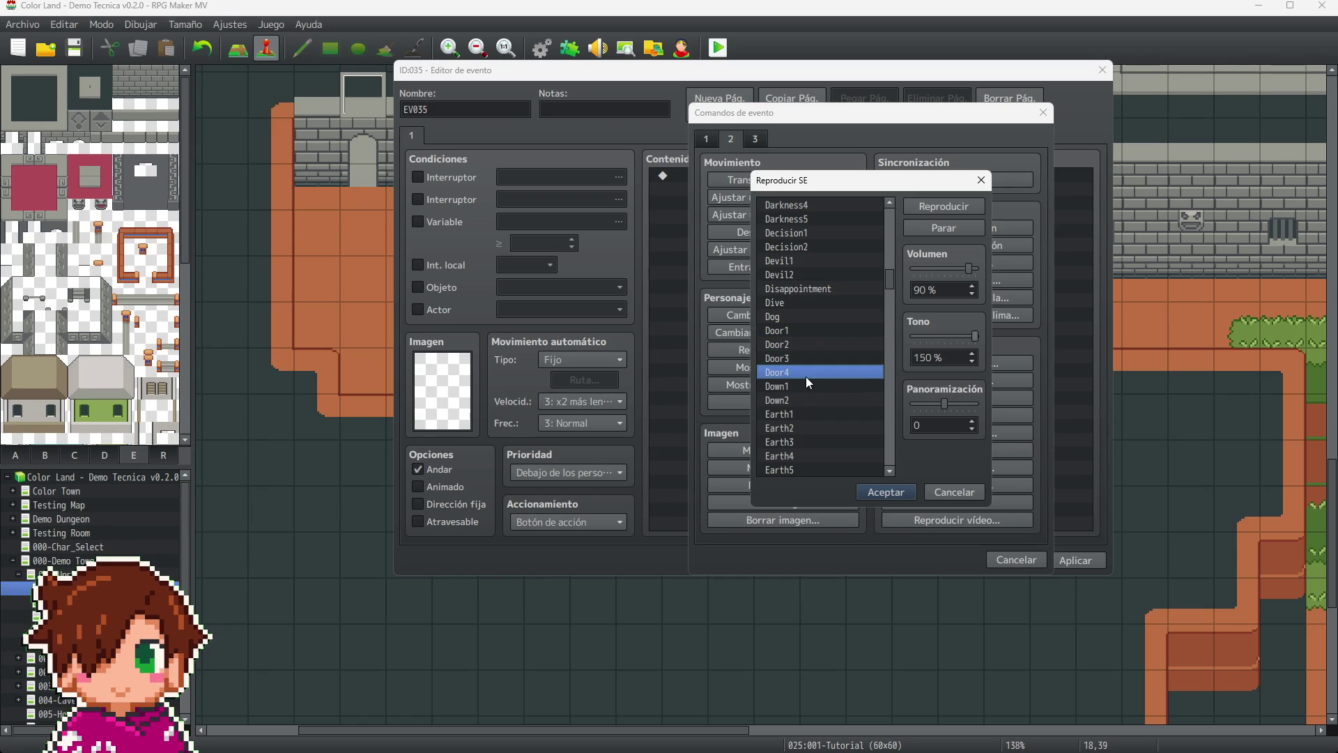
left_click(806, 332)
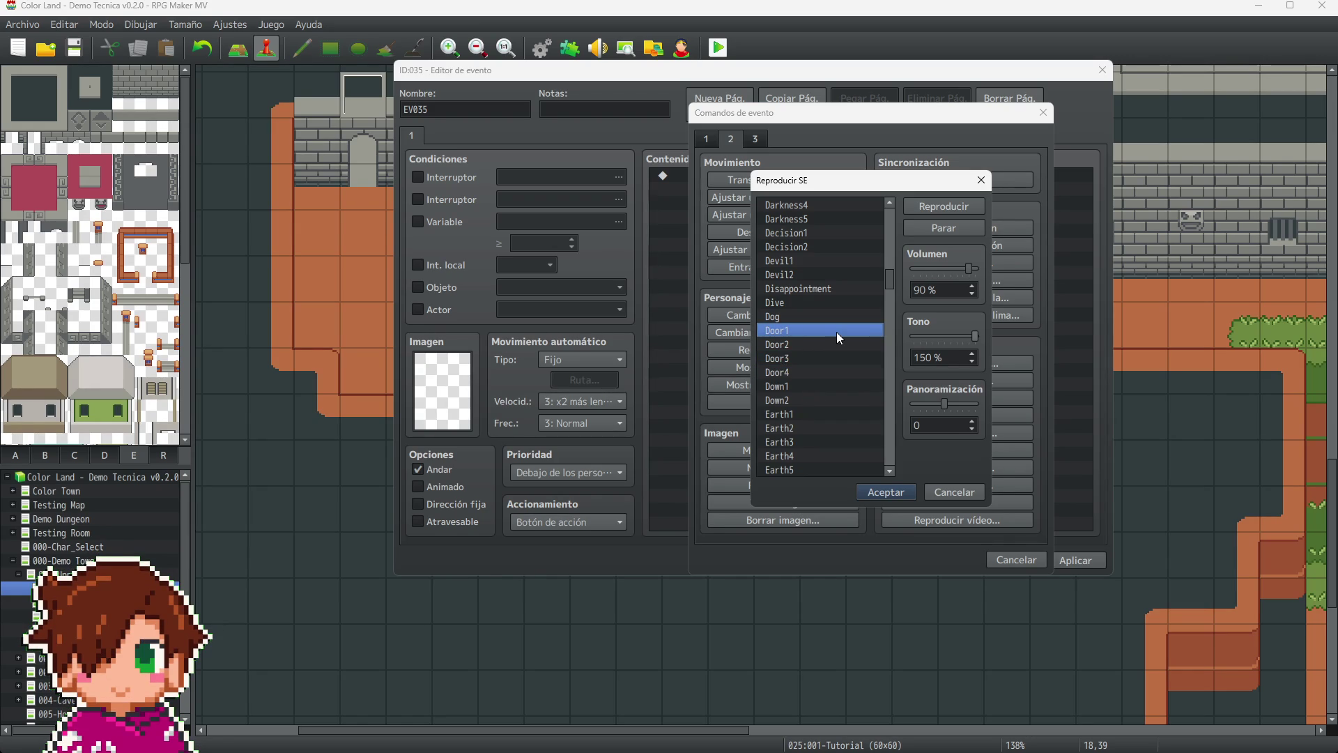
left_click(967, 334)
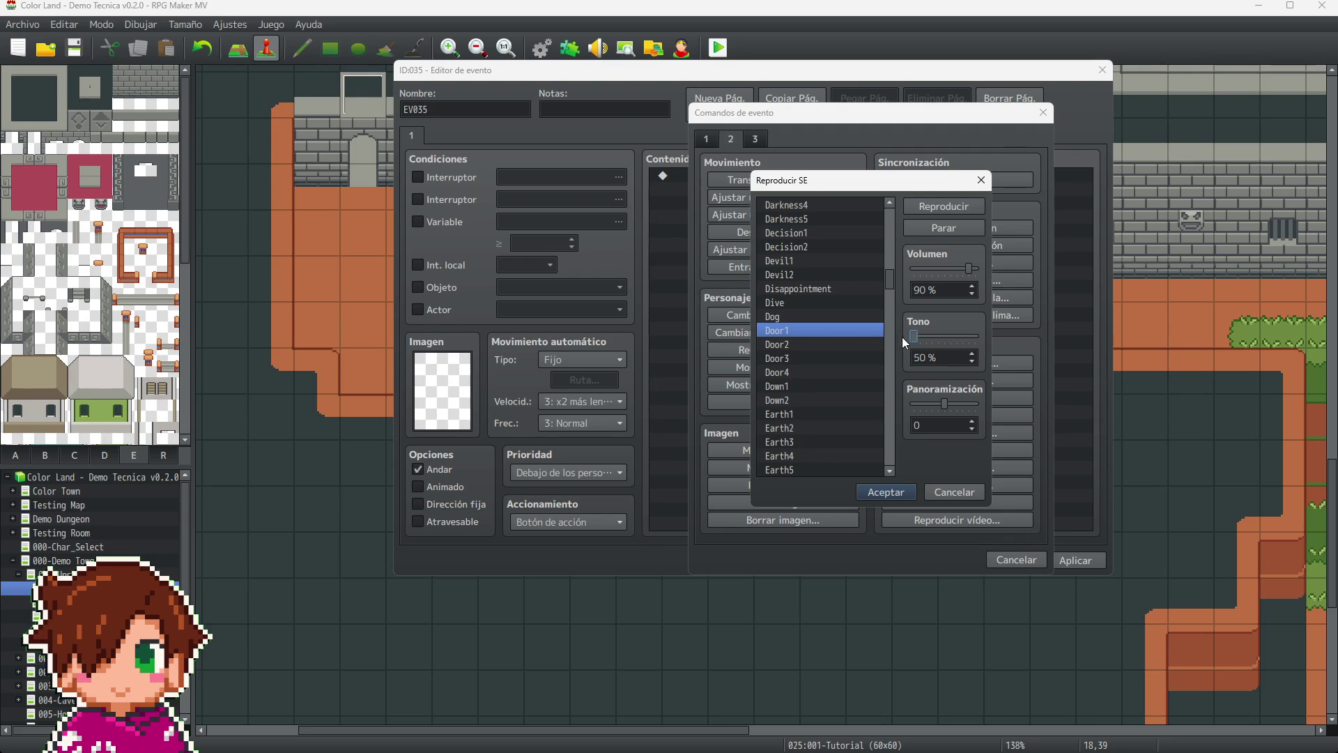
- Raise the pitch to 150% and preview Equip1, Evasion1, Evasion2 and Growl
left_click_drag(916, 340, 1005, 342)
scroll(830, 373, "down", 3)
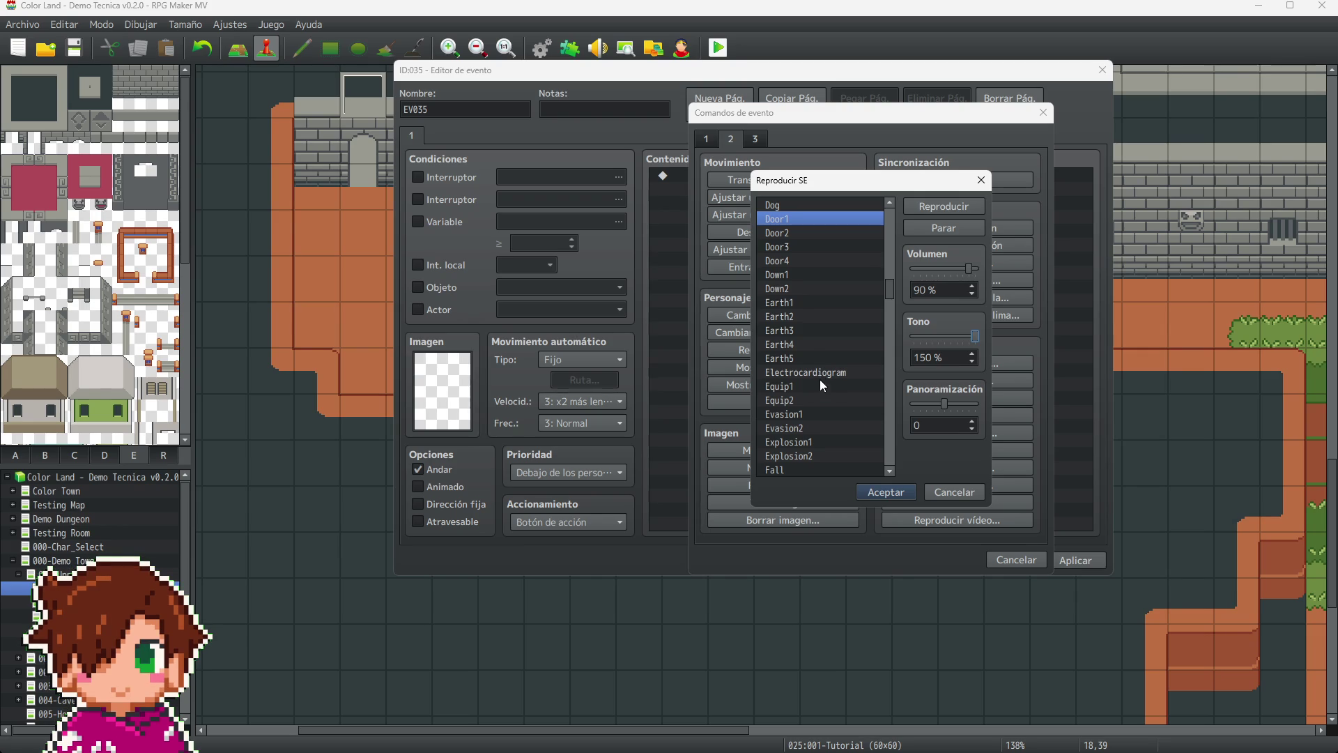
left_click(821, 387)
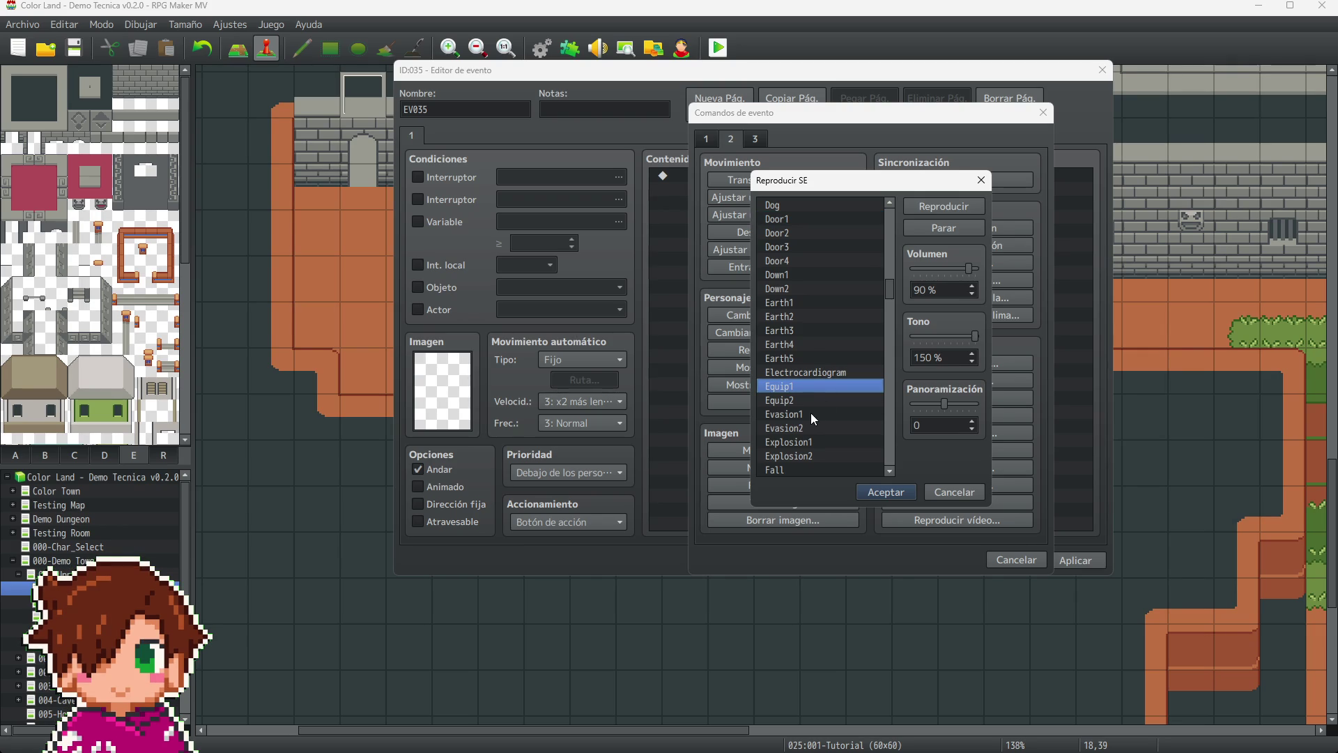
left_click(815, 413)
scroll(816, 392, "down", 2)
left_click(815, 345)
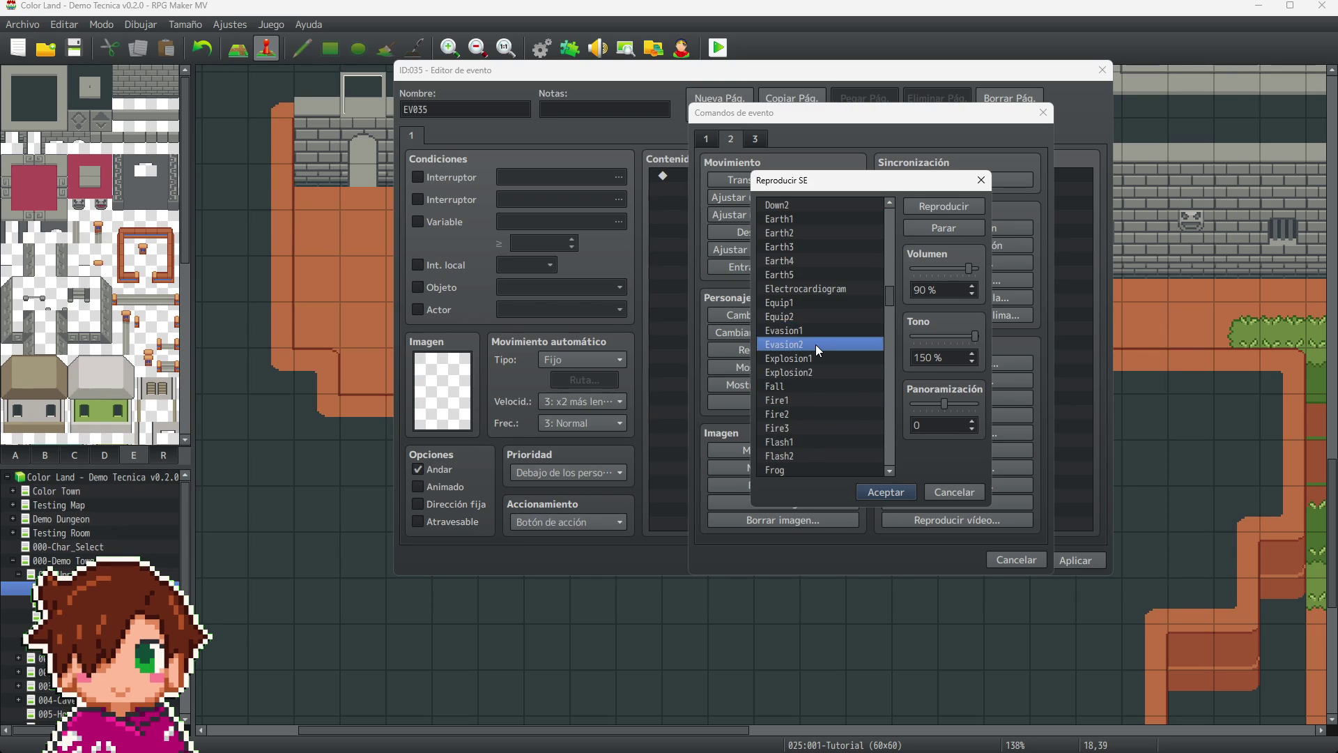
scroll(815, 344, "down", 2)
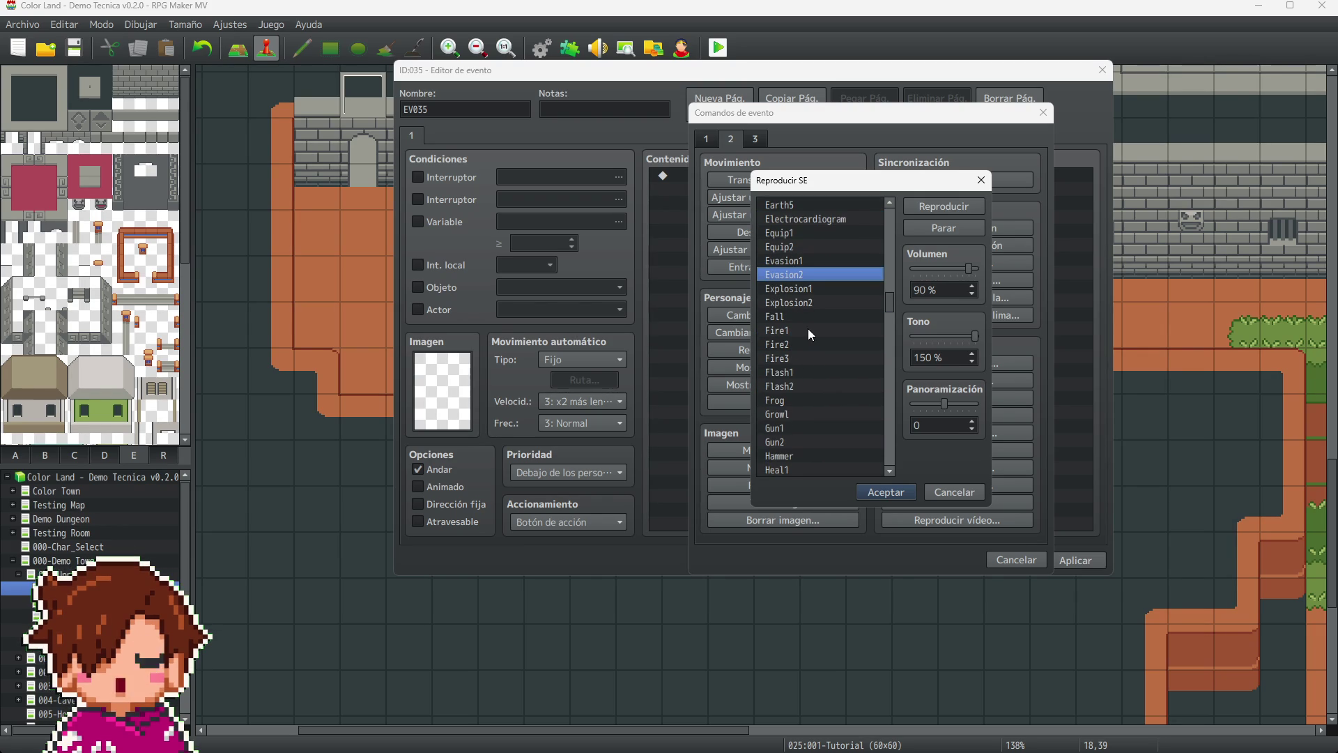
scroll(819, 341, "down", 2)
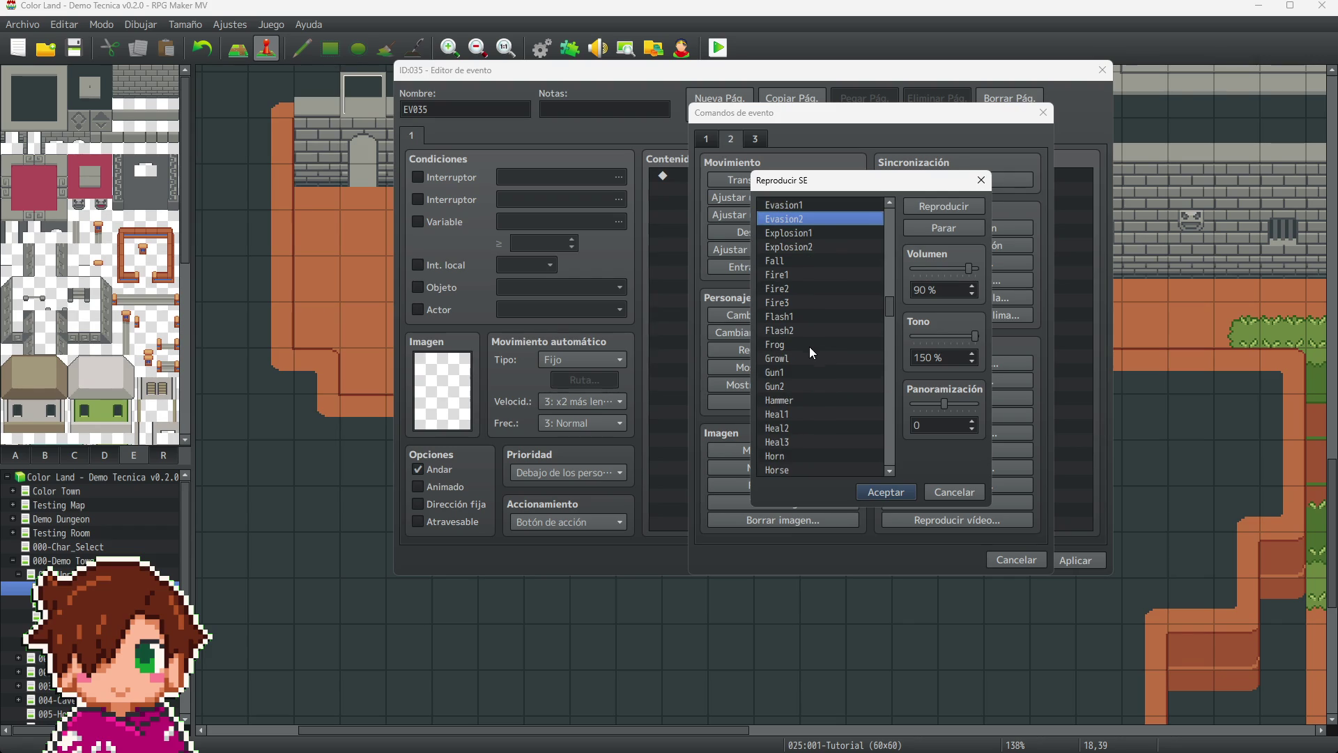
left_click(822, 357)
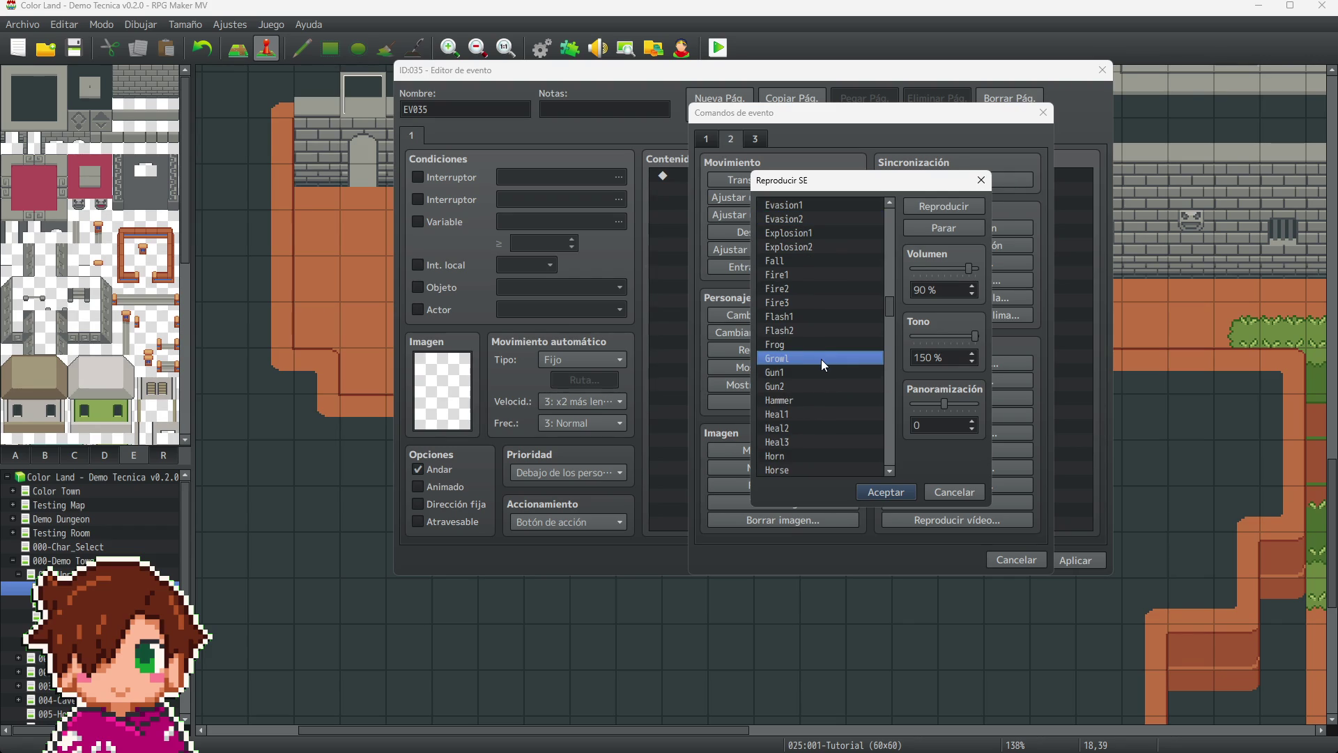
- Preview the Item1, Item2 and Item3 sound effects
scroll(828, 362, "down", 1)
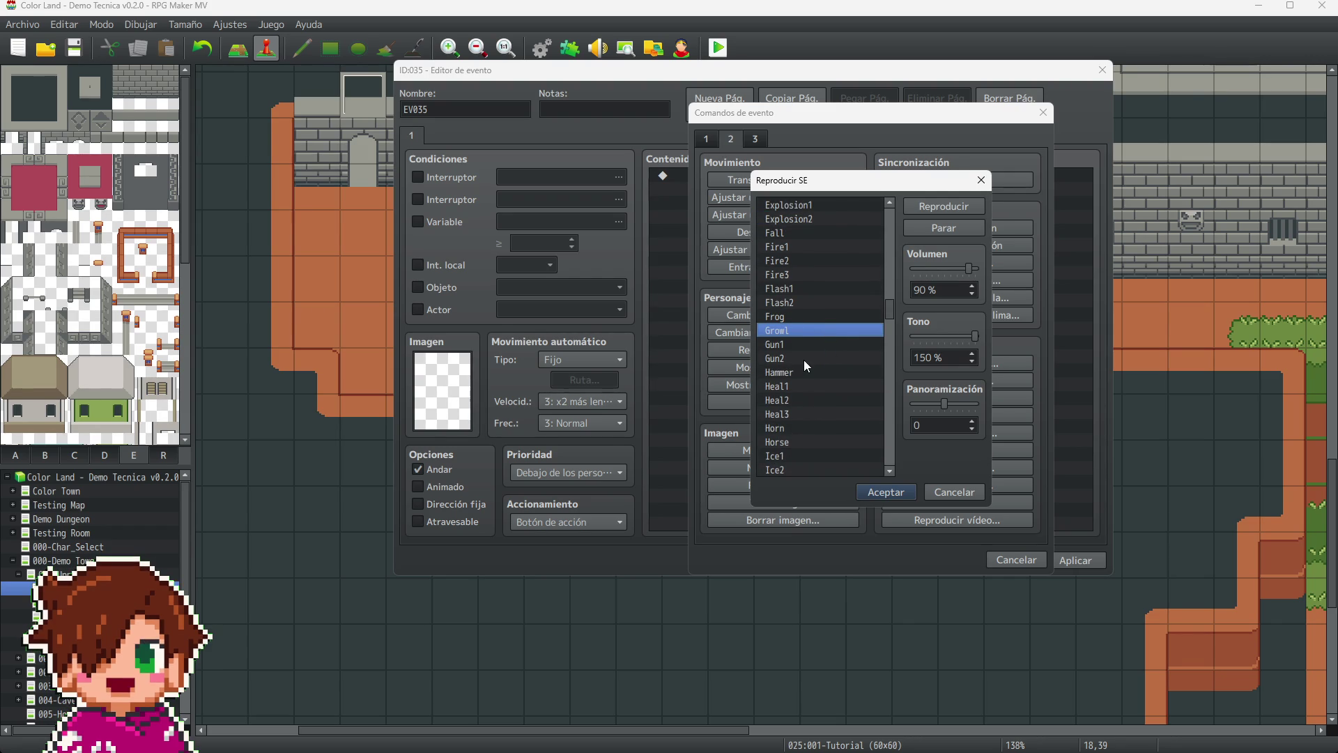
scroll(814, 383, "down", 2)
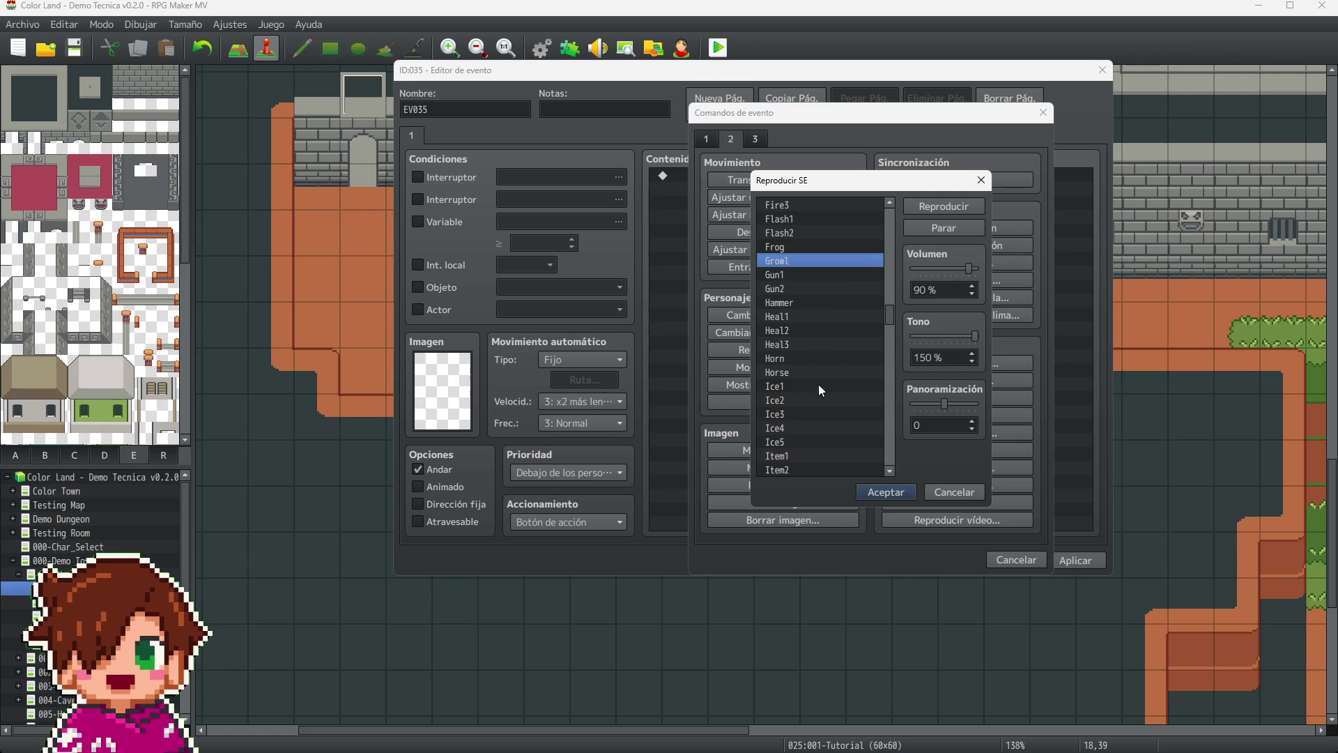
scroll(809, 376, "down", 2)
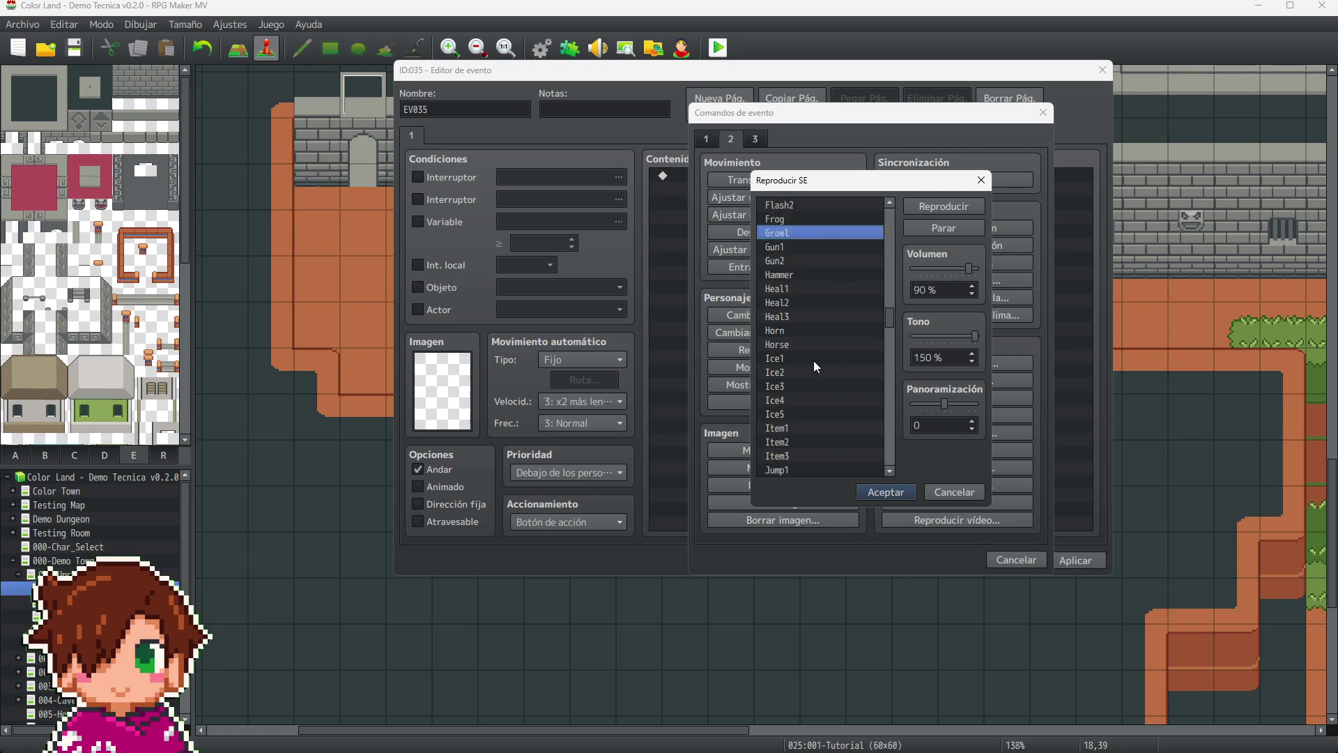
left_click(804, 383)
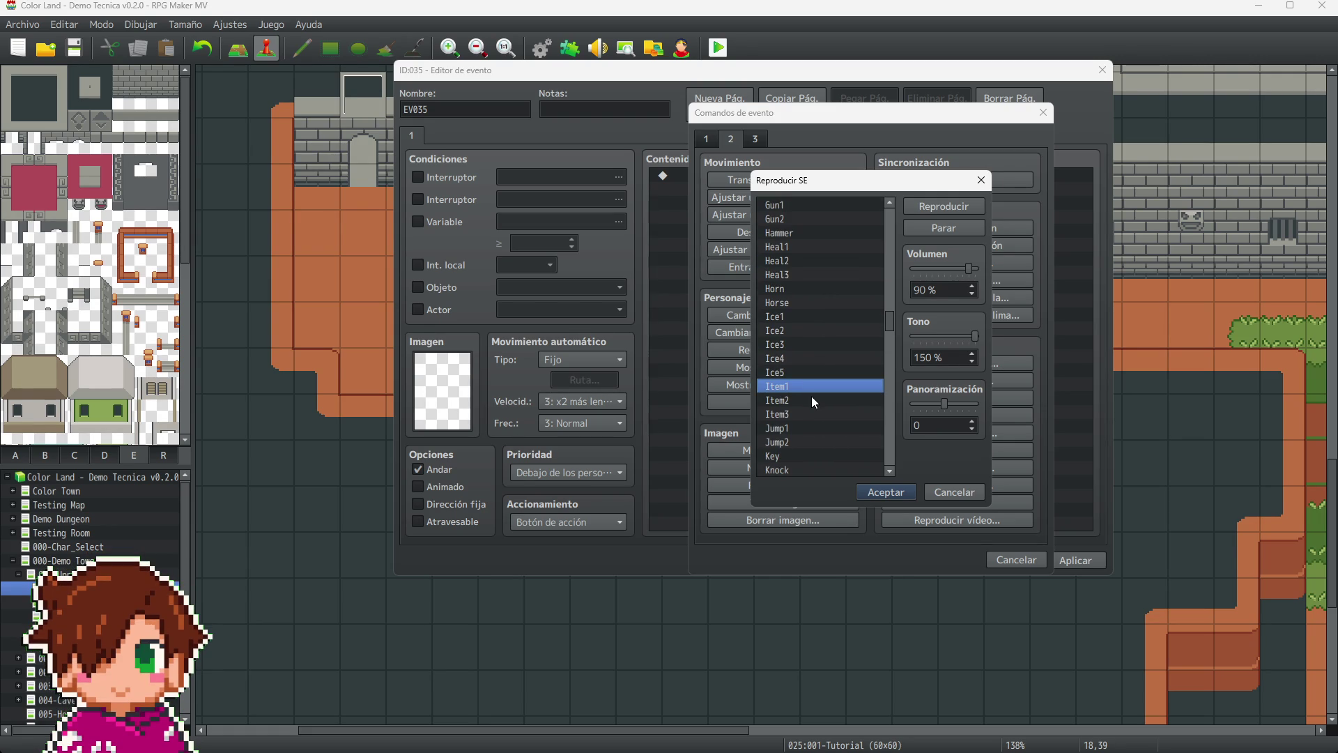
left_click(811, 396)
left_click(816, 416)
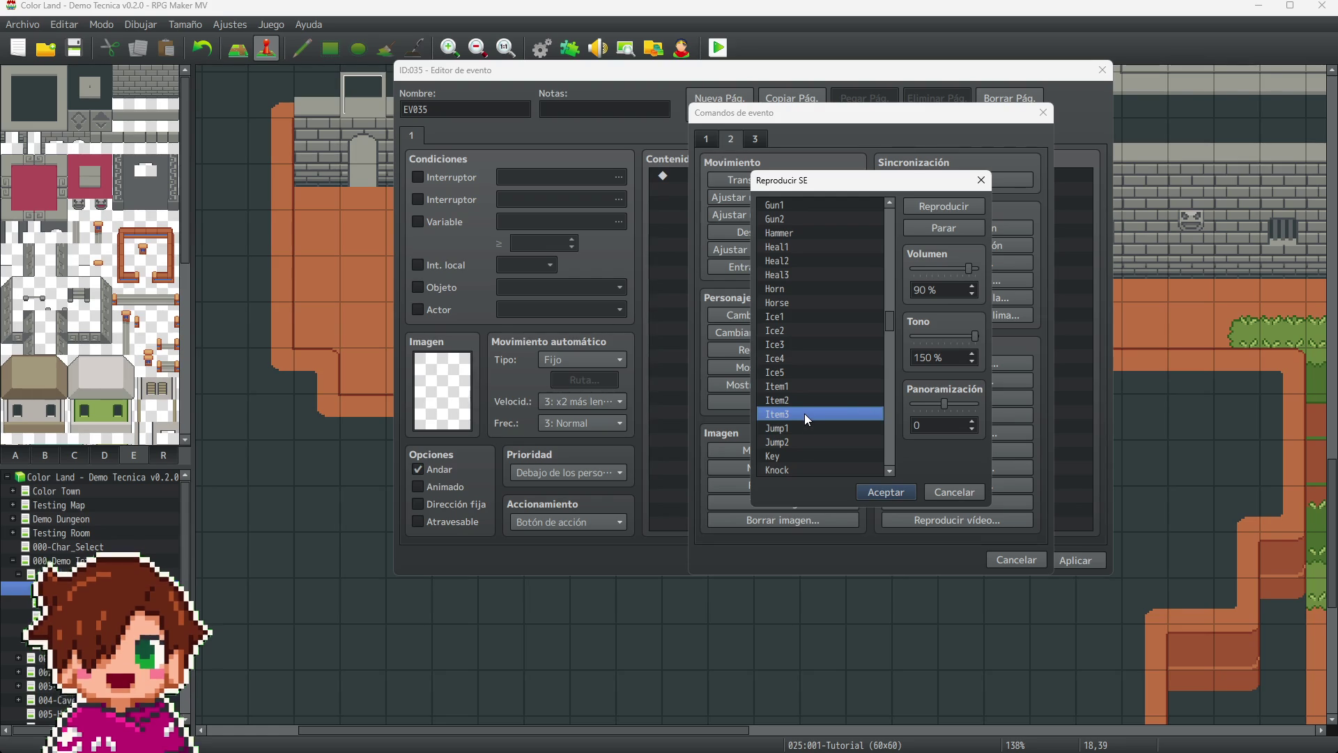
- Preview Liquid, Load, and Magic1 through Magic4
scroll(809, 391, "down", 2)
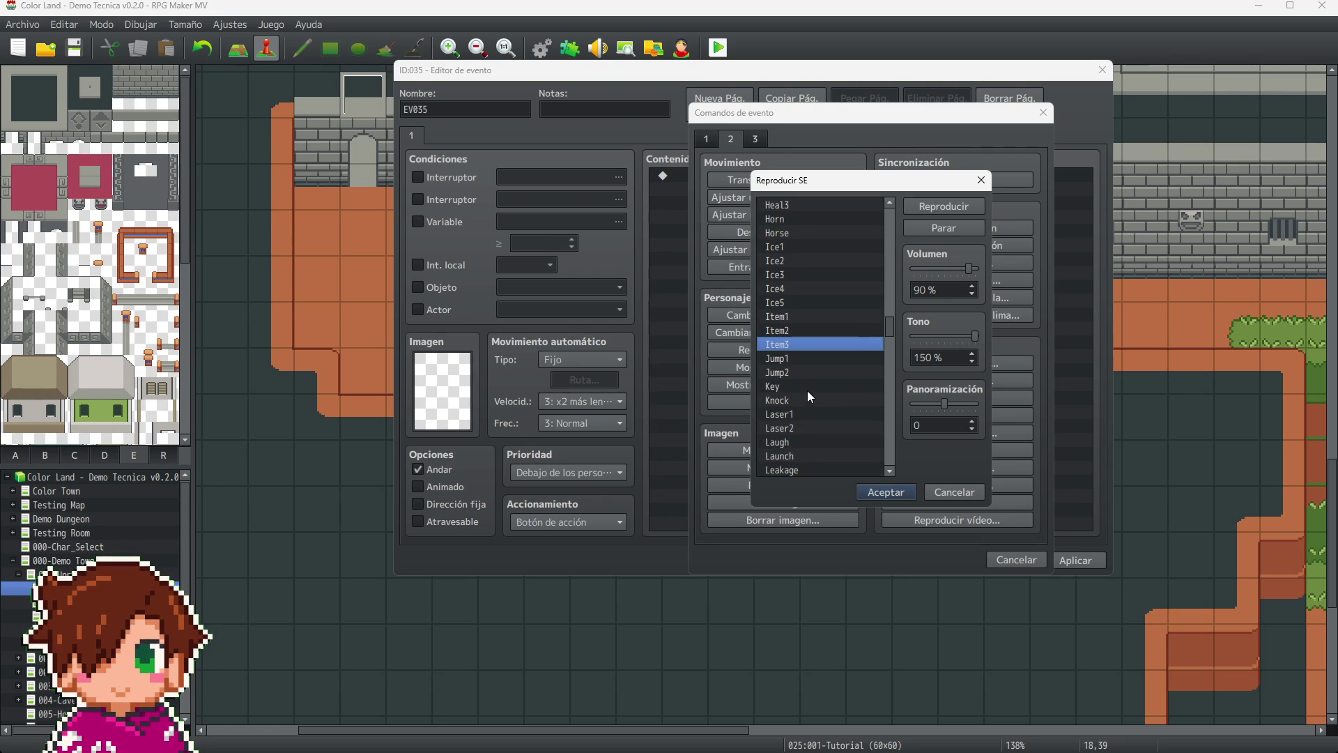
scroll(820, 384, "down", 2)
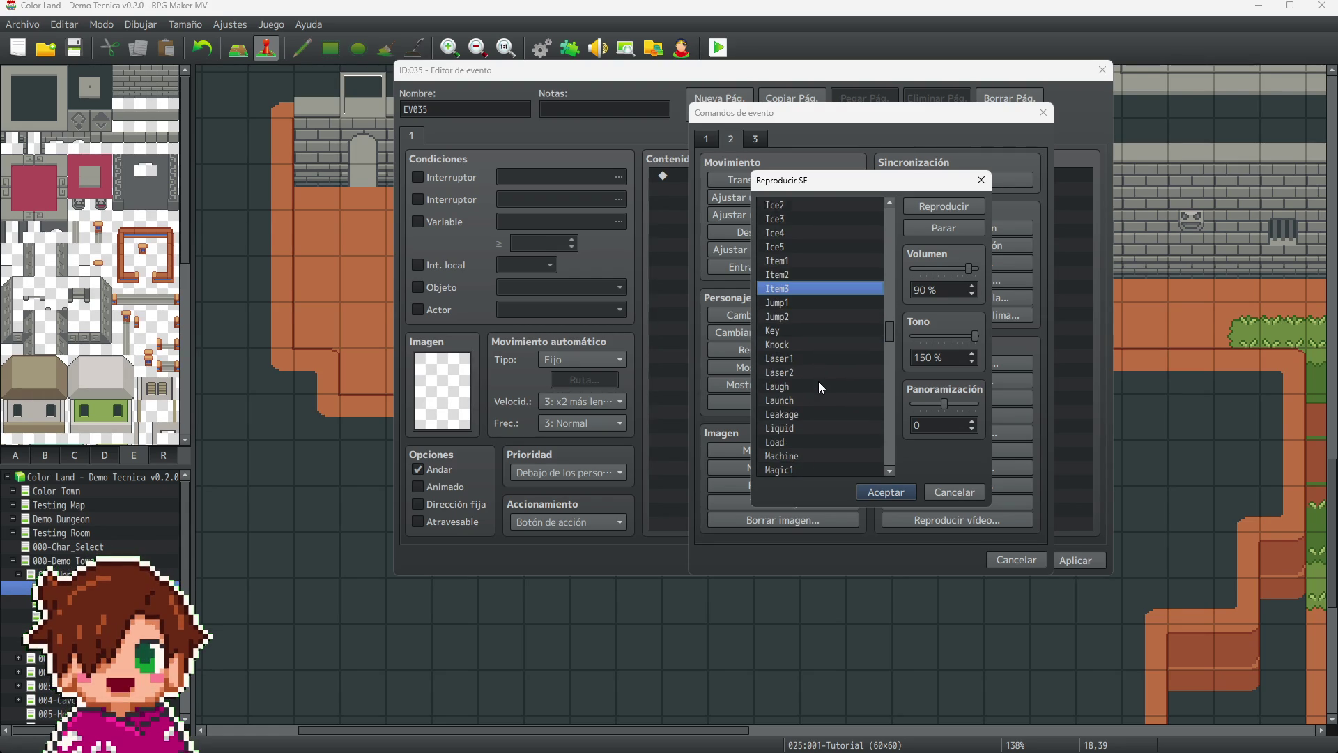
scroll(818, 382, "down", 1)
left_click(804, 398)
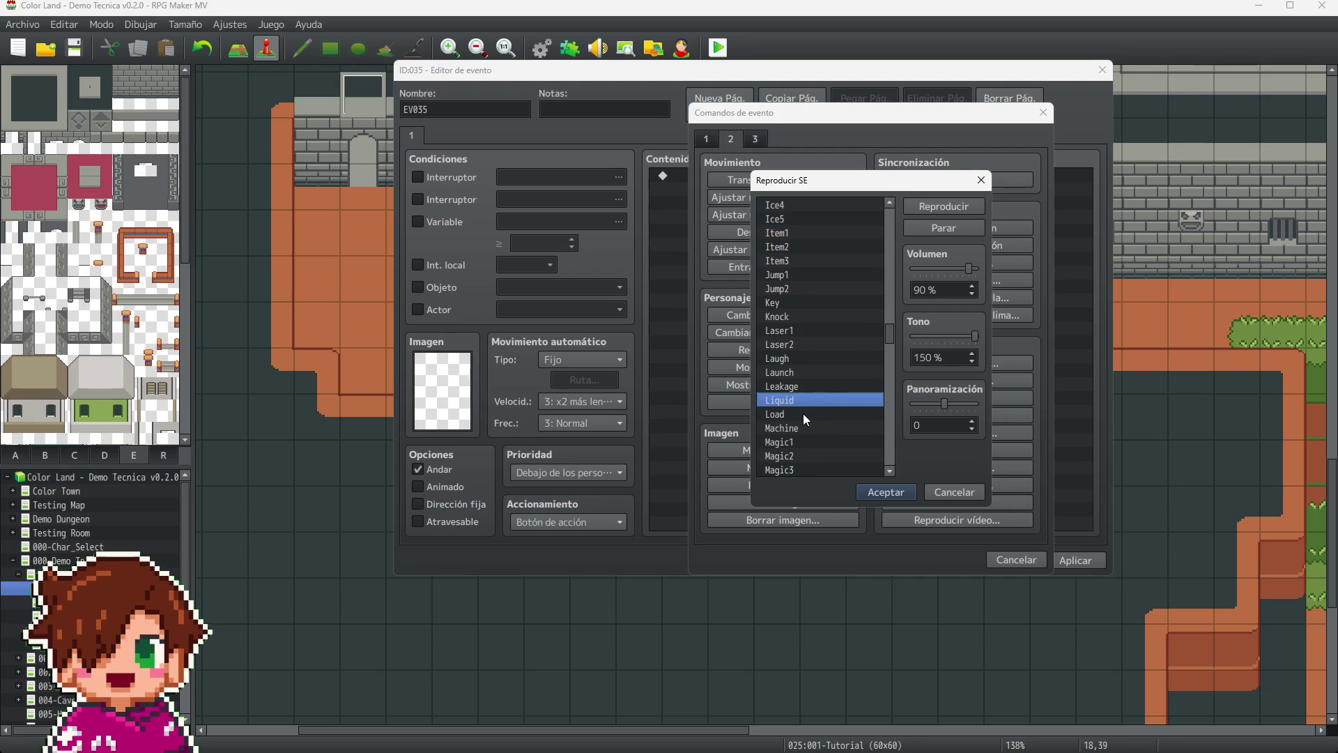
left_click(808, 415)
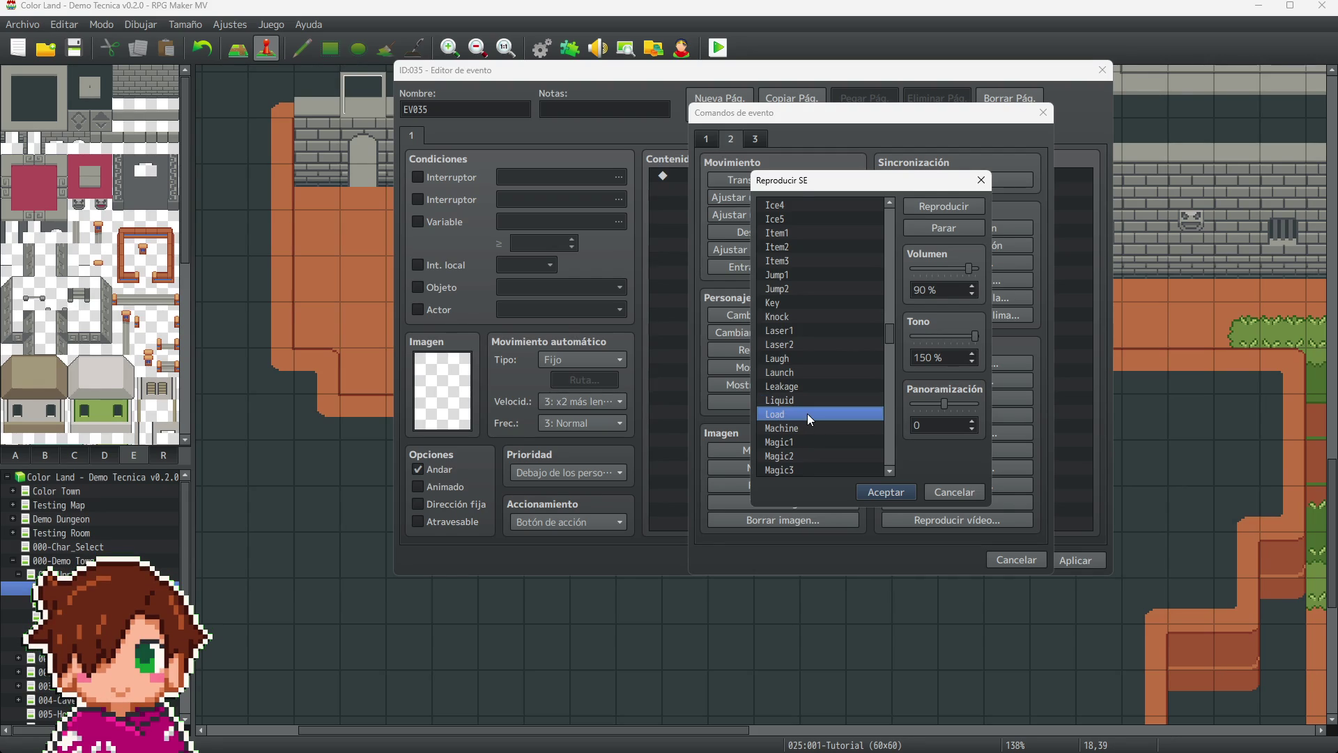
scroll(807, 412, "down", 1)
left_click(802, 400)
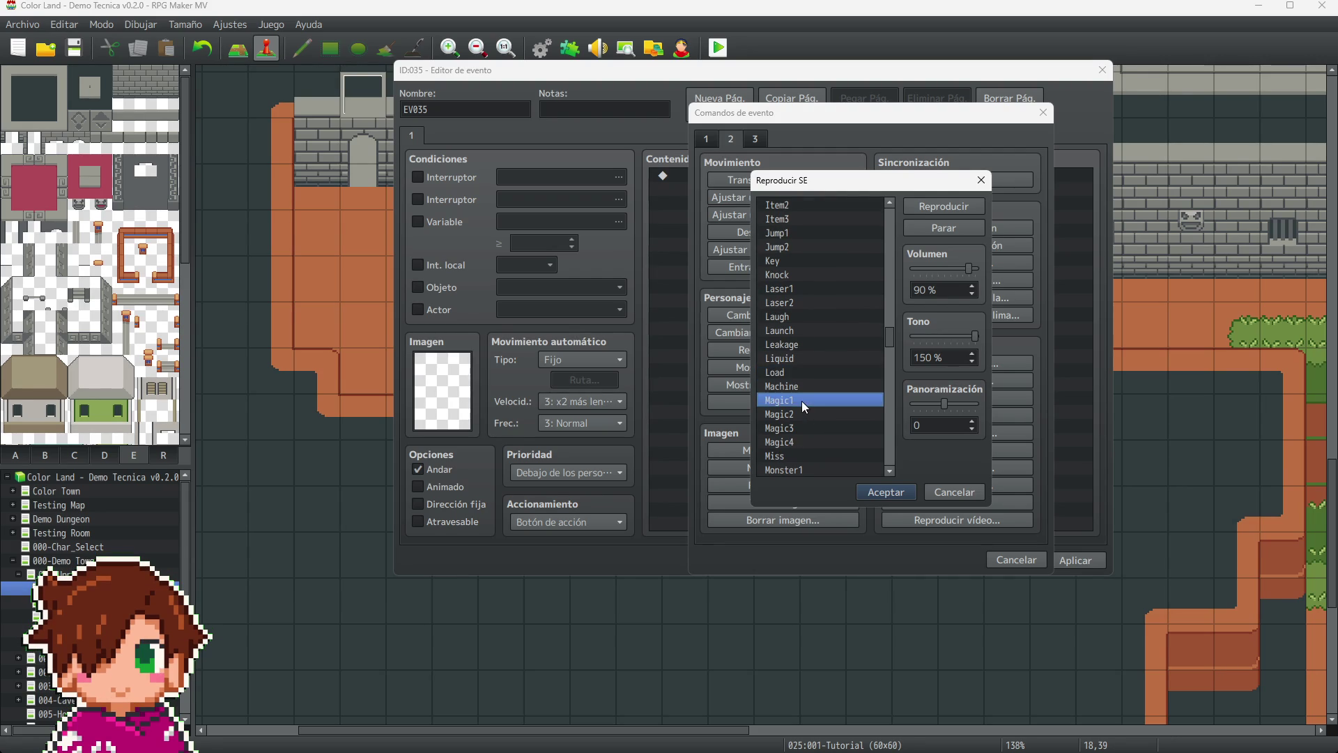
left_click(818, 413)
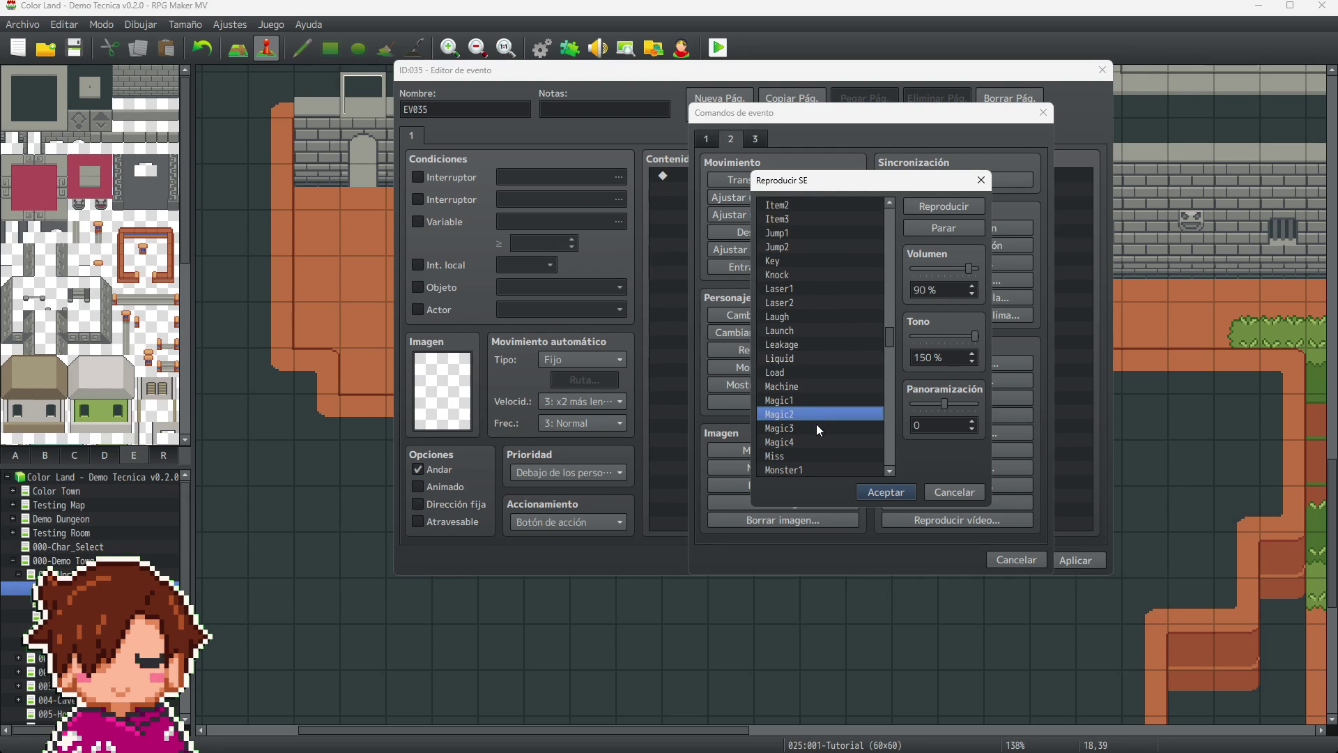
left_click(818, 427)
left_click(818, 441)
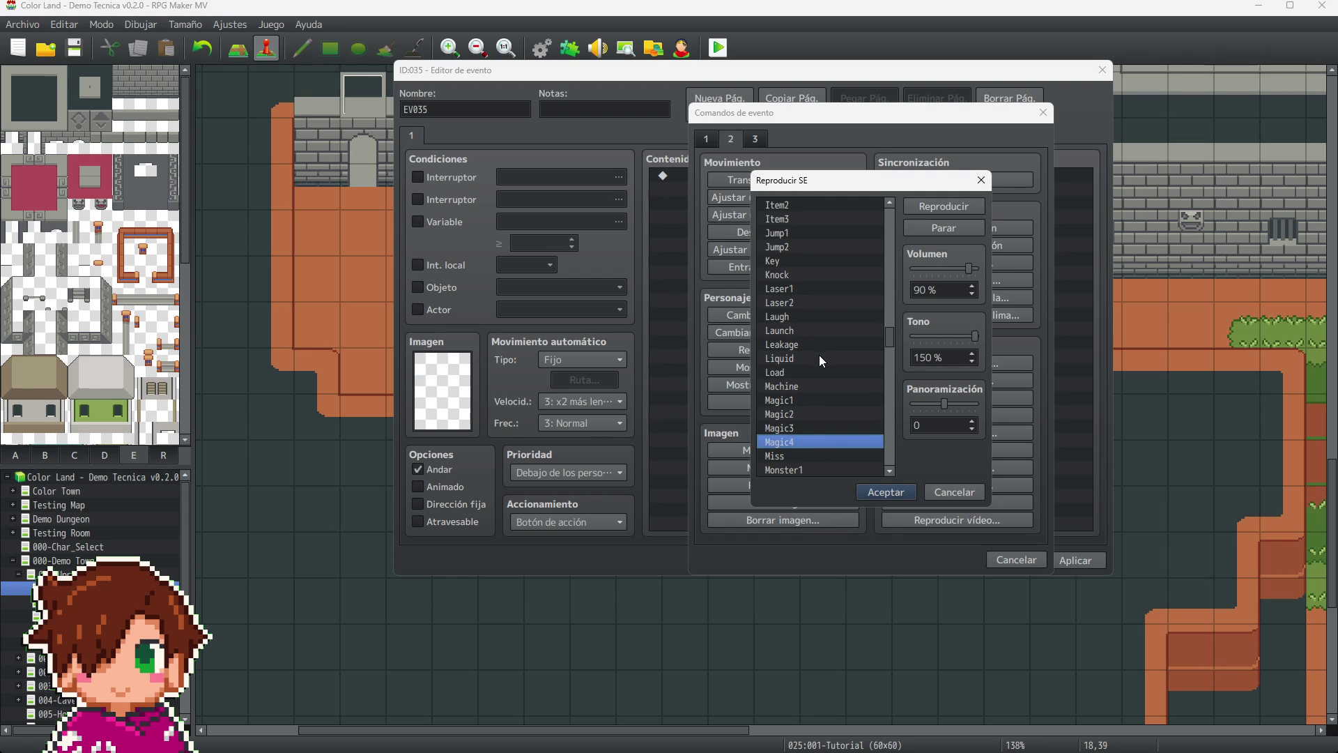
- Preview the Neon, Noise and Open1 through Open5 sound effects
scroll(819, 353, "down", 5)
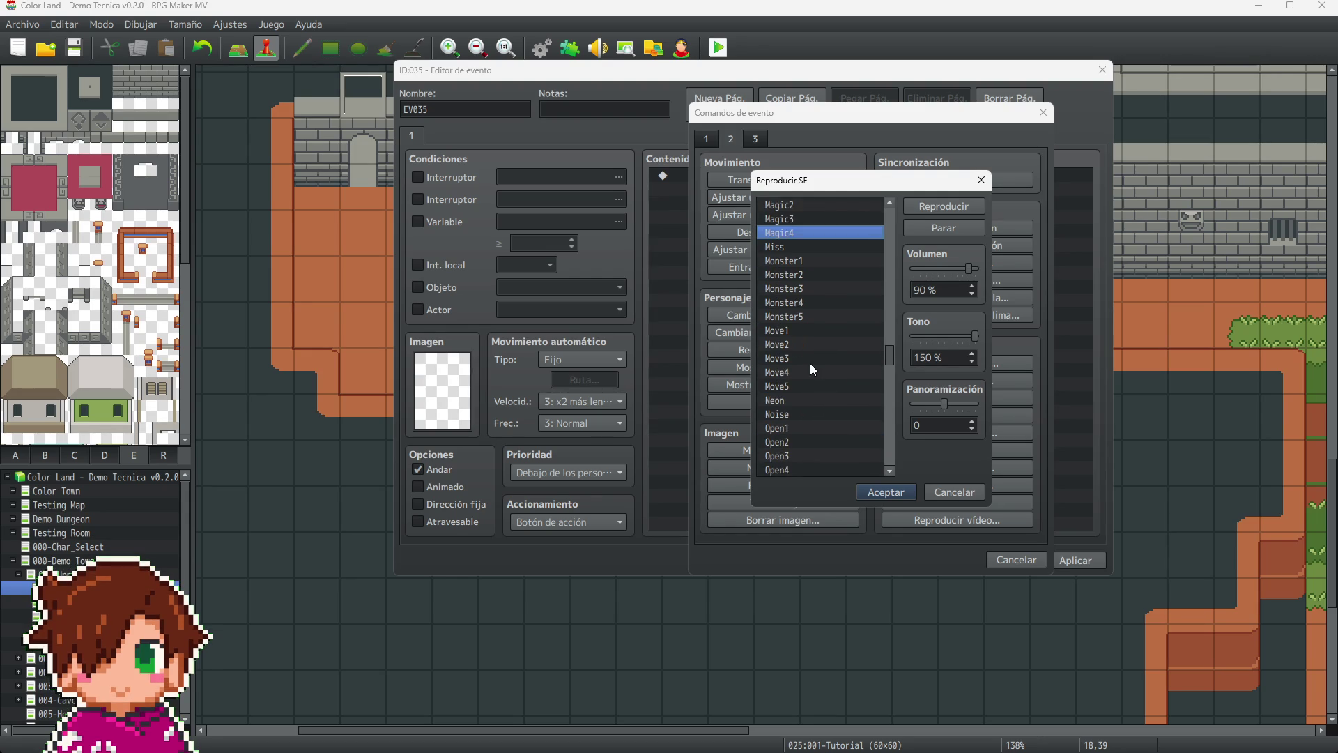
scroll(812, 361, "down", 1)
left_click(808, 372)
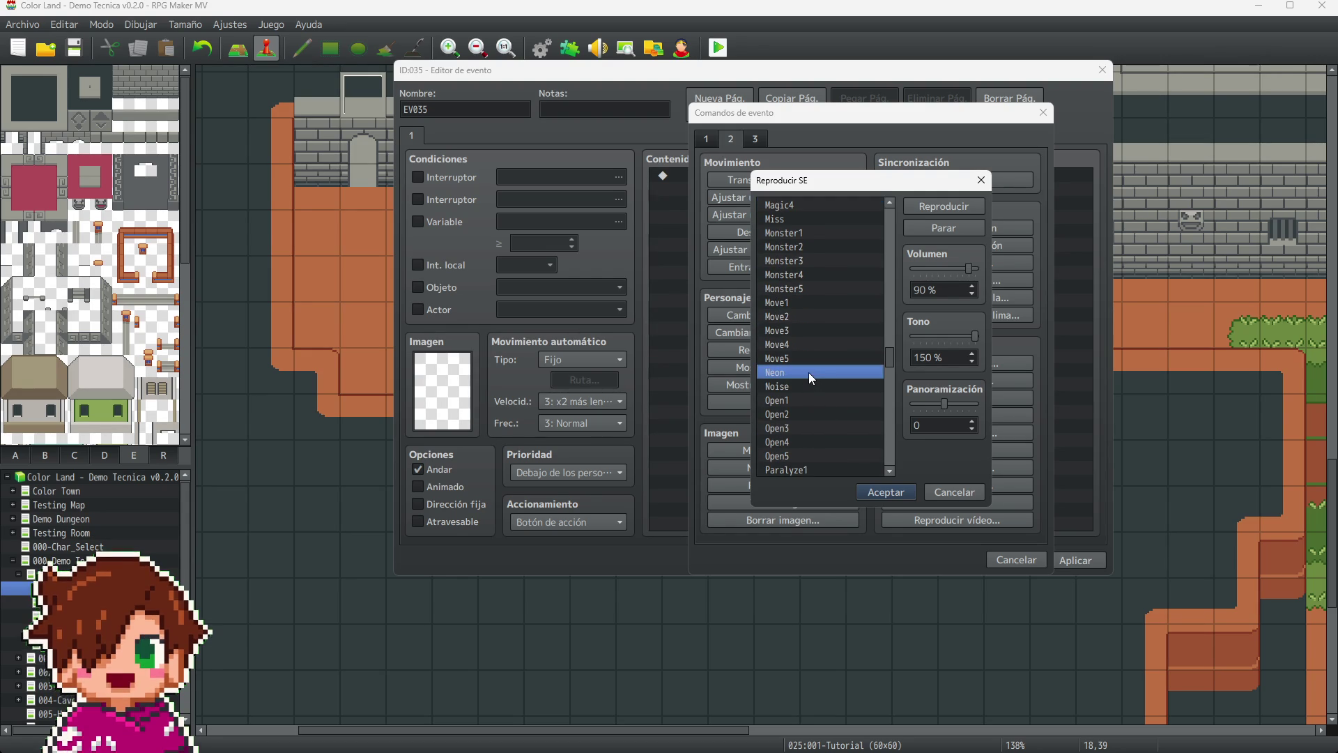
left_click(824, 385)
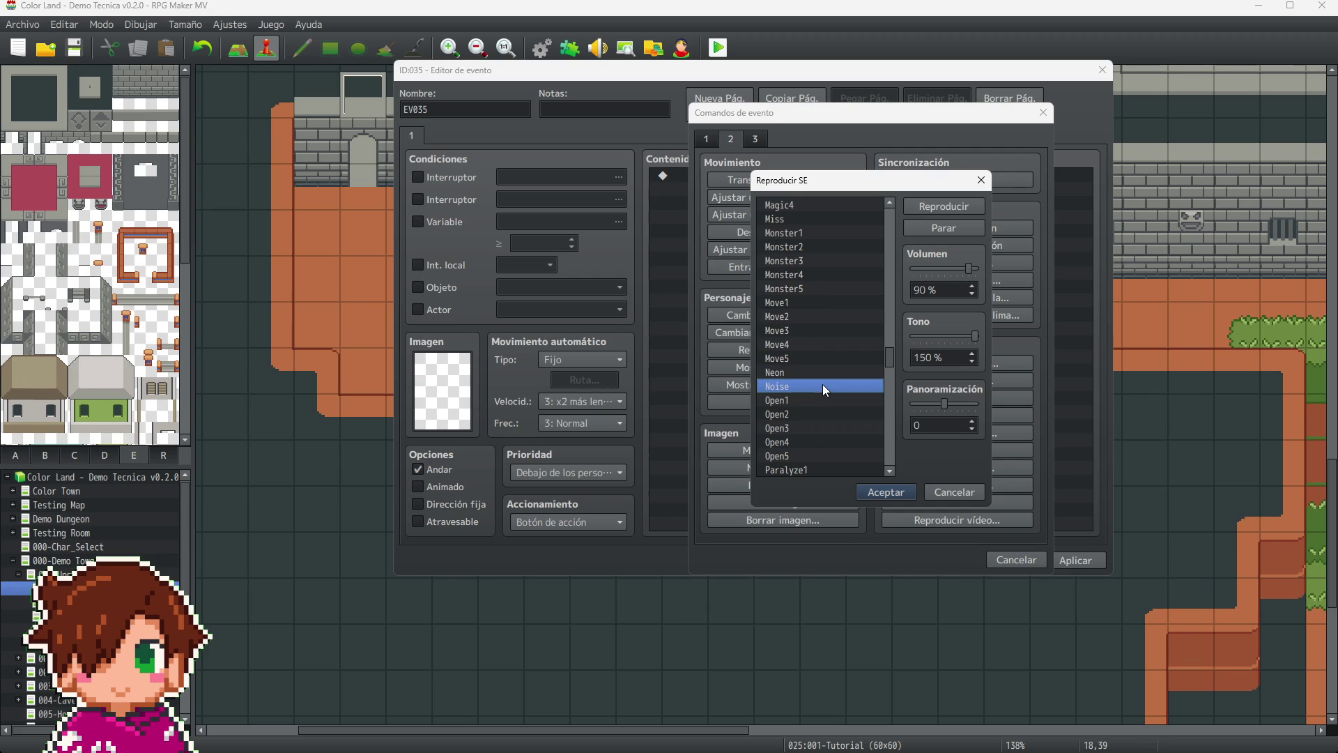
left_click(807, 401)
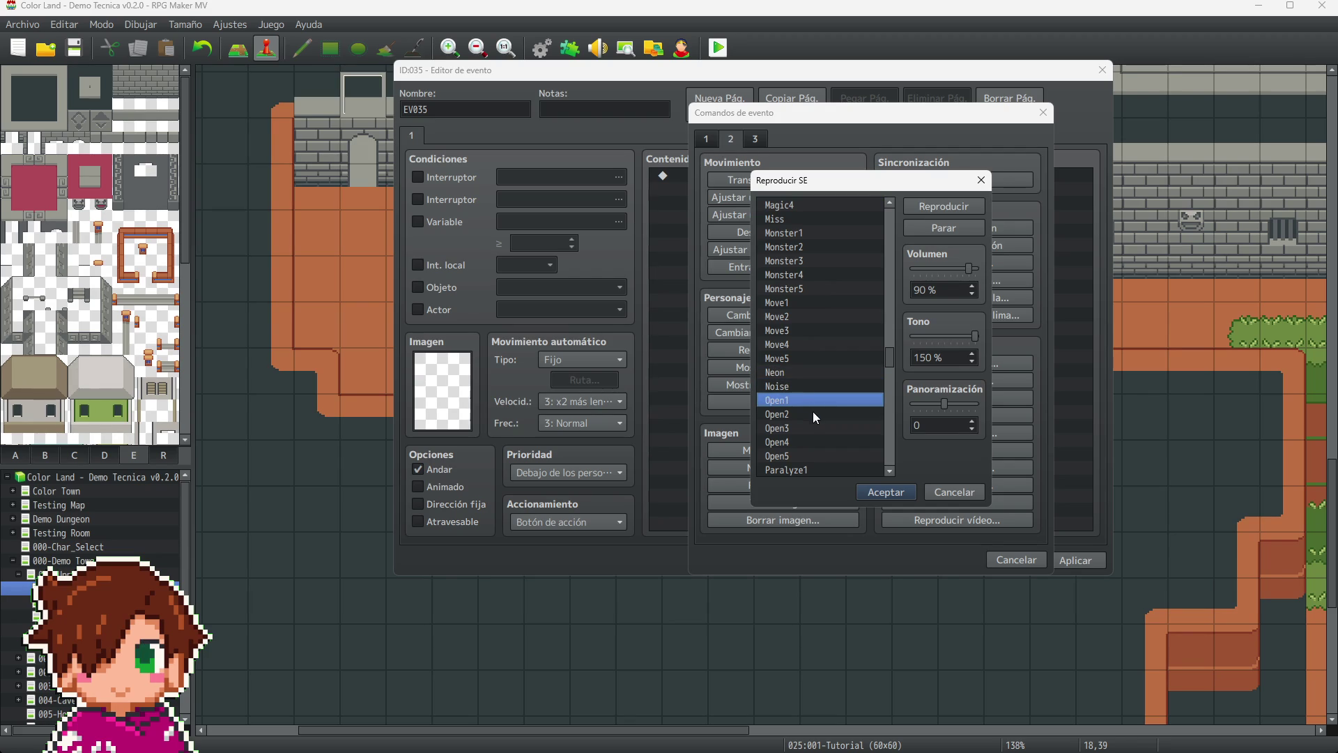
left_click(813, 413)
left_click(814, 428)
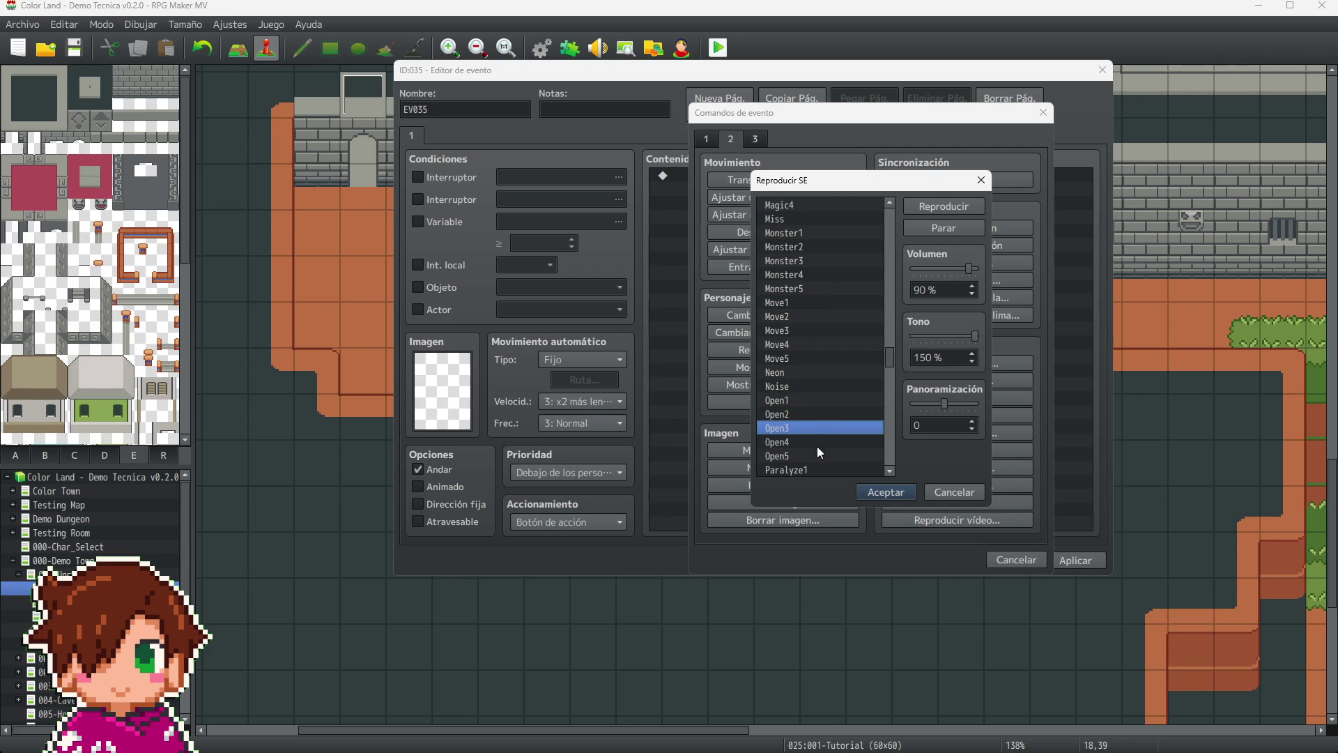
left_click(812, 441)
left_click(817, 461)
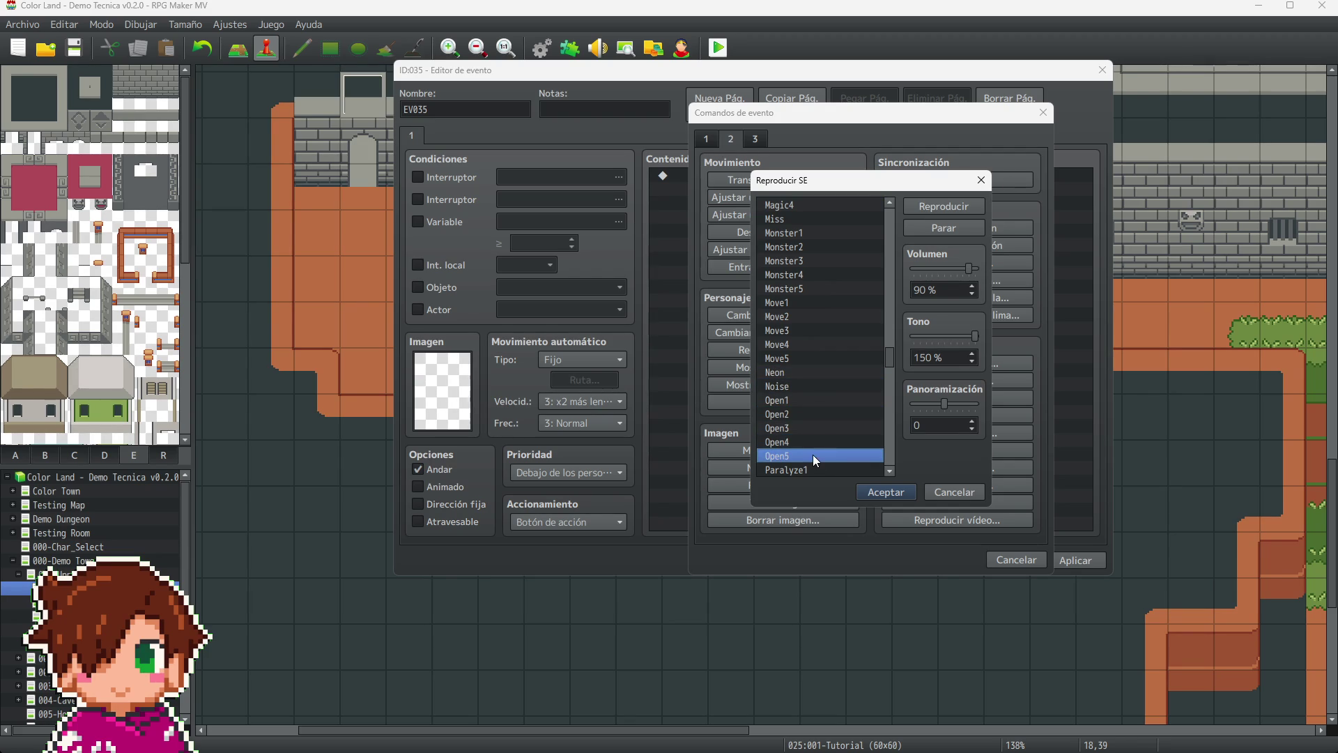
- Preview Parry, Saint1, Saint2, Recovery and Saint3 through Saint5
scroll(804, 350, "down", 5)
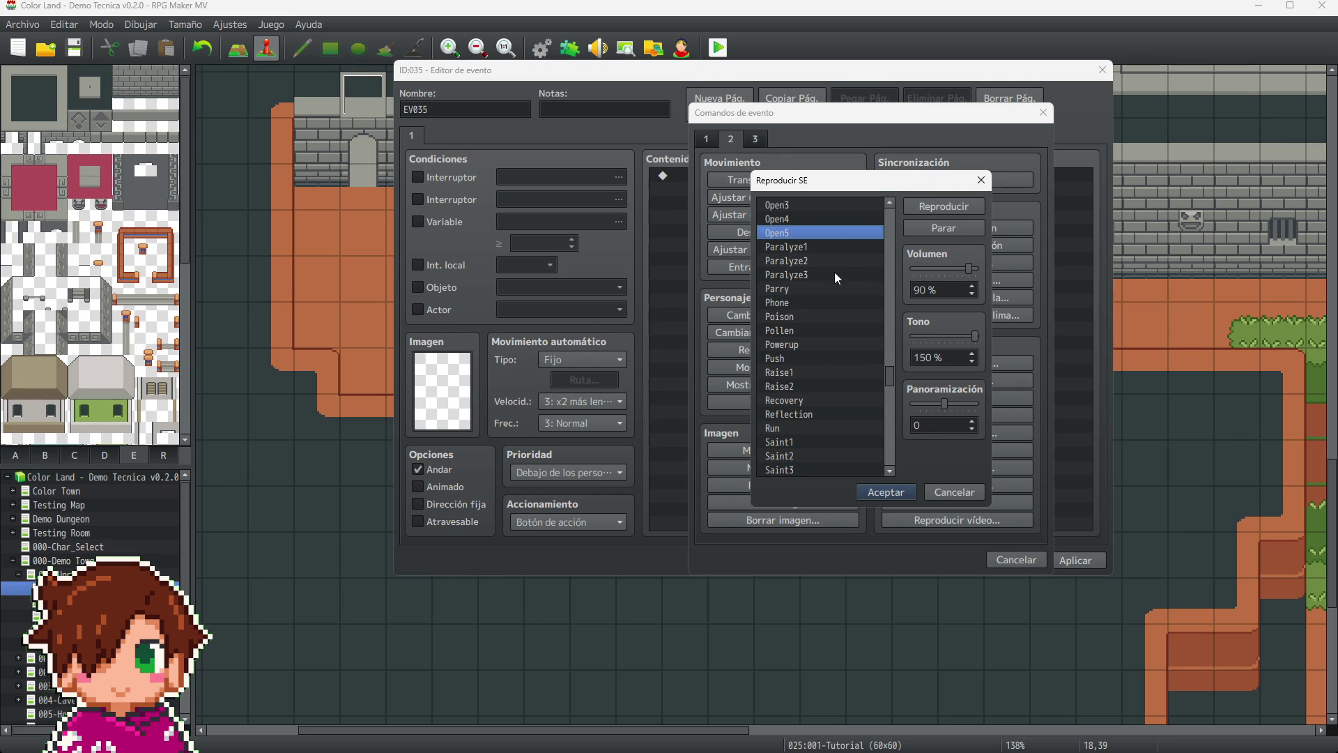
left_click(806, 287)
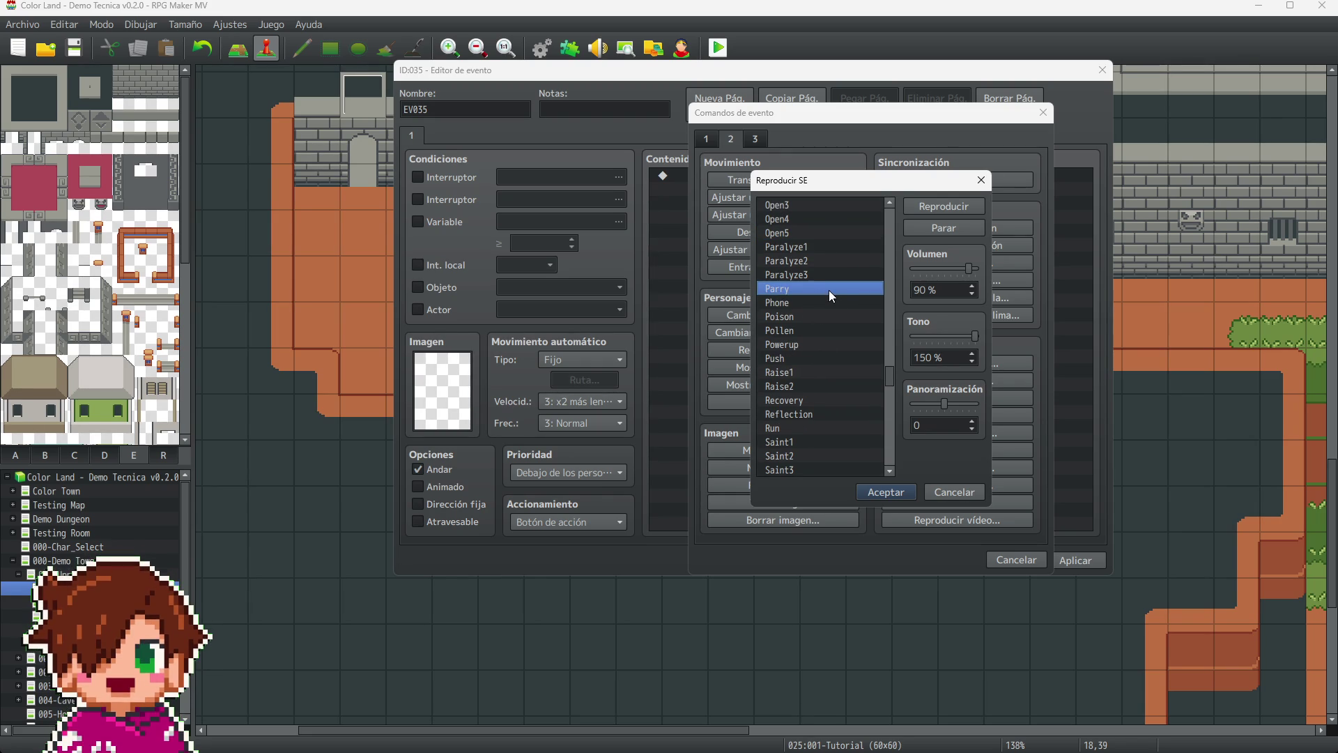
scroll(831, 361, "down", 2)
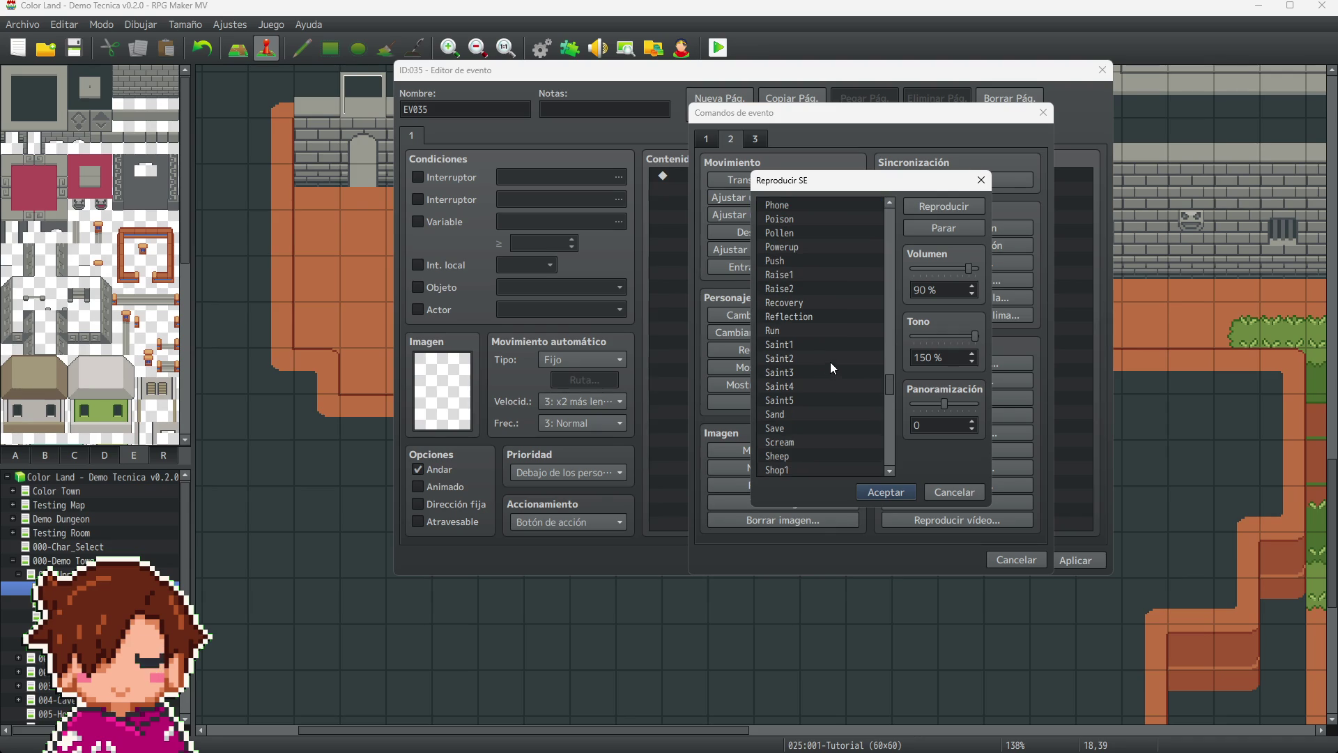
left_click(821, 346)
left_click(823, 358)
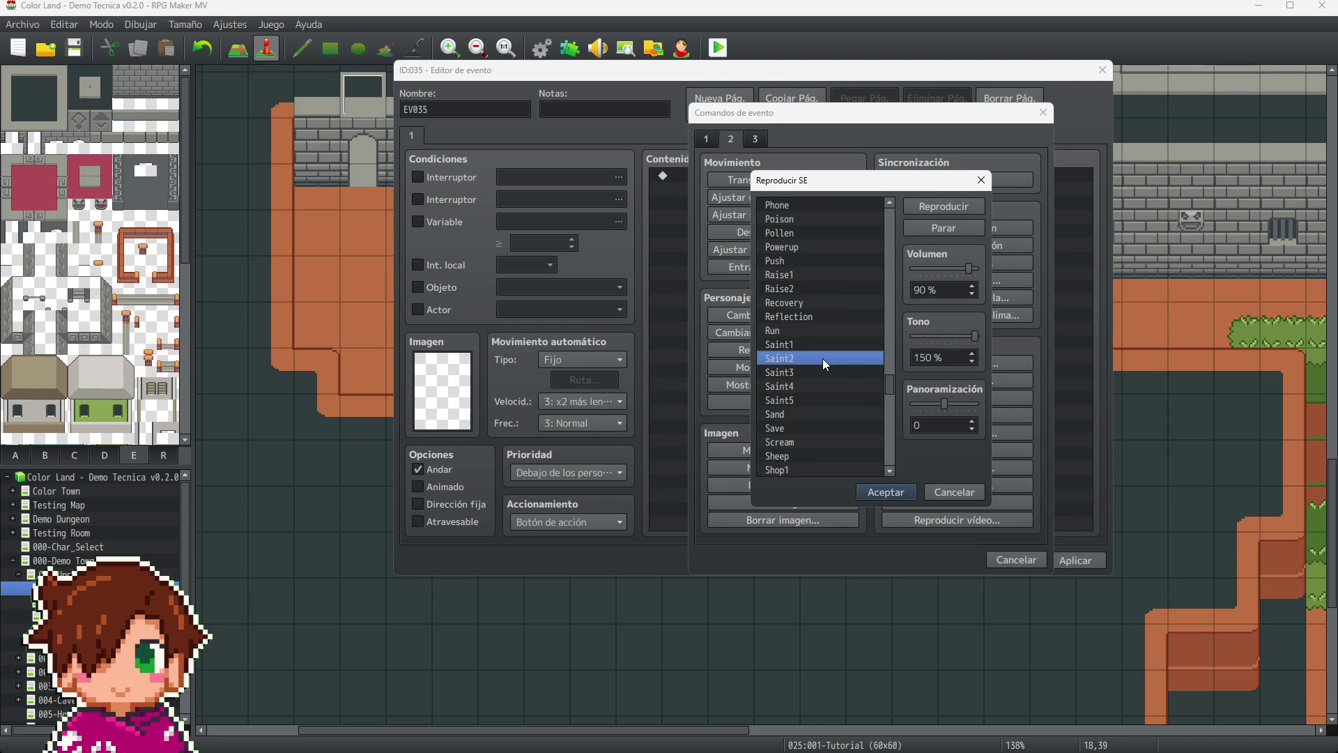
left_click(822, 302)
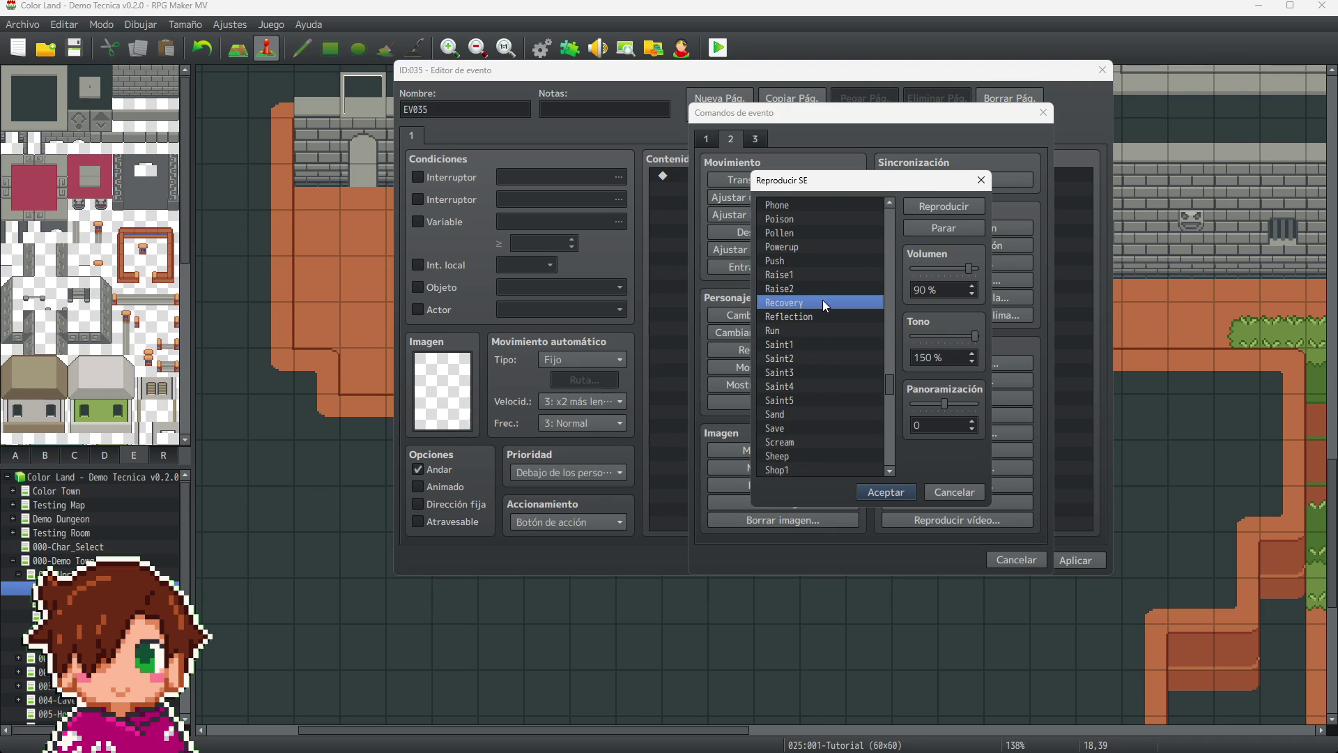
left_click(816, 372)
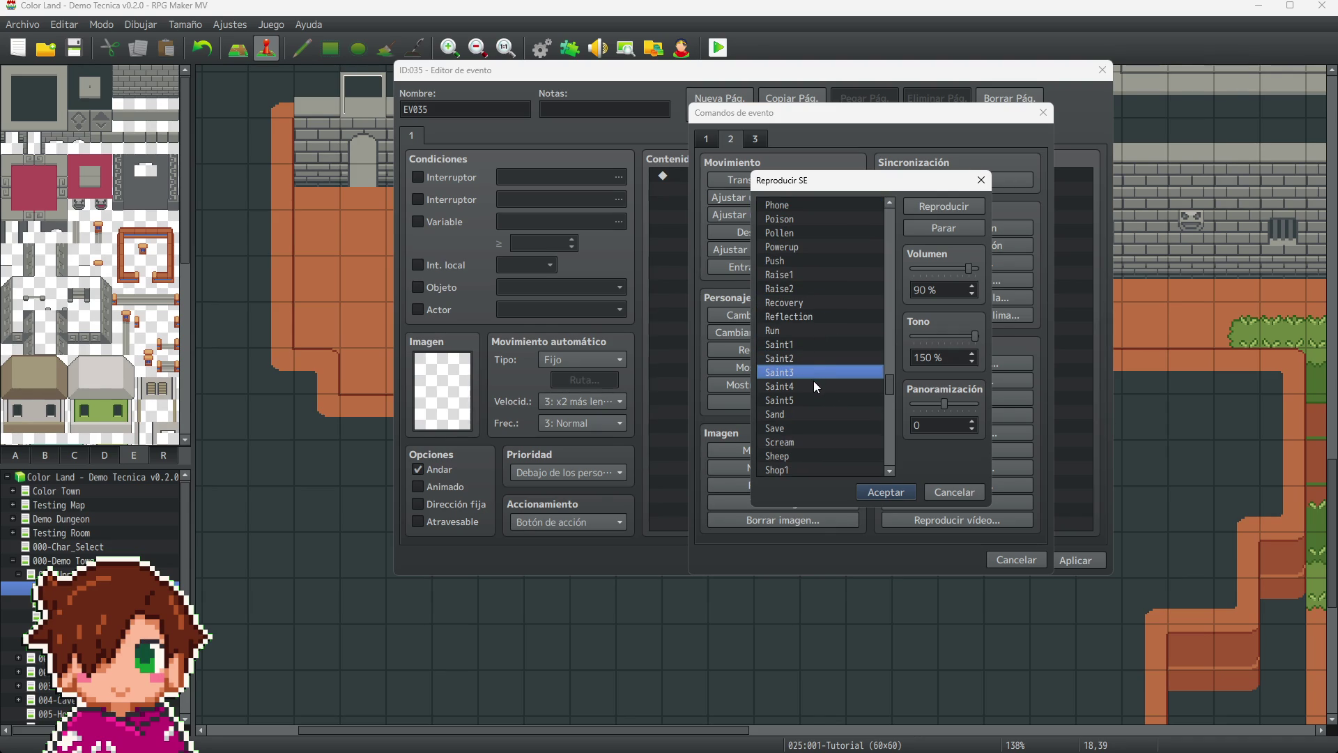
left_click(815, 385)
left_click(822, 399)
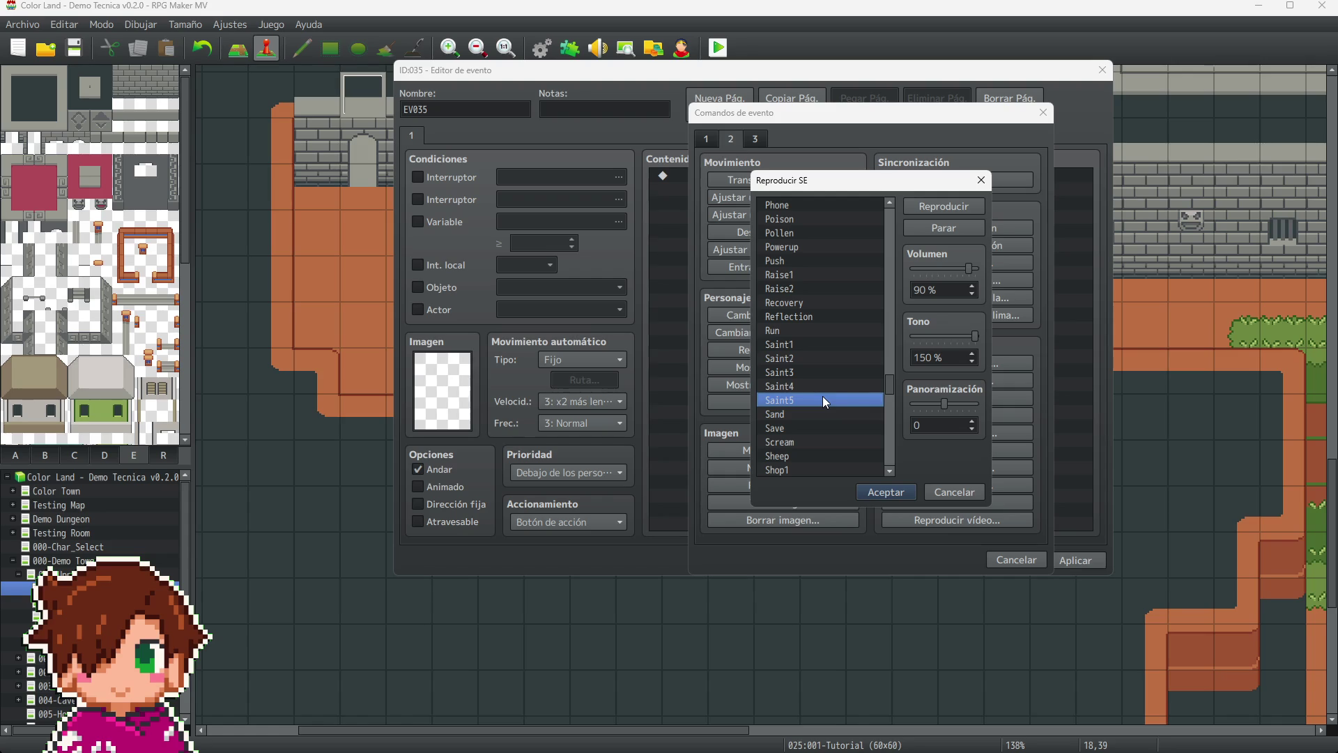
- Preview Siren, Skill1 through Skill3, and Splash
scroll(819, 403, "down", 2)
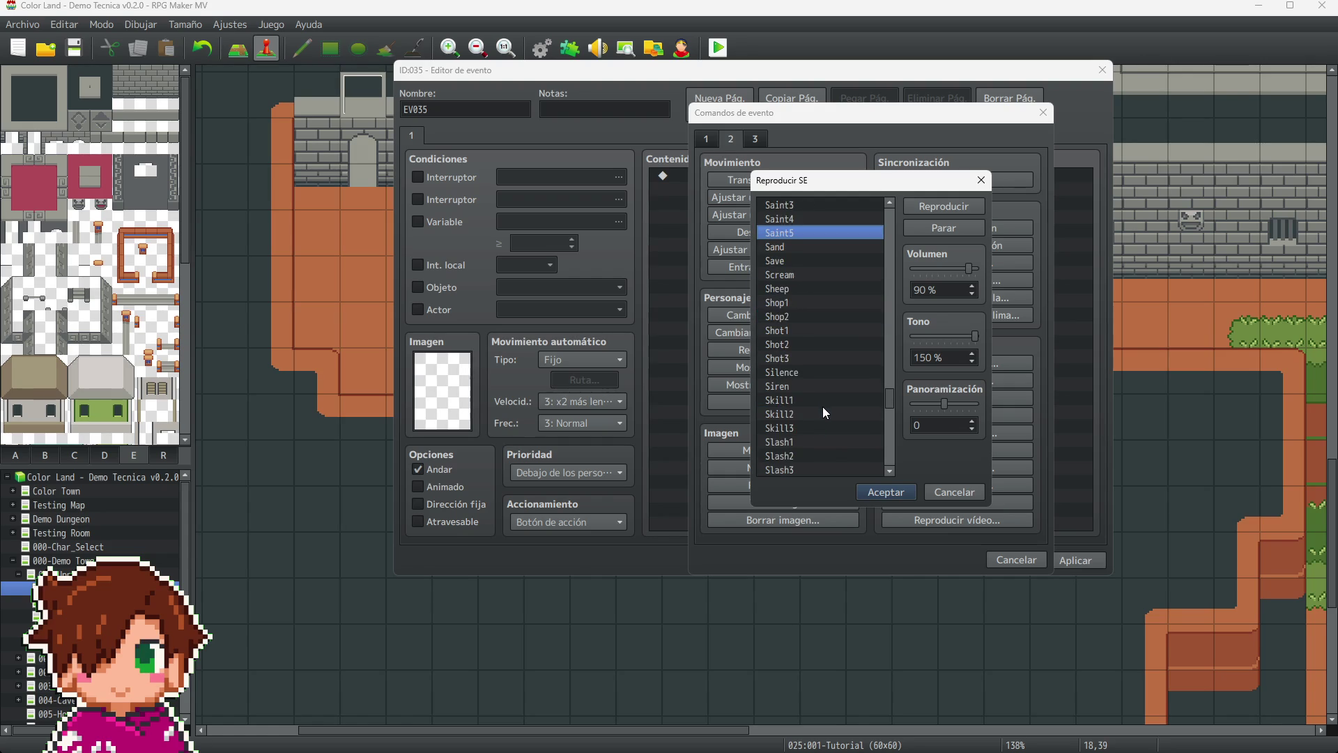
scroll(819, 383, "down", 1)
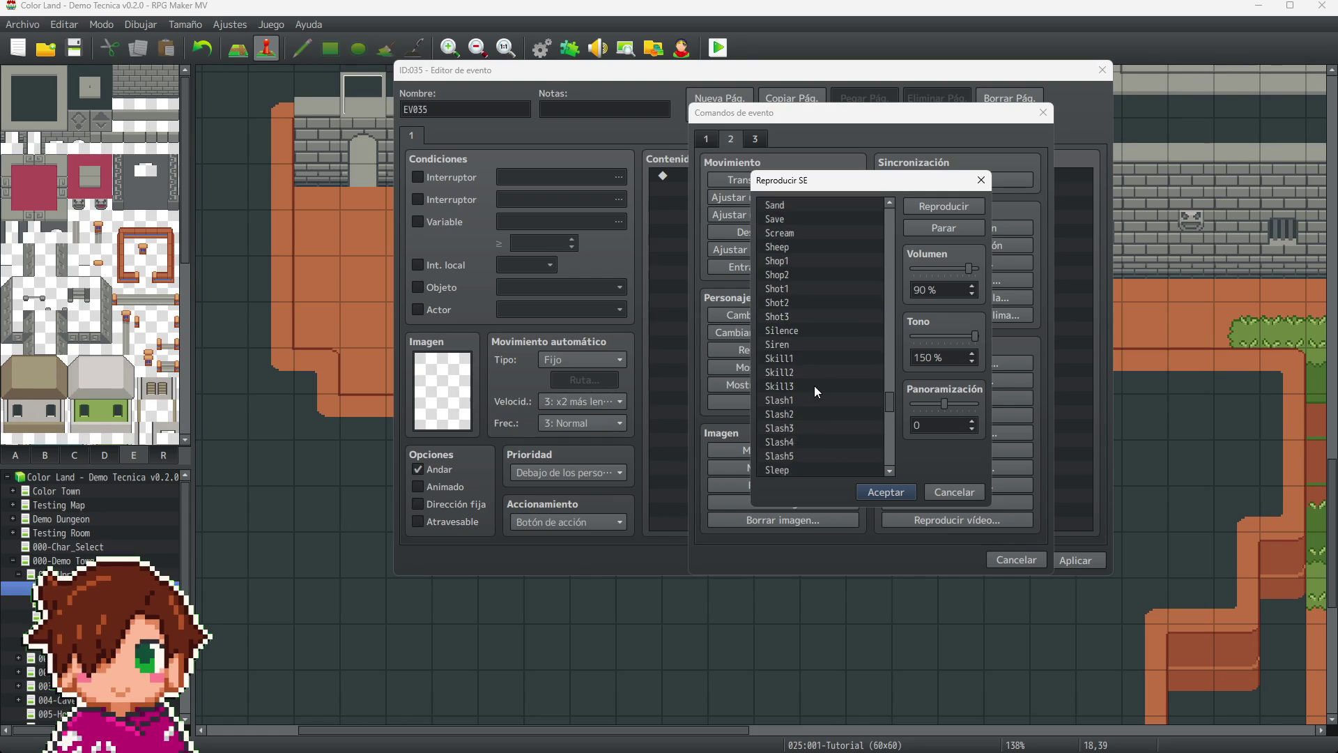
left_click(813, 332)
left_click(814, 345)
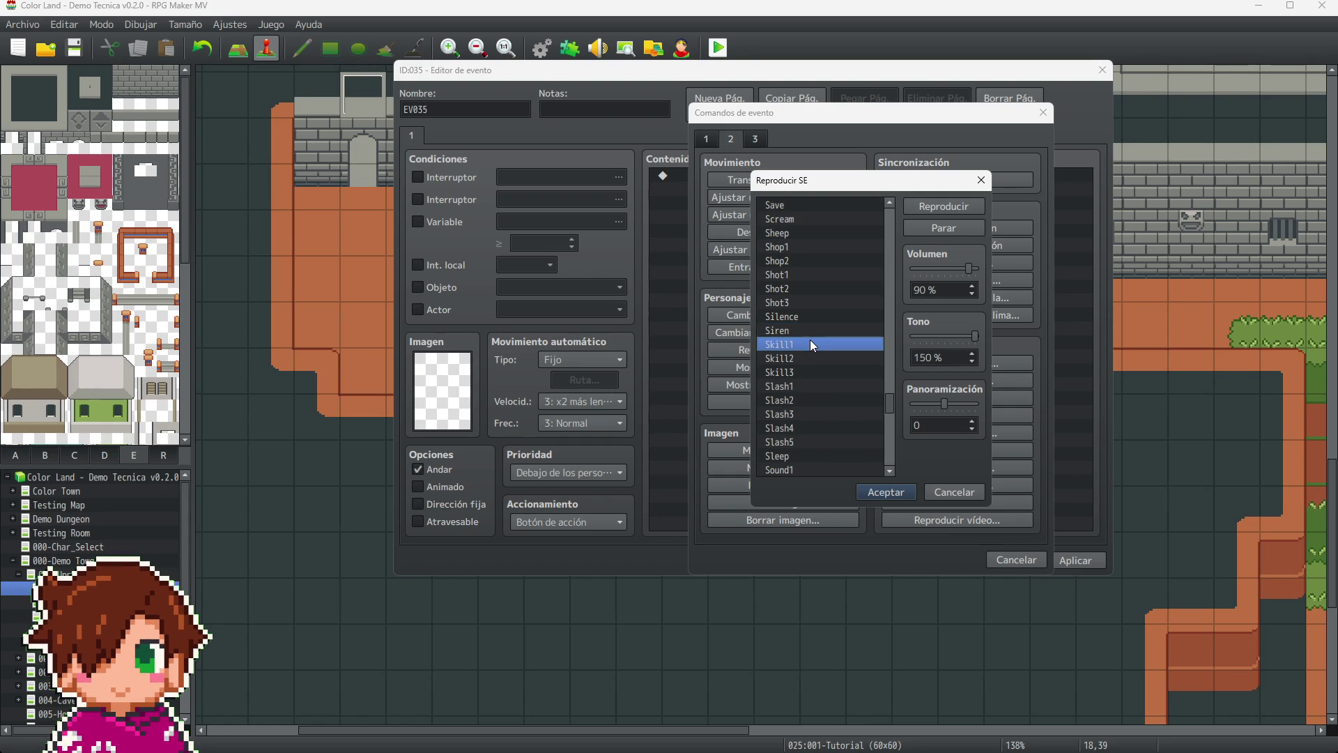
left_click(823, 357)
left_click(820, 372)
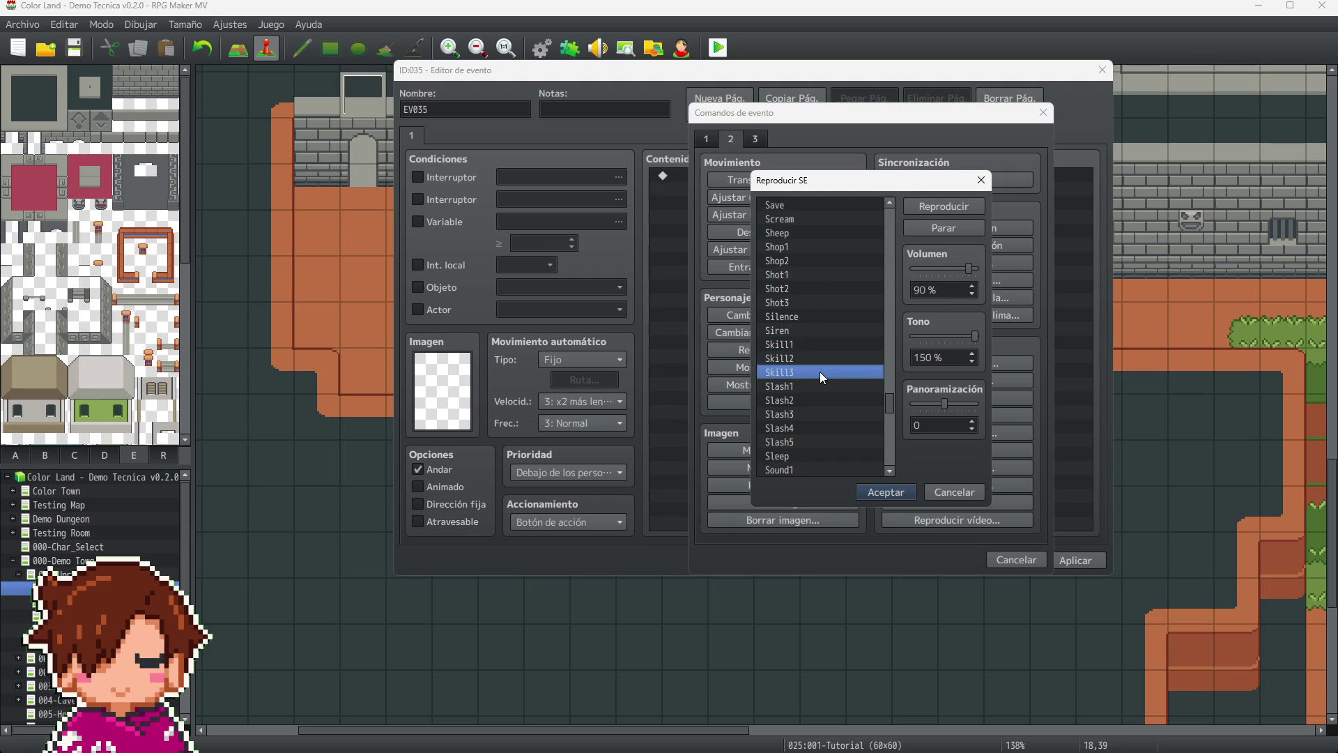
scroll(825, 369, "down", 2)
scroll(825, 370, "down", 2)
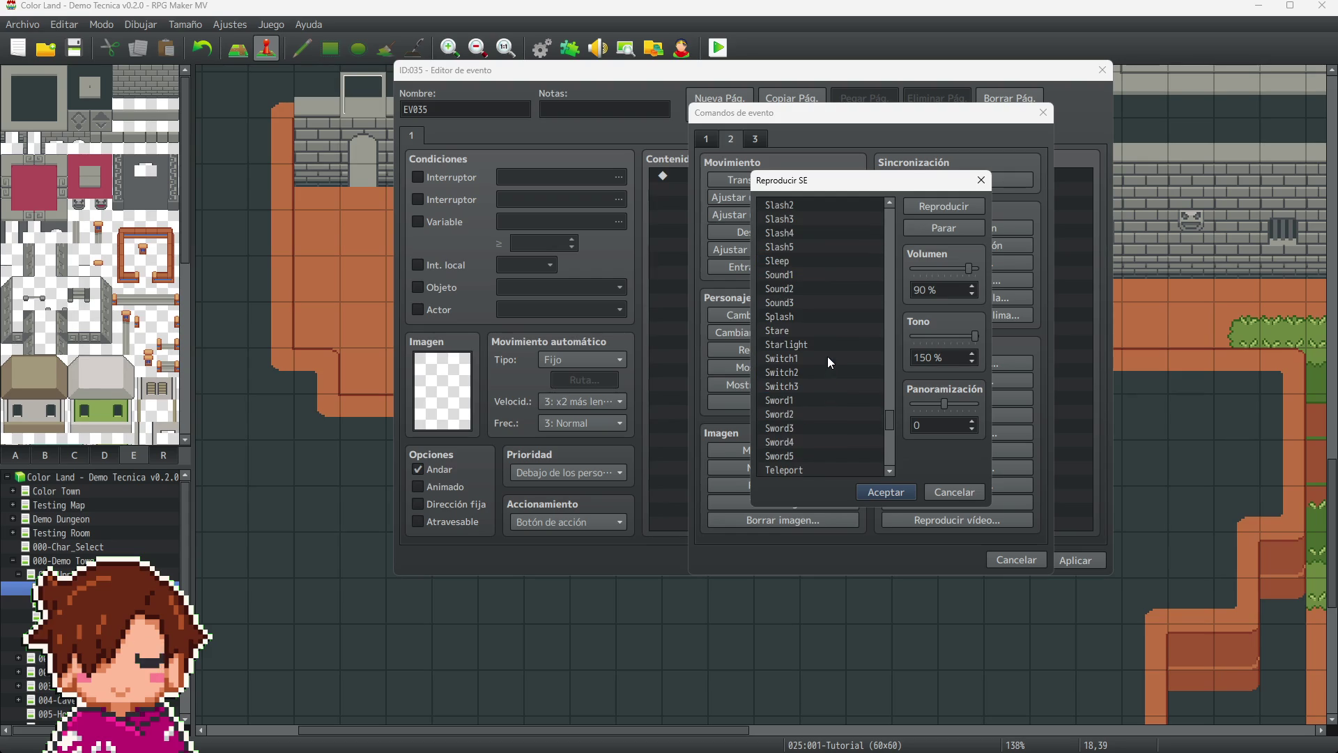
left_click(801, 316)
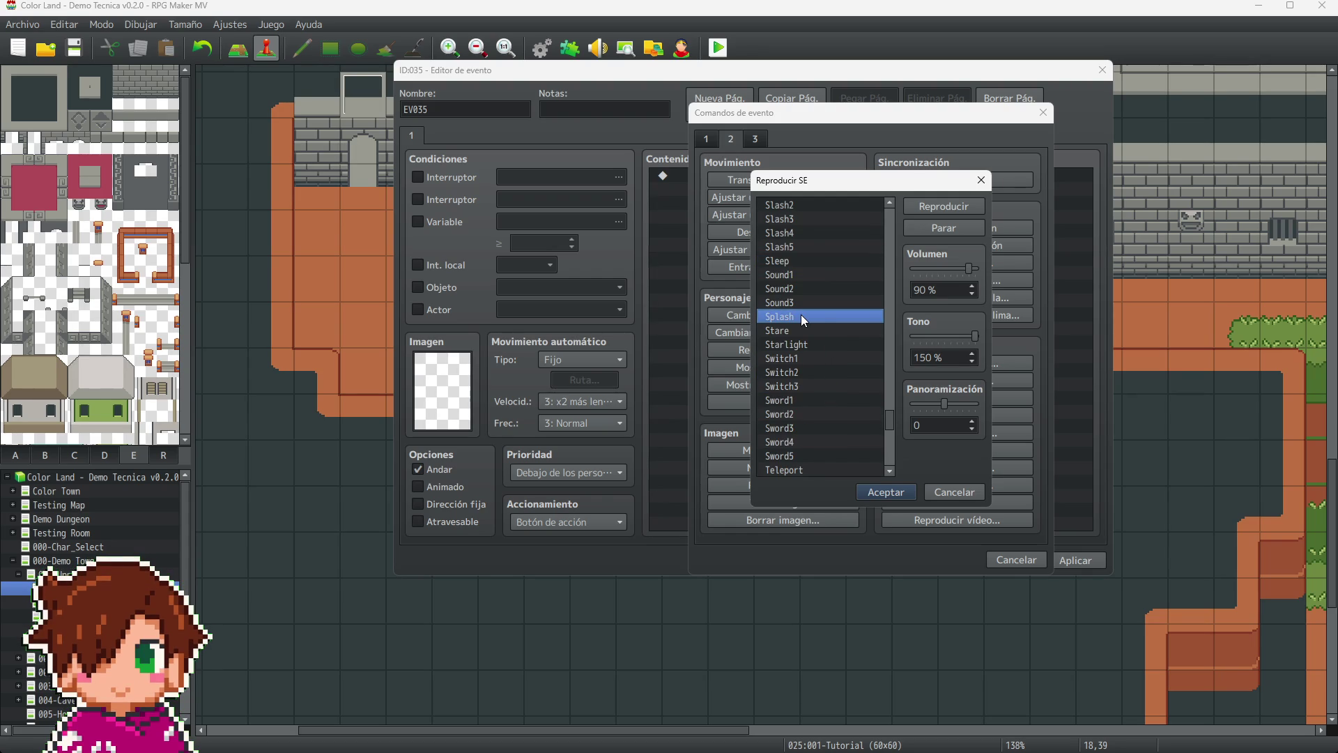
scroll(834, 392, "down", 2)
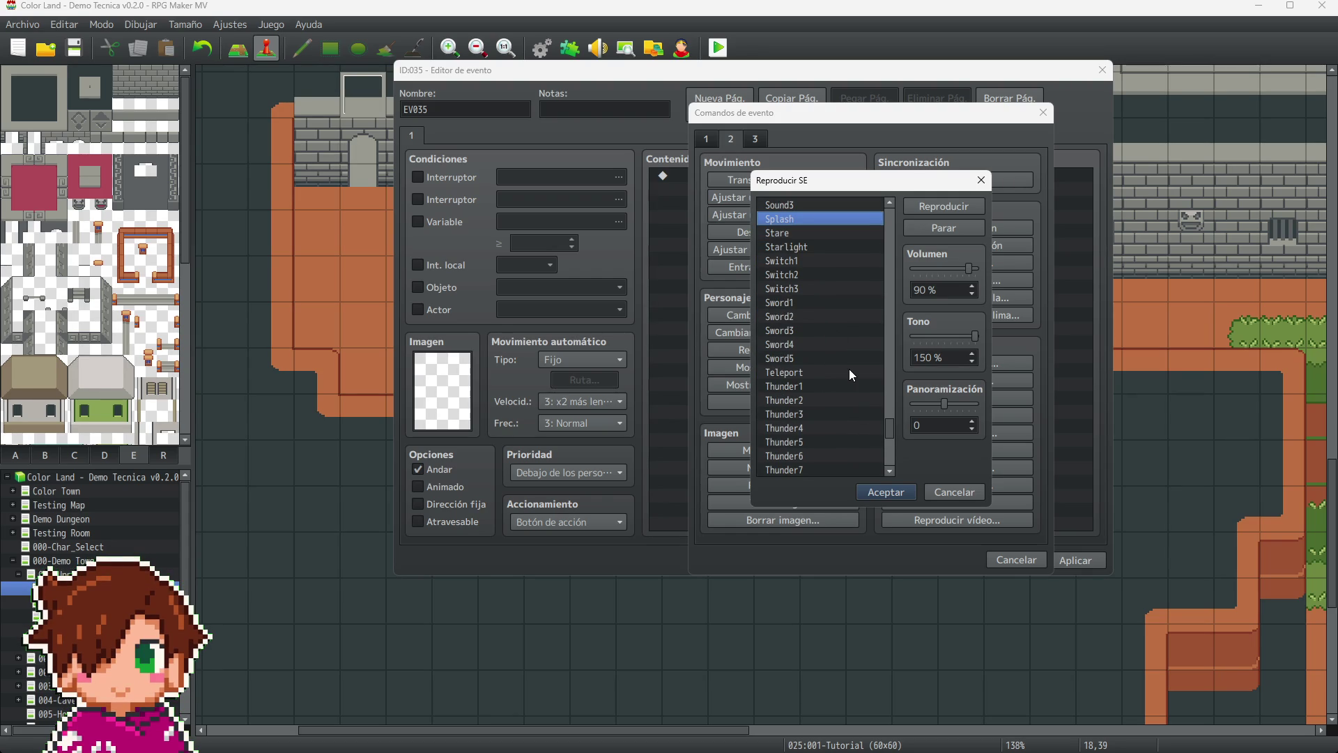
scroll(849, 374, "down", 2)
- Add a Play SE Item3 (90, 150, 0) command and select it for copying
left_click_drag(885, 438, 892, 320)
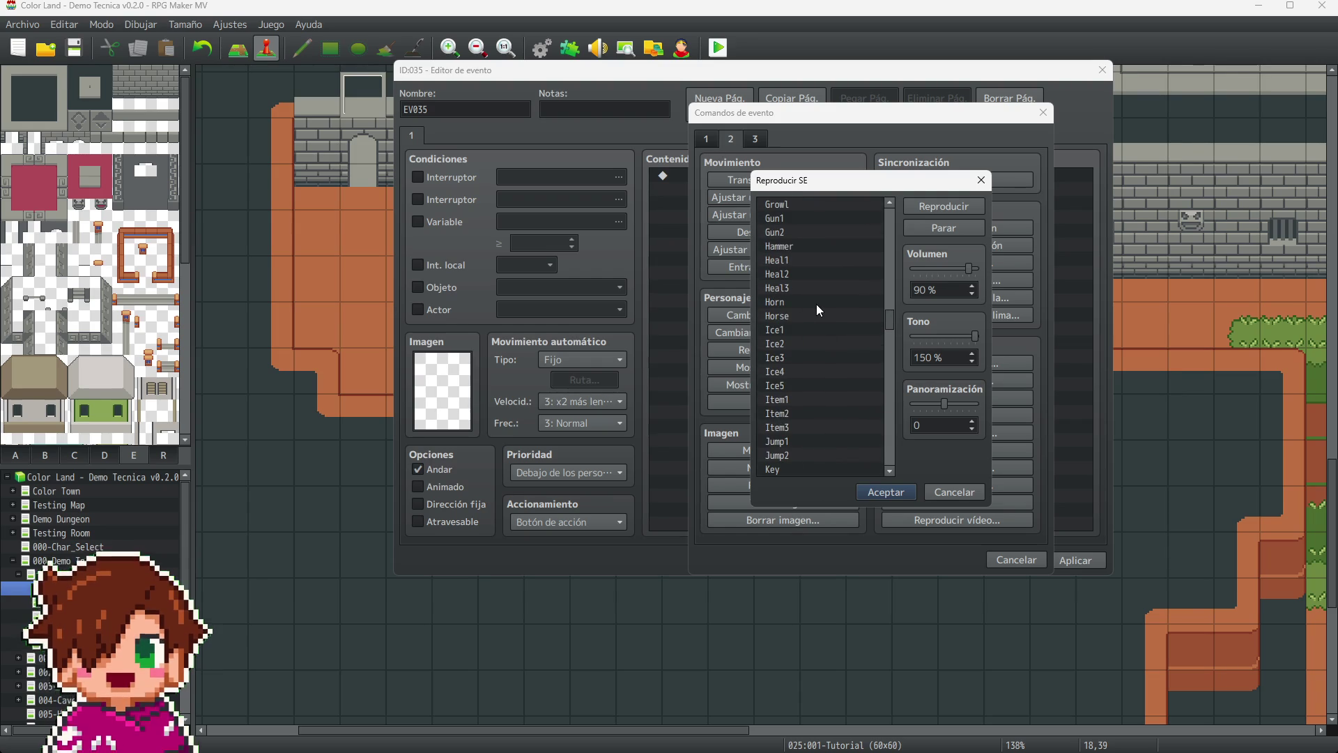
left_click(821, 427)
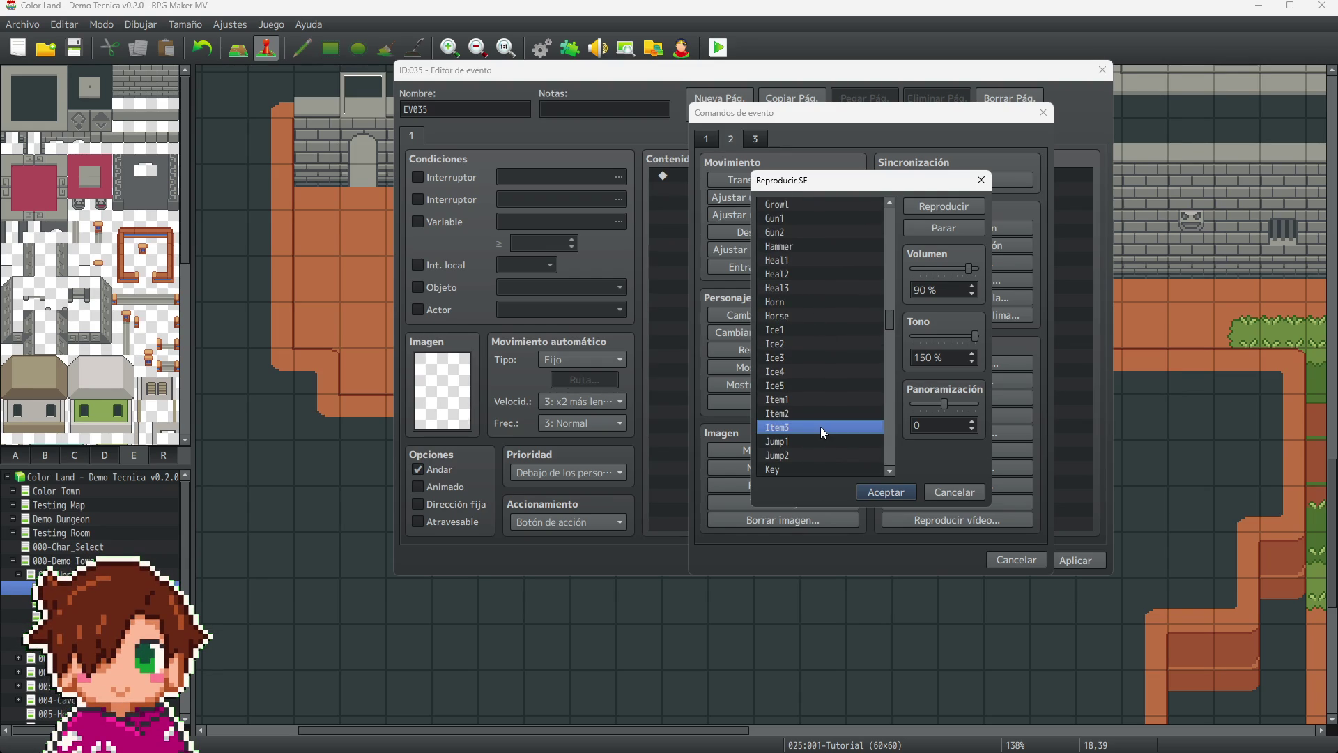
left_click(897, 492)
left_click(778, 176)
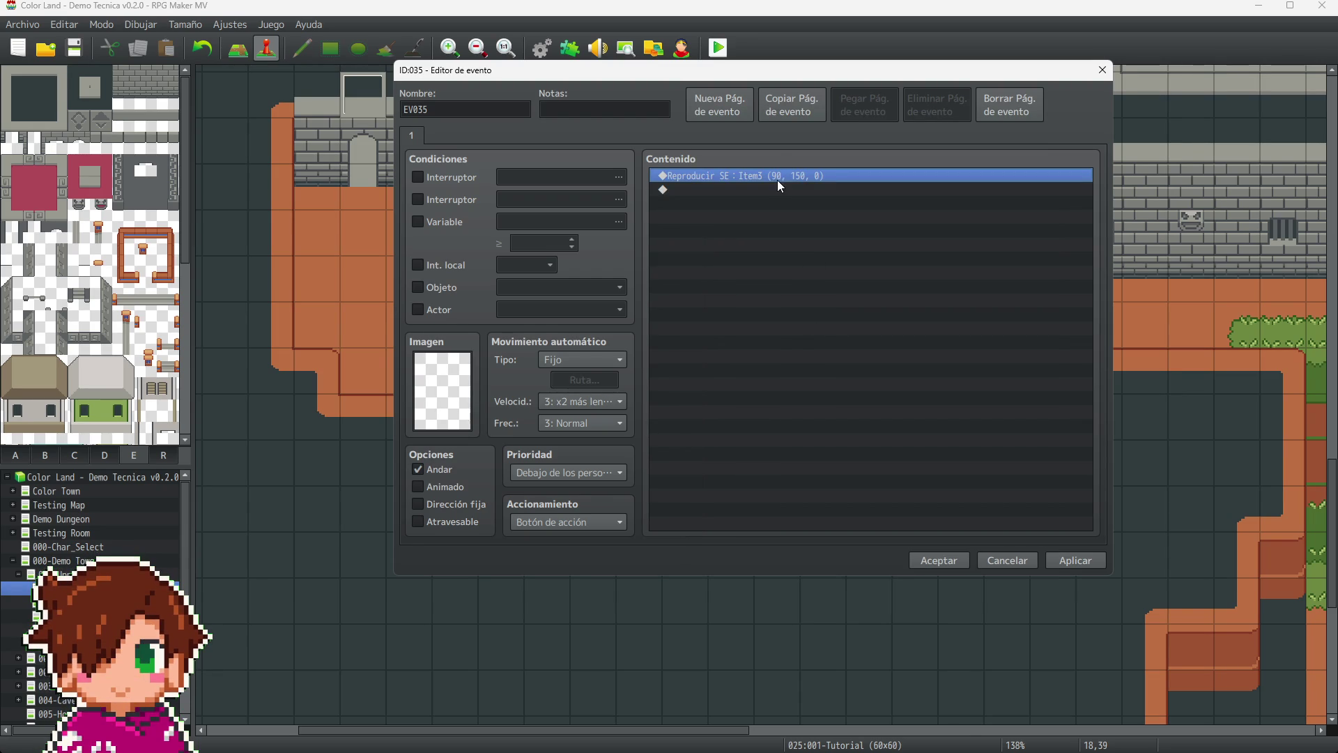
- Discard the scratch event's changes and select Enemy1 on the map
left_click(1011, 560)
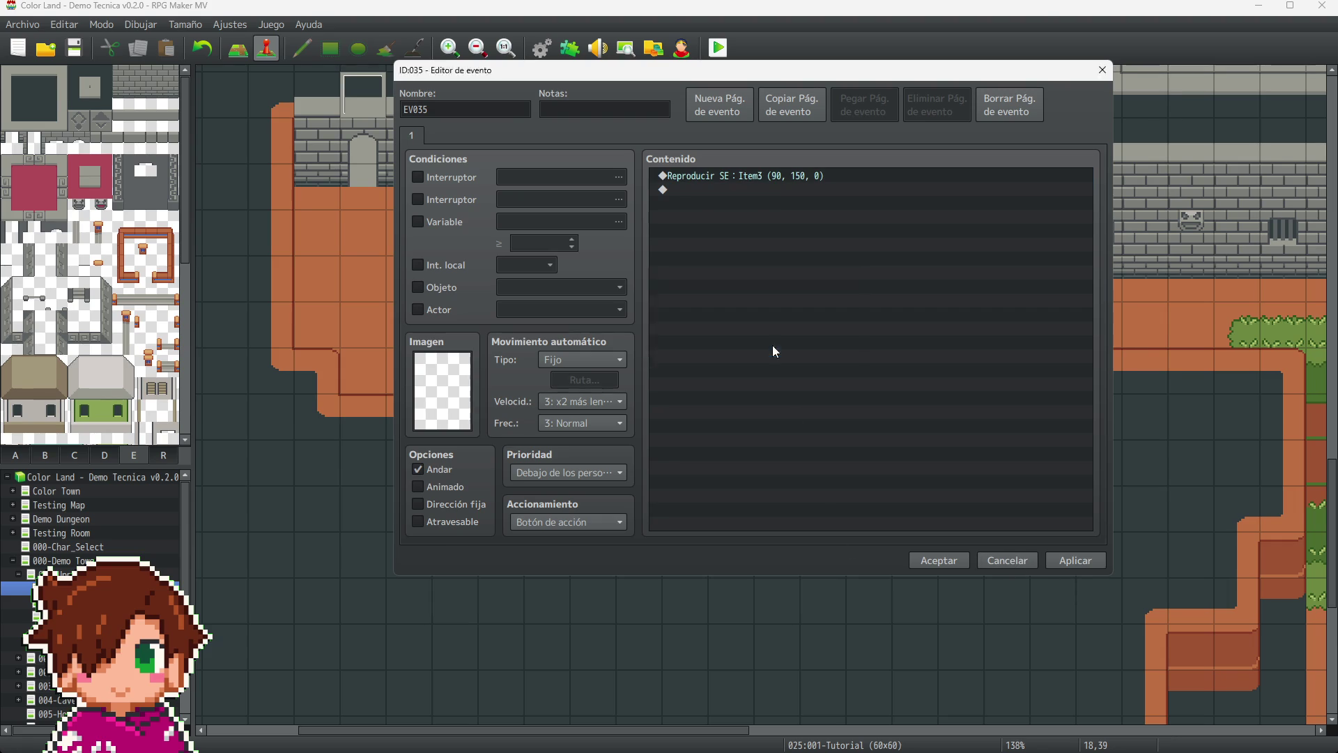
left_click(772, 347)
left_click(600, 380)
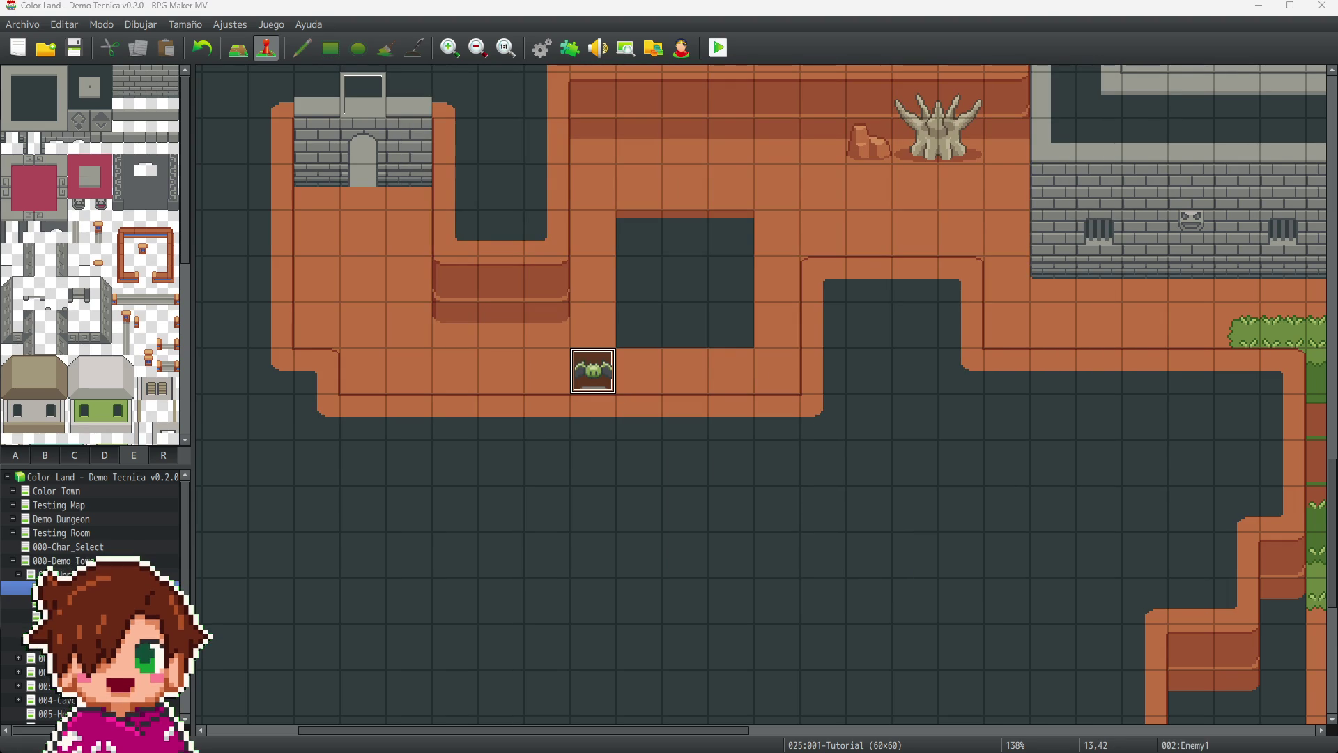
- Paste the Play SE Item3 command at the top of Enemy1's page 3 and save
double_click(592, 370)
left_click(352, 192)
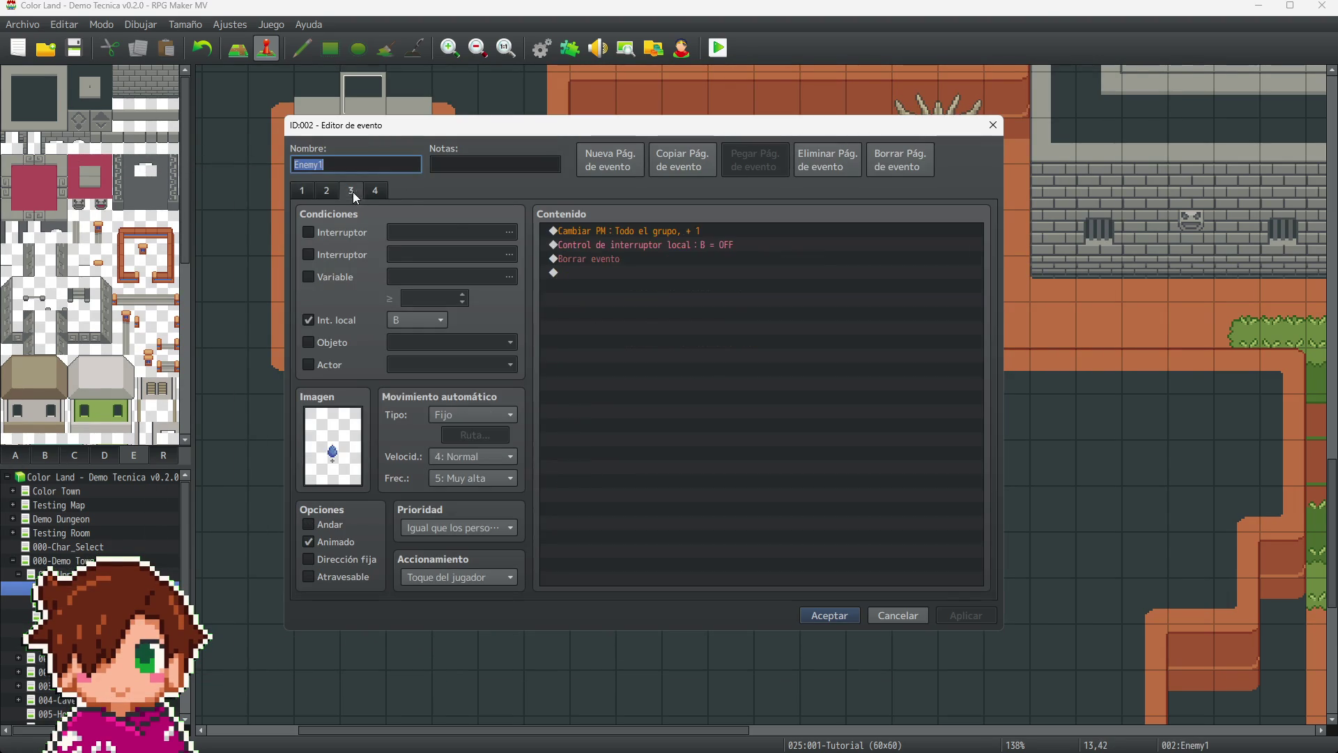
left_click(625, 229)
key("ctrl+v")
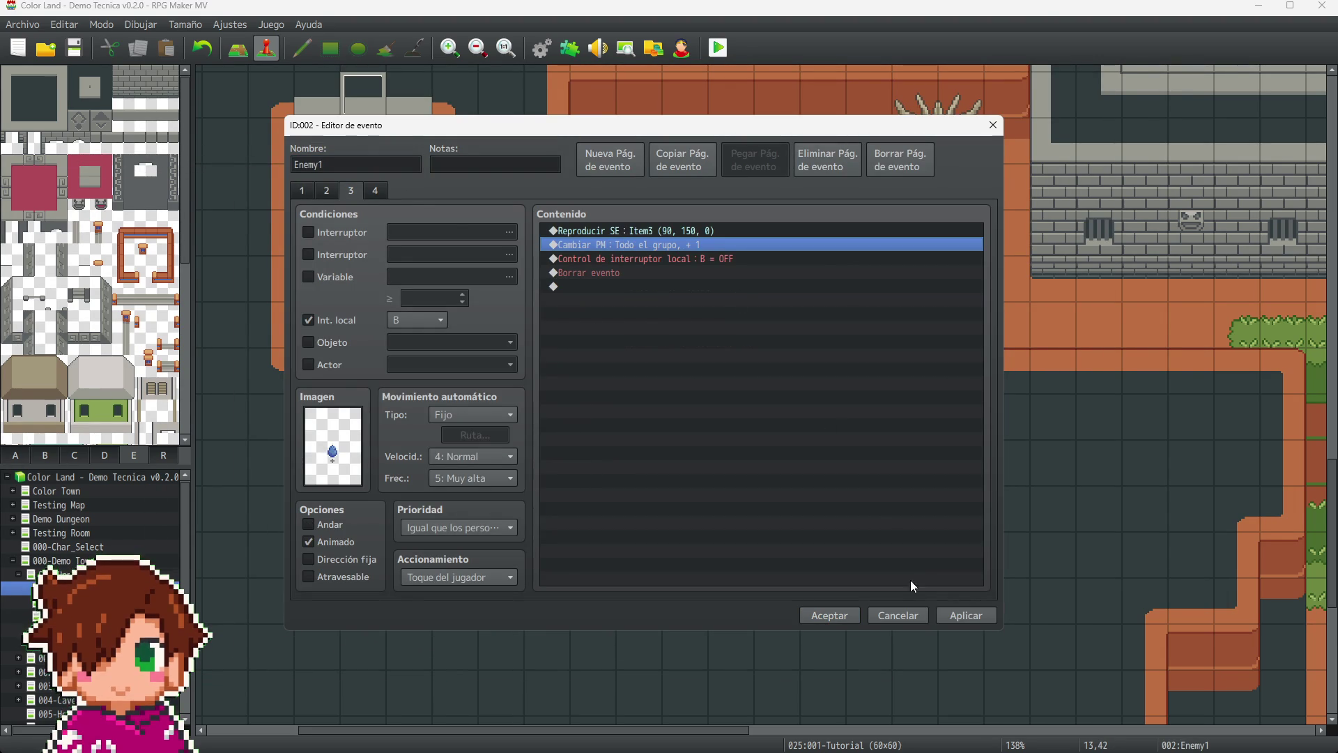
left_click(962, 614)
left_click(833, 617)
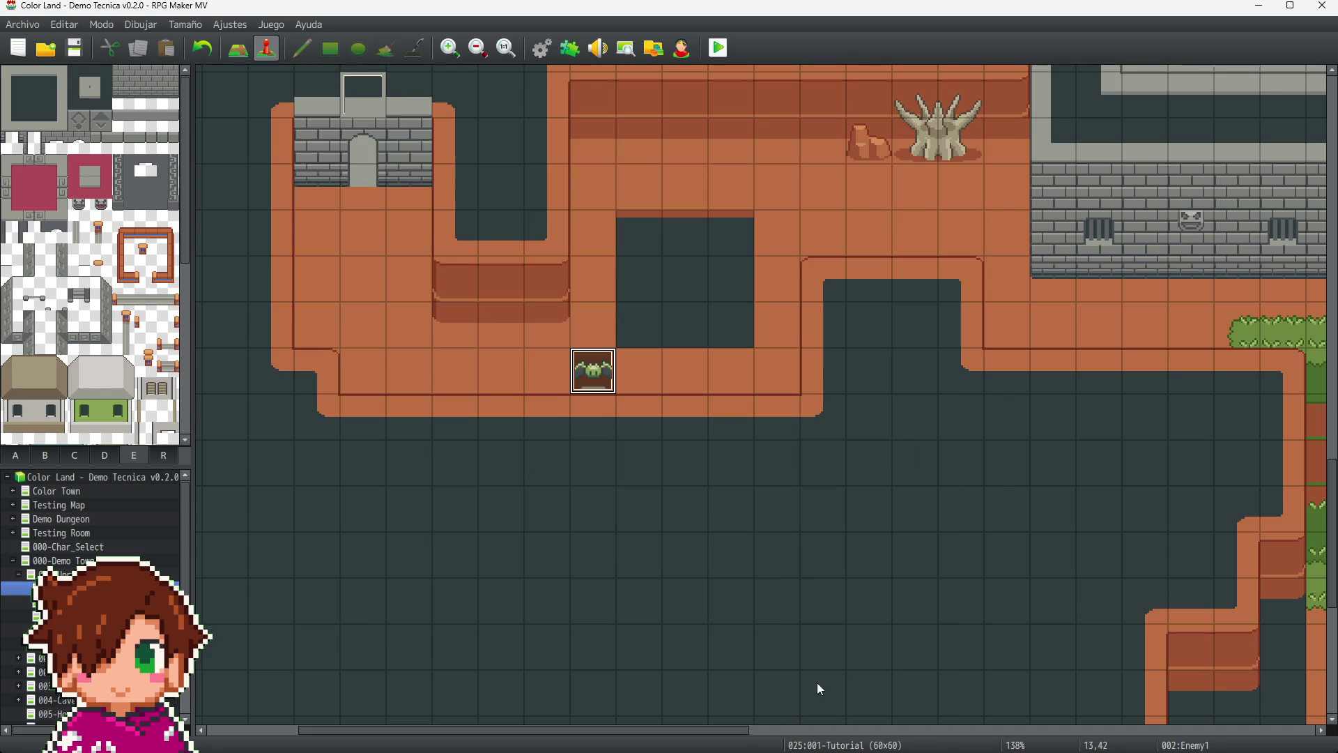
- Paste the Play SE Item3 command at the top of Enemy2's page 3 and save
scroll(808, 721, "right", 10)
scroll(880, 384, "up", 3)
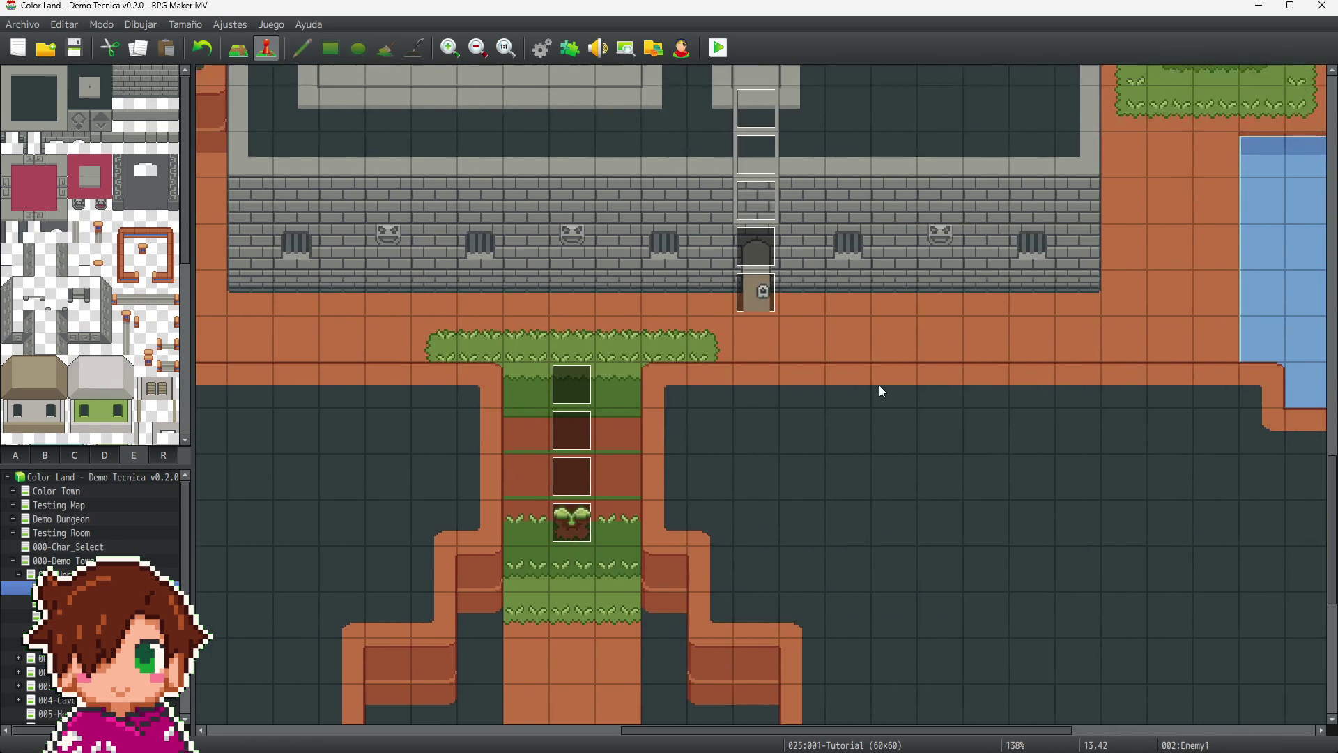
scroll(870, 398, "up", 5)
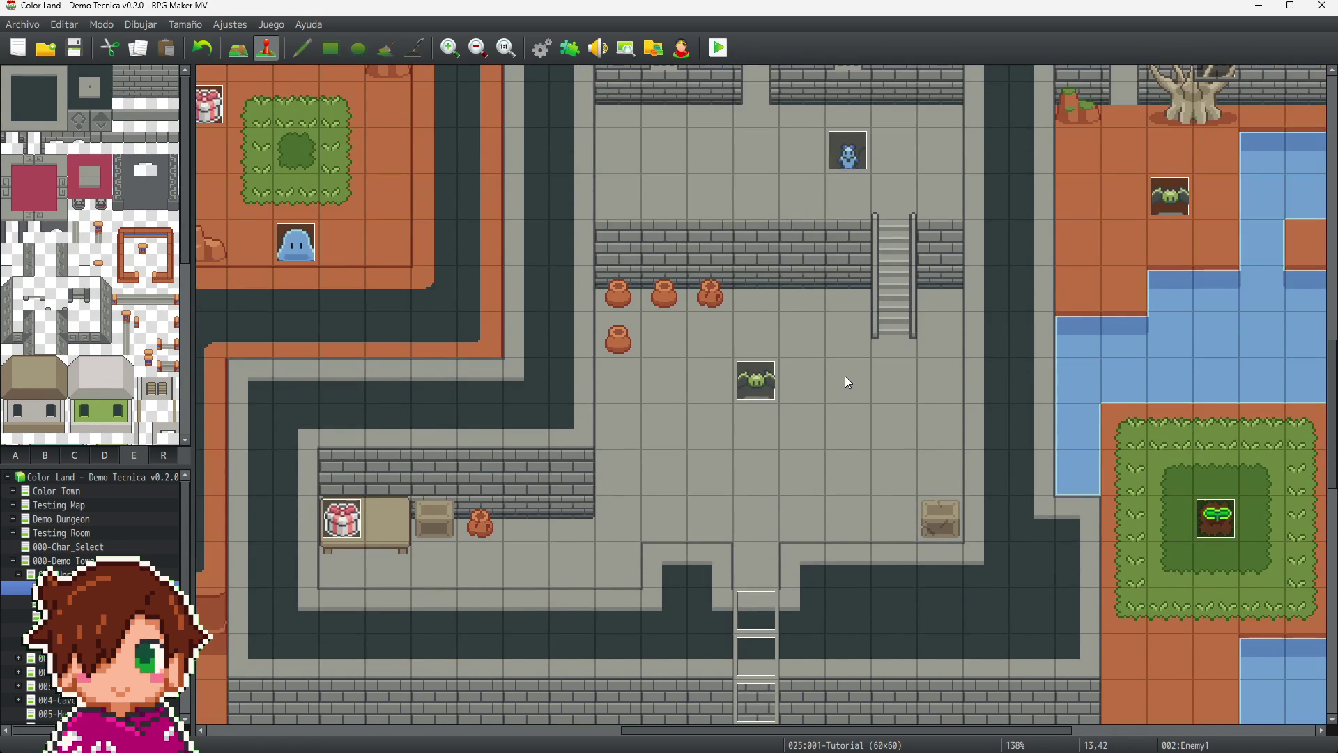
left_click(767, 380)
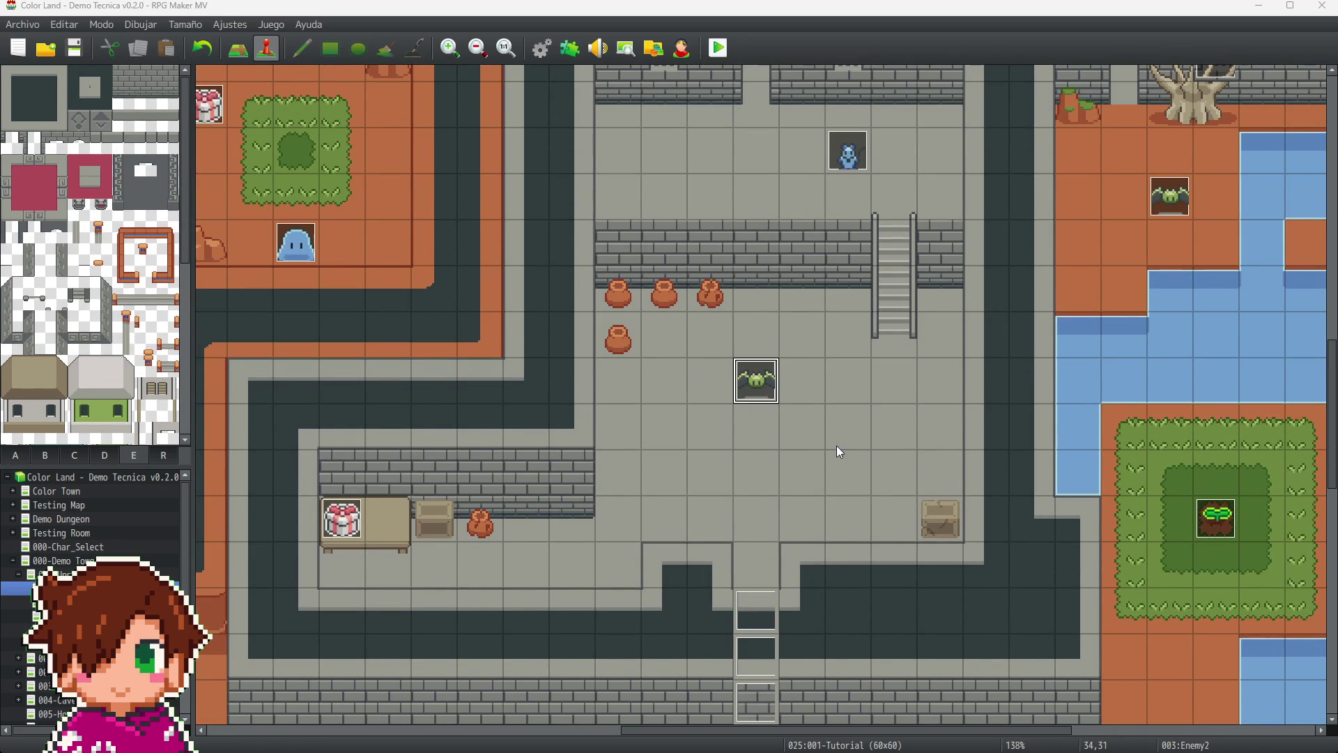
key("Return")
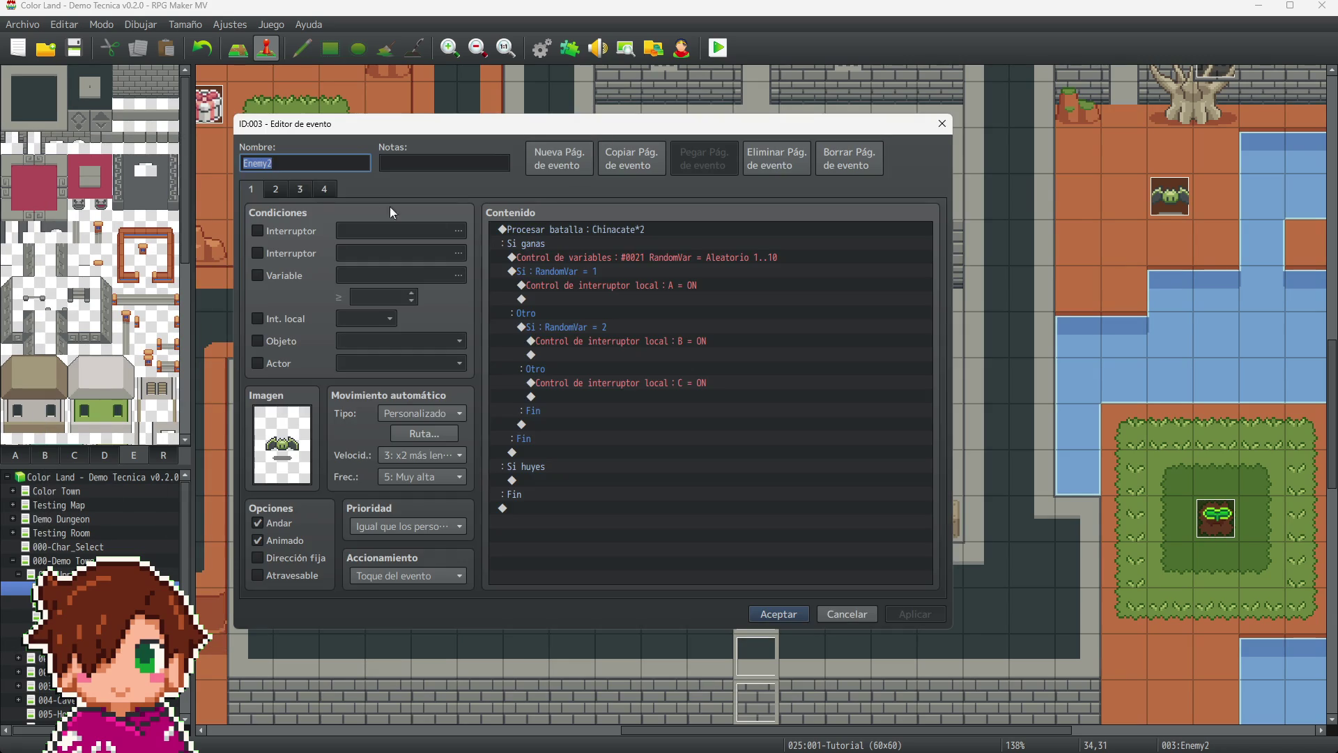
left_click(299, 189)
left_click(600, 231)
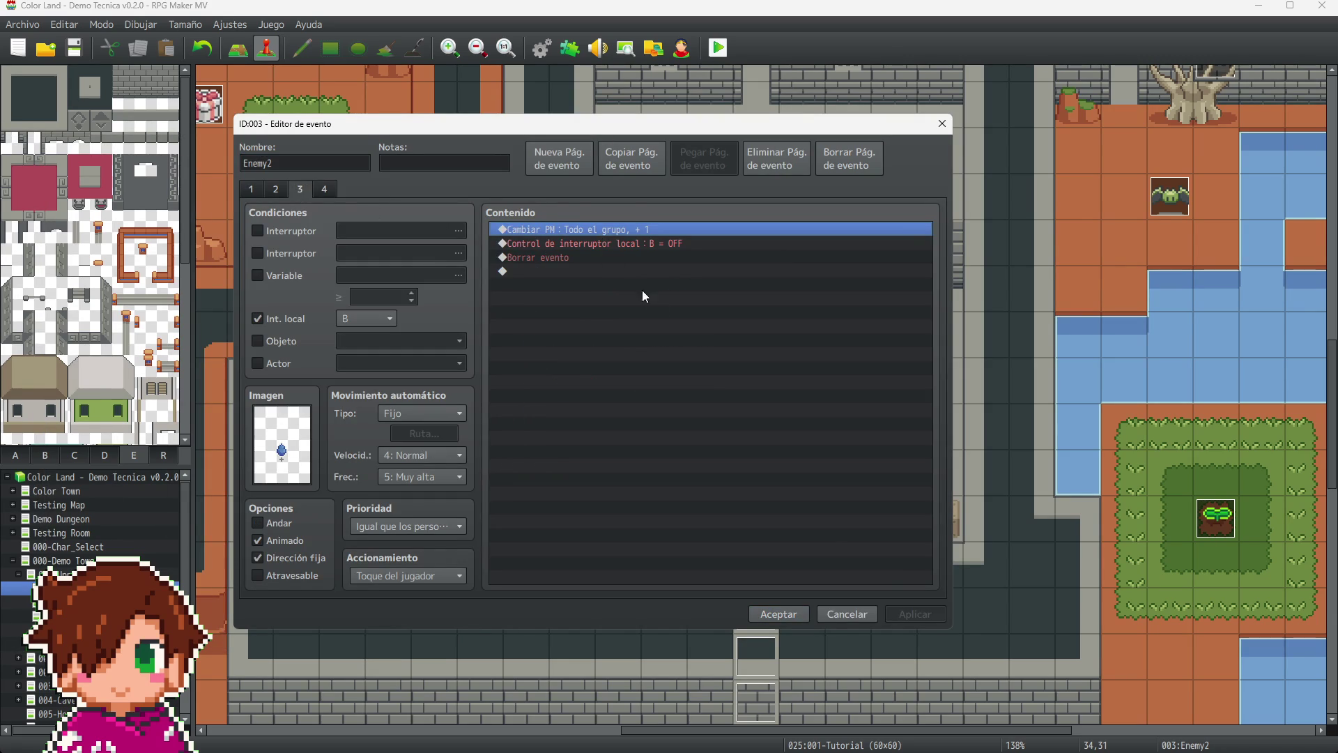
key("ctrl+v")
left_click(915, 614)
left_click(784, 612)
- Paste the Play SE Item3 command at the top of Enemy3's page 3 and save
scroll(832, 533, "up", 4)
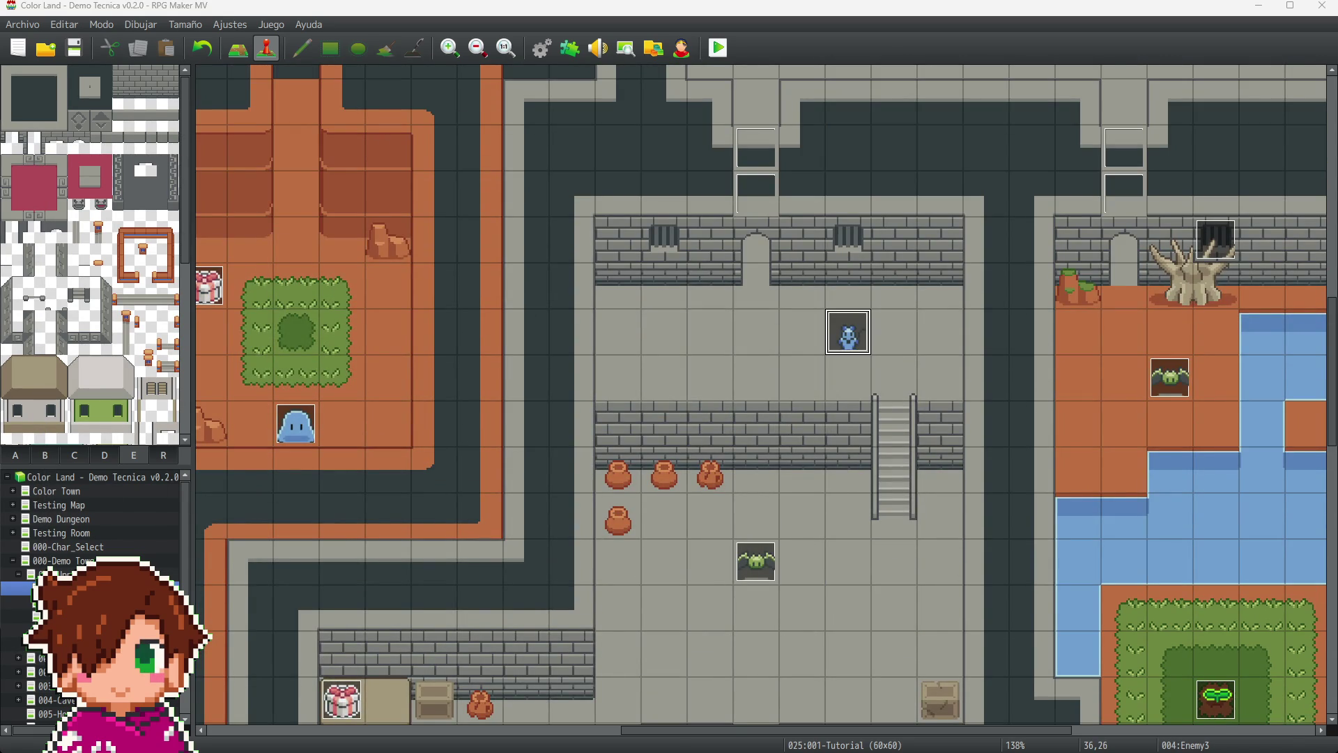
double_click(848, 331)
left_click(408, 195)
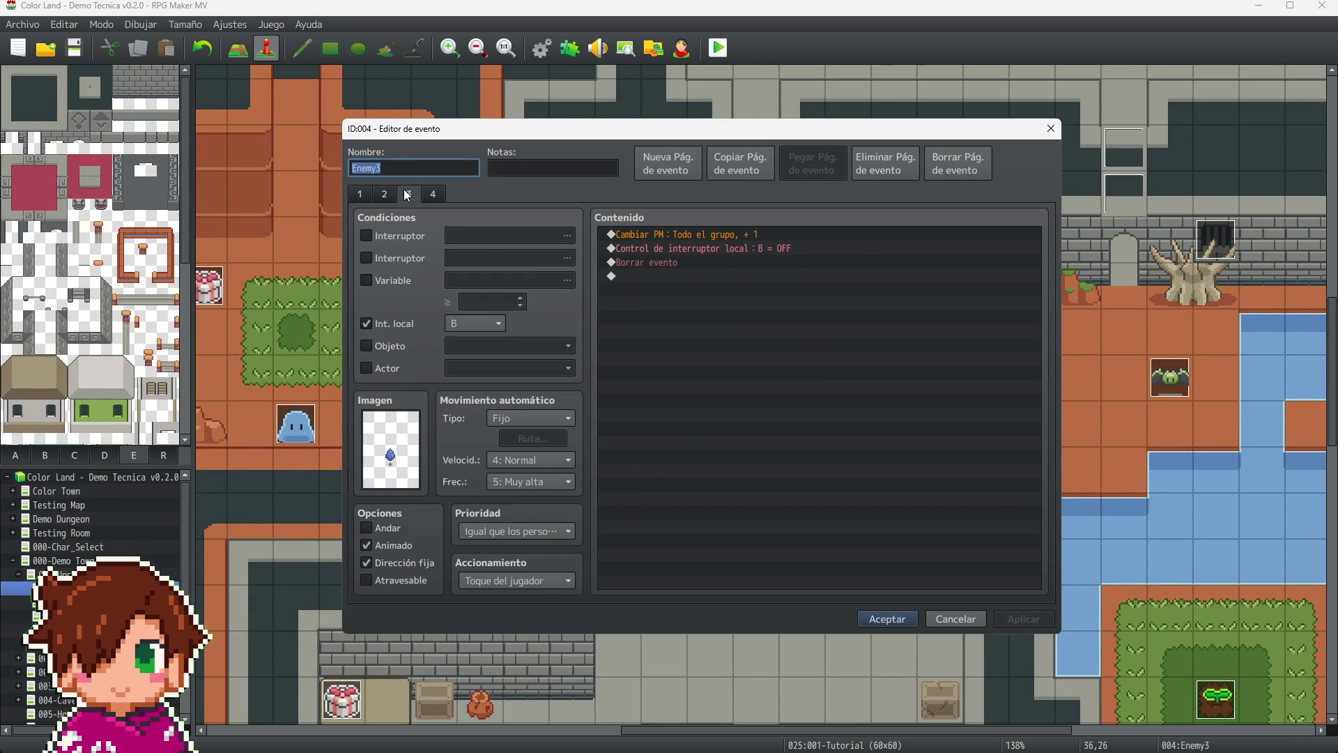
left_click(704, 230)
key("ctrl+v")
left_click(1014, 620)
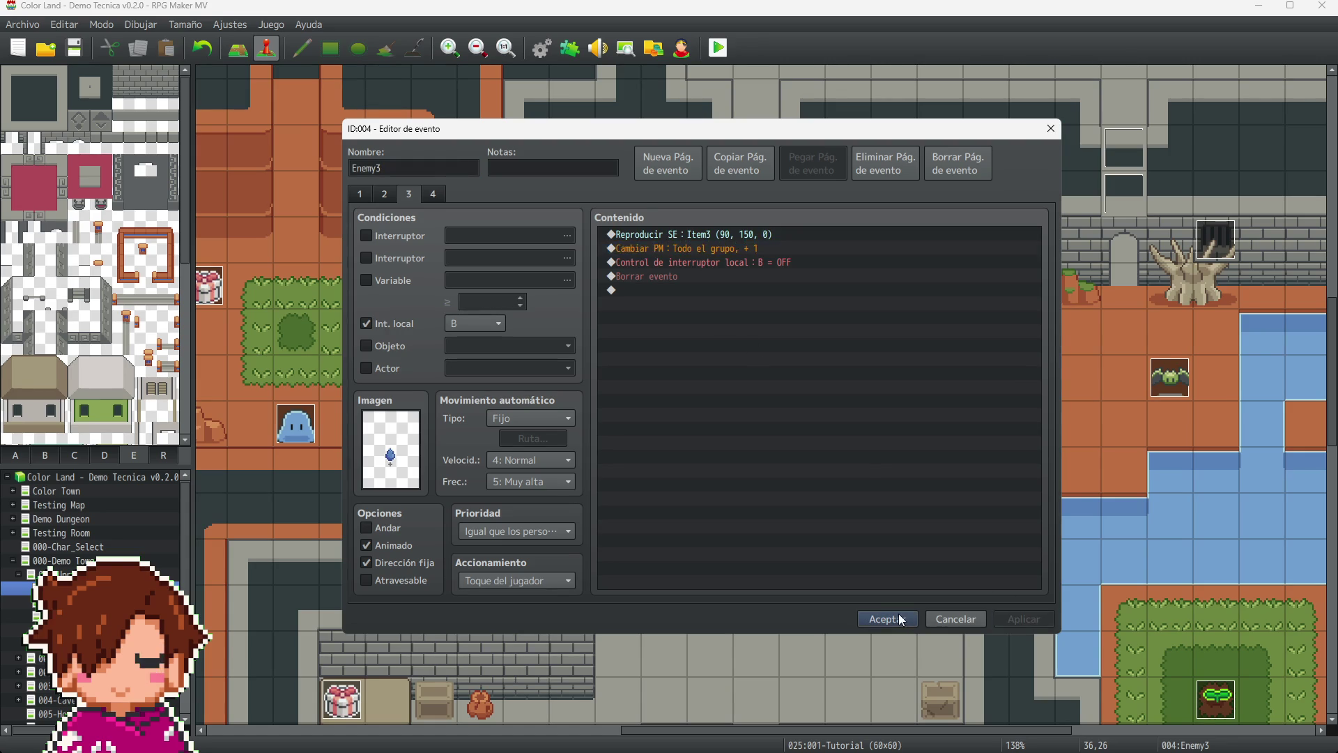
left_click(887, 619)
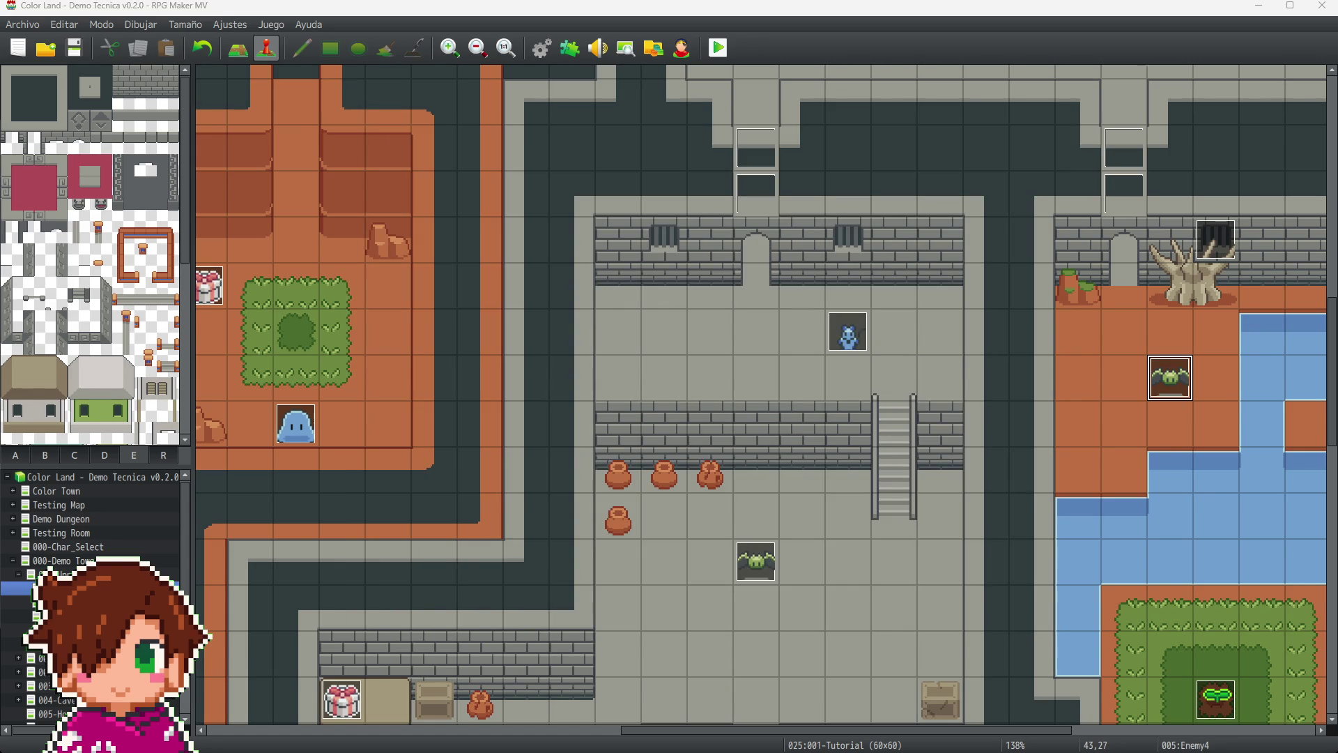
- Paste the Play SE Item3 command at the top of Enemy4's page 3 and confirm
key("Return")
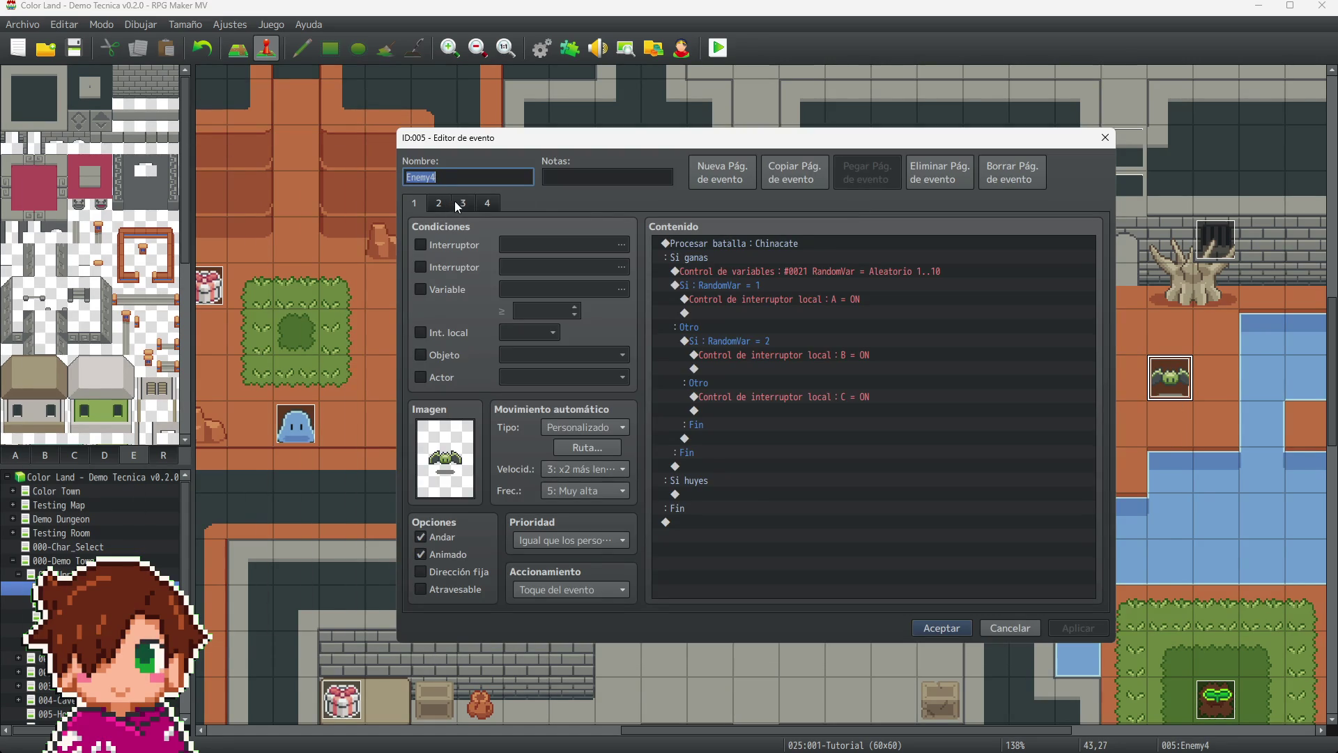
left_click(457, 204)
left_click(754, 241)
key("ctrl+v")
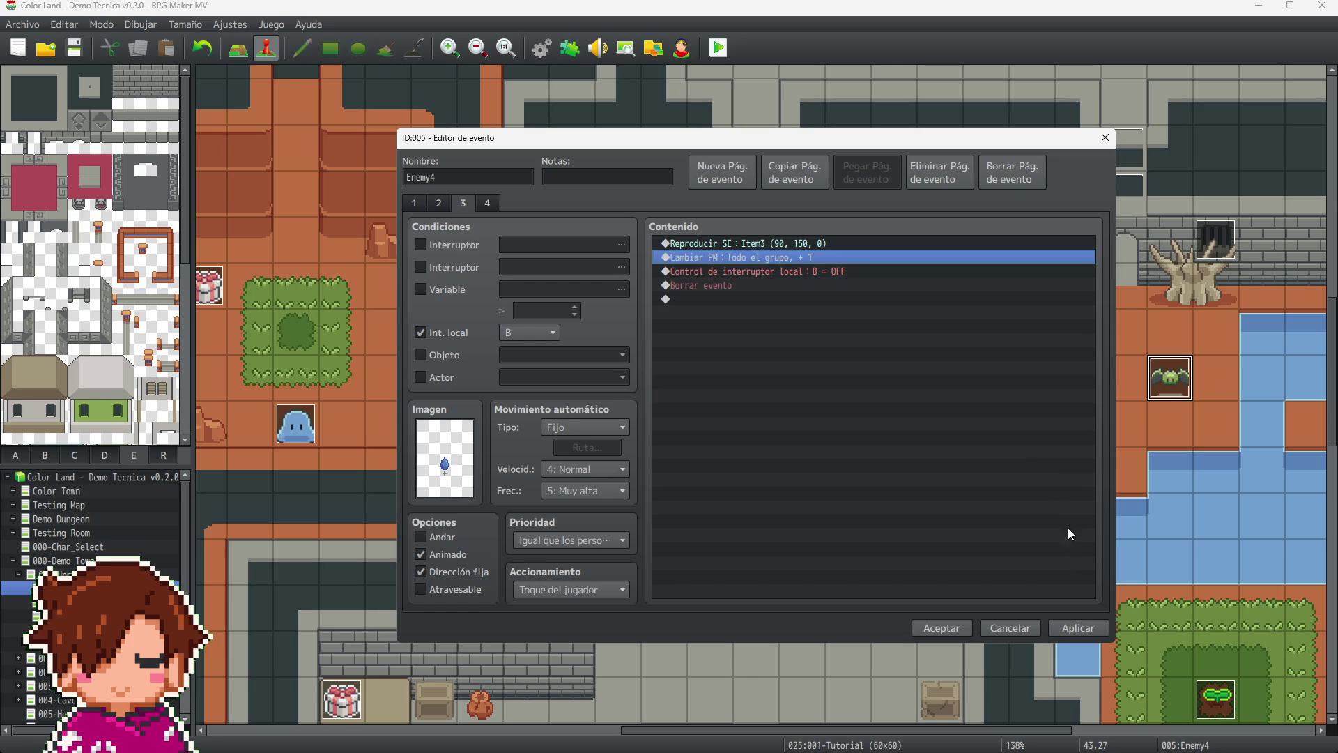
left_click(937, 627)
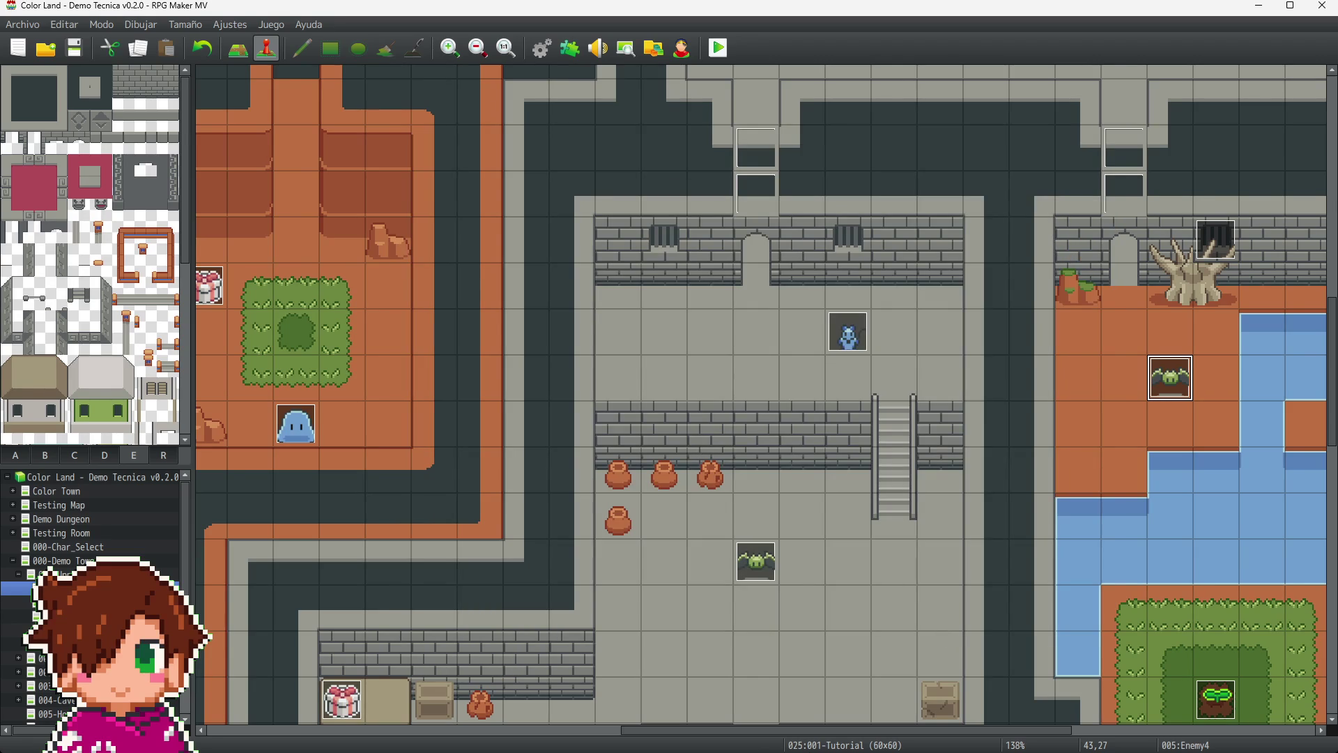
left_click_drag(784, 731, 646, 718)
- Paste the Item3 sound command at the top of Enemy6's page 3 and save
left_click(642, 429)
key("Return")
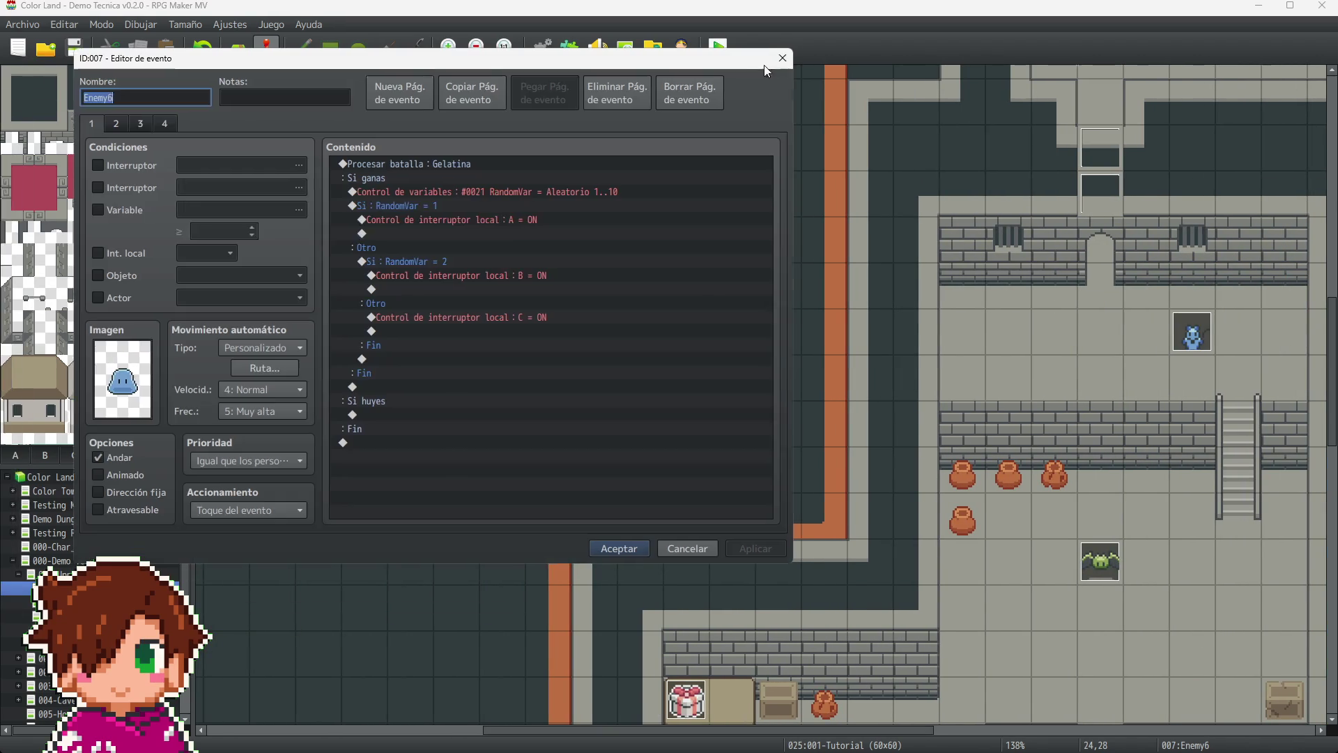
left_click(144, 124)
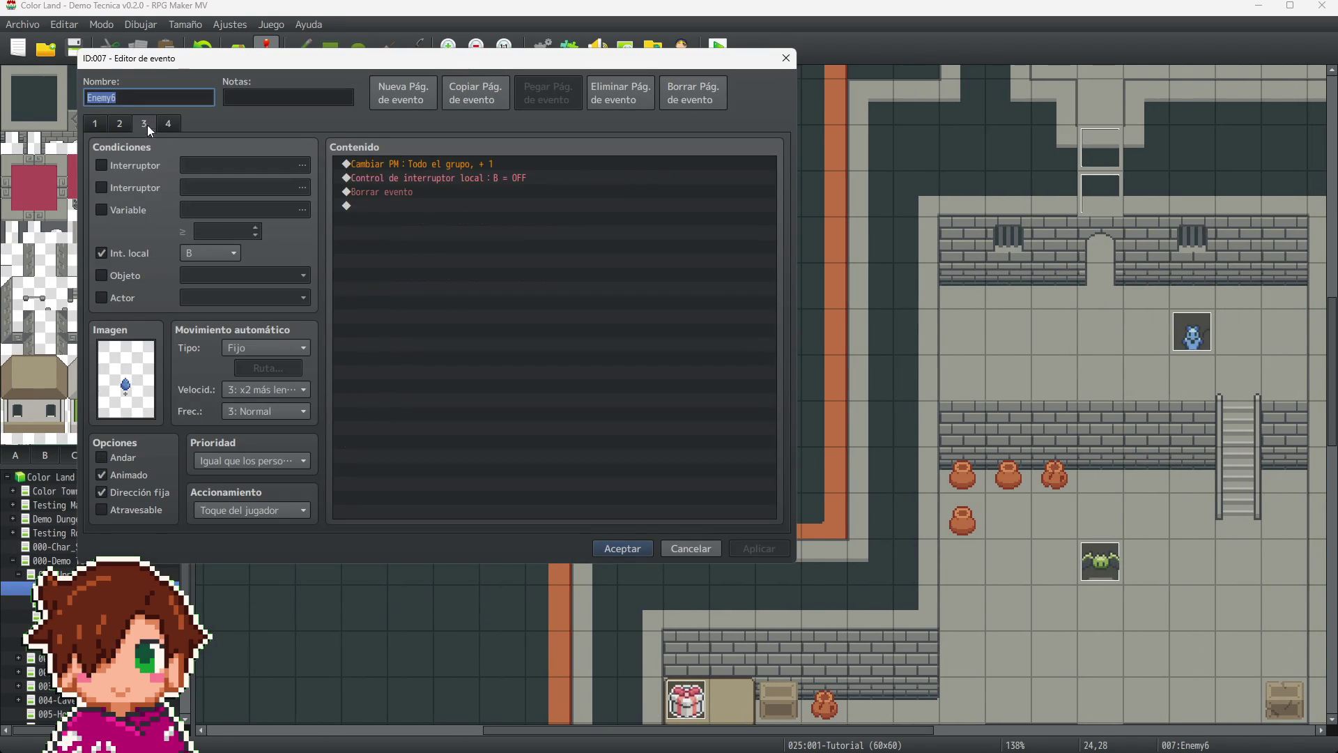
left_click(516, 161)
key("ctrl+v")
left_click(764, 548)
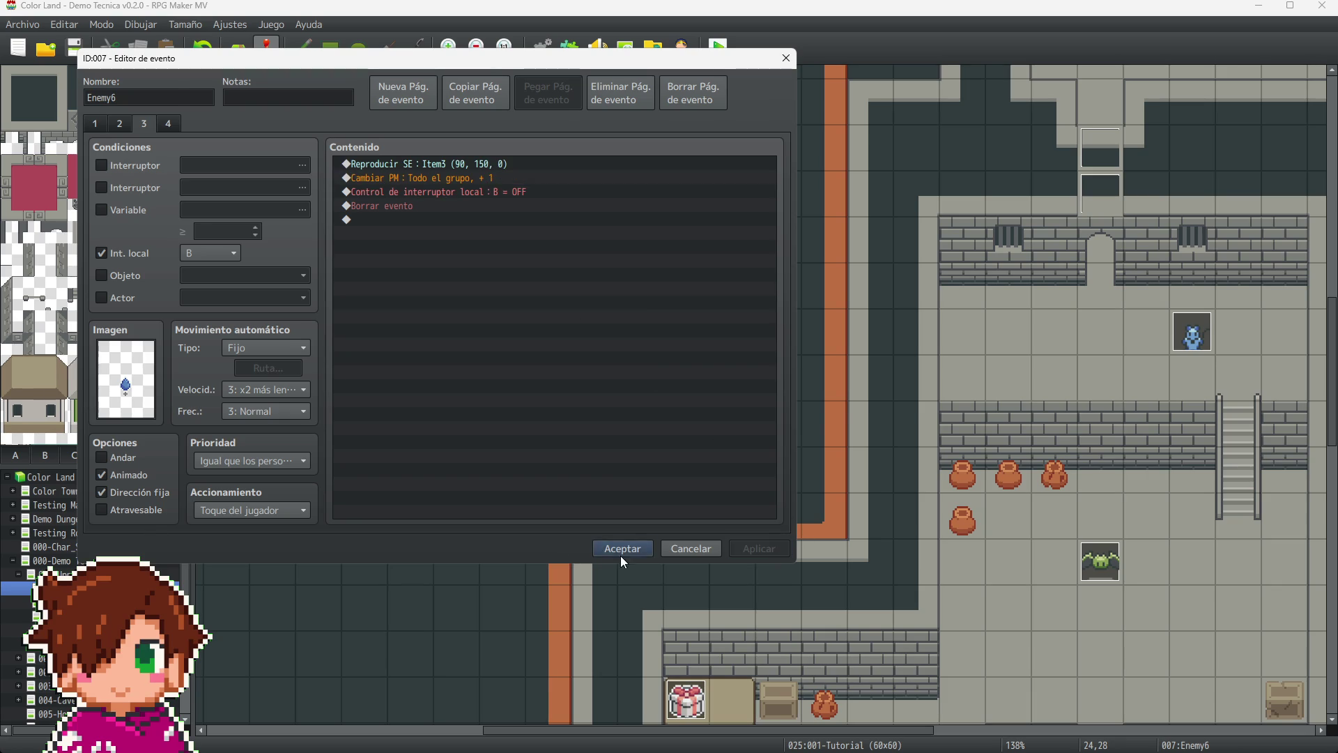
left_click(621, 556)
- Paste the Item3 sound command at the top of Enemy8's page 3 and save
scroll(858, 453, "up", 10)
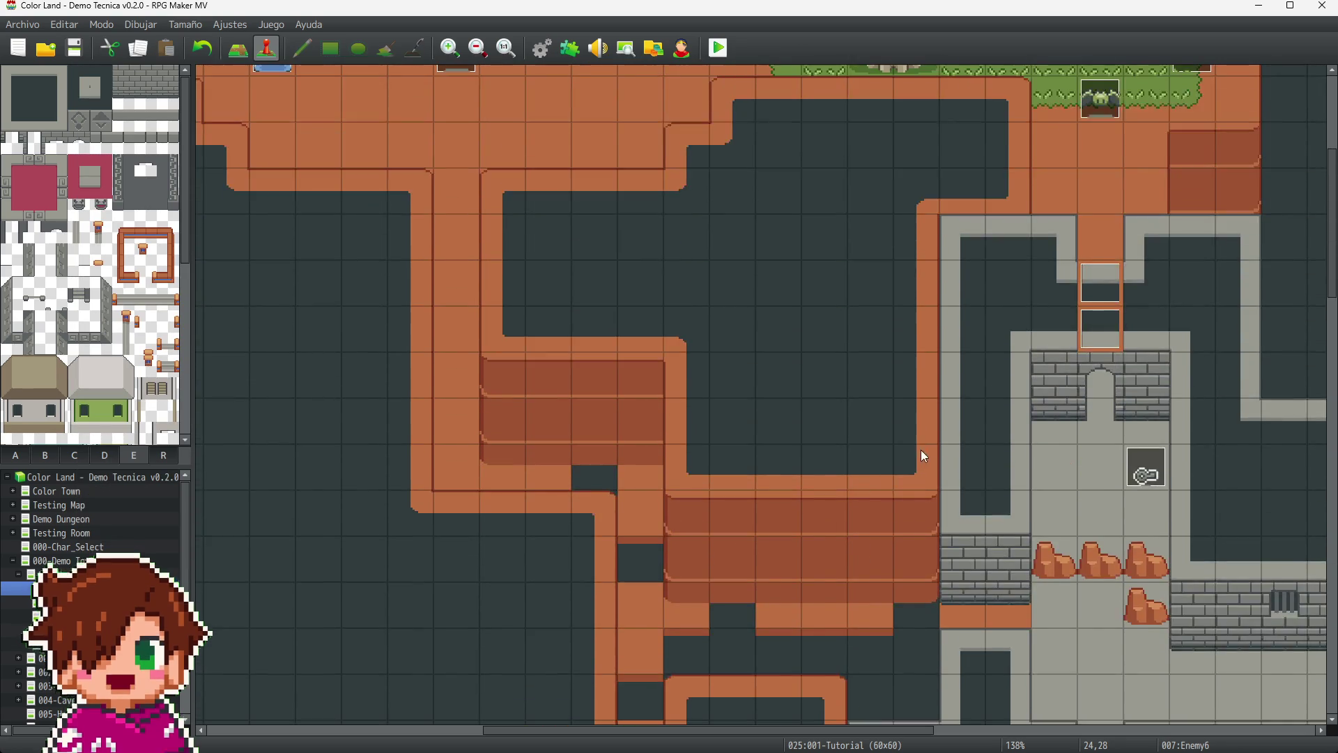
scroll(922, 455, "up", 3)
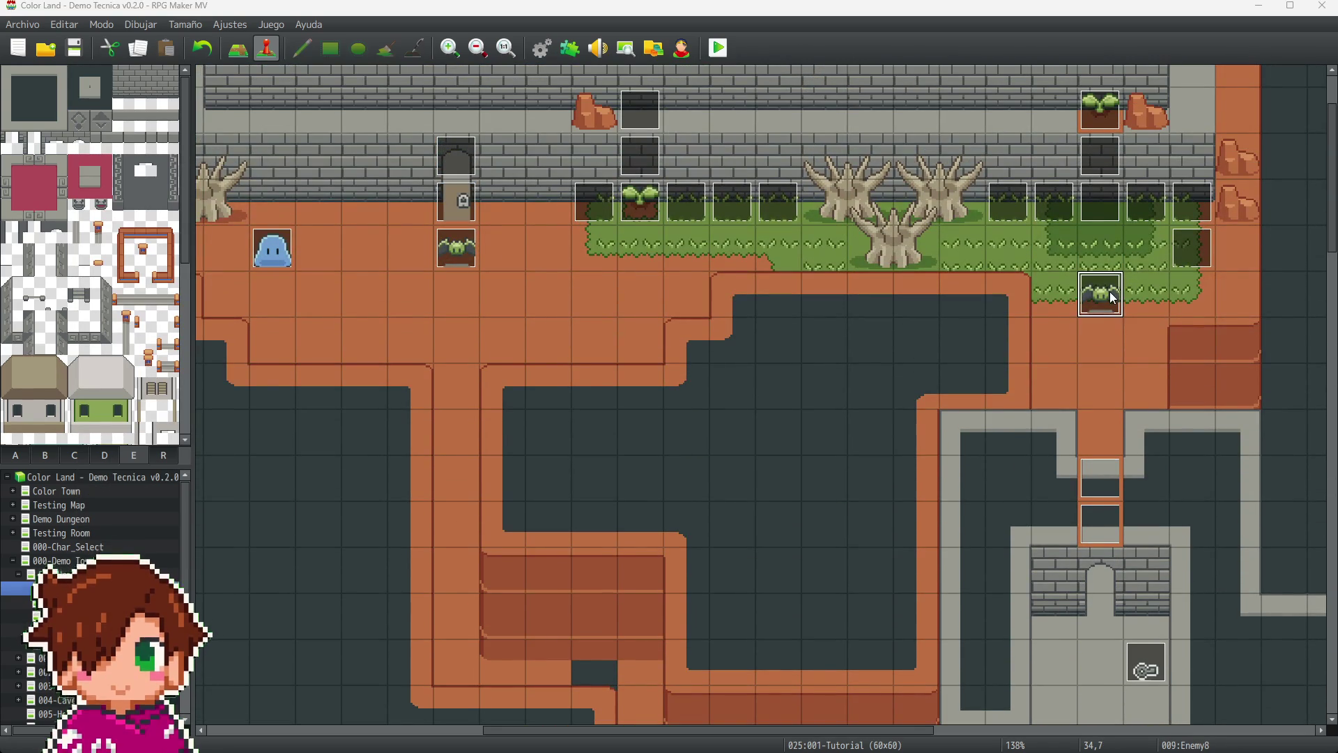
mouse_move(1113, 298)
left_mouse_down()
mouse_move(803, 178)
mouse_move(695, 117)
left_mouse_up()
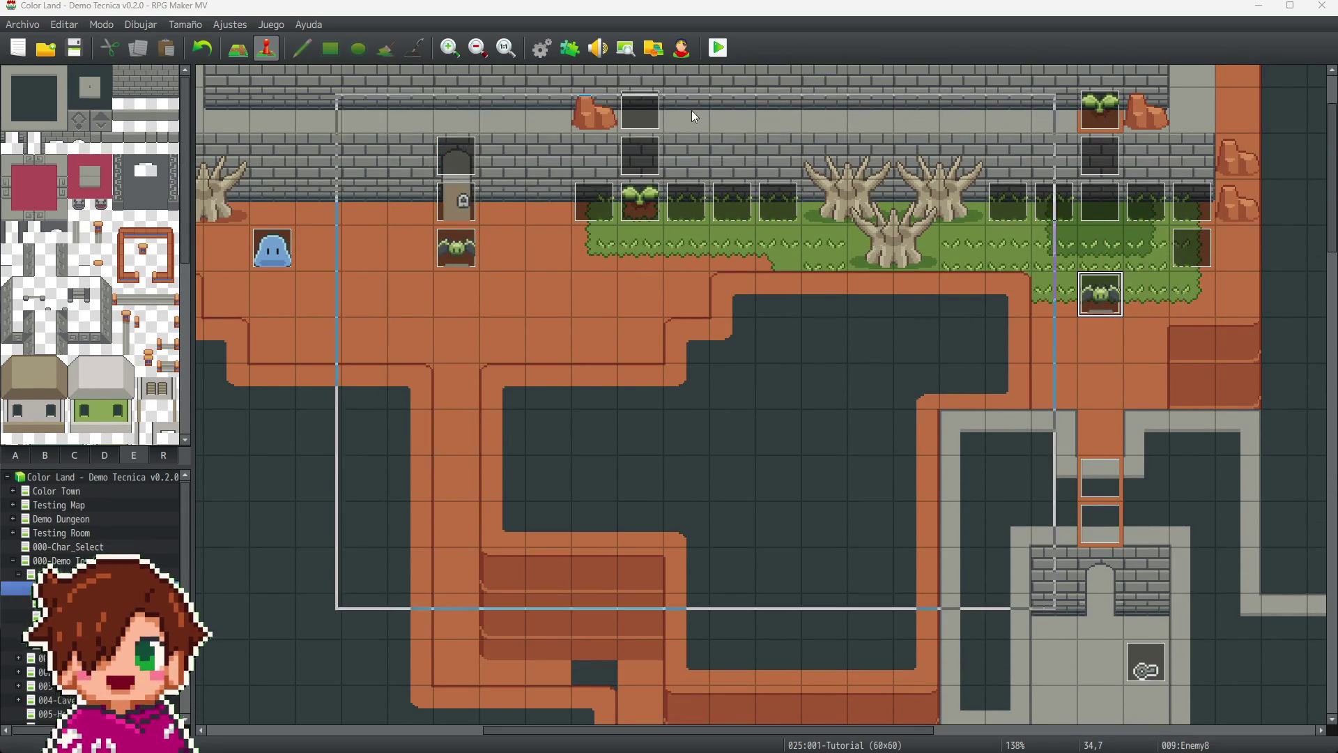
left_click(400, 170)
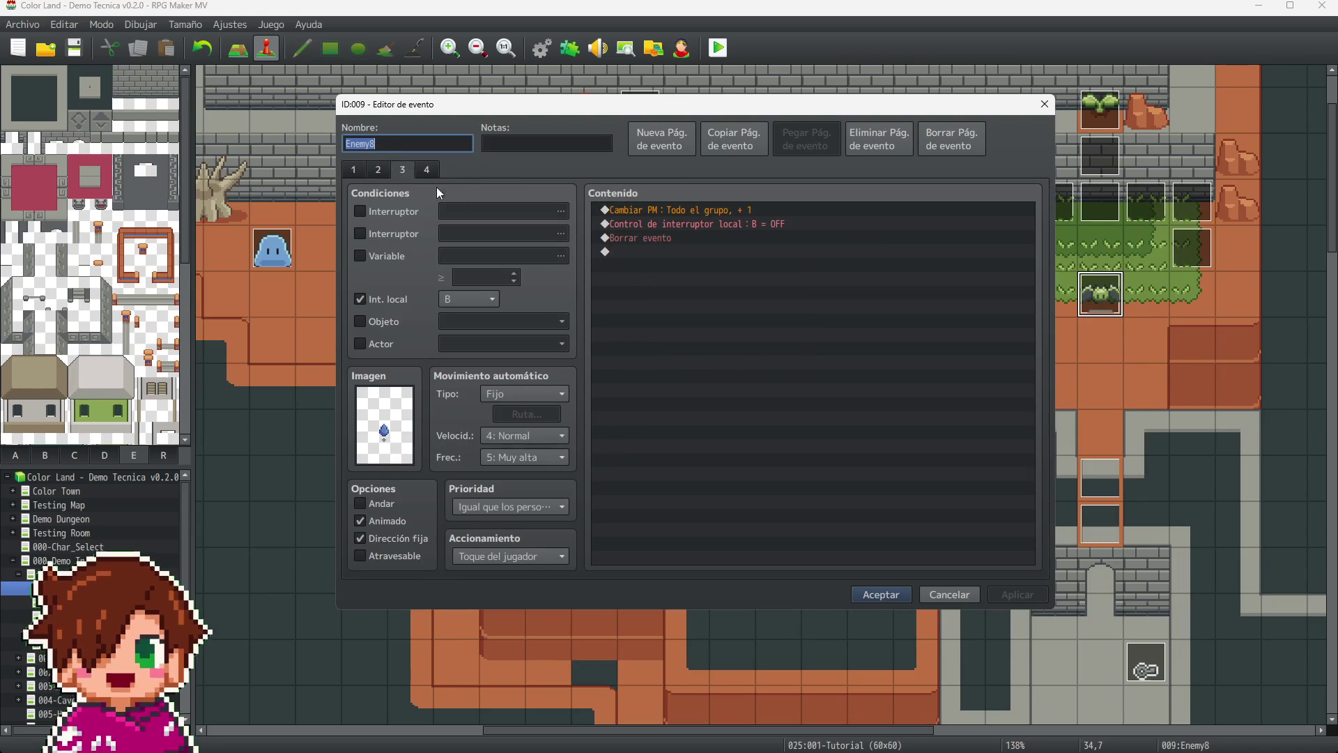
left_click(687, 209)
key("ctrl+v")
left_click(1021, 596)
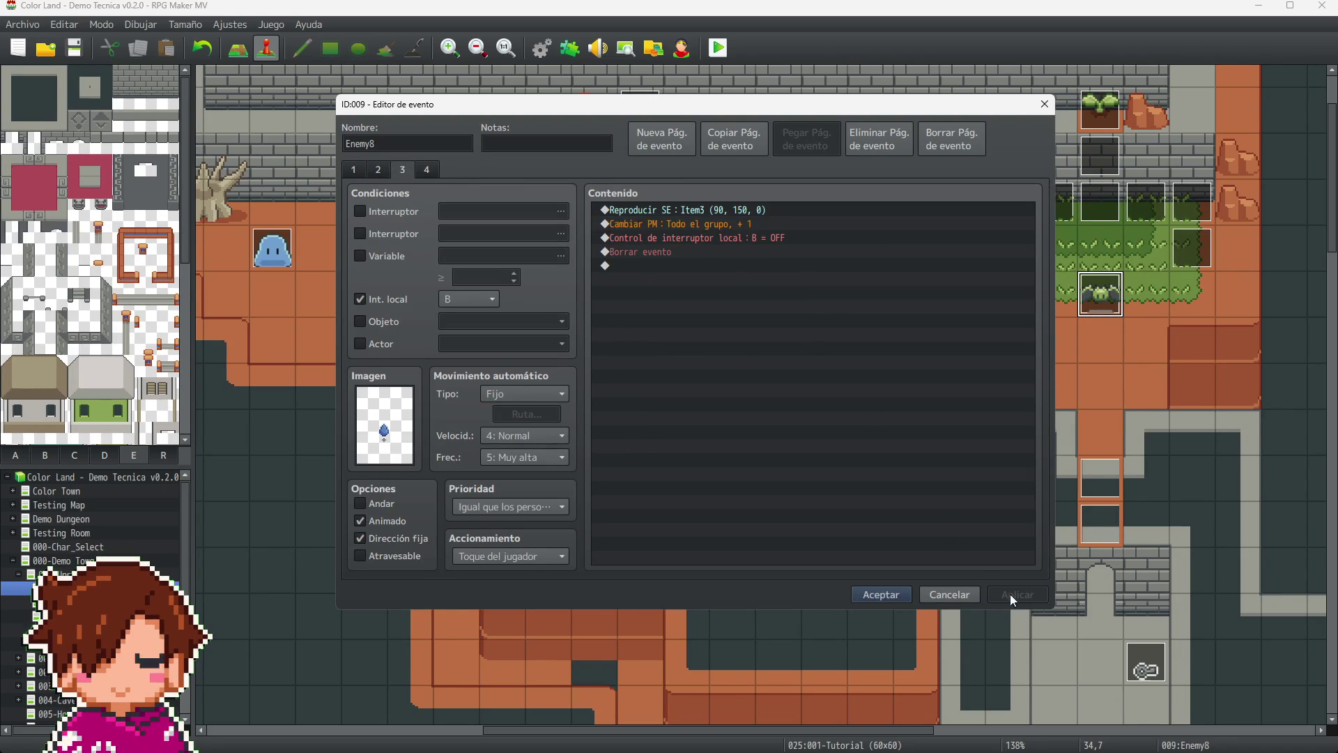
left_click(892, 596)
- Paste the Item3 sound command at the top of Enemy1's page 3 and save
double_click(463, 252)
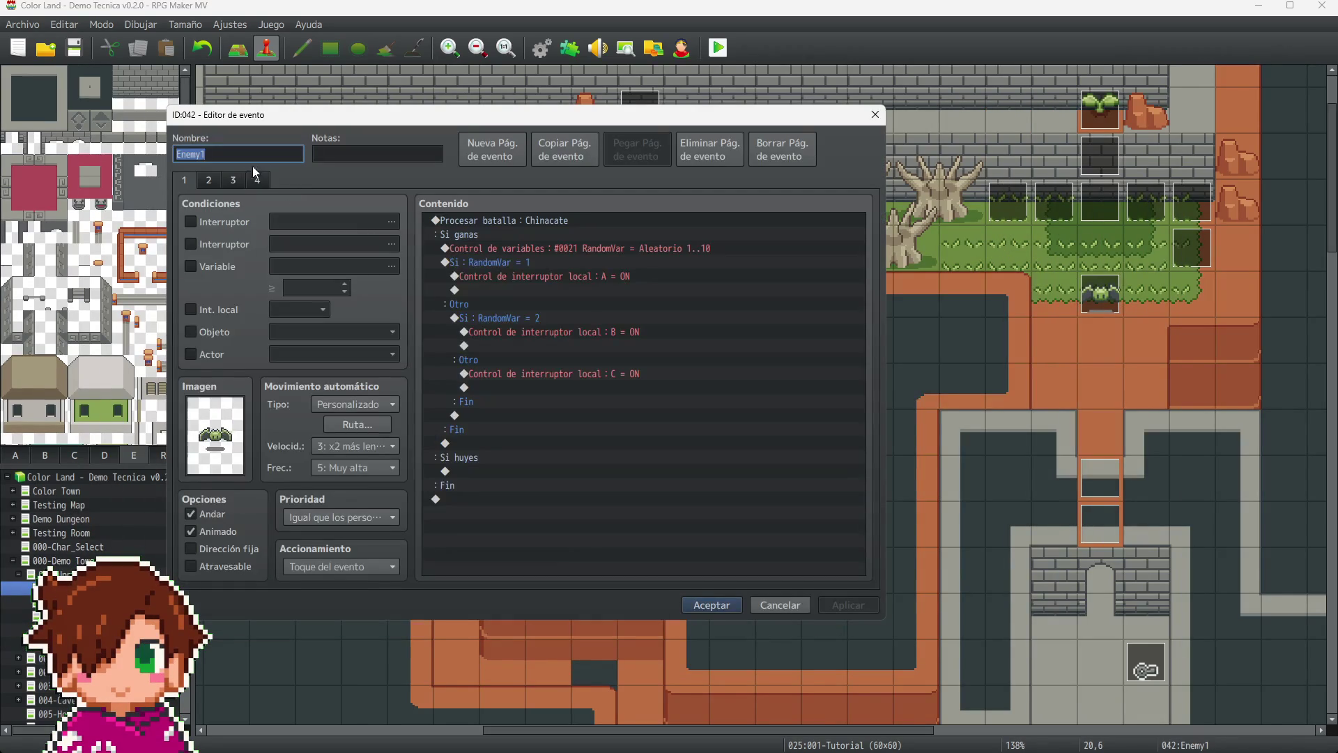
left_click(243, 182)
left_click(492, 223)
key("ctrl+v")
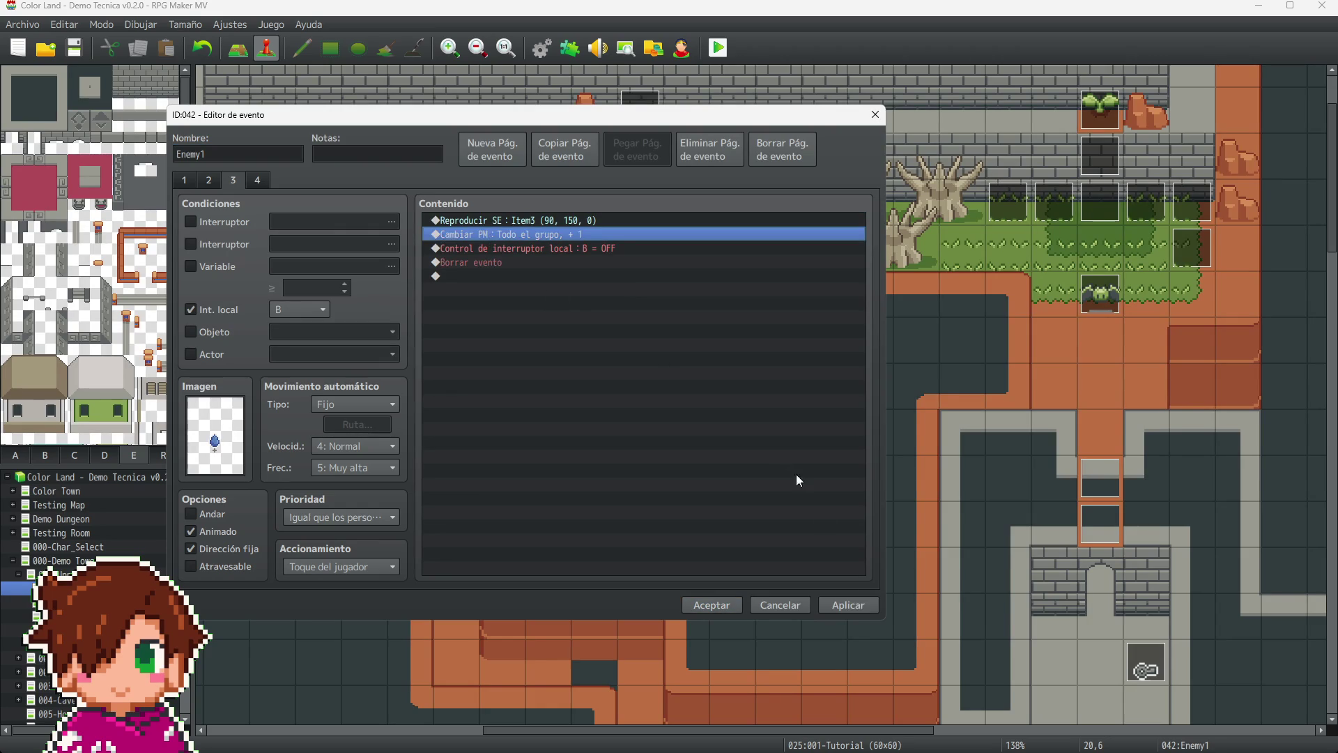
left_click(842, 605)
left_click(688, 605)
- Paste the Item3 sound command at the top of Enemy7's page 3 and close
left_click(272, 263)
double_click(271, 251)
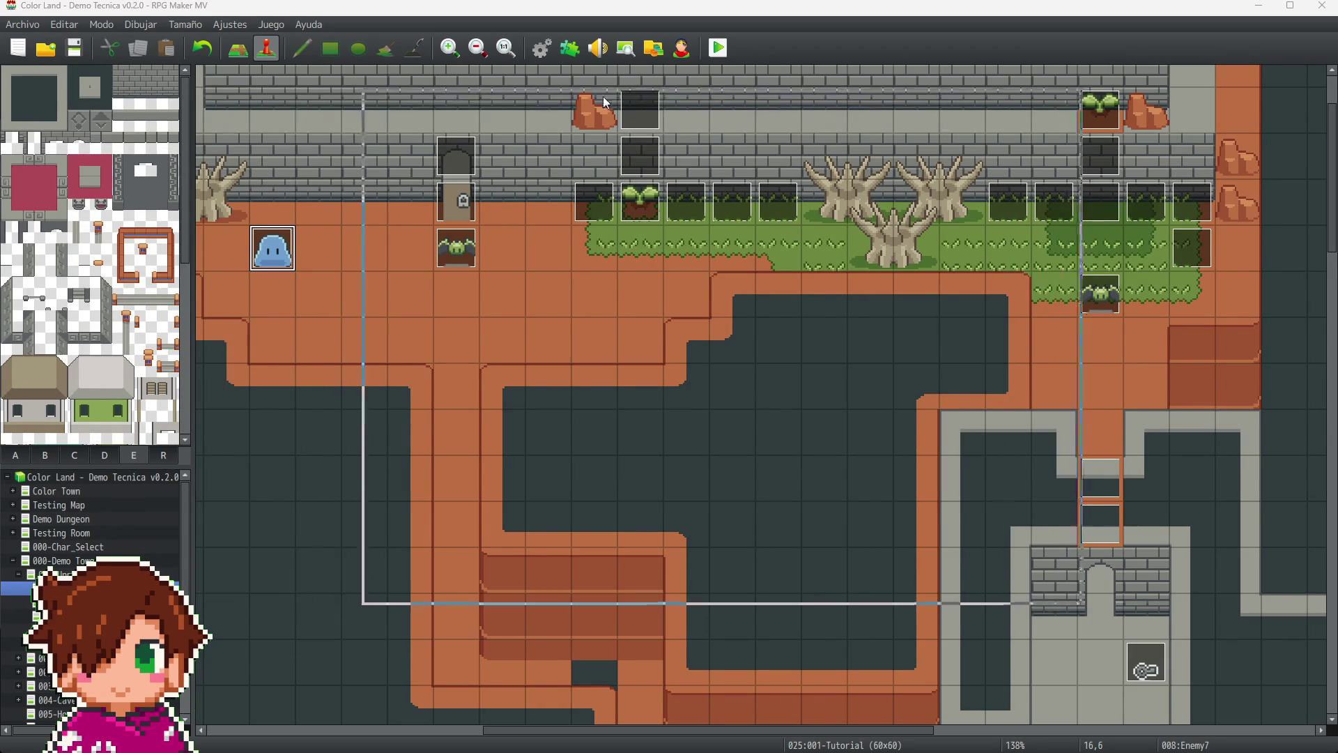
left_click(432, 164)
left_click(697, 202)
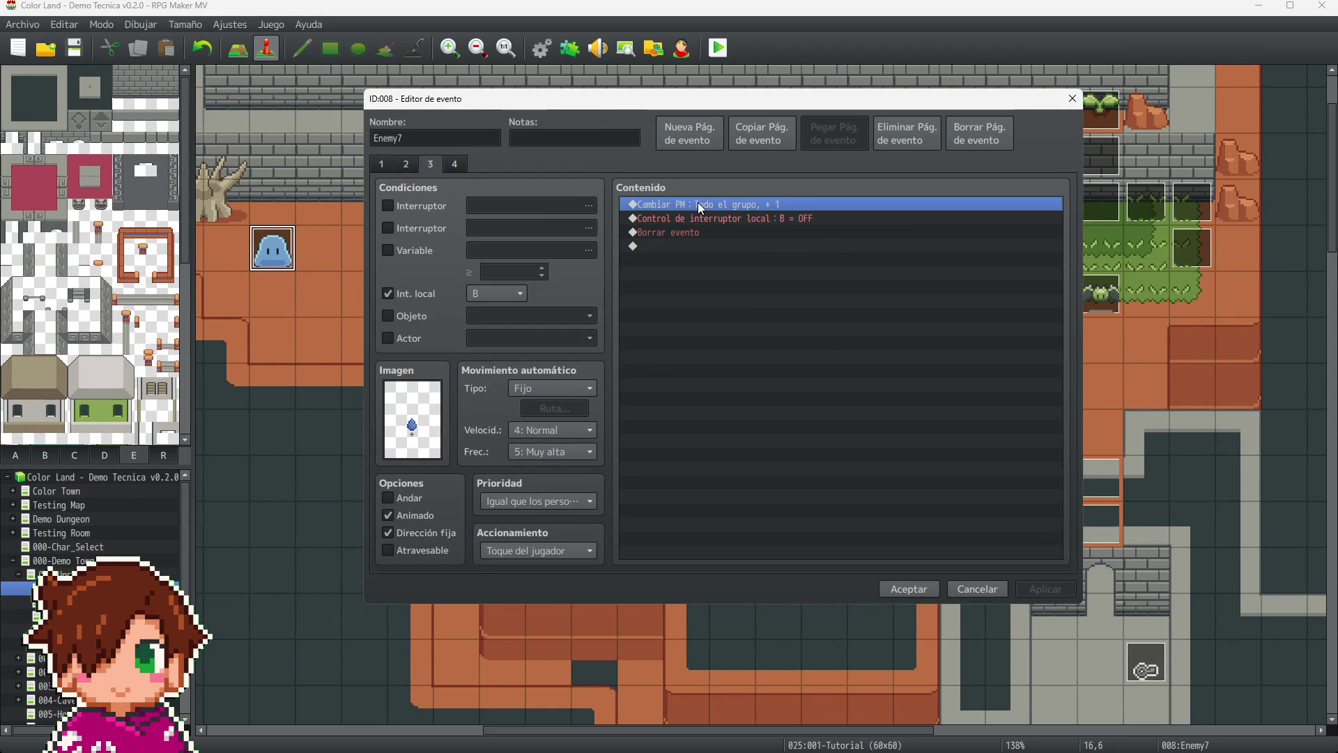
key("ctrl+v")
left_click(956, 588)
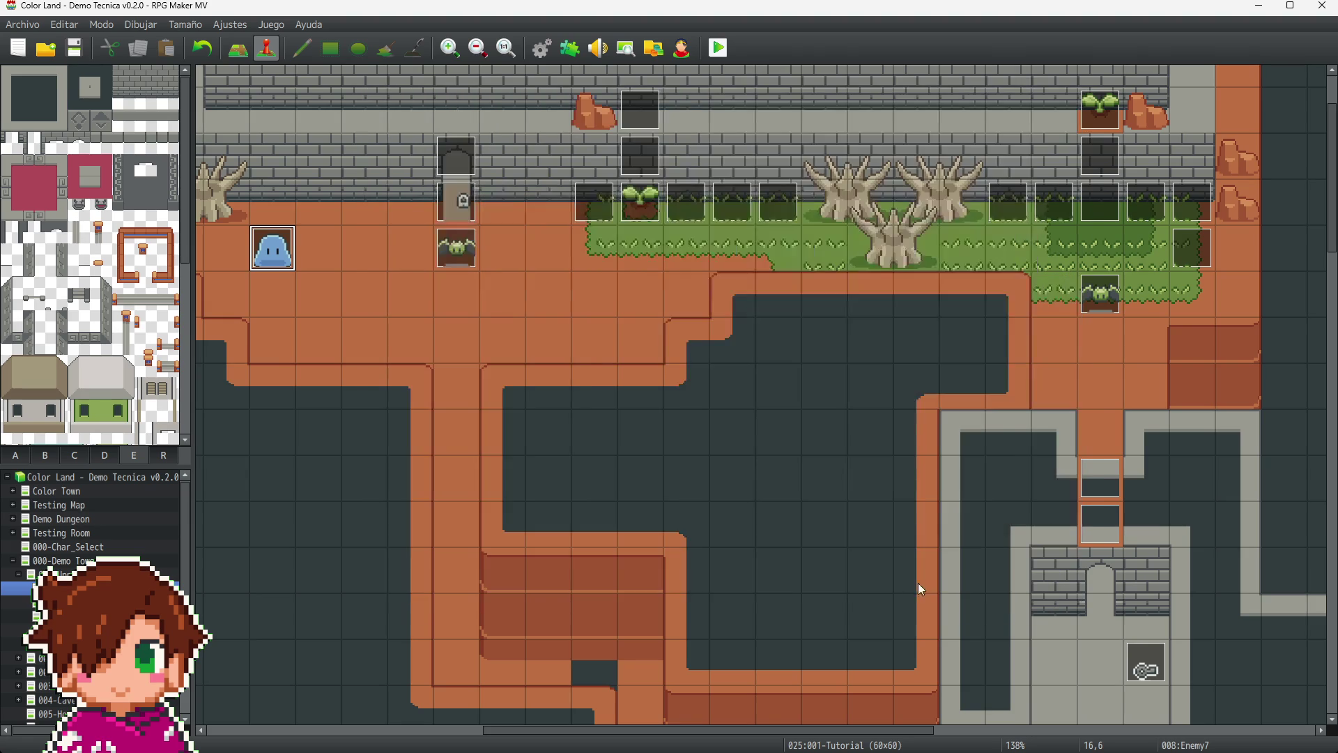
left_click(456, 202)
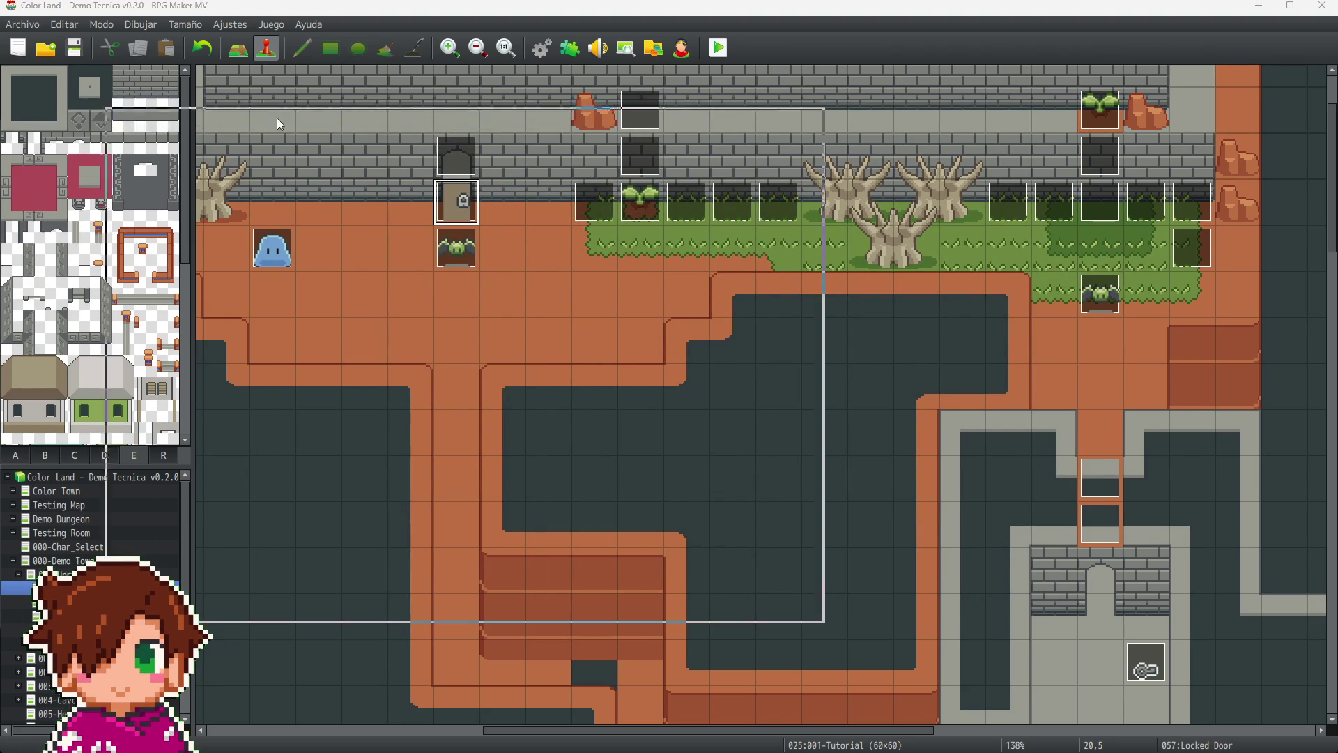
double_click(458, 189)
double_click(607, 241)
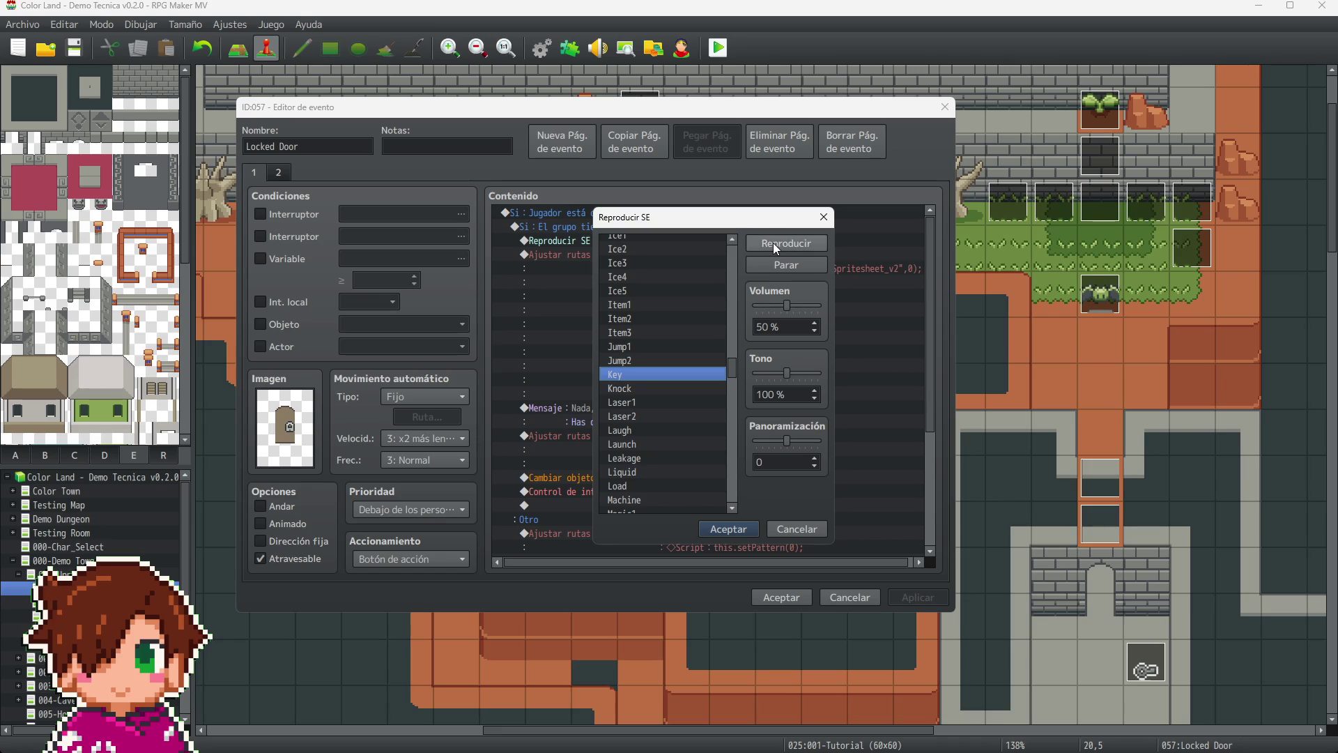
left_click(772, 242)
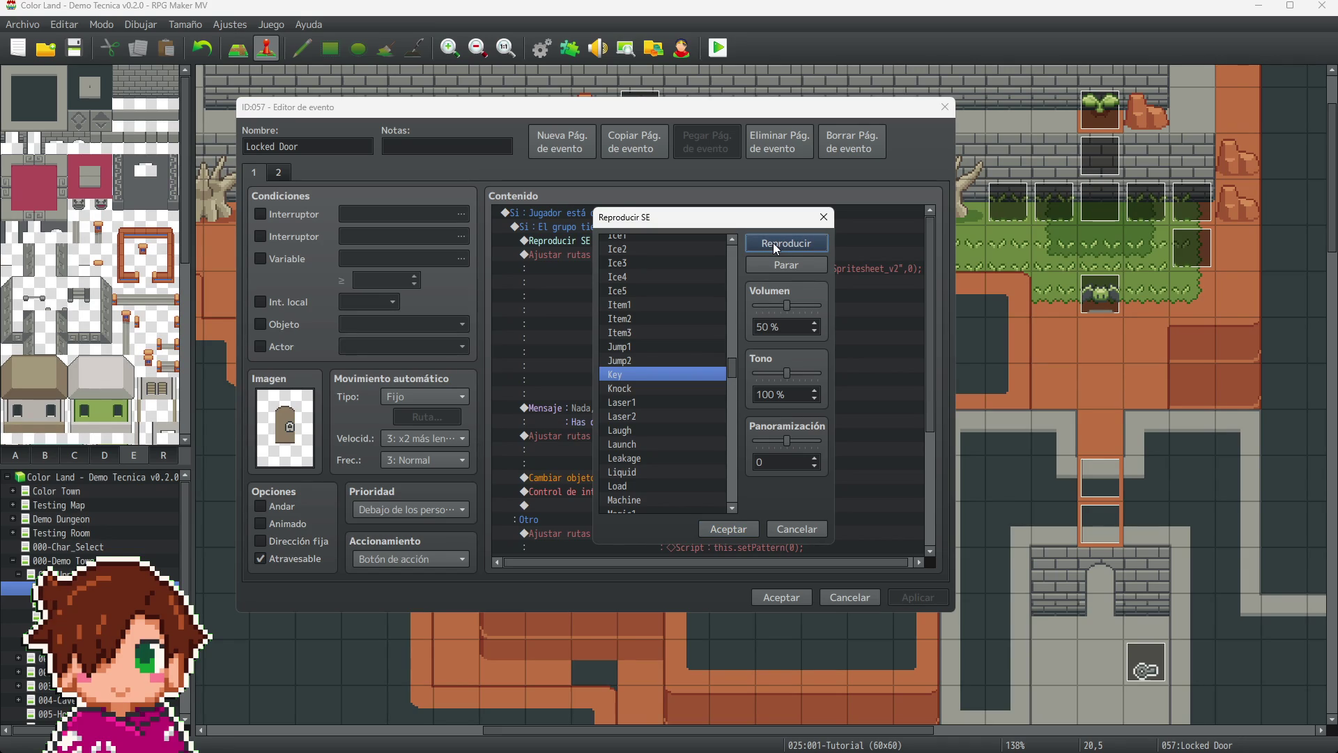
left_click(793, 528)
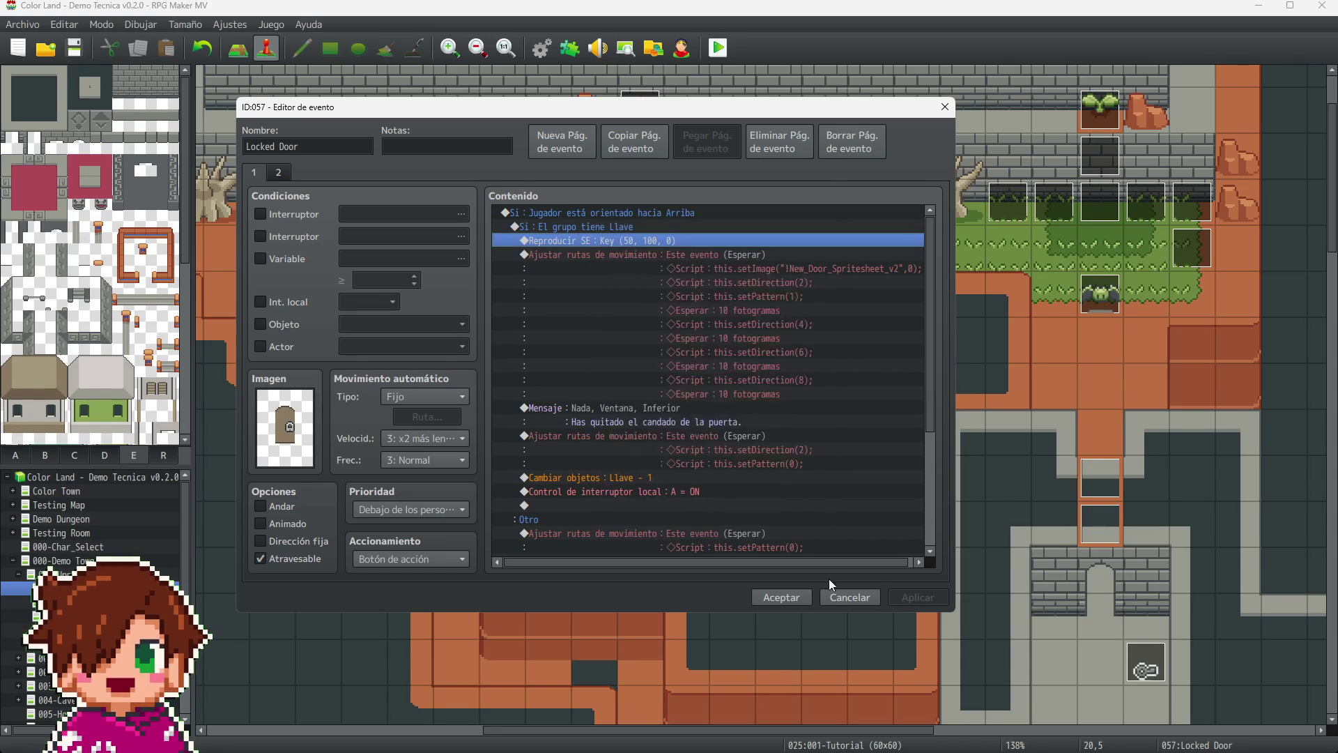
scroll(831, 542, "down", 3)
left_click(849, 597)
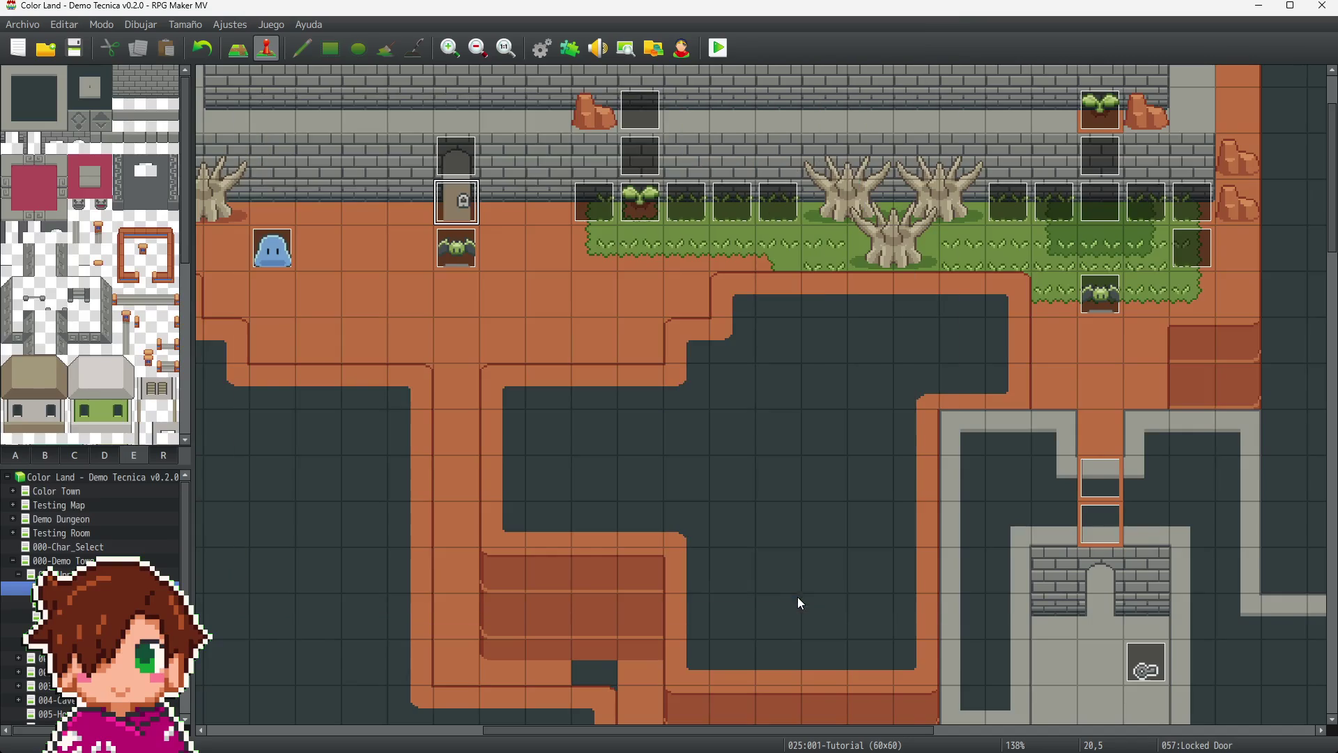
scroll(784, 363, "down", 5)
scroll(787, 374, "down", 8)
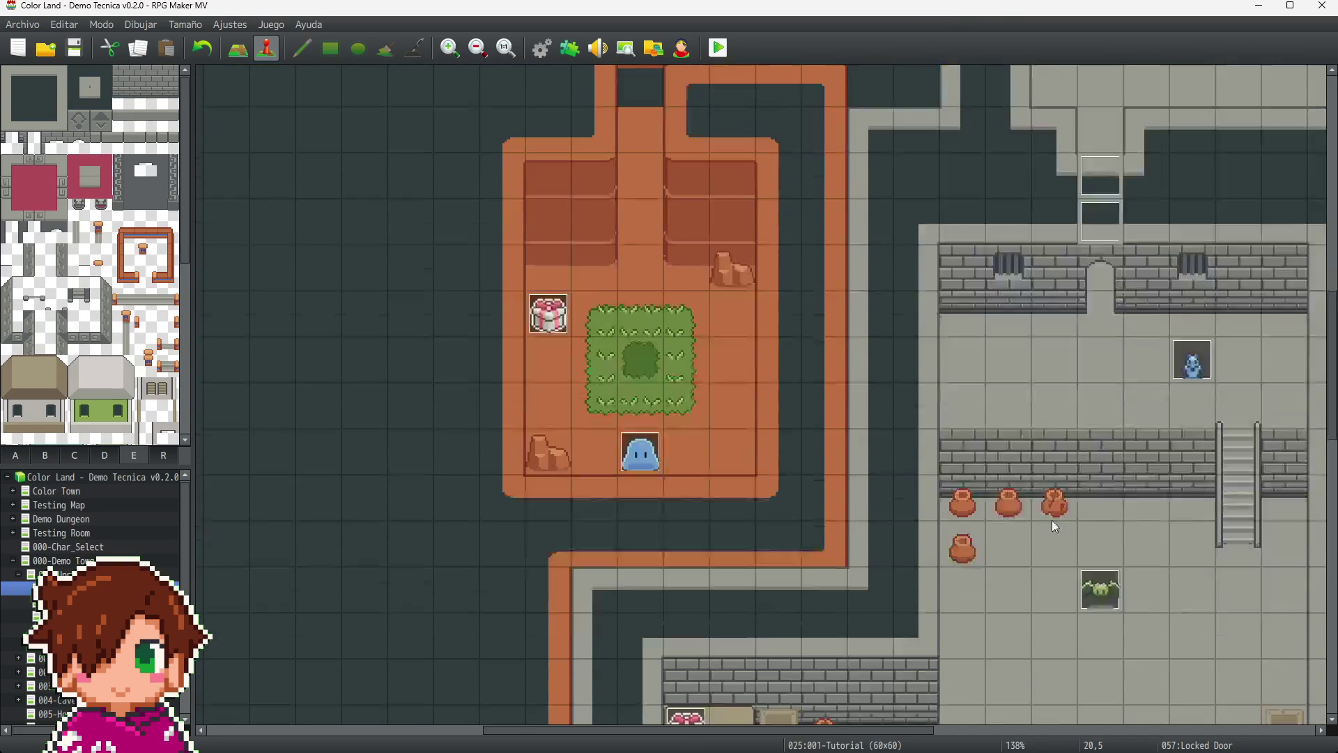
scroll(758, 625, "down", 7)
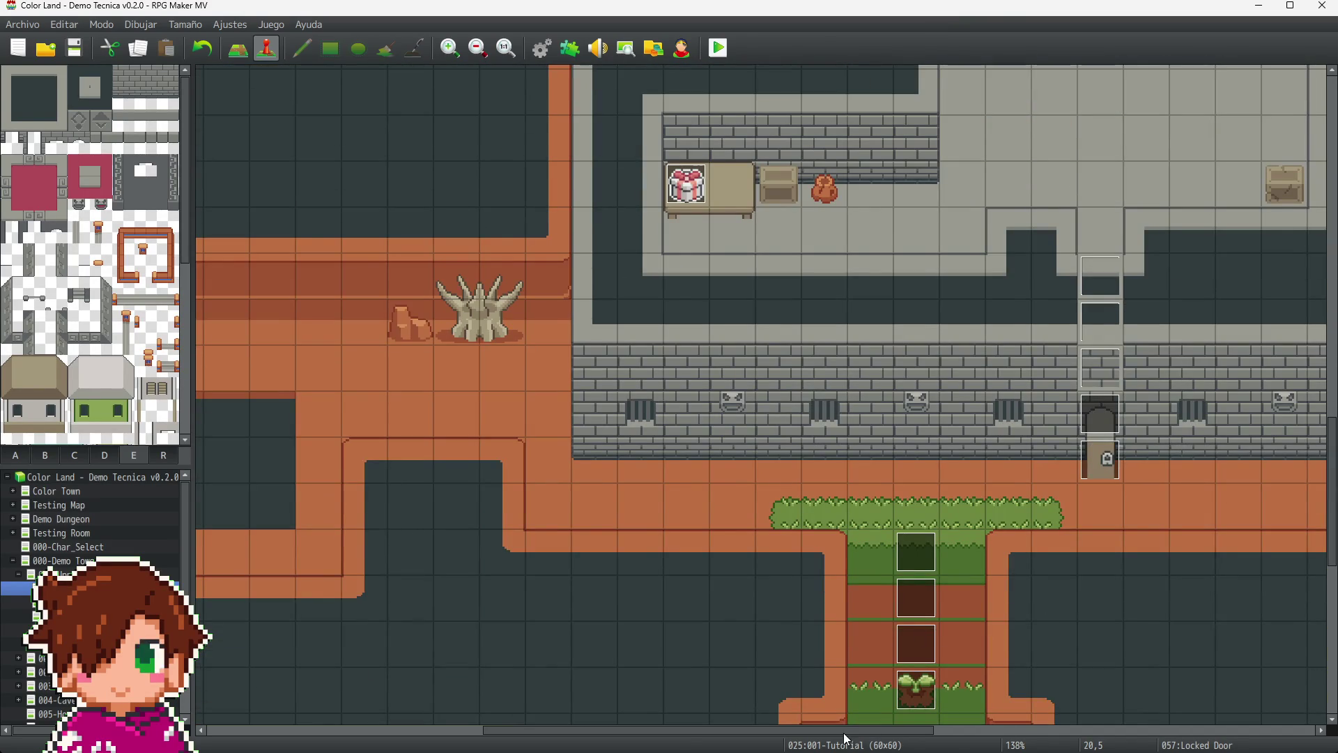
scroll(846, 429, "right", 3)
scroll(850, 428, "up", 4)
scroll(854, 438, "up", 6)
scroll(856, 446, "down", 10)
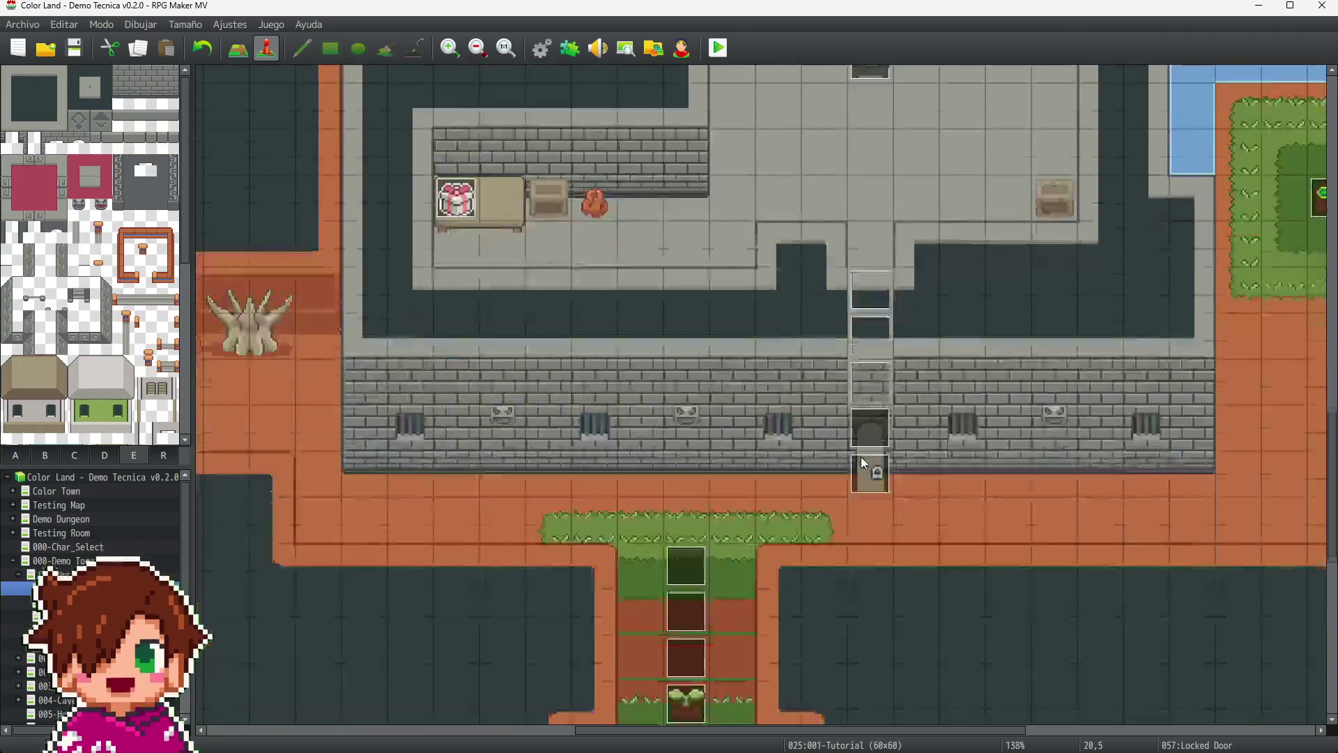
scroll(861, 463, "down", 3)
mouse_move(758, 735)
left_mouse_down()
mouse_move(869, 735)
mouse_move(783, 734)
left_mouse_up()
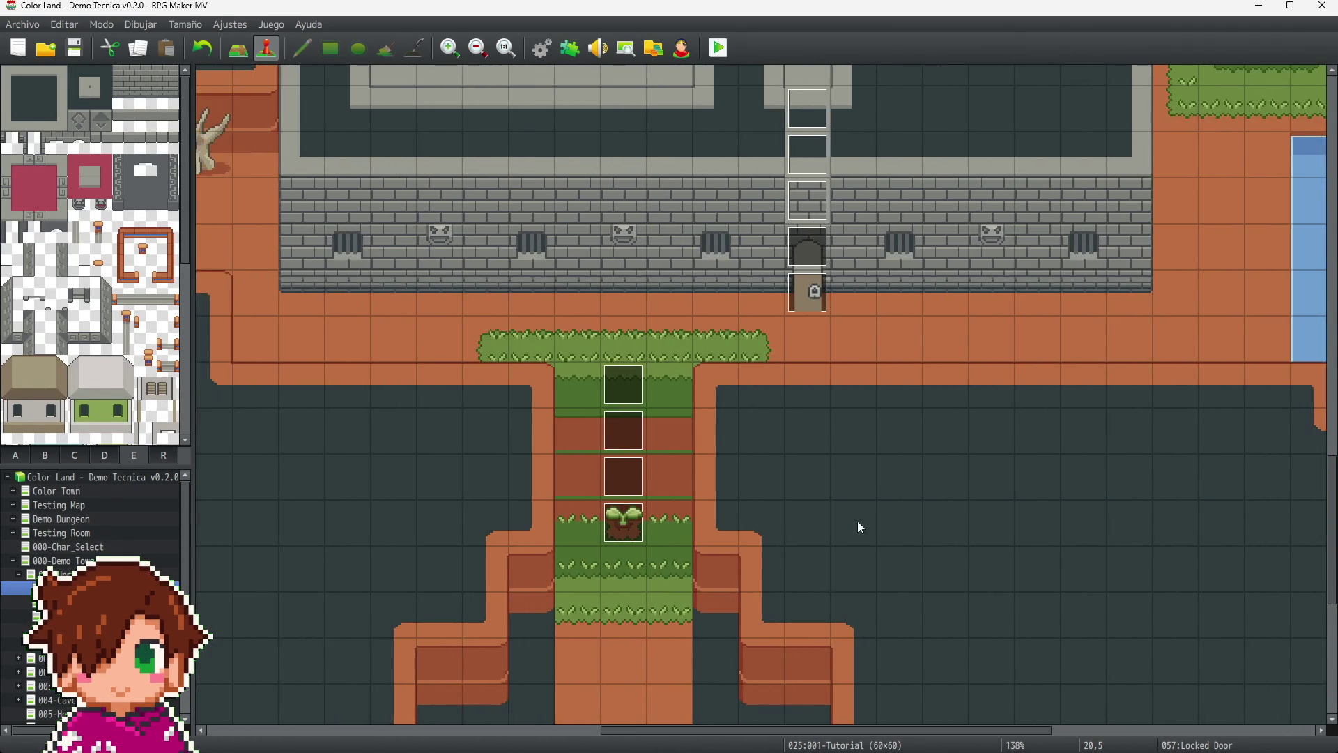
scroll(888, 523, "up", 10)
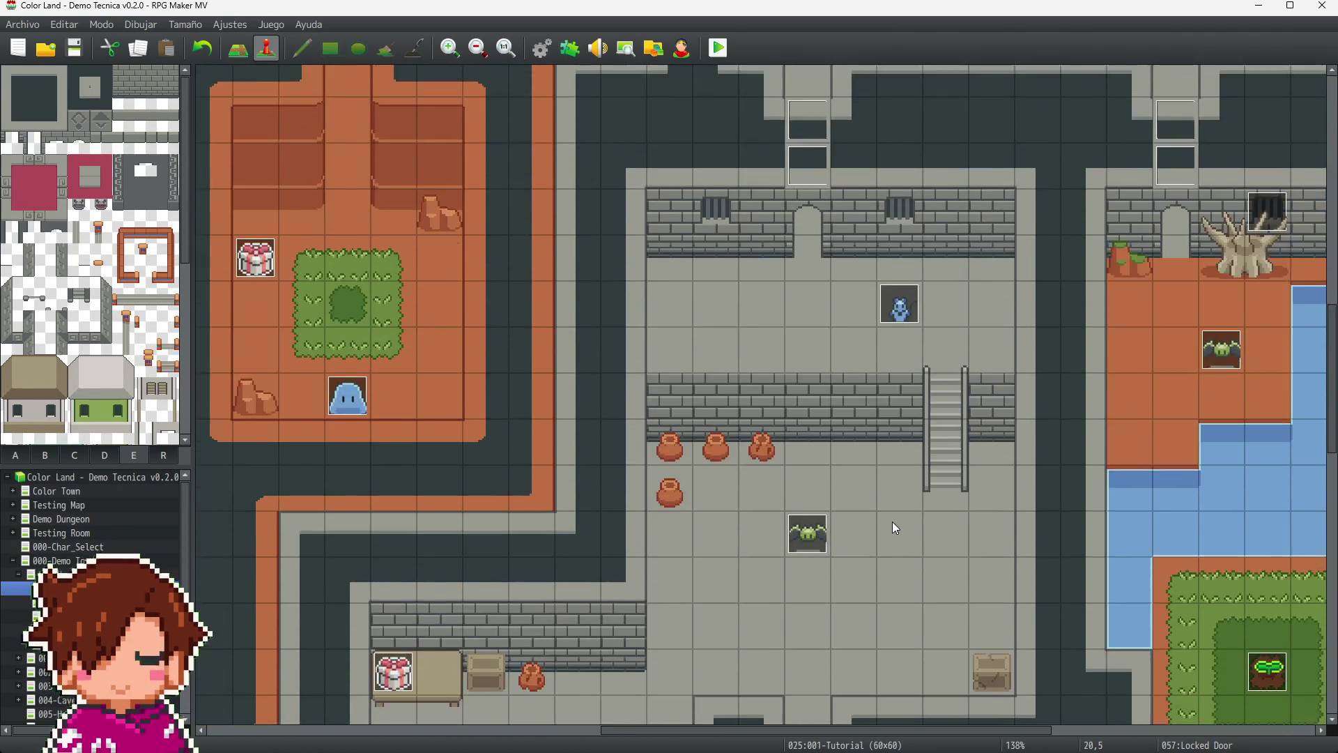
scroll(894, 524, "up", 10)
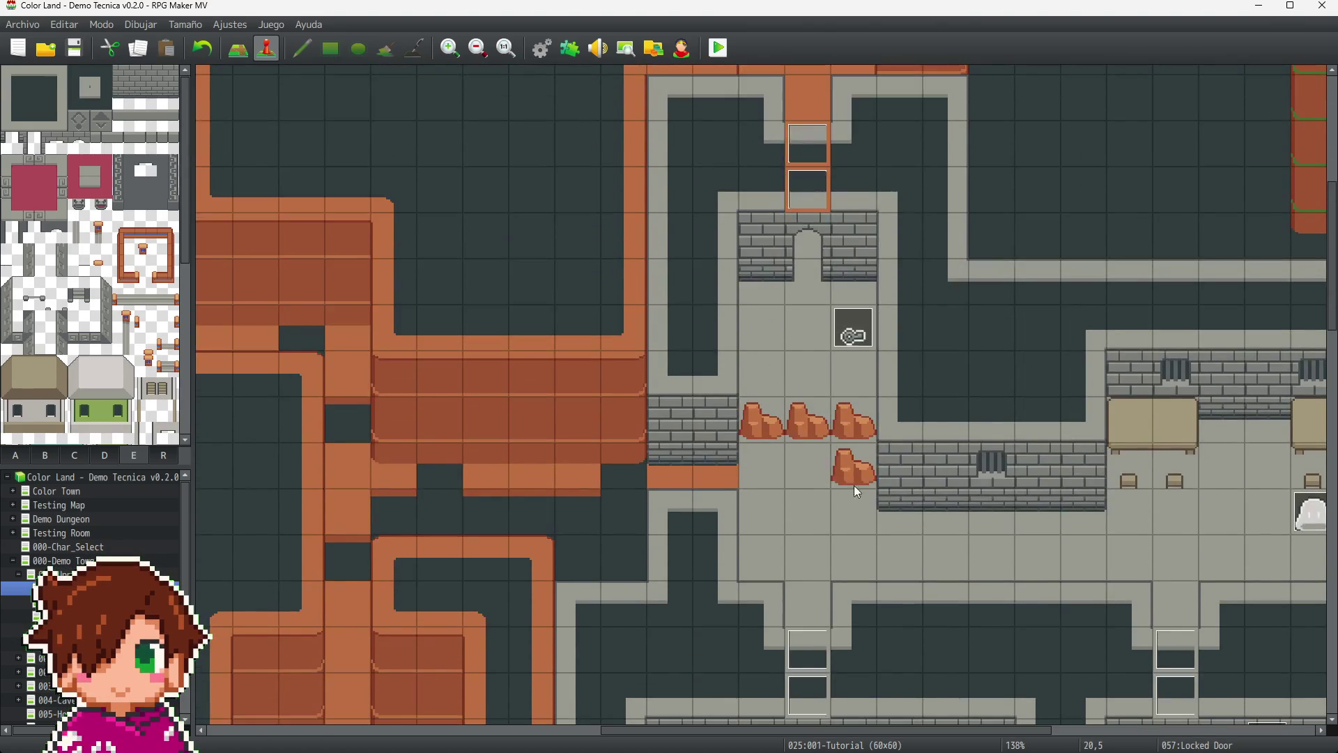
scroll(871, 507, "up", 5)
left_click(66, 50)
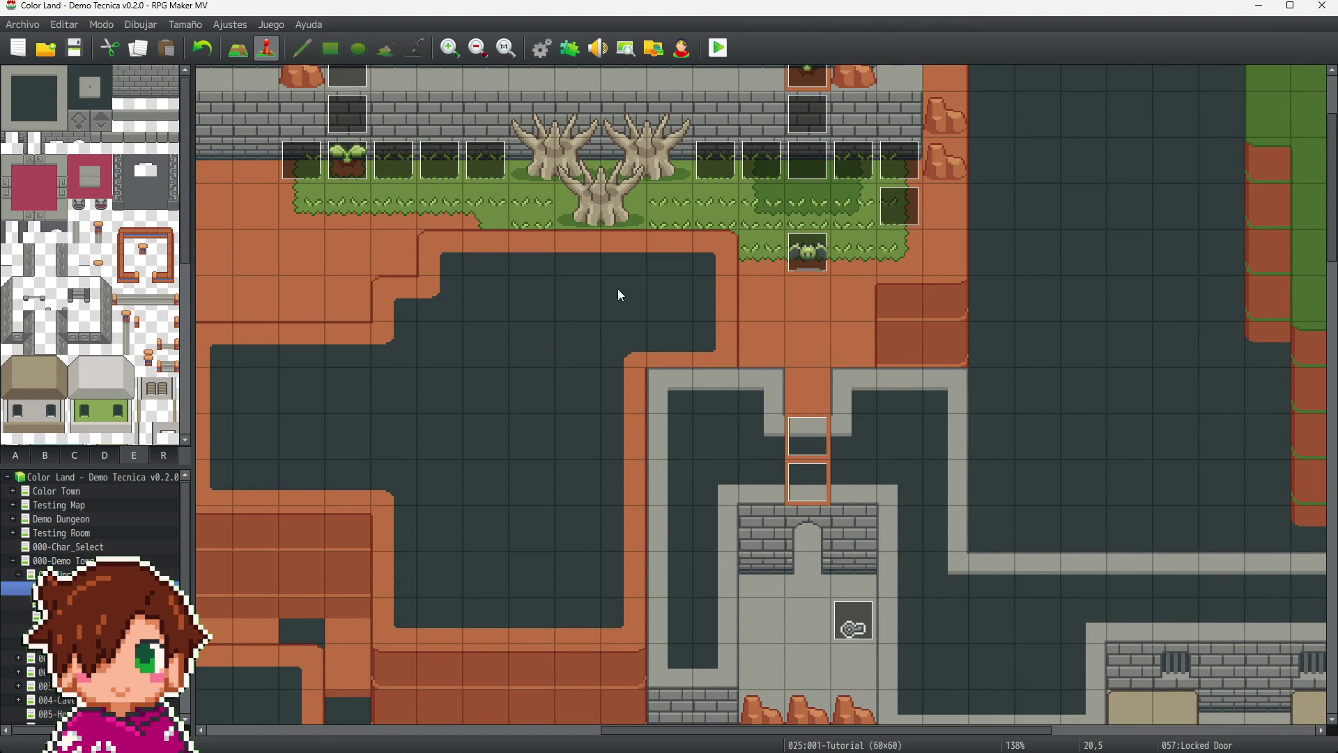
left_click_drag(842, 735, 605, 735)
scroll(555, 473, "down", 15)
scroll(551, 485, "down", 10)
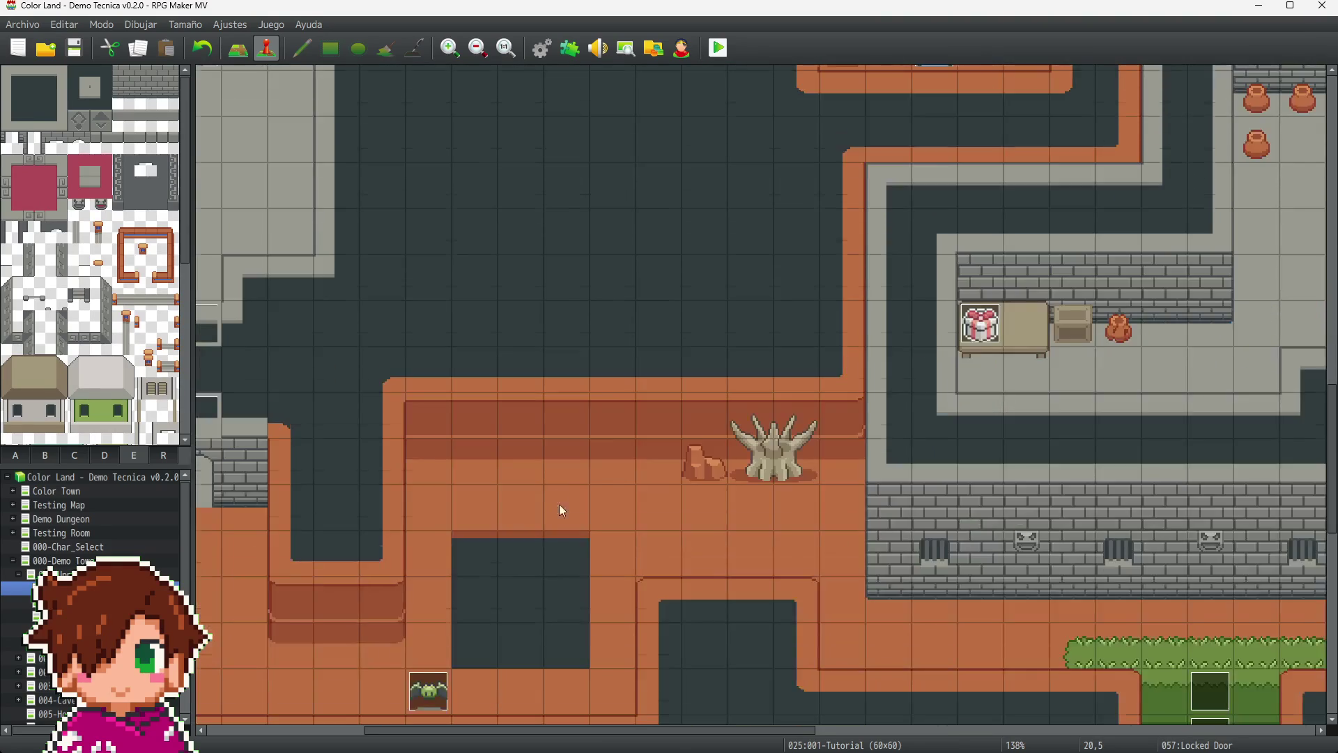
scroll(1009, 605, "down", 6)
scroll(1003, 605, "down", 3)
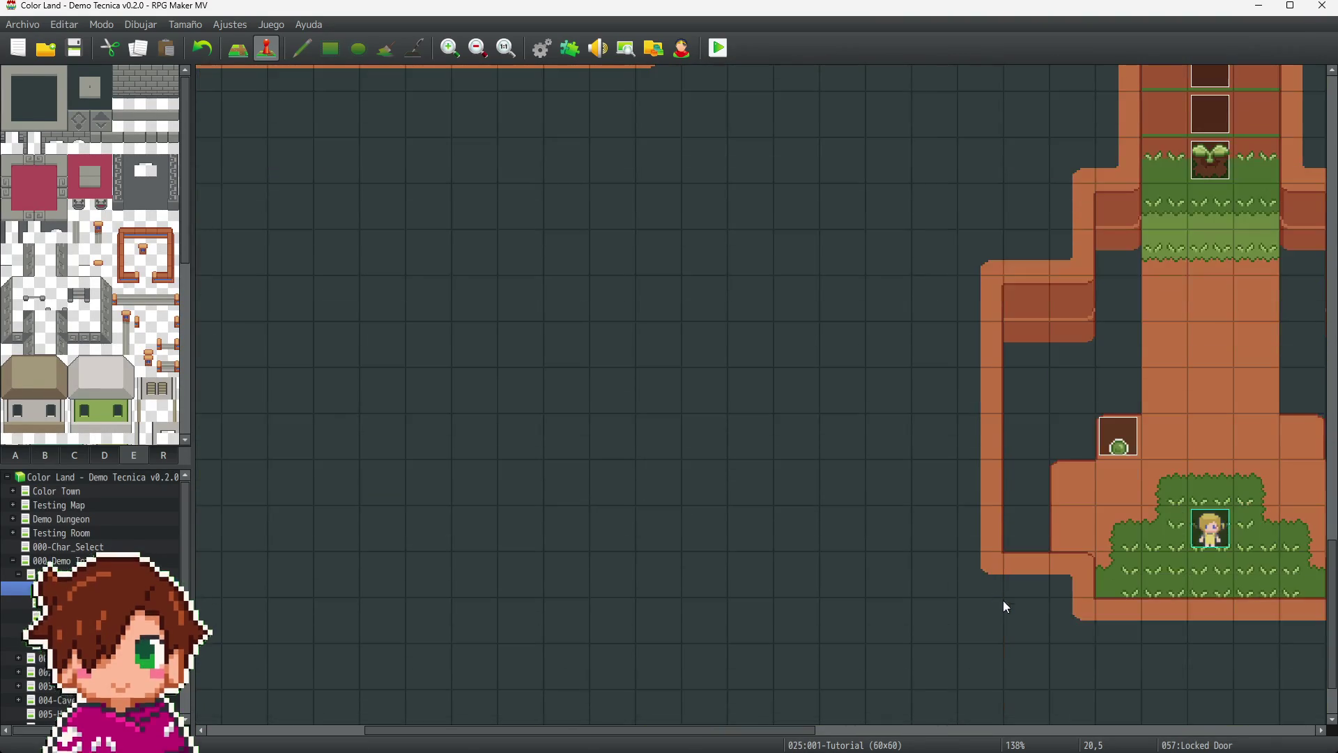
left_click_drag(743, 735, 888, 742)
scroll(768, 509, "up", 7)
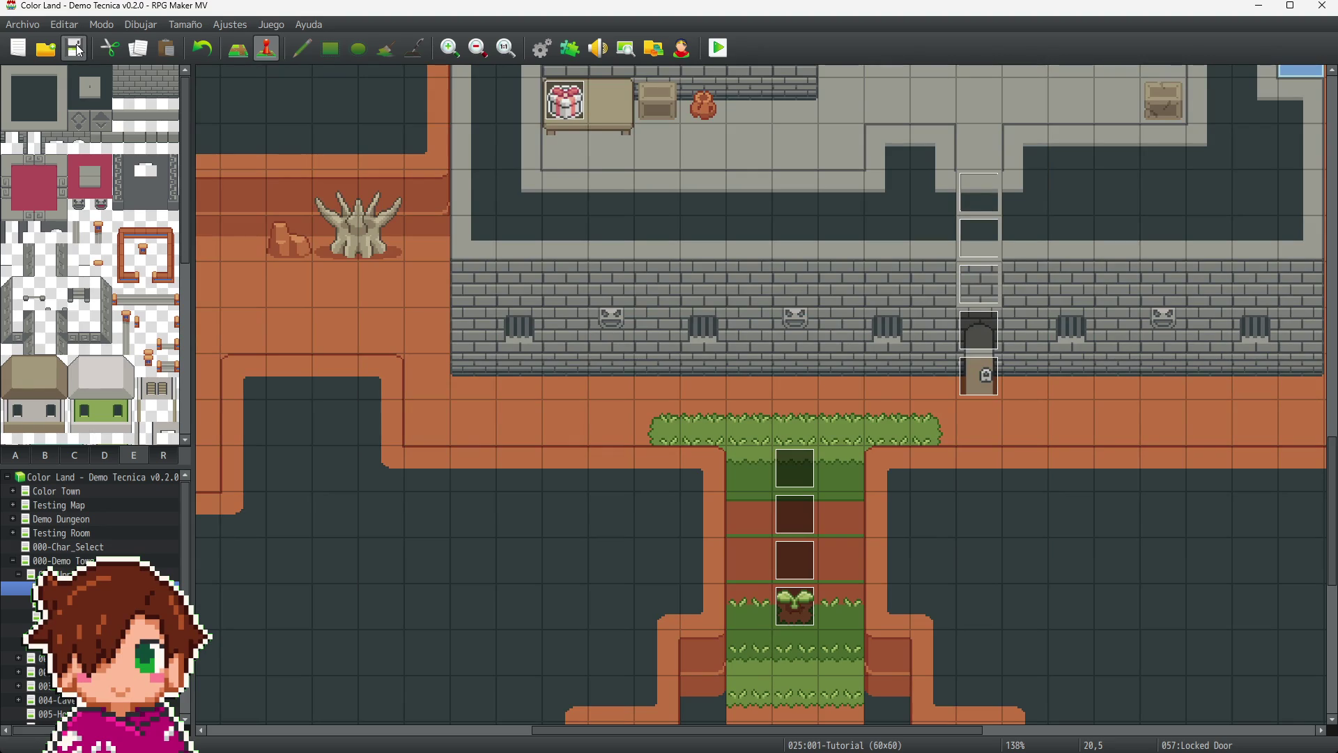
left_click(79, 50)
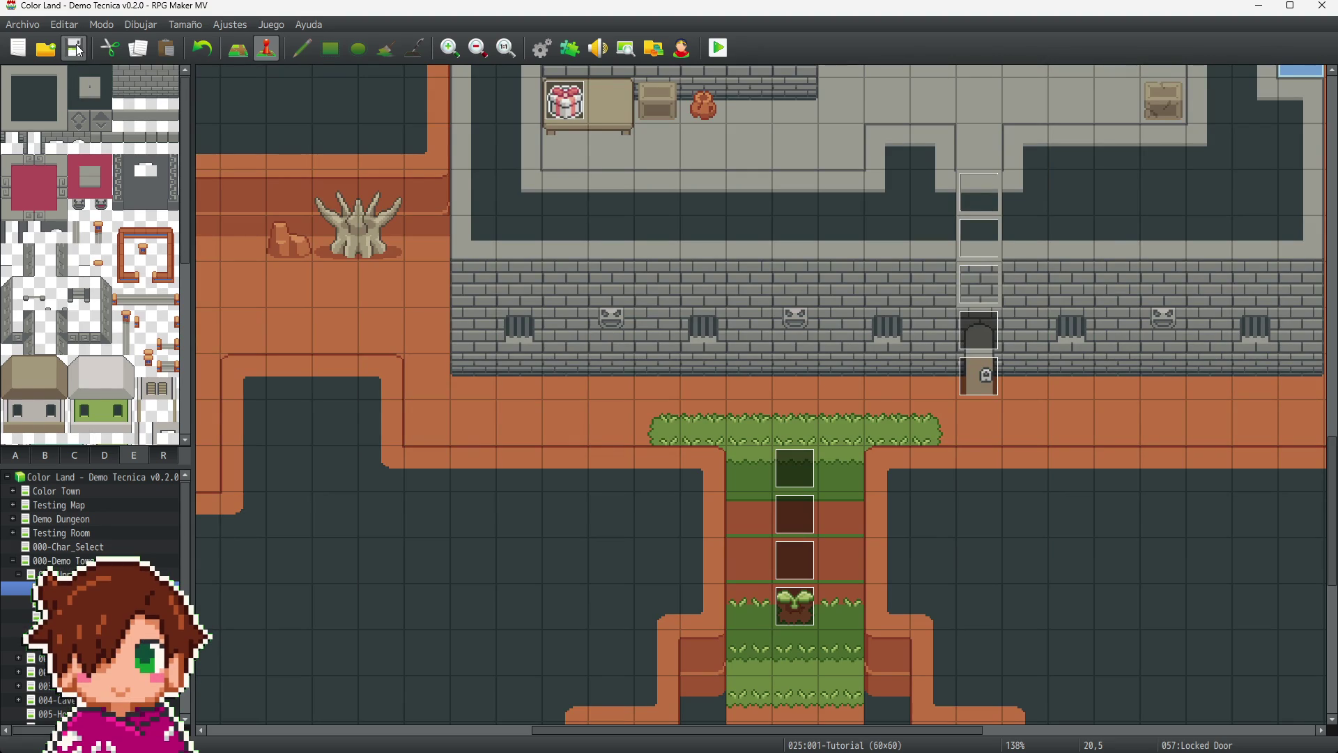
left_click(720, 49)
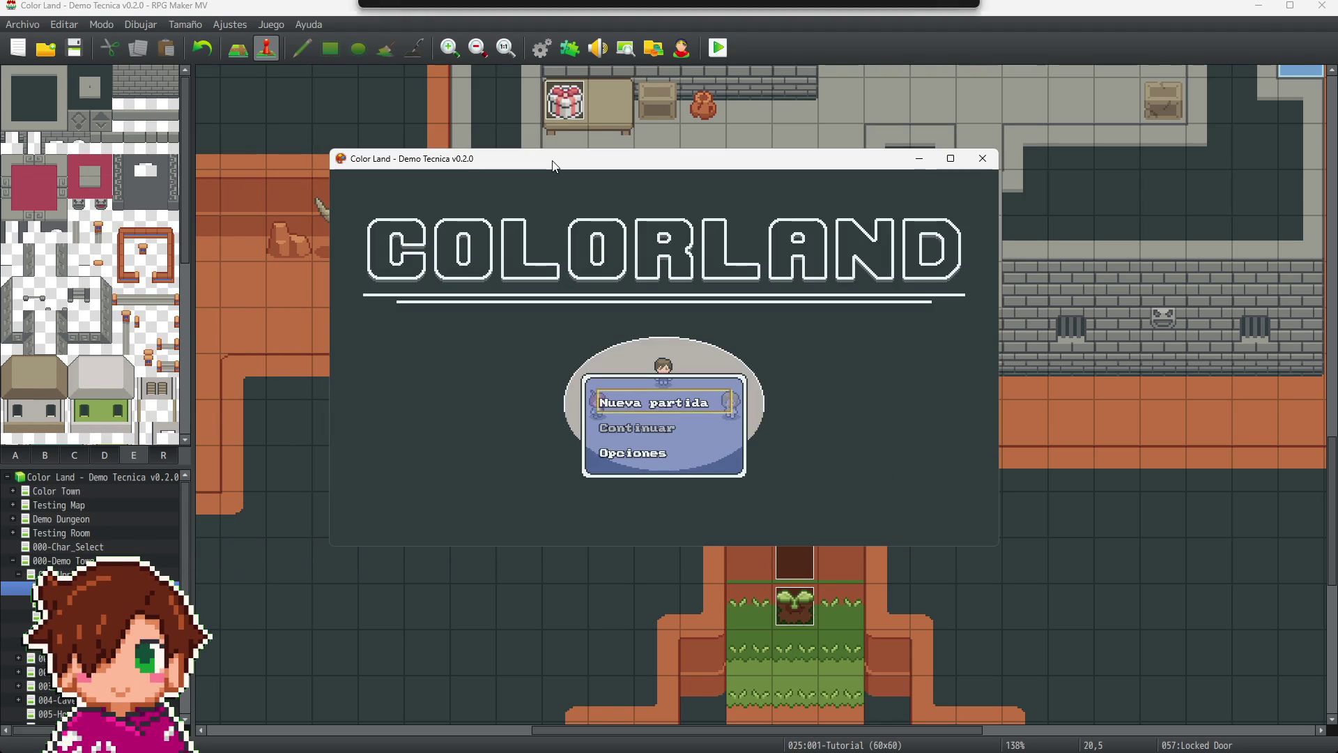
- Switch the playtest window to fullscreen with F4 and start a new game
key("F4")
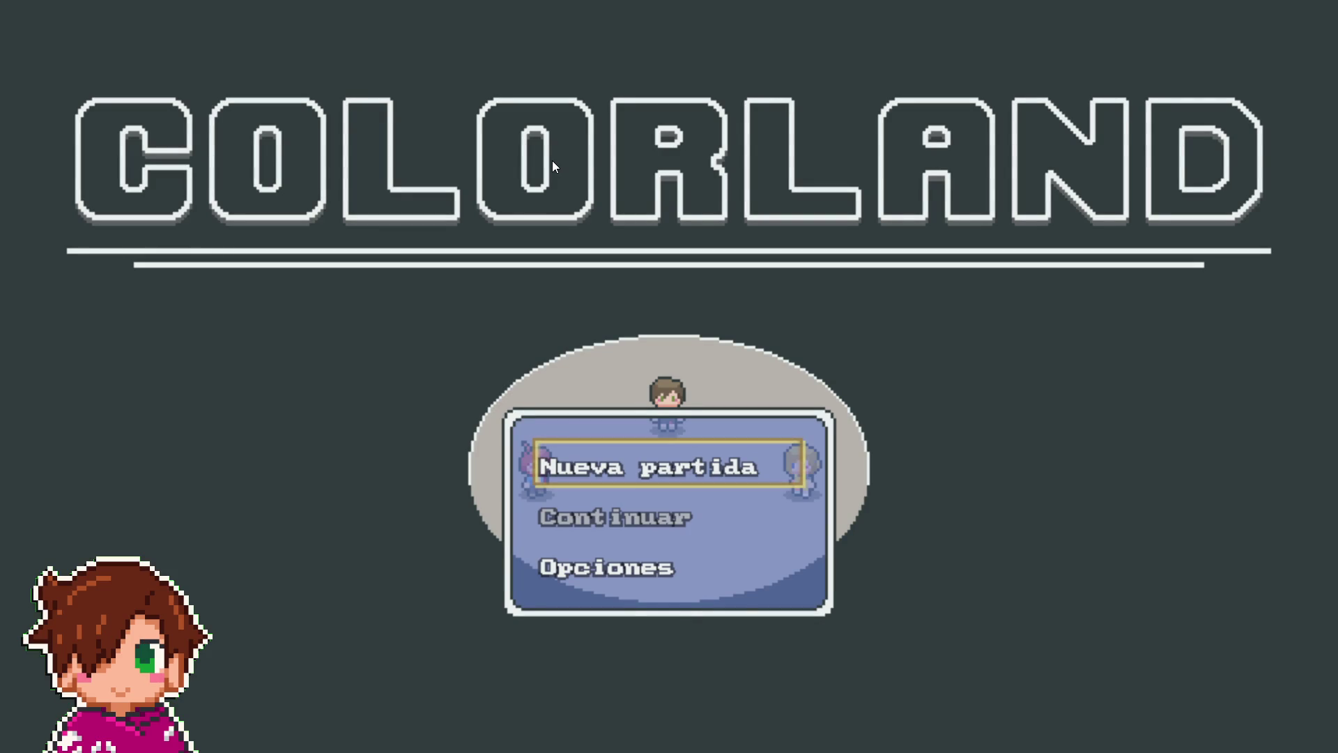
key("Return")
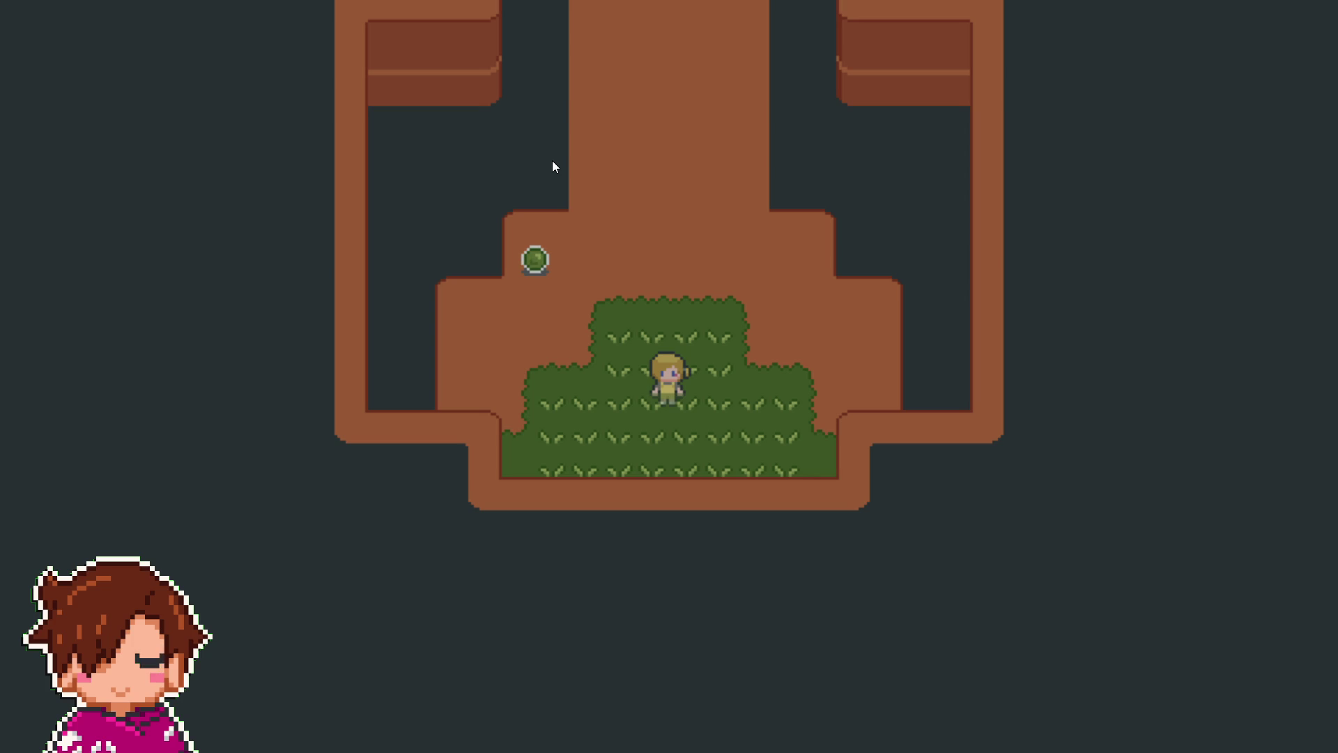
- Collect the green orb and dismiss the blessing-recovered message
key("Up")
key("Down")
key("Right")
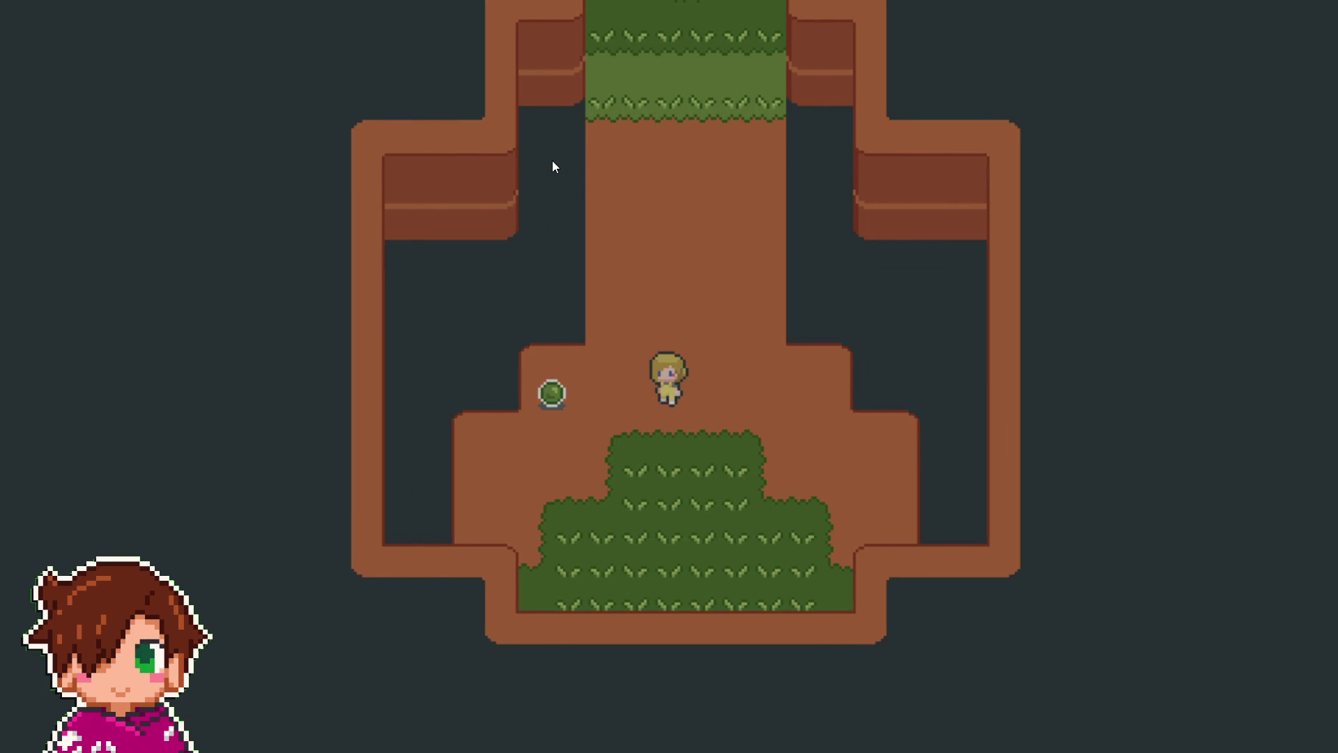
key("Left")
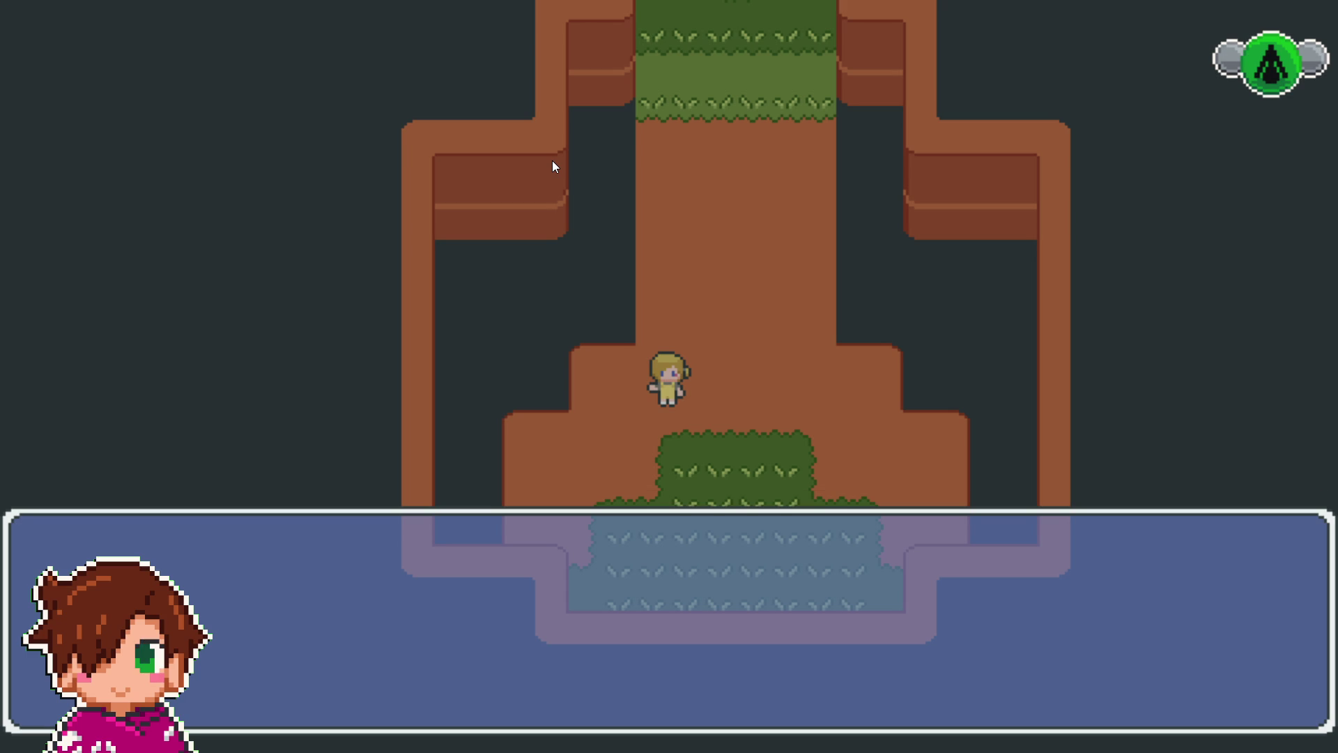
key("Return")
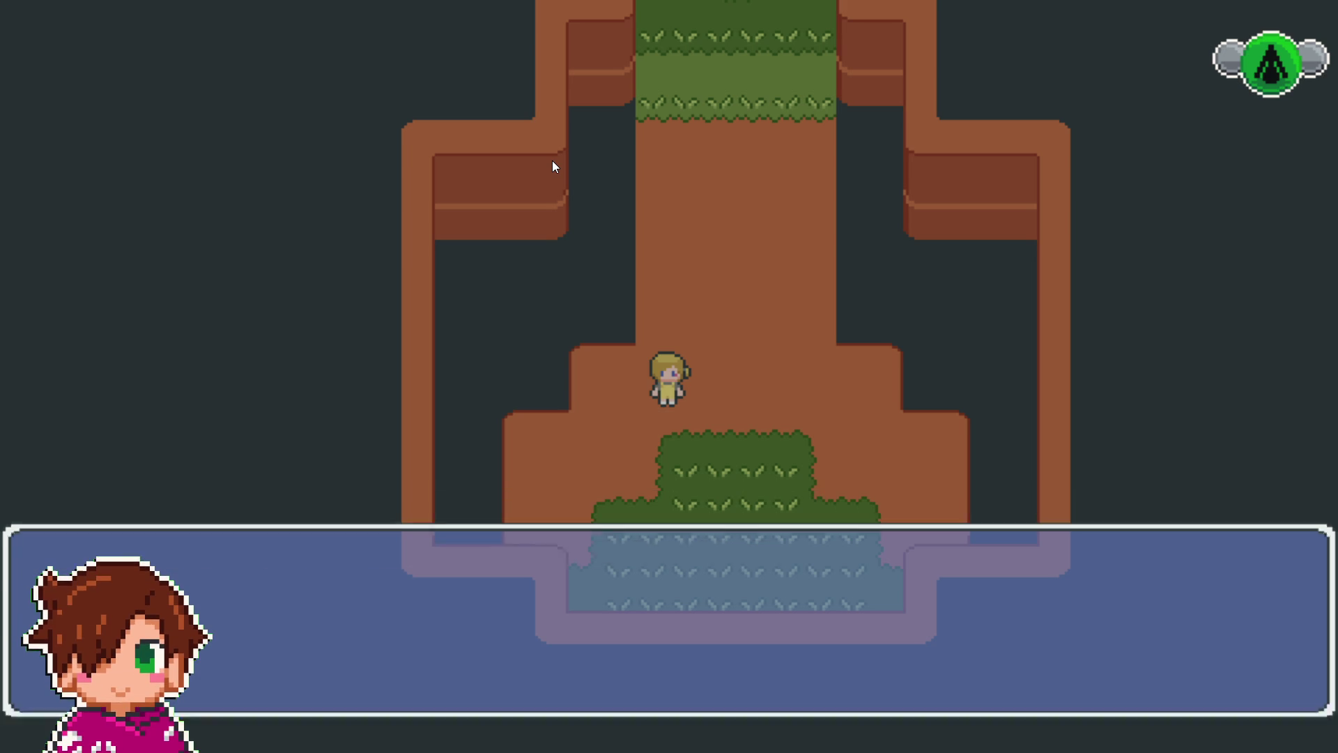
- Walk west past the spiky plant and dark pit into the bat enemy
key("Up")
key("Up")
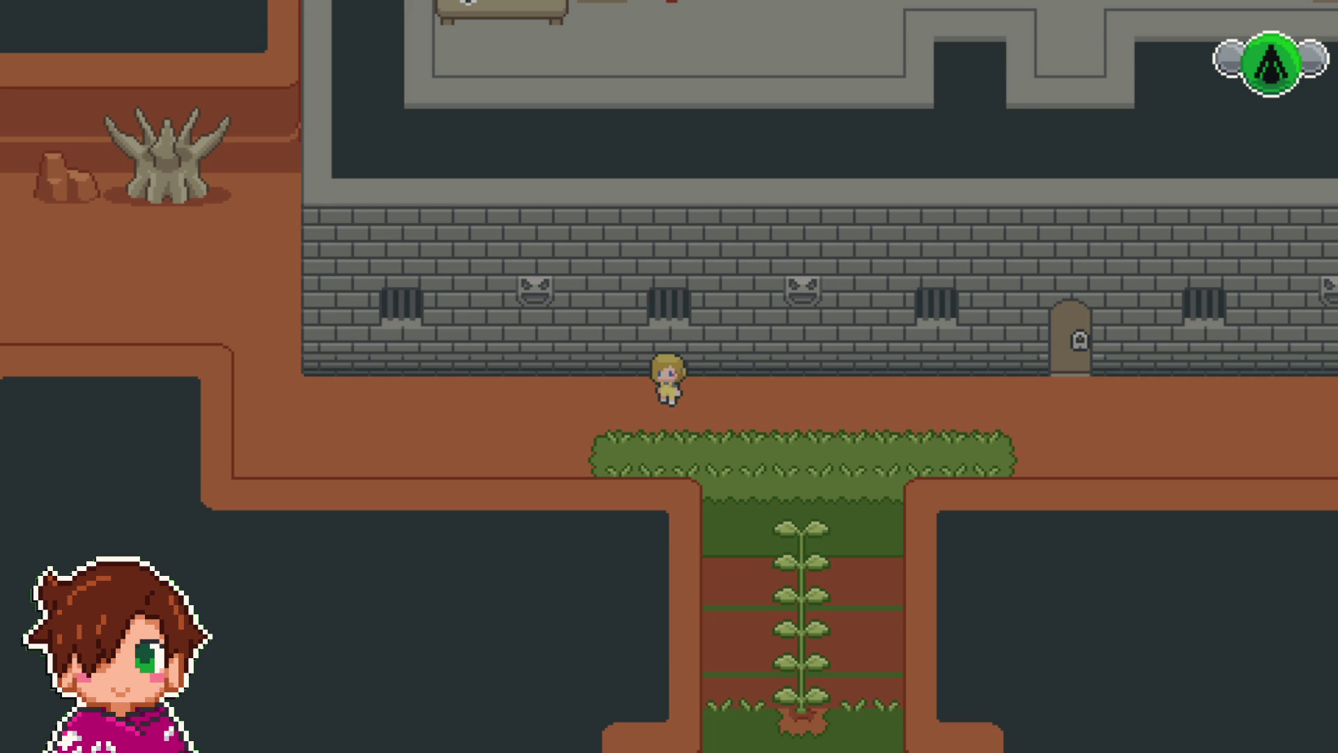
key("Left")
key("Up")
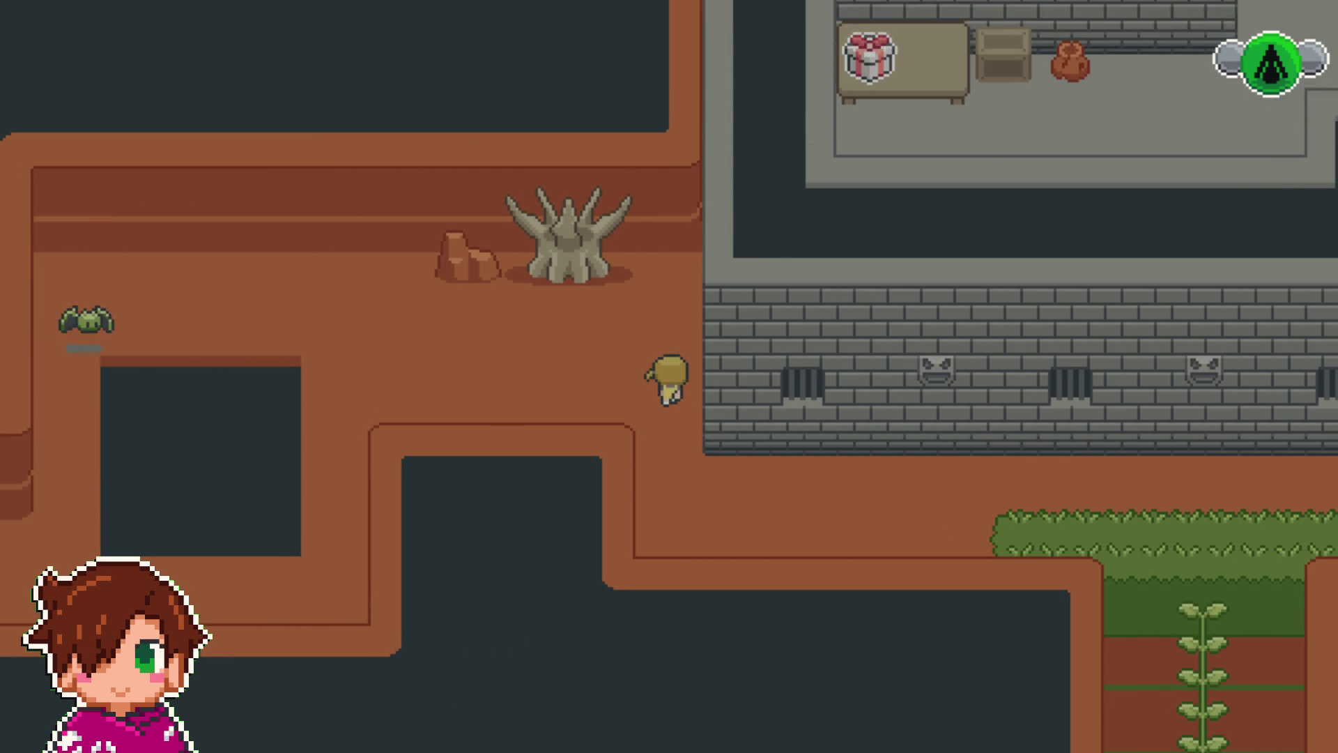
key("Down")
key("Left")
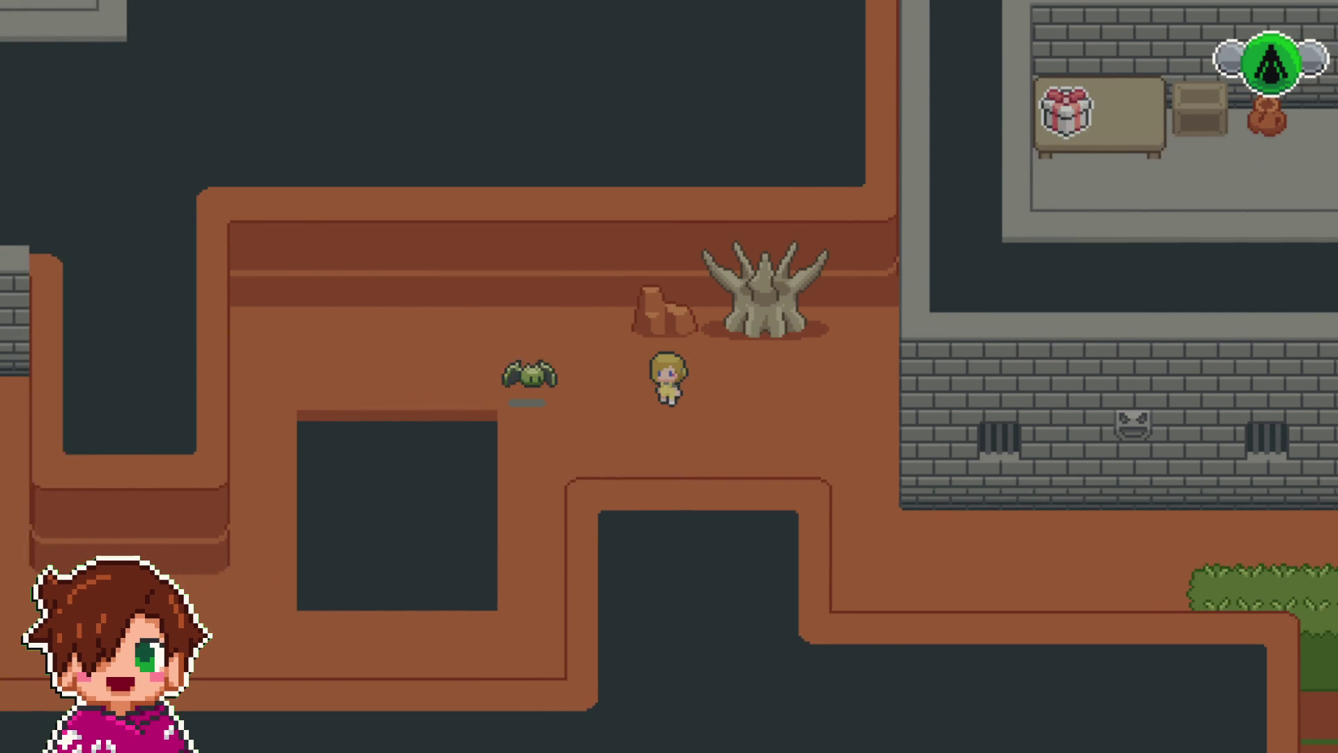
key("Left")
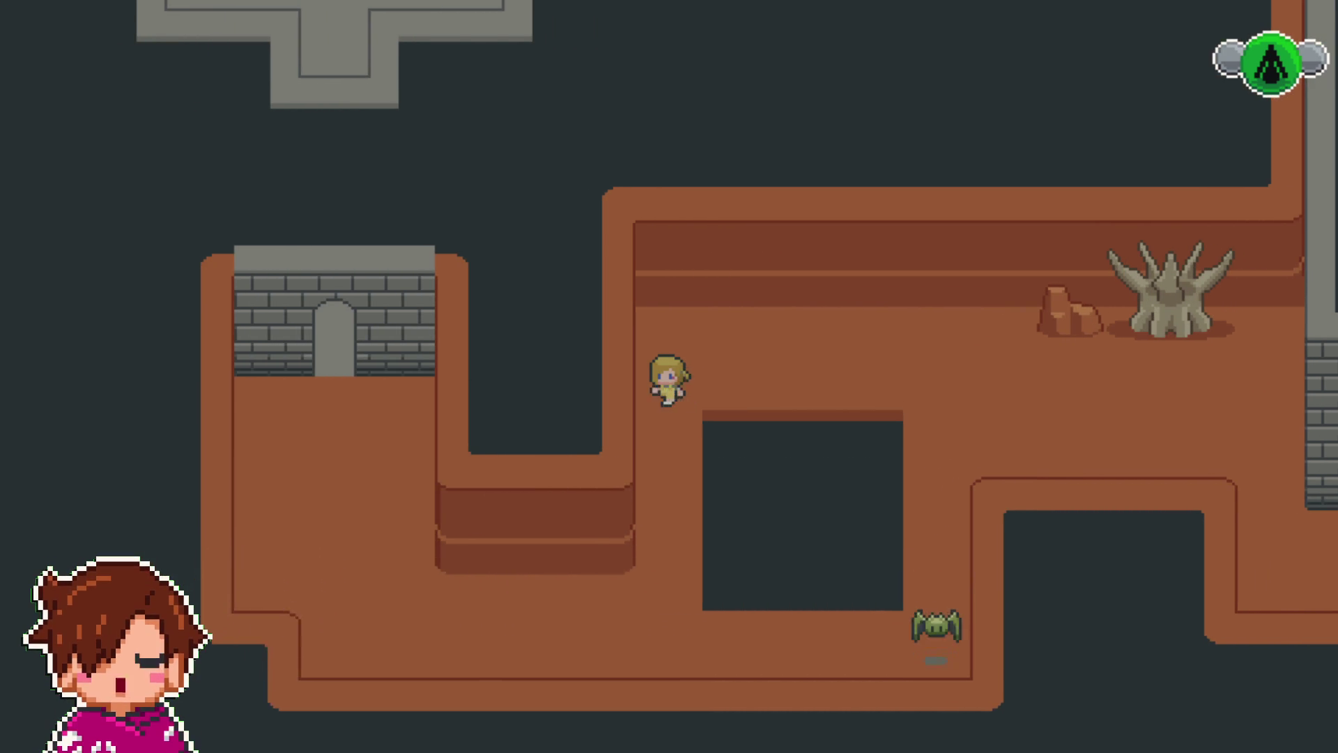
key("Down")
key("Right")
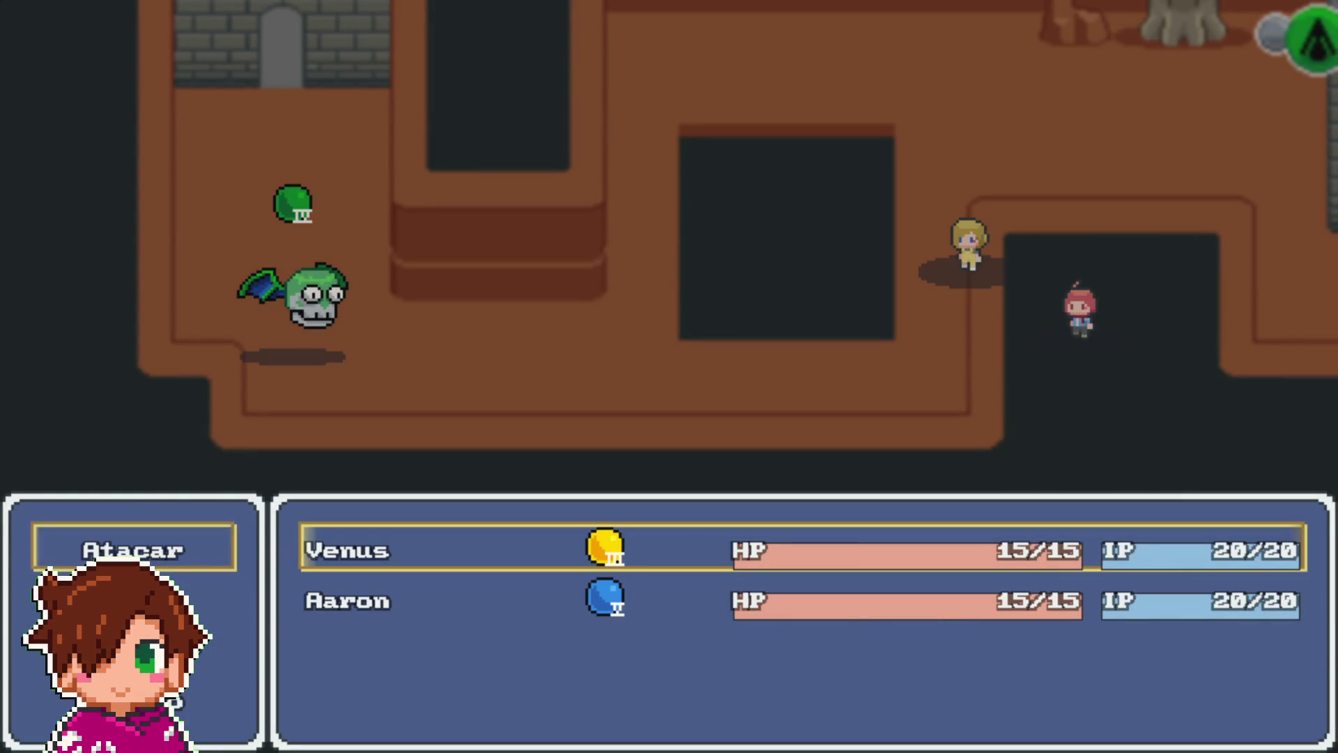
- Use Venus's and Aaron's skills on the Chinacate and close the victory message
key("Return")
key("Return")
key("Return")
key("Return")
key("Return")
key("Return")
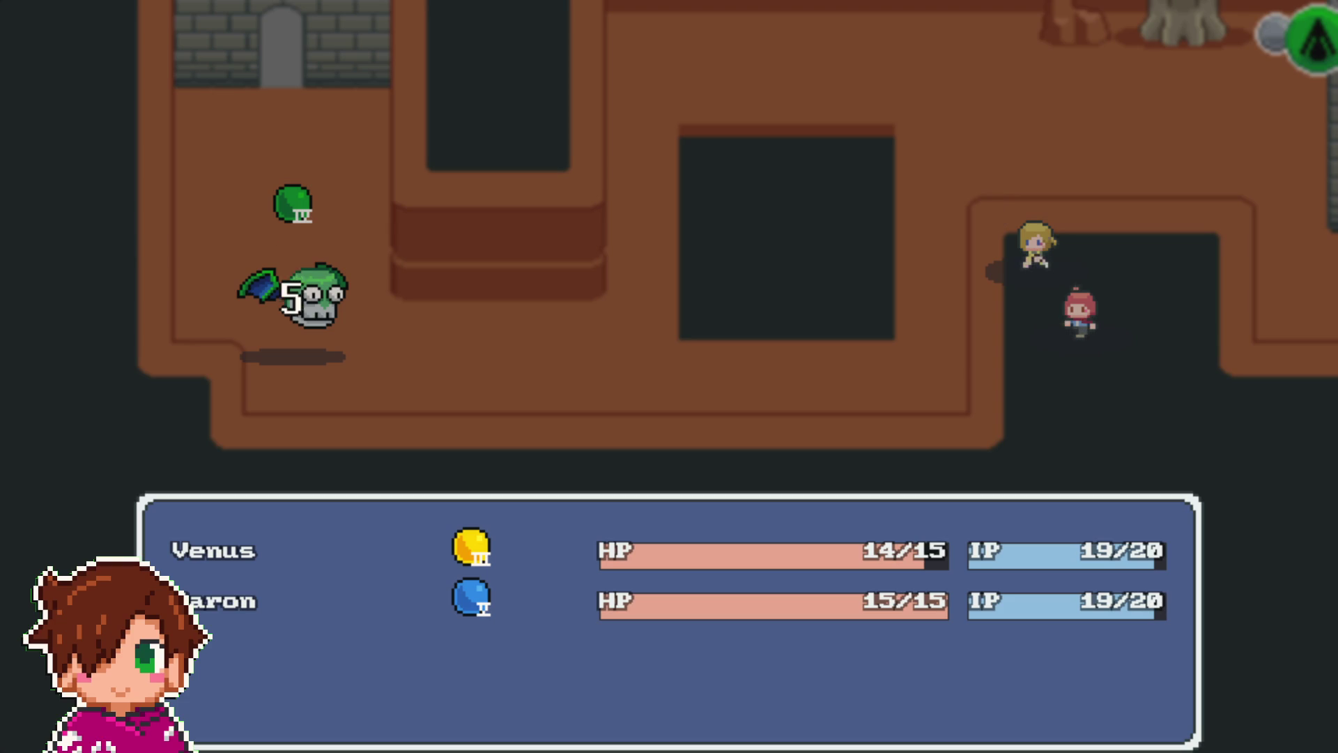
key("Return")
key("Return")
key("Return")
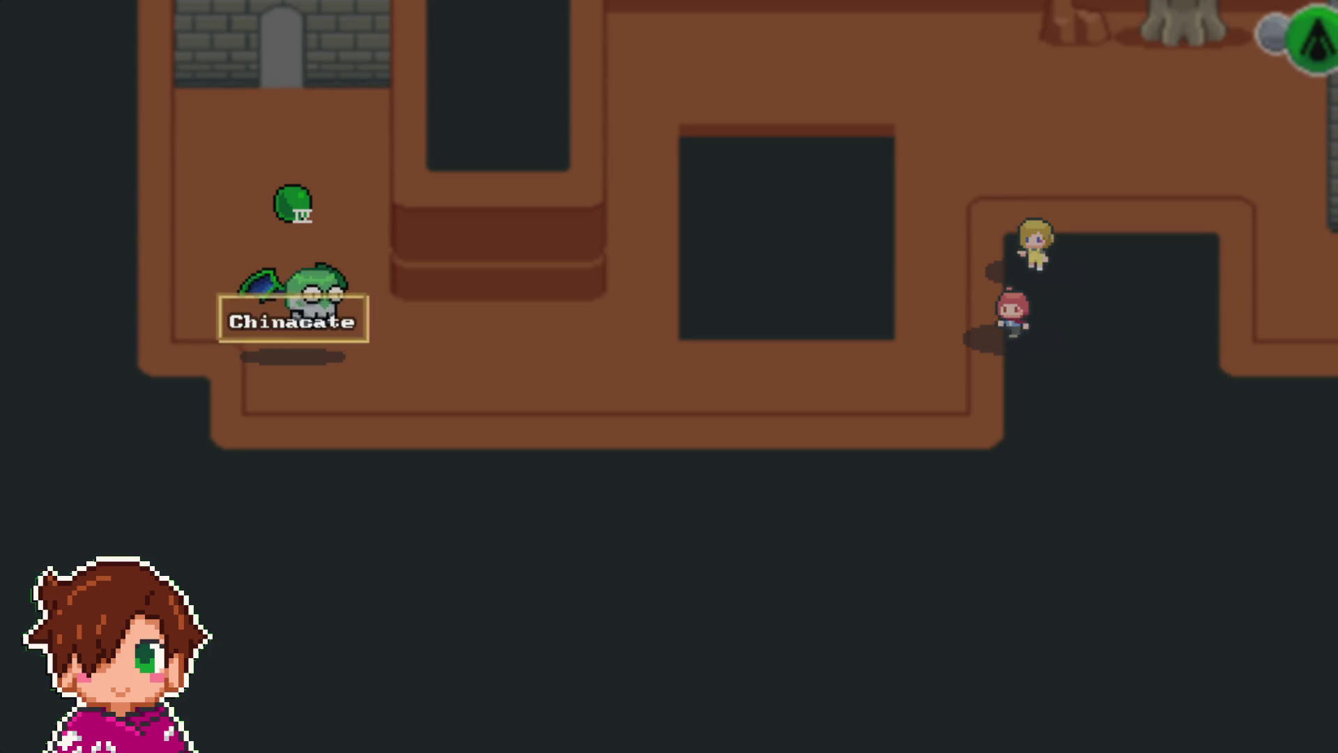
key("Return")
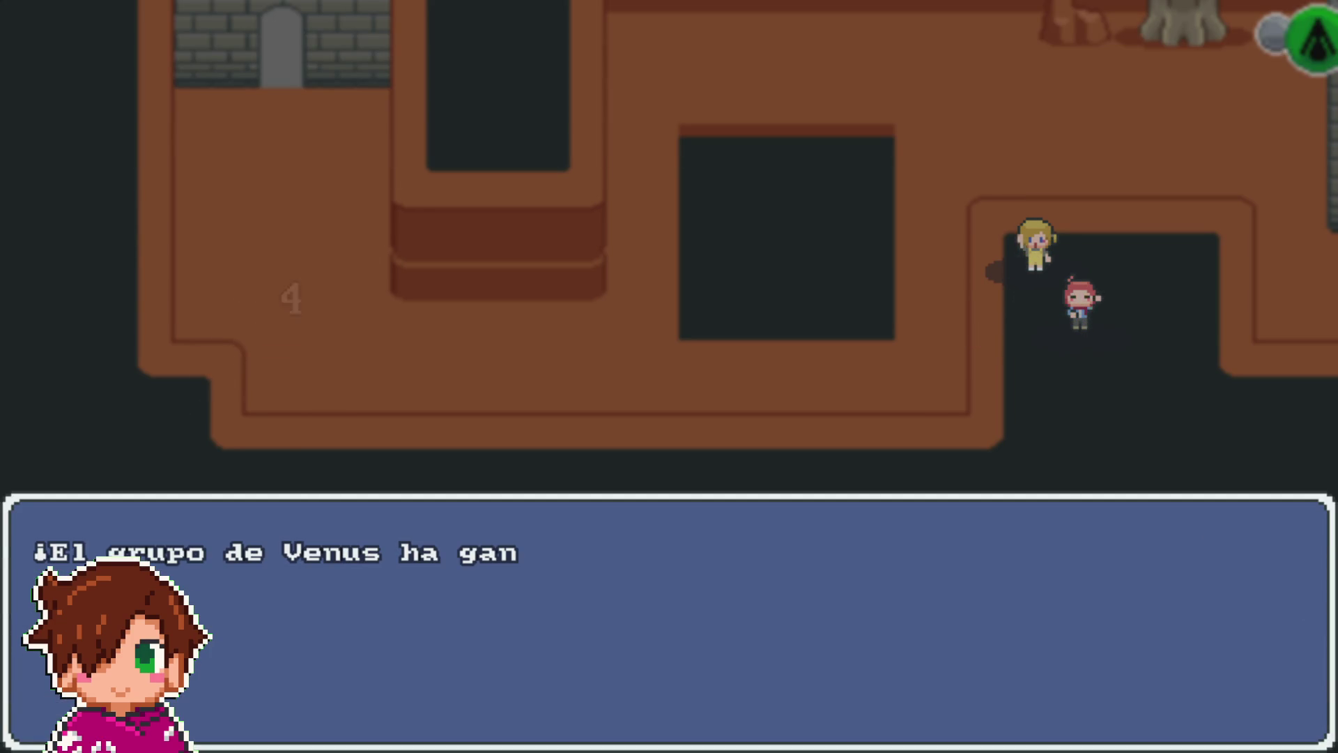
key("Return")
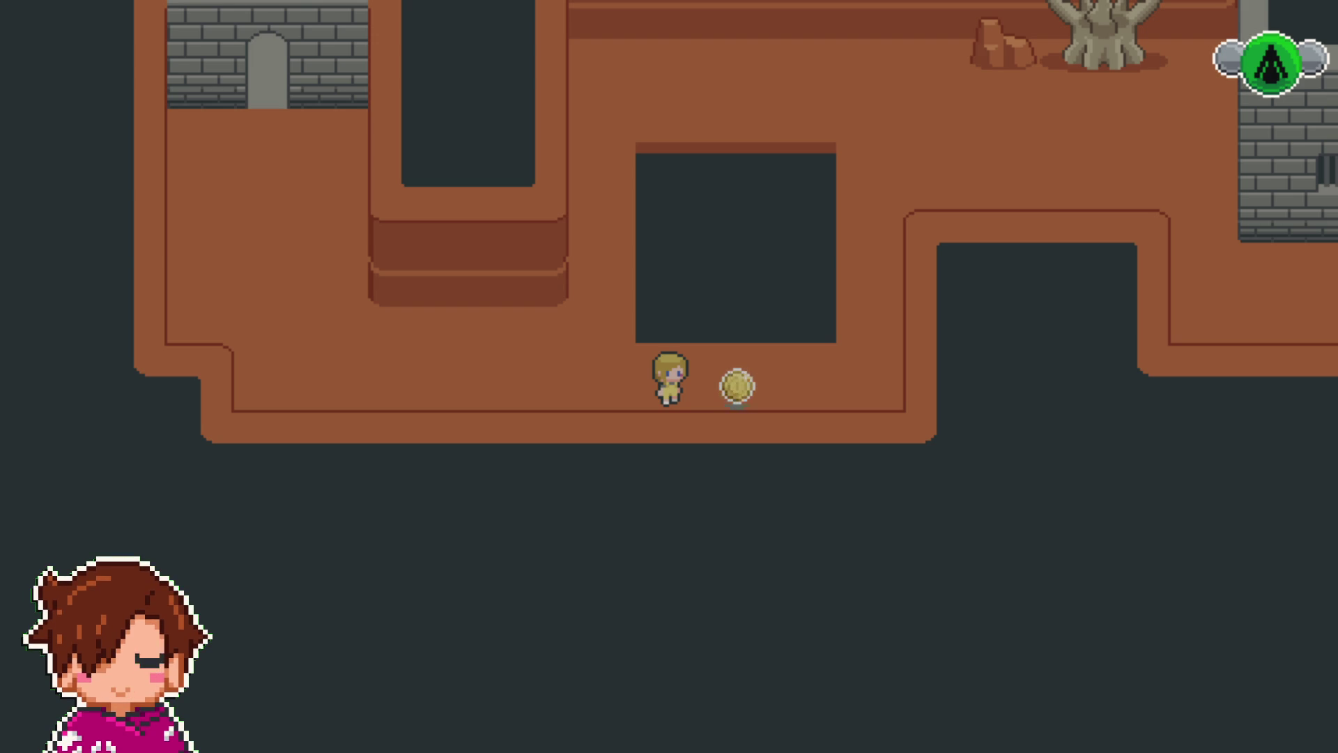
- Collect the yellow coin, then pick up the key in the grey stone room
key("Right")
key("Left")
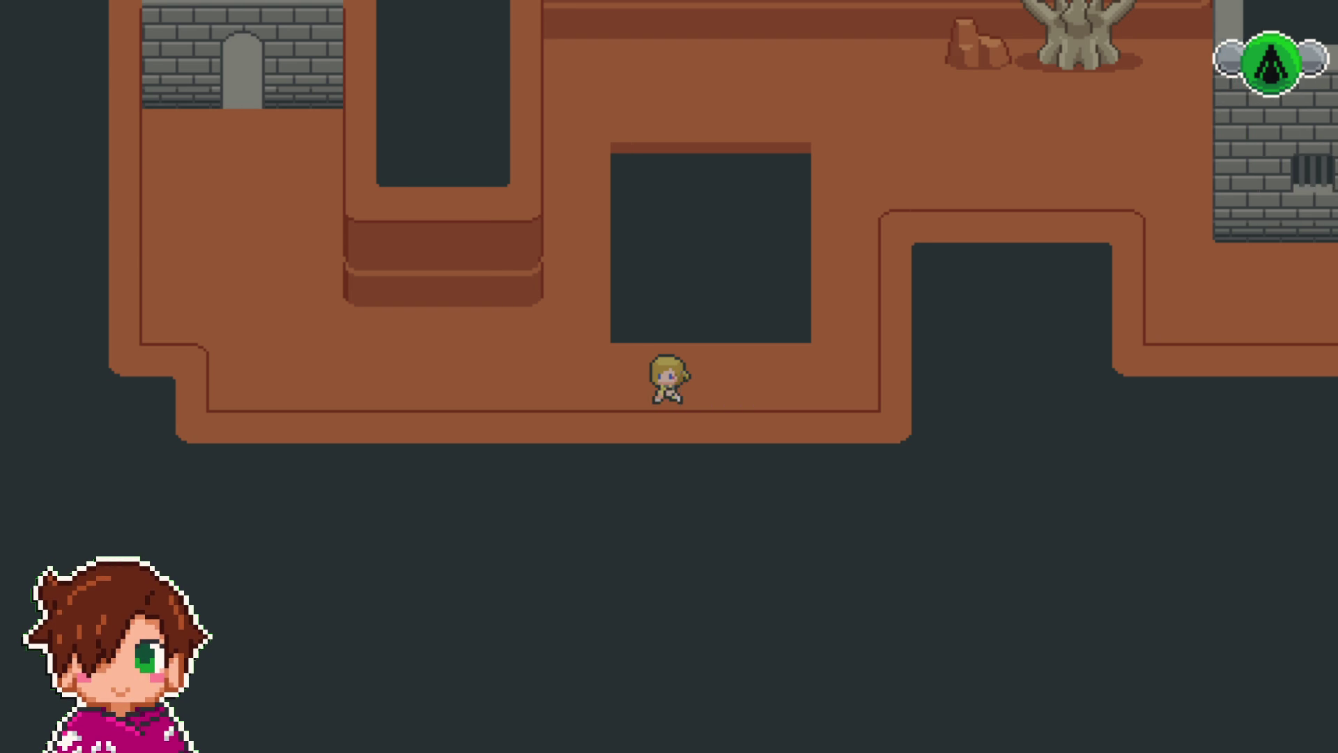
key("Up")
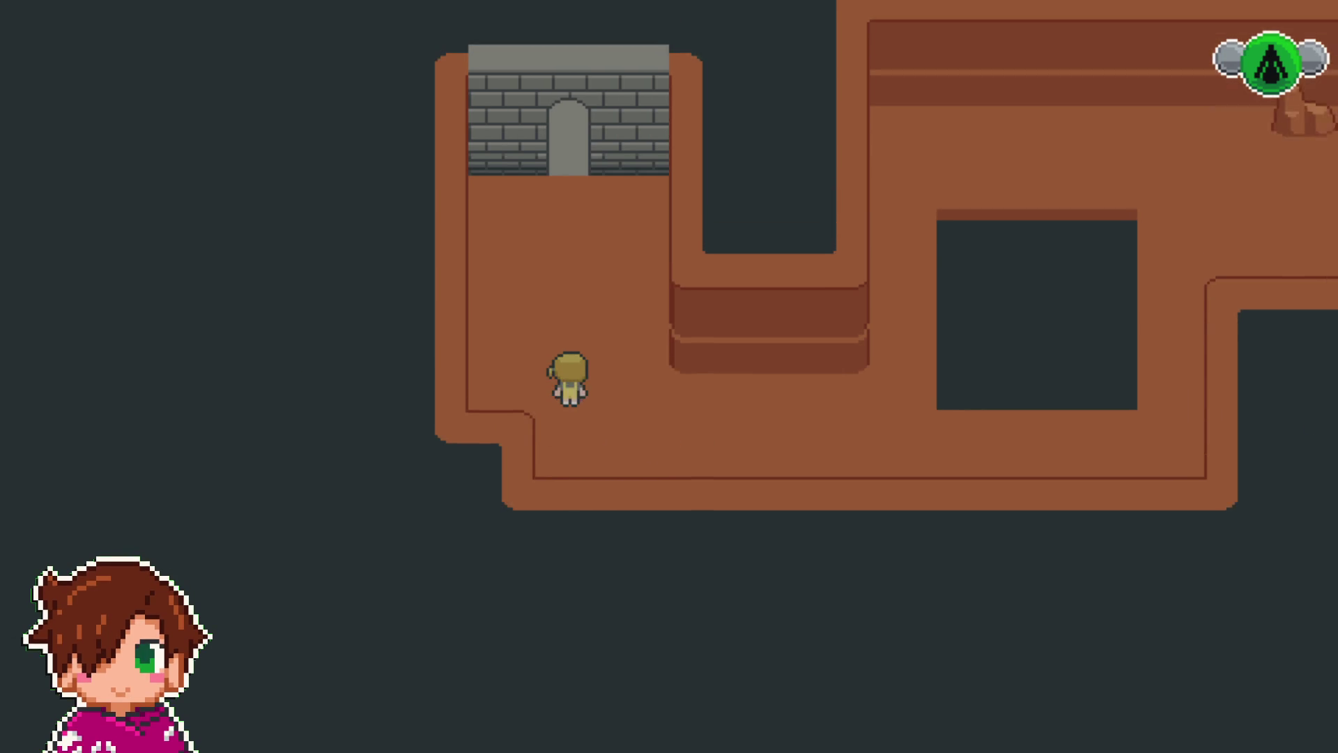
key("Up")
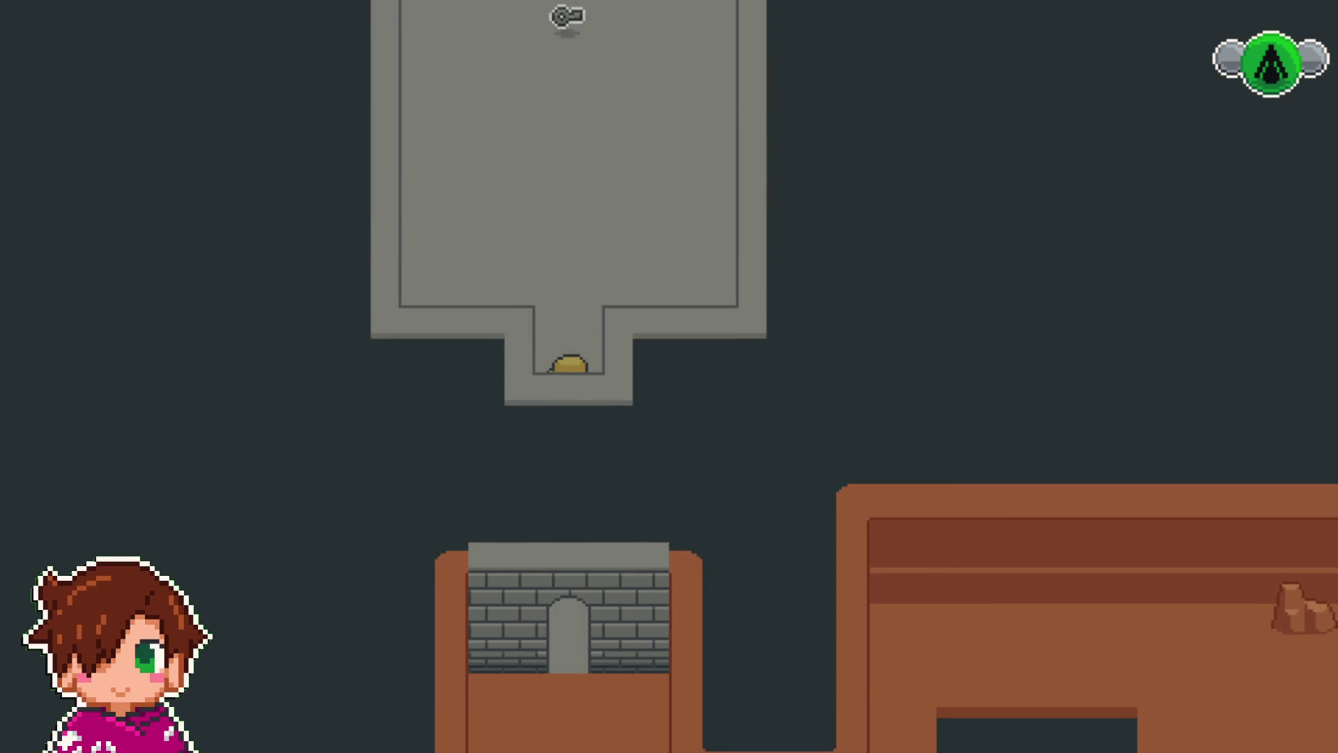
key("Up")
key("Return")
- Walk back along the ledges to the padlocked door and unlock it with the key
key("Down")
key("Down")
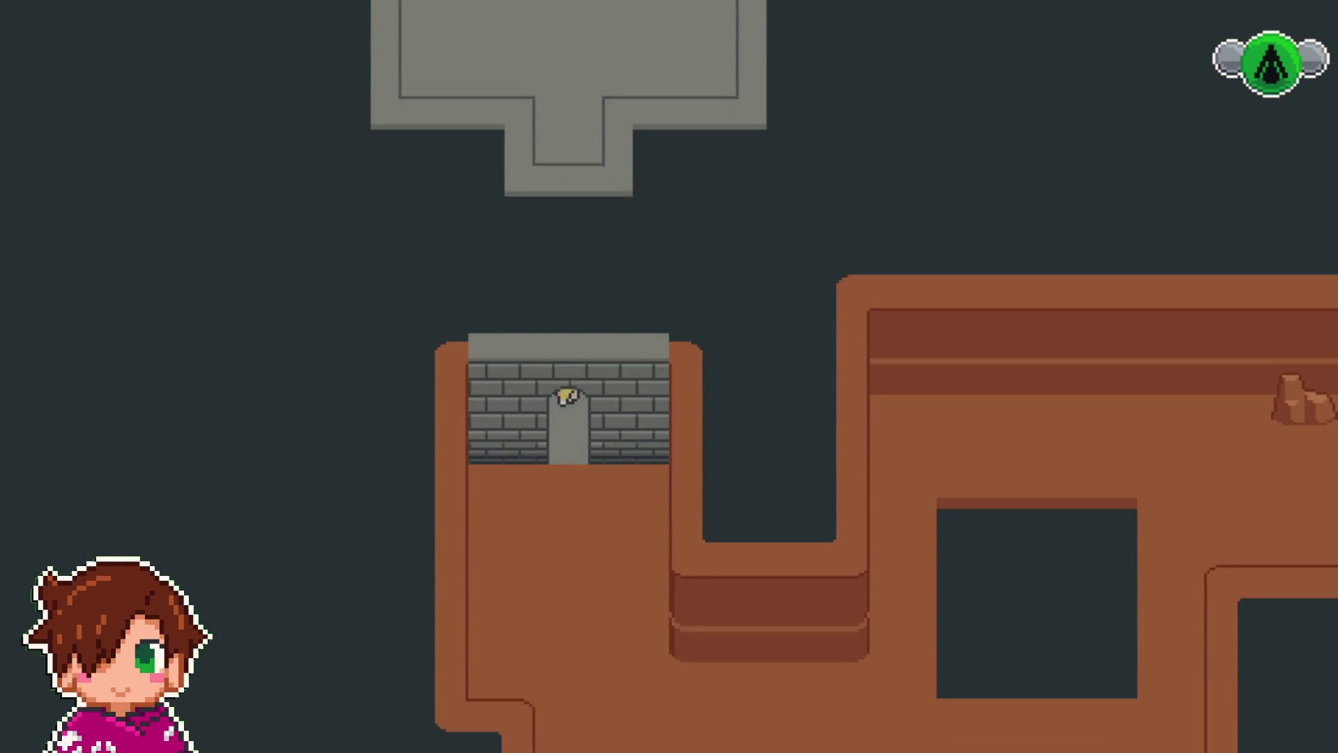
key("Down")
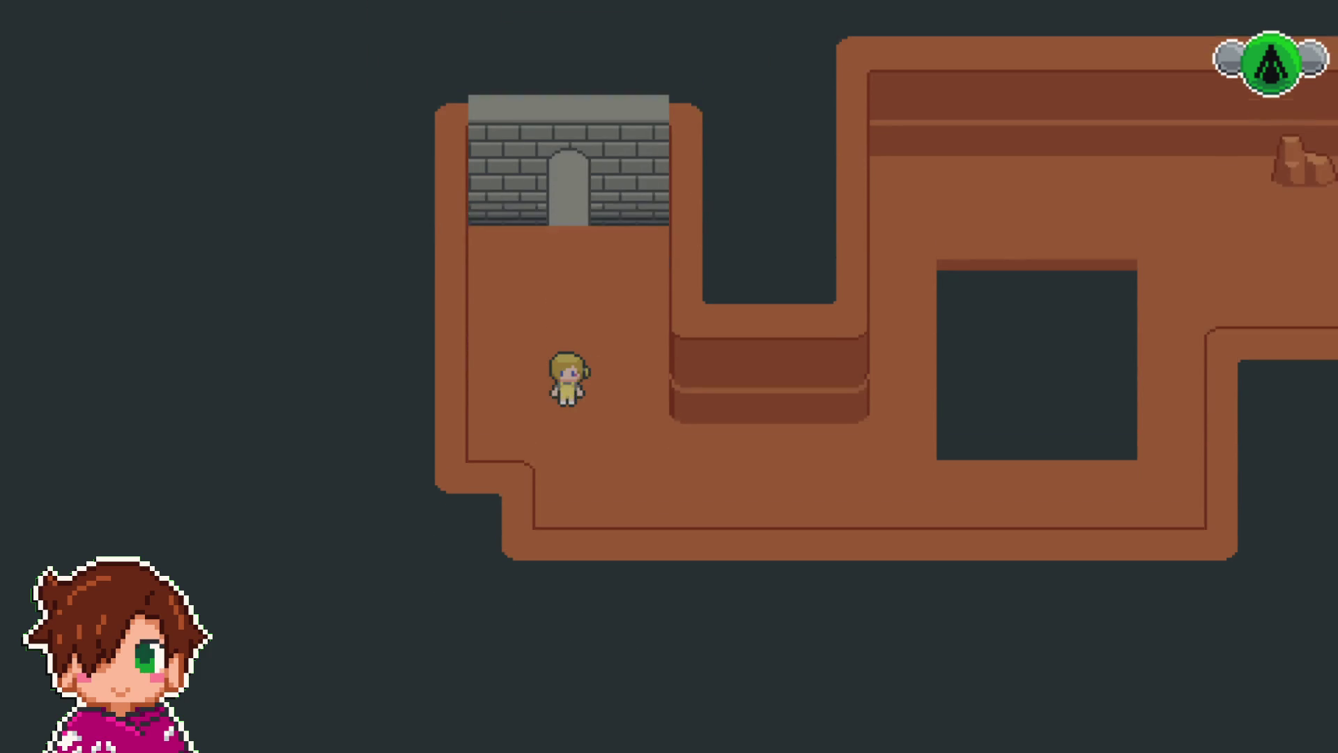
key("Right")
key("Right")
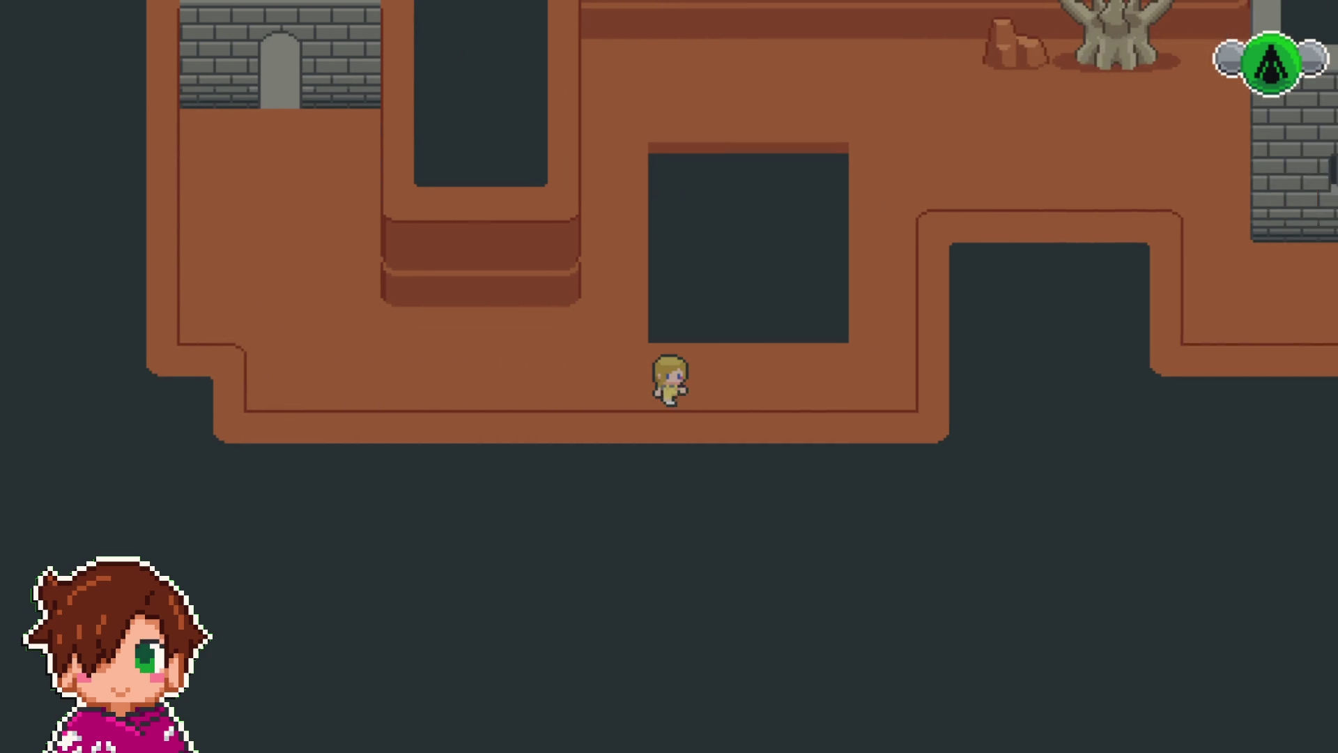
key("Up")
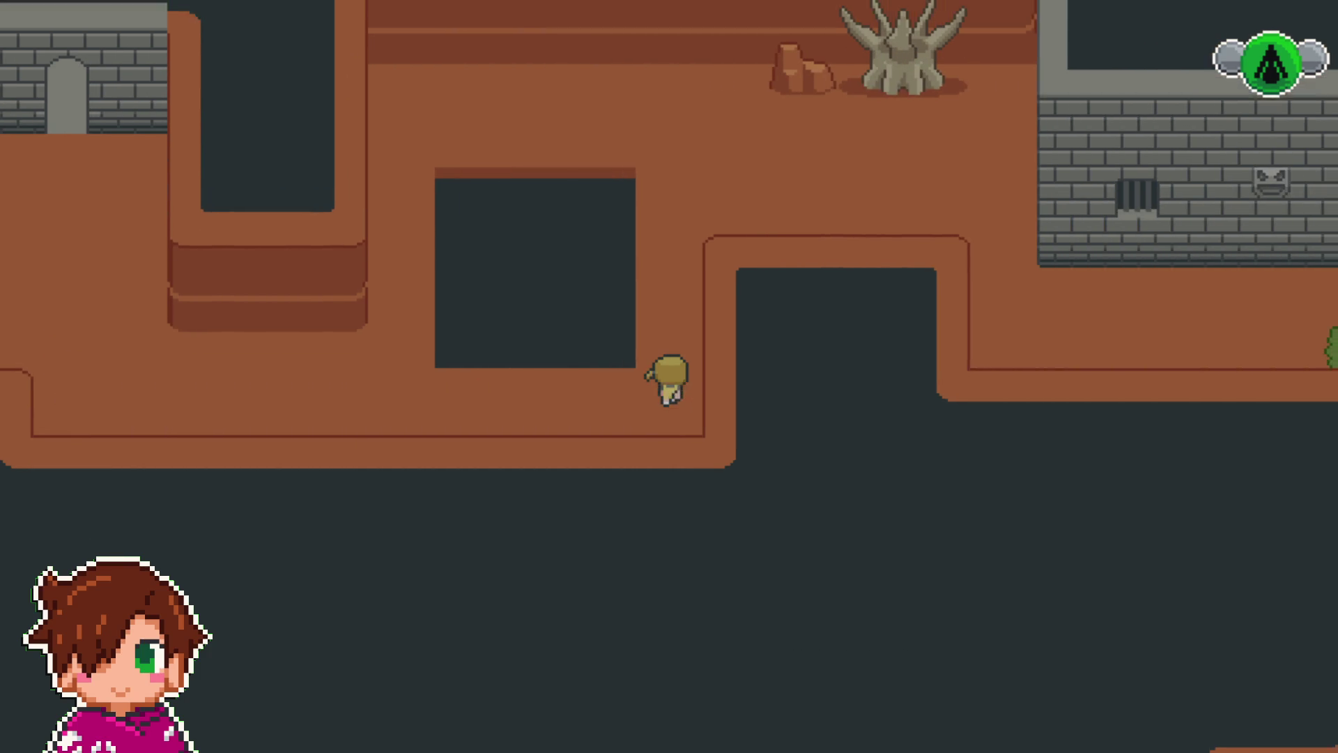
key("Up")
key("Right")
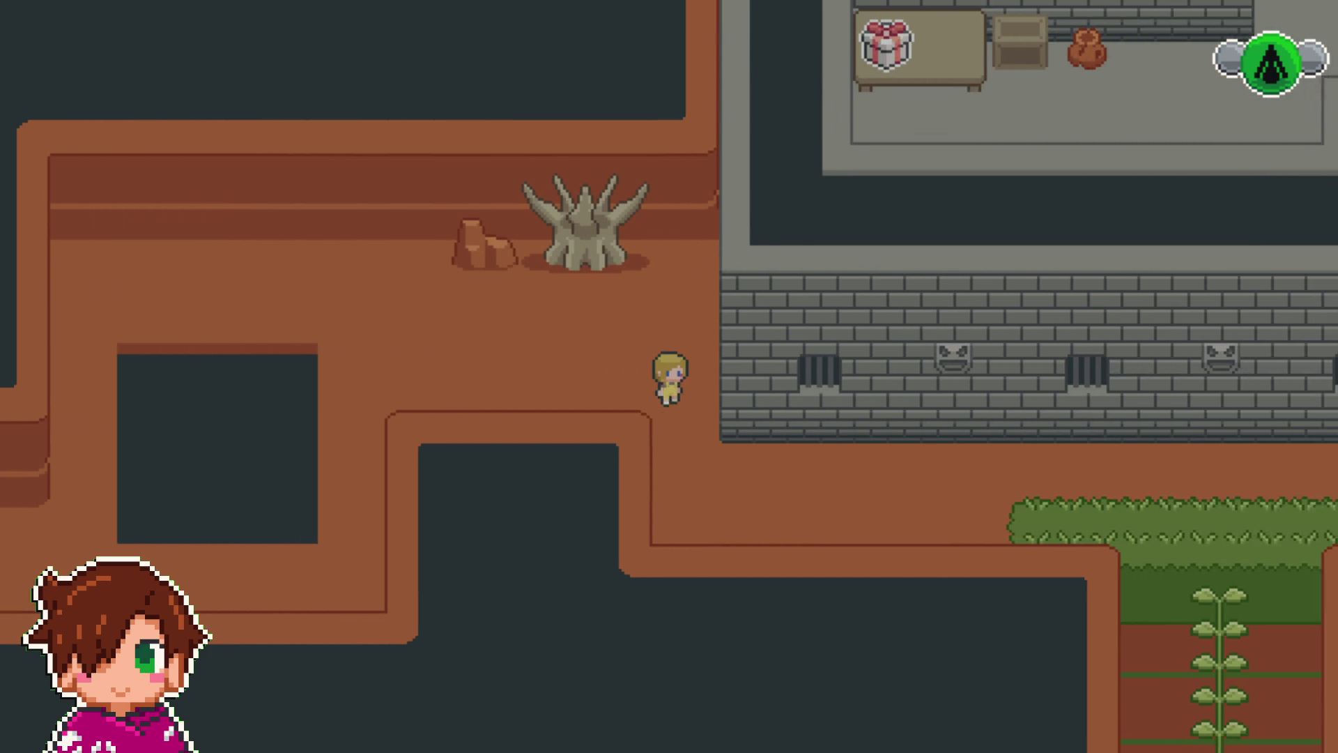
key("Down")
key("Right")
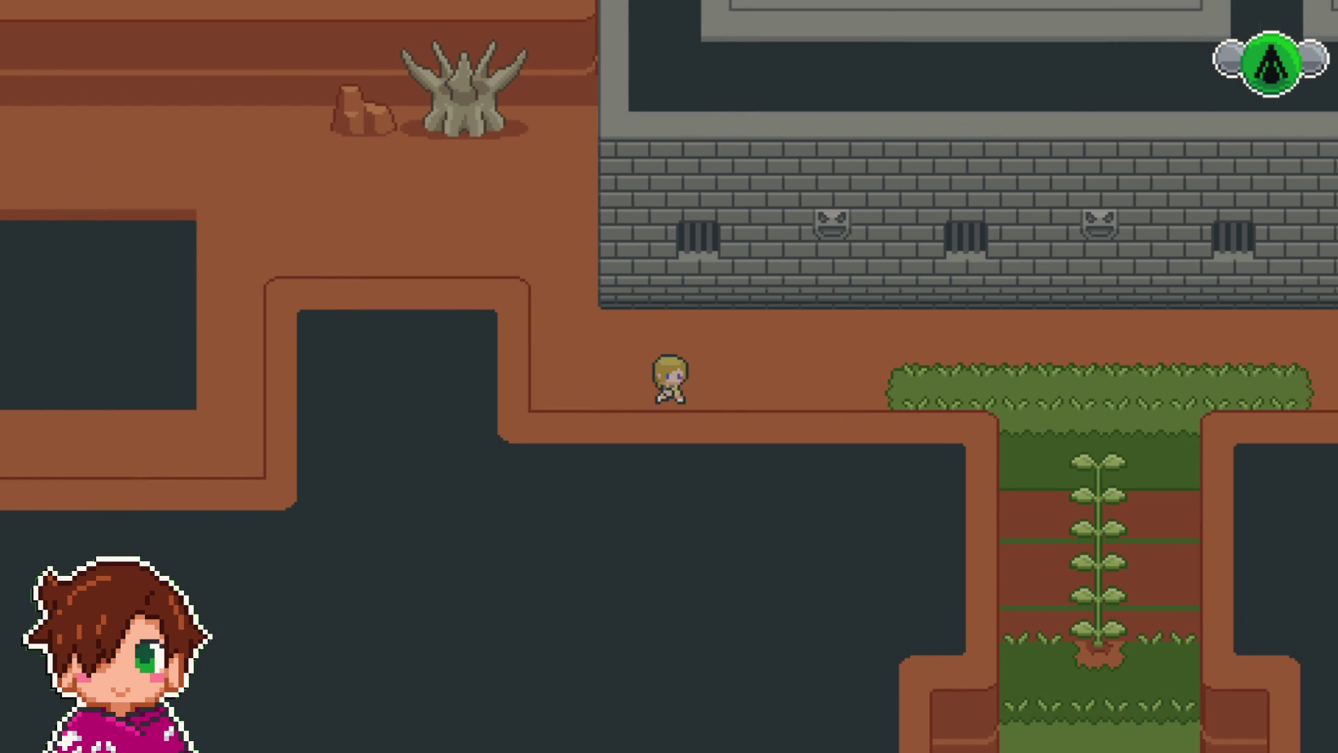
key("Right")
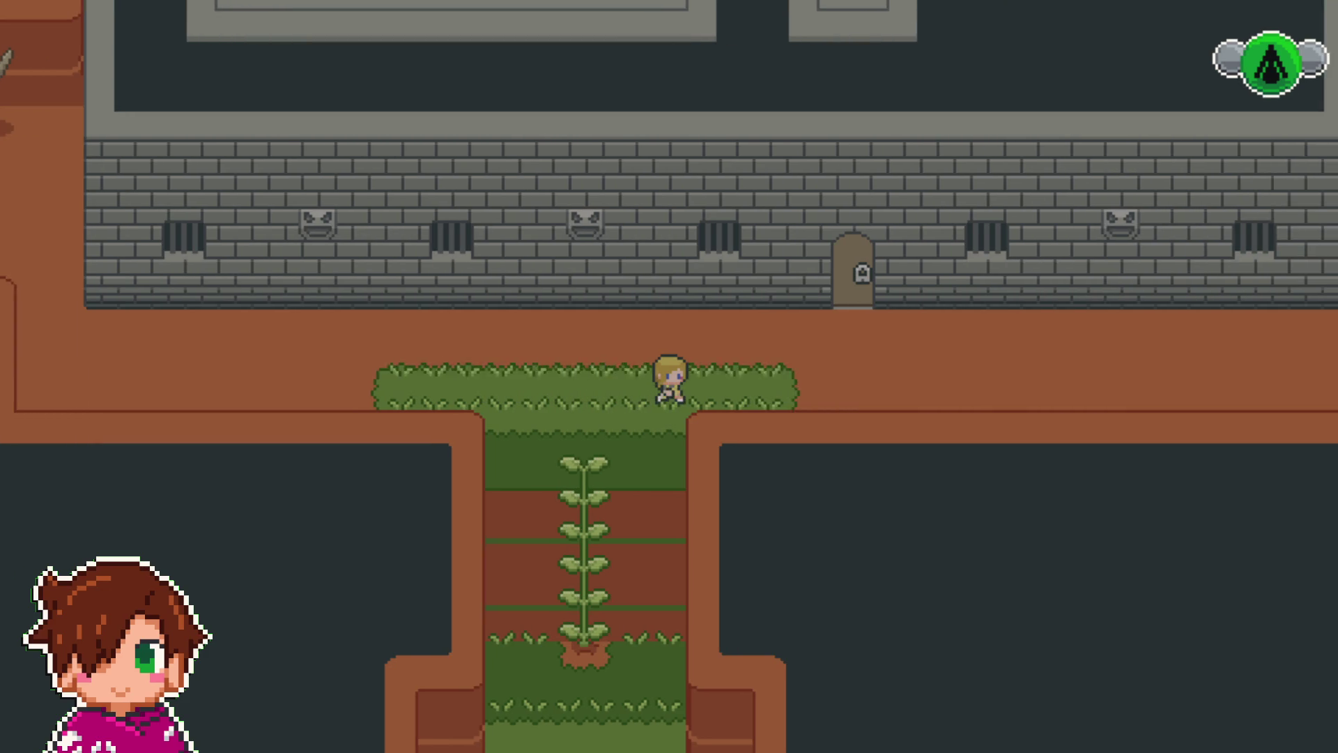
key("Up")
key("Right")
key("Up")
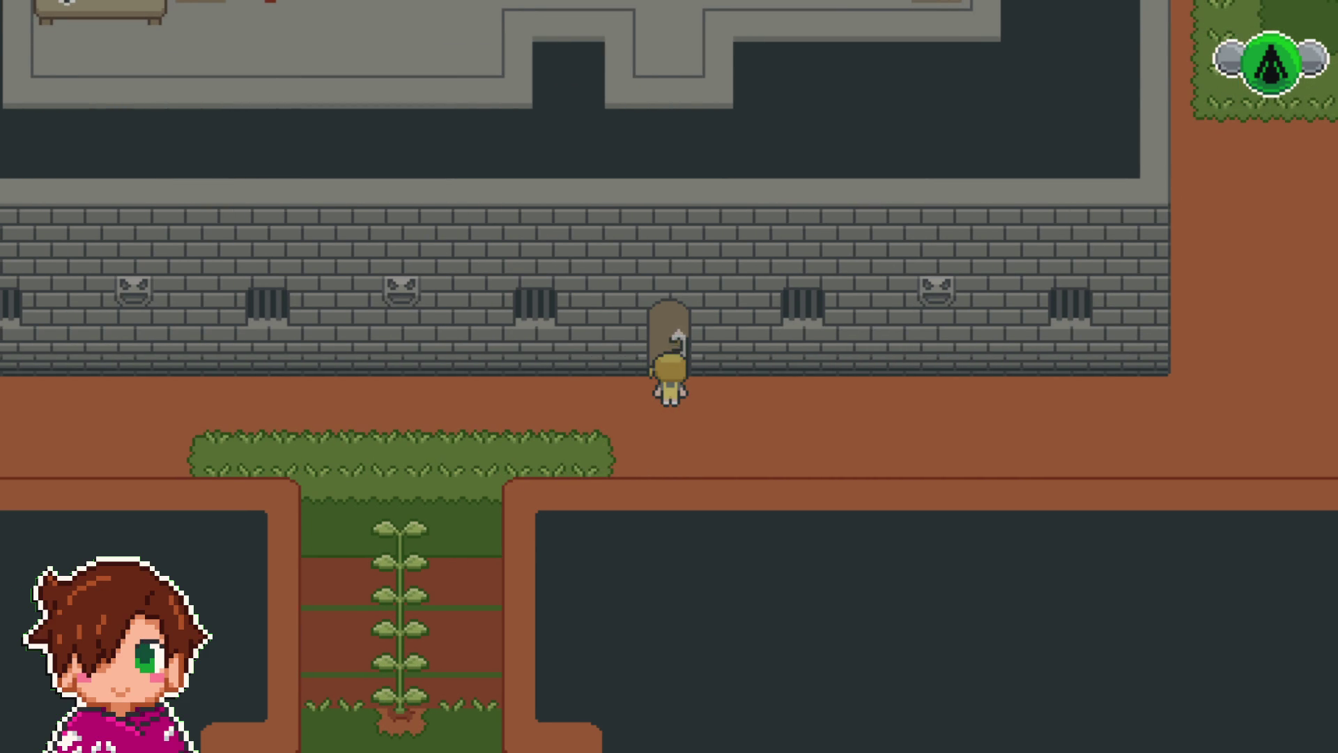
key("Return")
key("Return")
- Open the gift box on the table for a Poción, then walk into the flying enemy
key("Up")
key("Up")
key("Up")
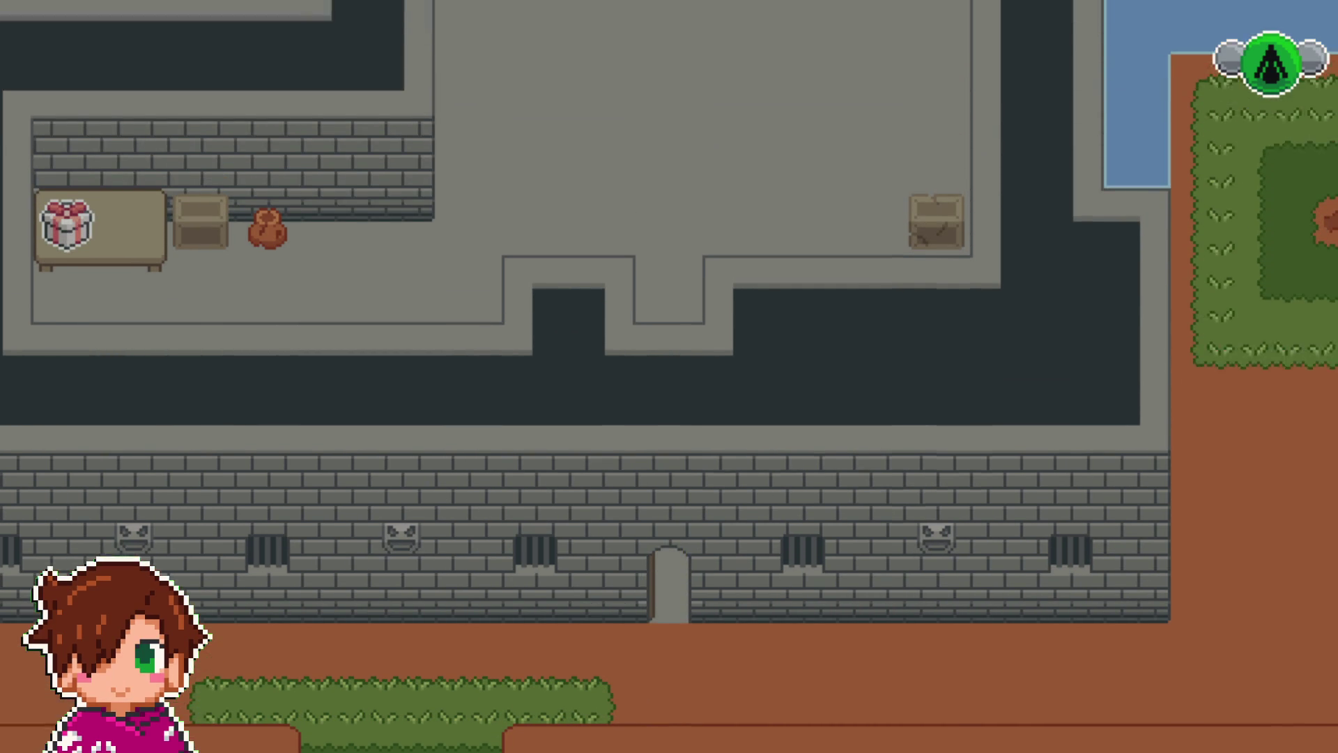
key("Left")
key("Left")
key("Down")
key("Left")
key("Left")
key("Up")
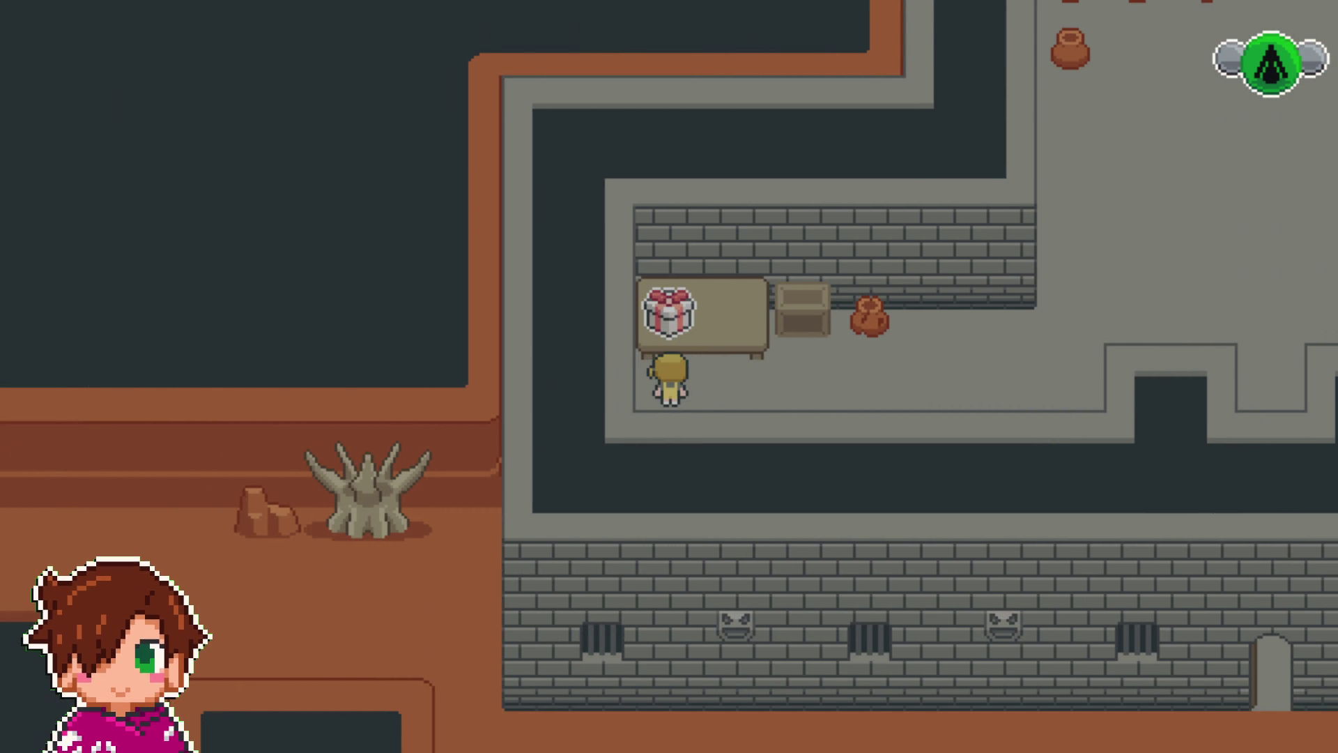
key("Return")
key("Return")
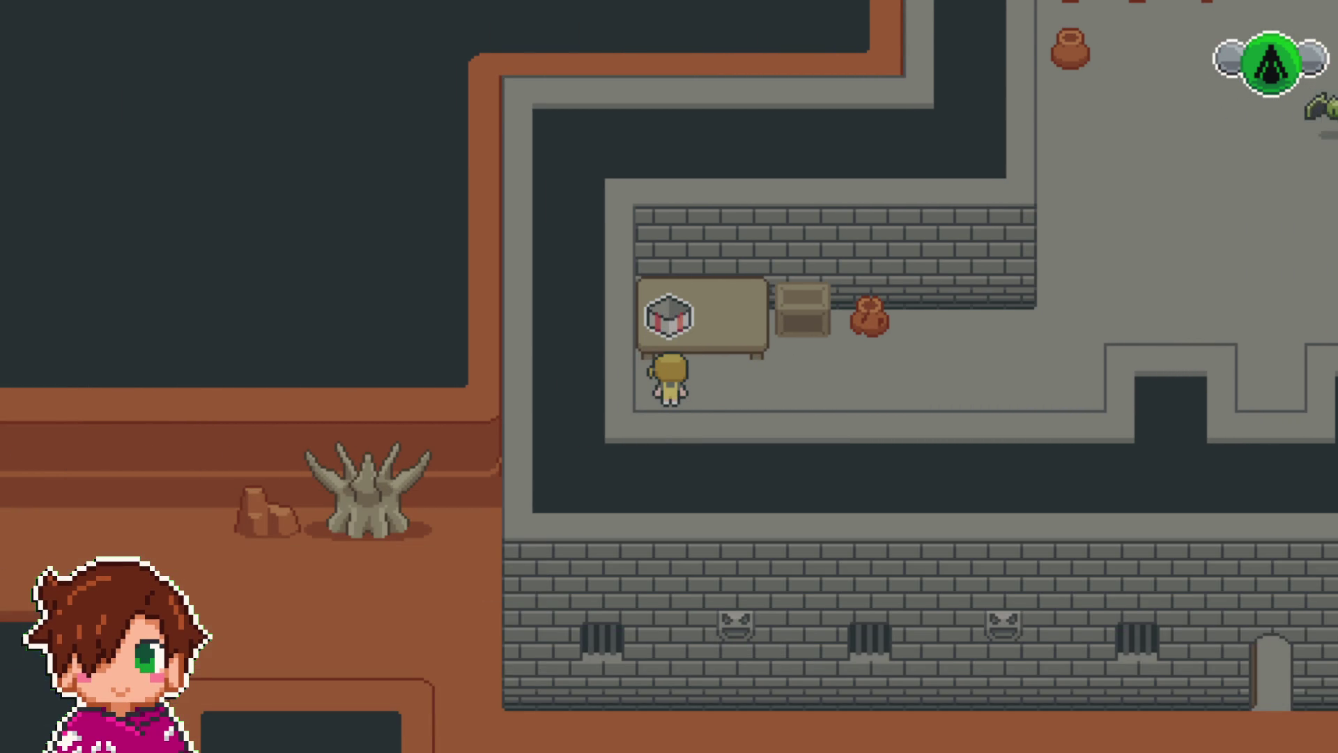
key("Right")
key("Up")
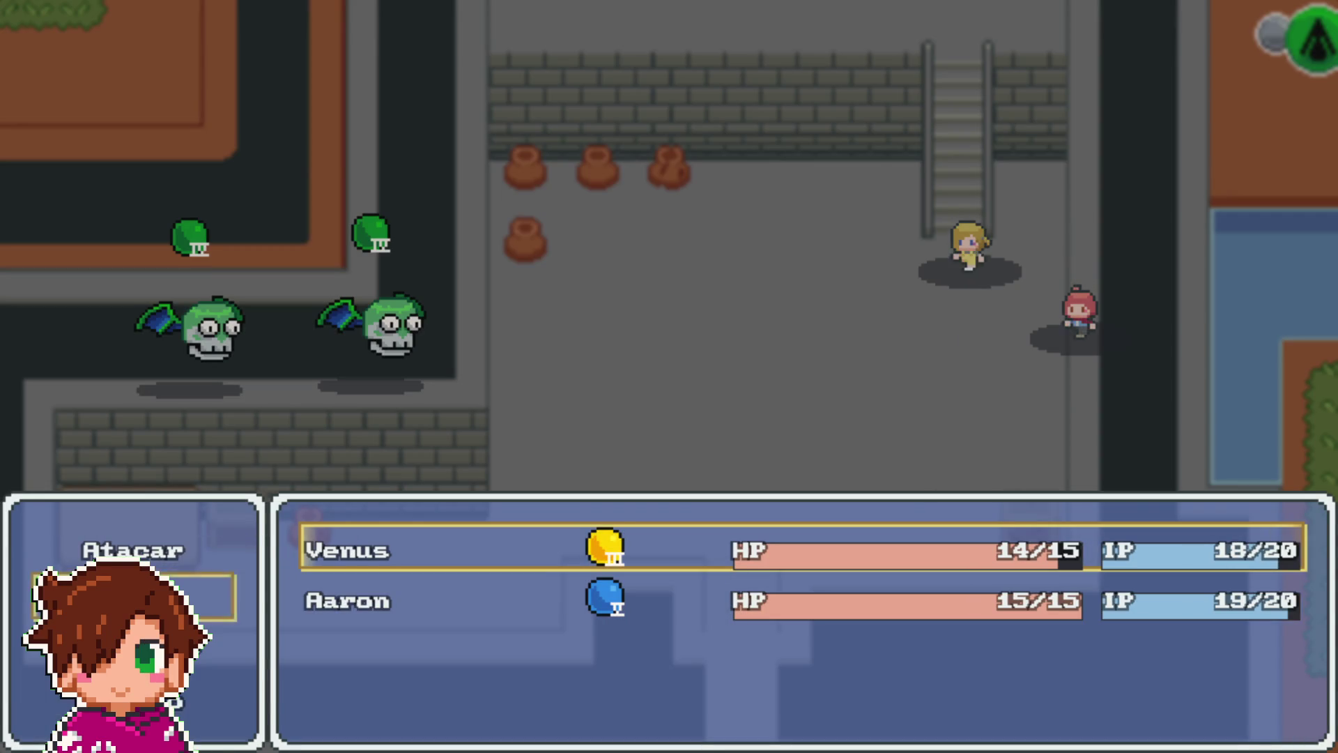
- Use Toque Aureo and skills on Chinacate B to defeat both bats for 8 EXP
key("Return")
key("Return")
key("Return")
key("Return")
key("Return")
key("Return")
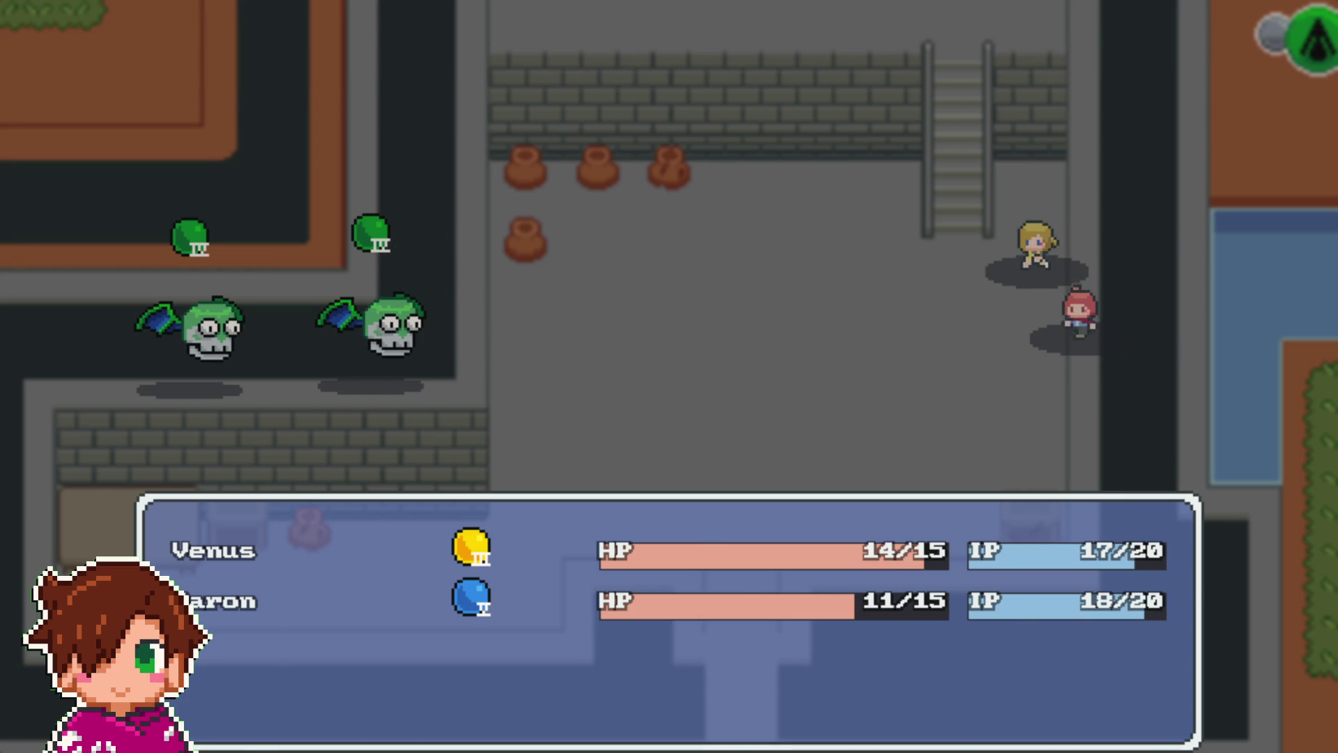
key("Return")
key("Return")
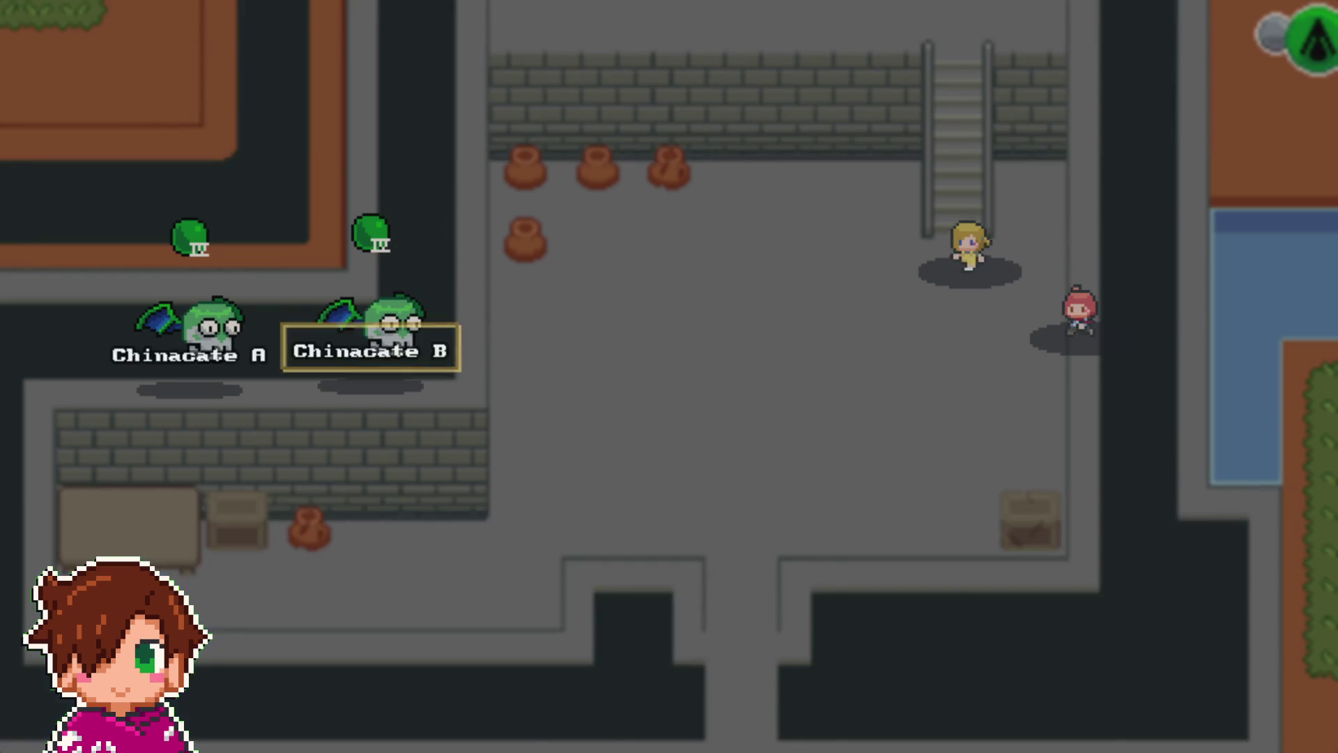
key("Return")
key("Return")
key("Return")
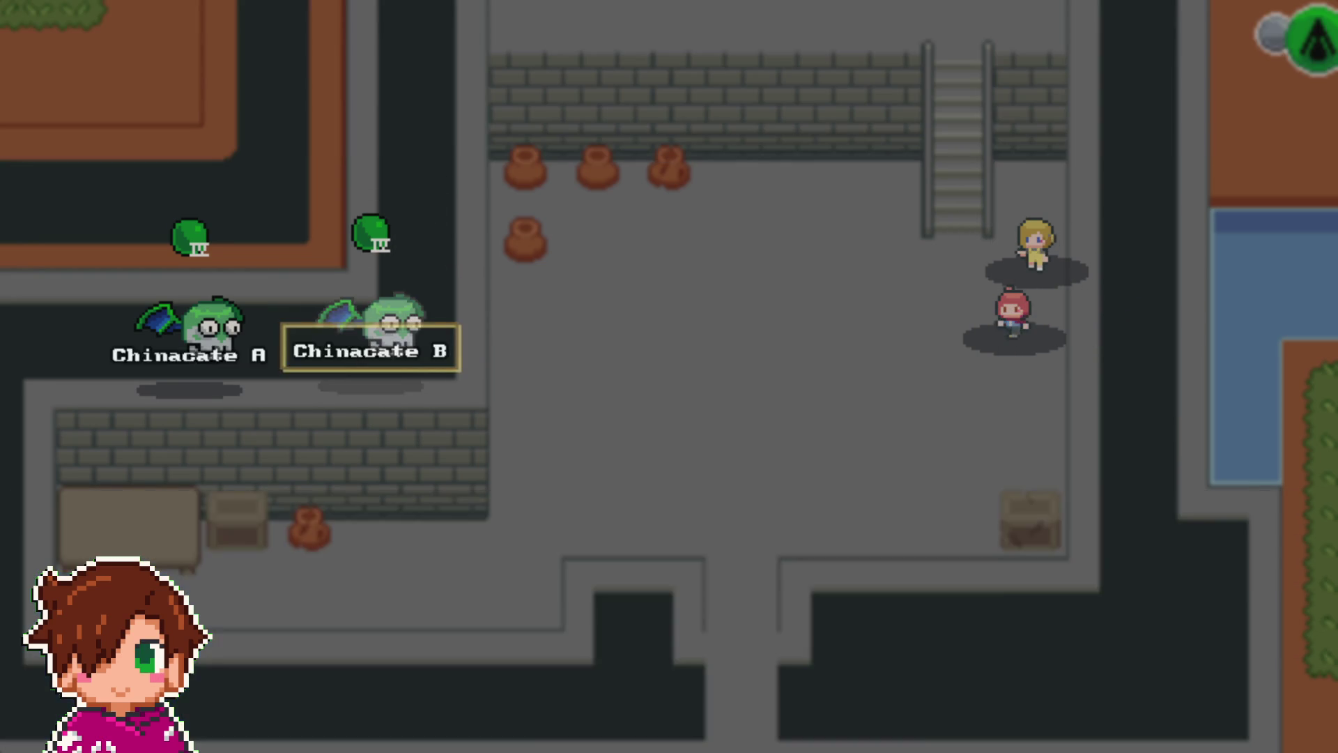
key("Return")
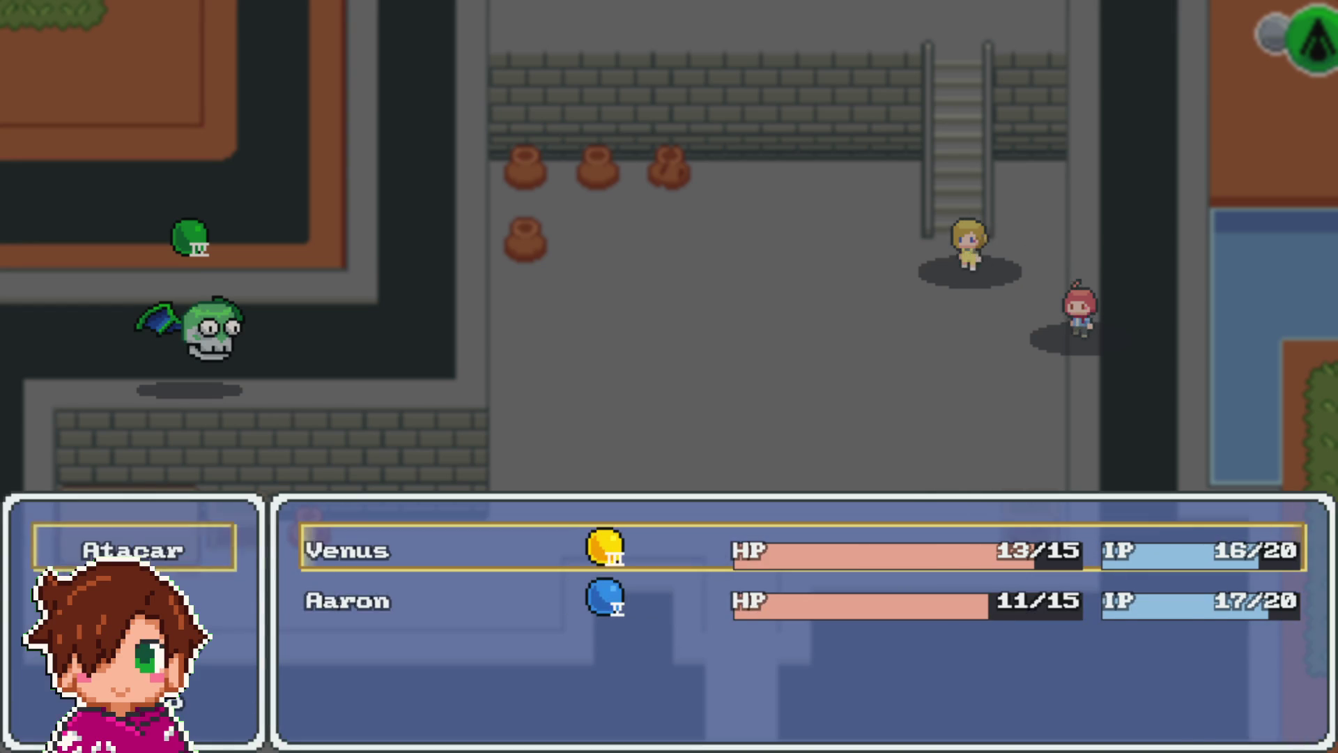
key("Return")
key("Return")
key("Return")
key("Return")
key("Return")
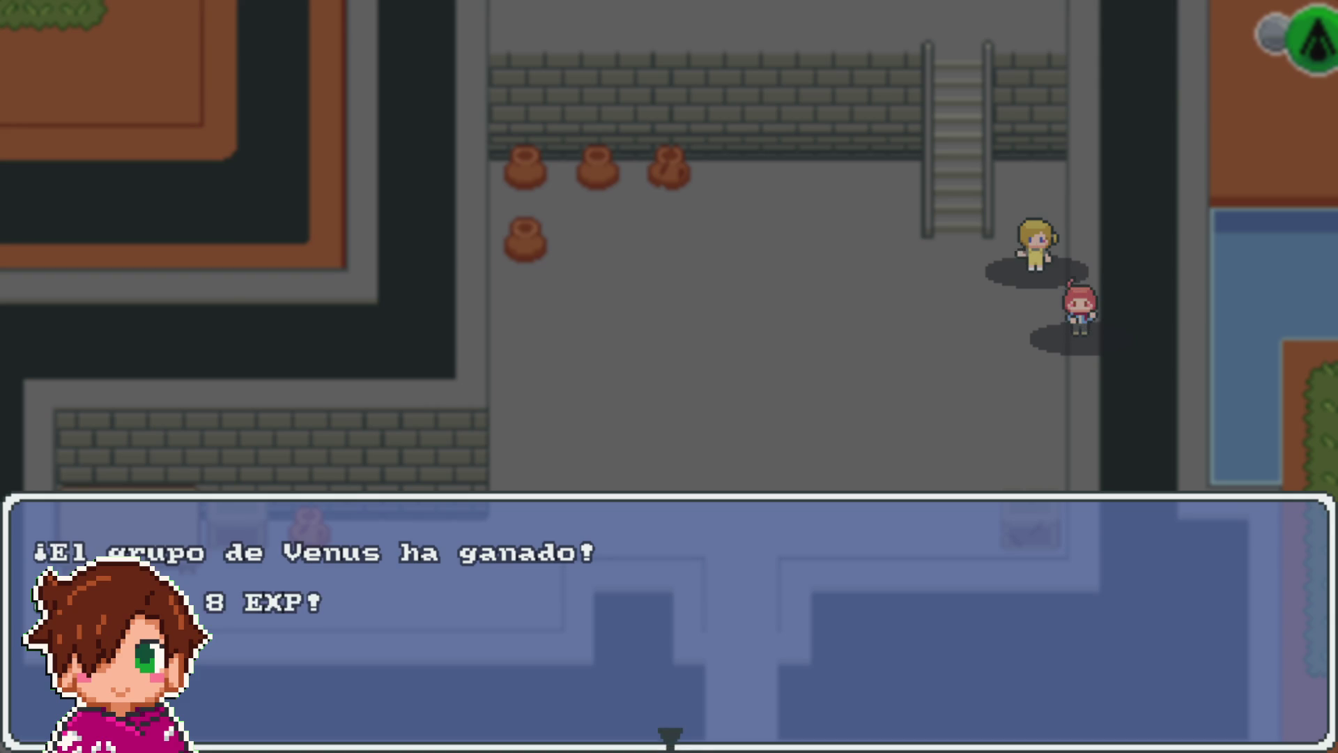
key("Return")
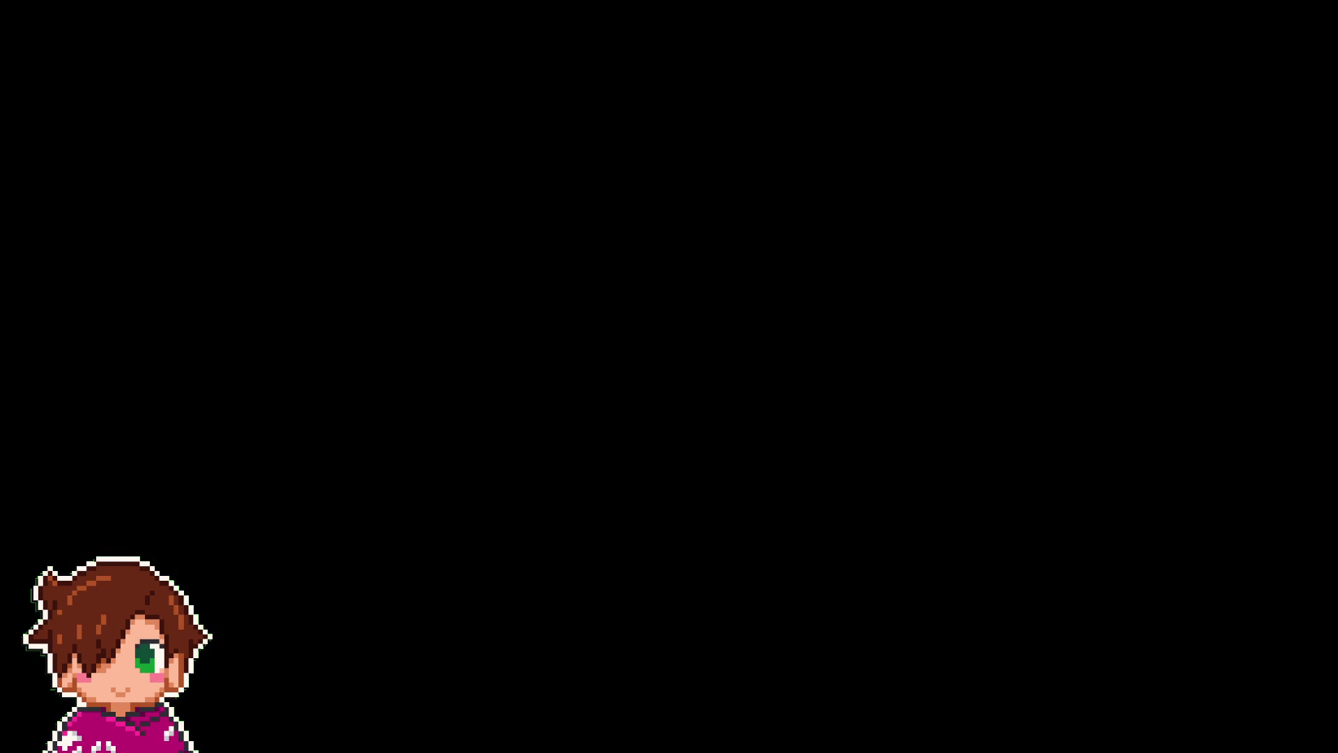
- Grab the coin and walk up the stairs into the upper room
key("Right")
key("Right")
key("Up")
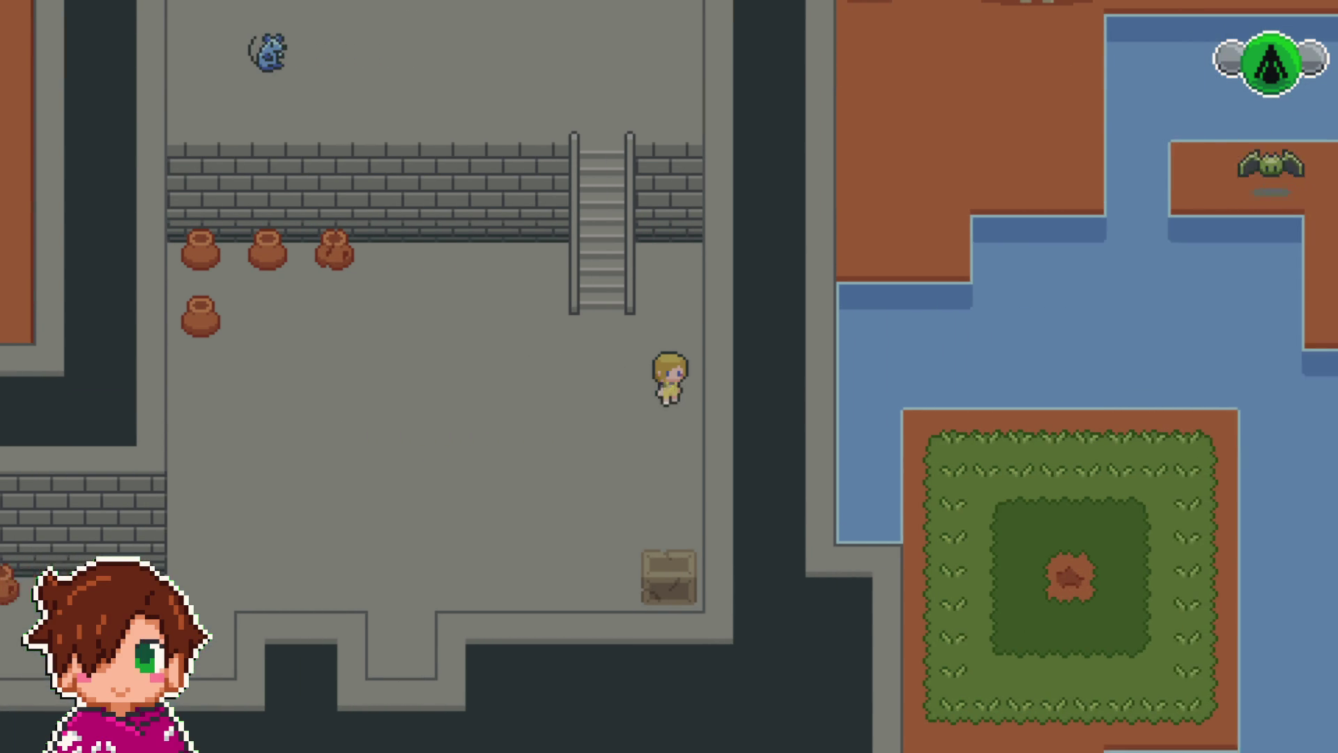
key("Down")
key("Up")
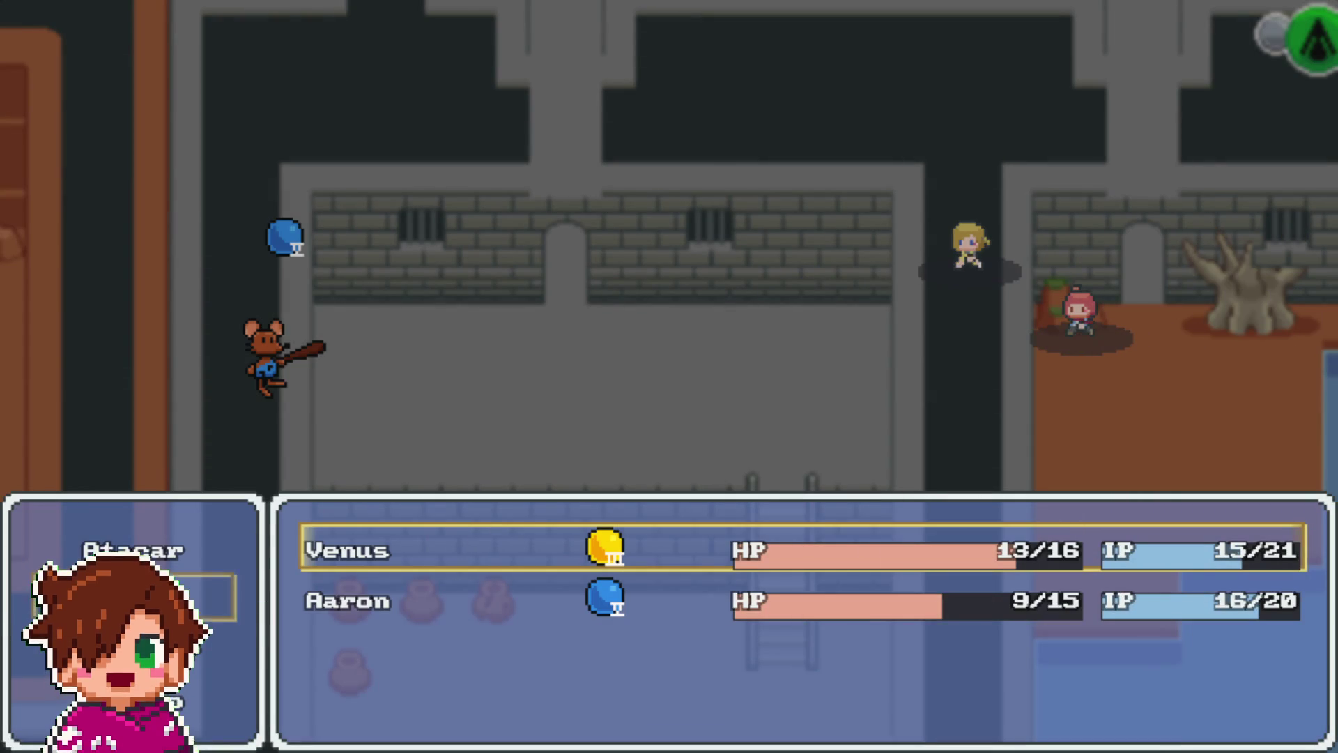
- Defeat the Roedor rat with Venus's attack and Aaron's skill
key("Return")
key("Return")
key("Down")
key("Return")
key("Return")
key("Return")
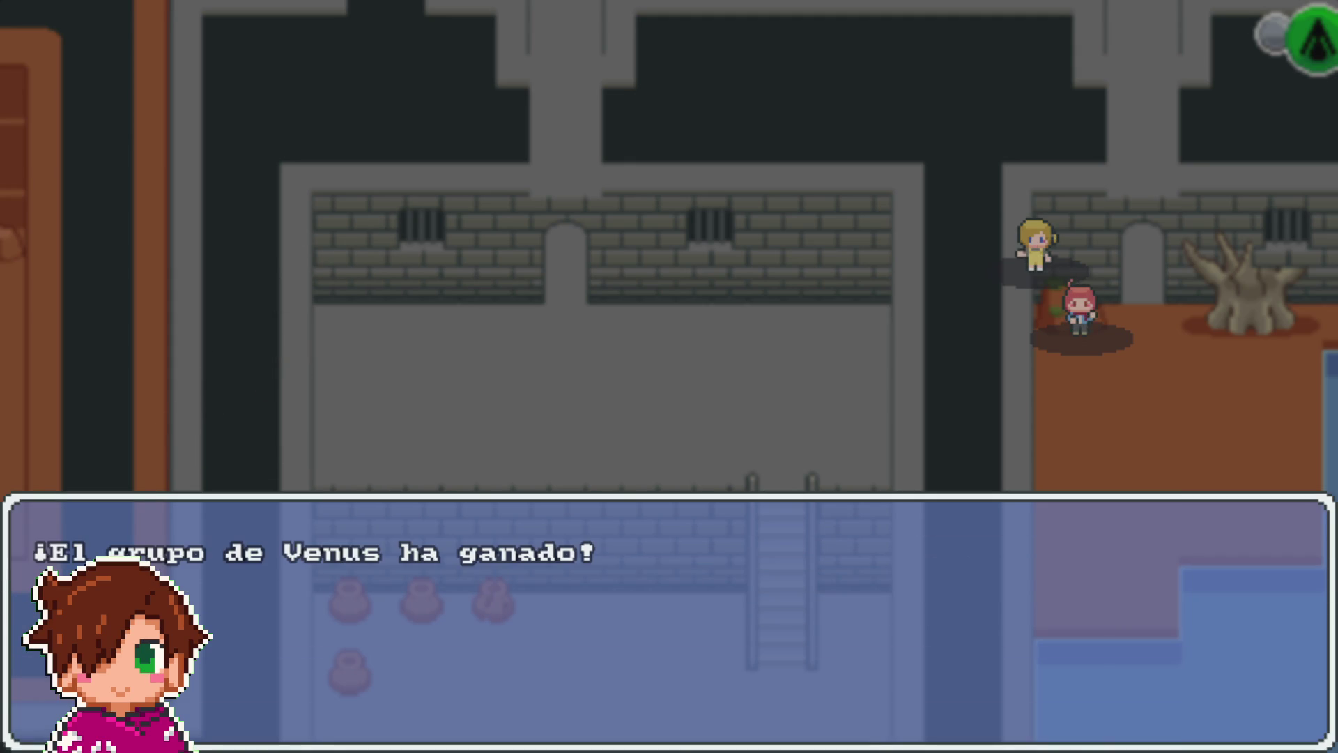
key("Return")
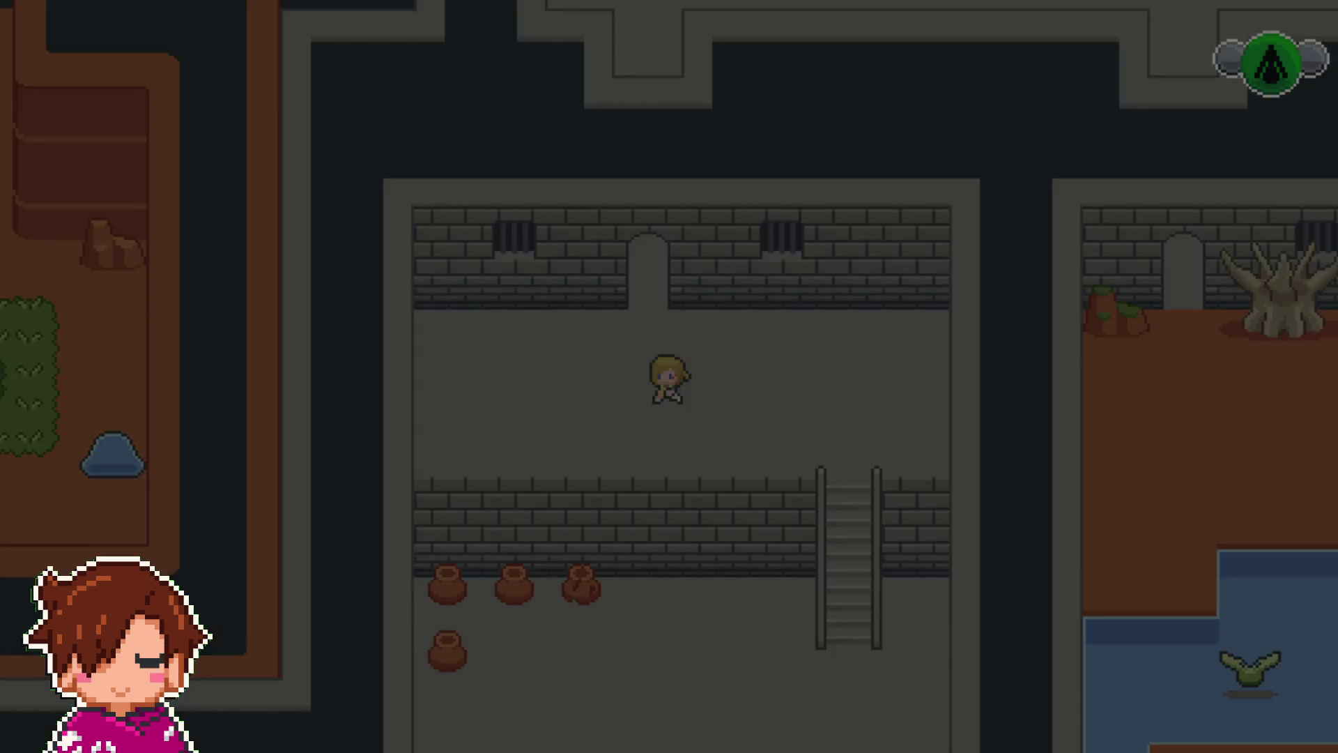
- Walk east through the doorways to the gift box and take the potion
key("Up")
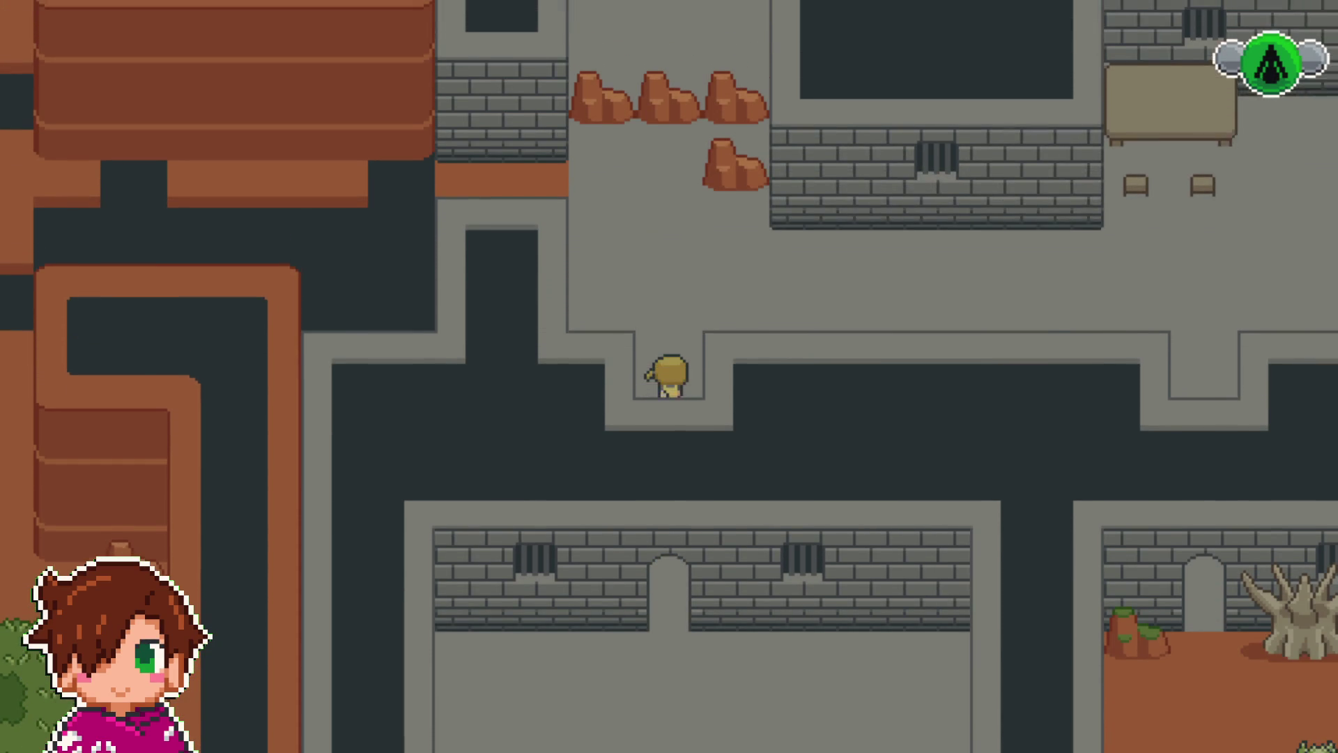
key("Right")
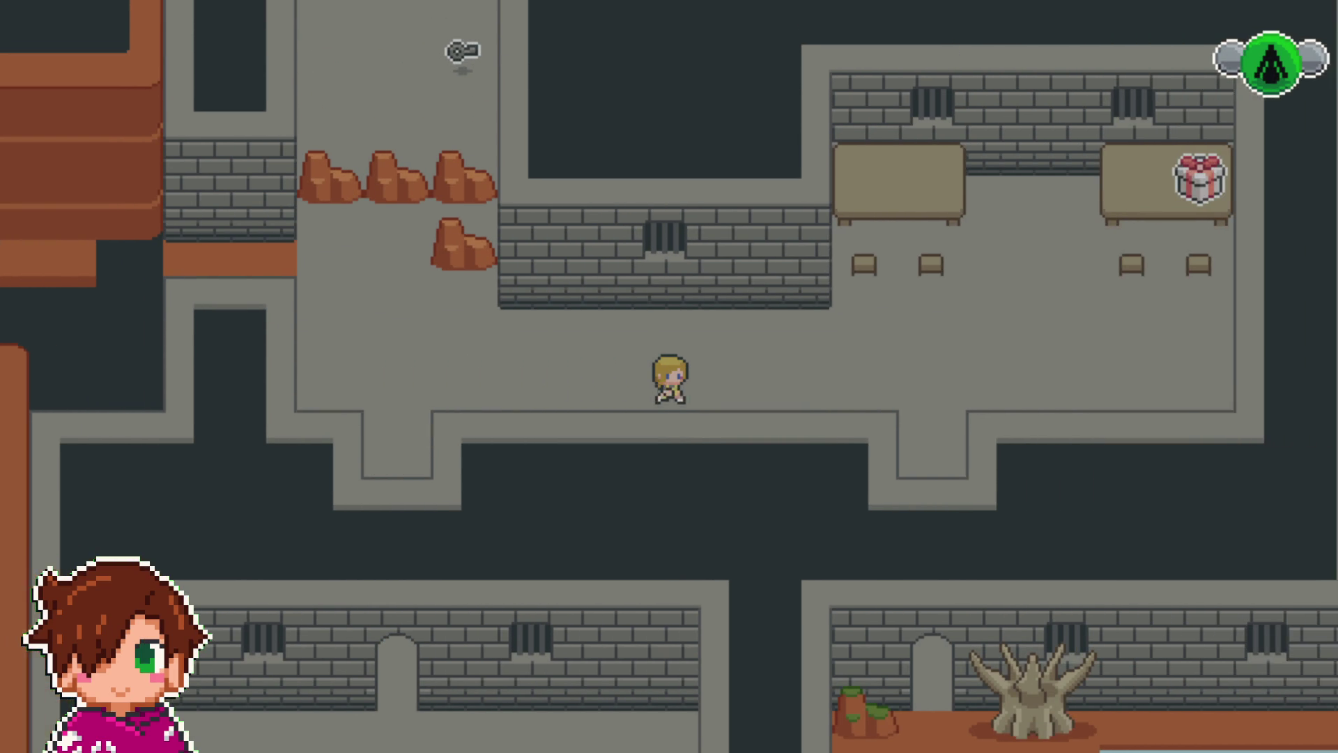
key("Right")
key("Down")
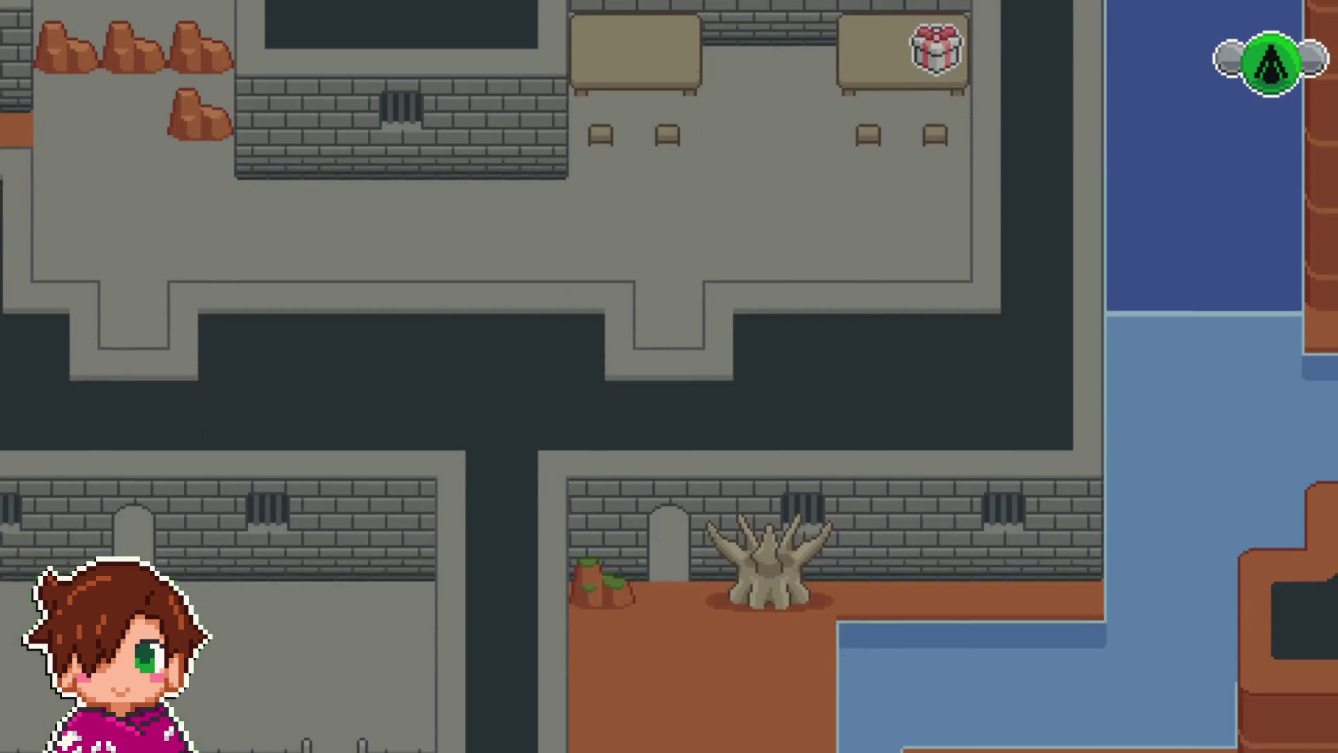
key("Down")
key("Right")
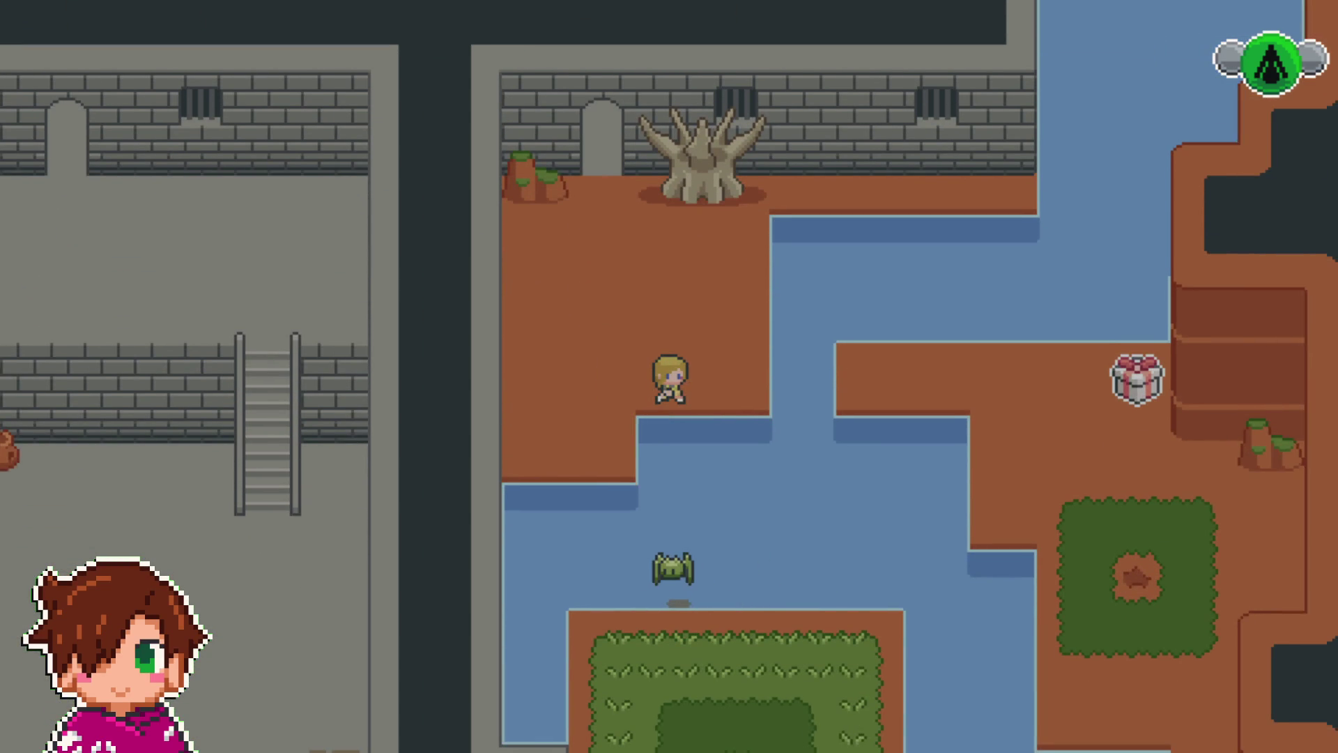
key("Down")
key("Right")
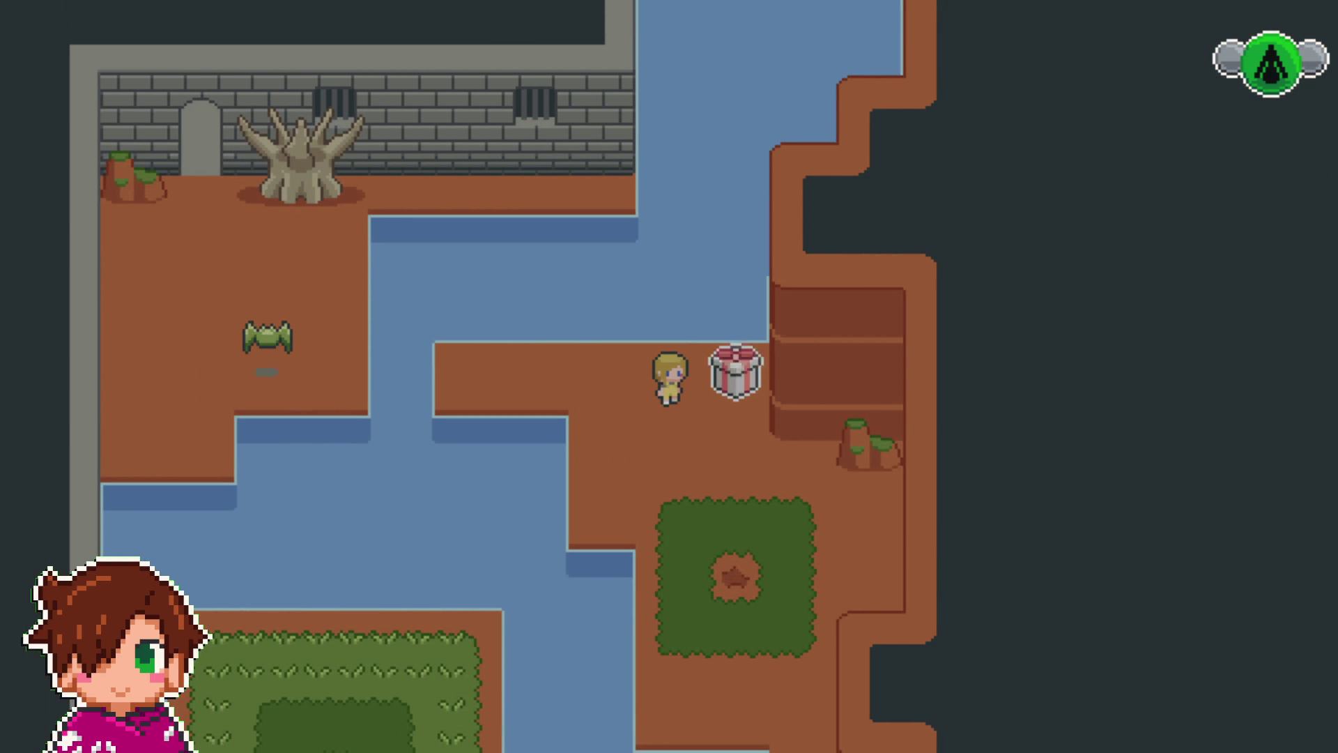
key("Return")
key("Return")
key("Left")
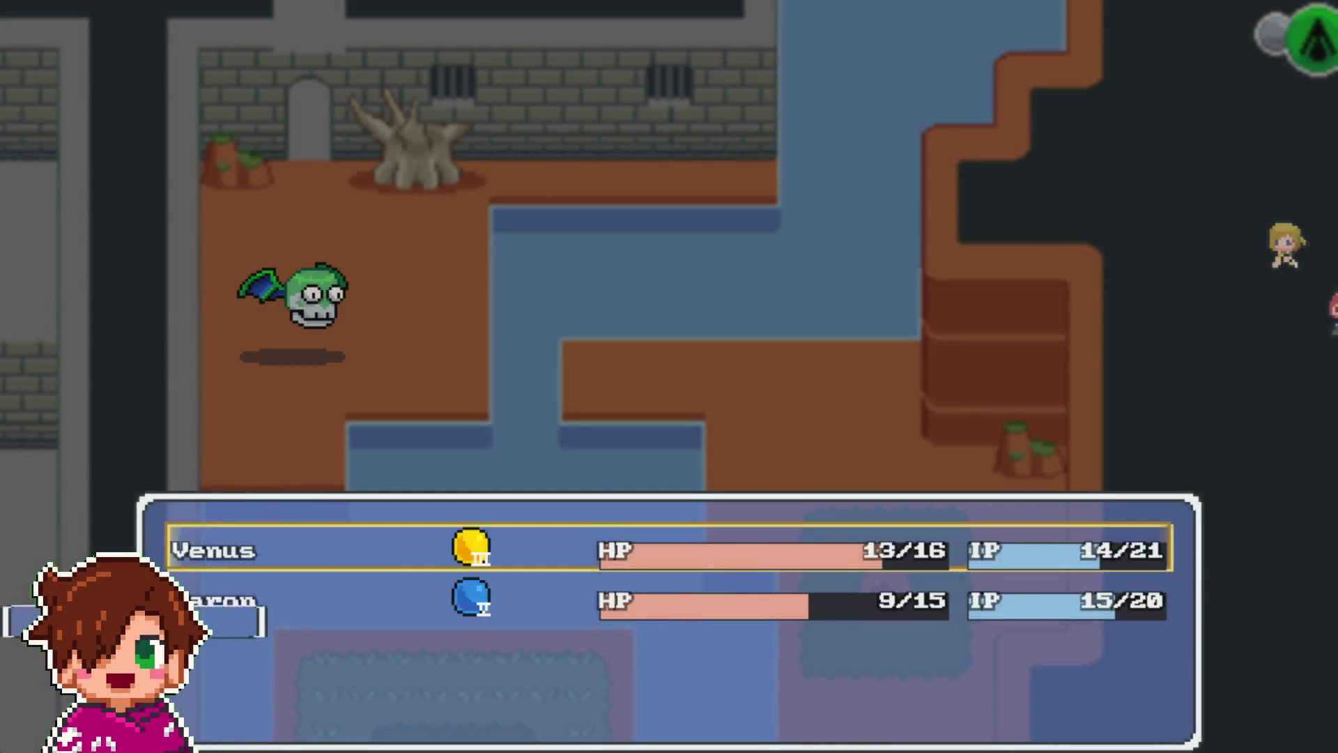
- Defeat Chinacate with Venus's Toque Aureo and Aaron's Melancolía
key("Down")
key("Return")
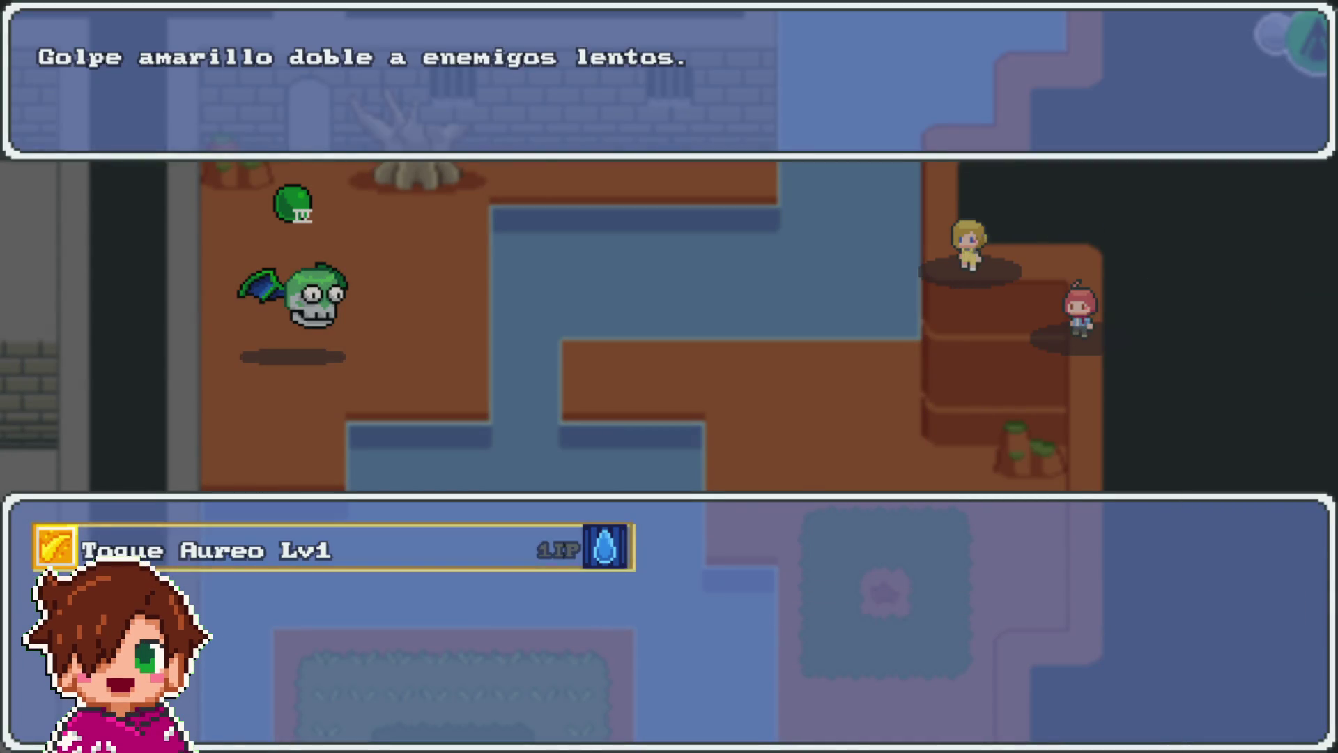
key("Return")
key("Return")
key("Down")
key("Return")
key("Return")
key("Return")
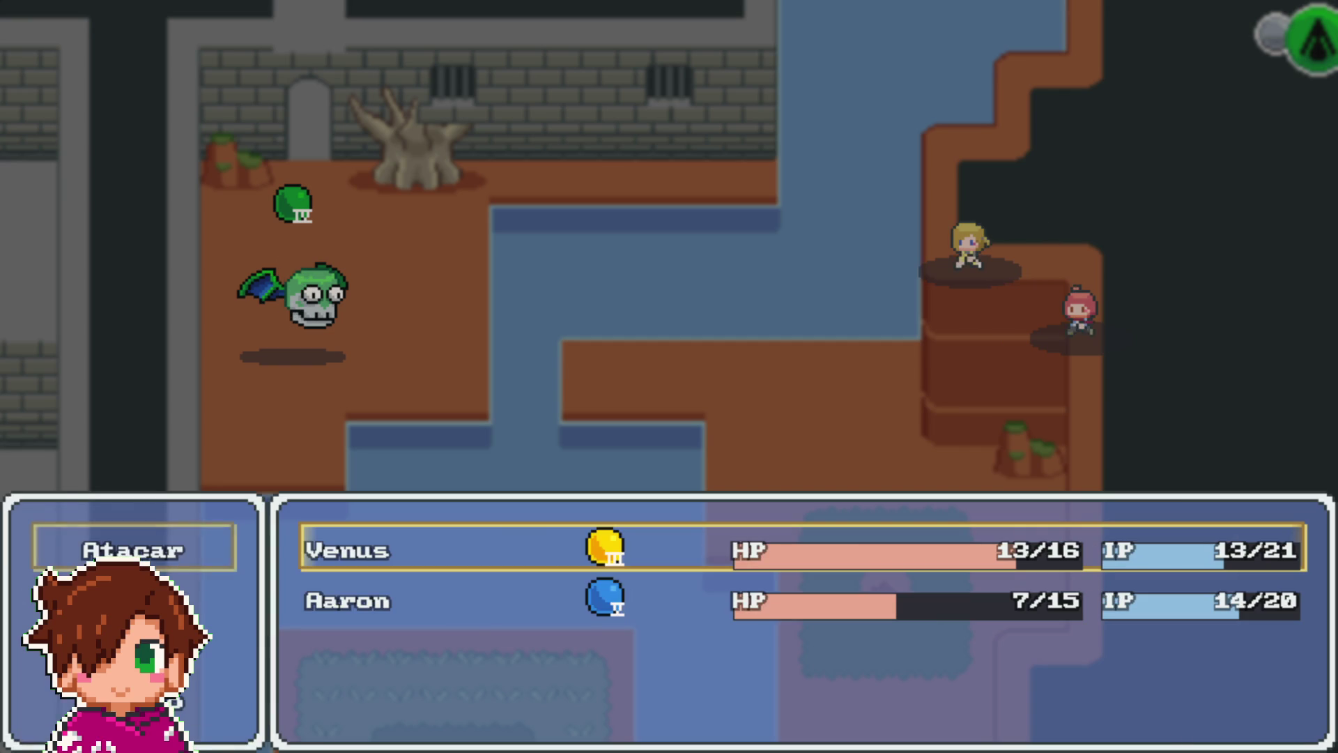
key("Down")
key("Return")
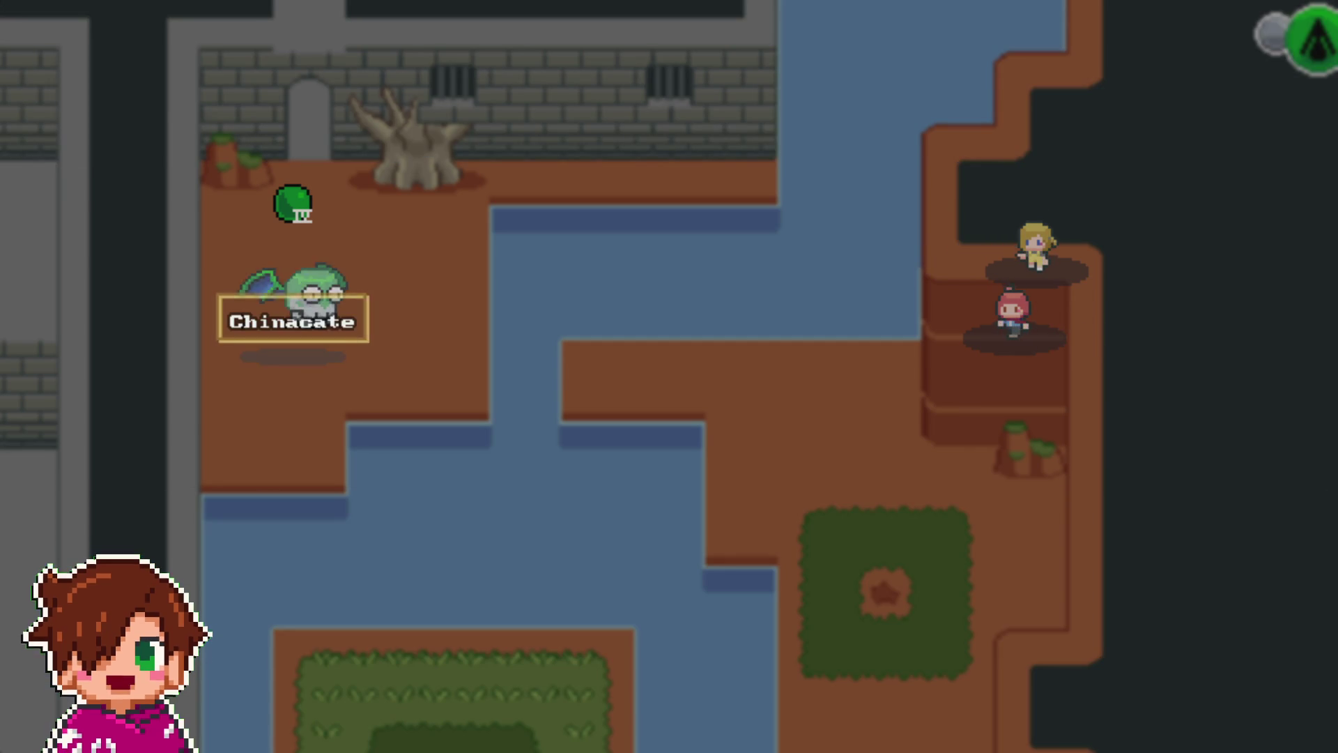
key("Return")
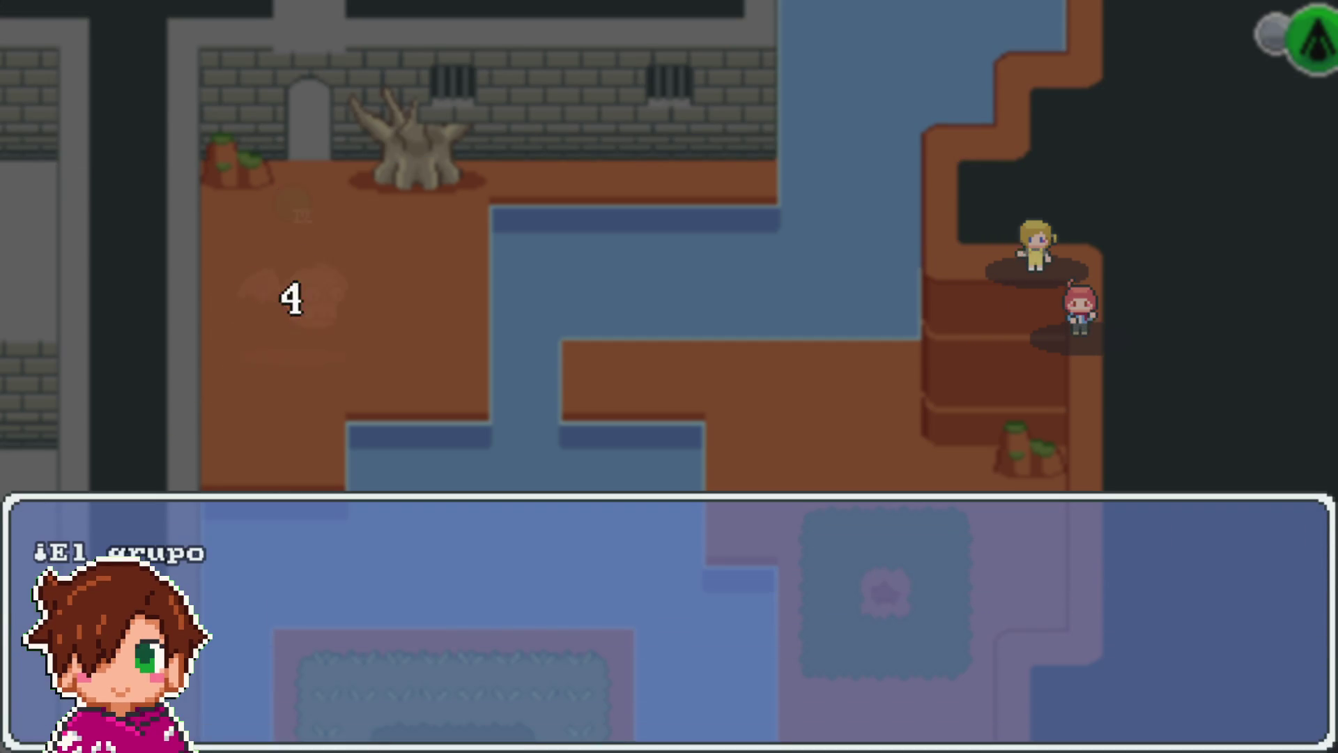
key("Return")
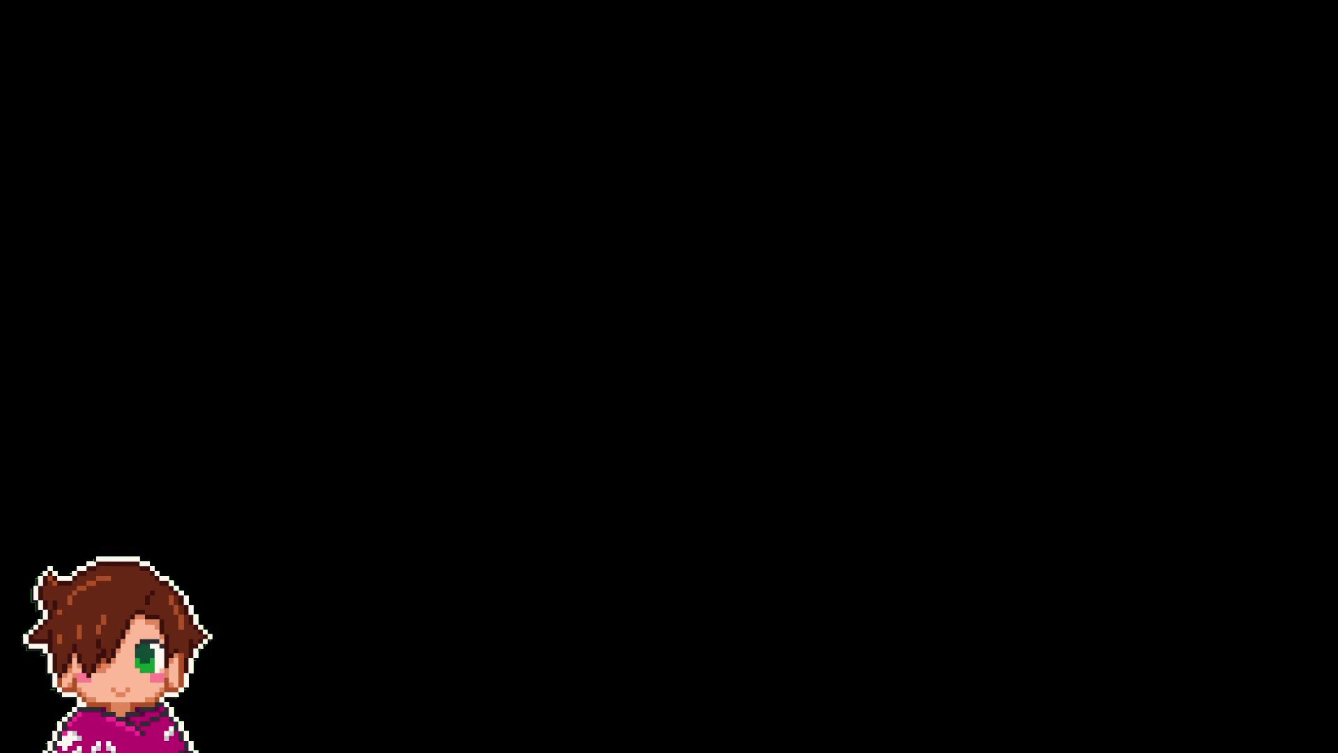
- Collect the coin and open the gift box in the room above for a Poción Azul
key("Left")
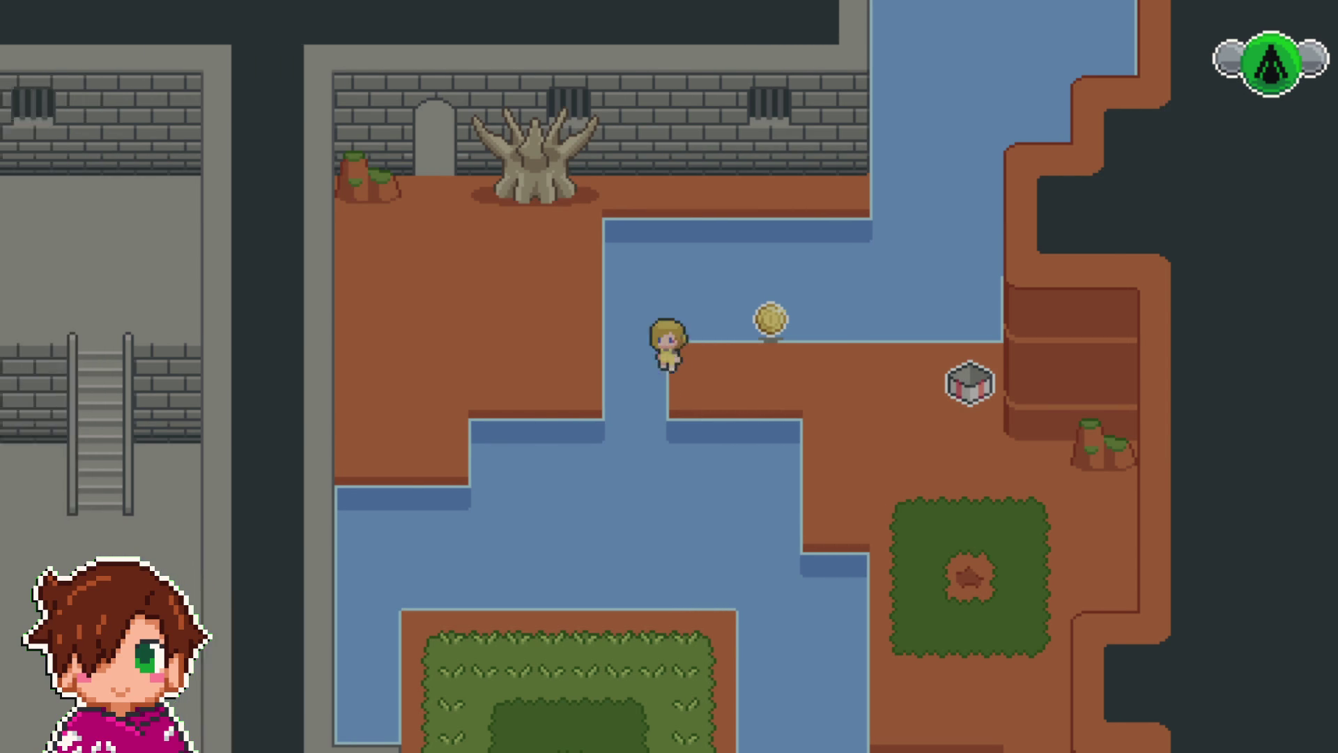
key("Right")
key("Left")
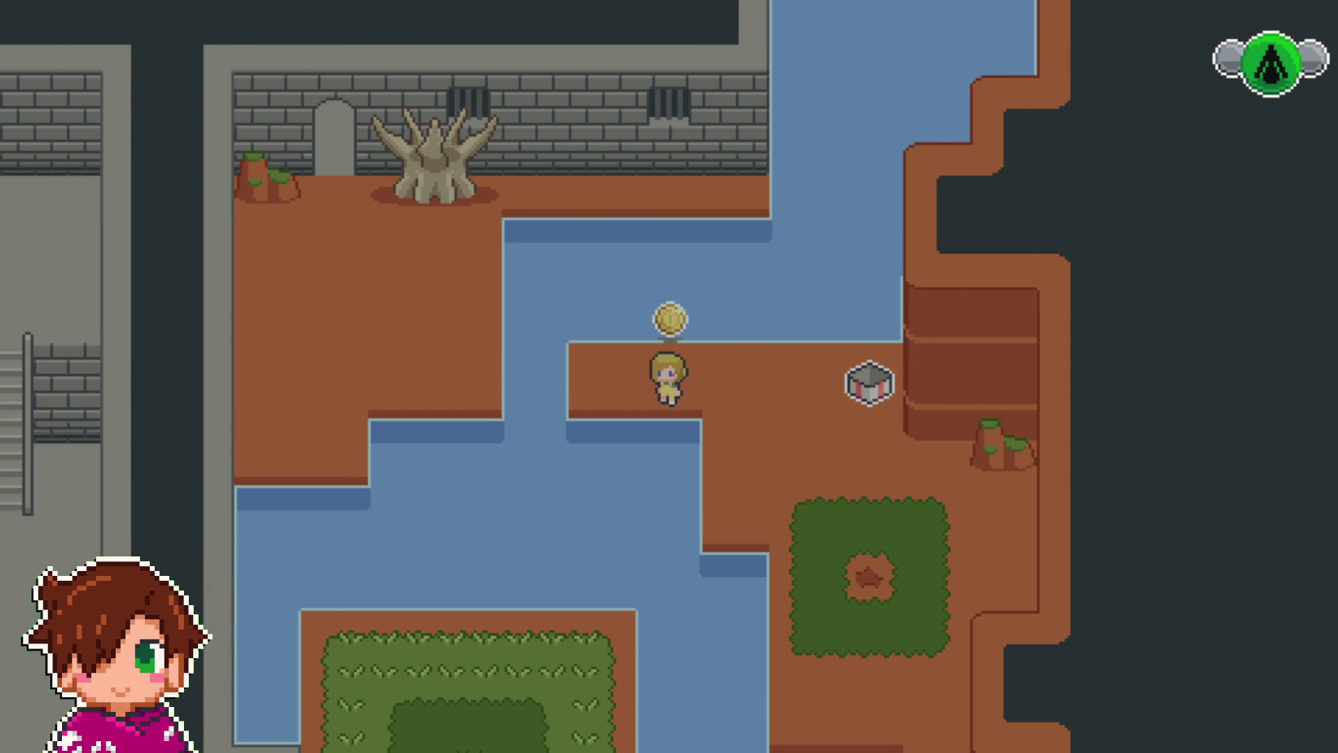
key("Up")
key("Left")
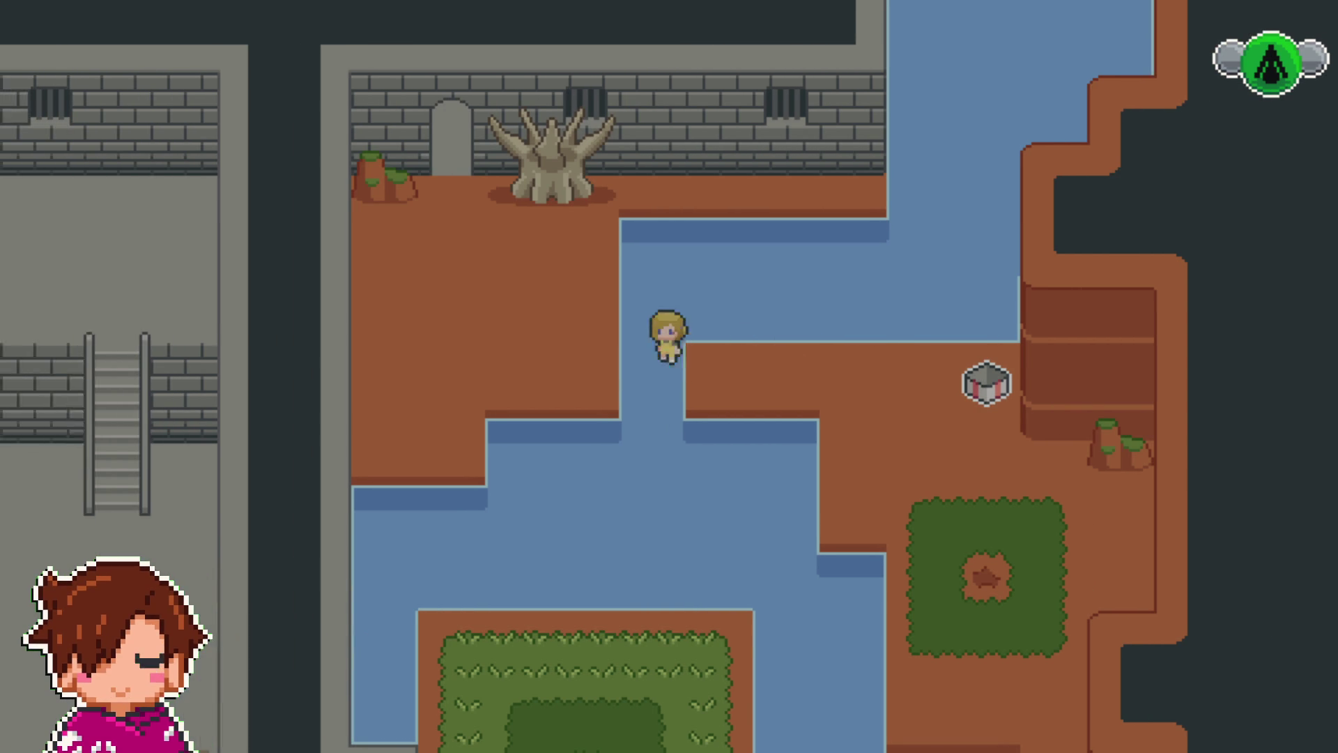
key("Up")
key("Up")
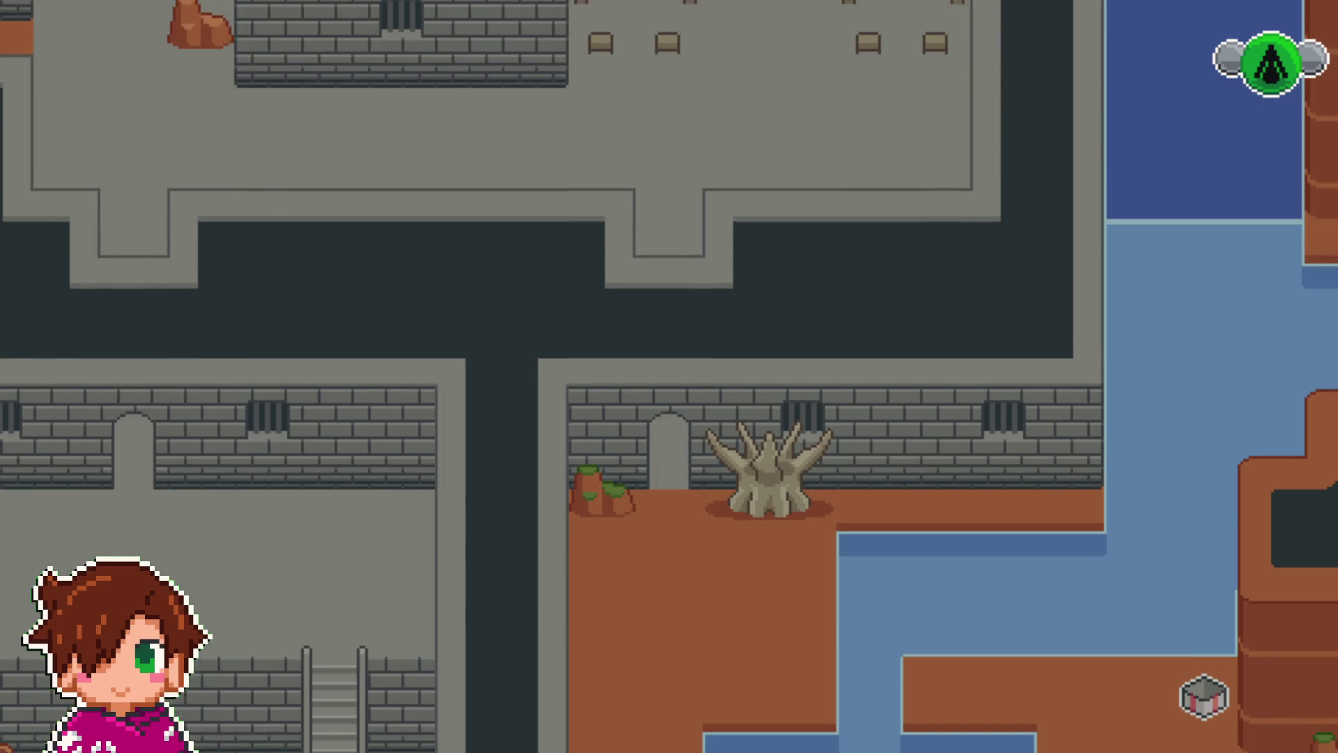
key("Left")
key("Right")
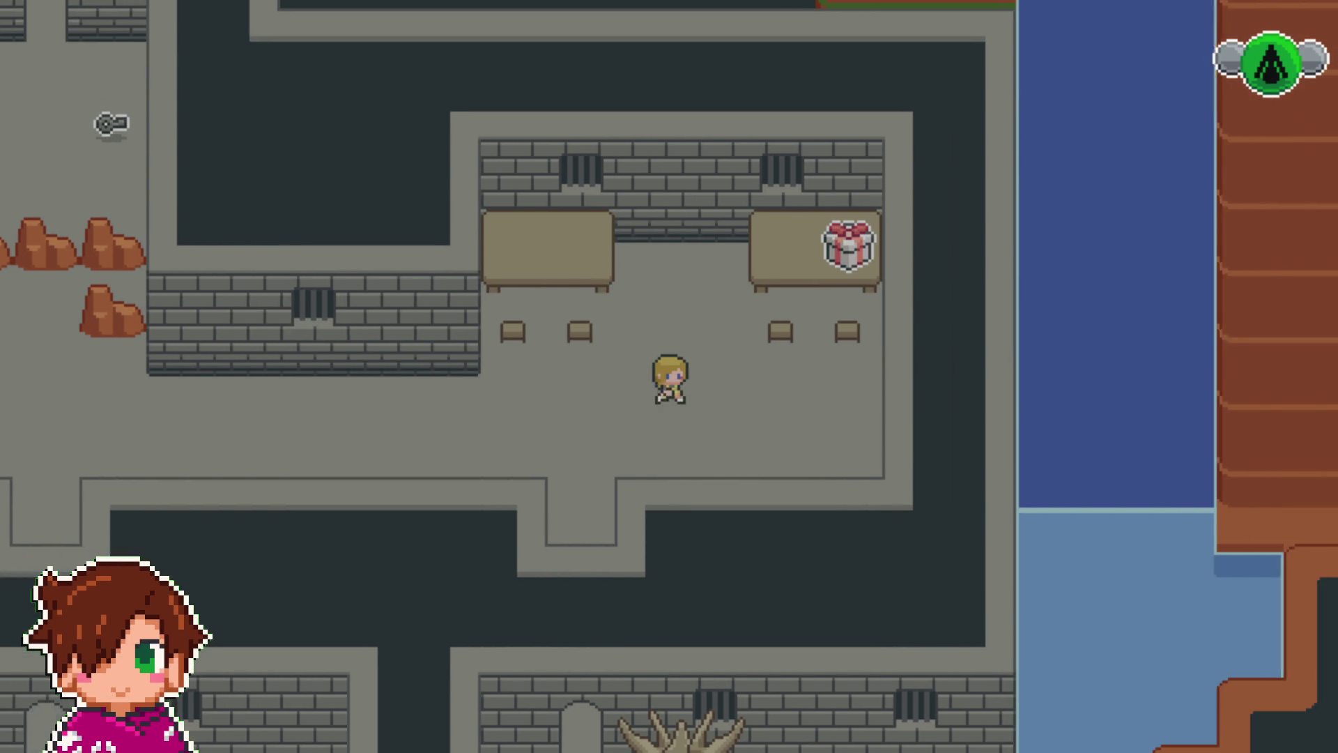
key("Up")
key("Return")
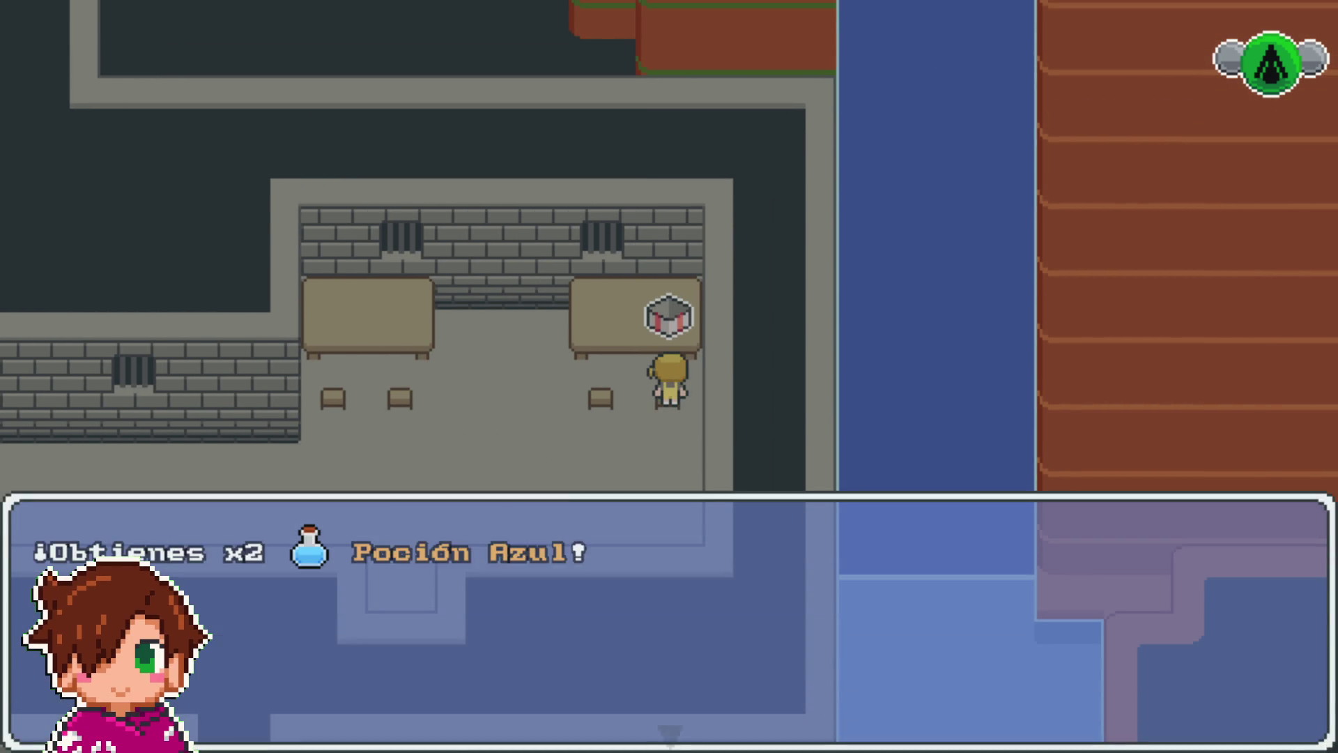
key("Return")
- Cross the brown bridge into the grass room and open its treasure chest
key("Down")
key("Left")
key("Left")
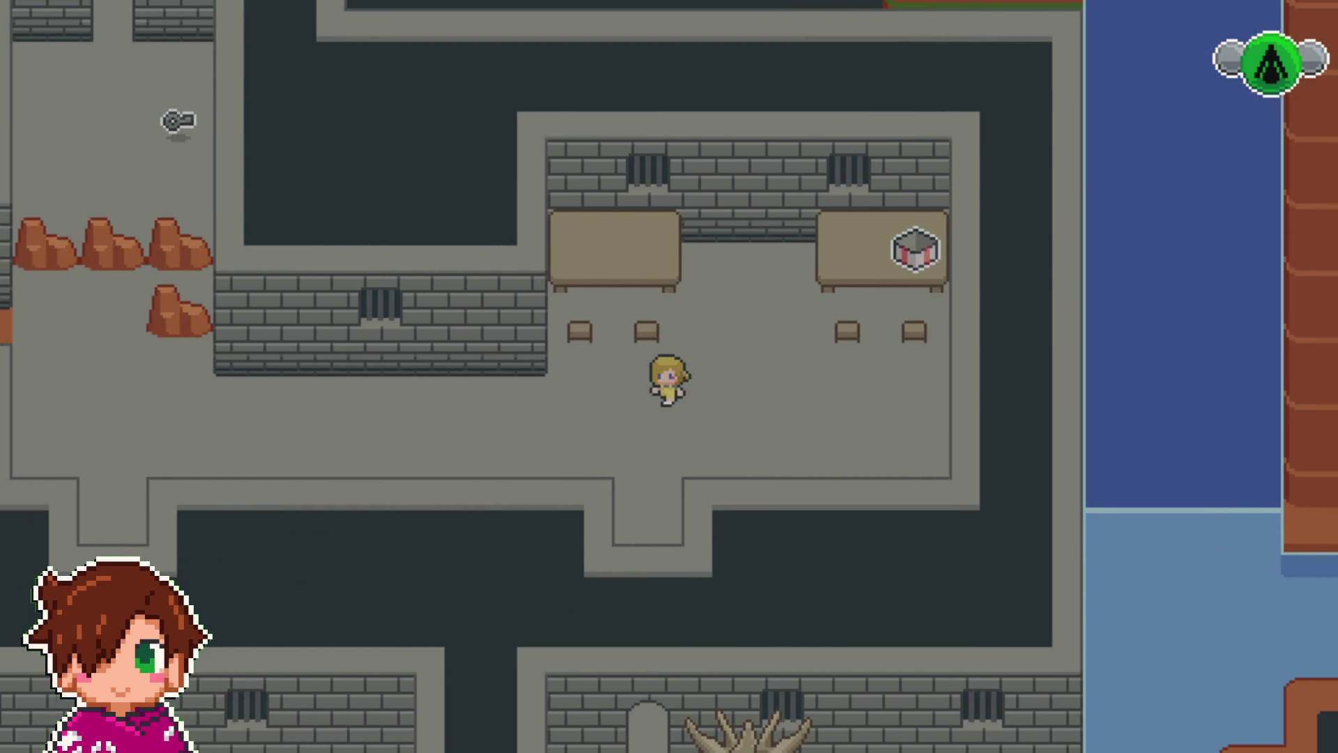
key("Left")
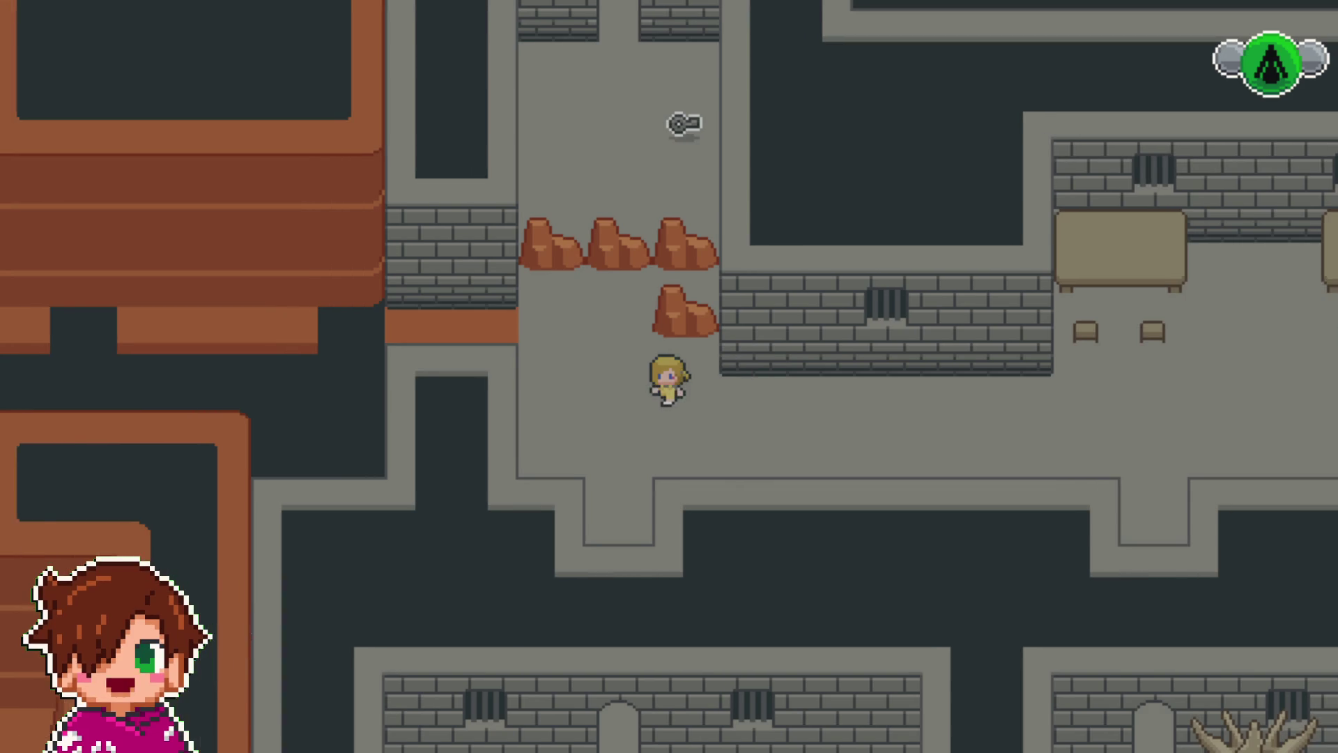
key("Left")
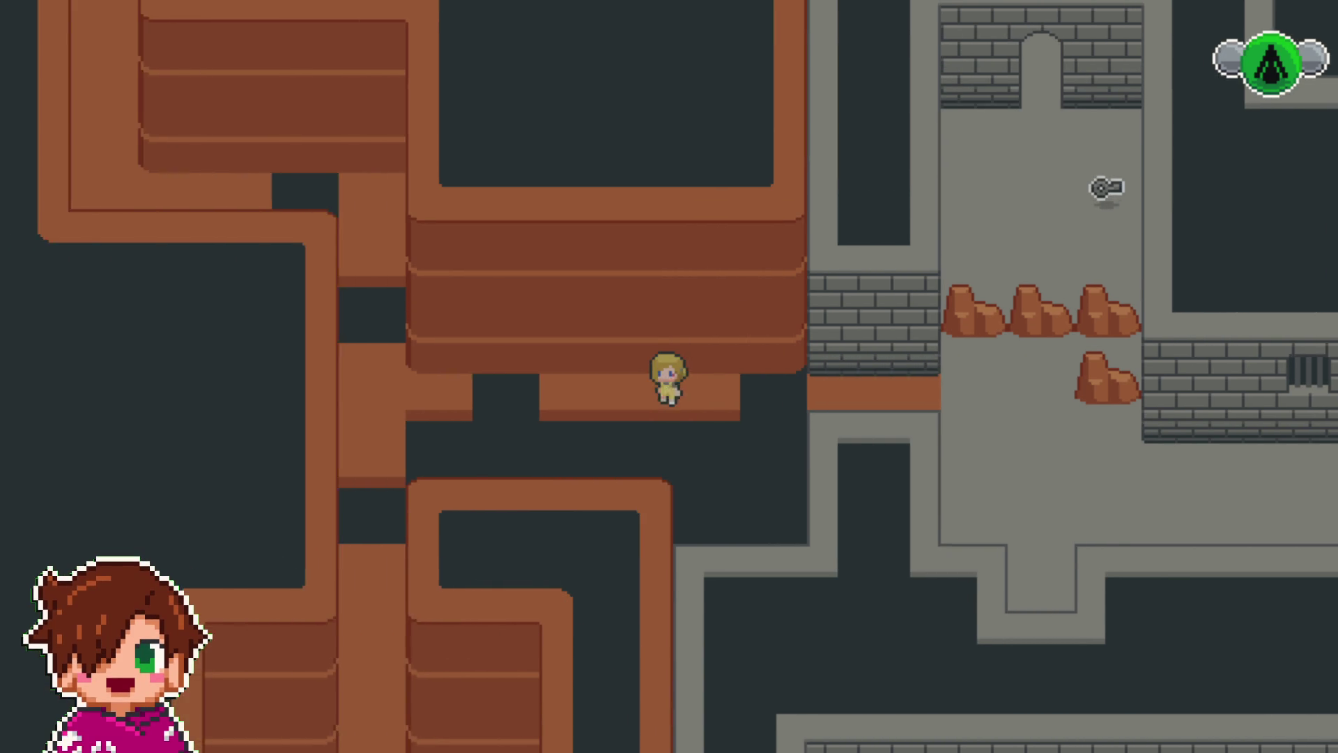
key("Down")
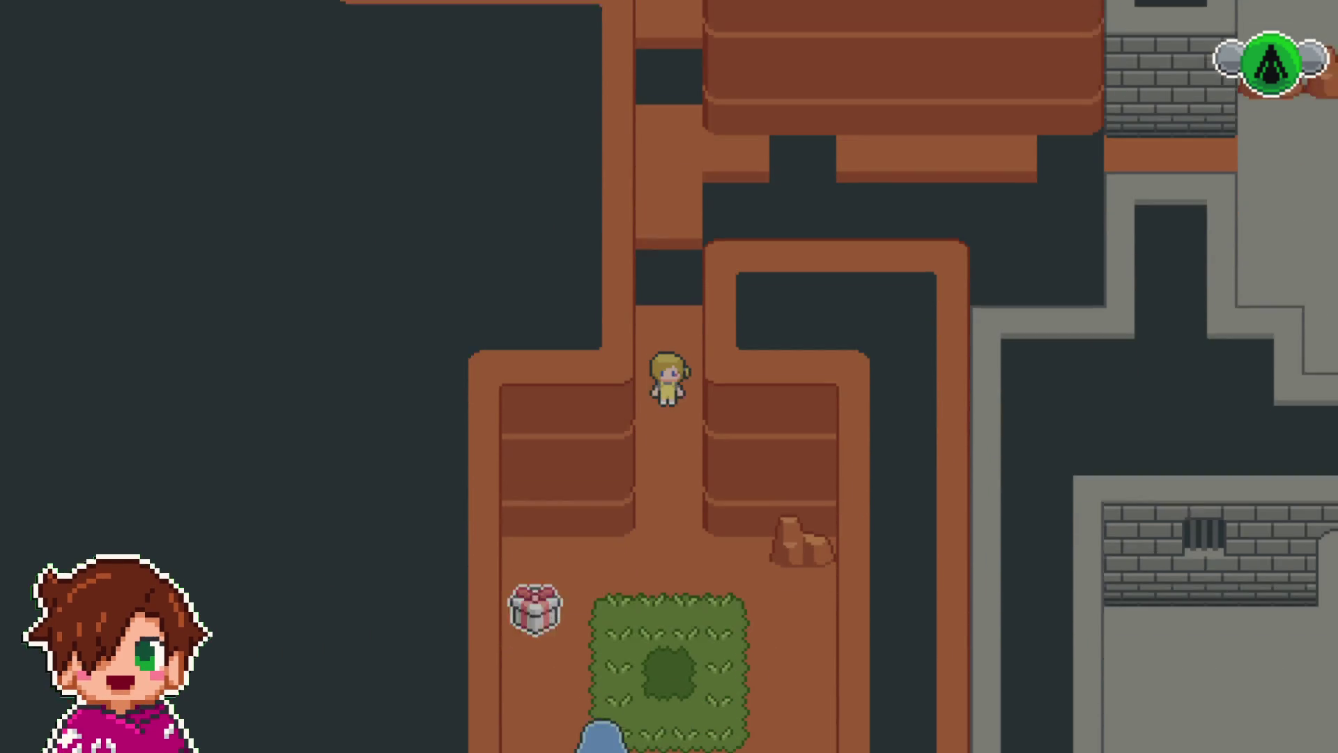
key("Left")
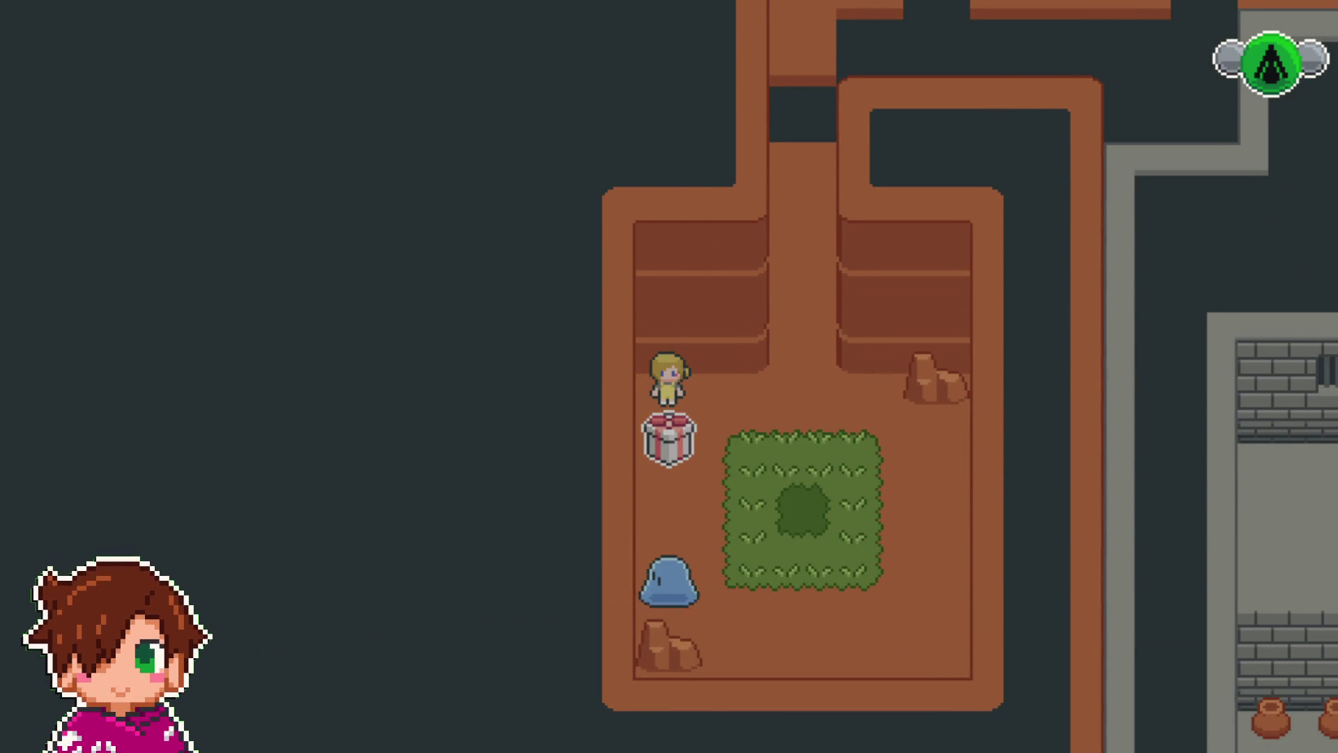
key("Return")
key("Return")
key("Right")
key("Down")
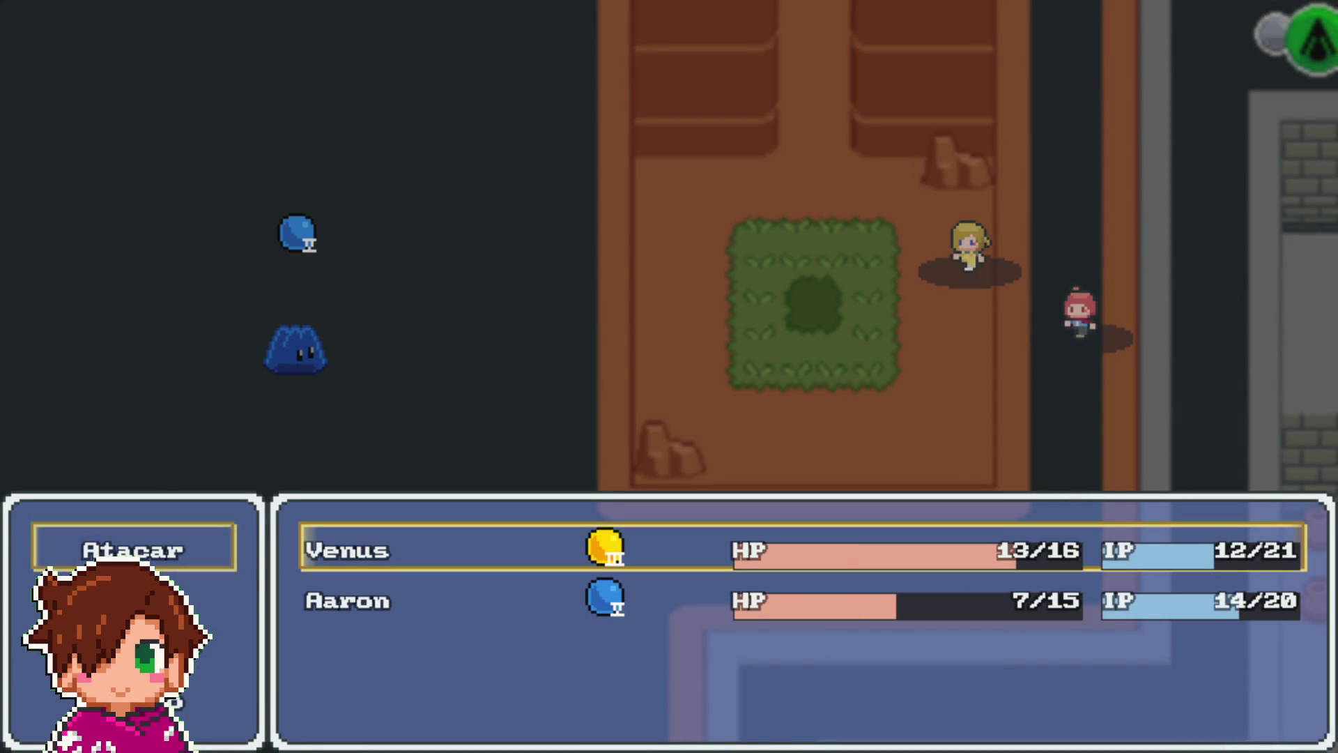
- Defeat the Gelatina with Venus's Toque Aureo and Aaron's Melancolía
key("Return")
key("Return")
key("Return")
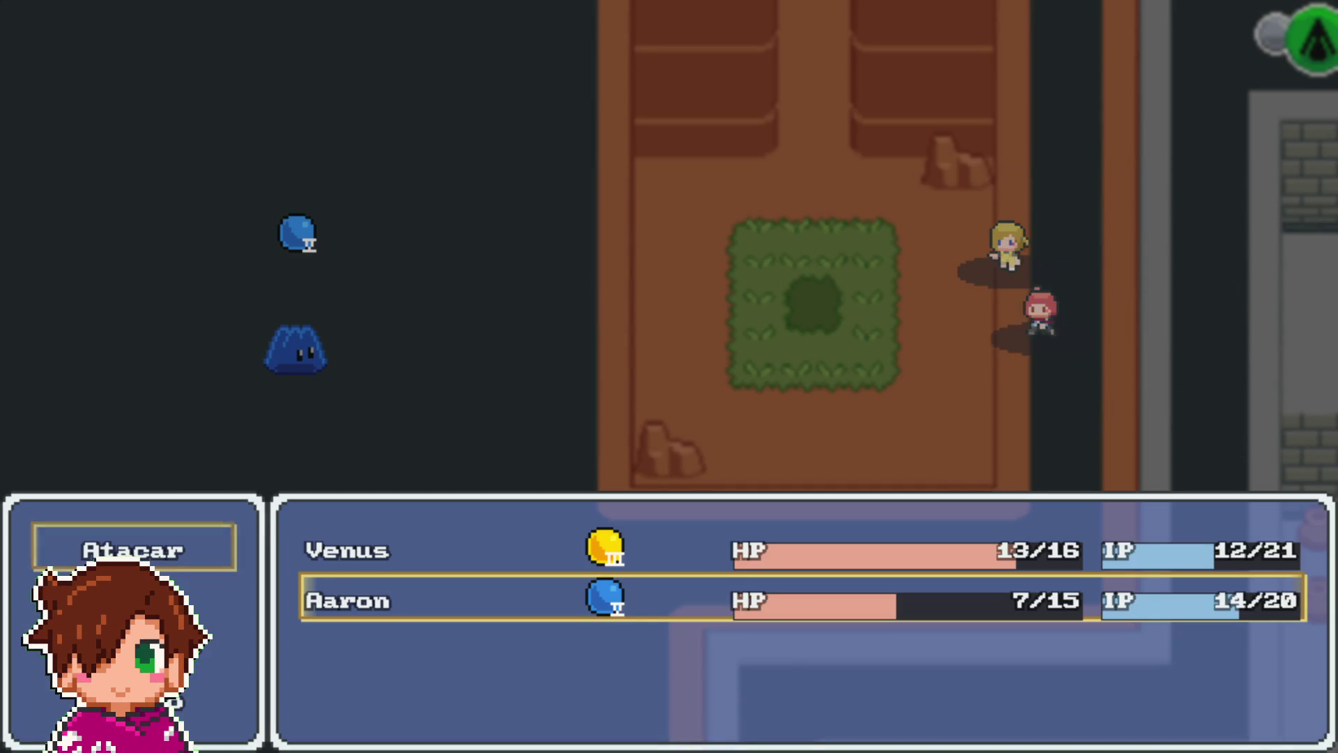
key("Return")
key("Return")
key("Return")
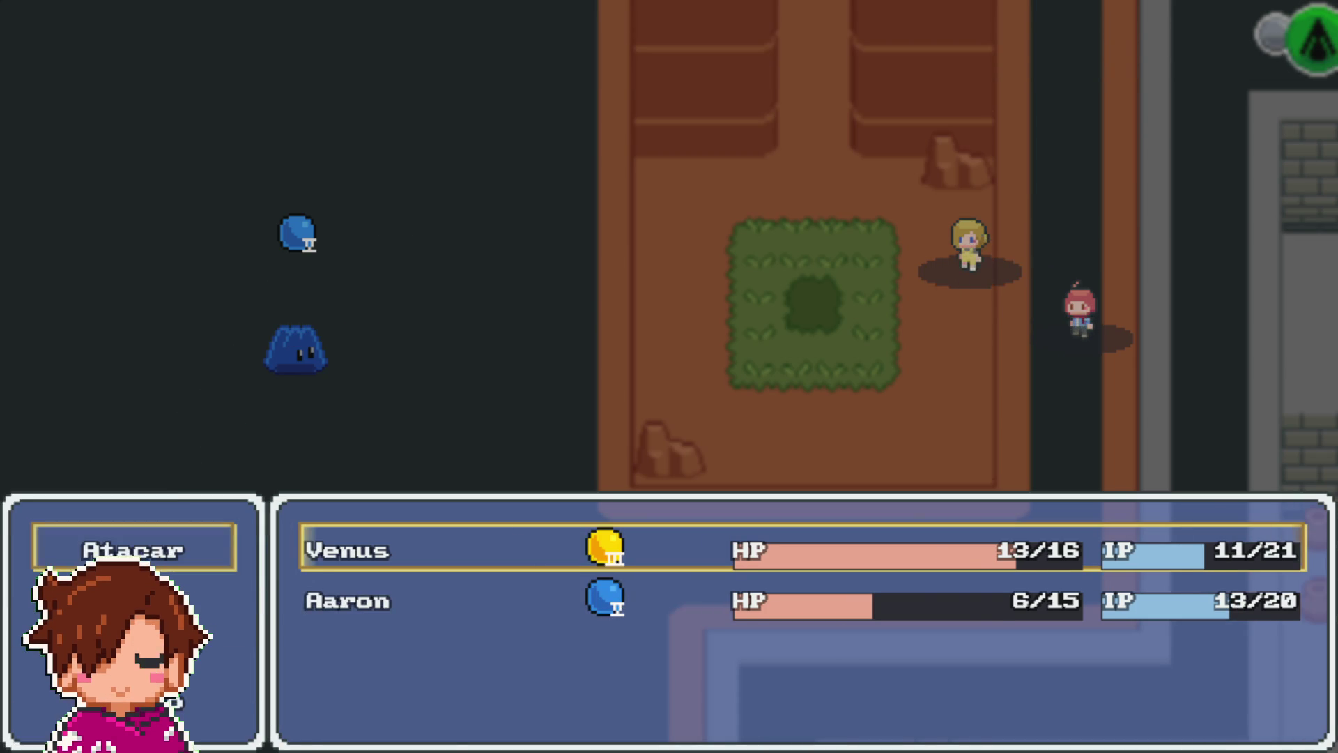
key("Return")
key("Return")
key("Return")
key("Return")
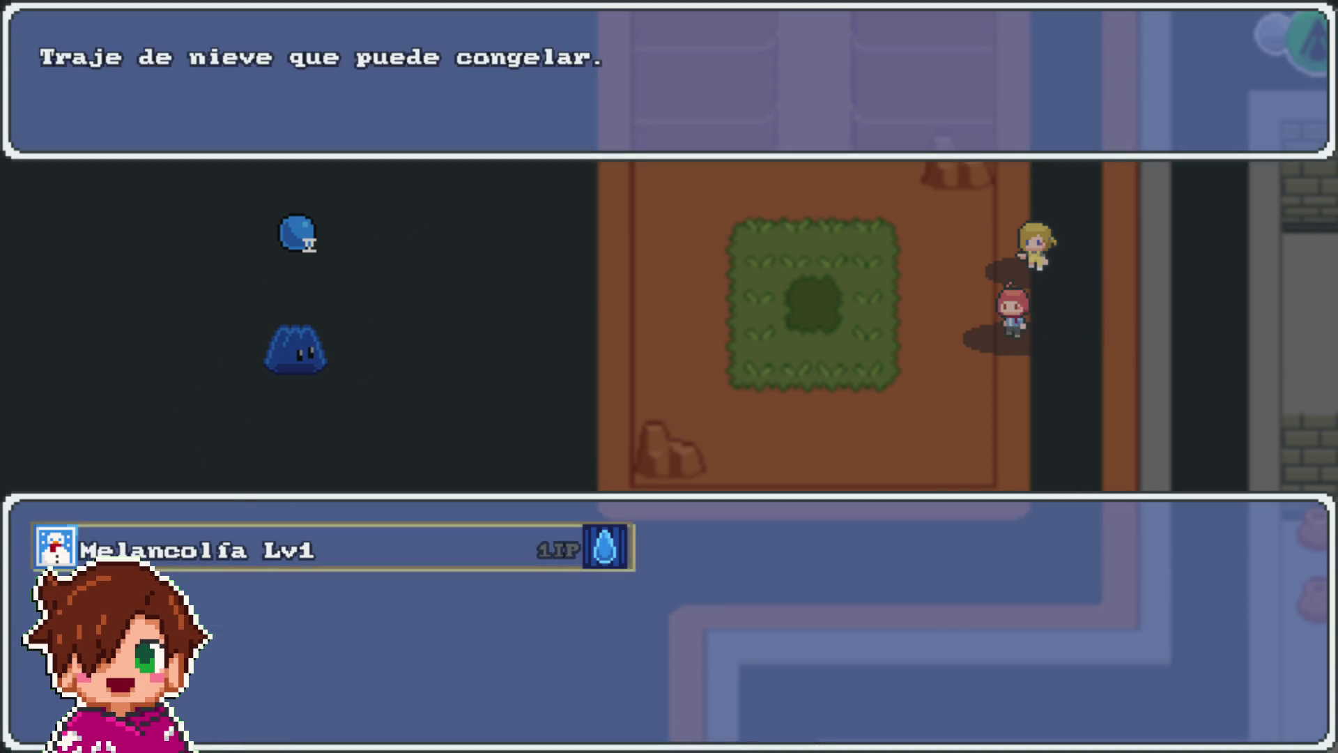
key("Return")
key("Return")
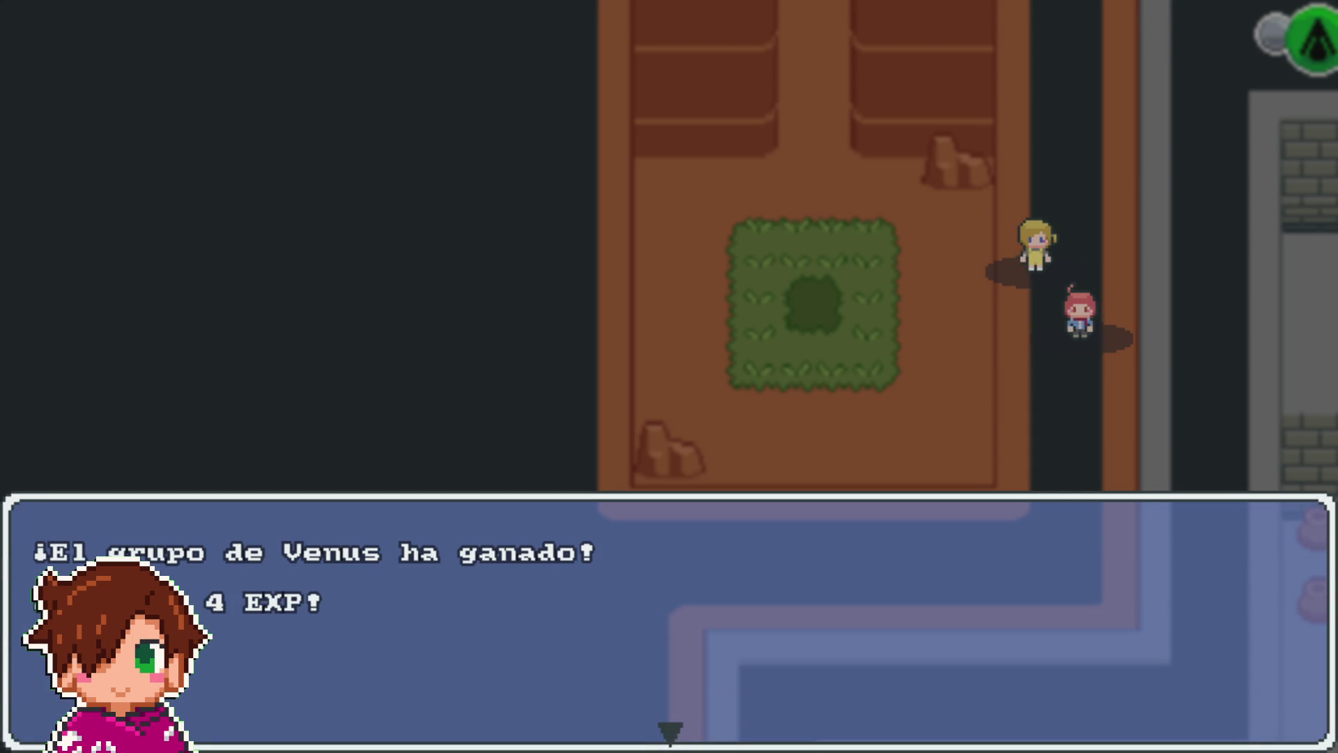
key("Return")
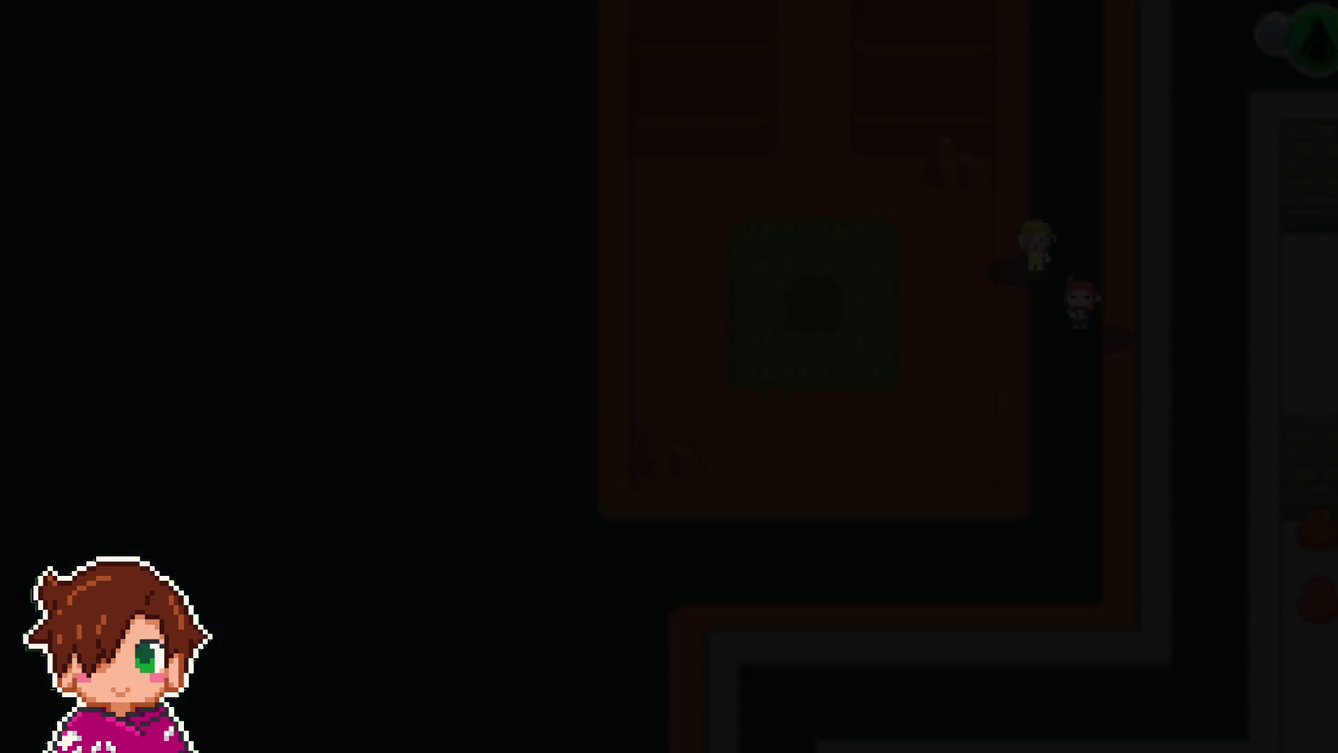
- Step onto the orb to collect it, then walk up the passage and along the ledge
key("Right")
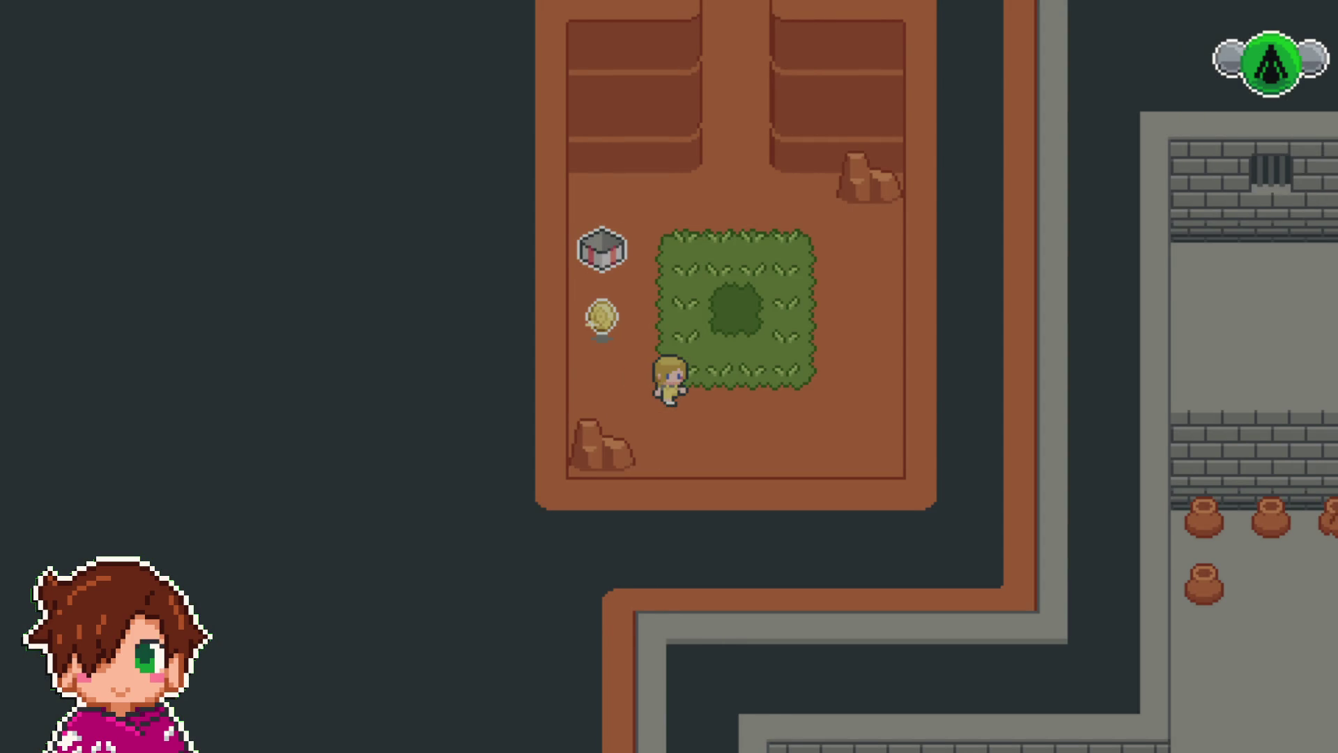
key("Up")
key("Left")
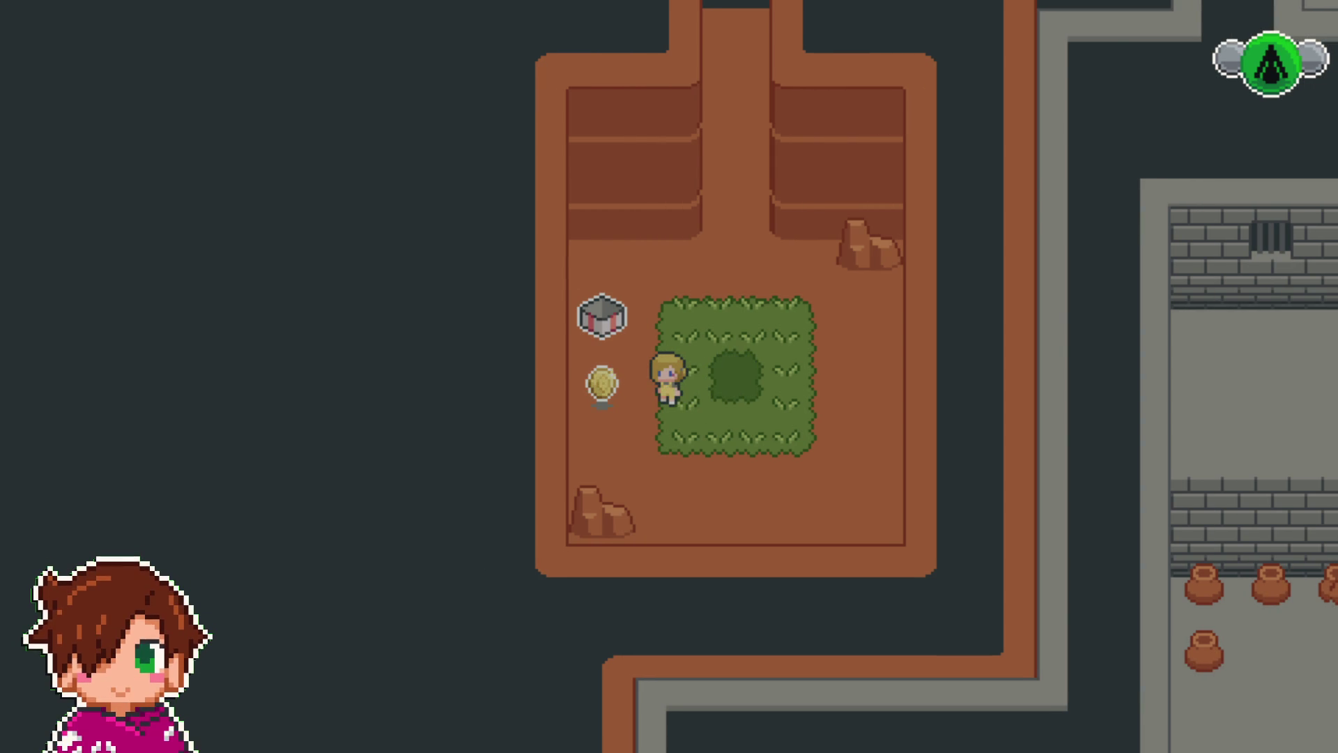
key("Left")
key("Right")
key("Up")
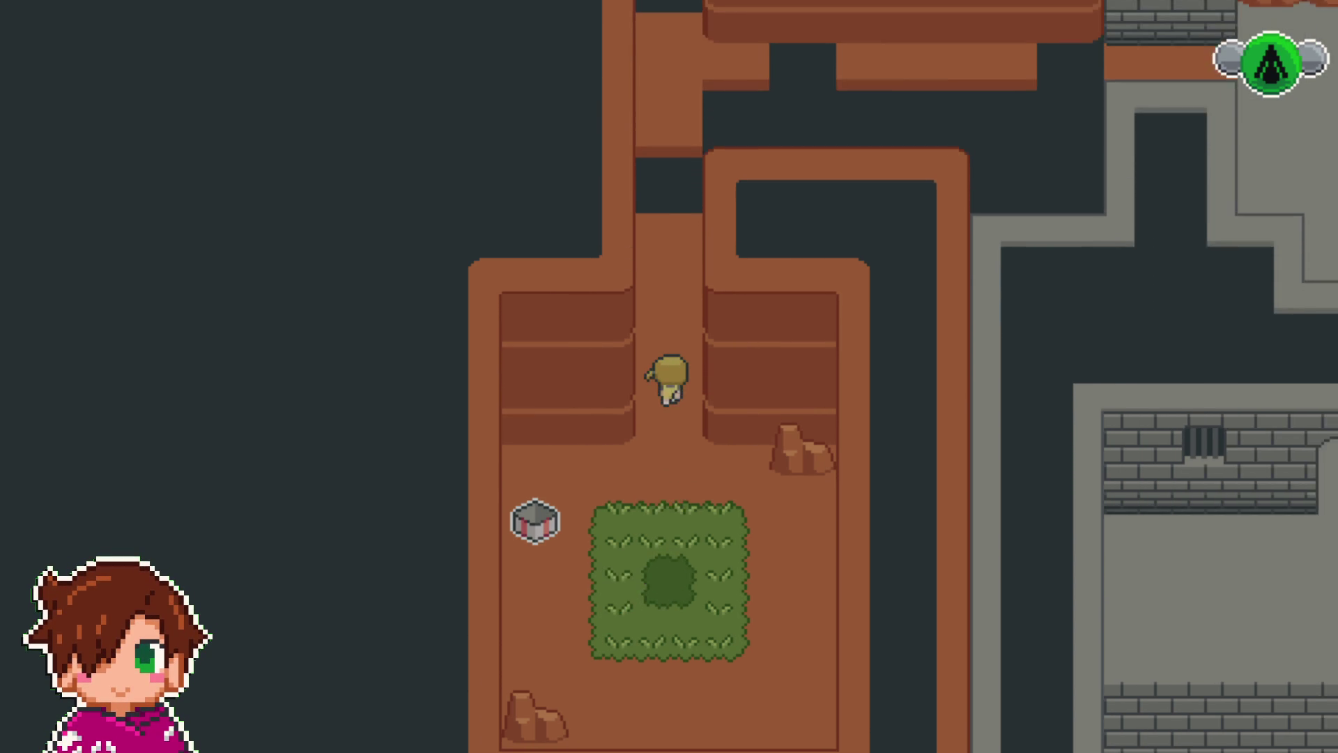
key("Up")
key("Left")
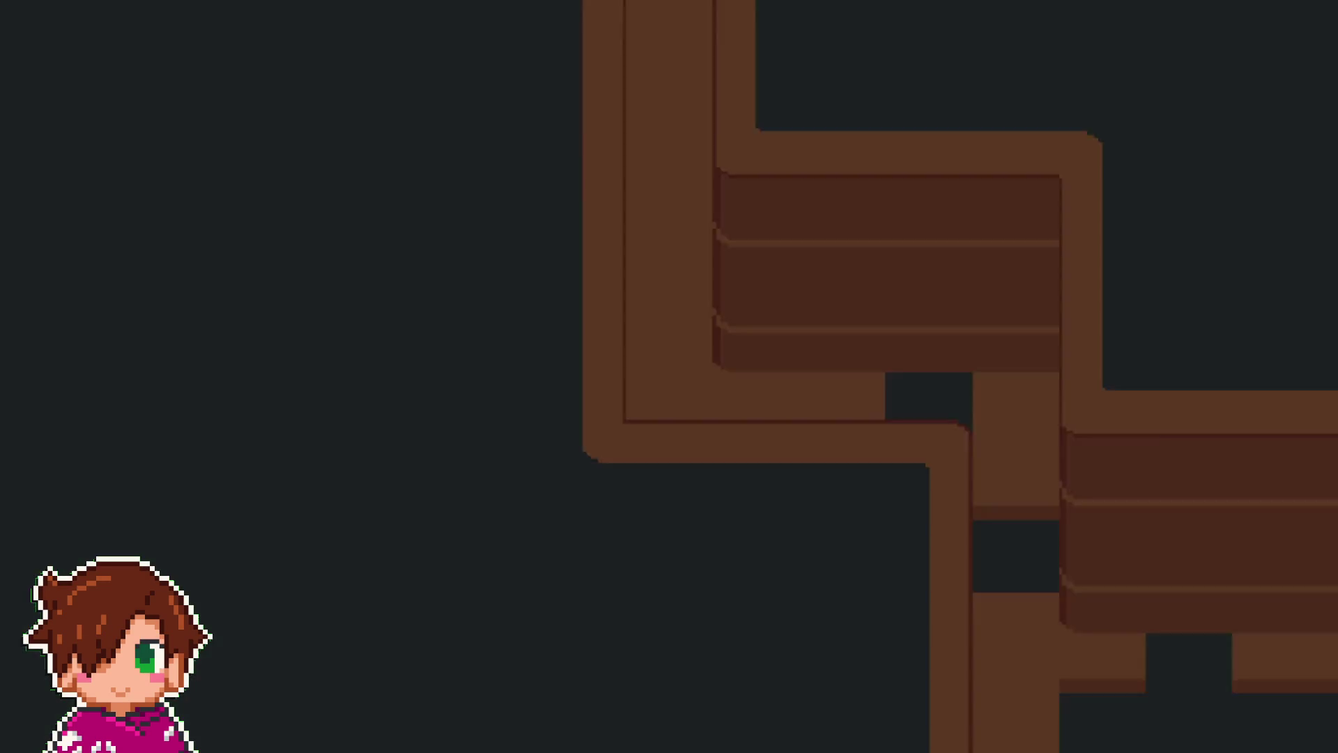
- Defeat the winged enemy with Venus's Toque Aureo and Aaron's Melancolía
key("Return")
key("Return")
key("Return")
key("Return")
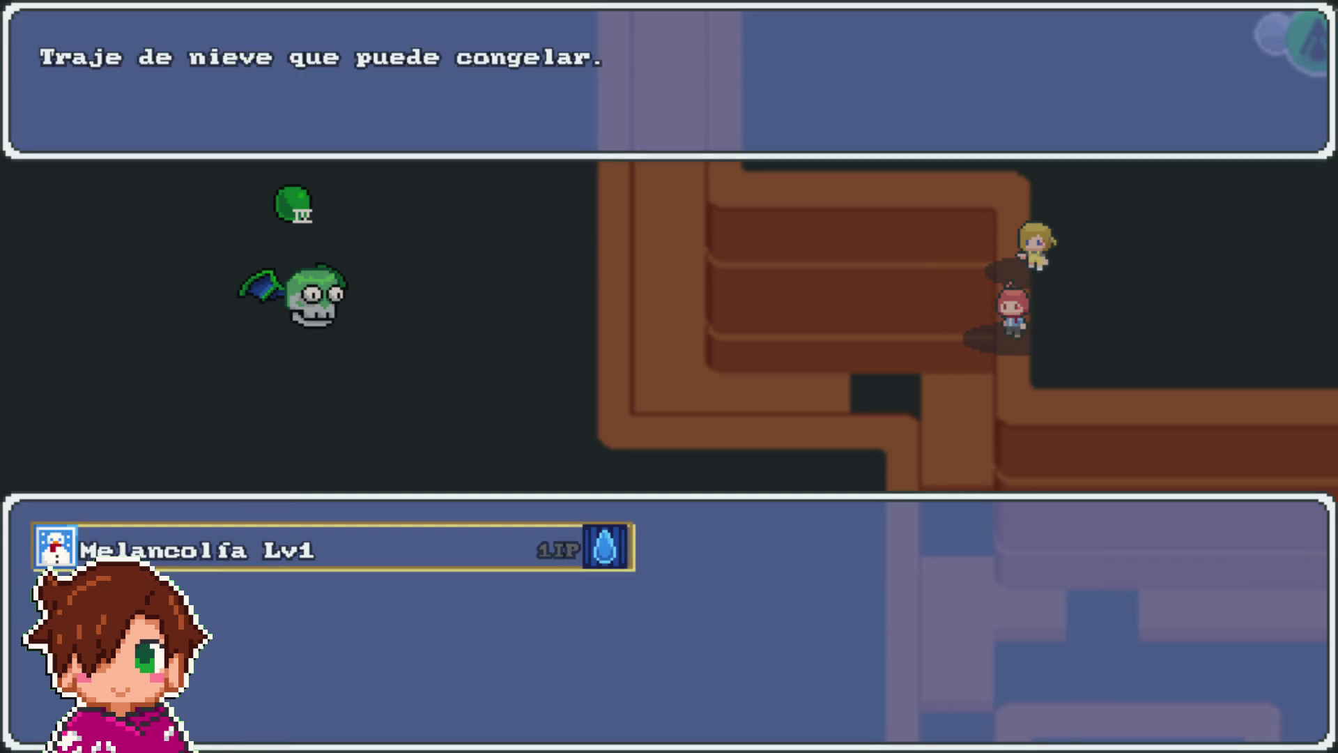
key("Return")
key("Return")
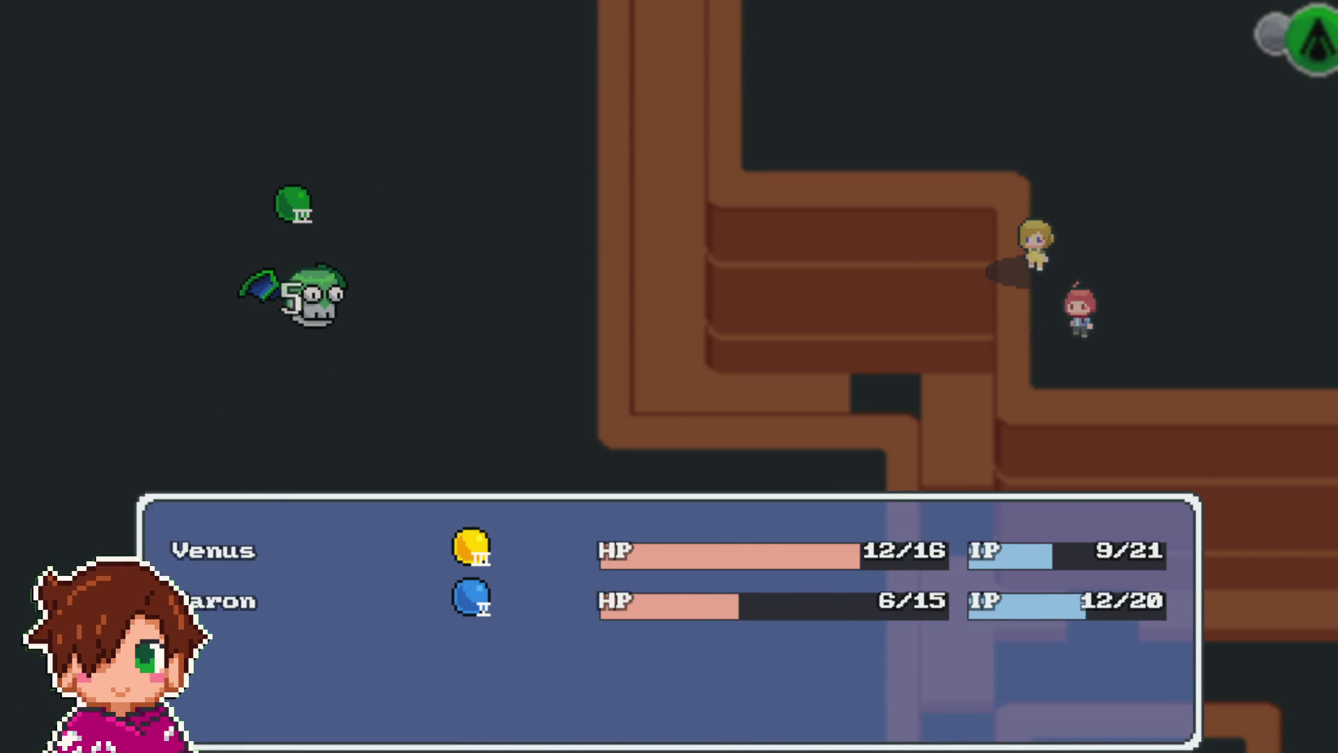
key("Return")
key("Return")
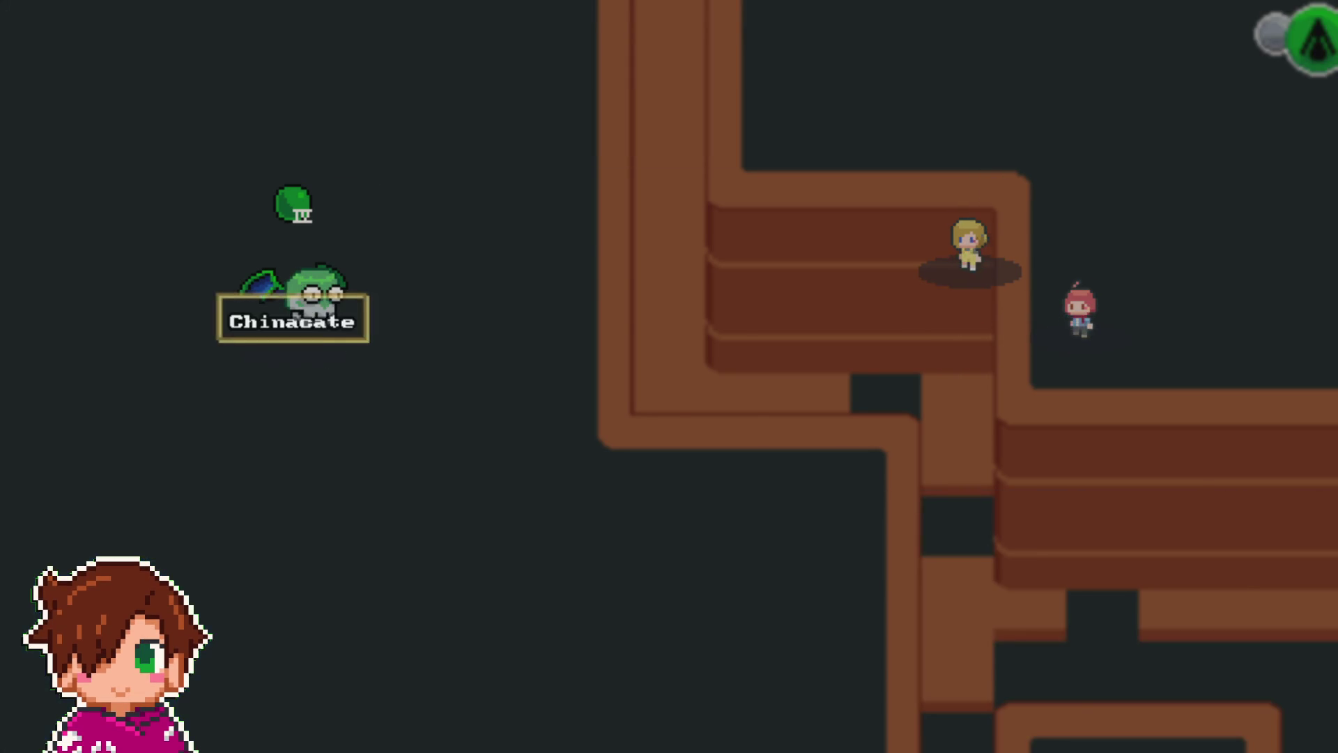
key("Return")
key("Return")
key("Return")
key("Return")
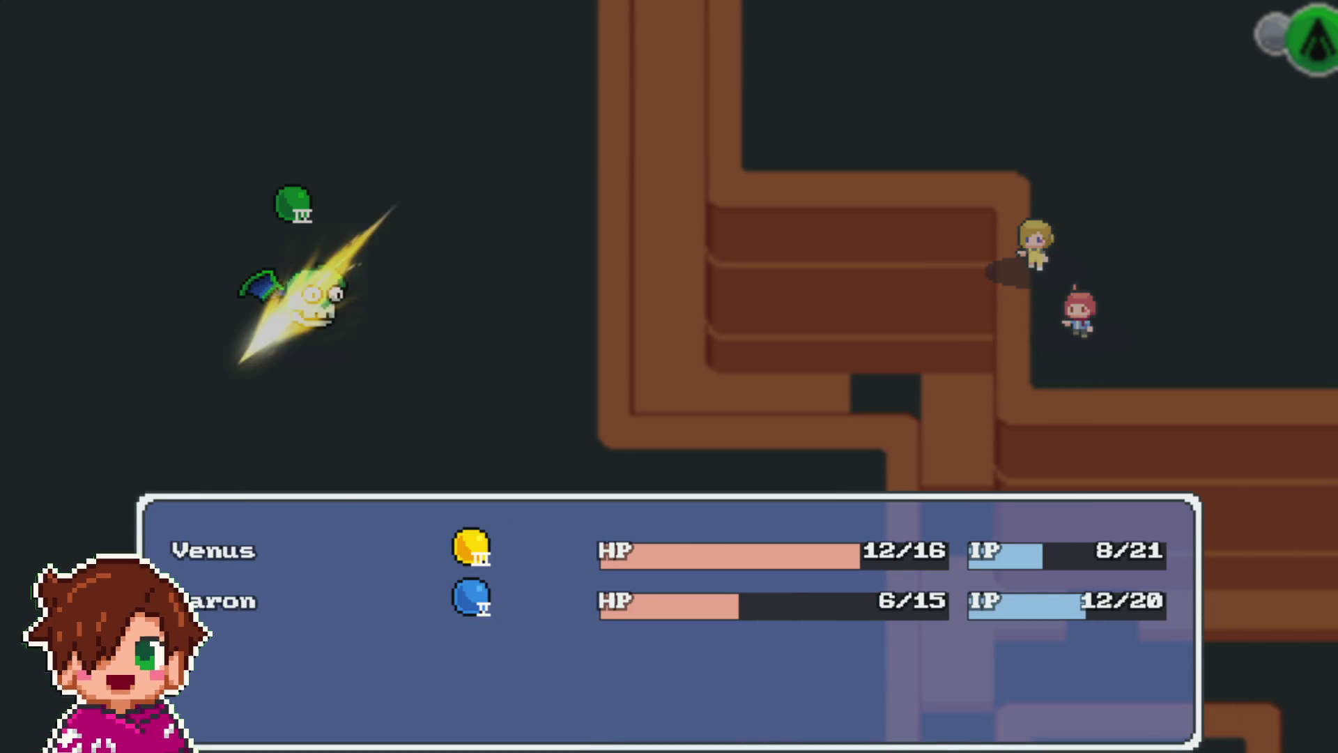
key("Return")
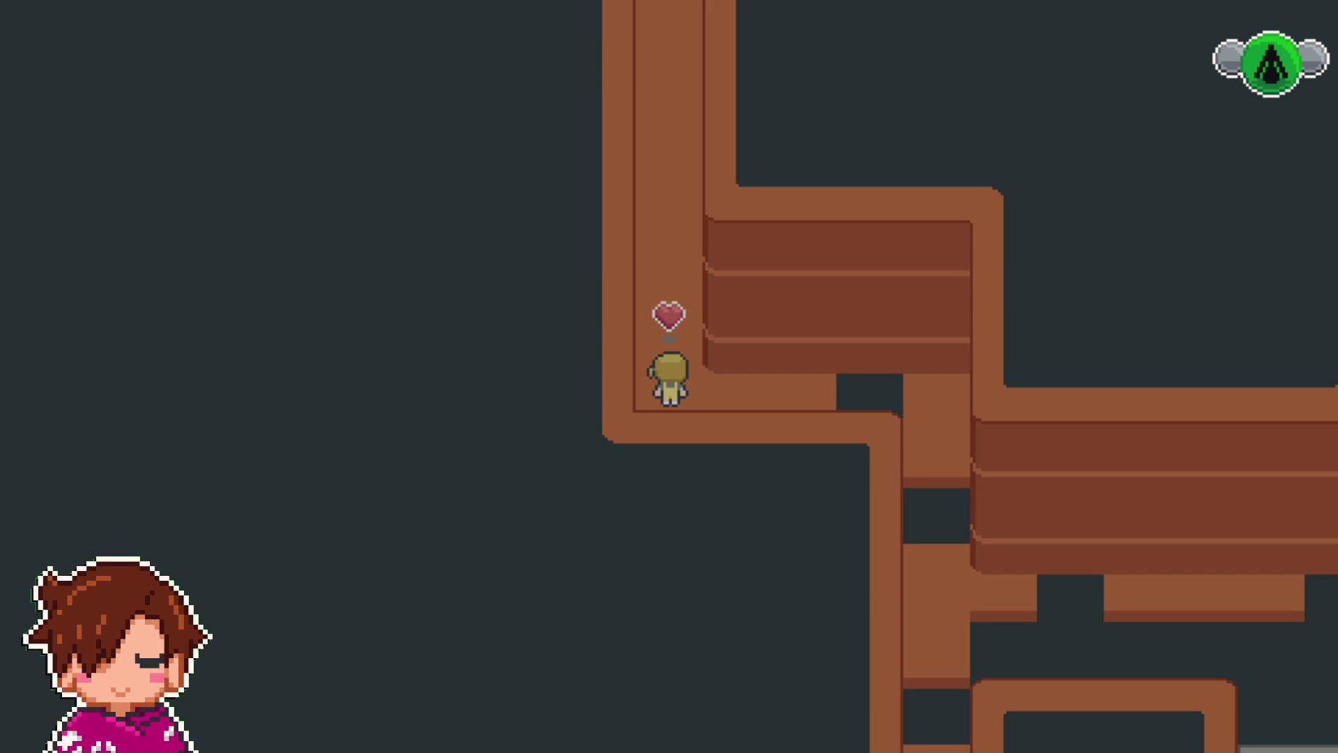
- Walk up the corridor into the brick-walled courtyard and into the blue slime
key("Up")
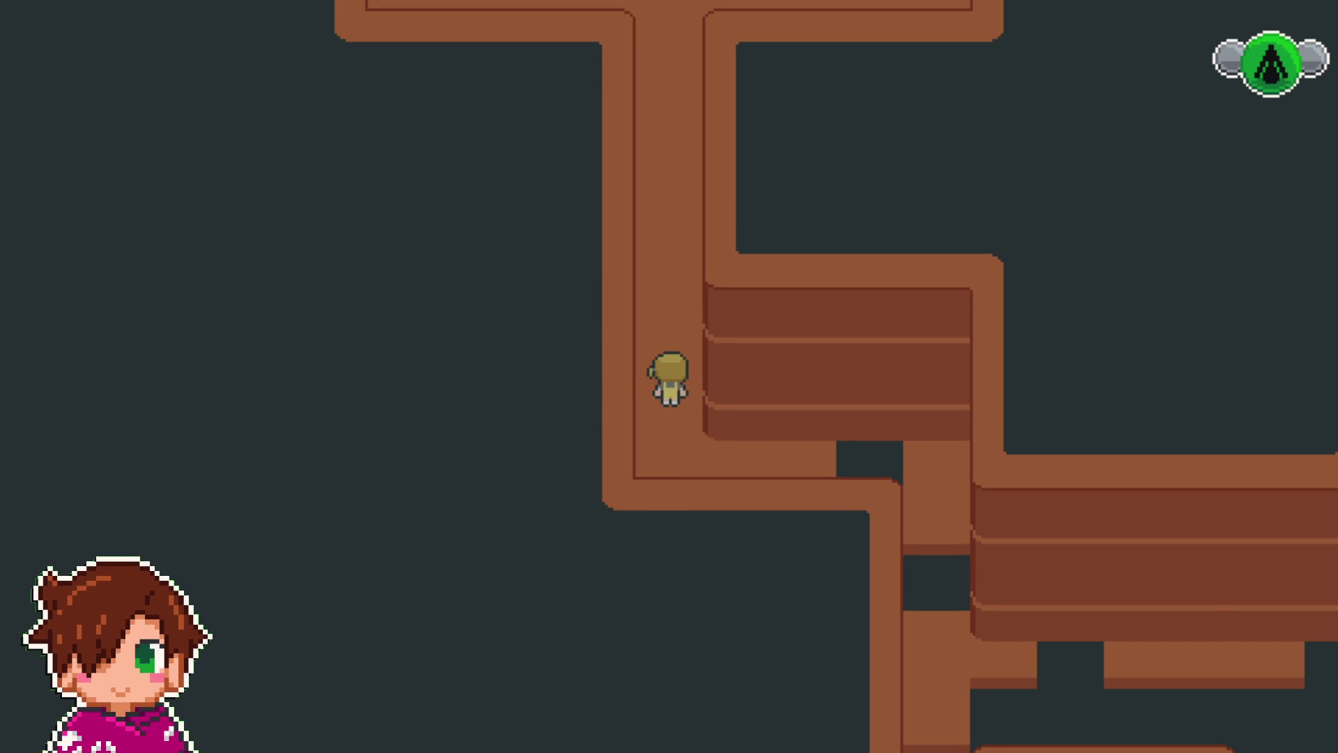
key("Up")
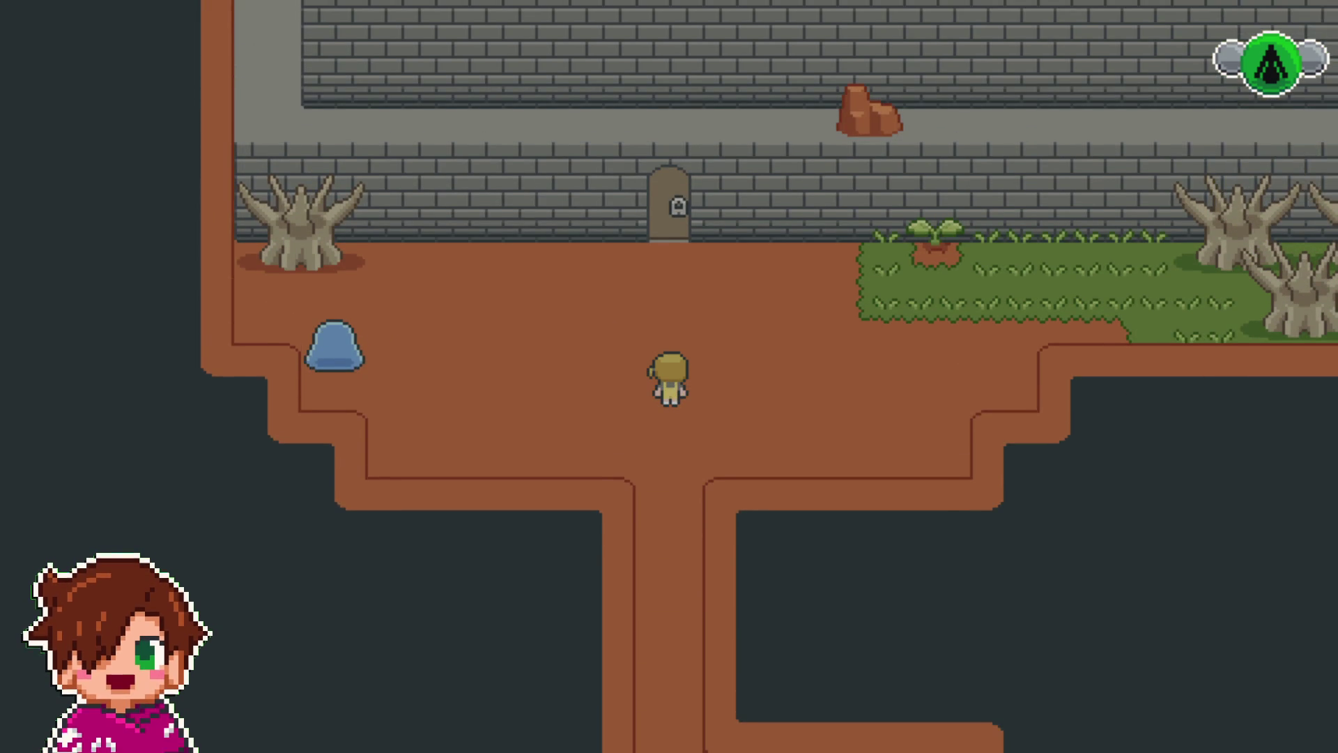
key("Up")
key("Left")
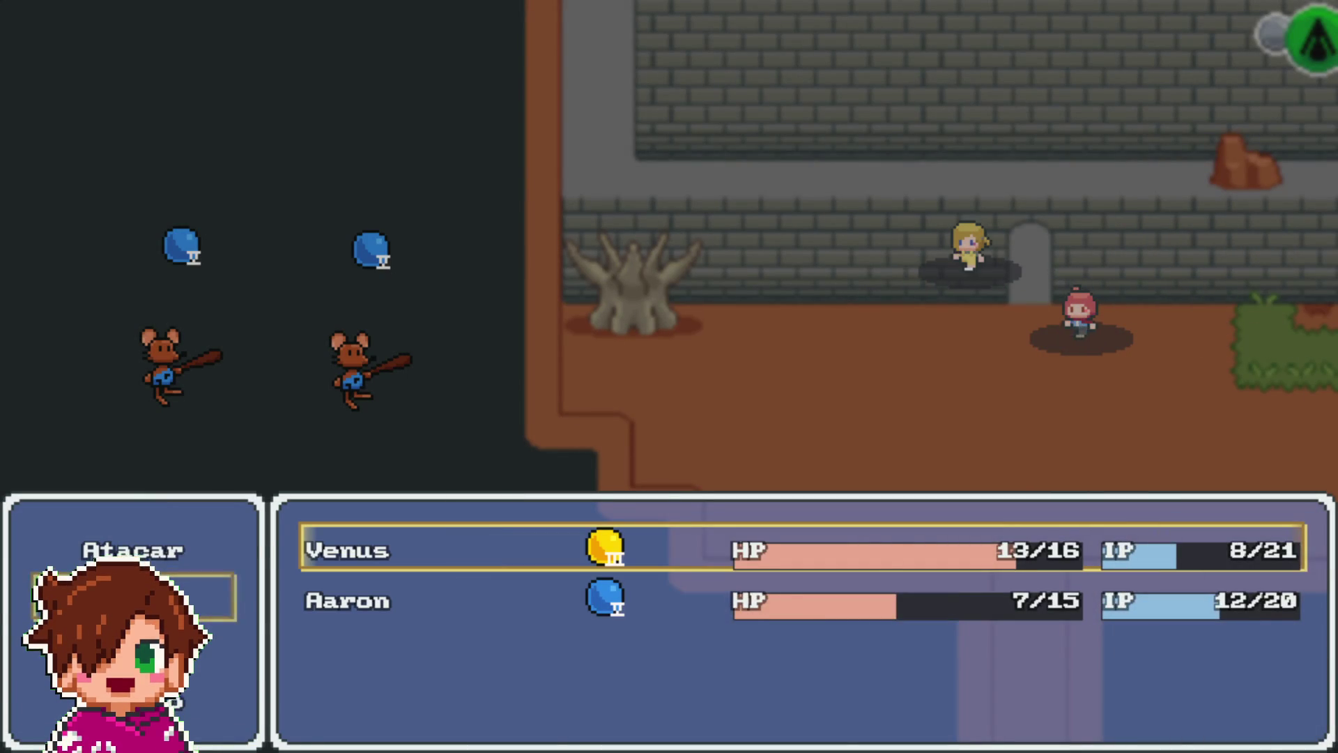
- Defeat Roedor A and B using Venus's Toque Aureo and an attack from Aaron
key("Return")
key("Return")
key("Return")
key("Return")
key("Return")
key("Return")
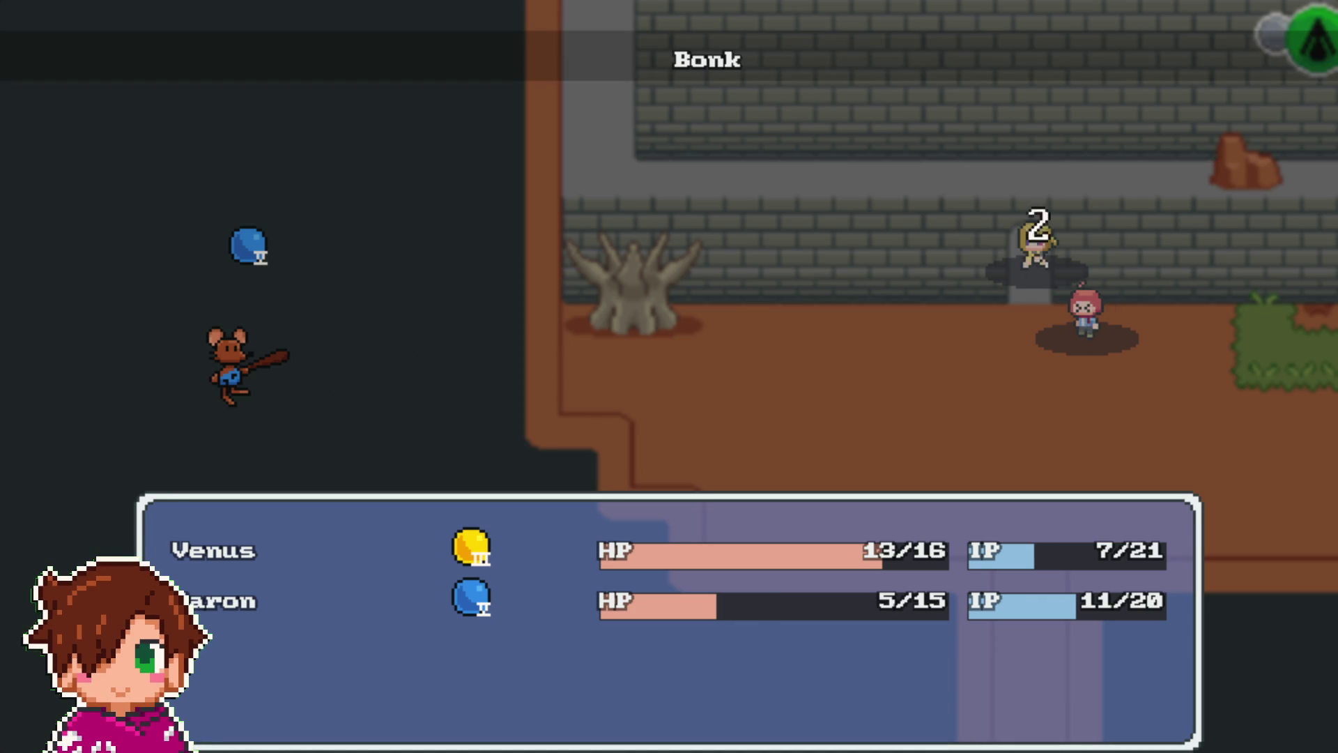
key("Return")
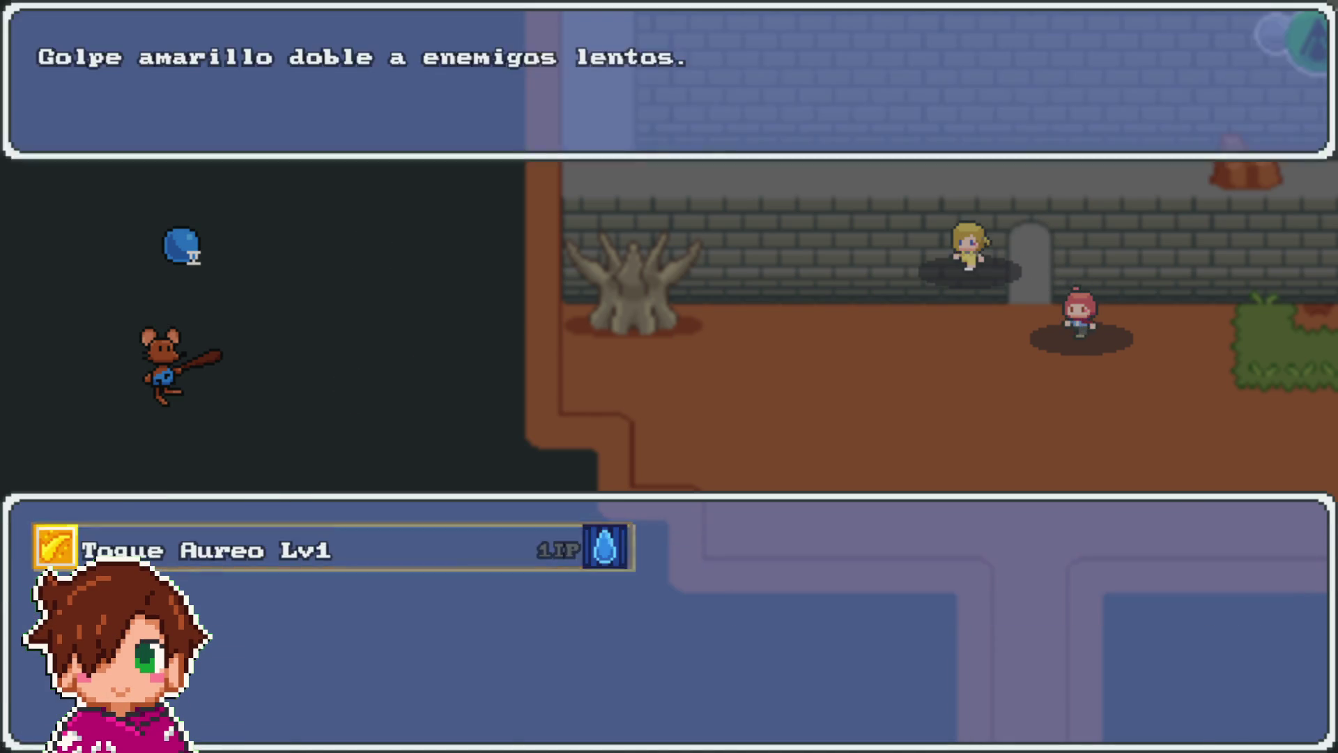
key("Return")
key("Return")
key("Return")
key("Escape")
key("Down")
key("Return")
key("Return")
key("Return")
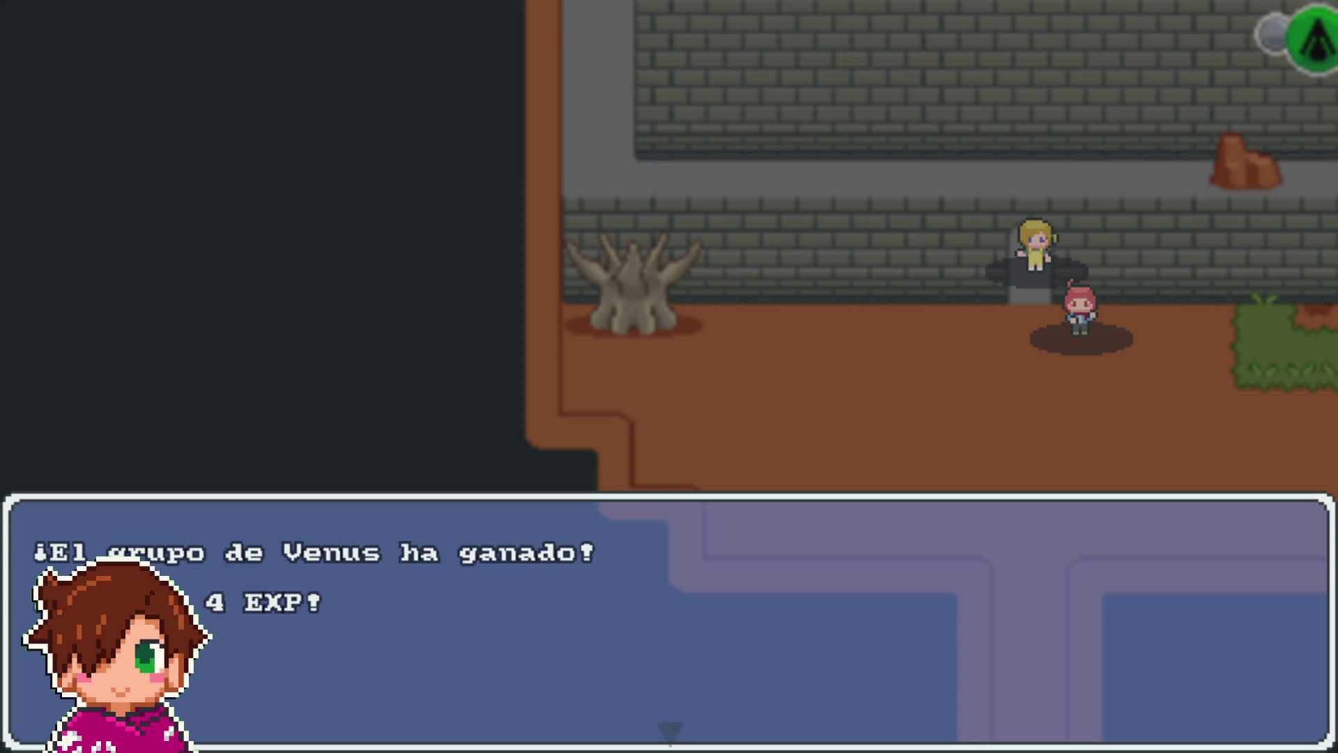
key("Return")
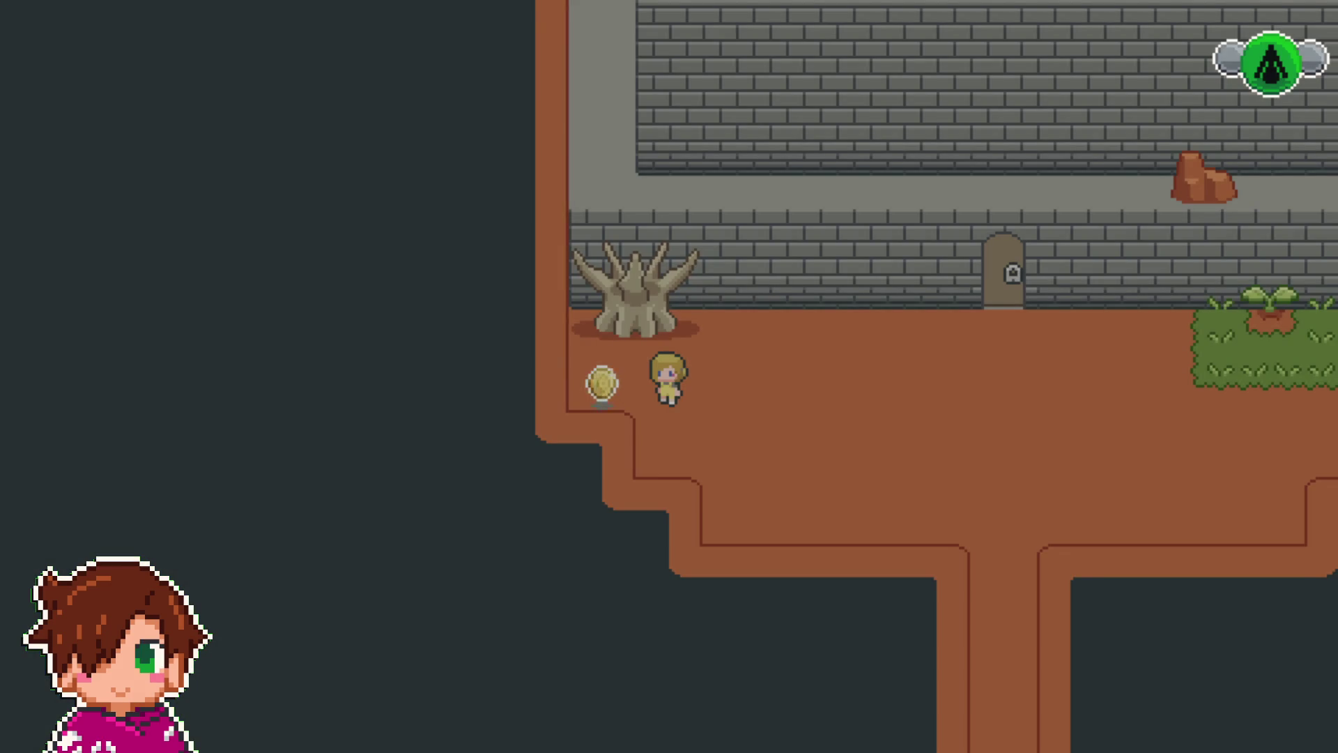
- Collect the coin and climb the beanstalk onto the wall ledge
key("Right")
key("Left")
key("Right")
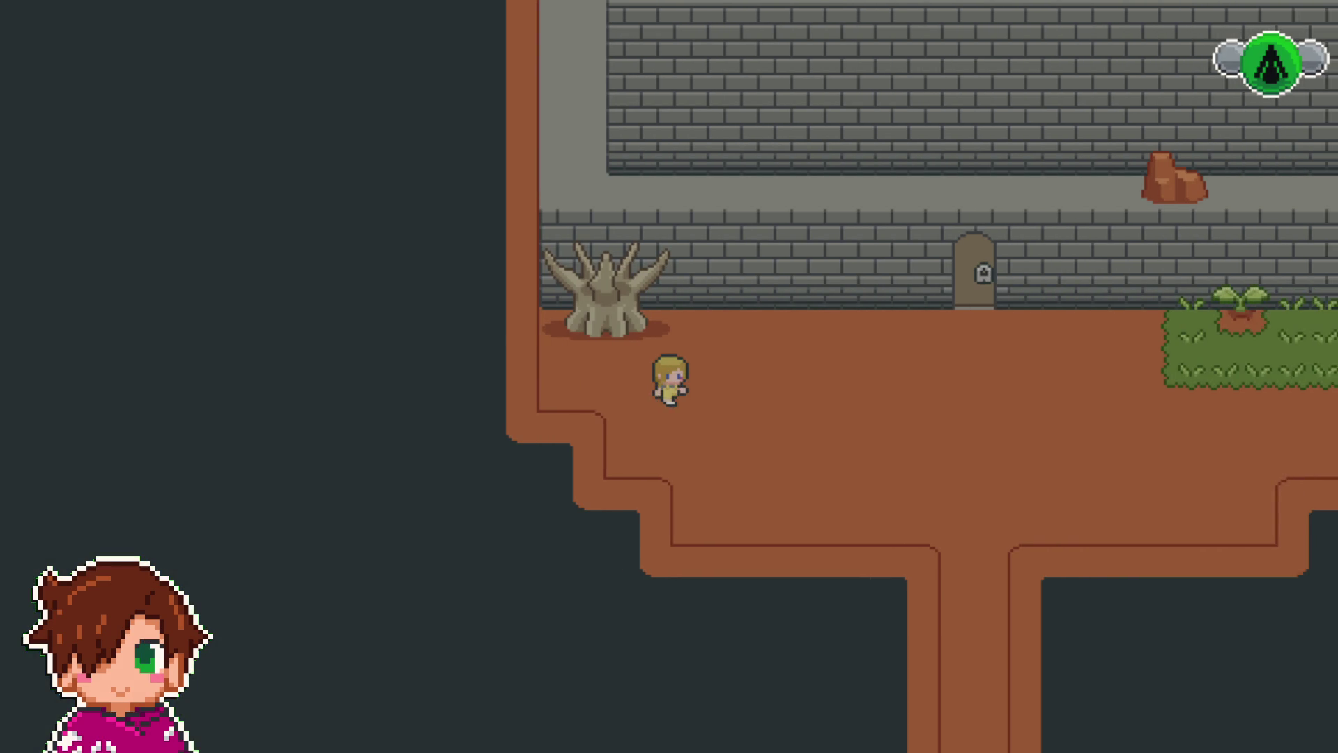
key("Right")
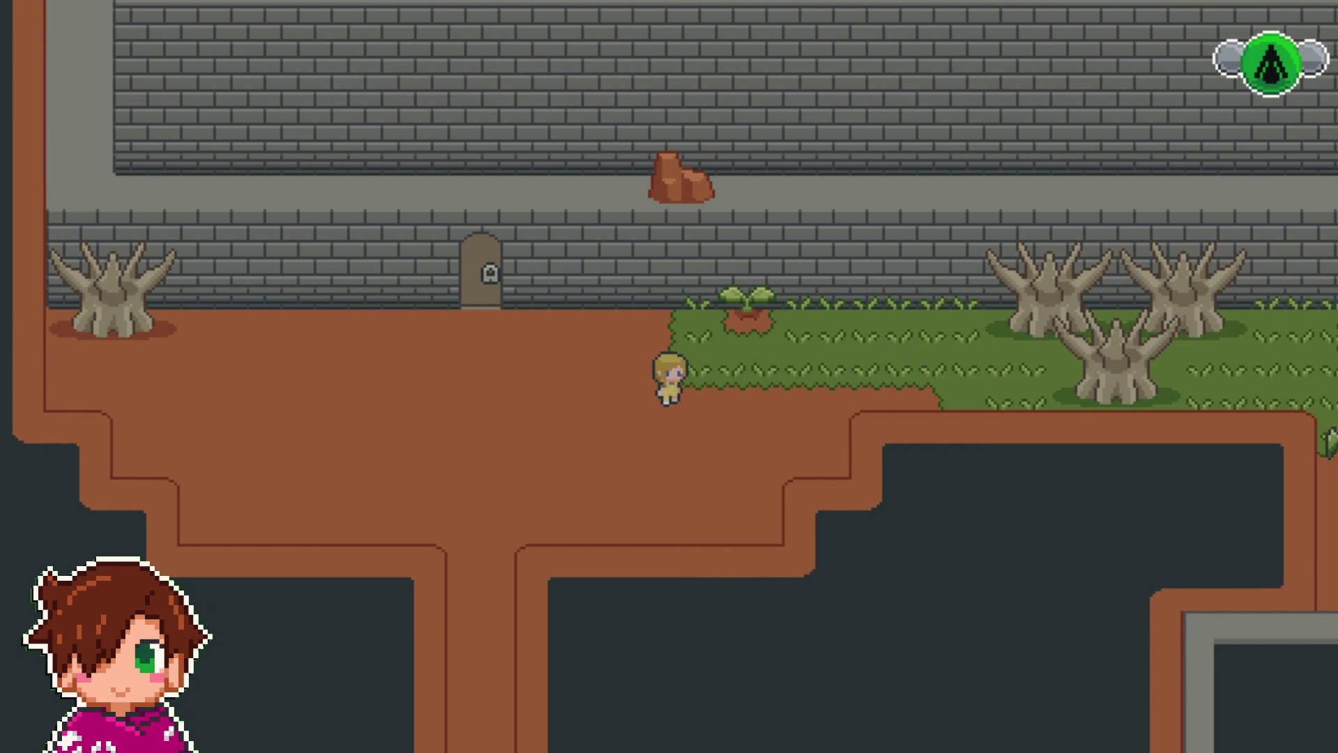
key("Up")
key("Up")
key("Down")
key("Right")
key("Up")
key("Right")
key("Right")
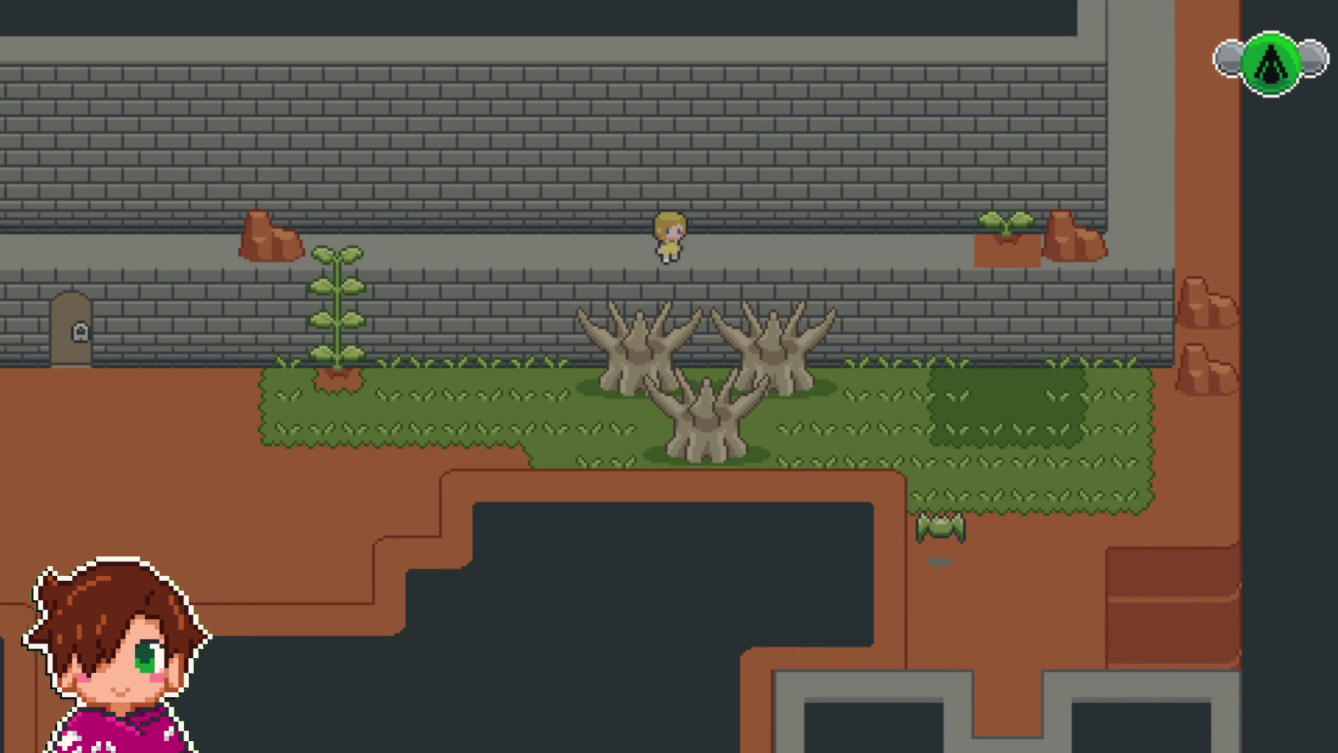
key("Right")
- Climb down to the dirt path, pick up the key, and walk into the corridor
key("Down")
key("Down")
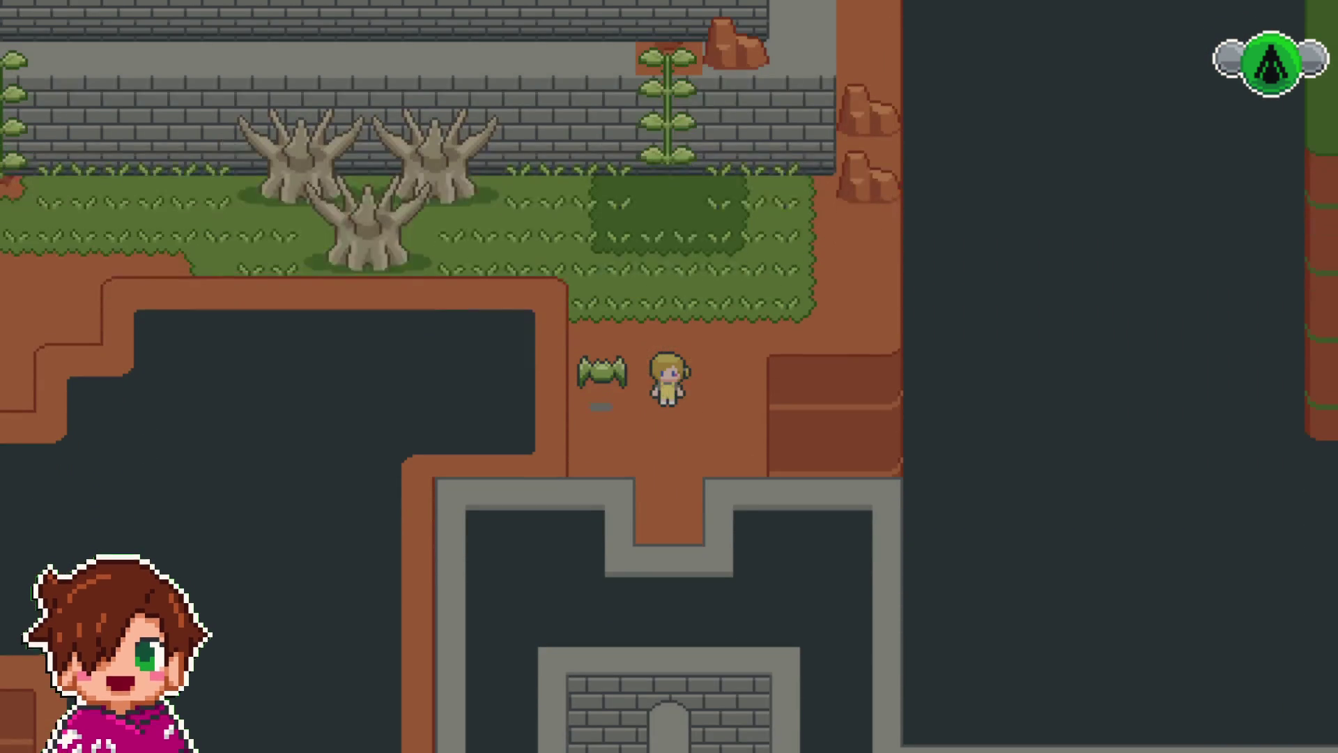
key("Down")
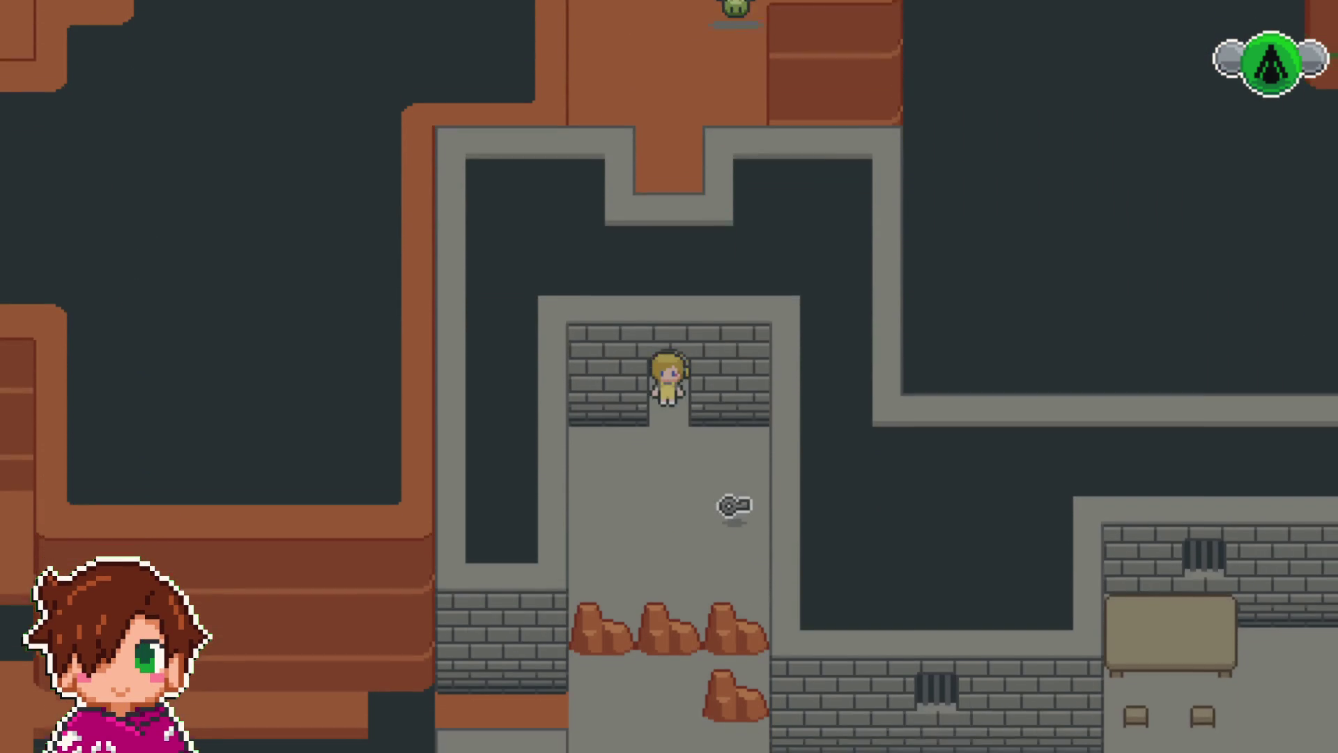
key("Right")
key("Return")
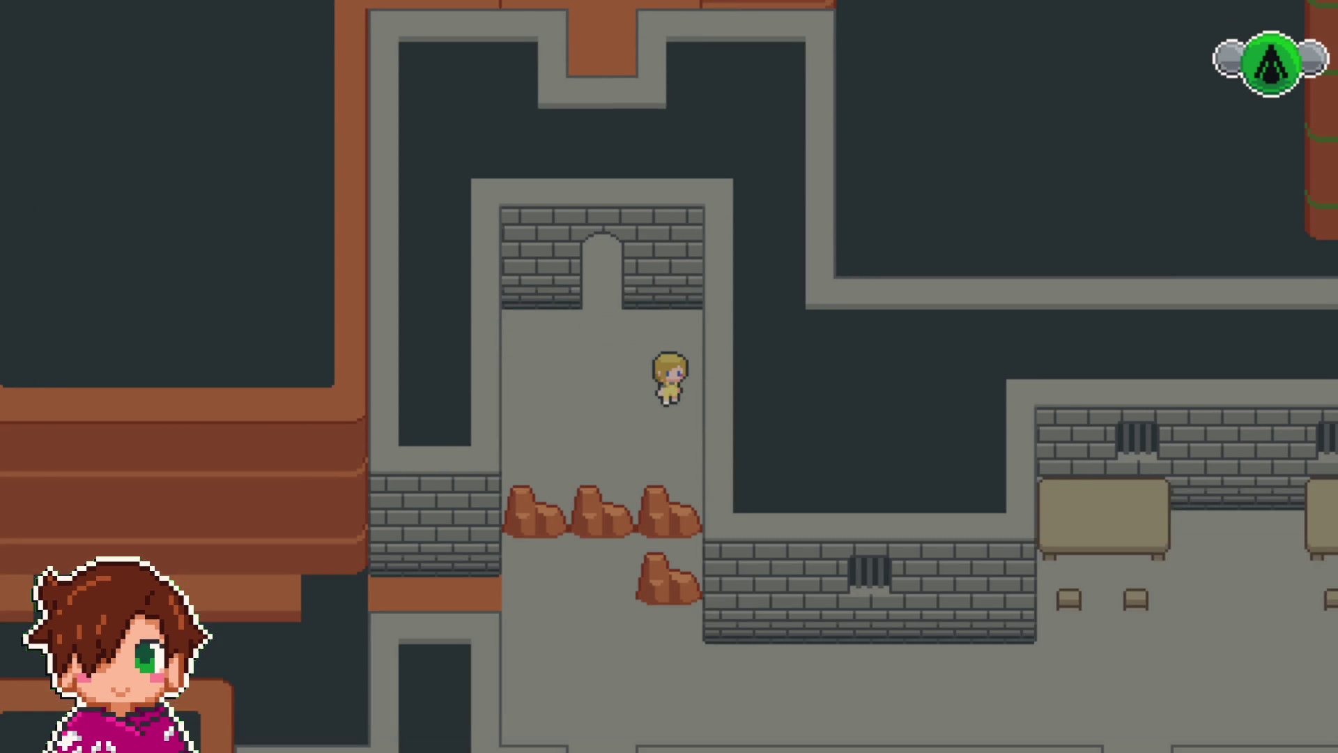
key("Left")
key("Up")
key("Up")
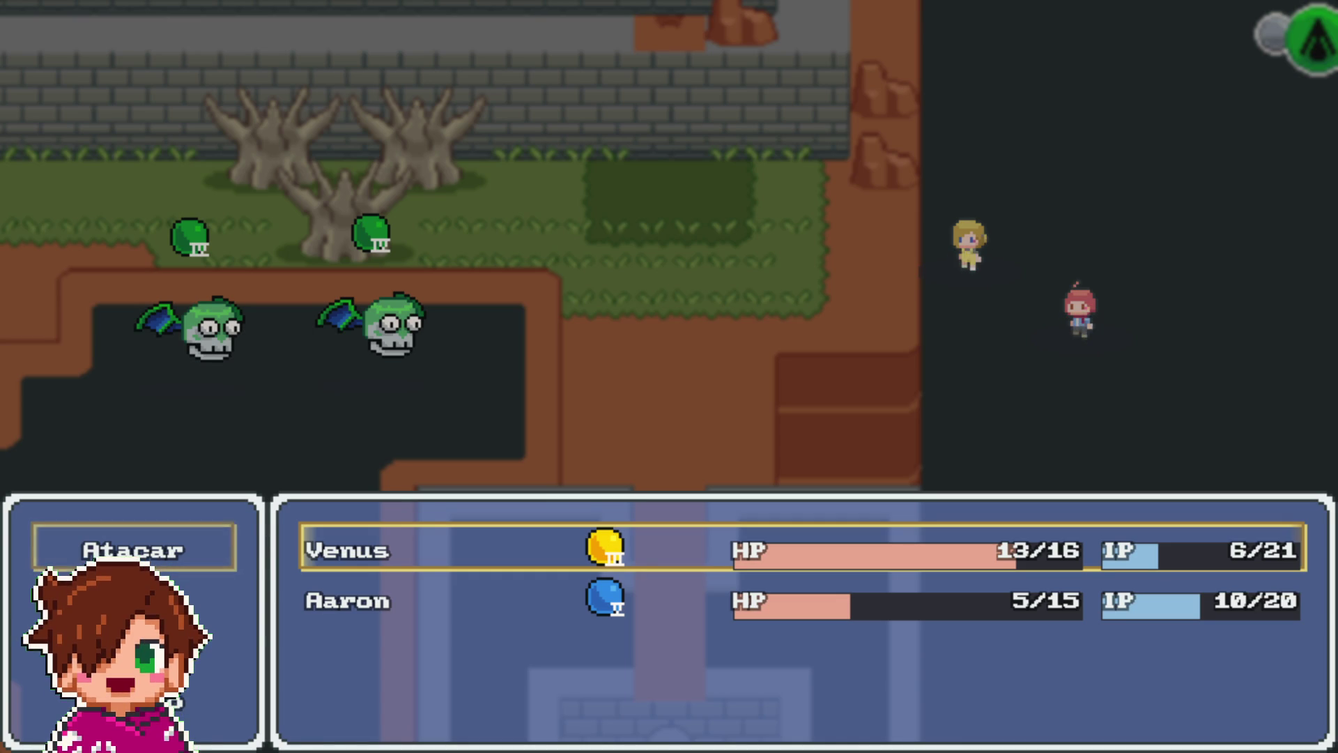
- Defeat Chinacate A and B with Toque Aureo and Melancolía, raising Venus to level 3
key("Return")
key("Return")
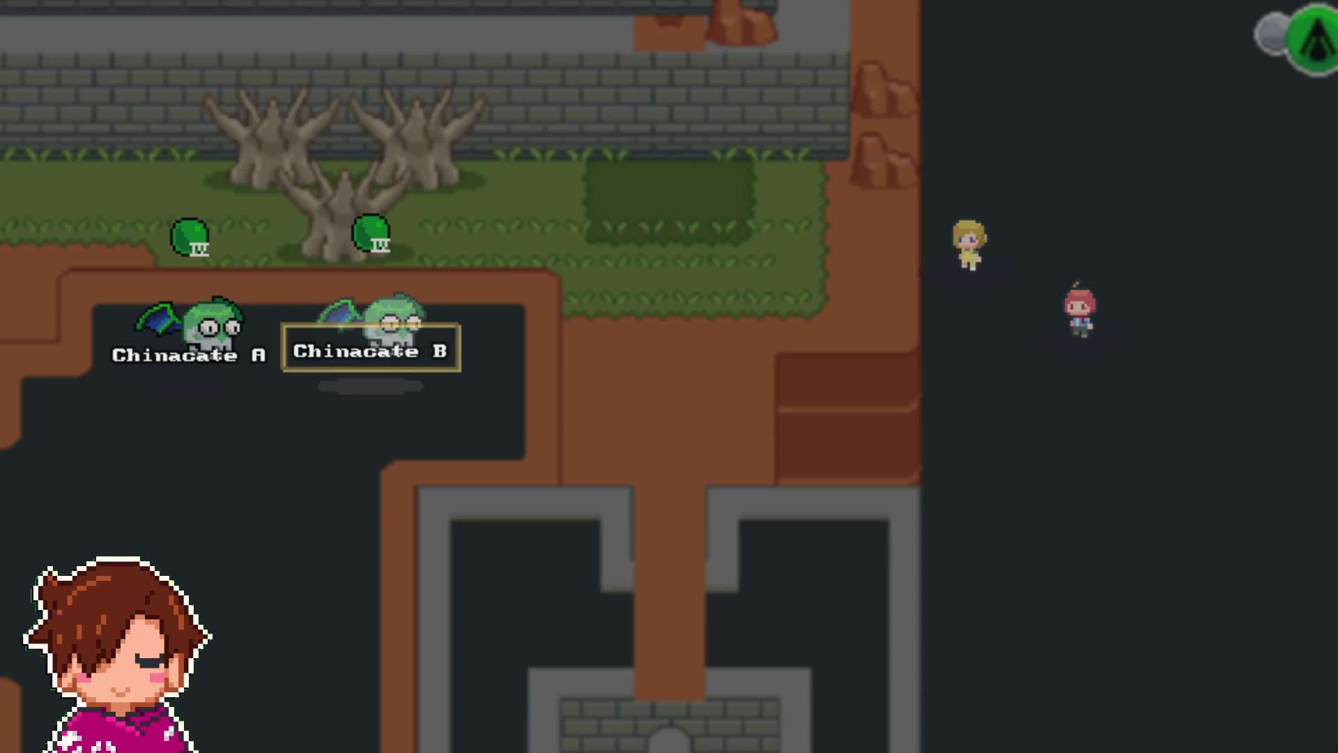
key("Return")
key("Return")
key("Return")
key("Return")
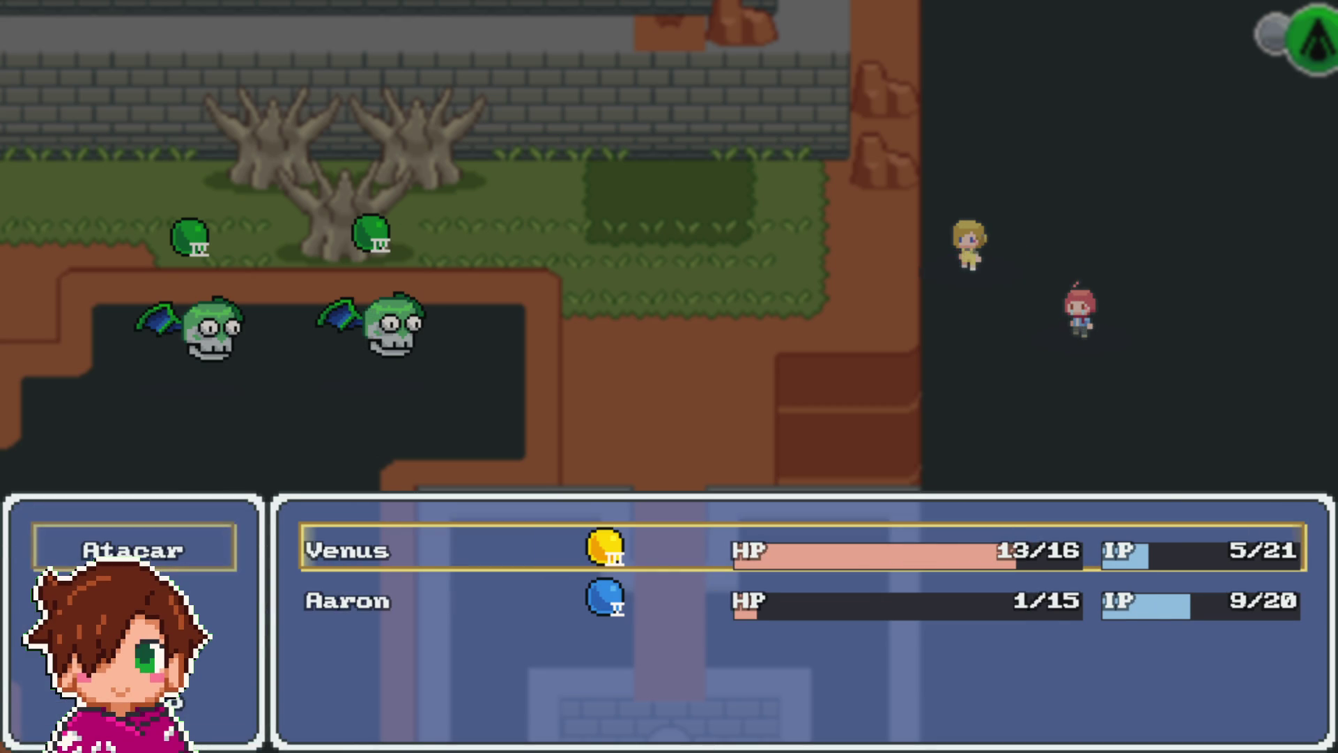
key("Return")
key("Return")
key("Return")
key("Return")
key("Return")
key("Return")
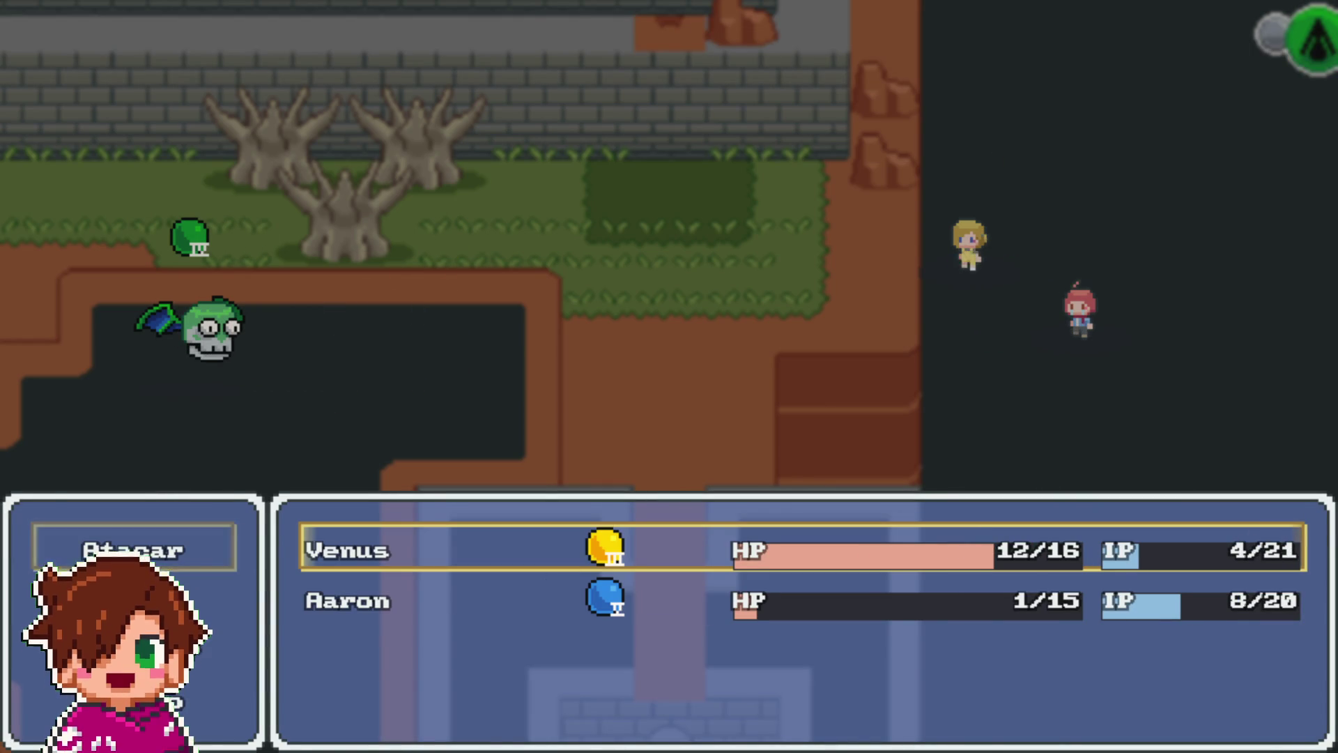
key("Return")
key("Return")
key("Return")
key("Return")
key("Return")
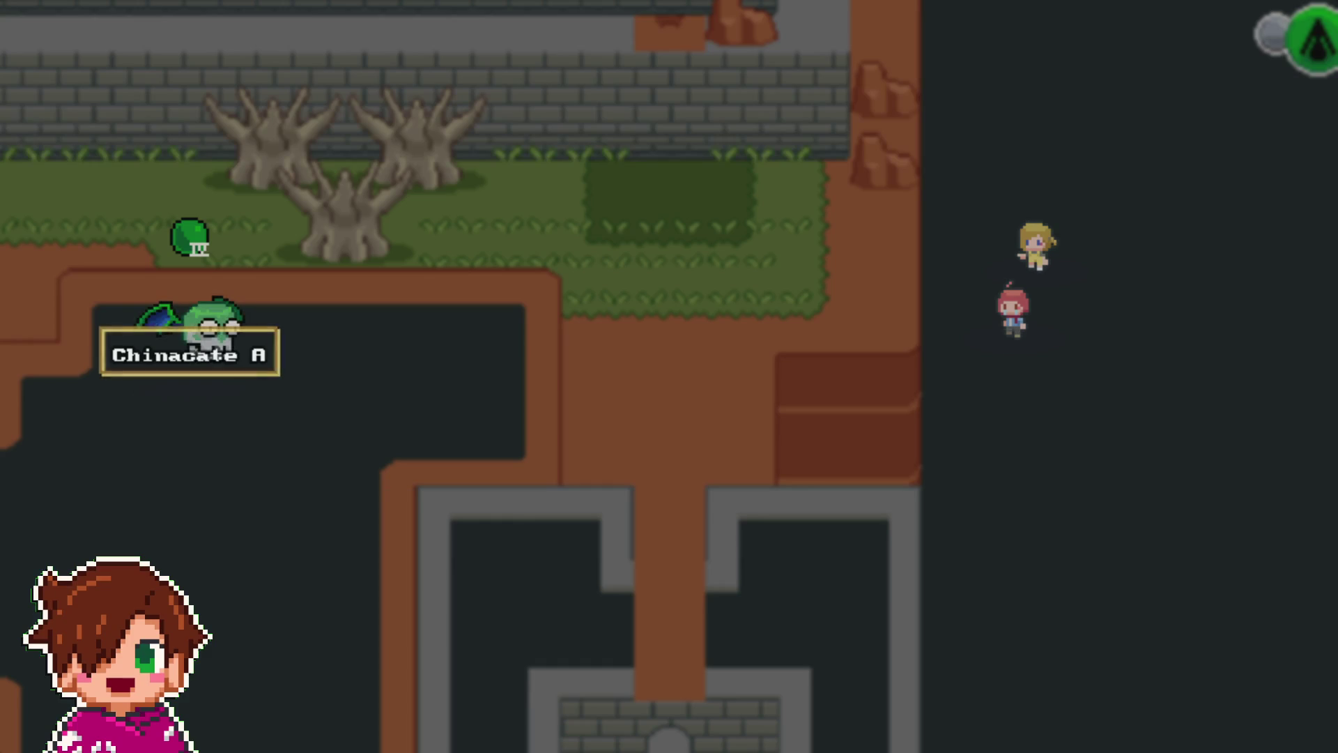
key("Return")
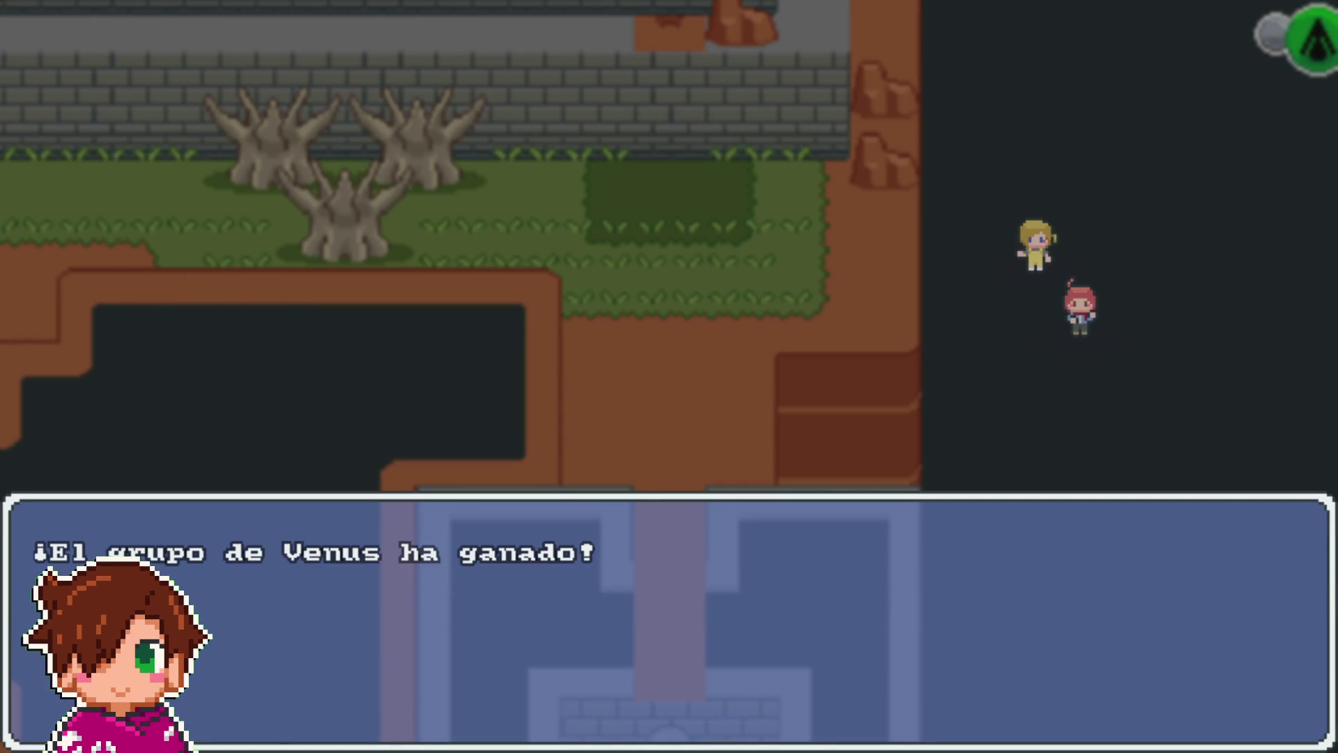
key("Return")
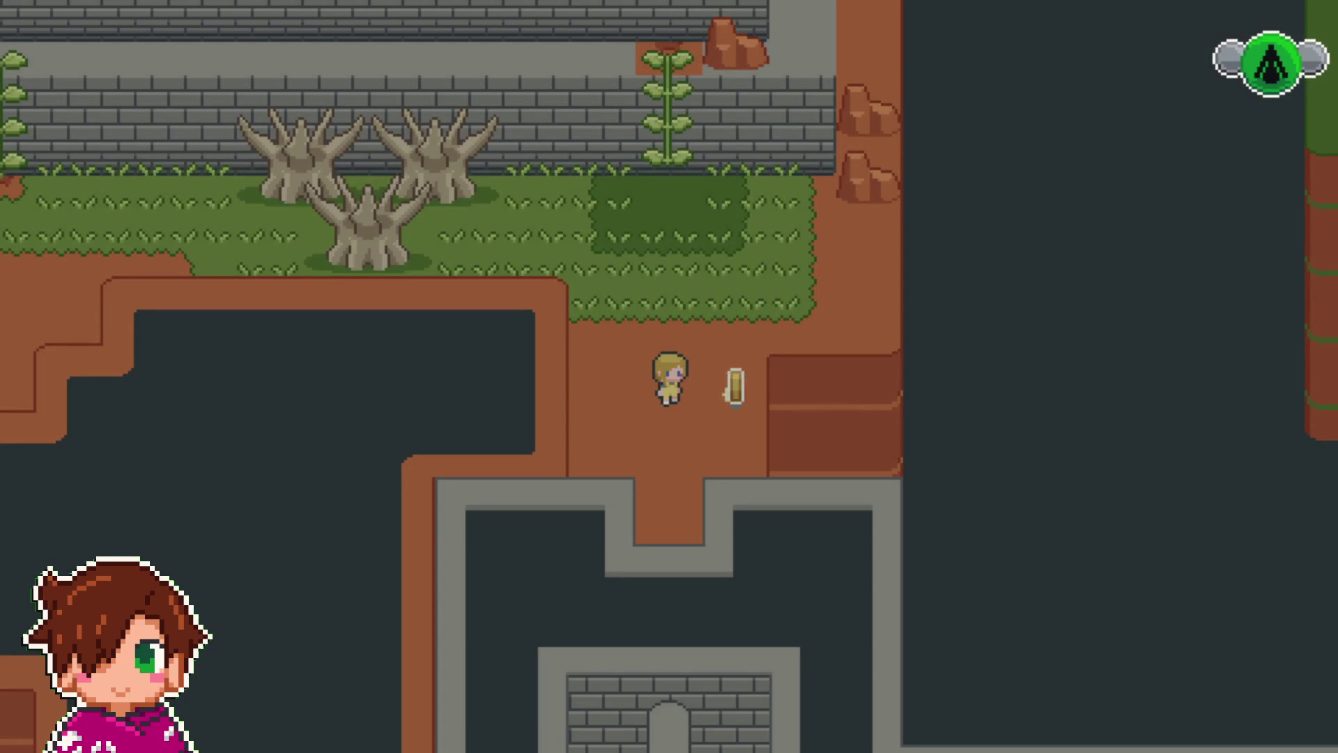
- Collect the coin, then climb the vine onto the upper ledge and walk left
key("Right")
key("Left")
key("Up")
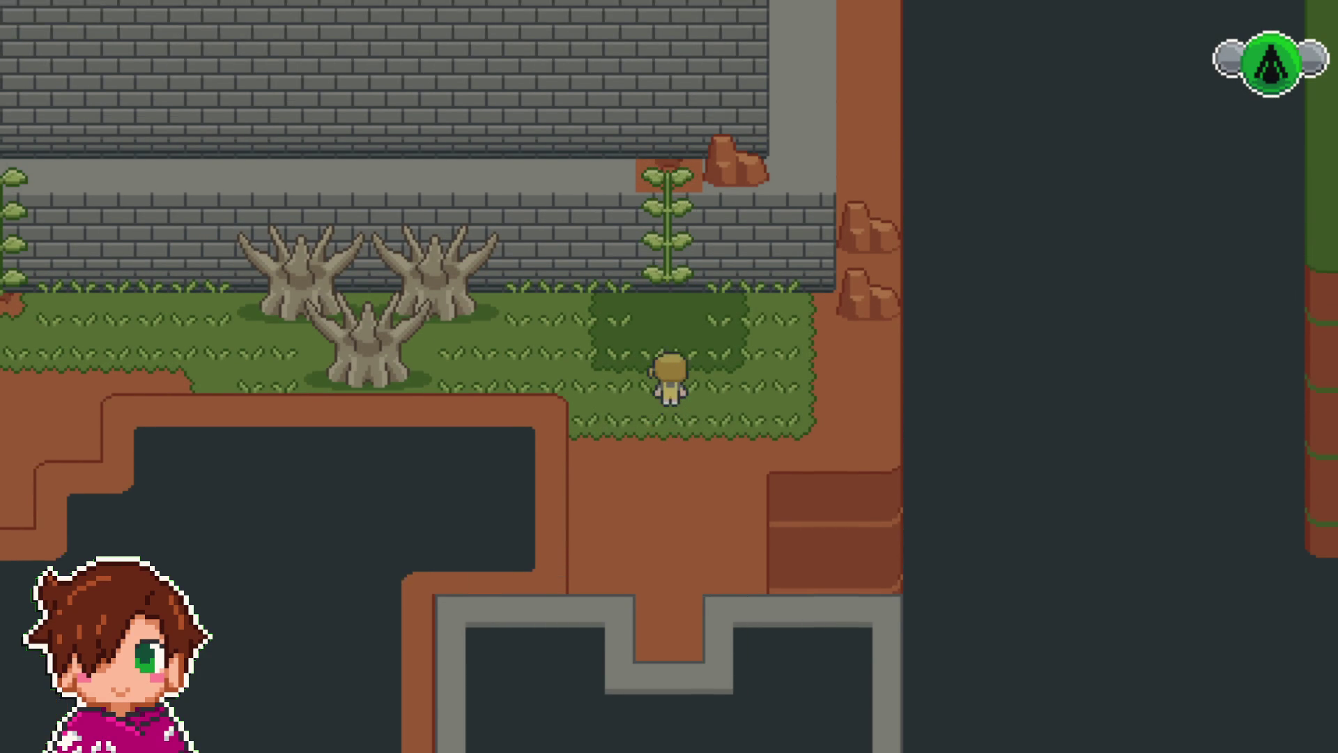
key("Up")
key("Left")
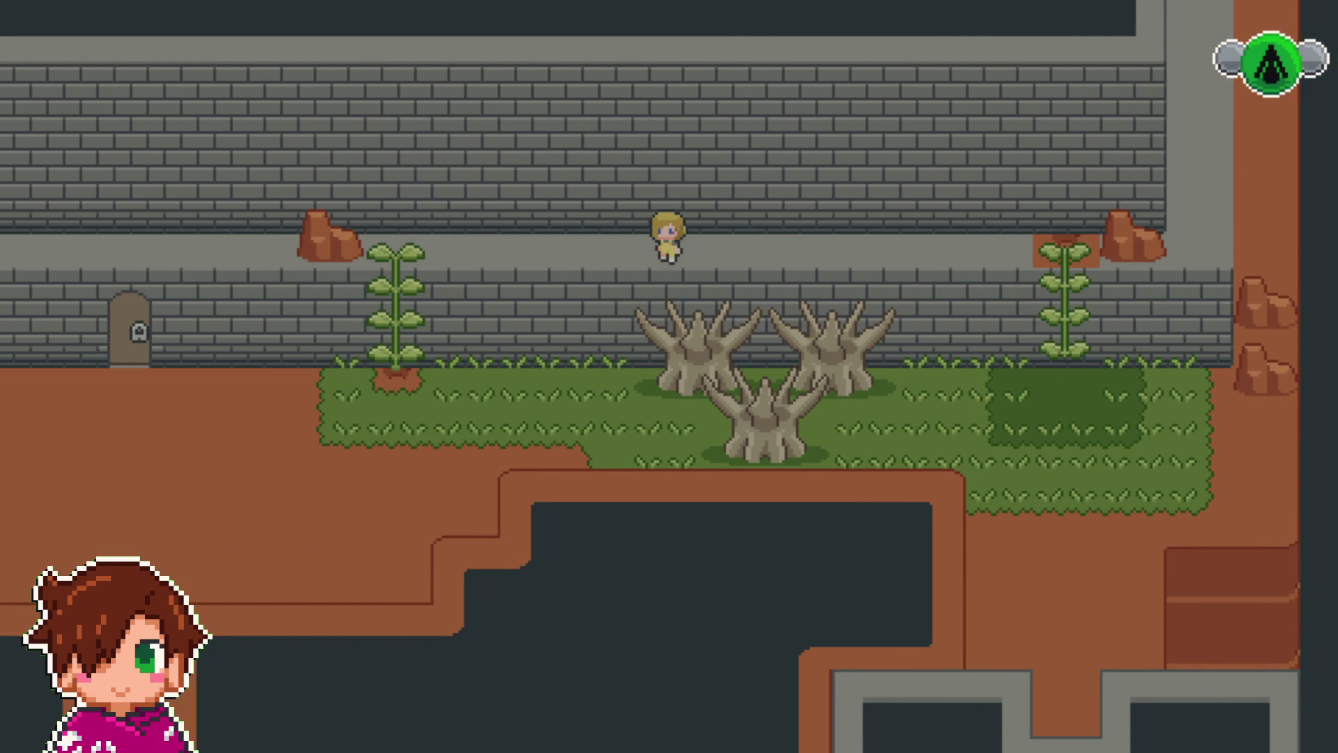
key("Left")
- Climb down to the grass, then climb the vine back up onto the ledge
key("Down")
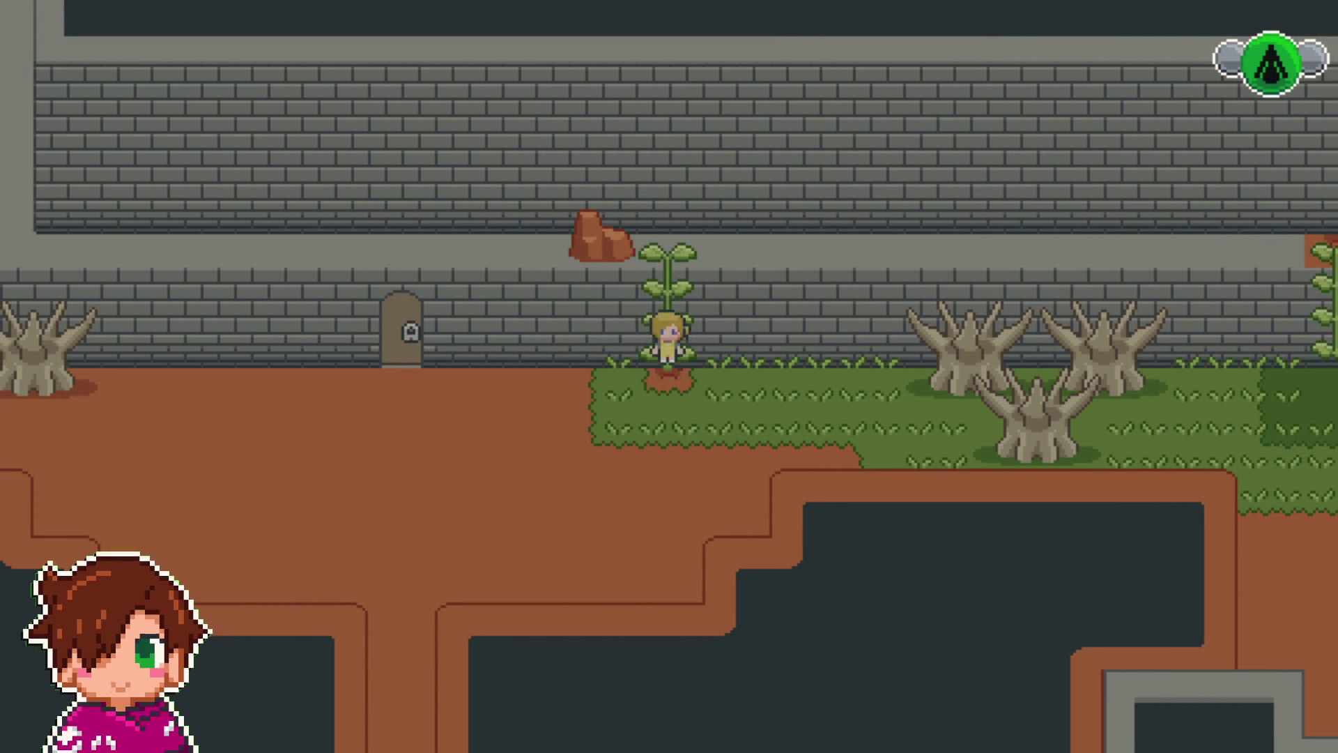
key("Left")
key("Right")
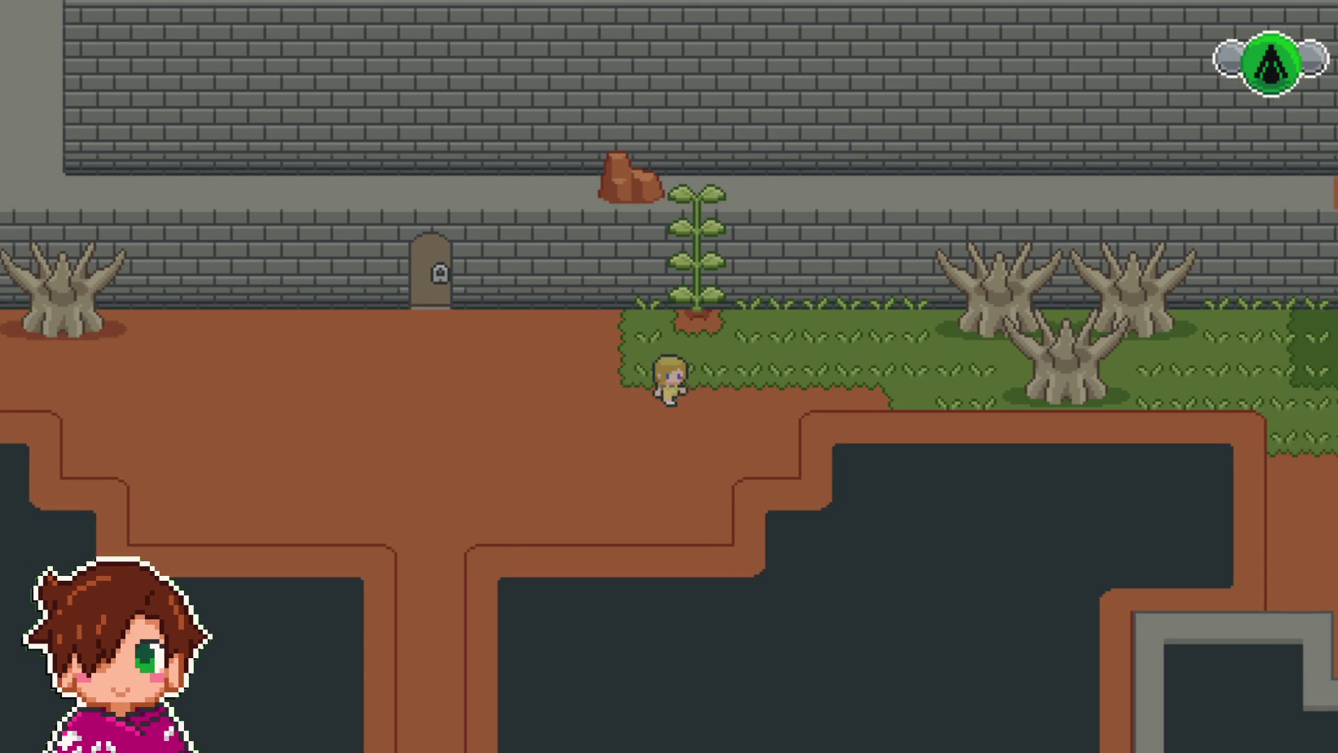
key("Up")
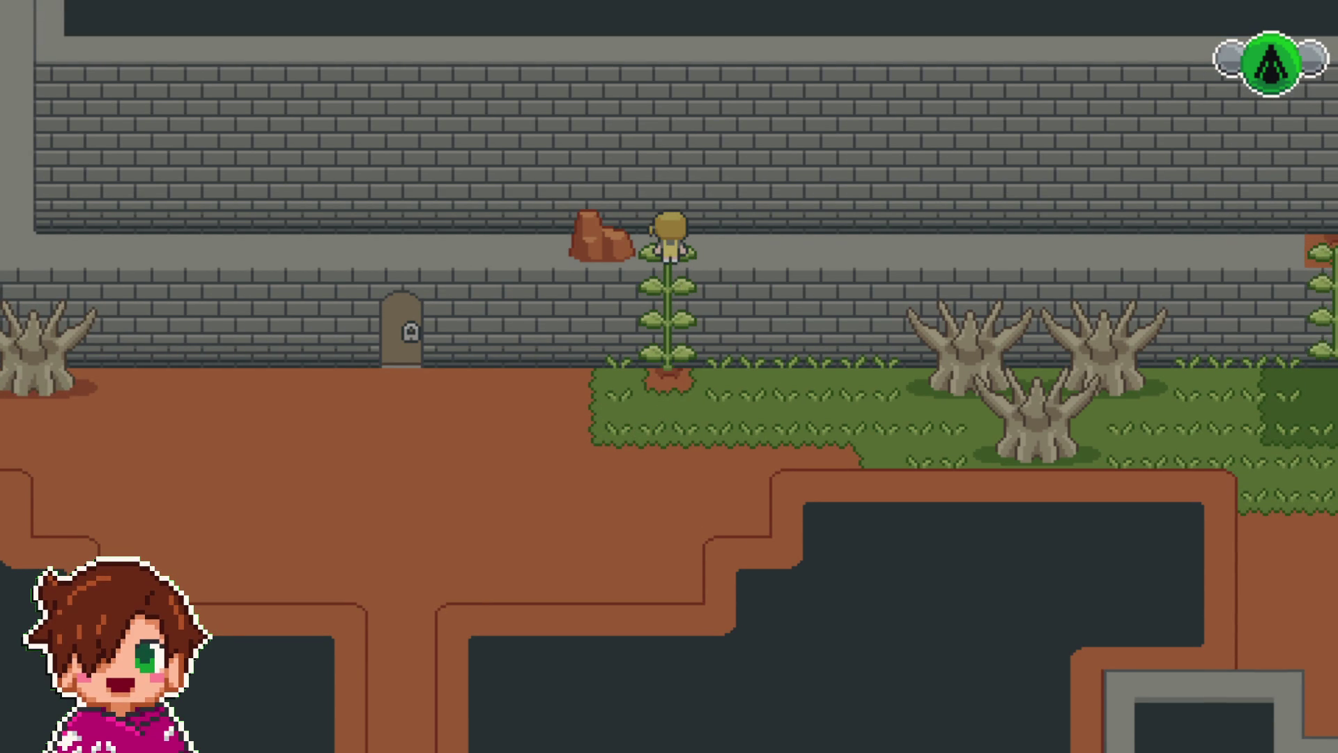
key("Down")
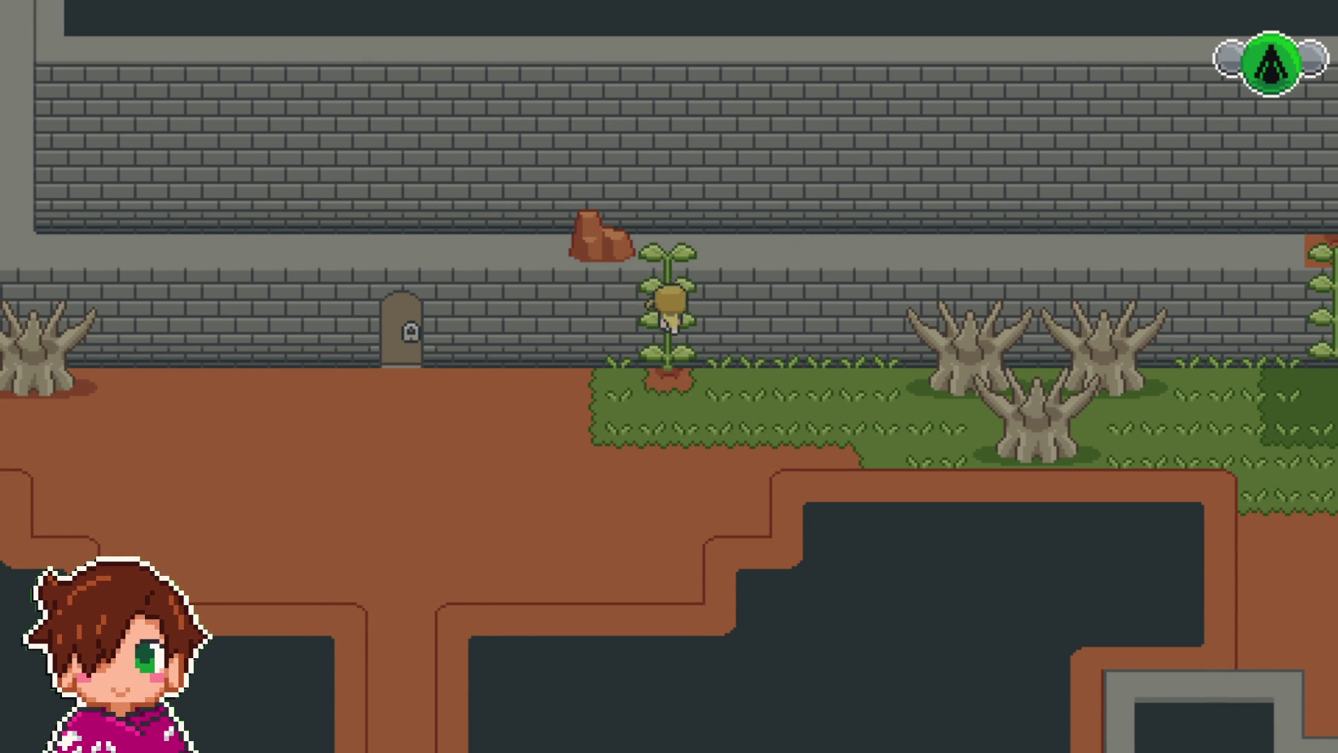
key("Right")
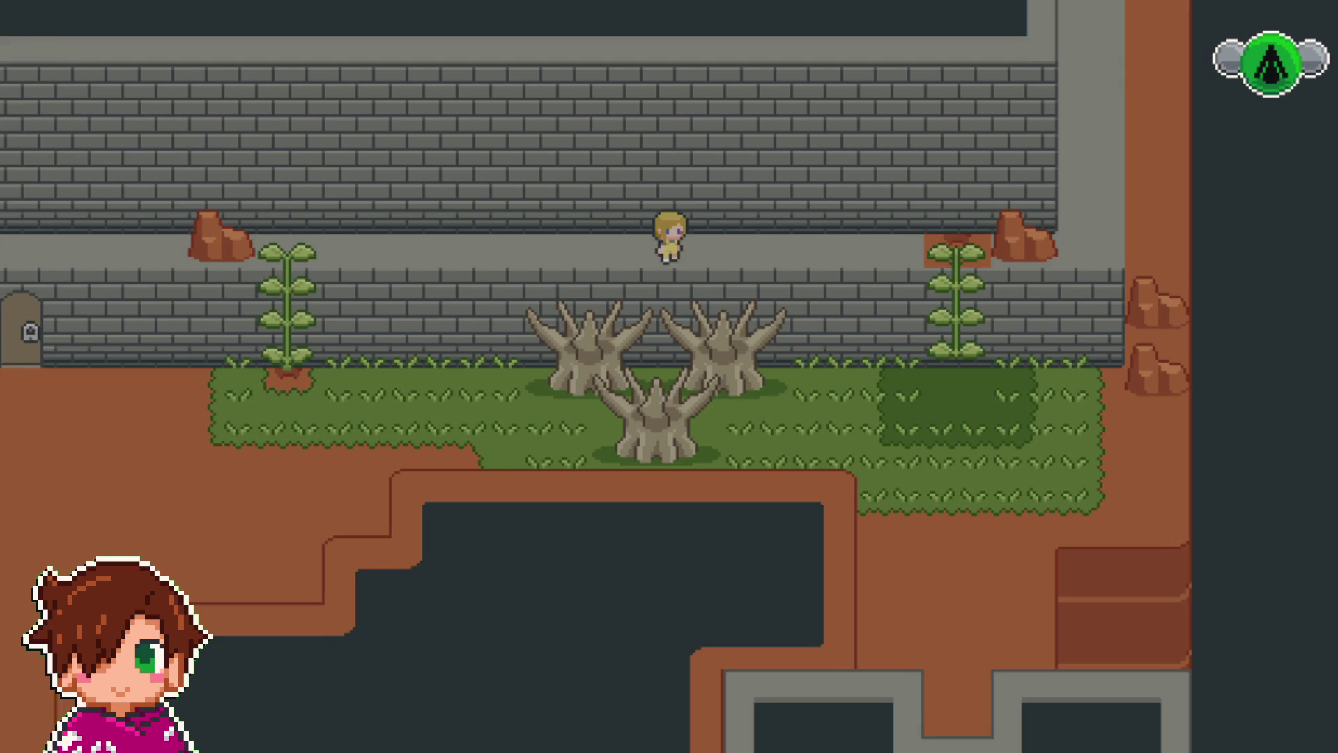
- Make your way to the locked door, remove its padlock and dismiss the message
key("Down")
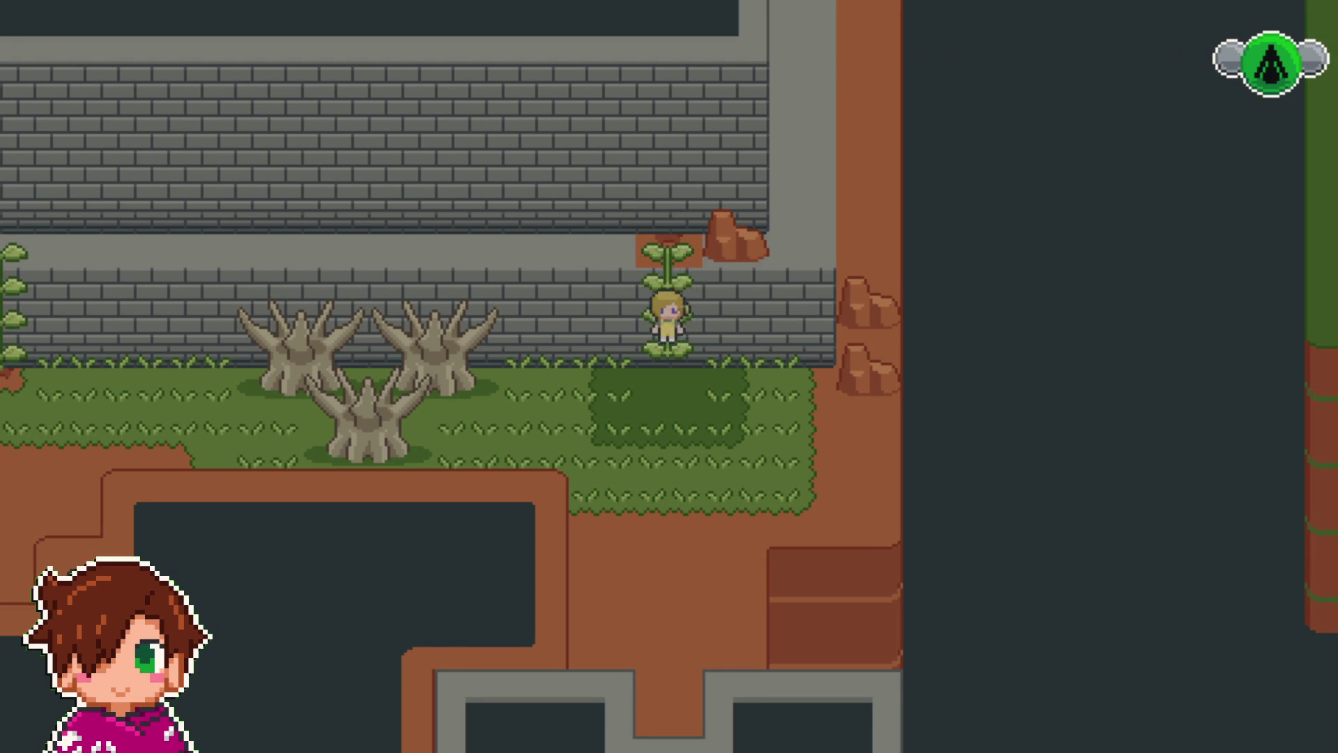
key("Up")
key("Left")
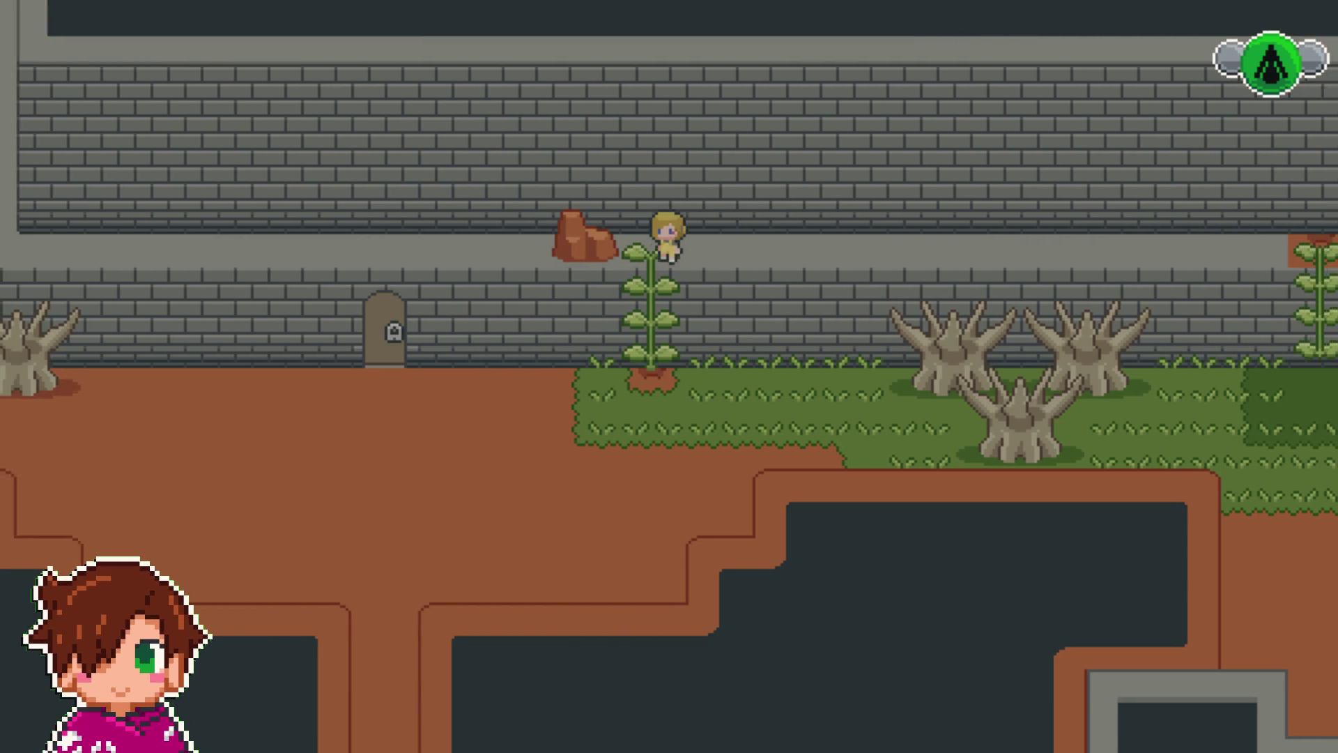
key("Down")
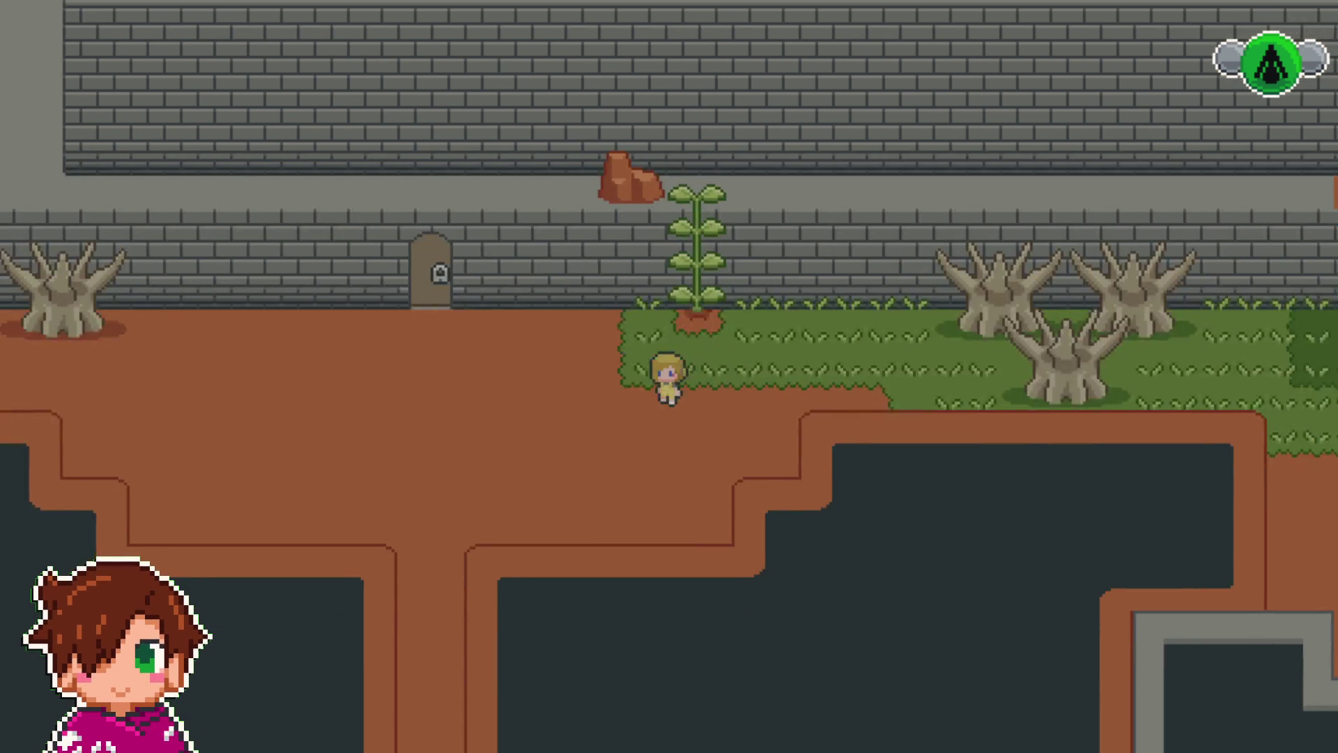
key("Left")
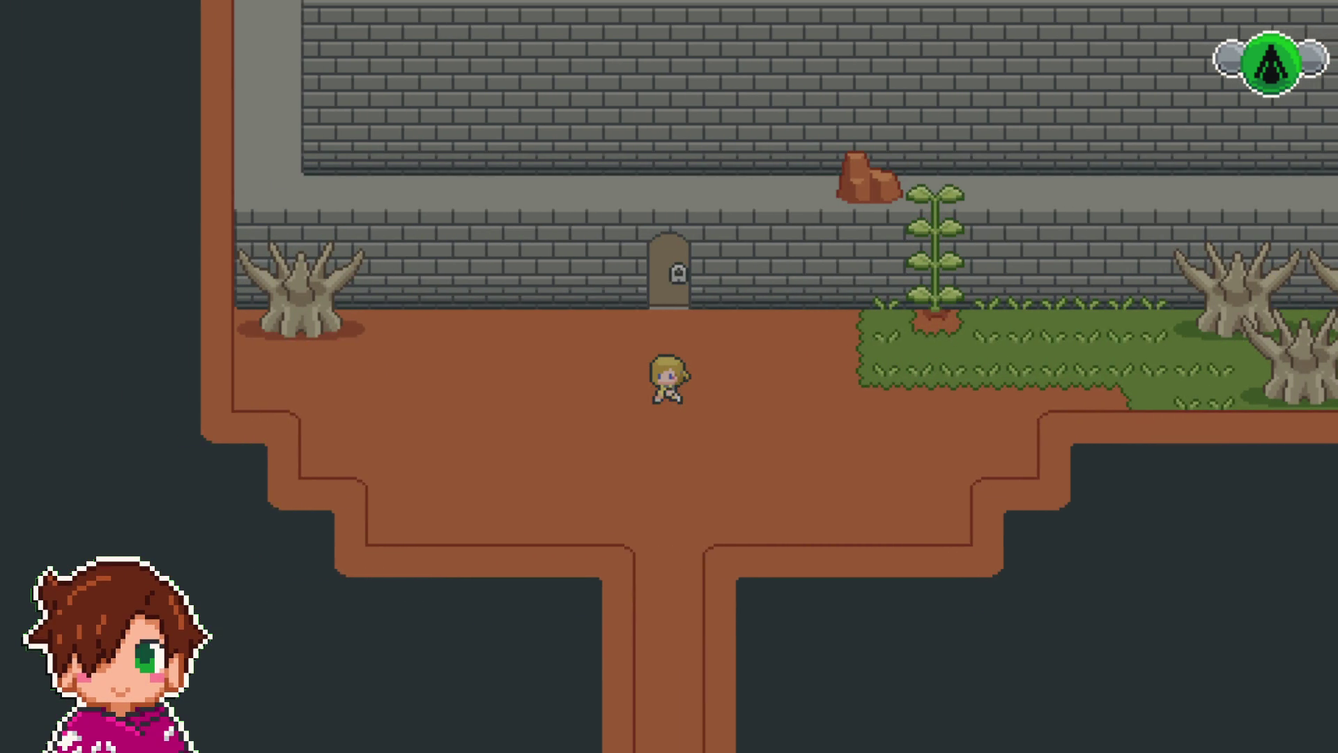
key("Up")
key("Return")
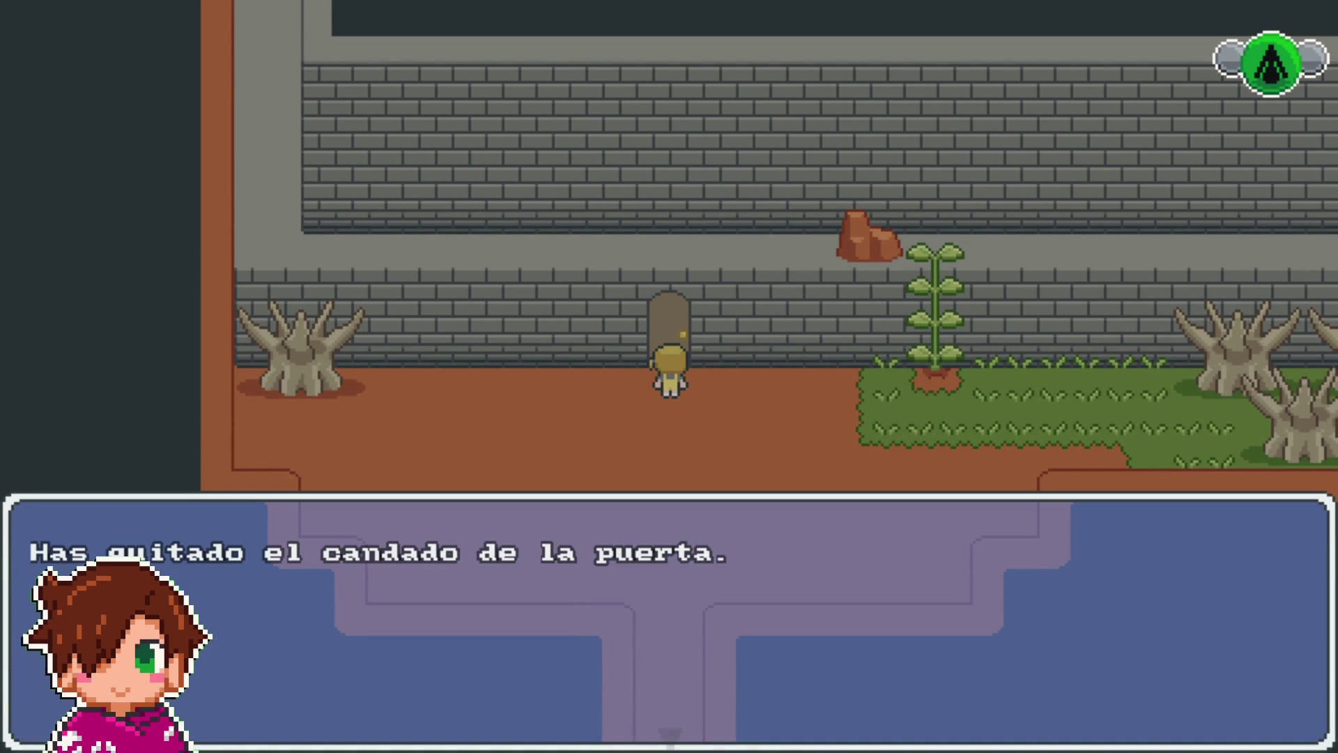
key("Return")
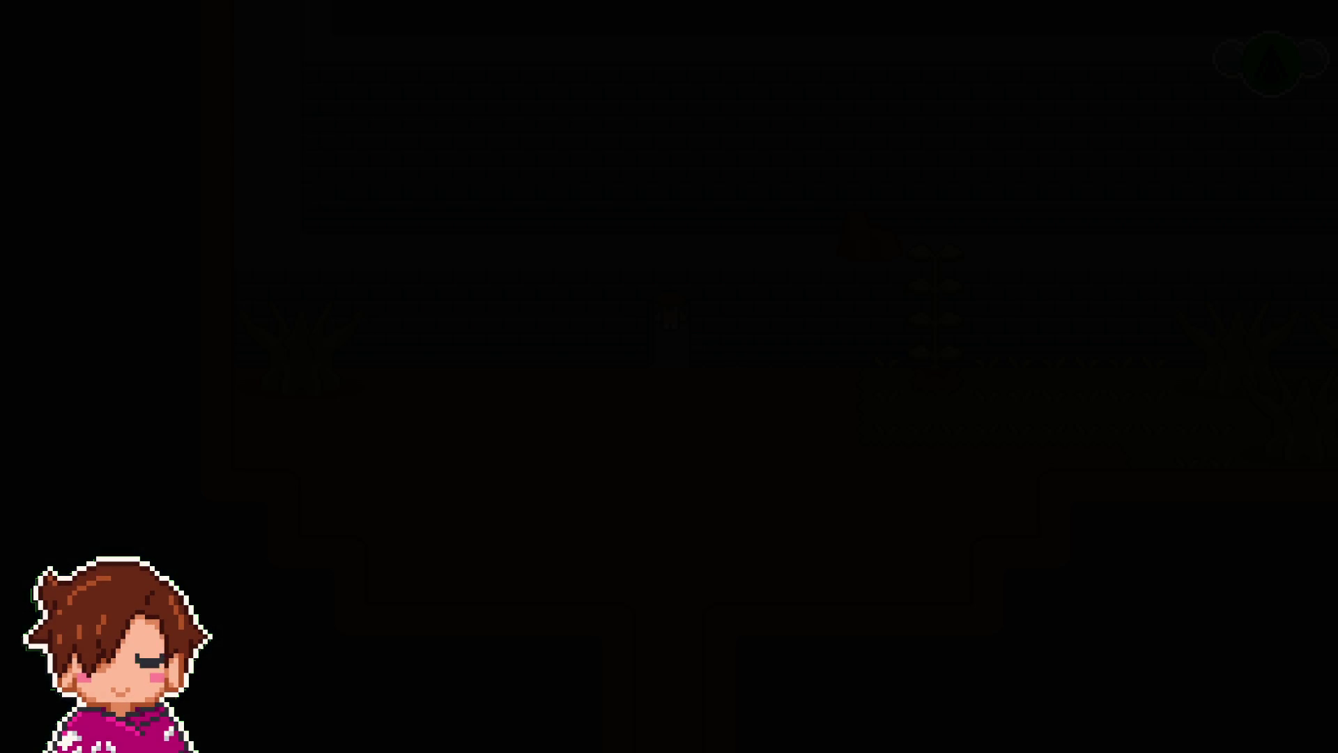
- Walk the hero out of the grey room, across the canyon and into the brick building's doorway
key("Up")
key("Left")
key("Left")
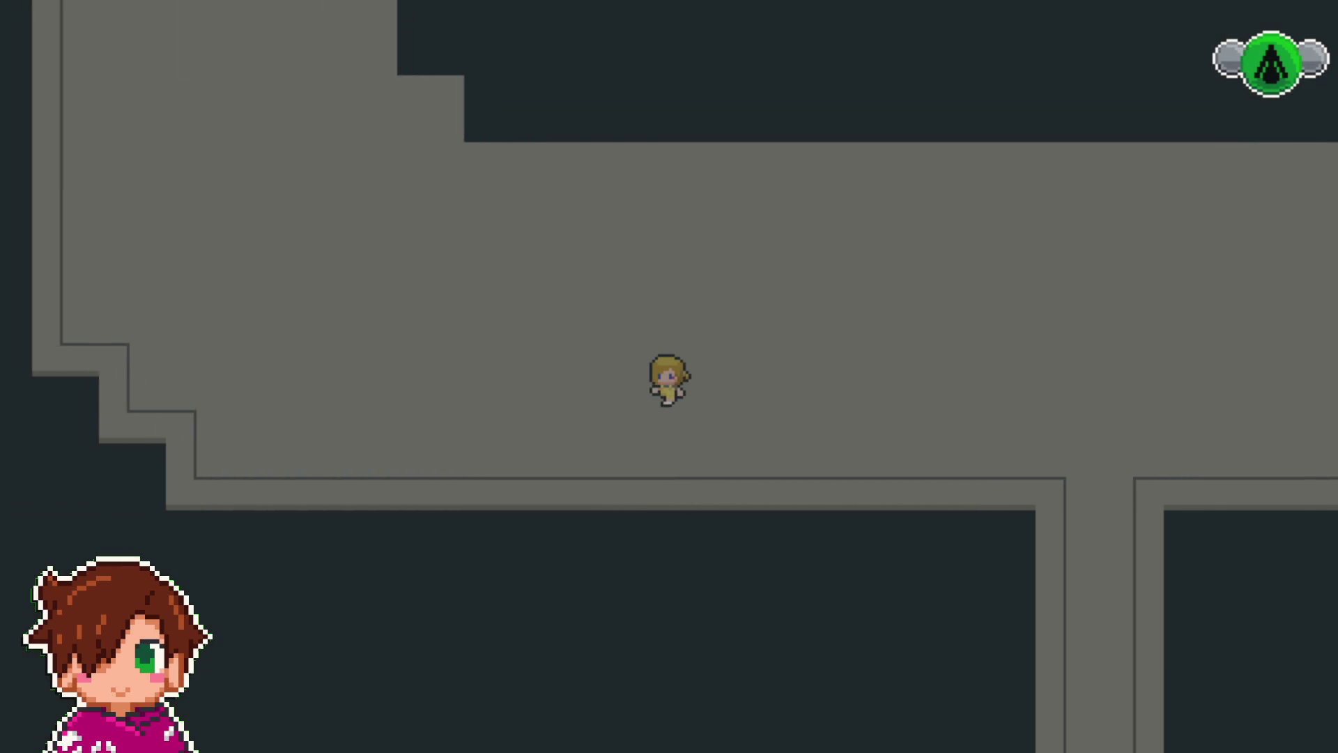
key("Up")
key("Left")
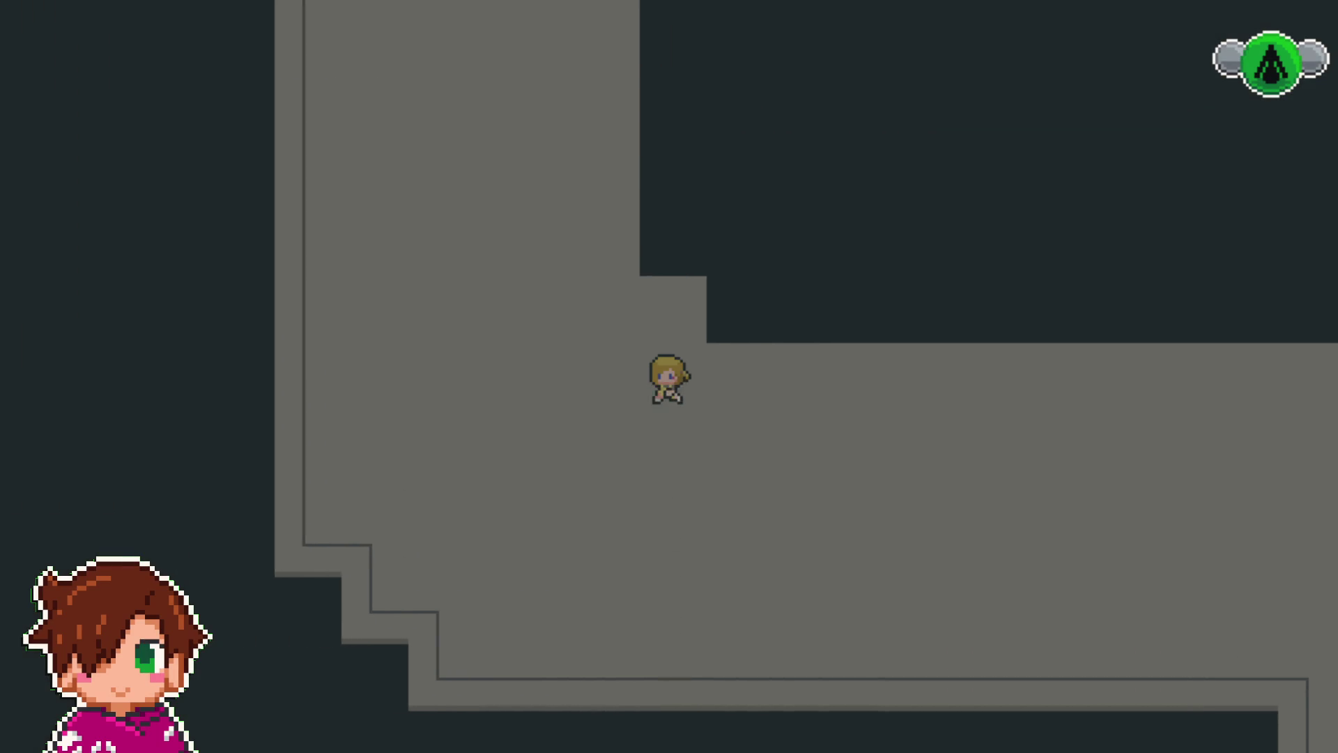
key("Up")
key("Up")
key("Right")
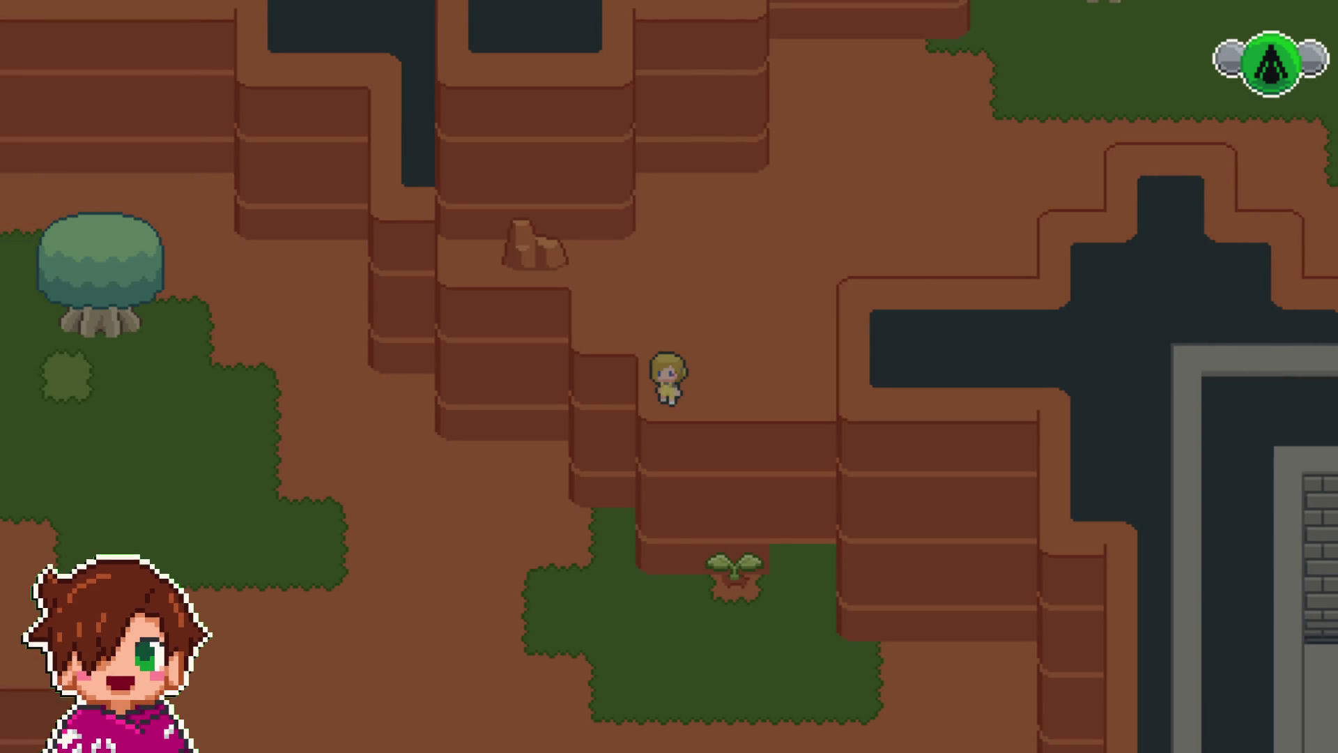
key("Up")
key("Up")
key("Right")
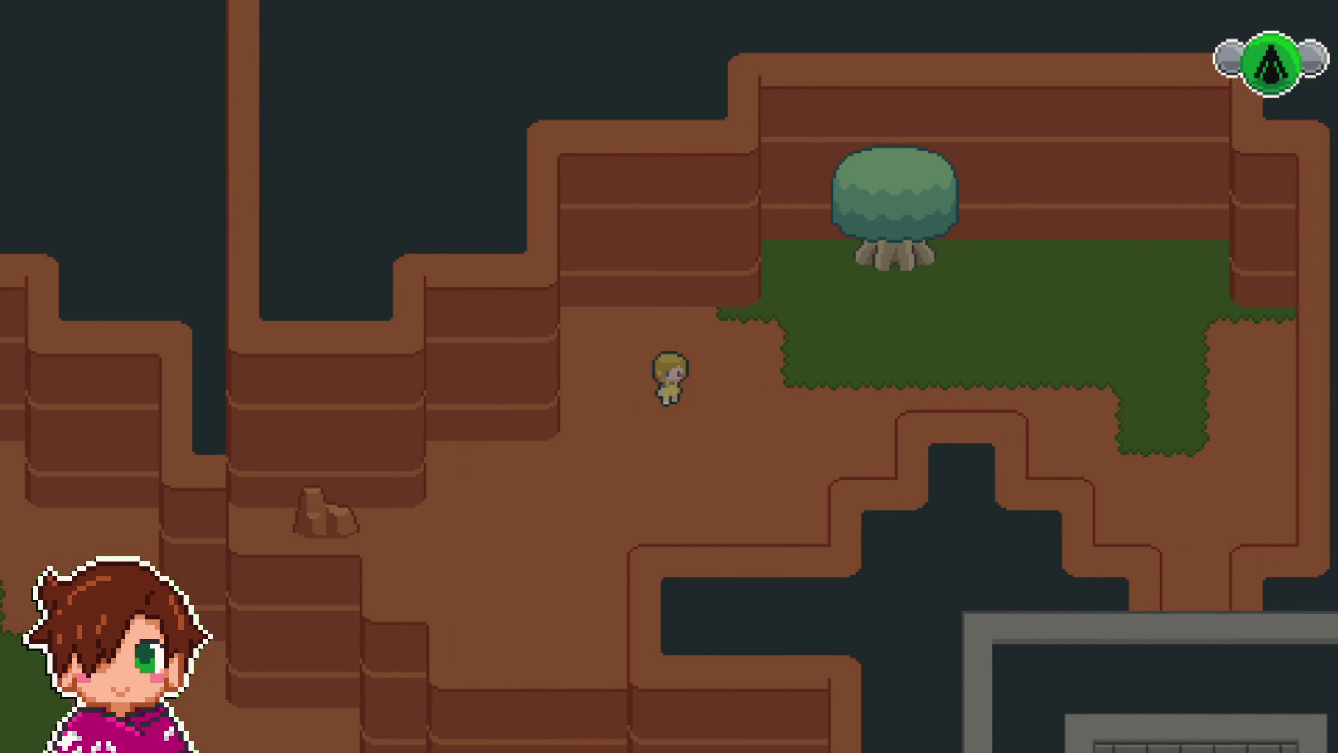
key("Down")
key("Right")
key("Down")
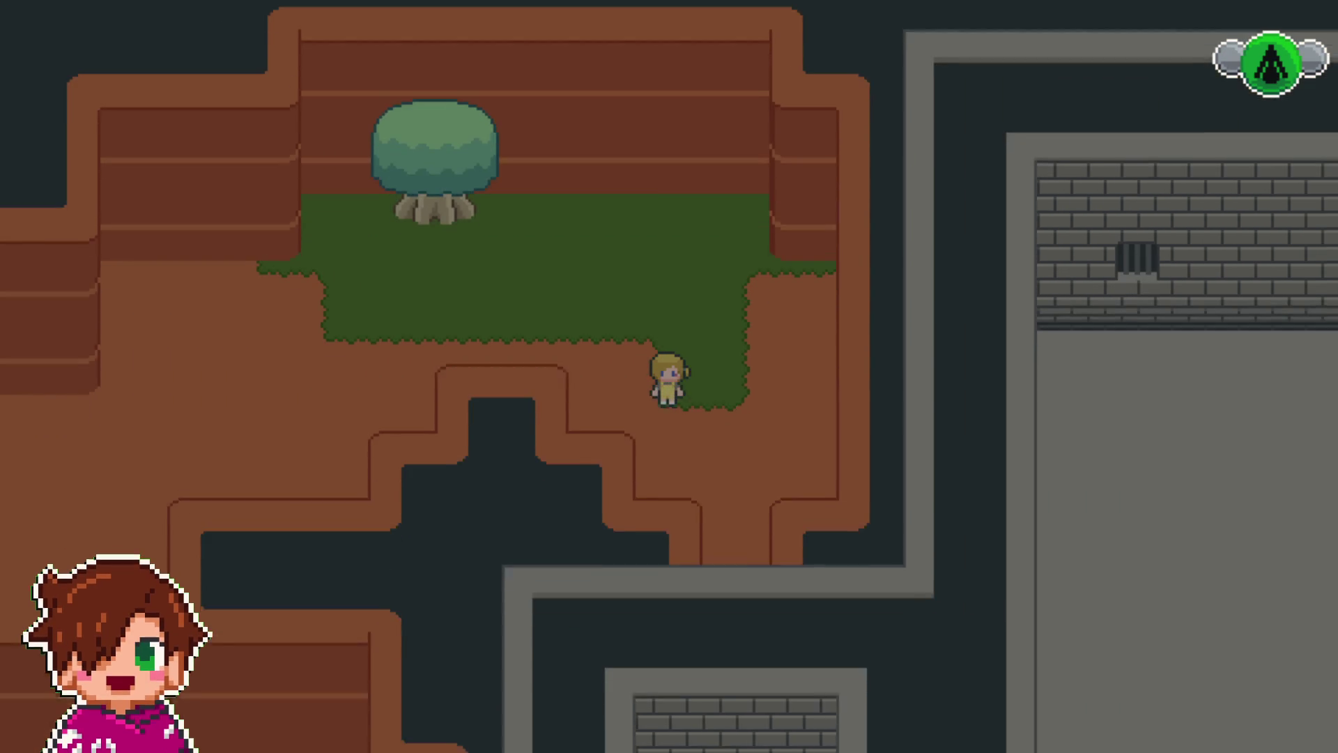
key("Right")
key("Left")
key("Down")
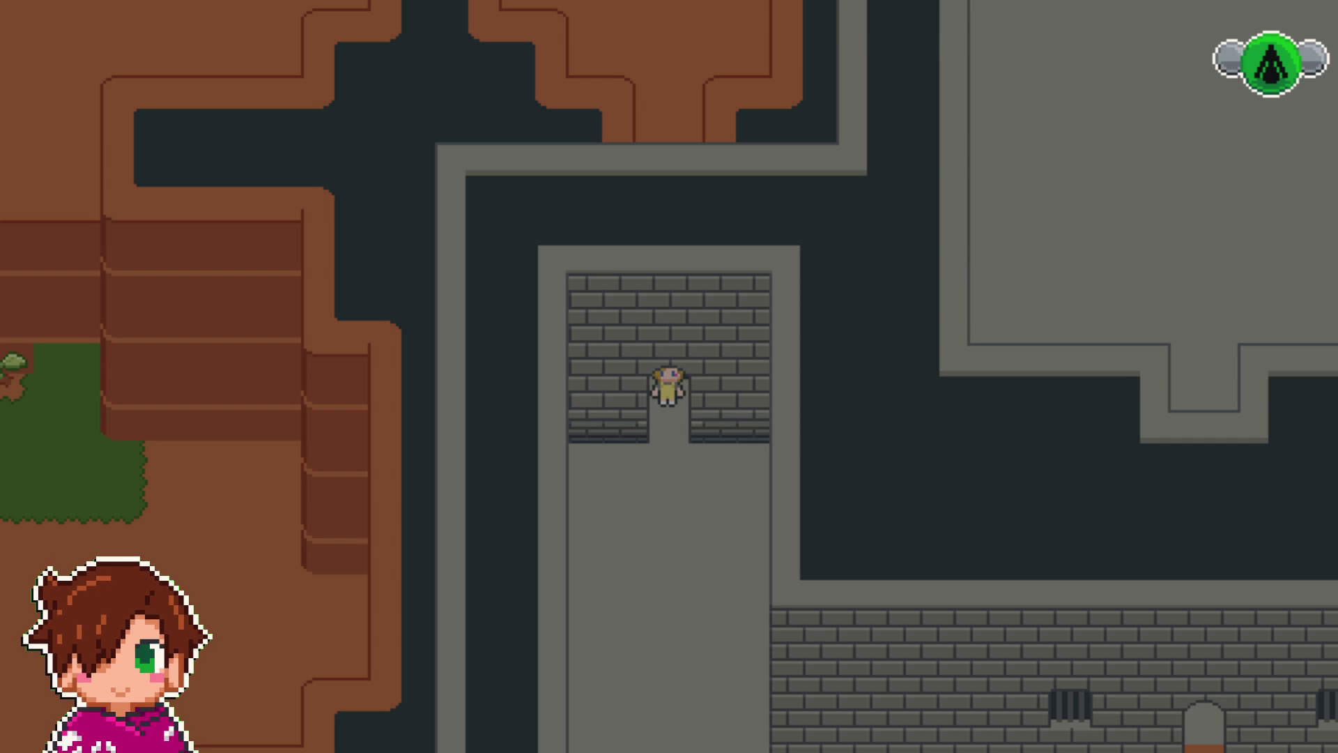
- Walk through the dungeon and down the staircase, then enter the cave by the sprout doorway
key("Down")
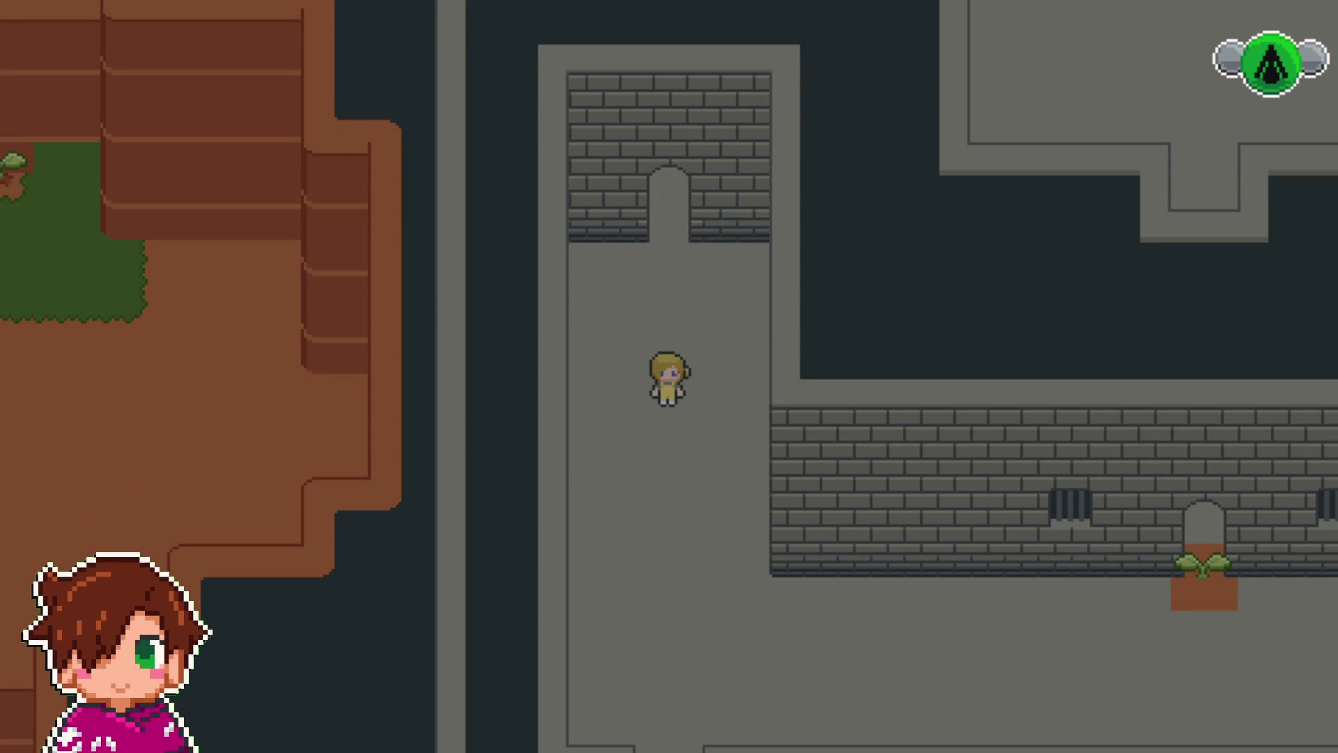
key("Down")
key("Right")
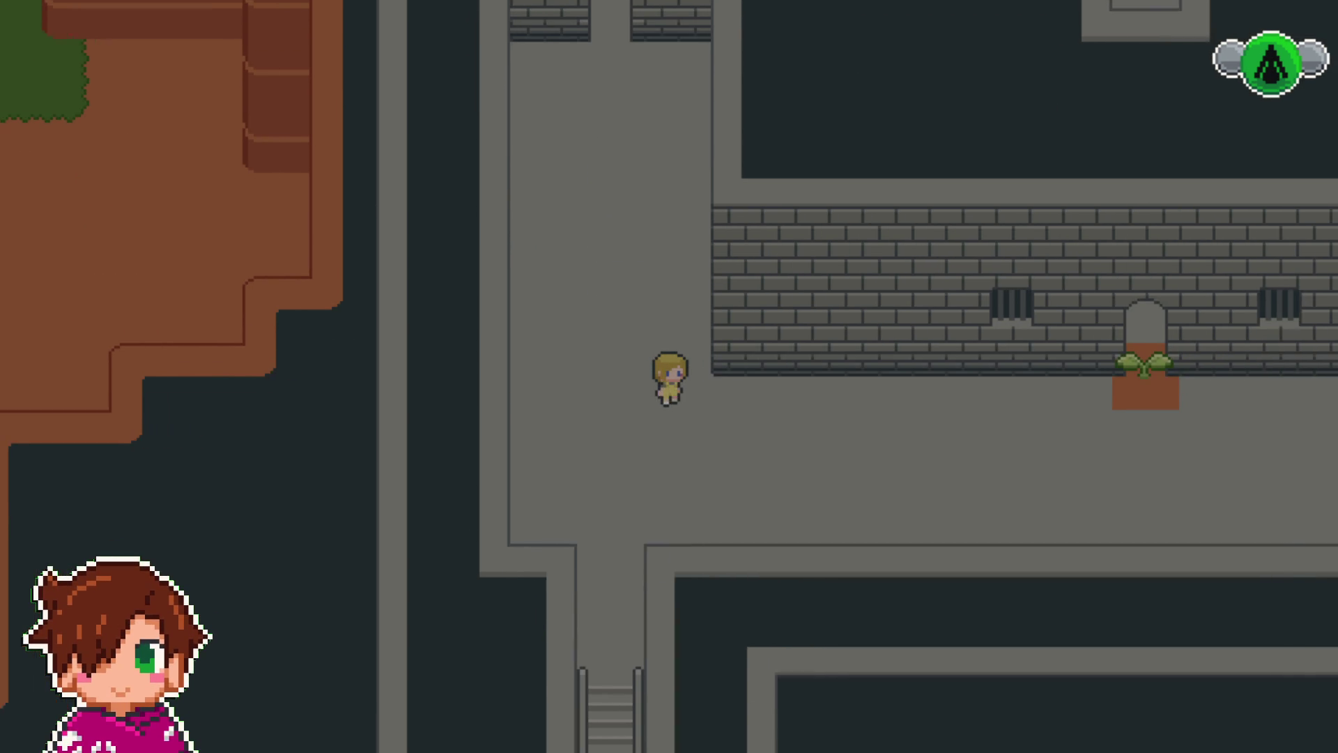
key("Right")
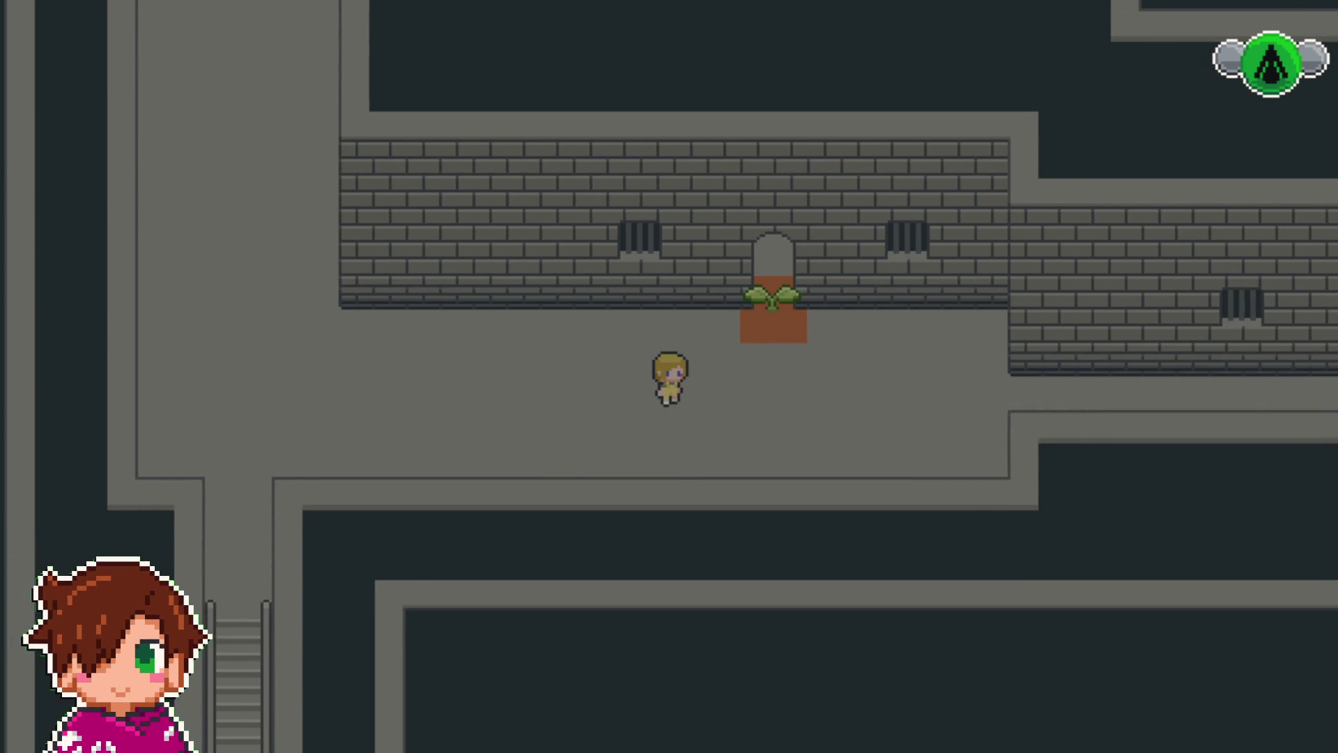
key("Up")
key("Up")
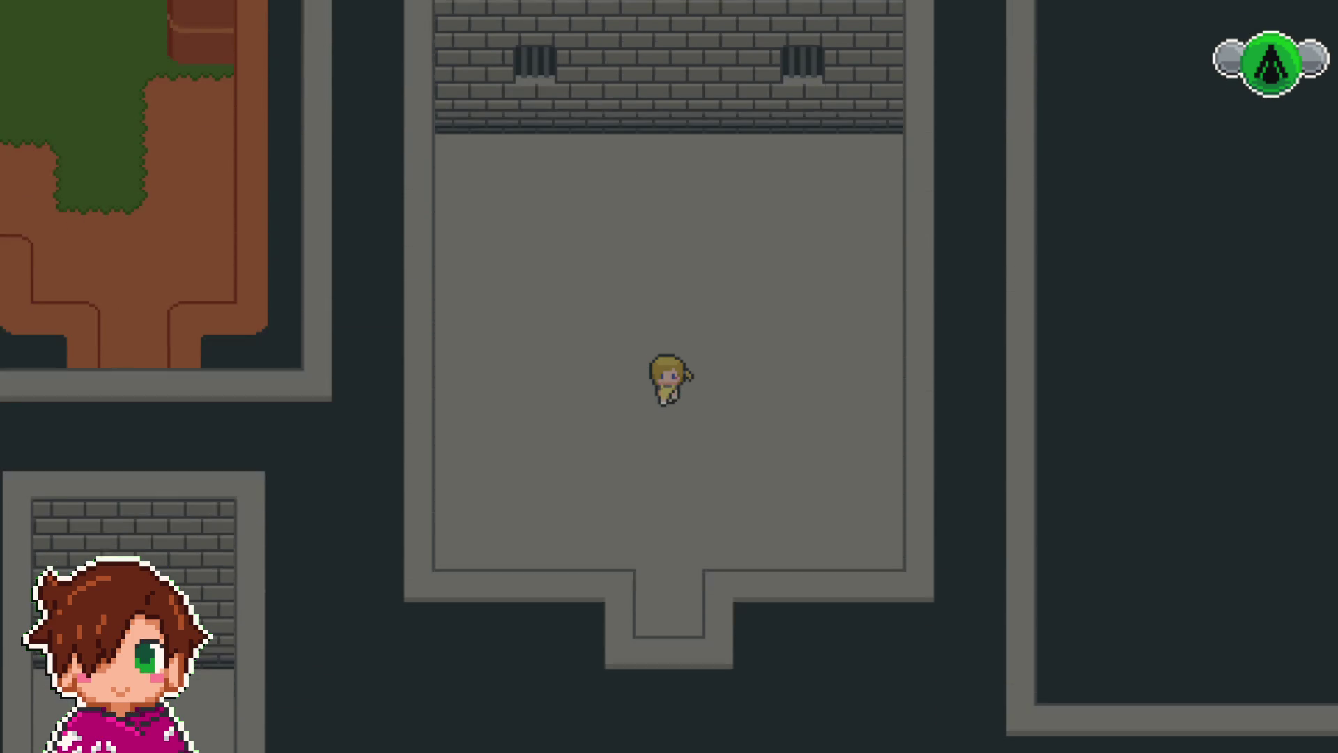
key("Down")
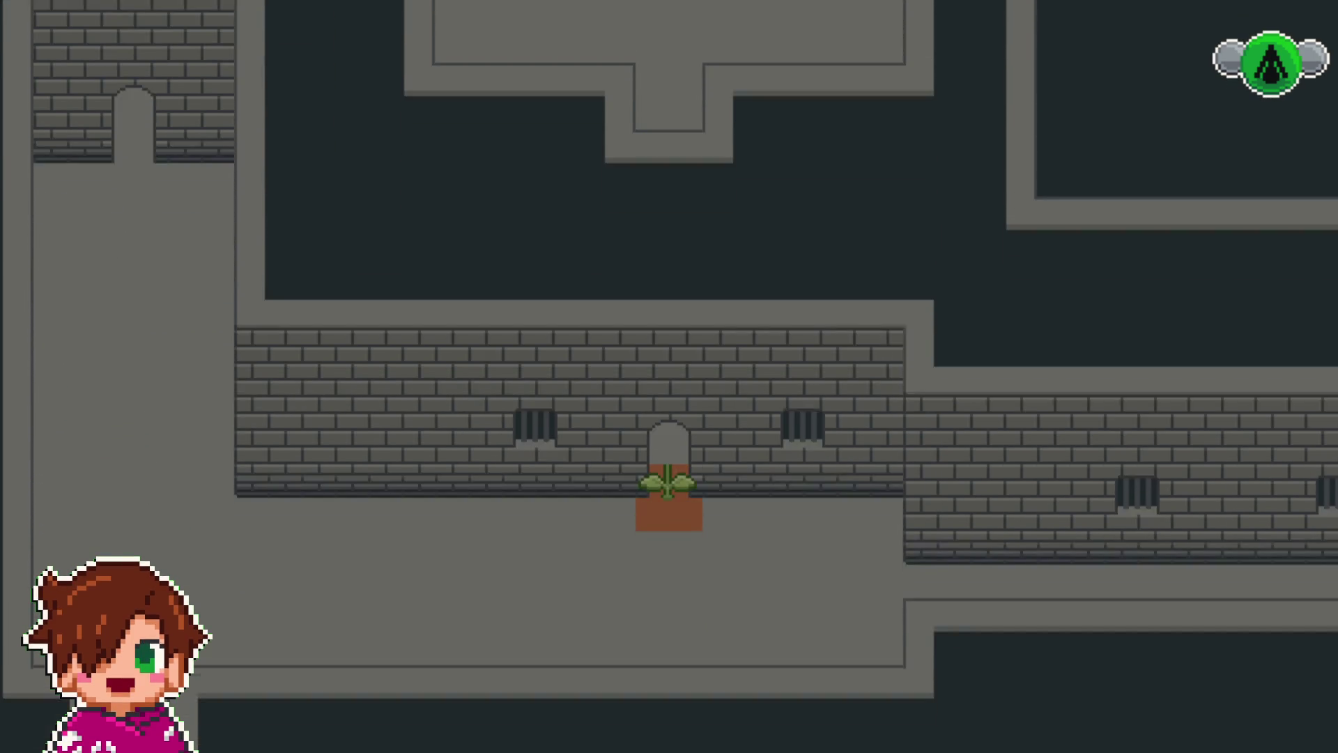
key("Left")
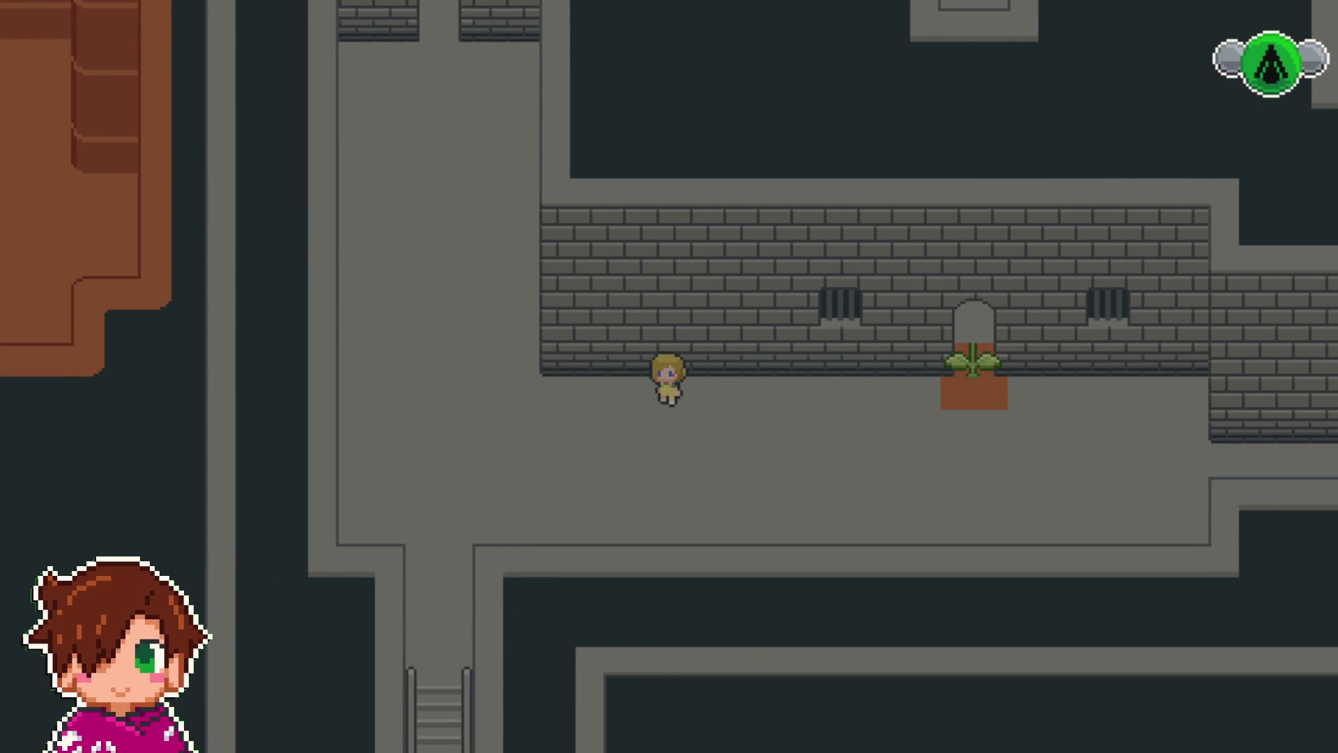
key("Down")
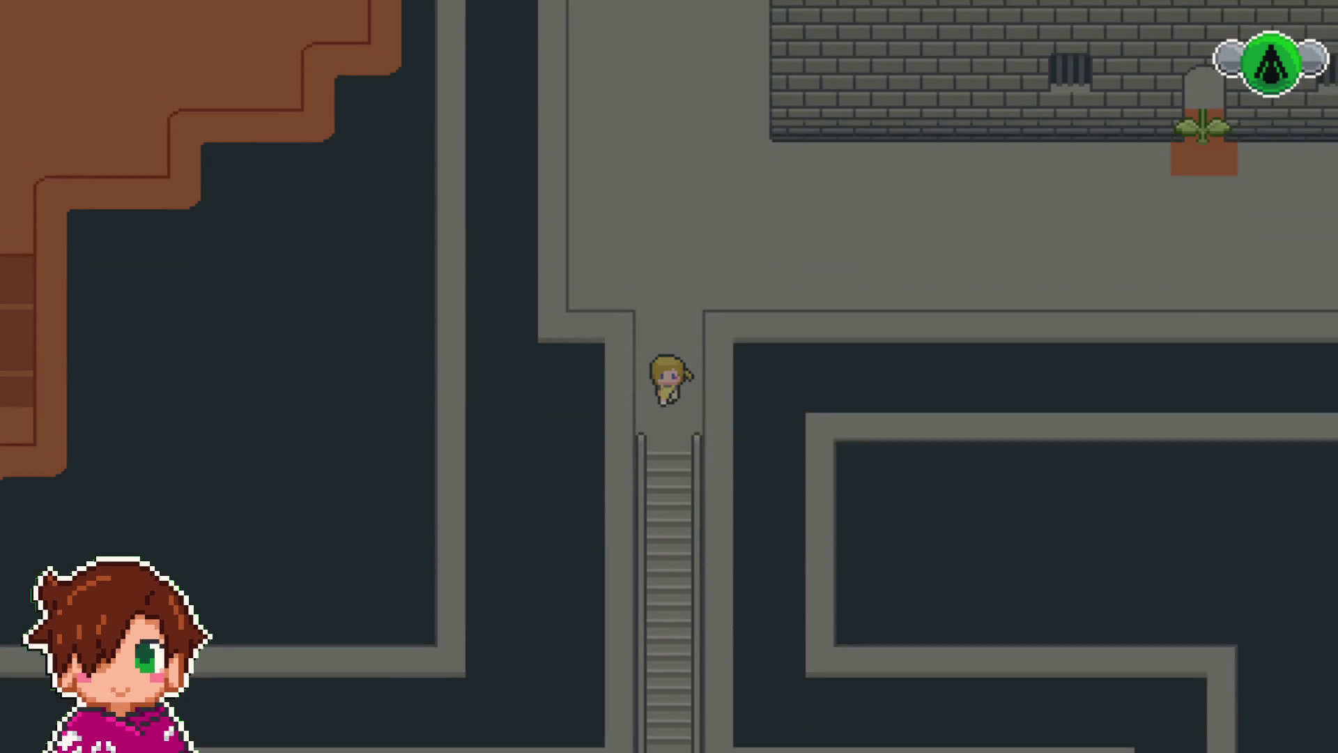
key("Down")
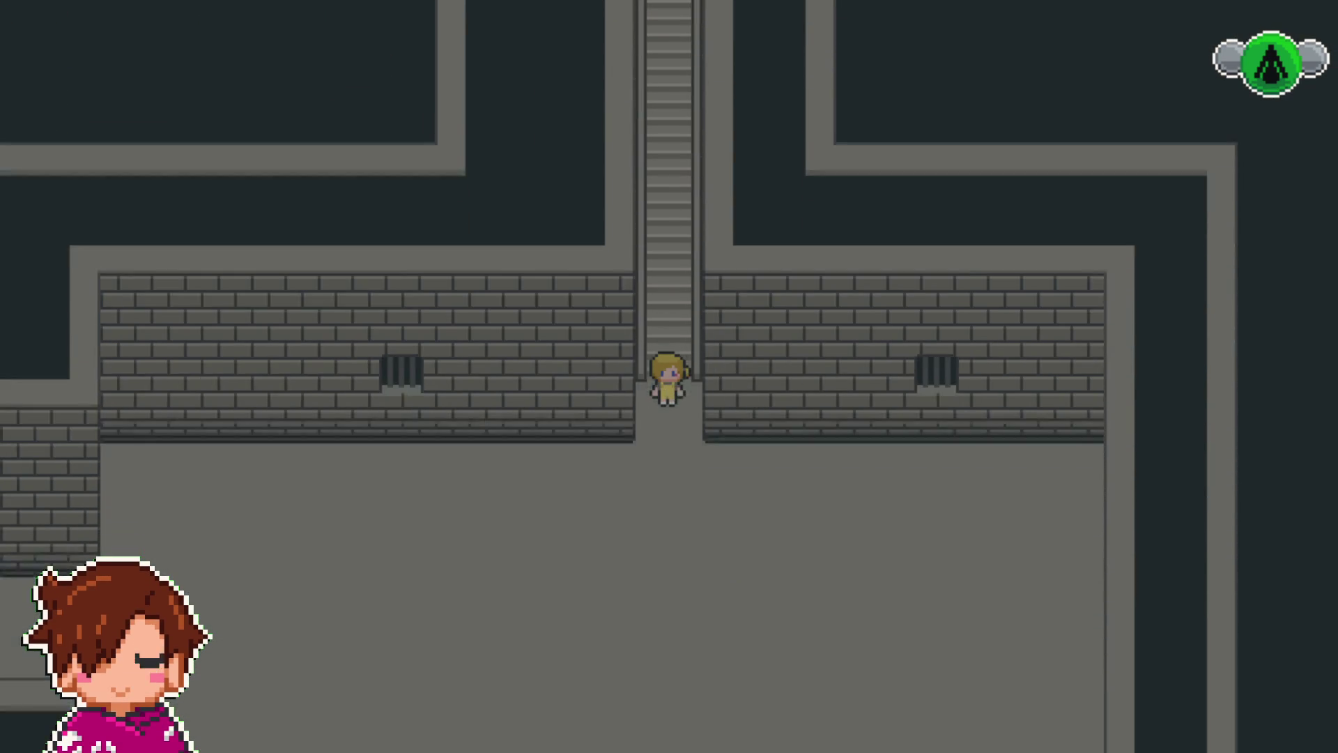
key("Left")
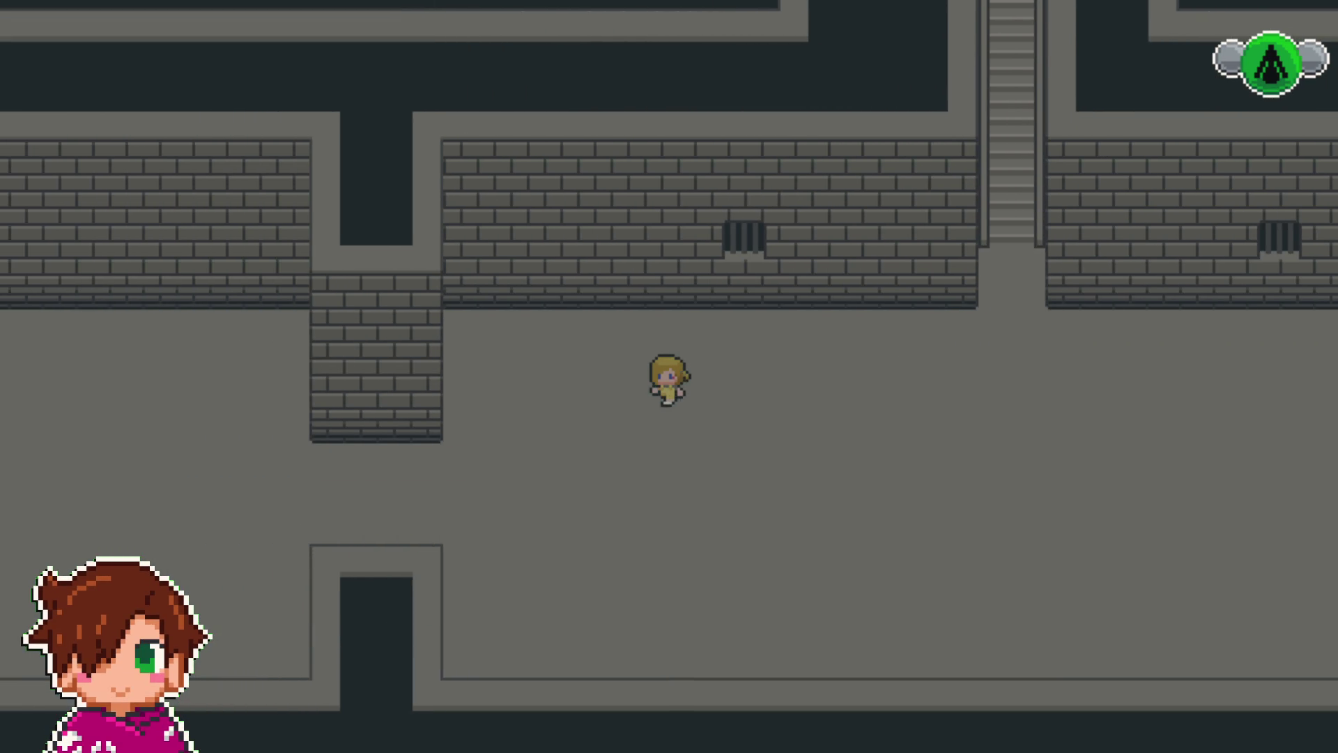
key("Up")
key("Left")
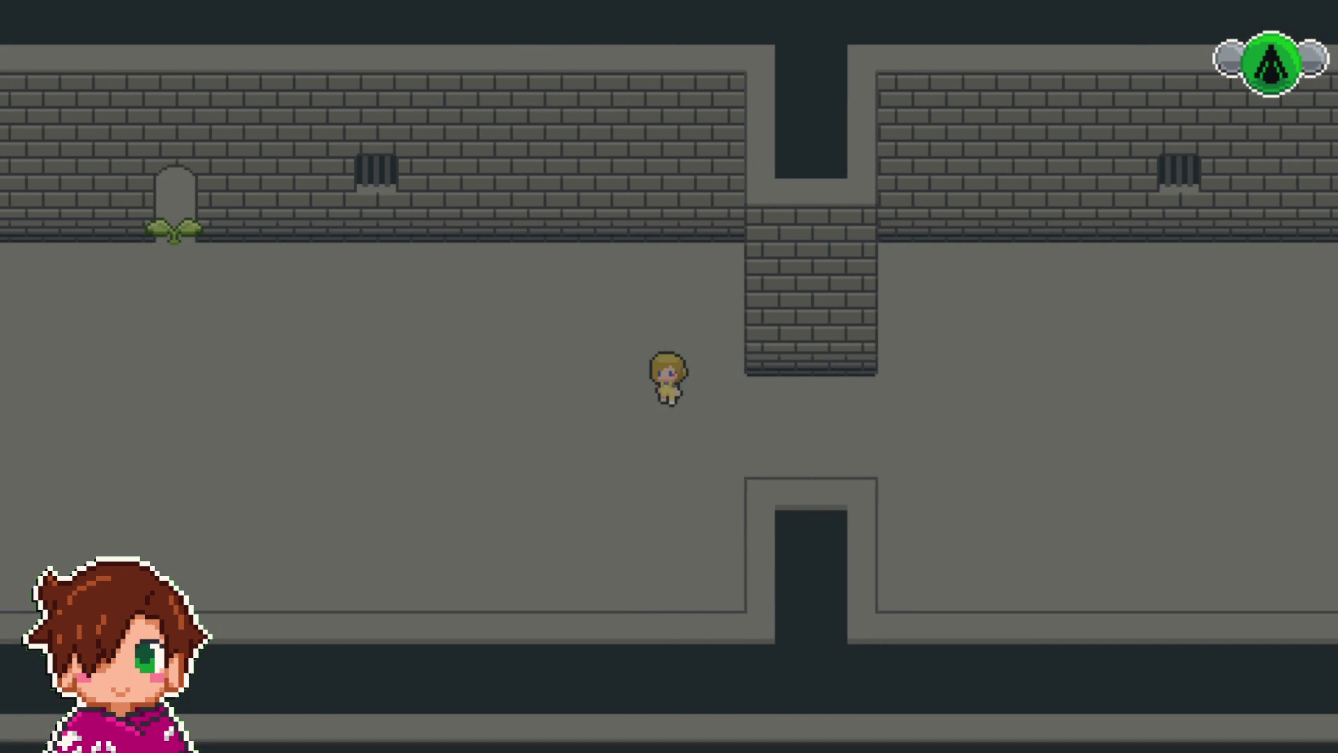
key("Left")
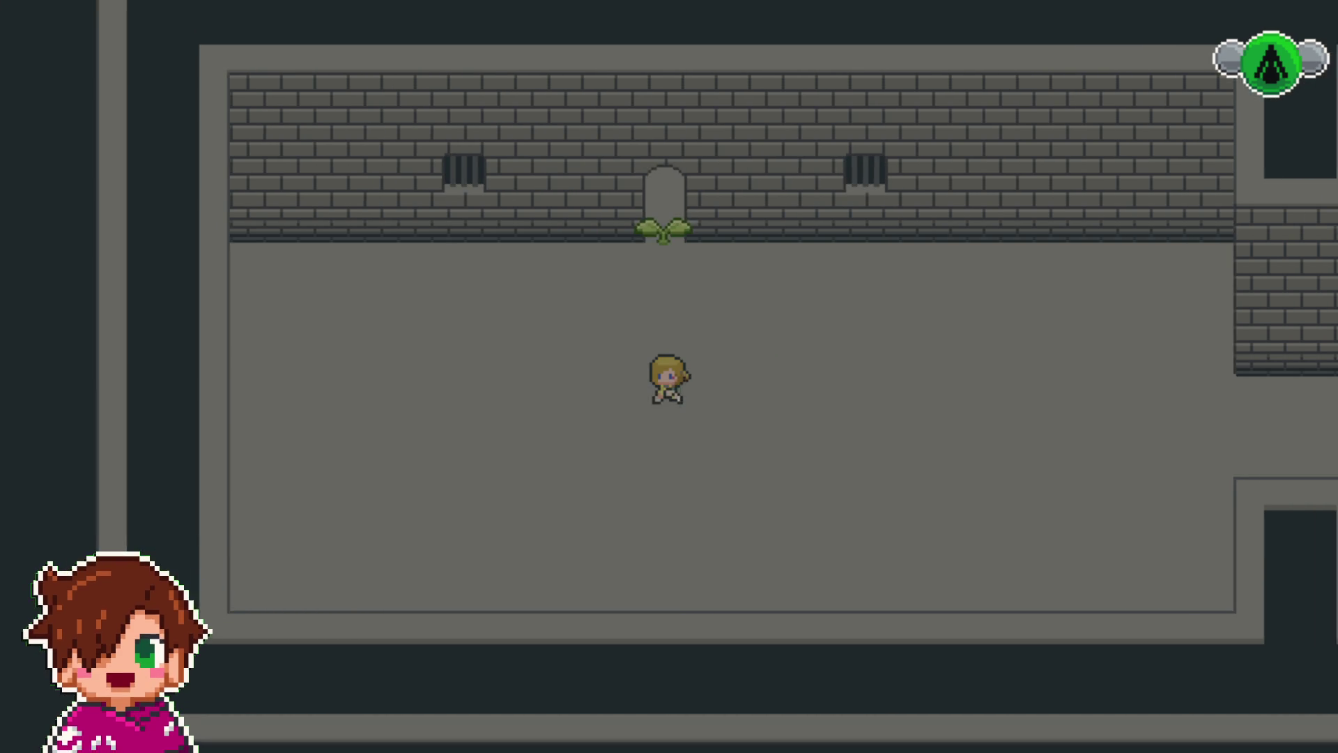
key("Up")
key("Up")
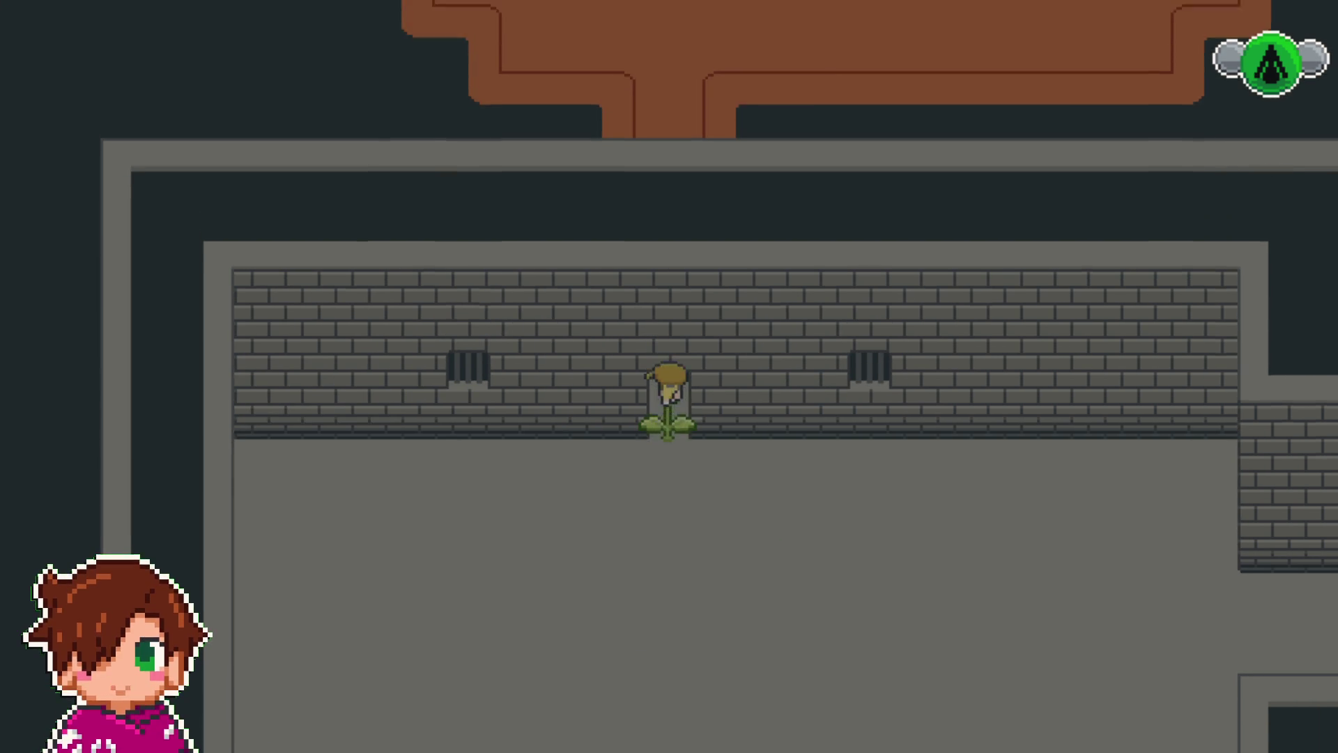
key("Up")
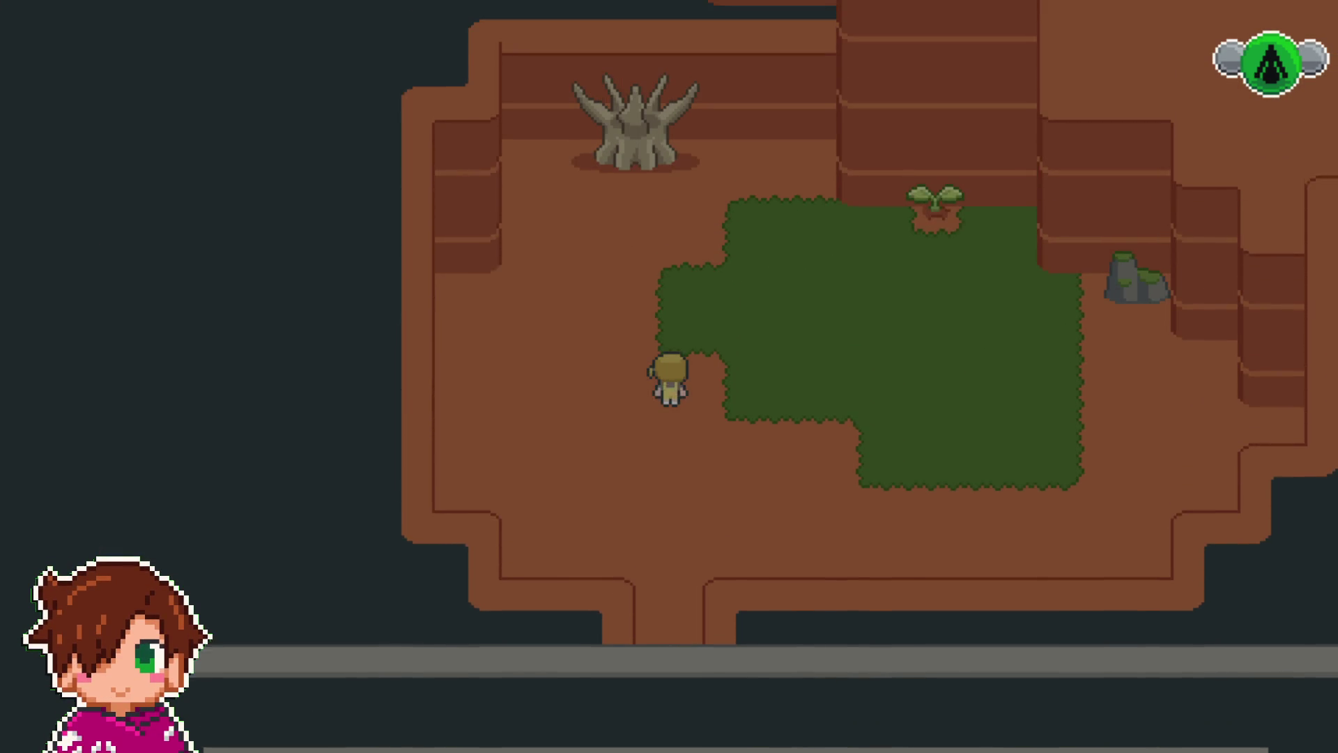
- Leave the cave, climb the staircase and walk to the hall's east end to change maps
key("Down")
key("Down")
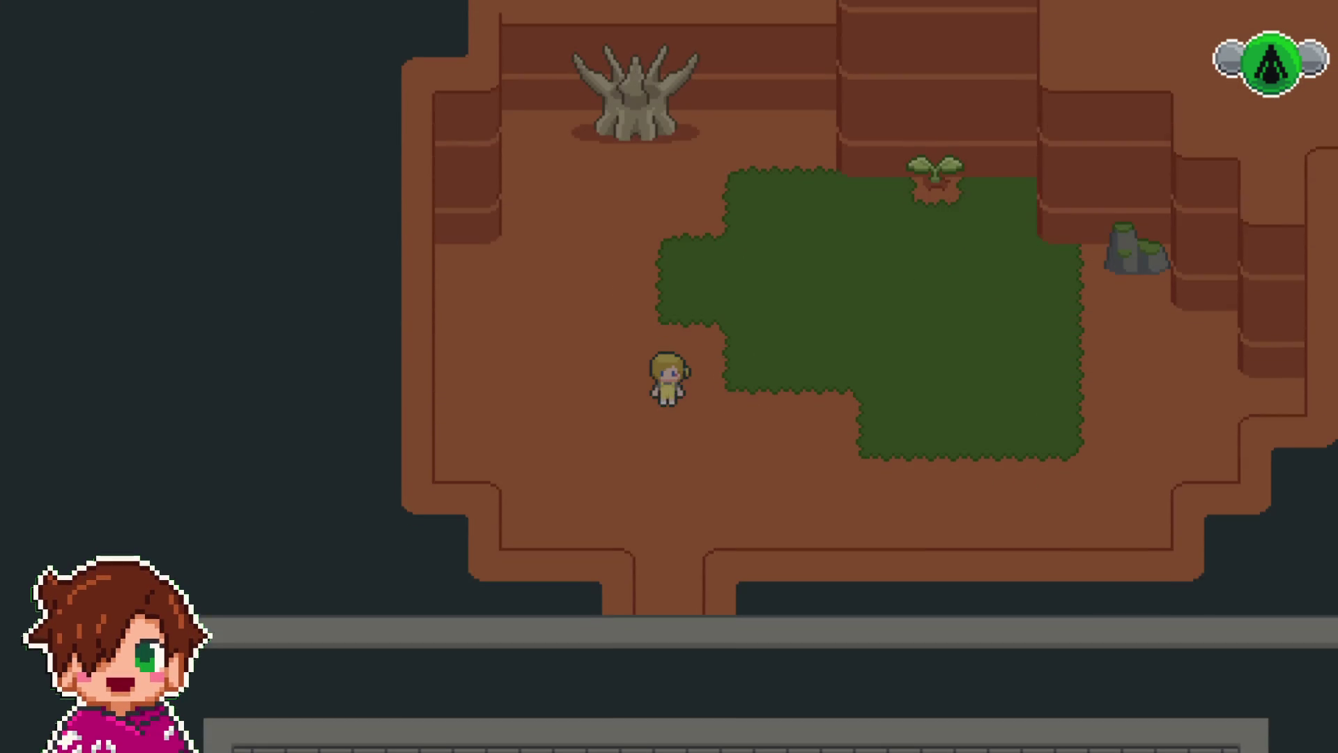
key("Down")
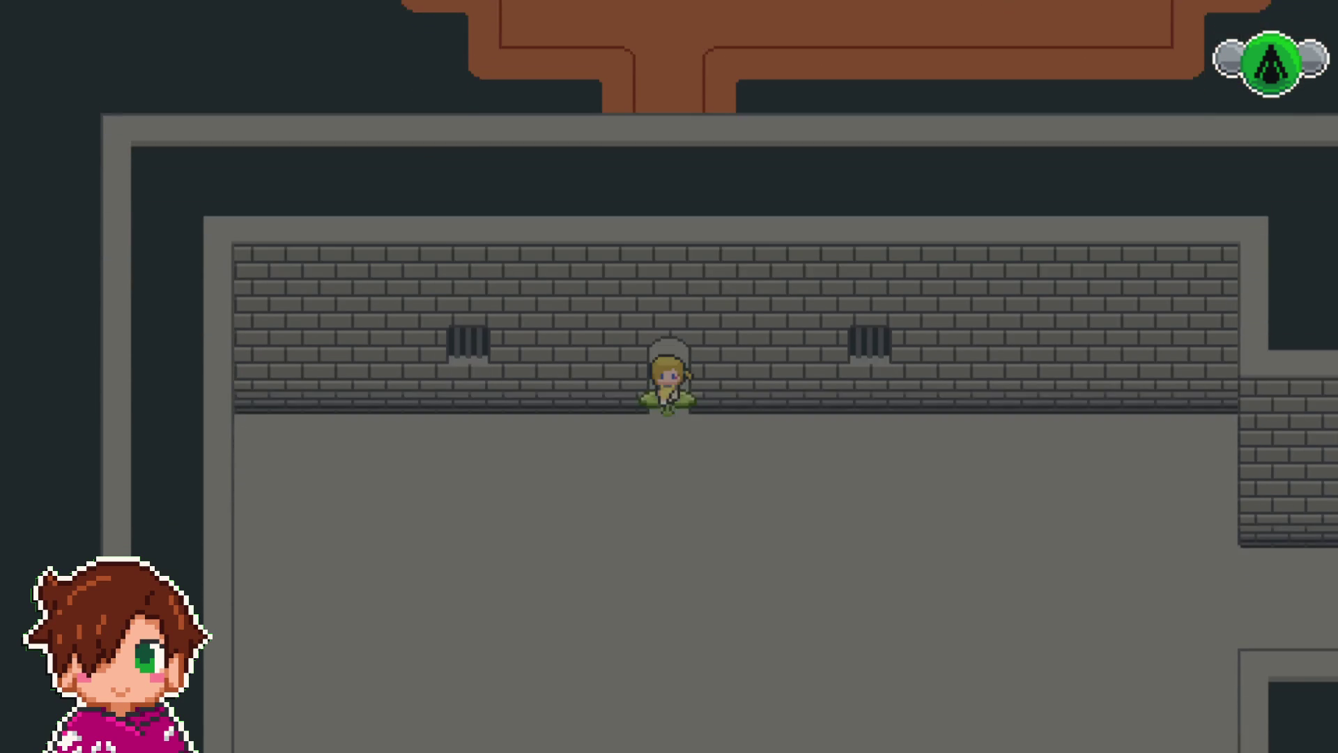
key("Right")
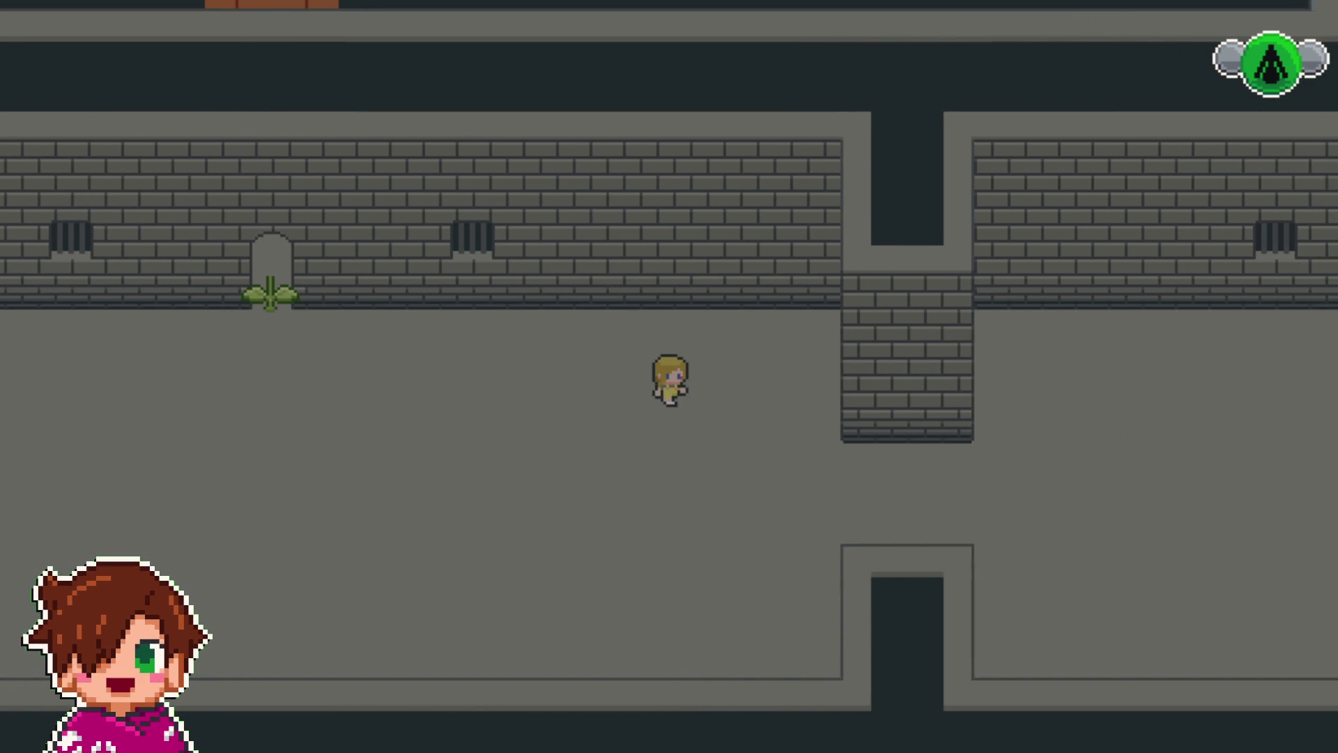
key("Down")
key("Right")
key("Right")
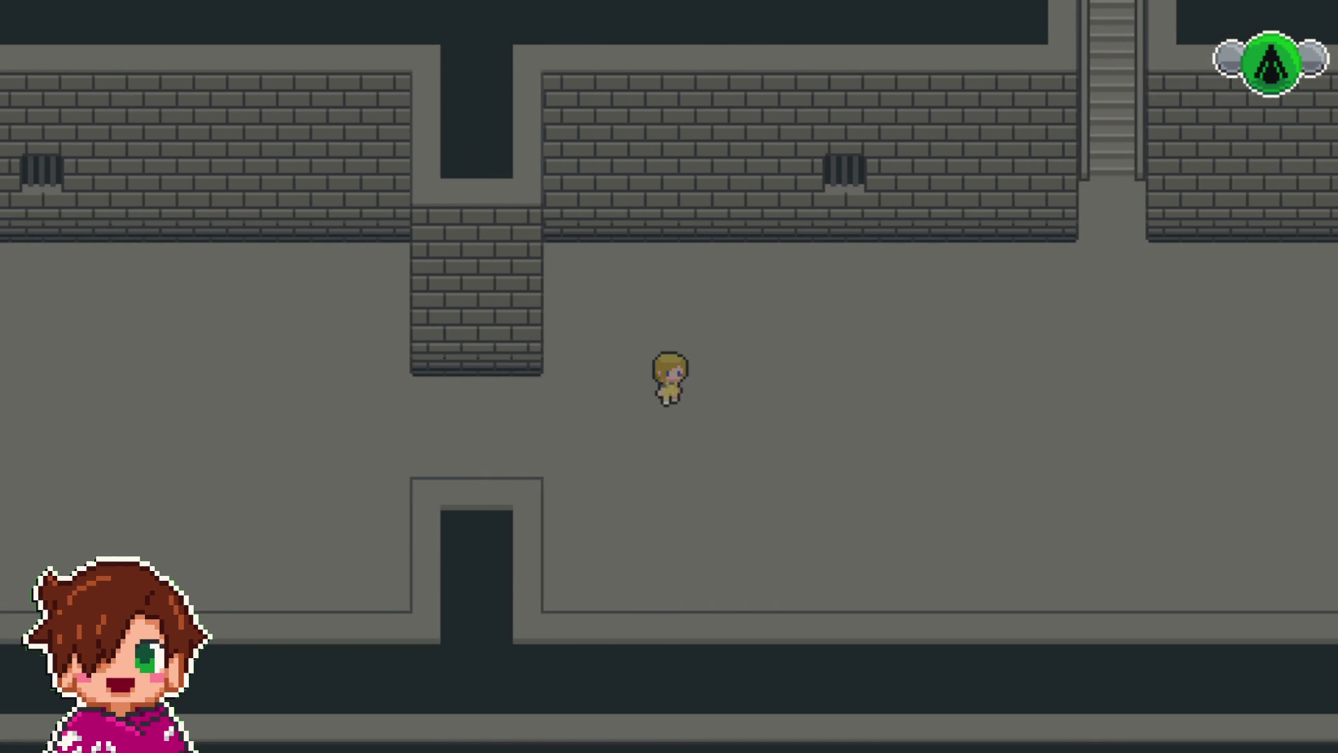
key("Right")
key("Up")
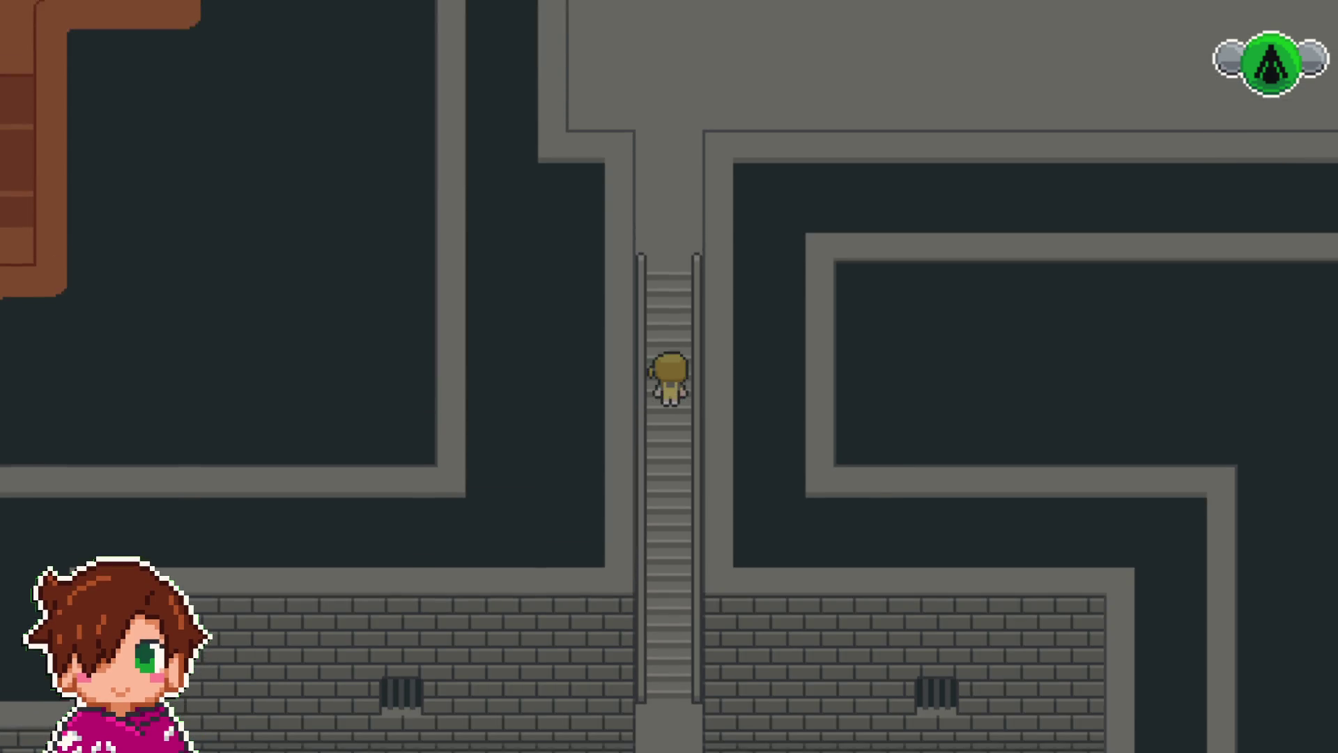
key("Down")
key("Right")
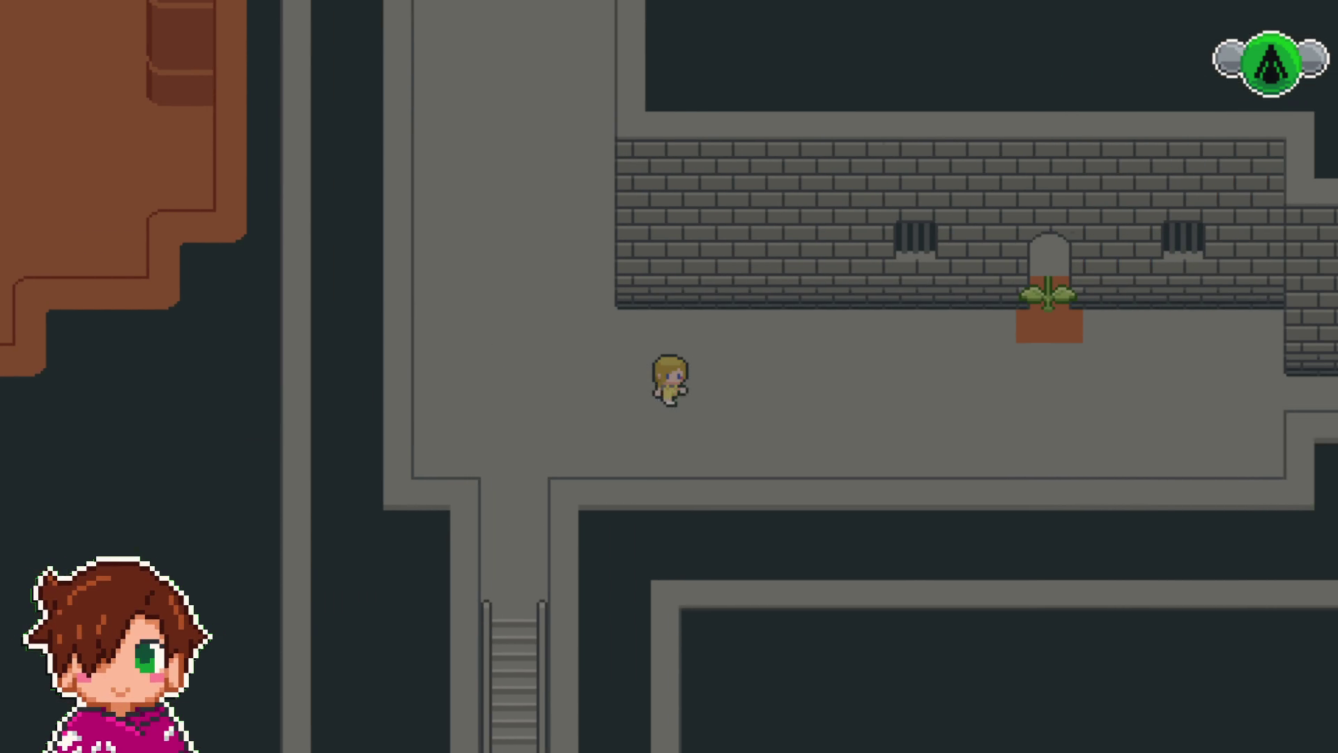
key("Right")
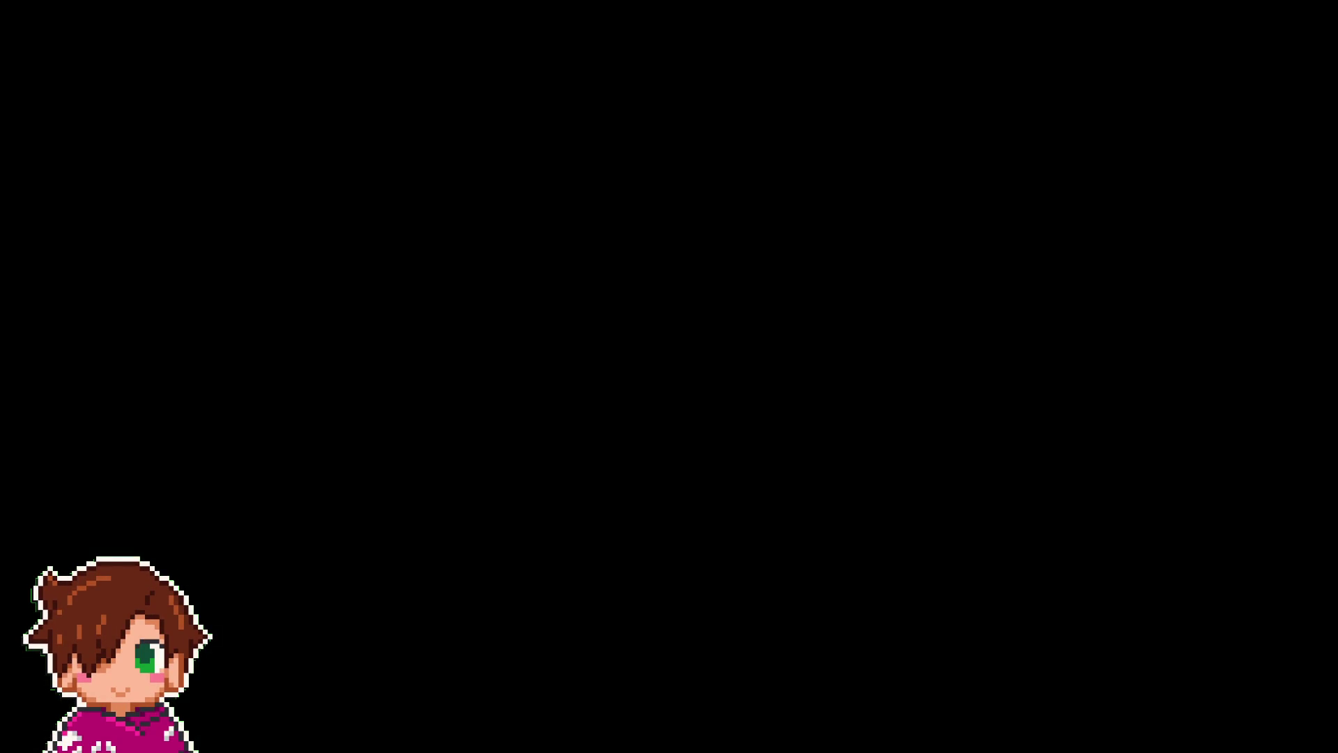
- Walk up the new corridor through the door, pace around the room, and reach its exit gap
key("Right")
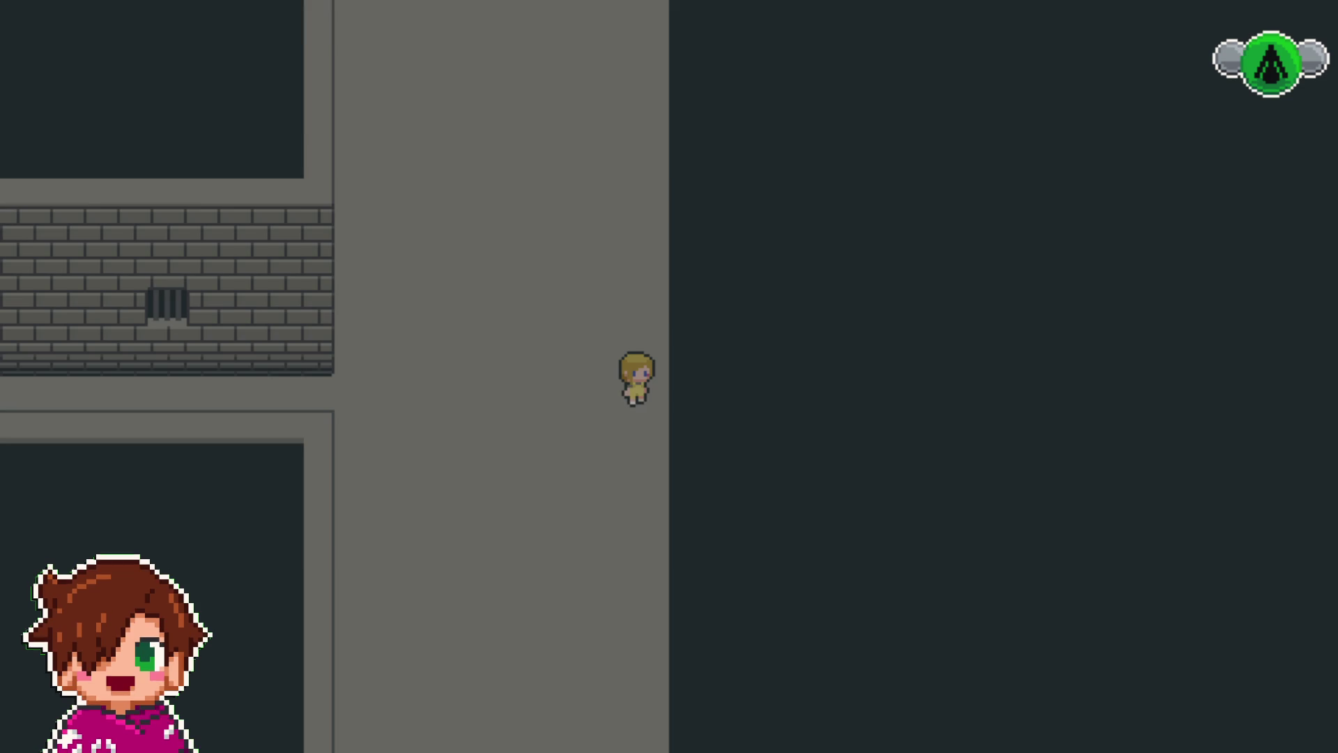
key("Down")
key("Up")
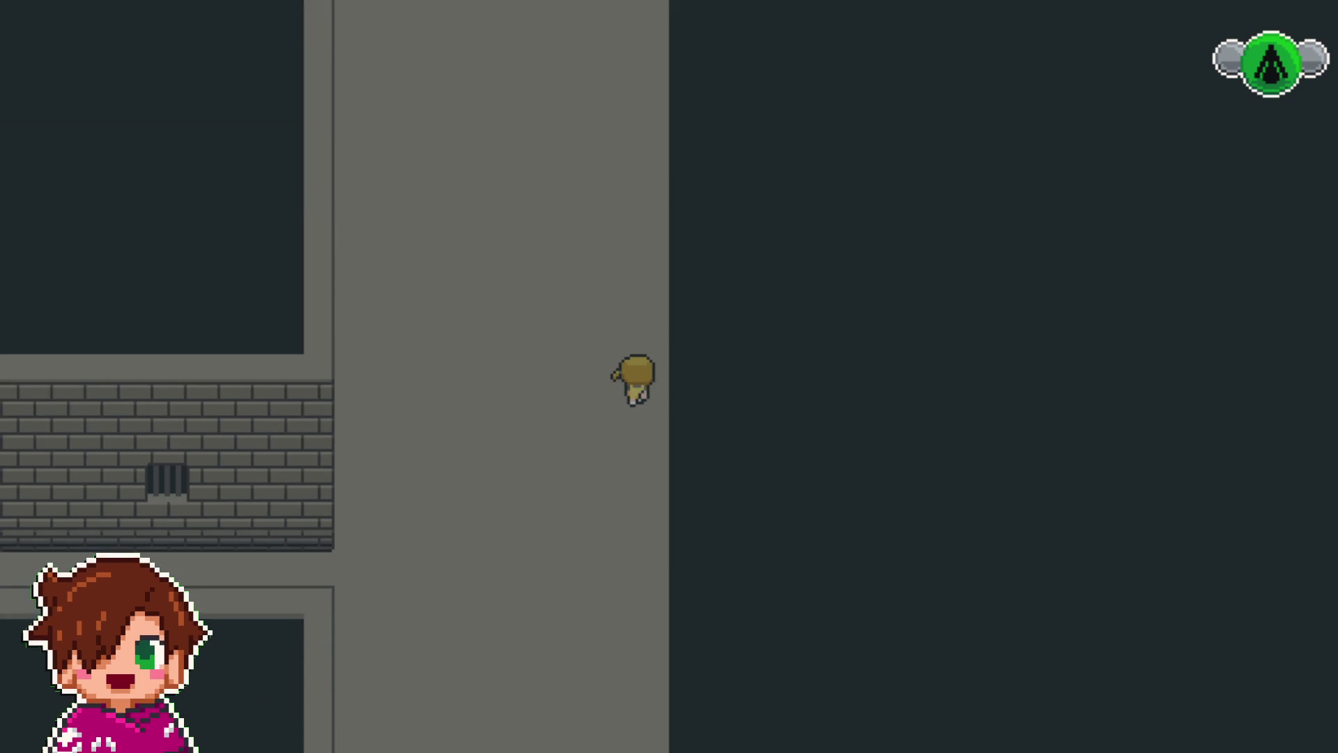
key("Up")
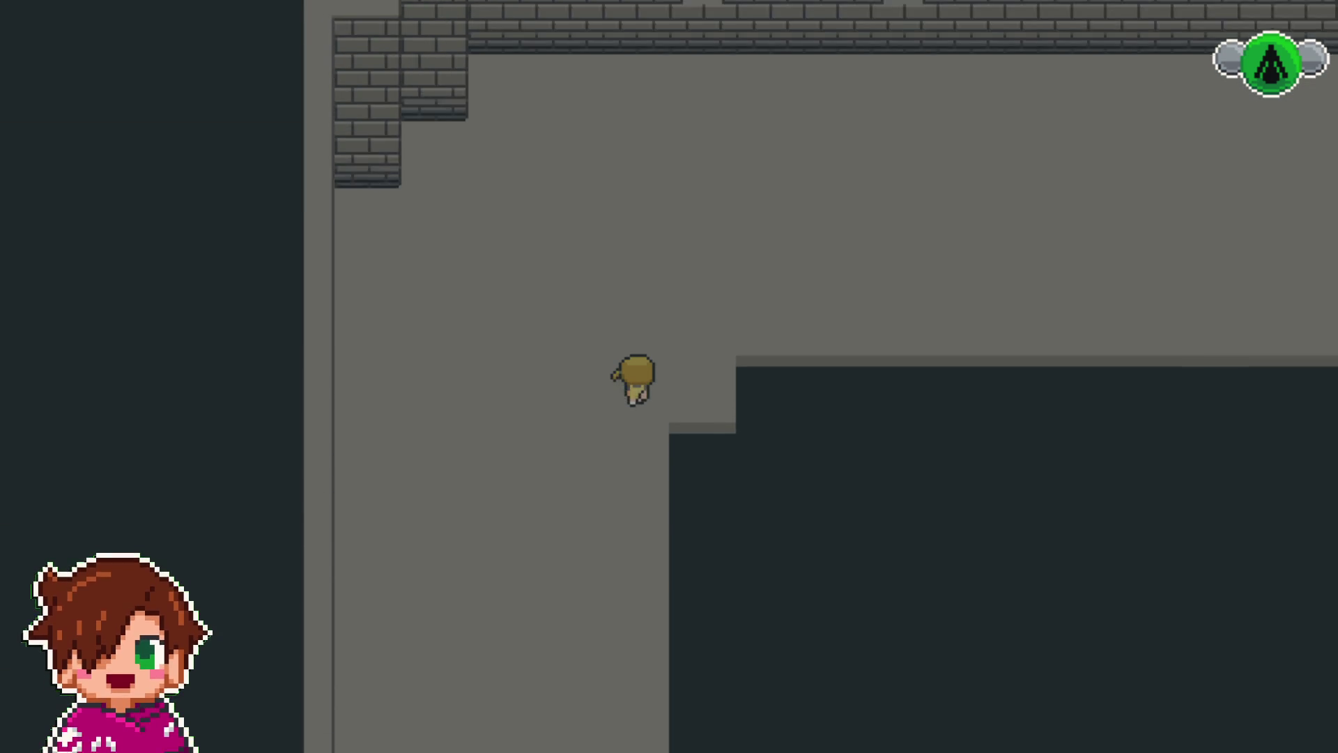
key("Right")
key("Right")
key("Up")
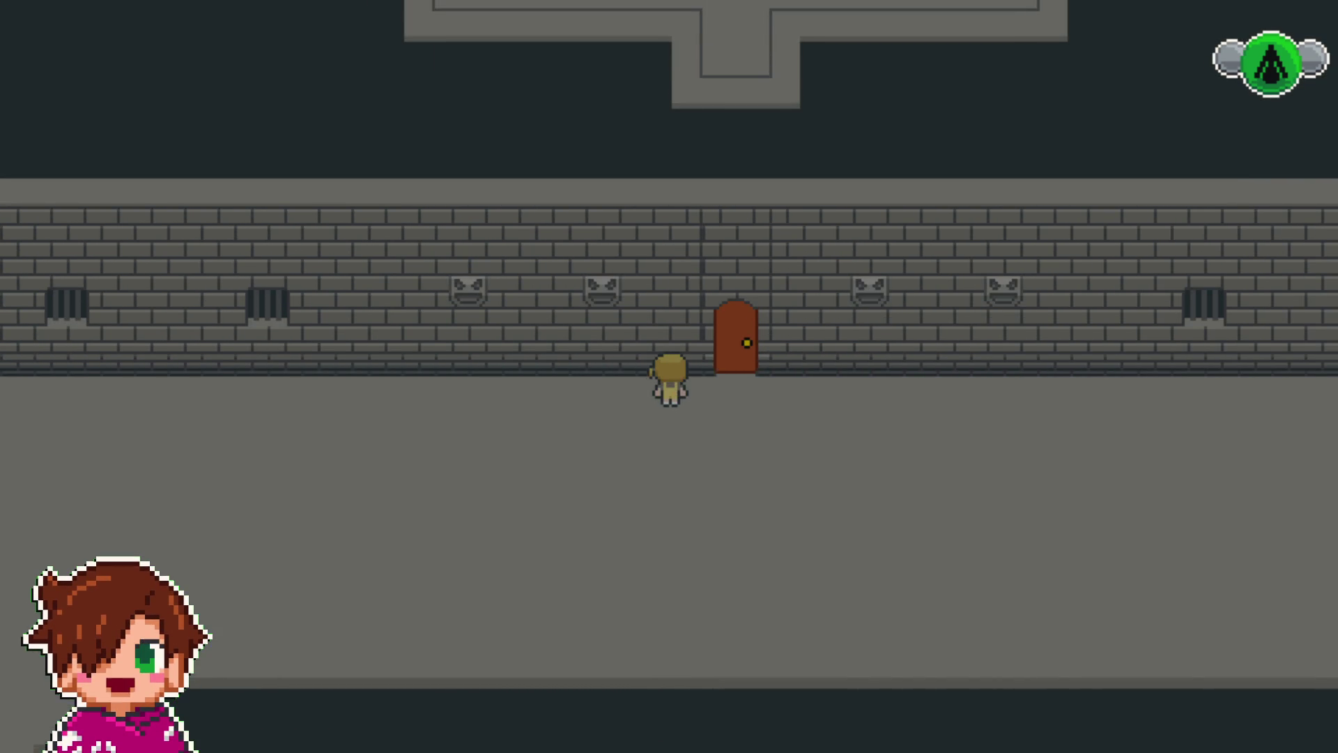
key("Right")
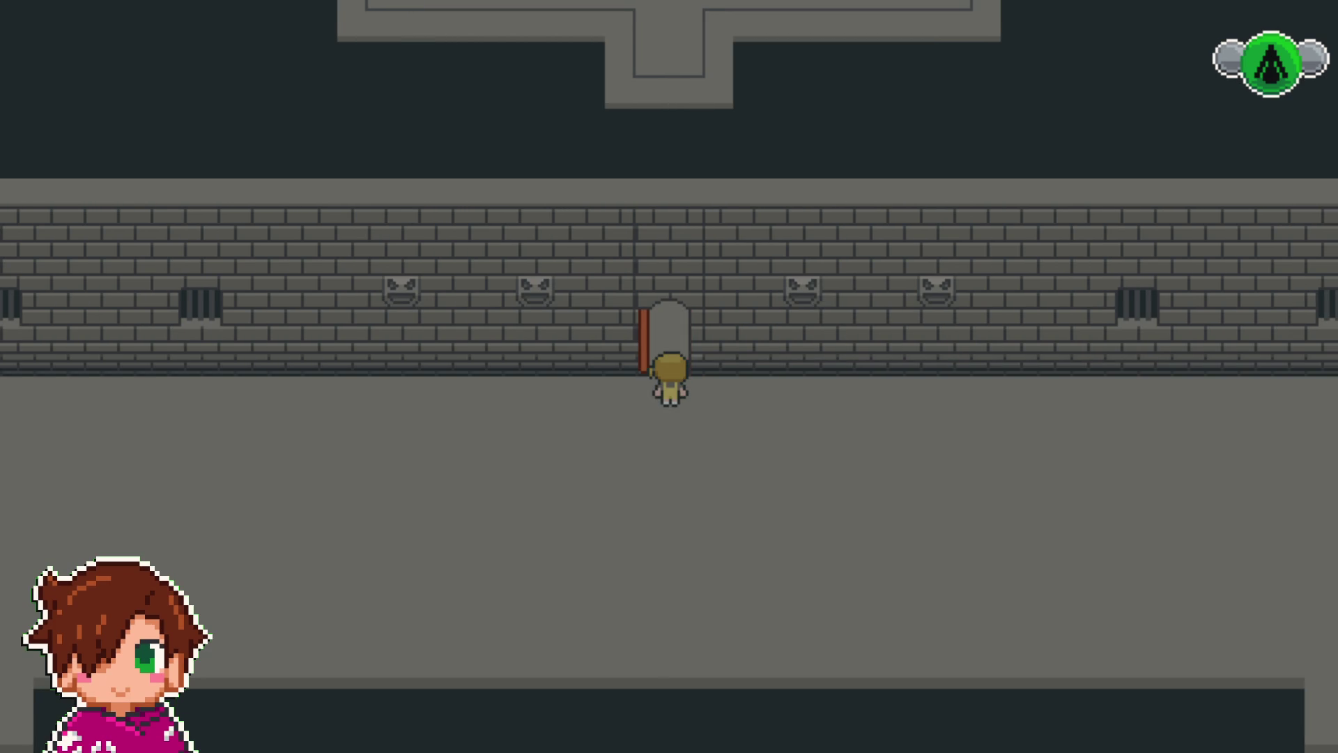
key("Up")
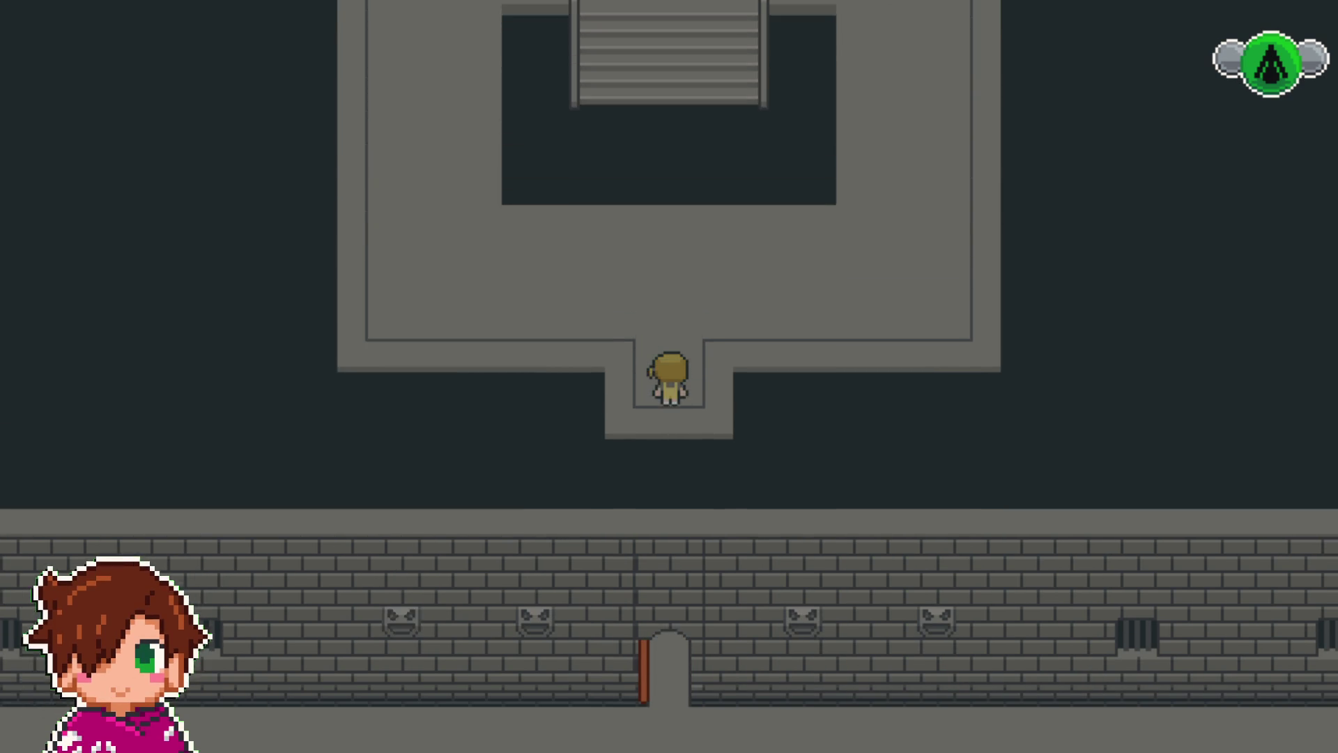
key("Right")
key("Down")
key("Left")
key("Right")
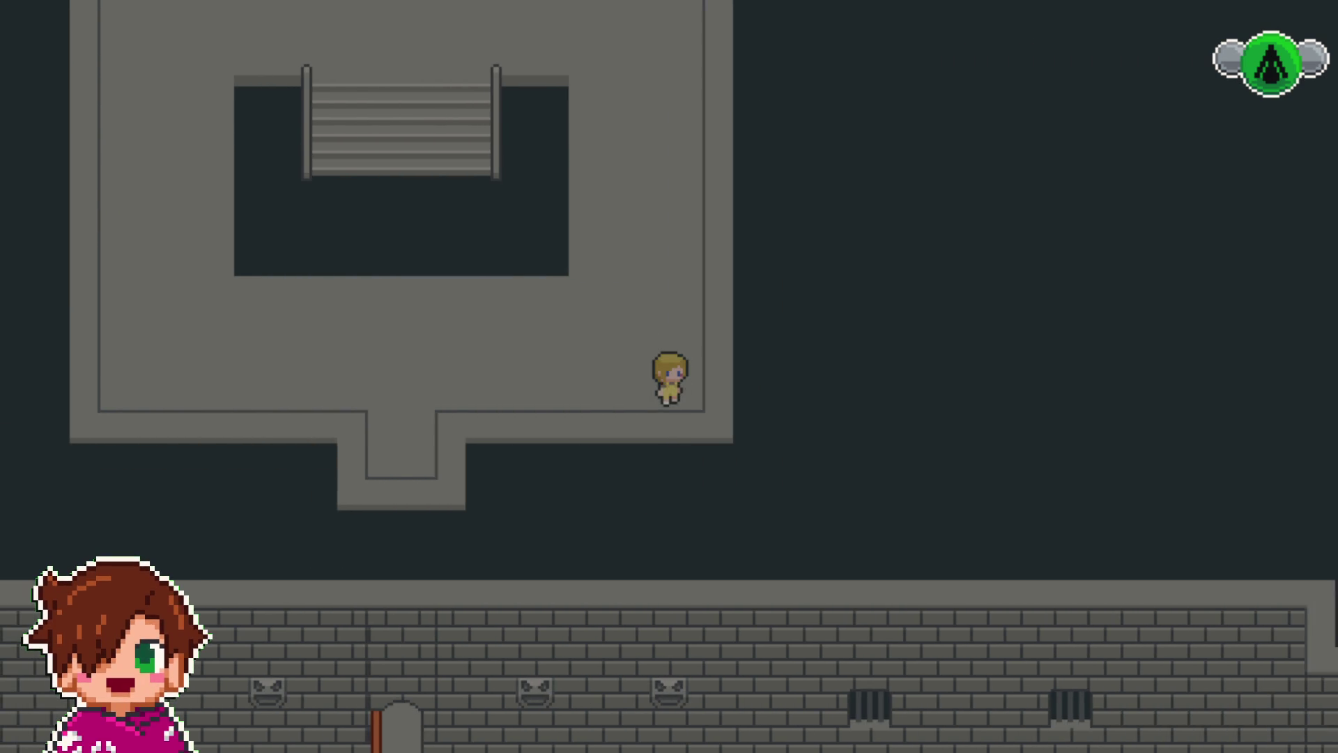
key("Left")
key("Right")
key("Left")
key("Right")
key("Left")
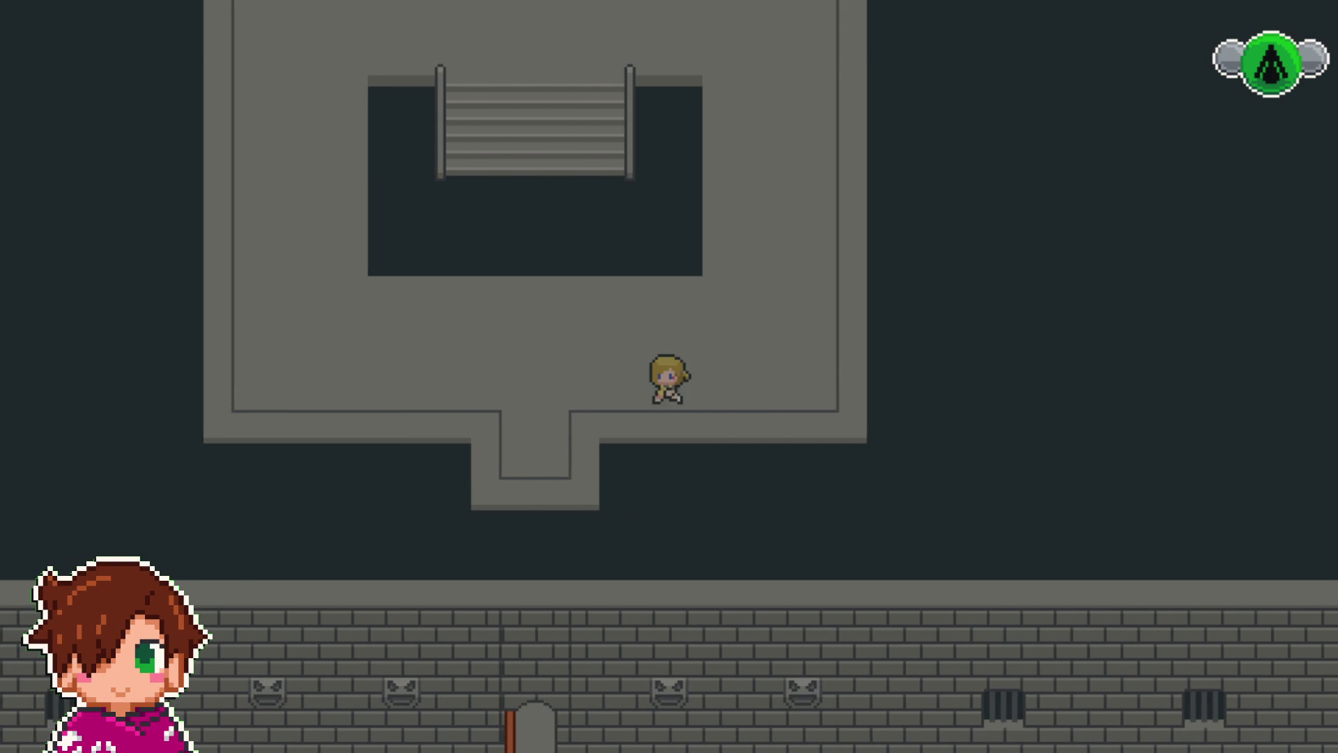
key("Left")
key("Down")
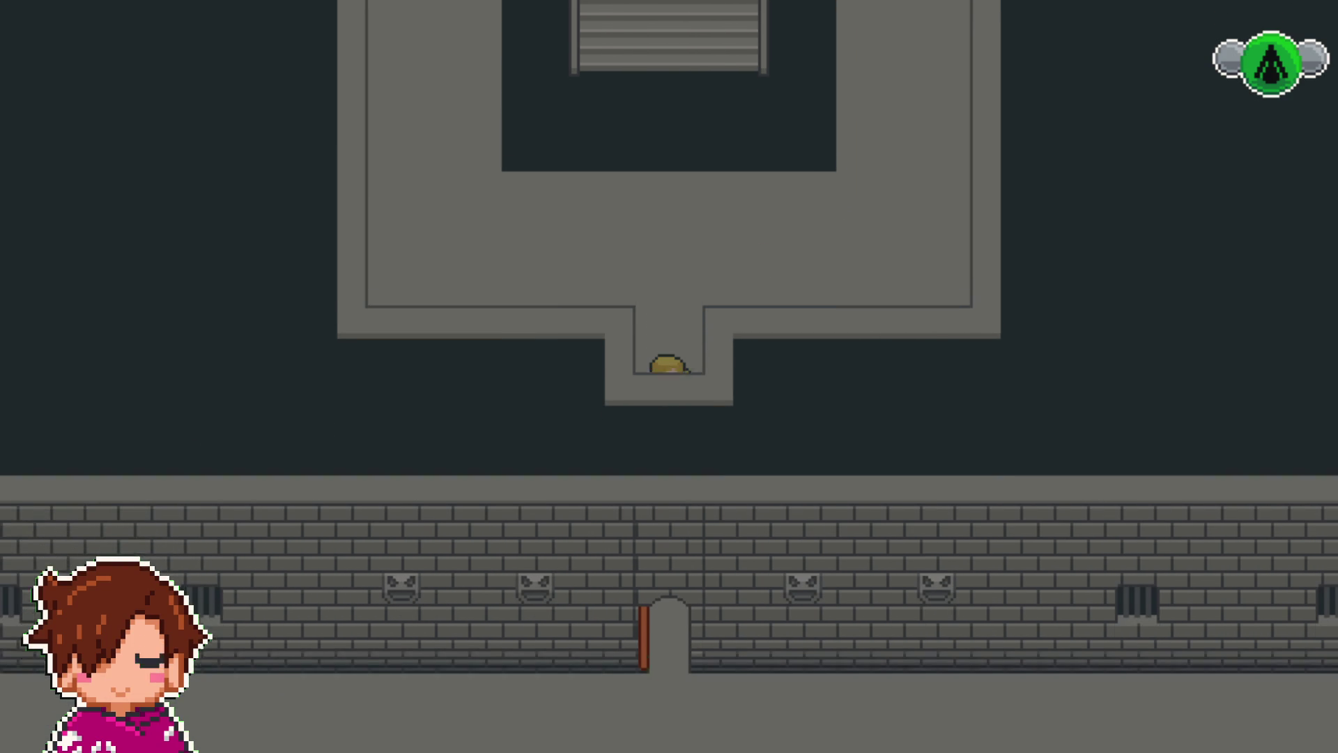
- Walk through the doors into the cave's grass room, then leave fullscreen with F4
key("Right")
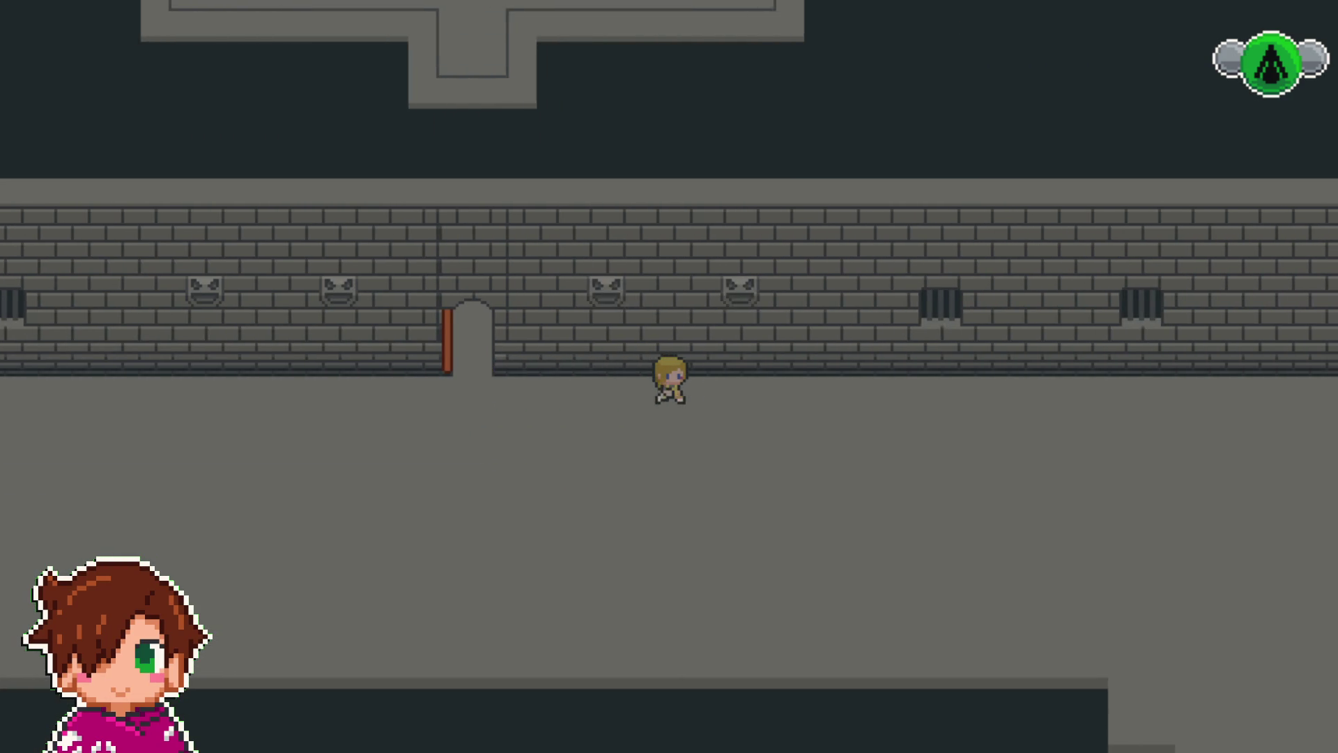
key("Right")
key("Down")
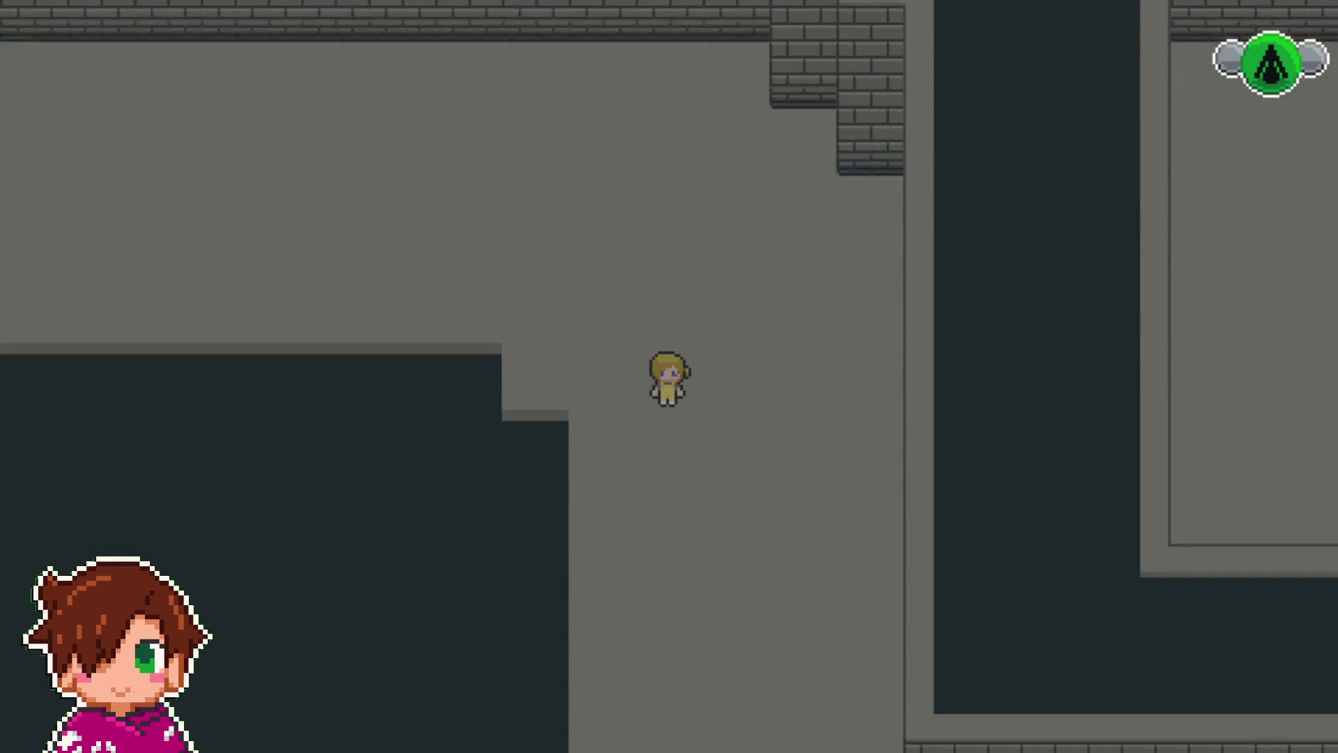
key("Right")
key("Right")
key("Up")
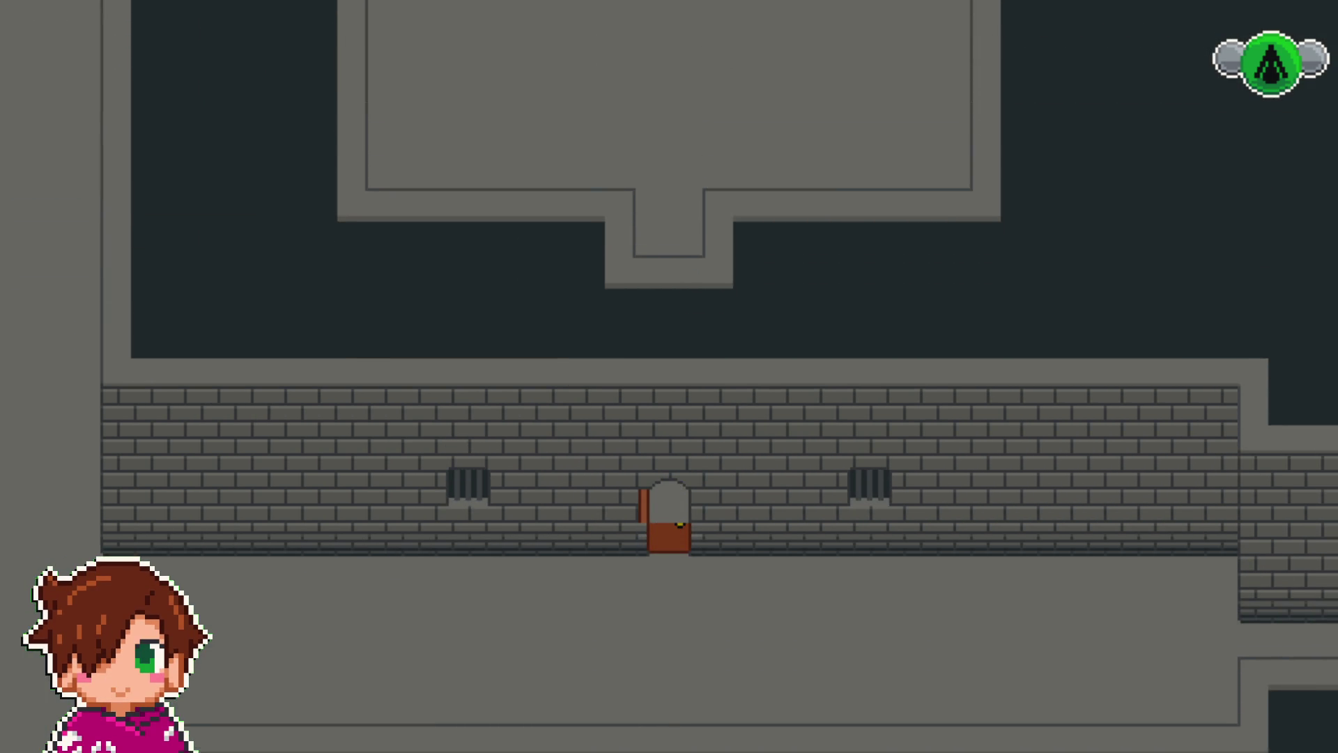
key("Up")
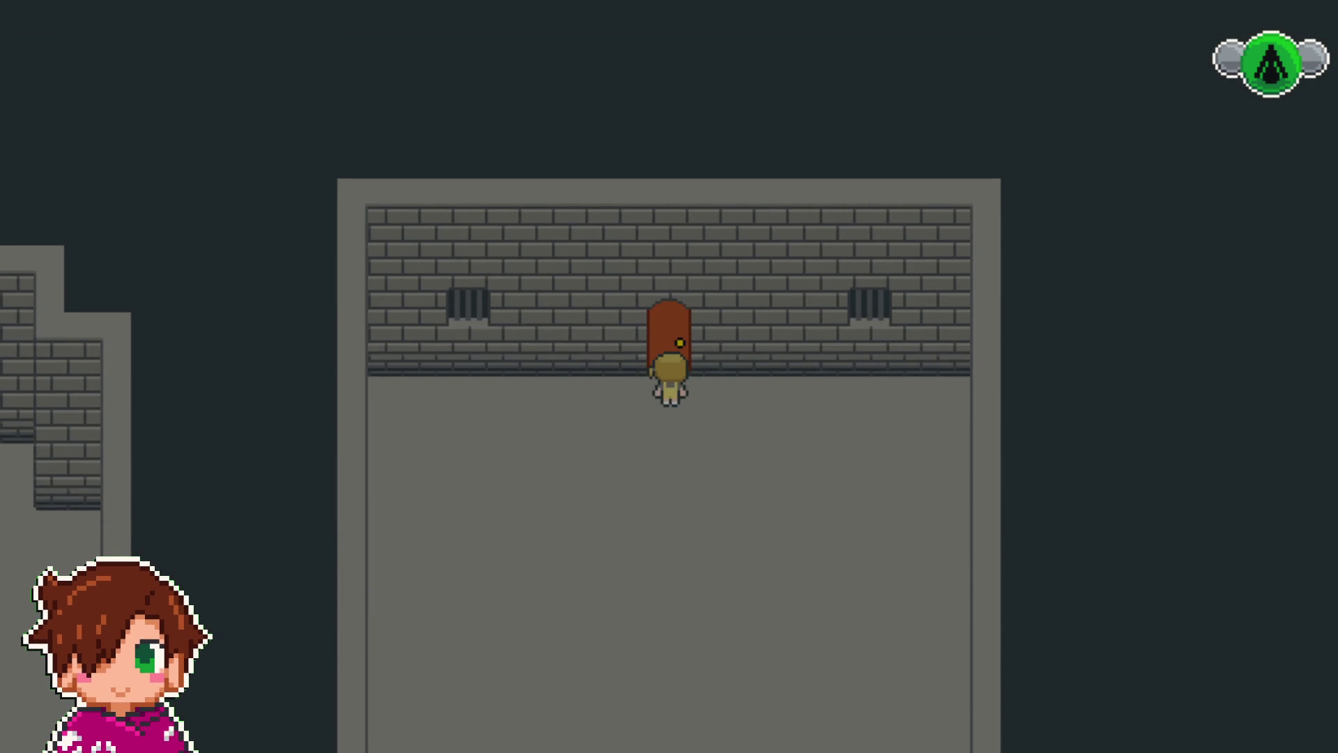
key("Up")
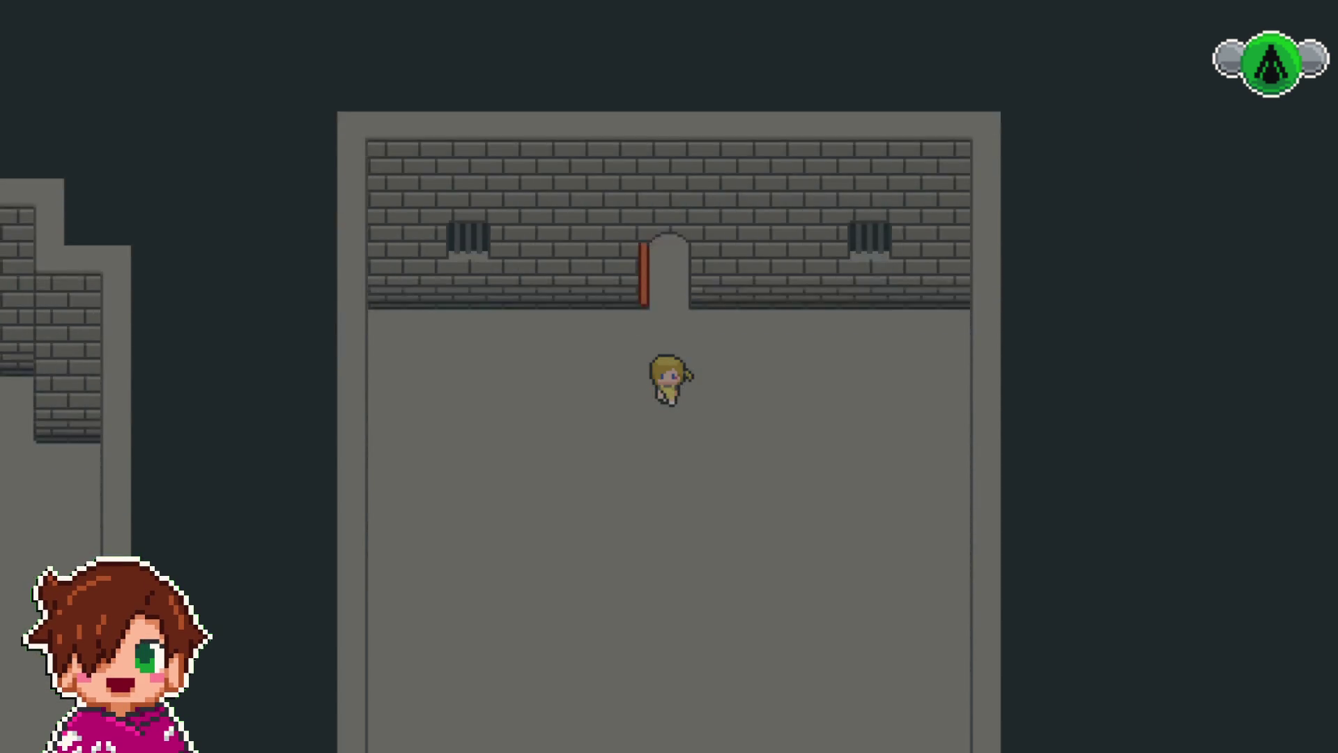
key("Up")
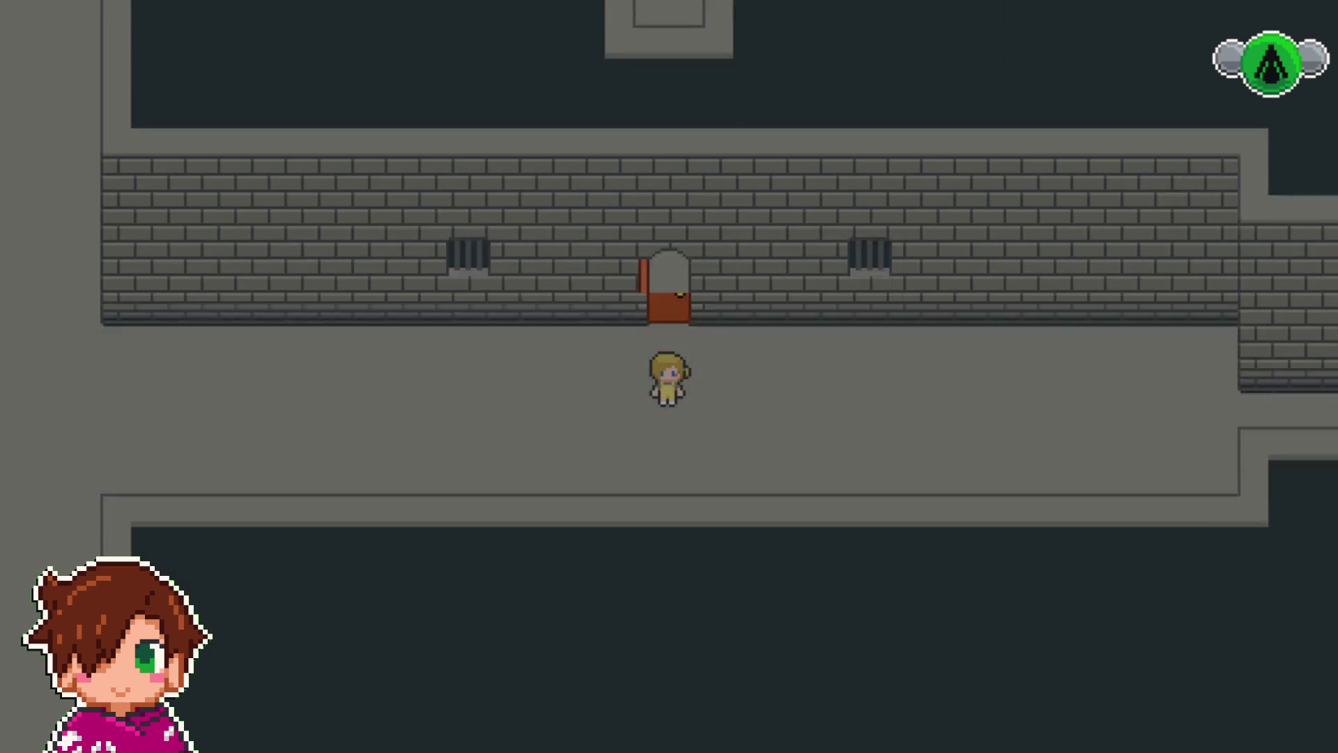
key("Right")
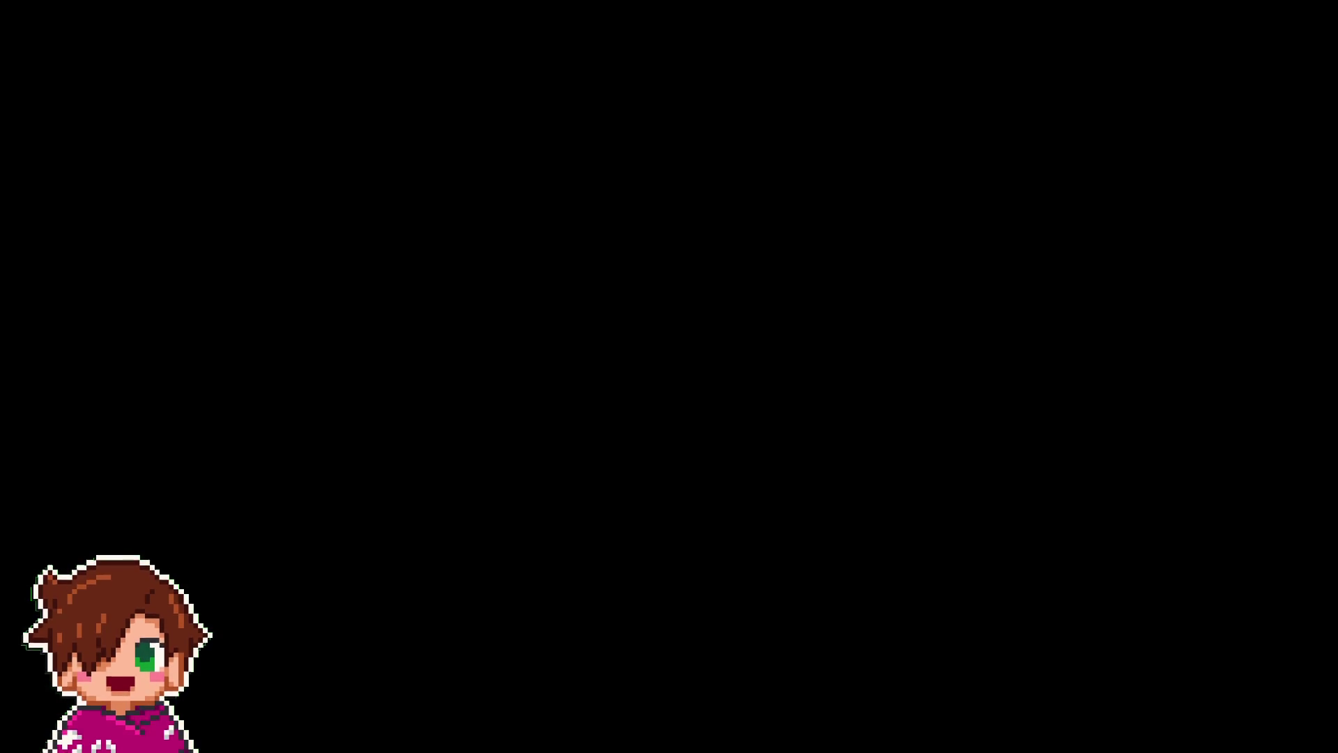
key("Right")
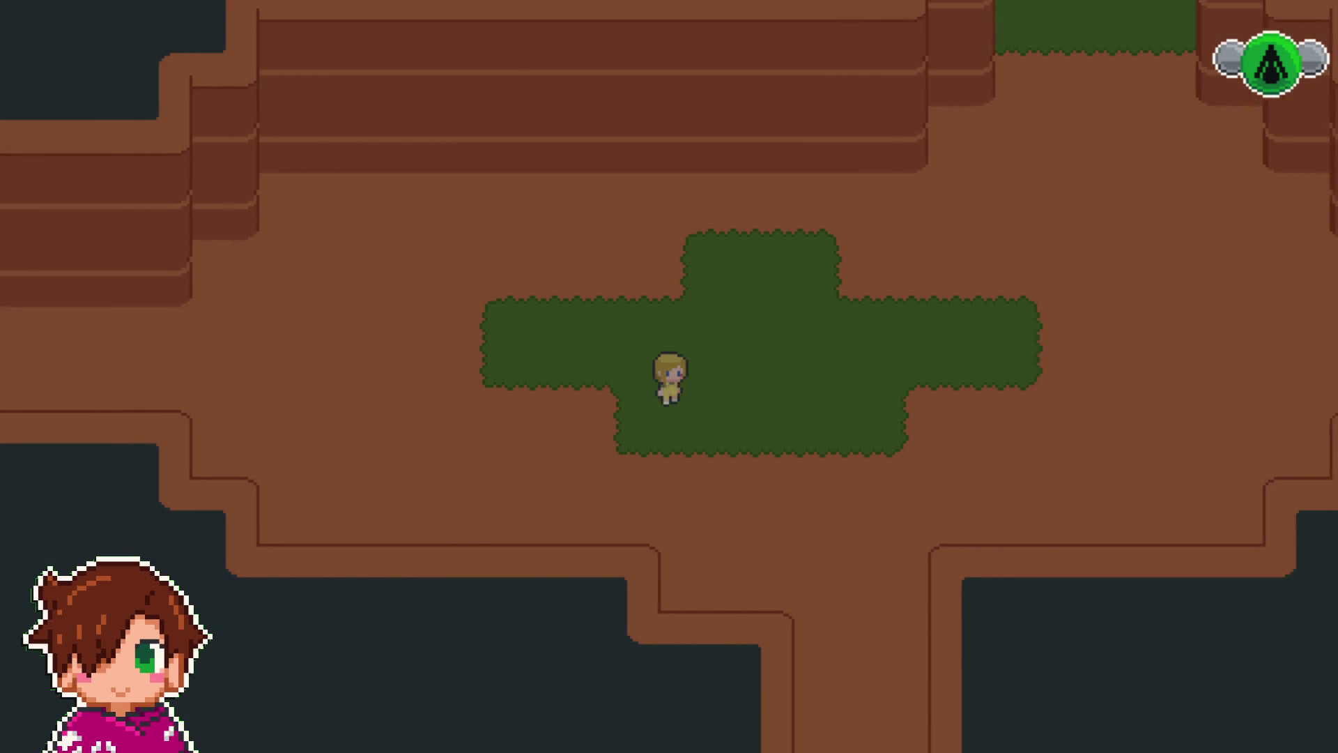
key("Down")
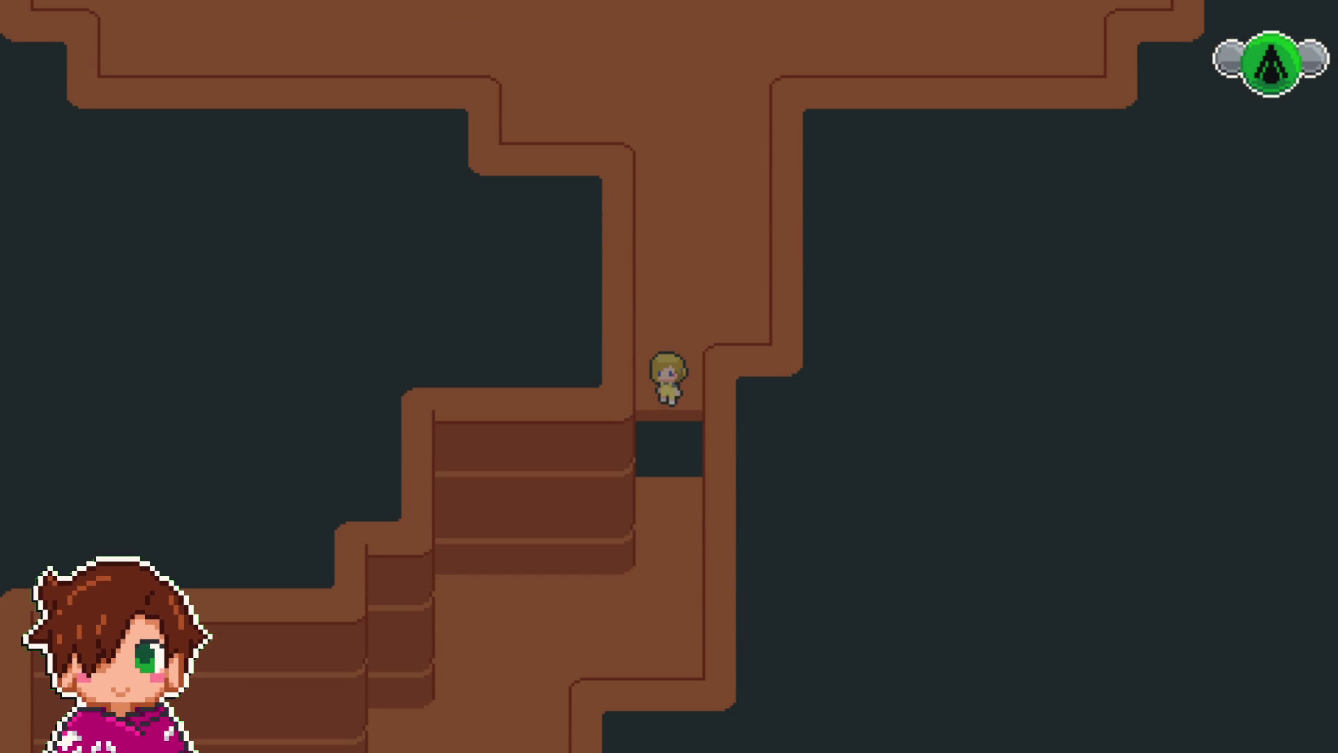
key("Up")
key("Down")
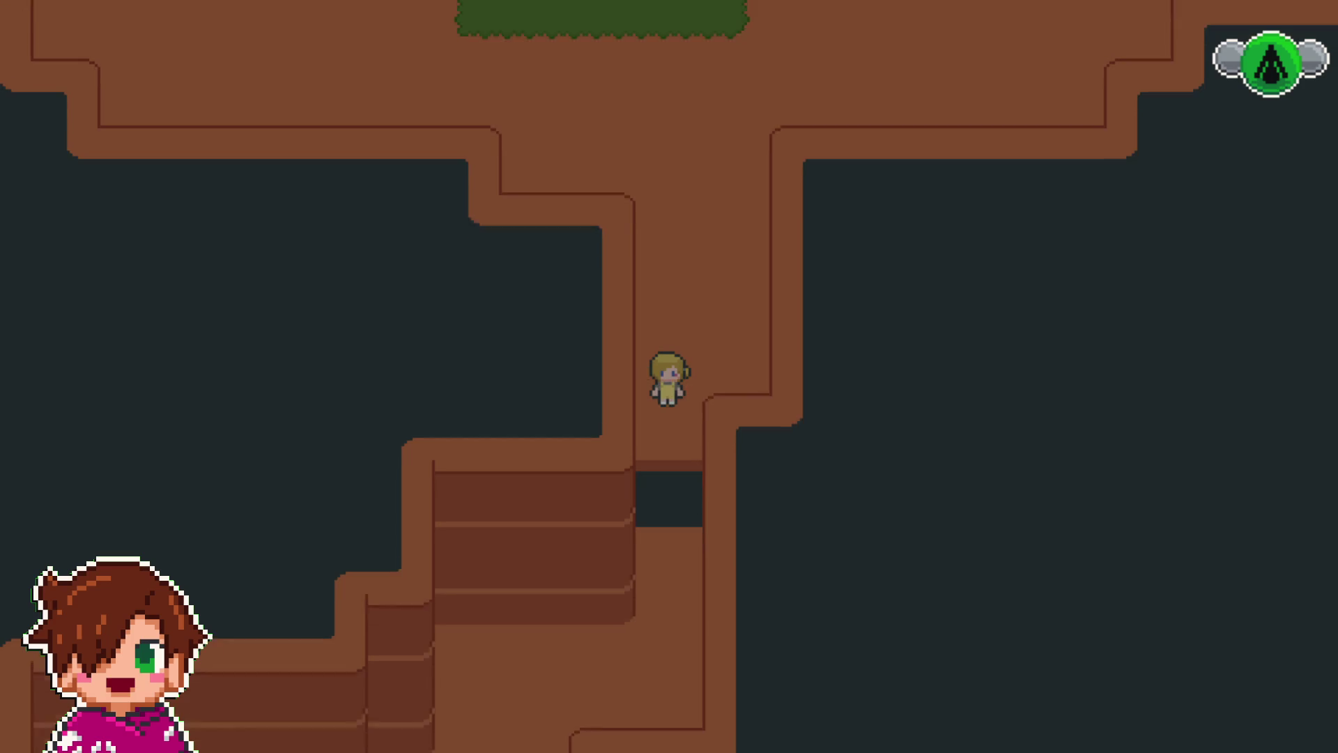
key("Up")
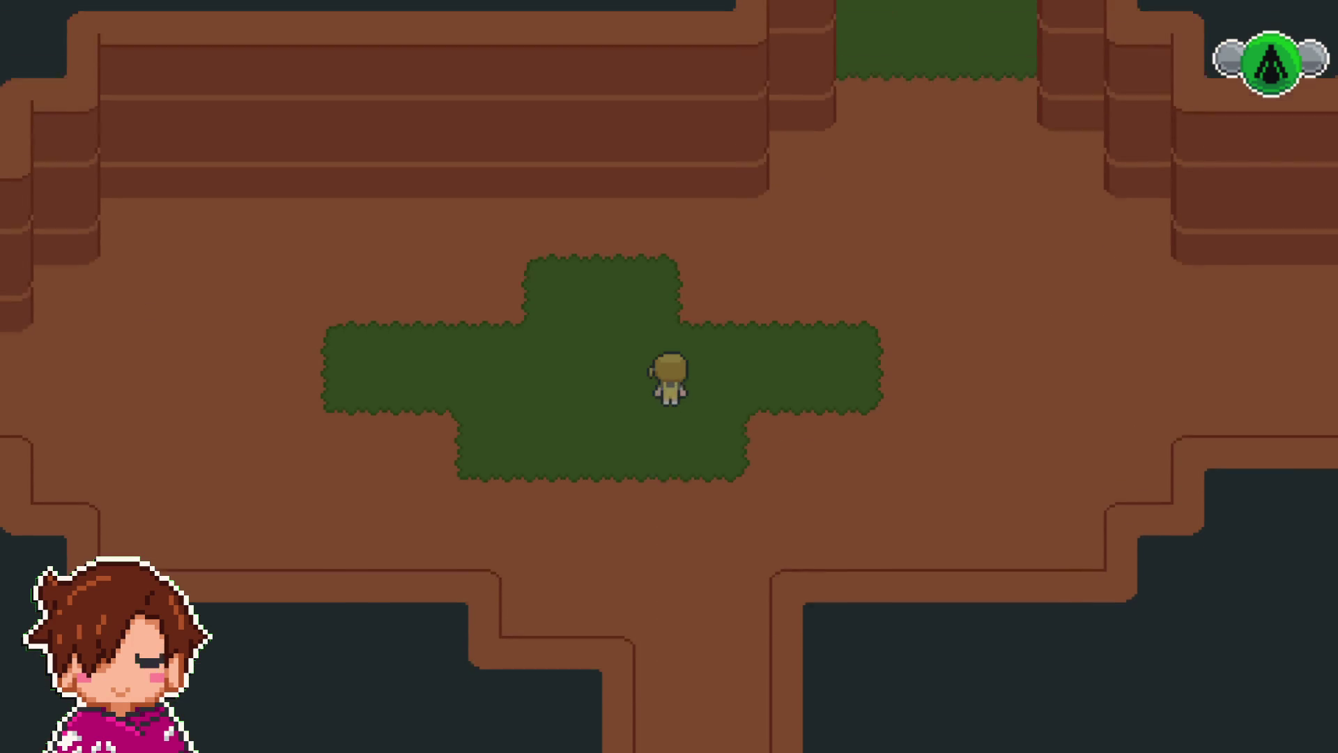
key("Right")
key("Right")
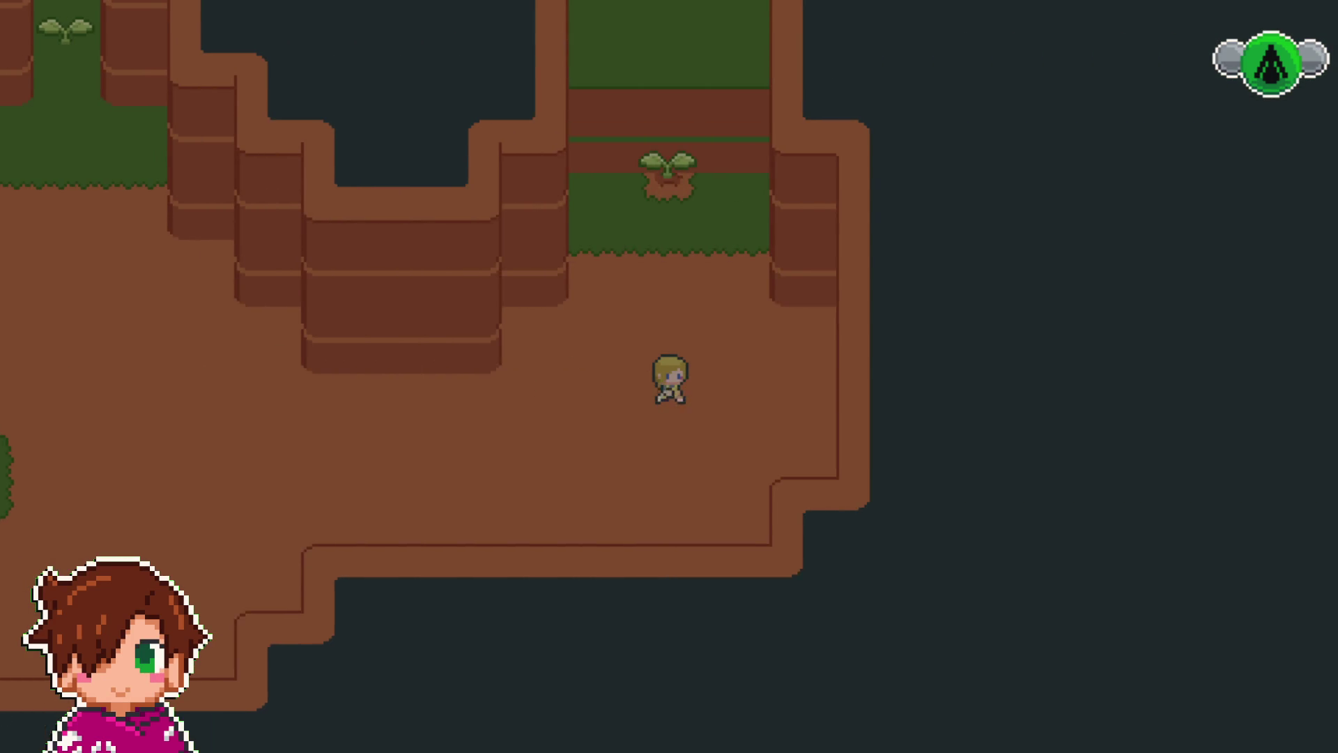
key("Up")
key("Left")
key("Down")
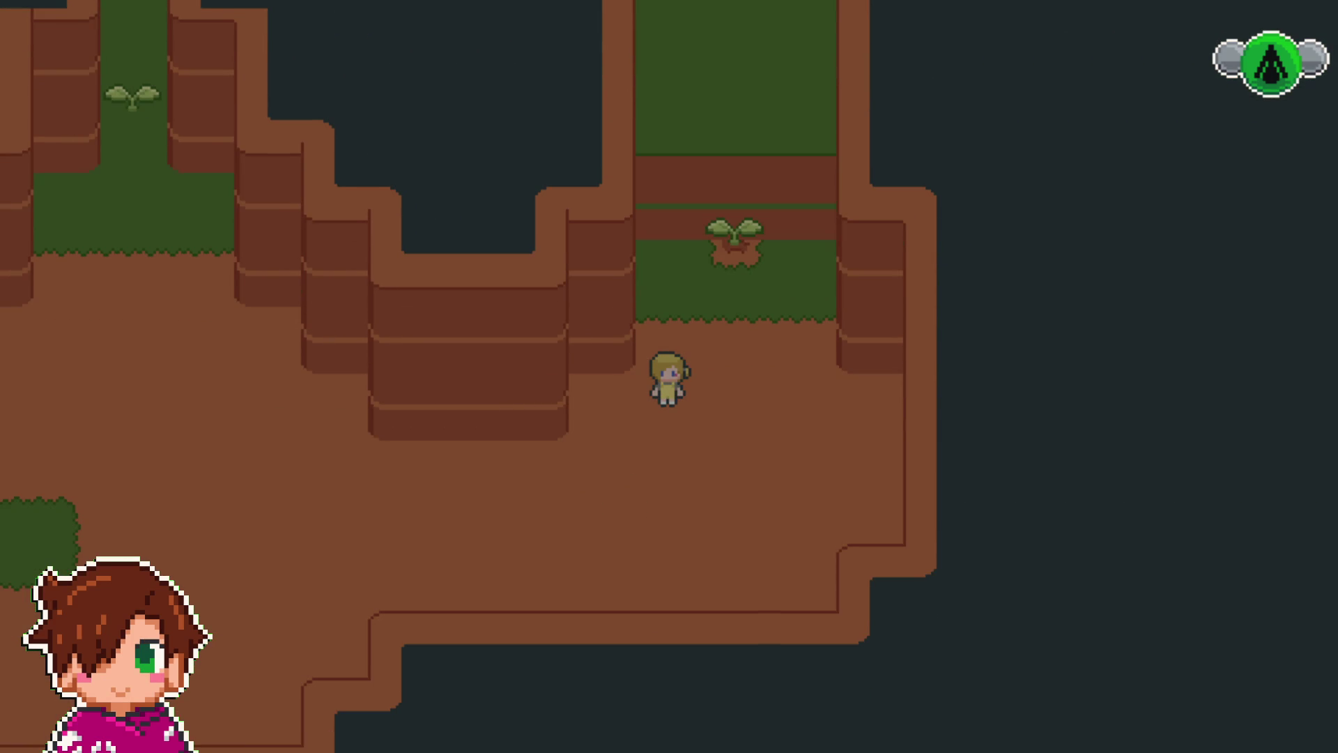
key("F4")
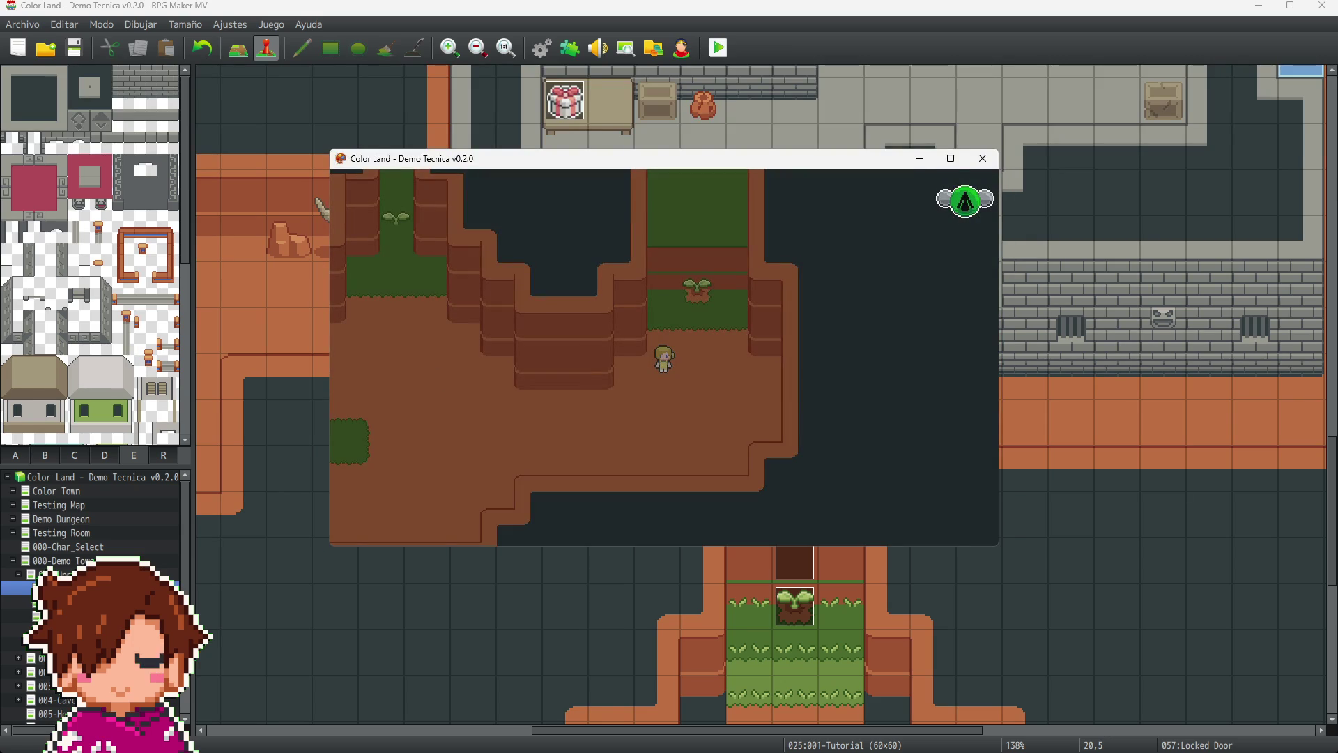
- Close the Color Land playtest window and pick Testing Room in the editor's map tree
left_click(995, 159)
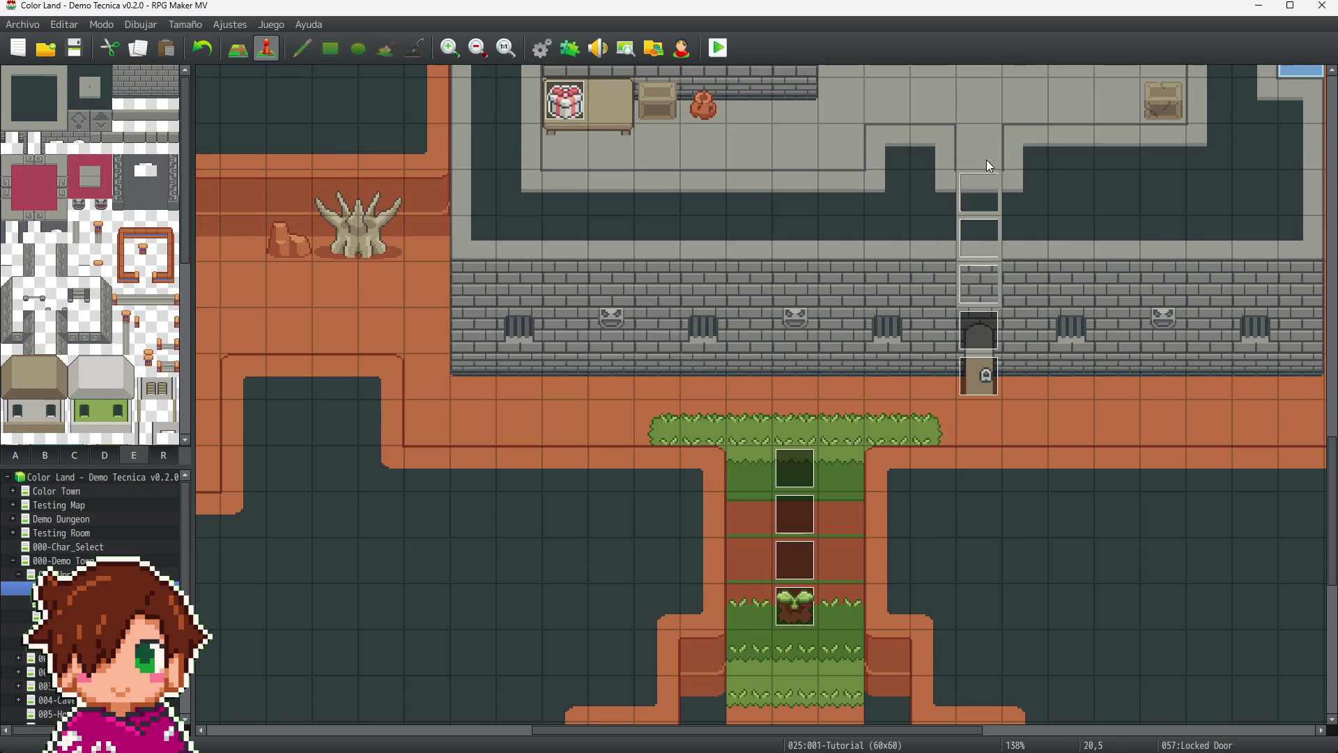
scroll(876, 409, "down", 3)
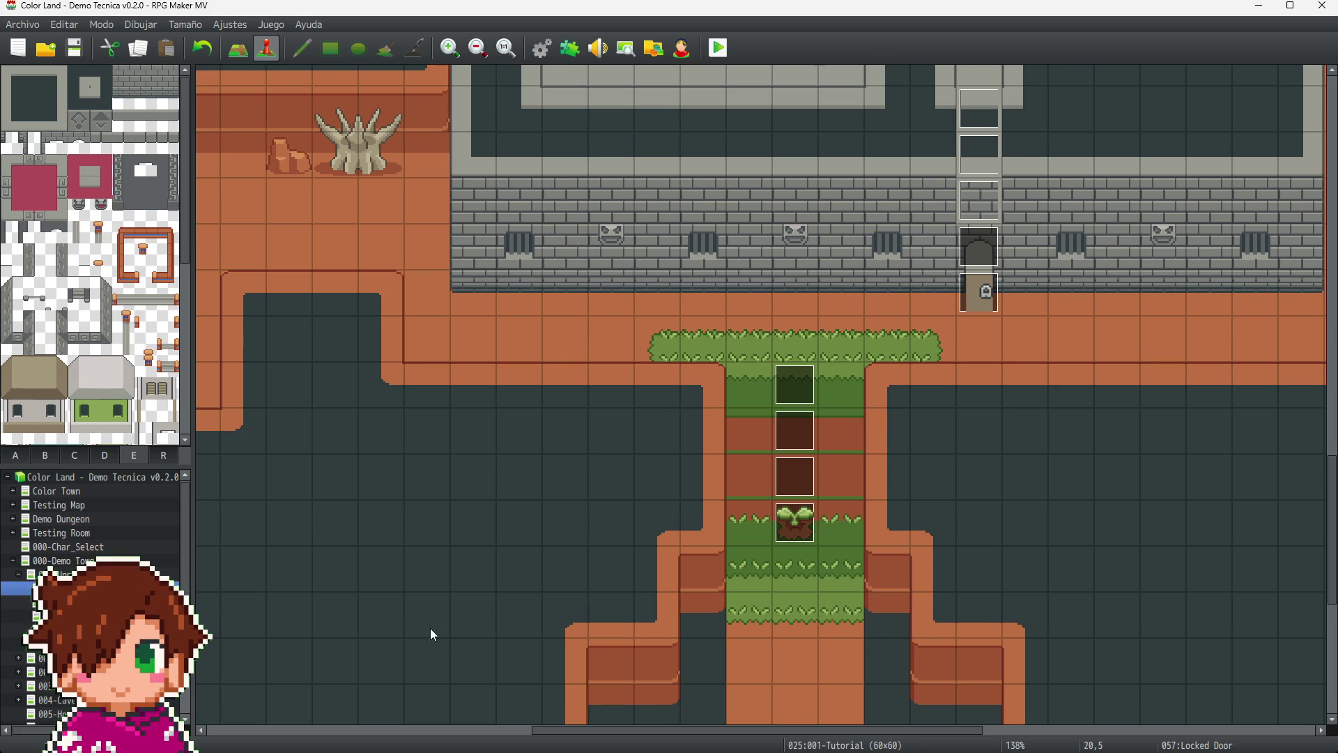
left_click(15, 533)
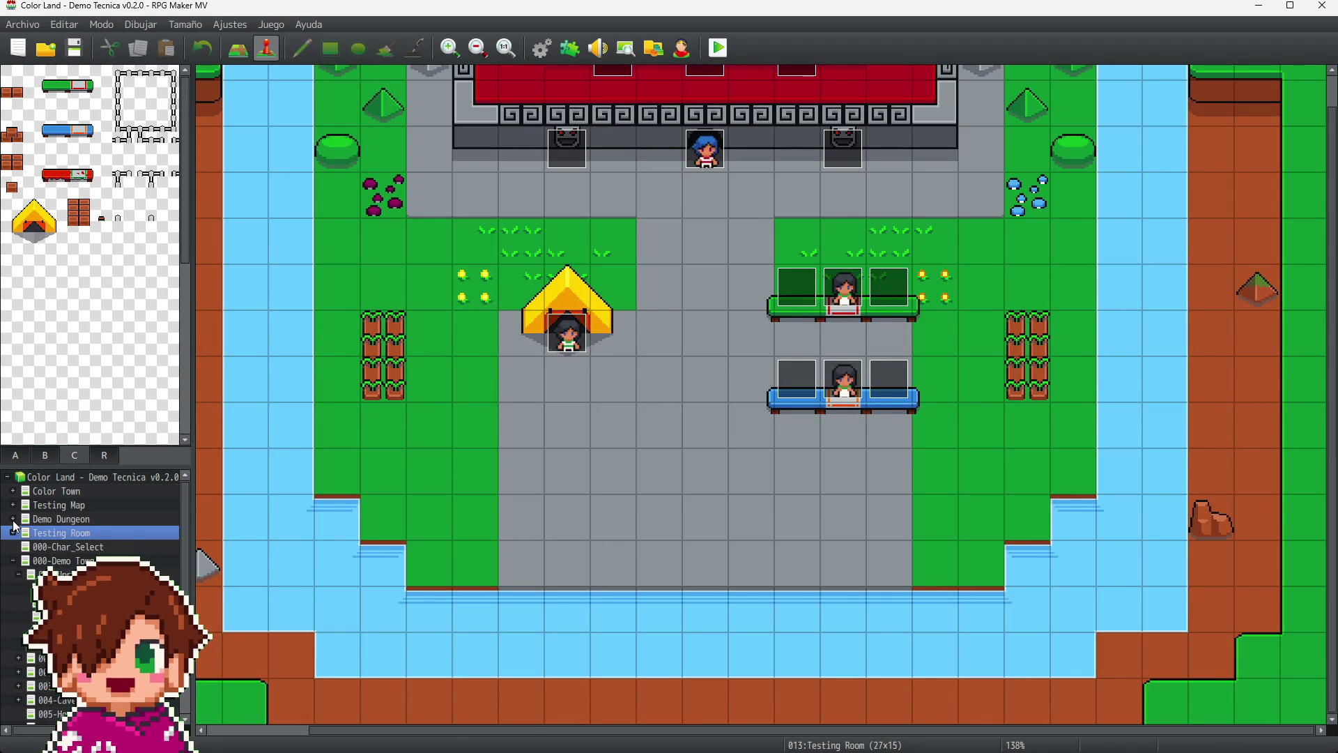
- Open the Lighting Test map and inspect its events at tiles 2,1, 7,3, 12,1 and 1,0
left_click(15, 520)
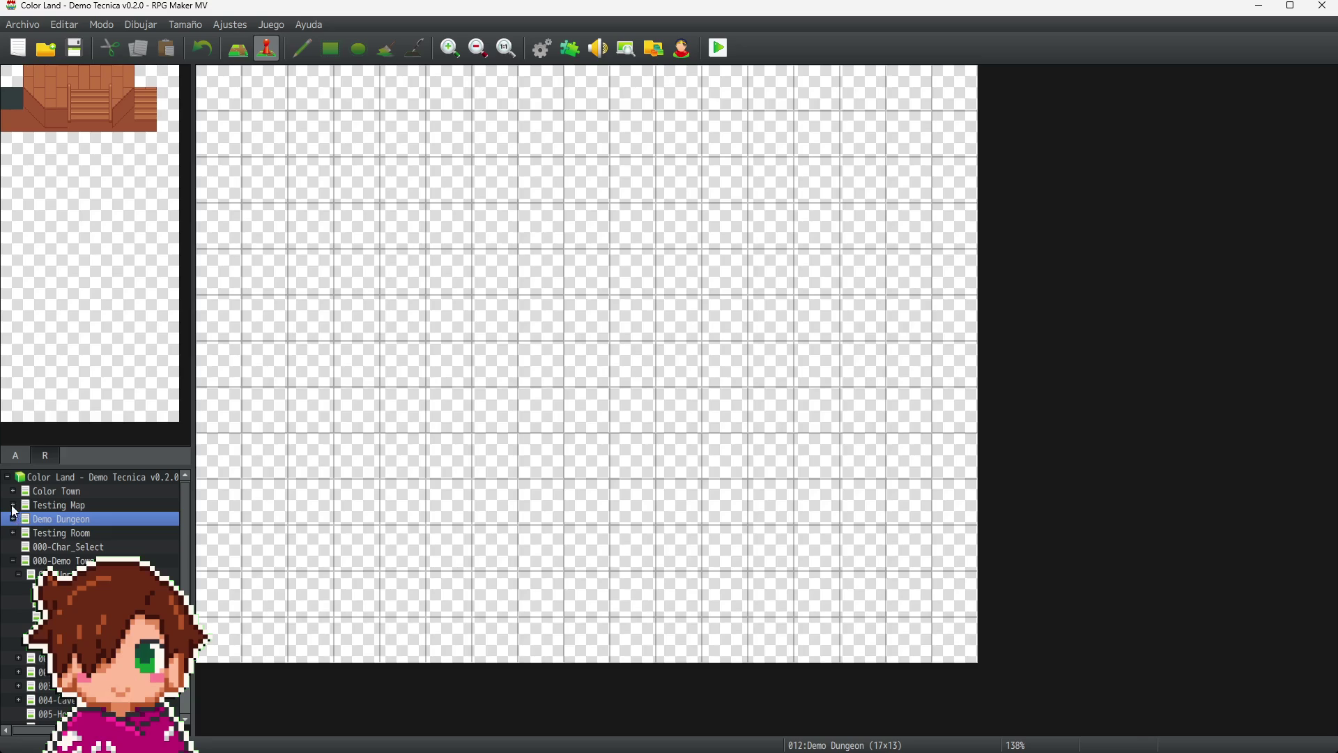
left_click(13, 506)
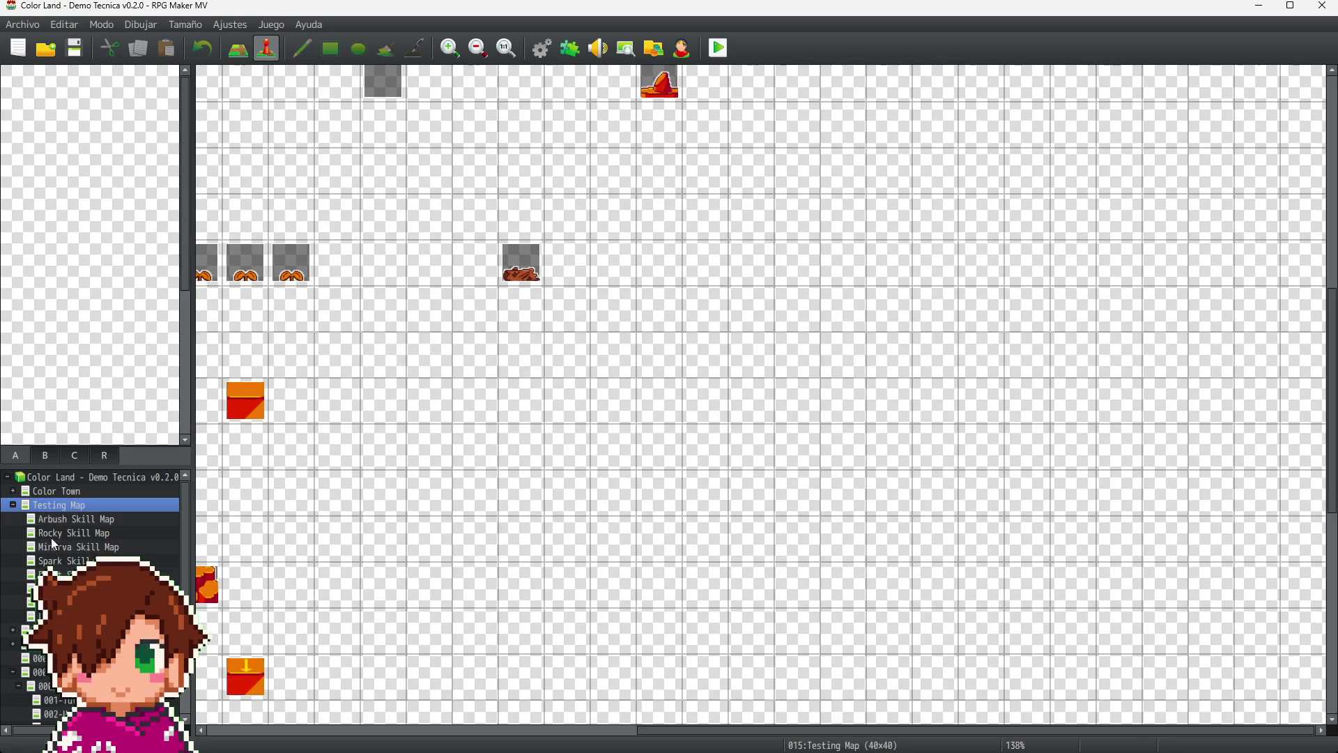
left_click(17, 616)
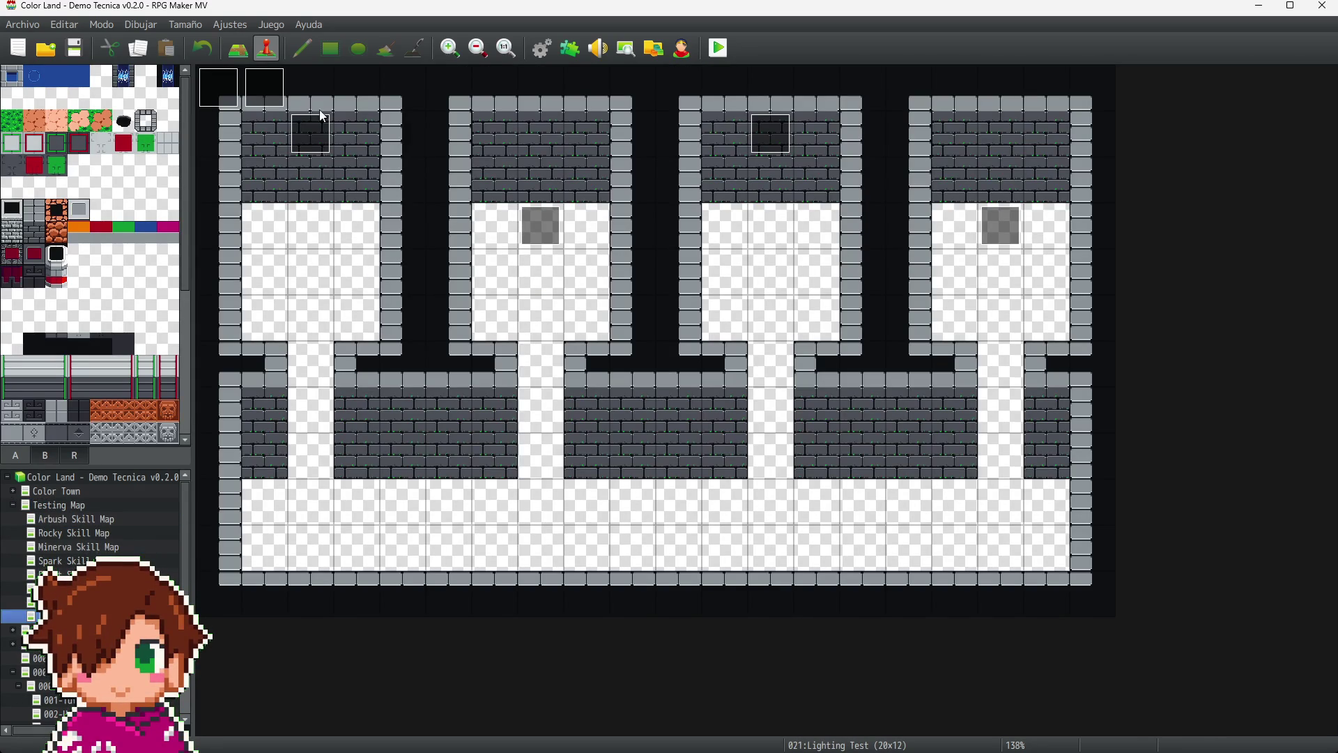
left_click(305, 132)
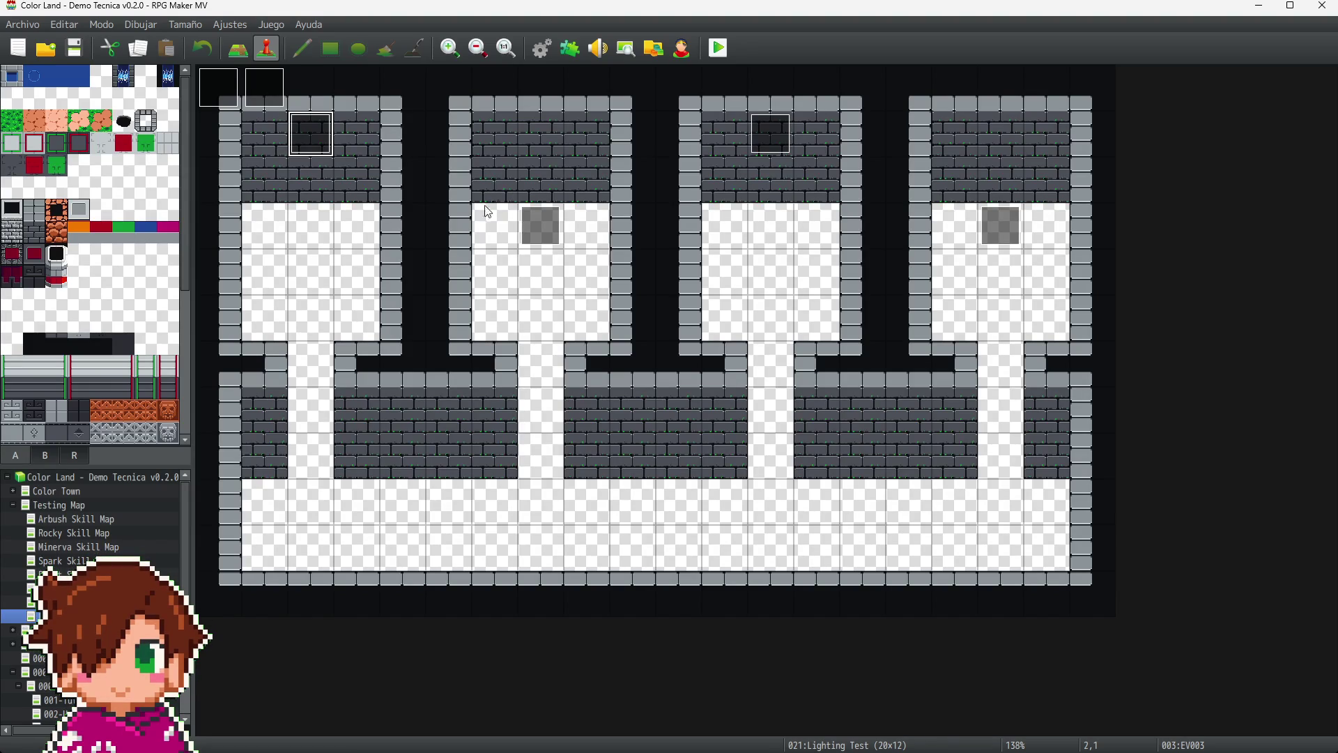
left_click(548, 230)
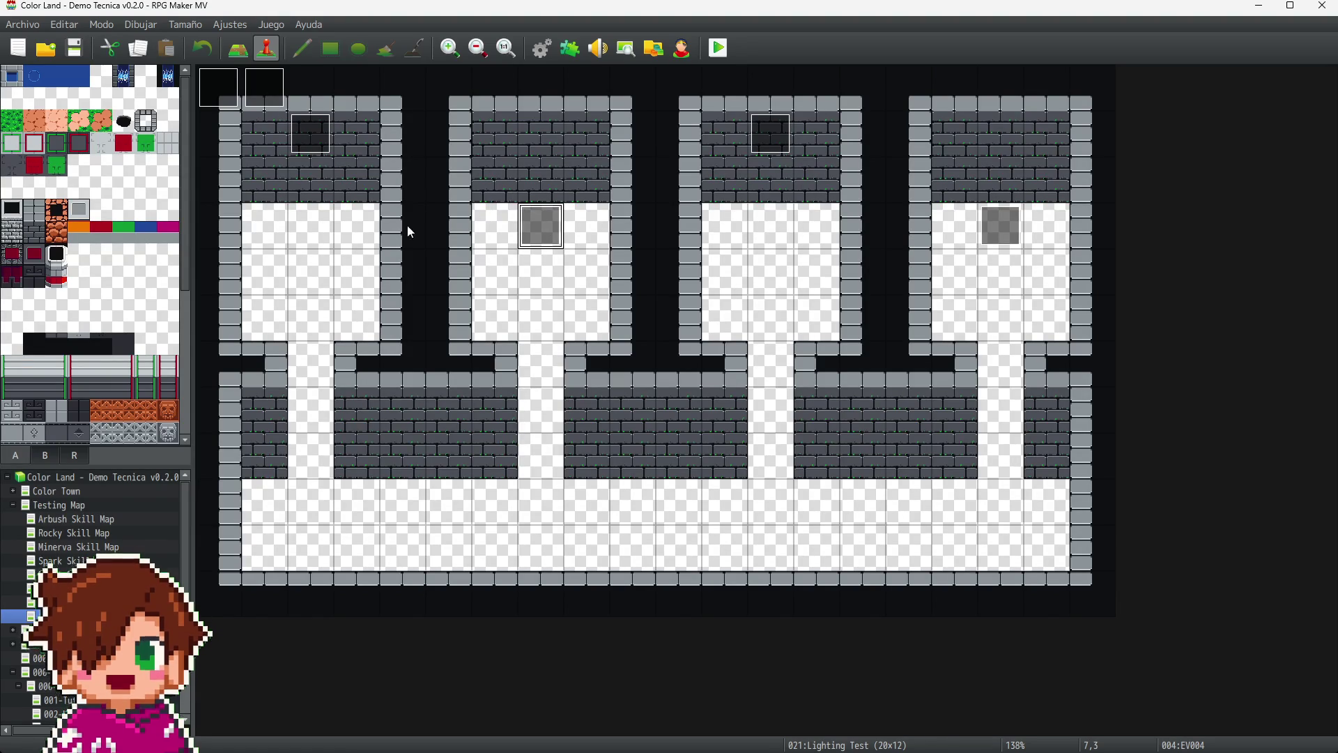
left_click(775, 129)
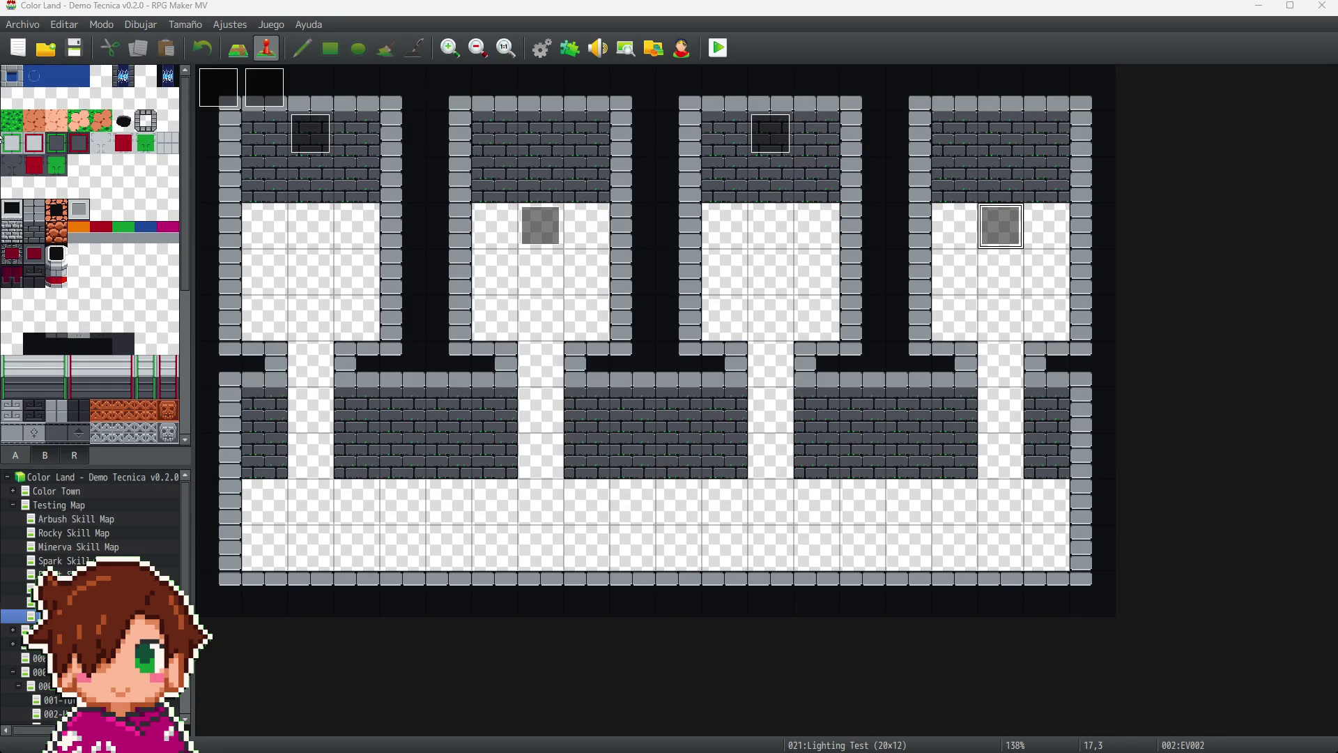
left_click(273, 86)
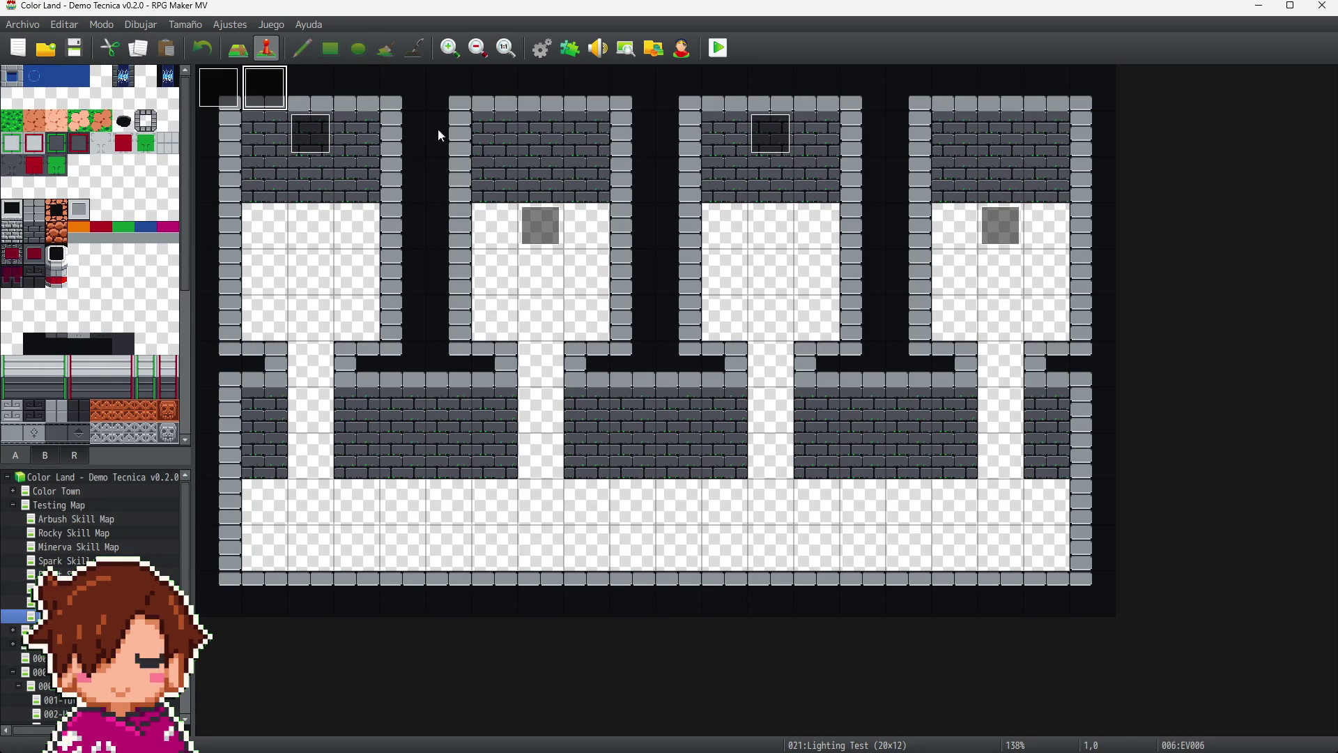
left_click(322, 136)
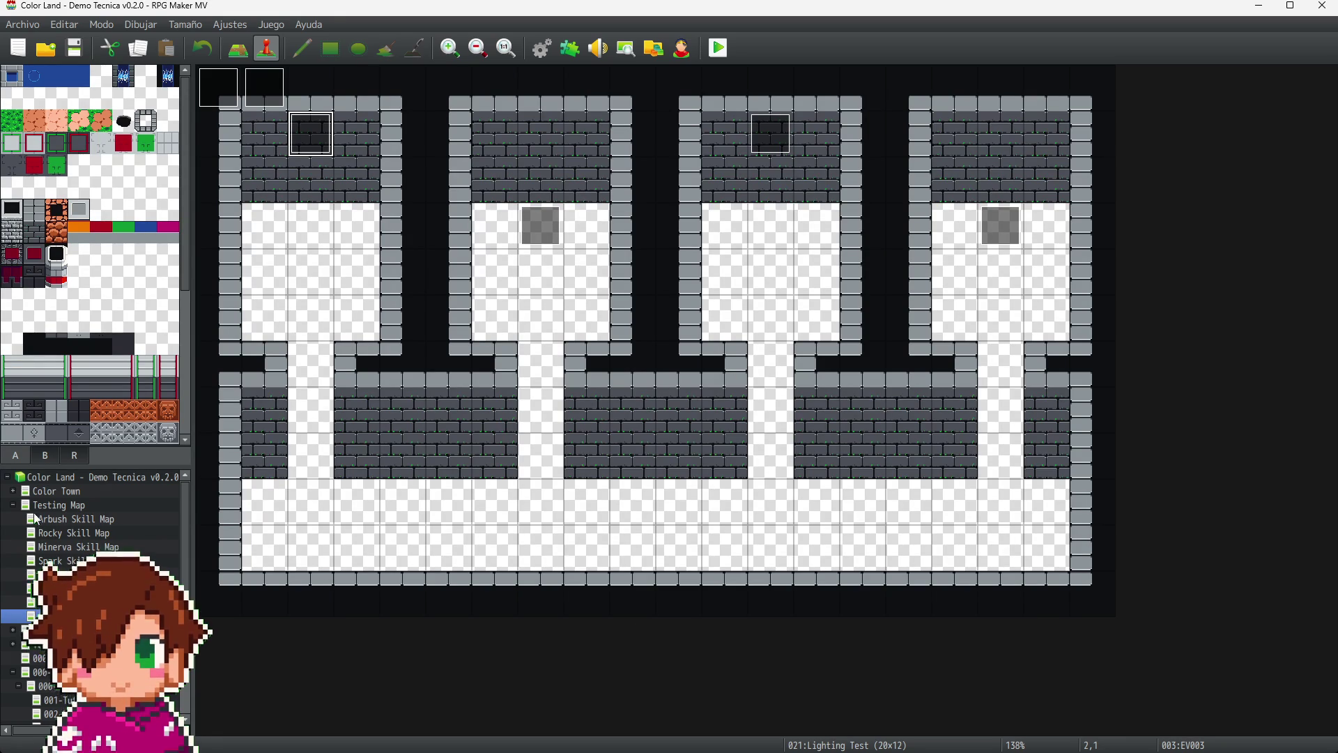
- Collapse the Testing Map, click into the event's light note, and switch to LibreSprite
left_click(11, 504)
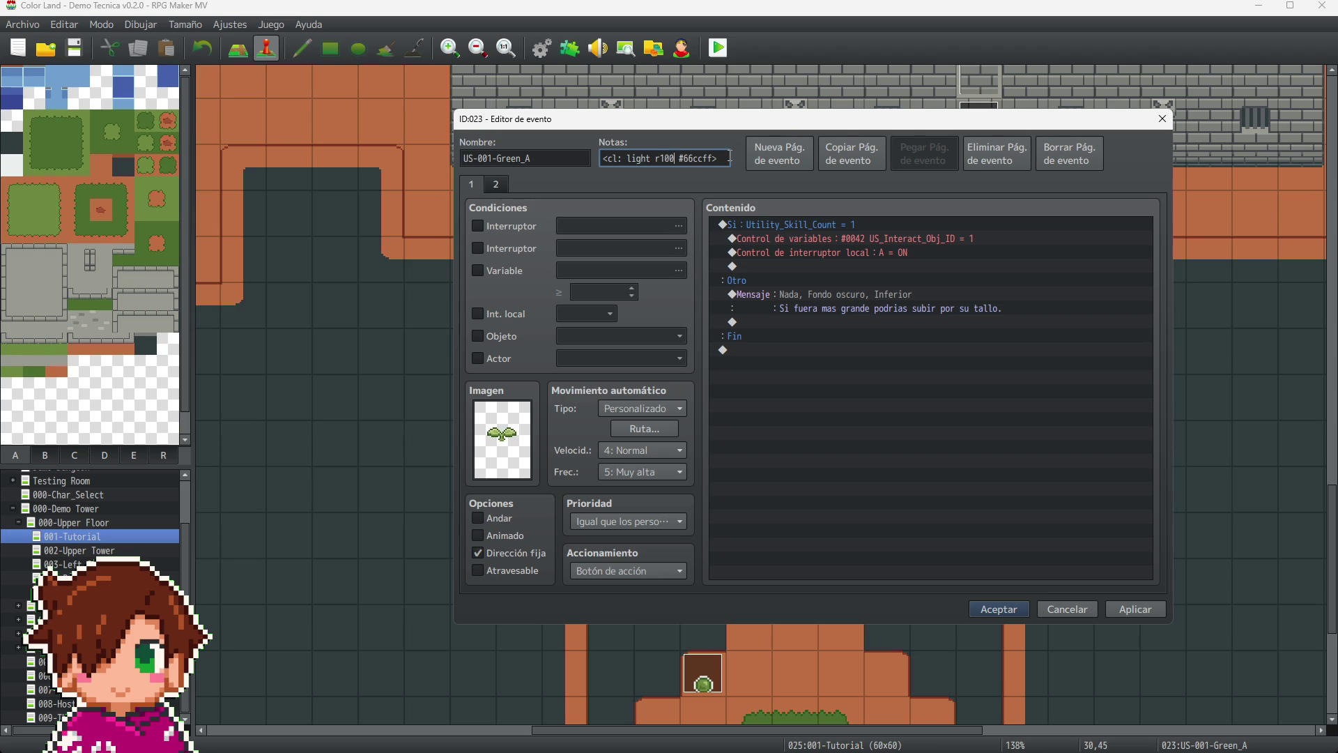
left_click(686, 158)
key("alt+Tab")
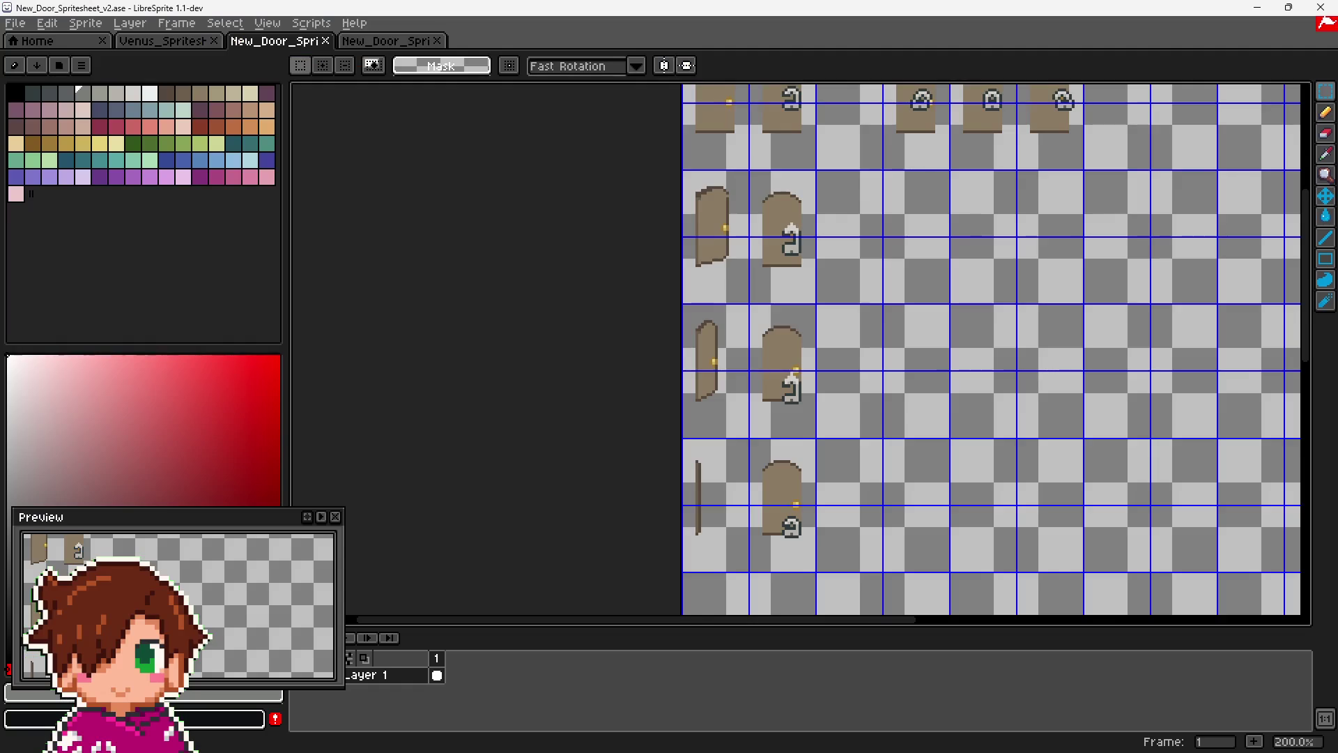
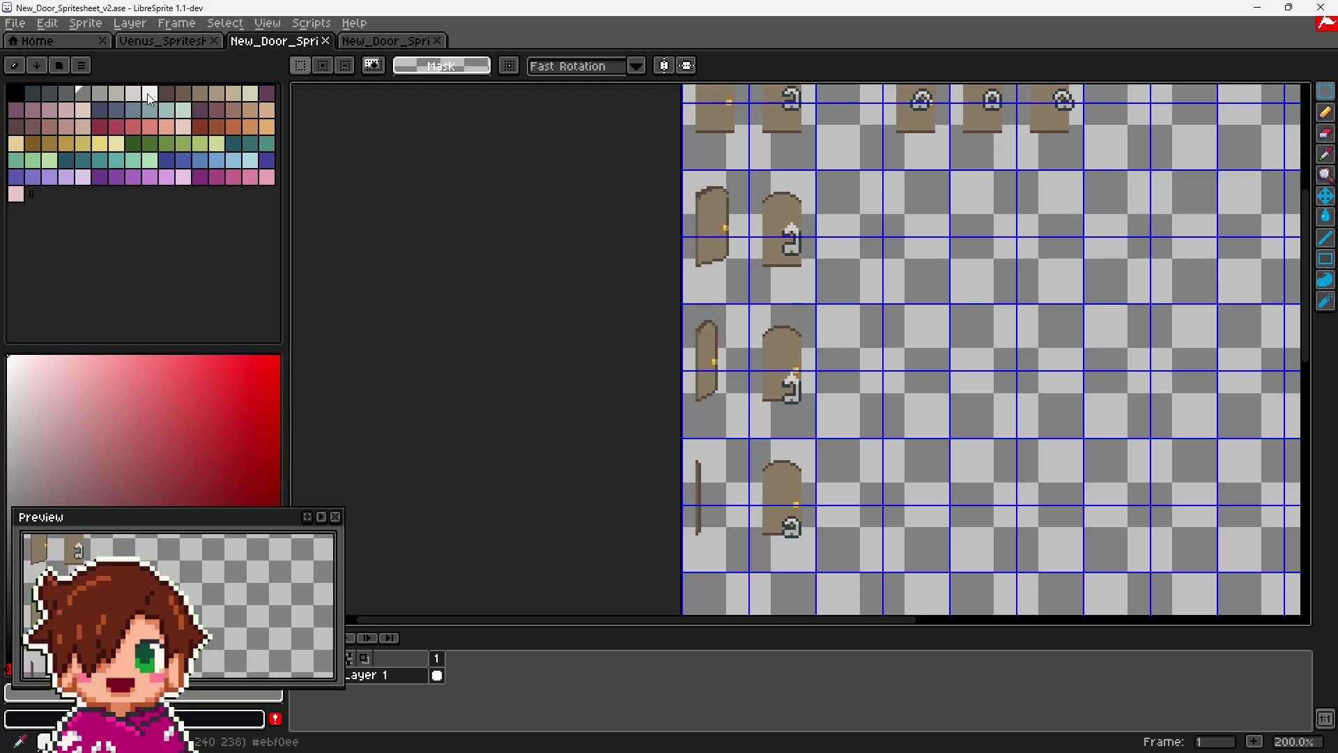
- Minimize LibreSprite so the RPG Maker MV event editor is visible again
left_click(1258, 8)
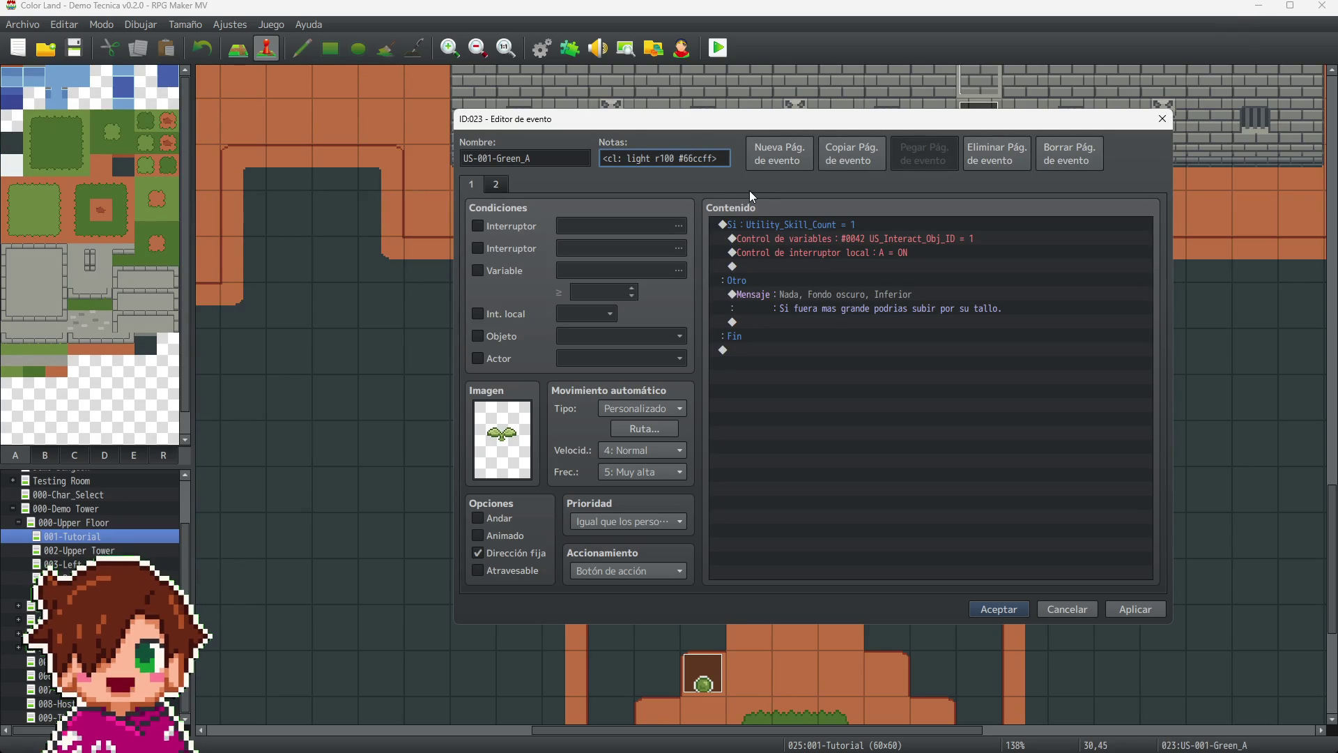
- Replace the sprout event's light note colour with #0E1112 and accept it
key("BackSpace")
key("BackSpace")
key("BackSpace")
key("Delete")
type("0E1")
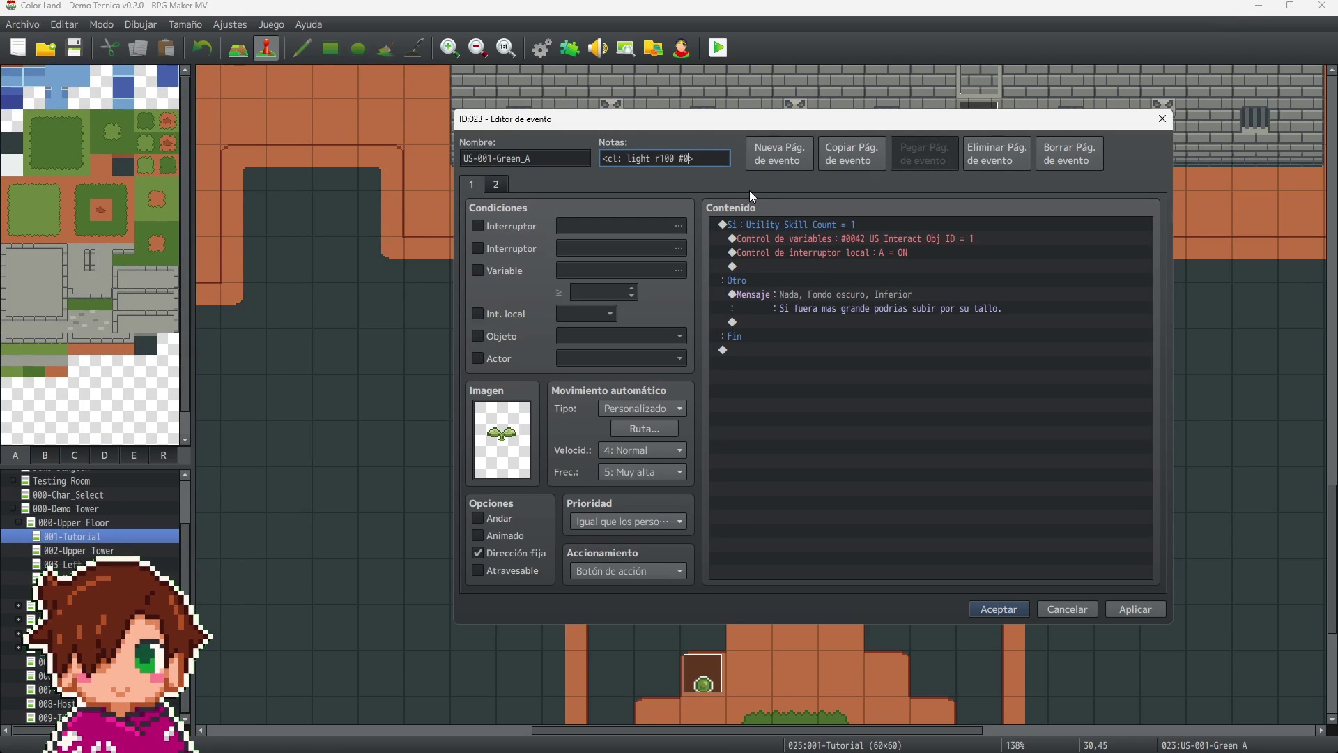
type("112")
left_click(1026, 609)
scroll(829, 522, "up", 3)
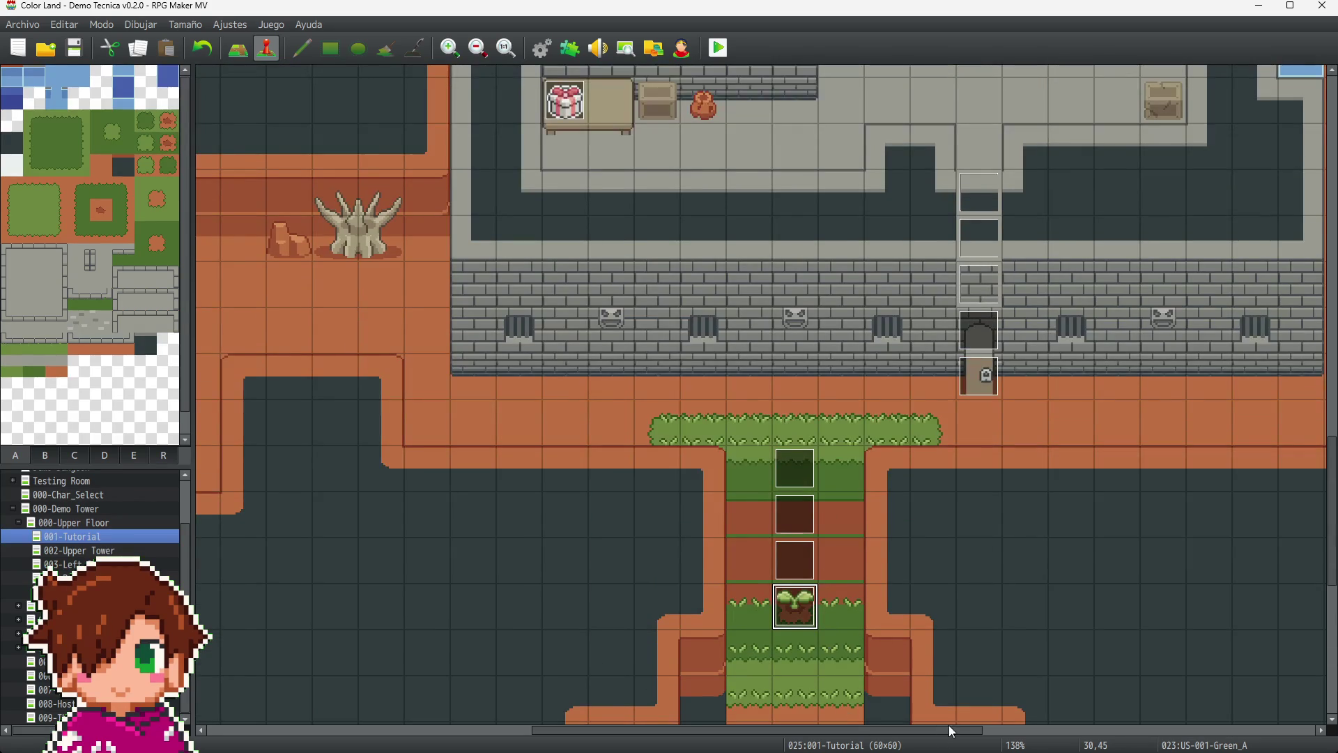
left_click_drag(899, 735, 595, 729)
scroll(608, 345, "up", 1)
scroll(609, 348, "up", 3)
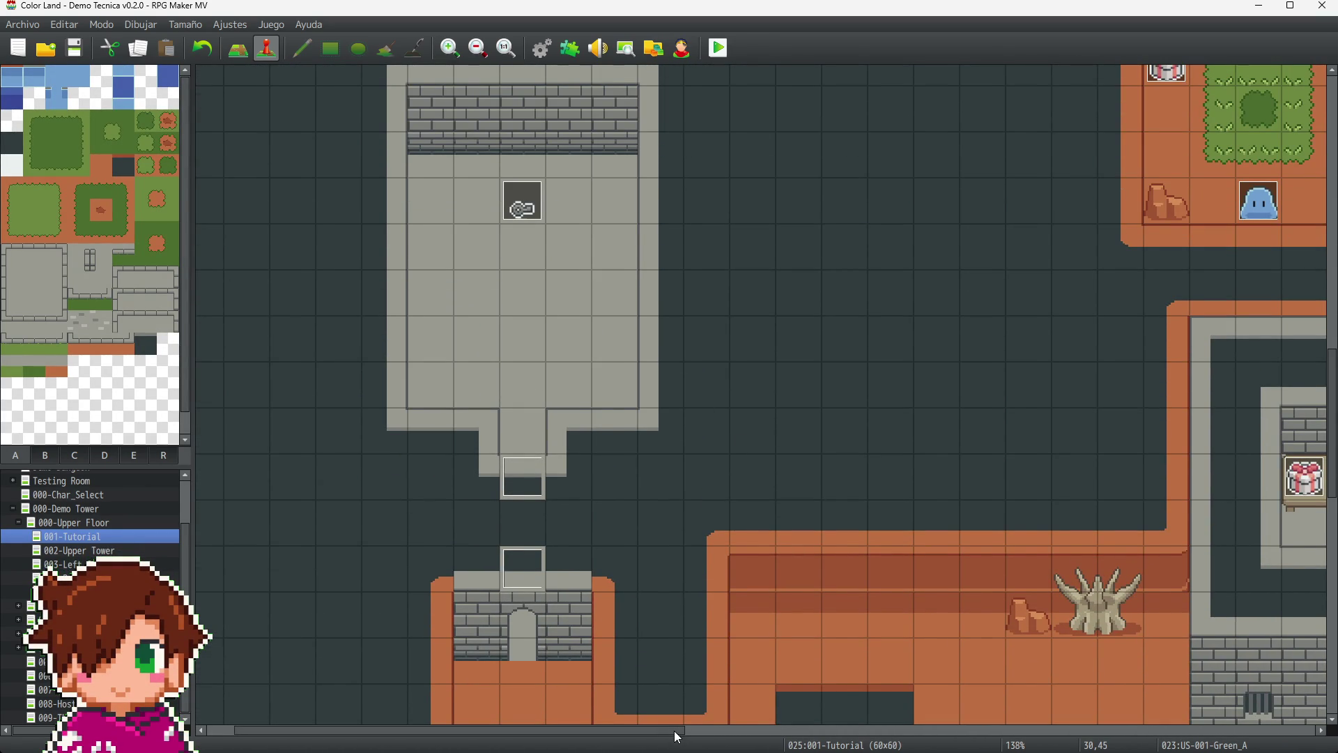
left_click_drag(676, 730, 678, 730)
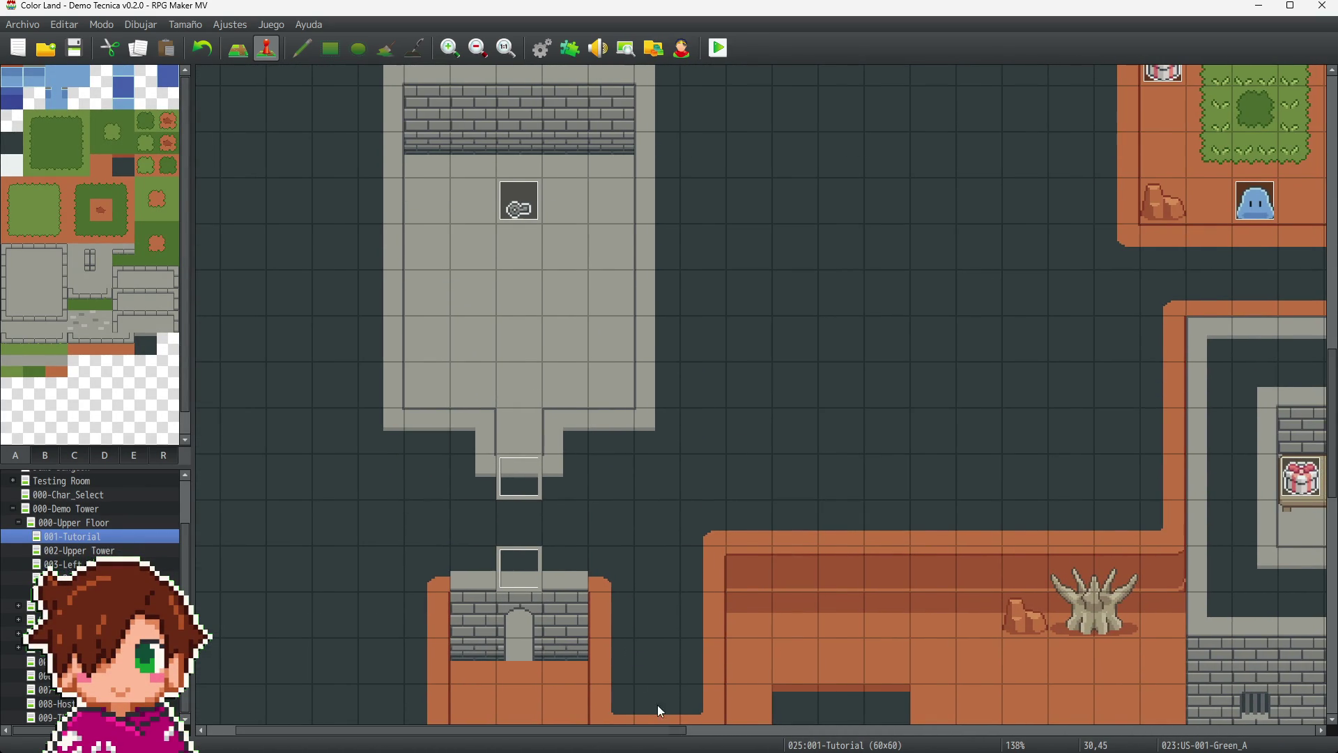
- Paste the light note into Key_1, set its radius to 48, and save the event
left_click(526, 211)
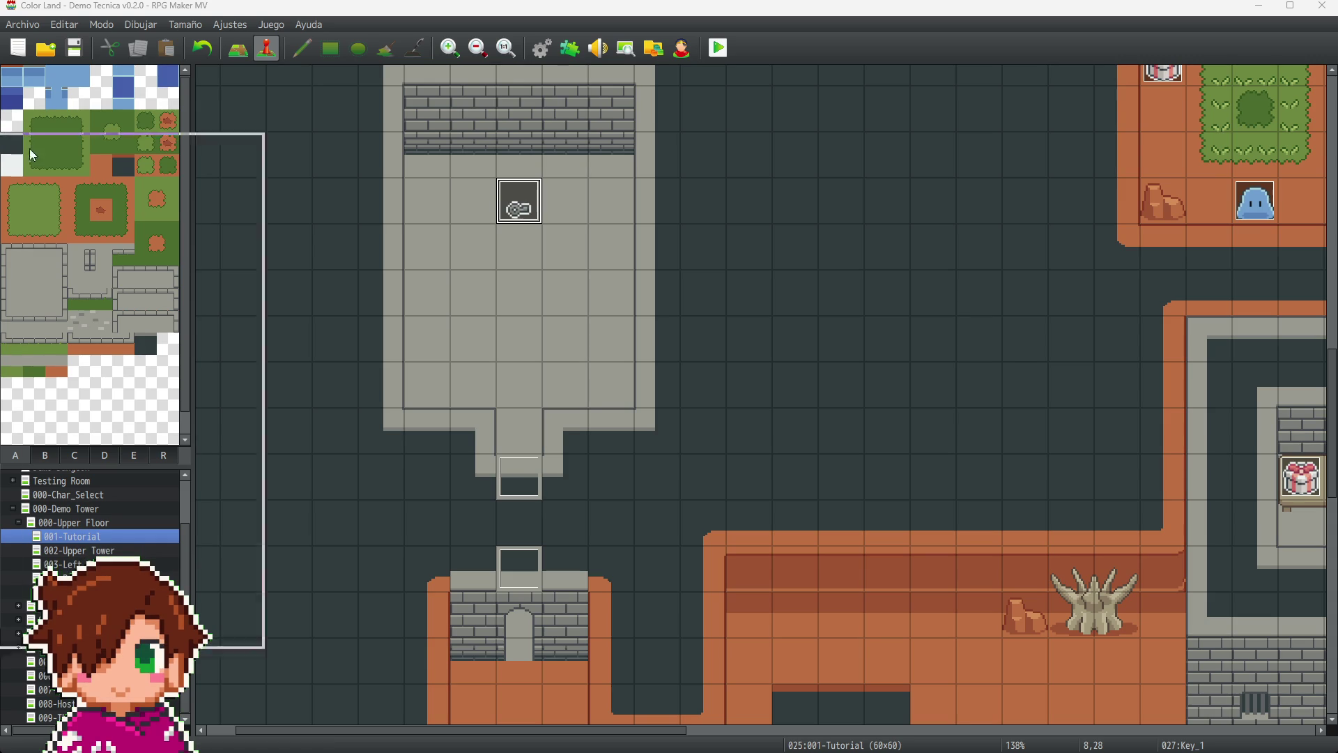
double_click(527, 210)
left_click(620, 127)
type("<cl: light r100 #0E1112>")
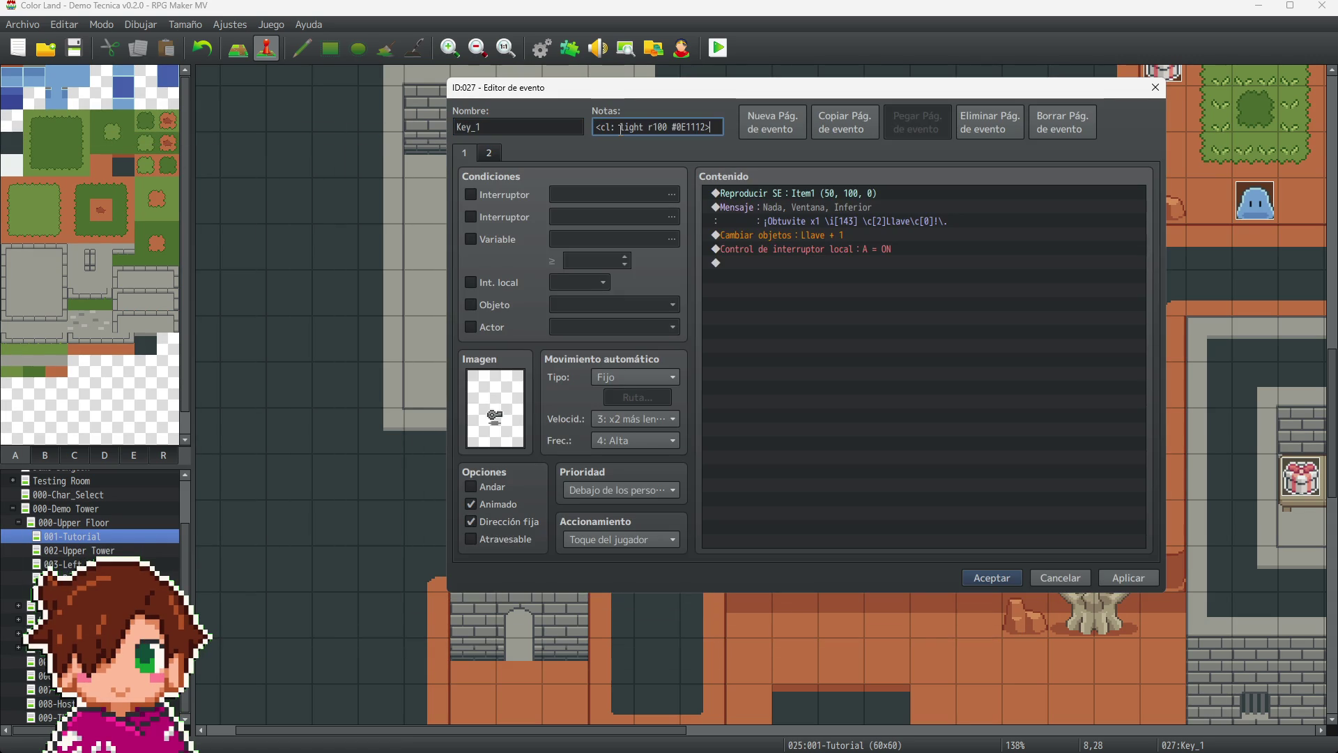
key("BackSpace")
key("Delete")
key("Delete")
key("Delete")
type("00 #")
key("End")
key("BackSpace")
key("BackSpace")
key("BackSpace")
type("48")
left_click(1119, 580)
left_click(975, 577)
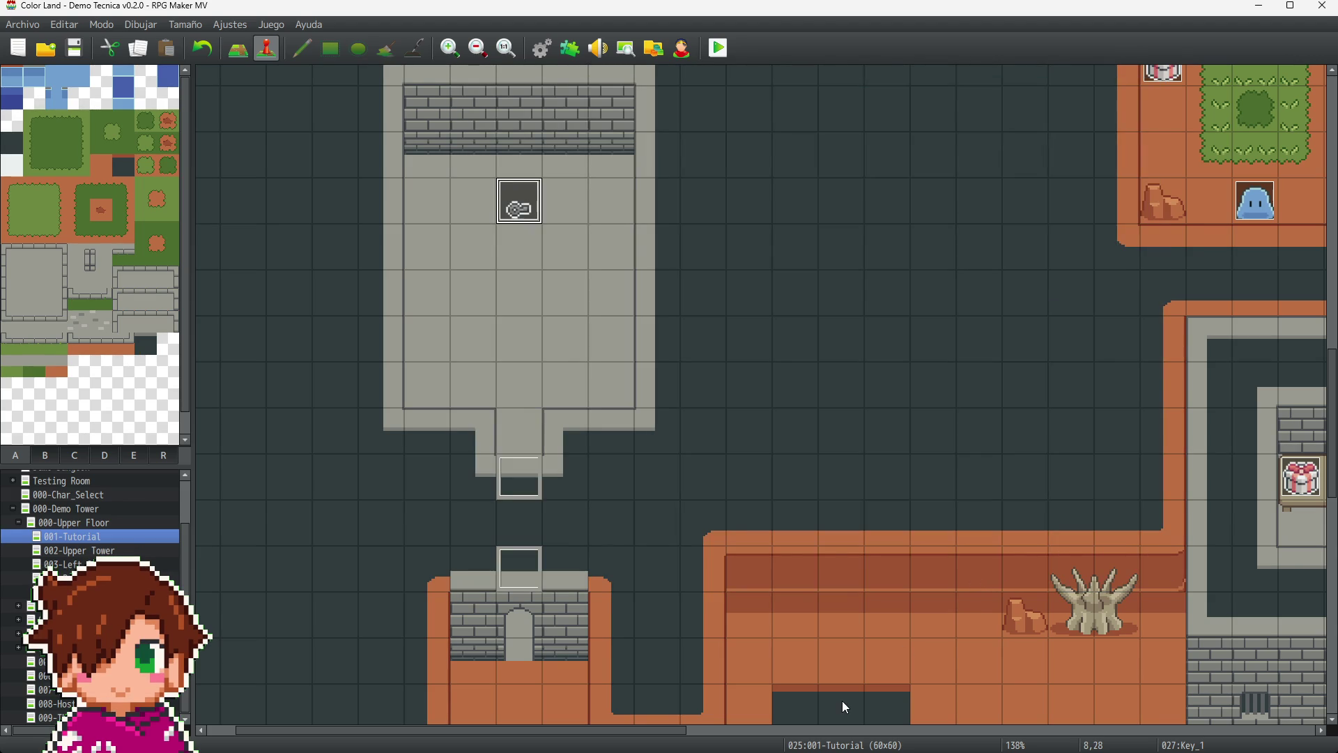
- Reduce US-001-Green_A's light radius from 100 to 96 and save the event
scroll(609, 728, "right", 8)
scroll(921, 575, "down", 5)
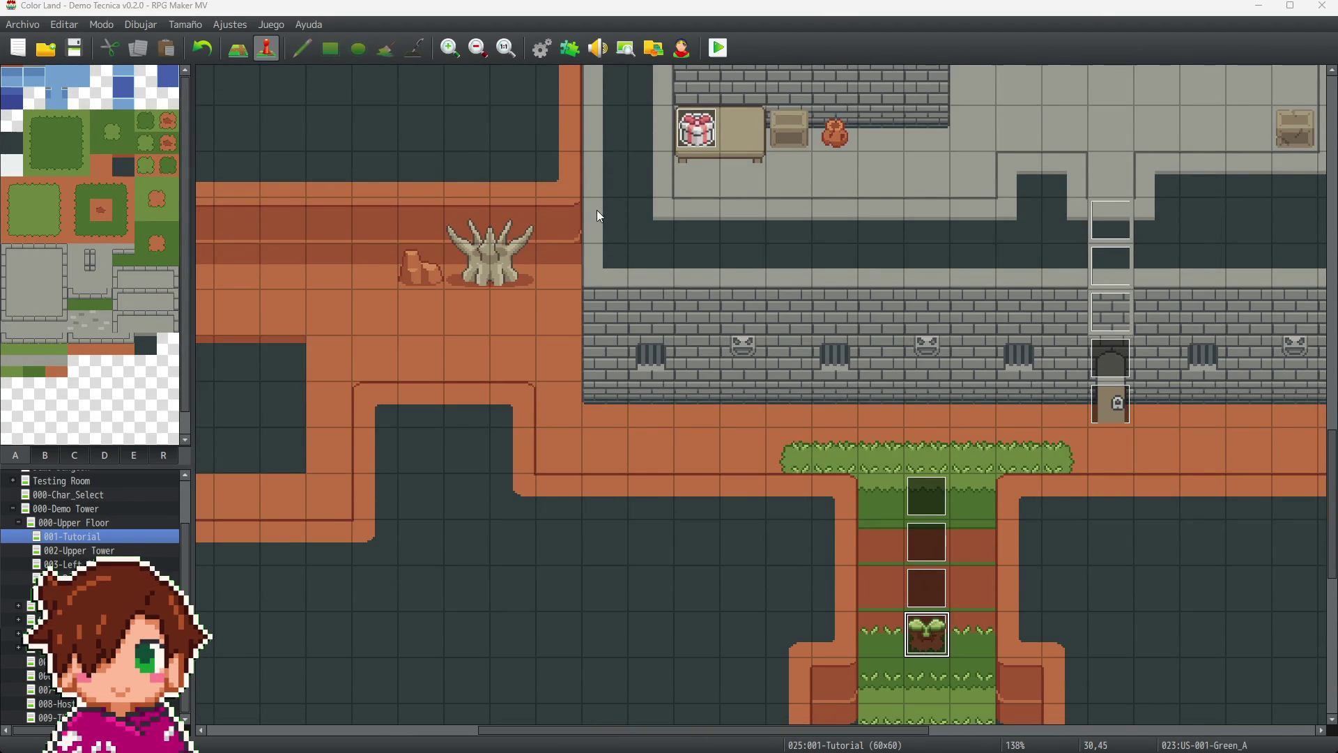
key("Return")
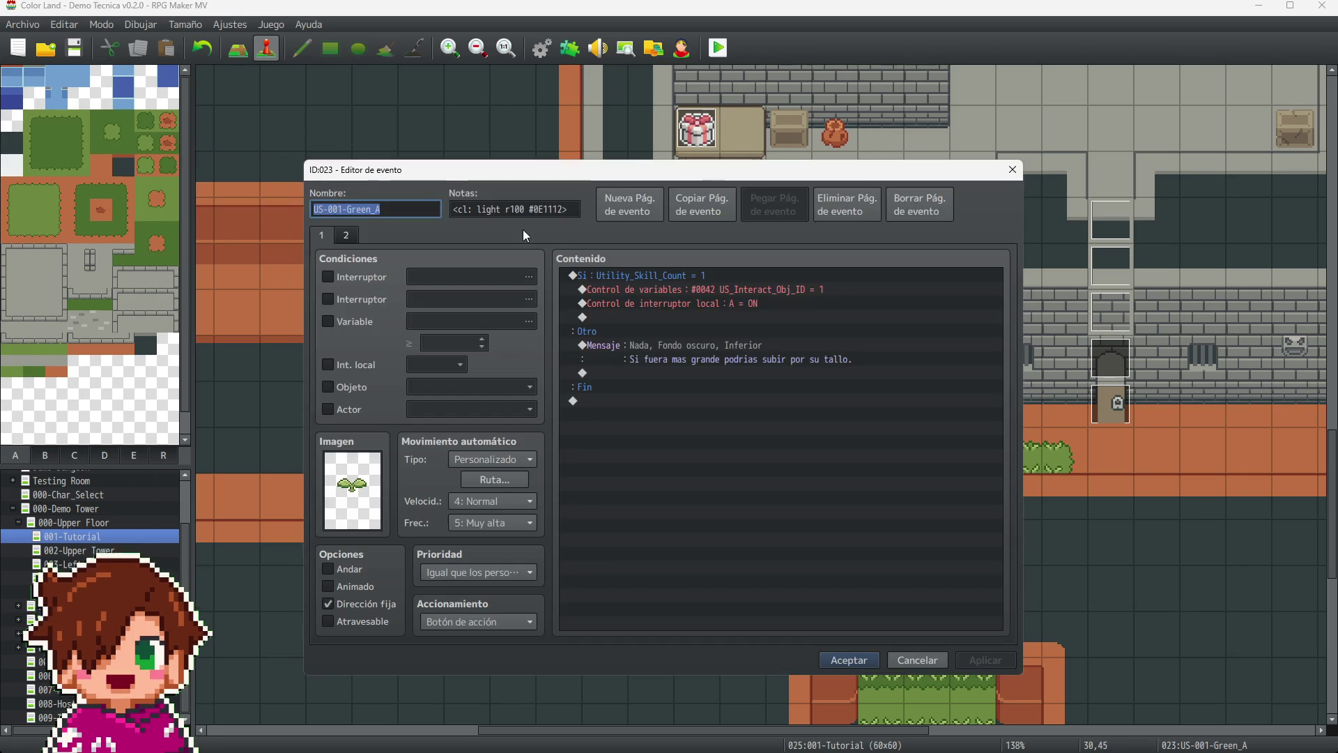
left_click(524, 209)
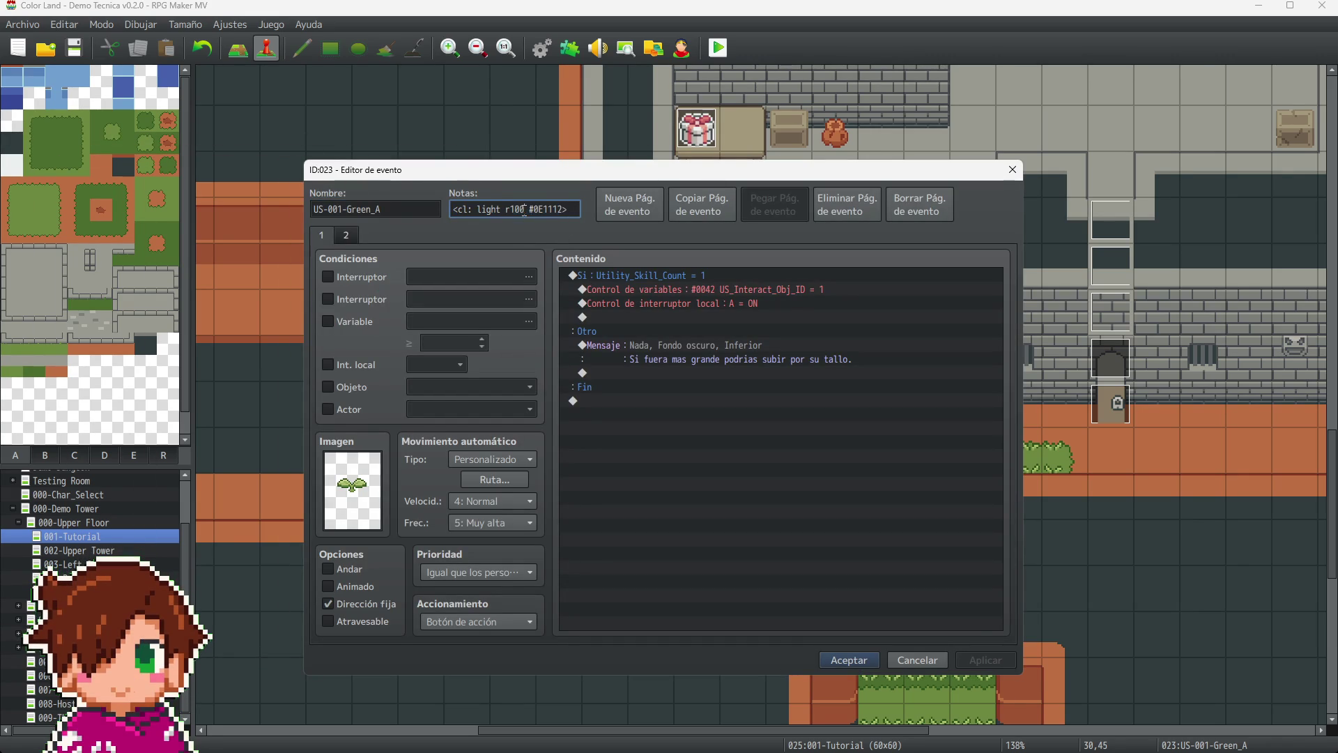
key("BackSpace")
key("BackSpace")
key("BackSpace")
type("96")
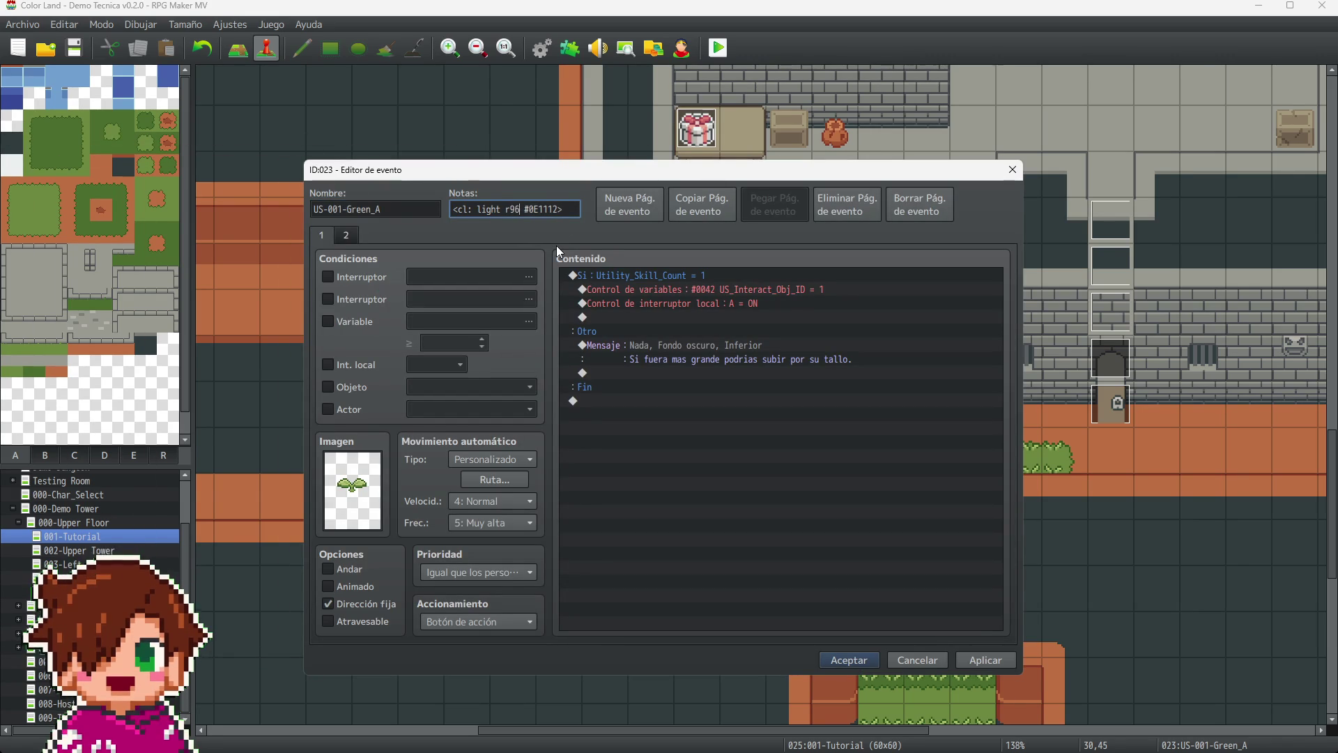
left_click(976, 660)
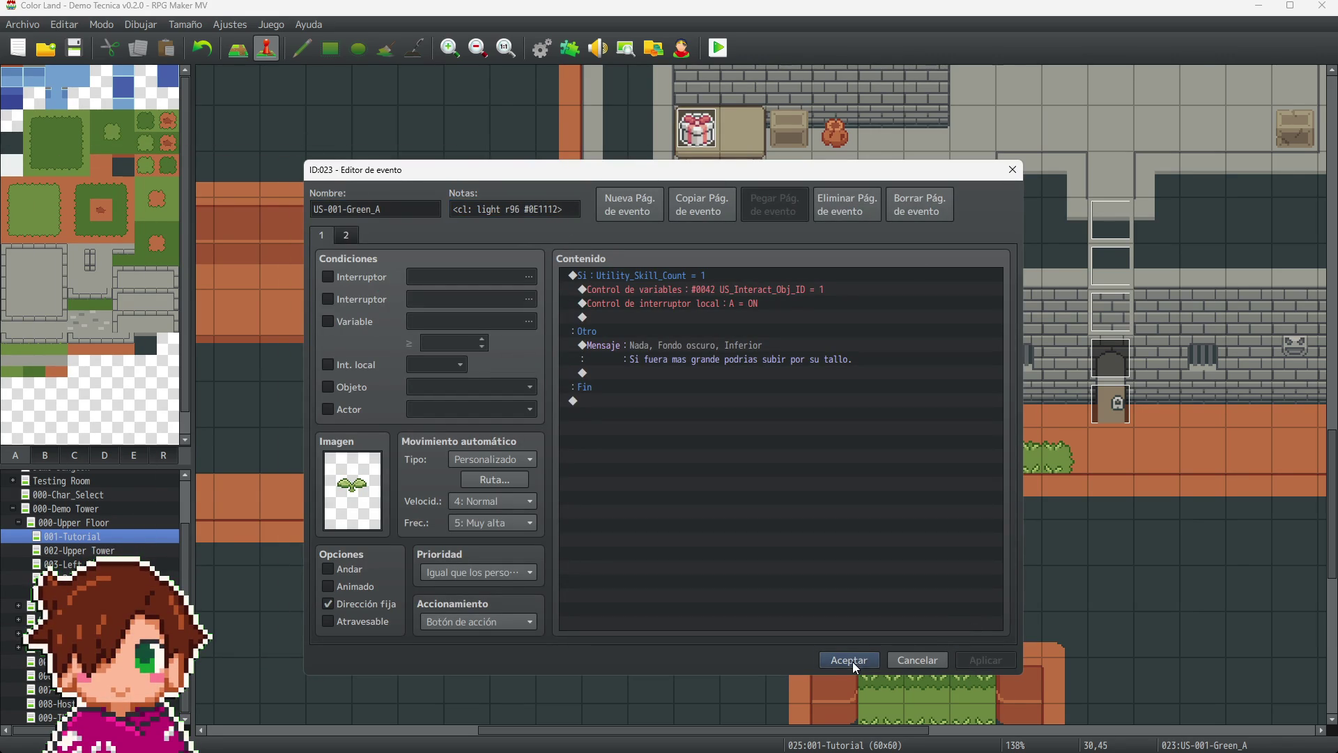
left_click(851, 660)
scroll(995, 384, "right", 10)
scroll(995, 384, "up", 4)
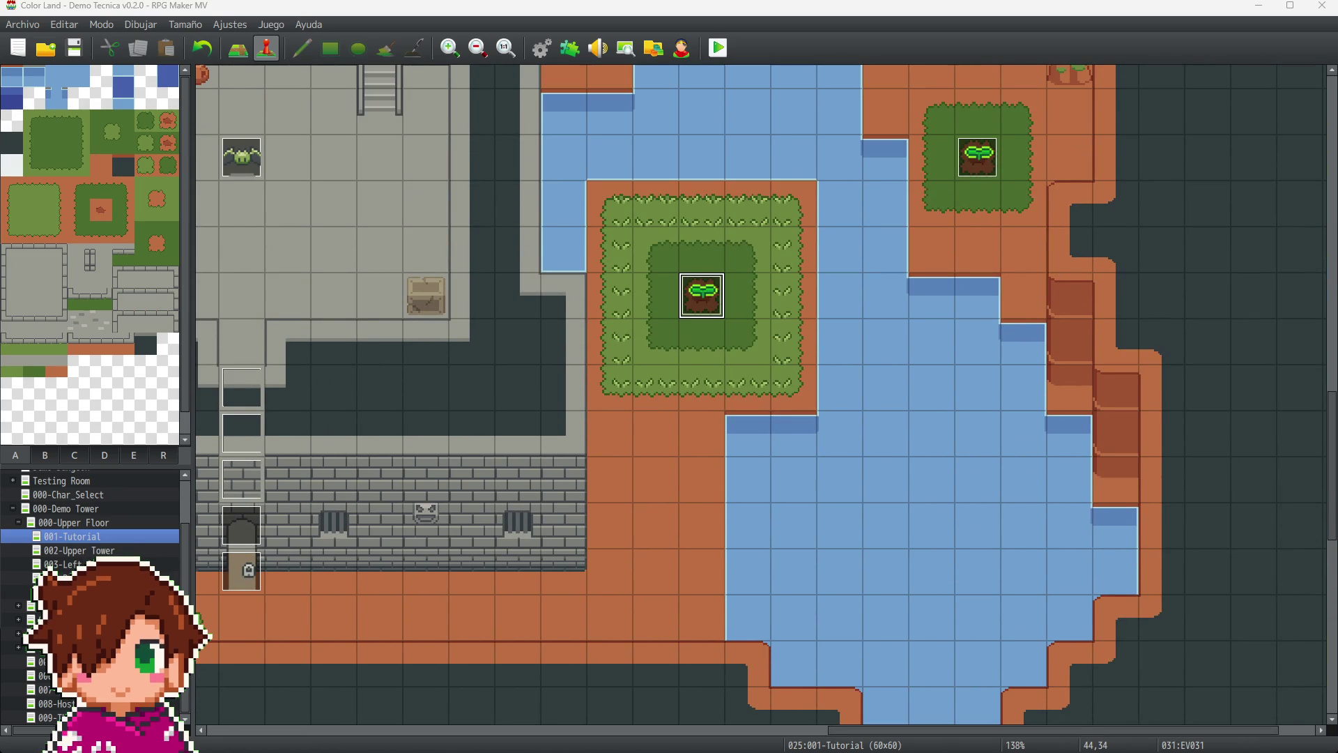
- Paste the #0E1112 light note into EV031 with radius 96 and accept
double_click(702, 296)
key("Tab")
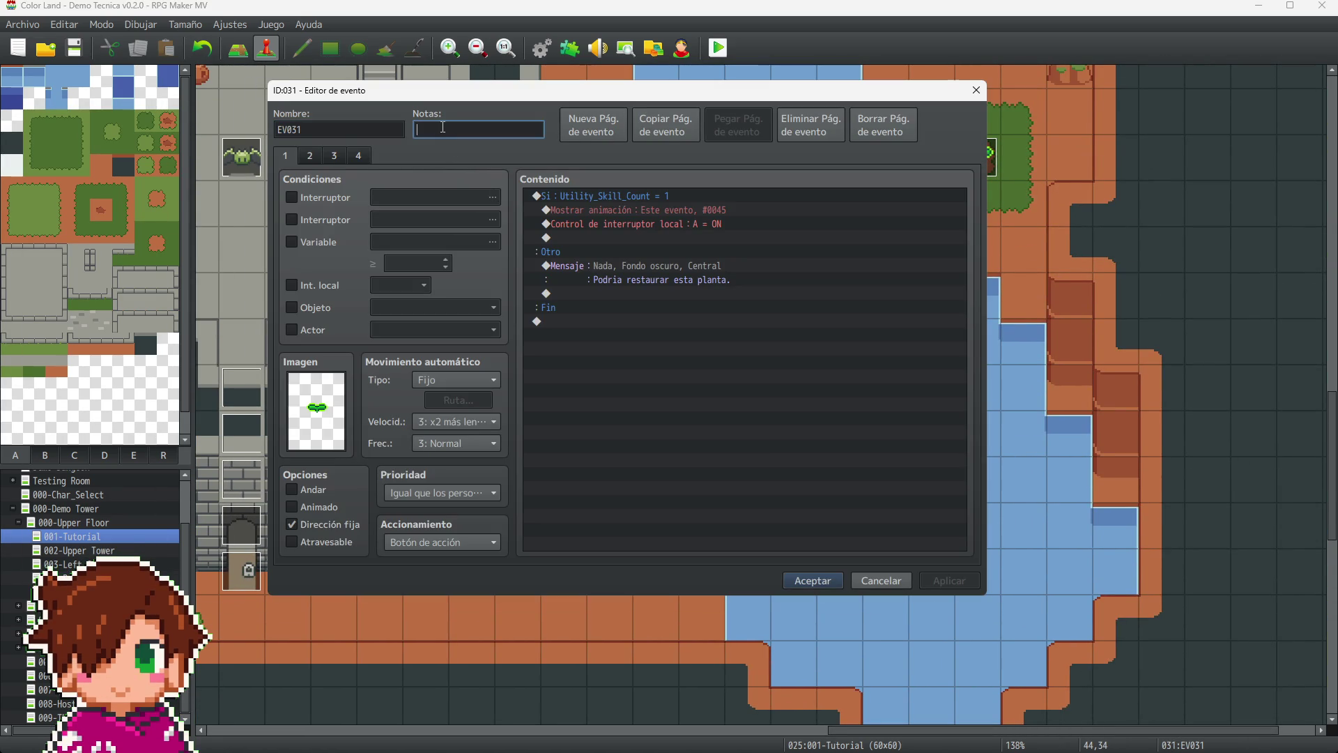
type("<cl: light r100 #0E1112>")
left_click(486, 130)
key("BackSpace")
key("BackSpace")
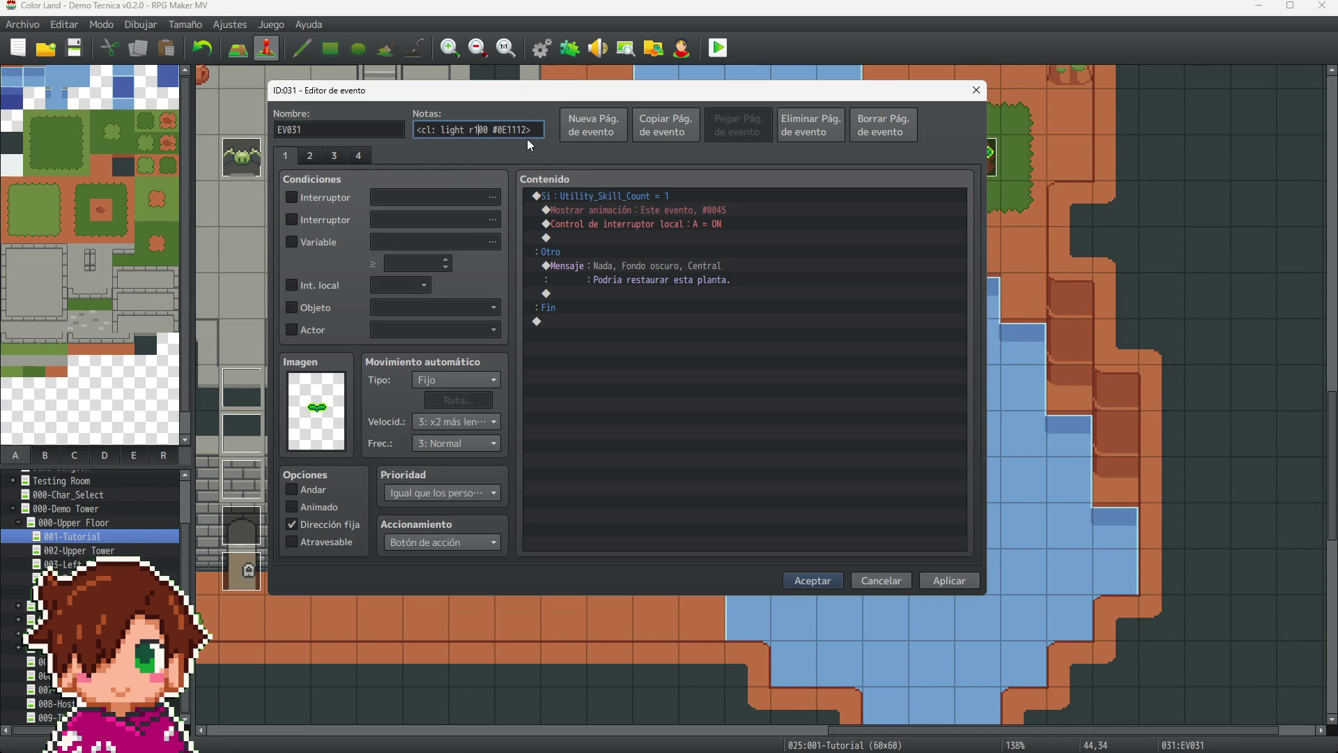
type("96")
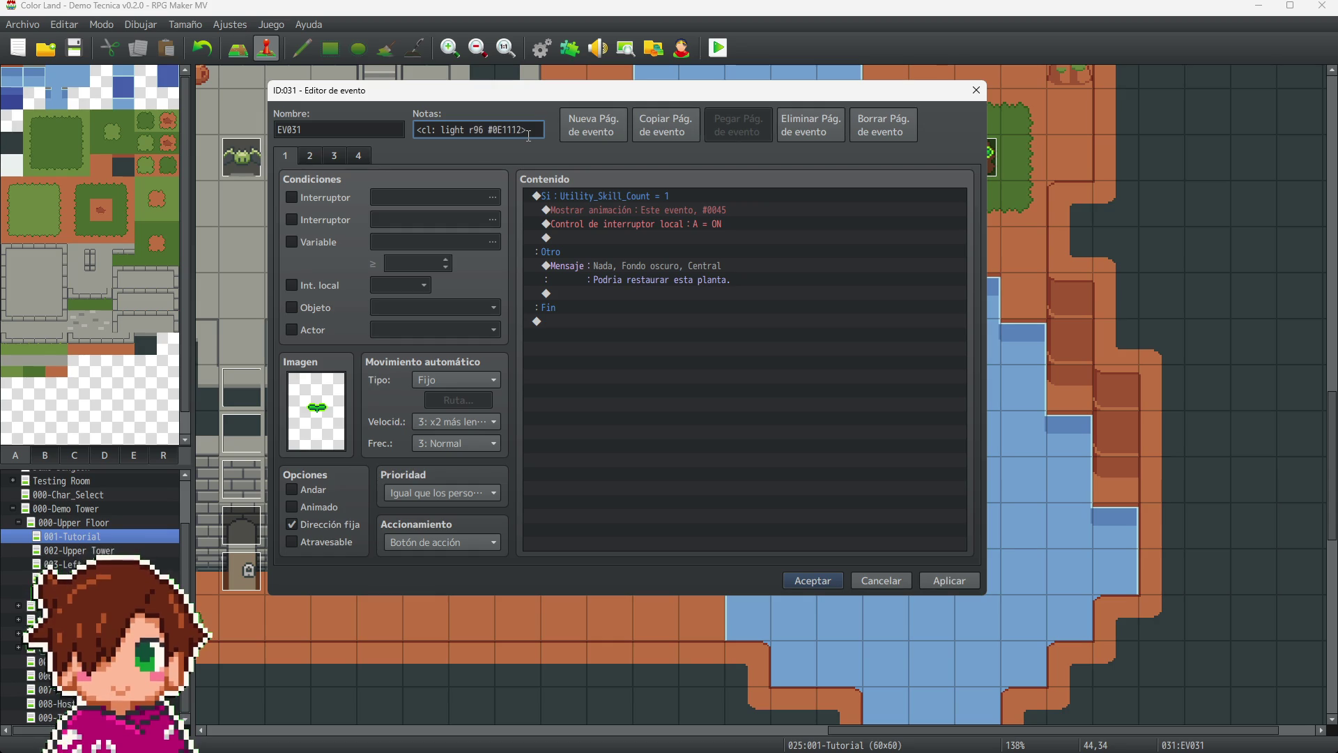
left_click(800, 578)
- Paste the light note into EV045 with radius 48 and close its editor
scroll(795, 339, "up", 2)
left_click(978, 254)
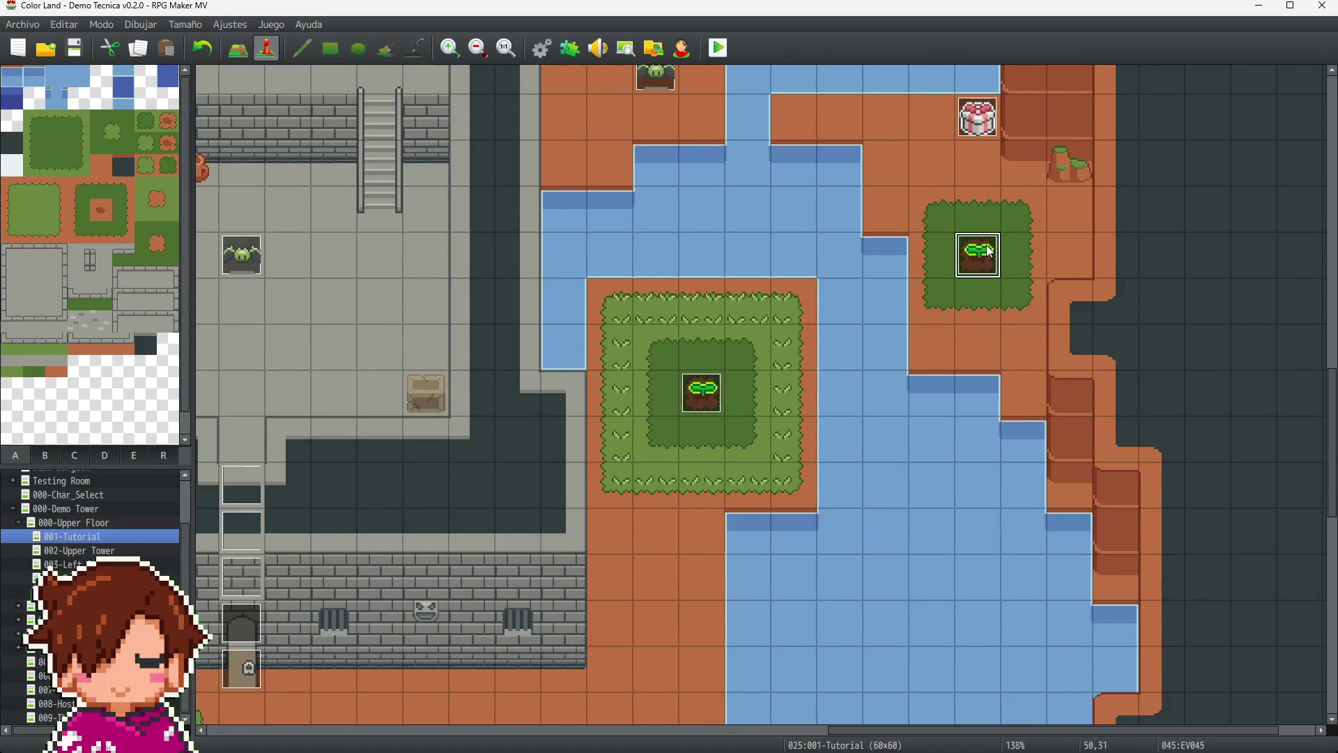
key("Return")
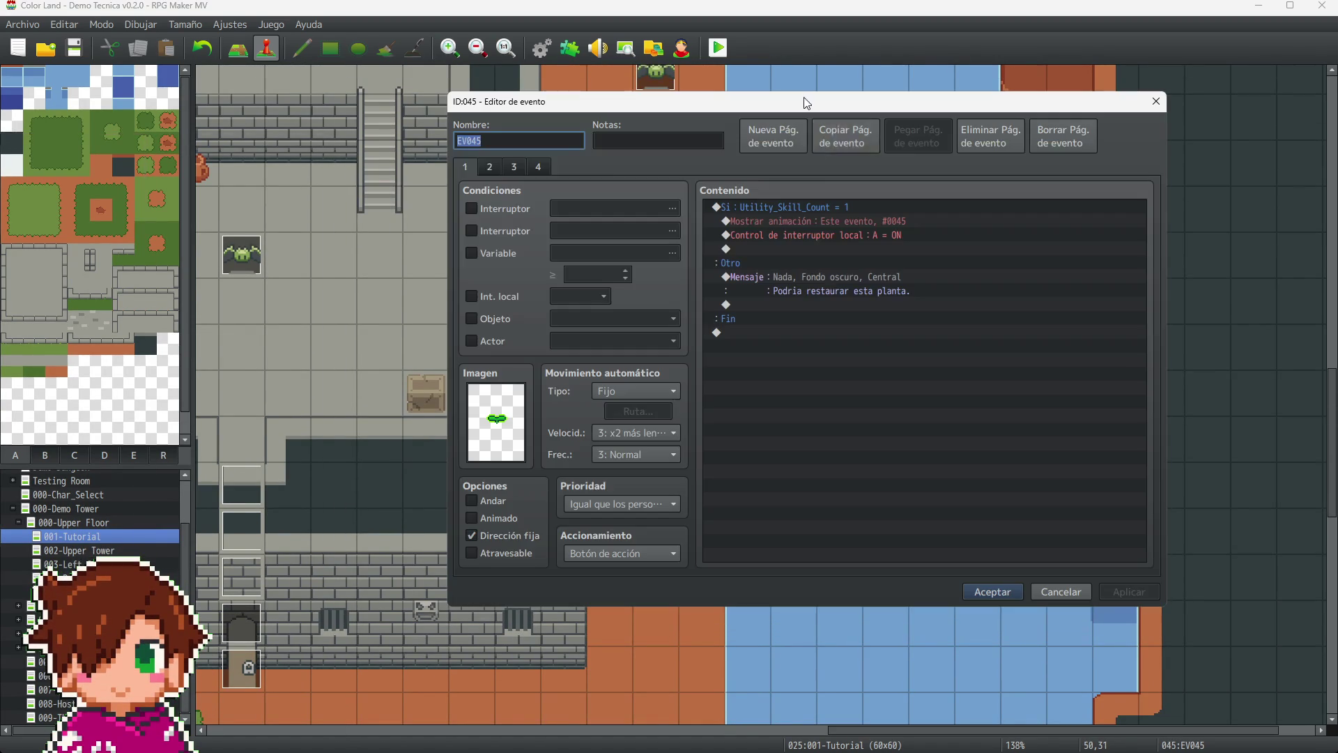
left_click(604, 142)
type("<cl: light r100 #0E1112>")
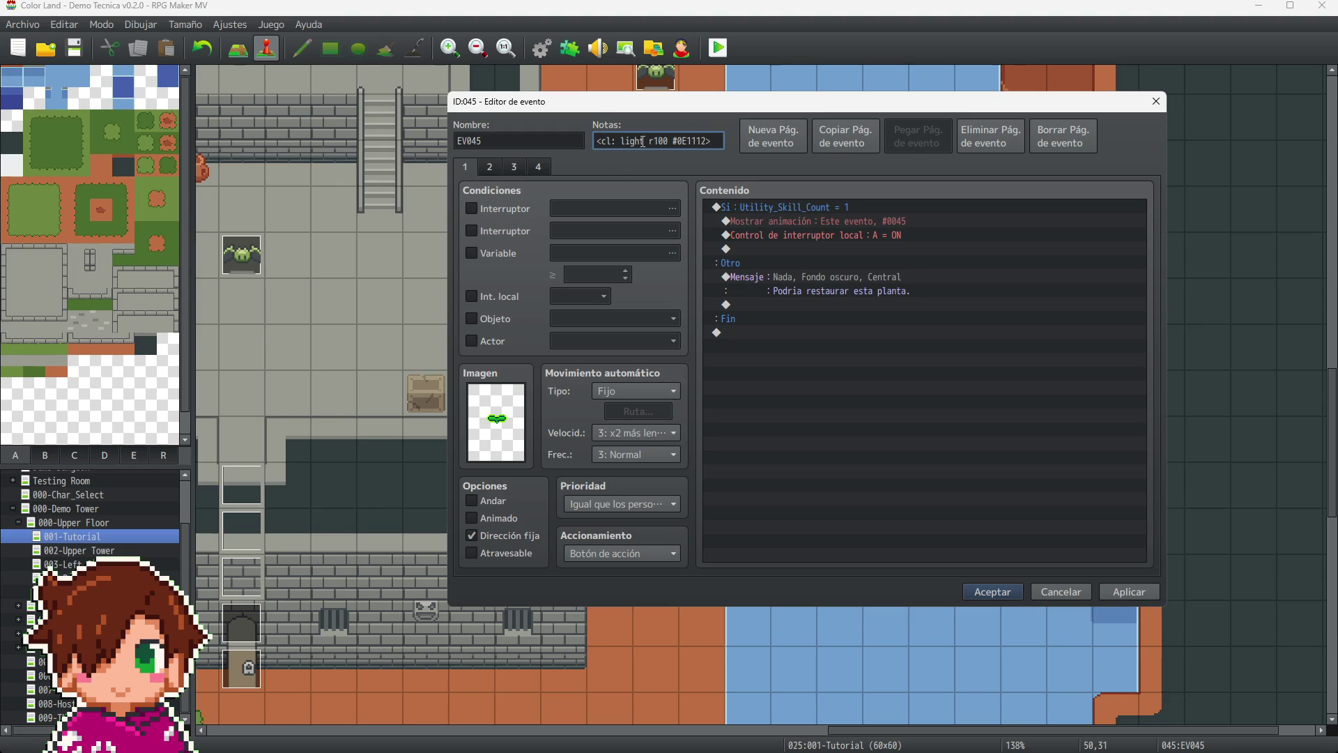
key("ctrl+z")
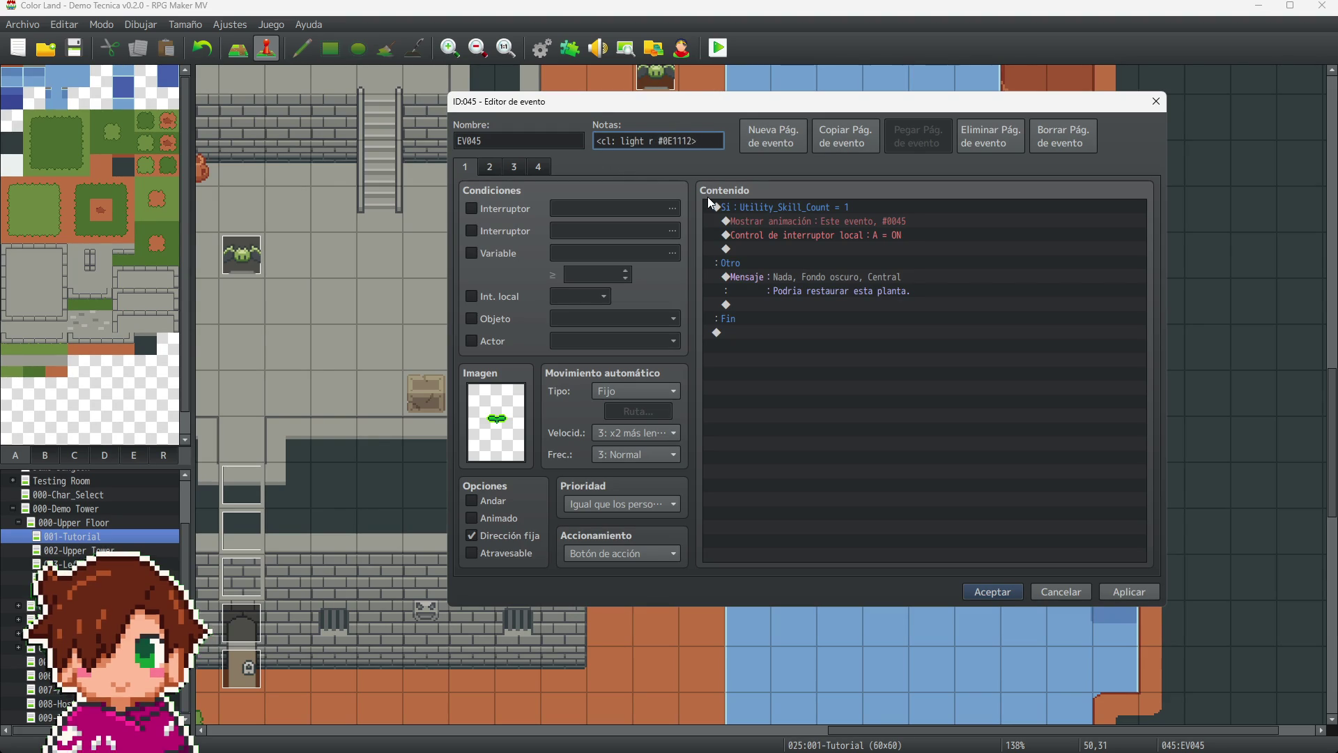
type("48")
left_click(1143, 593)
left_click(996, 592)
- Scroll the Tutorial map and select the dark tile at the grass patch's centre
scroll(888, 564, "up", 5)
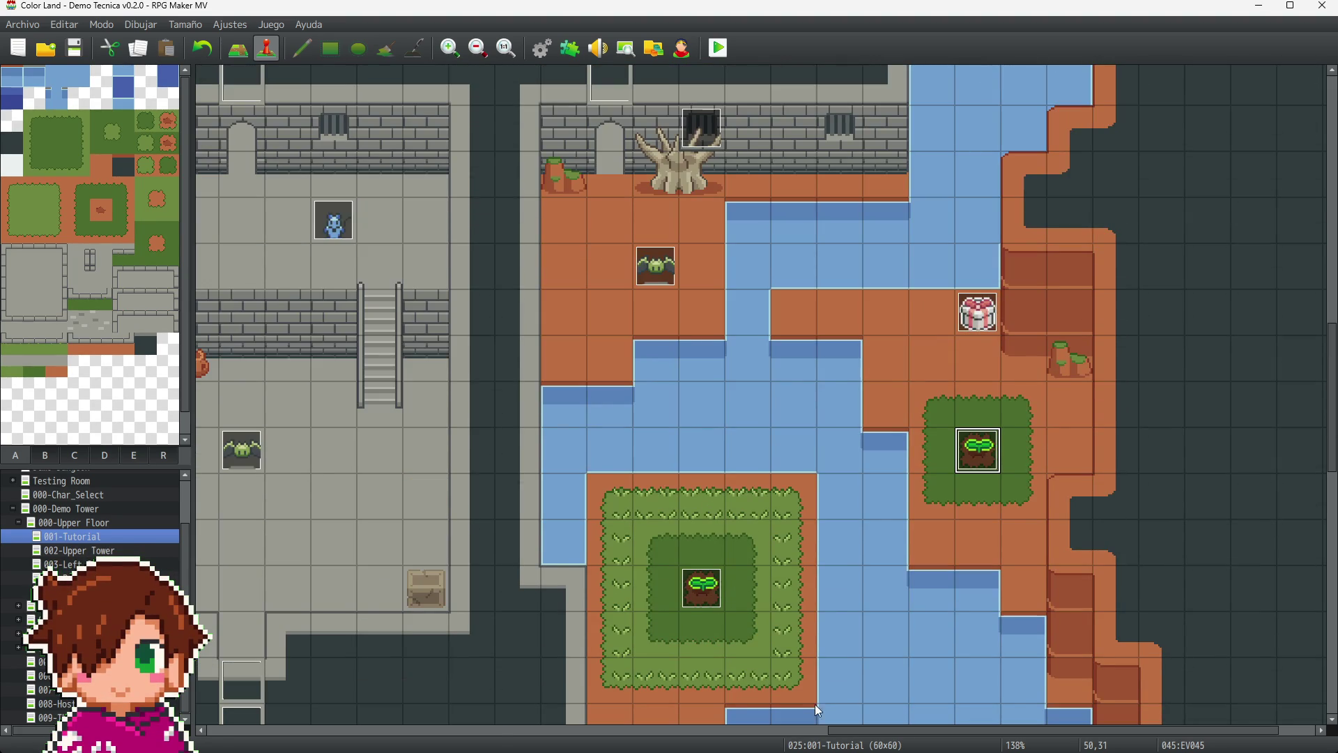
left_click_drag(903, 742, 664, 746)
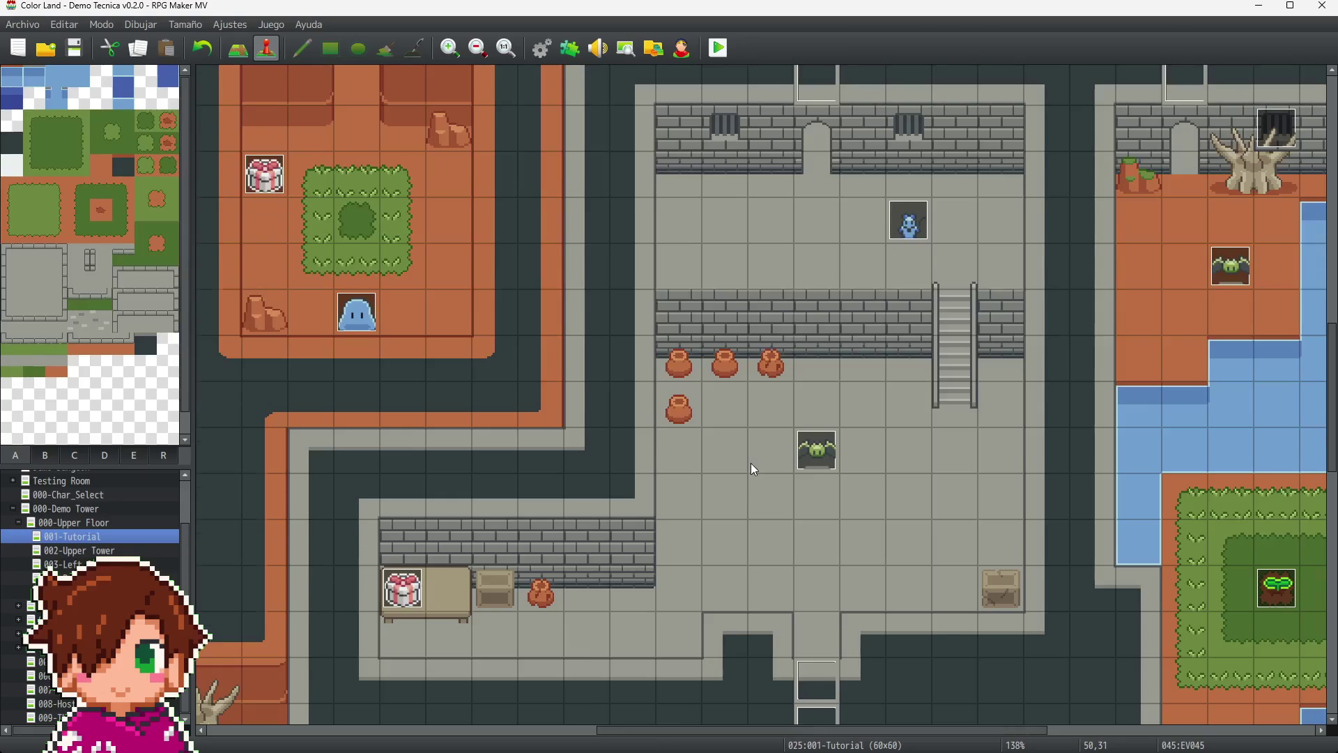
scroll(753, 469, "up", 3)
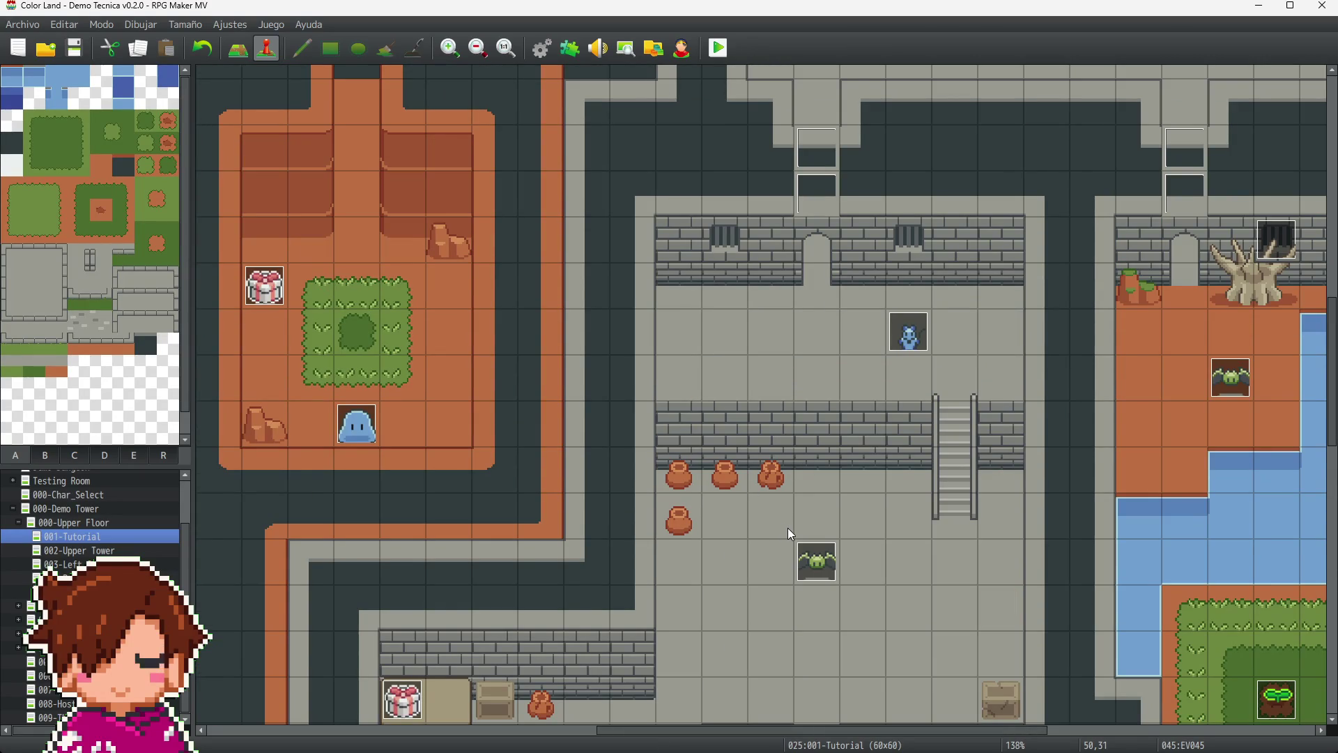
left_click_drag(743, 733, 891, 733)
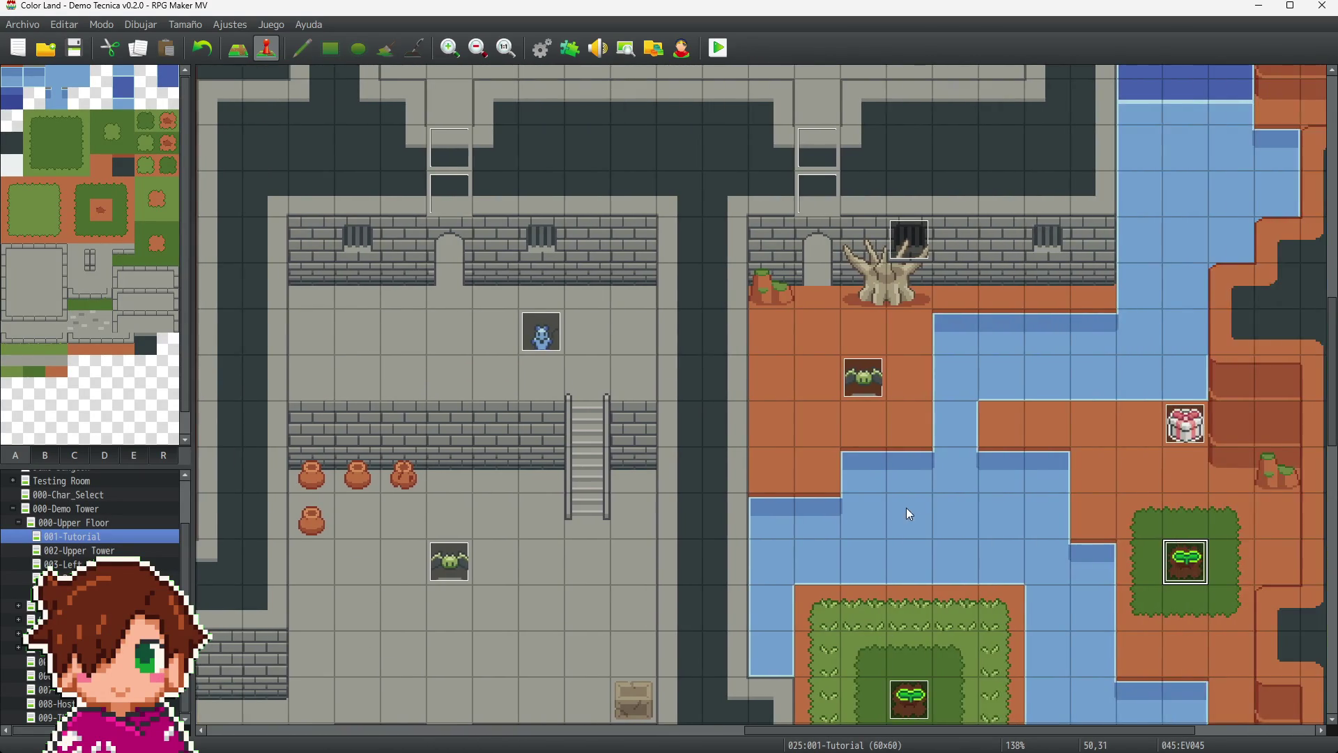
scroll(892, 537, "up", 7)
scroll(927, 528, "up", 2)
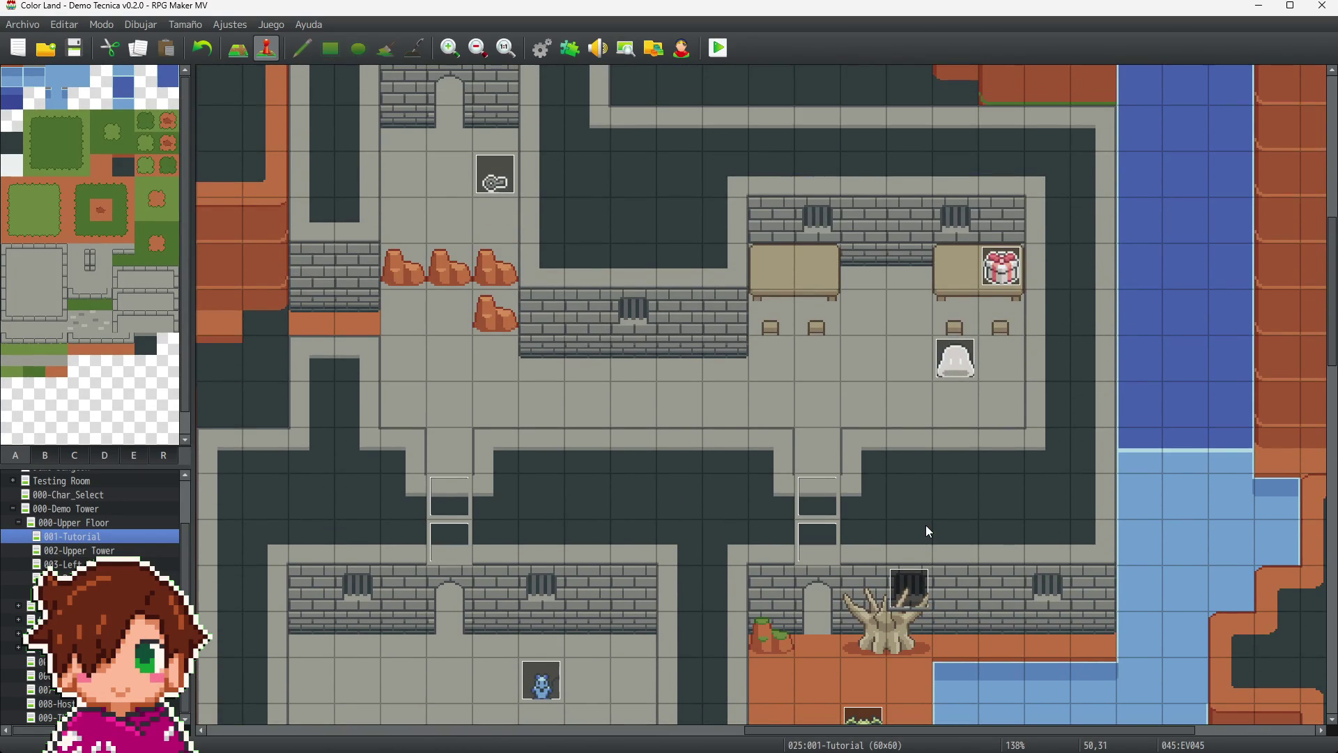
scroll(922, 532, "up", 1)
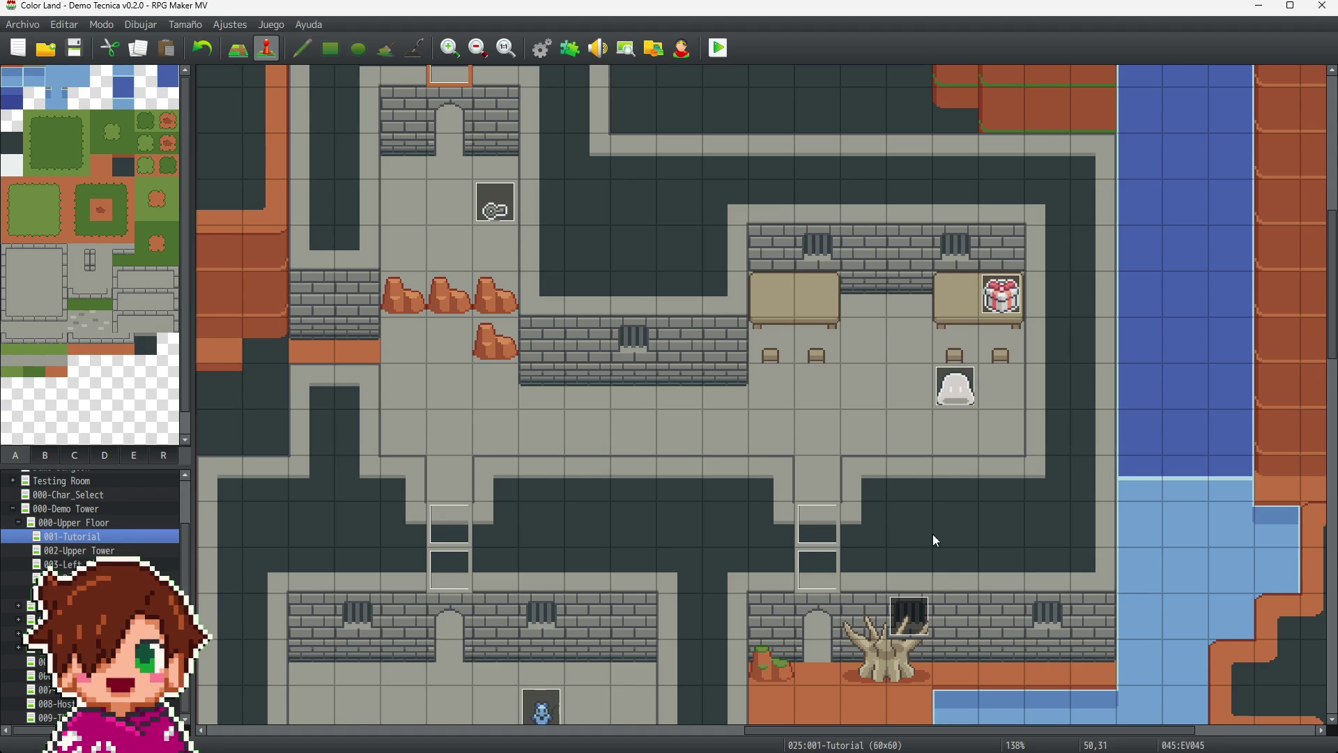
left_click_drag(880, 730, 598, 731)
scroll(696, 538, "down", 5)
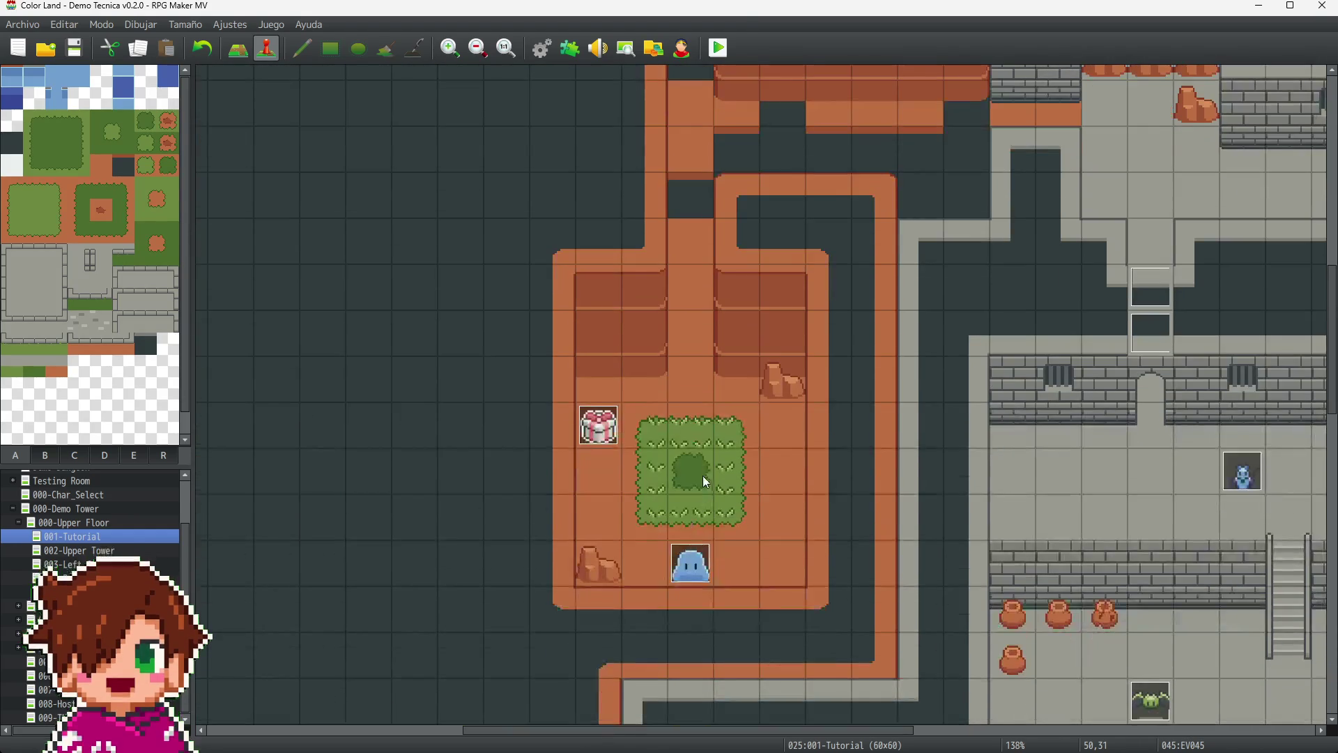
left_click(702, 467)
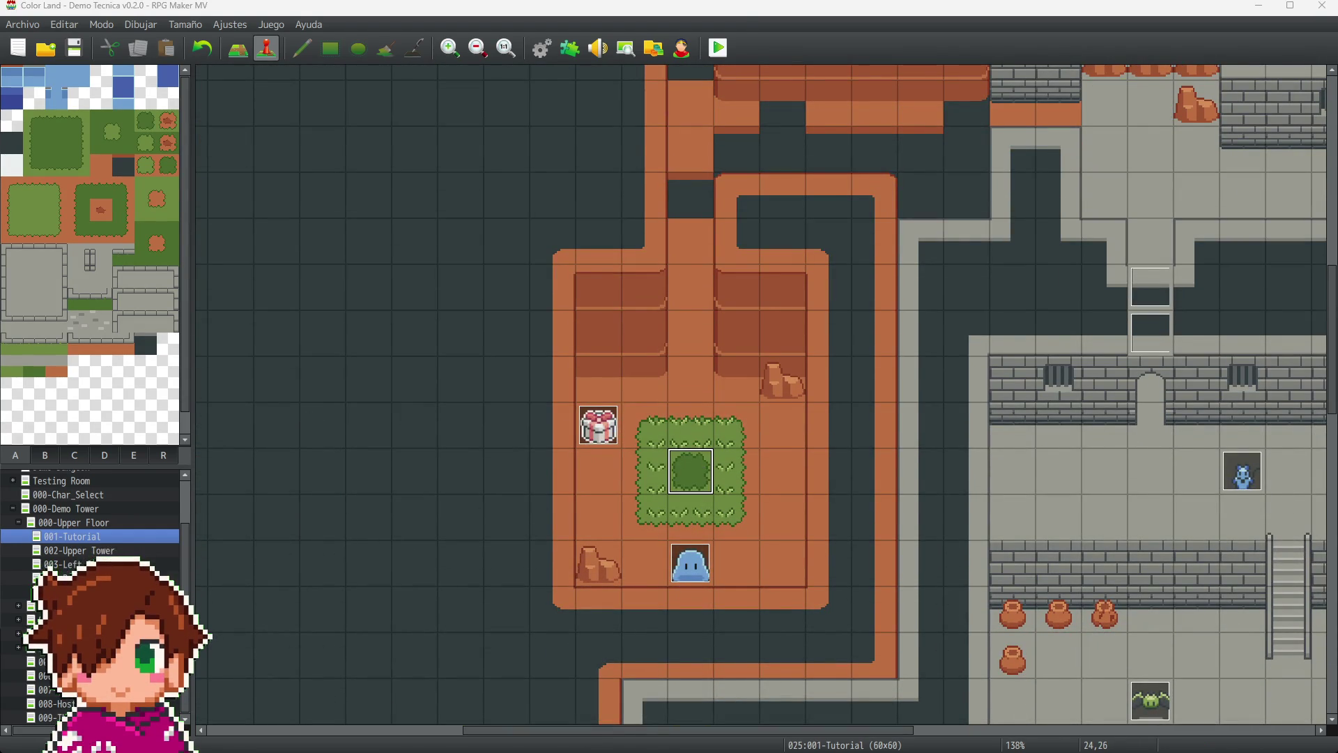
- Create a new event on that tile with the note <cl: light r24 #0E1112>
key("Return")
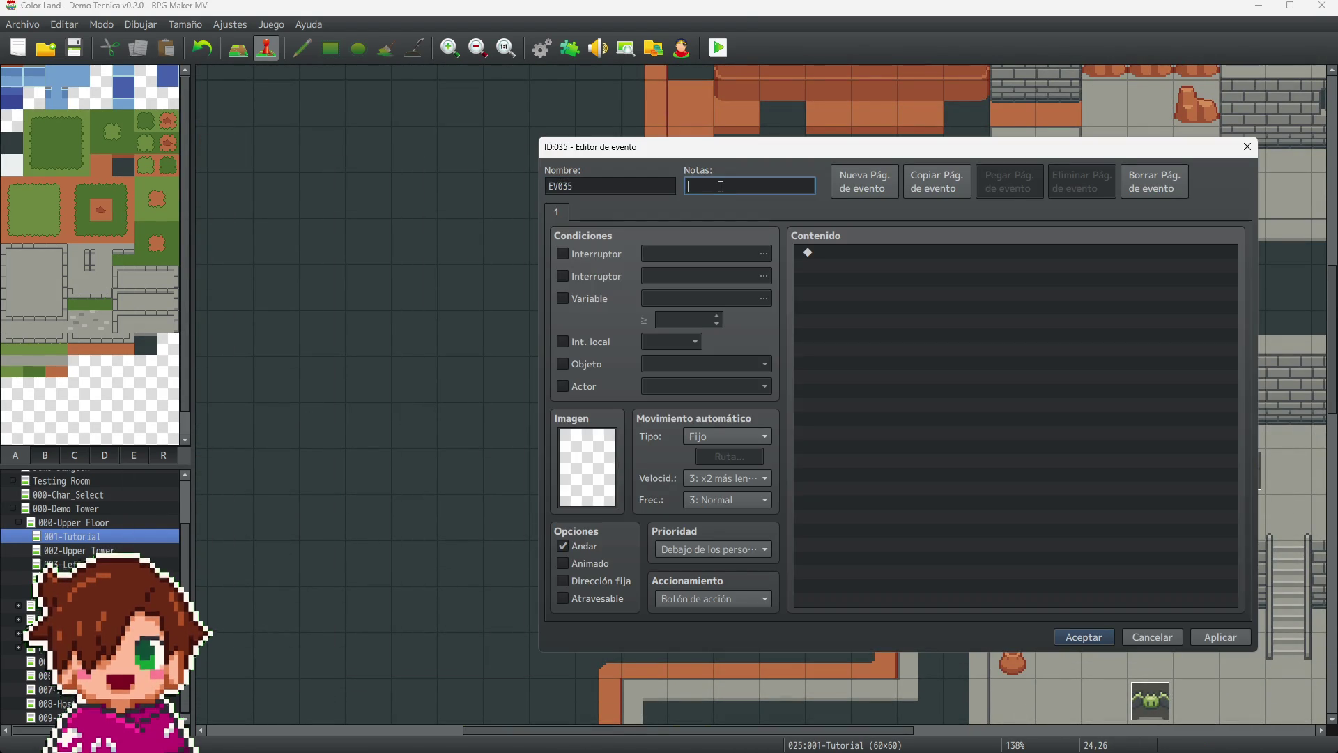
type("<cl: light r100 #0E1112>")
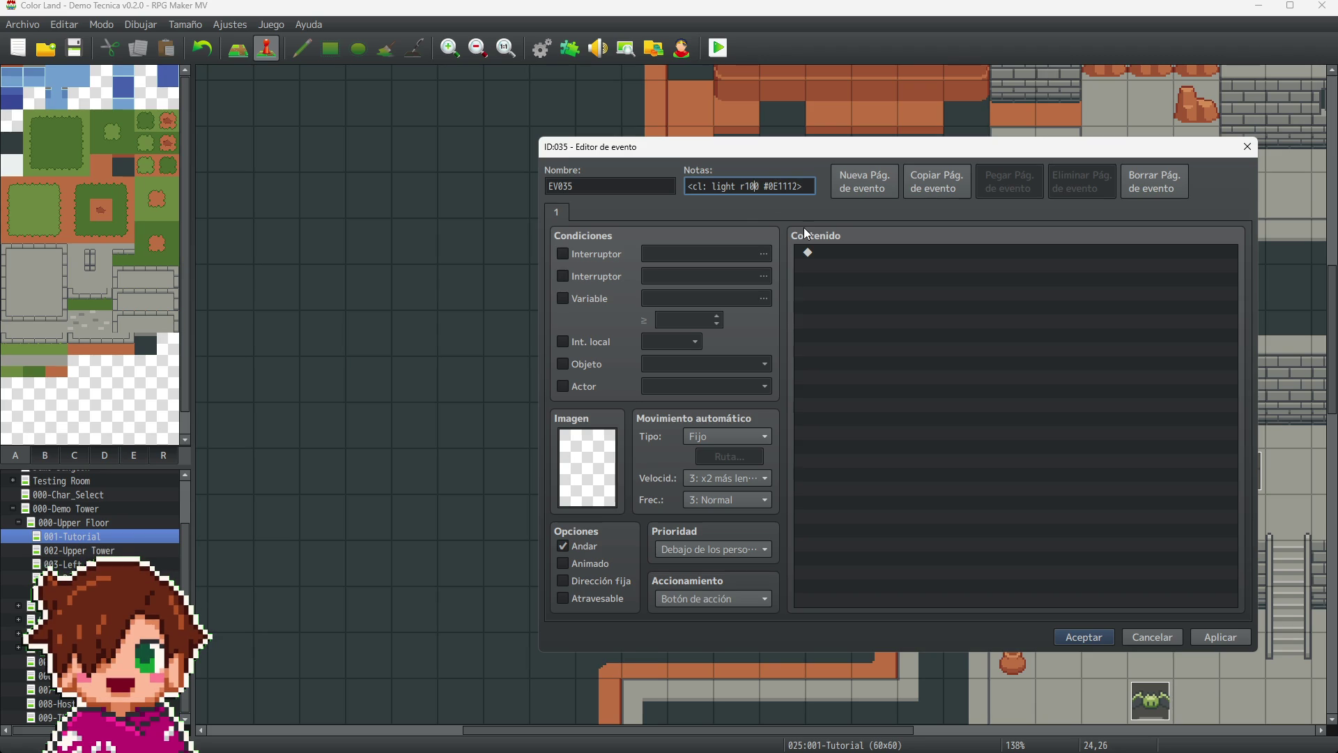
key("BackSpace")
key("BackSpace")
key("BackSpace")
type("24")
left_click(1224, 635)
left_click(1079, 637)
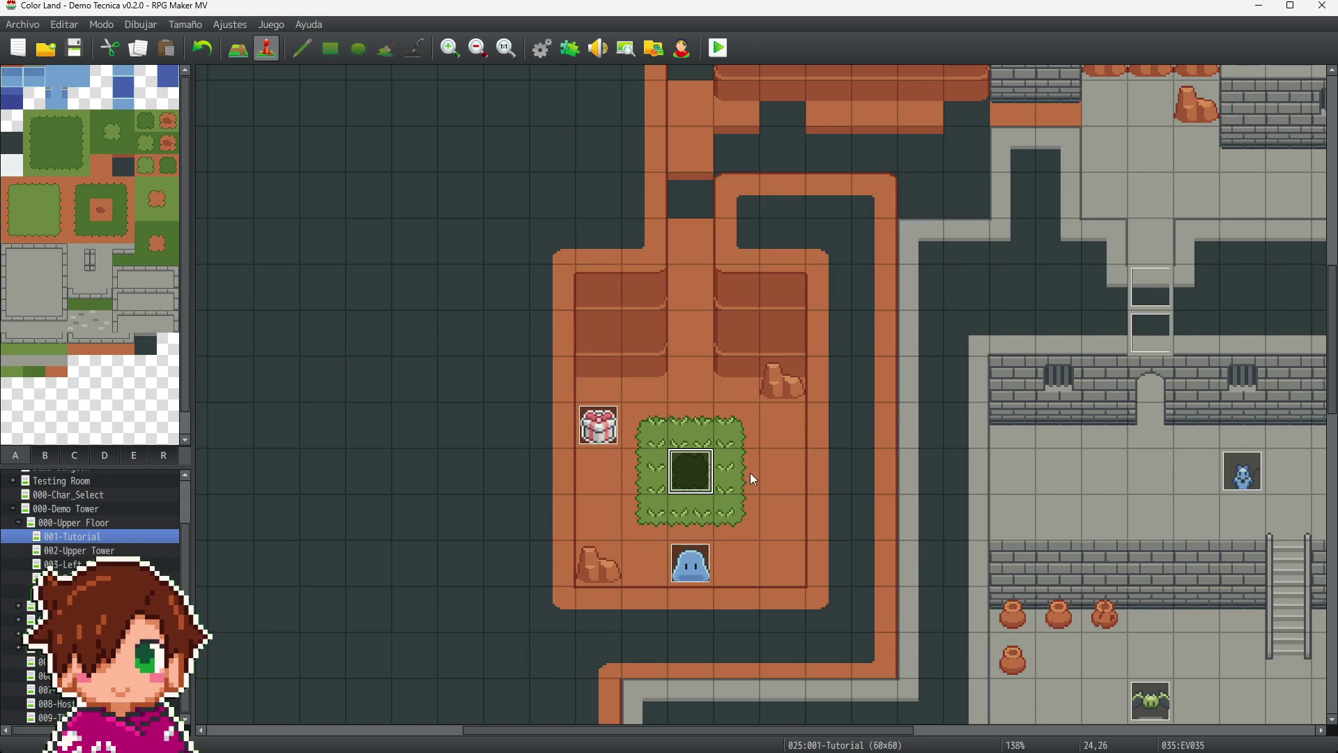
- Paste the light tag into US-001-Green_A's notes and change its radius to 96
mouse_move(671, 731)
left_mouse_down()
mouse_move(1016, 730)
mouse_move(933, 730)
left_mouse_up()
scroll(892, 550, "up", 10)
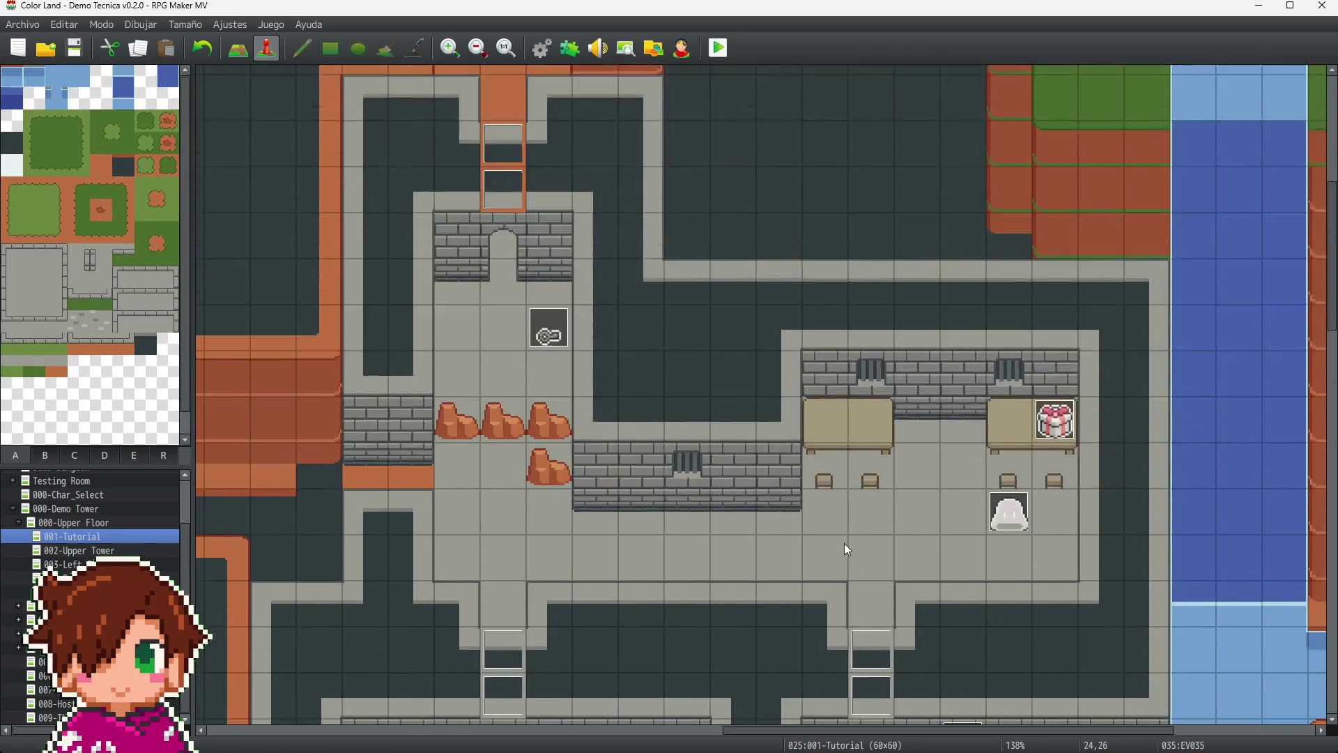
scroll(881, 596, "up", 2)
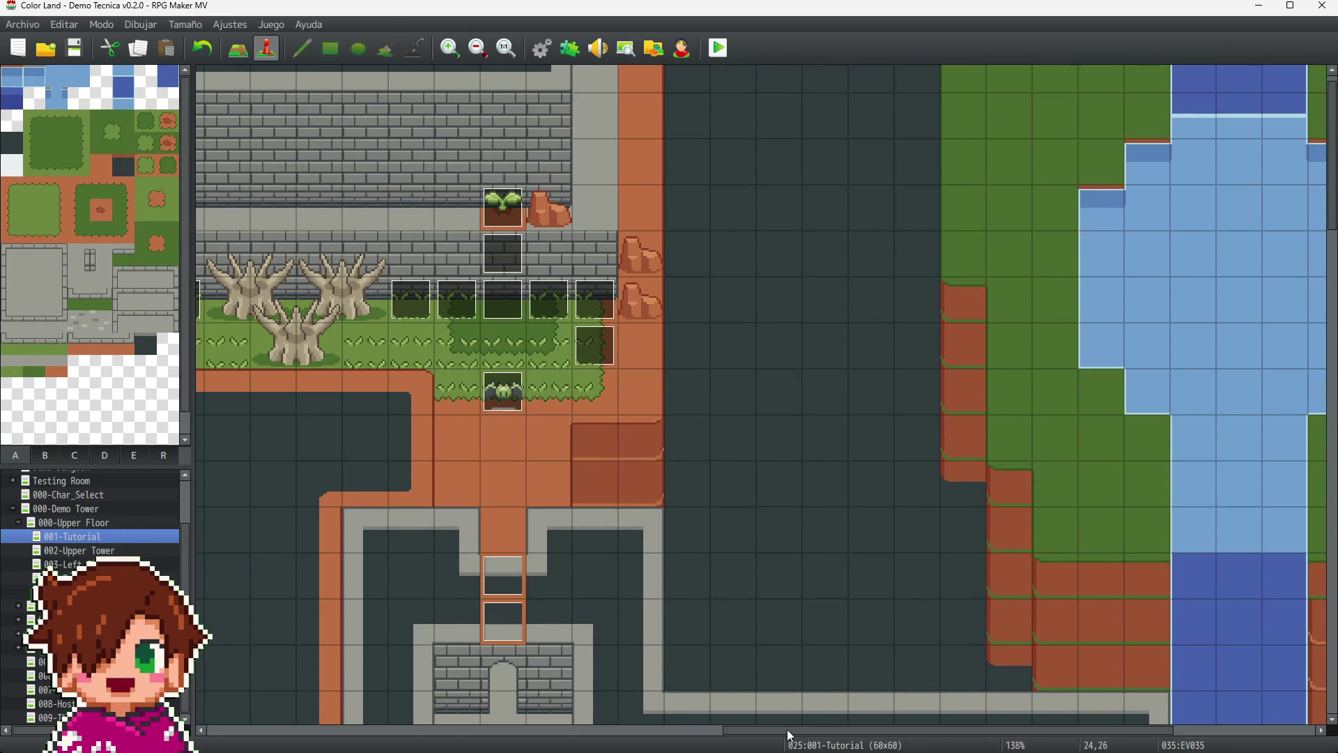
left_click_drag(793, 735, 524, 735)
scroll(564, 567, "down", 5)
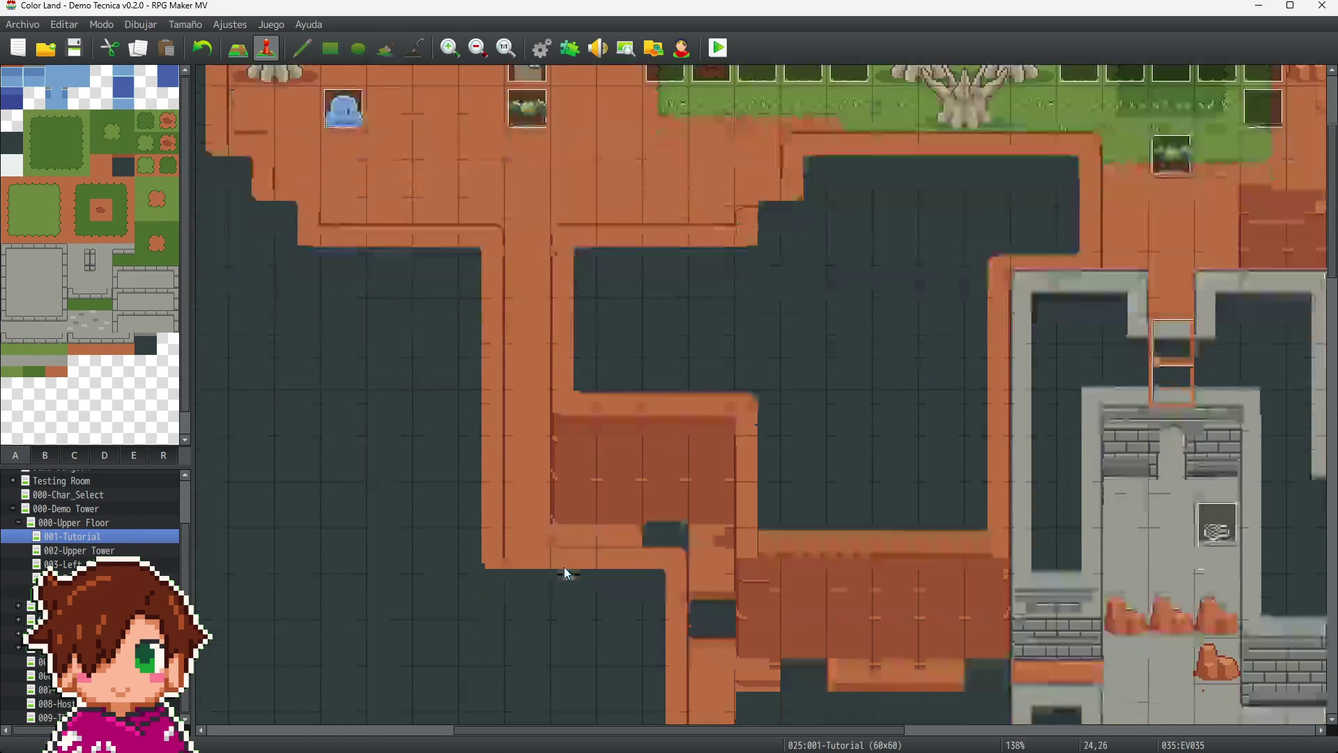
scroll(627, 543, "up", 5)
double_click(719, 202)
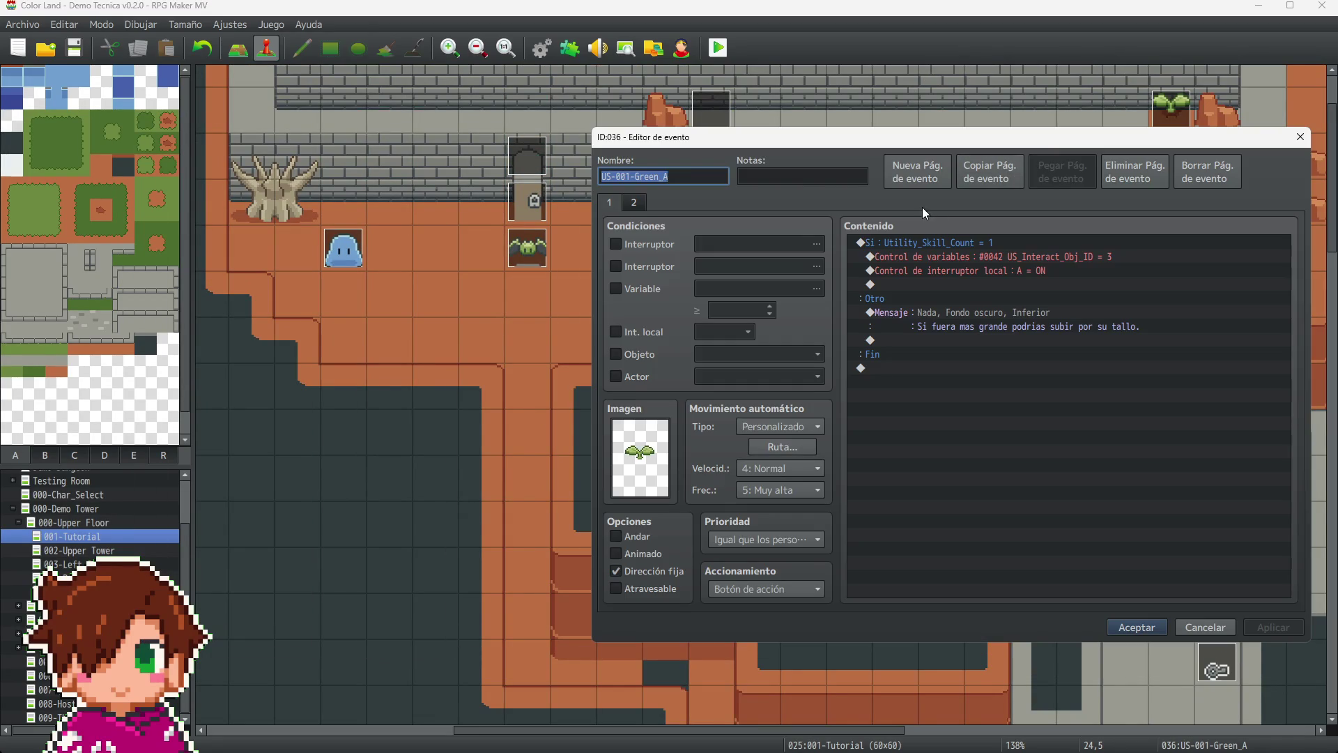
left_click(798, 179)
type("<cl: light r100 #0E1112>")
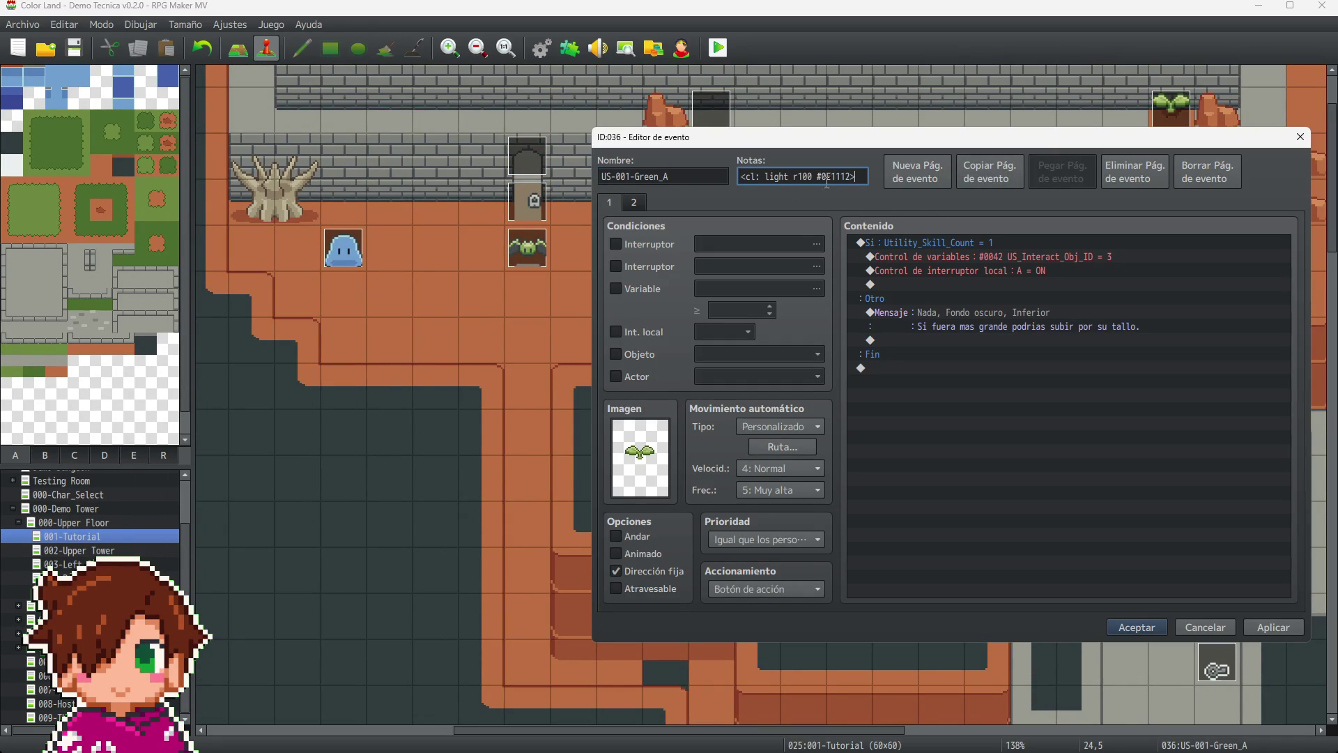
key("BackSpace")
key("BackSpace")
key("BackSpace")
type("96")
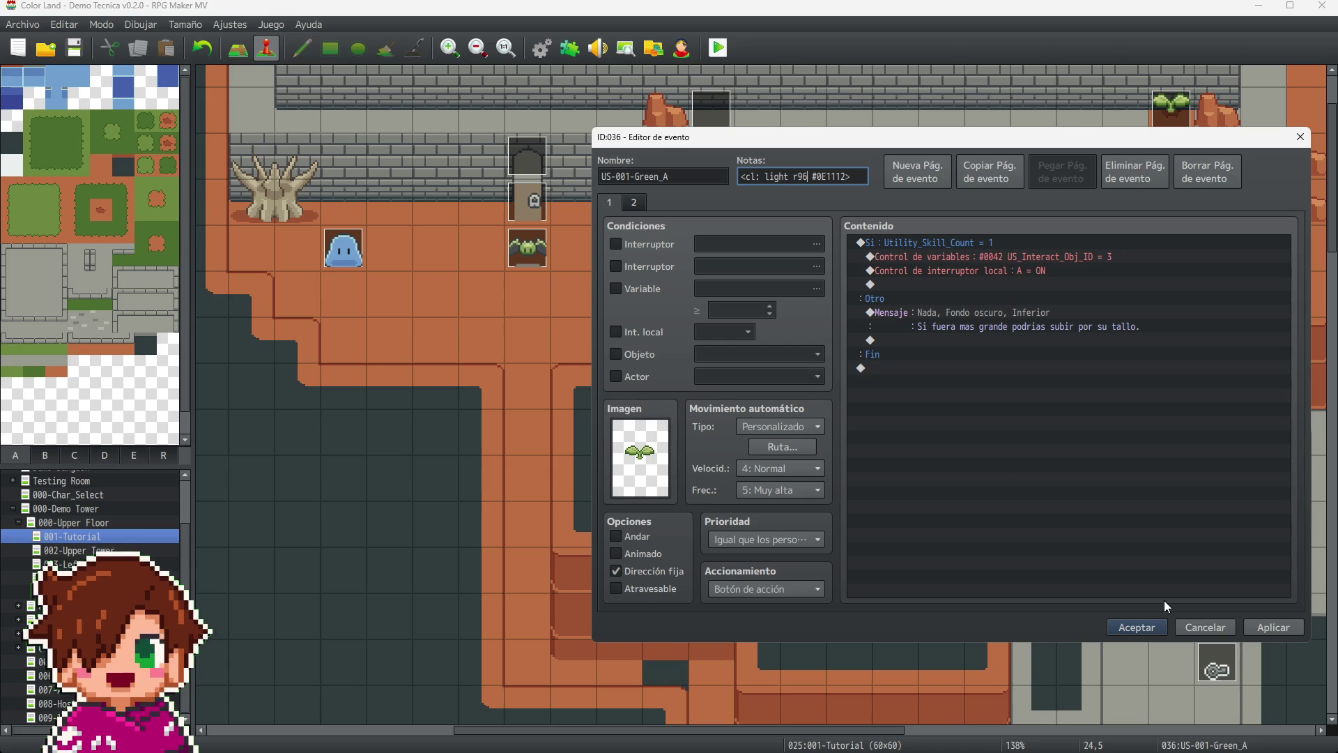
left_click(1288, 628)
left_click(1123, 631)
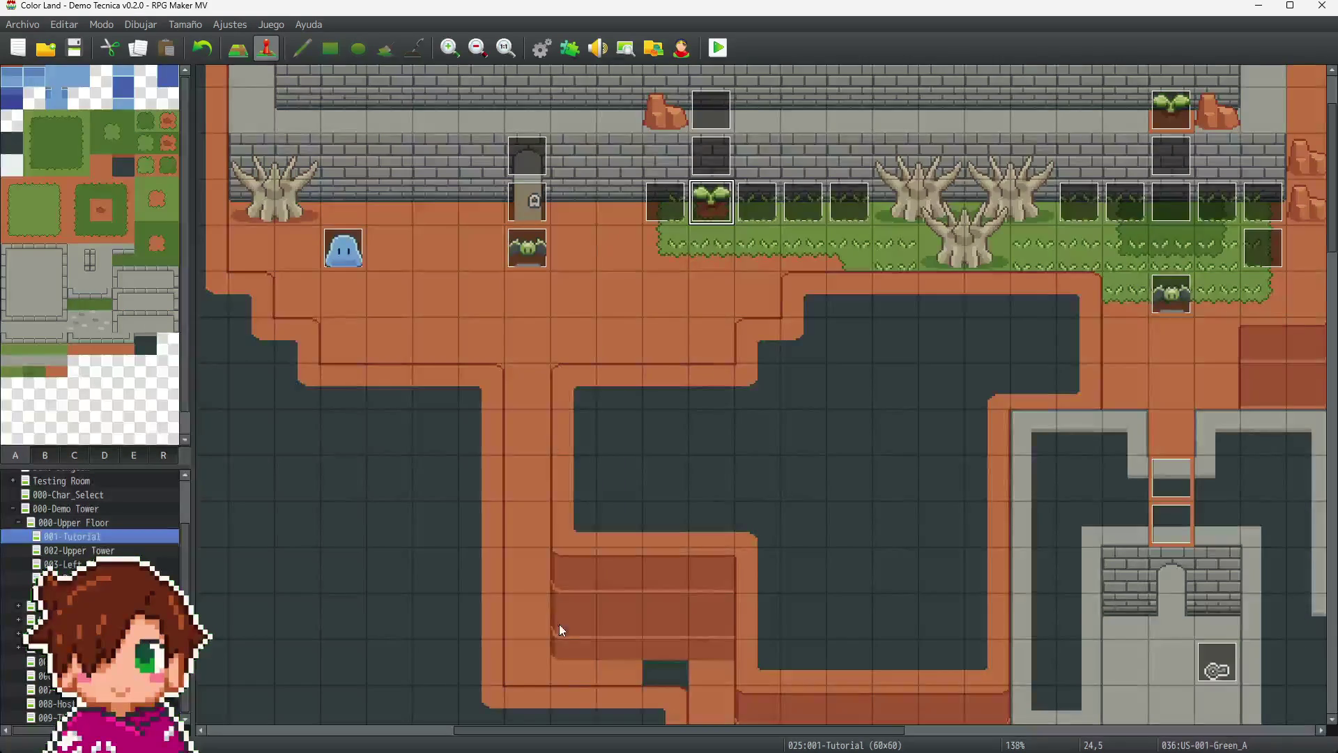
scroll(638, 729, "right", 3)
- Give EV040 the note <cl: light r96 #0E1112> and save the event
scroll(746, 743, "right", 2)
left_click(932, 202)
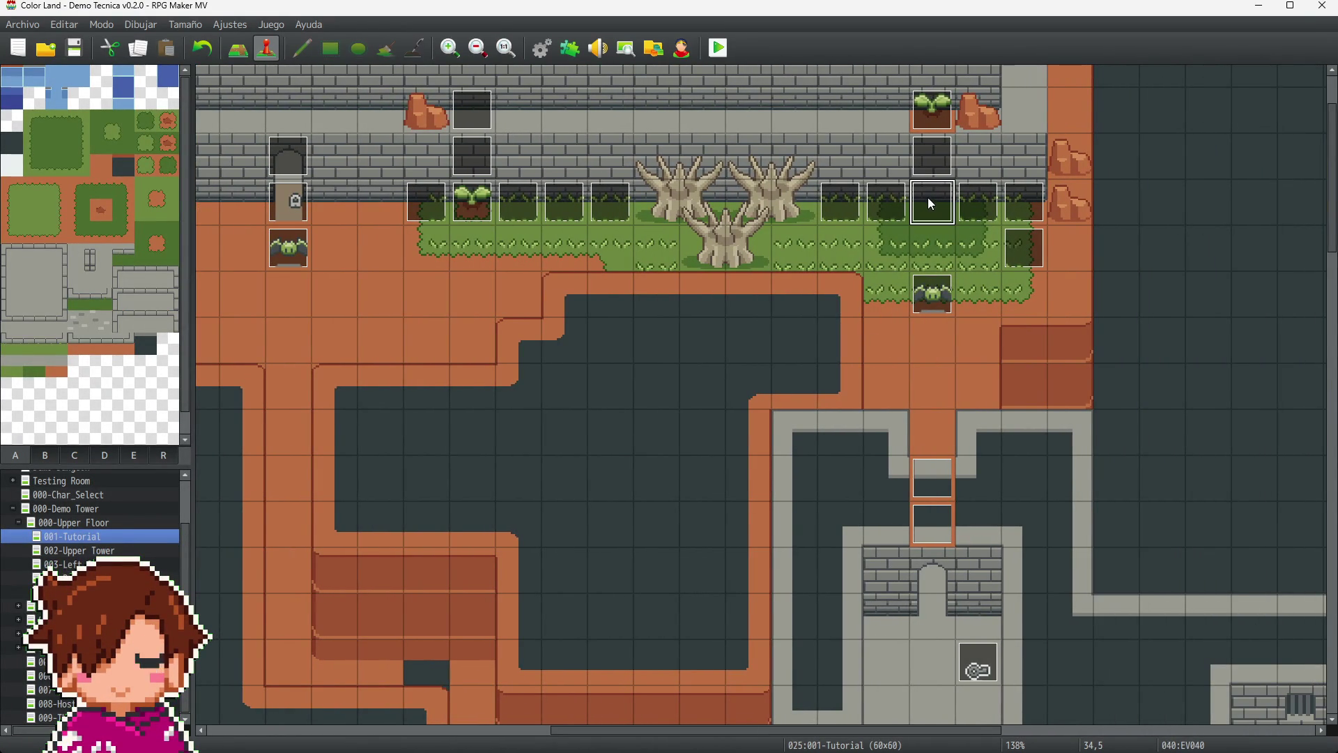
double_click(933, 202)
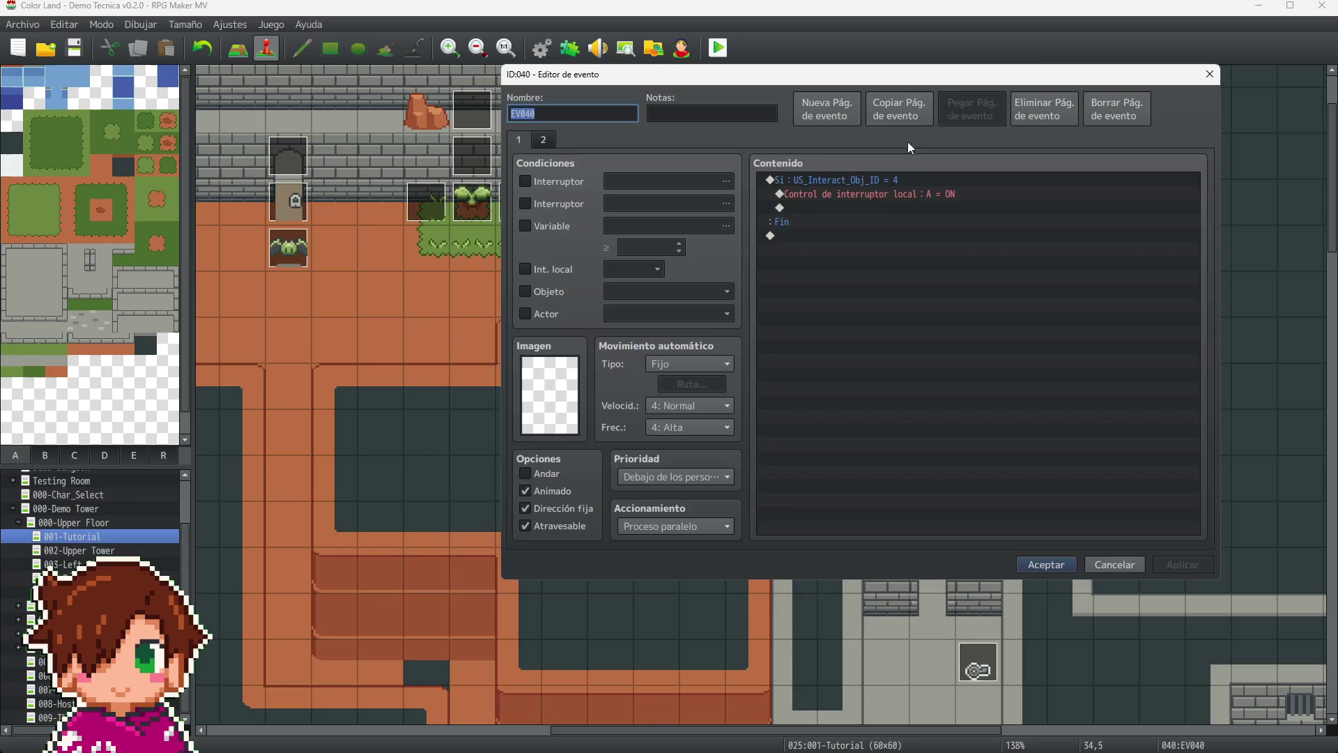
left_click(736, 112)
type("<cl: light r100 #0E1112>")
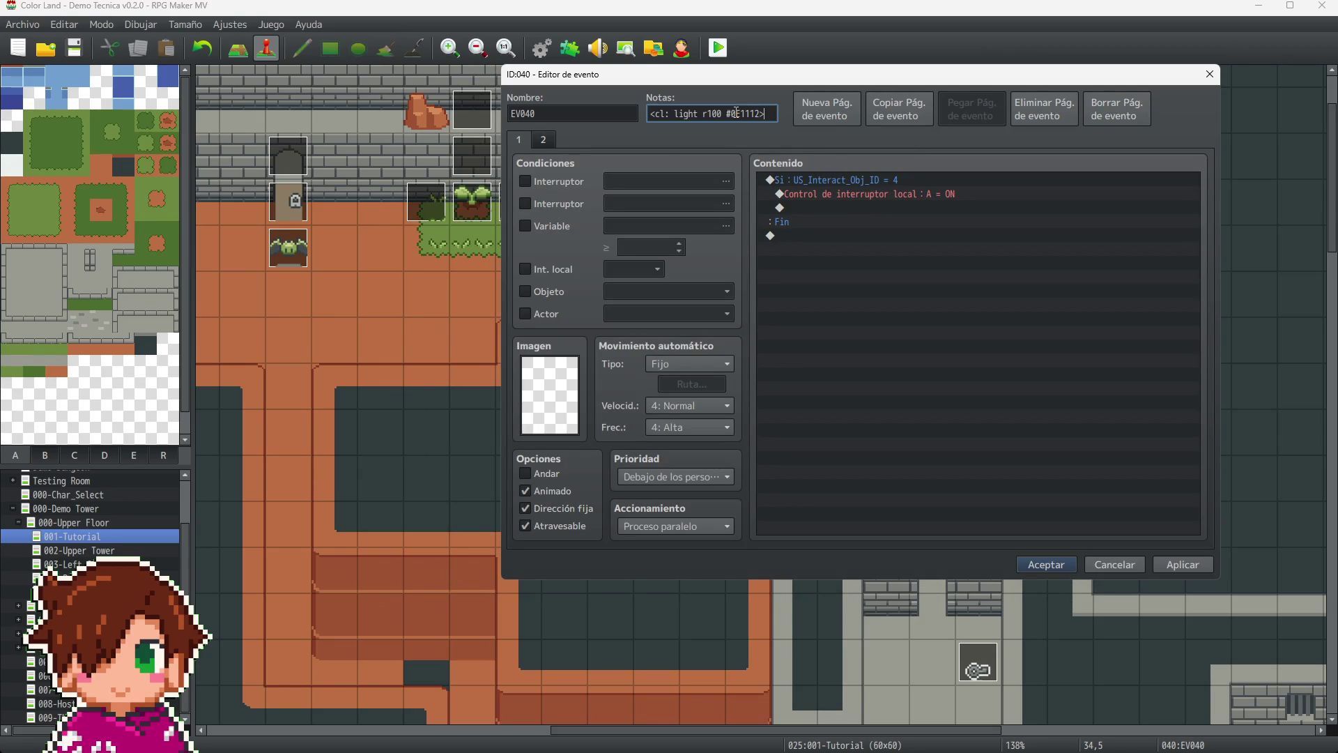
key("BackSpace")
key("BackSpace")
key("BackSpace")
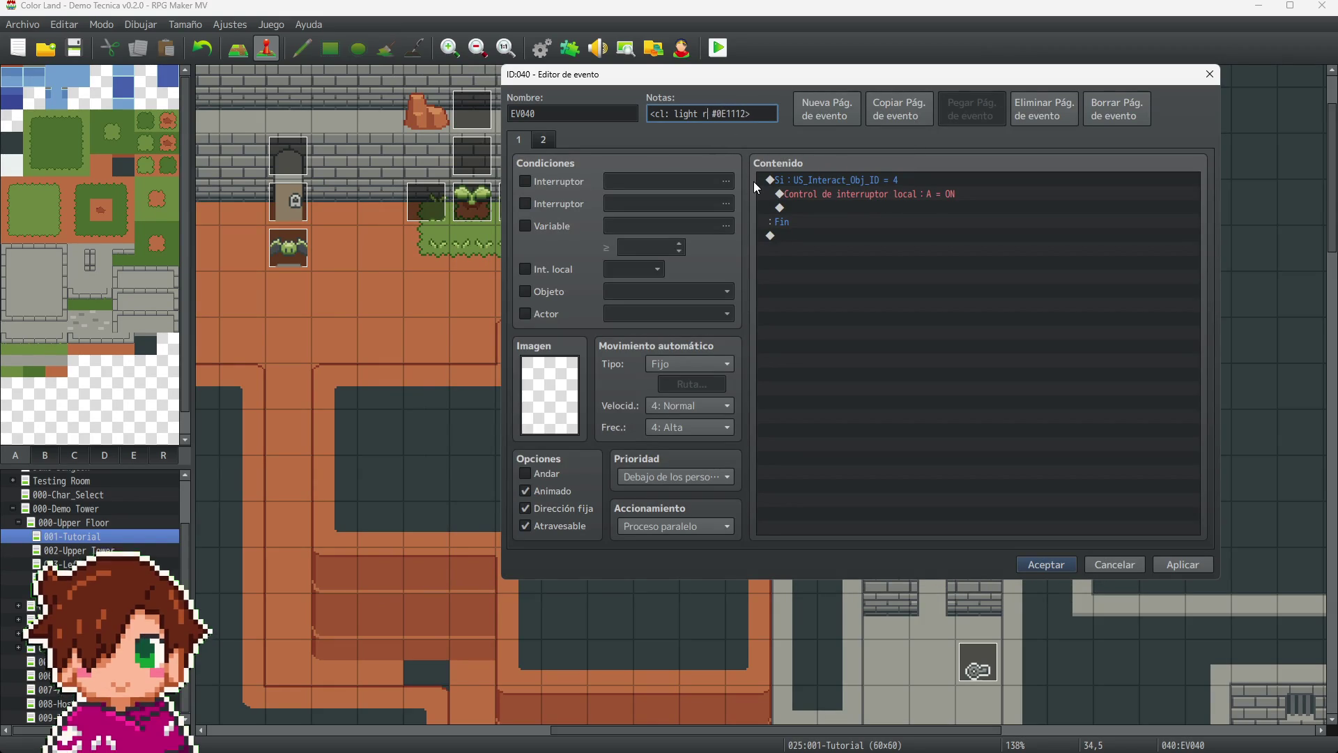
type("96")
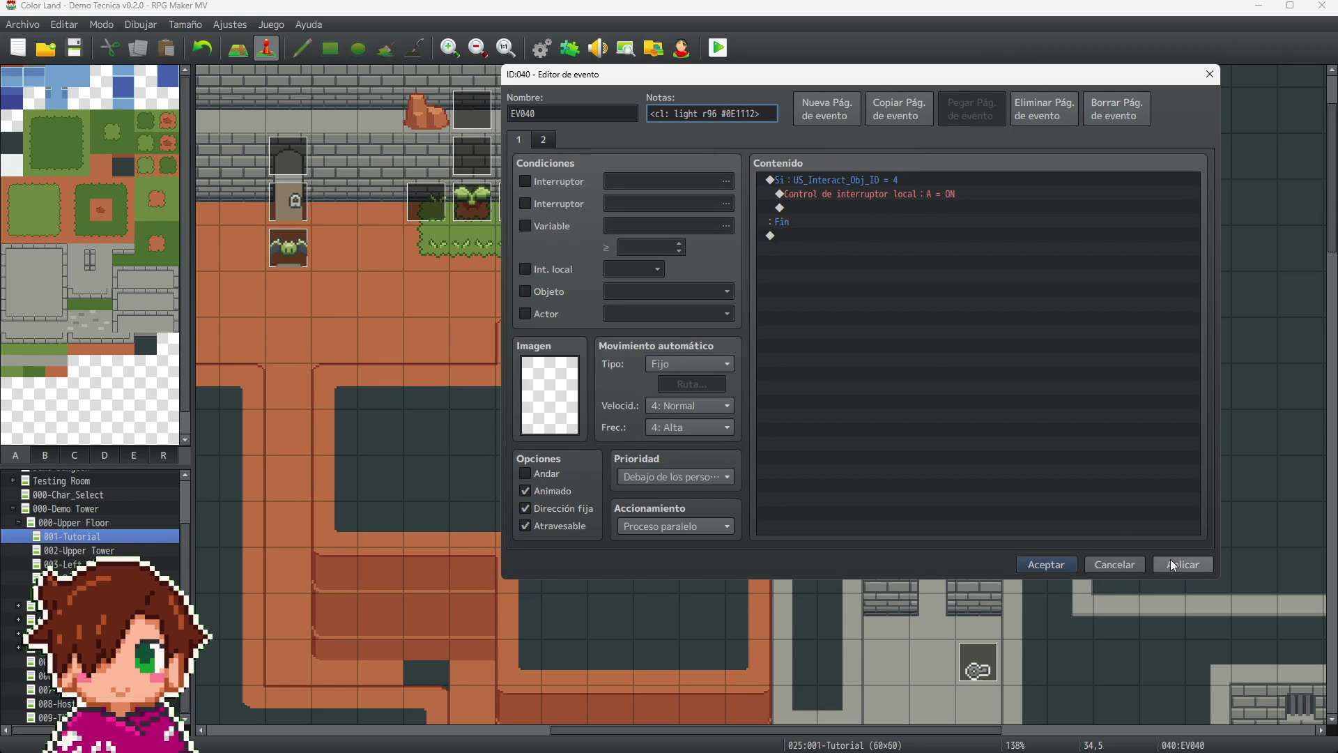
left_click(1050, 566)
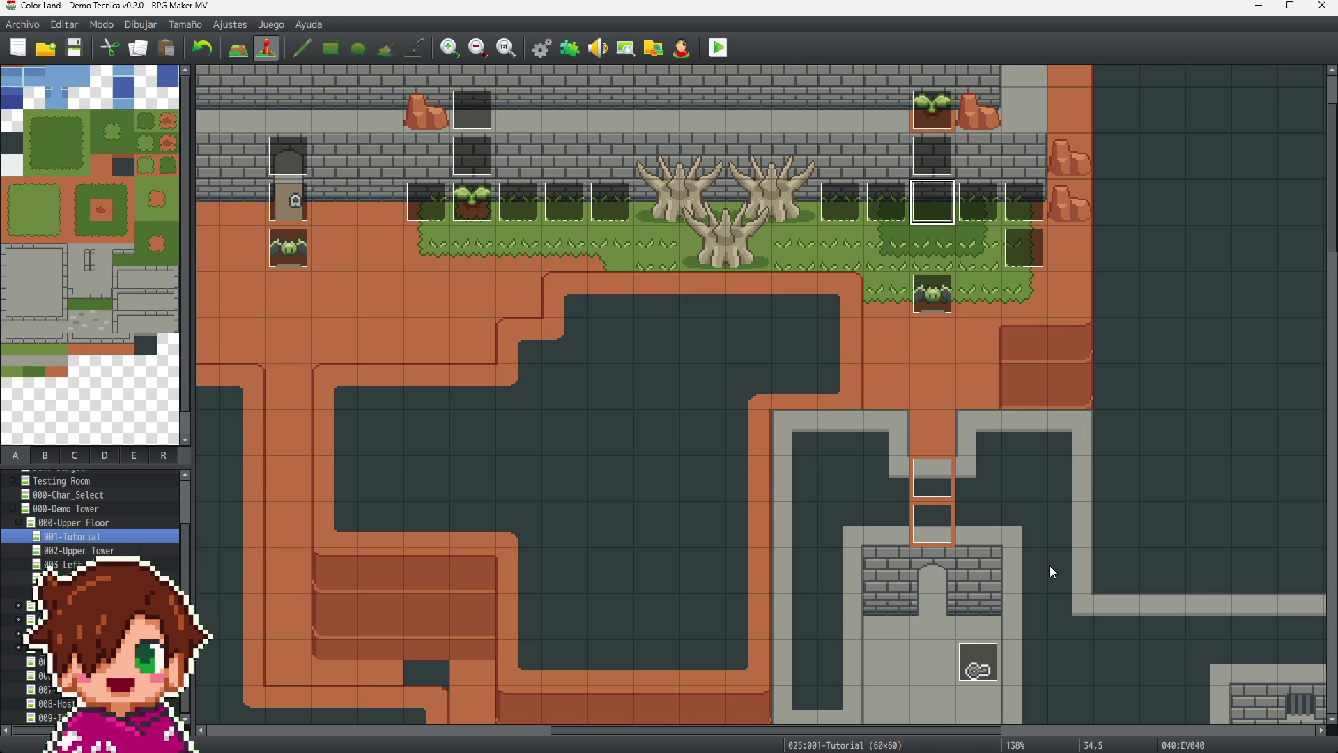
- Scroll to the map's left edge and switch over to LibreSprite
left_click_drag(966, 731, 808, 731)
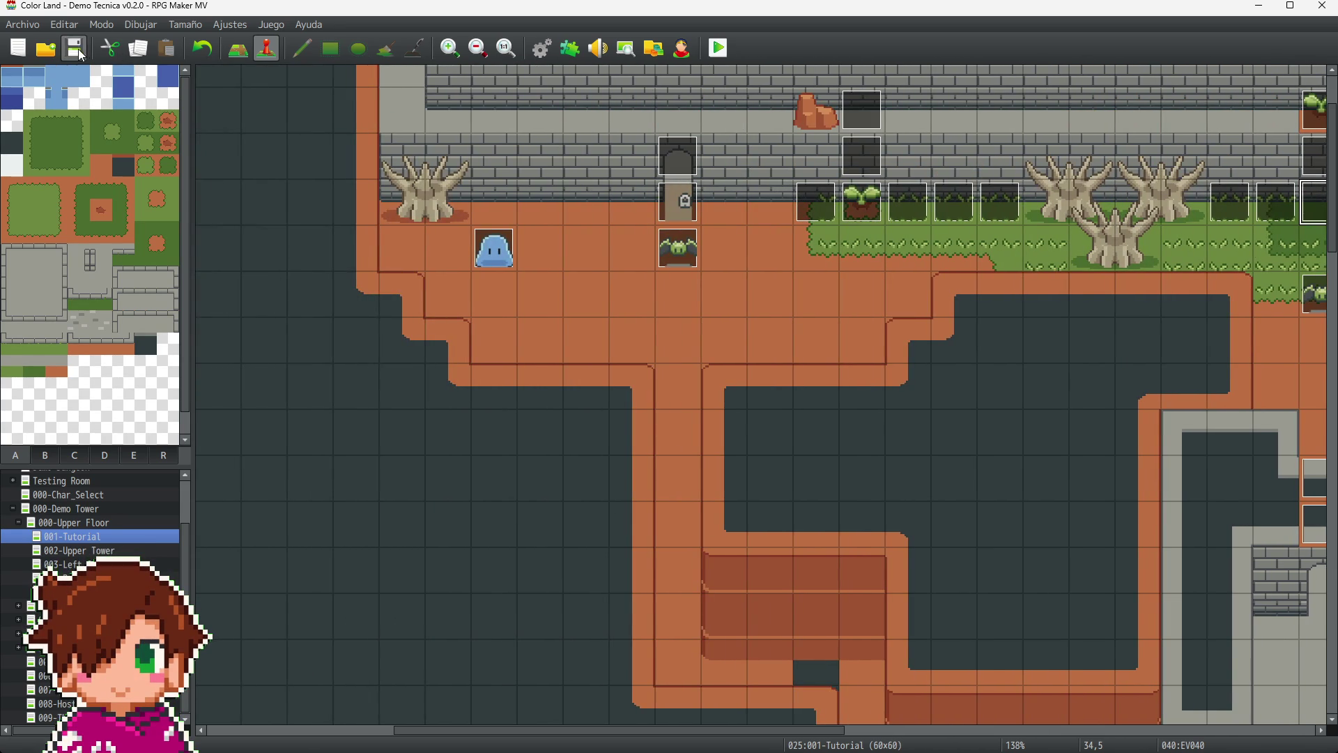
scroll(494, 452, "up", 3)
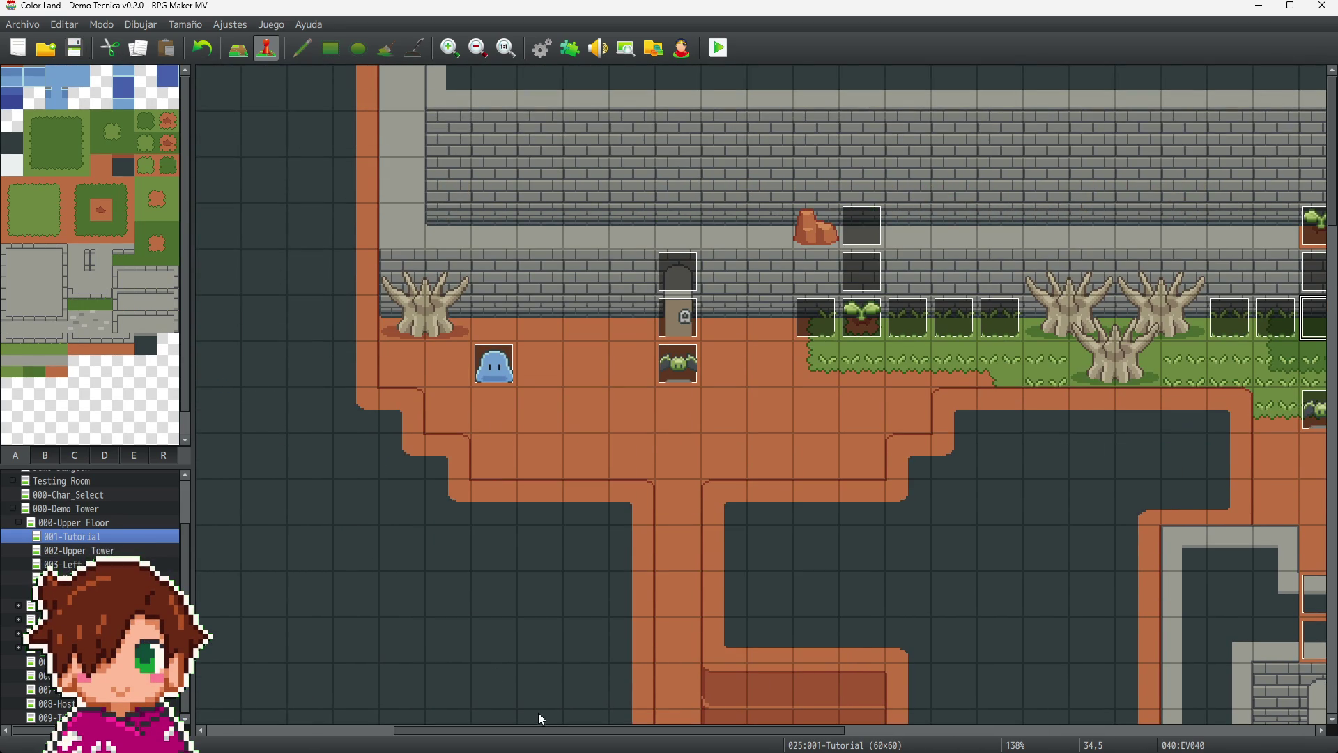
left_click(389, 731)
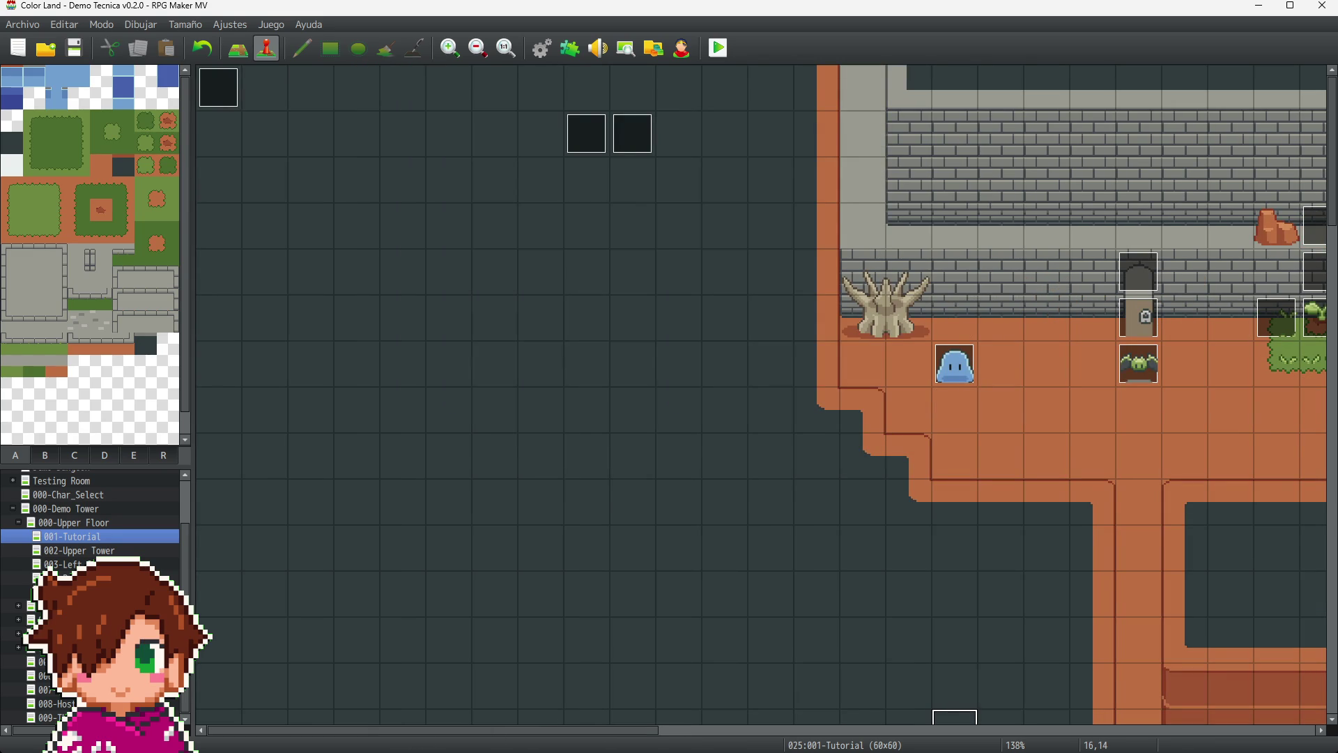
key("alt+Tab")
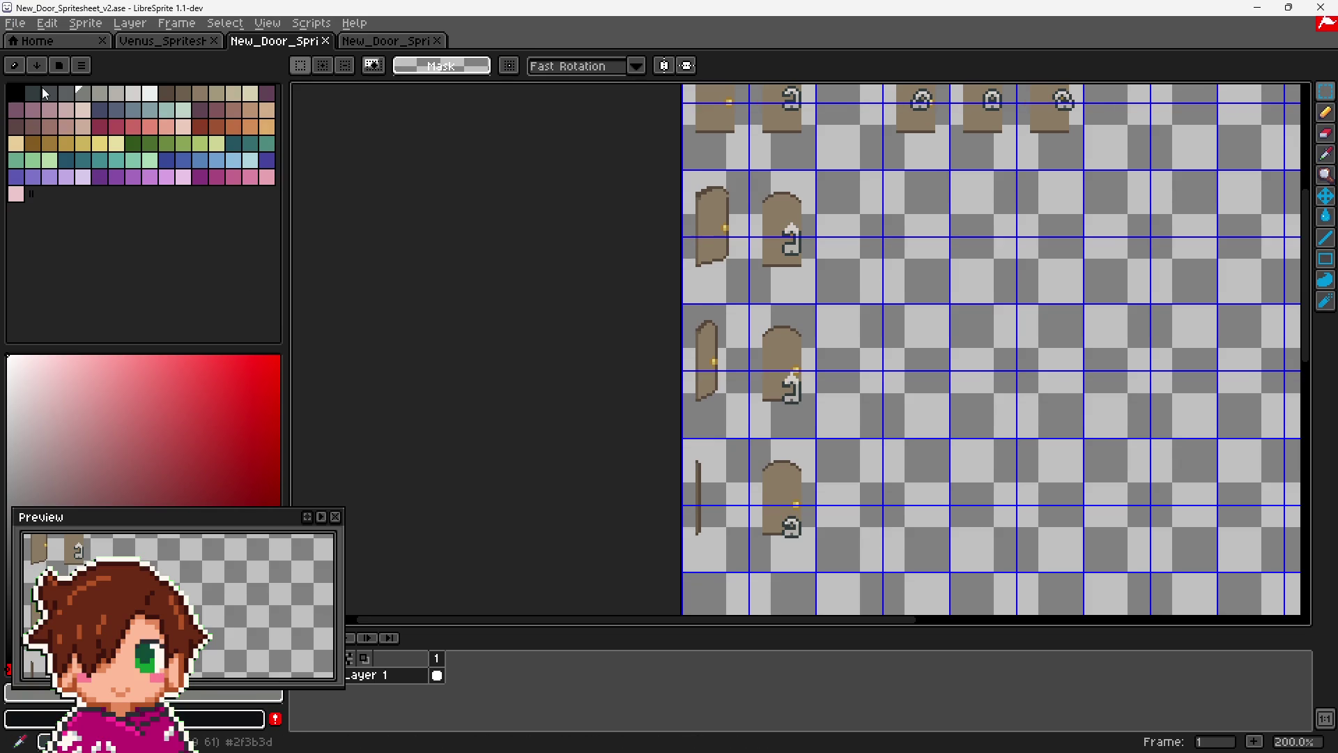
- Select the dark slate swatch in LibreSprite's palette to read its hex value, then minimize
left_click(37, 94)
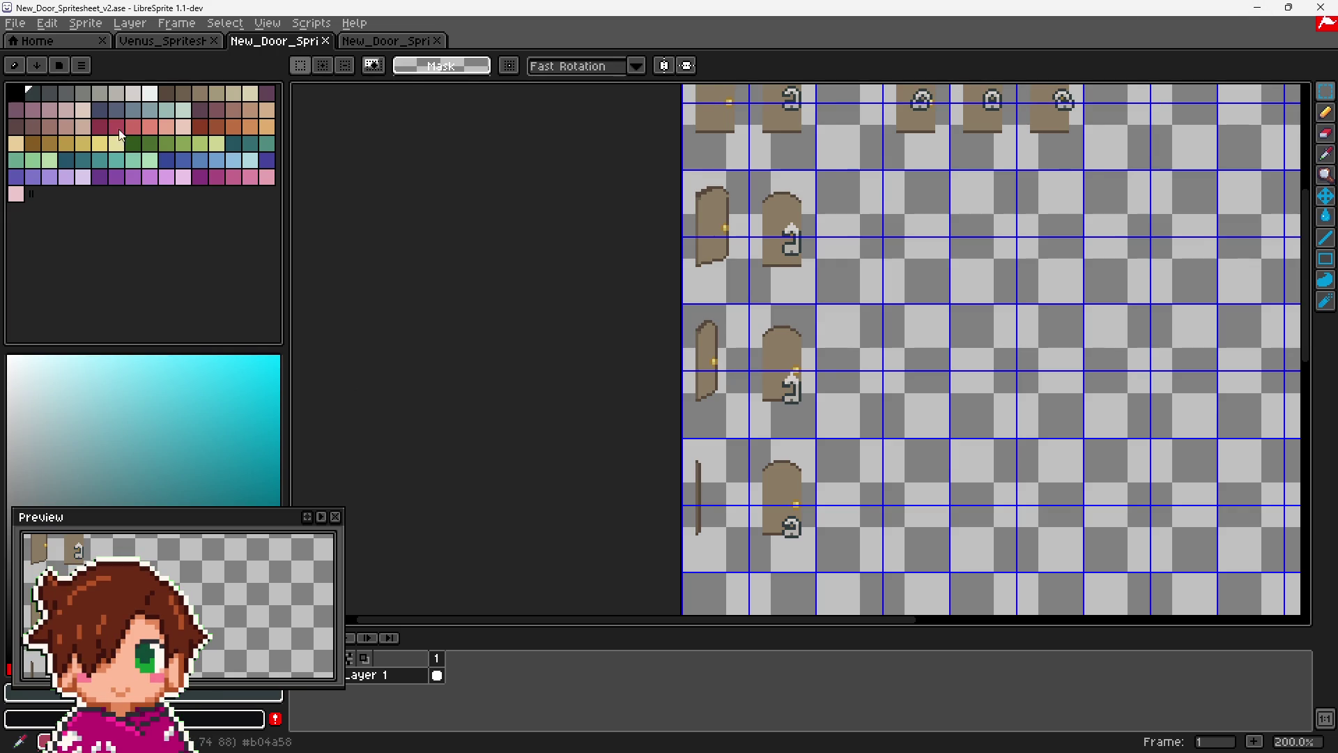
left_click(1258, 7)
- Edit the Setup event's plugin command from 'Tint set #cccccc' to 'Tint set #2F3B3B' and save
left_click(232, 88)
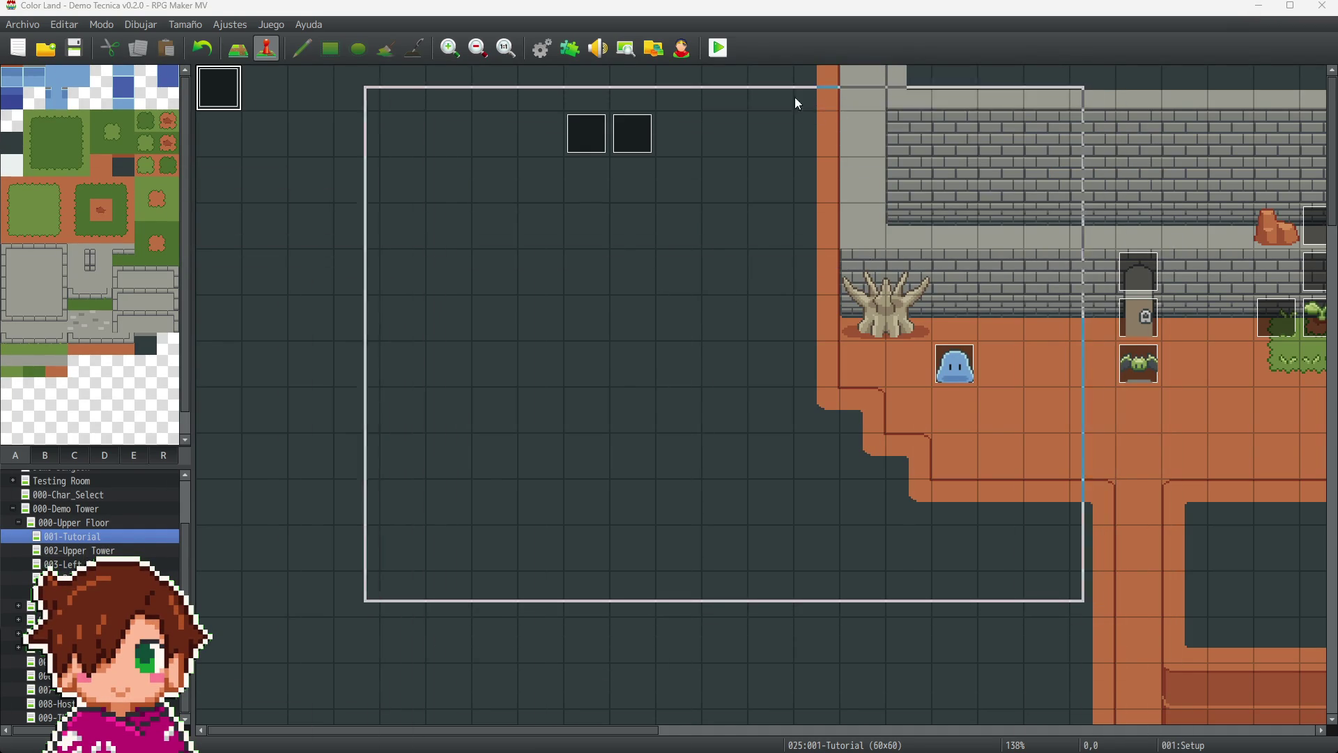
double_click(705, 311)
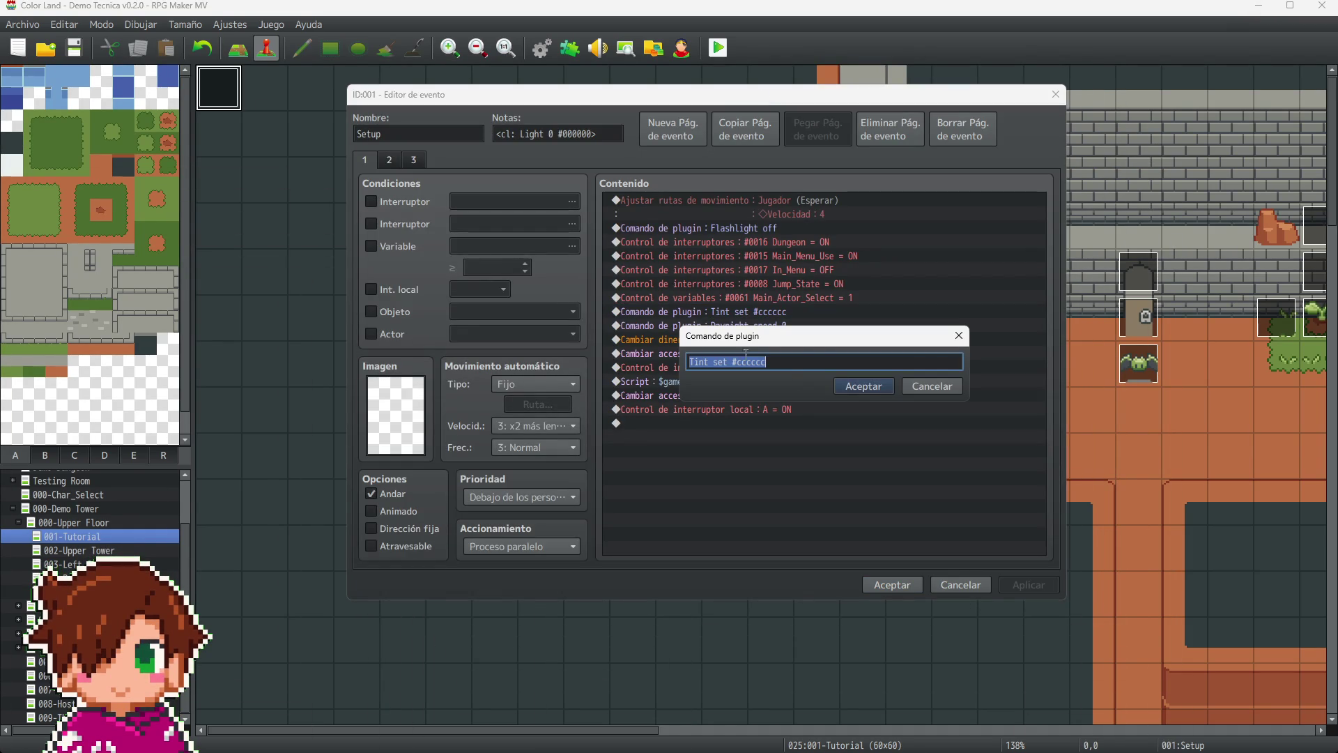
left_click(799, 362)
key("BackSpace")
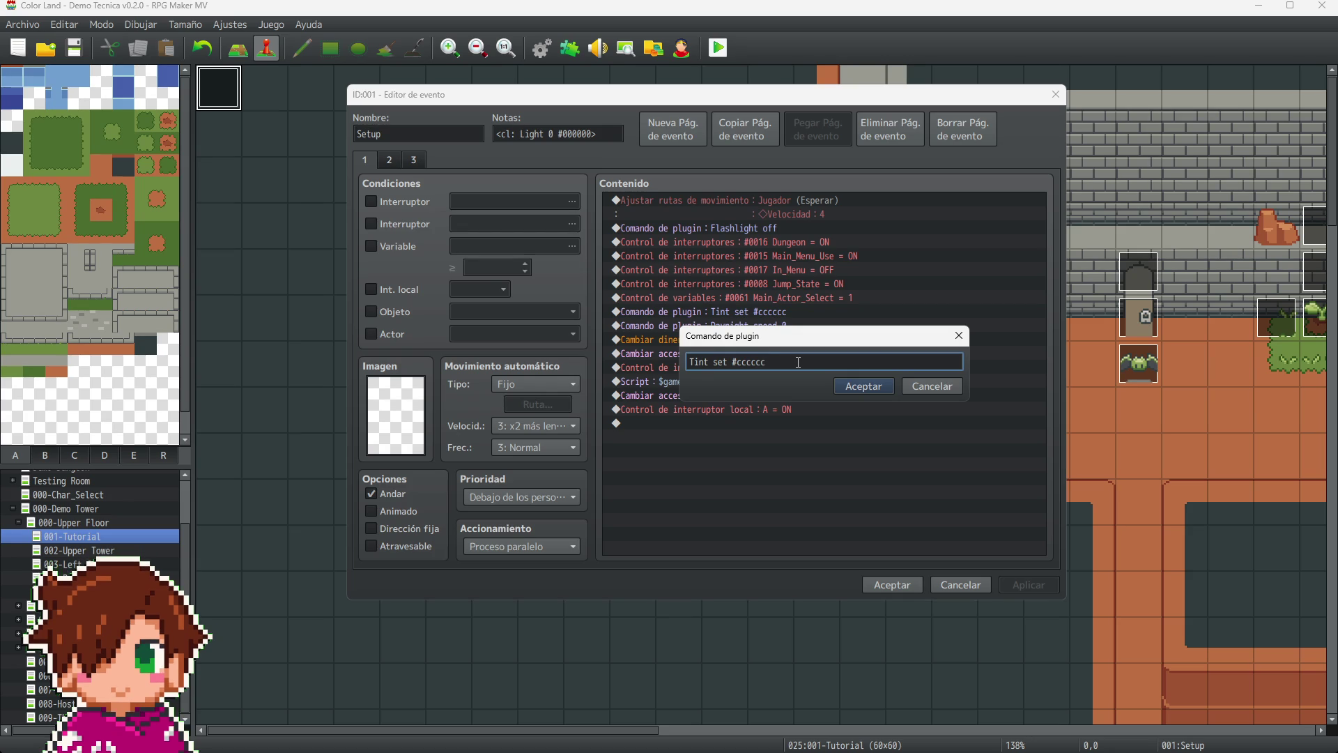
key("BackSpace")
type("3")
type("B3B")
left_click(860, 390)
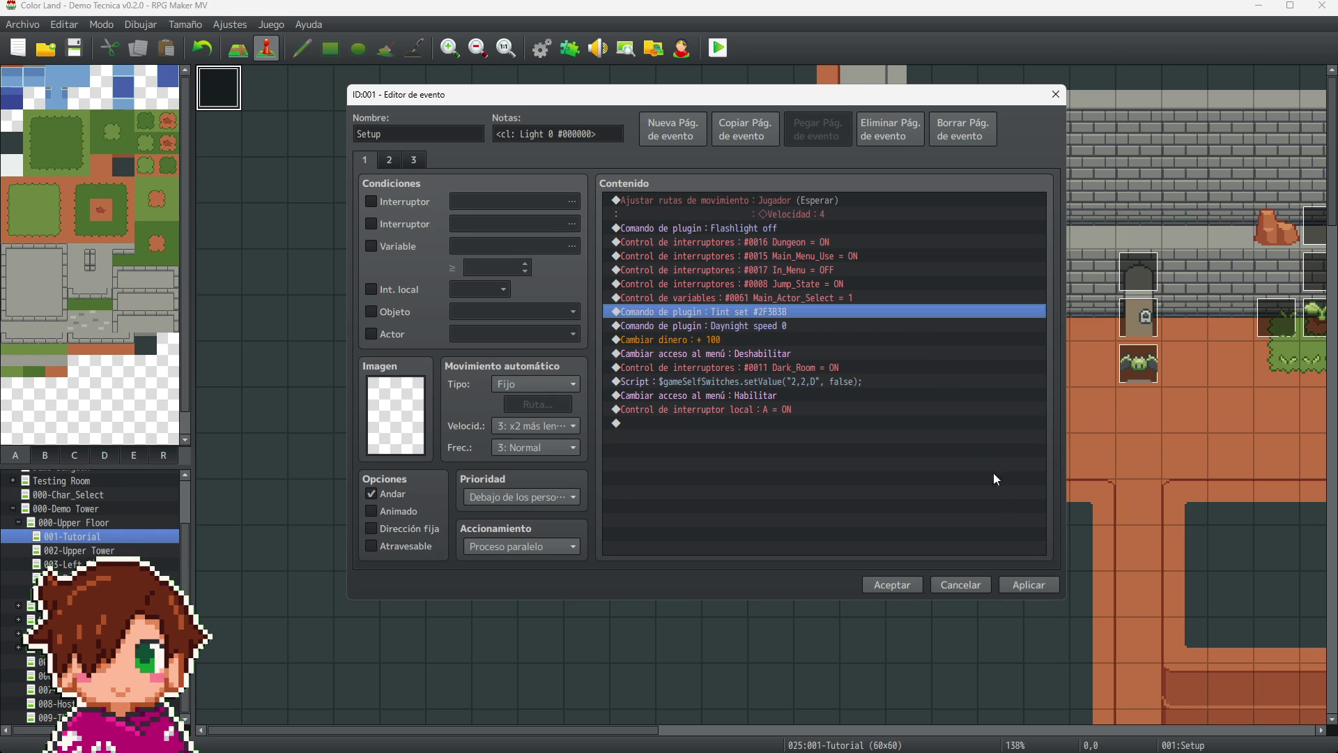
left_click(1037, 583)
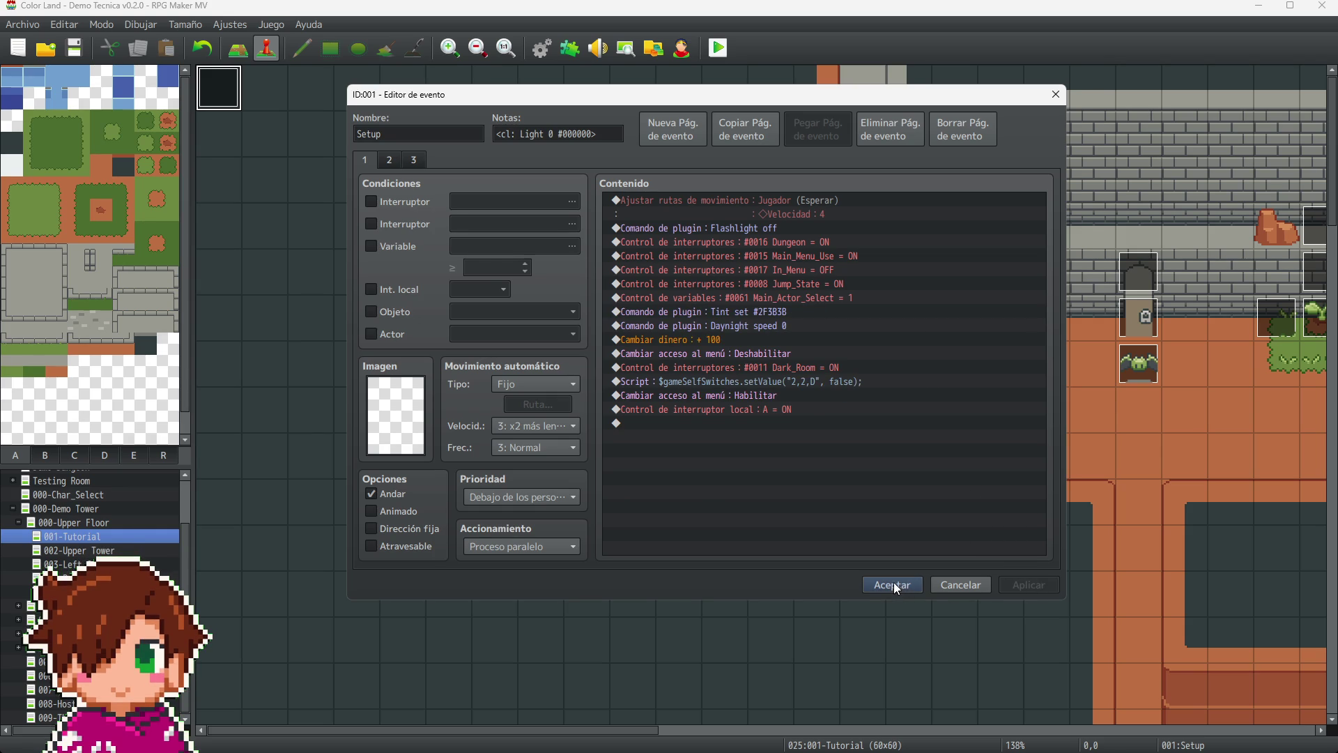
left_click(894, 586)
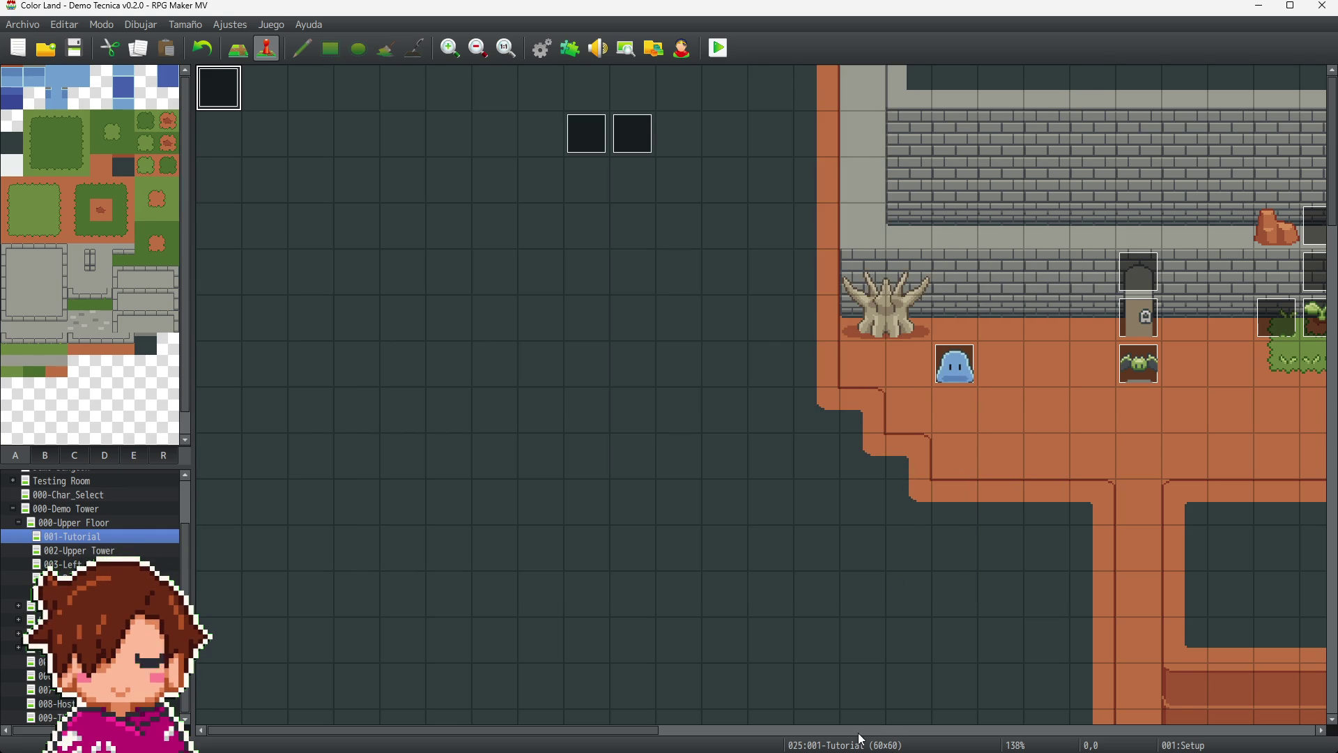
left_click_drag(611, 729, 841, 730)
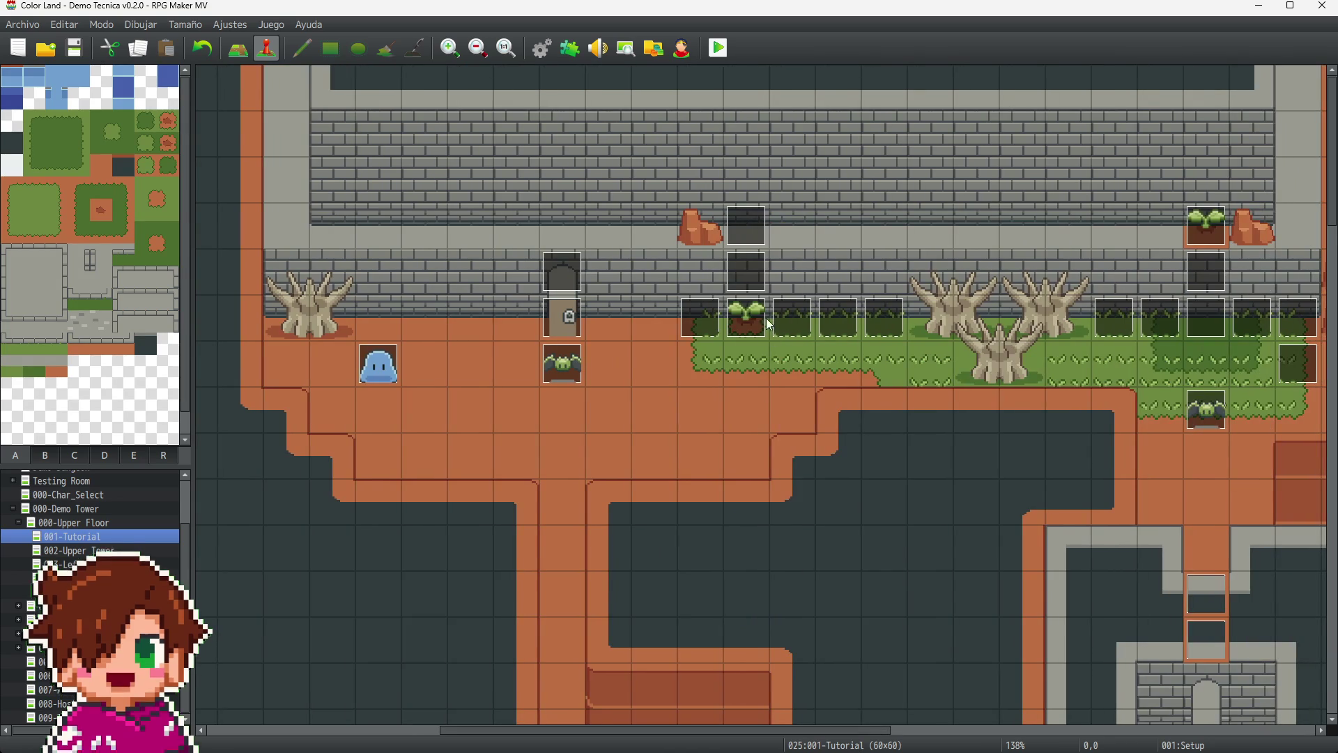
- Change US-001-Green_A's light note colour from #0E1112 to #EBF0EE
left_click(749, 321)
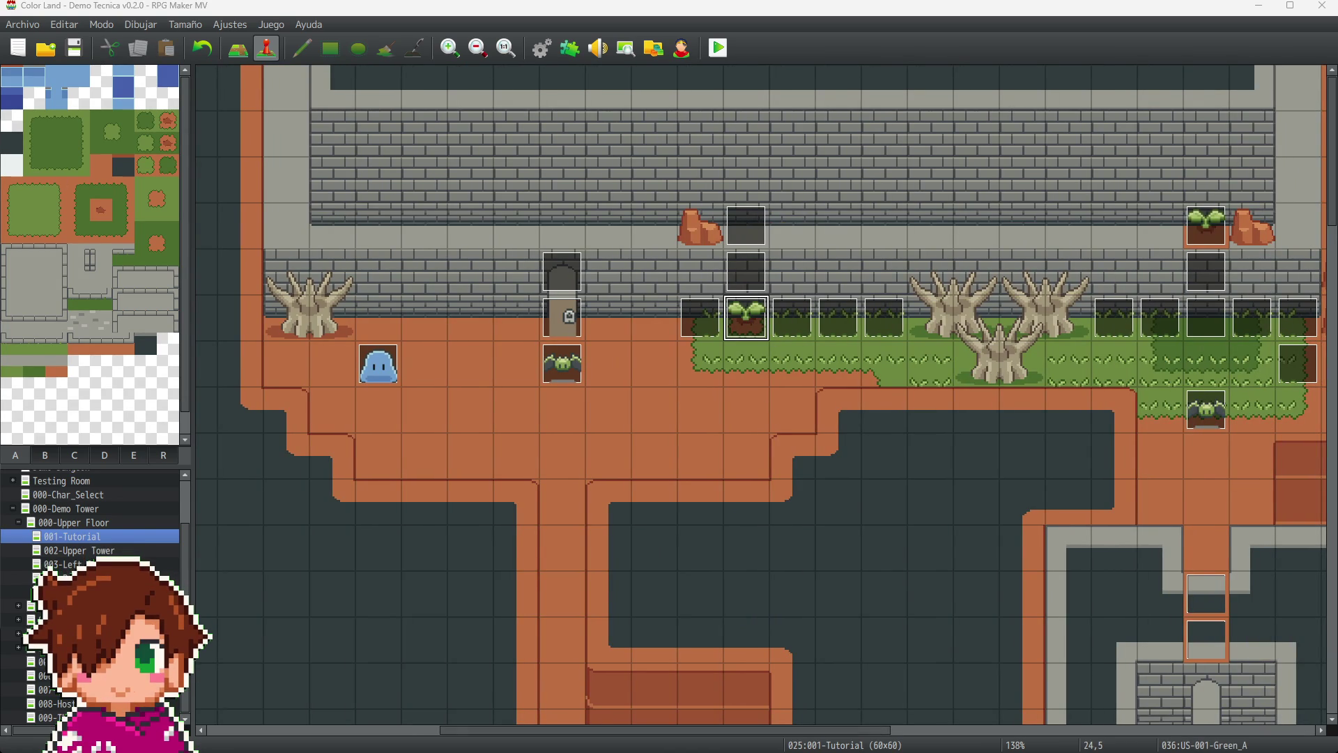
key("Return")
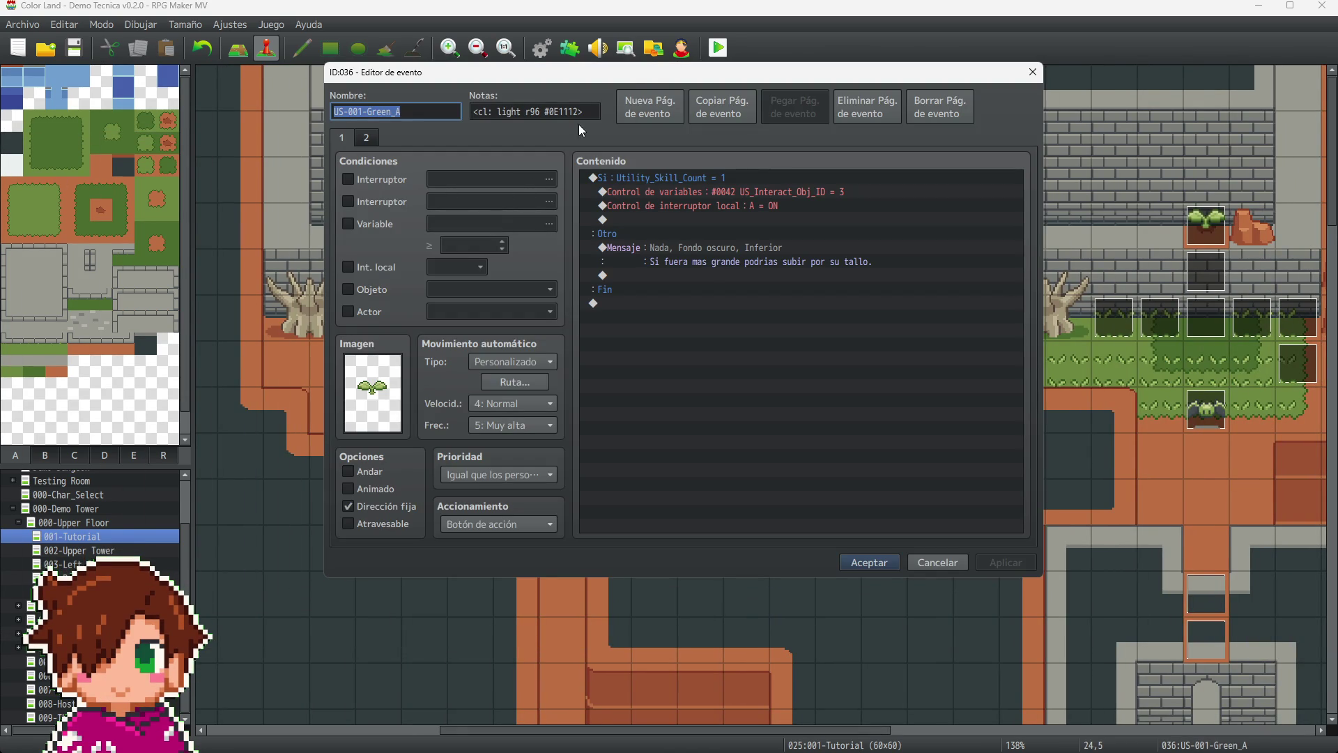
key("Tab")
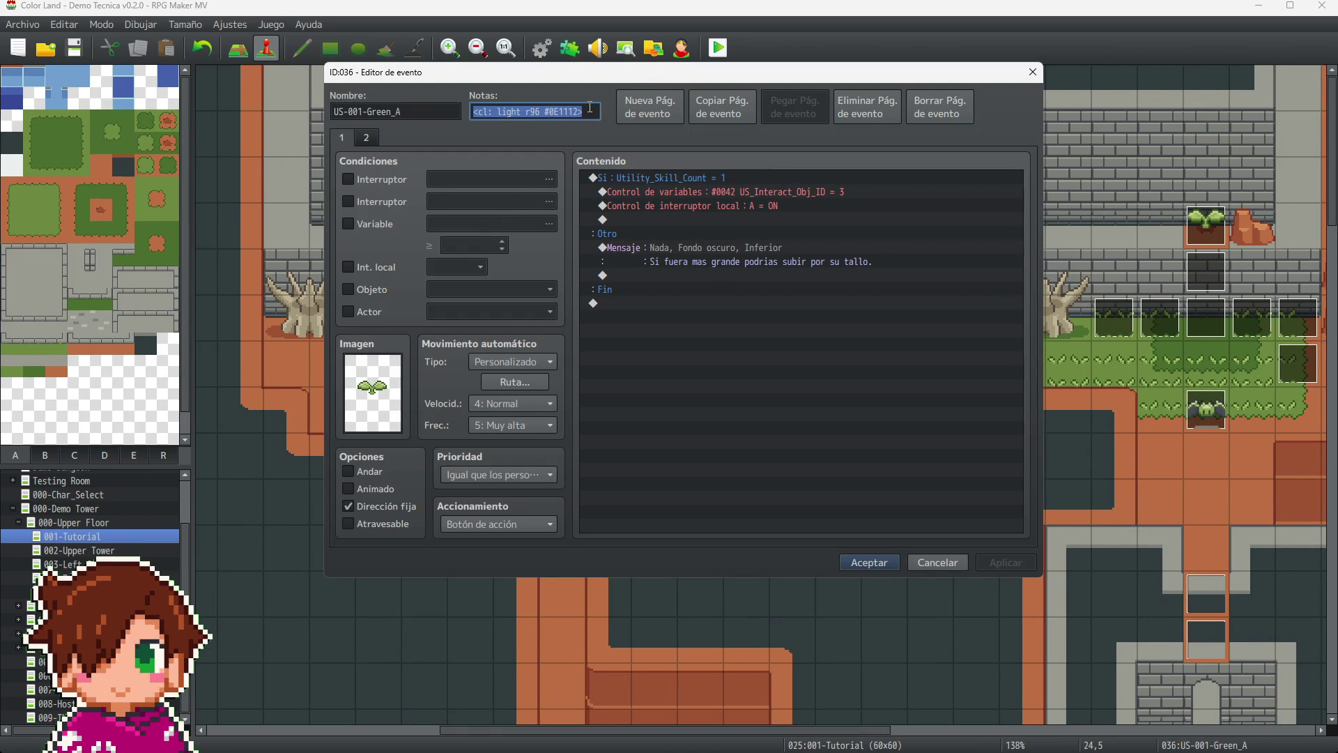
left_click(590, 107)
key("BackSpace")
key("BackSpace")
key("BackSpace")
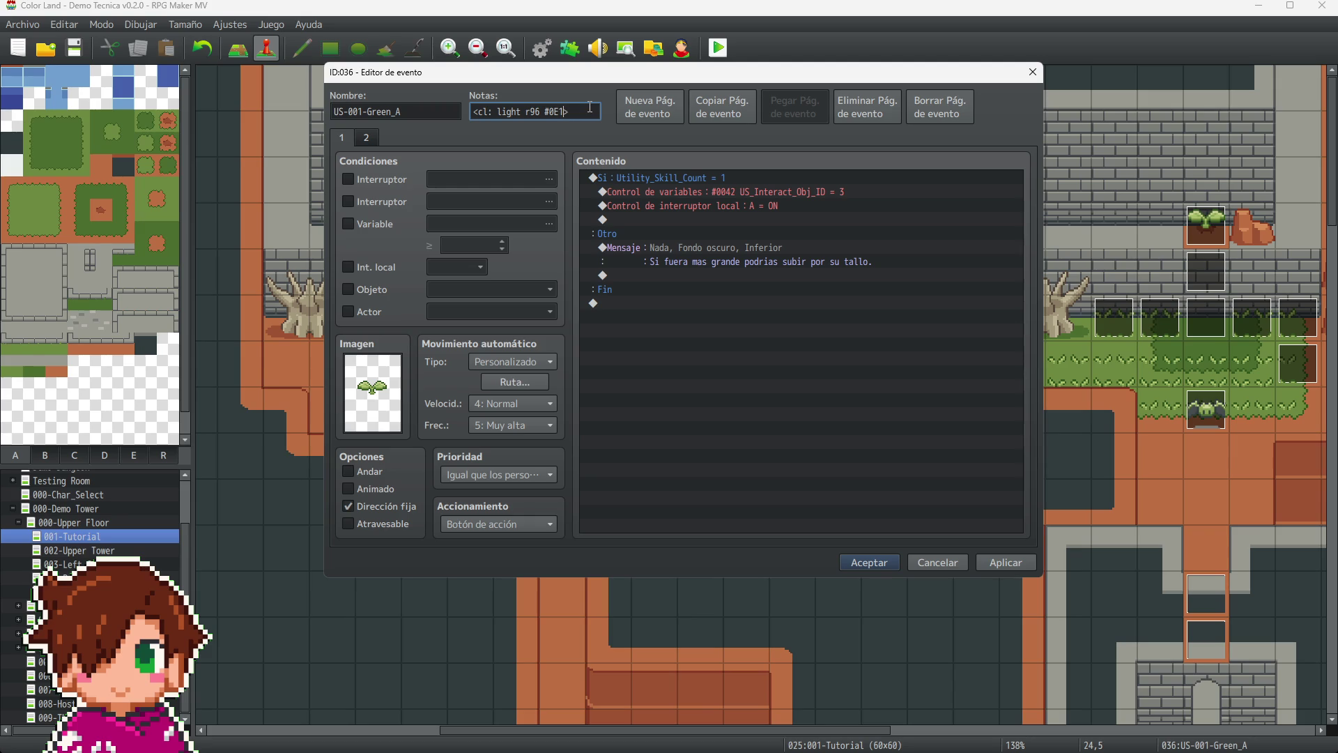
key("BackSpace")
key("BackSpace")
type("EBF>")
type("0EE")
left_click_drag(578, 112, 551, 113)
left_click(862, 570)
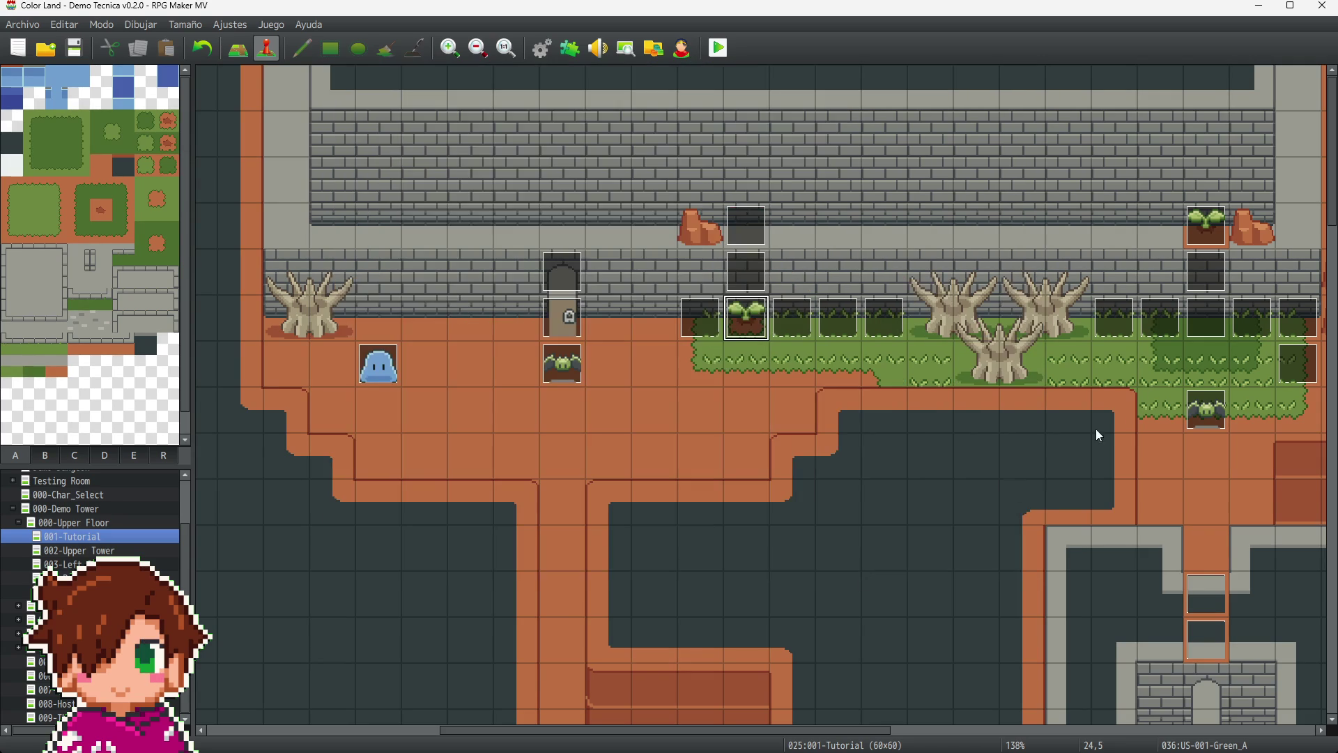
- Update EV040's light note to <cl: light r96 #EBF0EE> and apply it
left_click(1206, 317)
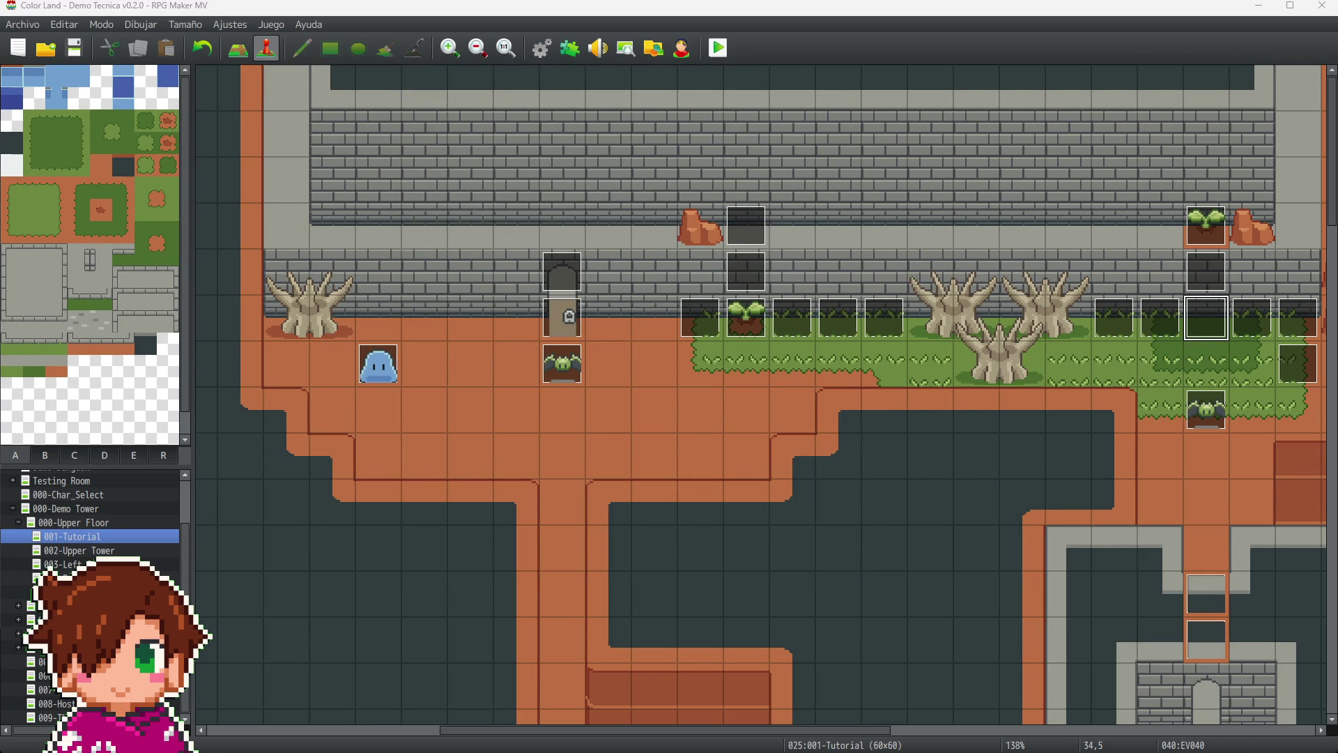
key("Return")
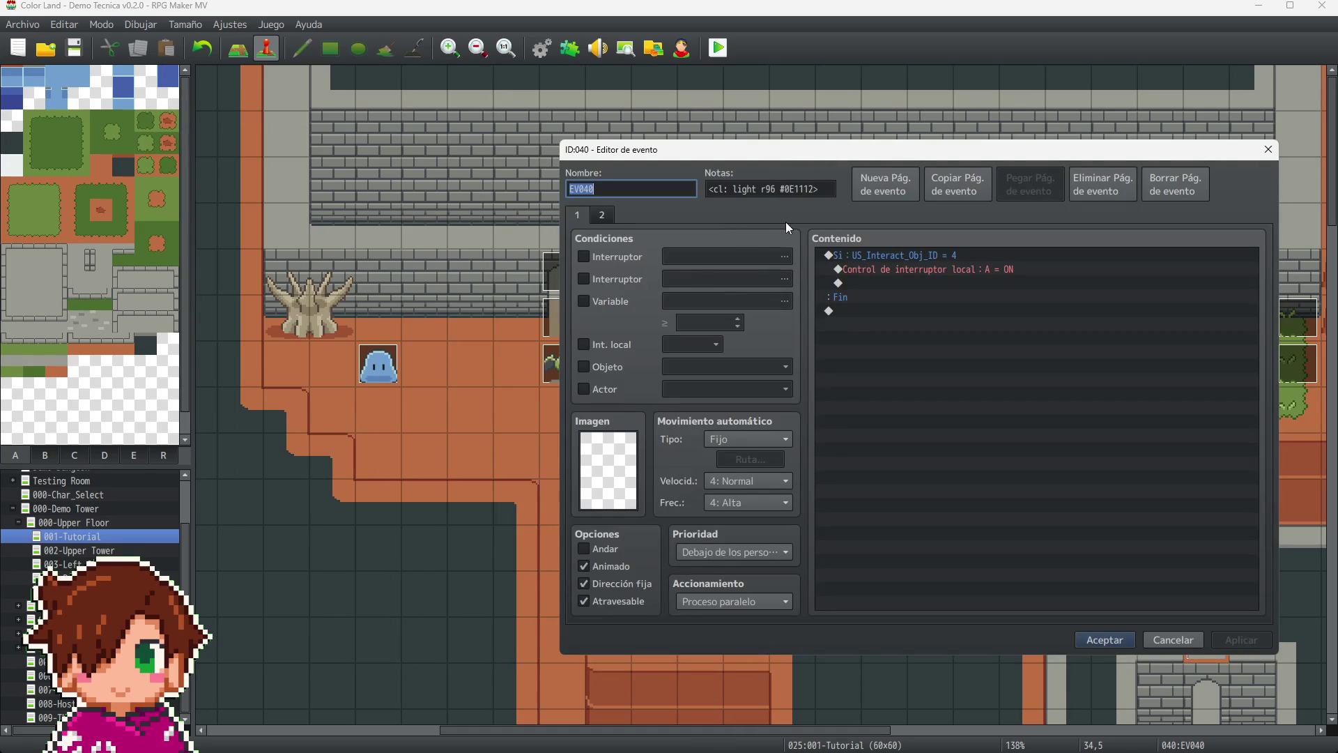
left_click(815, 189)
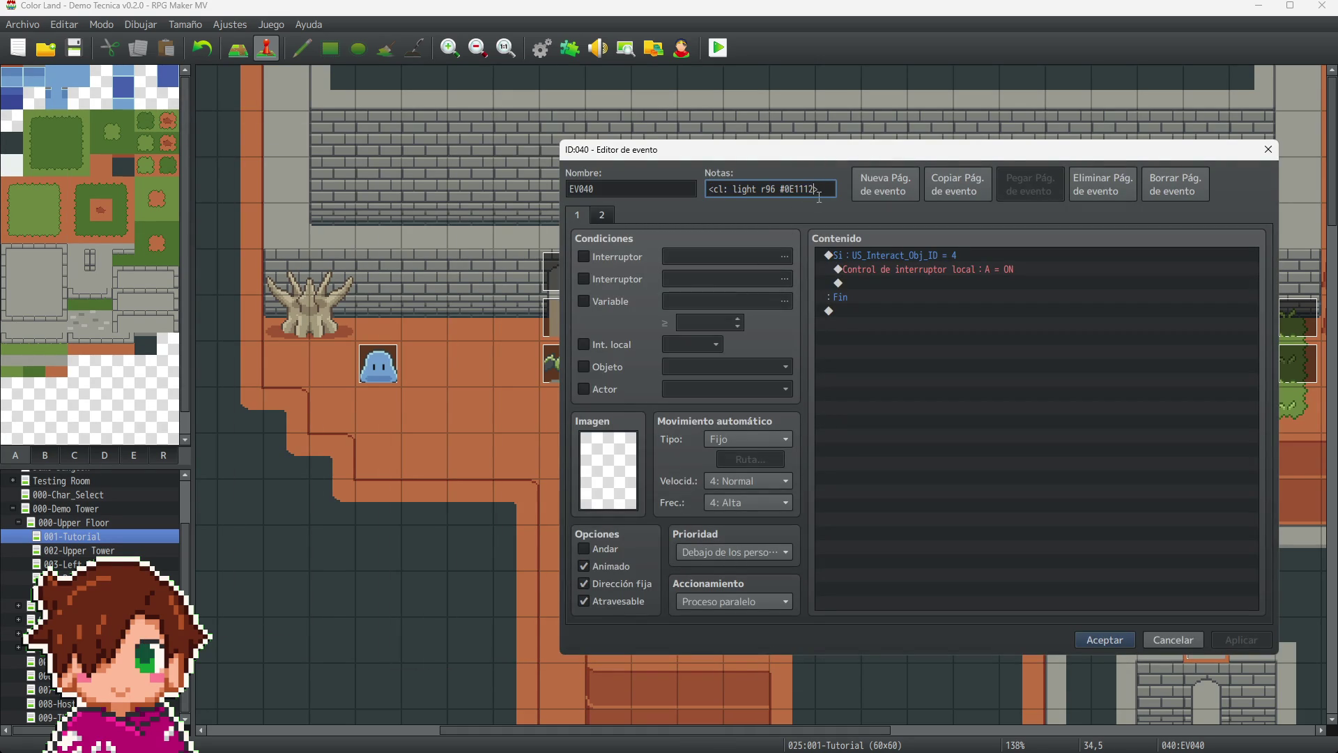
key("BackSpace")
key("BackSpace")
key("BackSpace")
type("EBF0EE")
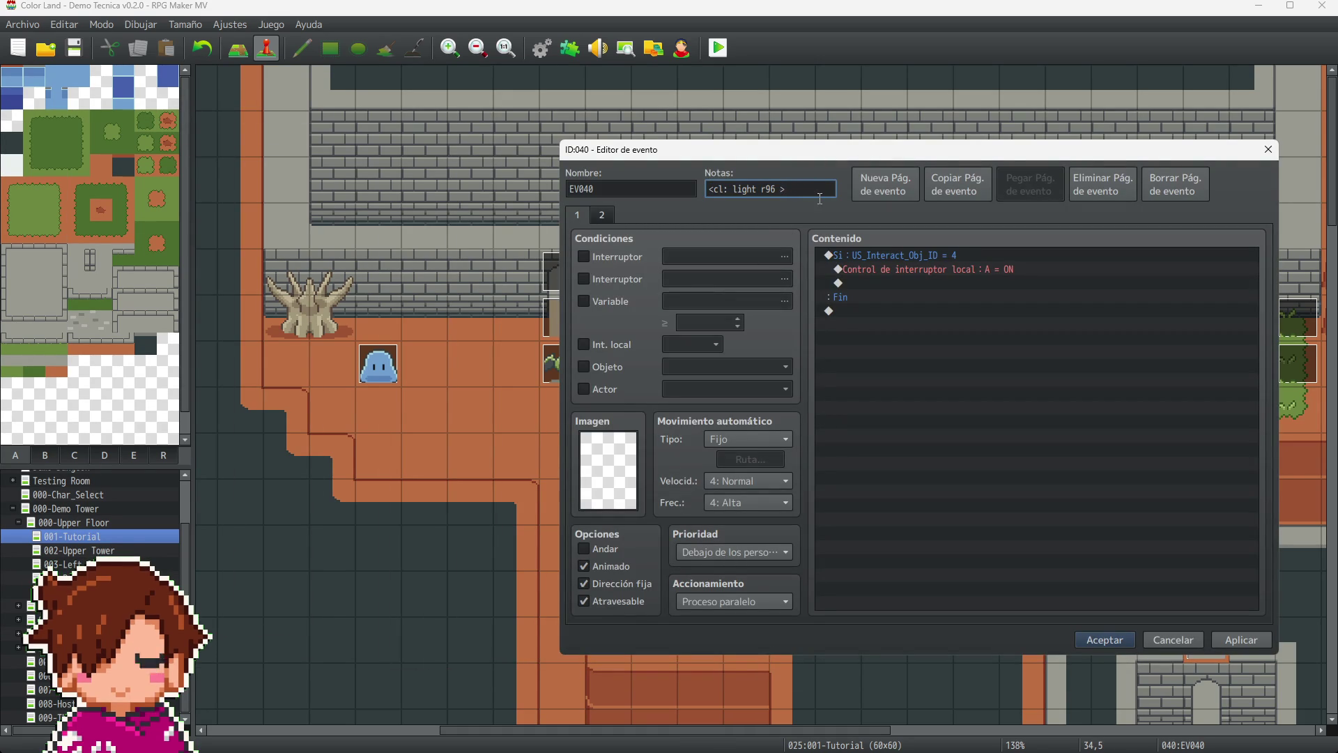
left_click(1249, 640)
left_click(1107, 639)
scroll(982, 492, "down", 10)
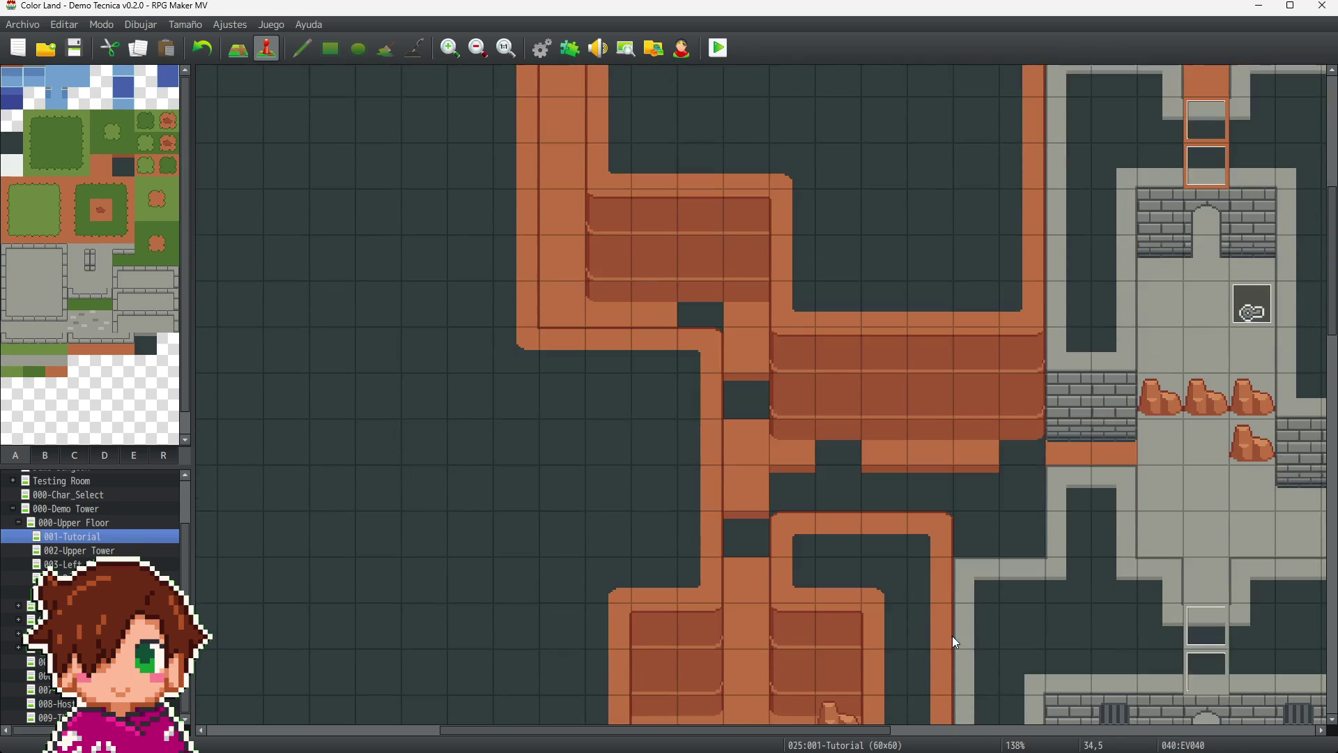
- Change event EV035's note light colour to #EBF0EE and apply it
scroll(705, 563, "right", 3)
scroll(705, 563, "down", 7)
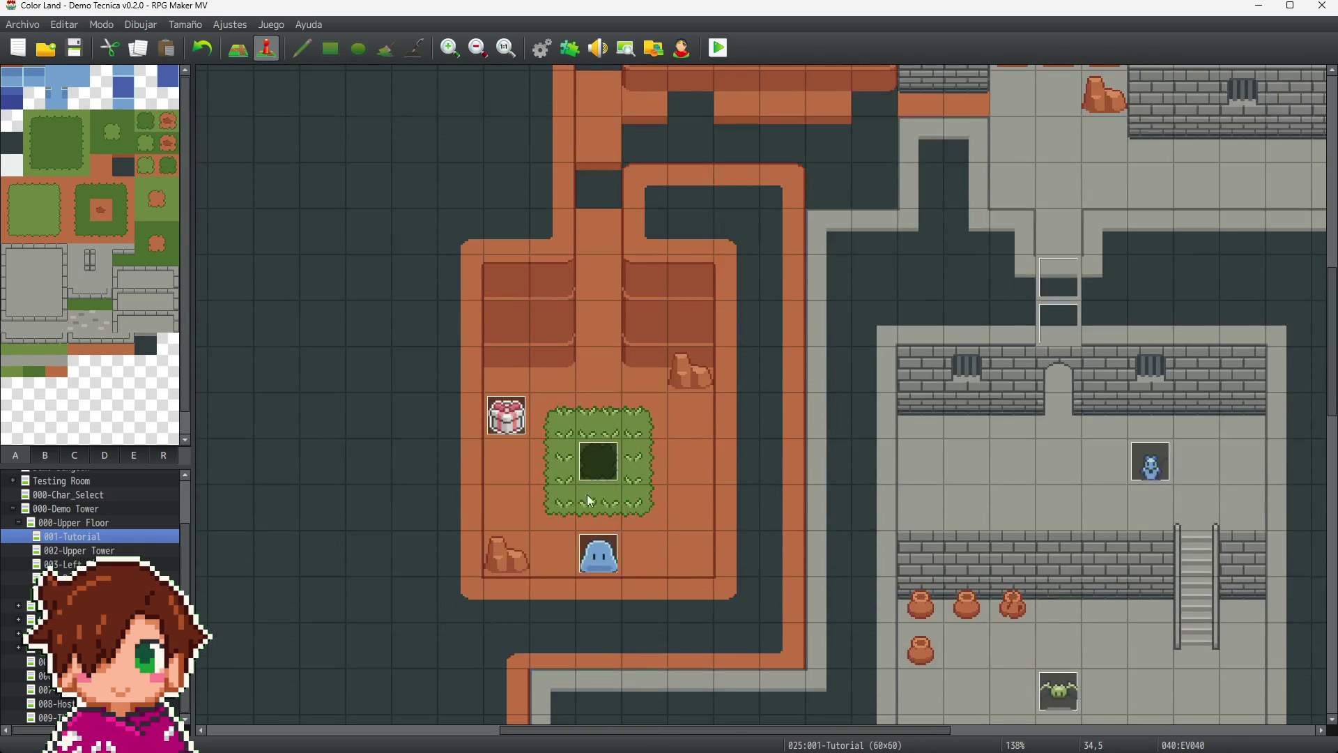
left_click(599, 461)
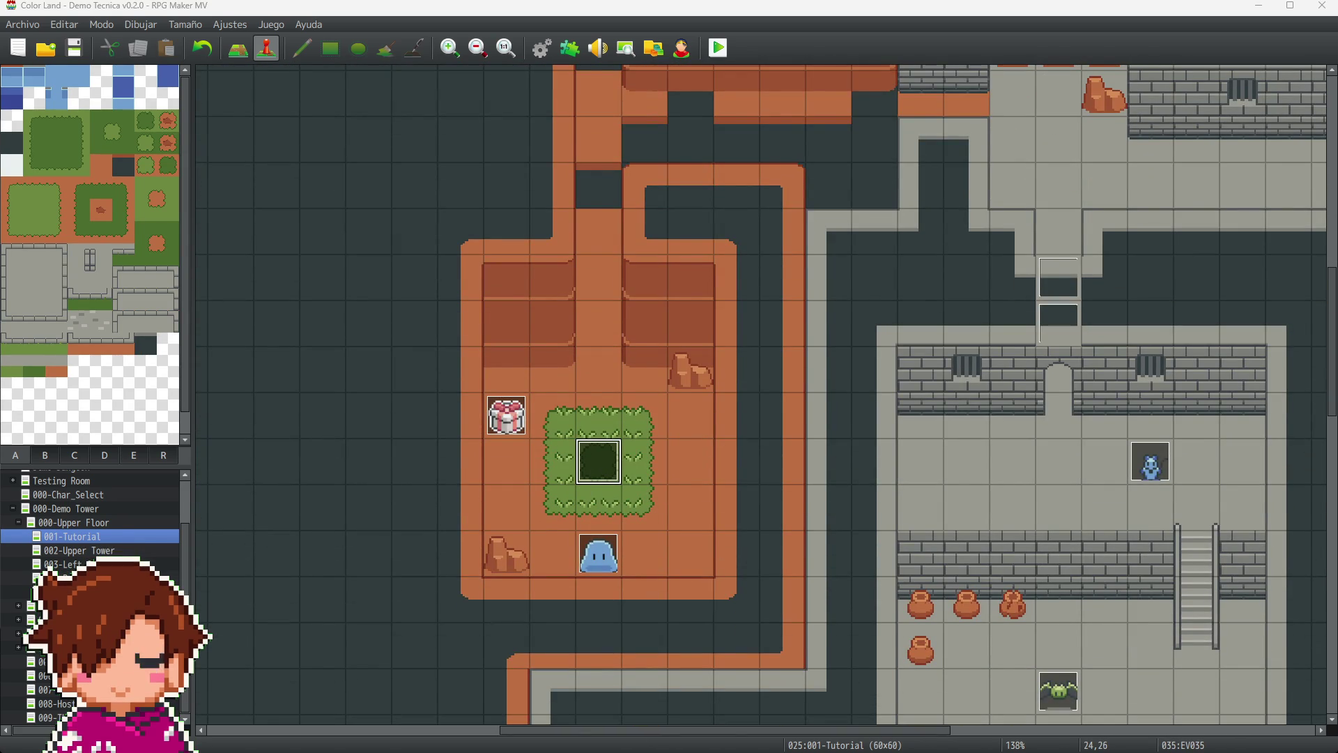
key("Tab")
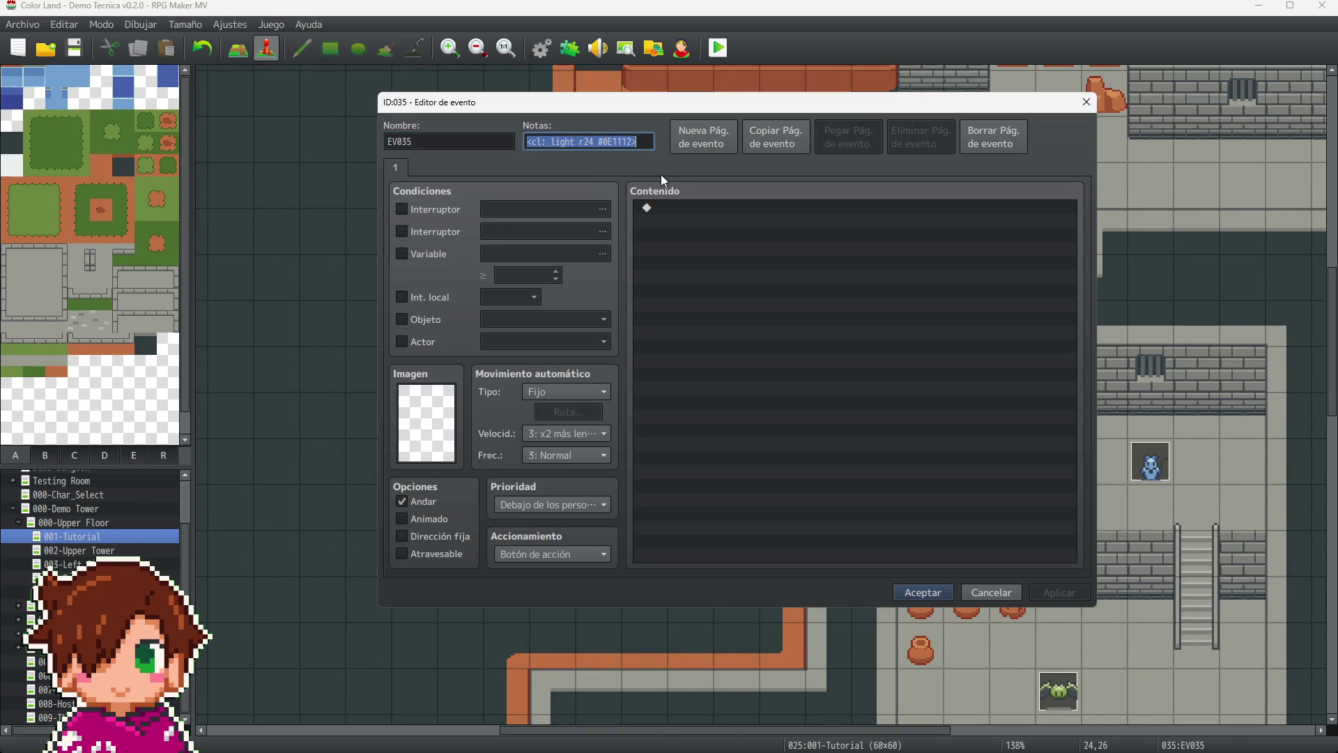
key("End")
key("Left")
key("BackSpace")
key("BackSpace")
key("BackSpace")
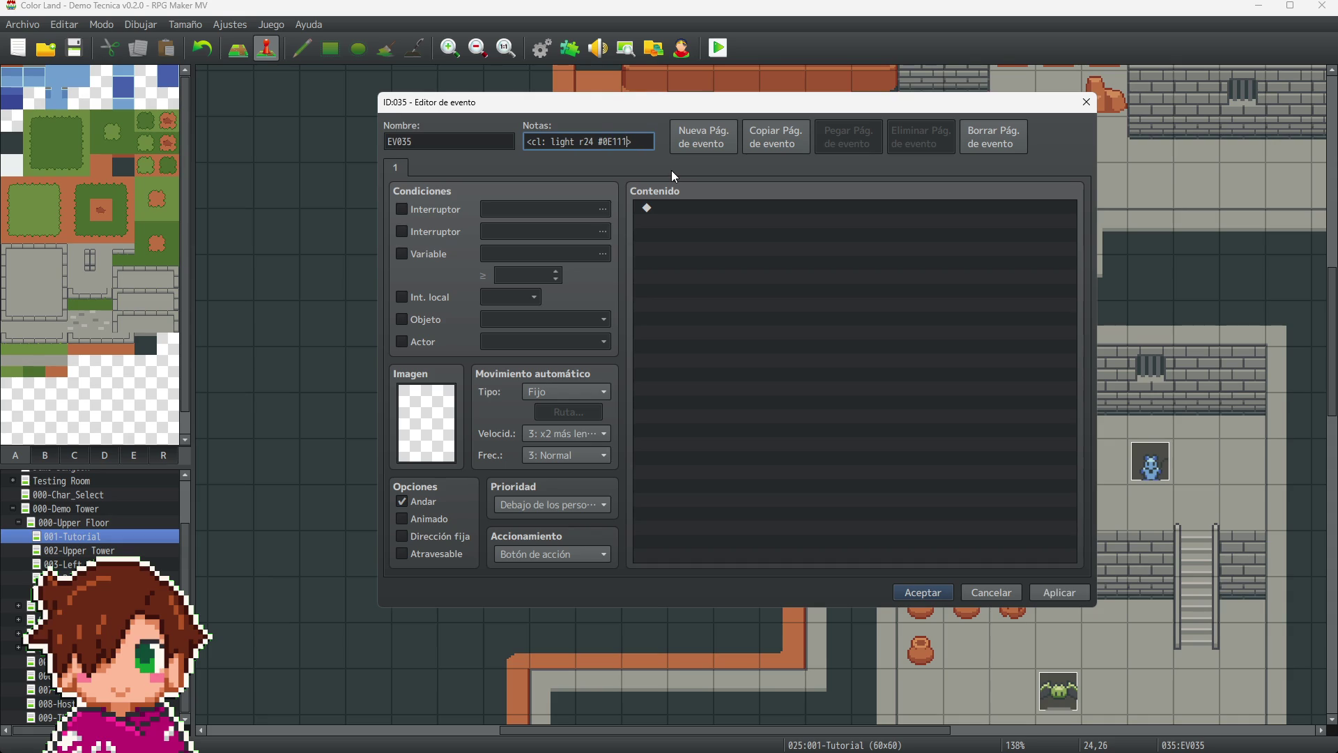
key("BackSpace")
key("BackSpace")
type("EBF0EE")
left_click(1056, 594)
left_click(927, 593)
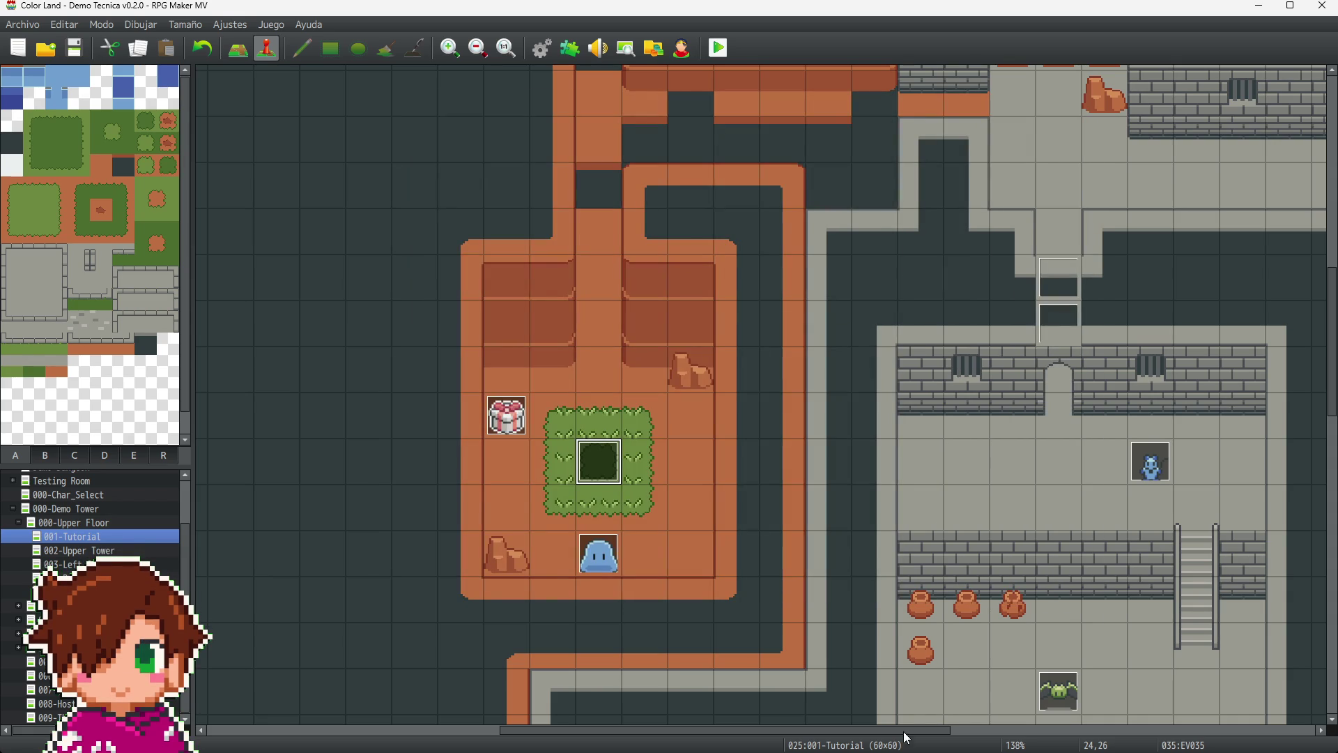
- Change the sprout event EV045's note colour to #EBF0EE
scroll(1217, 701, "right", 10)
scroll(1220, 708, "down", 10)
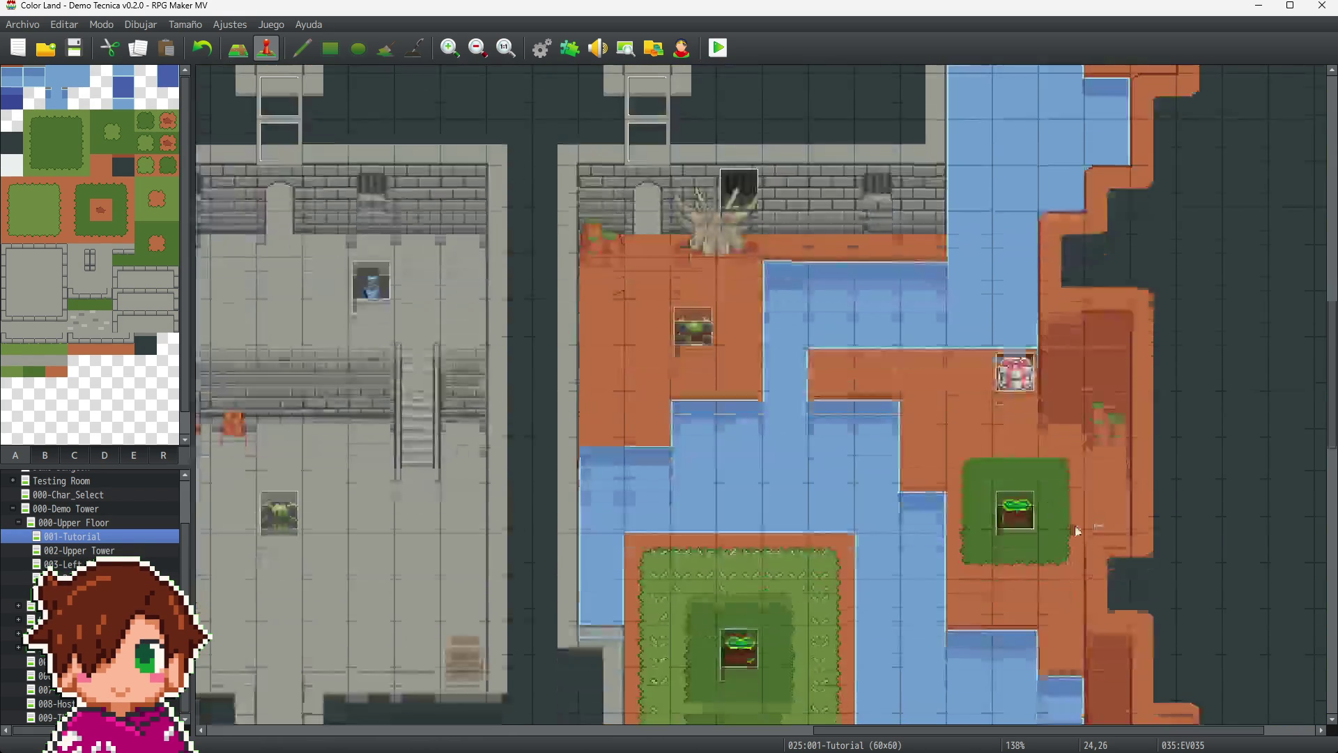
left_click(1022, 275)
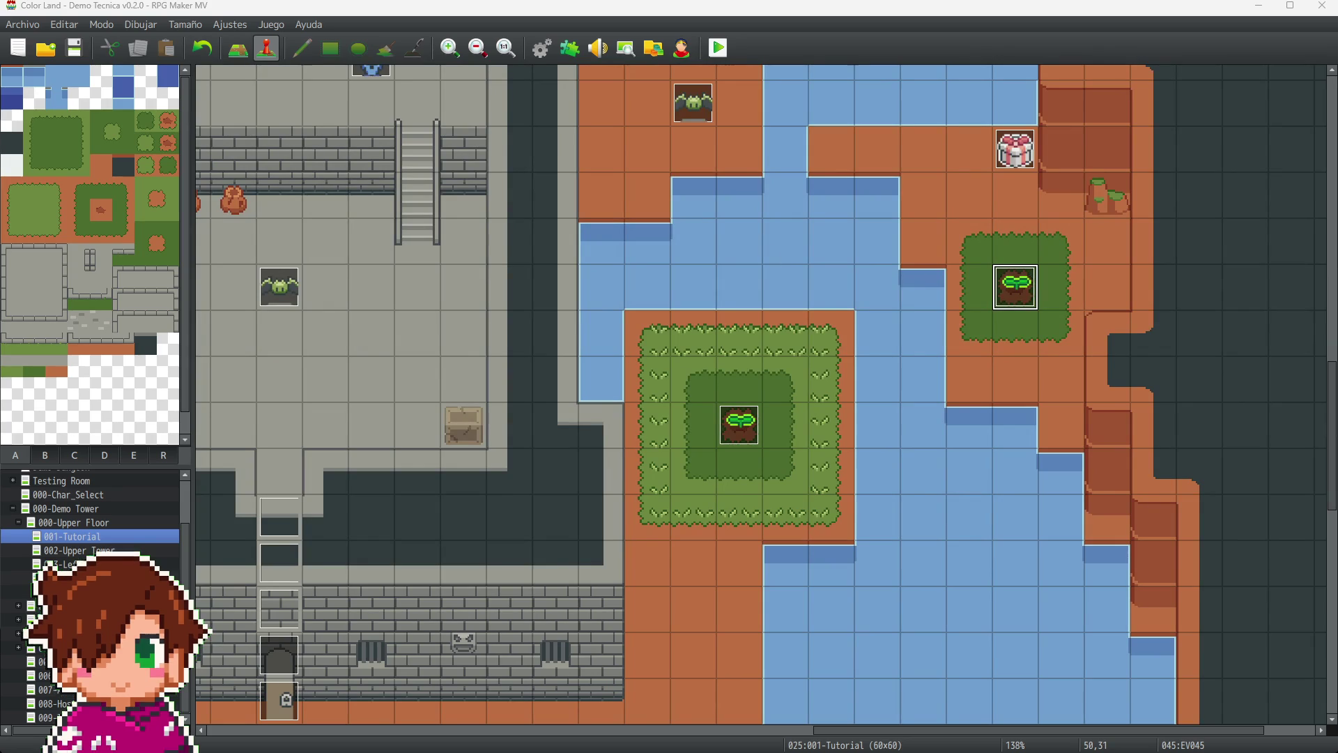
key("Return")
key("Tab")
left_click(584, 112)
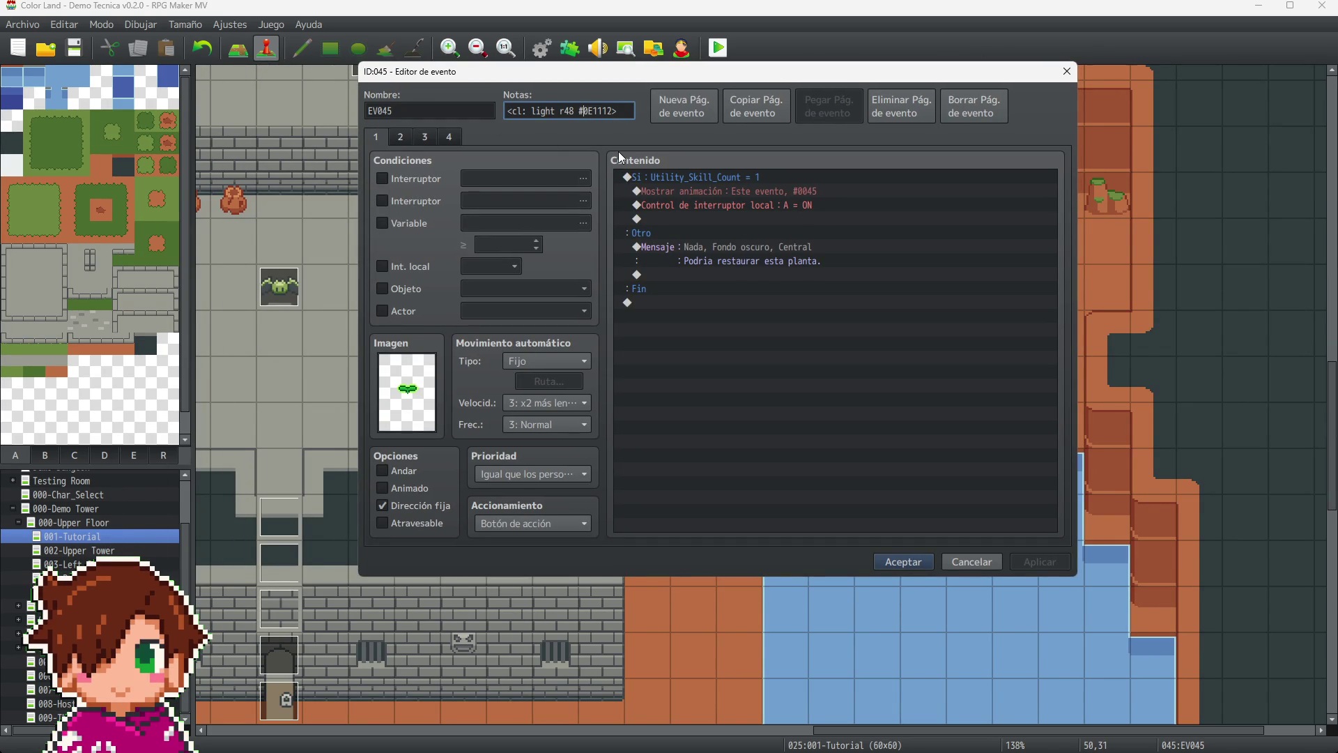
key("Delete")
type("EBF0EE")
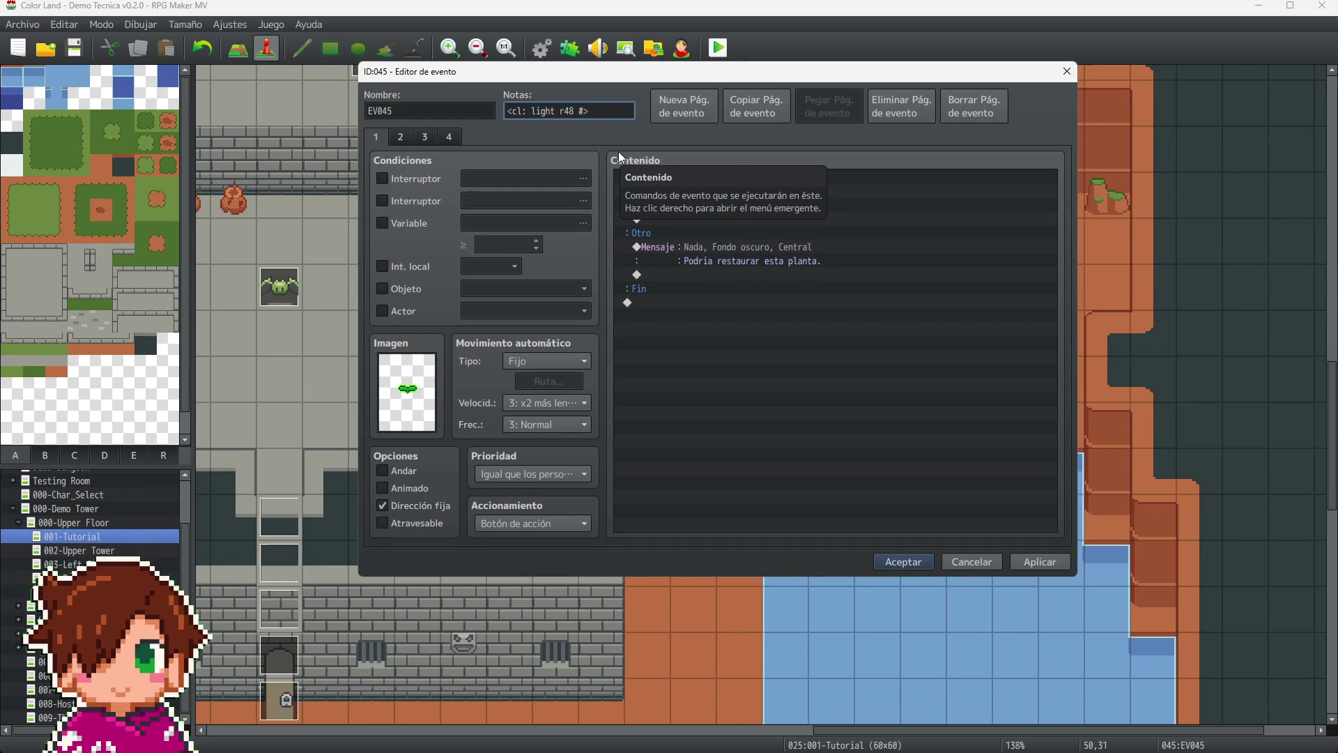
left_click(1019, 562)
left_click(893, 563)
- Replace event EV031's note colour #0E1112 with #EBF0EE
scroll(781, 278, "down", 5)
left_click(739, 233)
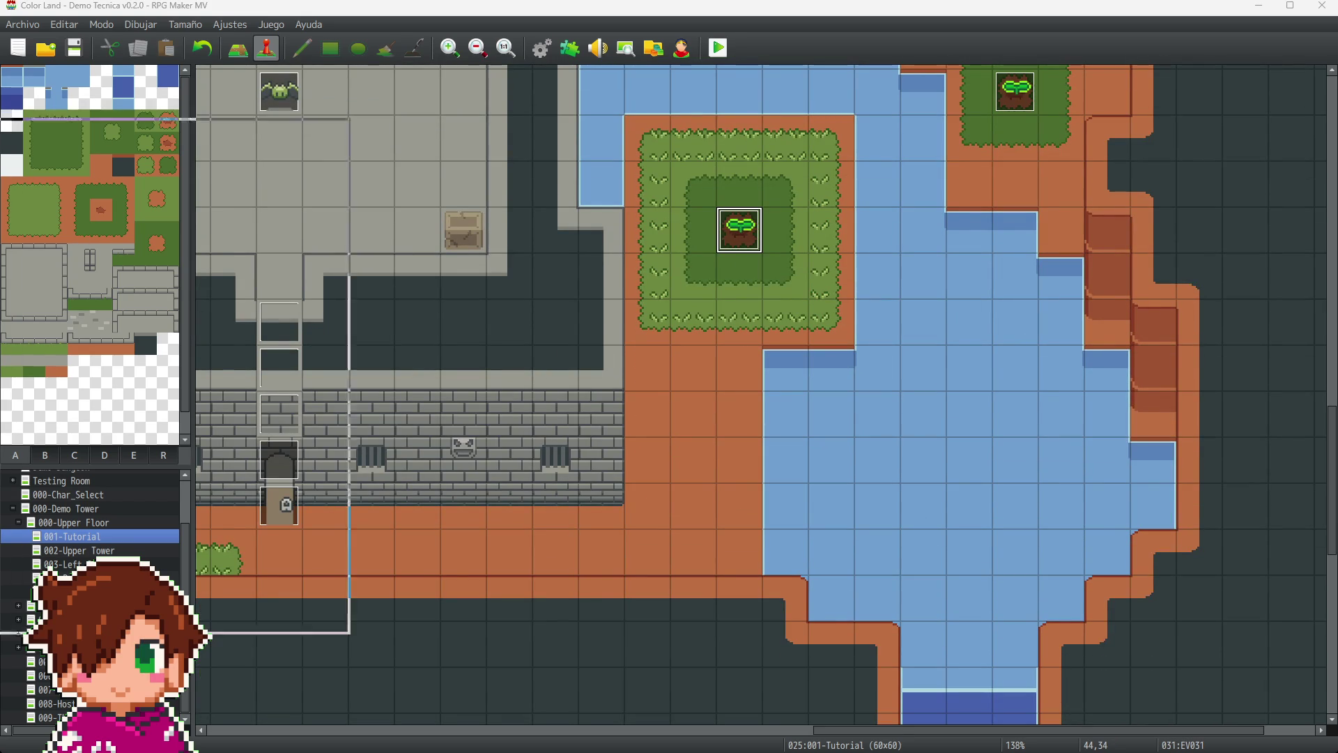
double_click(739, 230)
triple_click(556, 178)
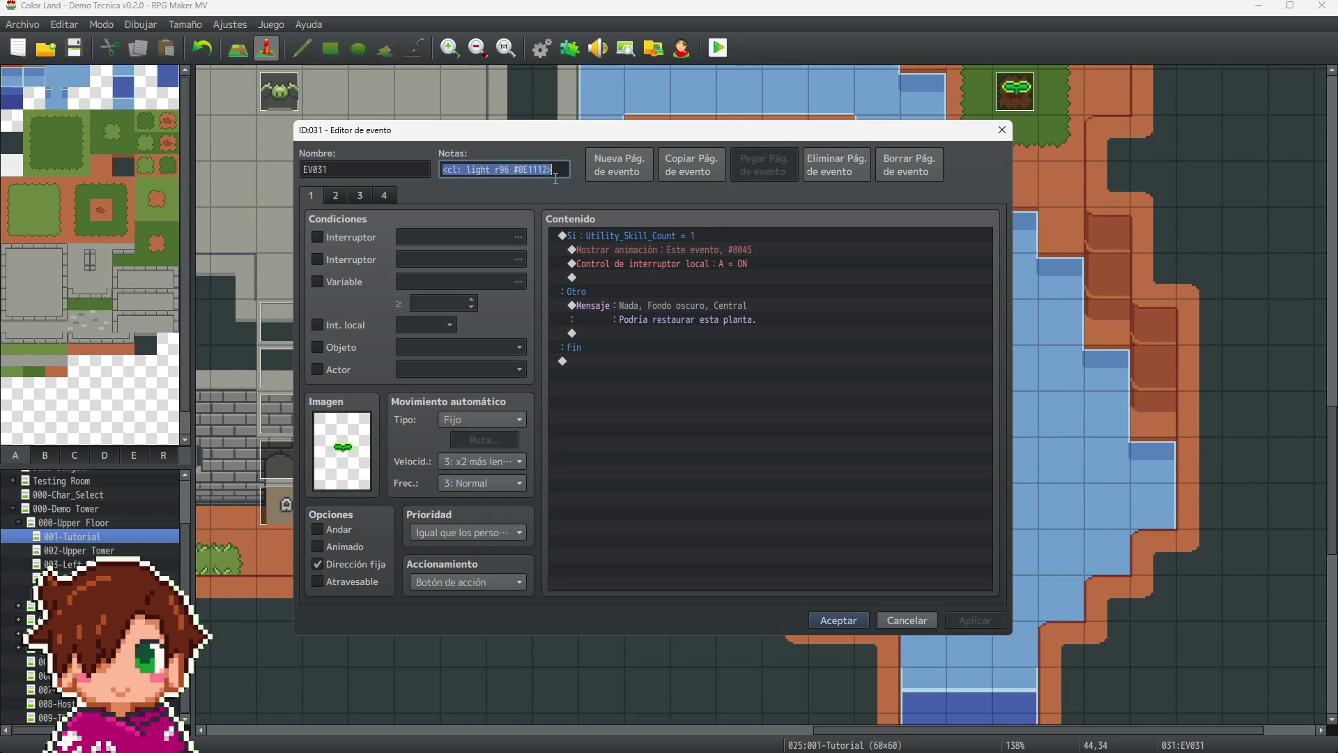
left_click(548, 169)
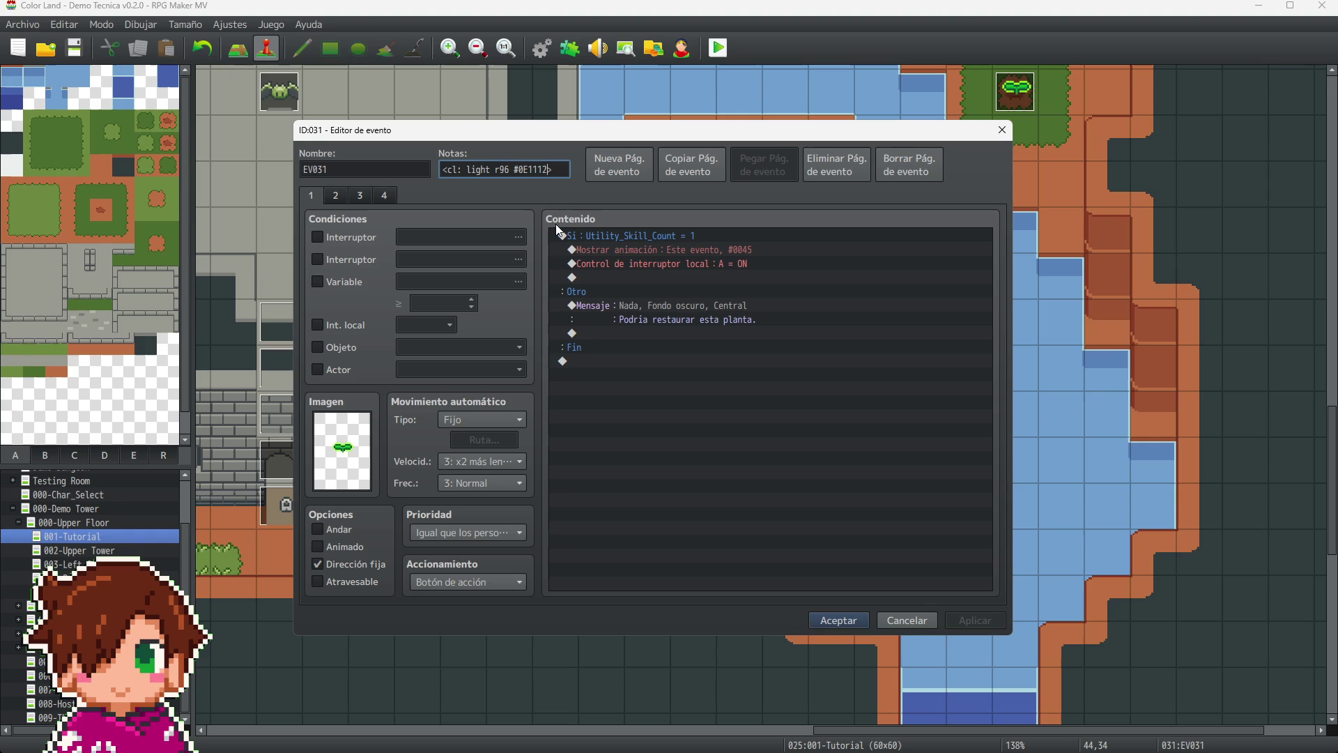
key("BackSpace")
key("BackSpace")
key("BackSpace")
type("EBF0EE")
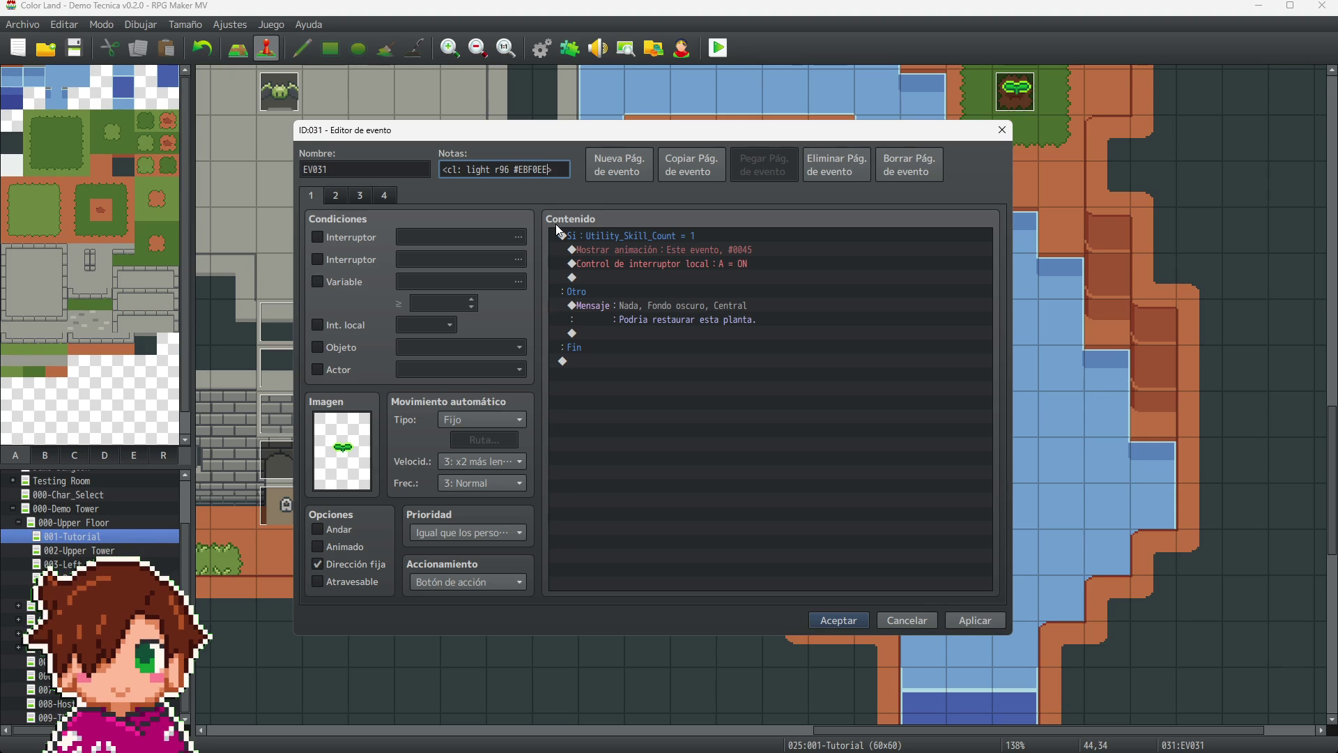
left_click(954, 622)
left_click(845, 623)
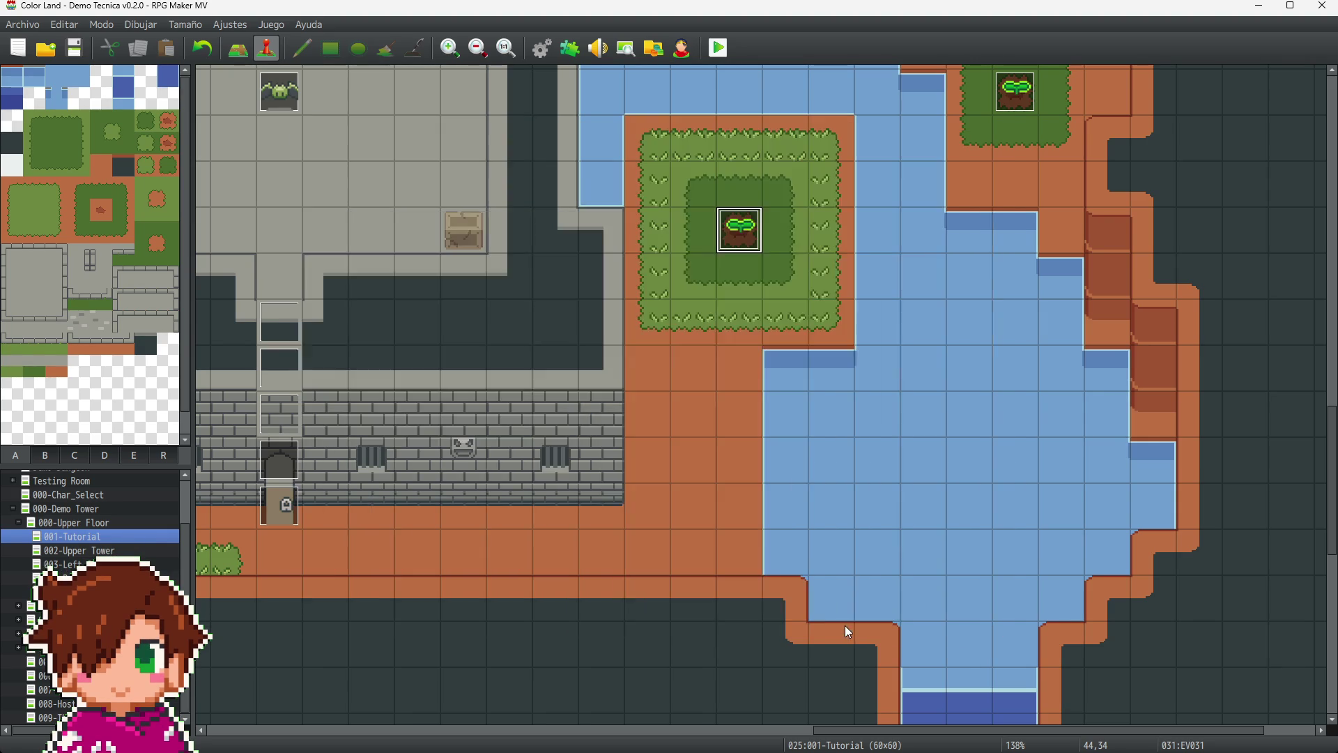
- Set the sprout event US-001-Green_A's note colour to #EBF0EE
scroll(755, 547, "down", 2)
left_click_drag(846, 729, 637, 729)
scroll(515, 528, "down", 2)
left_click(617, 432)
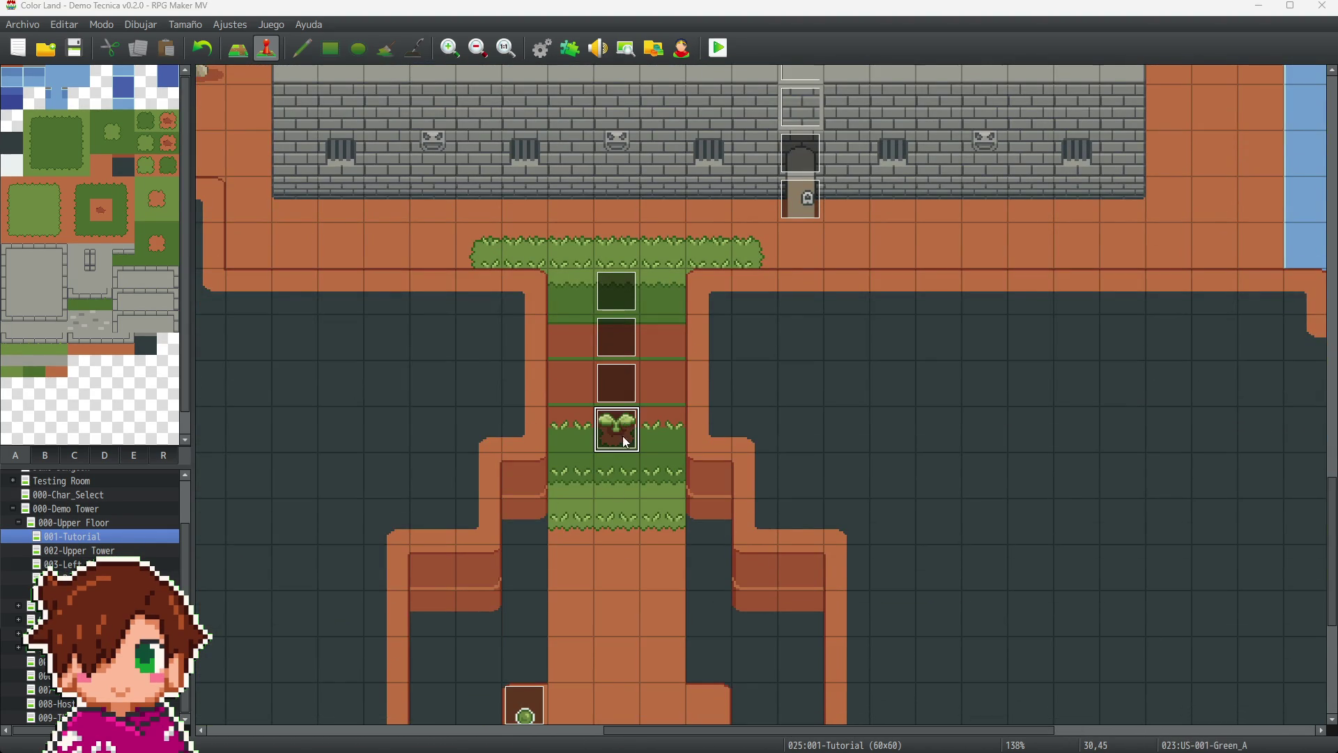
key("Return")
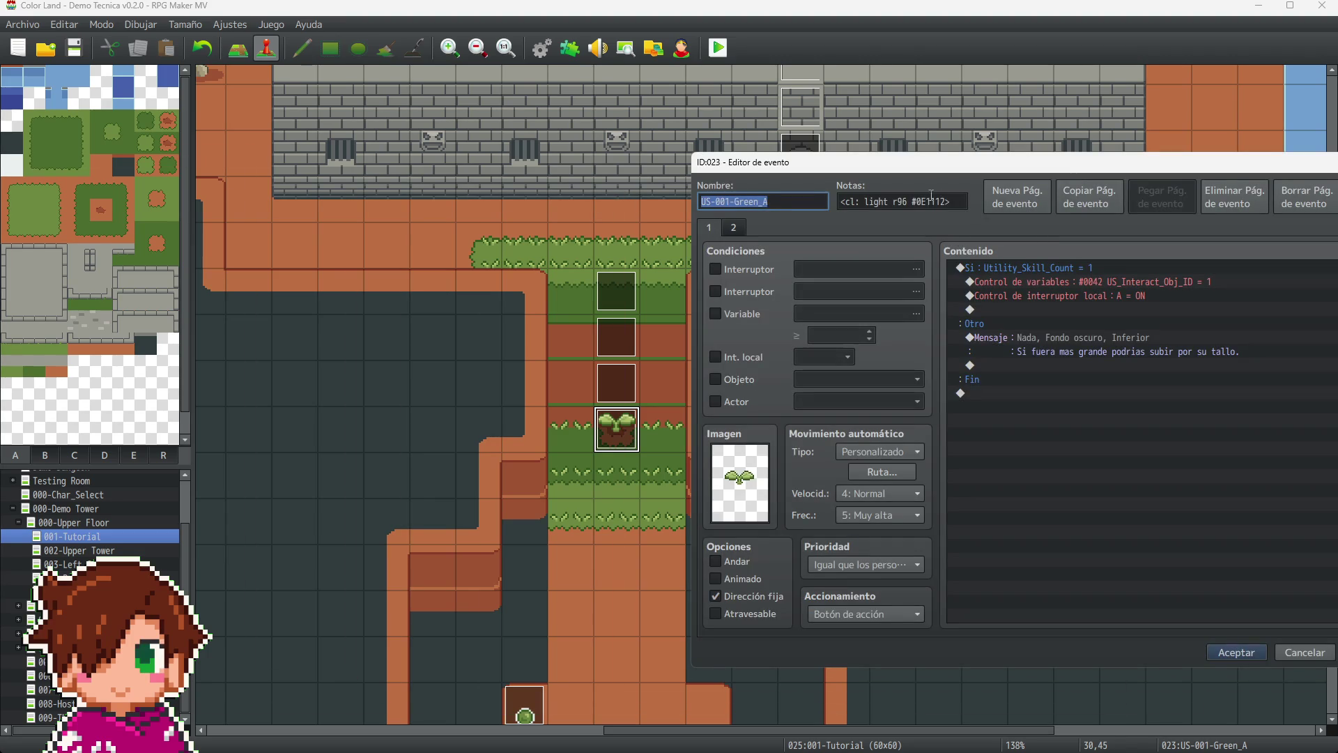
left_click(914, 202)
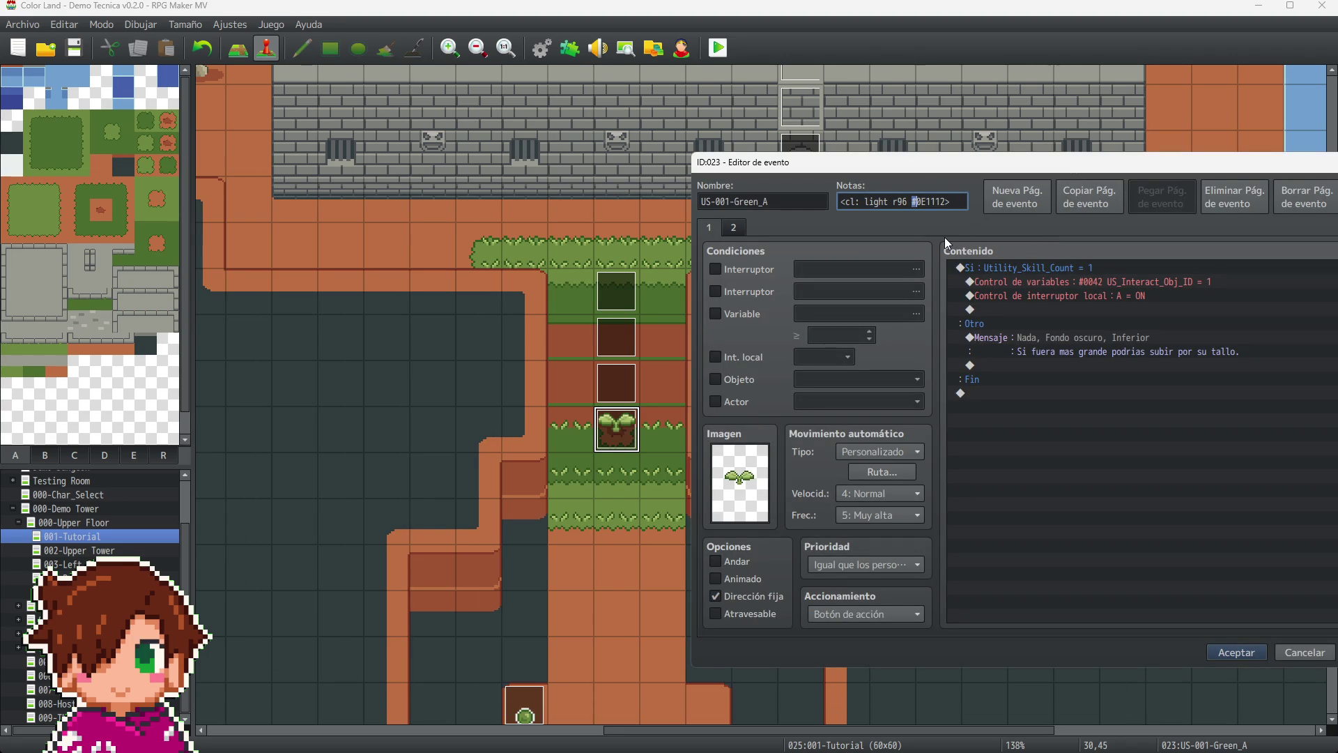
key("Delete")
key("Delete")
type("#EBF0EE")
left_click(1240, 651)
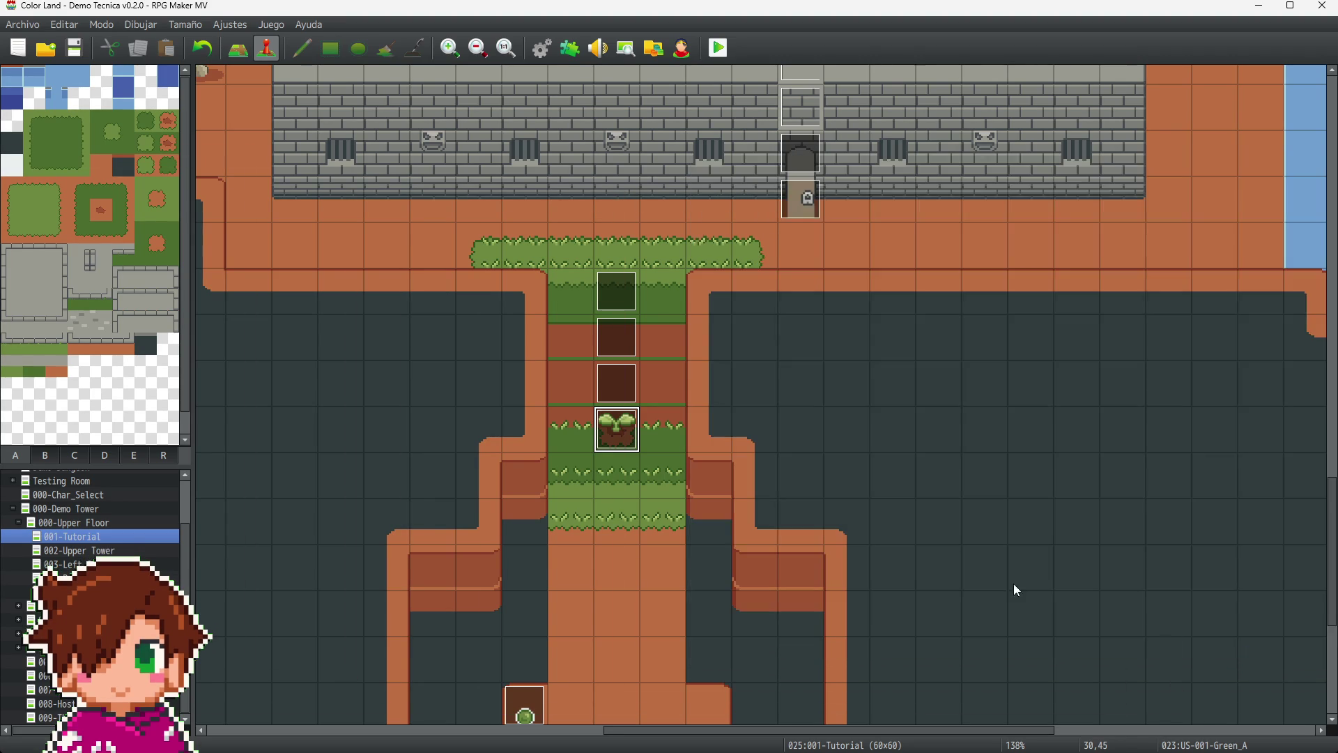
- Set Key_1's note to <cl: light r48 #EBF0EE> and copy the note text
scroll(491, 308, "up", 5)
scroll(494, 319, "up", 4)
scroll(522, 348, "left", 5)
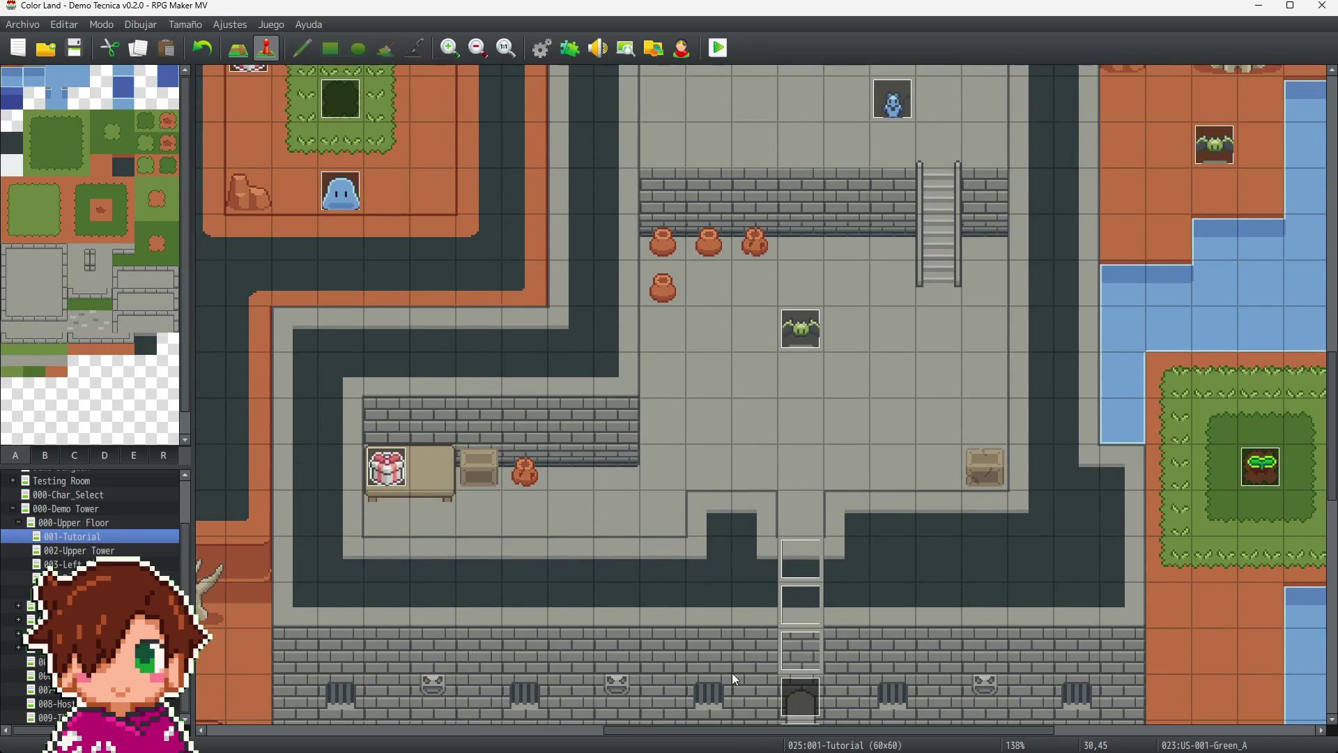
scroll(491, 732, "left", 5)
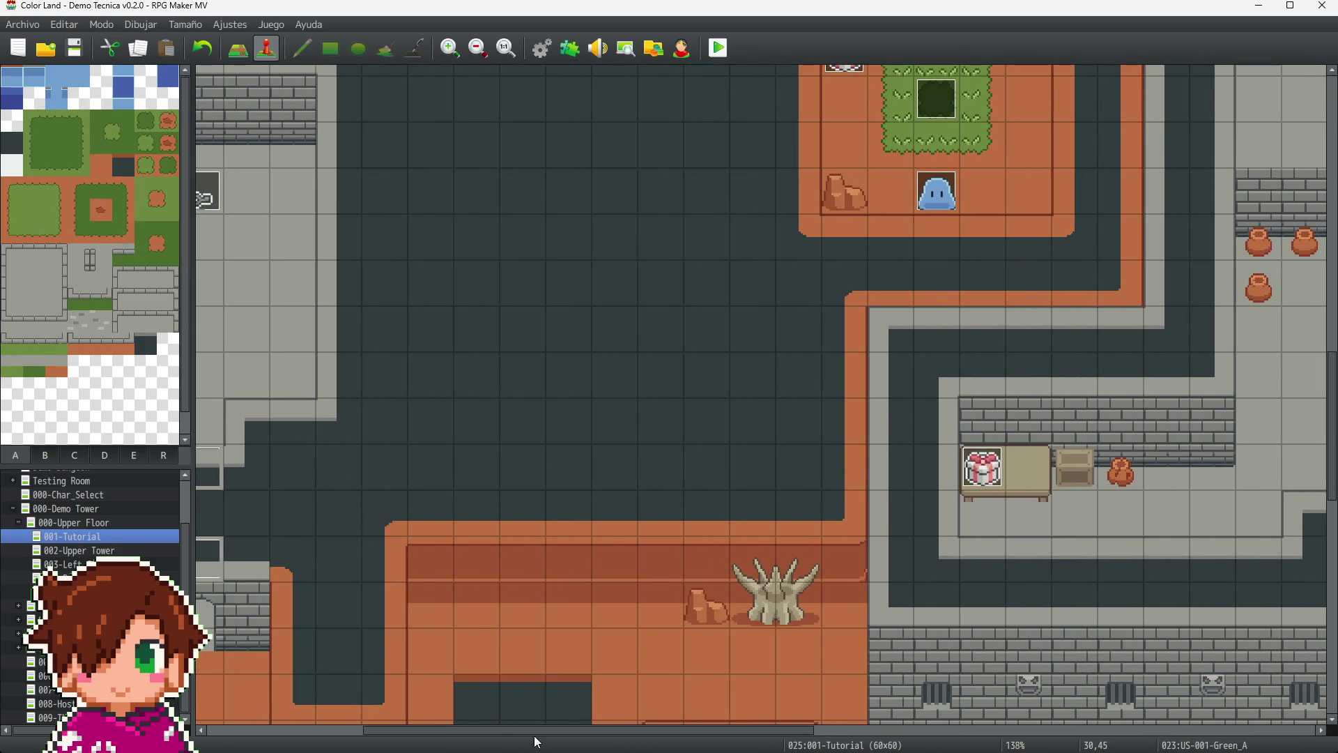
scroll(537, 738, "left", 4)
left_click(356, 202)
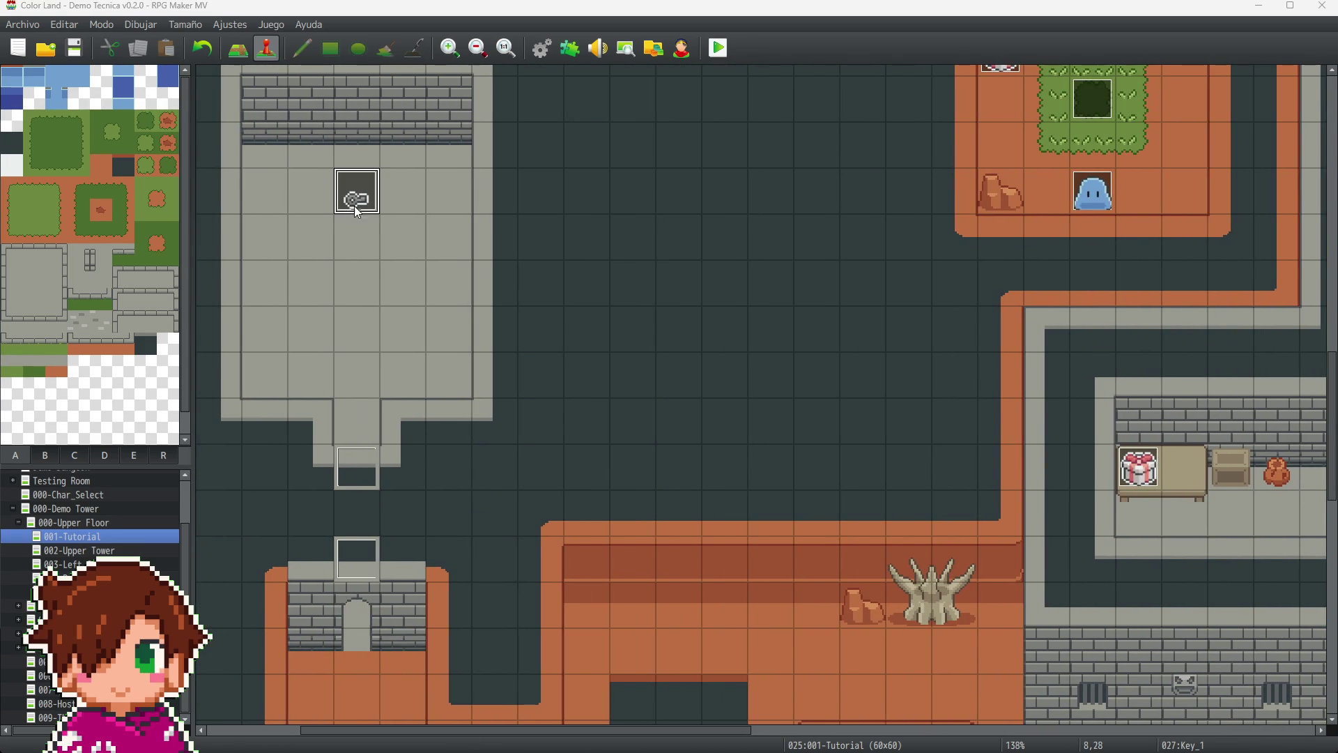
double_click(356, 198)
left_click(503, 150)
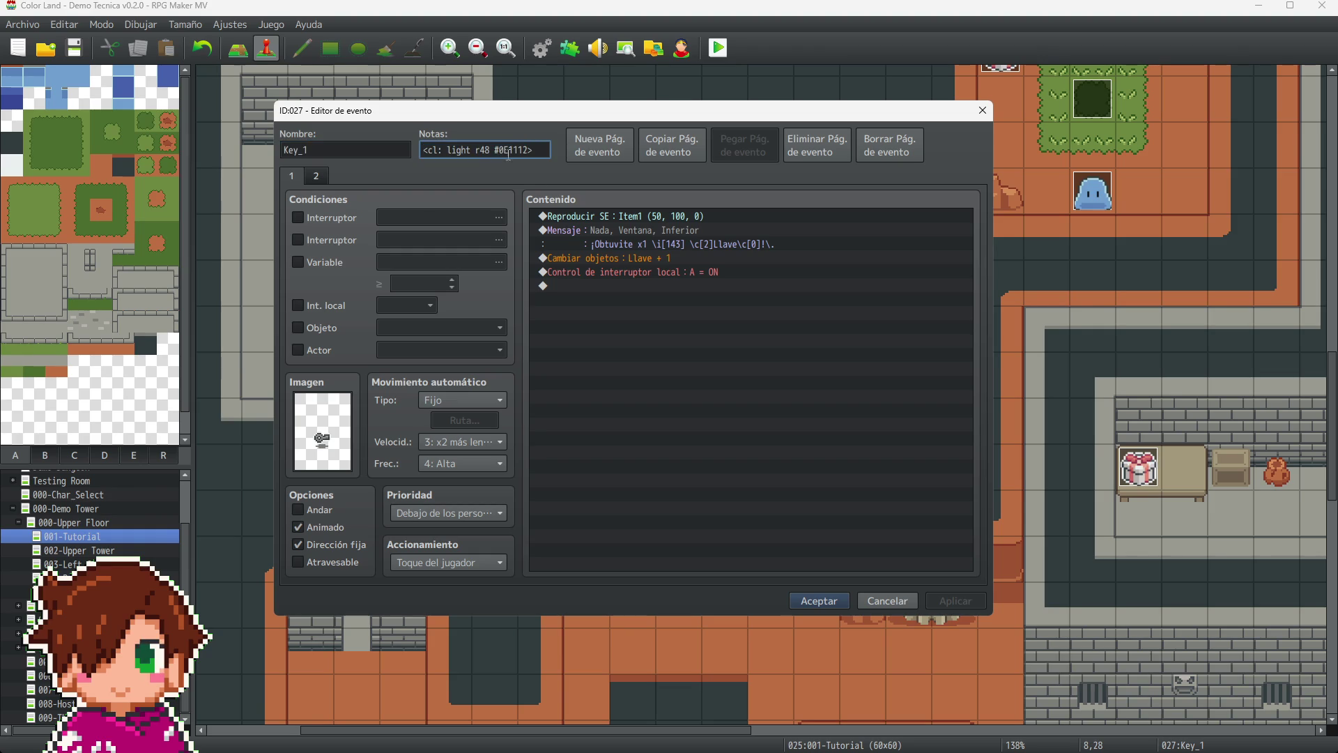
key("Delete")
key("Delete")
key("Delete")
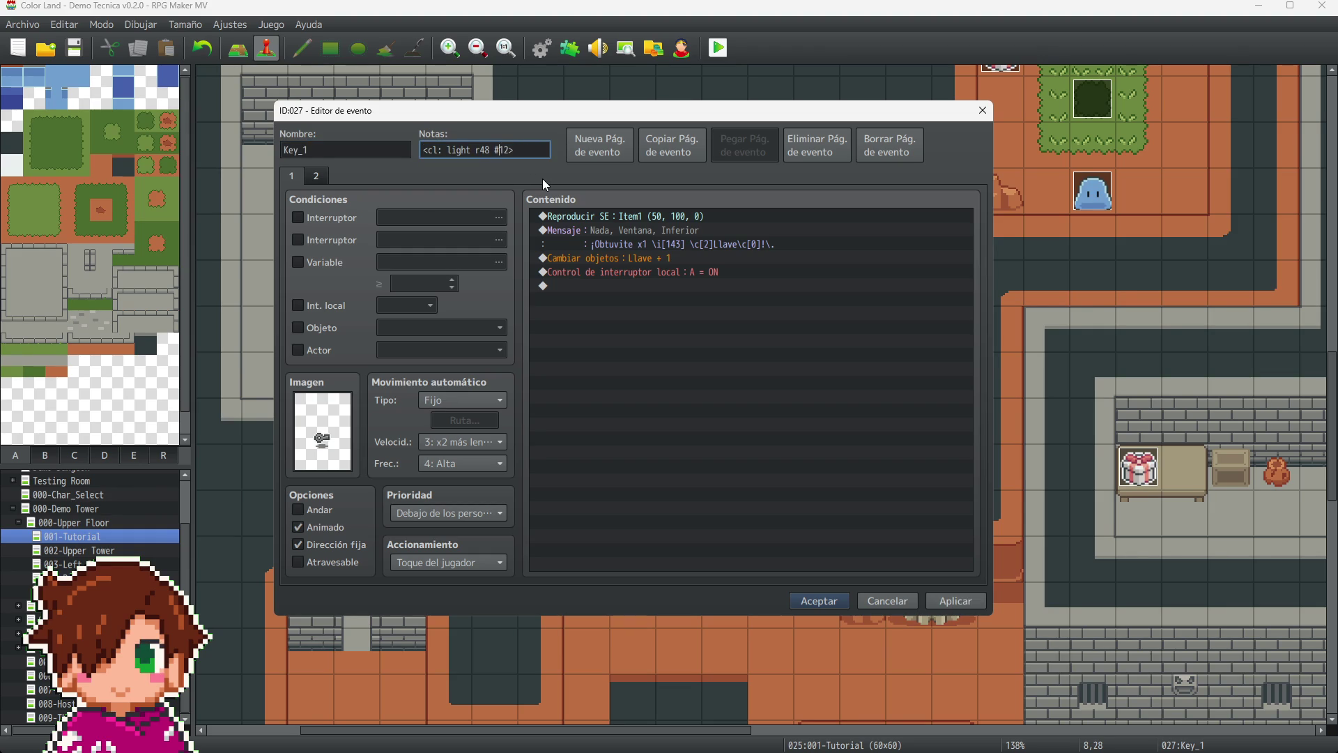
type("EBF0EE")
left_click_drag(542, 149, 319, 136)
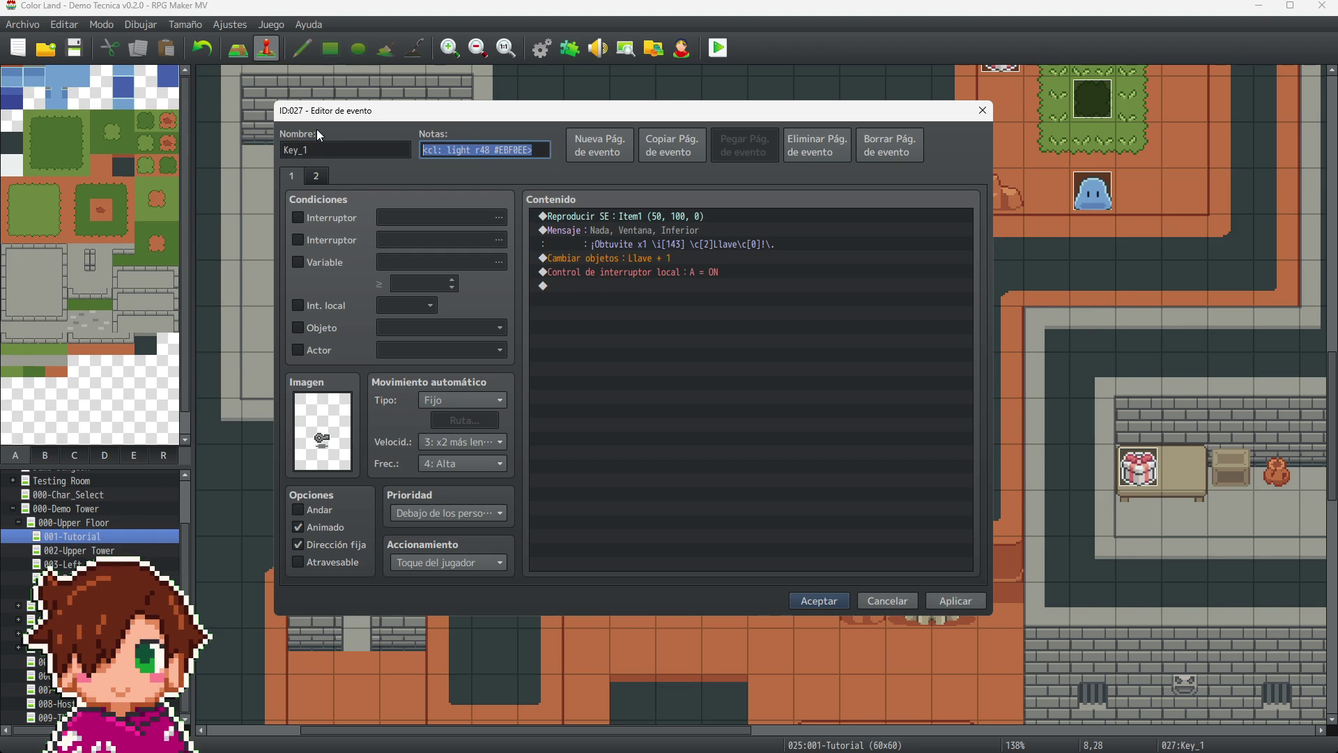
left_click(957, 603)
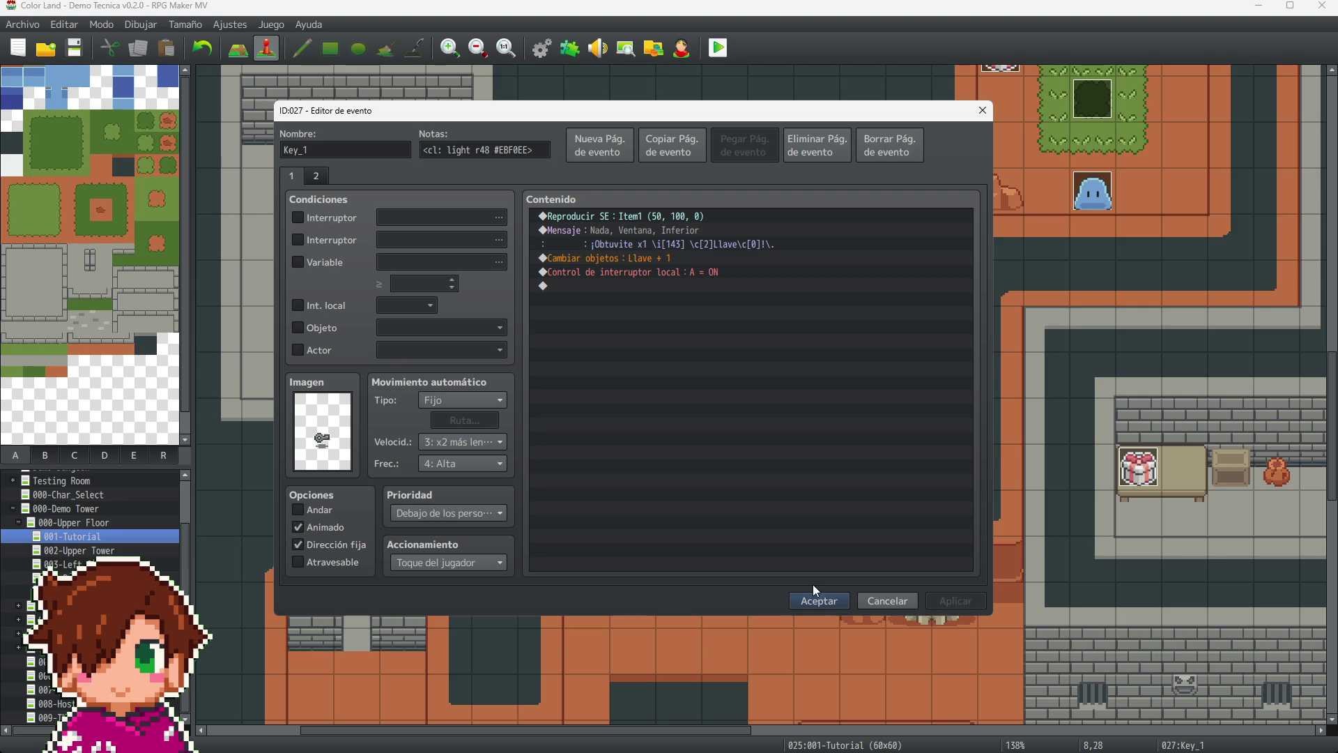
left_click(817, 598)
- Paste the <cl: light r48 #EBF0EE> note into the EV034 key event
scroll(1010, 564, "up", 5)
scroll(1014, 569, "up", 1)
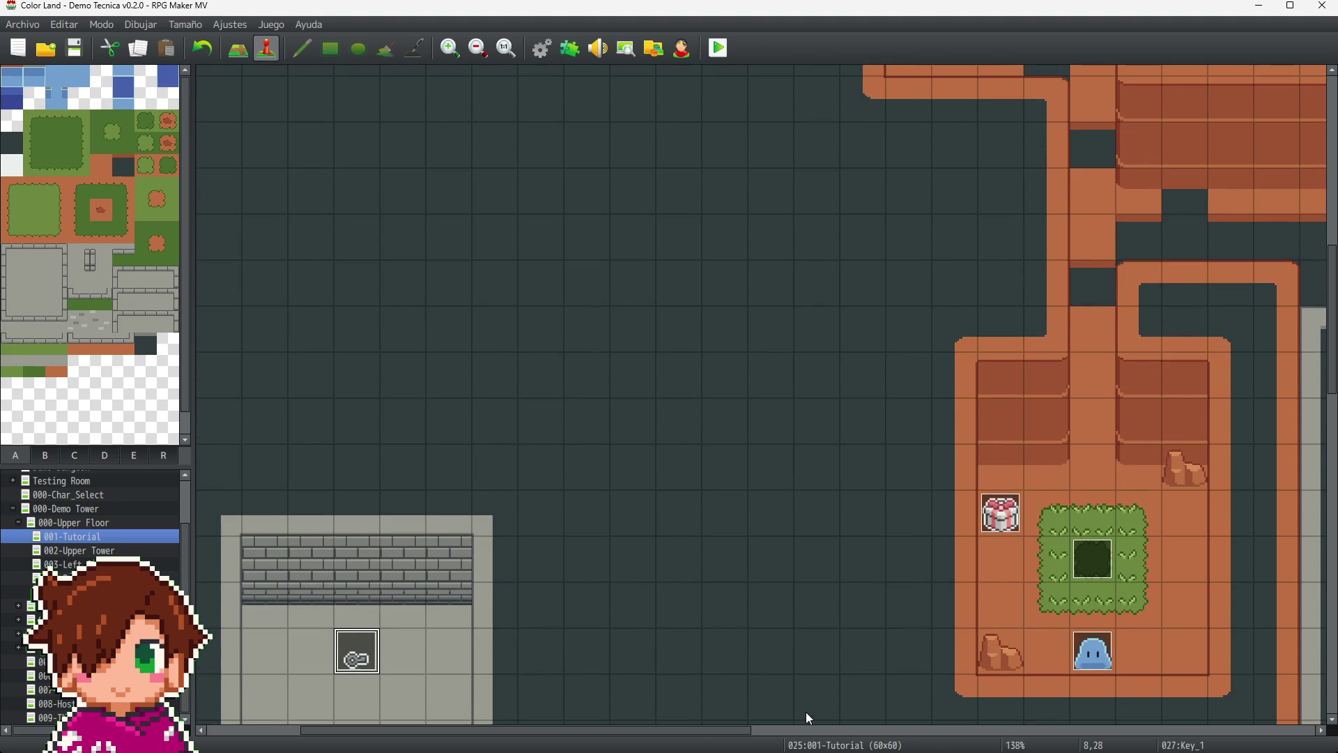
left_click_drag(731, 730, 1079, 749)
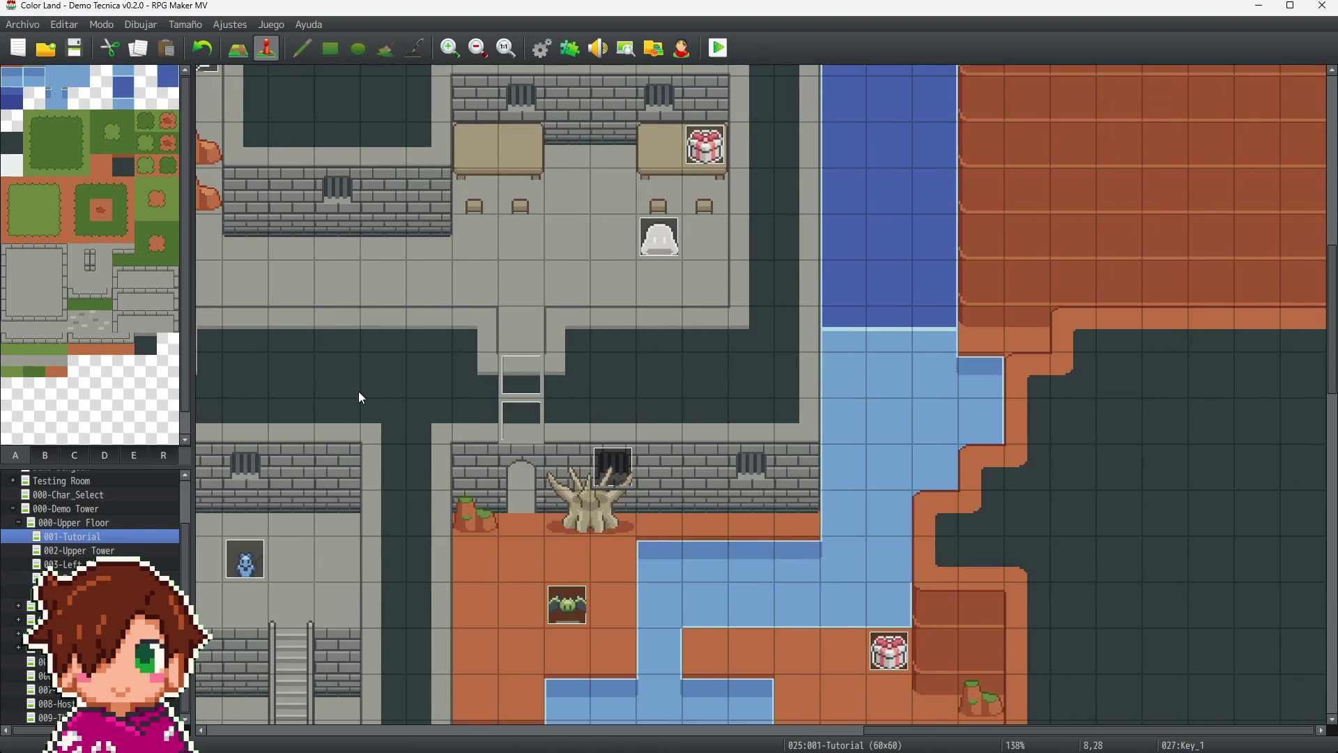
scroll(364, 383, "up", 5)
left_click_drag(885, 738, 718, 728)
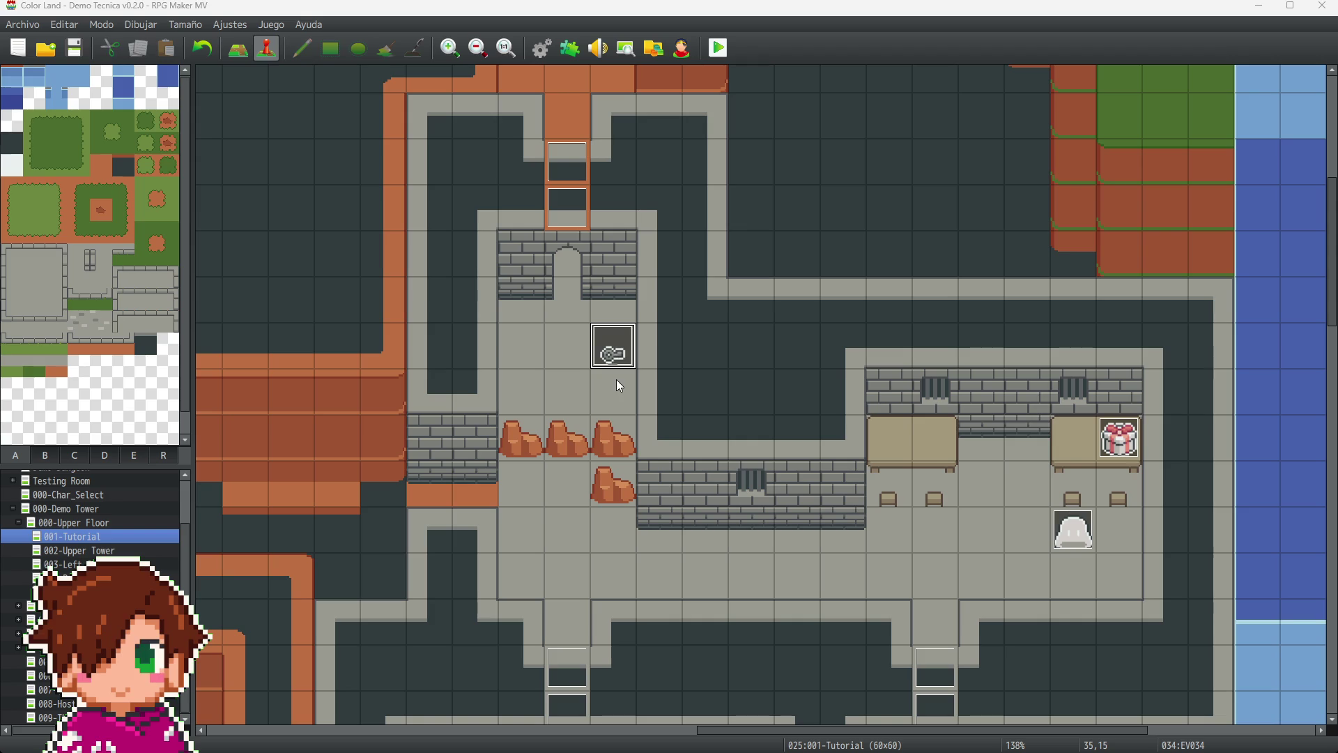
double_click(613, 348)
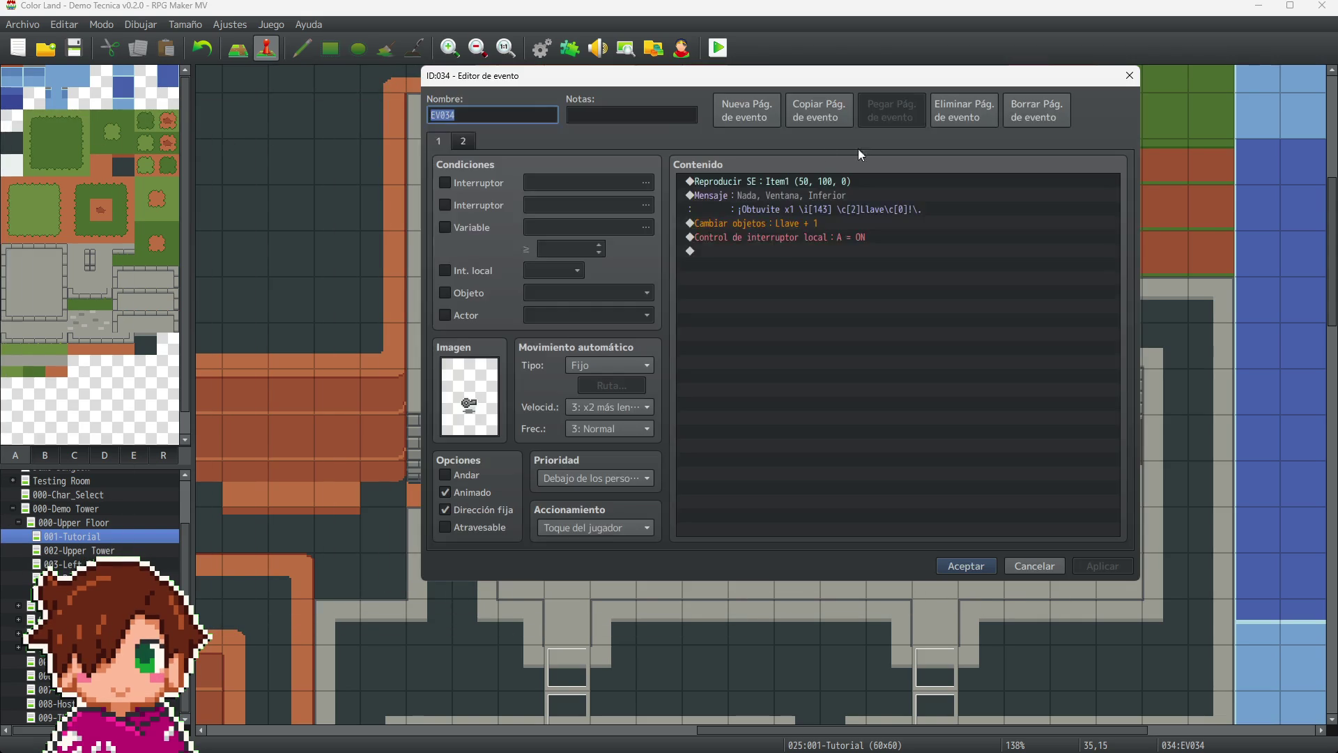
key("Tab")
key("ctrl+v")
left_click(1100, 566)
left_click(953, 566)
scroll(631, 414, "up", 10)
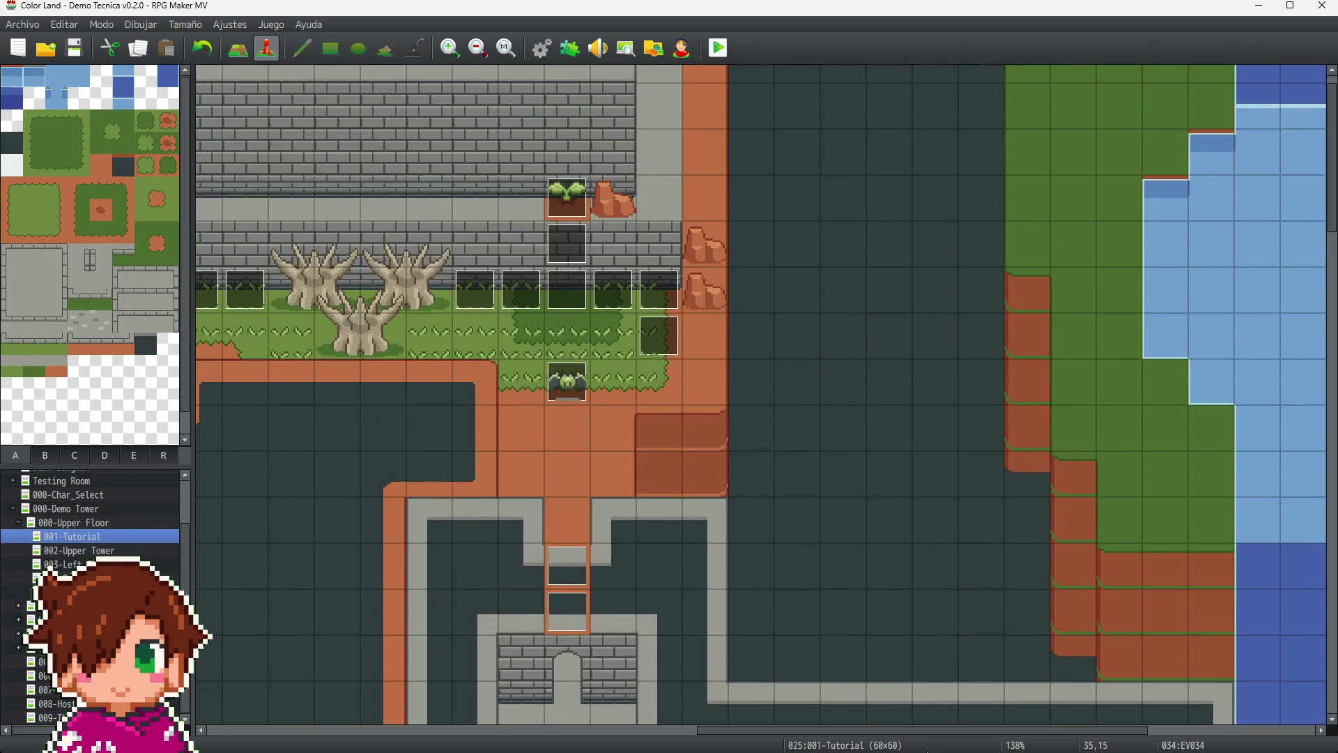
left_click_drag(842, 738, 341, 729)
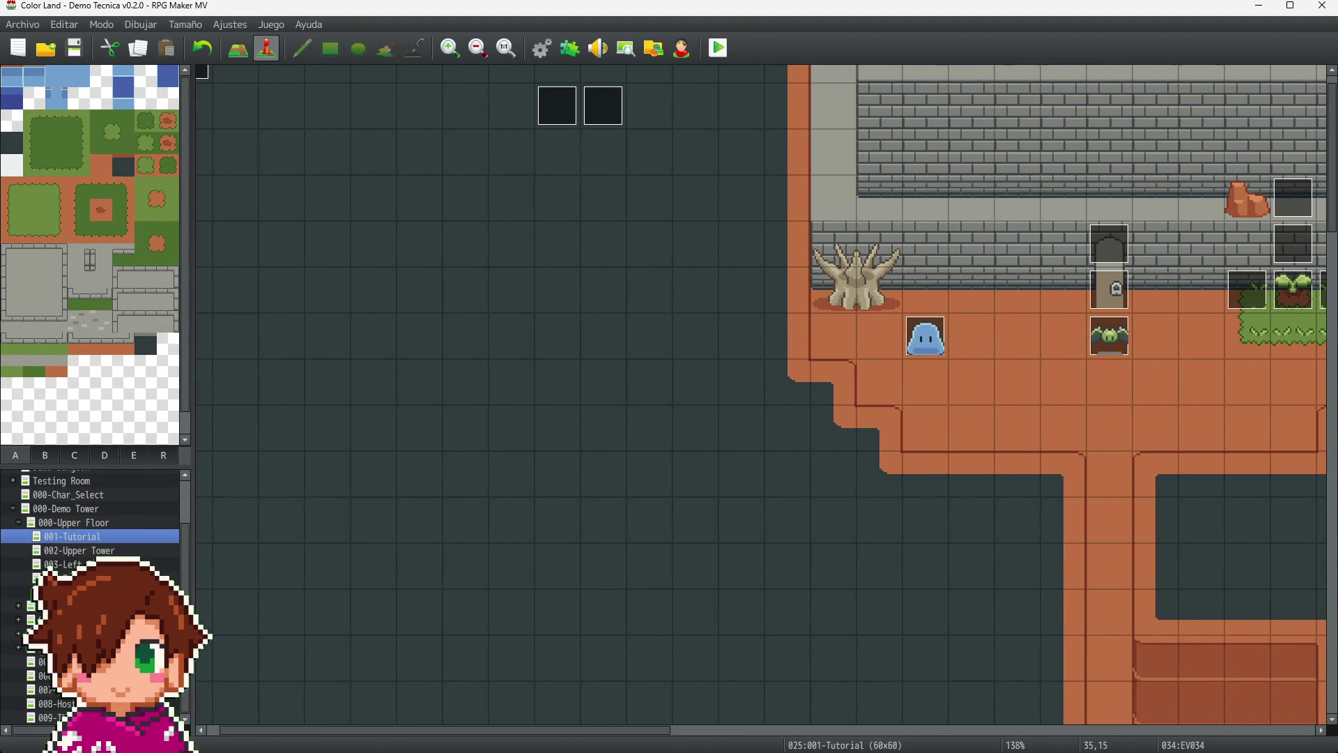
key("alt+Tab")
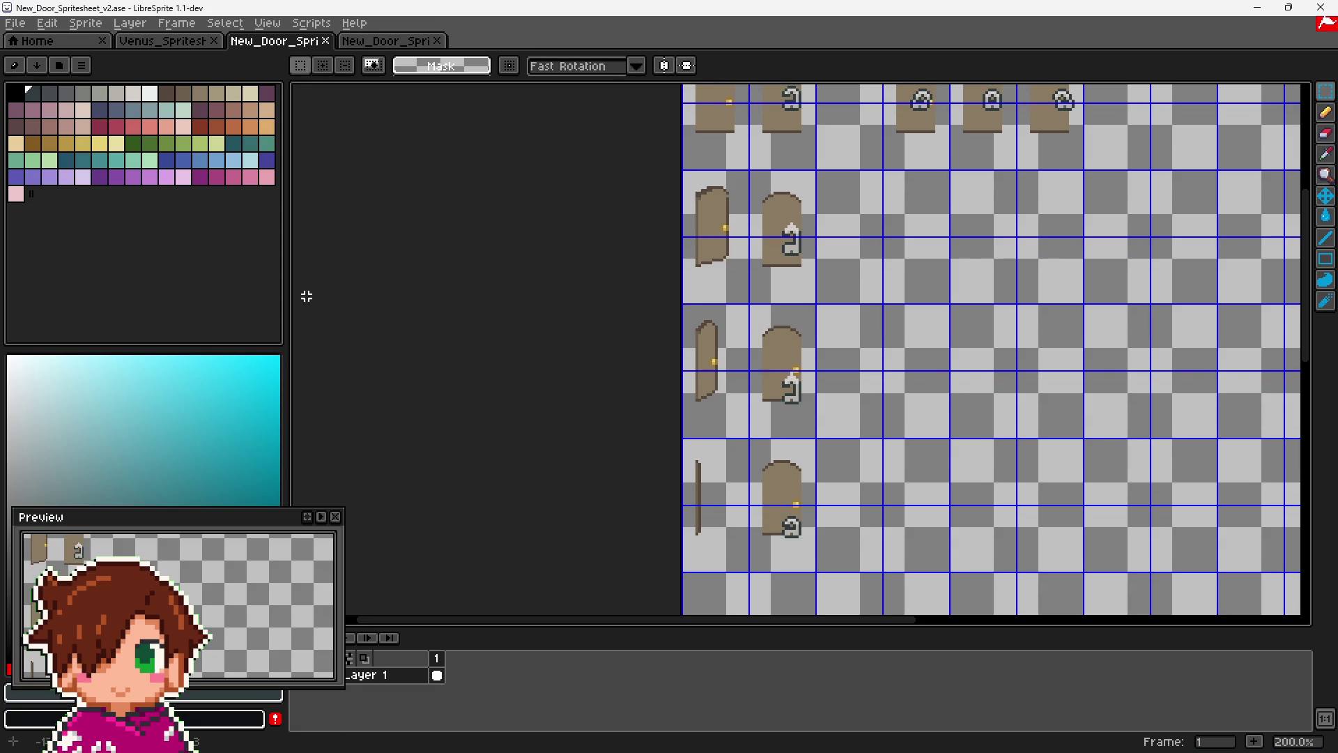
- Pick the grey palette swatch in LibreSprite to read its colour, then minimize LibreSprite
left_click(118, 94)
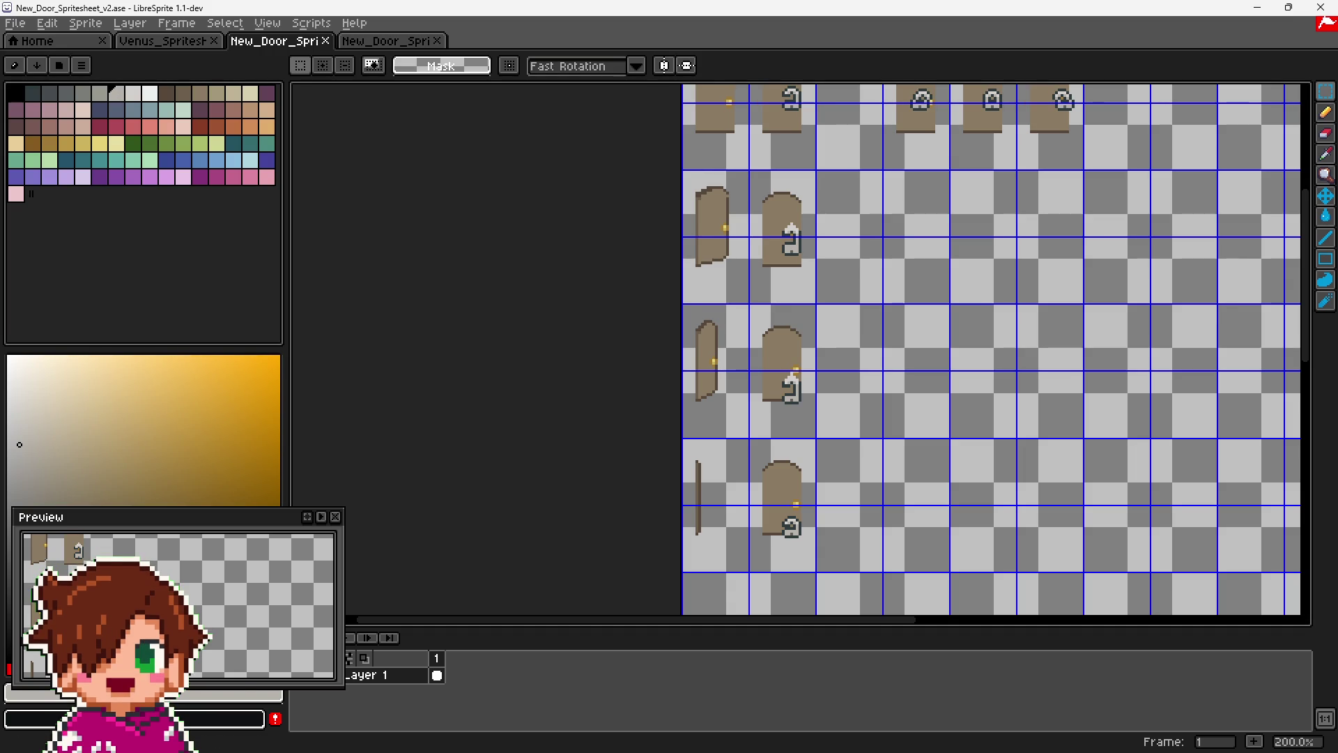
left_click(1258, 7)
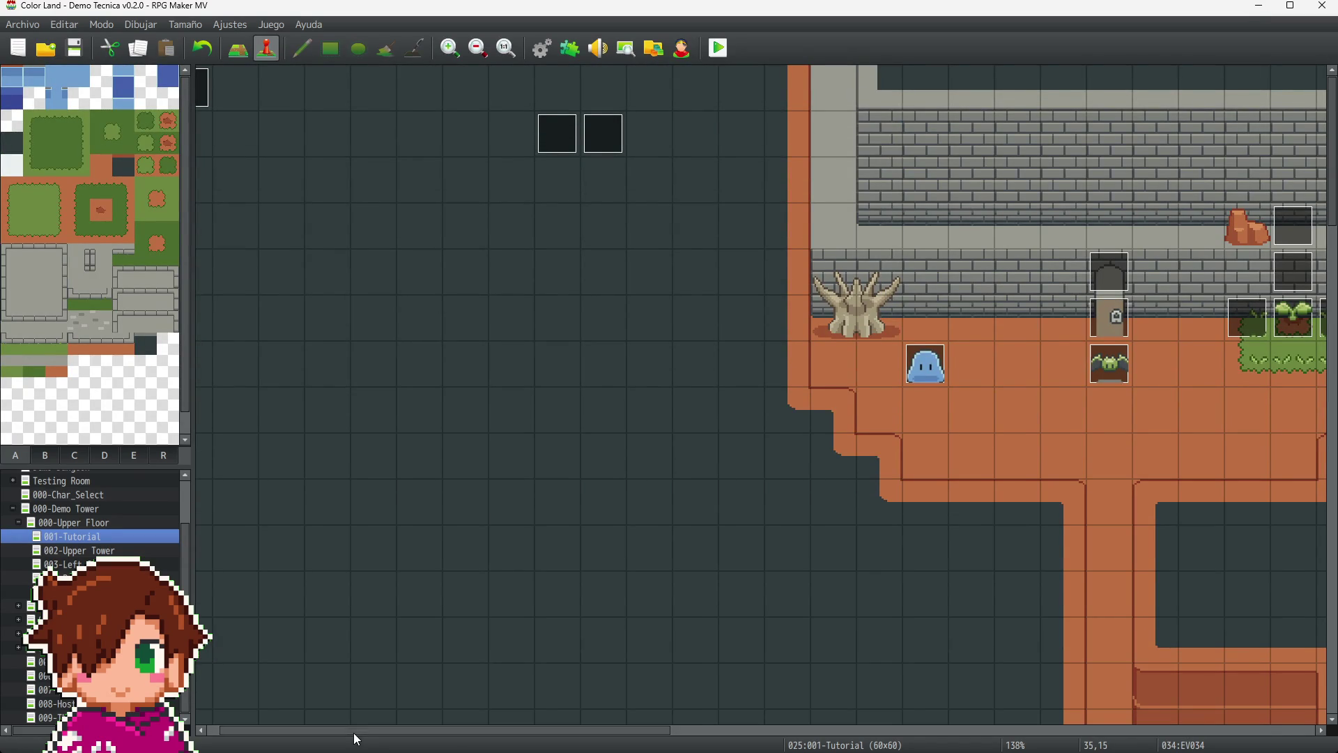
- Change the Setup event's plugin command from Tint set #2F3B3B to Tint set #B5B2AC
scroll(352, 730, "left", 1)
left_click(226, 106)
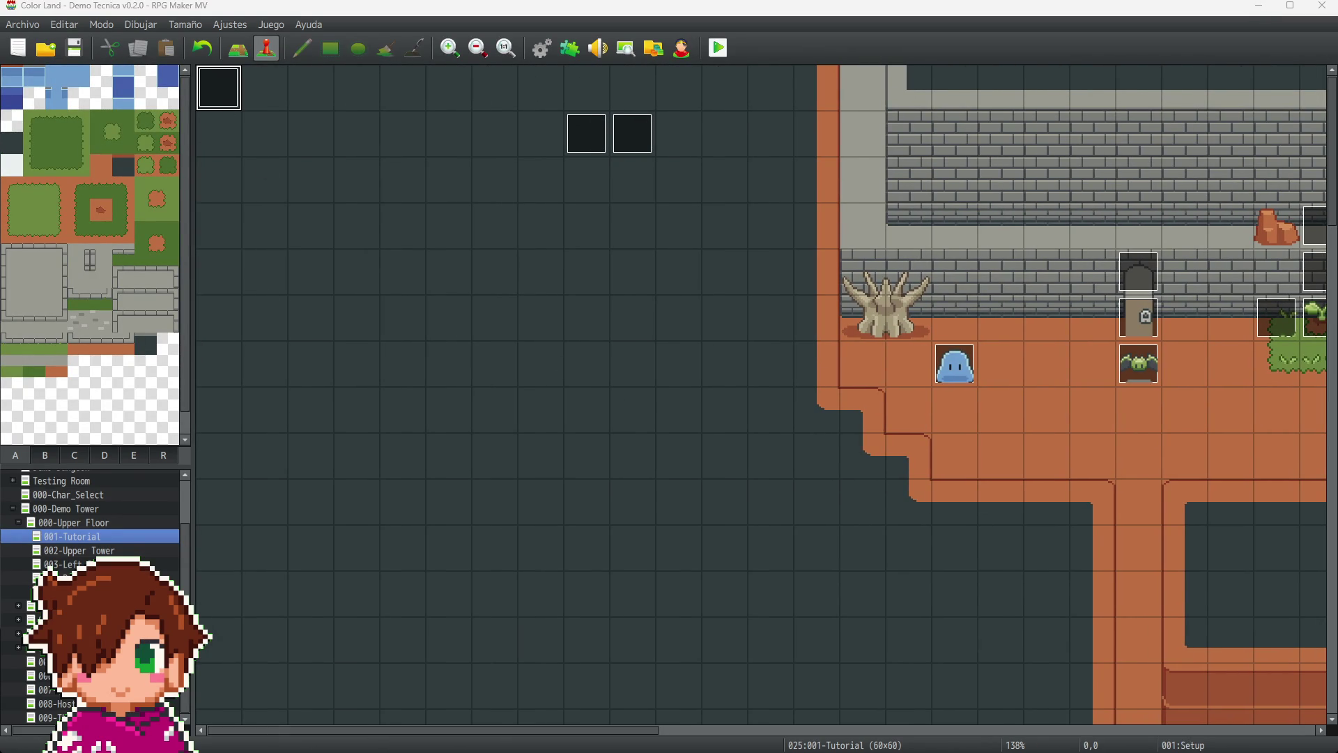
key("Return")
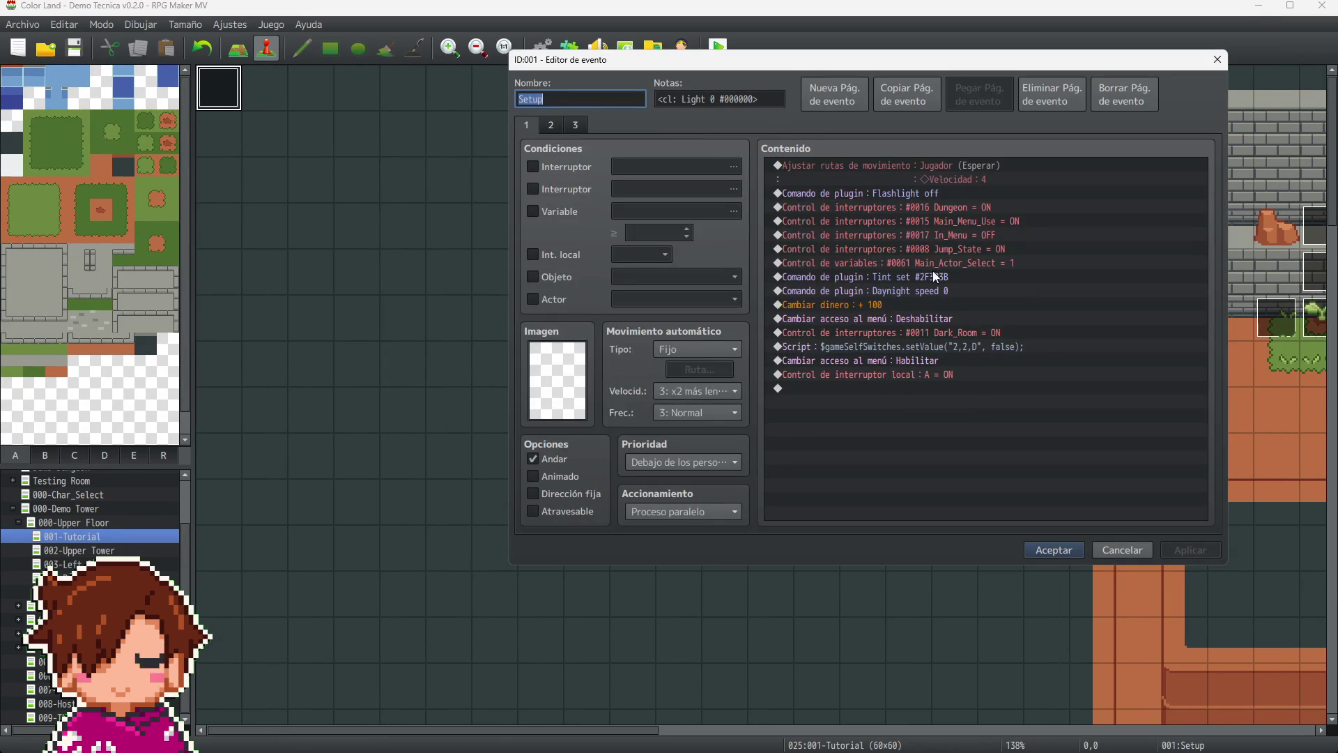
double_click(931, 277)
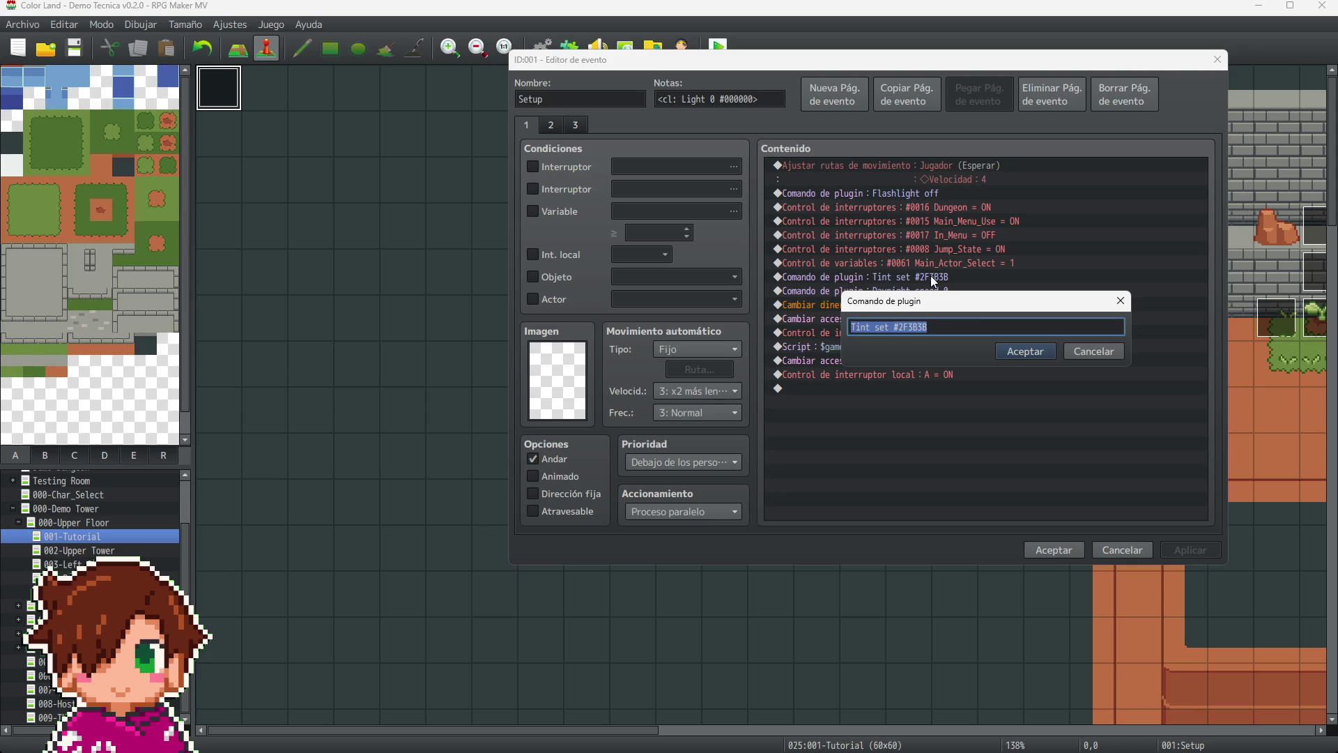
left_click(971, 327)
type("B5")
type("B2AC")
left_click(1026, 351)
left_click(1192, 551)
left_click(1047, 552)
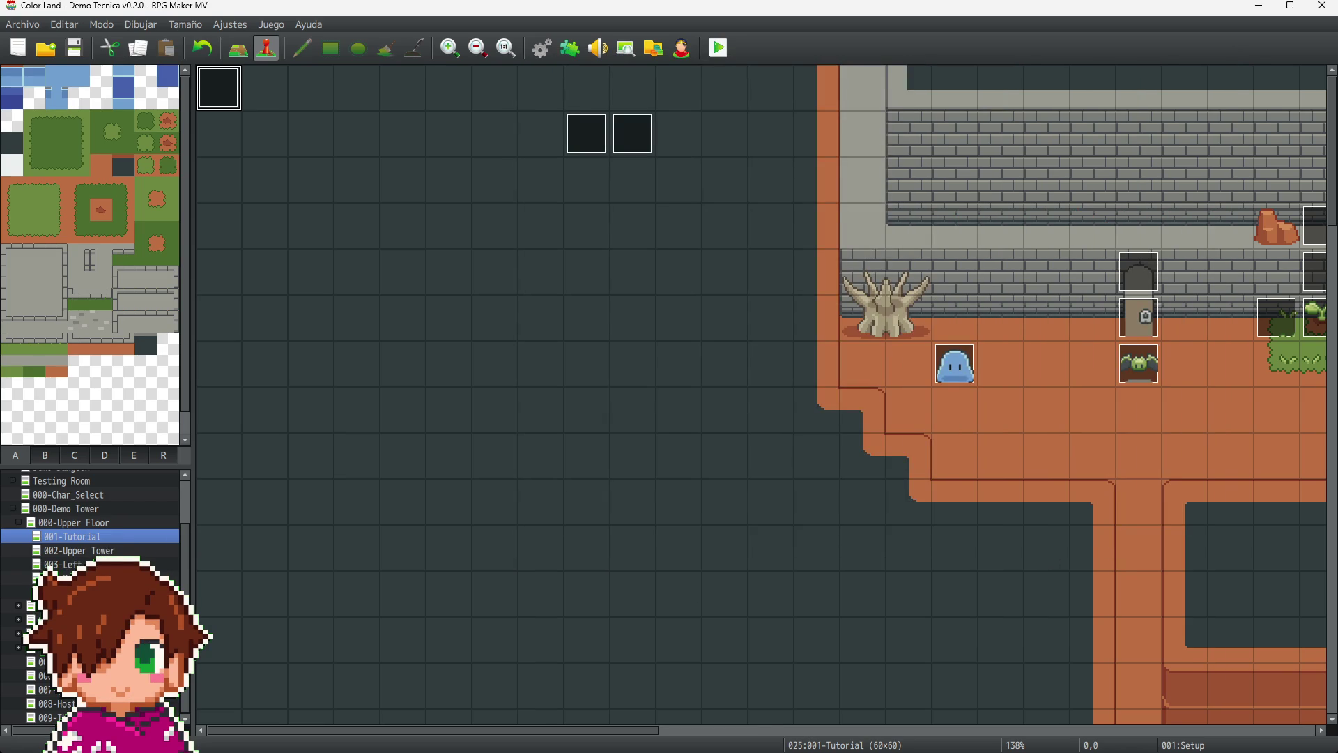
- In the 001-Tutorial map's options, set the image choice to none and confirm
left_click(93, 538)
right_click(93, 538)
left_click(149, 549)
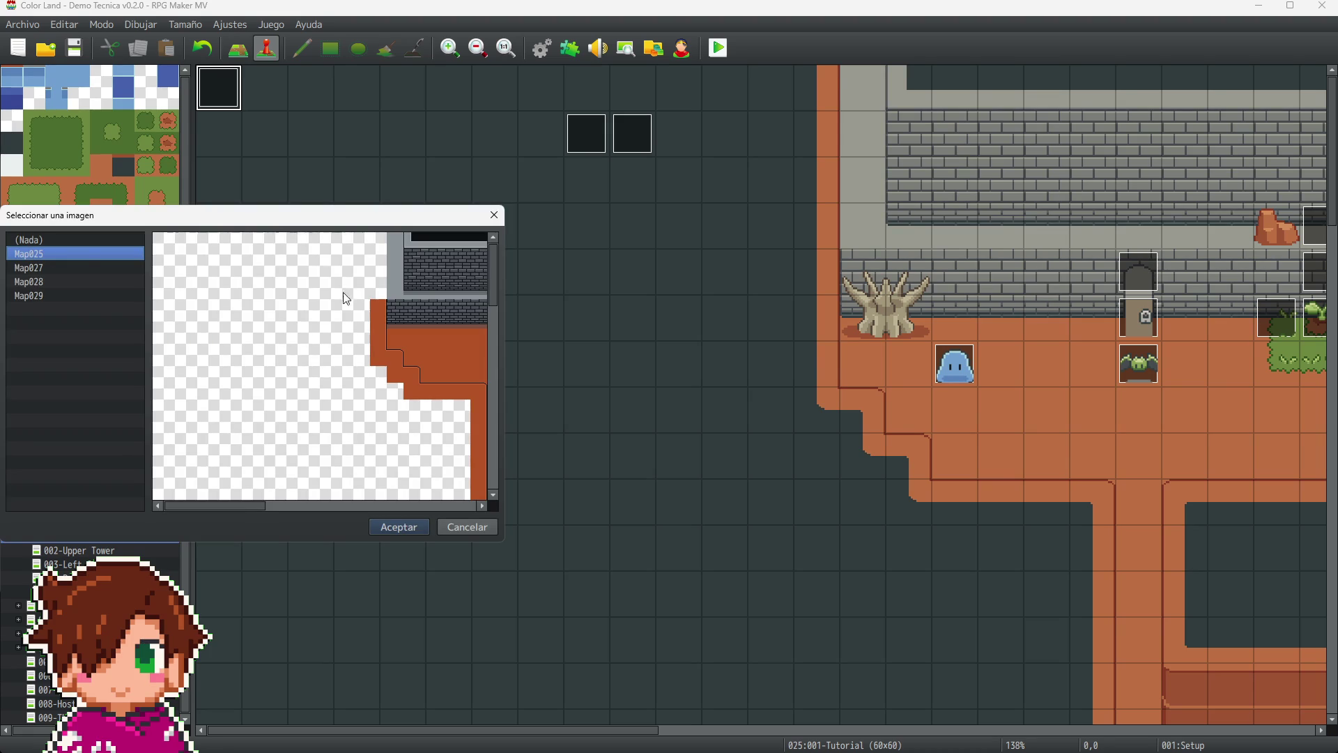
key("Up")
left_click(399, 527)
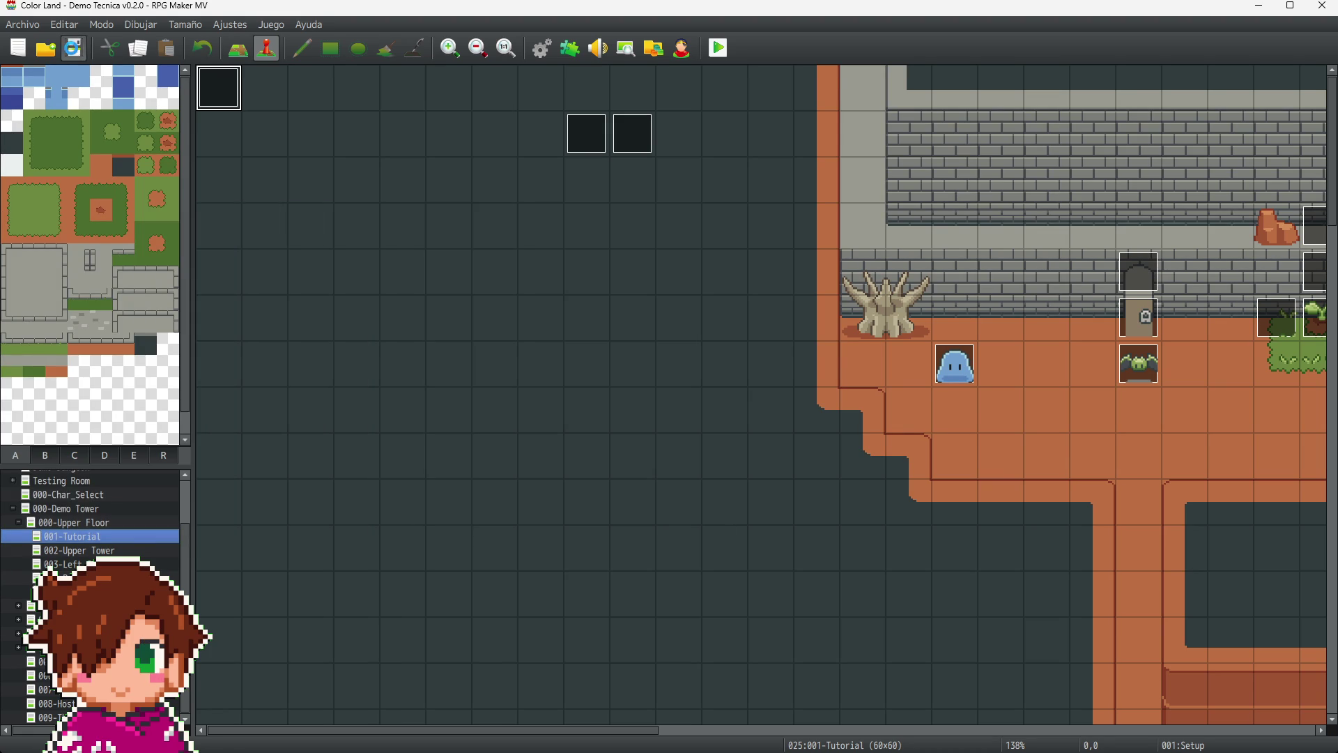
- Playtest fullscreen, start a new game, pick up the green item and climb the vine
left_click(725, 50)
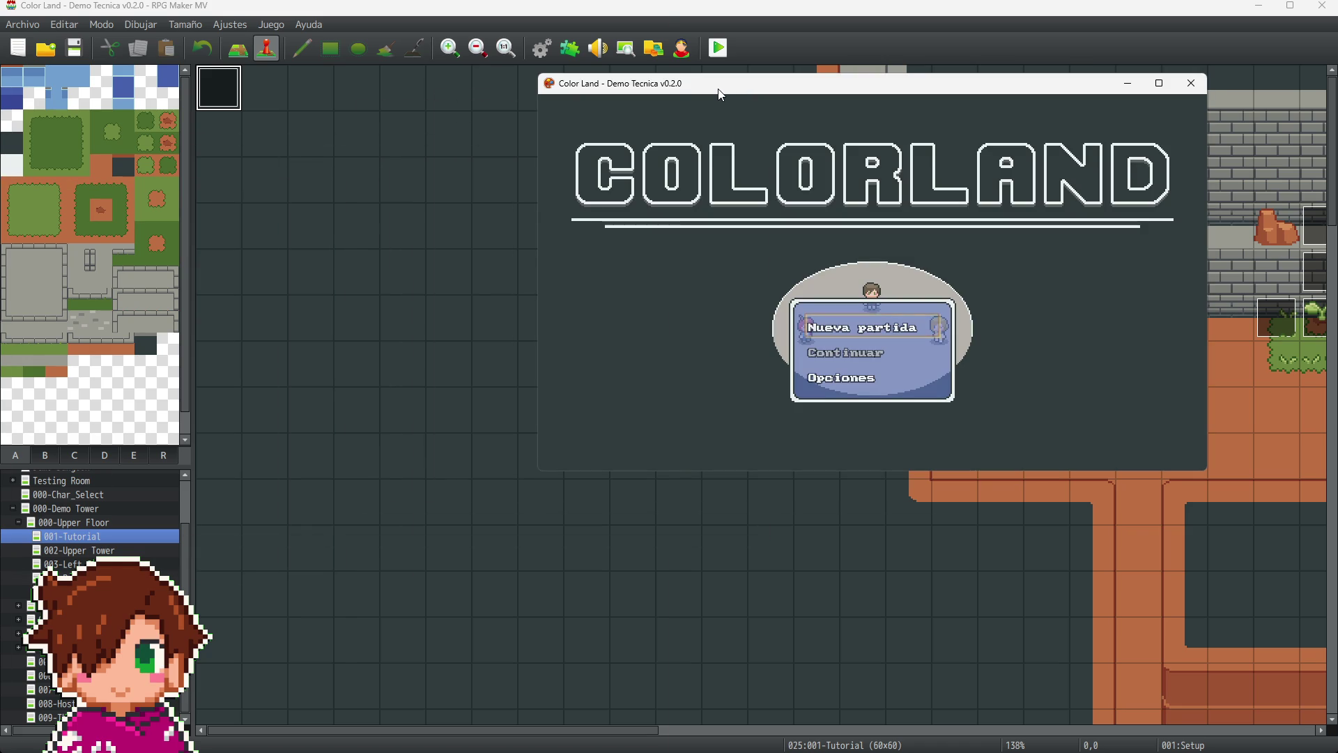
key("F4")
key("Return")
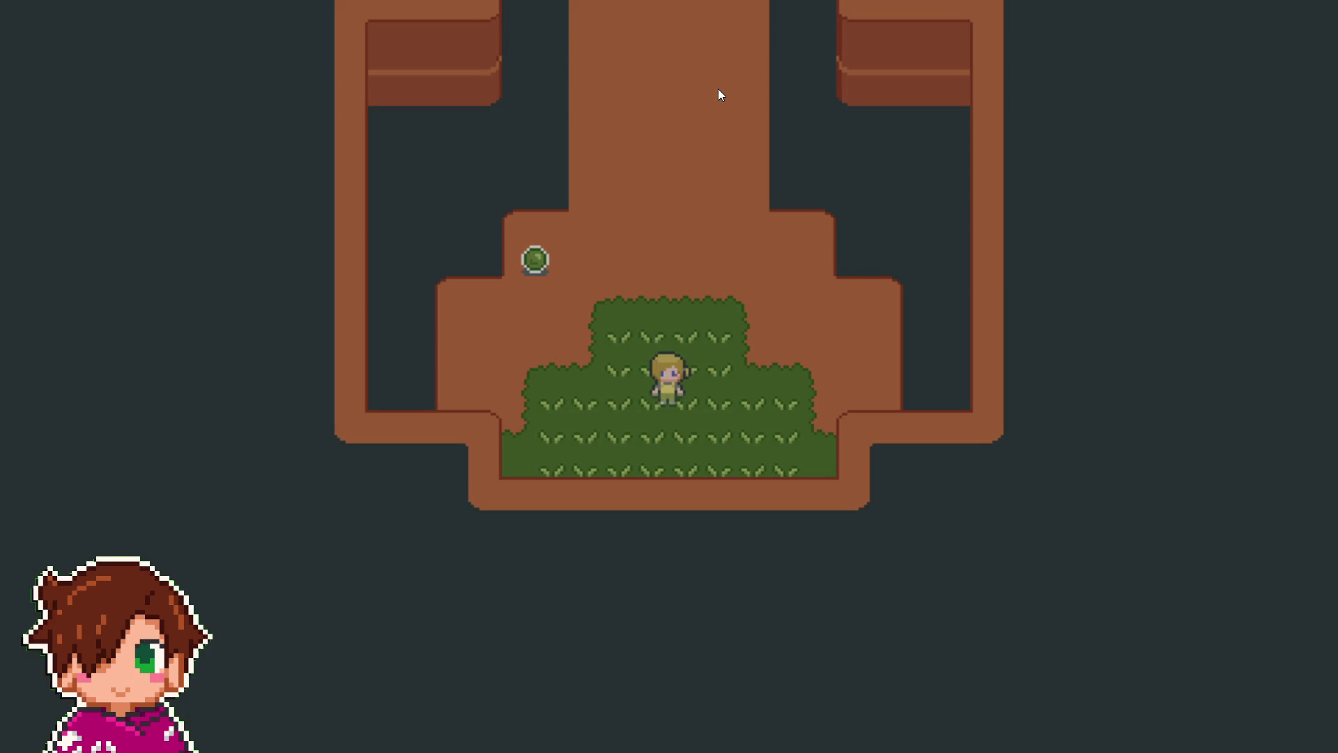
key("Up")
key("Up")
key("Up")
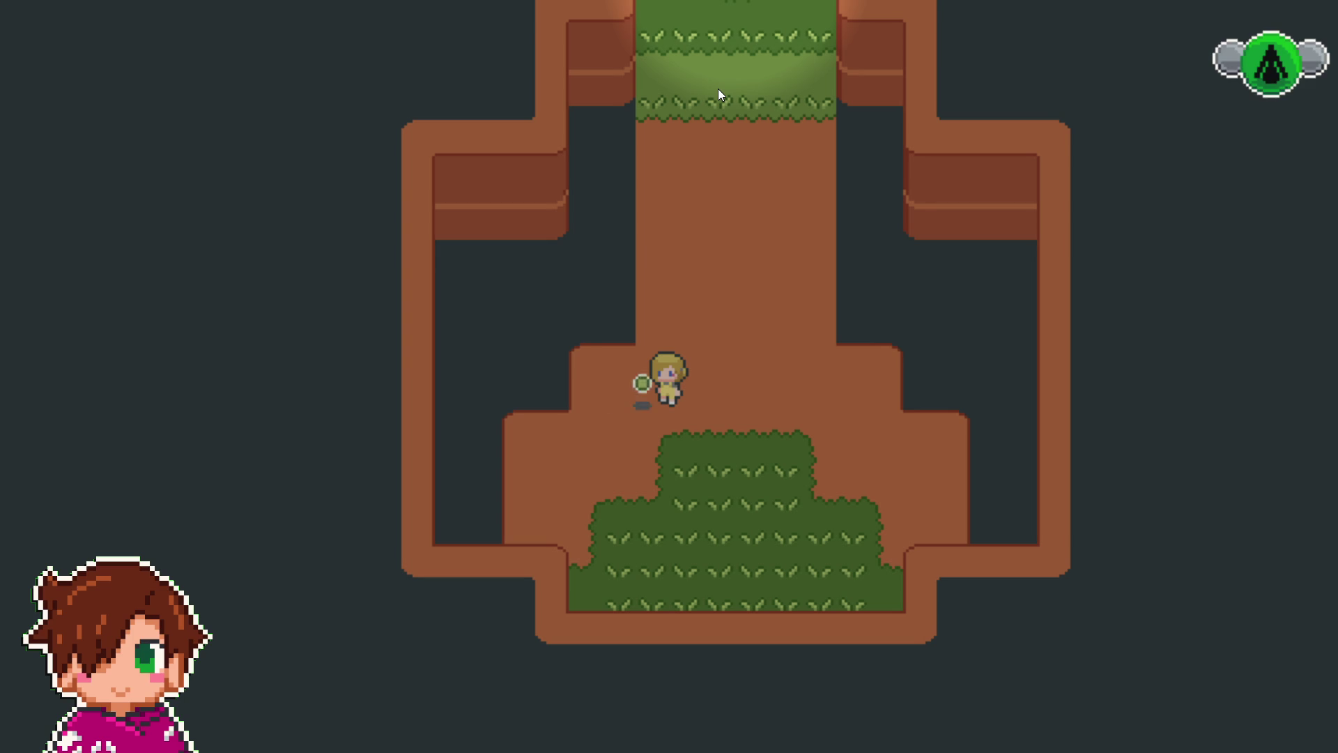
key("Return")
key("Return")
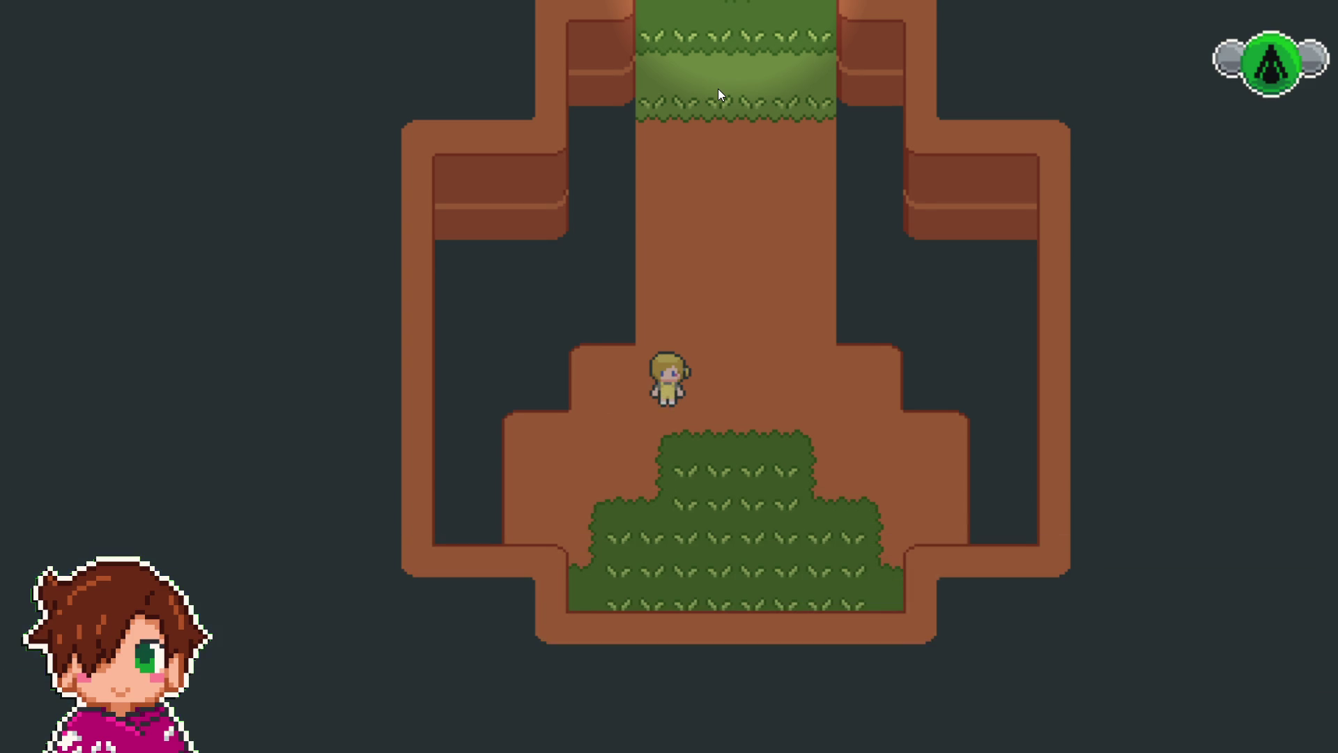
key("Right")
key("Up")
key("Up")
key("Up")
key("Up")
key("Up")
key("Up")
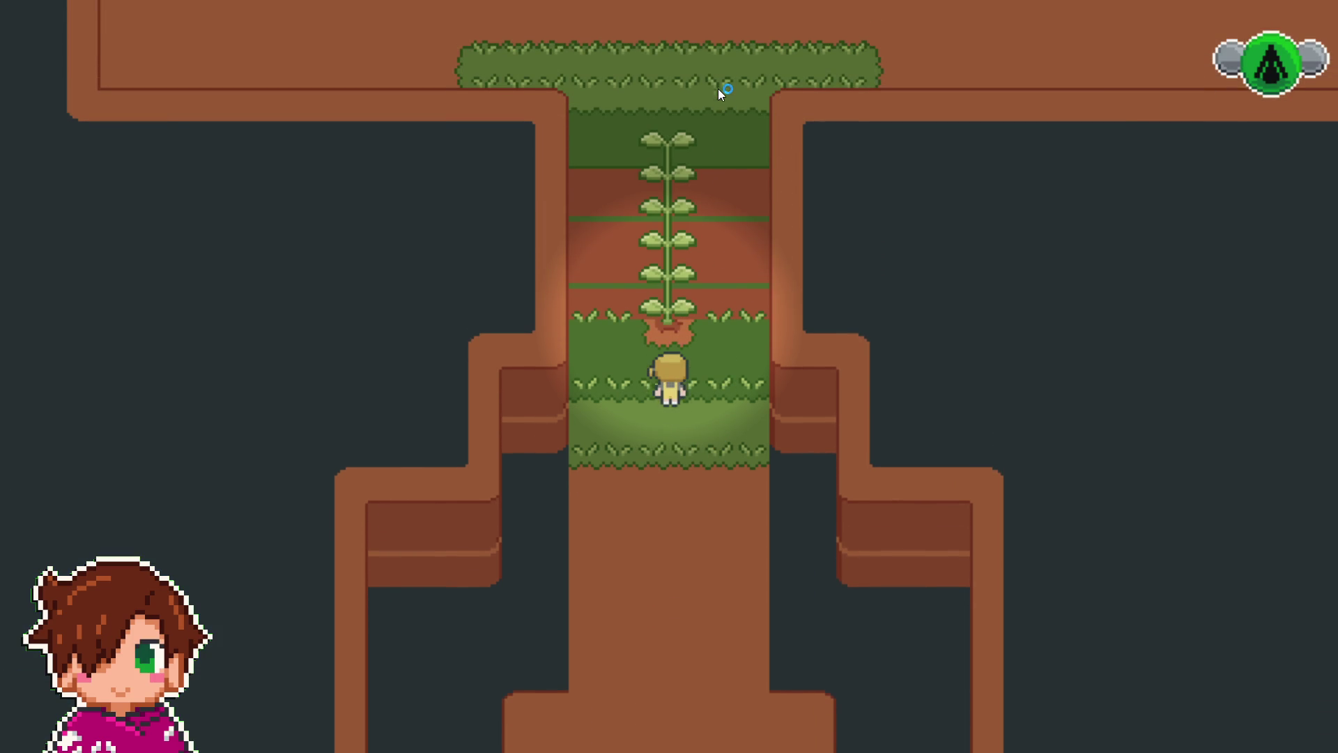
key("Up")
key("Up")
key("Up")
- Walk left past the dead tree and pit into the grey room, collecting the key
key("Left")
key("Left")
key("Left")
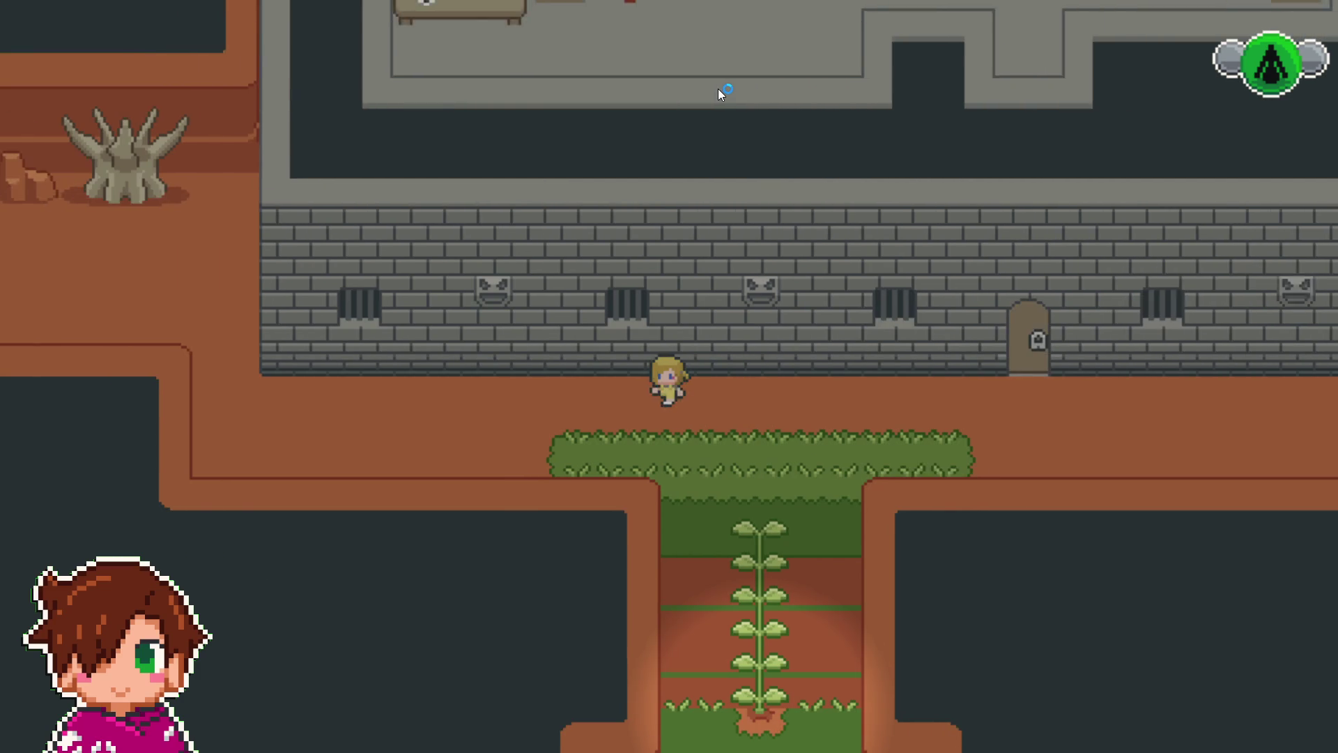
key("Left")
key("Left")
key("Left")
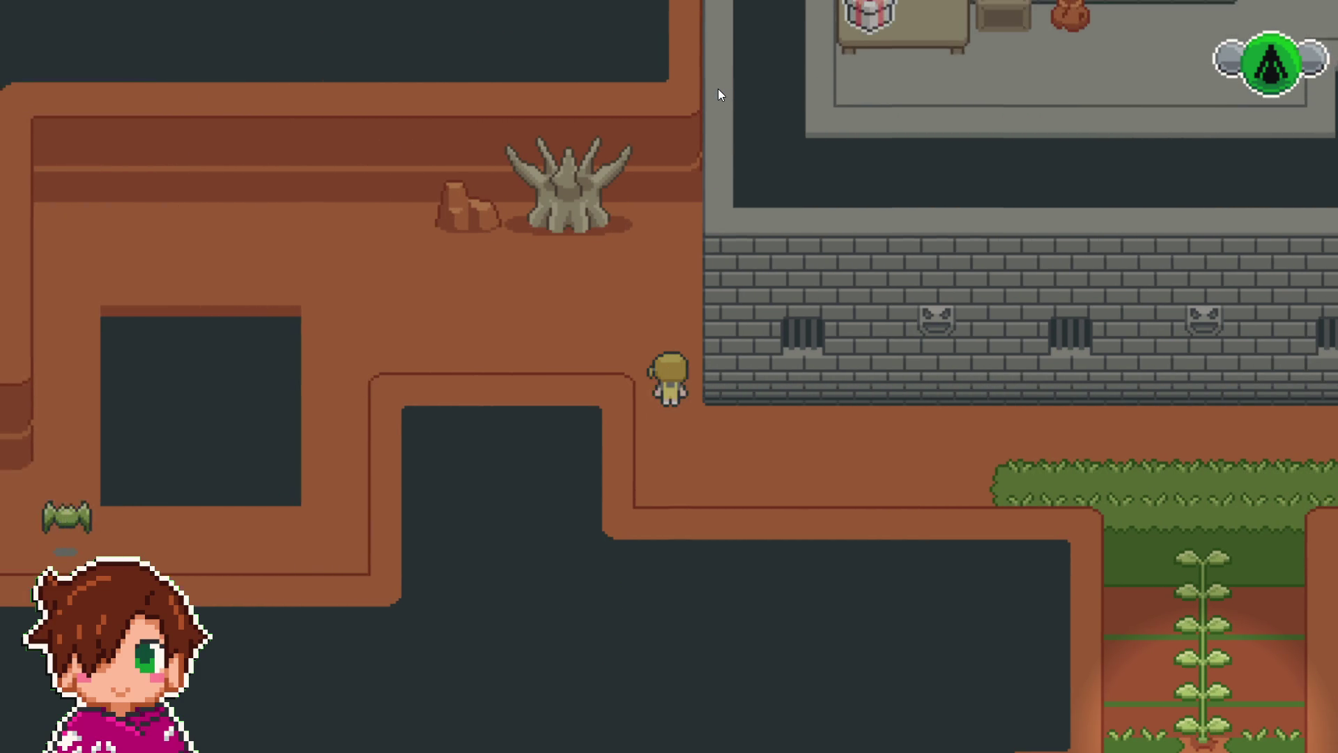
key("Up")
key("Up")
key("Down")
key("Down")
key("Down")
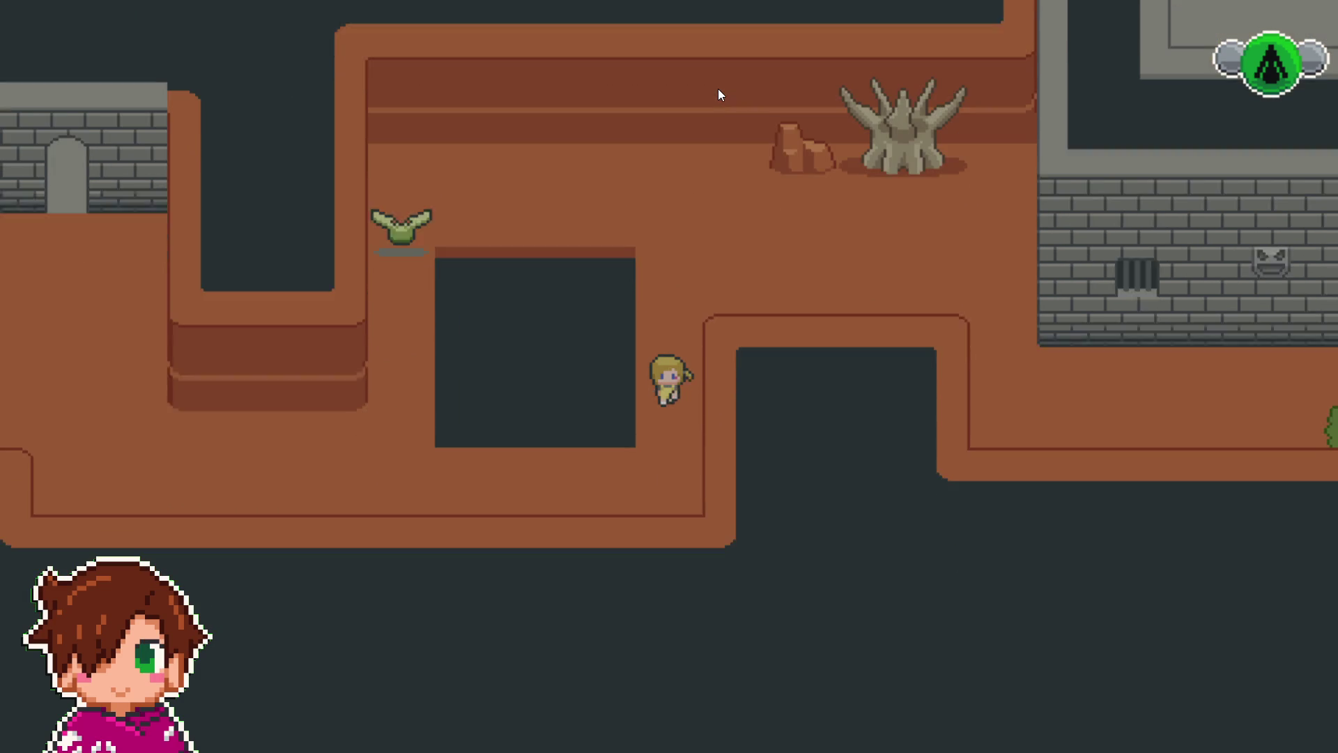
key("Left")
key("Left")
key("Left")
key("Left")
key("Left")
key("Left")
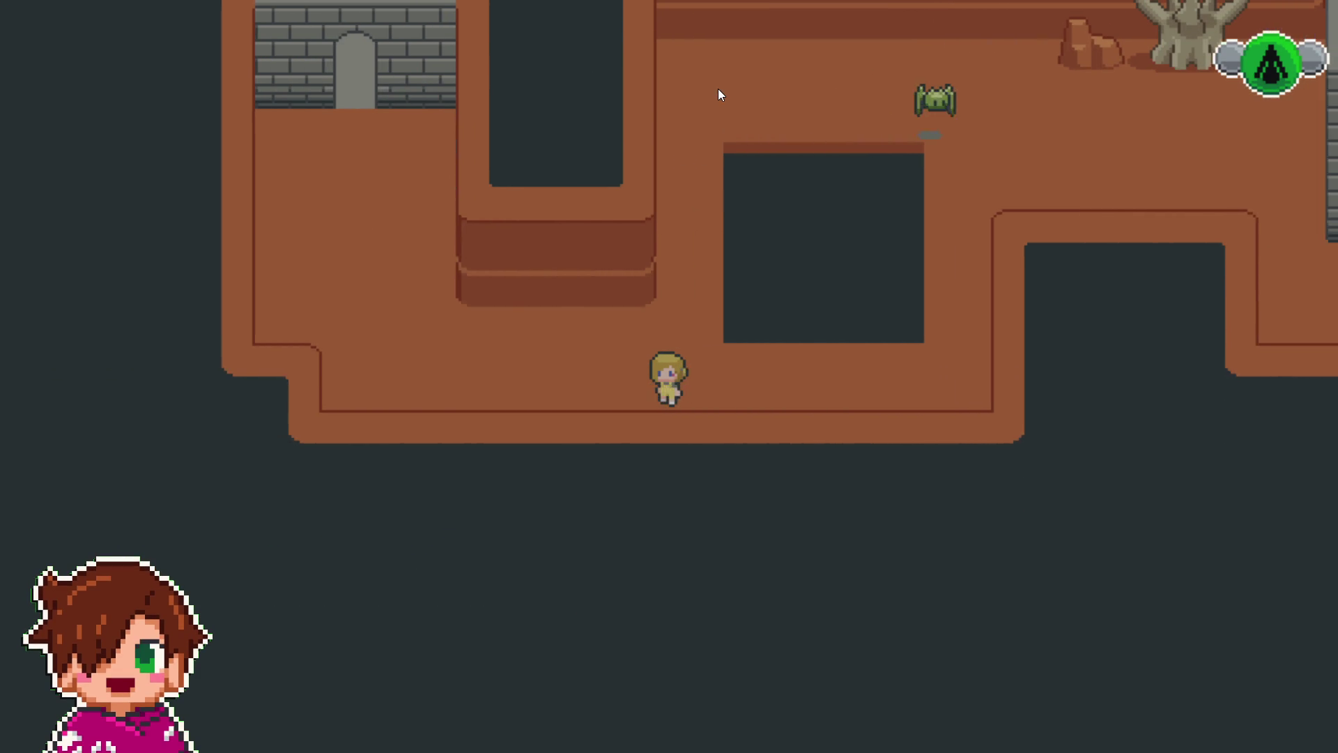
key("Up")
key("Up")
key("Up")
key("Up")
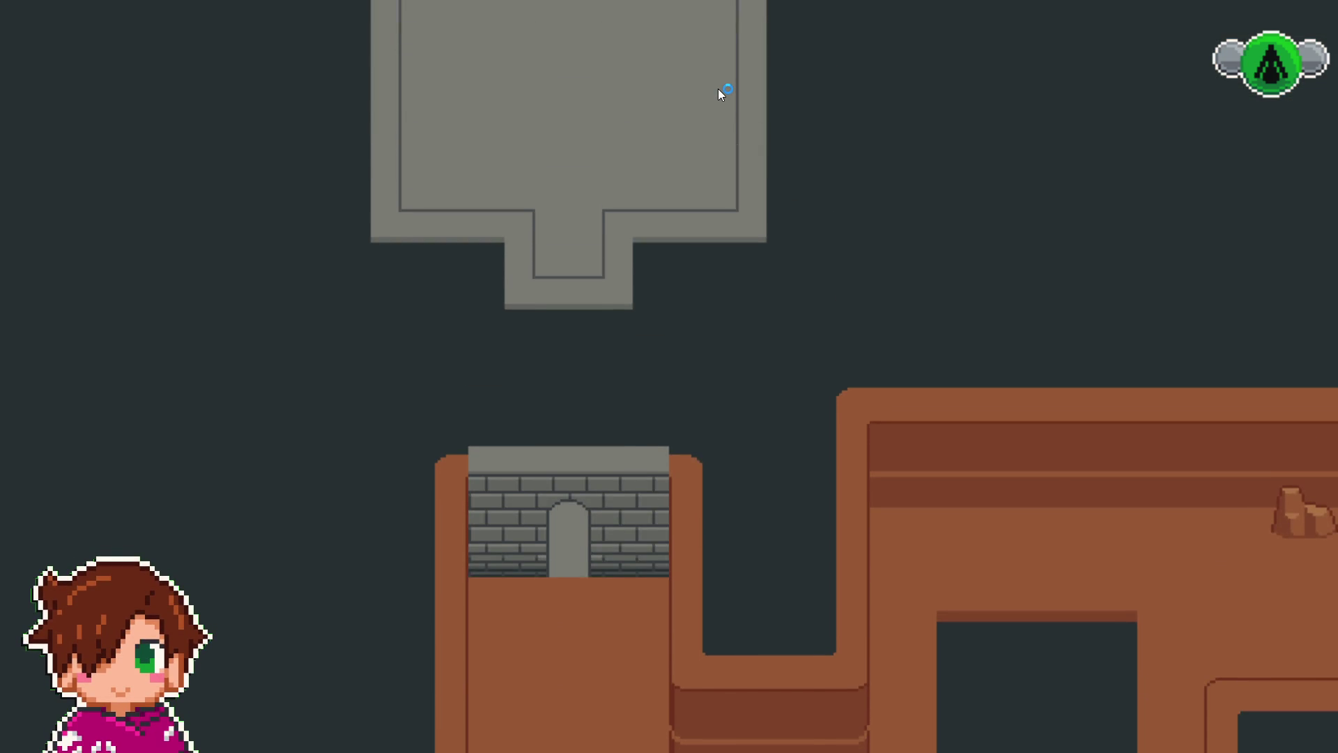
key("Up")
key("Up")
key("Up")
key("Up")
key("Up")
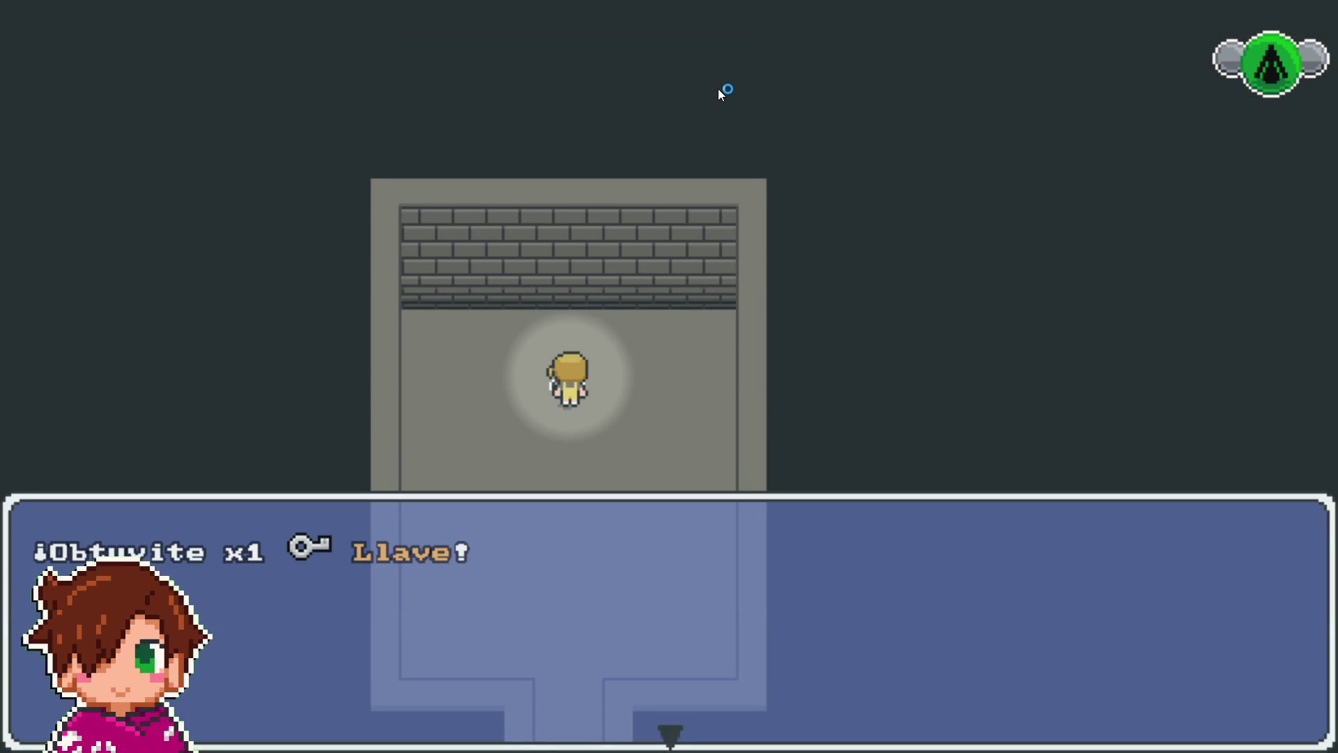
key("Return")
key("Down")
key("Down")
key("Down")
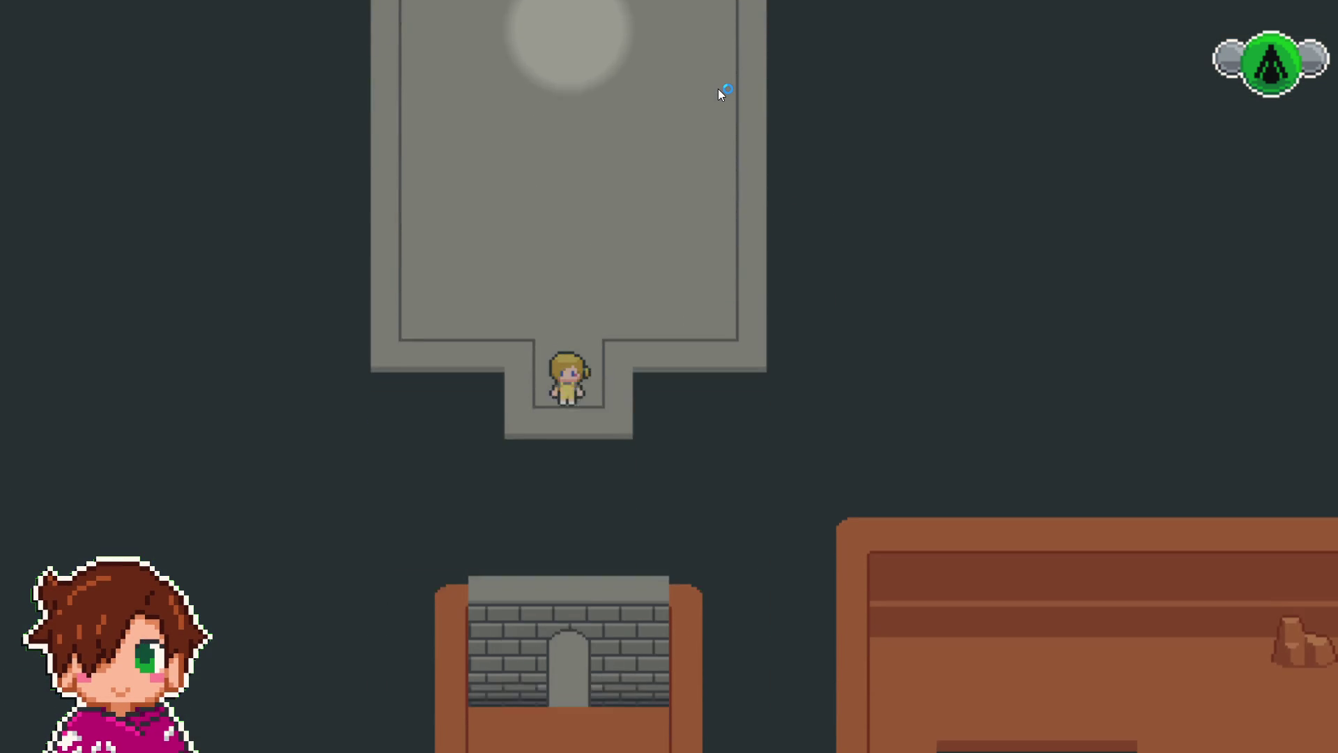
key("Down")
key("Down")
key("Down")
key("Down")
key("Down")
key("Down")
- Walk back past the pit and along the stone wall to the locked door
key("Right")
key("Right")
key("Right")
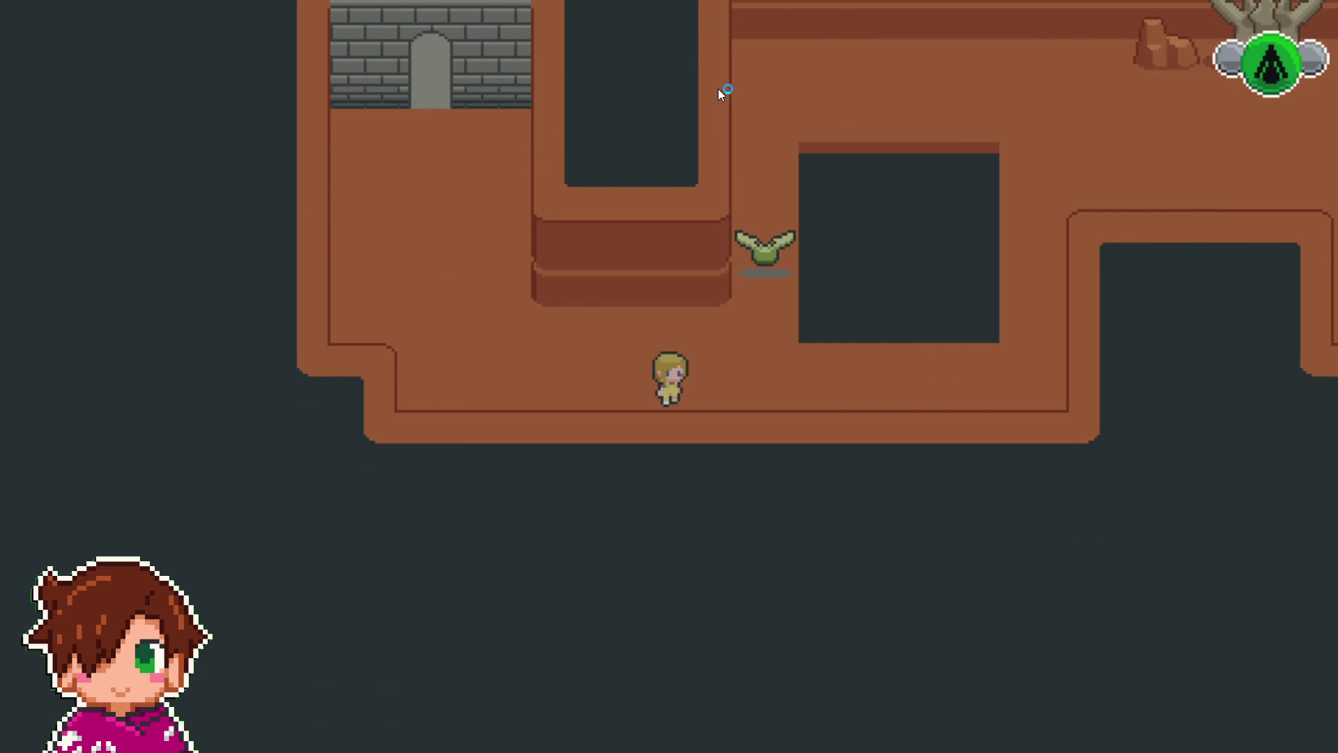
key("Right")
key("Right")
key("Right")
key("Up")
key("Up")
key("Up")
key("Up")
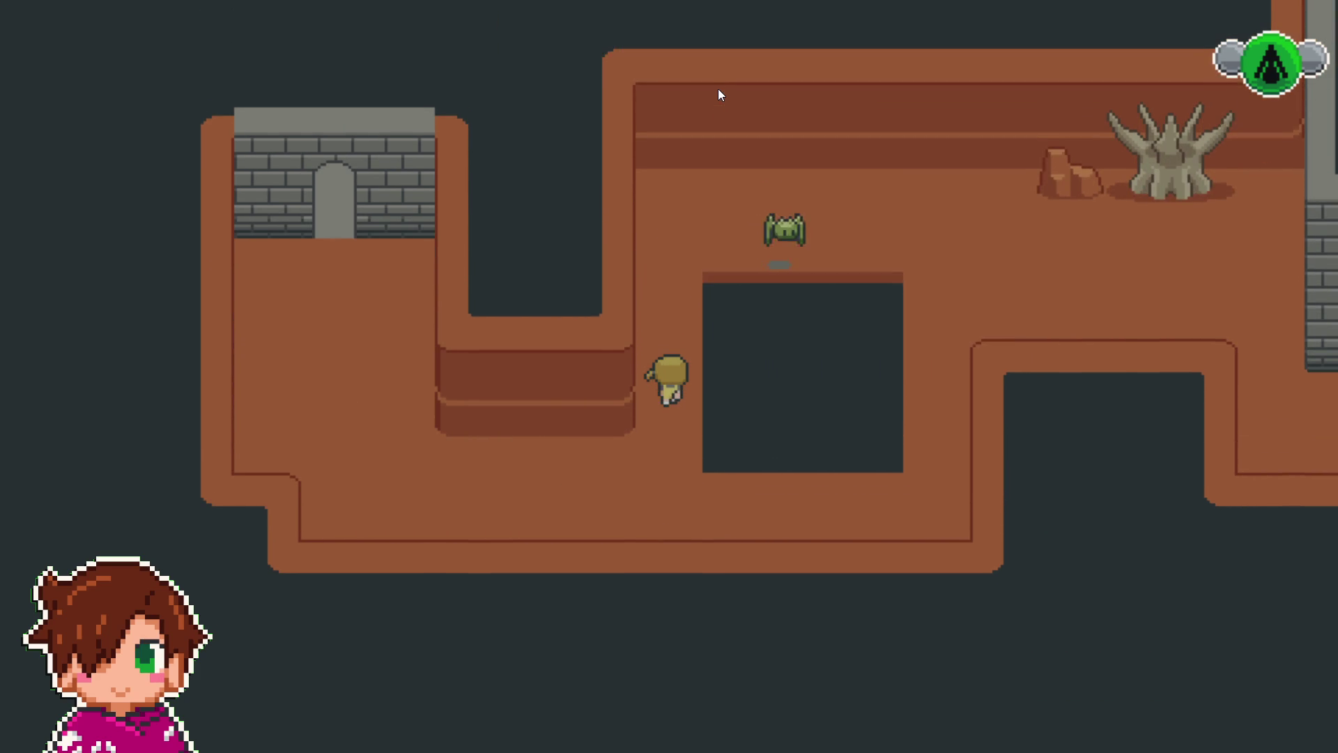
key("Up")
key("Up")
key("Up")
key("Right")
key("Right")
key("Right")
key("Right")
key("Right")
key("Right")
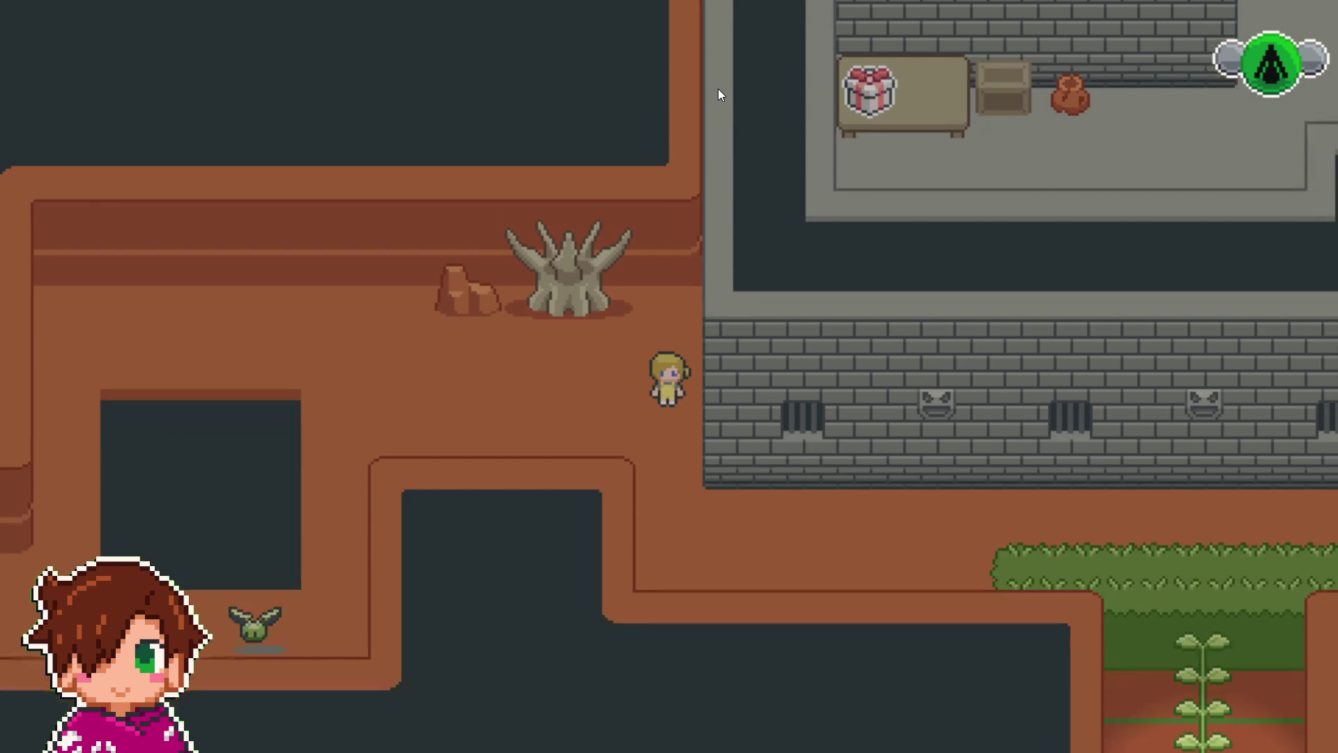
key("Down")
key("Down")
key("Down")
key("Right")
key("Right")
key("Right")
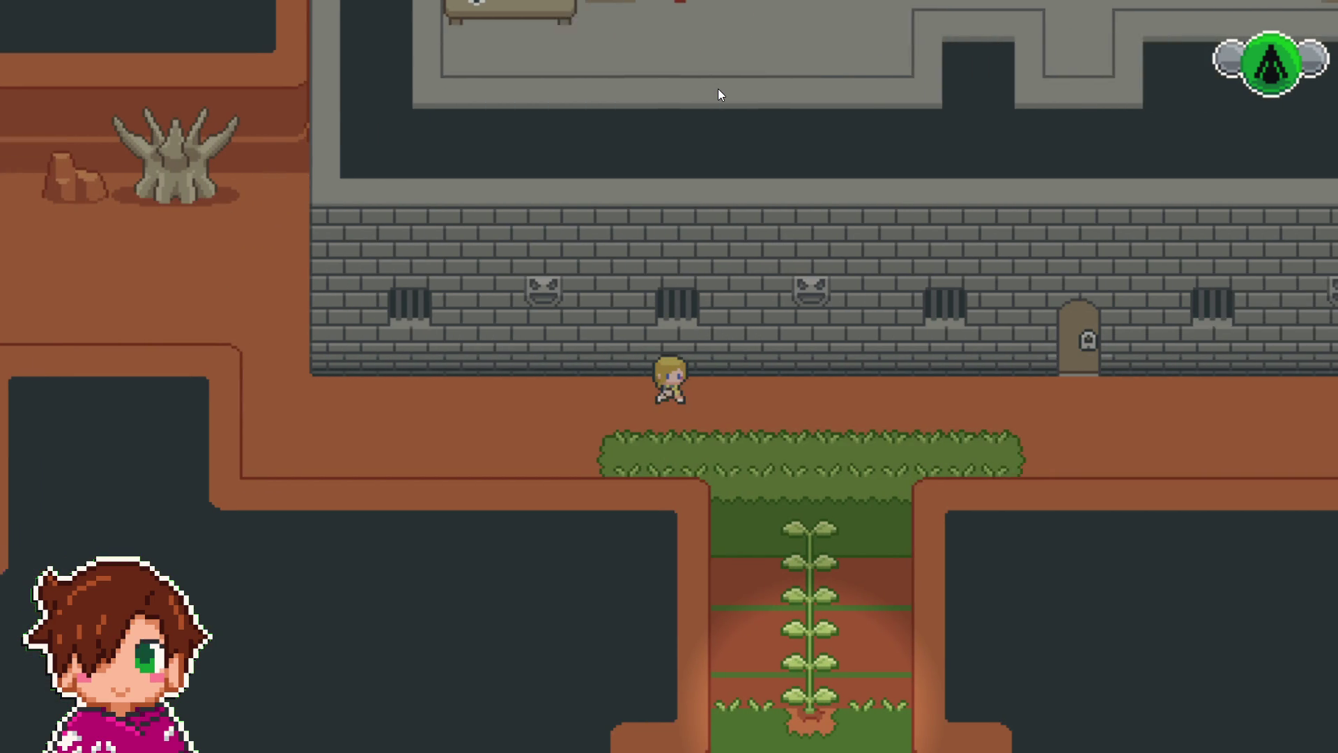
key("Right")
key("Right")
key("Right")
key("Up")
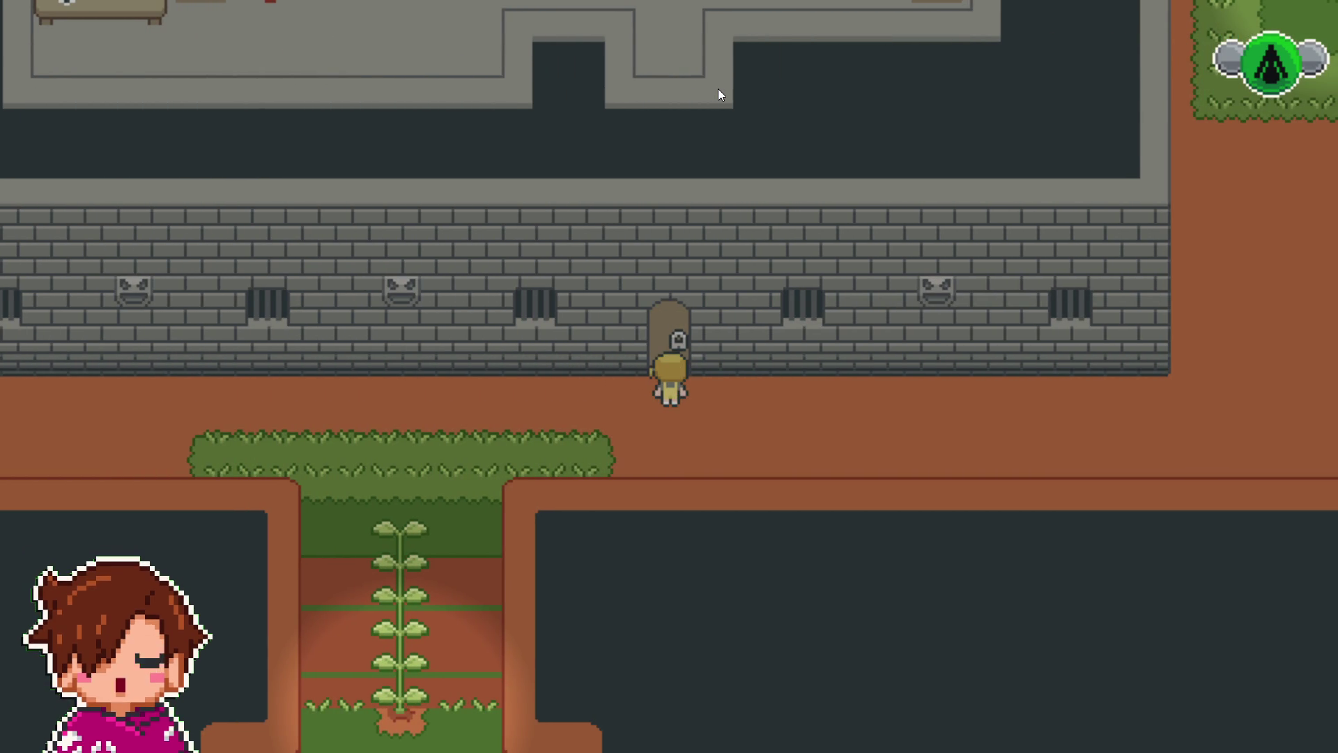
- Wander across the grassy island, return to the locked door and unlock it with the key
key("Right")
key("Right")
key("Right")
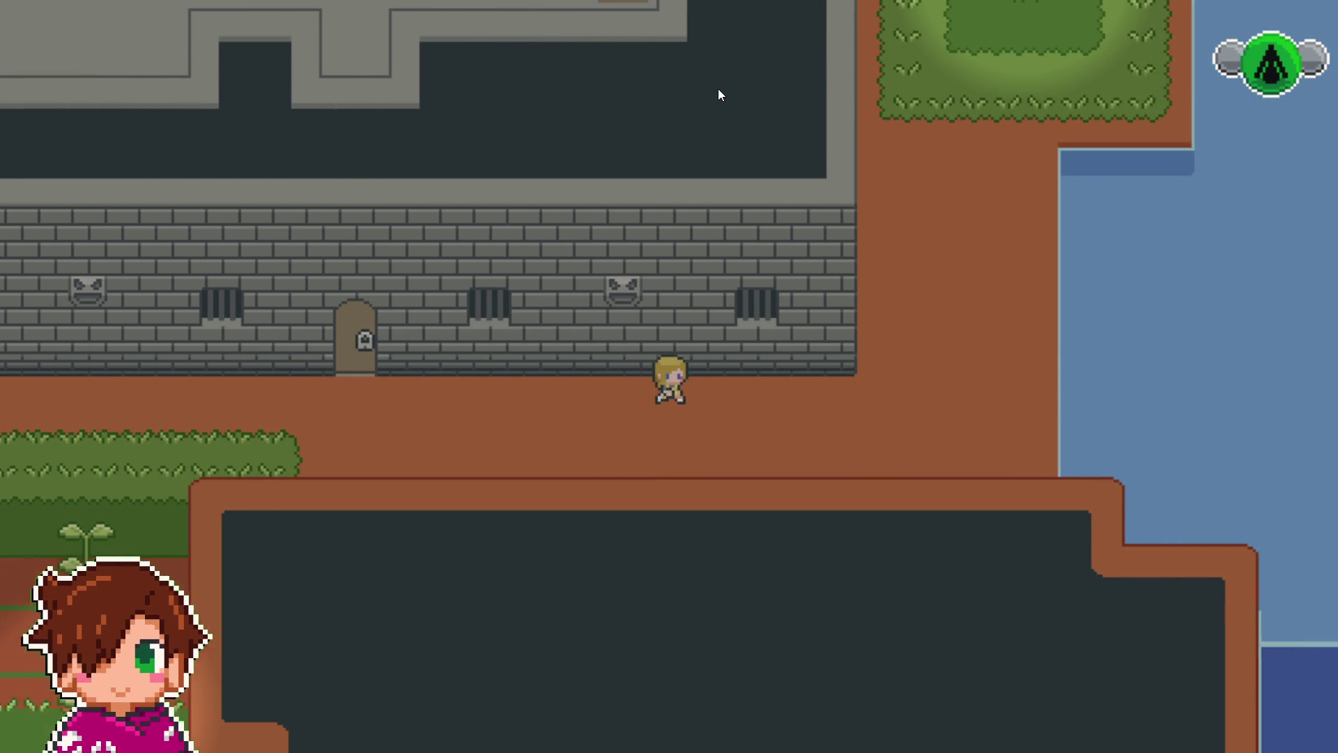
key("Right")
key("Right")
key("Right")
key("Up")
key("Up")
key("Up")
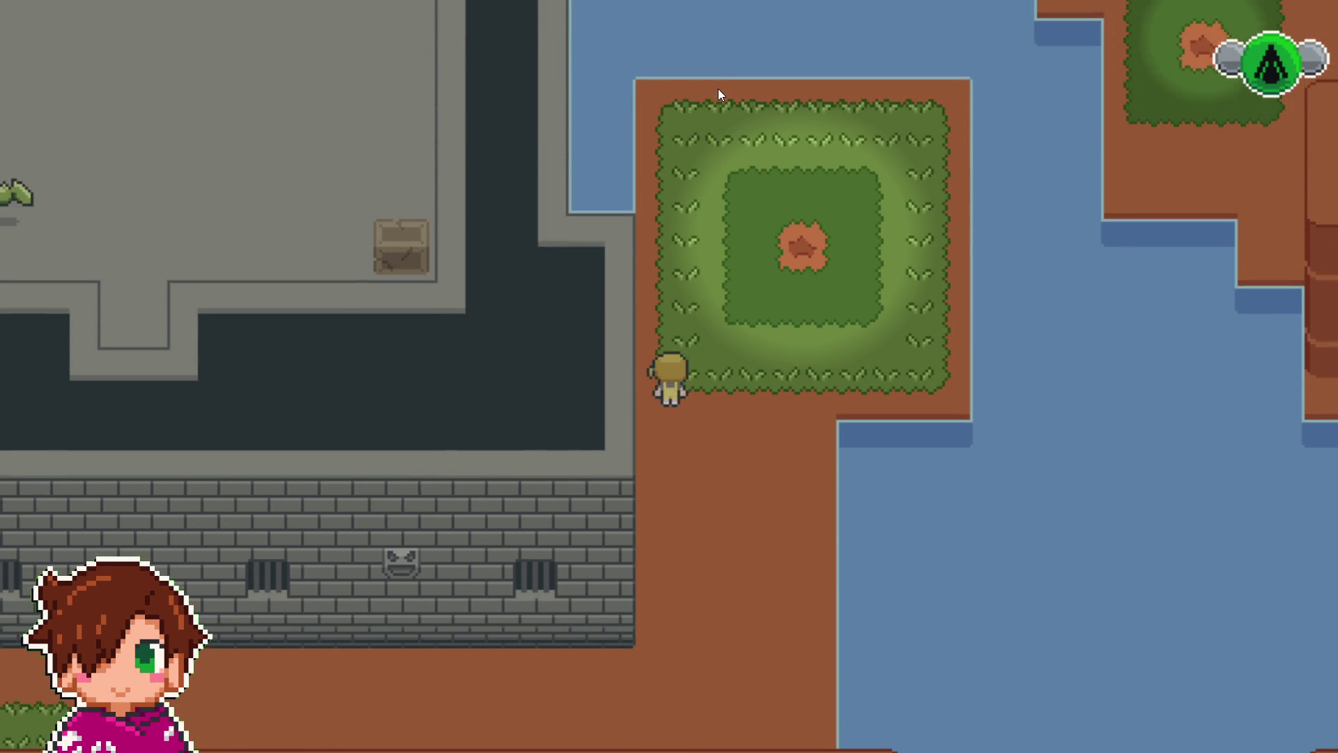
key("Up")
key("Up")
key("Right")
key("Right")
key("Right")
key("Up")
key("Up")
key("Up")
key("Right")
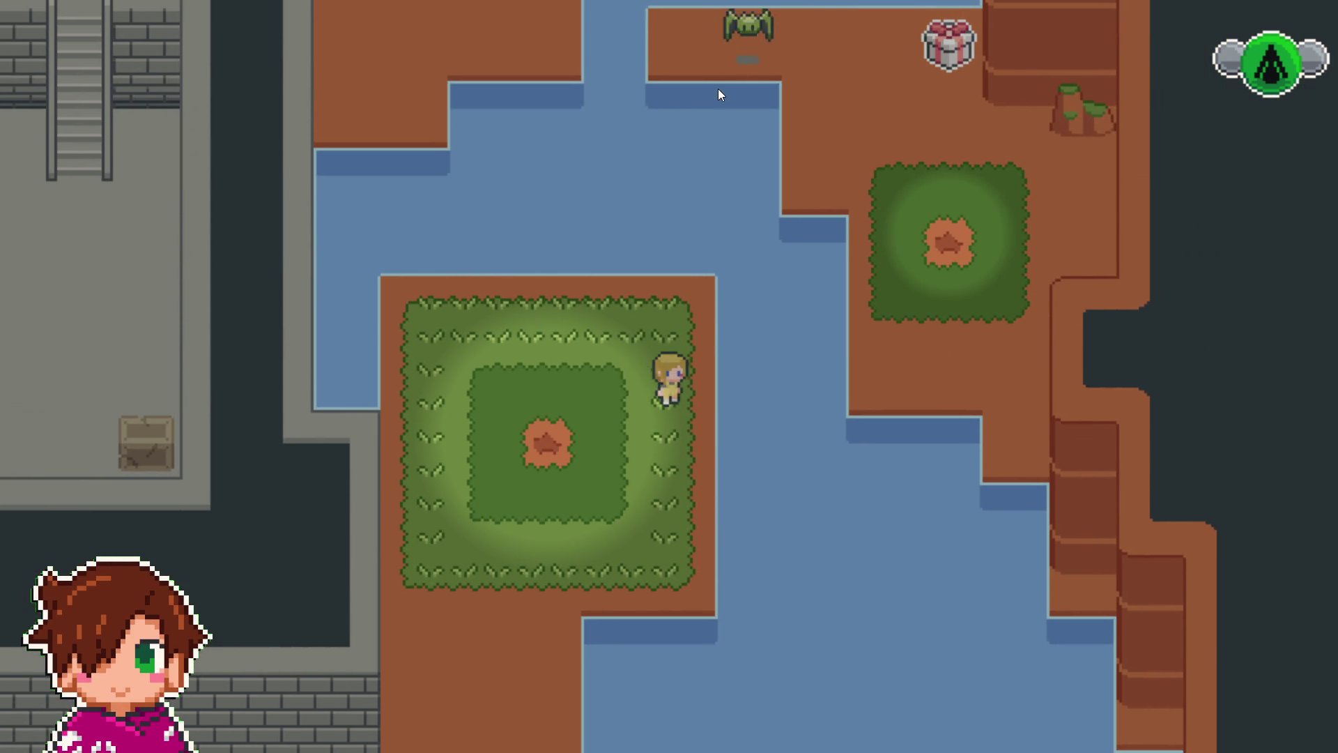
key("Left")
key("Left")
key("Left")
key("Down")
key("Down")
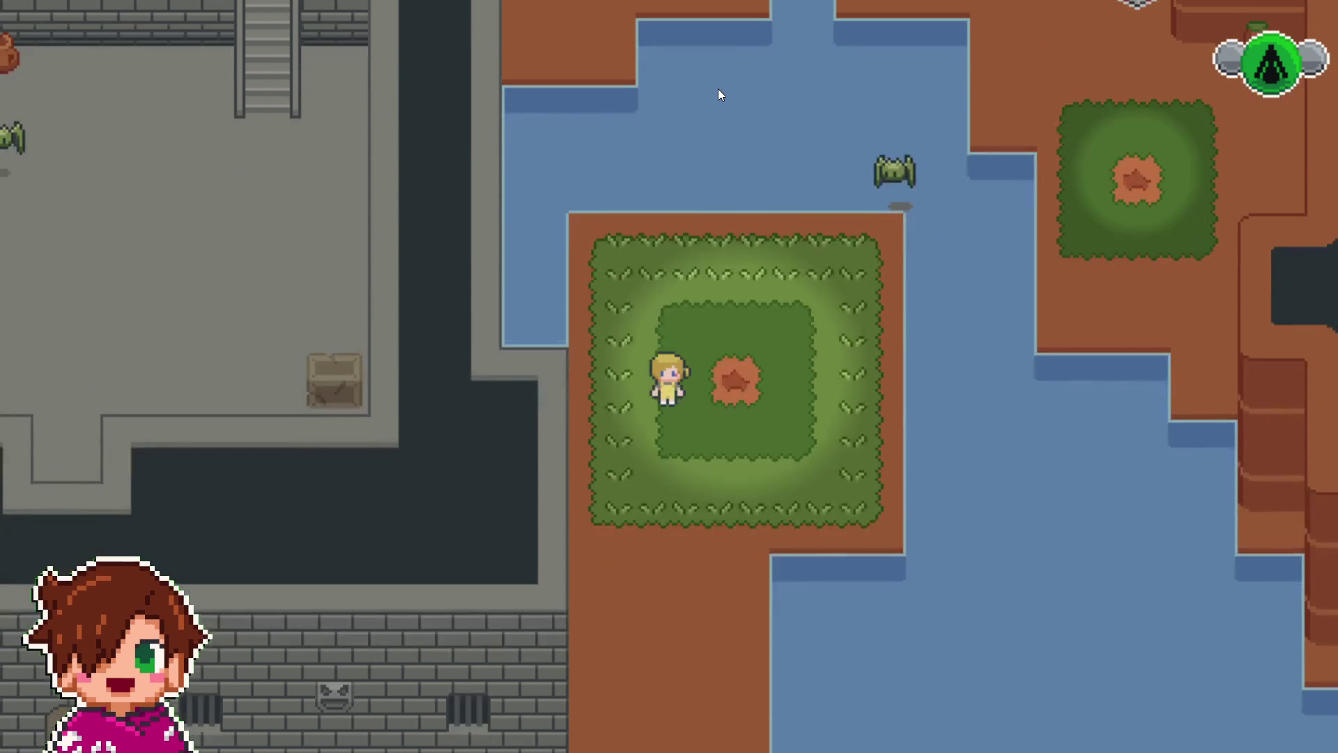
key("Down")
key("Down")
key("Down")
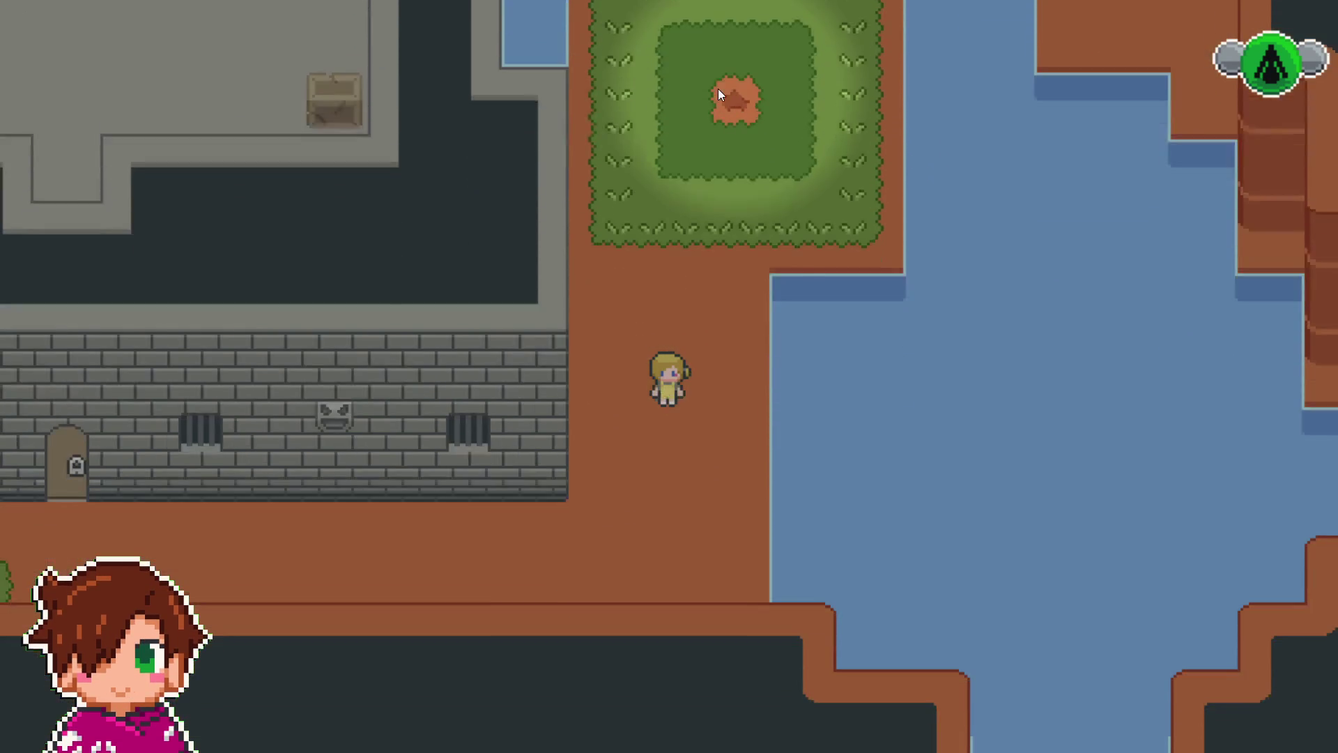
key("Down")
key("Down")
key("Down")
key("Left")
key("Left")
key("Left")
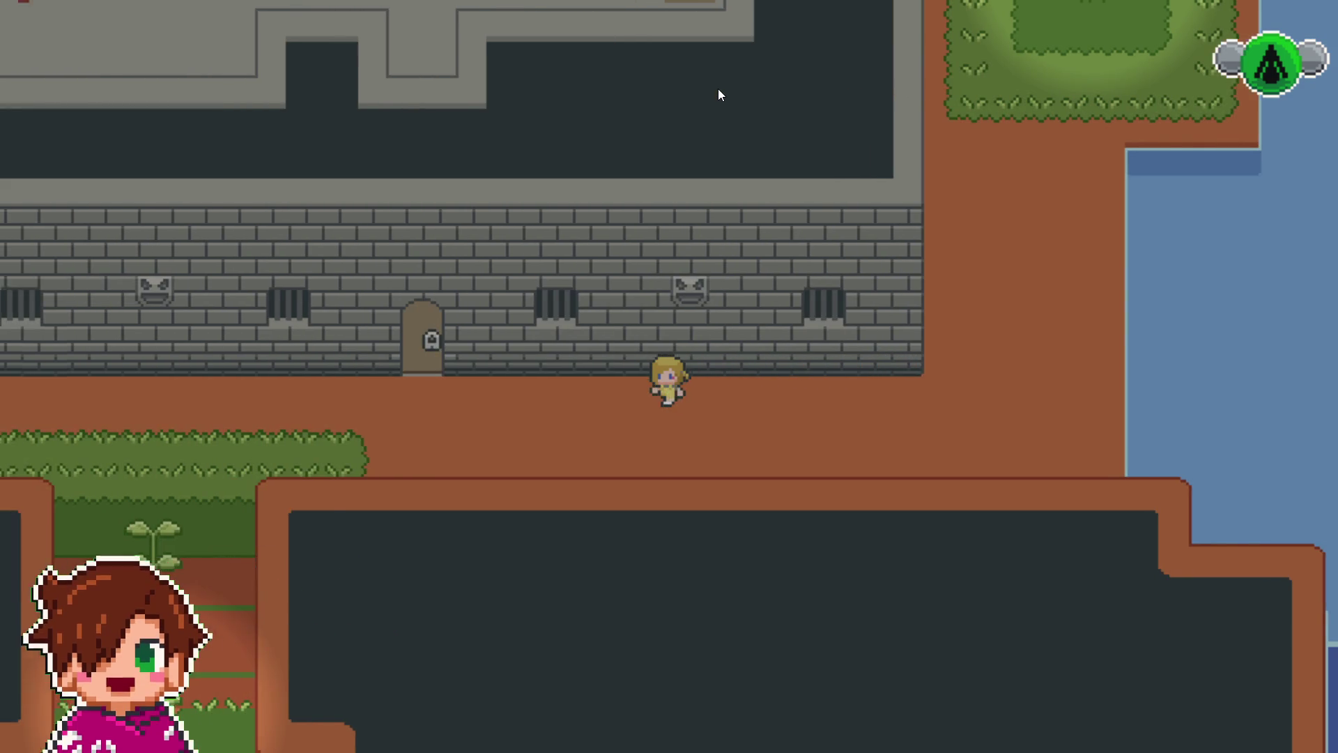
key("Left")
key("Left")
key("Left")
key("Left")
key("Left")
key("Left")
key("Up")
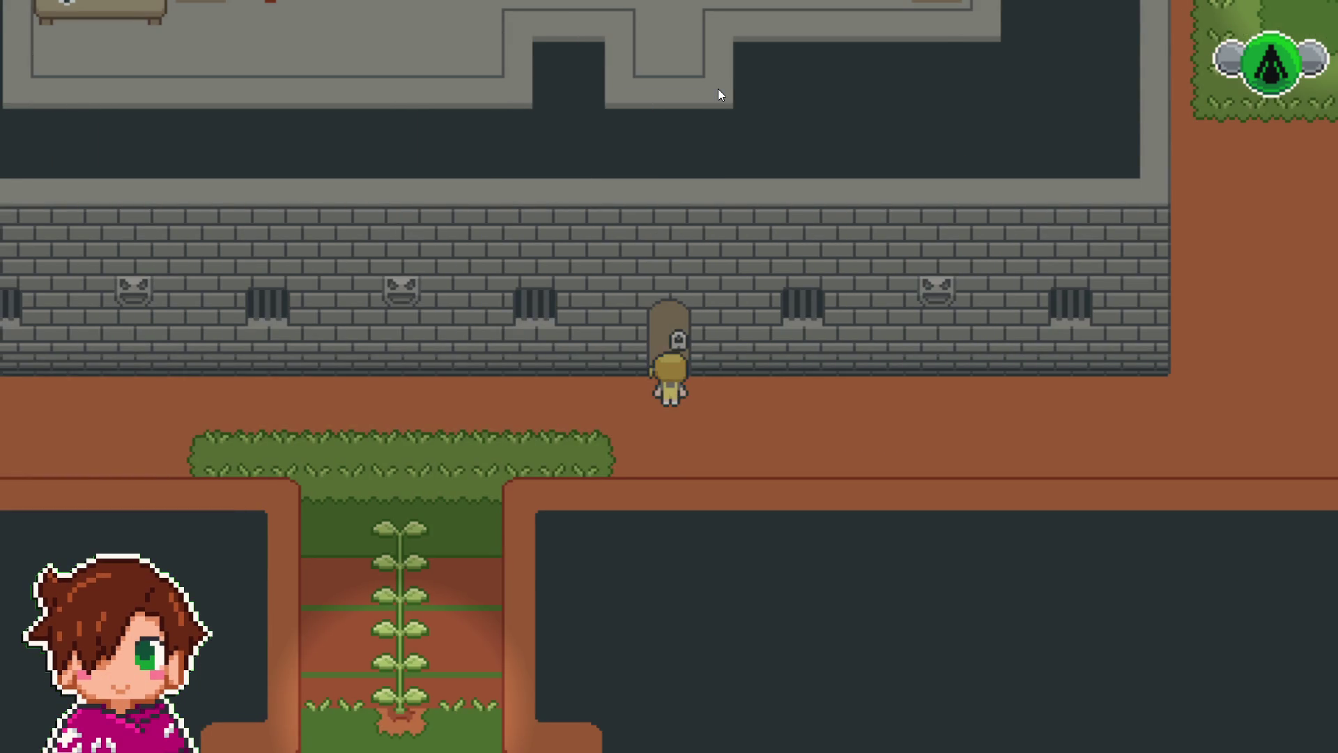
key("Return")
key("Return")
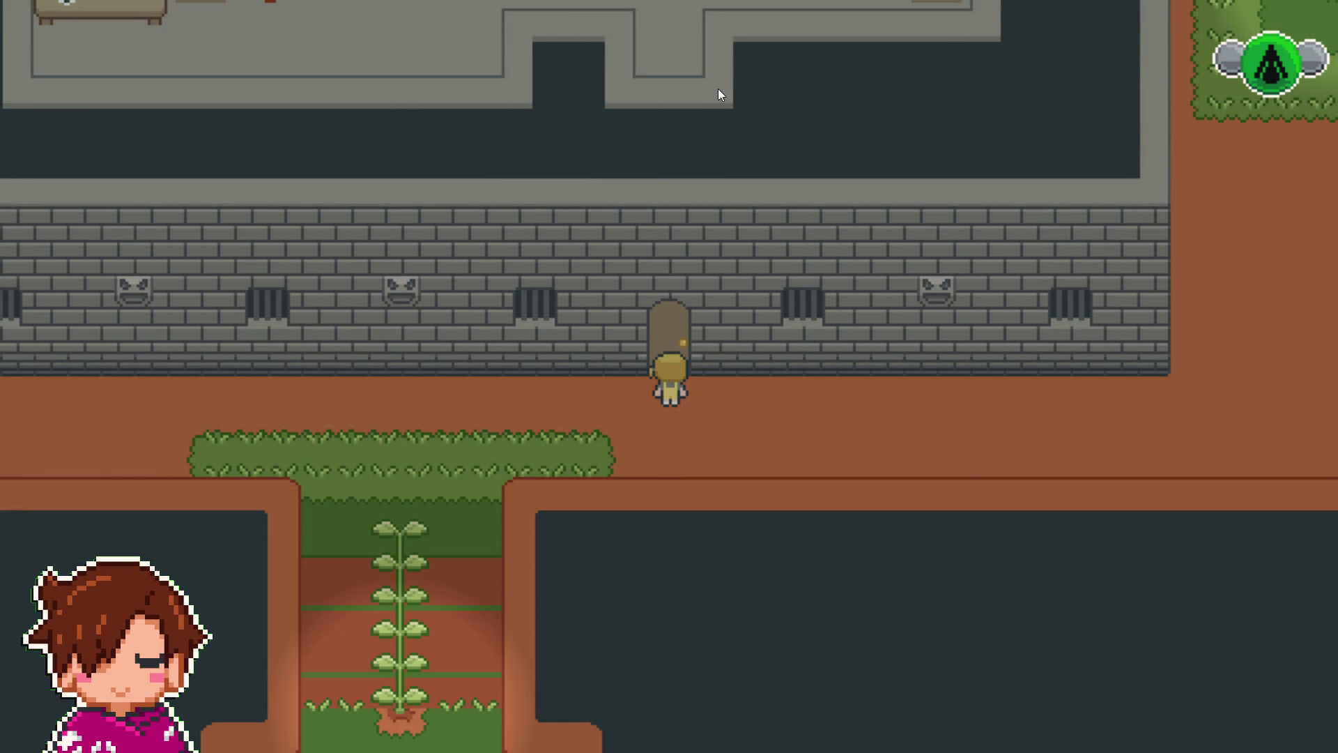
- Walk through the opened door, up the stairs and through the arched doorway
key("Up")
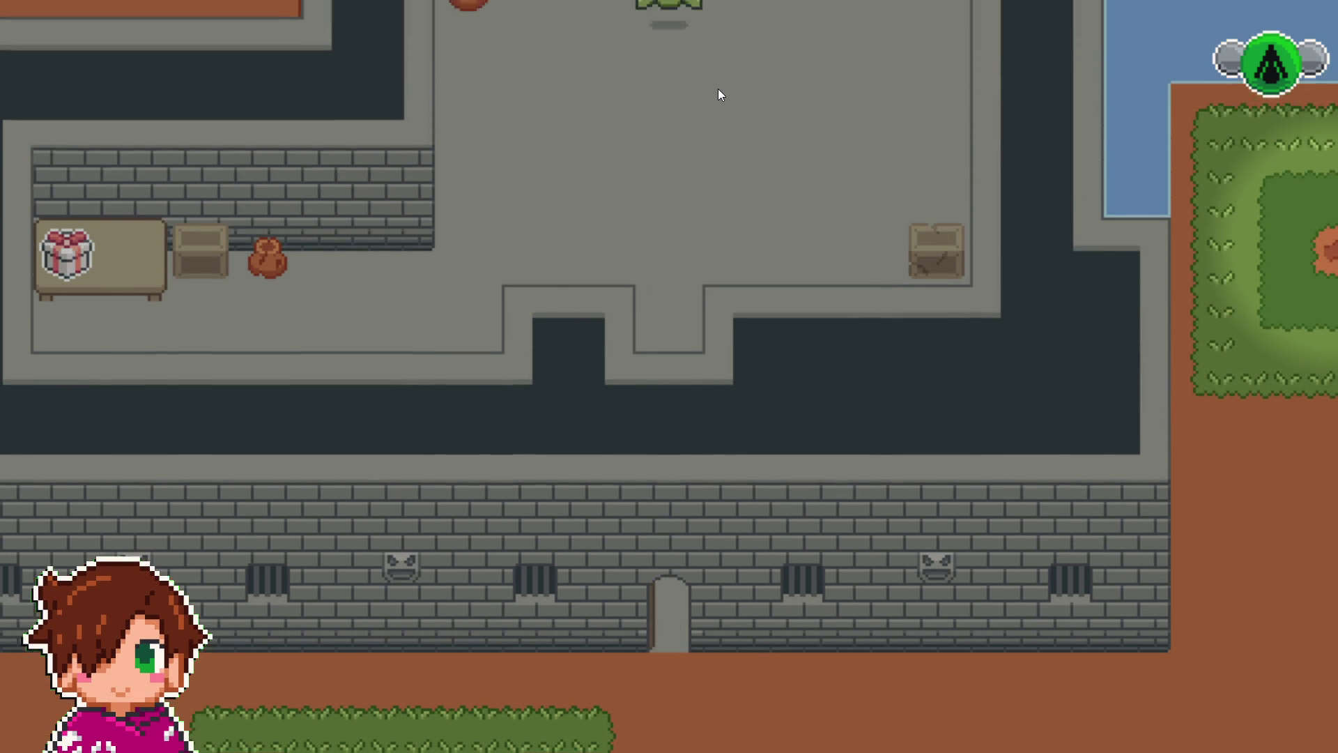
key("Up")
key("Right")
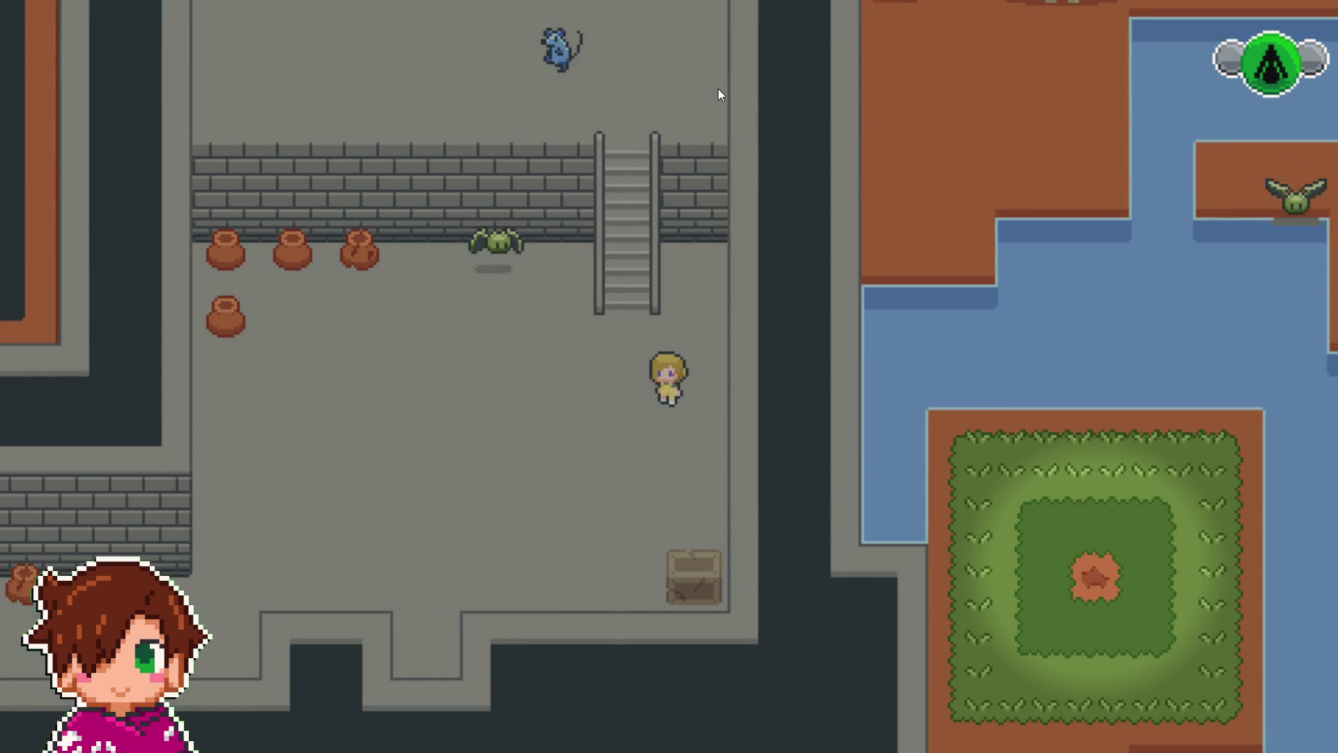
key("Left")
key("Up")
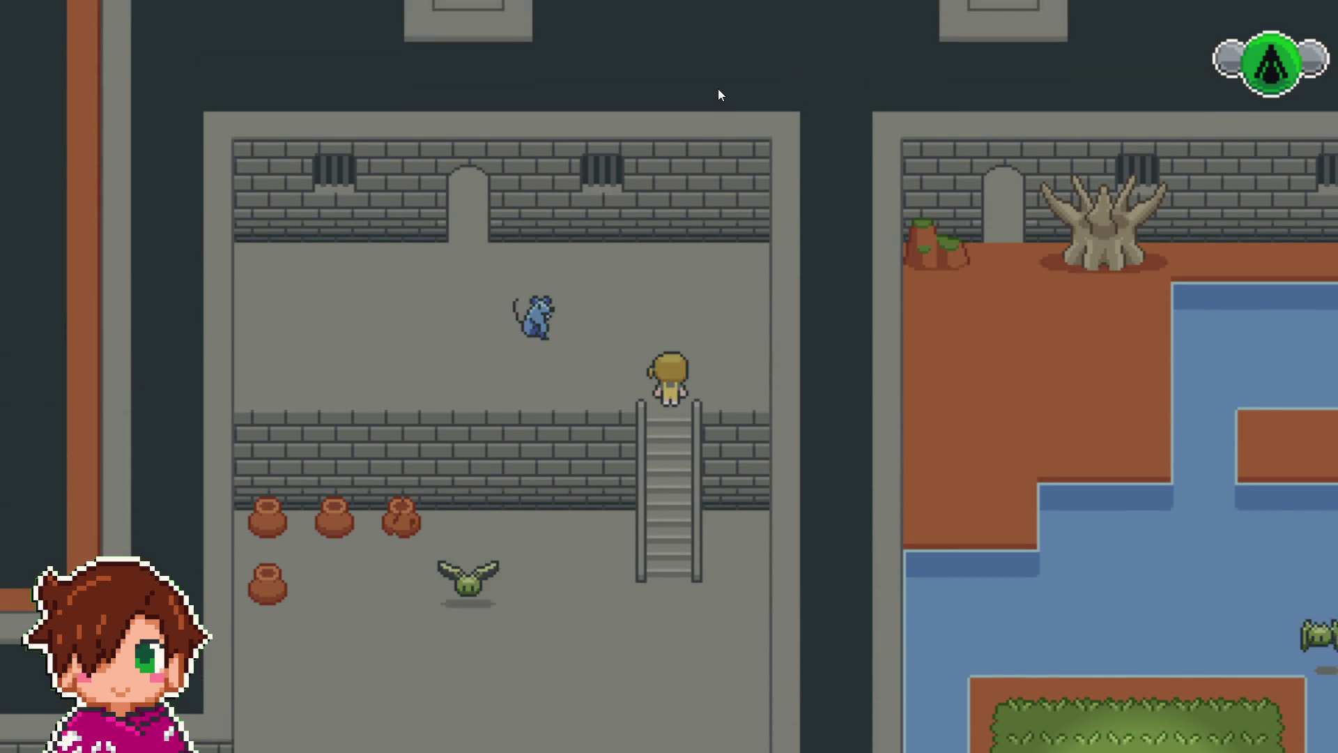
key("Up")
key("Left")
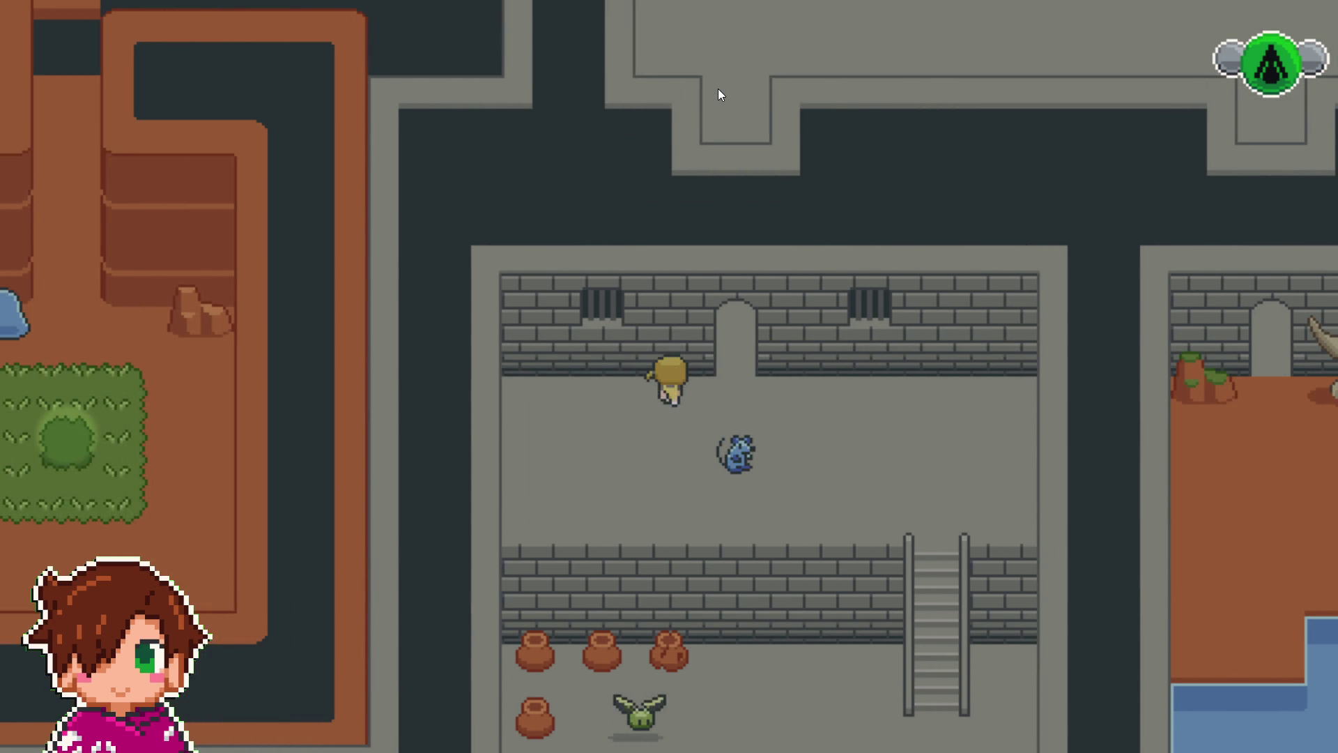
key("Up")
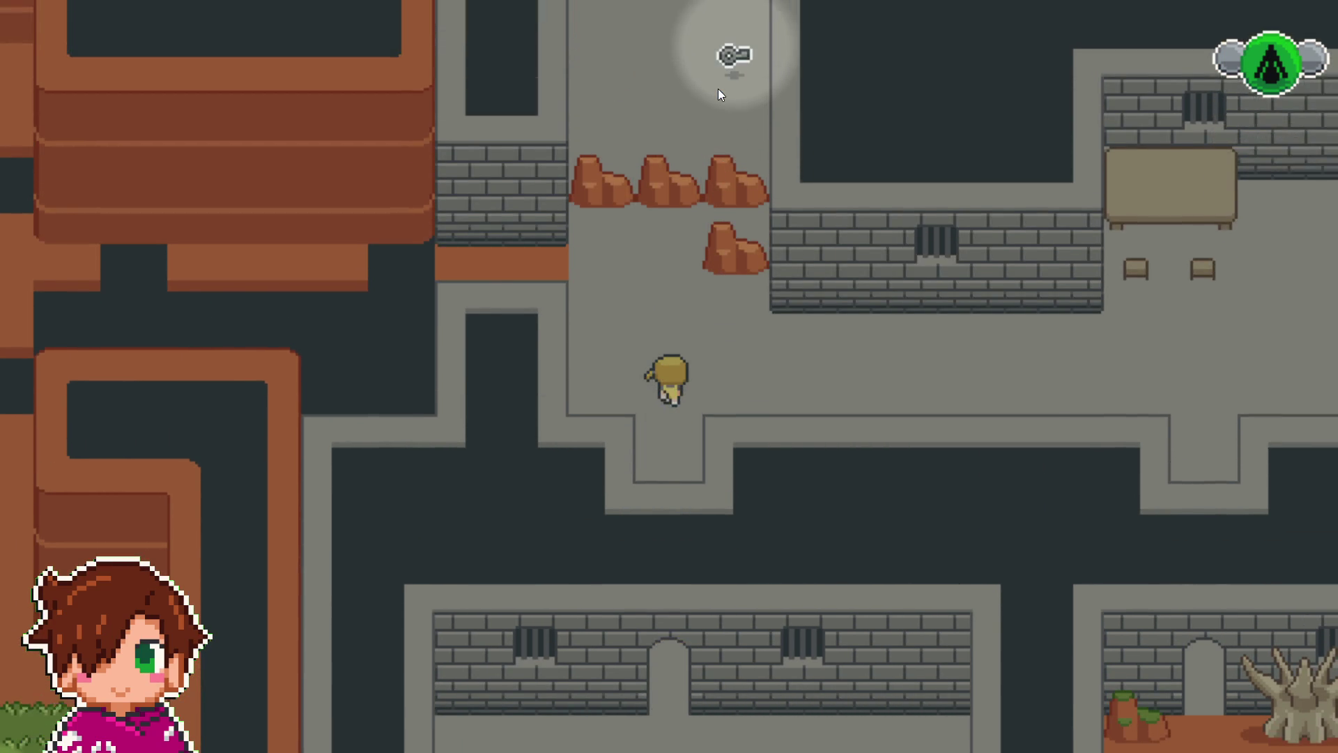
- Follow the orange walkway left and up into the bat, starting a battle
key("Left")
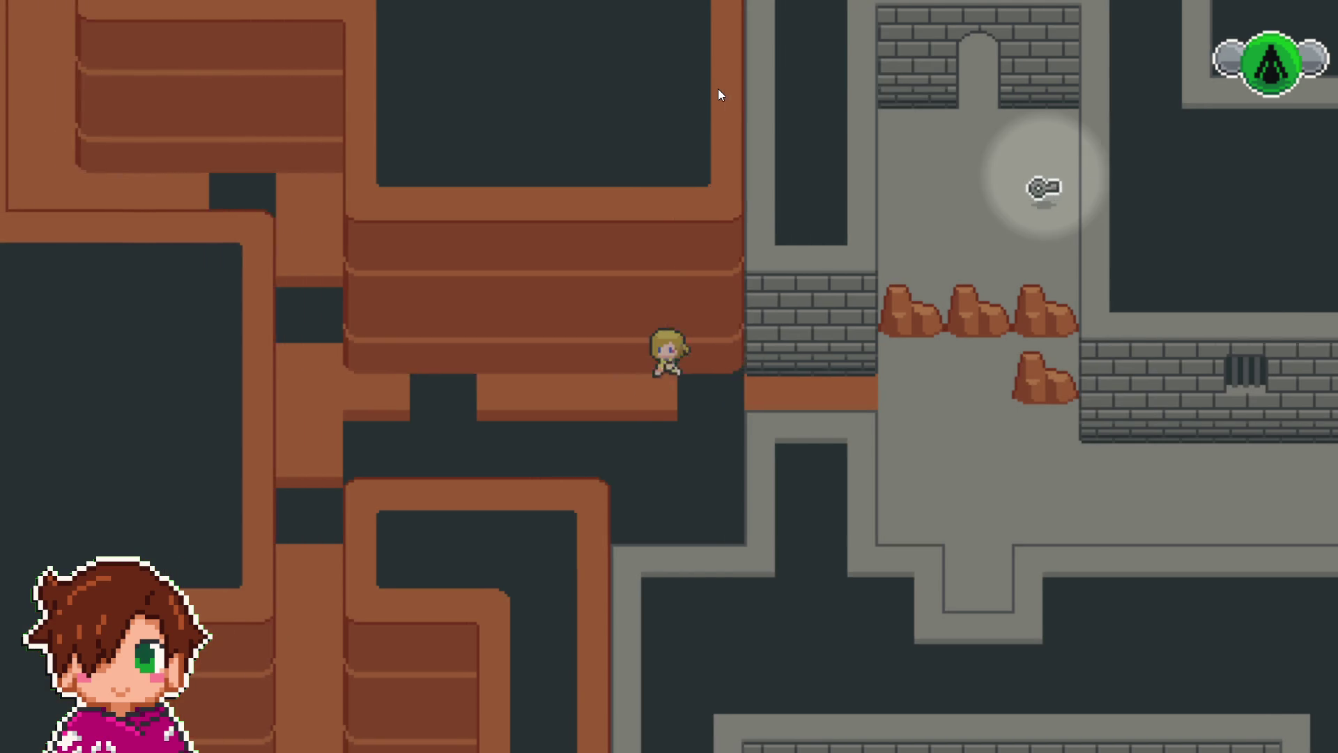
key("Left")
key("Up")
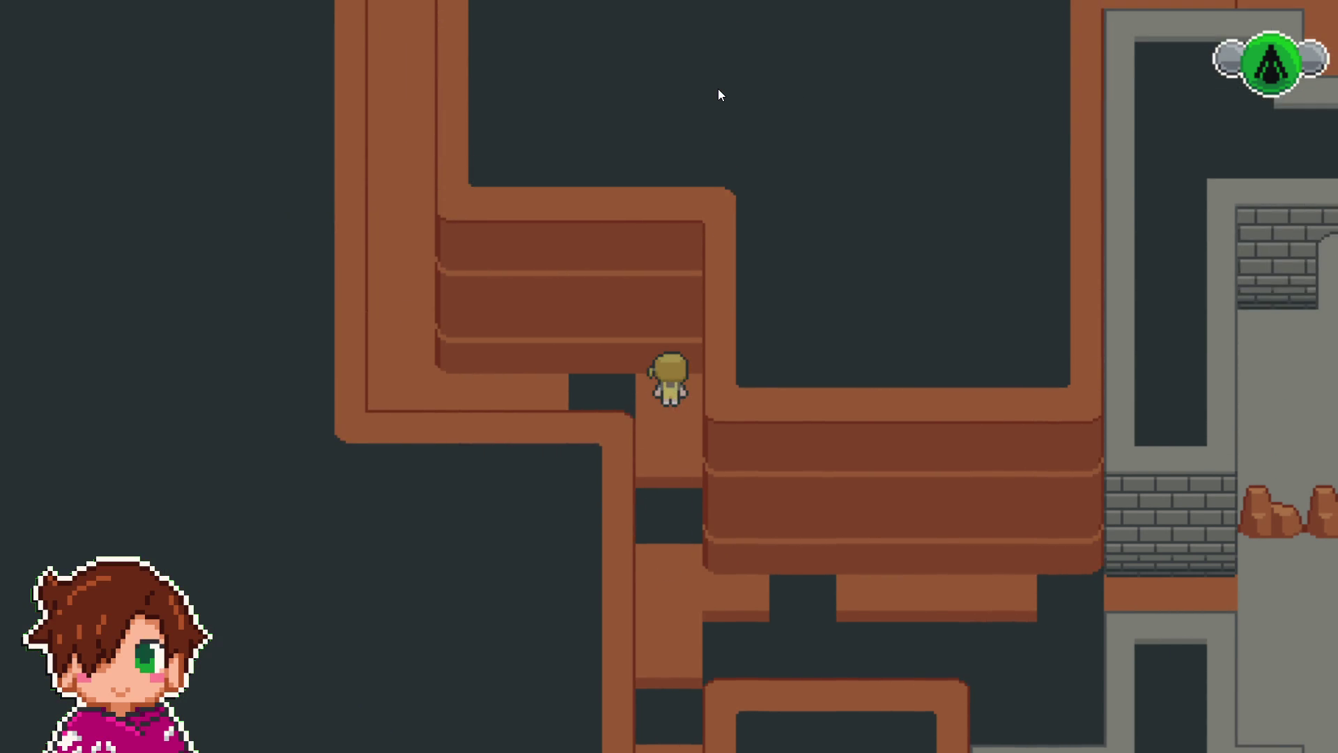
key("Down")
key("Down")
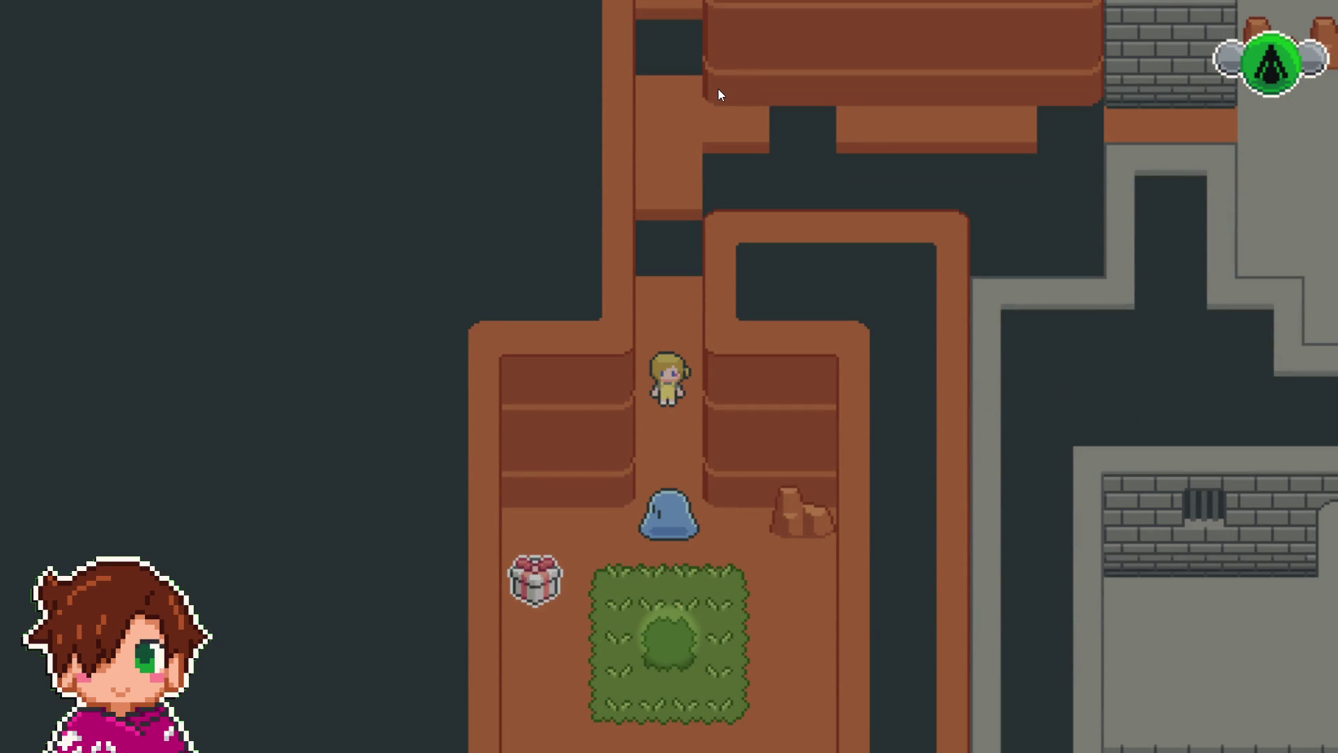
key("Up")
key("Left")
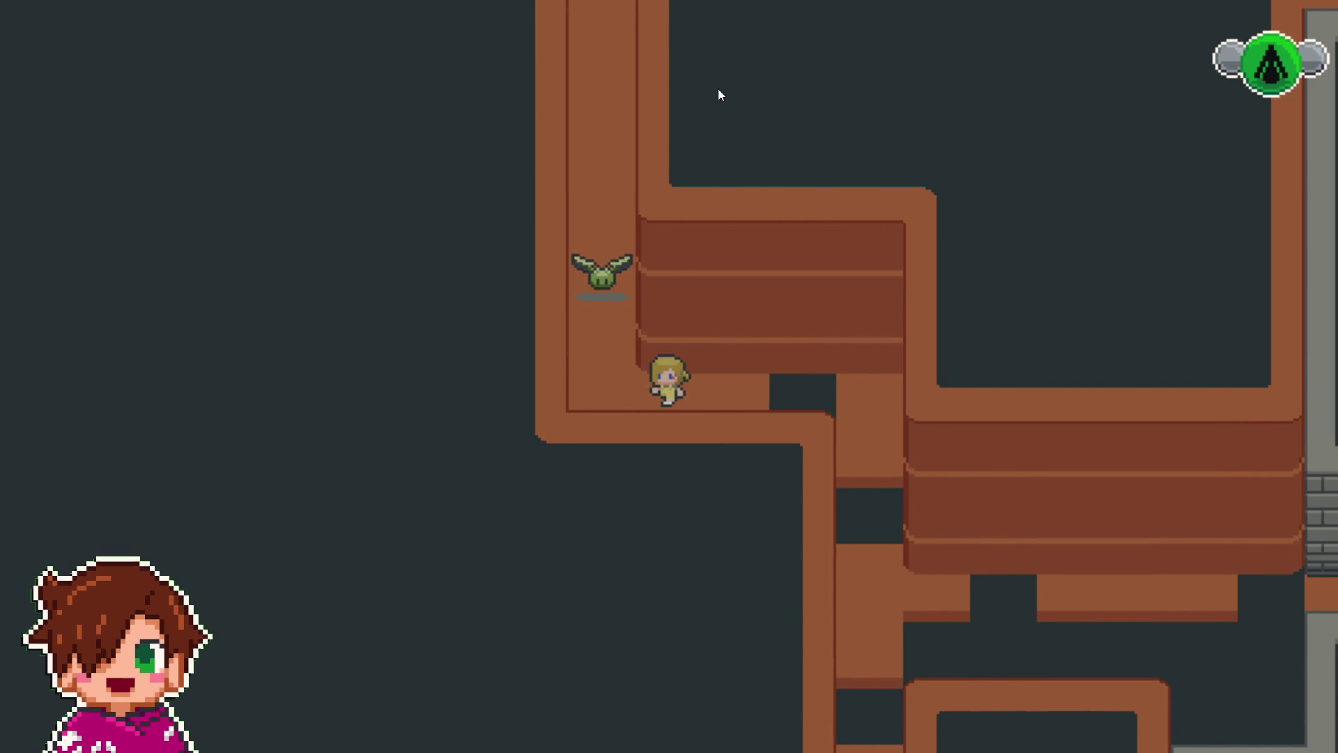
key("Left")
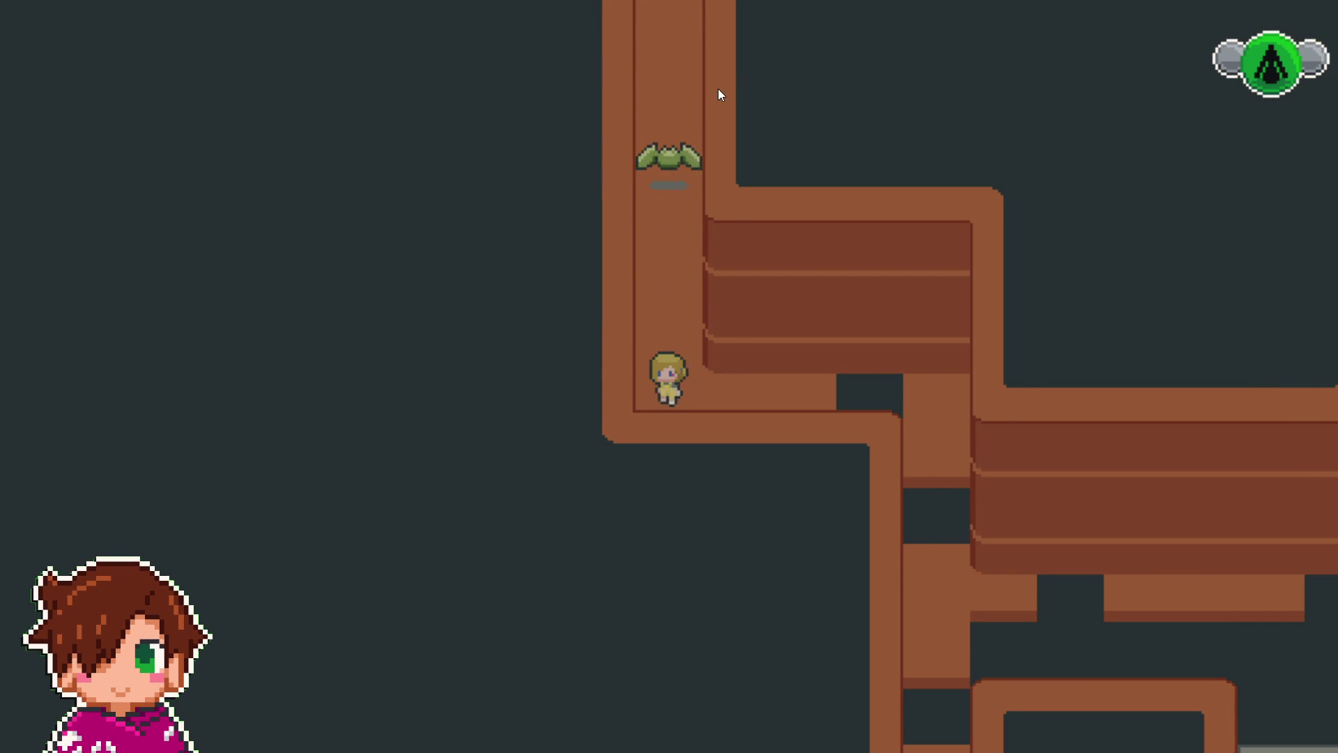
key("Up")
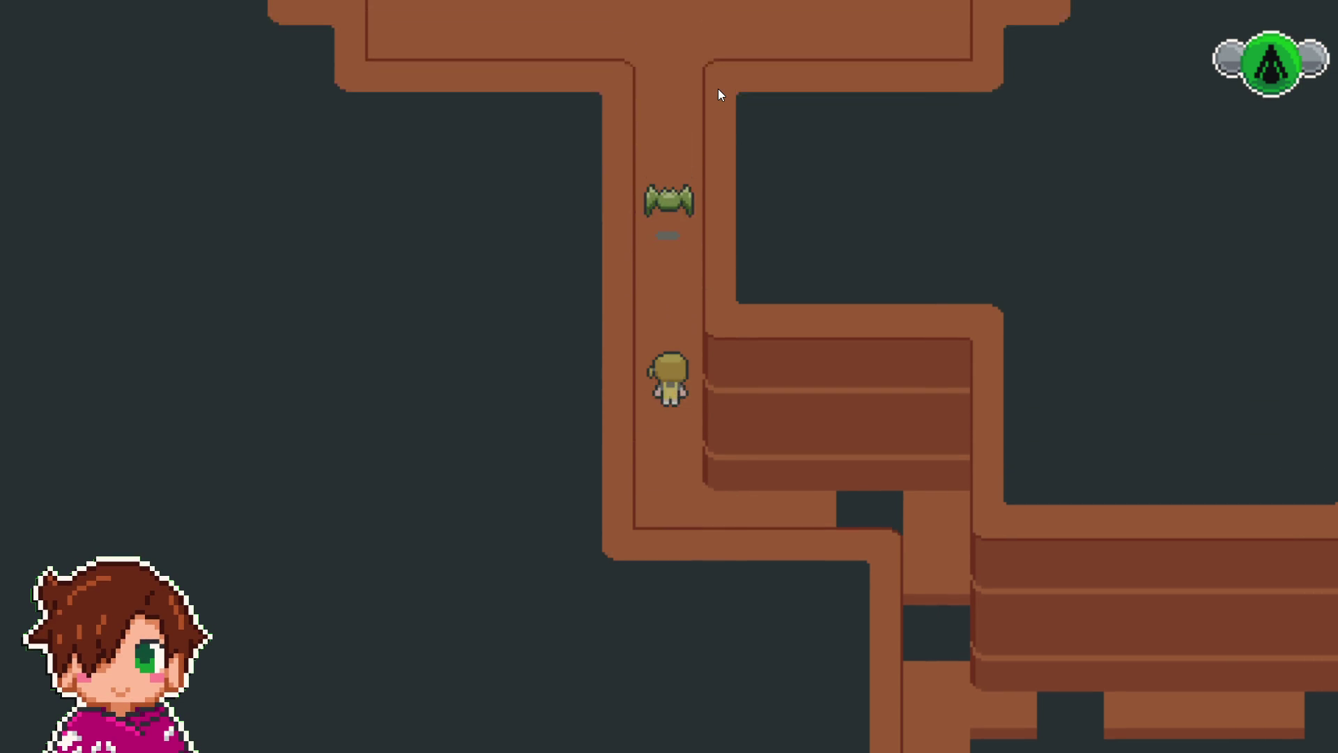
key("Up")
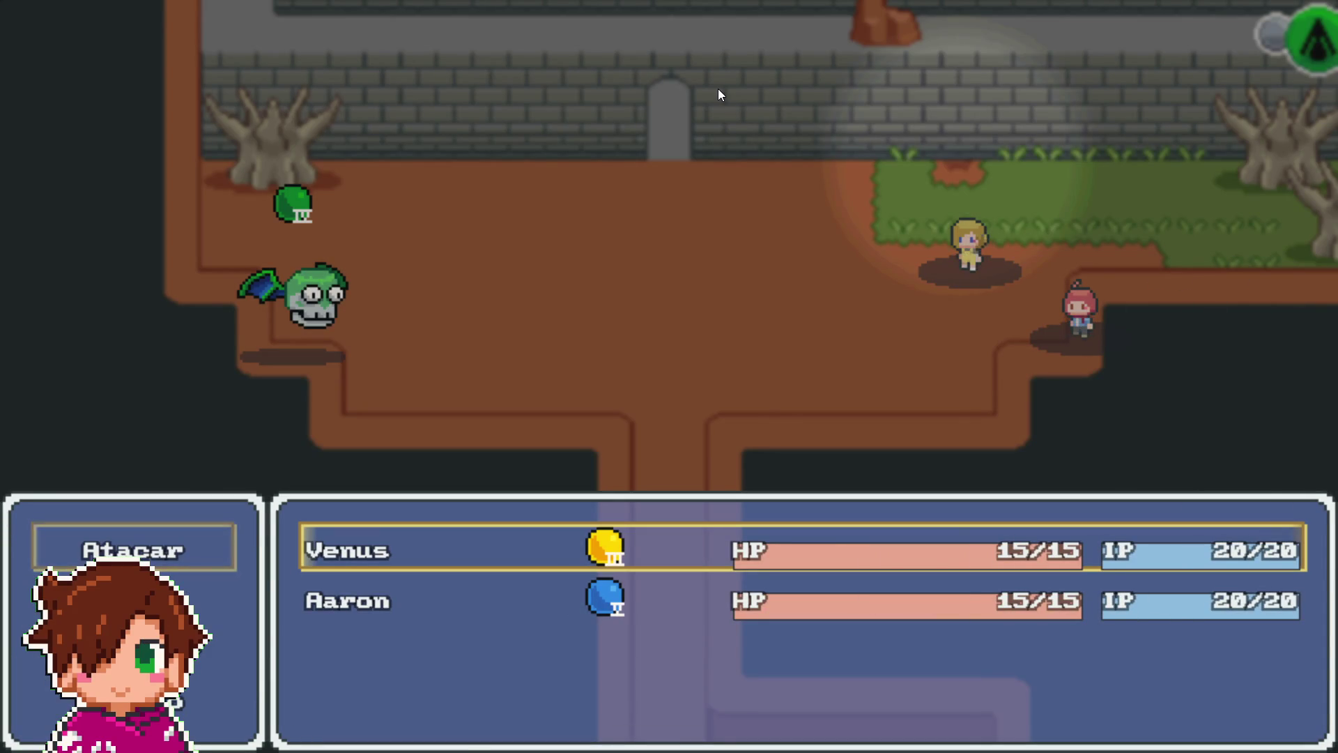
- In the first battle round, have Venus use Toque Aureo against the Chinacate bat
key("Return")
key("Escape")
key("Down")
key("Return")
key("Return")
key("Return")
key("Down")
key("Return")
key("Return")
key("Return")
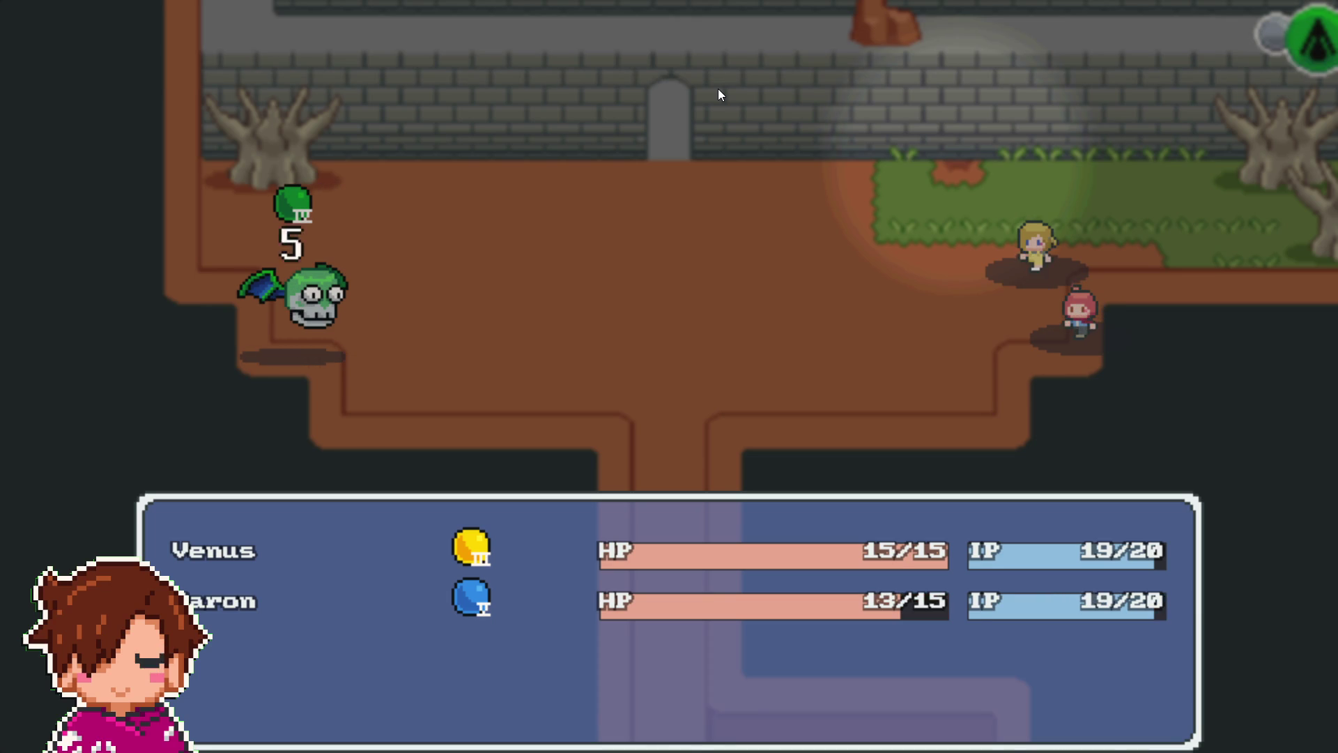
- Next round, give Venus Toque Aureo and Aaron a skill, then dismiss the victory message
key("Down")
key("Return")
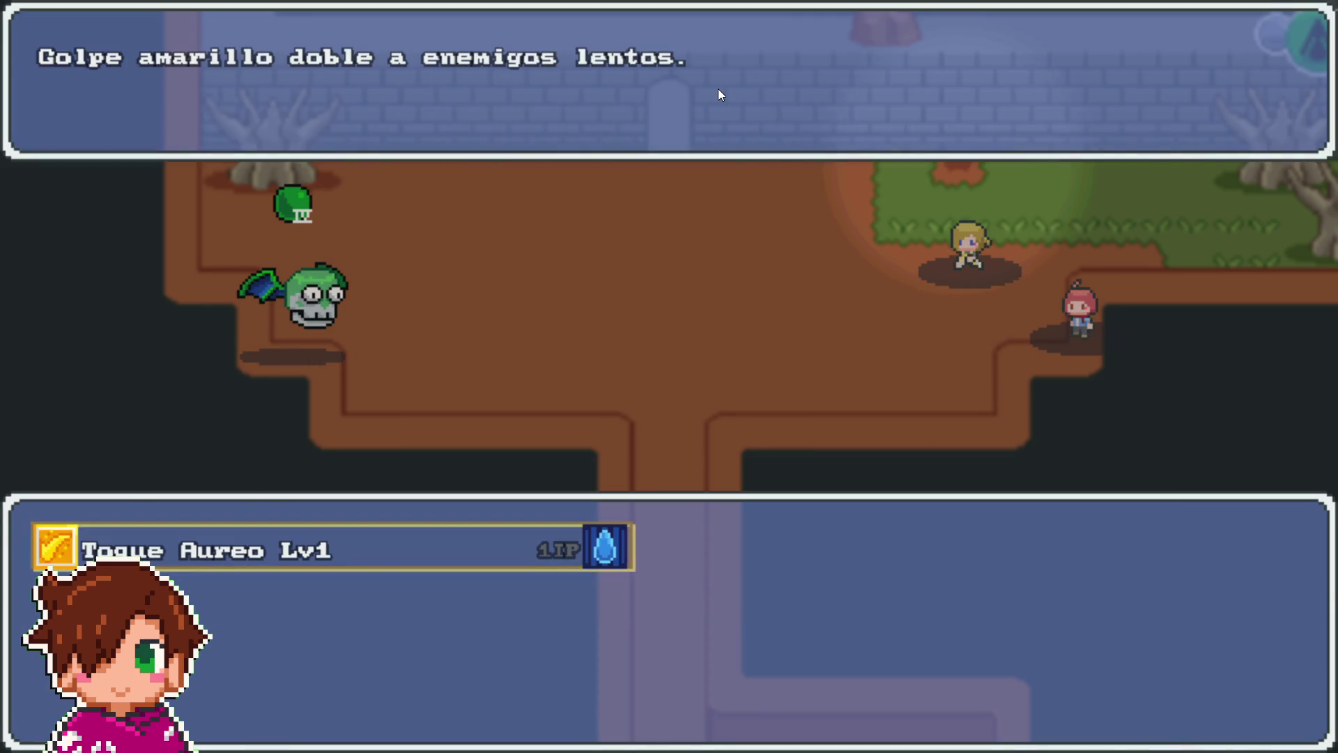
key("Return")
key("Return")
key("Return")
key("Return")
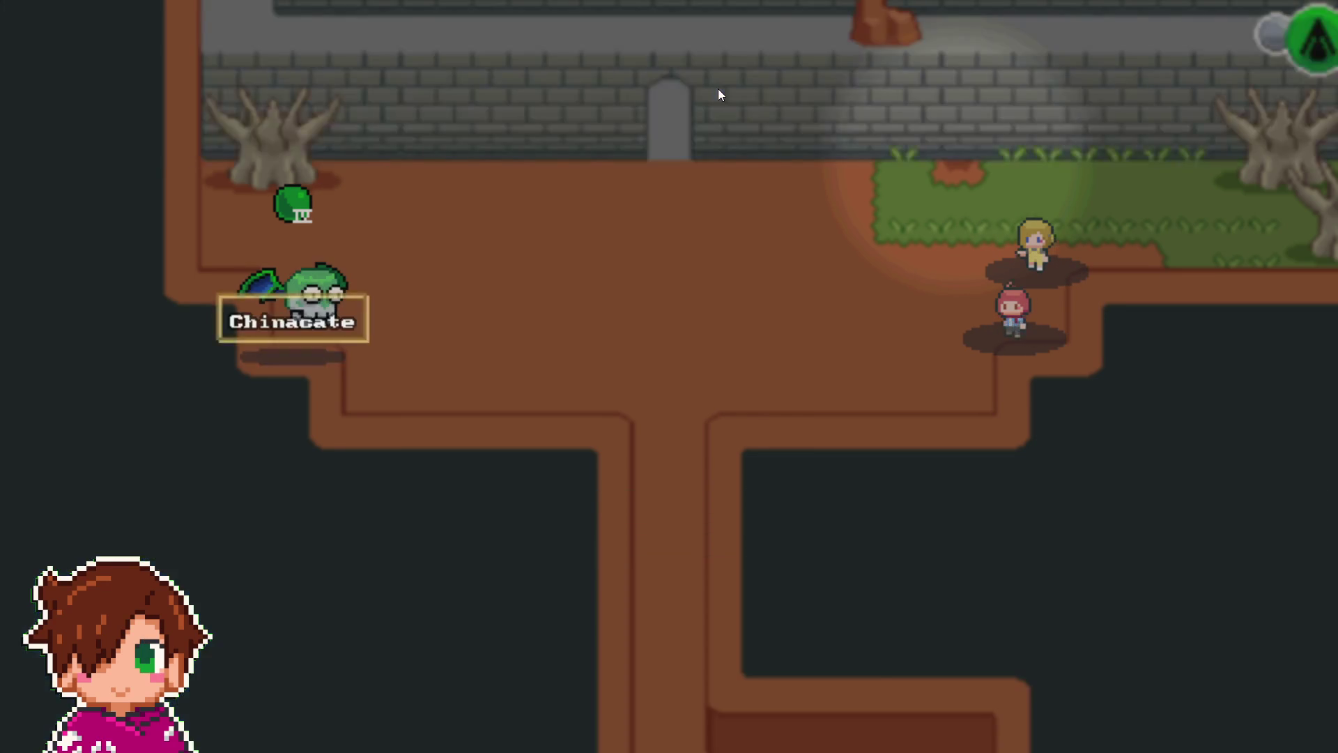
key("Return")
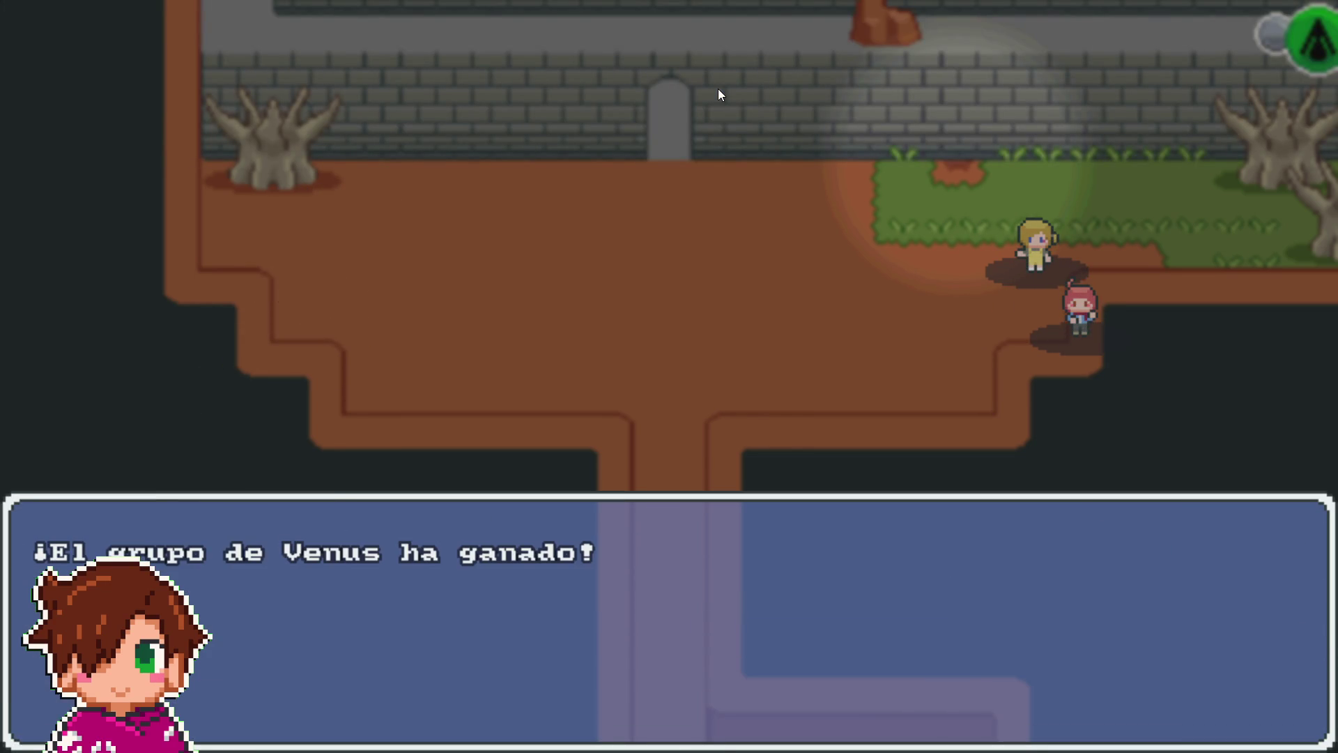
key("Return")
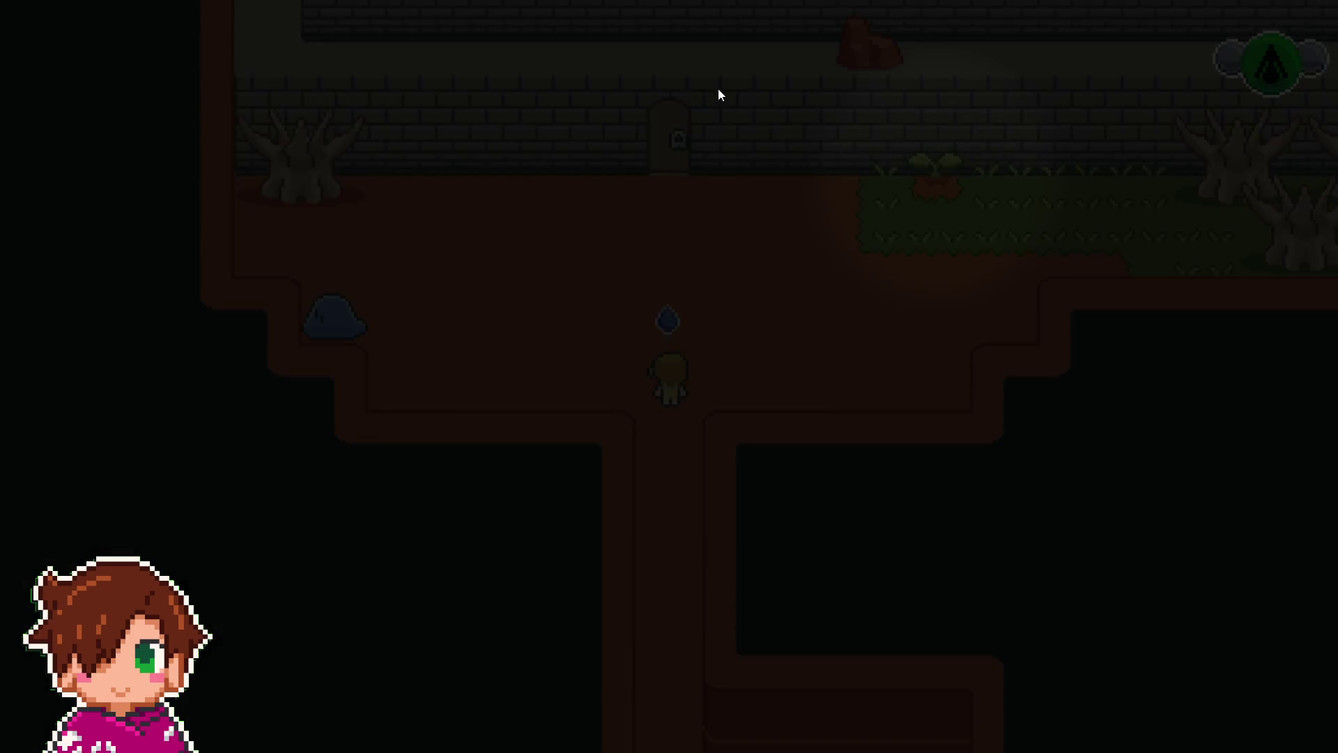
- Walk around the courtyard to the sprout, grow it, and climb the beanstalk
key("Right")
key("Left")
key("Up")
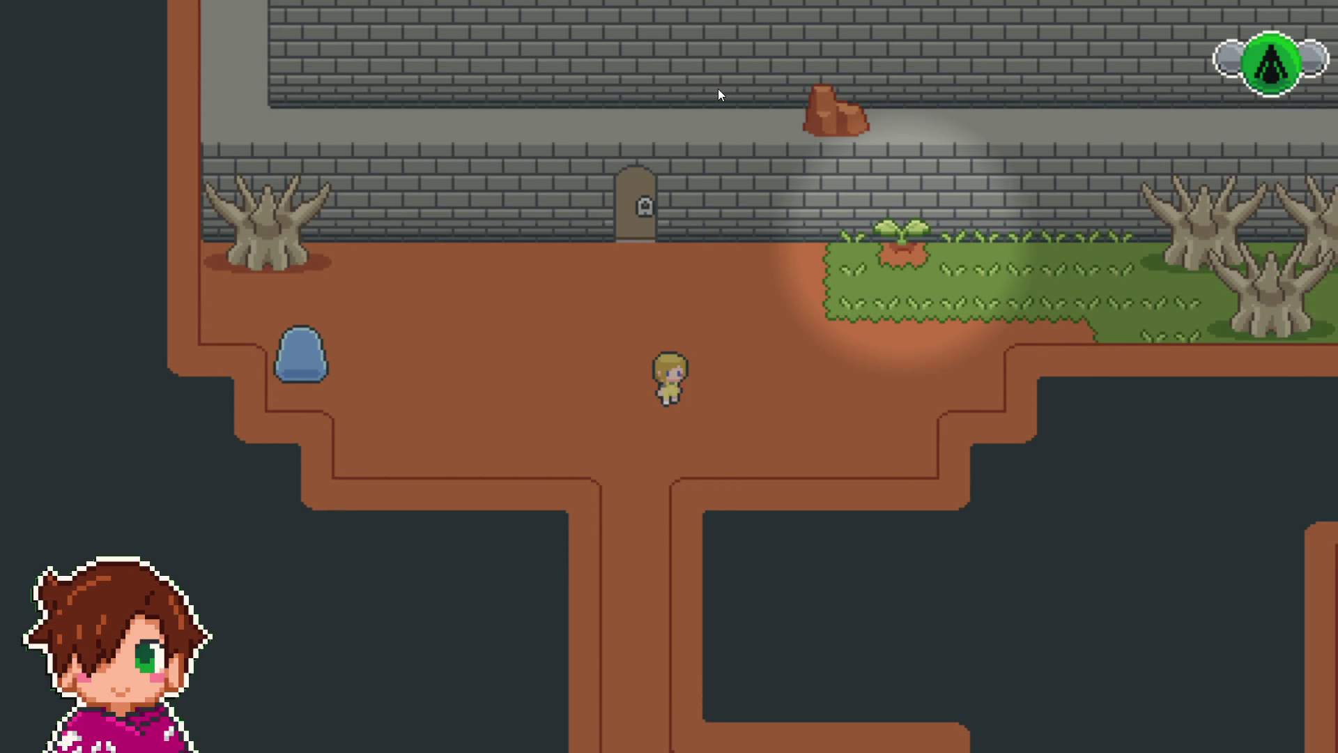
key("Right")
key("Right")
key("Up")
key("Right")
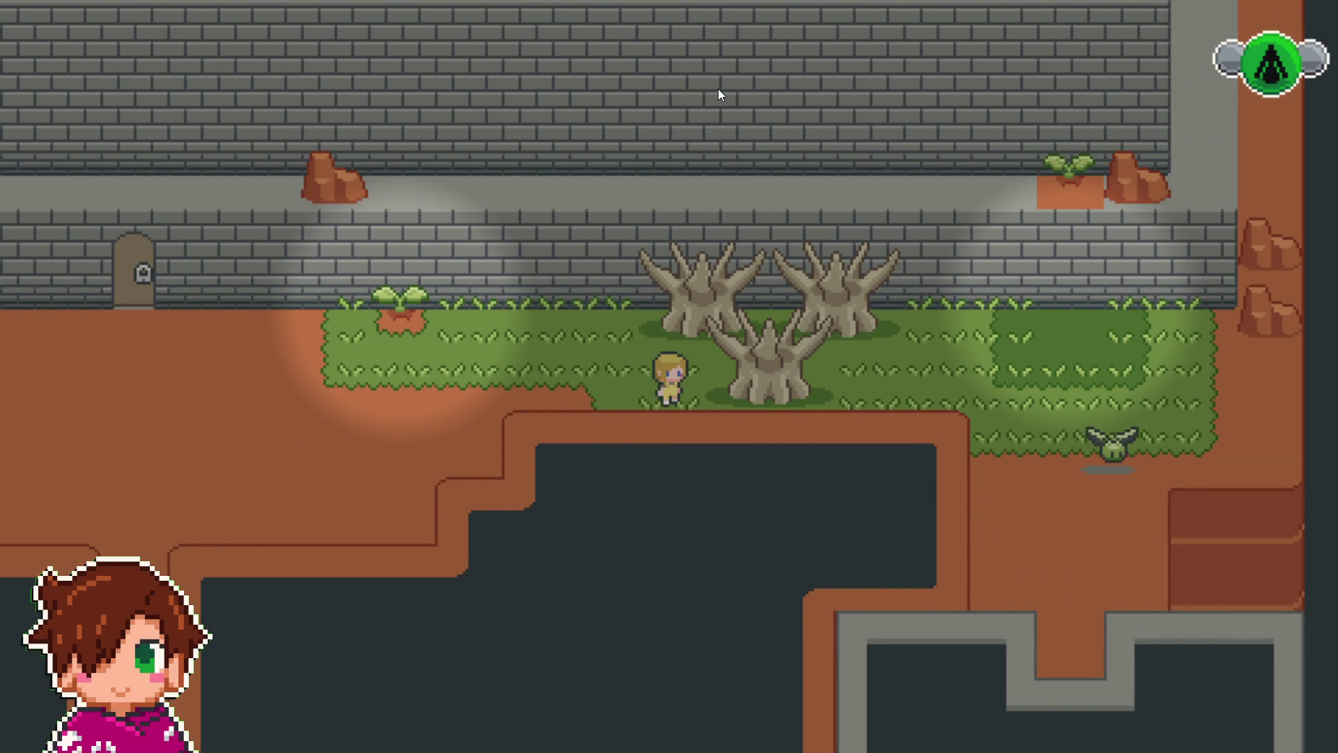
key("Left")
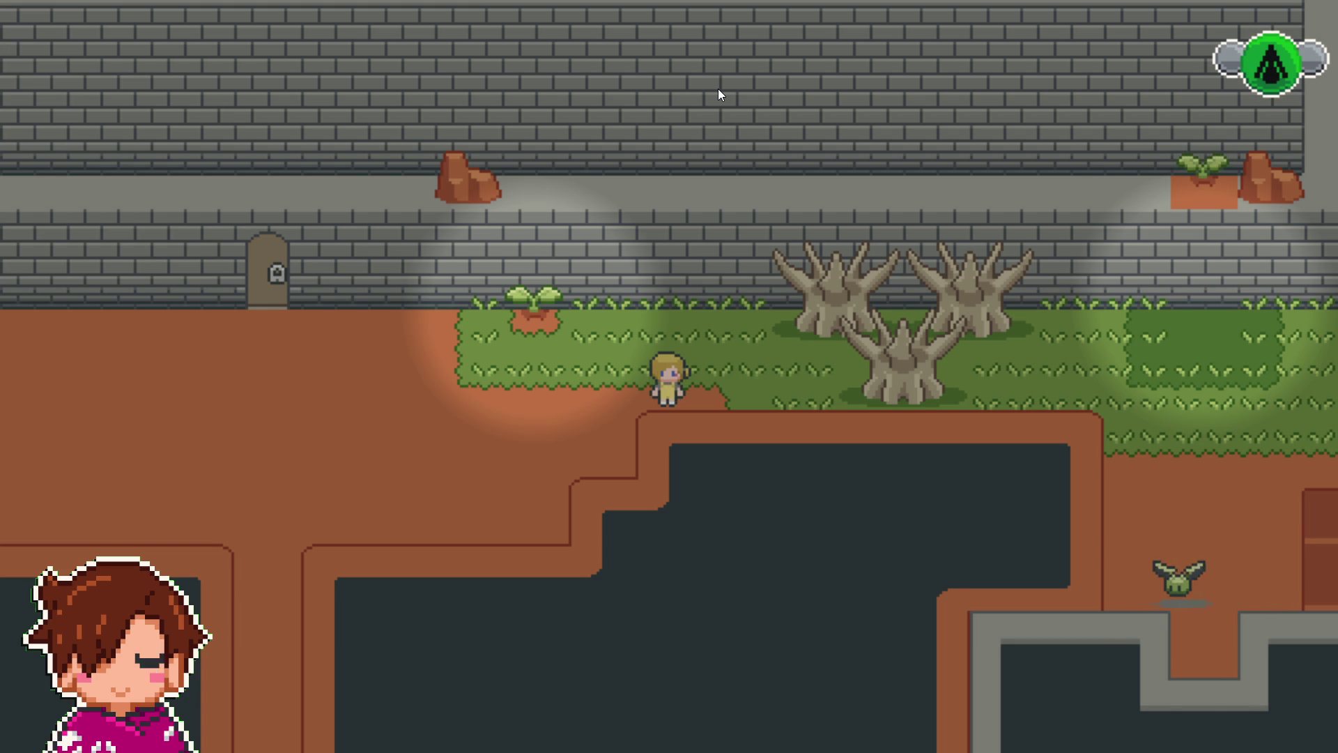
key("Right")
key("Left")
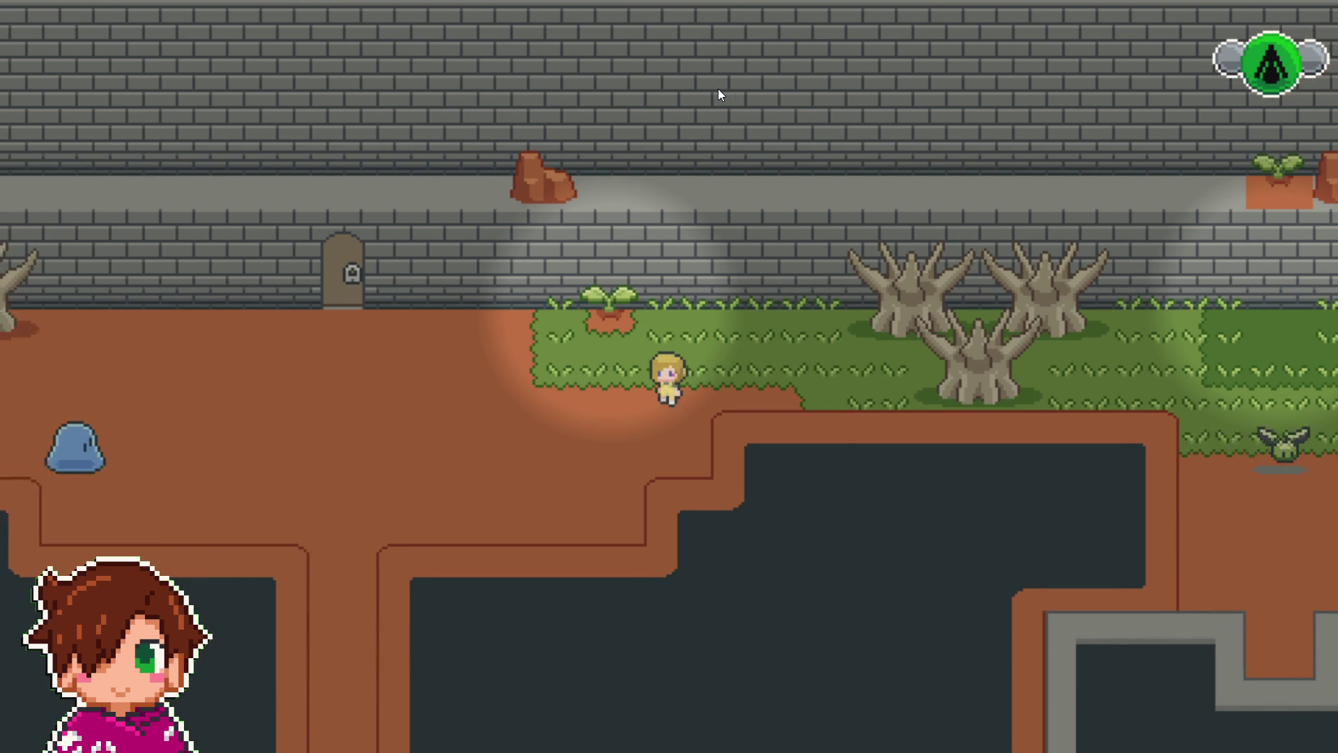
key("Left")
key("space")
key("Up")
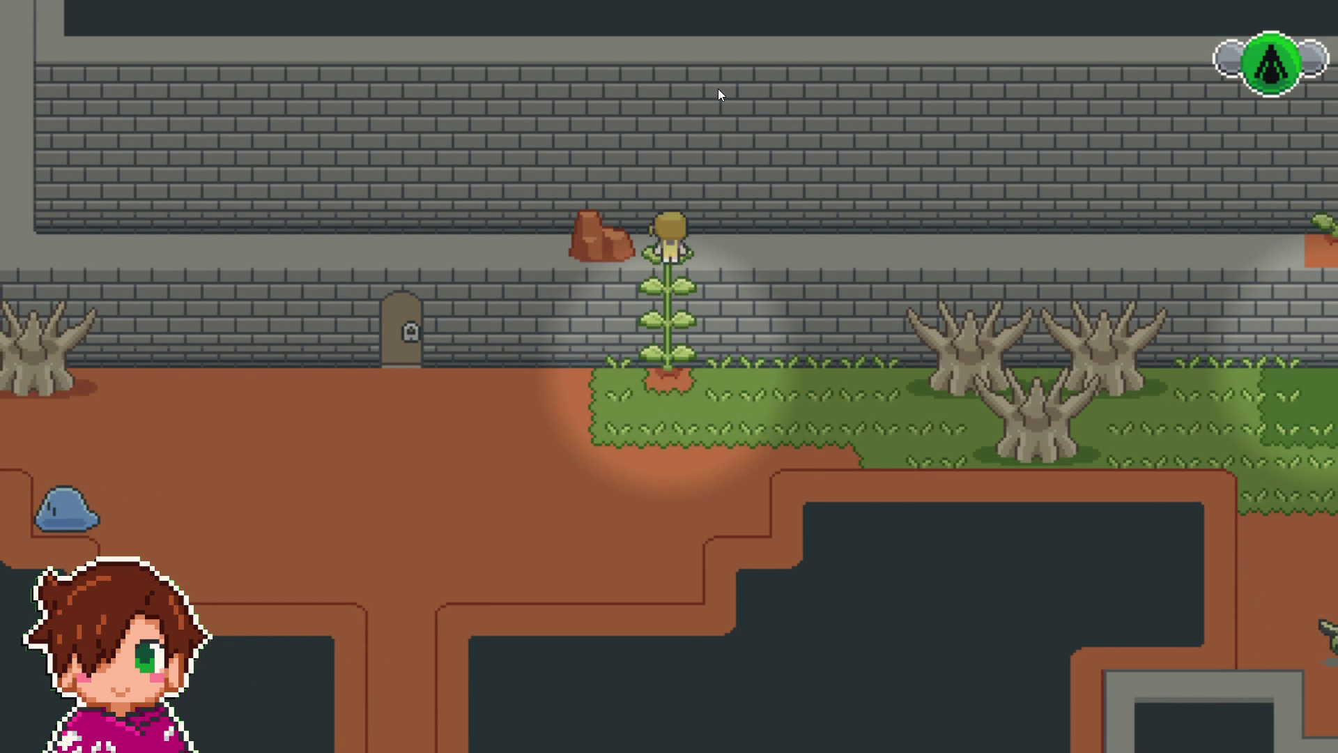
- Cross the upper ledge, descend into the stone room, and pick up the key
key("Right")
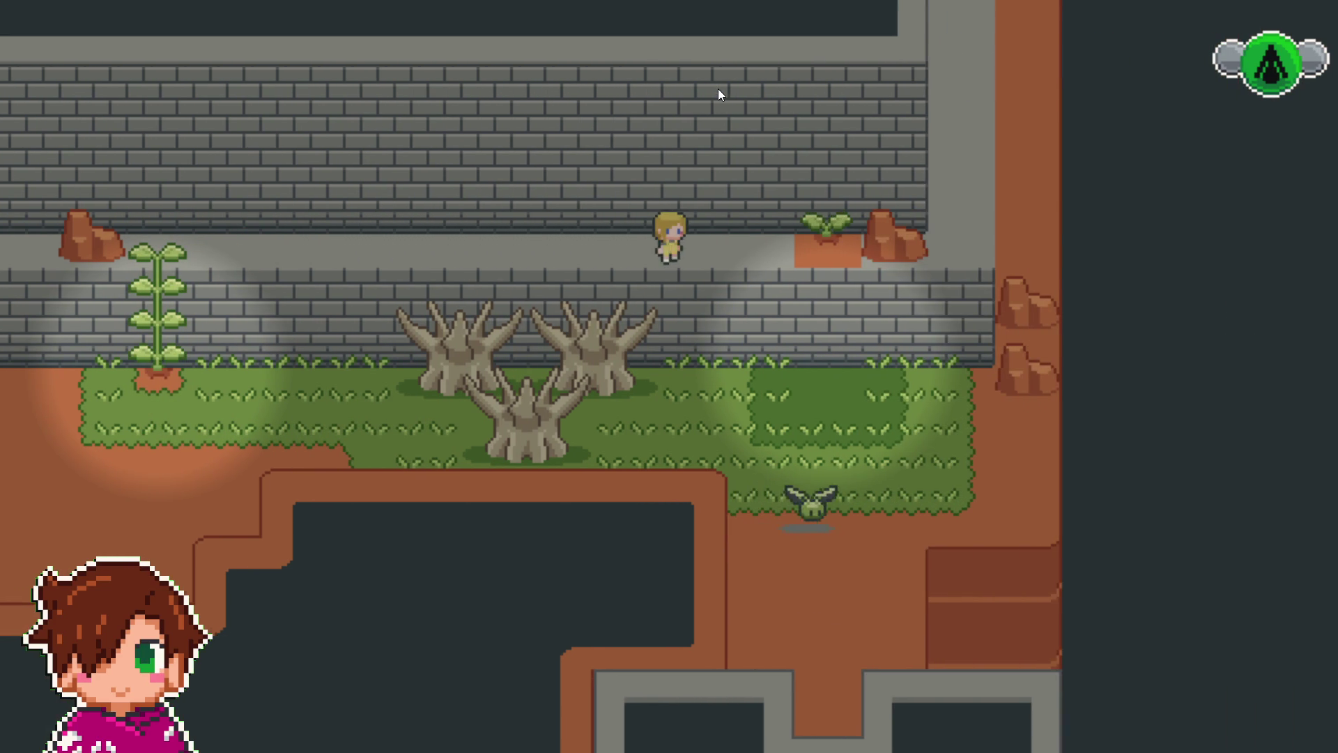
key("Right")
key("Right")
key("Down")
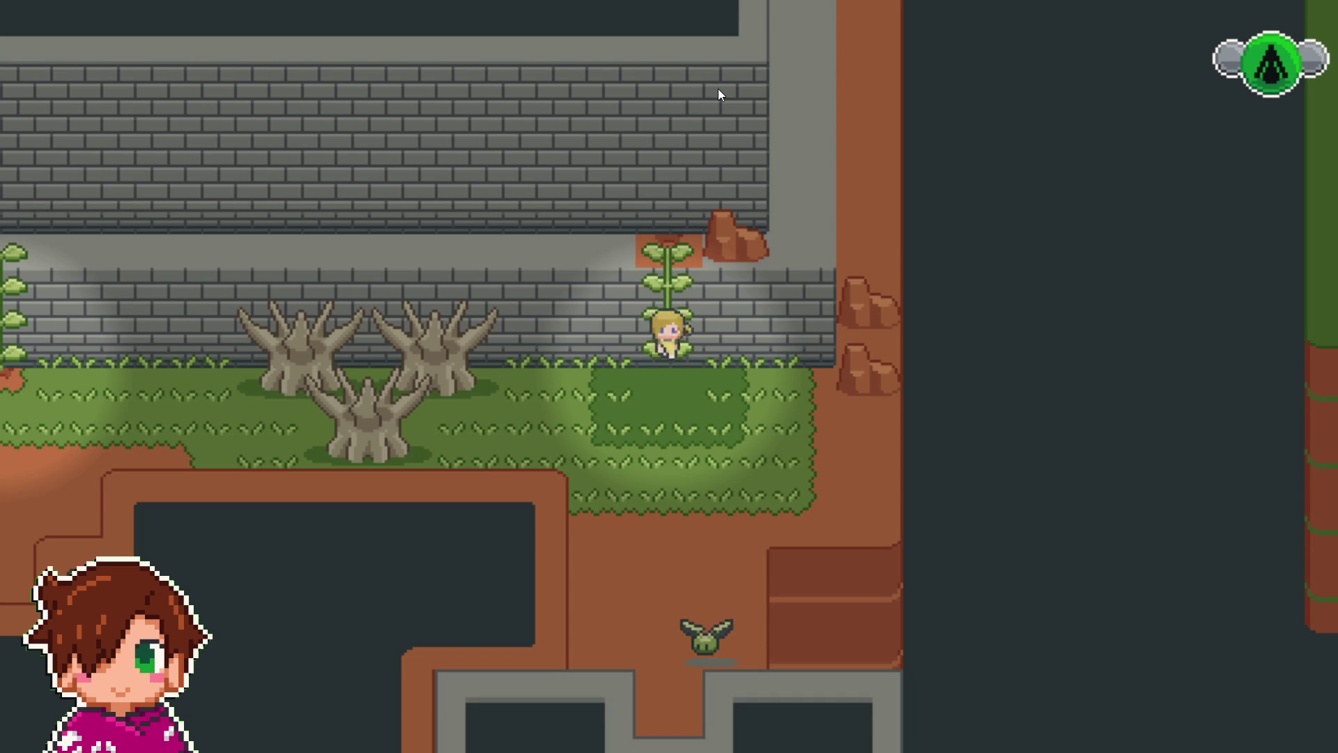
key("Down")
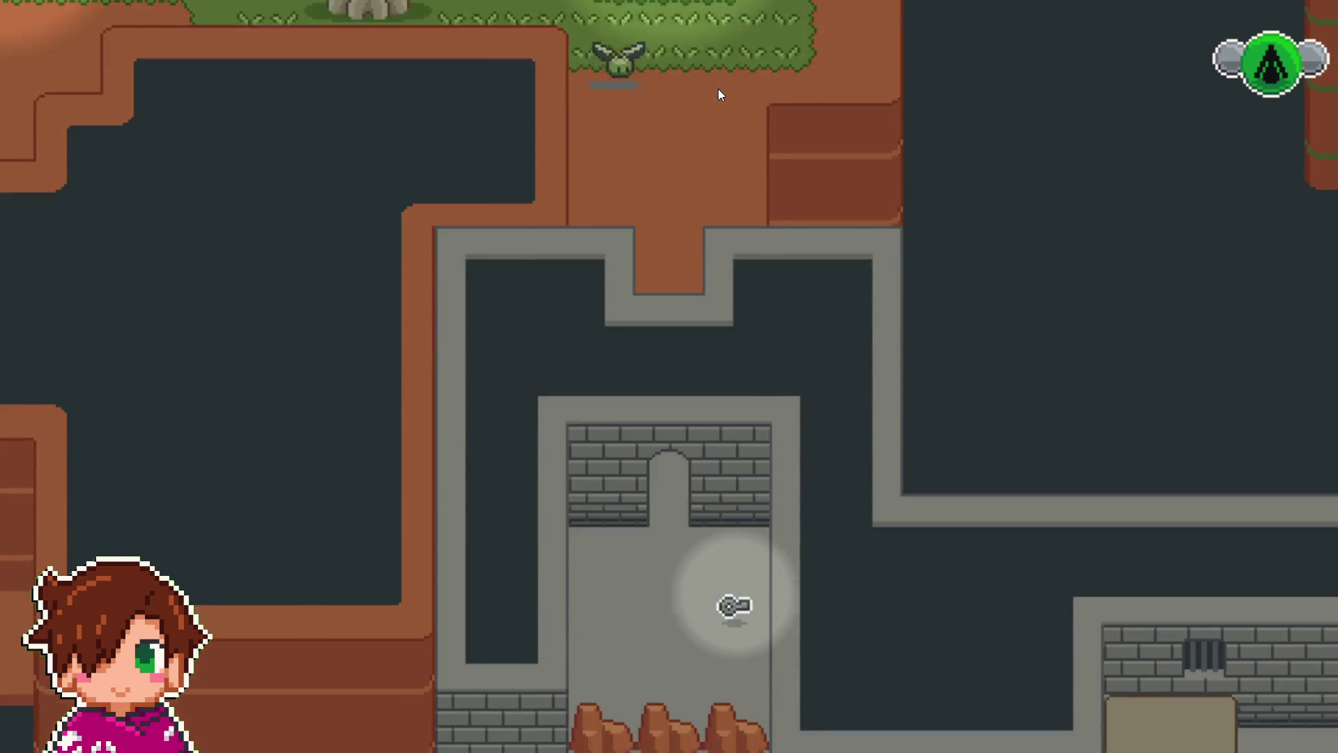
key("Down")
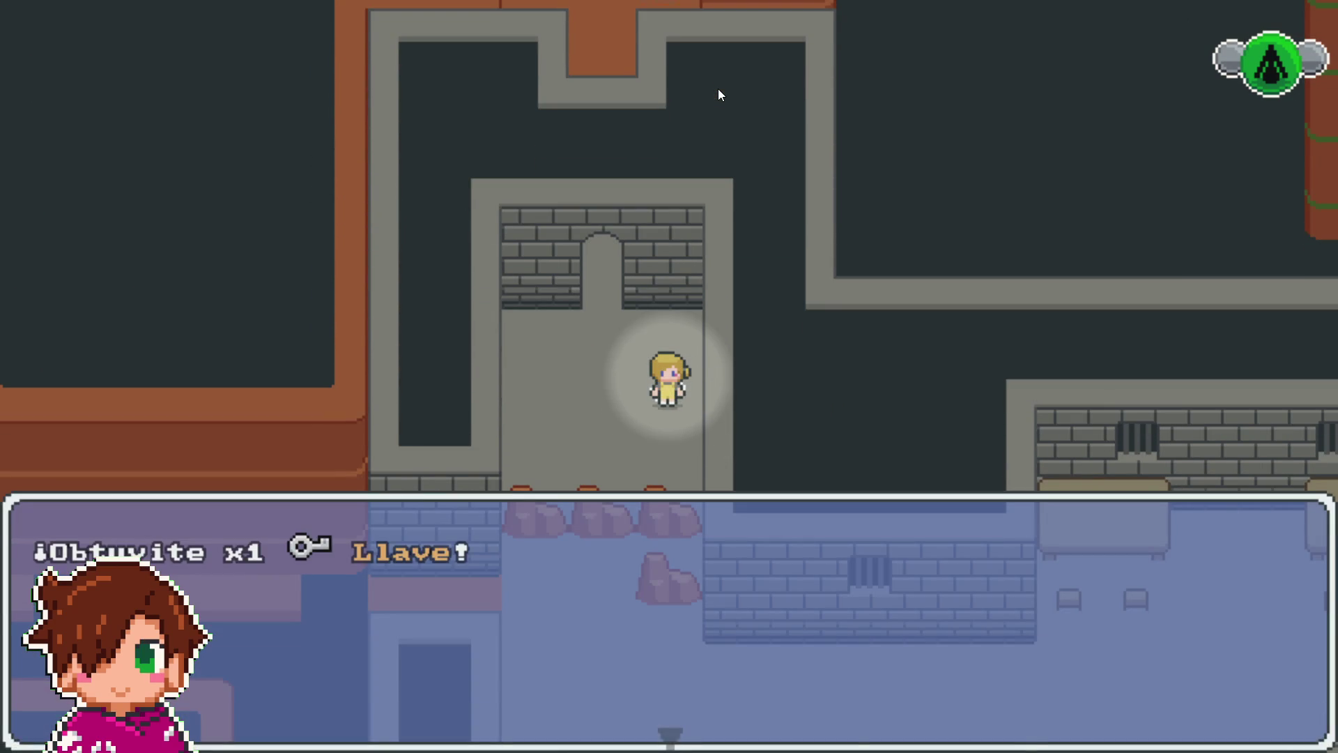
key("Left")
- Return over the ledge to the locked door and unlock it with the key
key("Up")
key("Up")
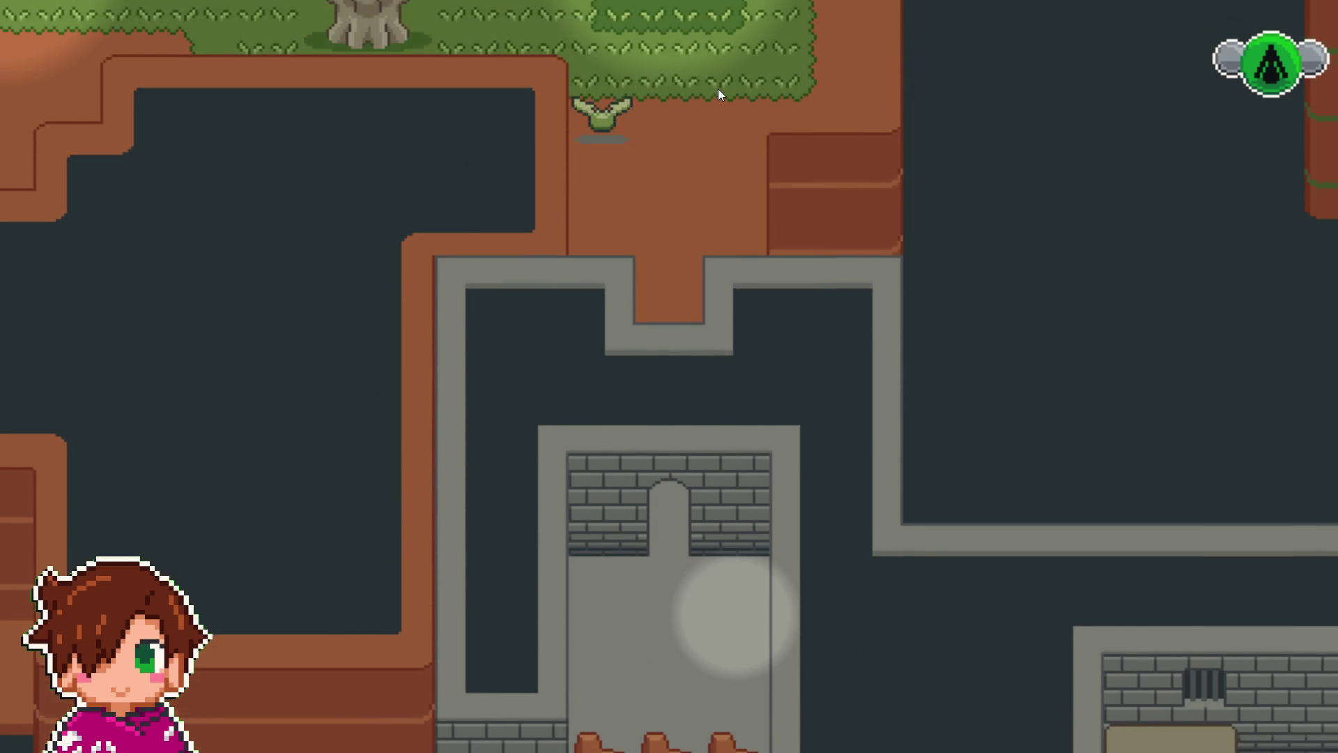
key("Up")
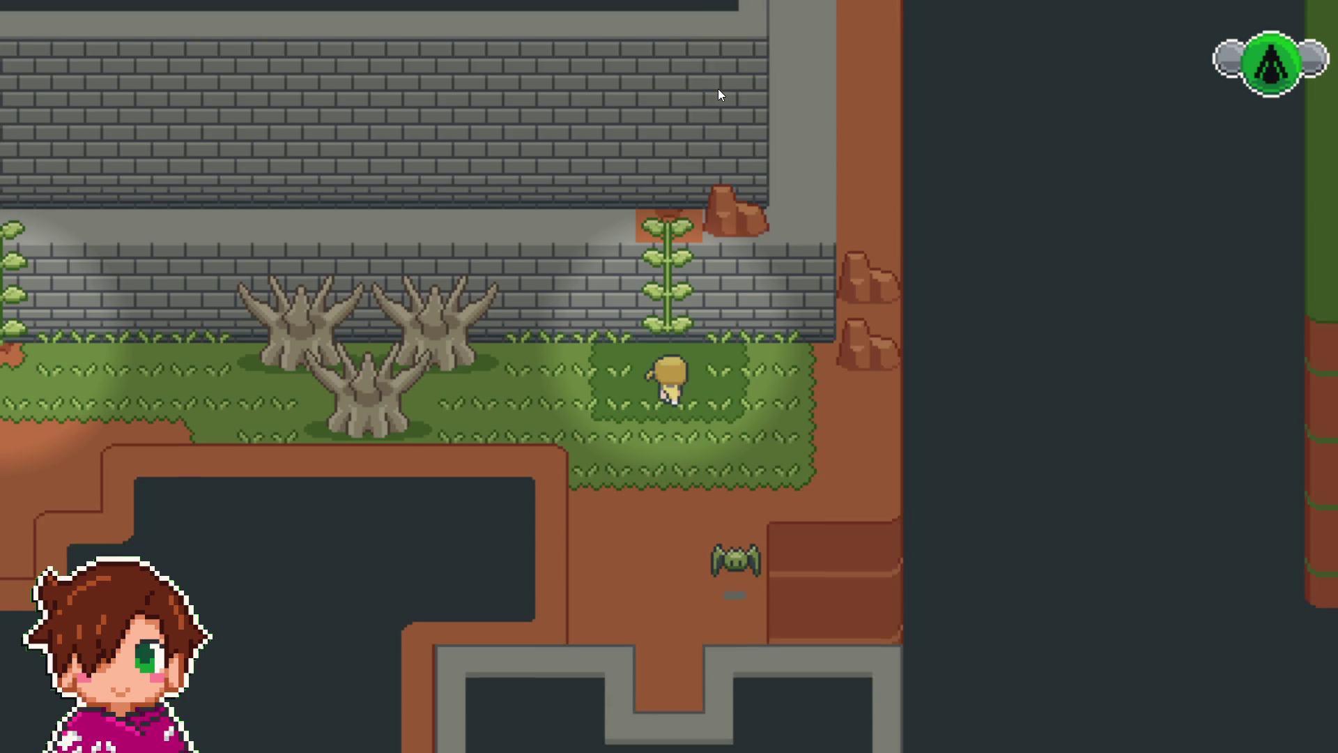
key("Left")
key("Left")
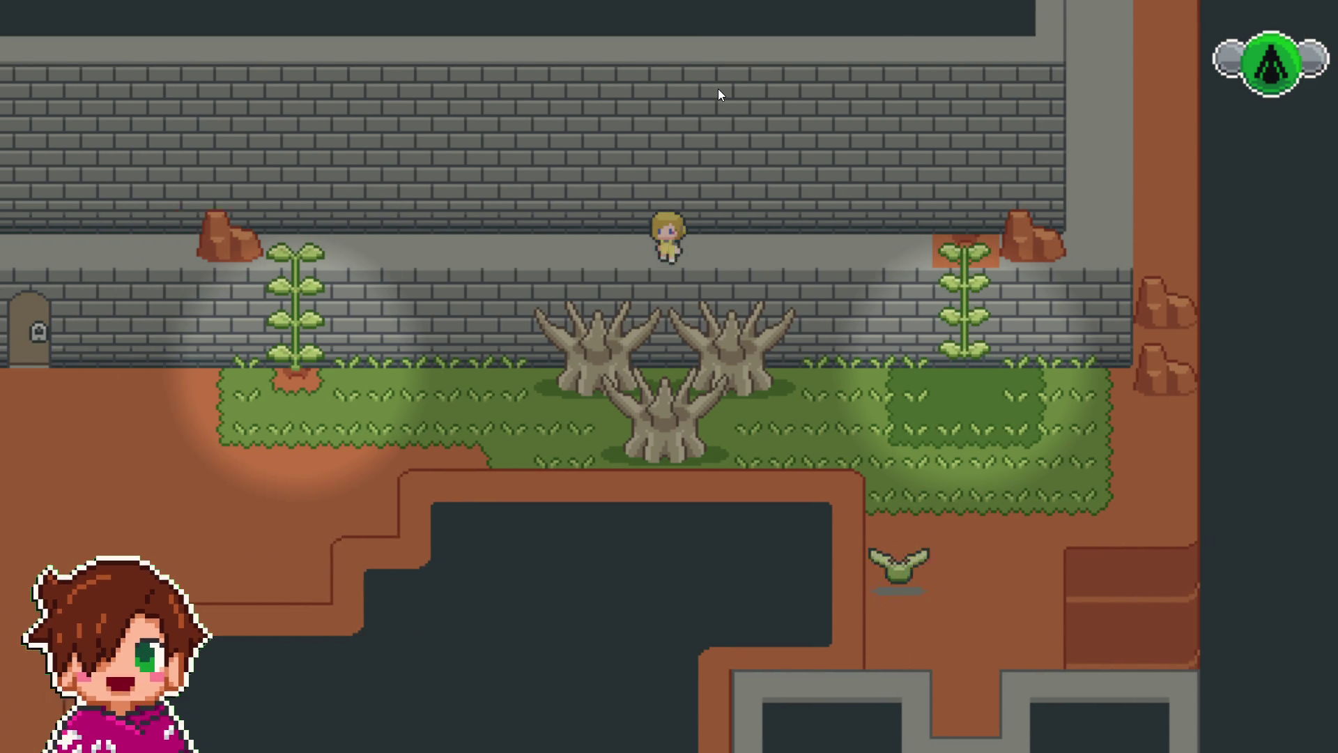
key("Left")
key("Down")
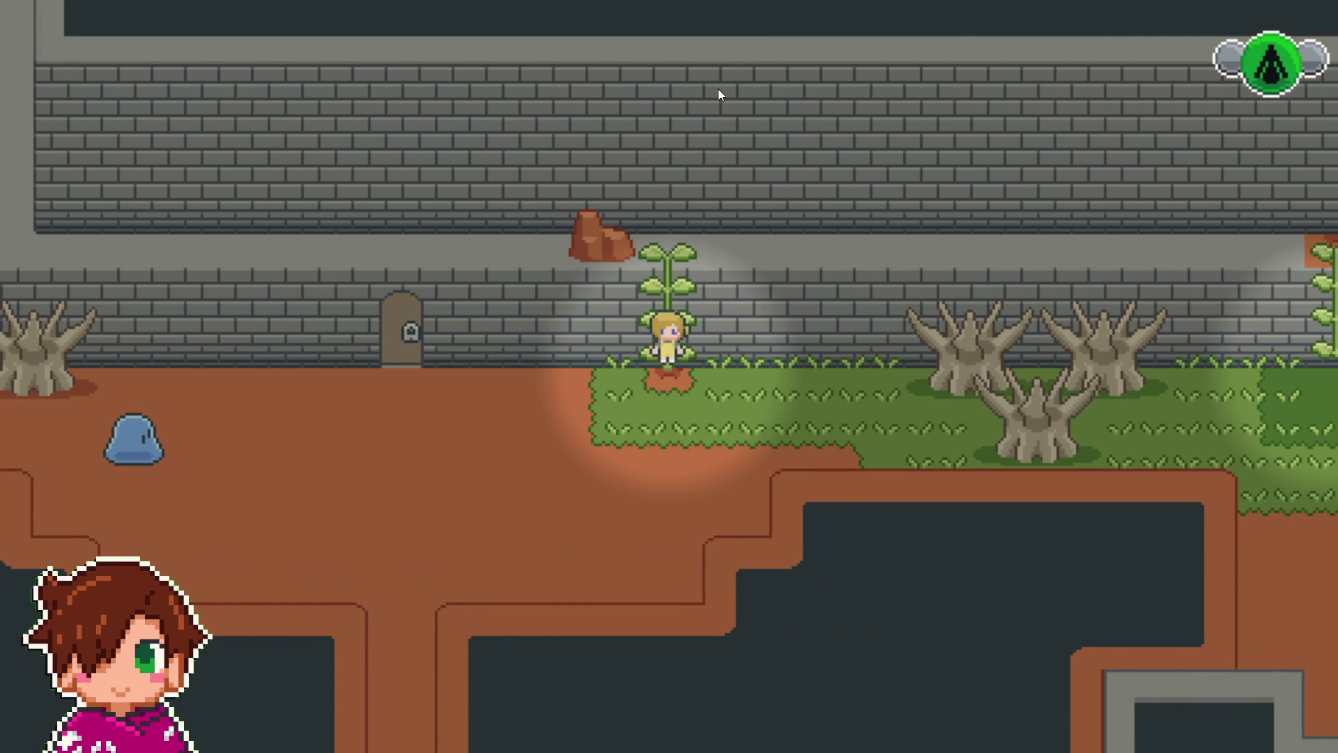
key("Left")
key("Left")
key("Up")
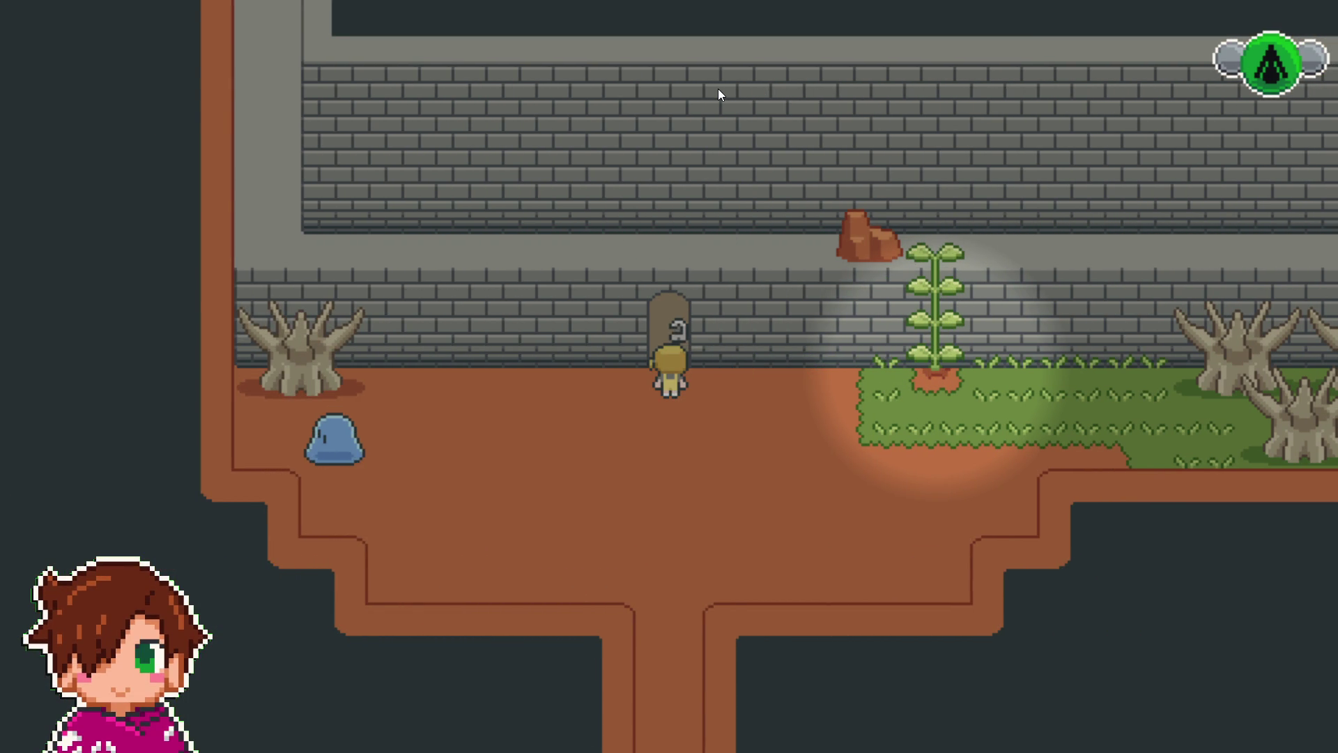
key("z")
key("z")
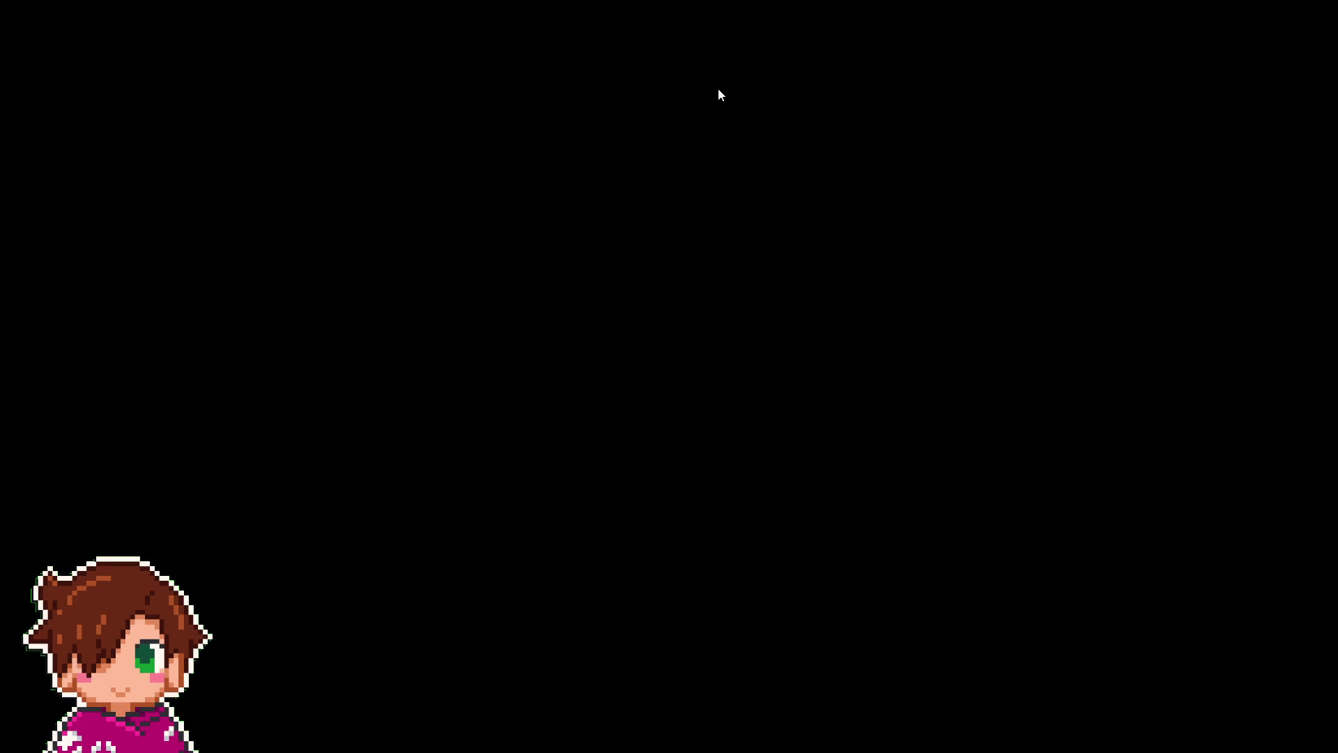
- Walk through the doorway, explore the grey room, then leave fullscreen with F4
key("Up")
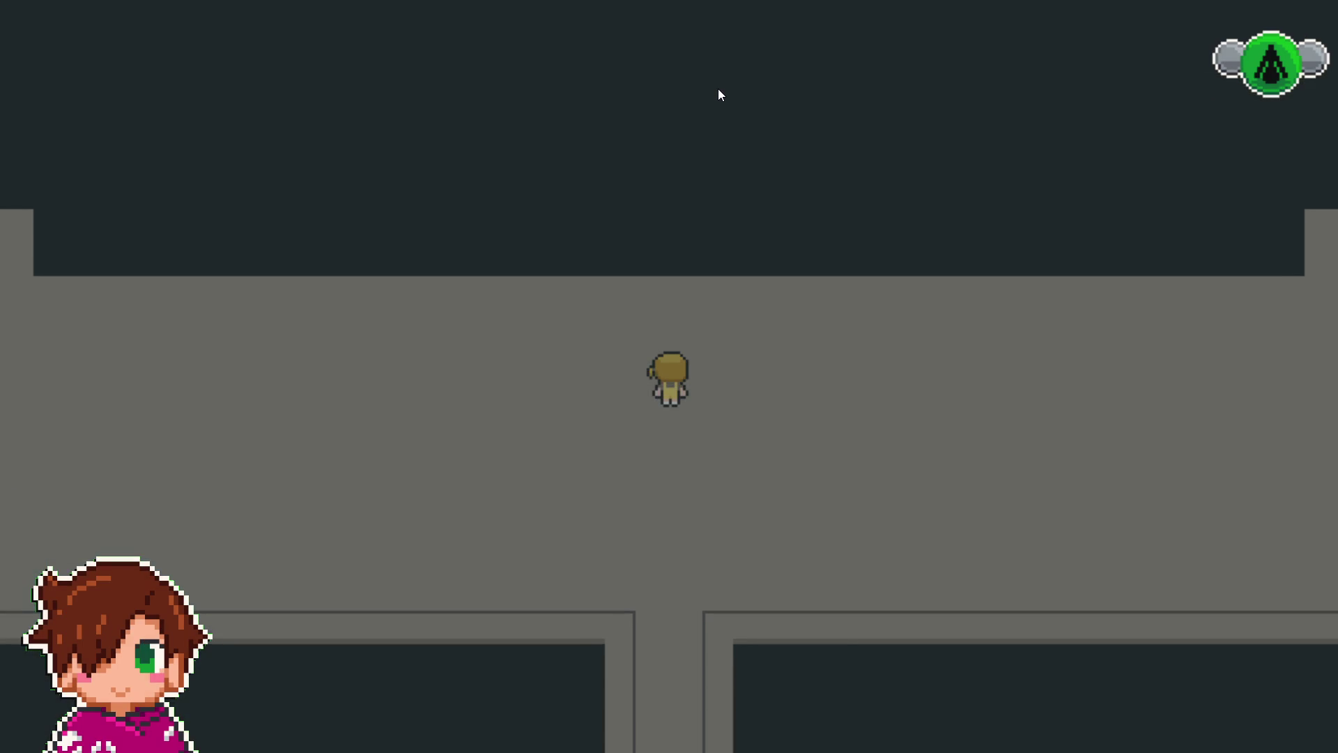
key("Left")
key("Left")
key("Down")
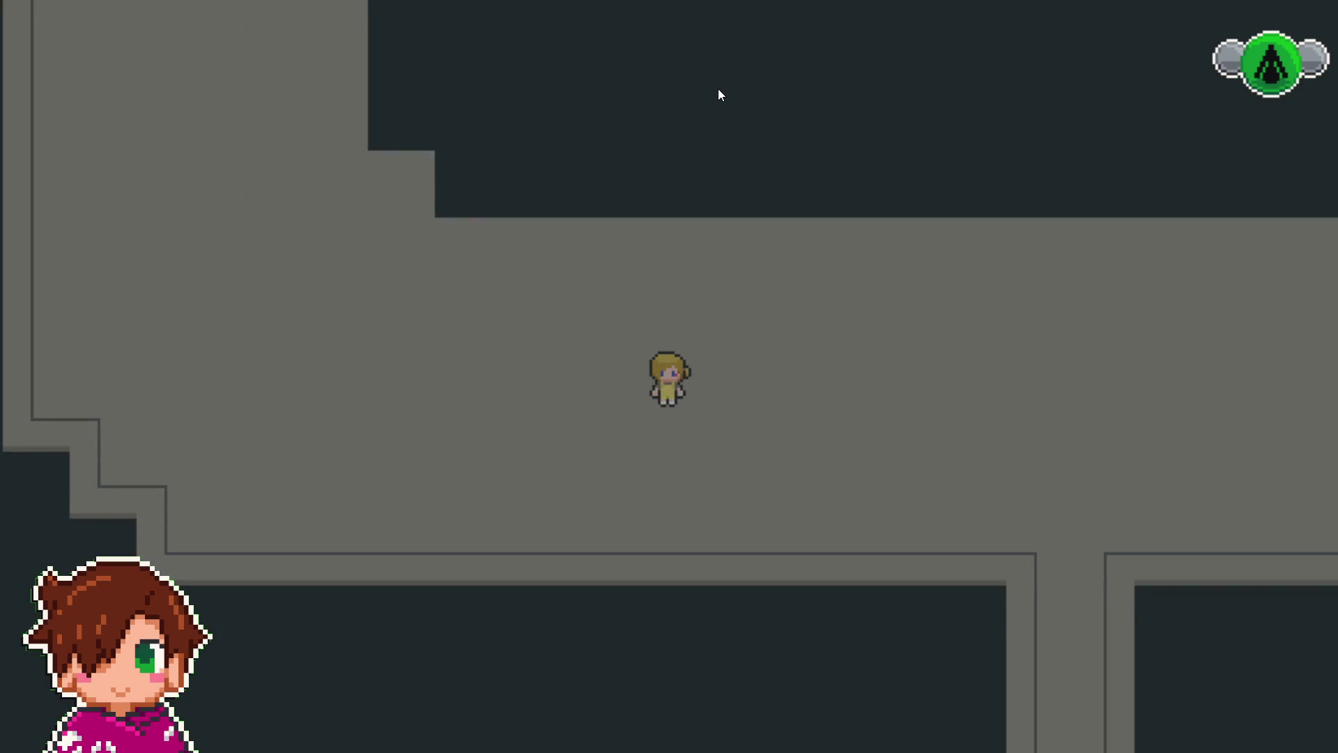
key("Up")
key("Left")
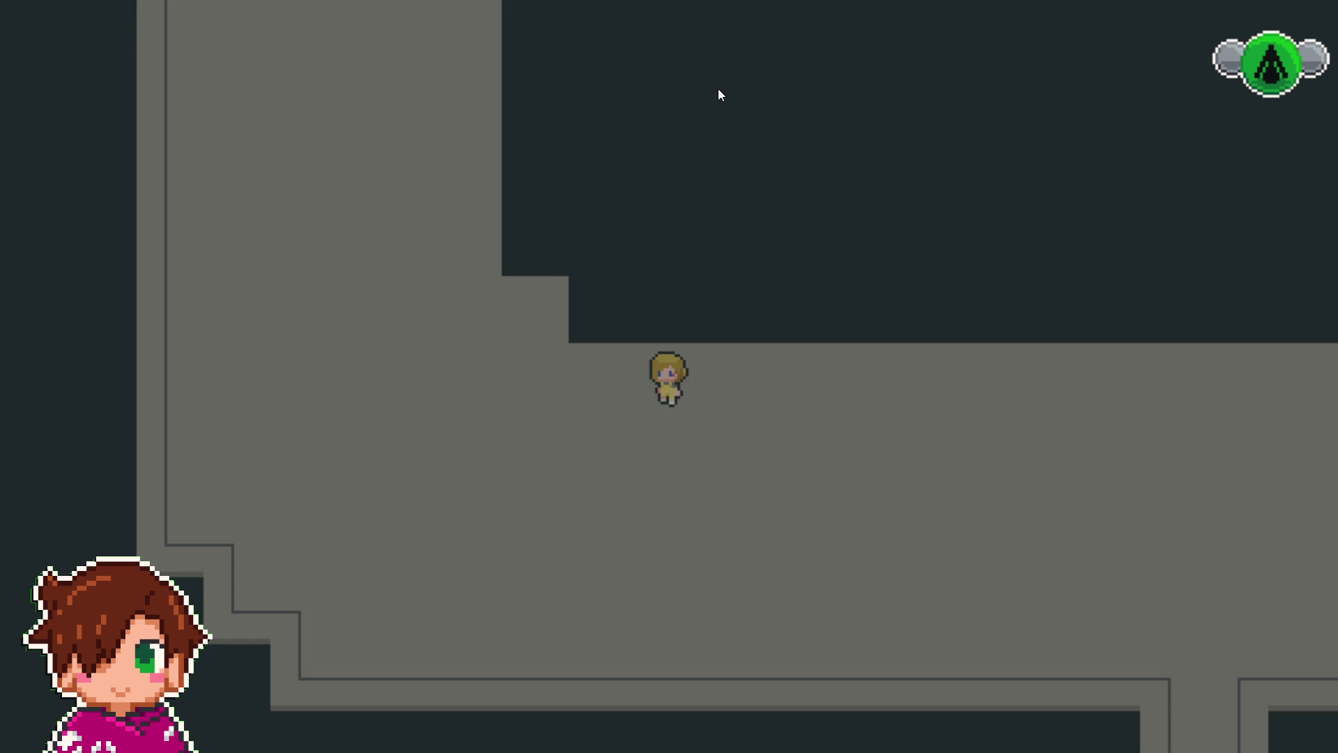
key("F4")
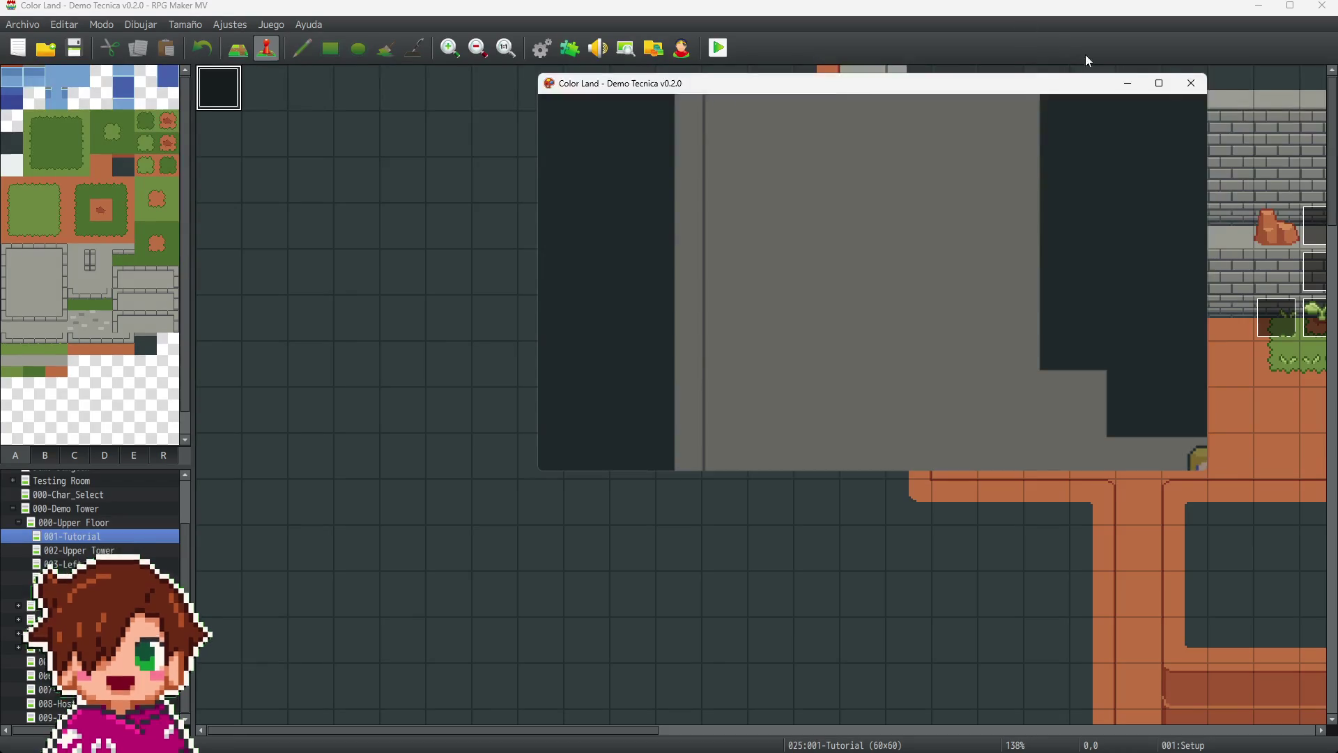
- Close the playtest window and open the Setup event's Tint set #B5B2AC plugin command
left_click(1193, 84)
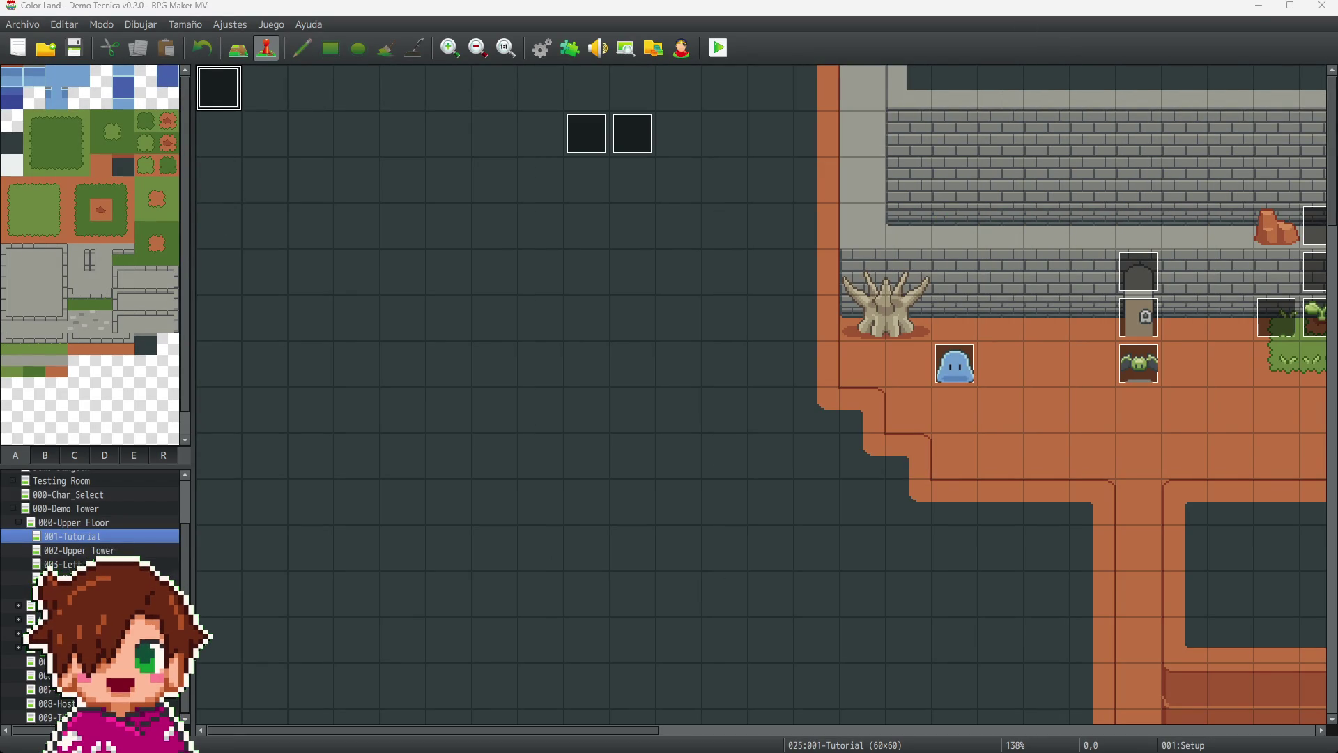
key("Return")
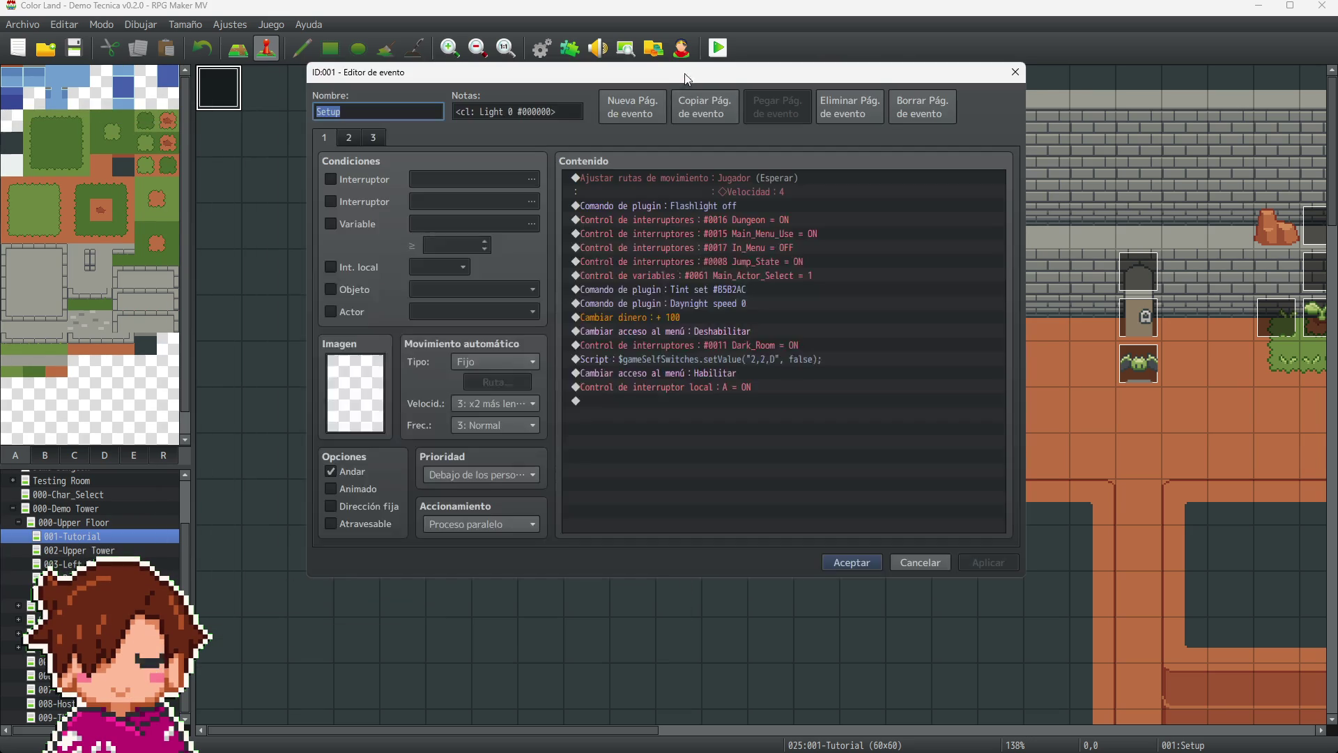
left_click(713, 290)
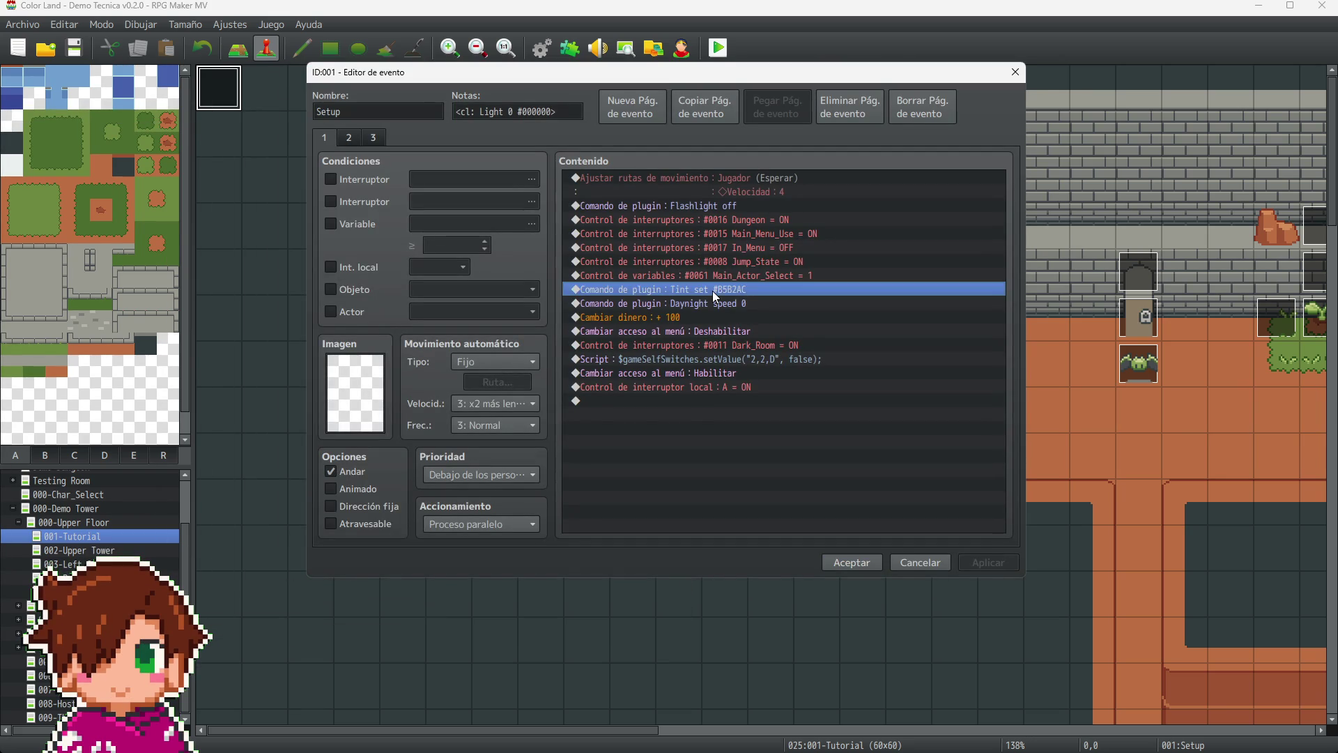
double_click(712, 294)
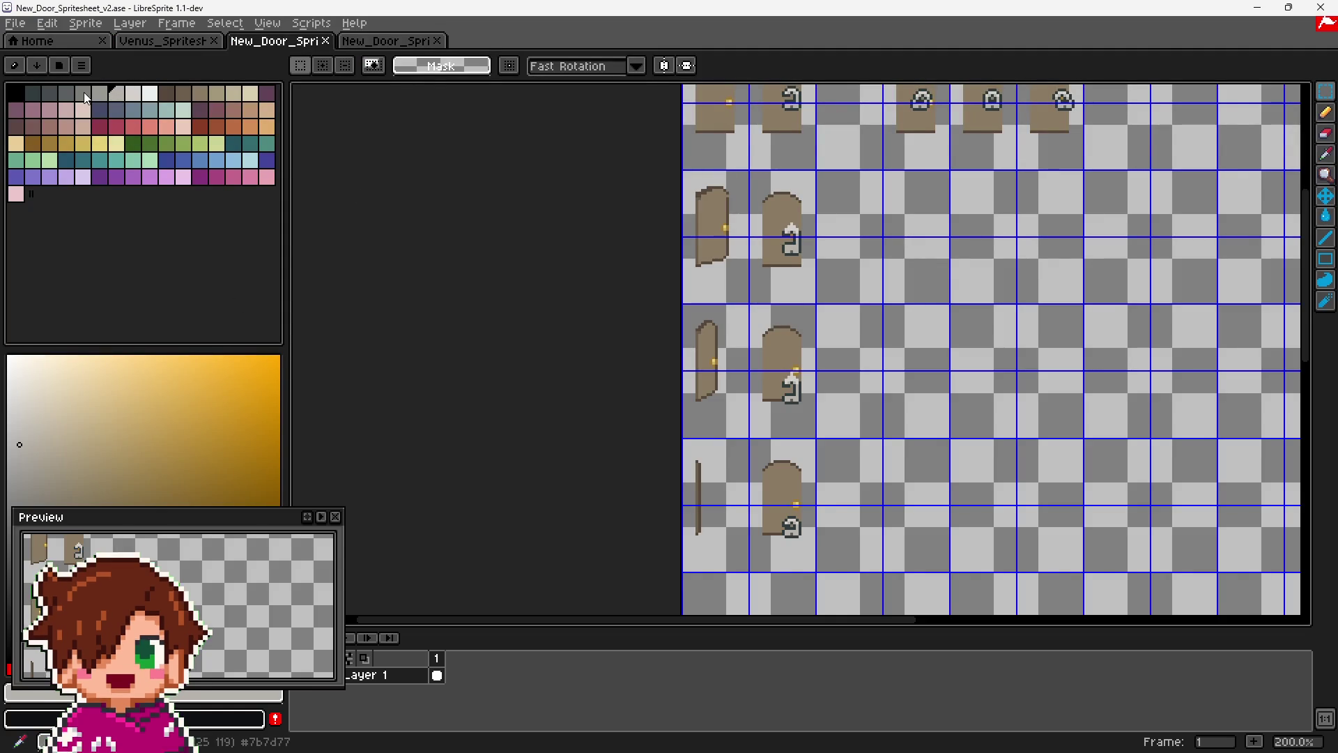
- Sample the dark grey #0E1112 from LibreSprite's palette, then minimize LibreSprite
left_click(67, 93)
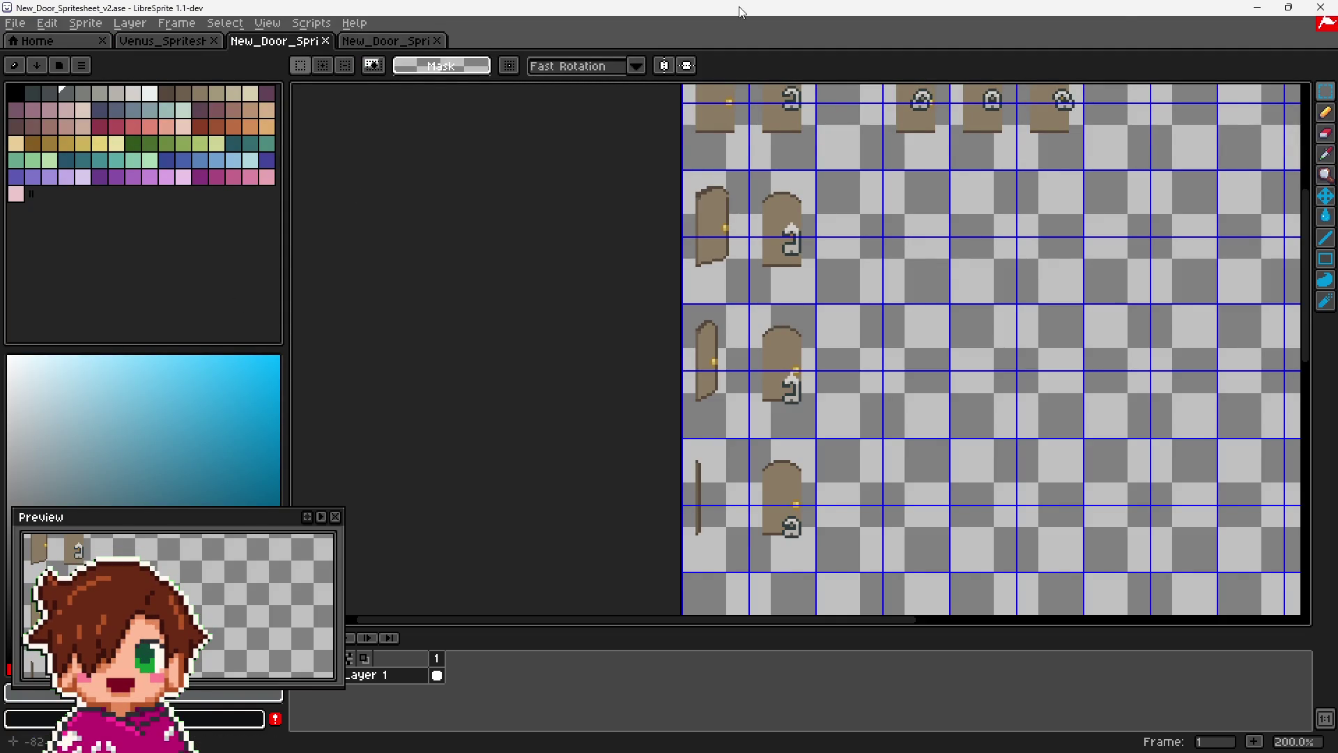
left_click(1259, 10)
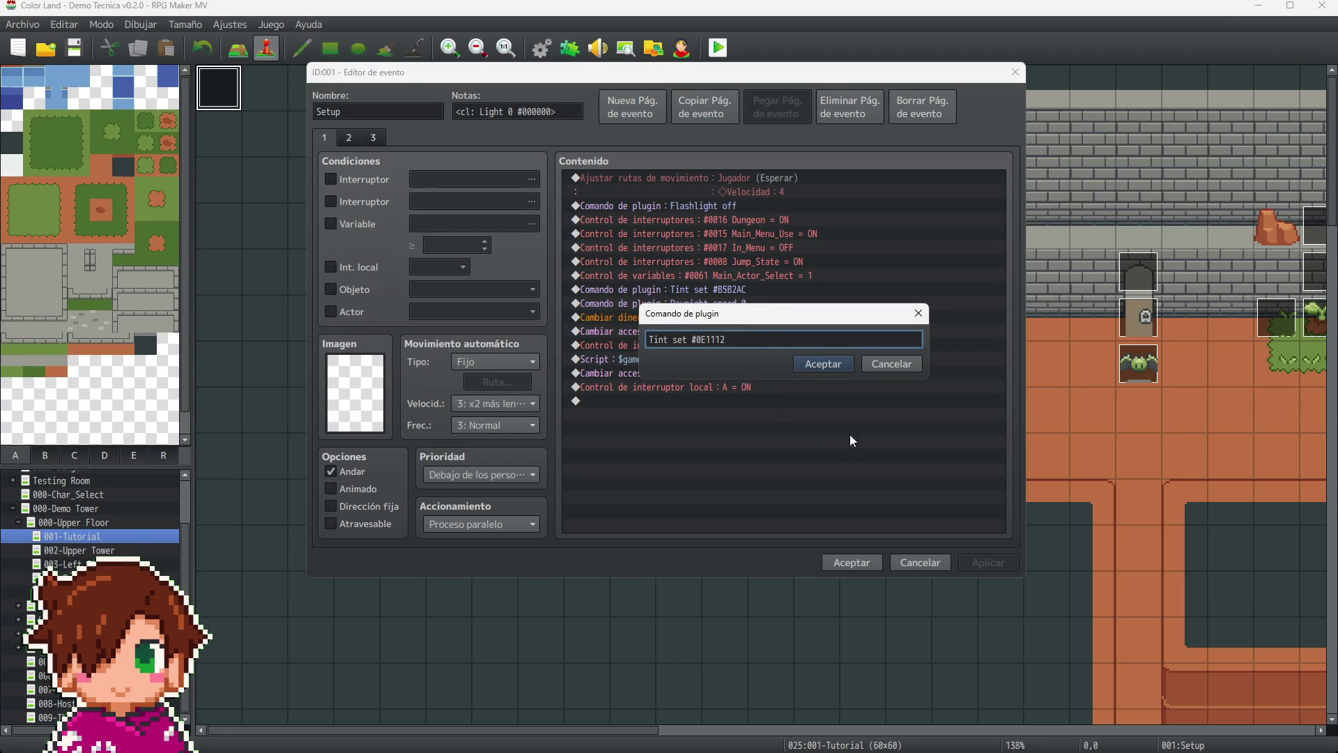
- Accept the Tint set #0E1112 plugin command and close the Setup event editor
left_click(822, 363)
left_click(872, 562)
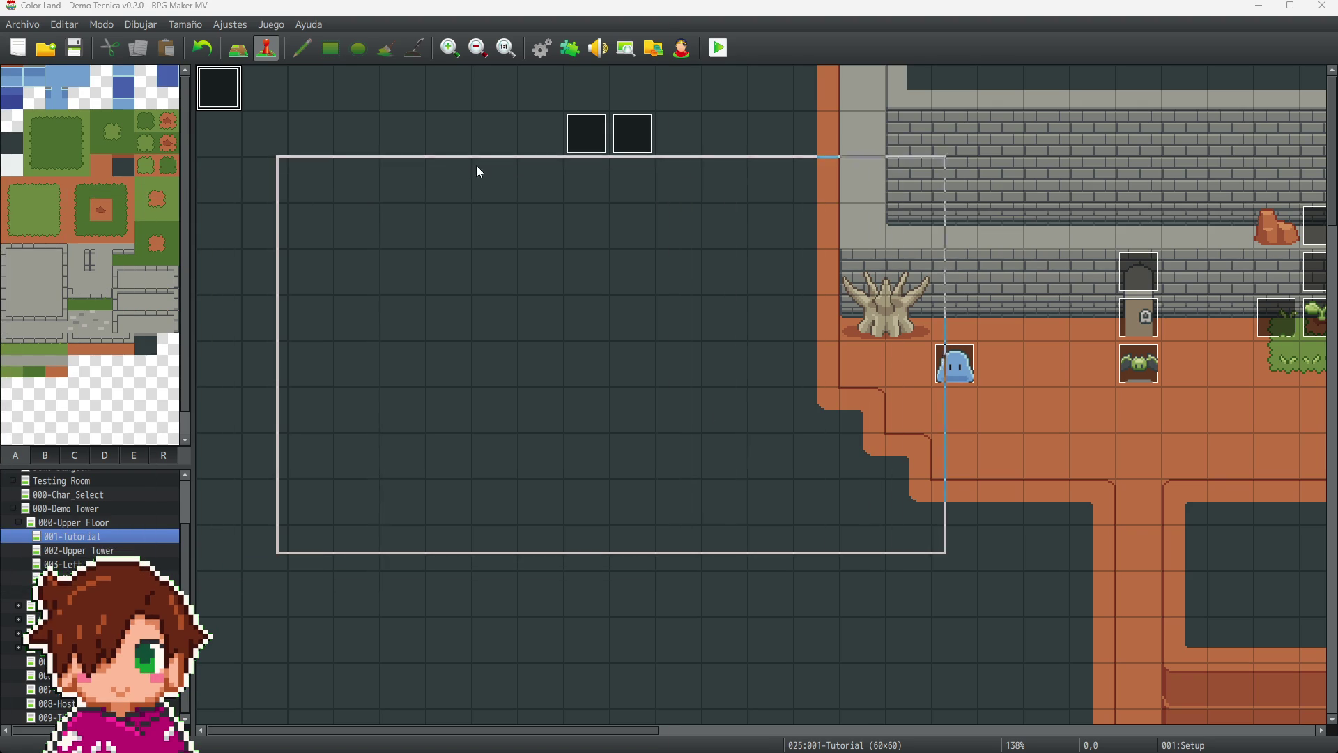
- Start a fullscreen new game, then walk to and collect the green orb
key("F4")
key("Return")
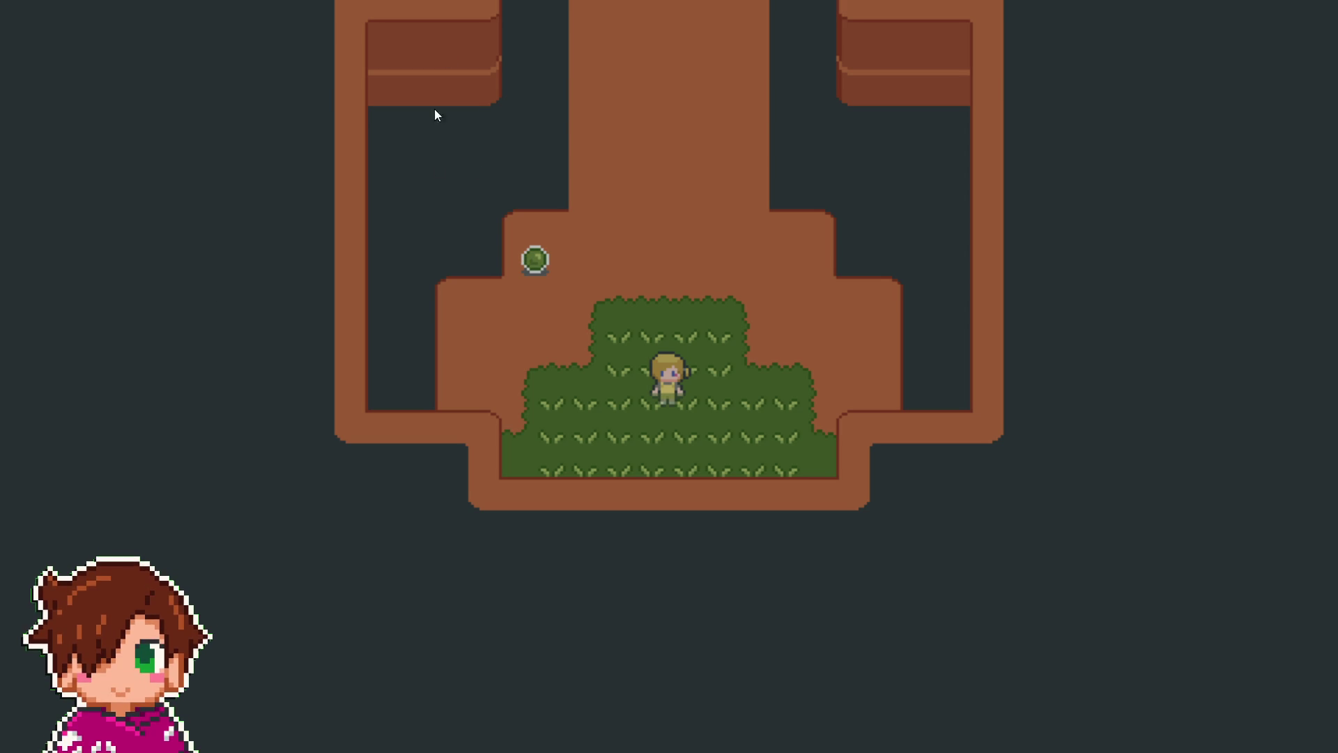
key("Left")
key("Up")
key("Up")
key("Up")
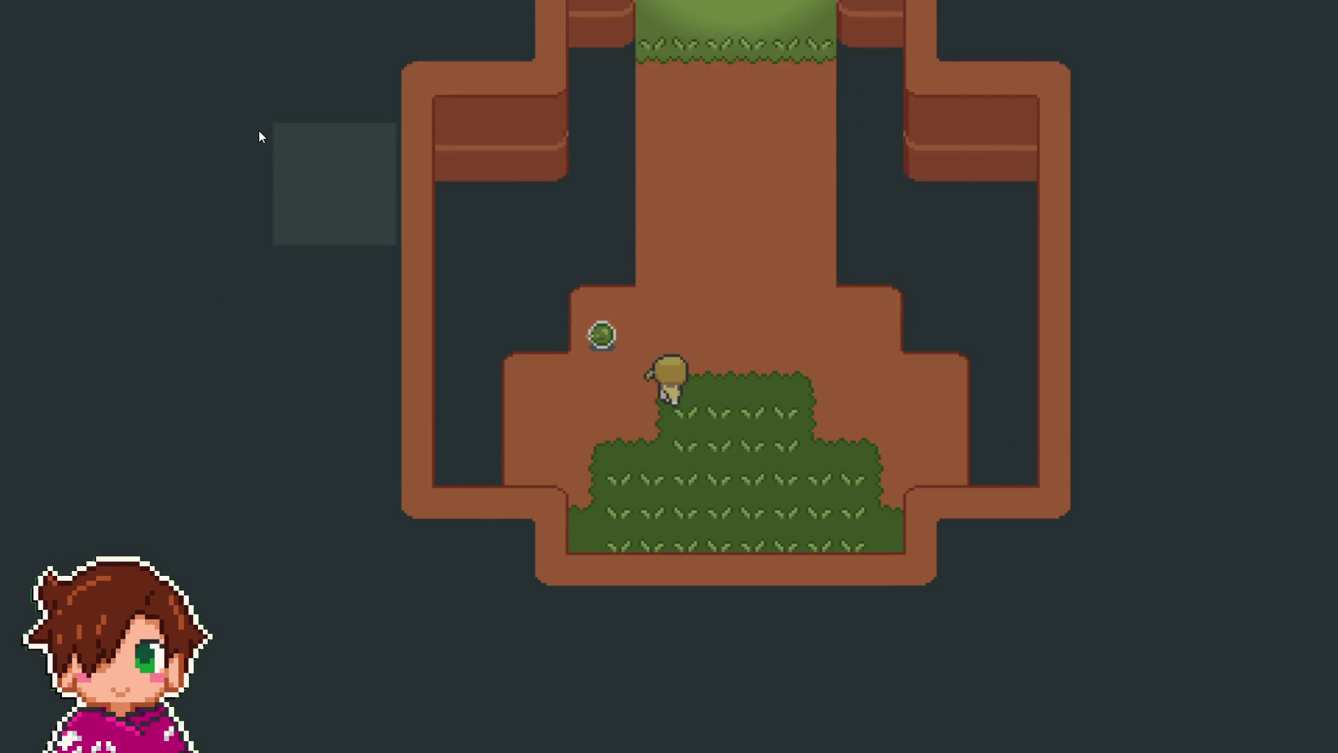
key("Down")
key("Down")
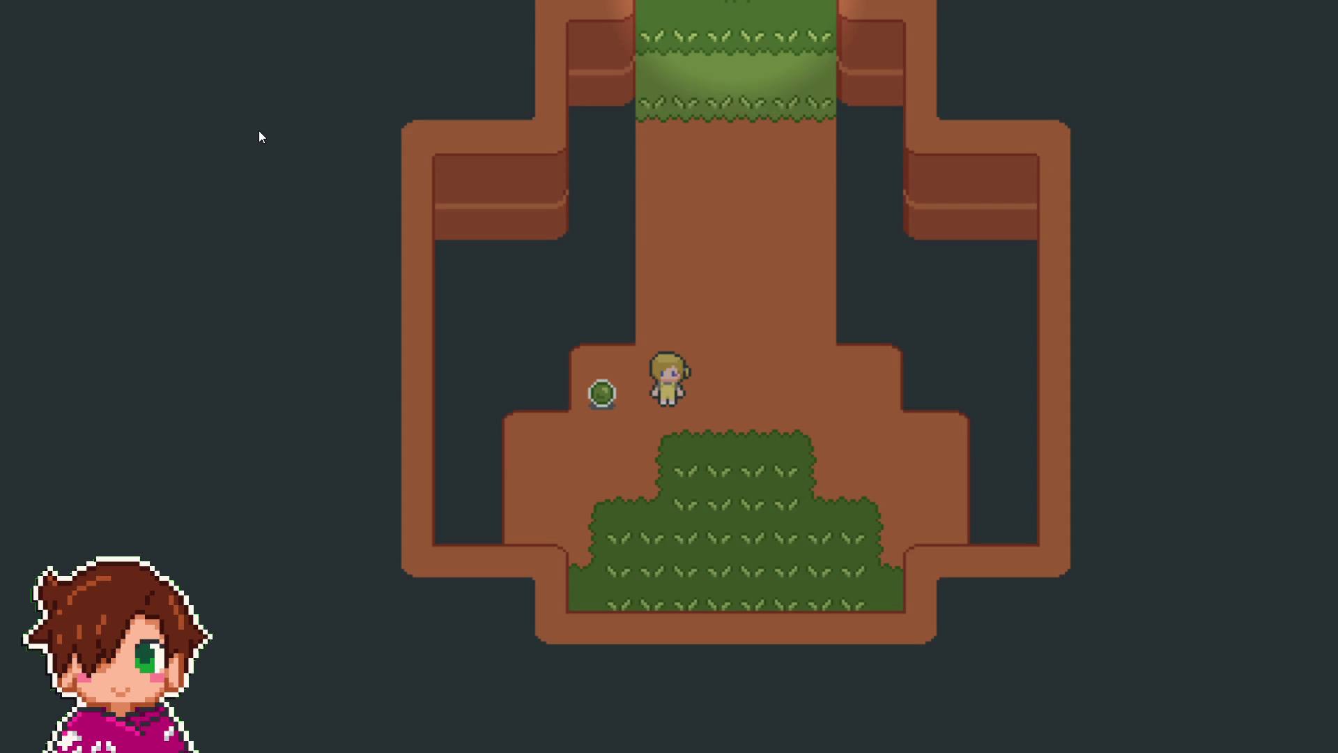
key("Return")
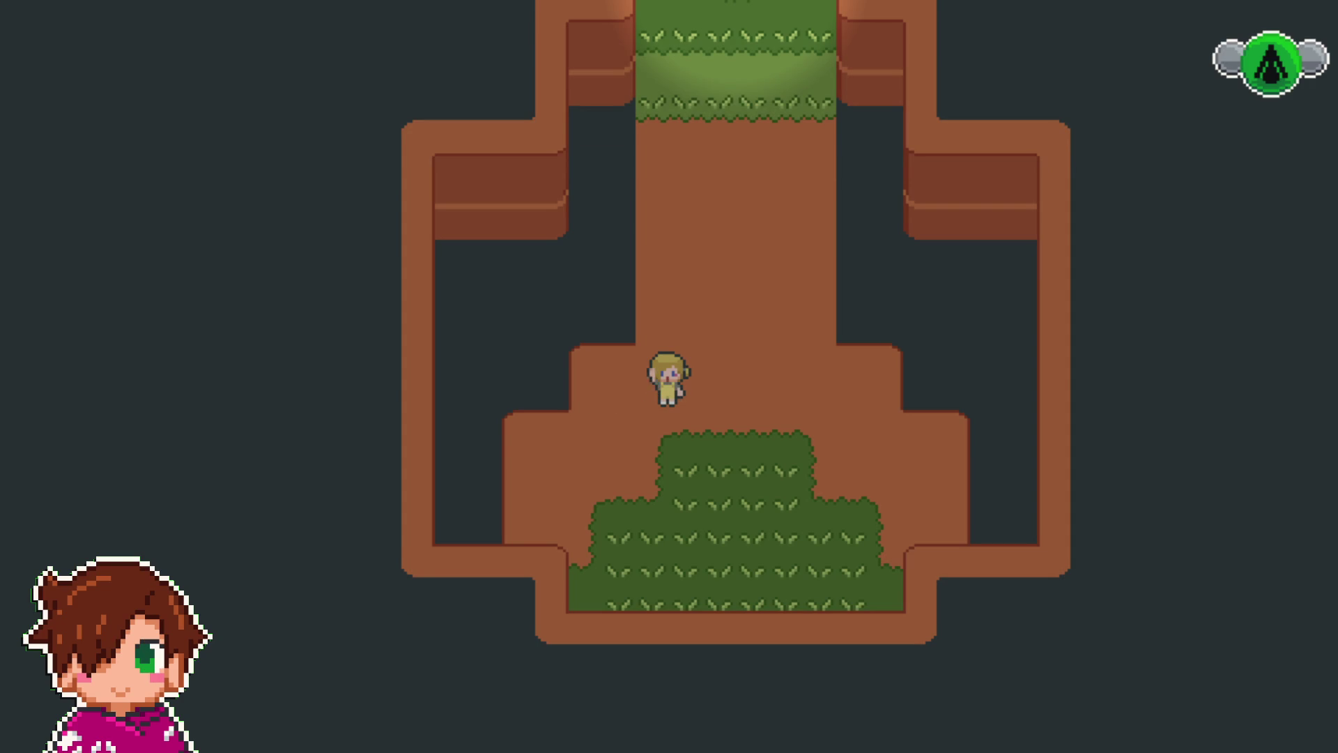
key("Return")
- Grow the sprout, climb the beanstalk, and return the game to windowed mode
key("Up")
key("Up")
key("Up")
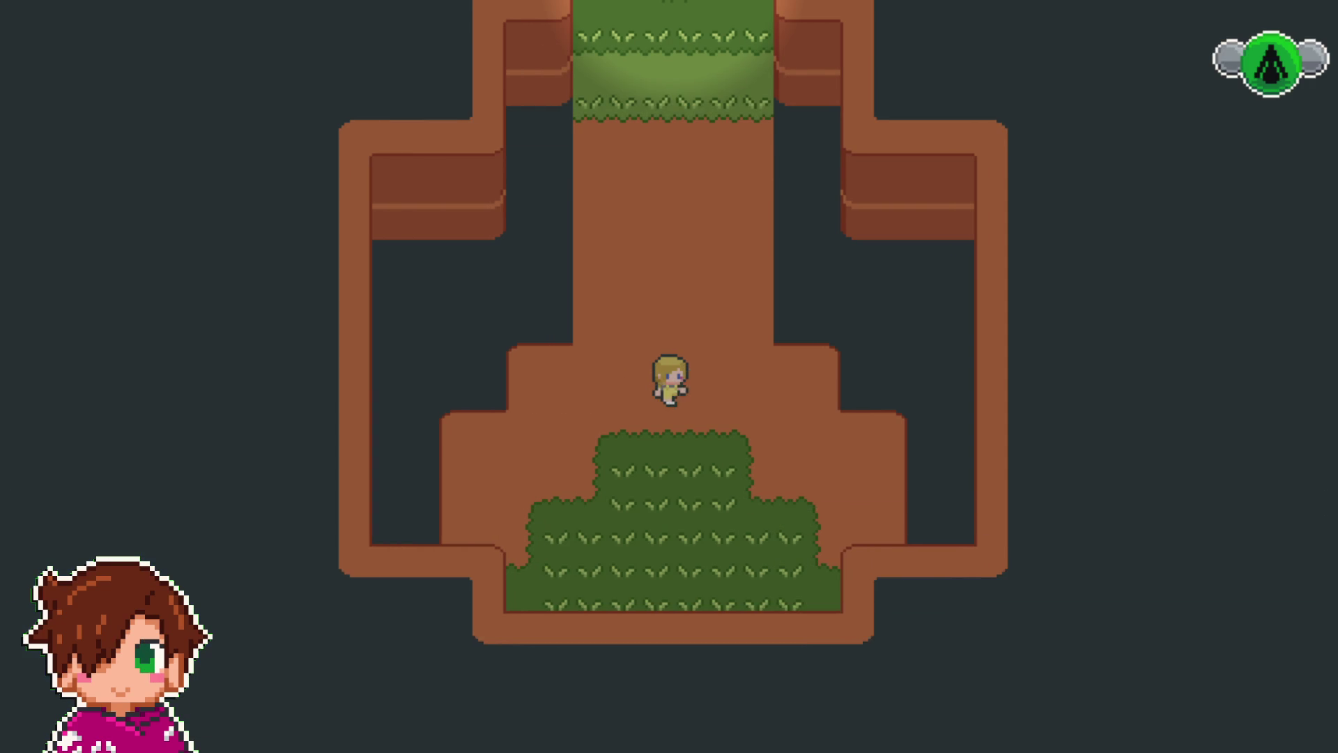
key("Up")
key("Up")
key("Return")
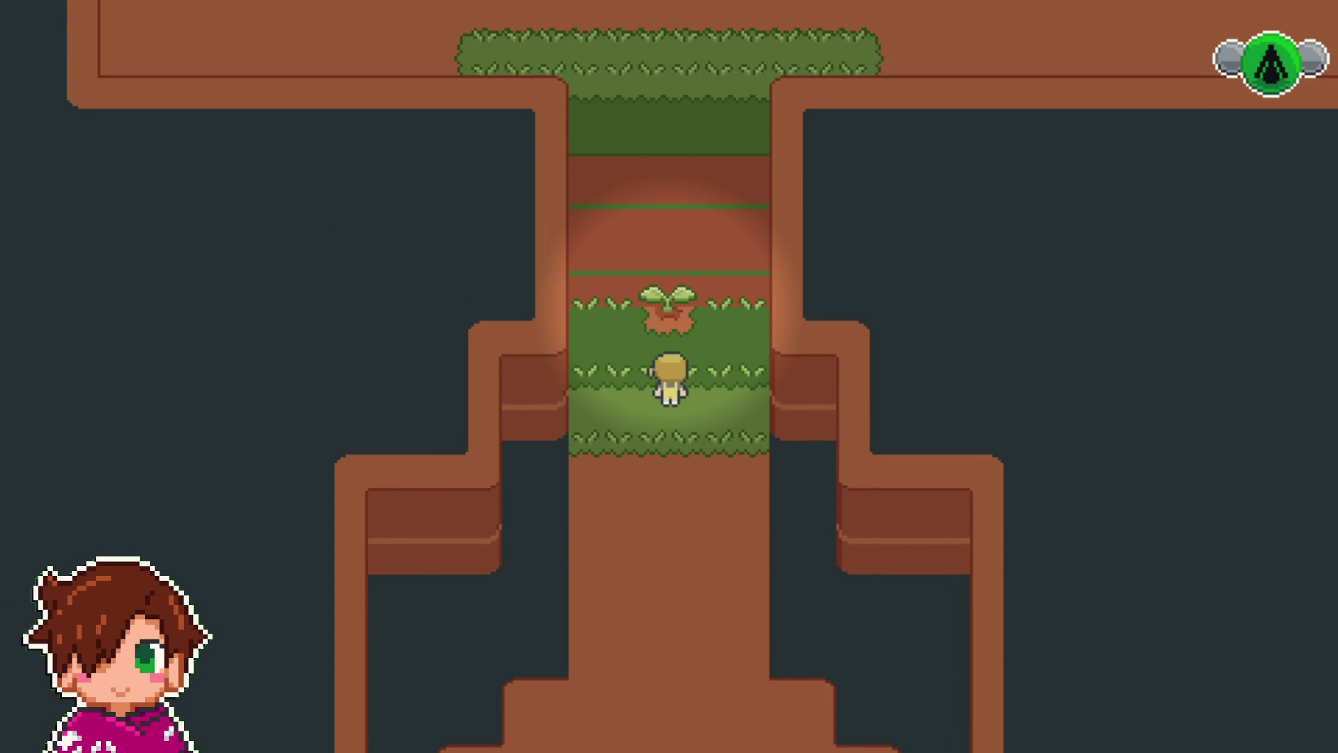
key("Up")
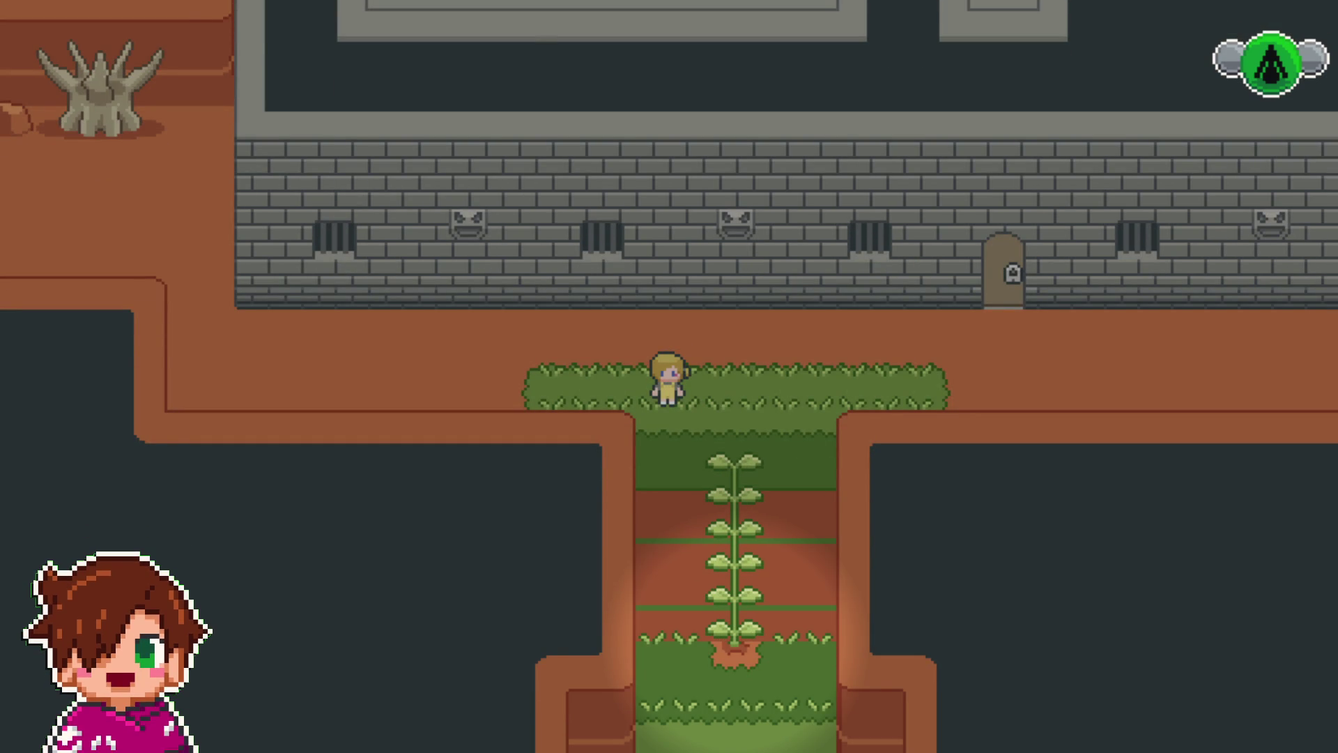
key("F4")
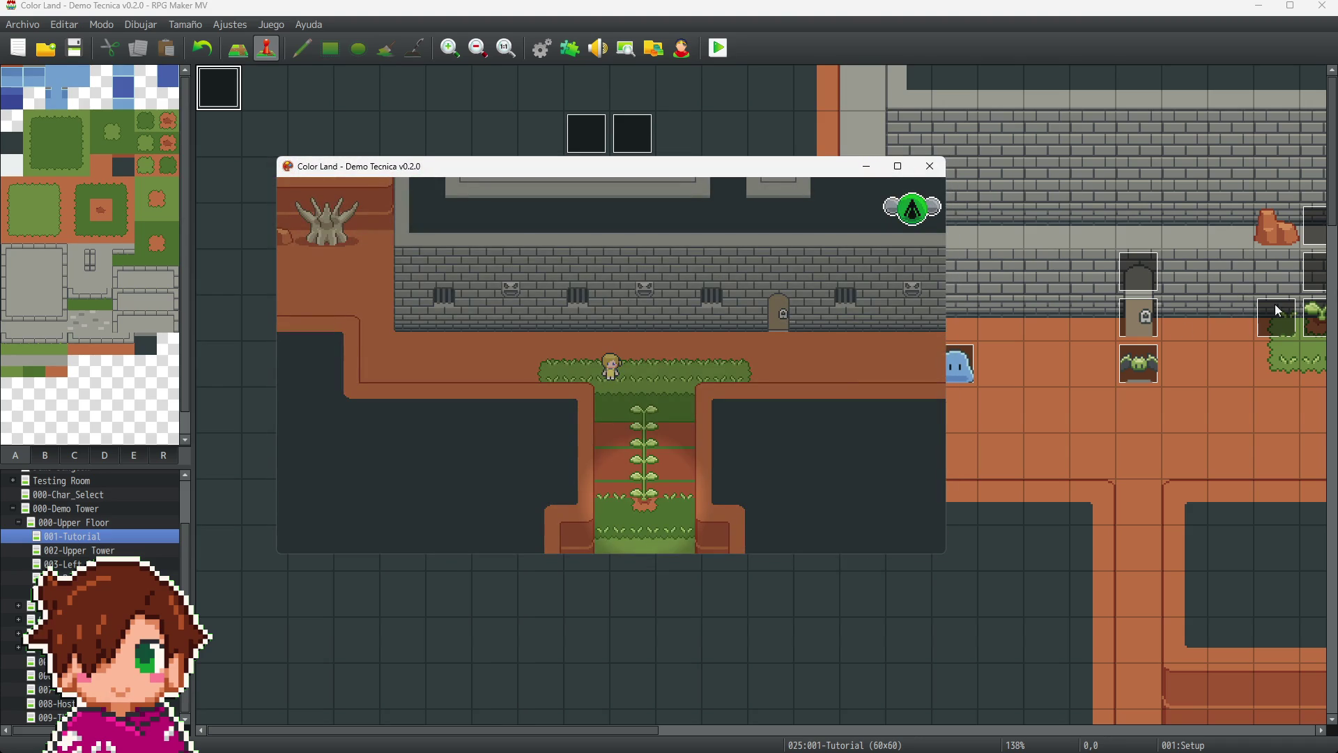
- Close the playtest, reopen the Setup event's Tint set #0E1112 command, and clear the hex digits
left_click(930, 167)
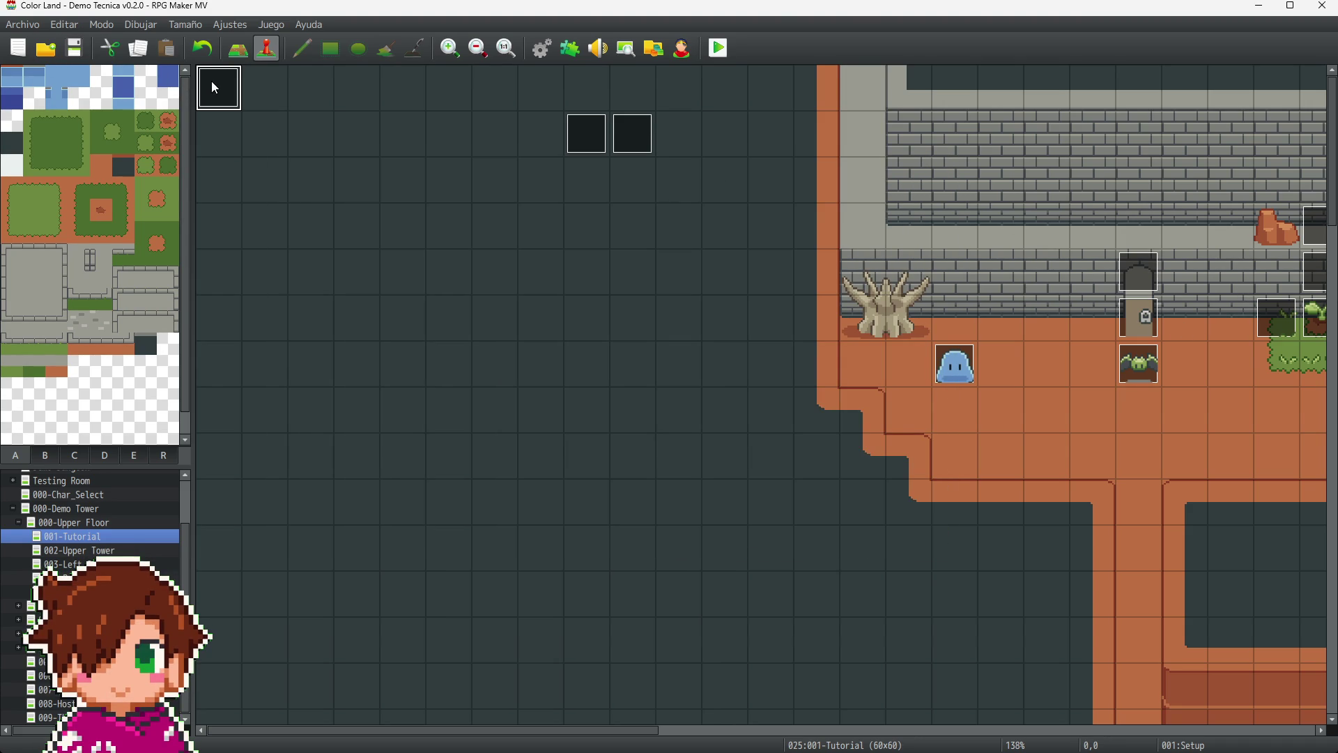
key("Return")
double_click(776, 332)
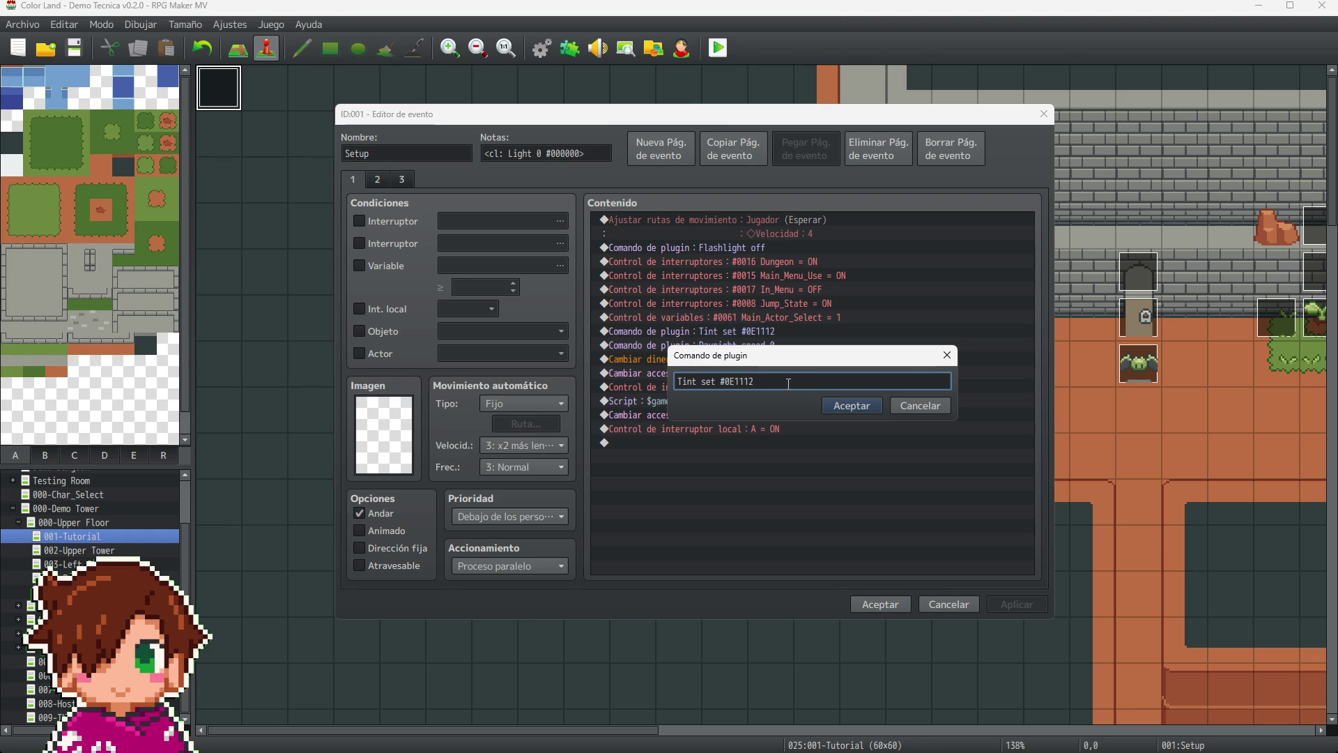
key("BackSpace")
key("BackSpace")
key("alt+Tab")
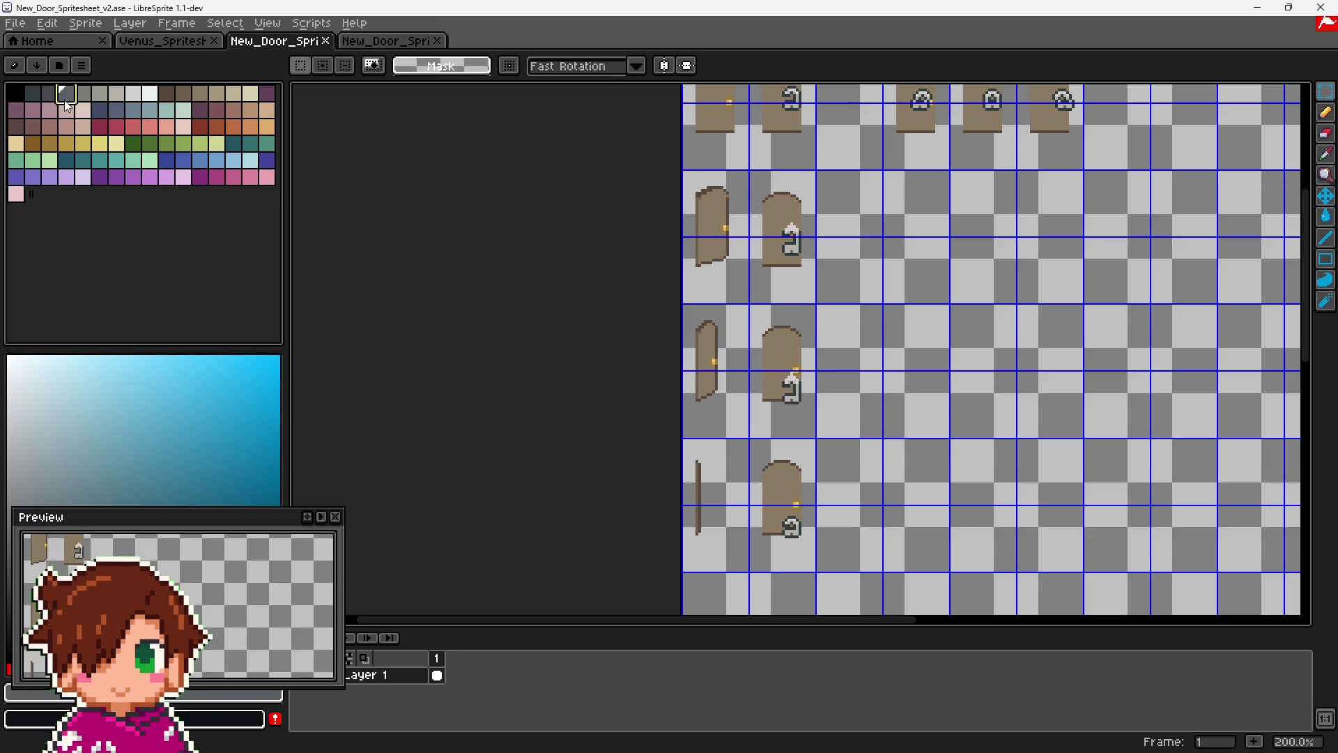
- Sample a different dark swatch from LibreSprite's palette for the new tint
left_click(33, 94)
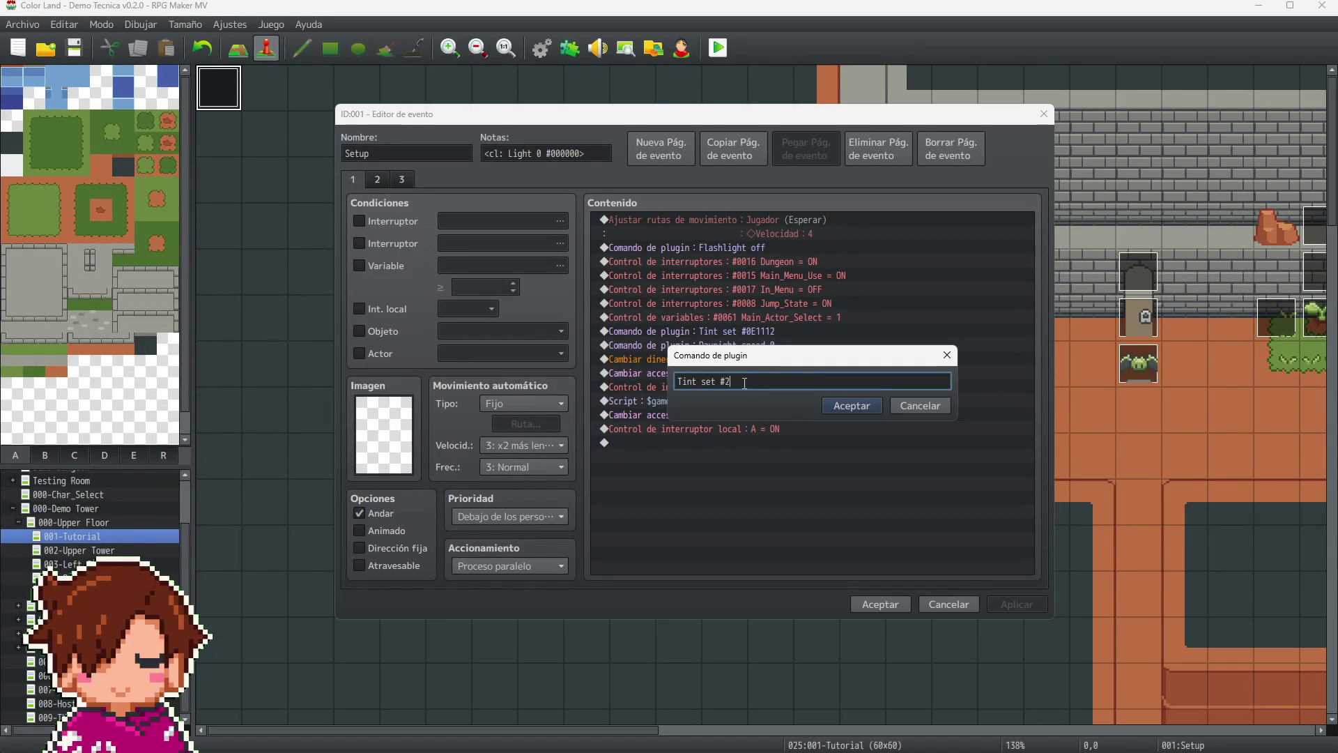
- Finish the command as Tint set #2F3B3D, accept both dialogs, and launch a playtest
type("F3B3D")
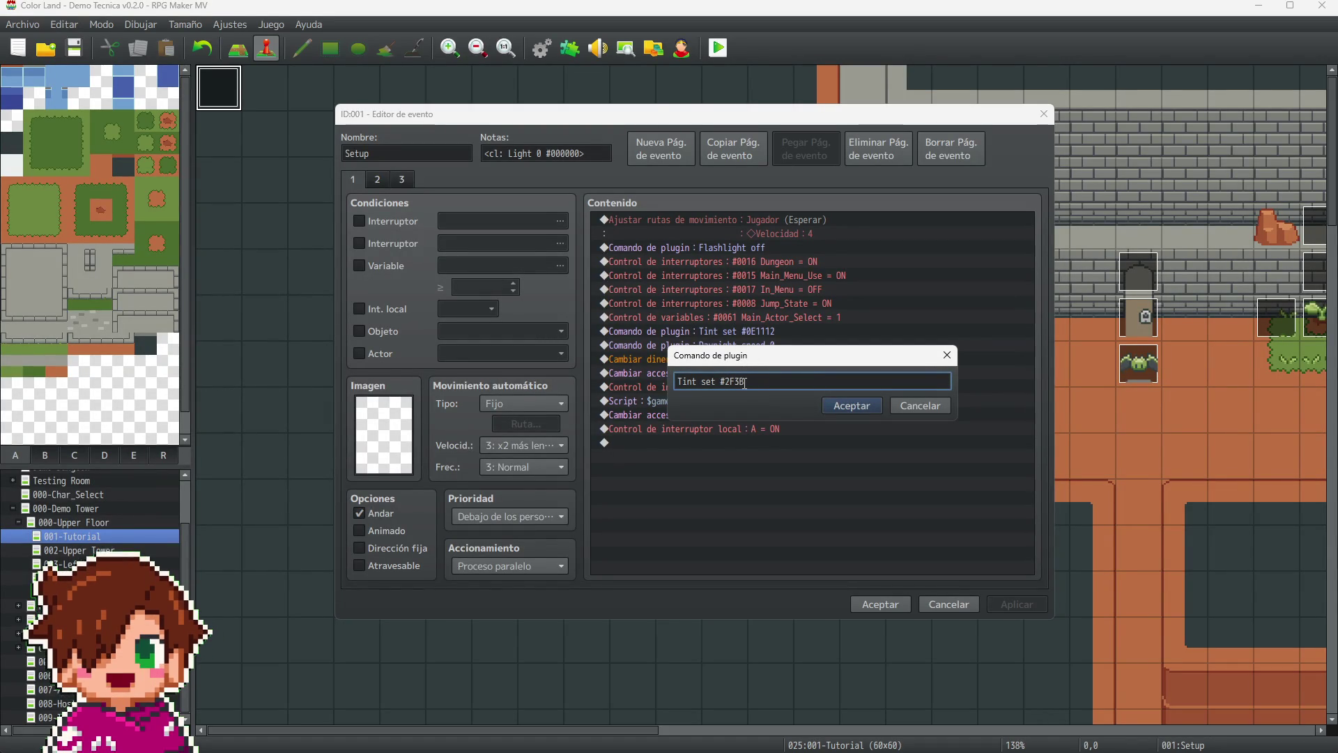
left_click(849, 405)
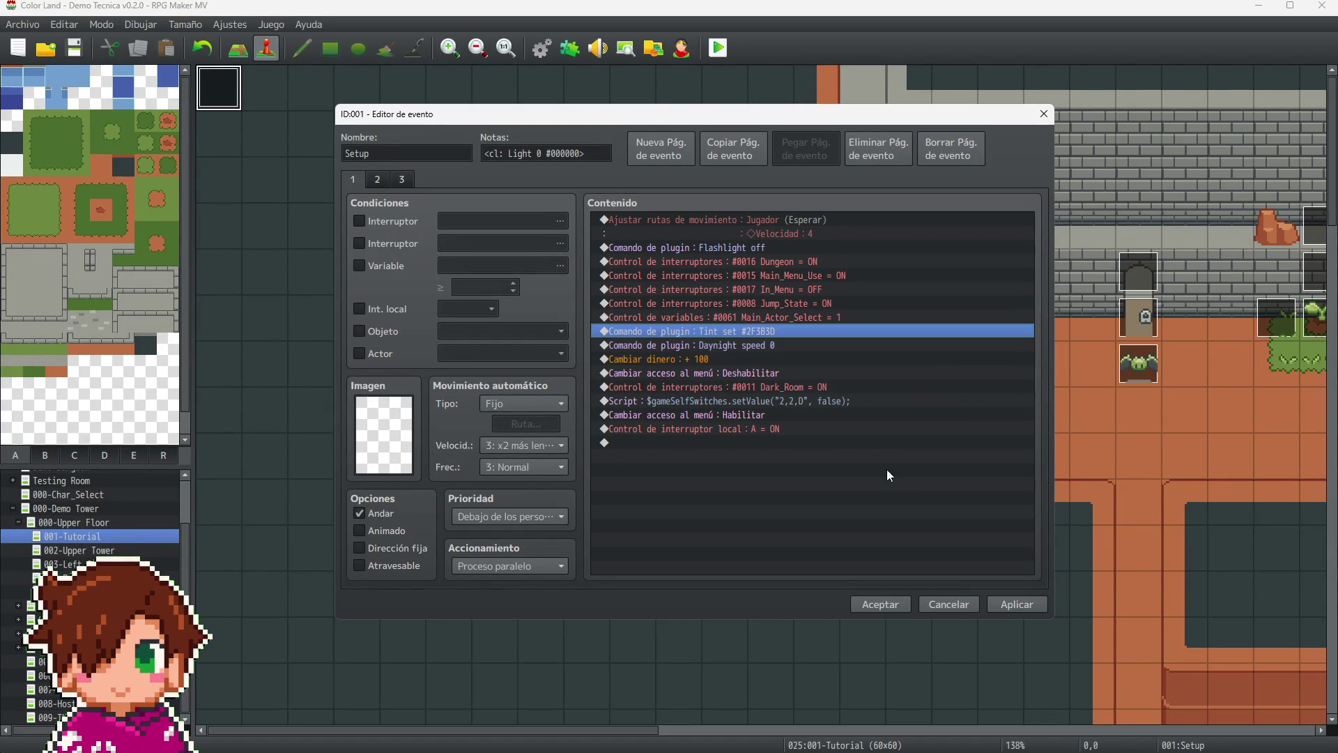
left_click(1016, 604)
left_click(883, 606)
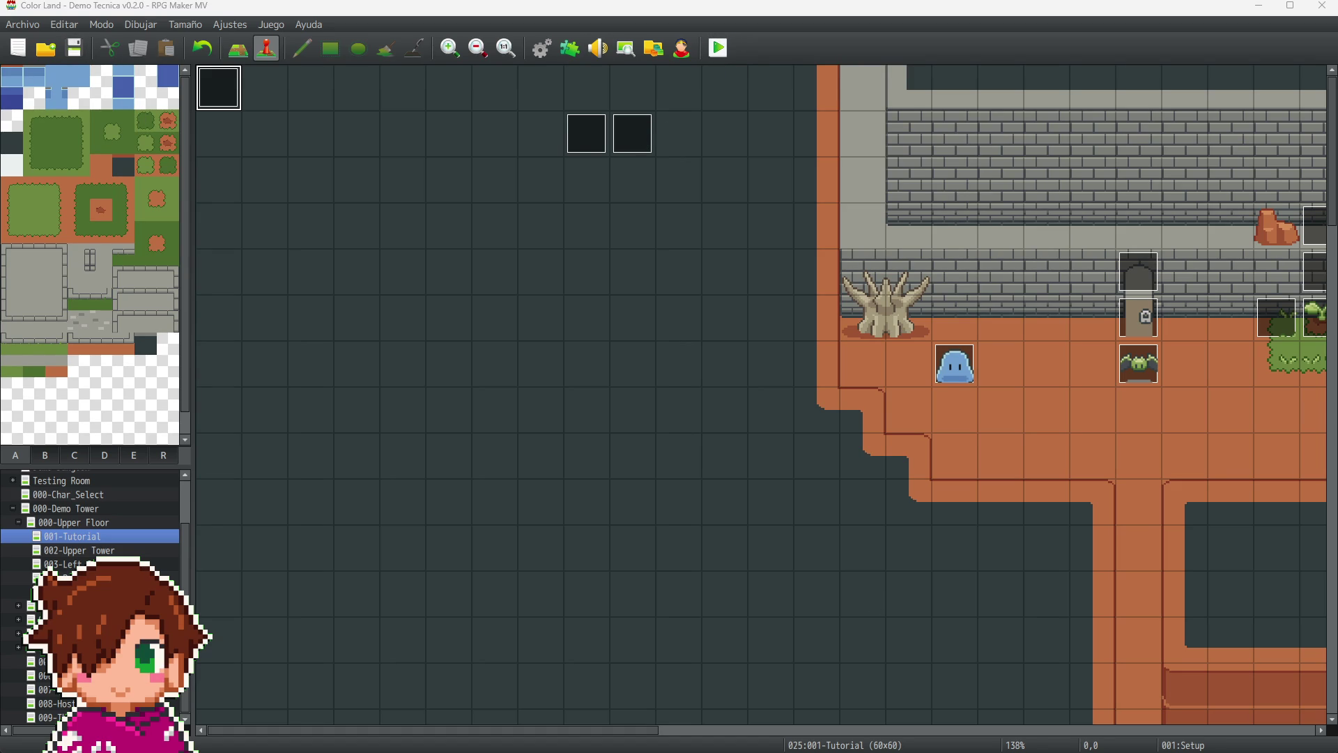
key("ctrl+r")
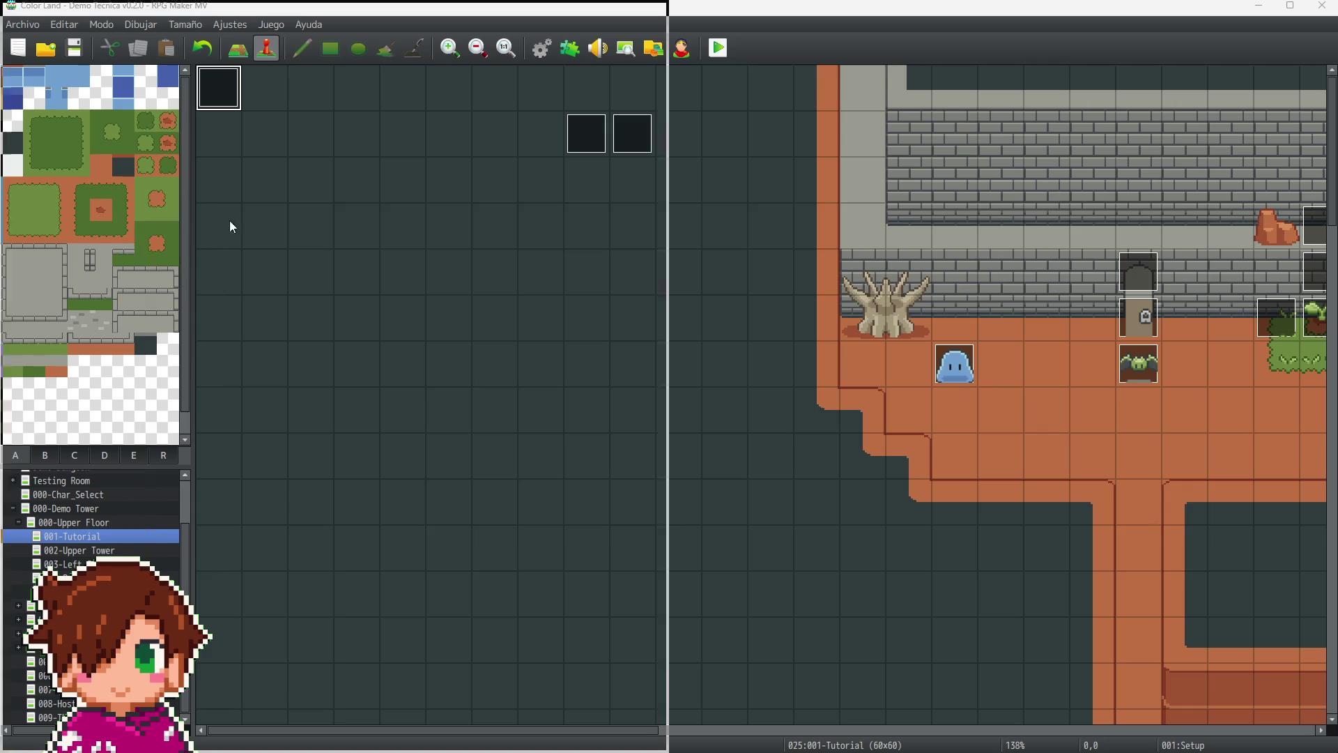
- Start a fullscreen new game, talk to the sprout, then pick up the green orb
key("F4")
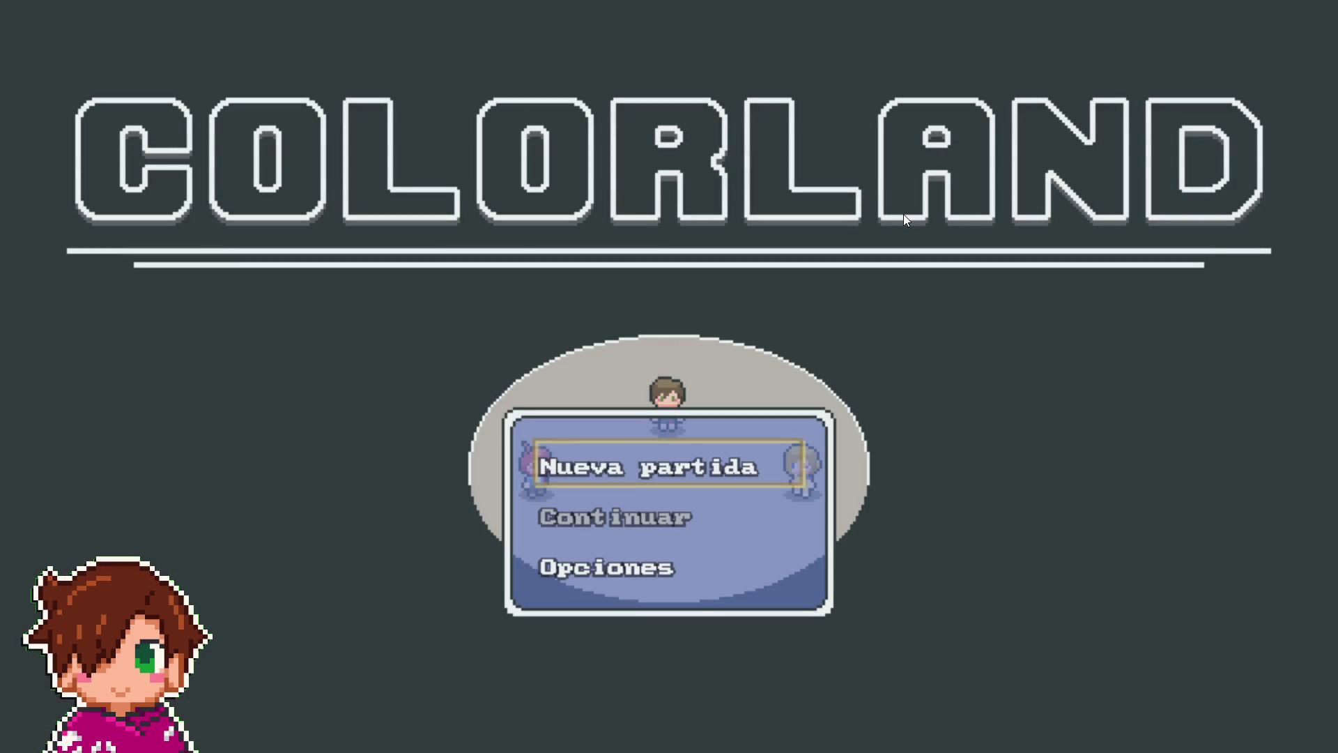
key("Return")
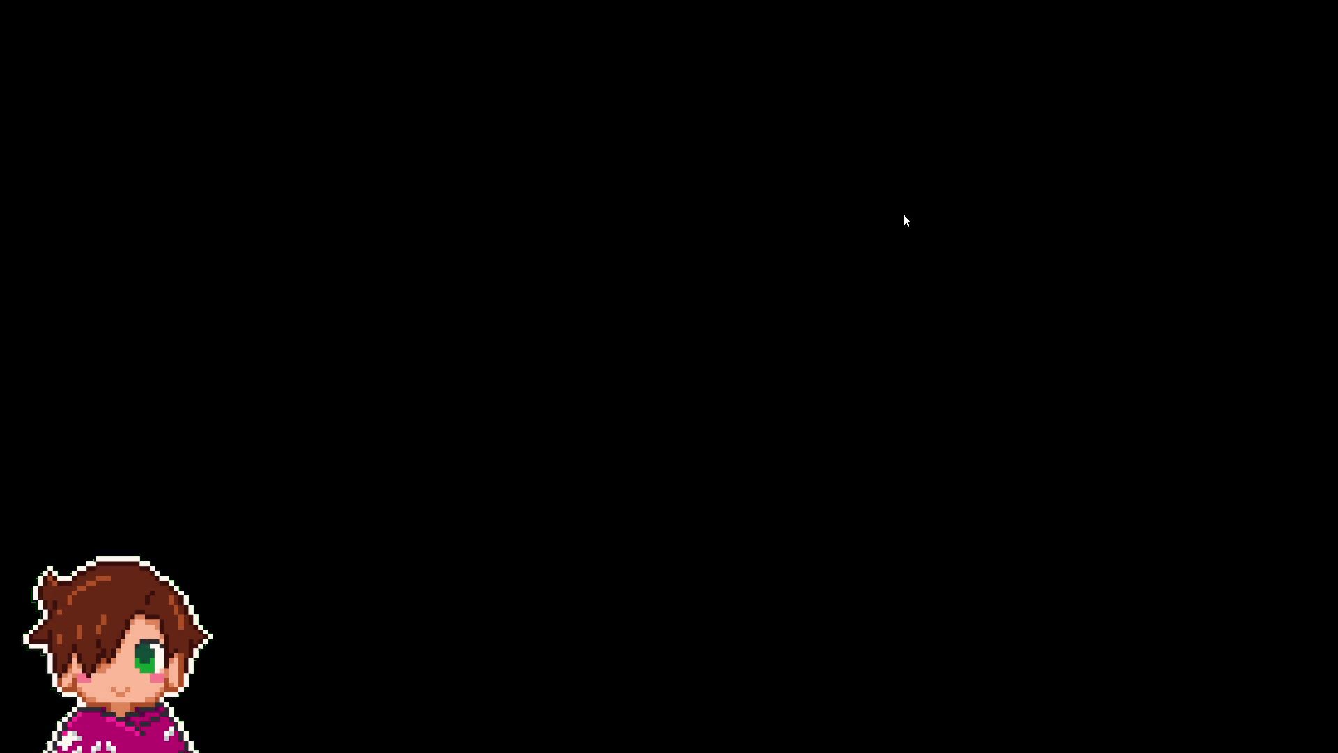
key("Up")
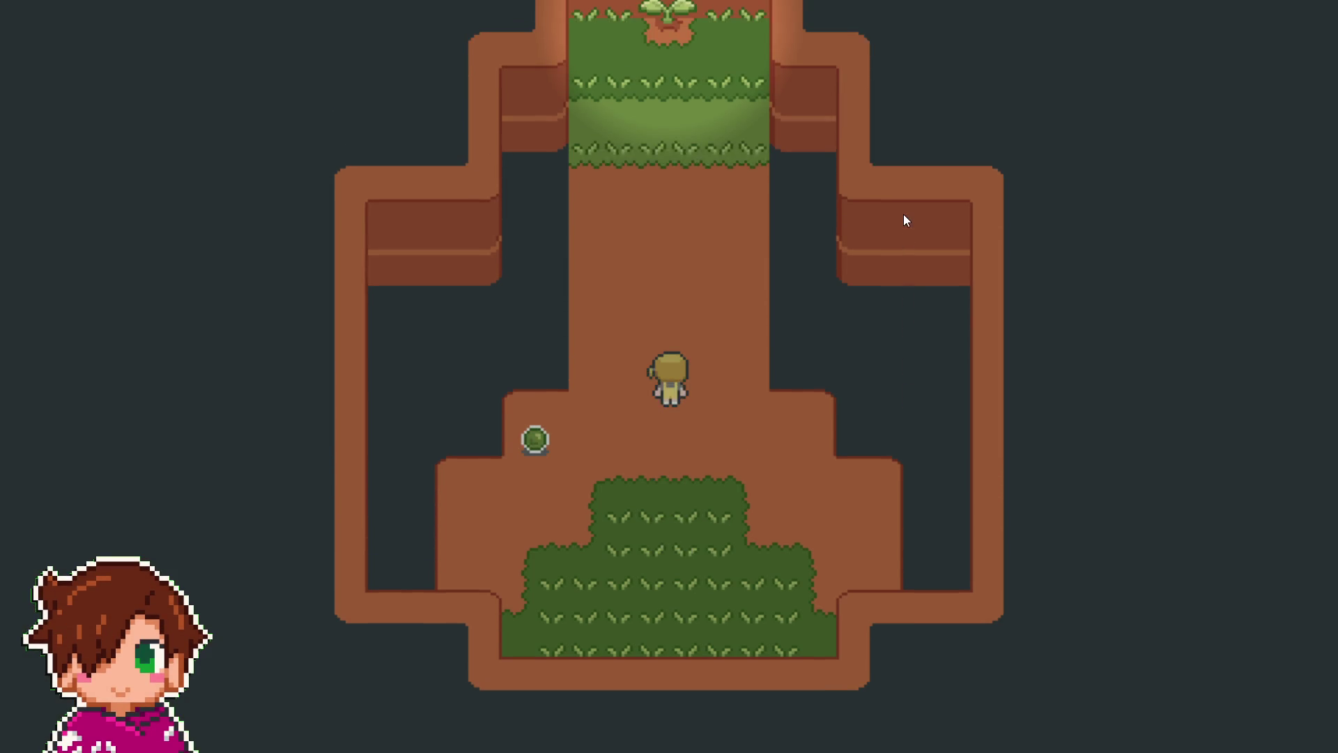
key("Up")
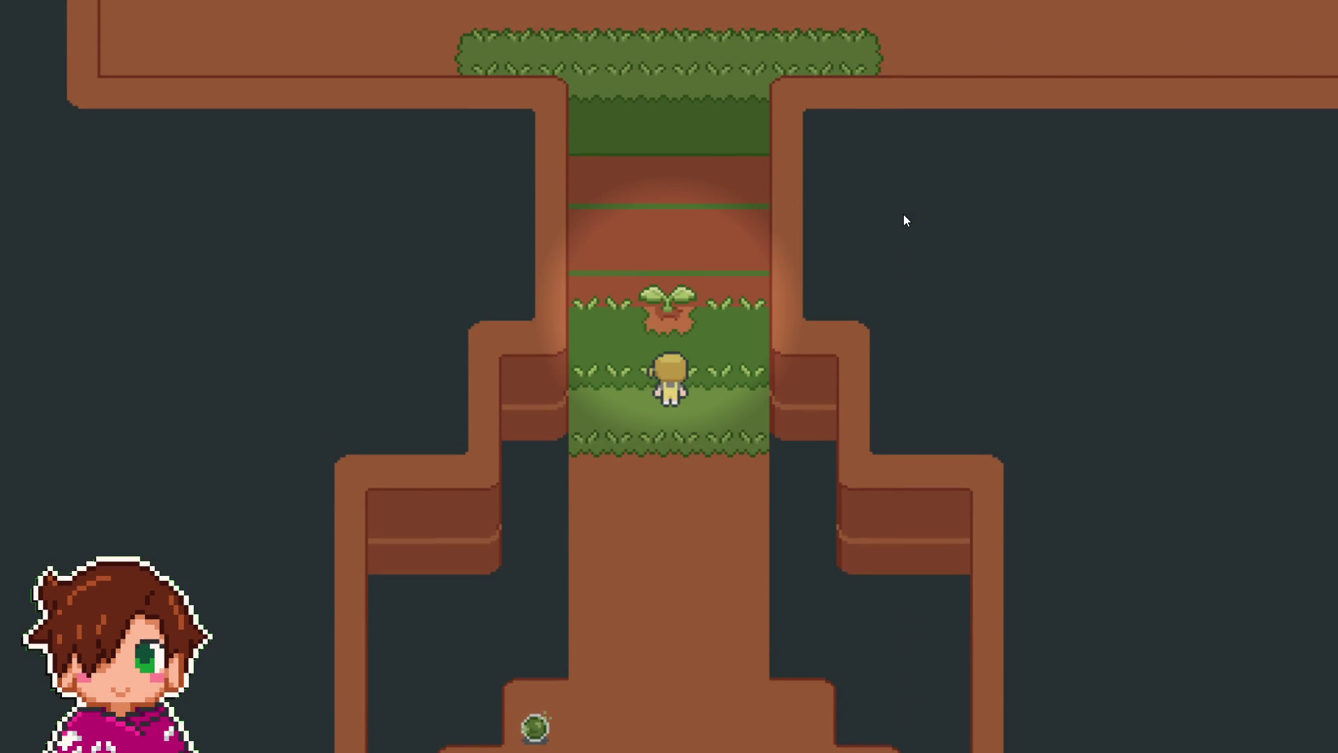
key("Return")
key("Return")
key("Down")
key("Down")
key("Left")
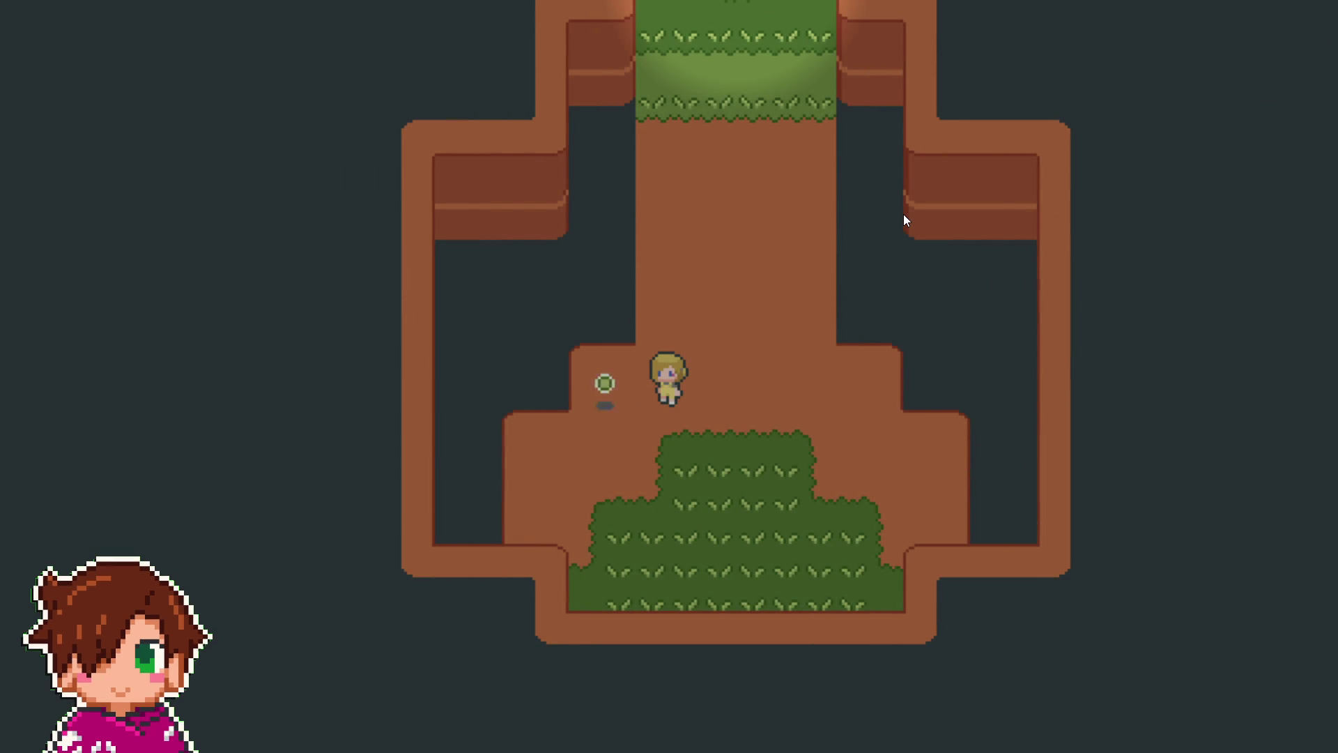
key("Return")
key("Return")
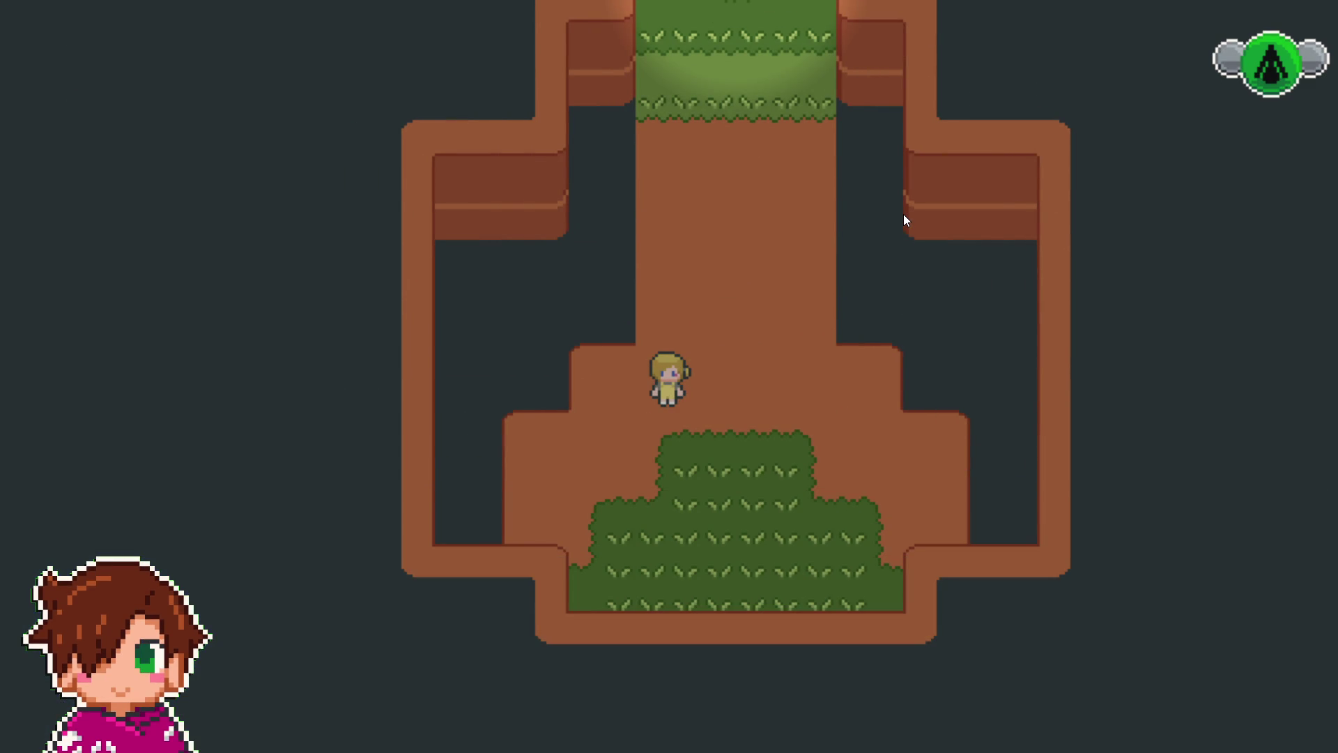